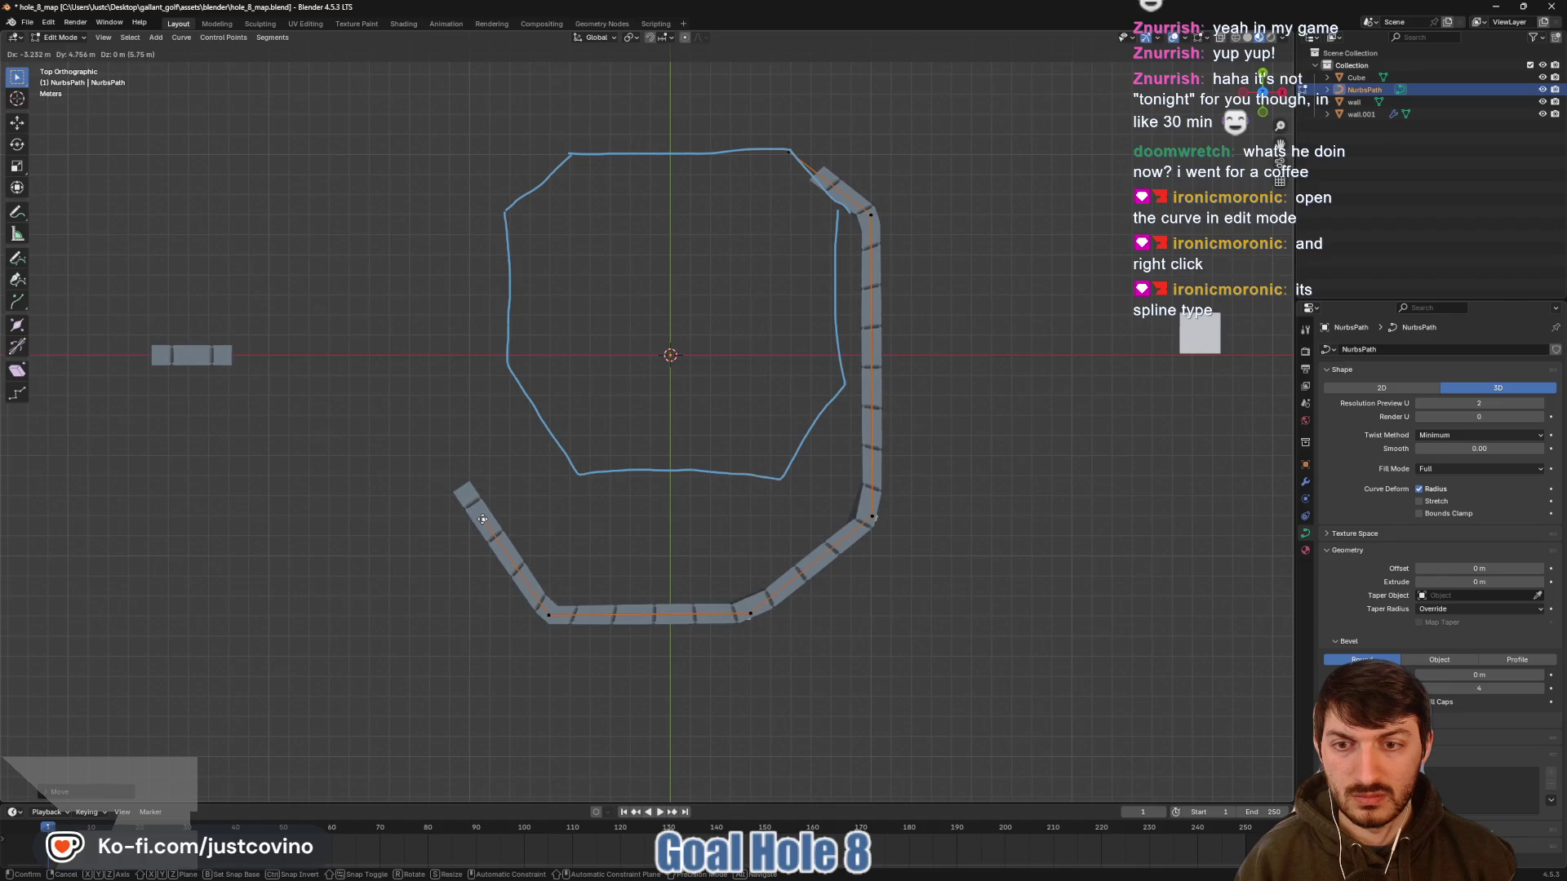
# Extrude a new end point toward the top, angle it up-right, and close the curve into a loop
pyautogui.click(488, 517)
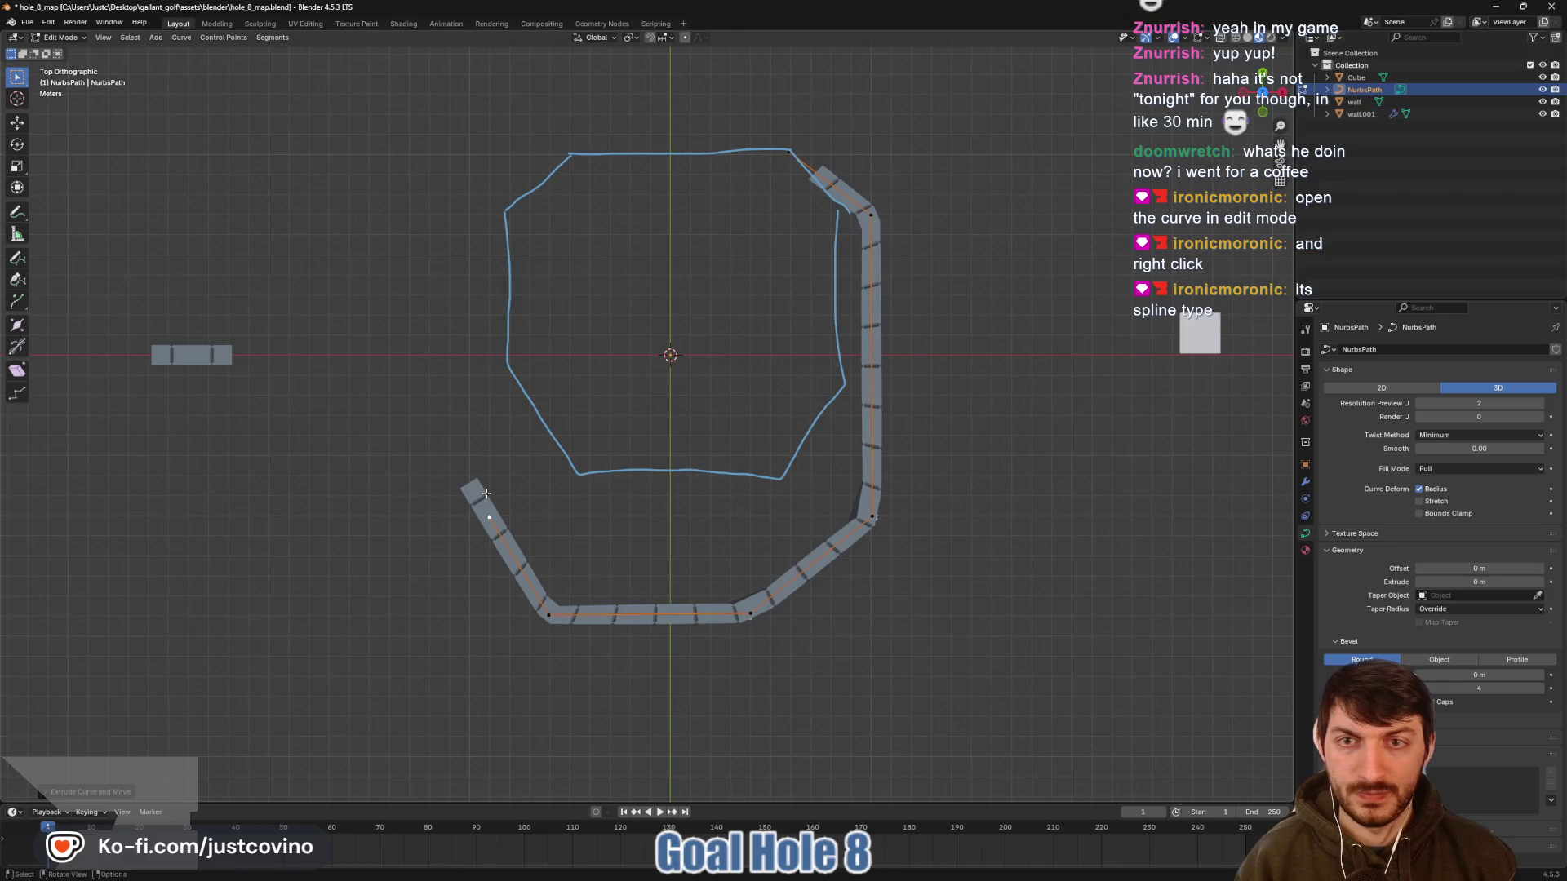
pyautogui.press('e')
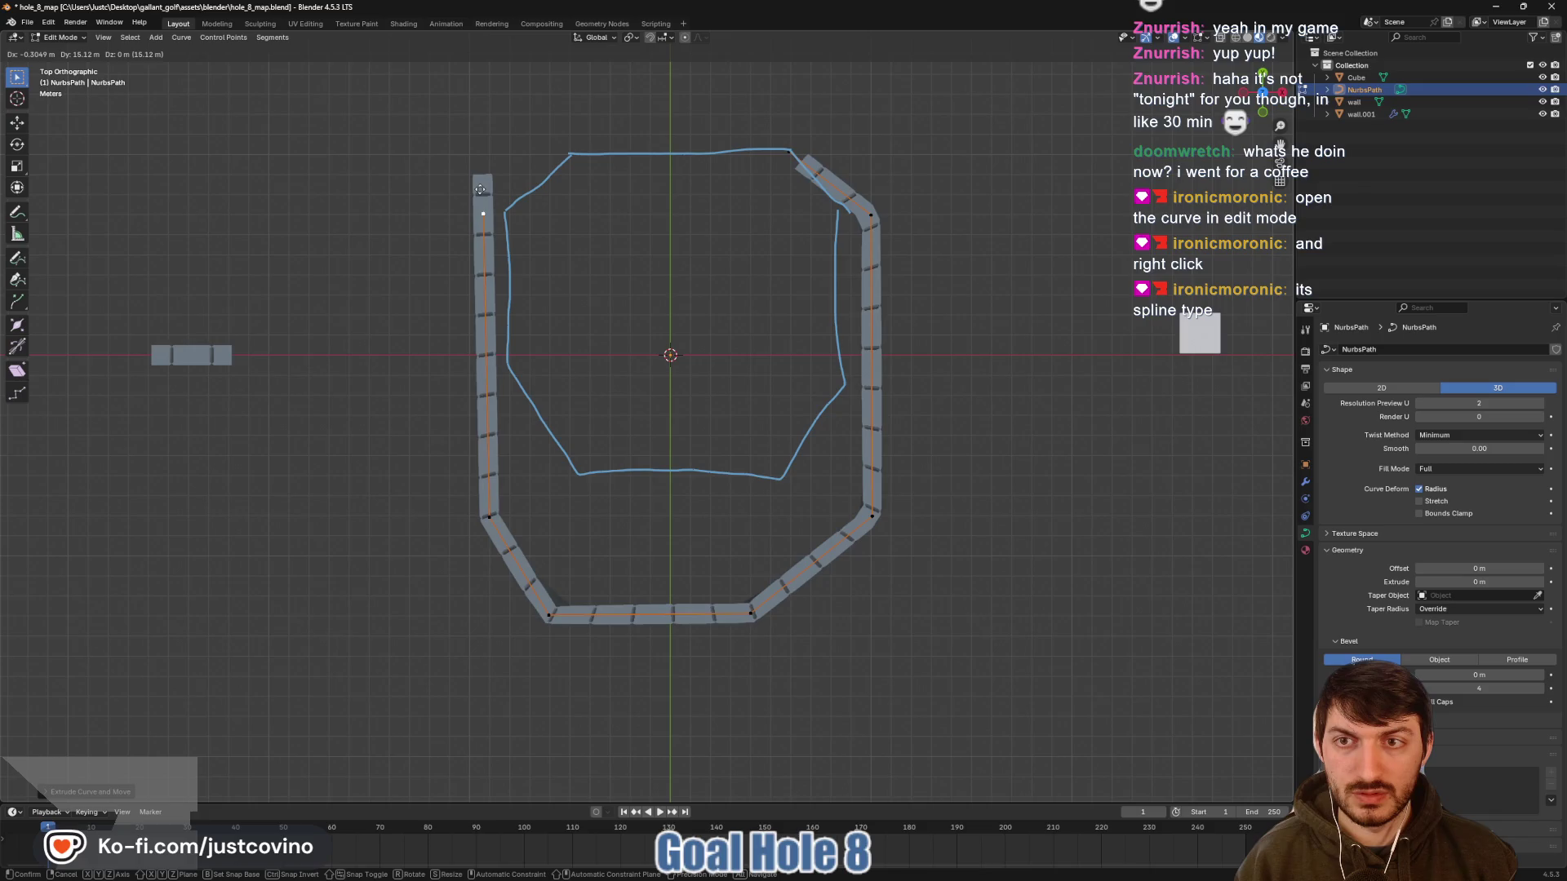
pyautogui.click(480, 189)
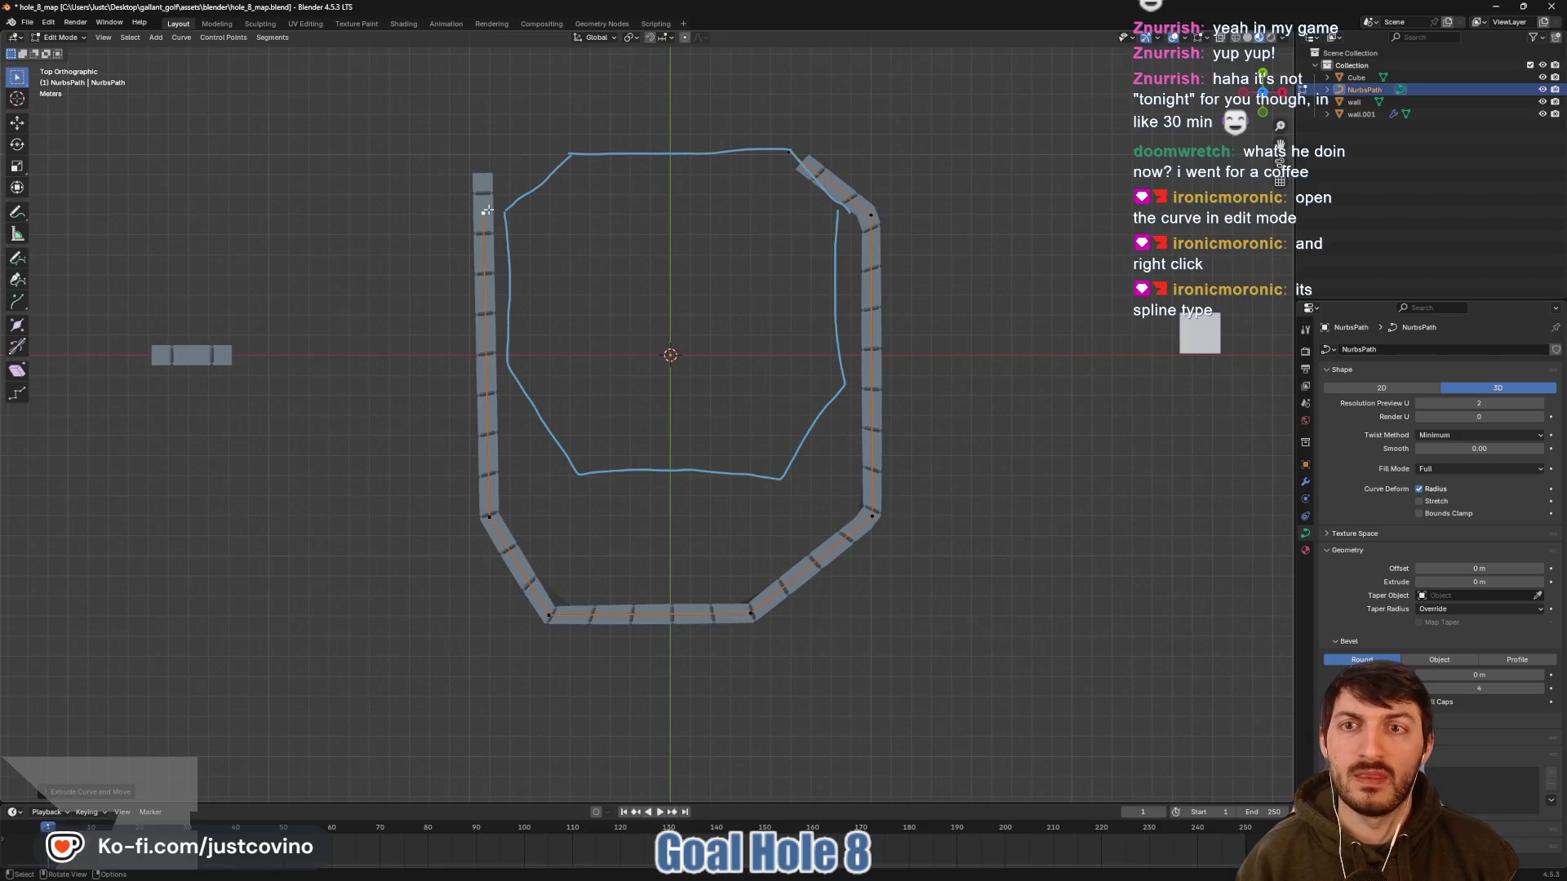
pyautogui.press('g')
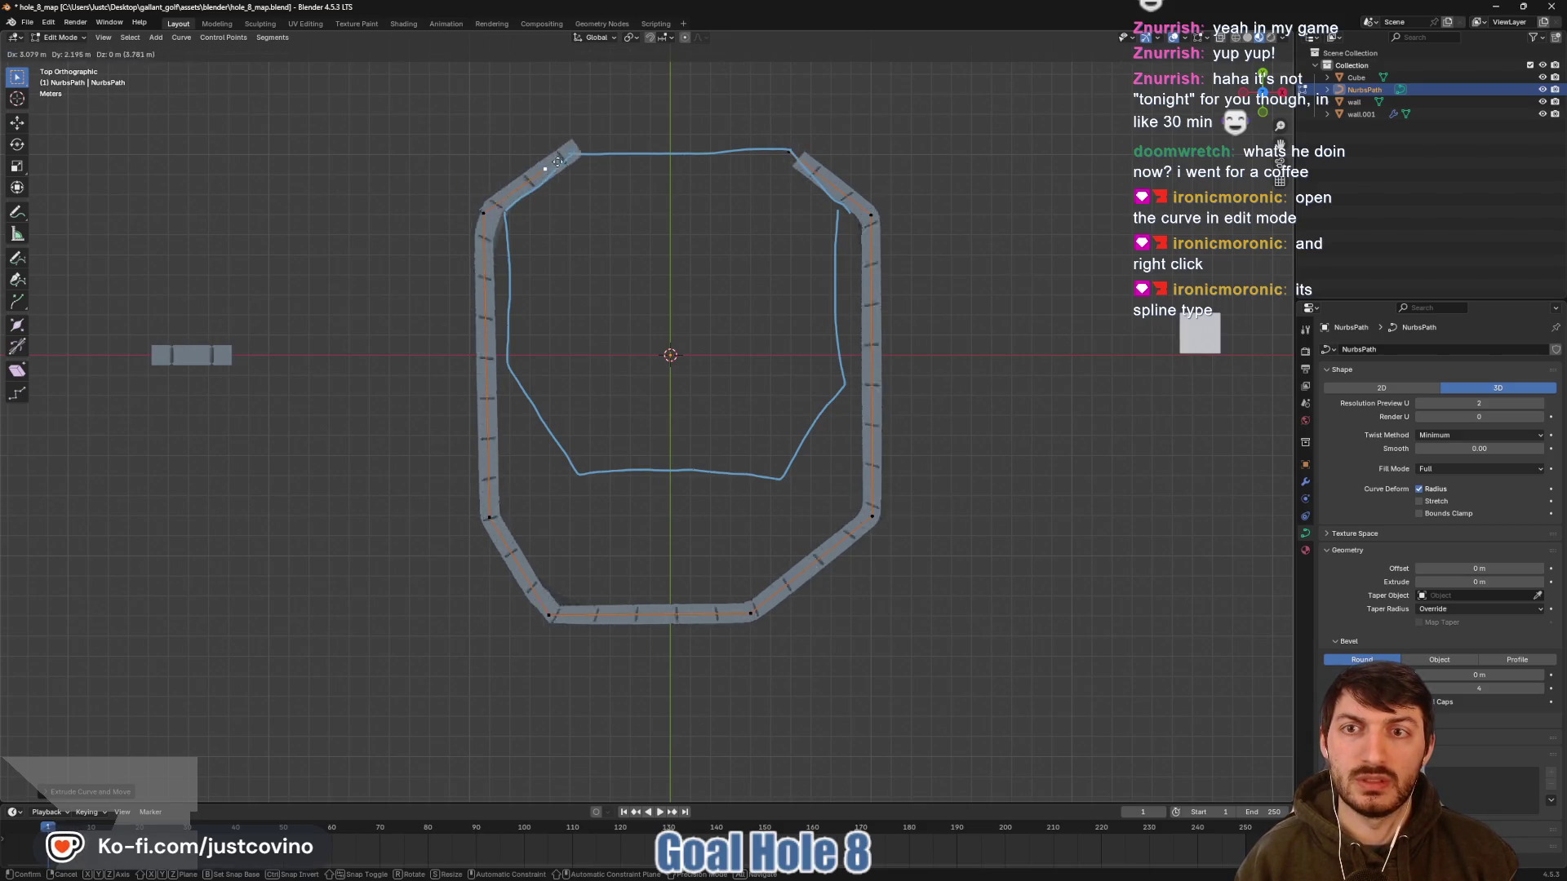
pyautogui.click(573, 152)
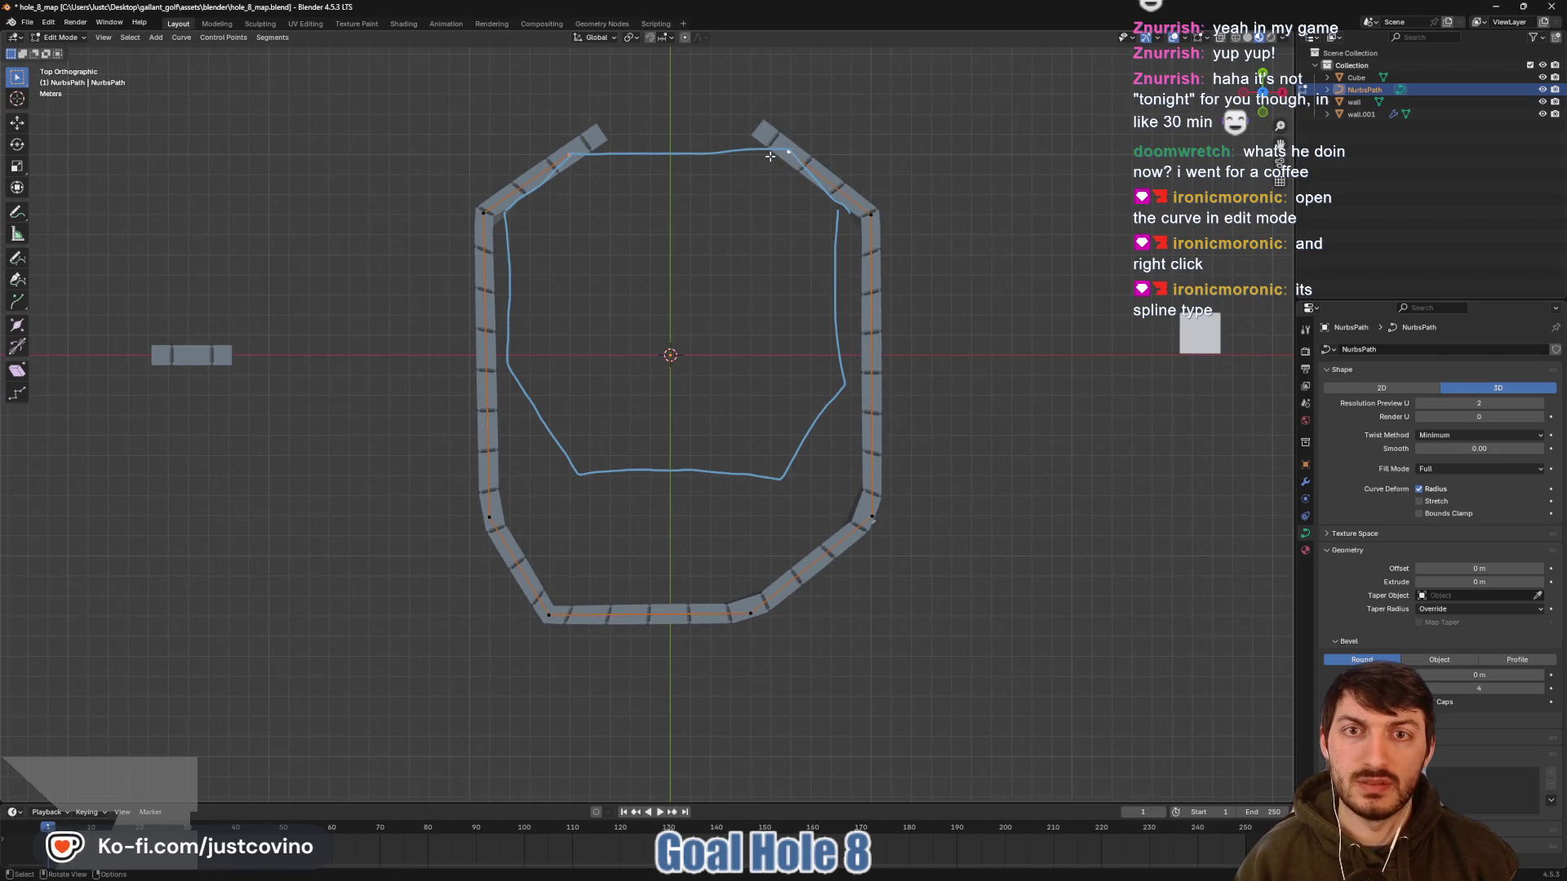
pyautogui.press('f')
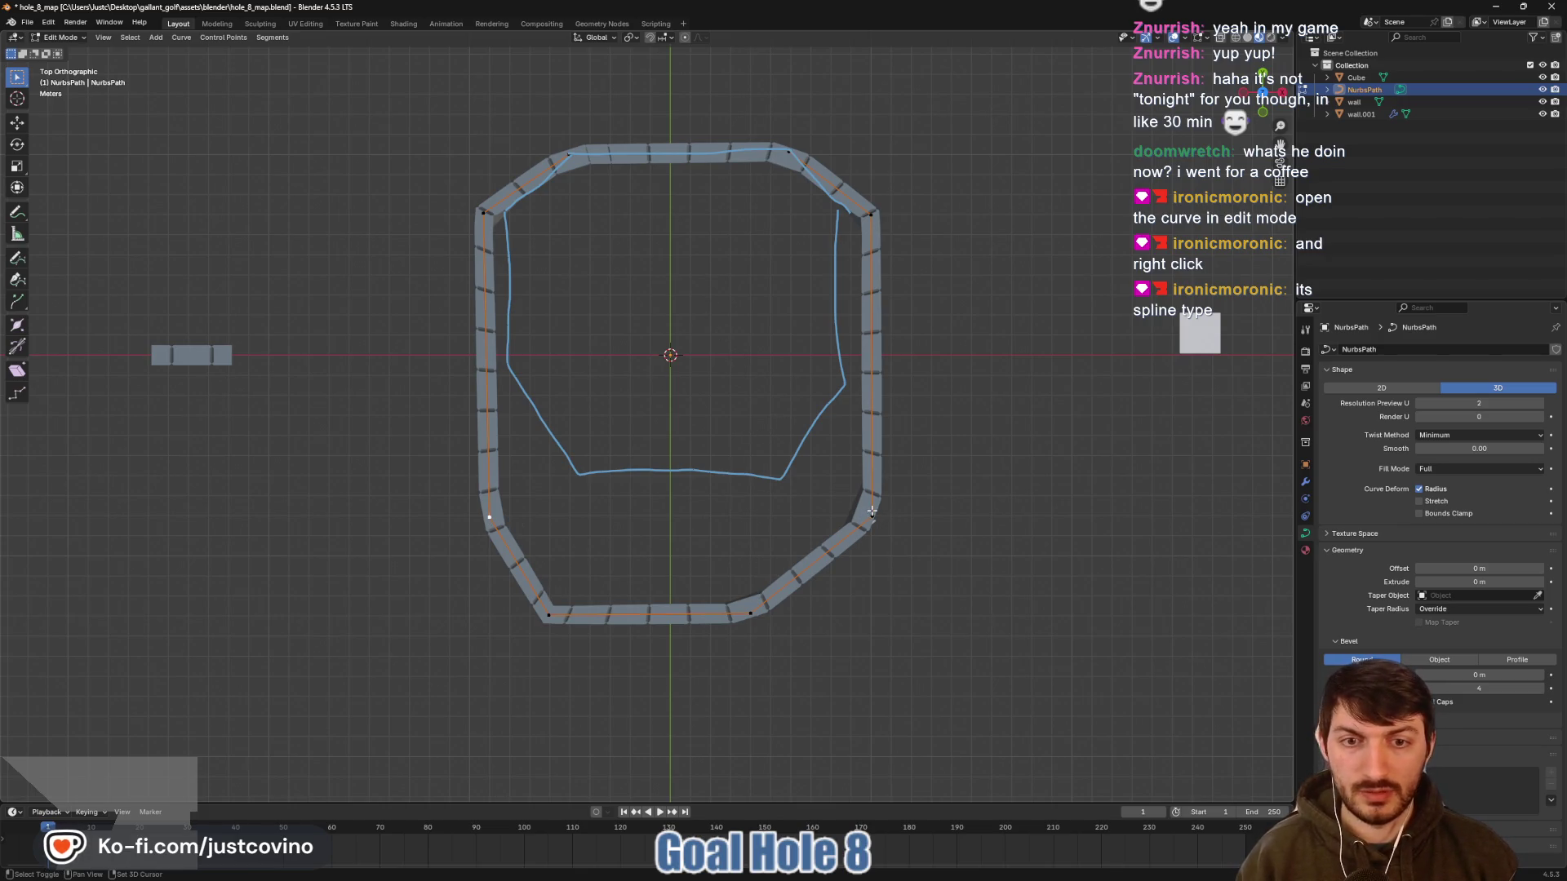
# Raise the lower-right point and the bottom edge's corner points along Y
pyautogui.press('g')
pyautogui.press('y')
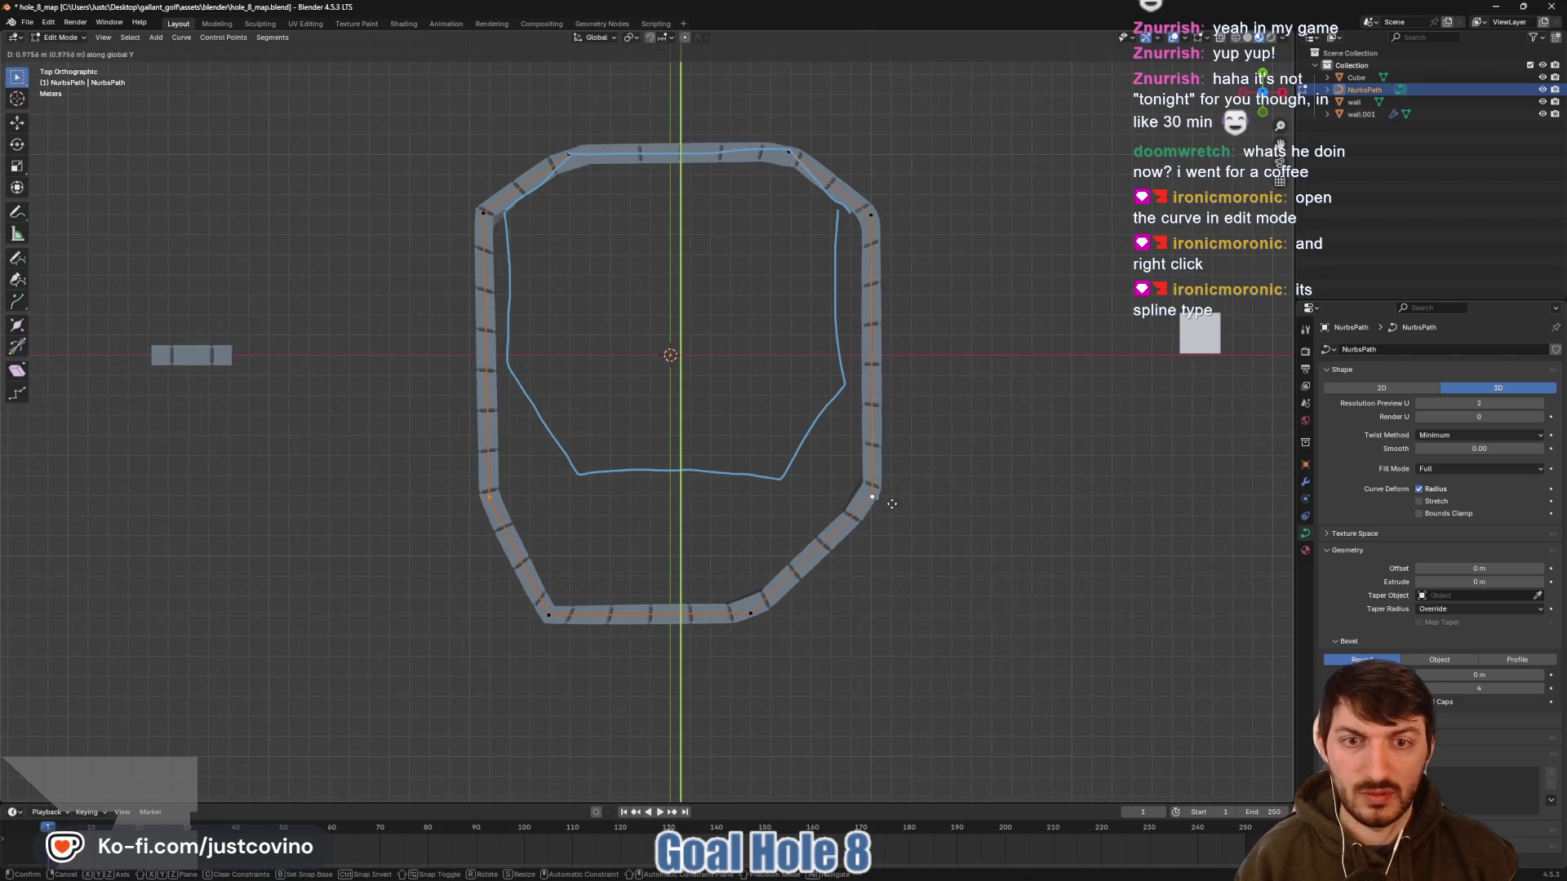
pyautogui.click(901, 443)
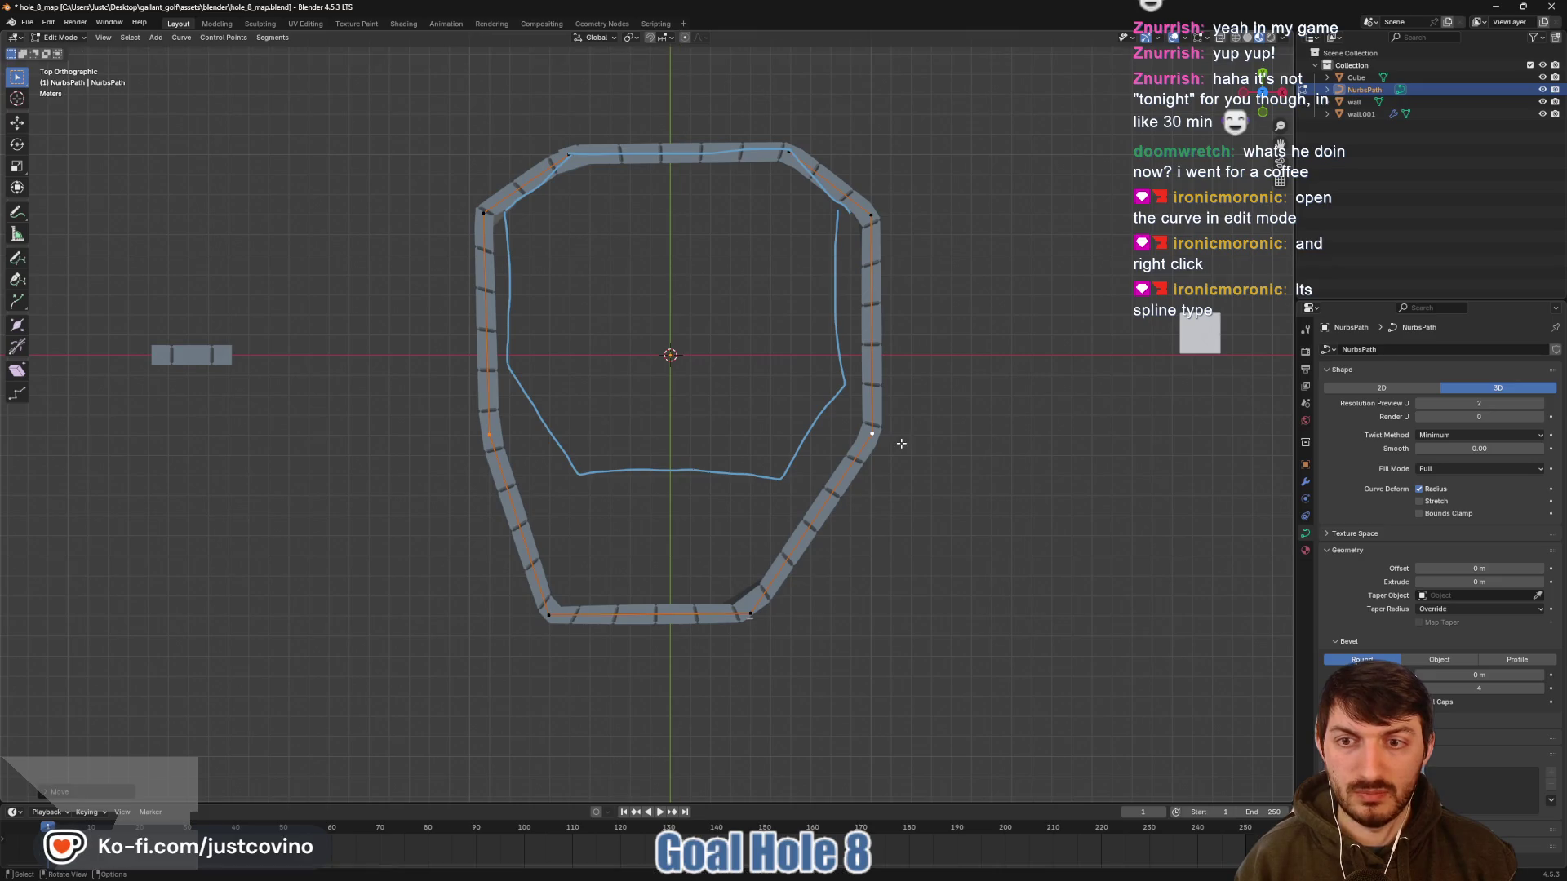
pyautogui.click(751, 614)
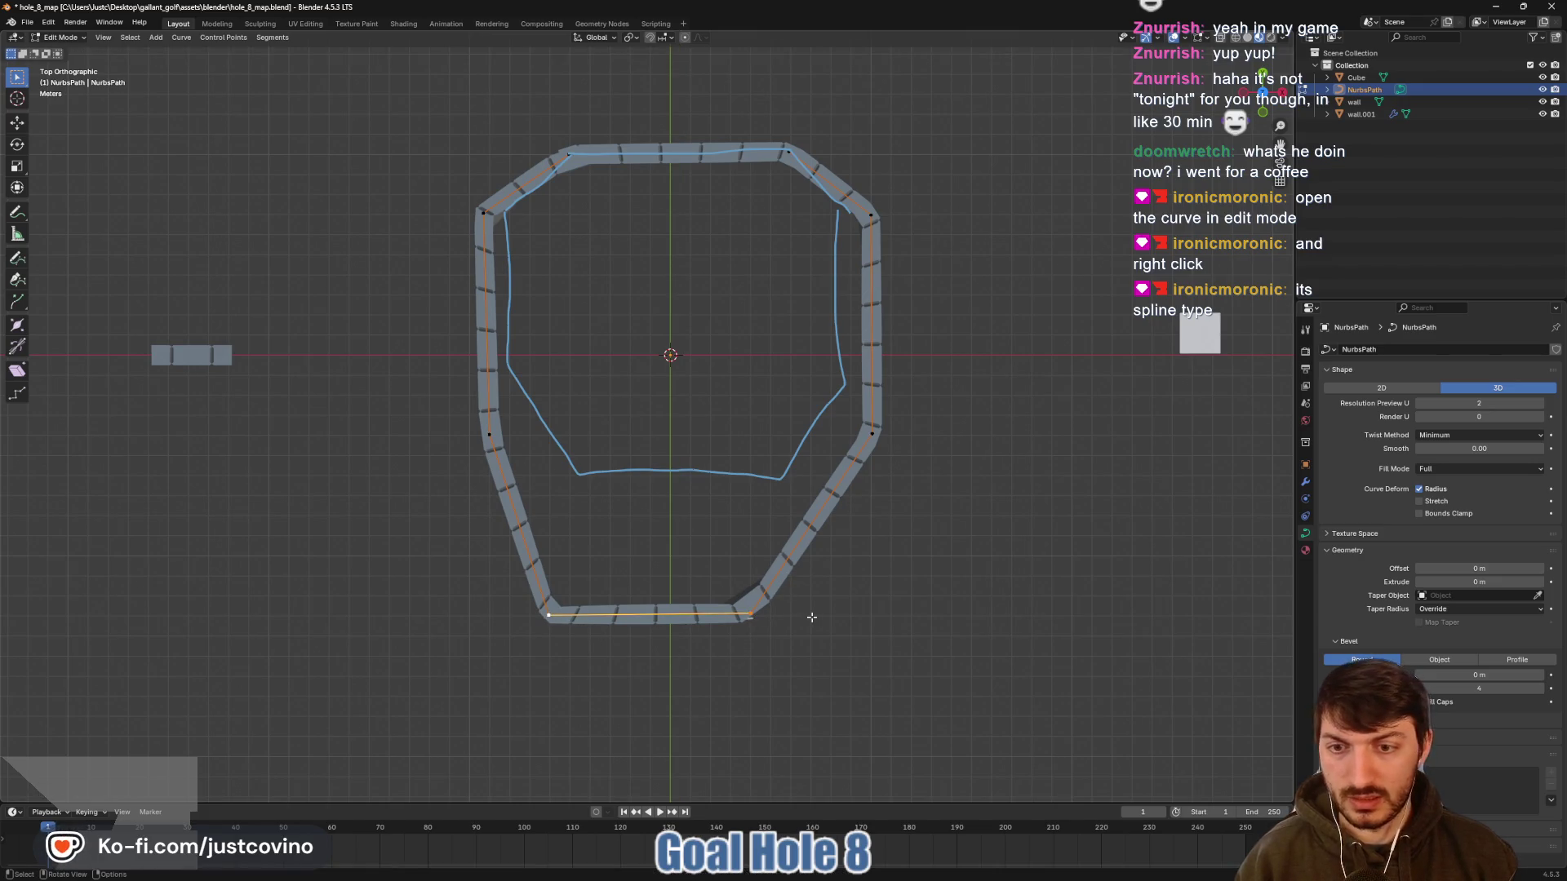
pyautogui.press('g')
pyautogui.press('y')
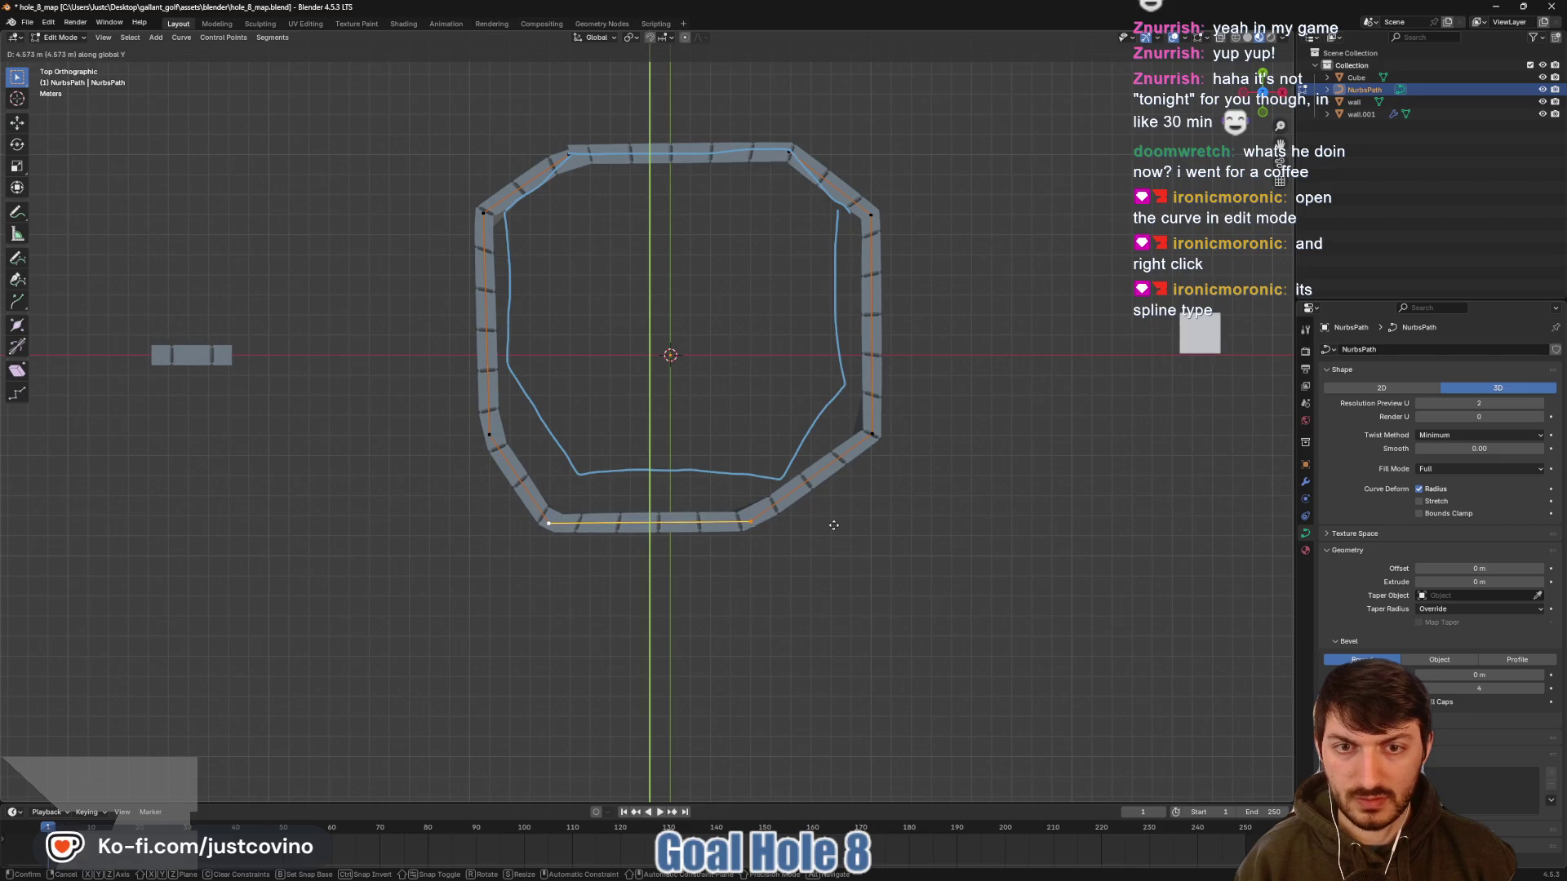
pyautogui.click(833, 526)
# Shift the bottom-right curve point along X to hug the course outline
pyautogui.click(750, 523)
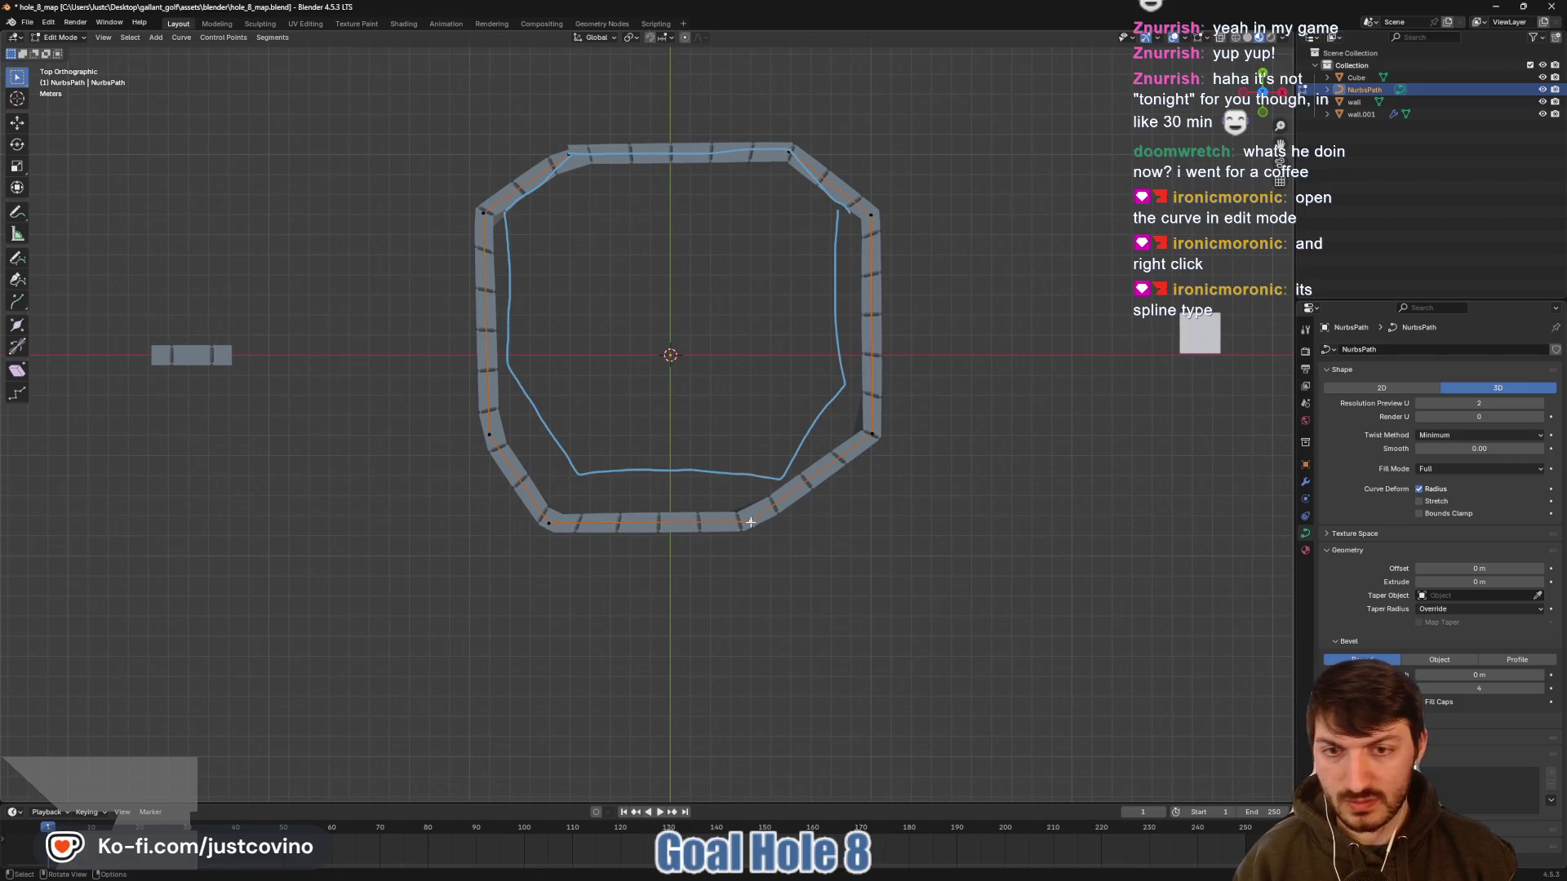
pyautogui.press('g')
pyautogui.press('x')
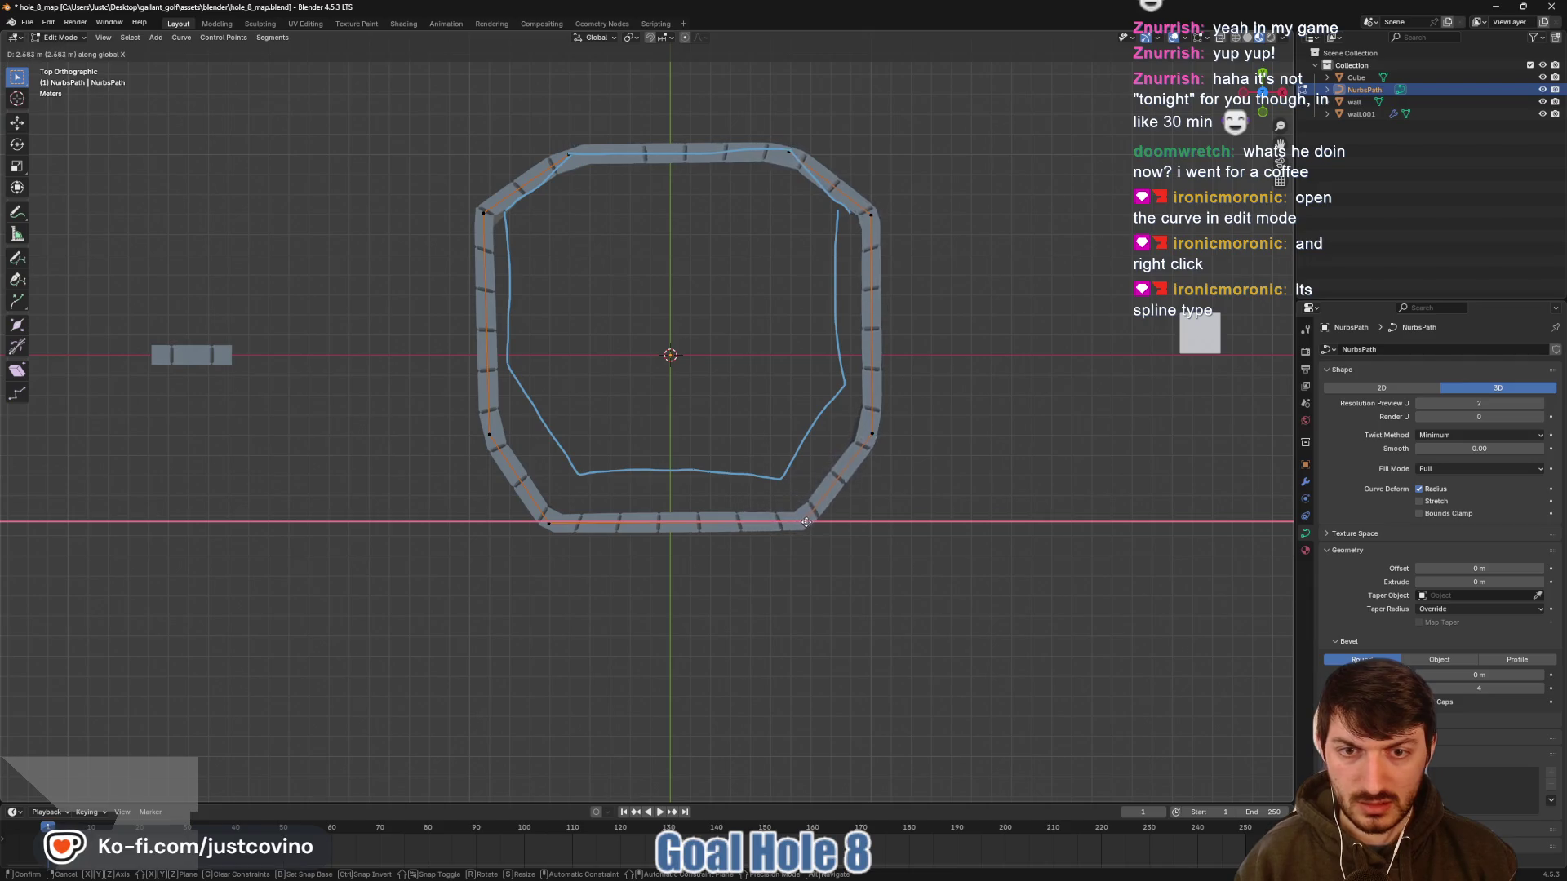
pyautogui.click(811, 522)
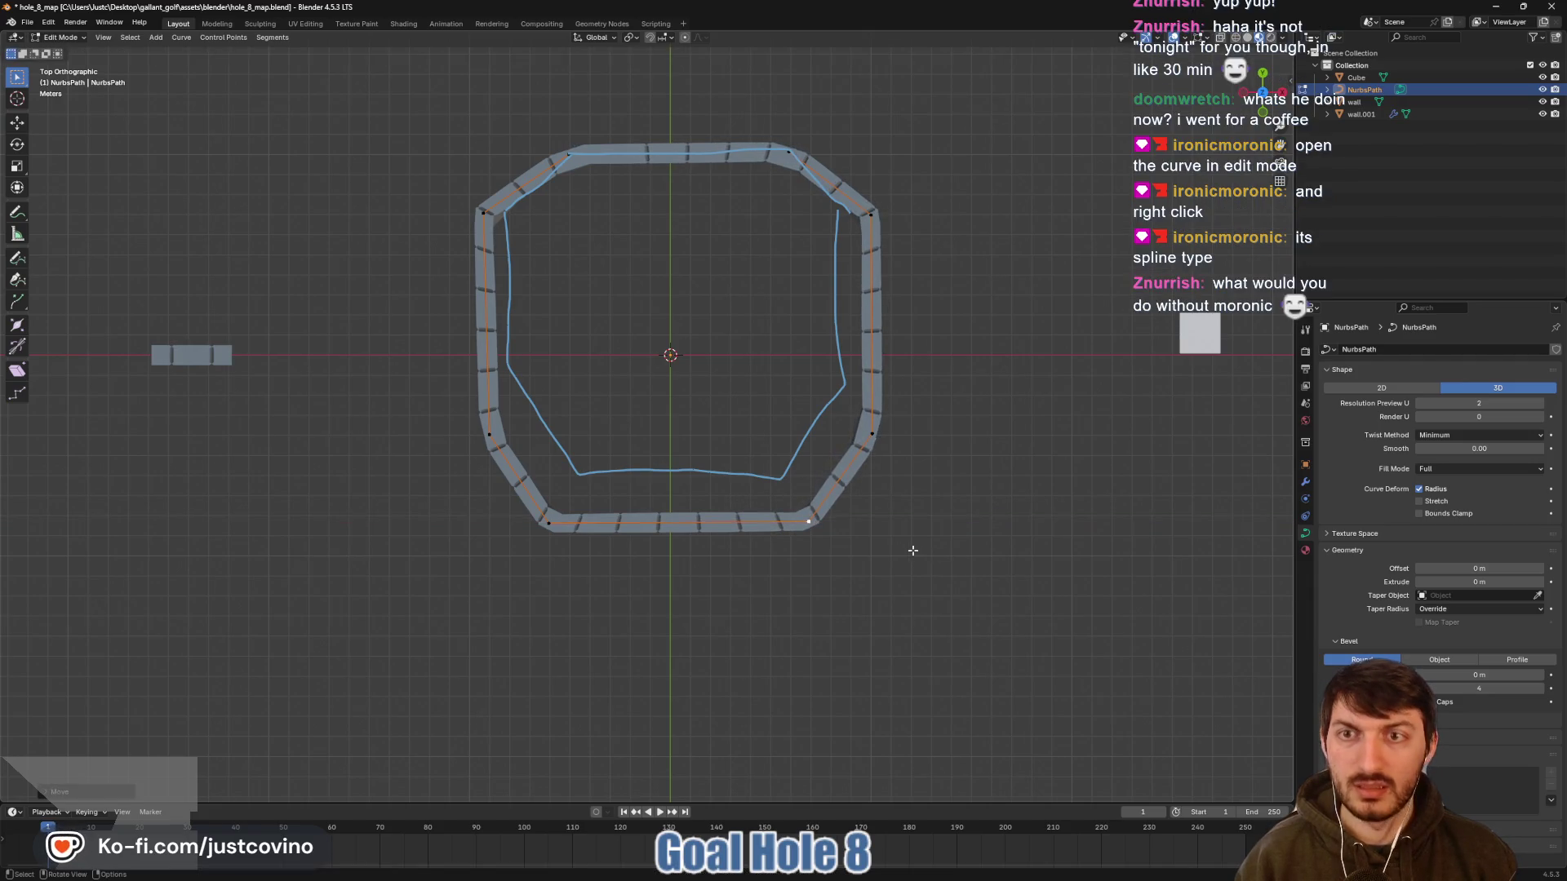
# Orbit to low side views of the wall curve, then return to the top view
pyautogui.moveTo(881, 555); pyautogui.dragTo(906, 499)
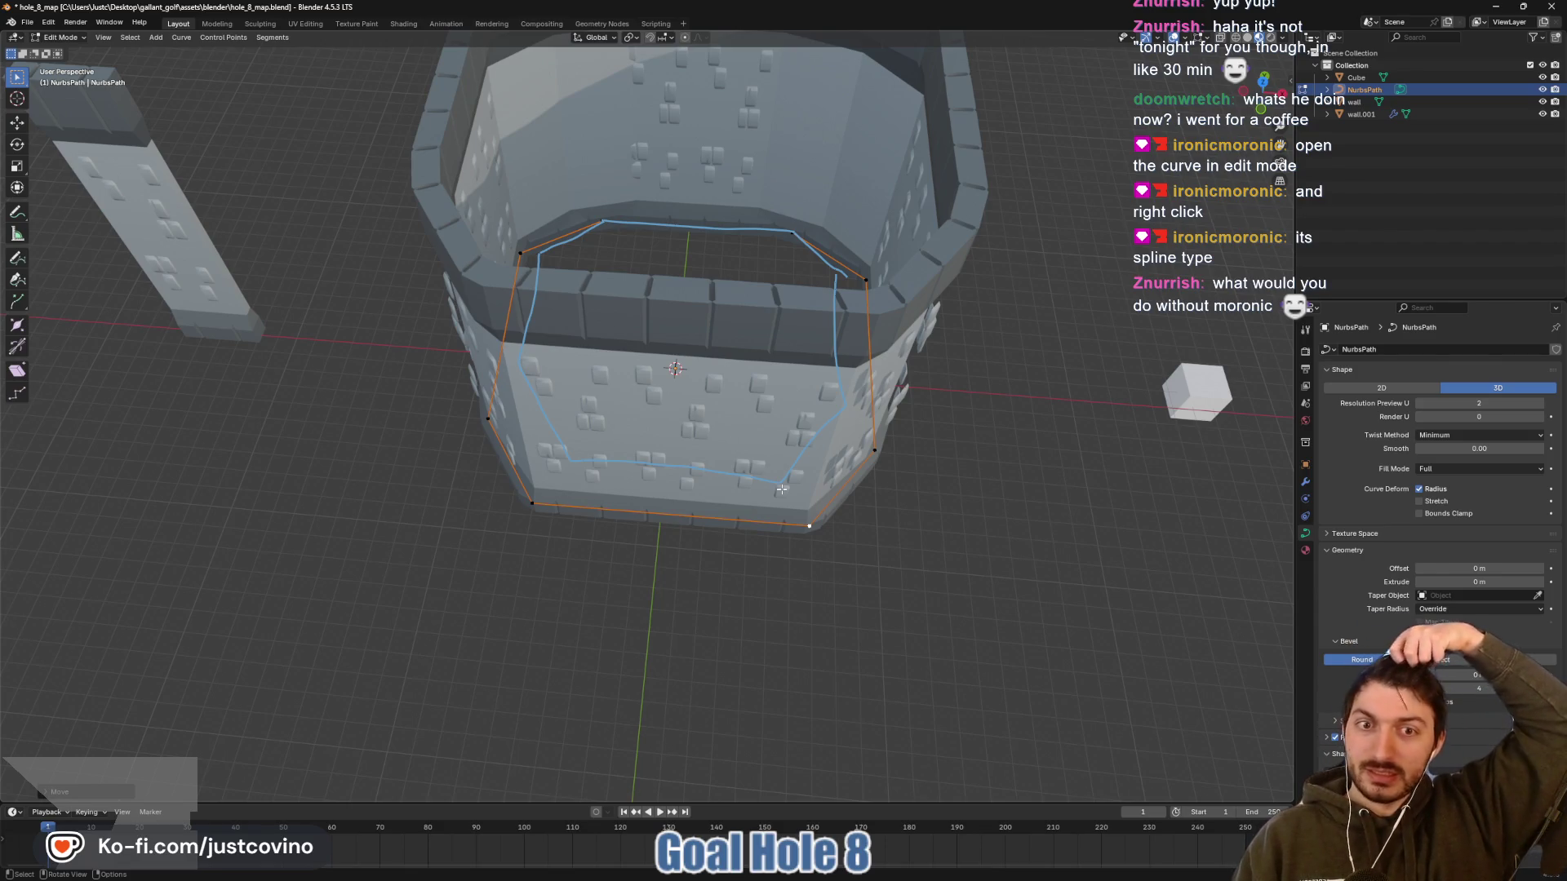
pyautogui.moveTo(782, 490)
pyautogui.mouseDown()
pyautogui.moveTo(913, 452)
pyautogui.moveTo(985, 542)
pyautogui.mouseUp()
pyautogui.click(1262, 91)
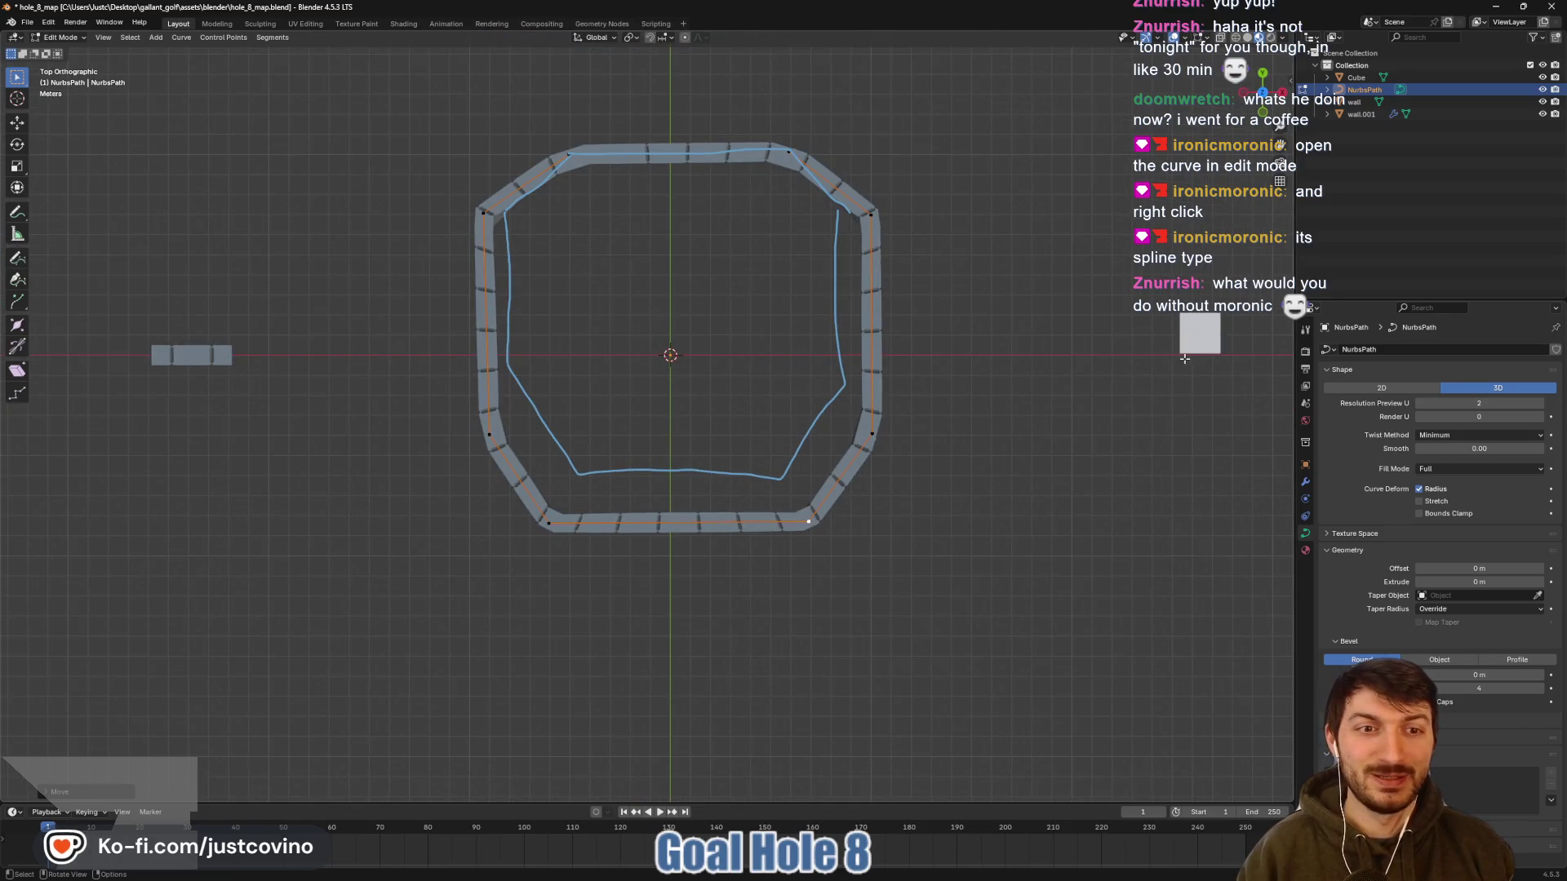
# In Object Mode, shift the small cube along X toward the hub and view the walls in perspective
pyautogui.press('Tab')
pyautogui.click(1197, 335)
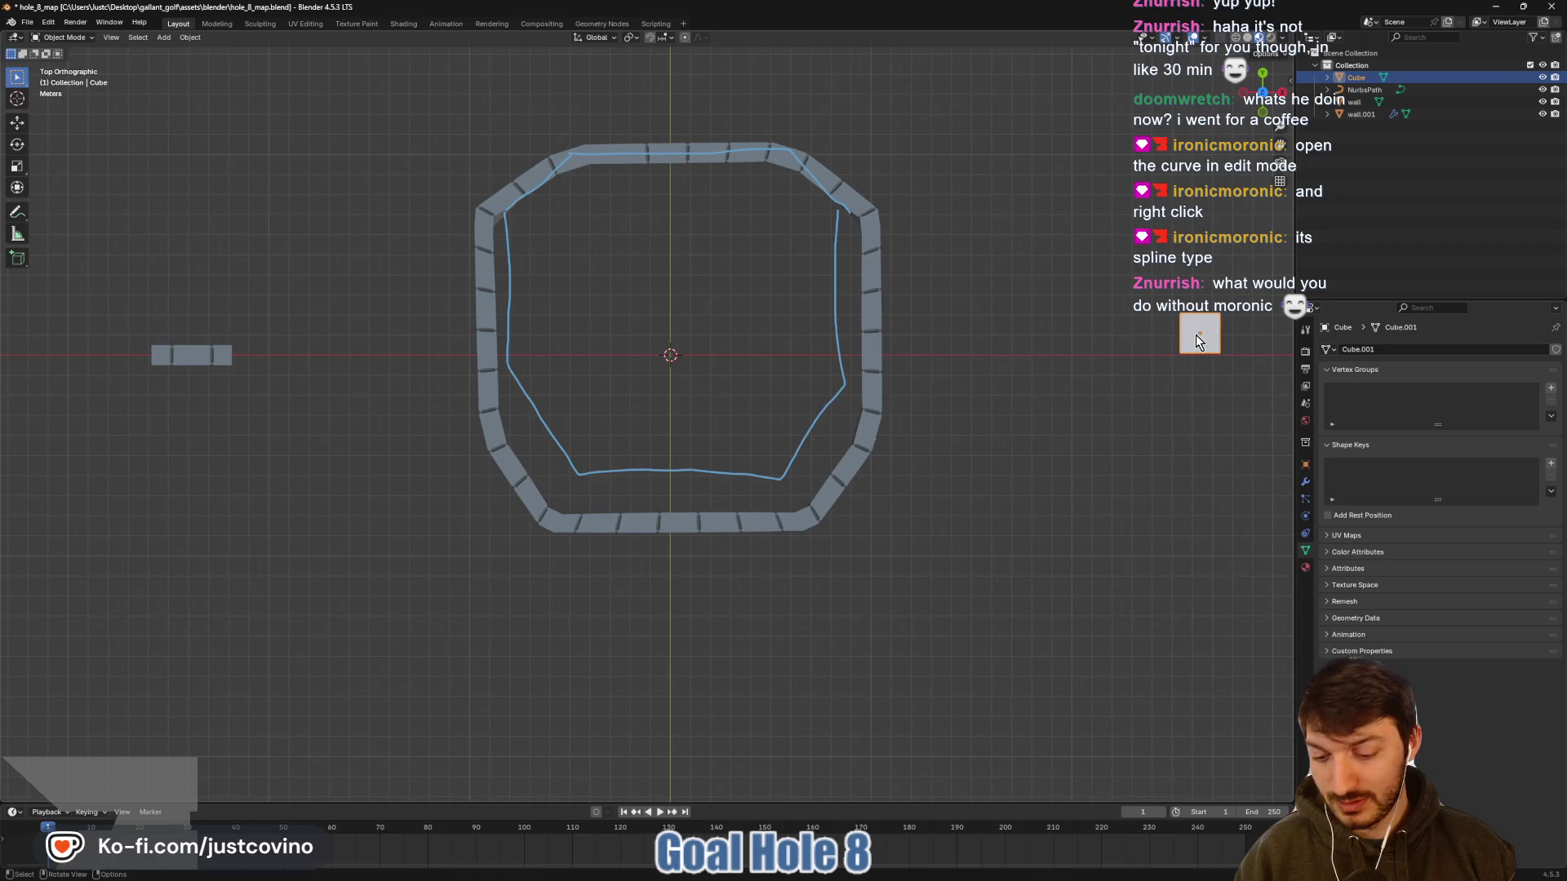
pyautogui.press('g')
pyautogui.press('x')
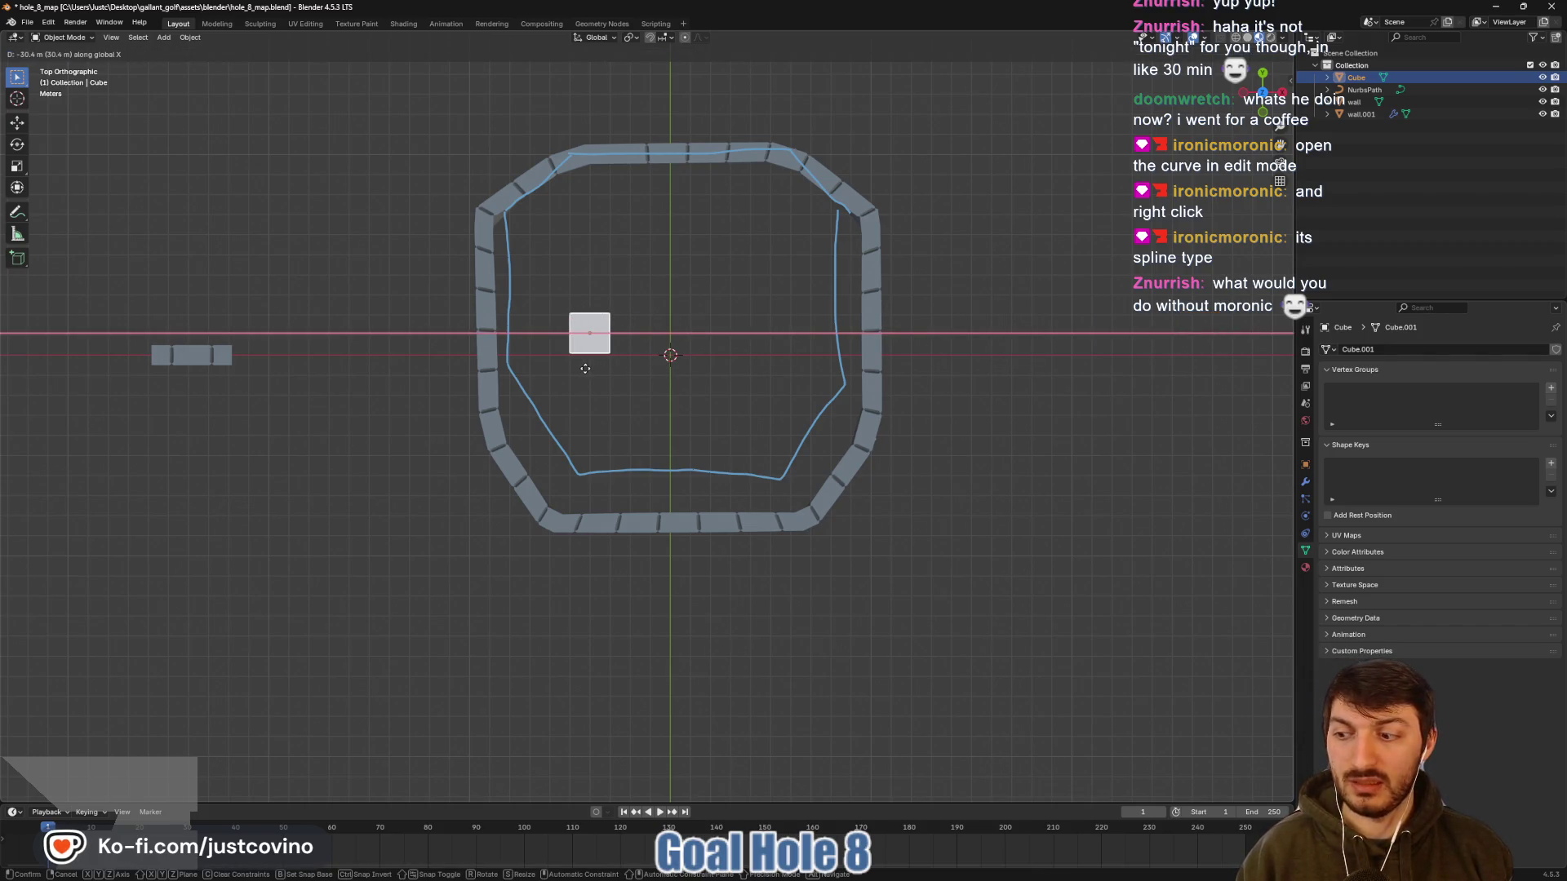
pyautogui.click(1110, 369)
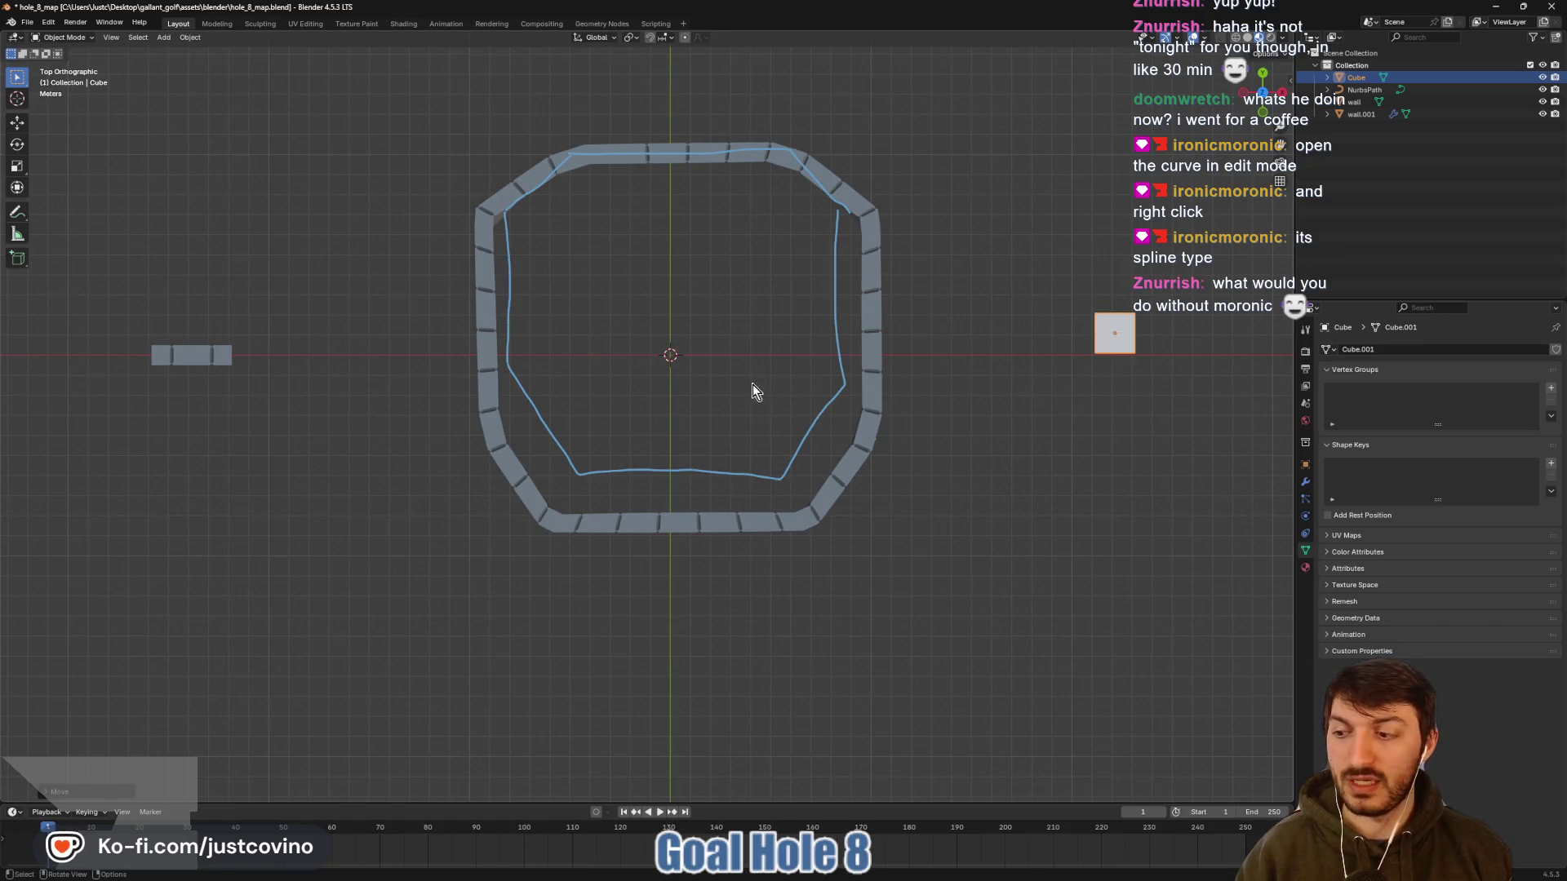
pyautogui.scroll(-2, 752, 390)
pyautogui.moveTo(796, 401)
pyautogui.mouseDown()
pyautogui.moveTo(776, 269)
pyautogui.moveTo(731, 354)
pyautogui.moveTo(821, 325)
pyautogui.moveTo(779, 443)
pyautogui.moveTo(702, 350)
pyautogui.moveTo(706, 326)
pyautogui.mouseUp()
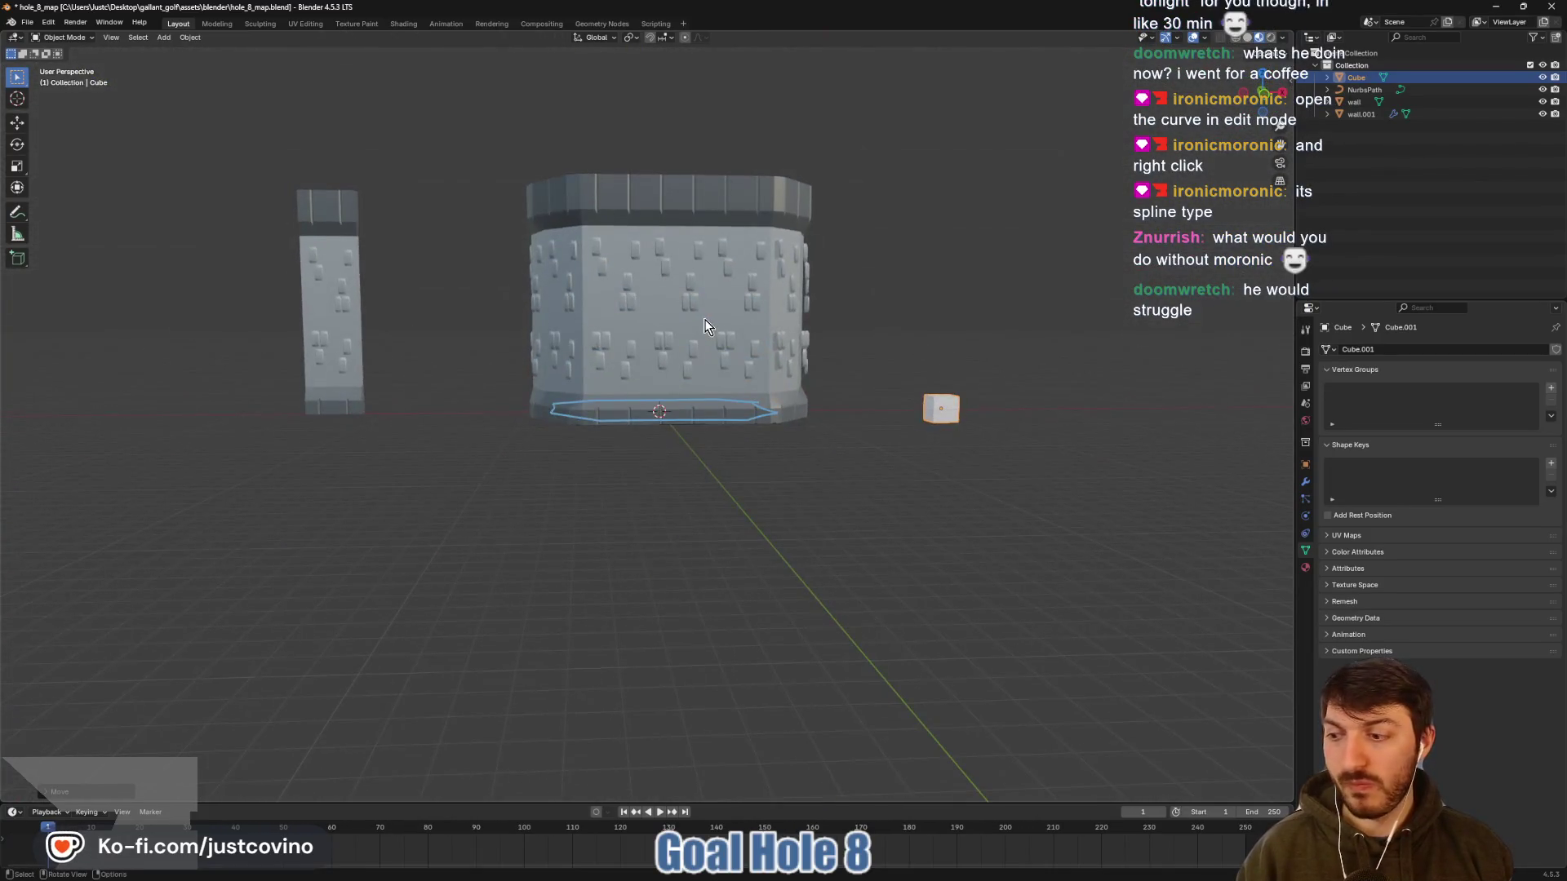
# Add a second Array modifier to wall.001
pyautogui.click(745, 375)
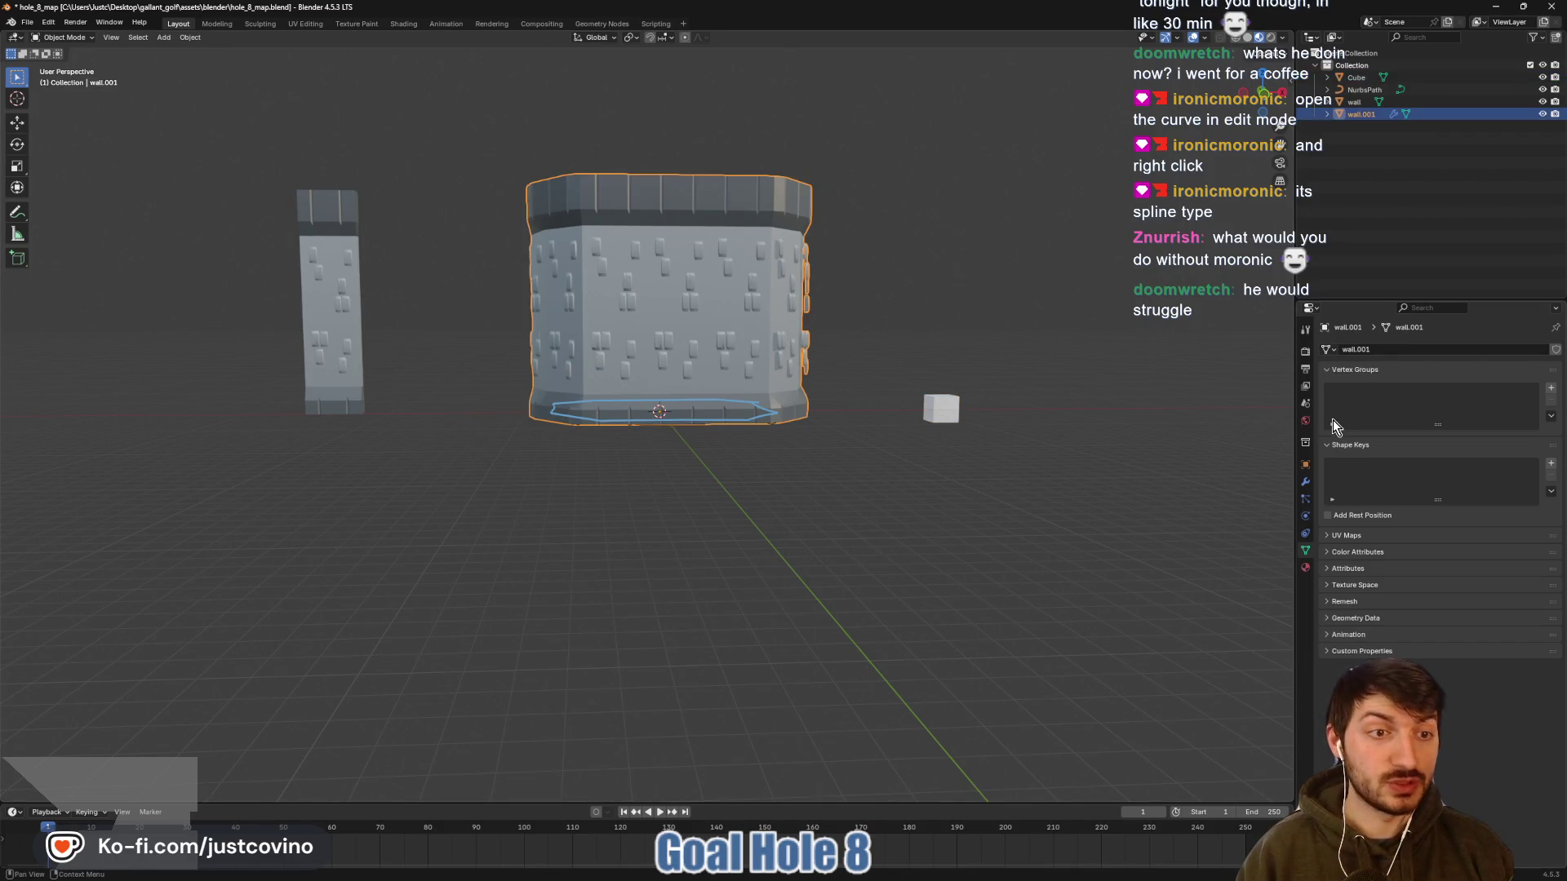
pyautogui.click(1305, 482)
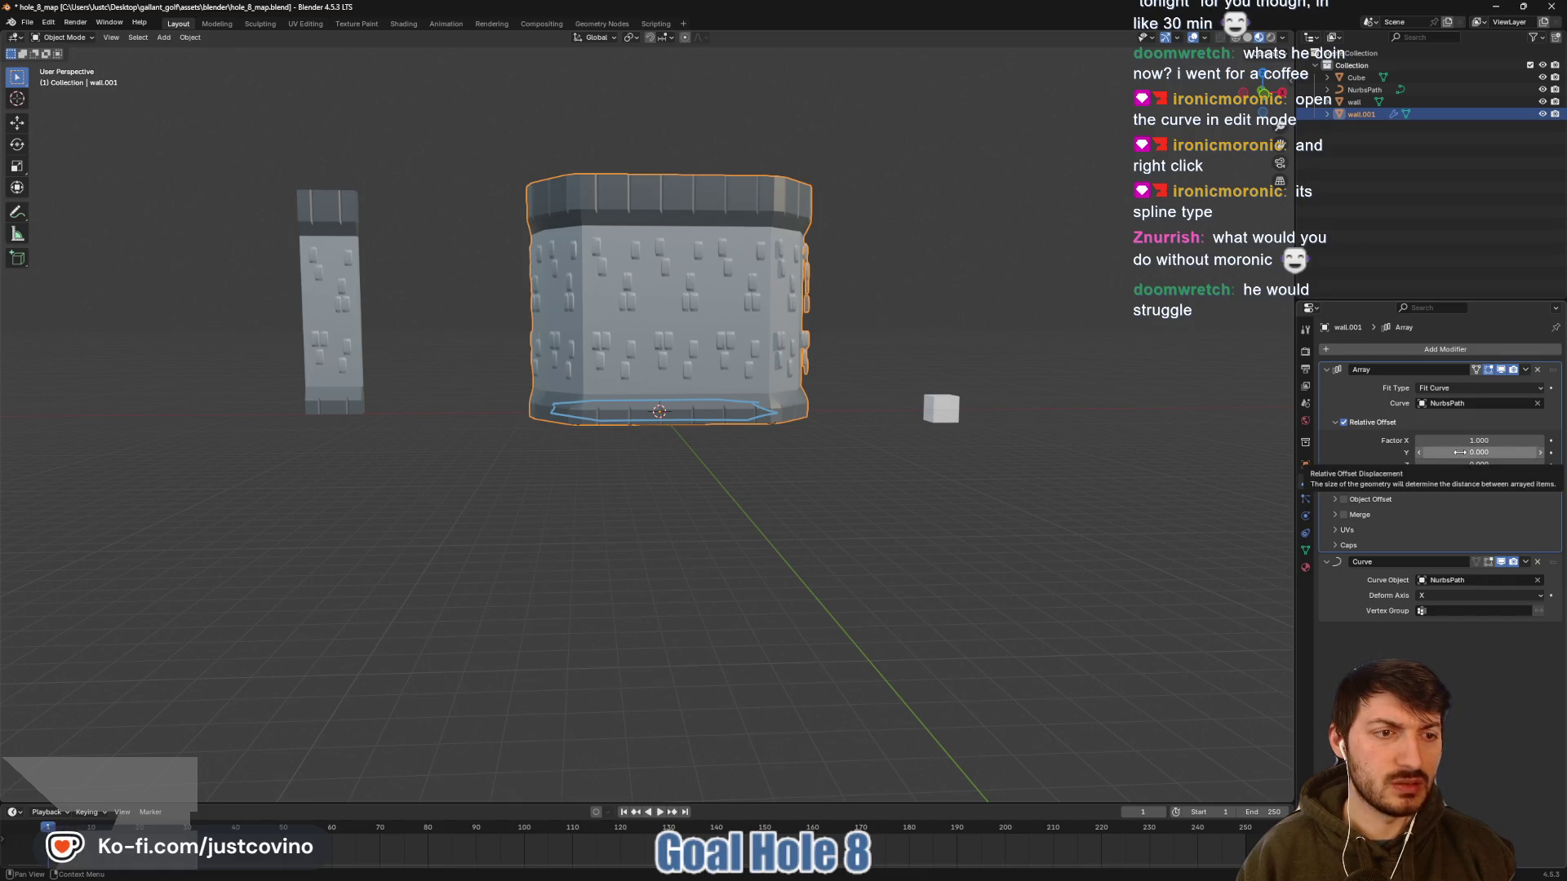
pyautogui.click(1411, 353)
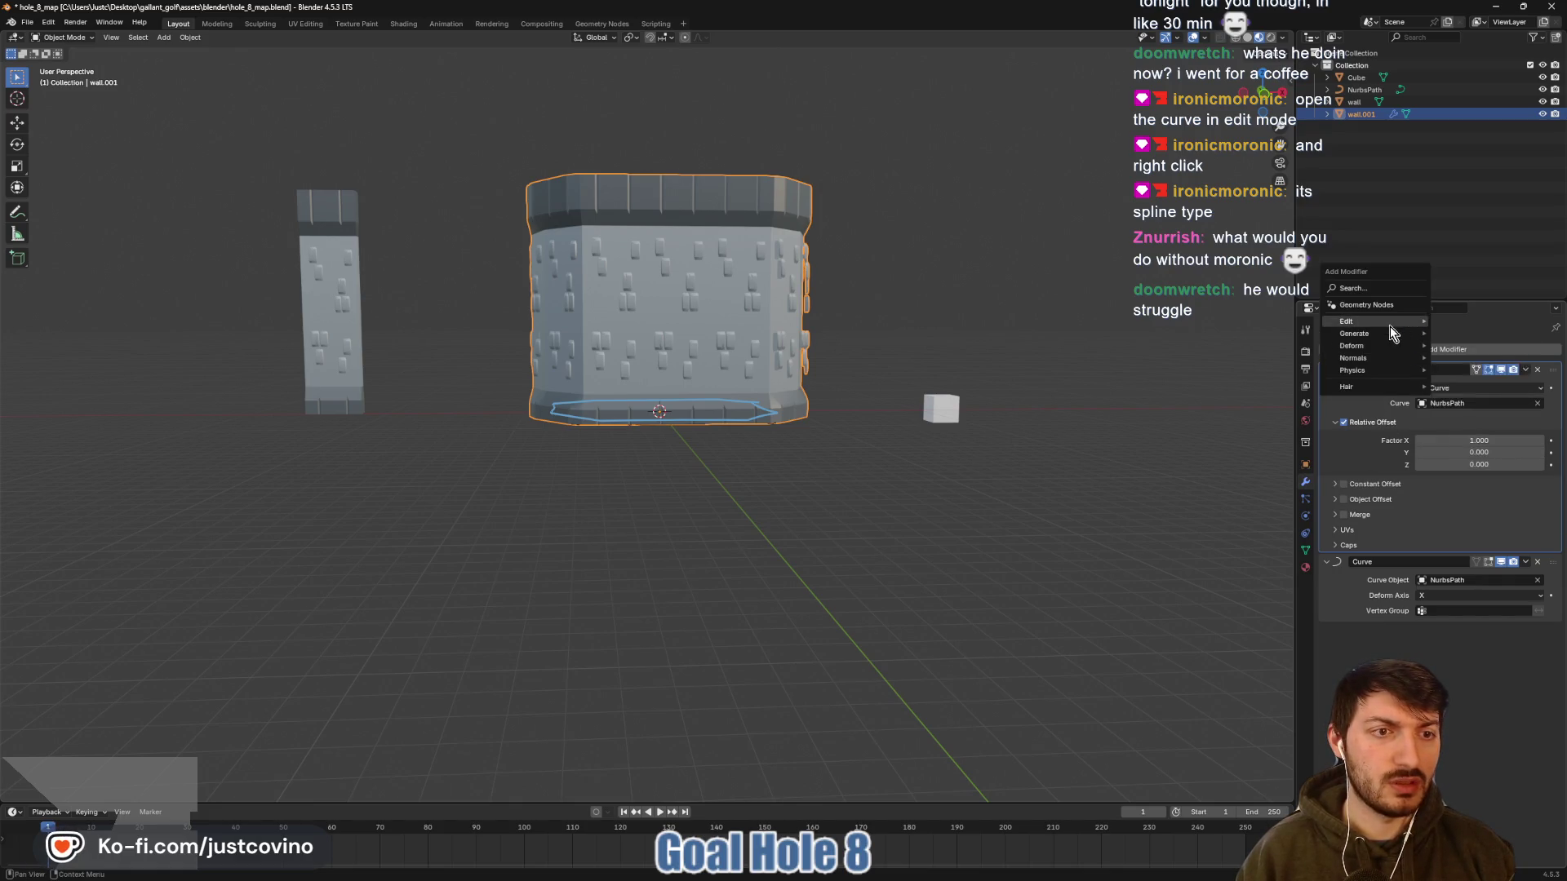
pyautogui.moveTo(1391, 341)
pyautogui.click(1458, 336)
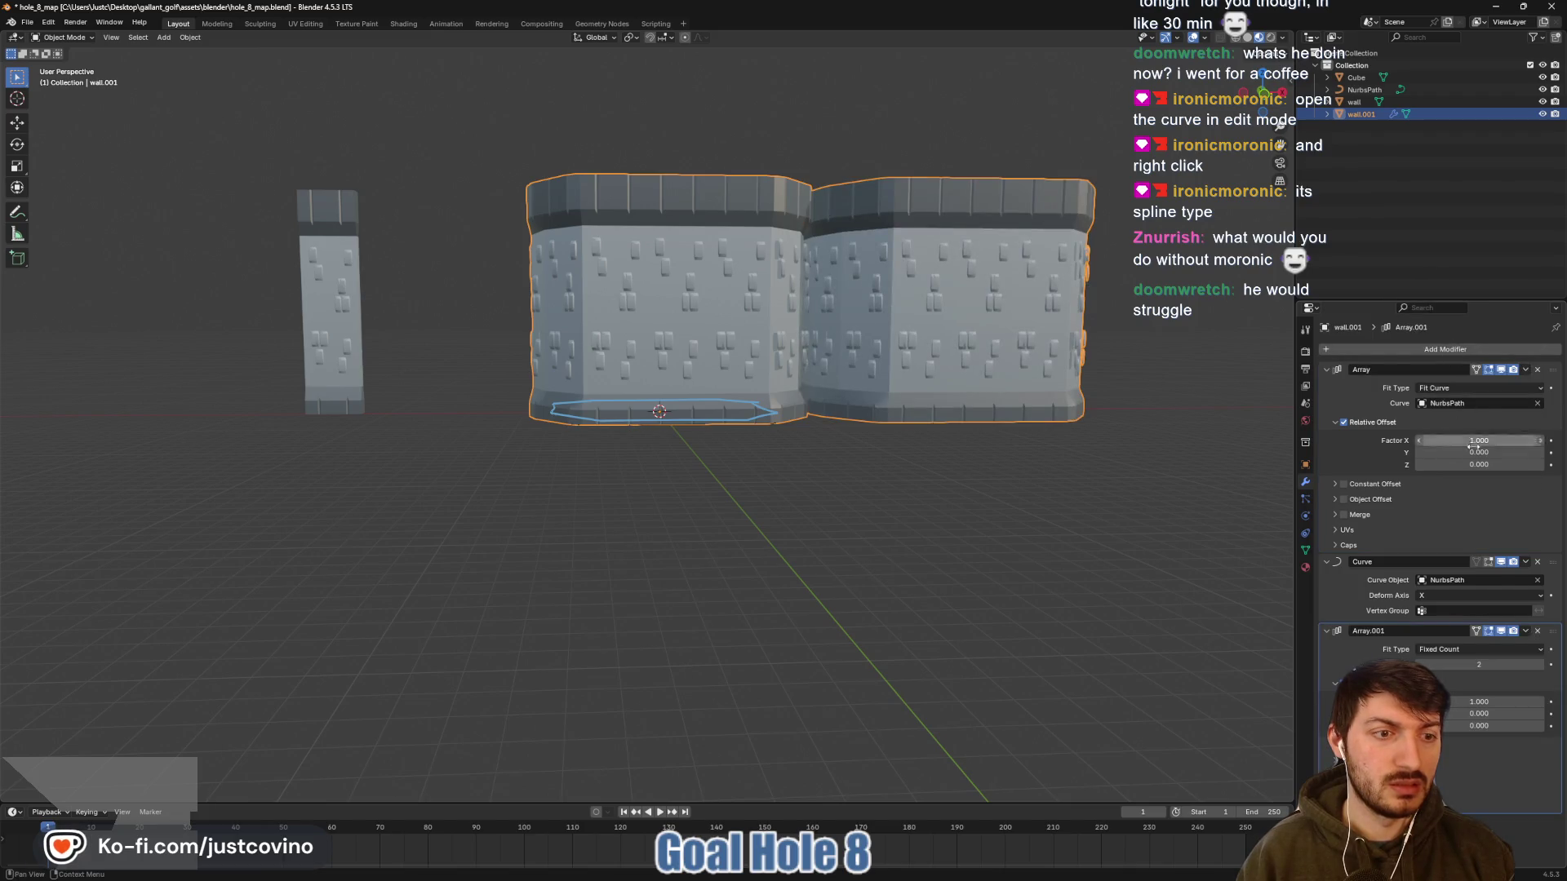
# Set the new array's relative offset to X 0, Y 0, Z -1 so the copy stacks beneath
pyautogui.click(1481, 702)
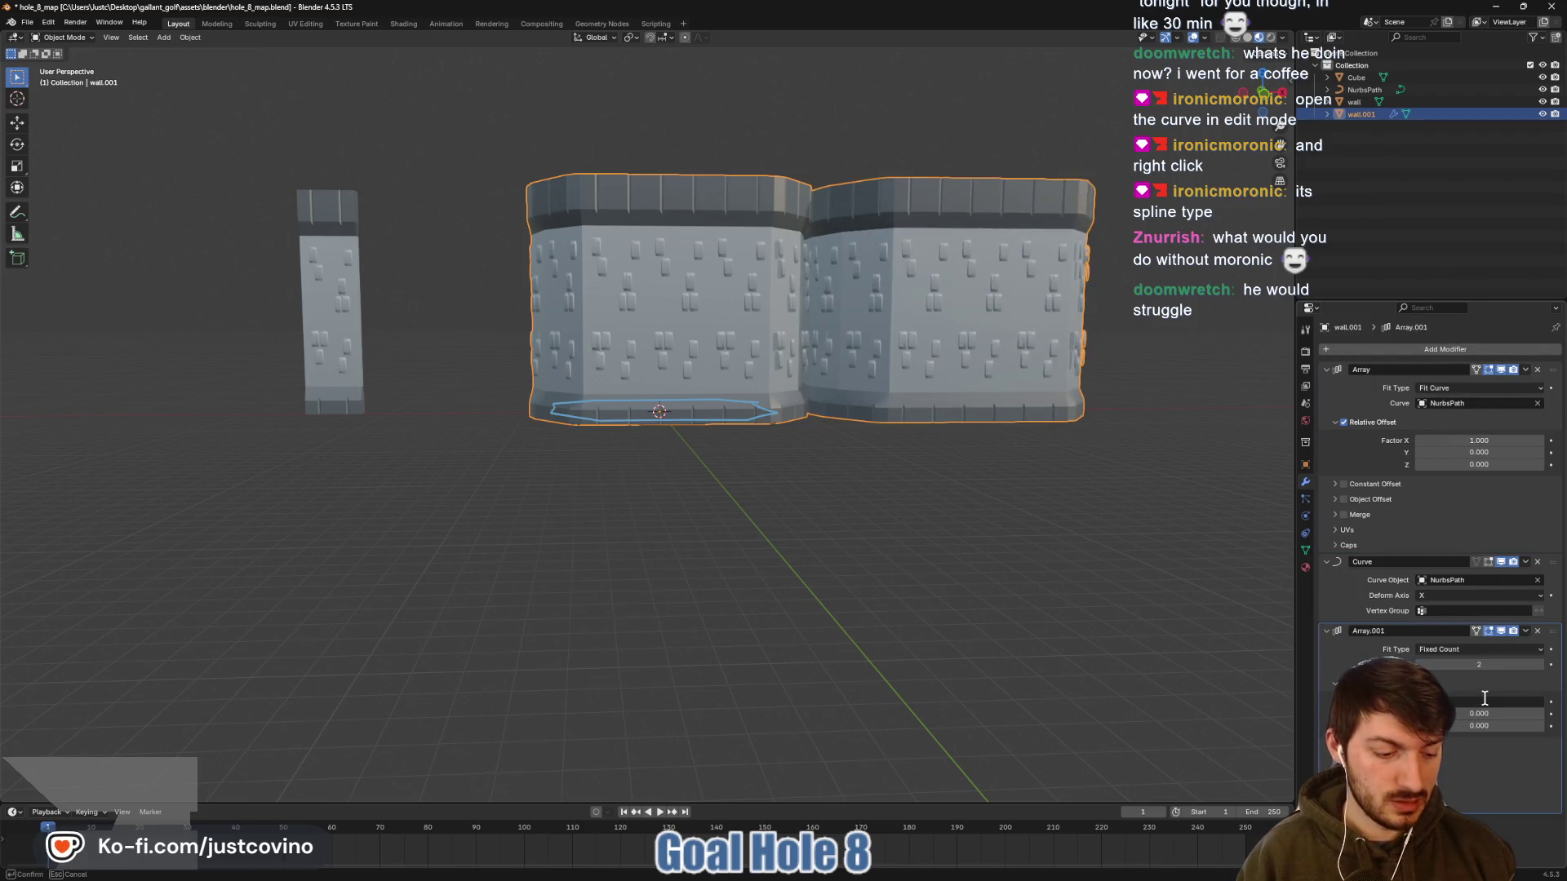
pyautogui.write('0')
pyautogui.press('Return')
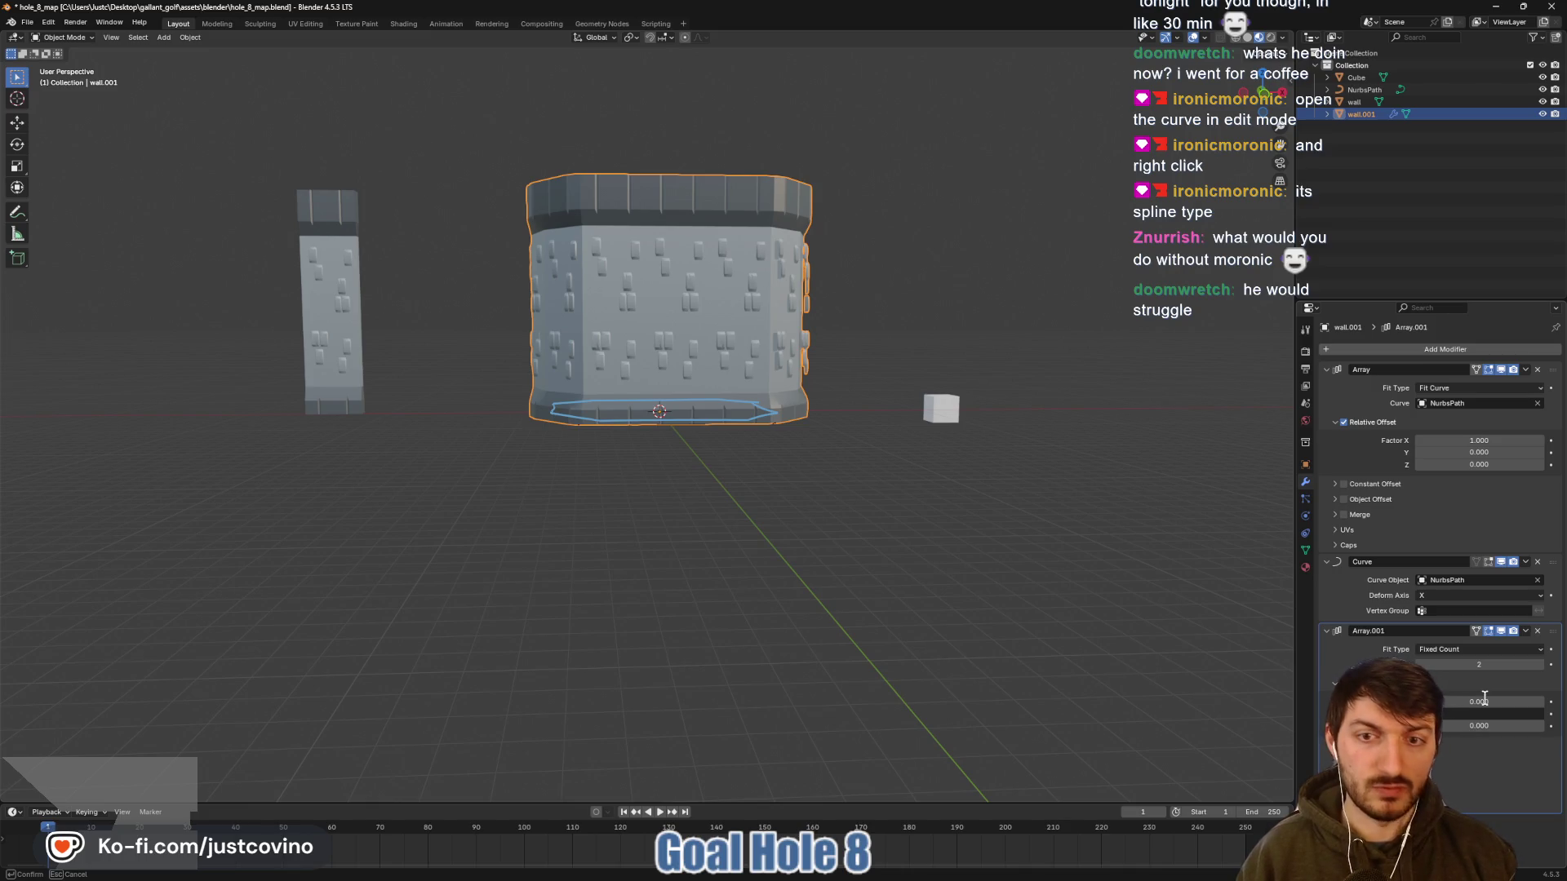
pyautogui.write('-1')
pyautogui.press('Return')
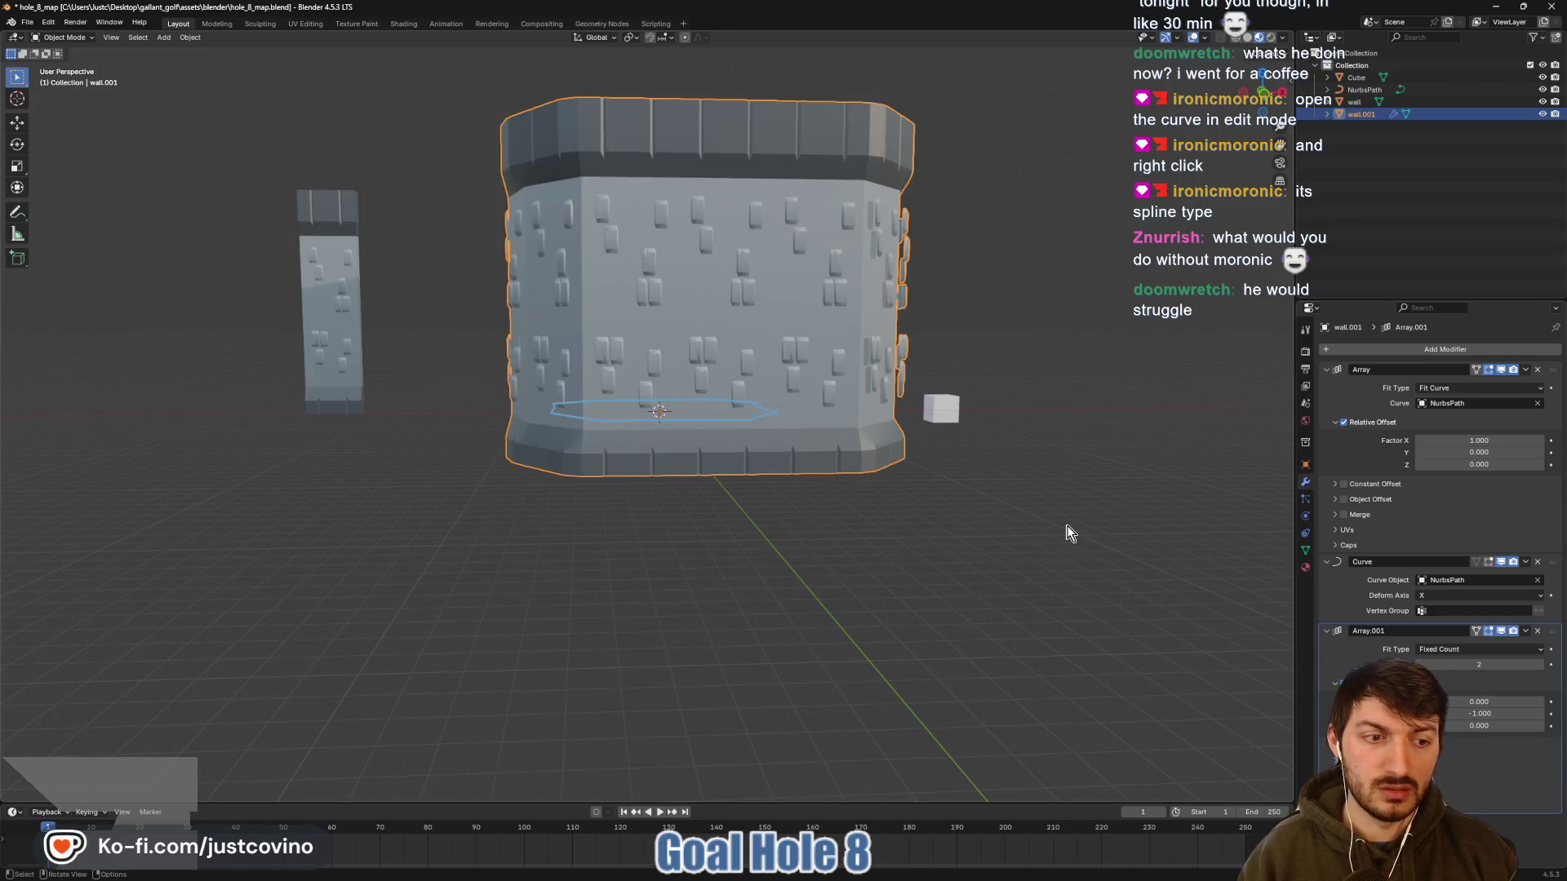
pyautogui.moveTo(1069, 533); pyautogui.dragTo(1053, 571)
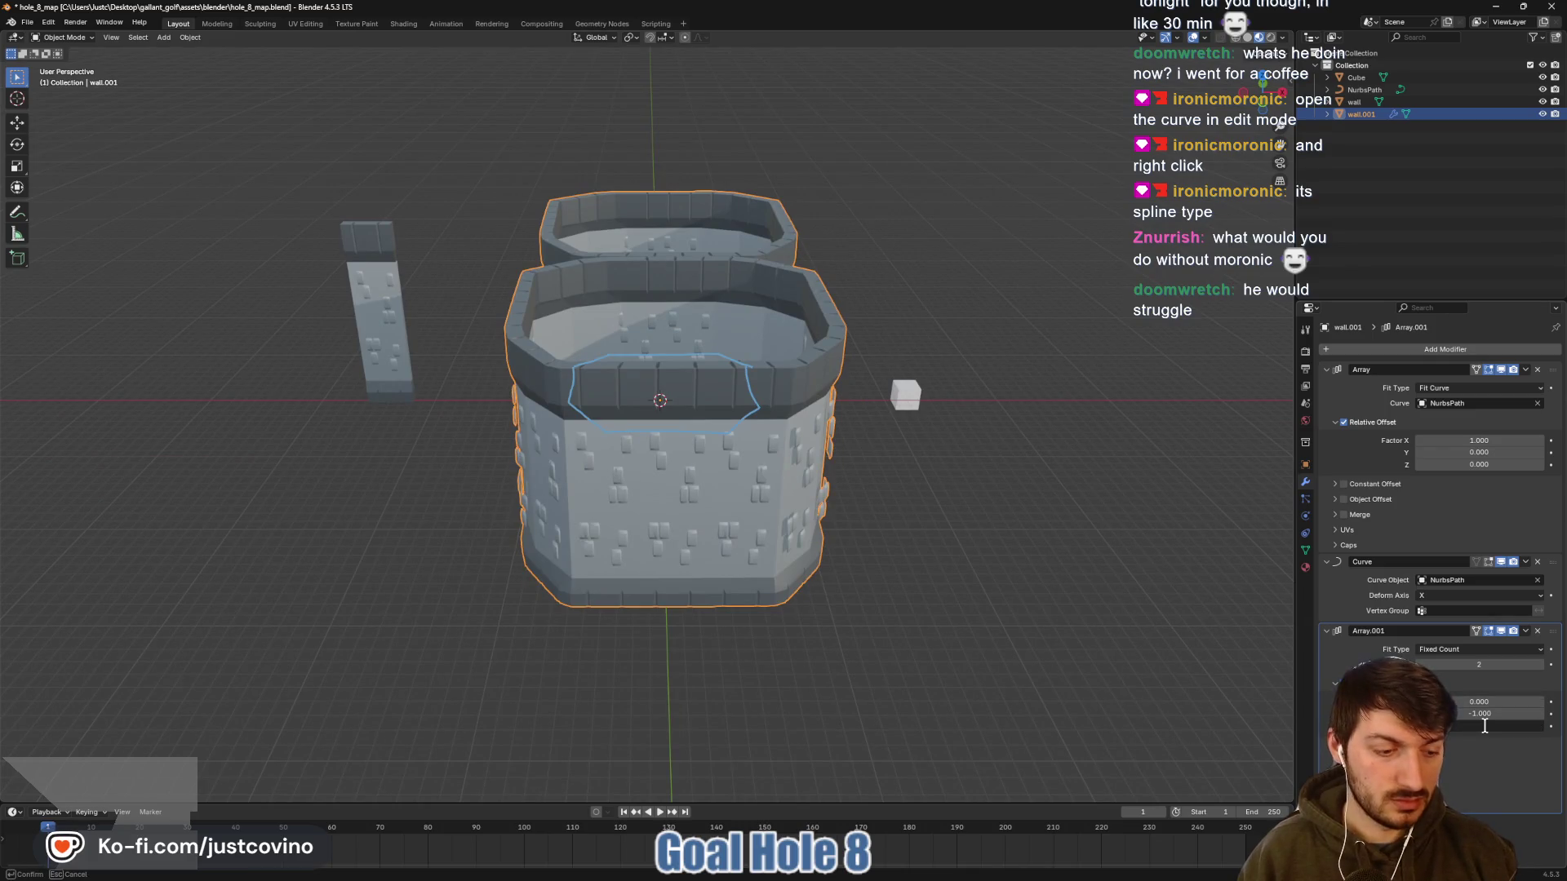
pyautogui.write('-1')
pyautogui.press('Return')
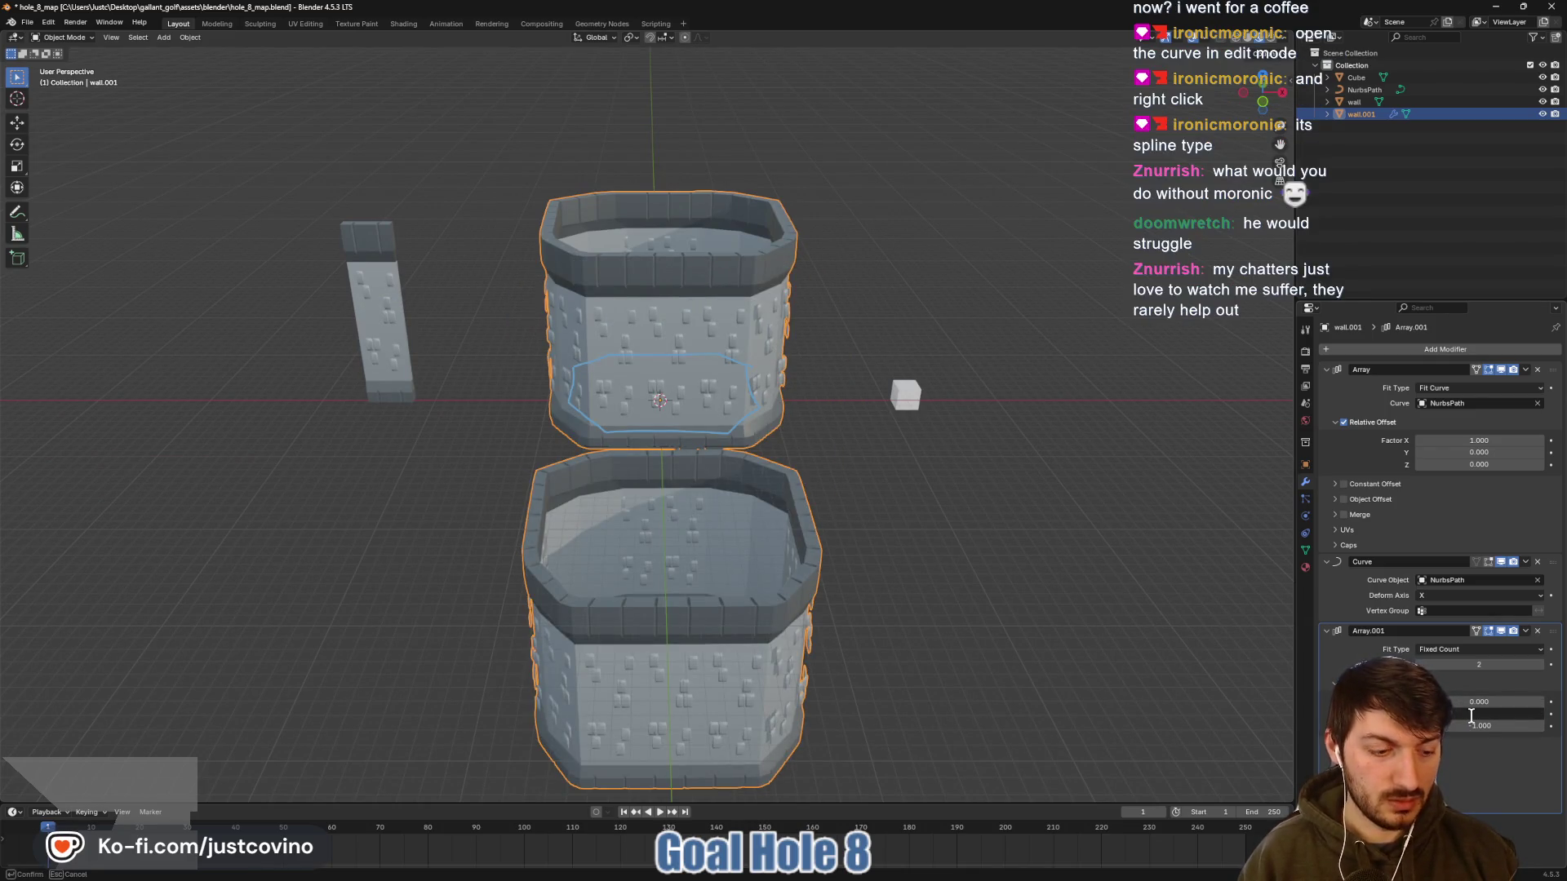
pyautogui.write('0')
pyautogui.press('Return')
pyautogui.moveTo(1073, 599)
pyautogui.mouseDown()
pyautogui.moveTo(958, 571)
pyautogui.moveTo(846, 580)
pyautogui.moveTo(1007, 626)
pyautogui.moveTo(1100, 692)
pyautogui.moveTo(1074, 607)
pyautogui.mouseUp()
pyautogui.moveTo(1231, 598); pyautogui.dragTo(1163, 568)
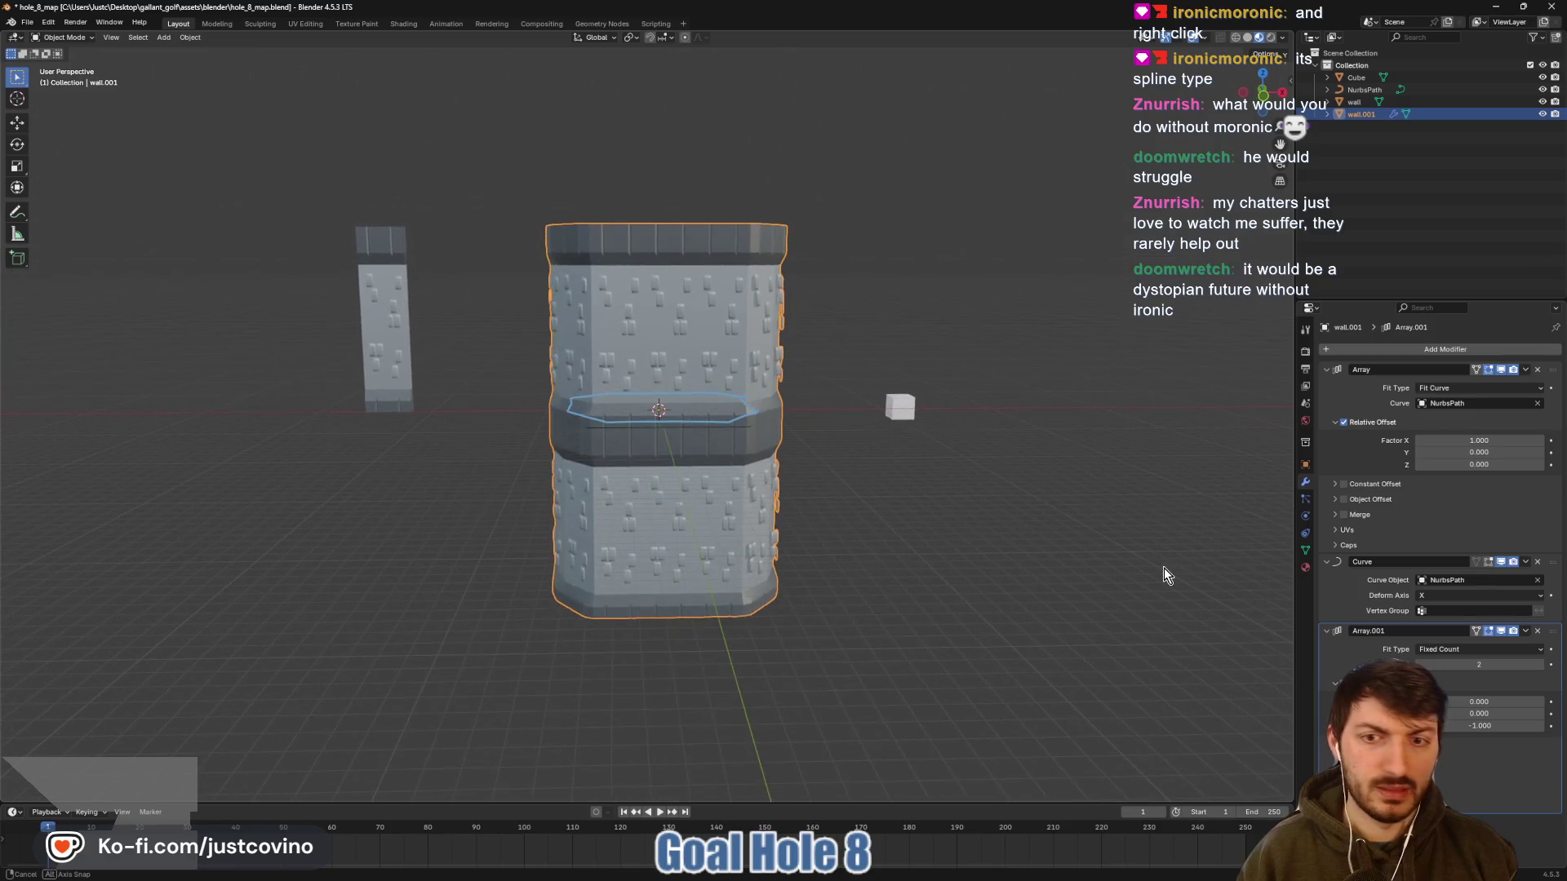
# Raise Array.001's count to 3, inspect the taller tower, and save the file
pyautogui.click(1541, 665)
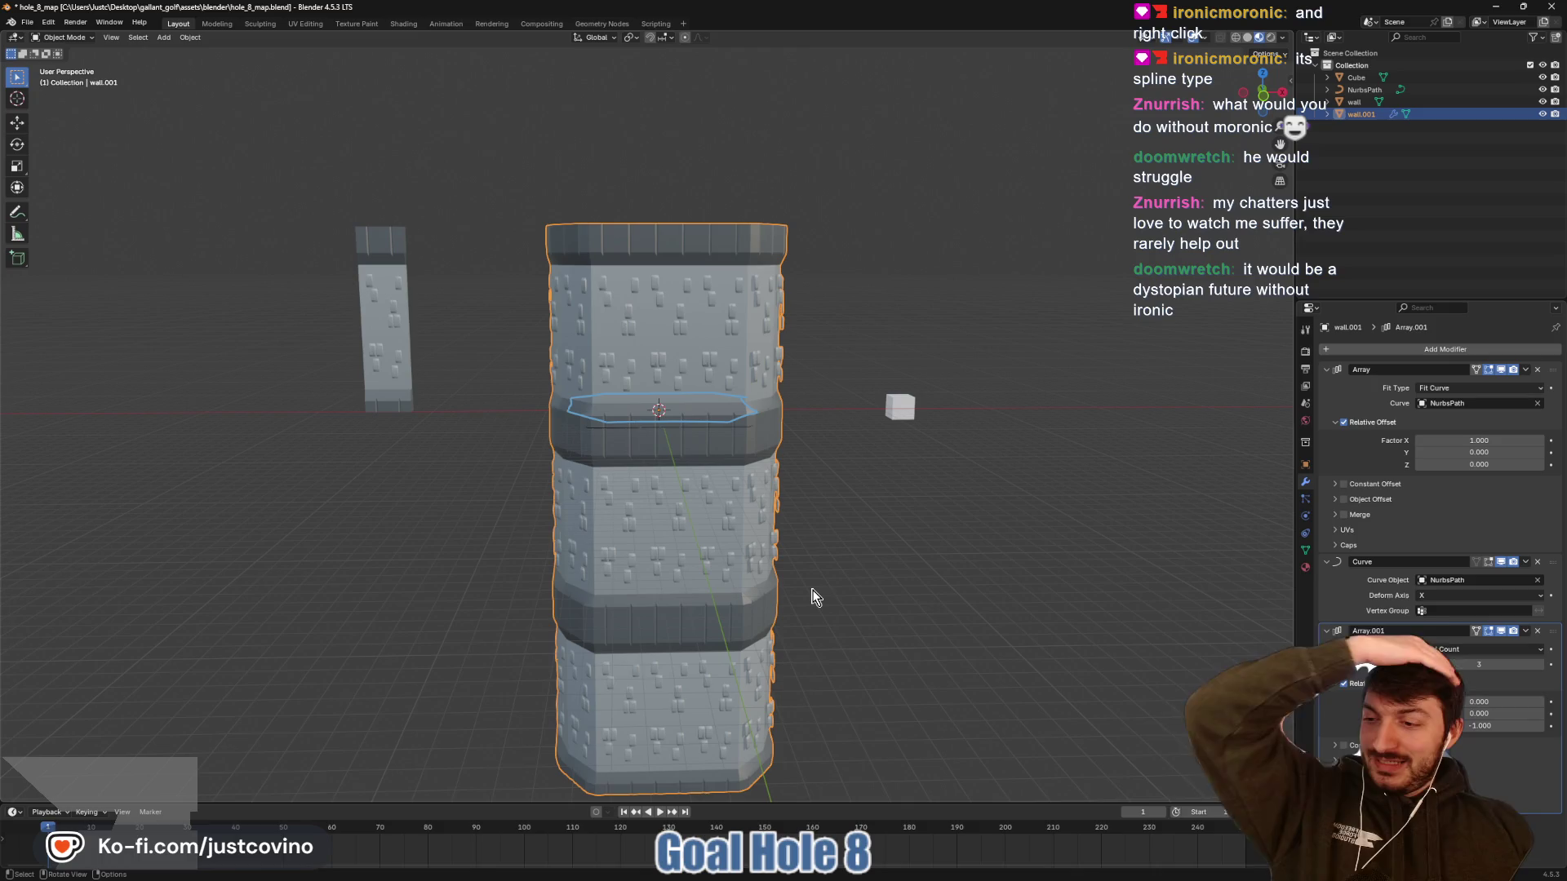
pyautogui.moveTo(877, 486)
pyautogui.mouseDown()
pyautogui.moveTo(864, 598)
pyautogui.moveTo(884, 530)
pyautogui.moveTo(849, 506)
pyautogui.moveTo(901, 562)
pyautogui.mouseUp()
pyautogui.hotkey('ctrl', 's')
pyautogui.scroll(5, 846, 504)
pyautogui.moveTo(767, 535)
pyautogui.mouseDown()
pyautogui.moveTo(791, 531)
pyautogui.moveTo(798, 507)
pyautogui.moveTo(754, 487)
pyautogui.moveTo(816, 467)
pyautogui.moveTo(903, 380)
pyautogui.moveTo(790, 404)
pyautogui.moveTo(805, 560)
pyautogui.moveTo(829, 385)
pyautogui.moveTo(814, 585)
pyautogui.moveTo(816, 482)
pyautogui.mouseUp()
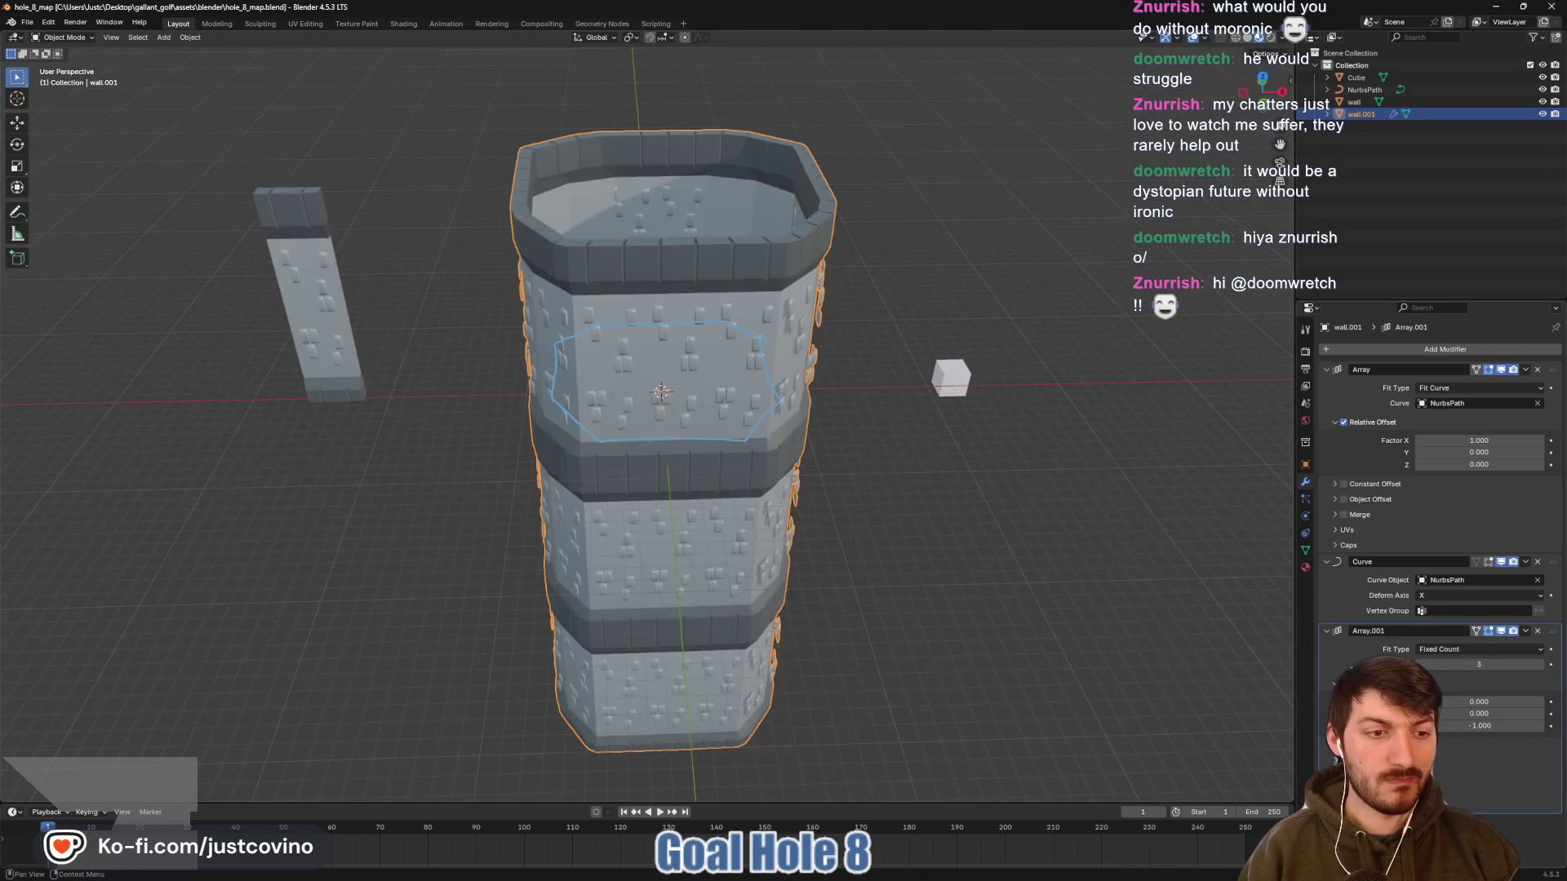
# Lower Array.001's count back to 2 and inspect the two-tier tower from several angles
pyautogui.click(1421, 664)
pyautogui.moveTo(945, 615)
pyautogui.mouseDown()
pyautogui.moveTo(938, 554)
pyautogui.moveTo(748, 565)
pyautogui.moveTo(914, 600)
pyautogui.moveTo(937, 704)
pyautogui.moveTo(933, 659)
pyautogui.moveTo(752, 642)
pyautogui.moveTo(811, 662)
pyautogui.moveTo(870, 576)
pyautogui.moveTo(932, 545)
pyautogui.moveTo(957, 555)
pyautogui.moveTo(938, 570)
pyautogui.moveTo(766, 577)
pyautogui.moveTo(646, 620)
pyautogui.mouseUp()
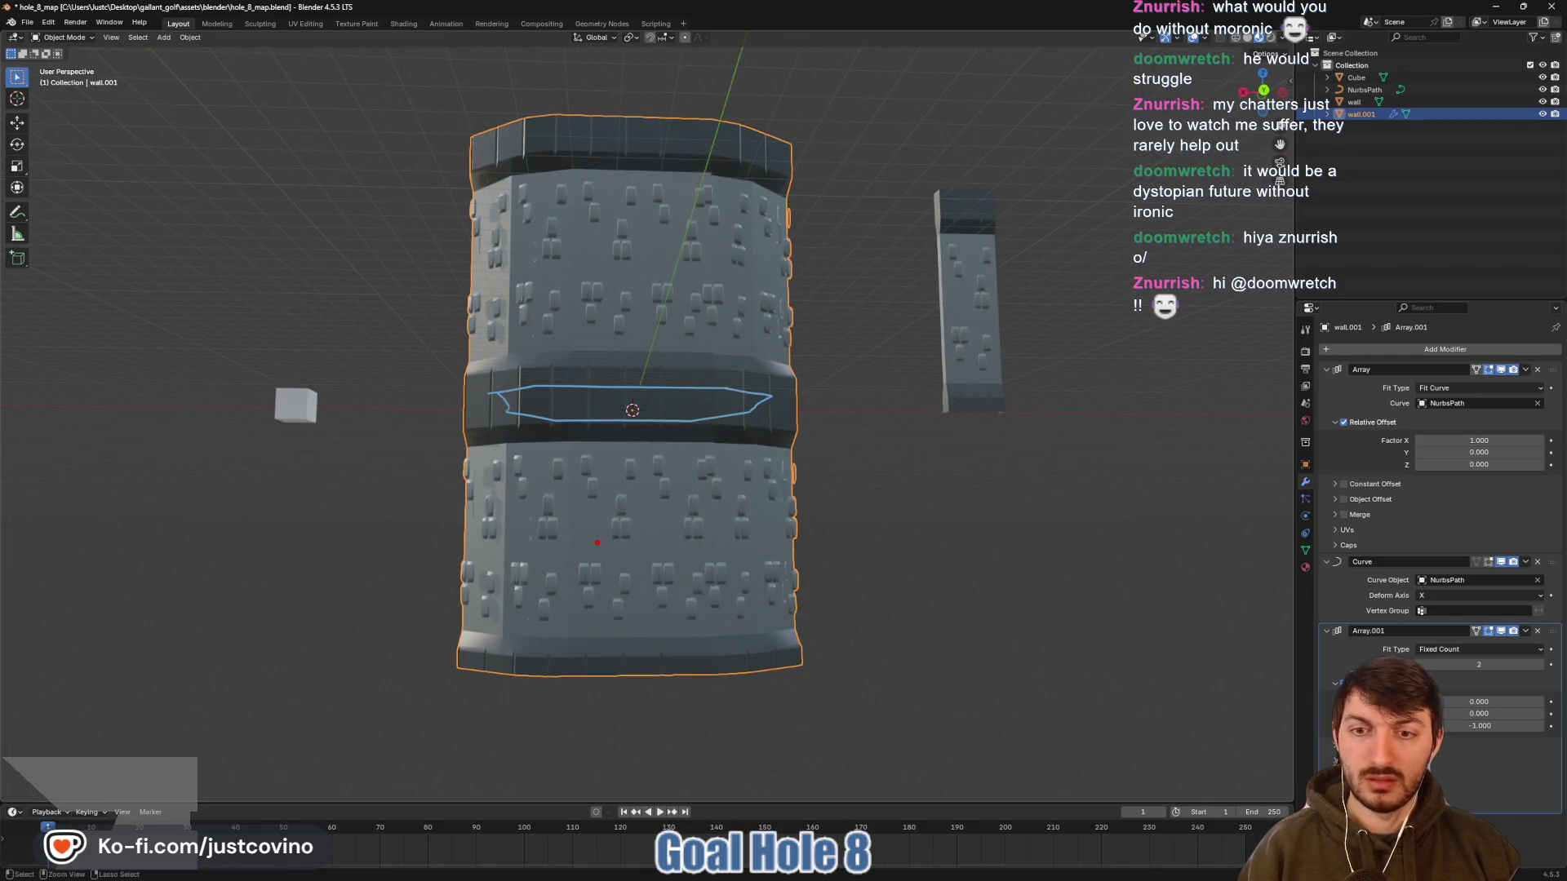
pyautogui.moveTo(598, 543); pyautogui.dragTo(591, 693)
pyautogui.moveTo(591, 543); pyautogui.dragTo(717, 548)
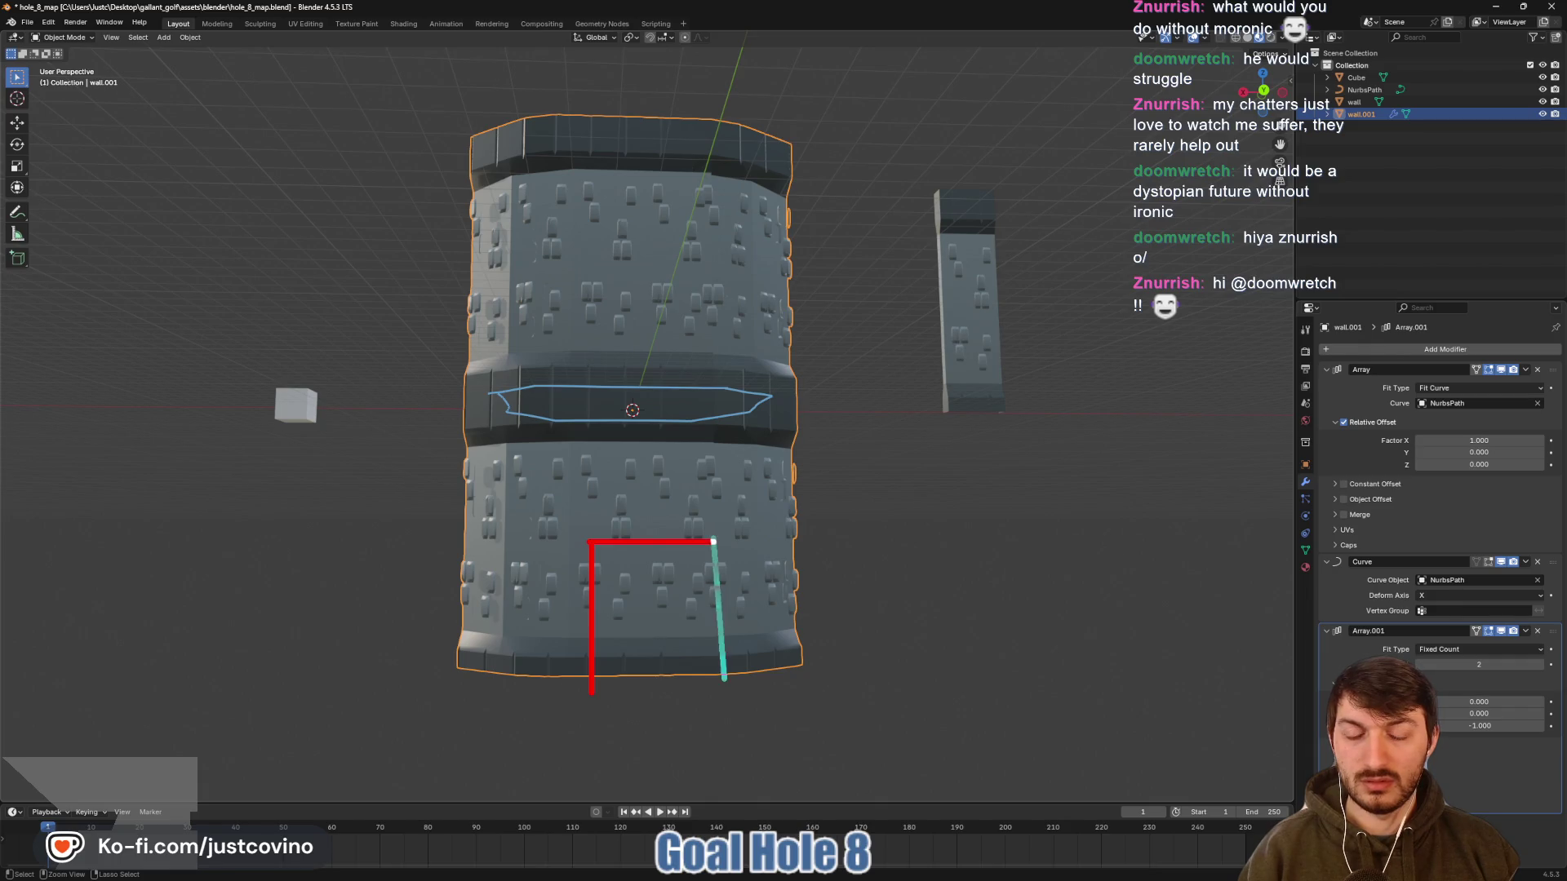
pyautogui.moveTo(612, 629)
pyautogui.mouseDown()
pyautogui.moveTo(735, 718)
pyautogui.moveTo(846, 762)
pyautogui.moveTo(814, 640)
pyautogui.mouseUp()
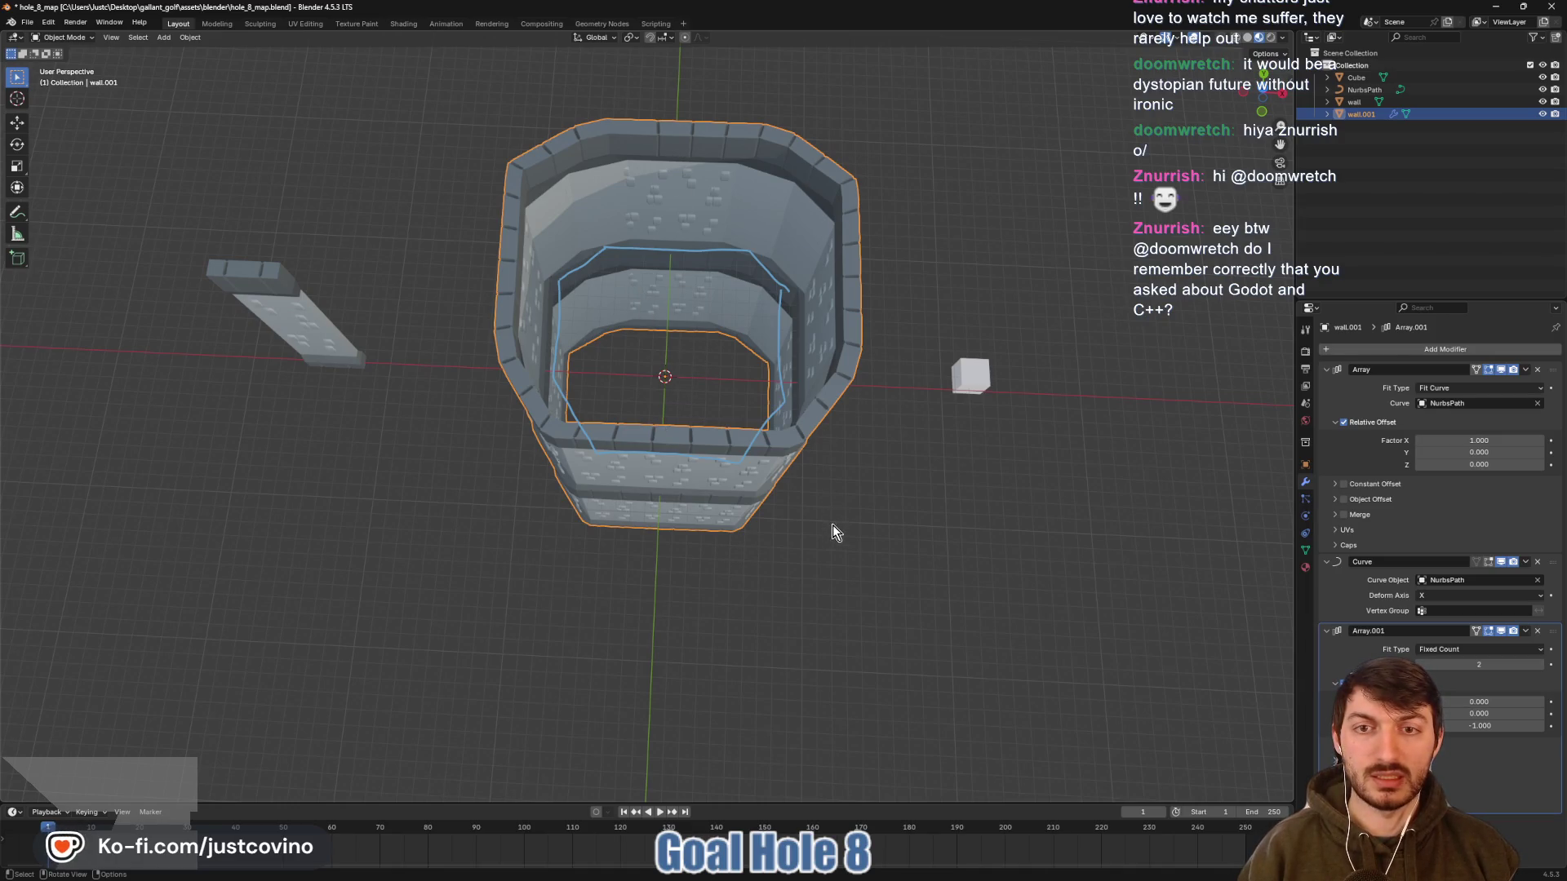
pyautogui.moveTo(867, 560); pyautogui.dragTo(875, 473)
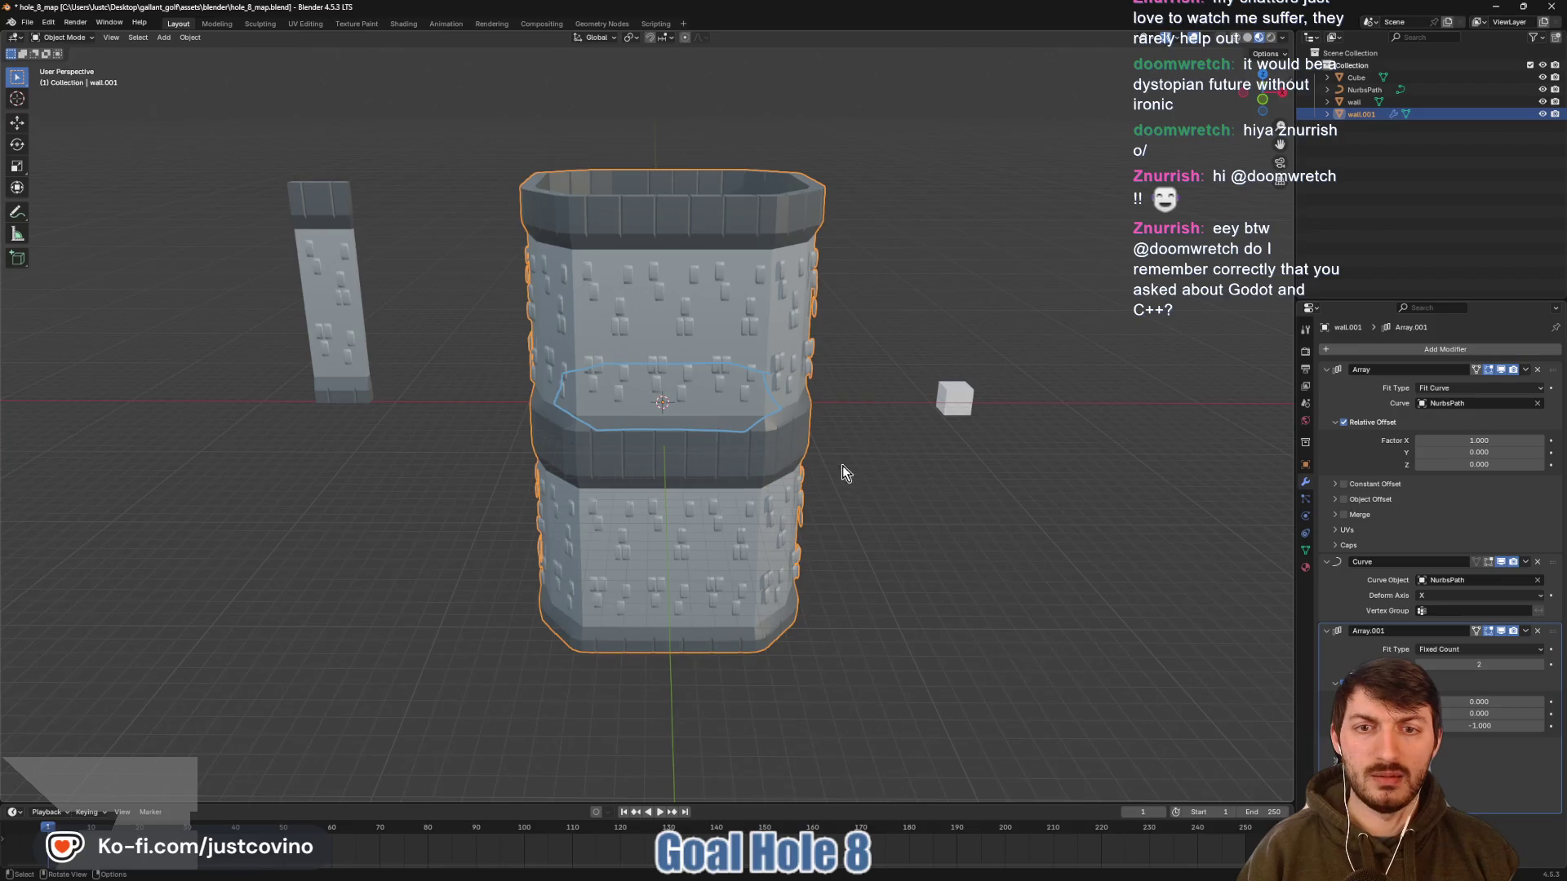
# Collapse the Array, Curve and Array.001 modifier panels and save the file
pyautogui.click(1325, 369)
pyautogui.click(1327, 387)
pyautogui.click(1328, 403)
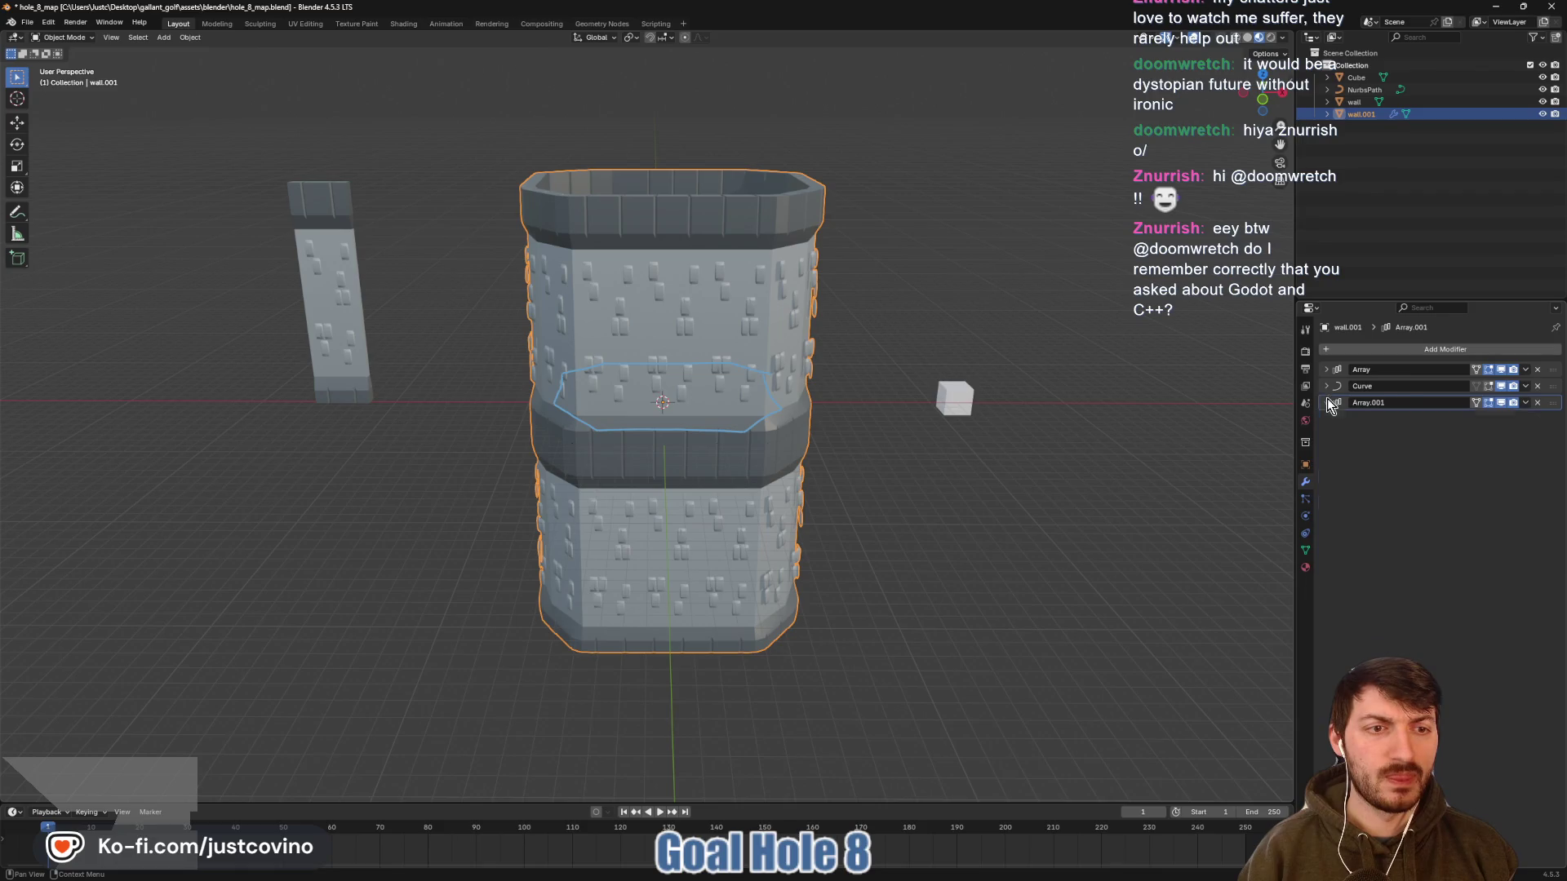
pyautogui.moveTo(945, 457)
pyautogui.mouseDown()
pyautogui.moveTo(849, 471)
pyautogui.moveTo(756, 441)
pyautogui.moveTo(962, 479)
pyautogui.moveTo(717, 436)
pyautogui.moveTo(776, 338)
pyautogui.moveTo(933, 502)
pyautogui.moveTo(932, 533)
pyautogui.moveTo(901, 478)
pyautogui.moveTo(898, 512)
pyautogui.moveTo(911, 455)
pyautogui.moveTo(879, 458)
pyautogui.moveTo(785, 548)
pyautogui.moveTo(669, 452)
pyautogui.mouseUp()
pyautogui.hotkey('ctrl', 's')
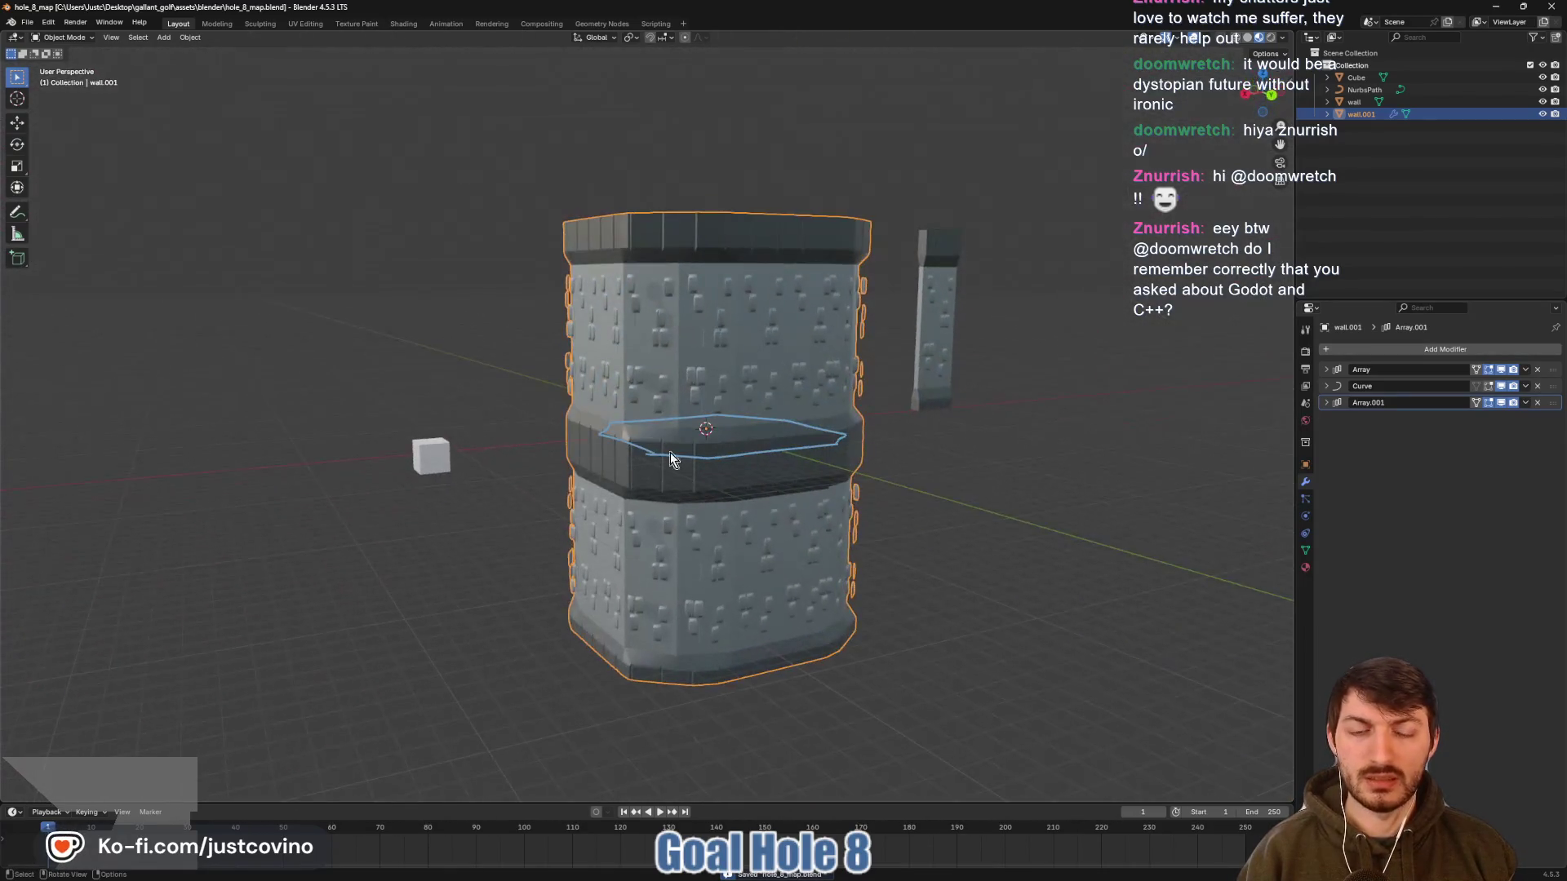
# Deselect the wall and switch to Top Orthographic view of the octagon ring
pyautogui.click(865, 571)
pyautogui.moveTo(863, 556)
pyautogui.mouseDown()
pyautogui.moveTo(889, 586)
pyautogui.moveTo(610, 383)
pyautogui.mouseUp()
pyautogui.click(610, 371)
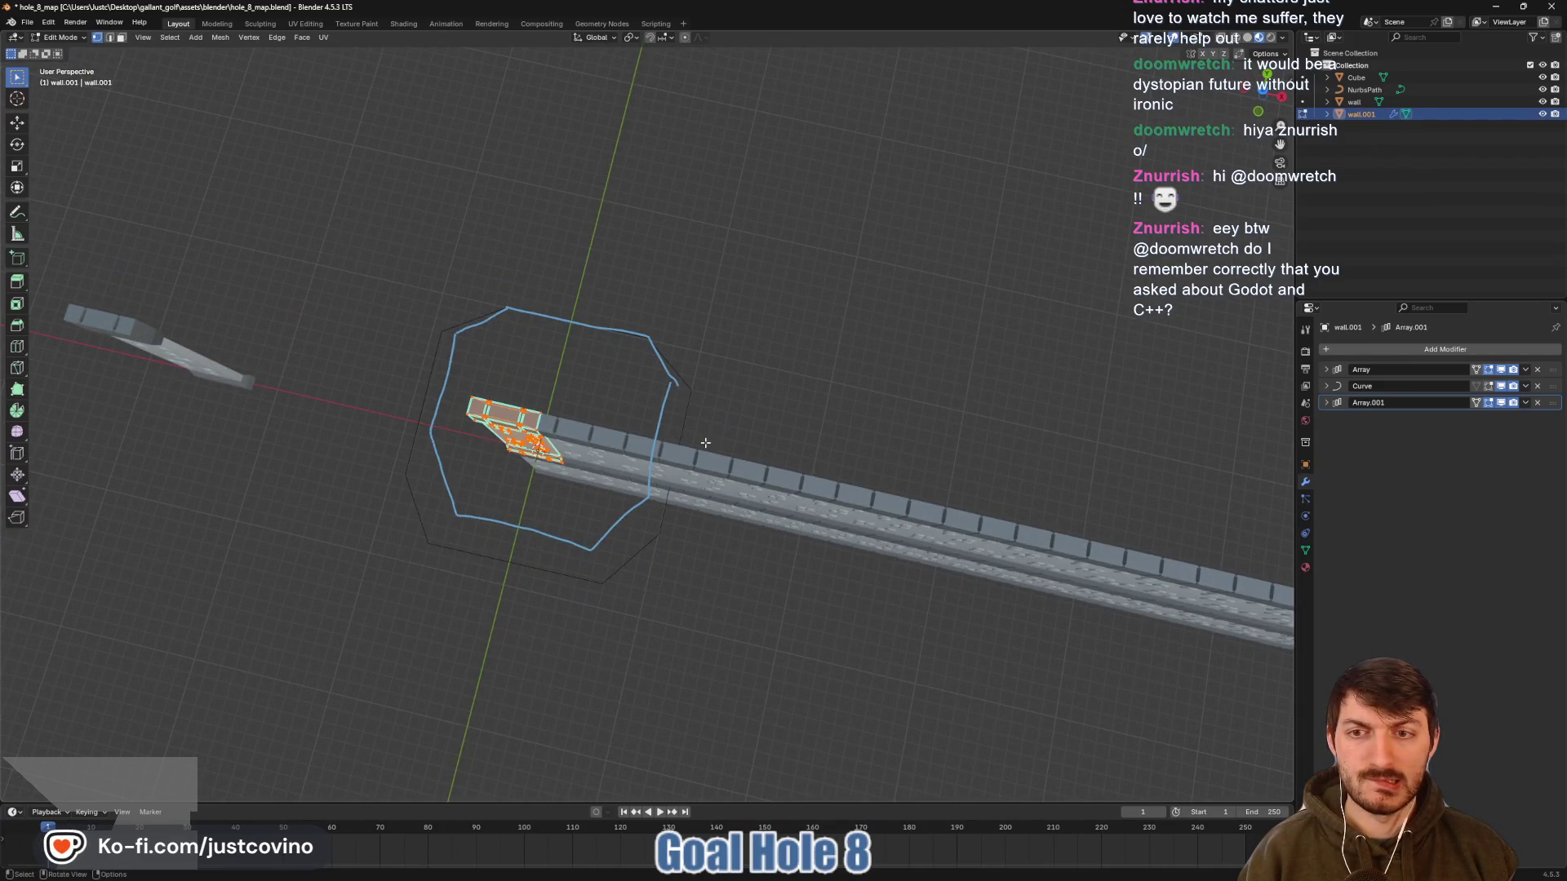
pyautogui.moveTo(733, 460)
pyautogui.mouseDown()
pyautogui.moveTo(782, 472)
pyautogui.moveTo(795, 517)
pyautogui.moveTo(884, 629)
pyautogui.mouseUp()
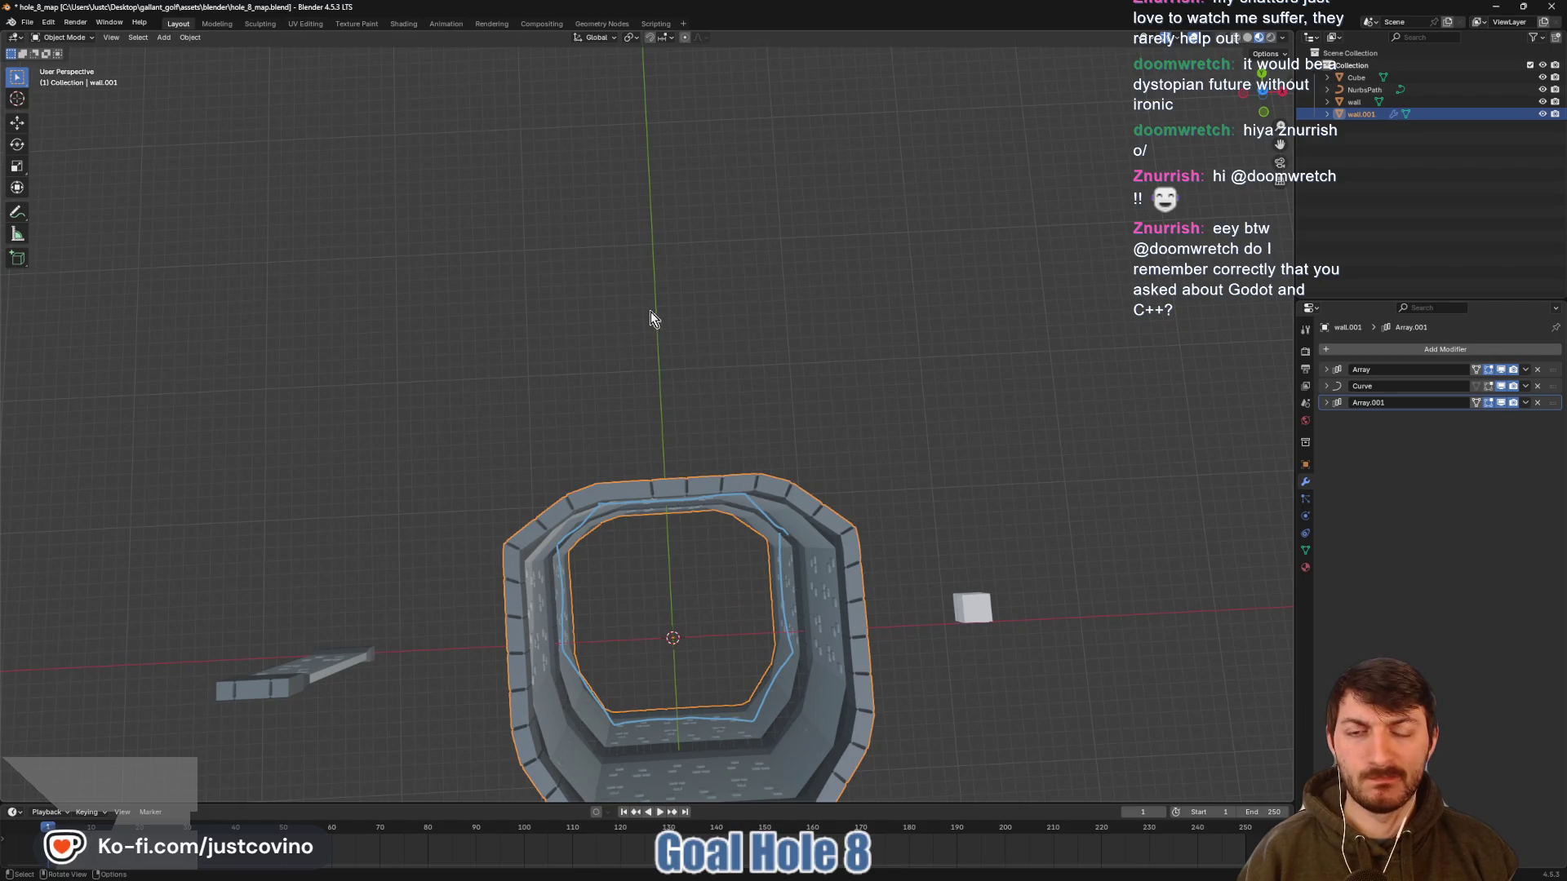
pyautogui.click(733, 411)
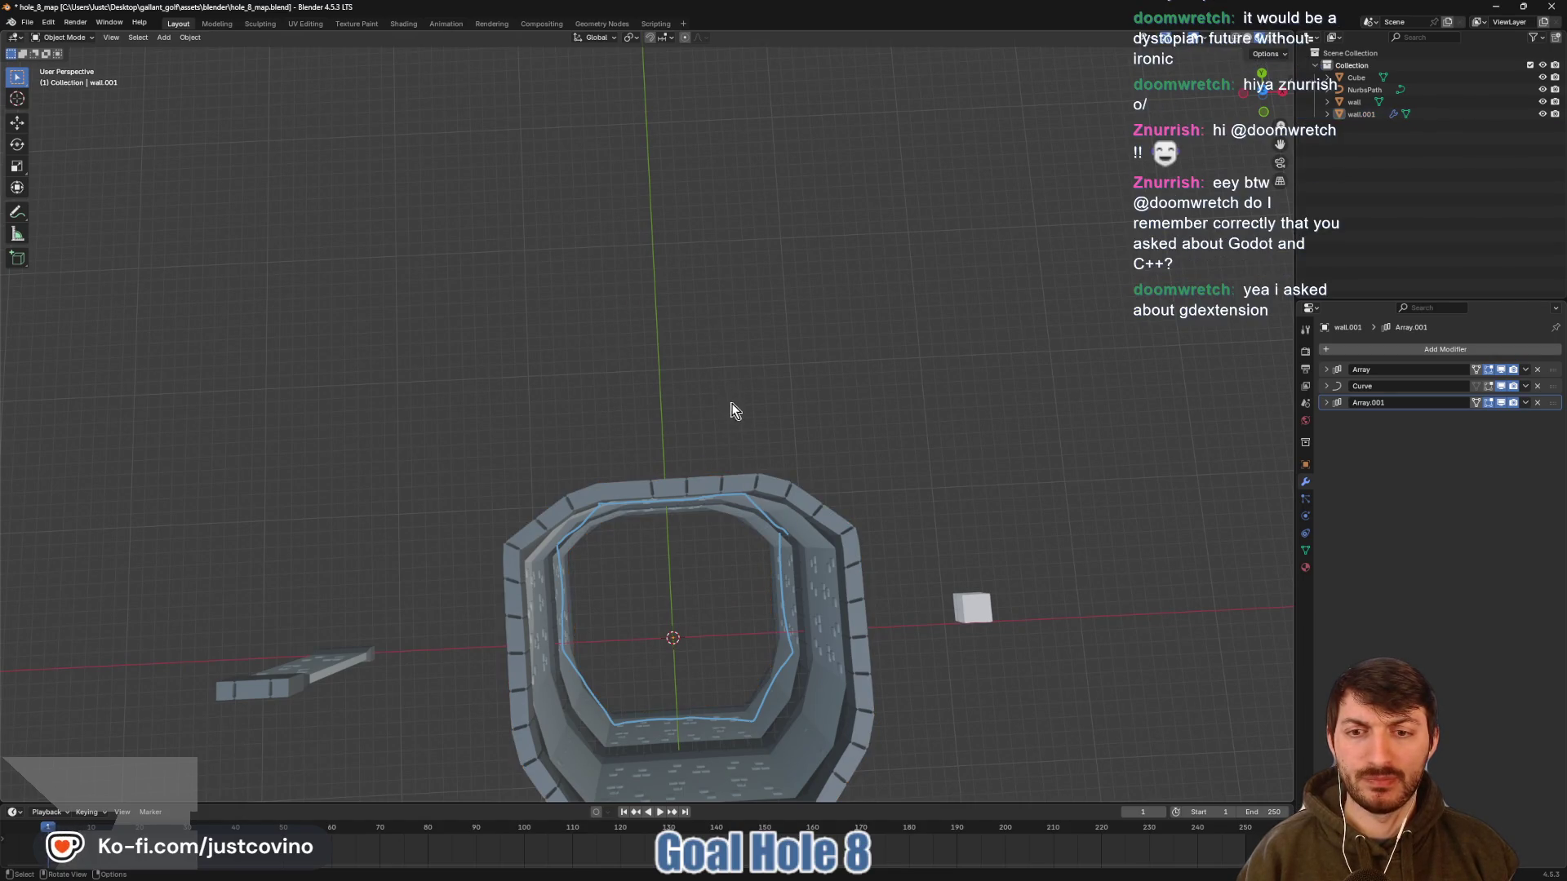
pyautogui.click(1262, 91)
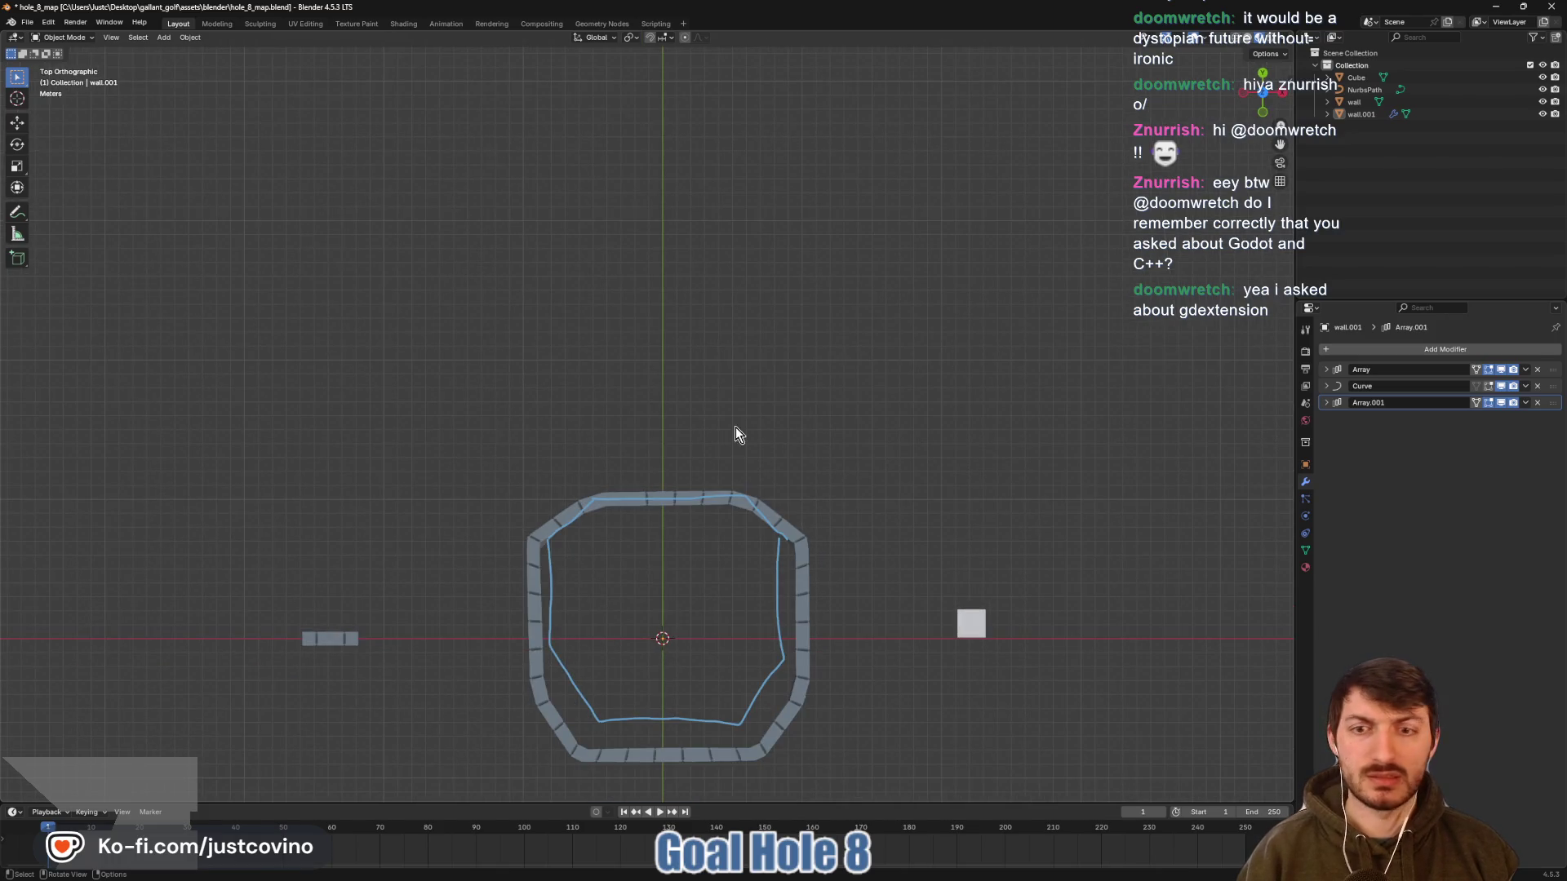
# Duplicate the small wall piece along X to the hub's centre as wall.002
pyautogui.click(329, 639)
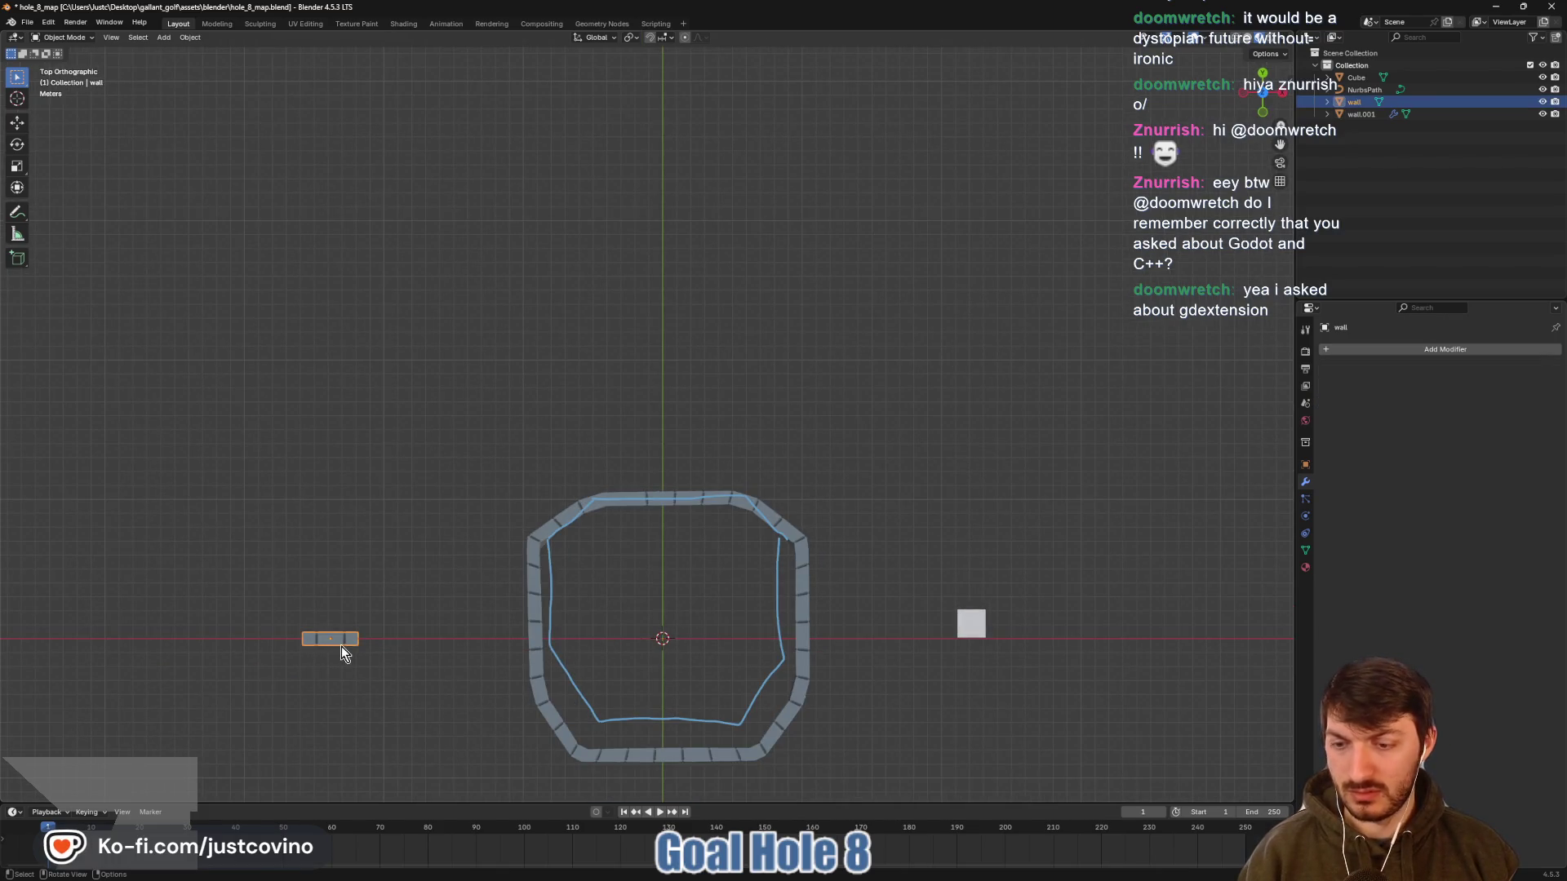
pyautogui.hotkey('shift', 'd')
pyautogui.press('x')
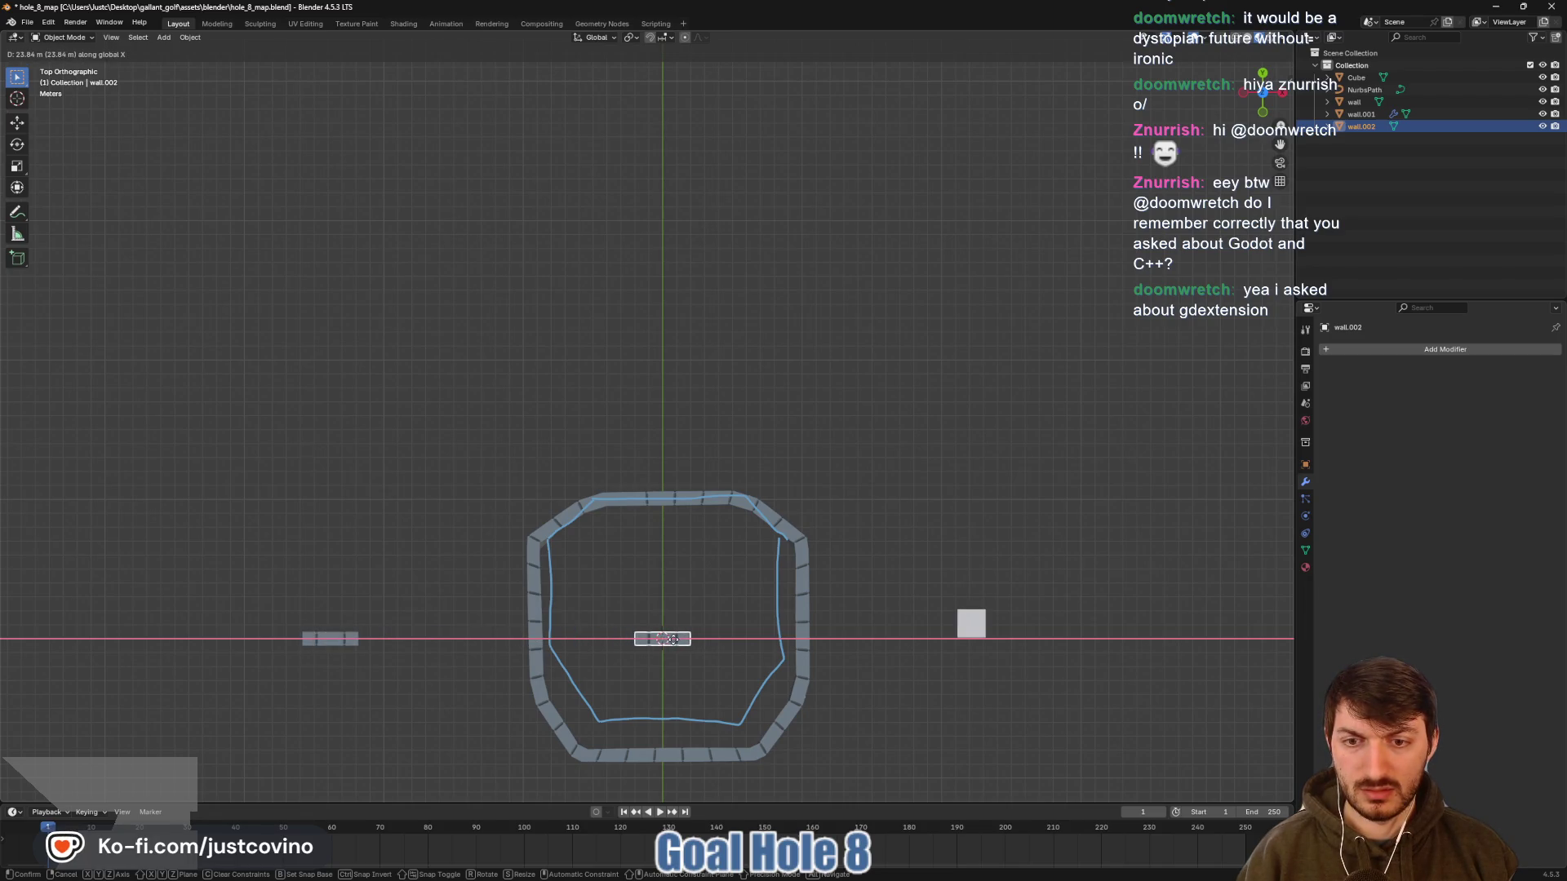
pyautogui.click(674, 639)
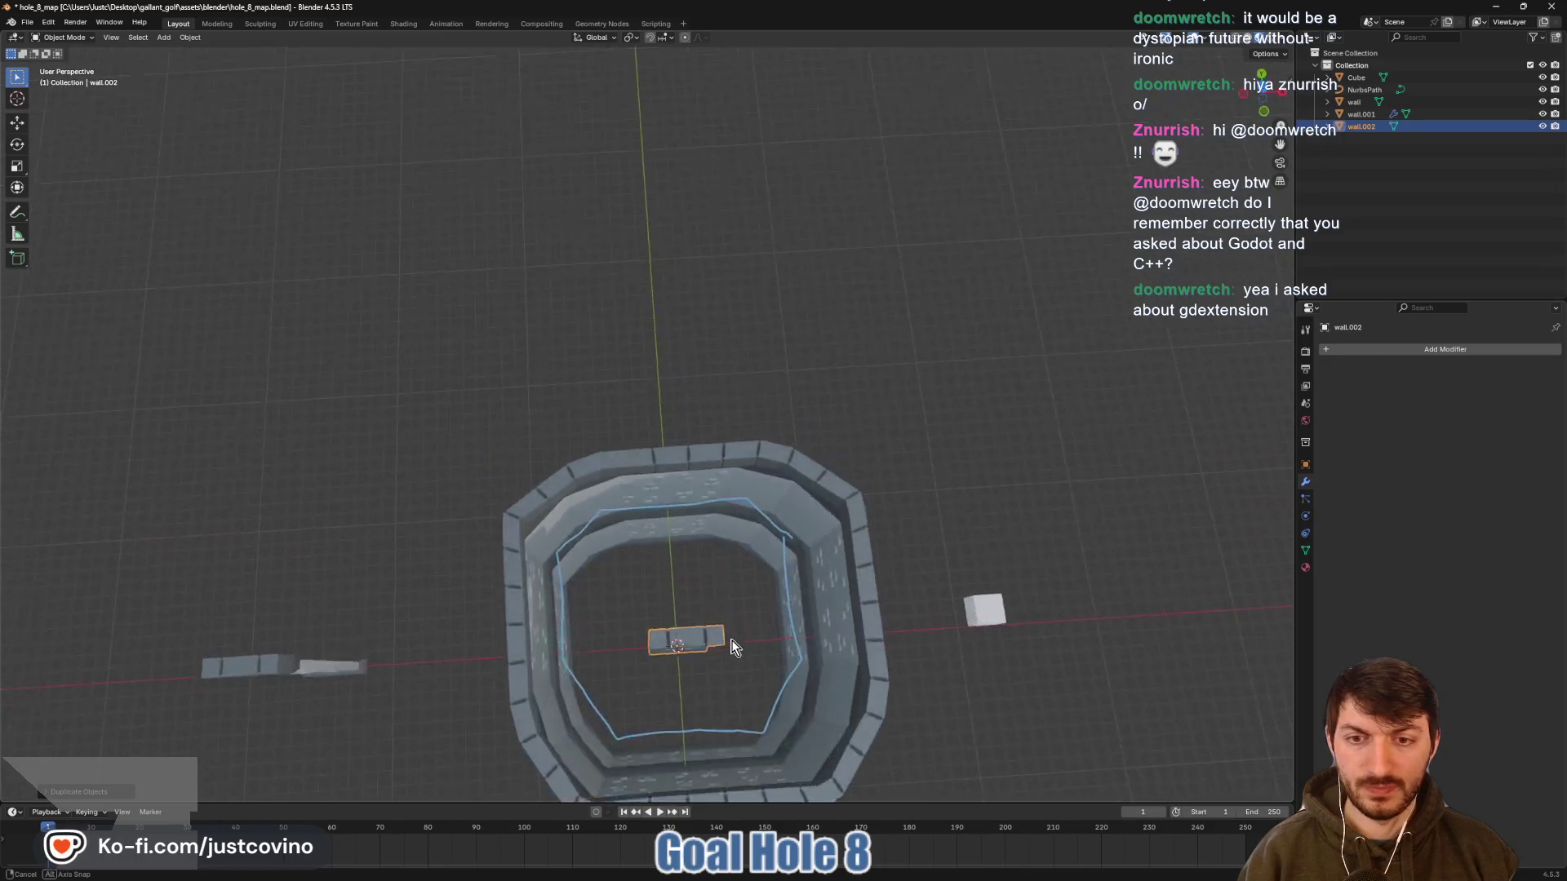
pyautogui.moveTo(732, 648)
pyautogui.mouseDown()
pyautogui.moveTo(726, 620)
pyautogui.moveTo(700, 655)
pyautogui.mouseUp()
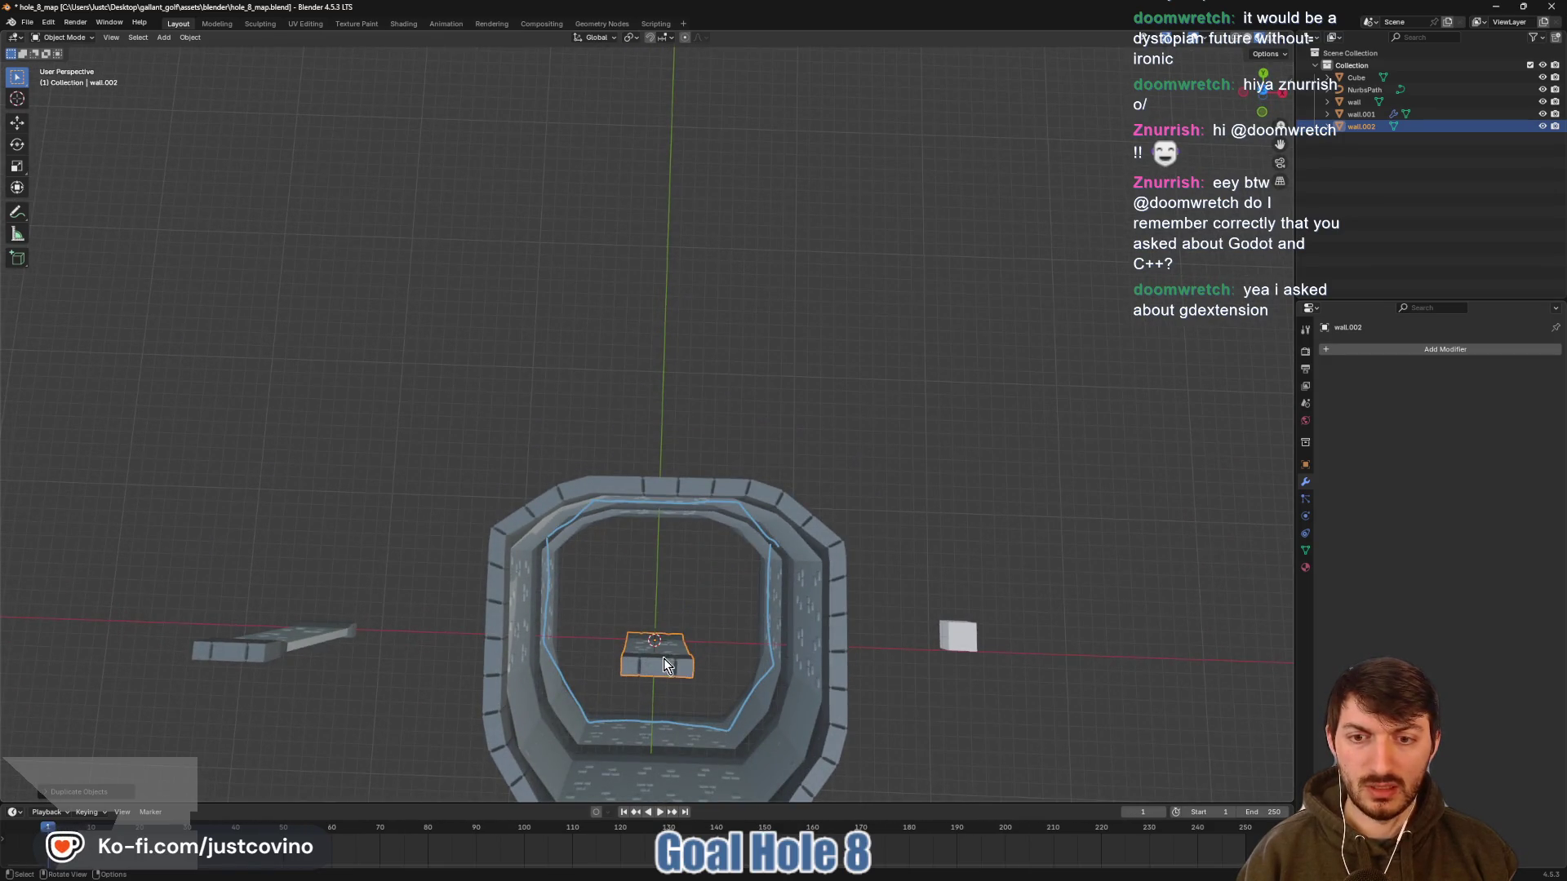
# Apply wall.002's transforms and add a new Nurbs Path at the centre
pyautogui.hotkey('ctrl', 'a')
pyautogui.click(661, 663)
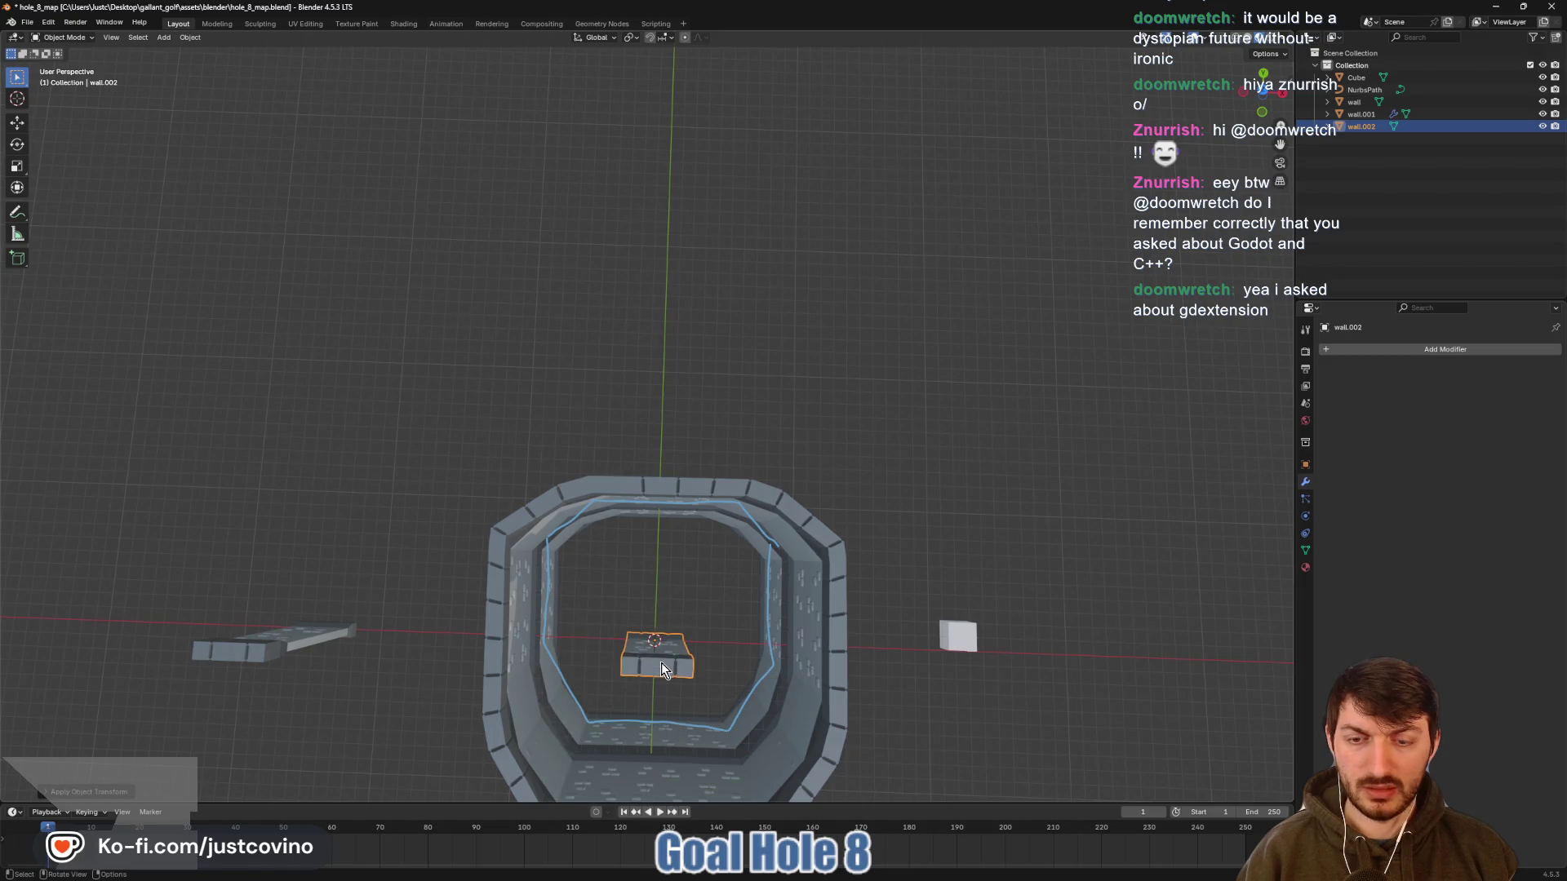
pyautogui.click(662, 623)
pyautogui.hotkey('shift', 'a')
pyautogui.moveTo(662, 624)
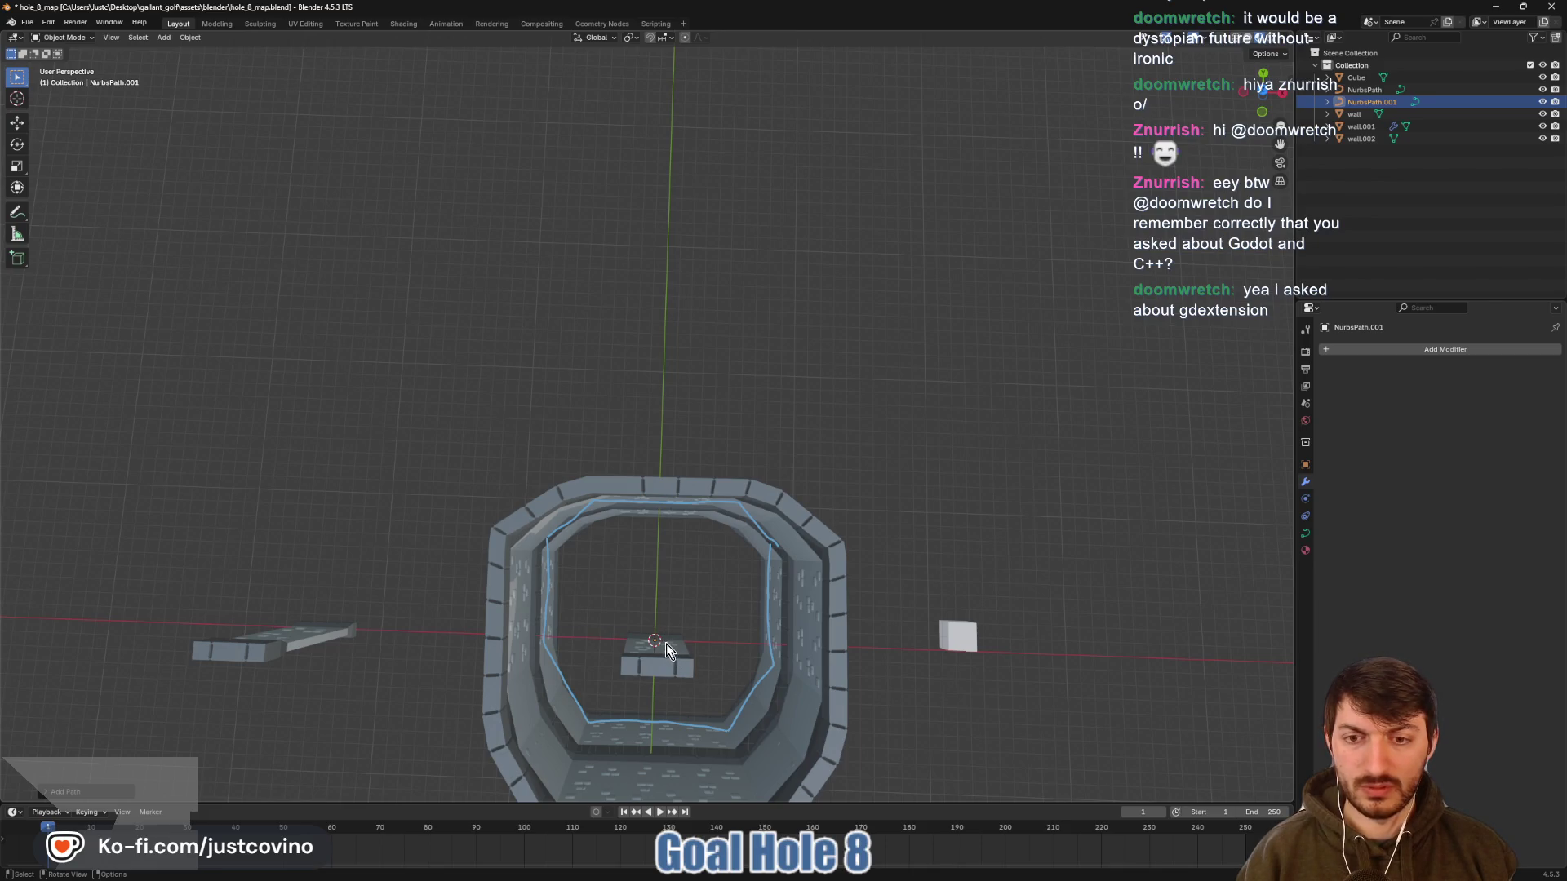
# Extrude a new path point straight up along Y and convert the path to a Poly spline
pyautogui.press('Tab')
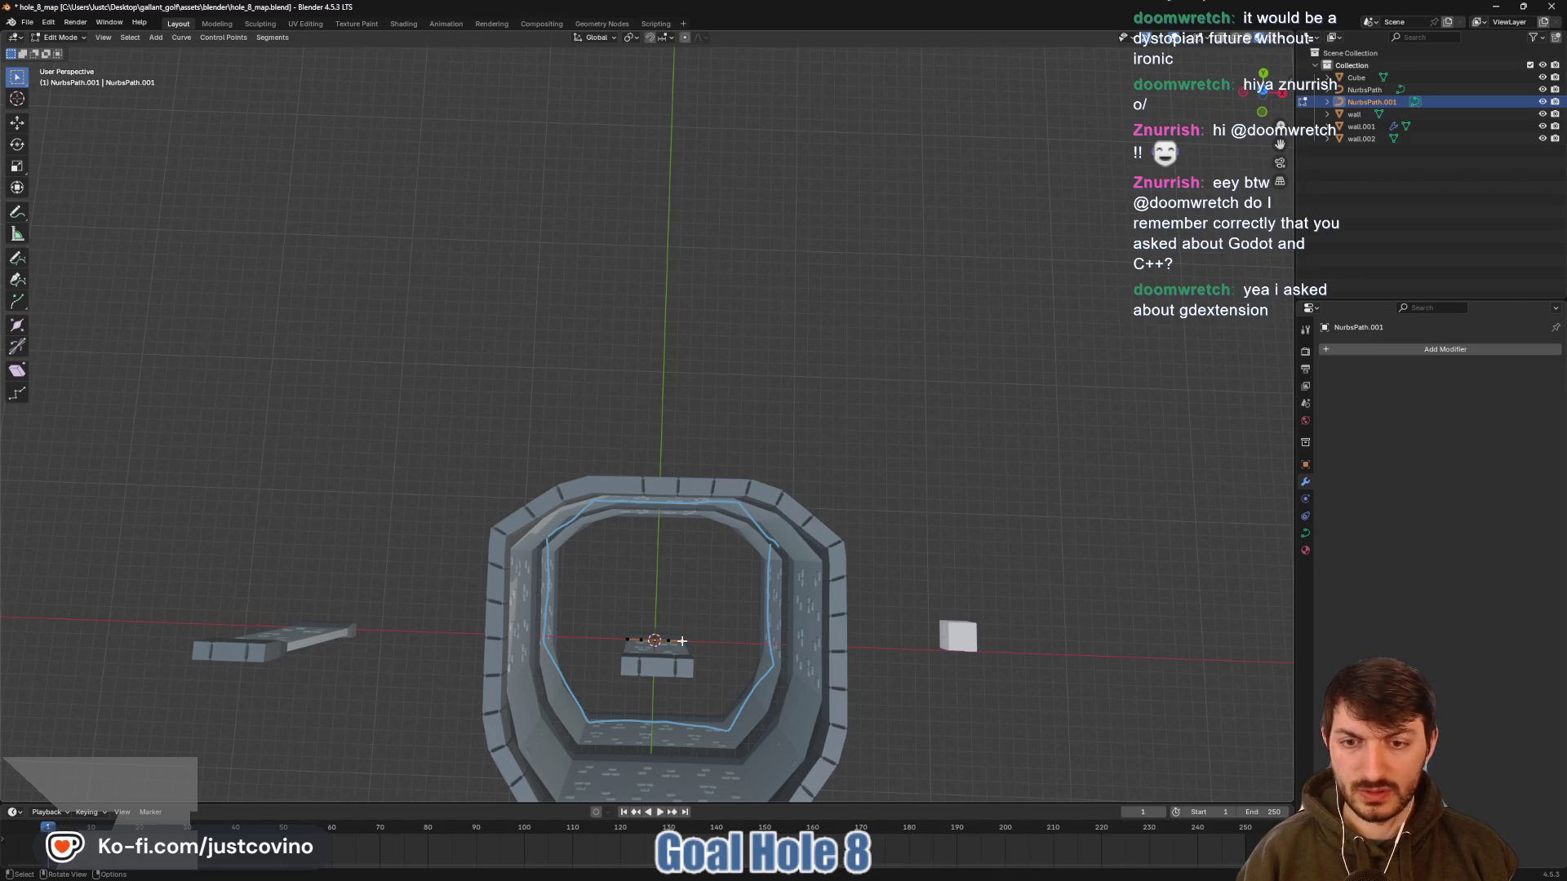
pyautogui.press('e')
pyautogui.press('y')
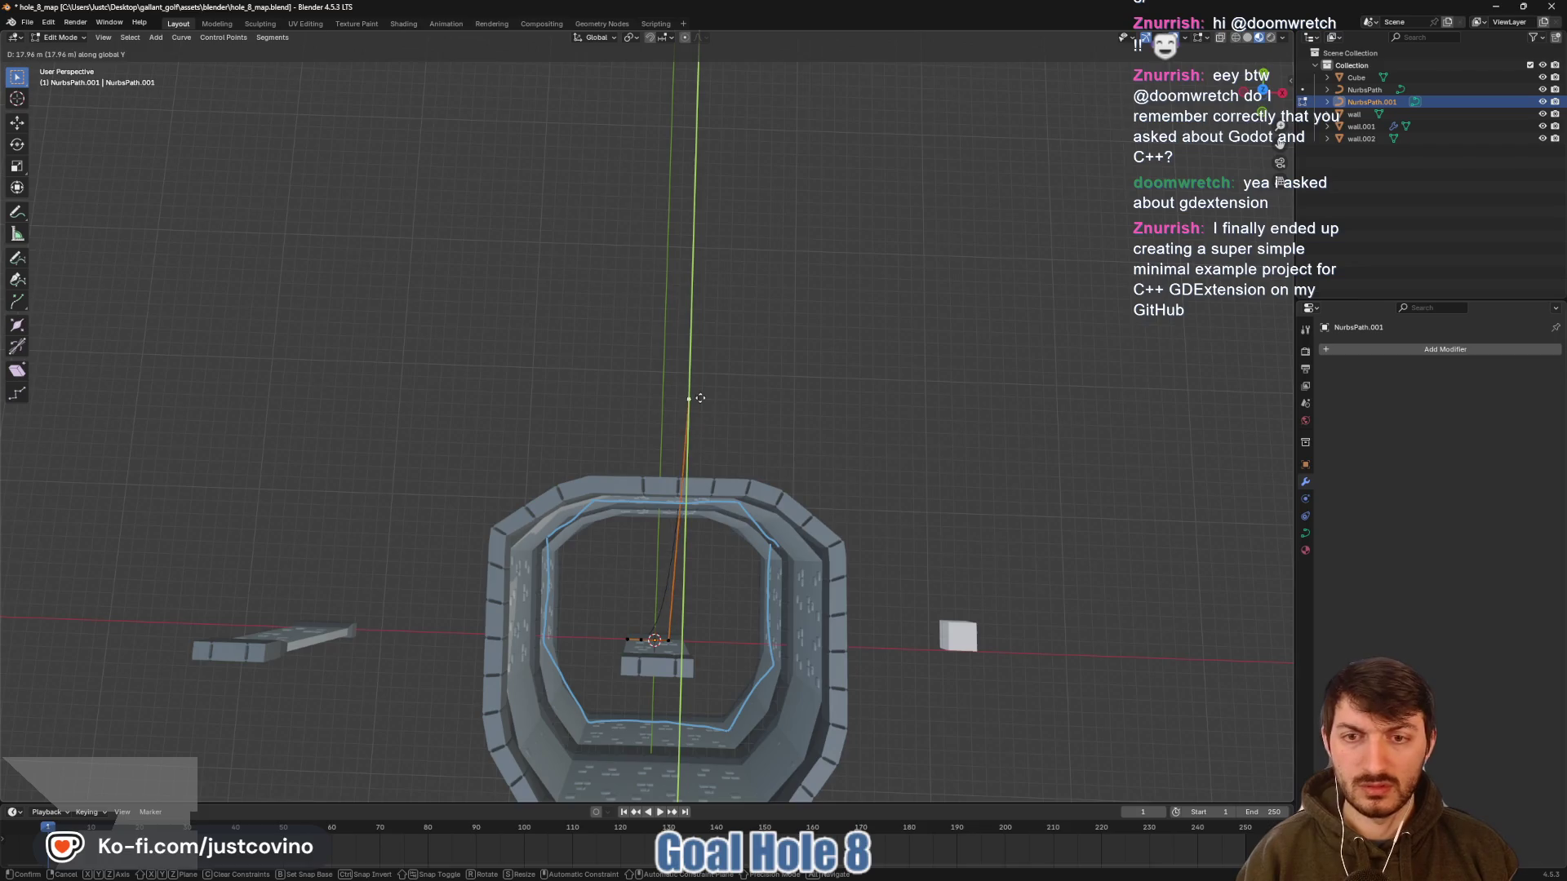
pyautogui.click(698, 373)
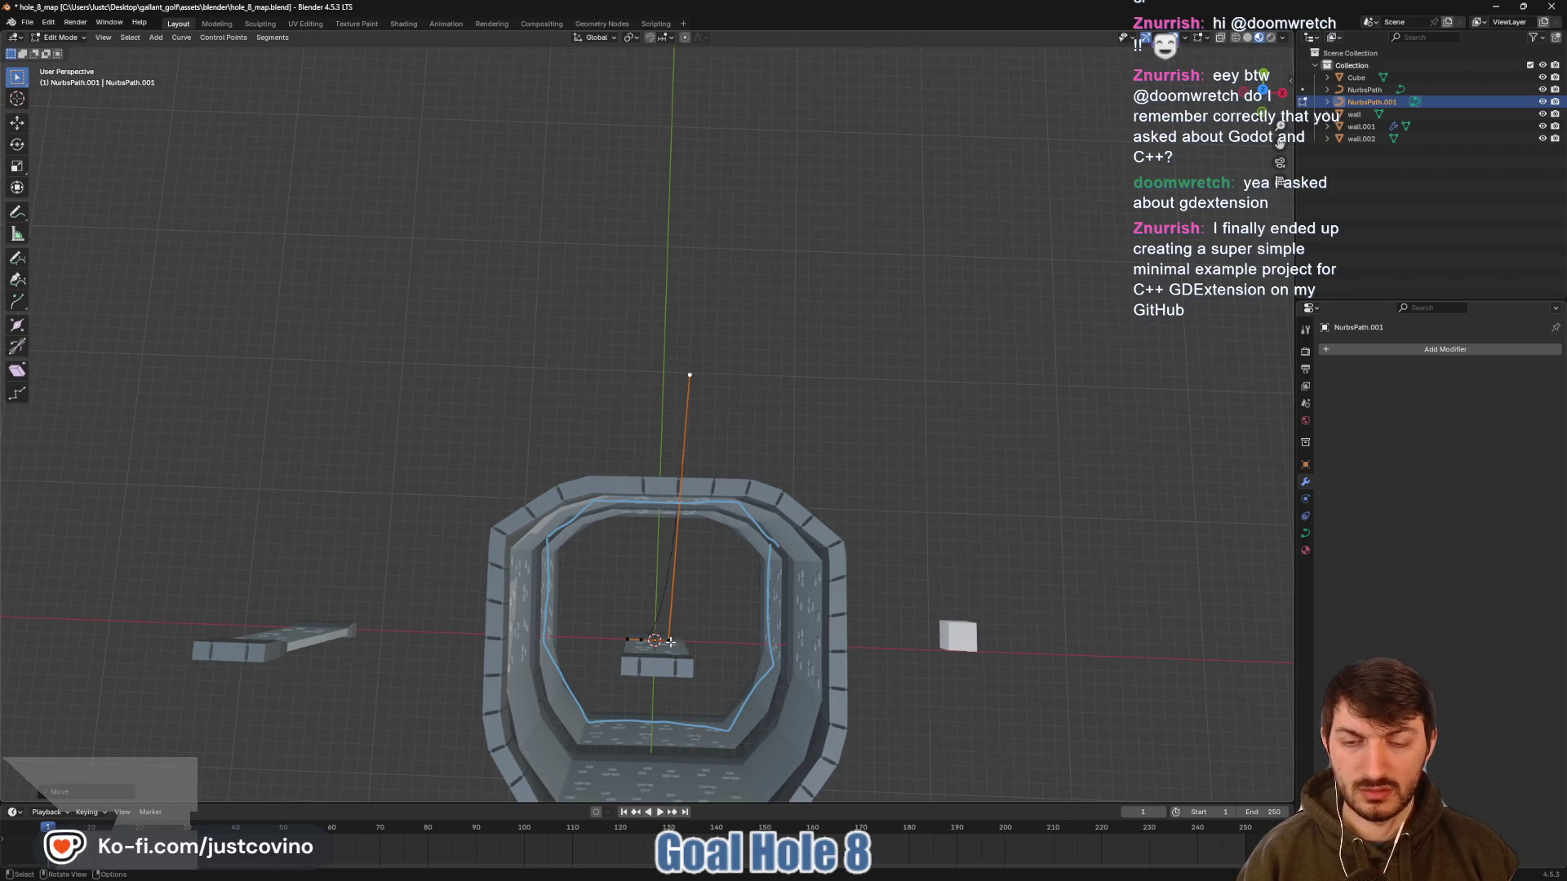
pyautogui.rightClick(673, 586)
pyautogui.moveTo(674, 586)
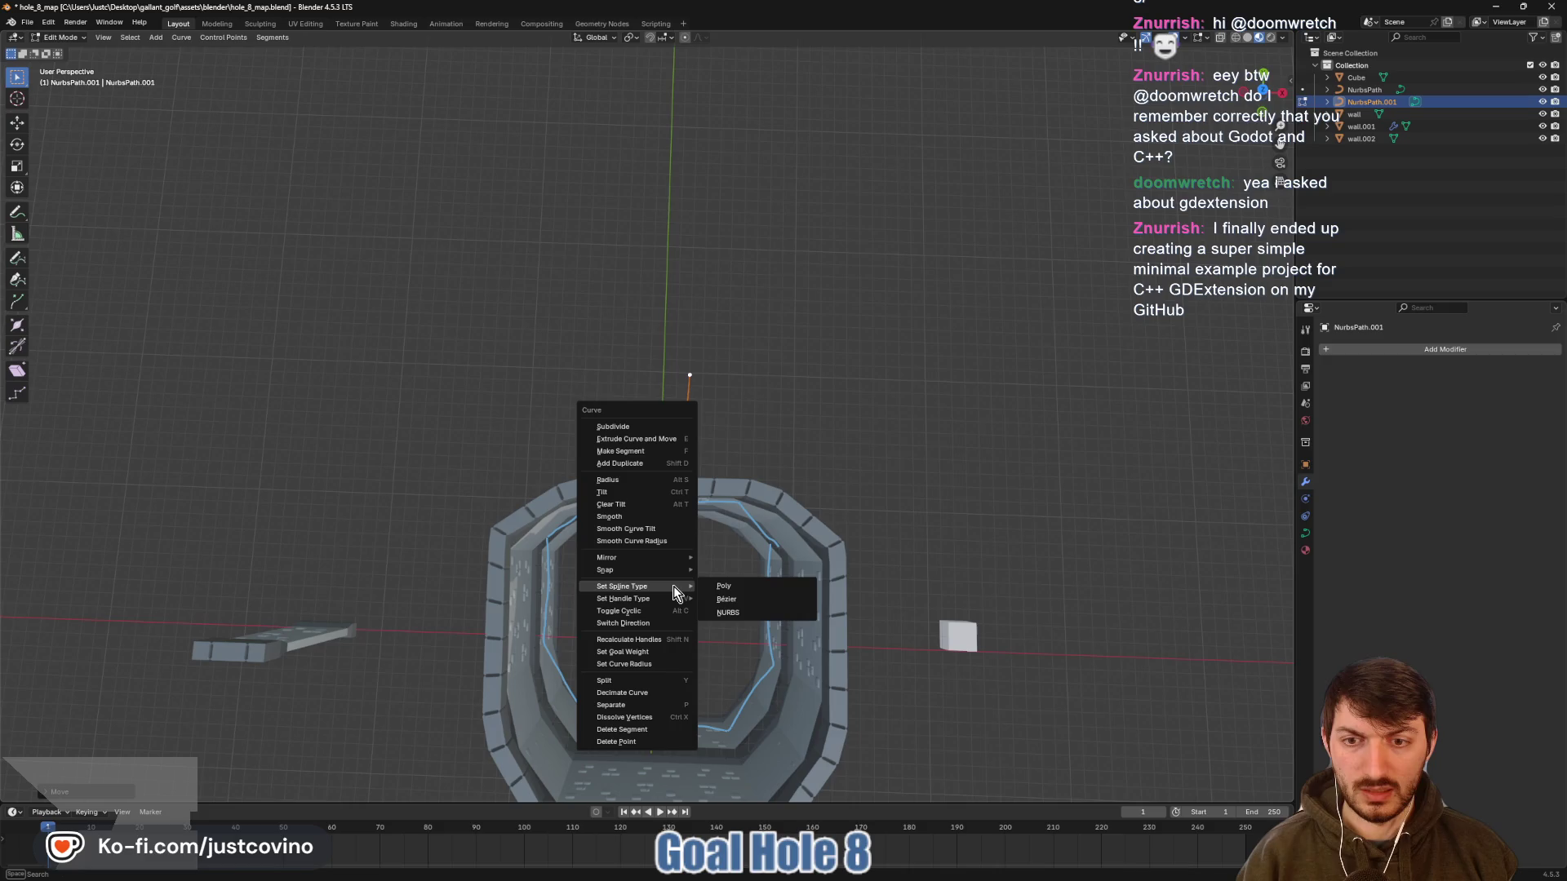
pyautogui.click(734, 585)
# Slide the bottom path point along X, first right then further left
pyautogui.click(672, 641)
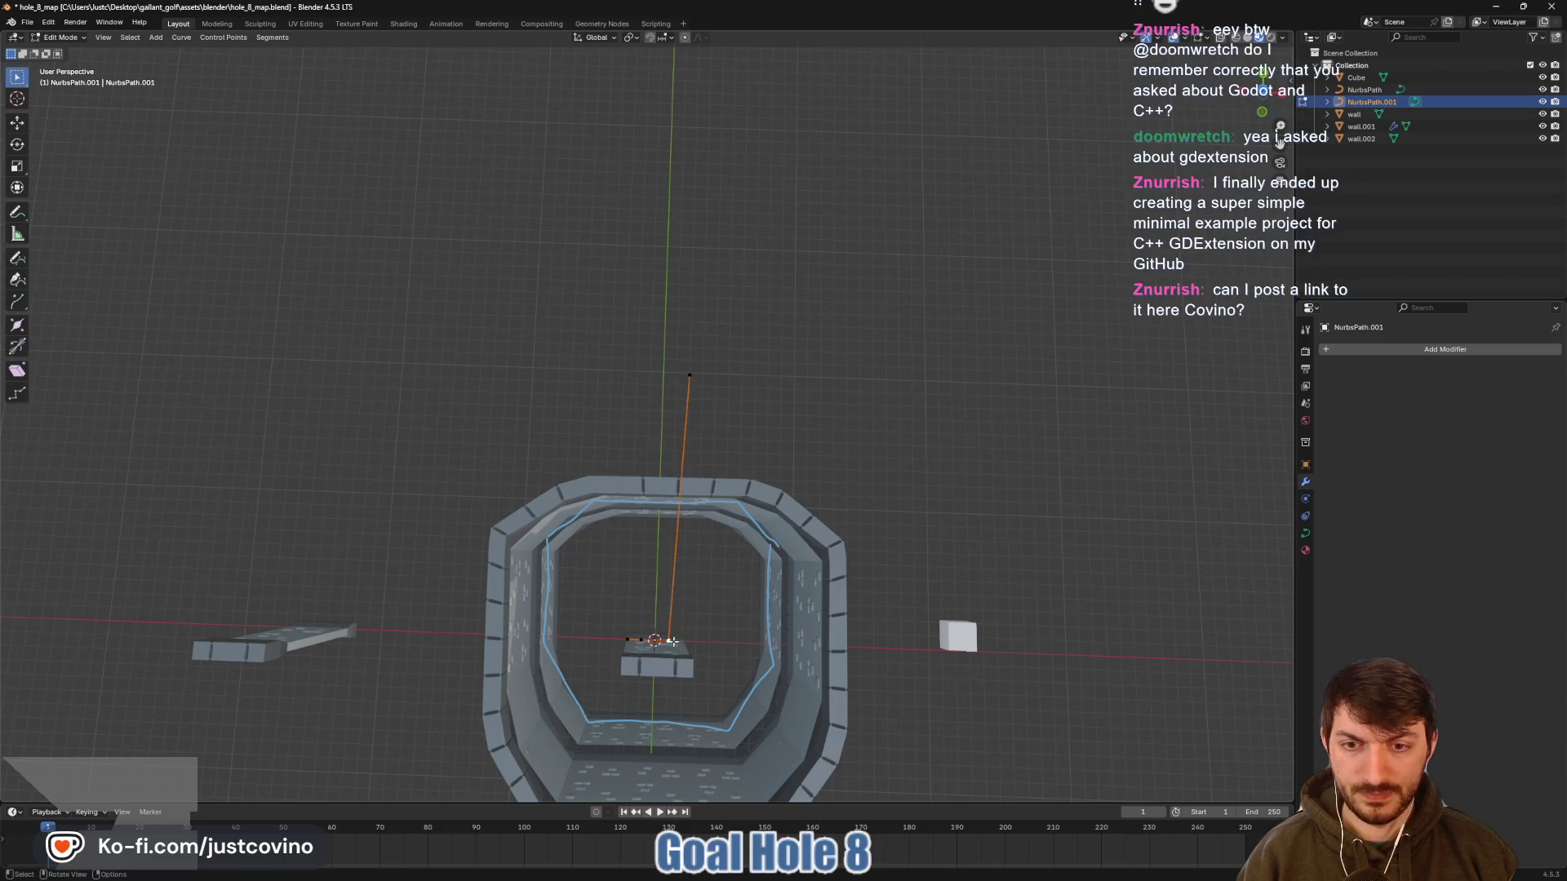
pyautogui.press('g')
pyautogui.press('x')
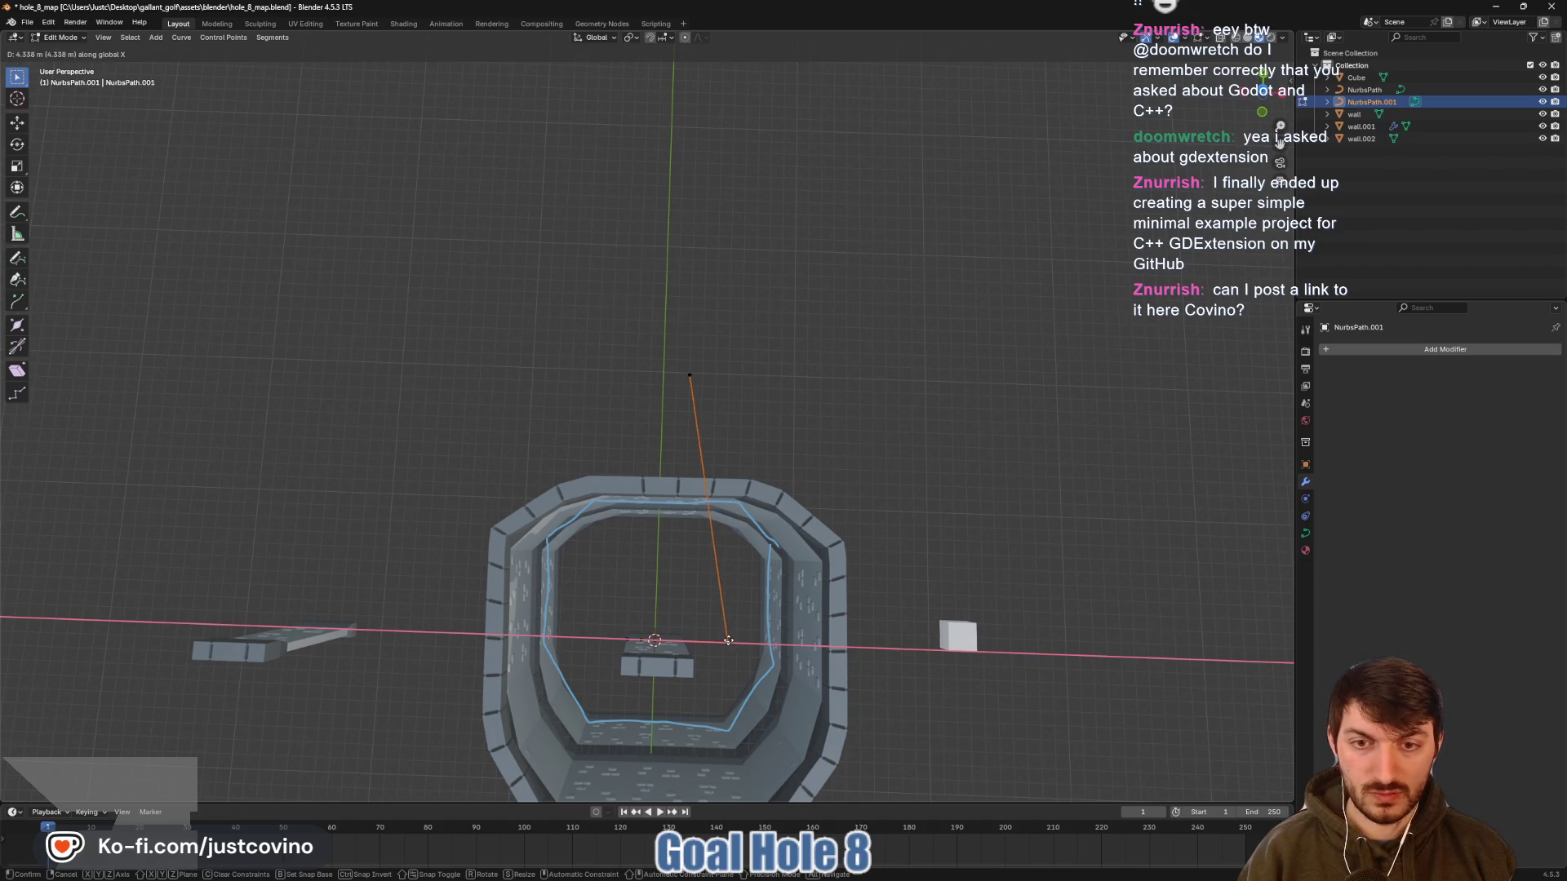
pyautogui.click(723, 642)
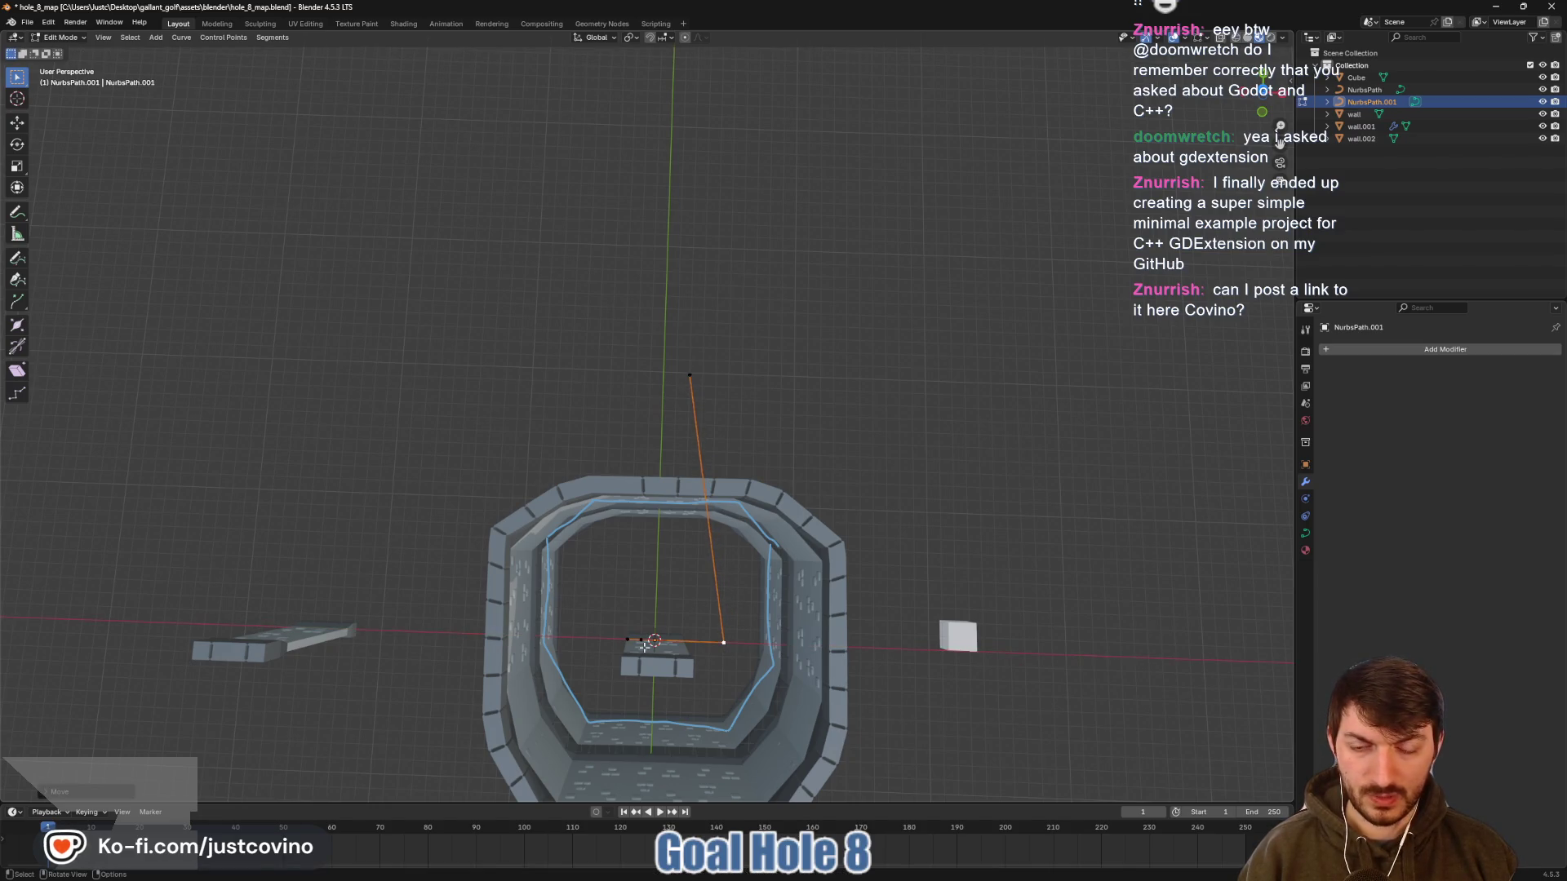
pyautogui.press('g')
pyautogui.press('x')
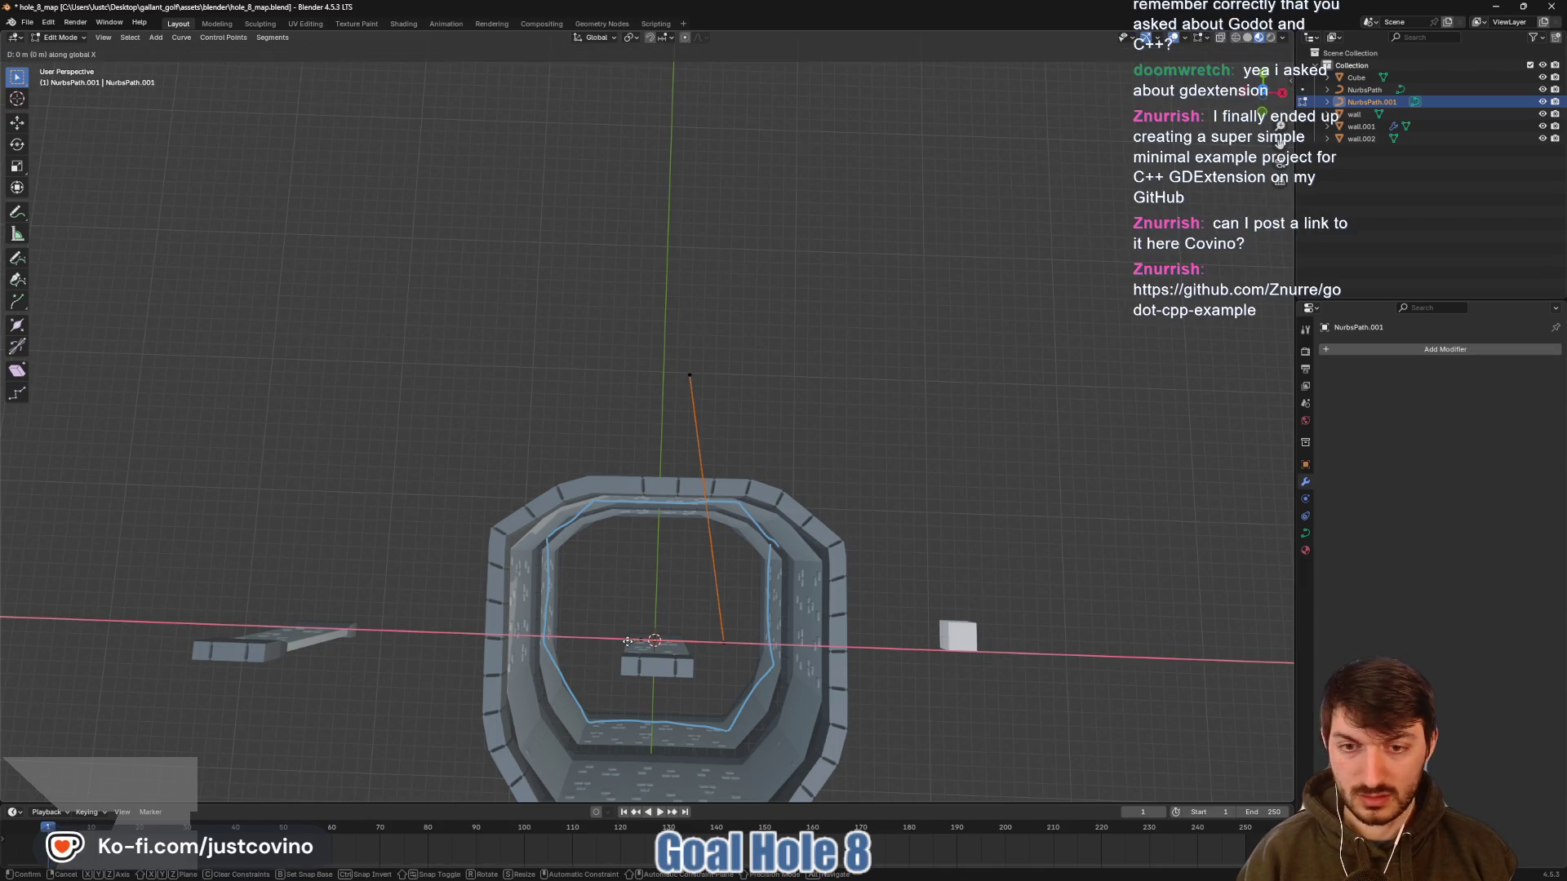
pyautogui.click(593, 640)
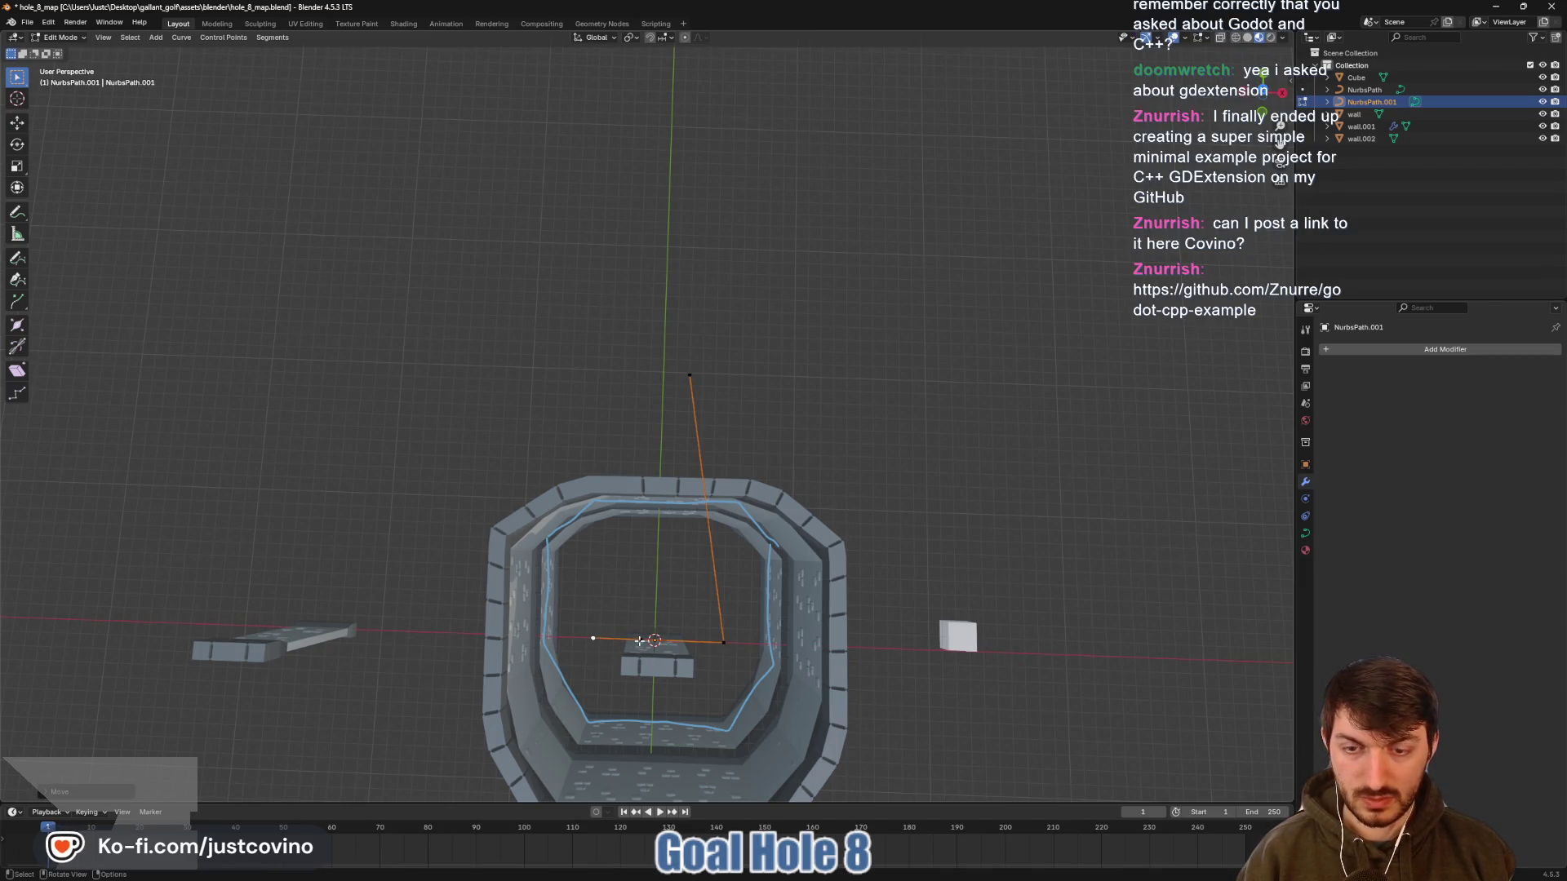
pyautogui.click(644, 640)
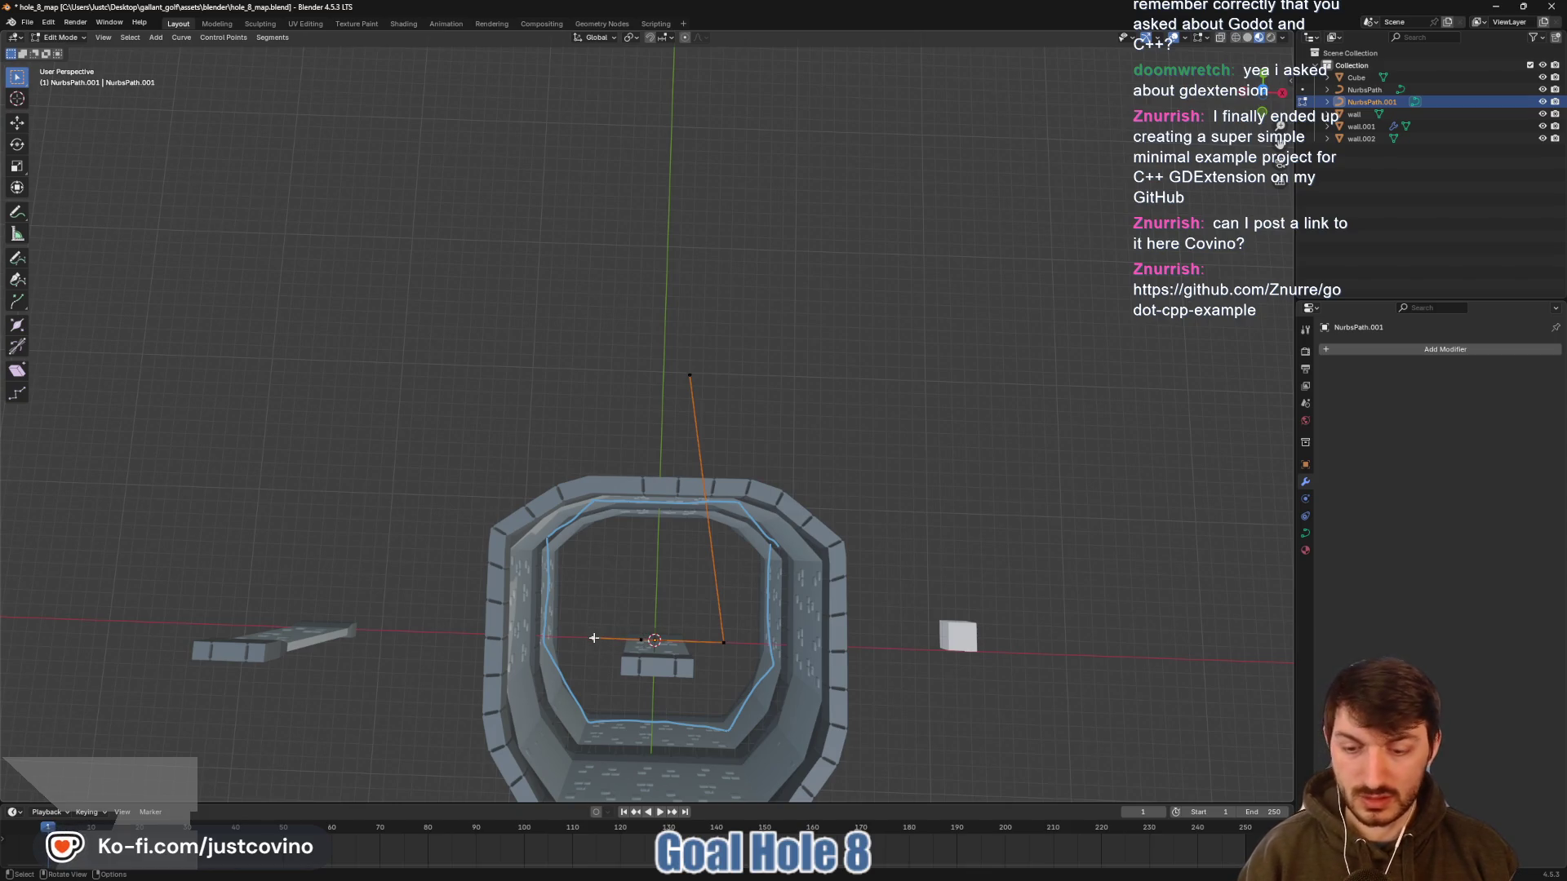
# Raise the left point along Y and shift the bottom point left to widen the base
pyautogui.click(593, 638)
pyautogui.press('g')
pyautogui.press('y')
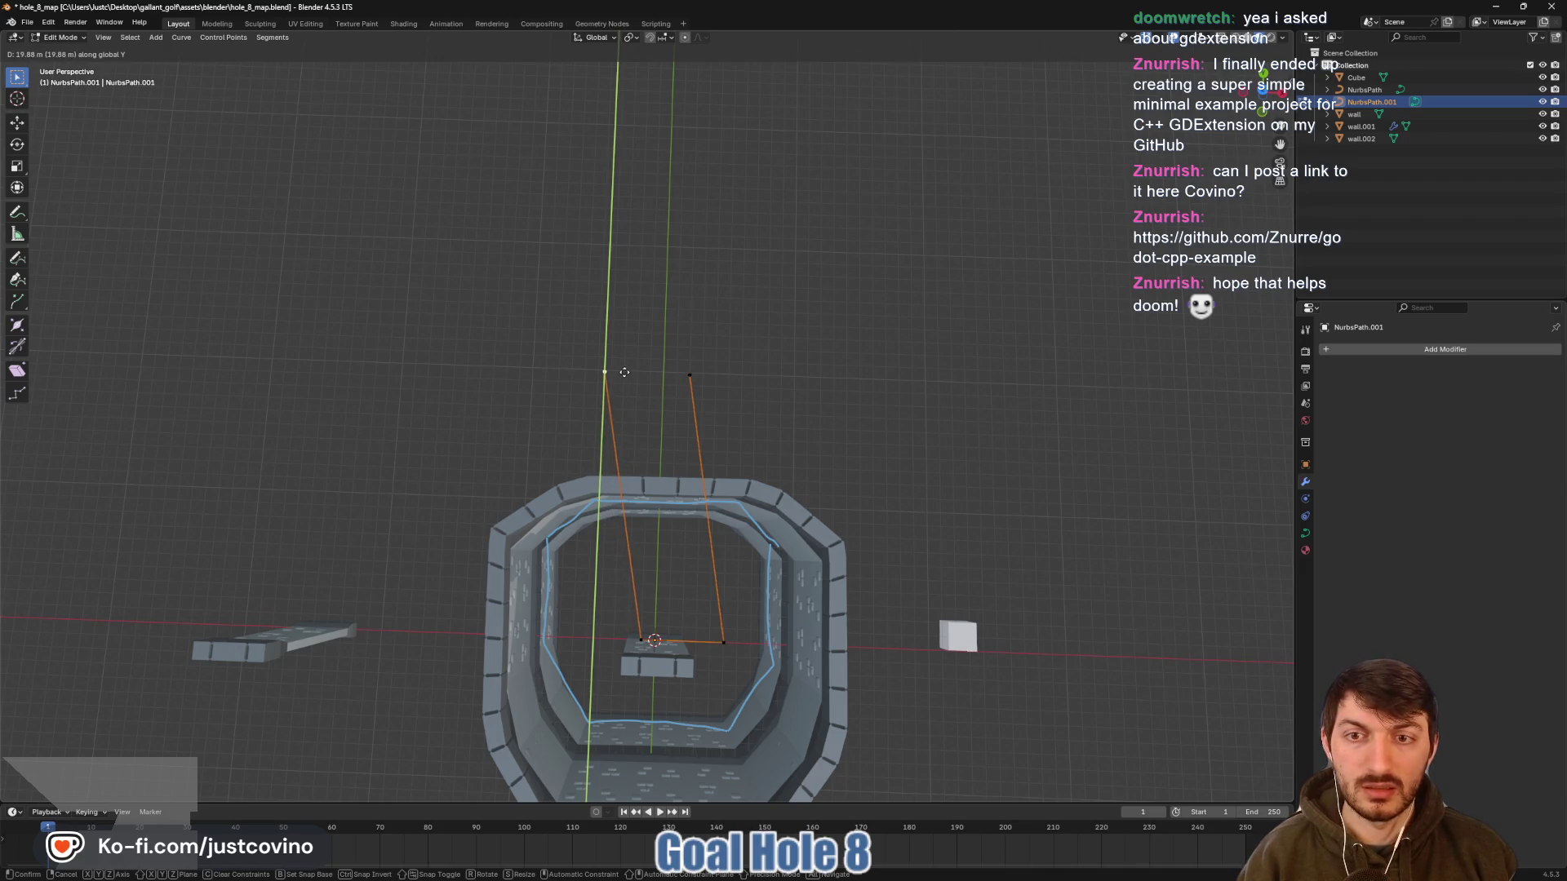
pyautogui.click(624, 372)
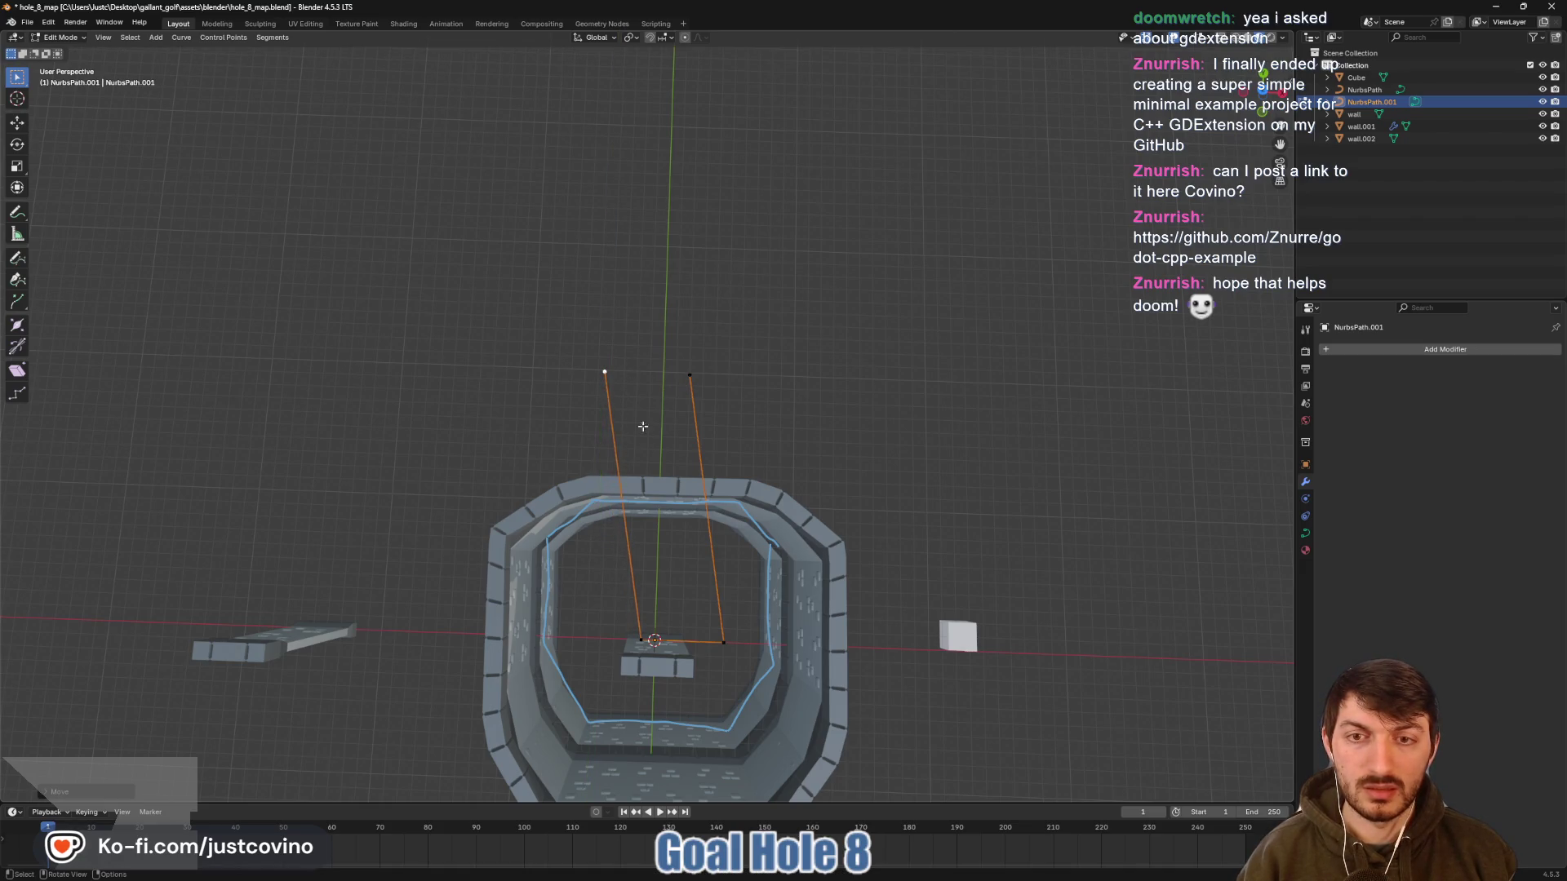
pyautogui.click(643, 638)
pyautogui.press('g')
pyautogui.press('x')
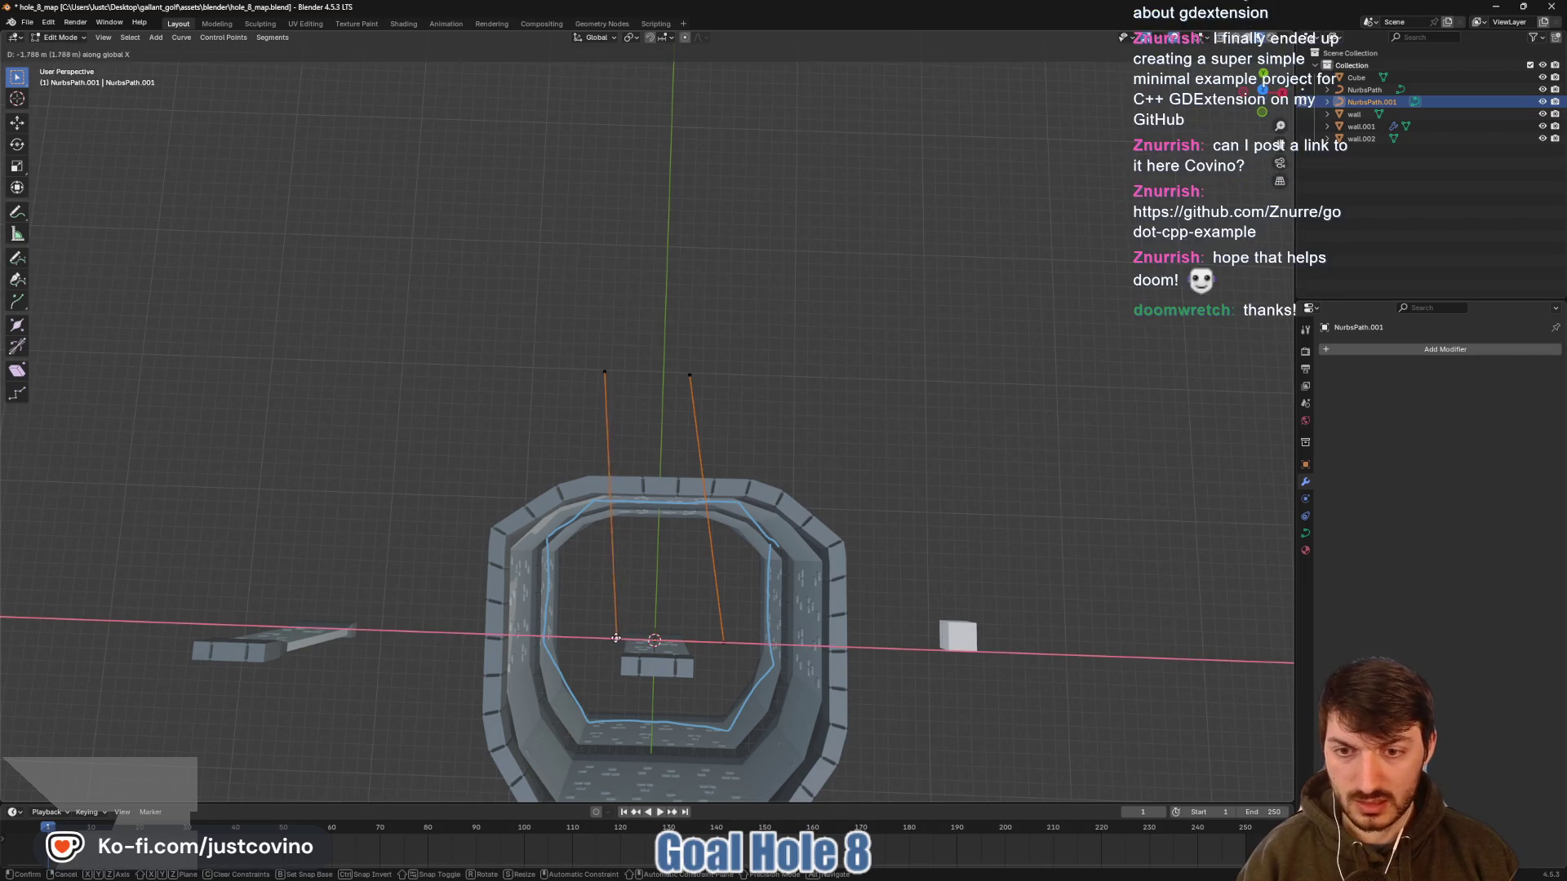
pyautogui.click(601, 638)
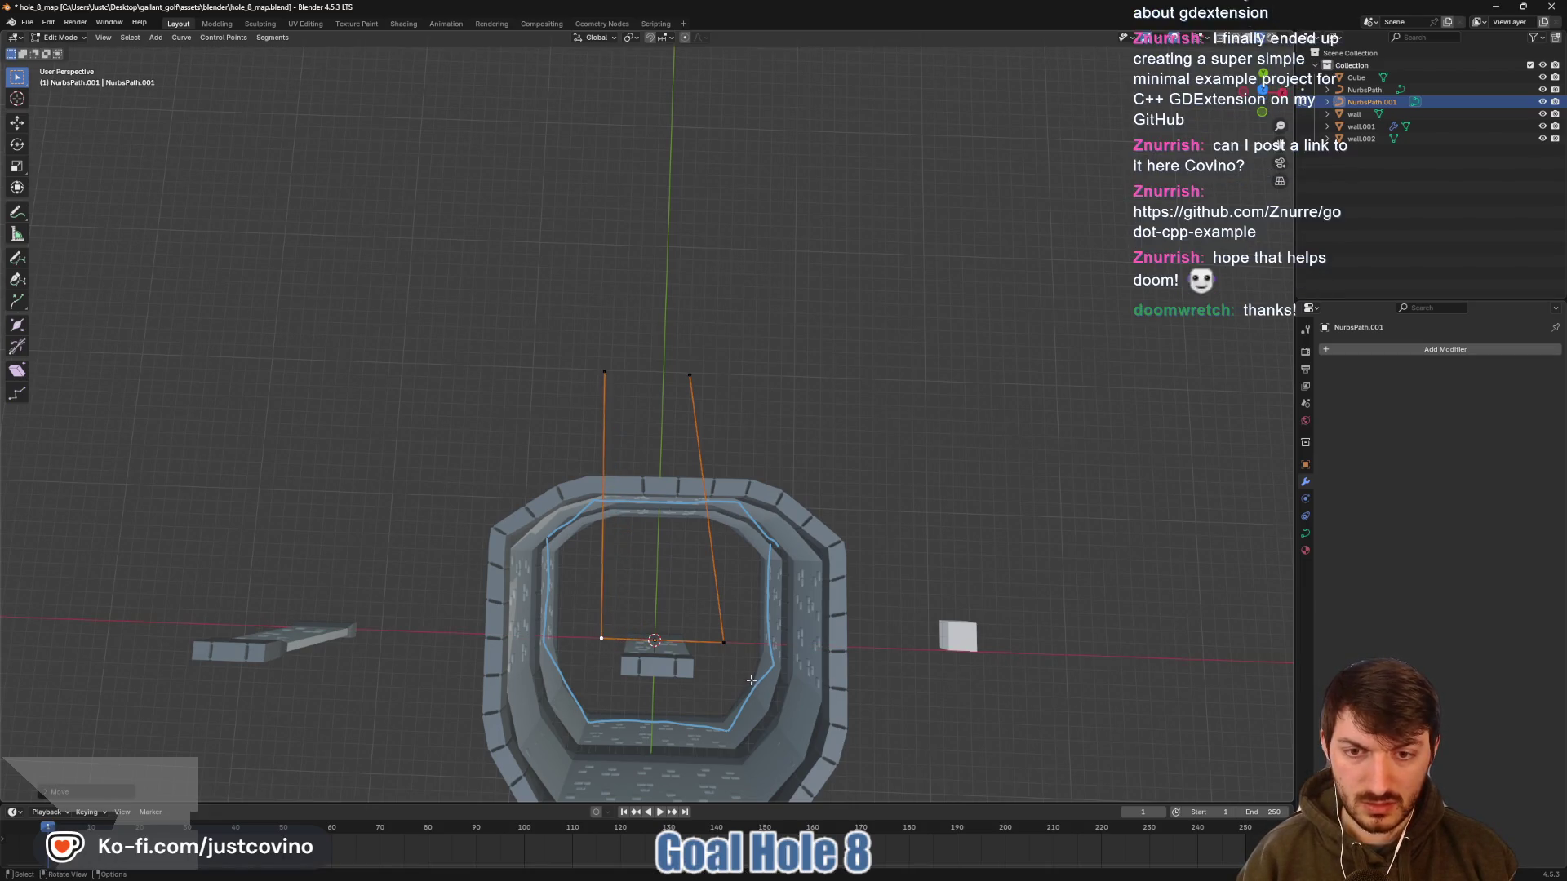
pyautogui.scroll(4, 718, 654)
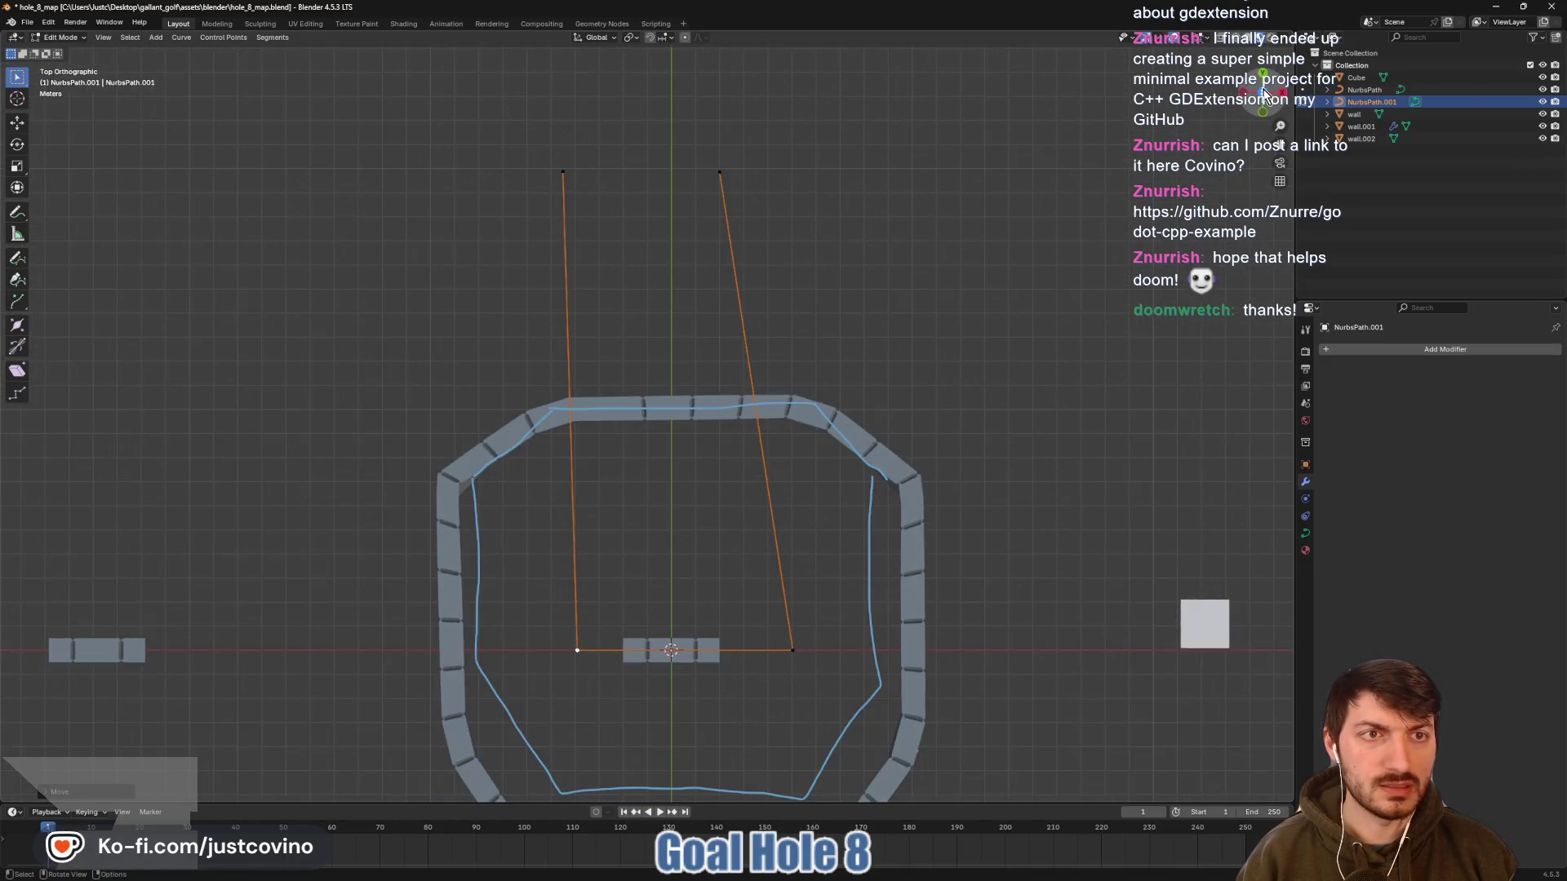
# In Top Ortho view, nudge the bottom-left endpoint slightly left along X
pyautogui.click(1263, 90)
pyautogui.moveTo(836, 564); pyautogui.dragTo(852, 475)
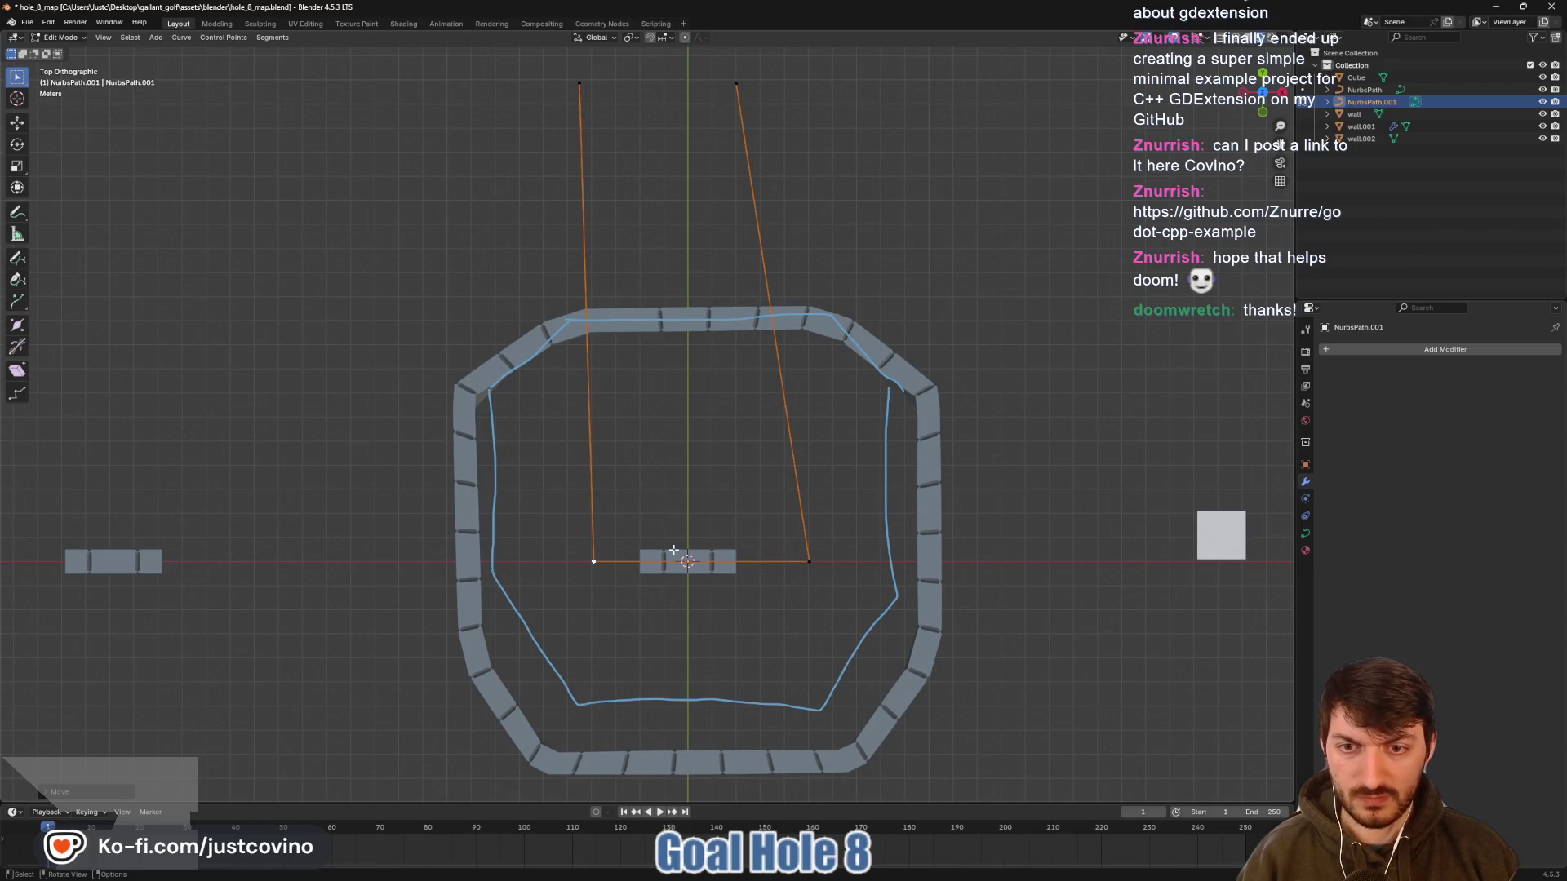
pyautogui.click(594, 562)
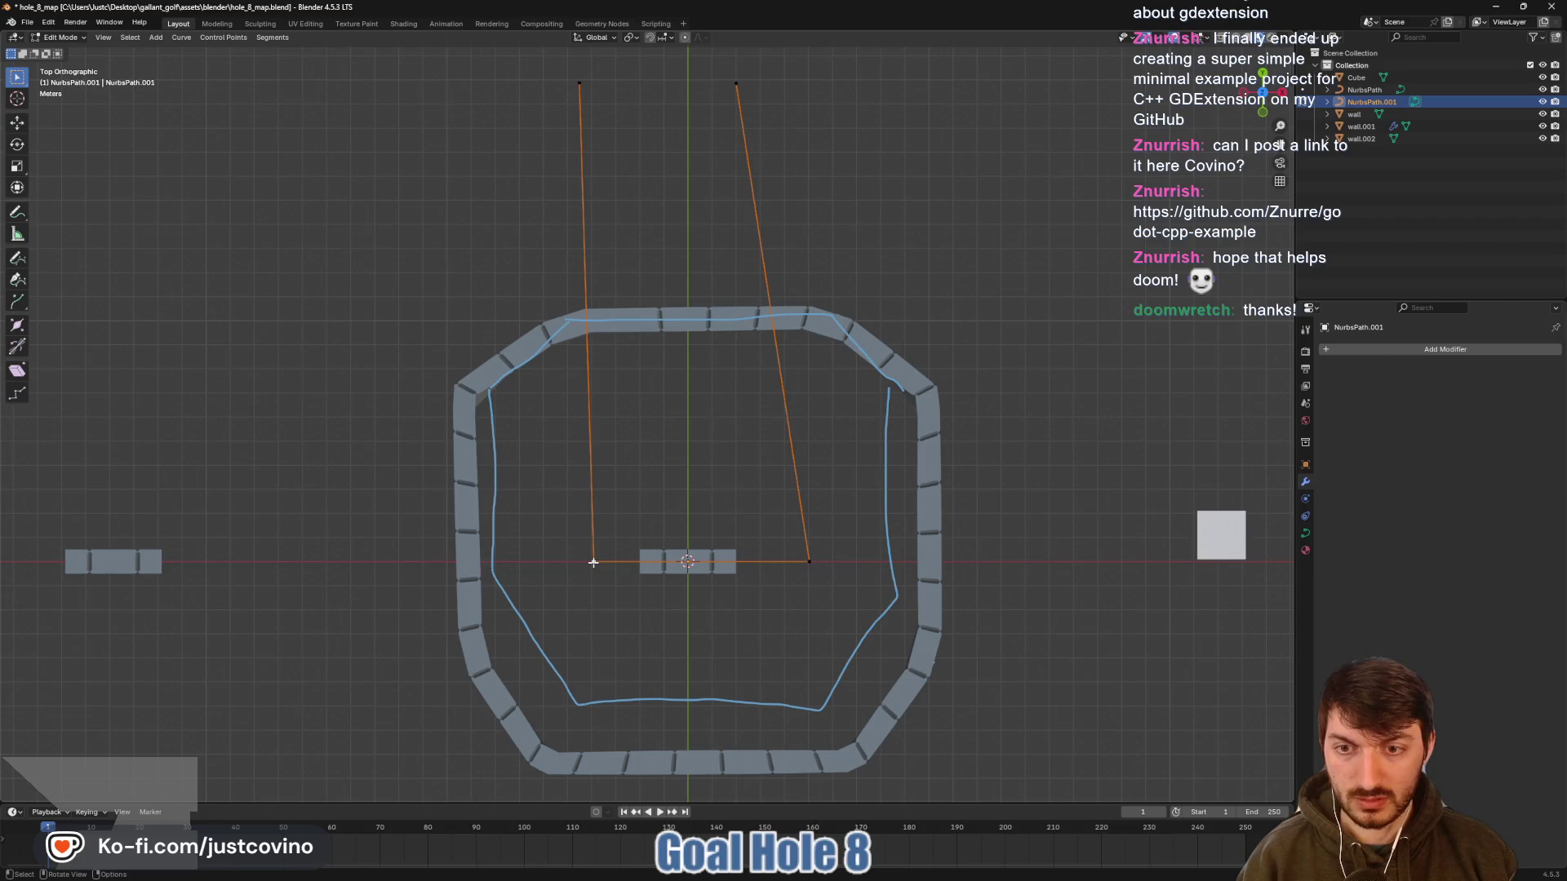
pyautogui.press('g')
pyautogui.press('x')
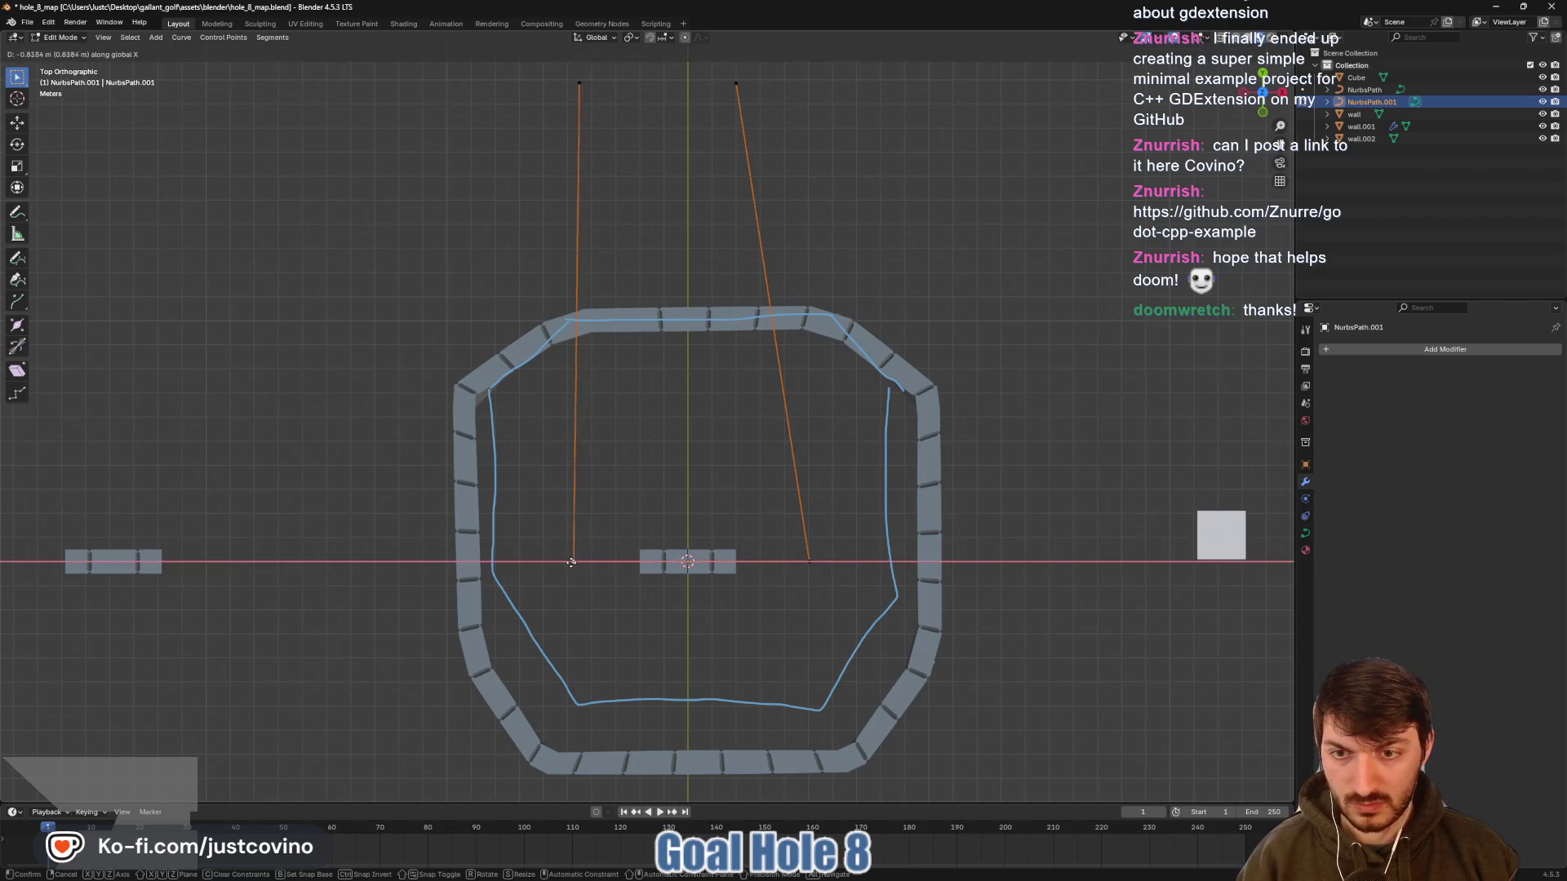
pyautogui.click(566, 562)
pyautogui.scroll(5, 762, 427)
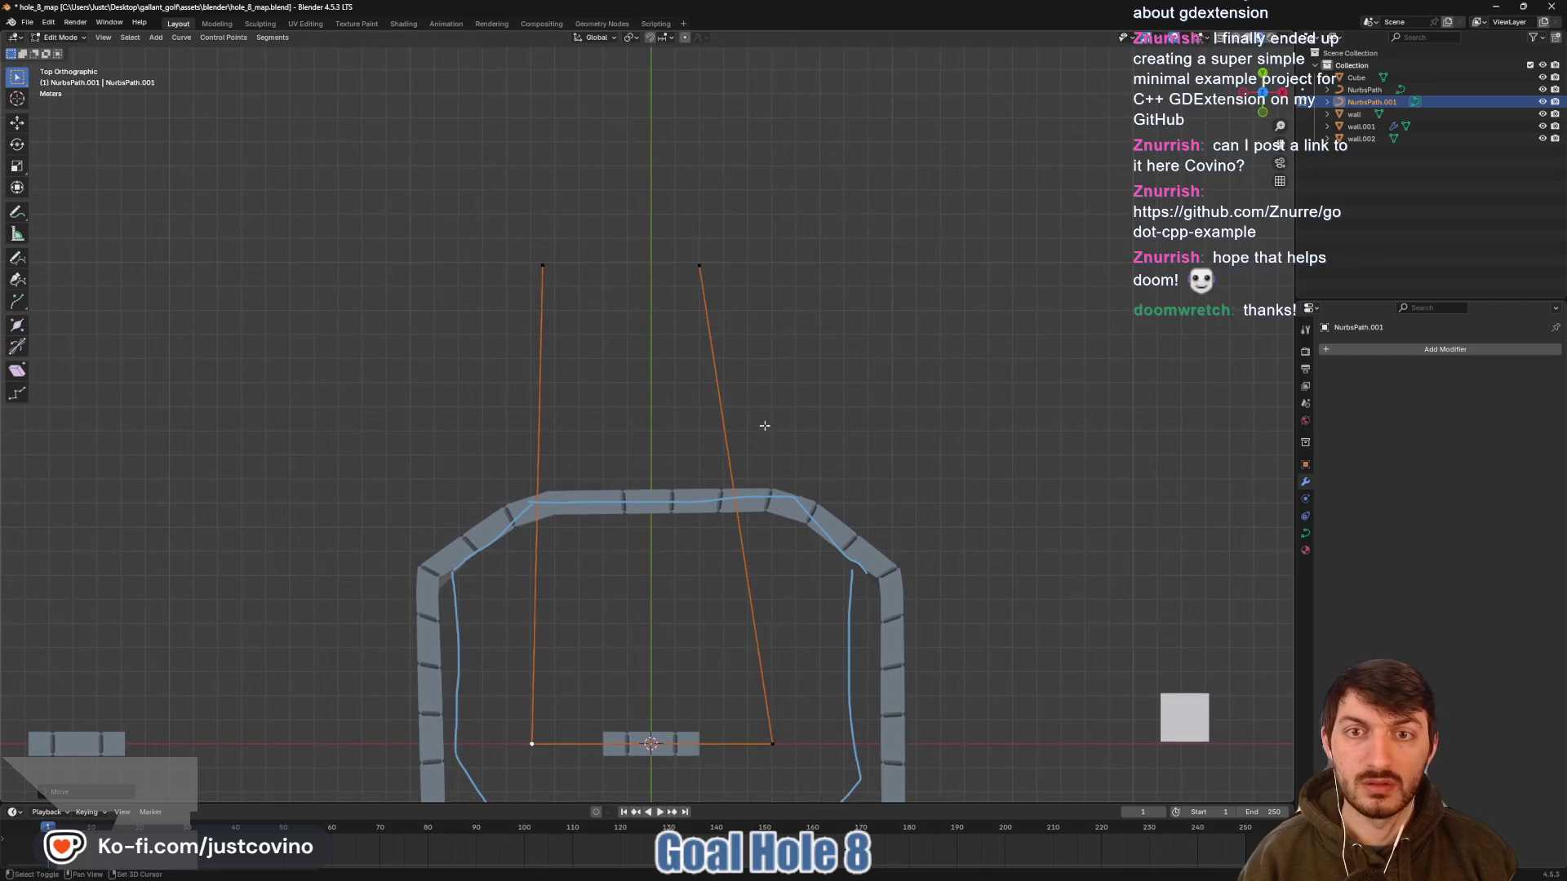
# Align the top-right point above the bottom-right one and adjust its height
pyautogui.click(701, 264)
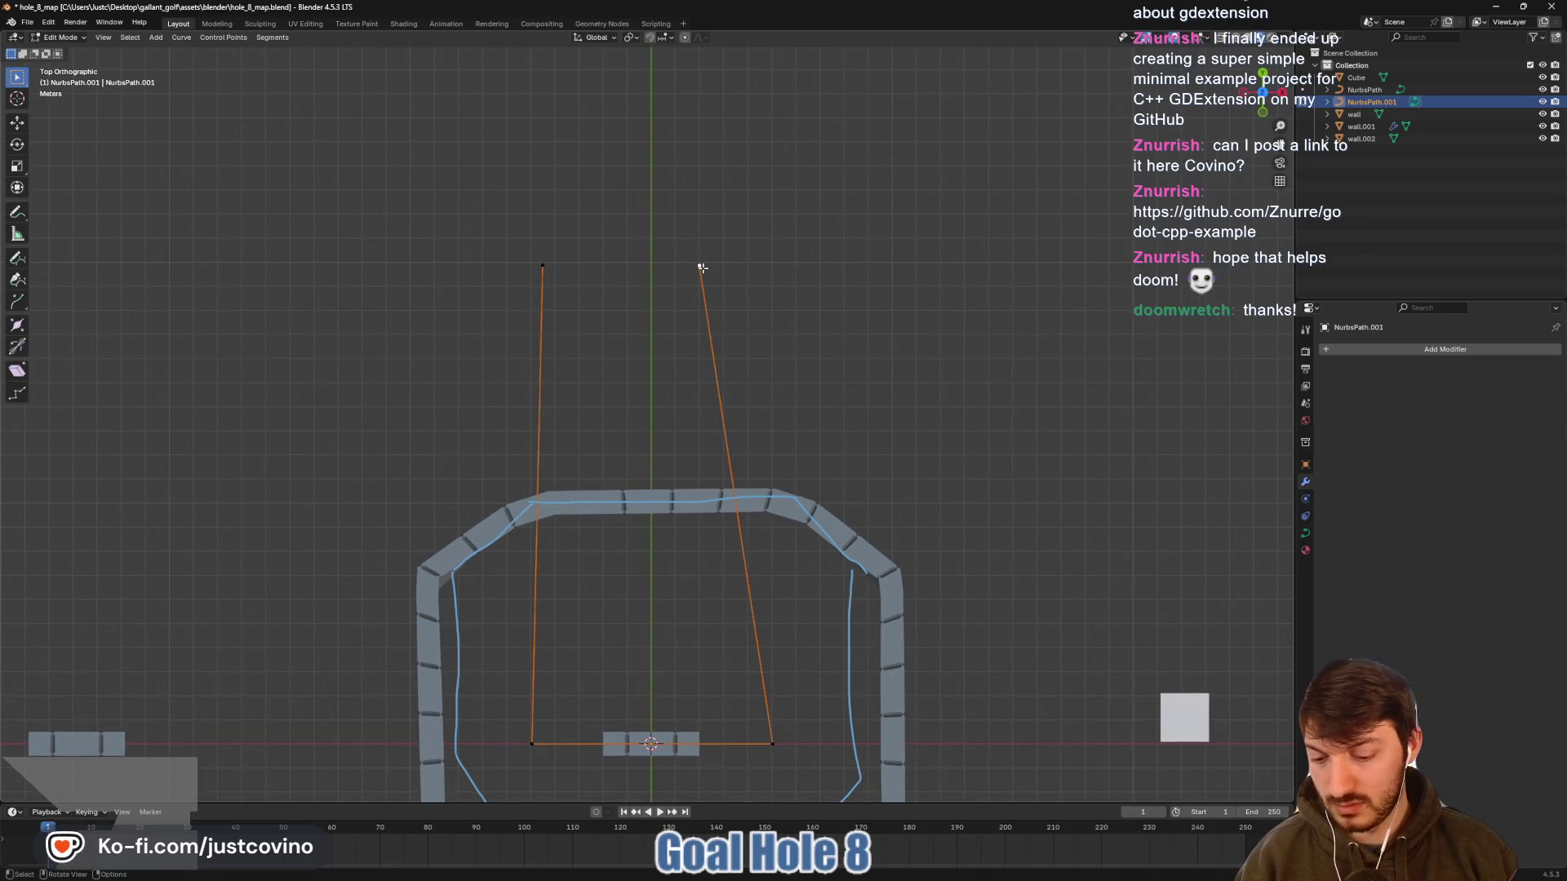
pyautogui.press('g')
pyautogui.press('x')
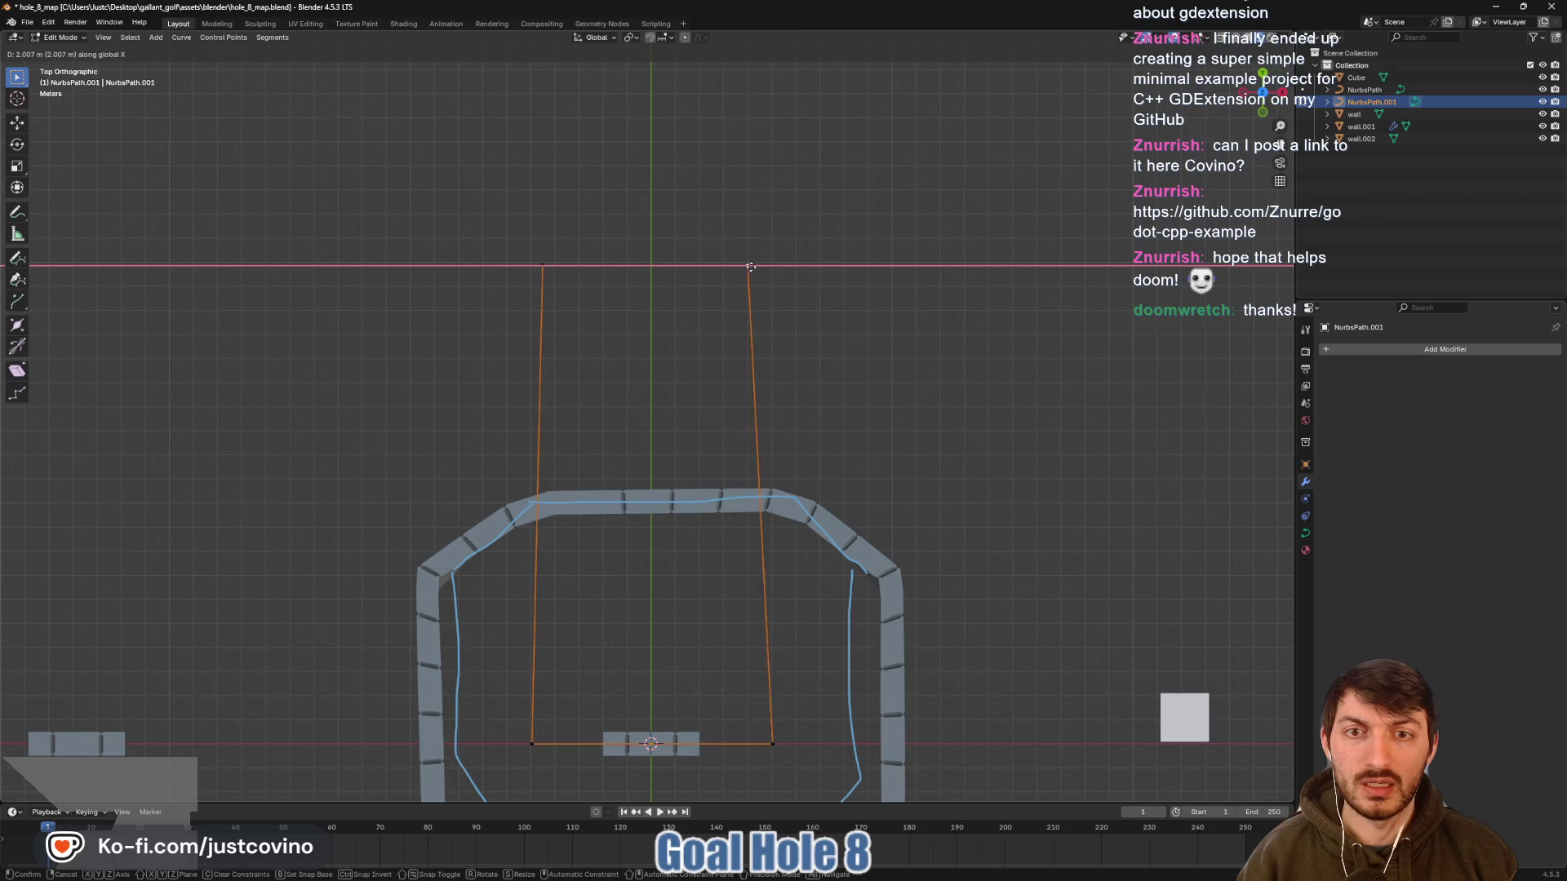
pyautogui.click(771, 273)
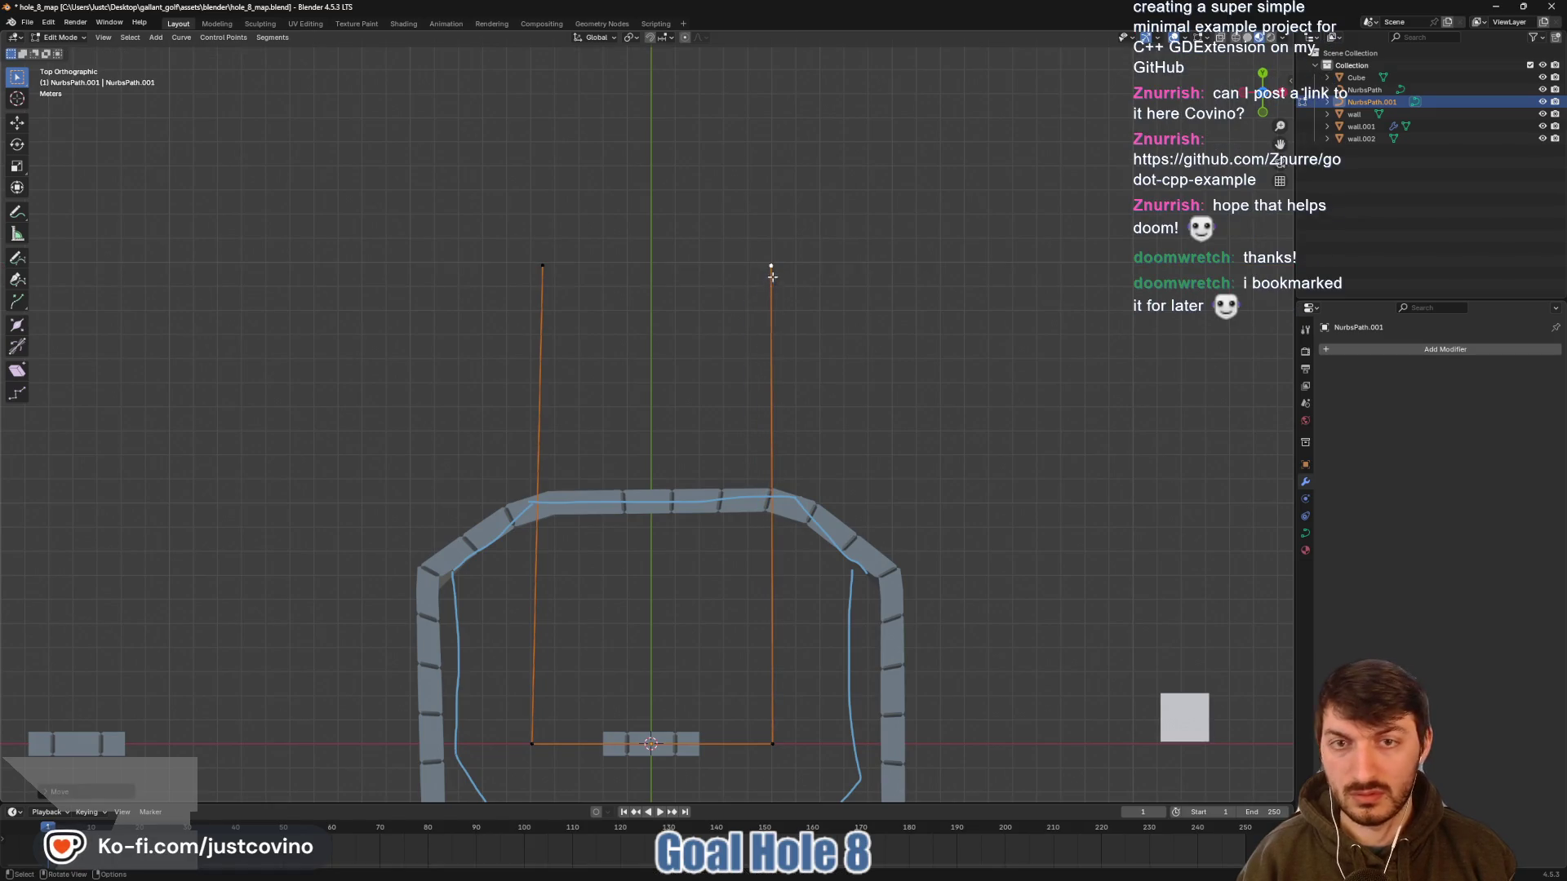
pyautogui.press('g')
pyautogui.press('y')
pyautogui.click(745, 271)
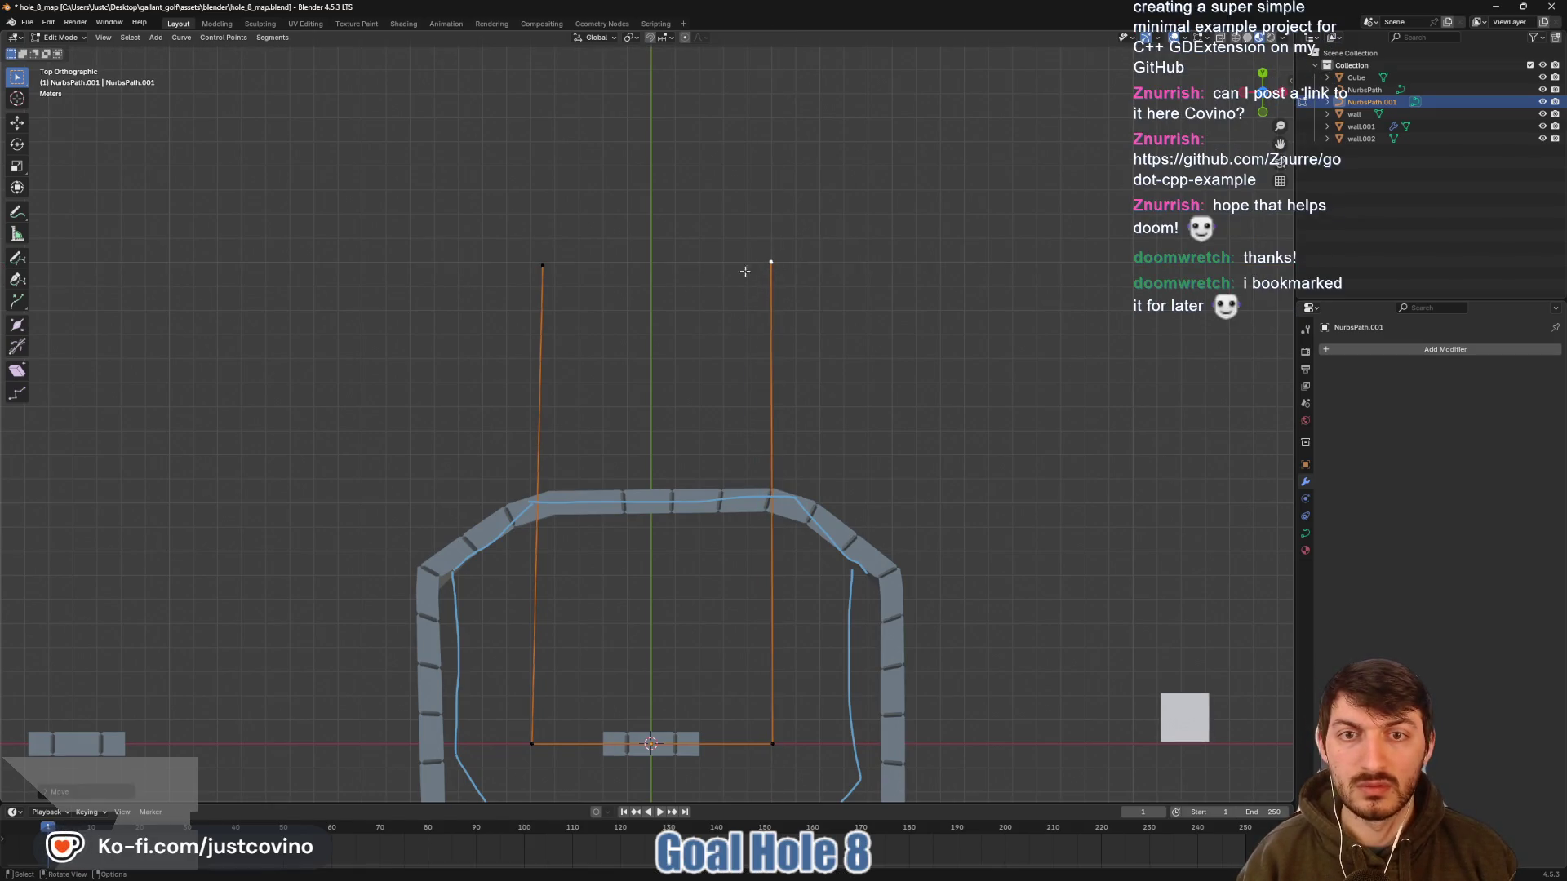
# Align the top-left point above the bottom-left, level it, and select wall.002 in Object Mode
pyautogui.click(543, 266)
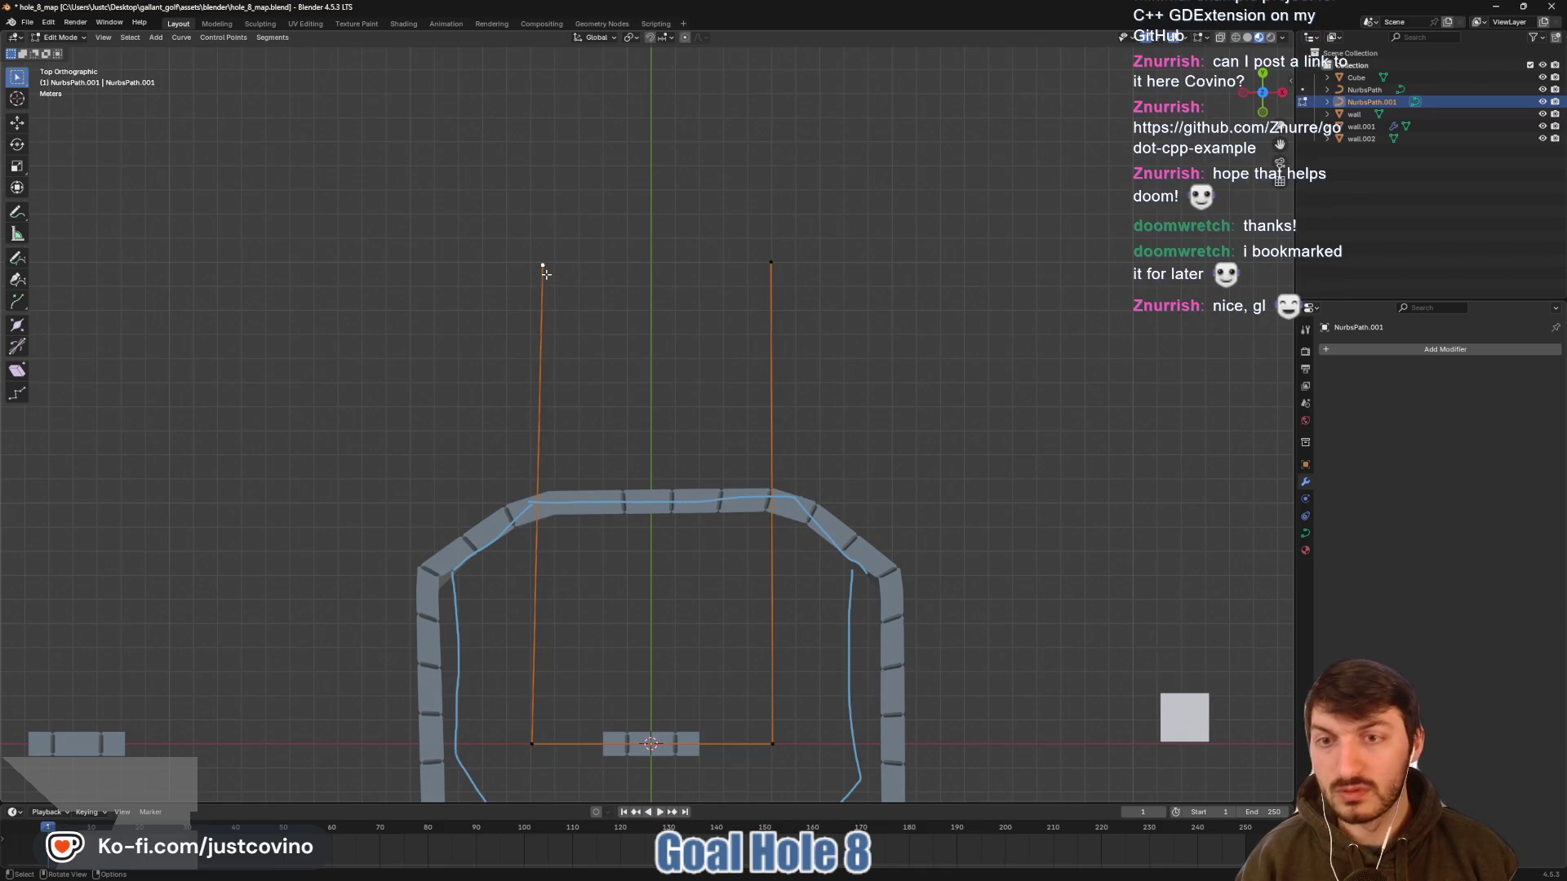
pyautogui.press('g')
pyautogui.press('x')
pyautogui.click(535, 274)
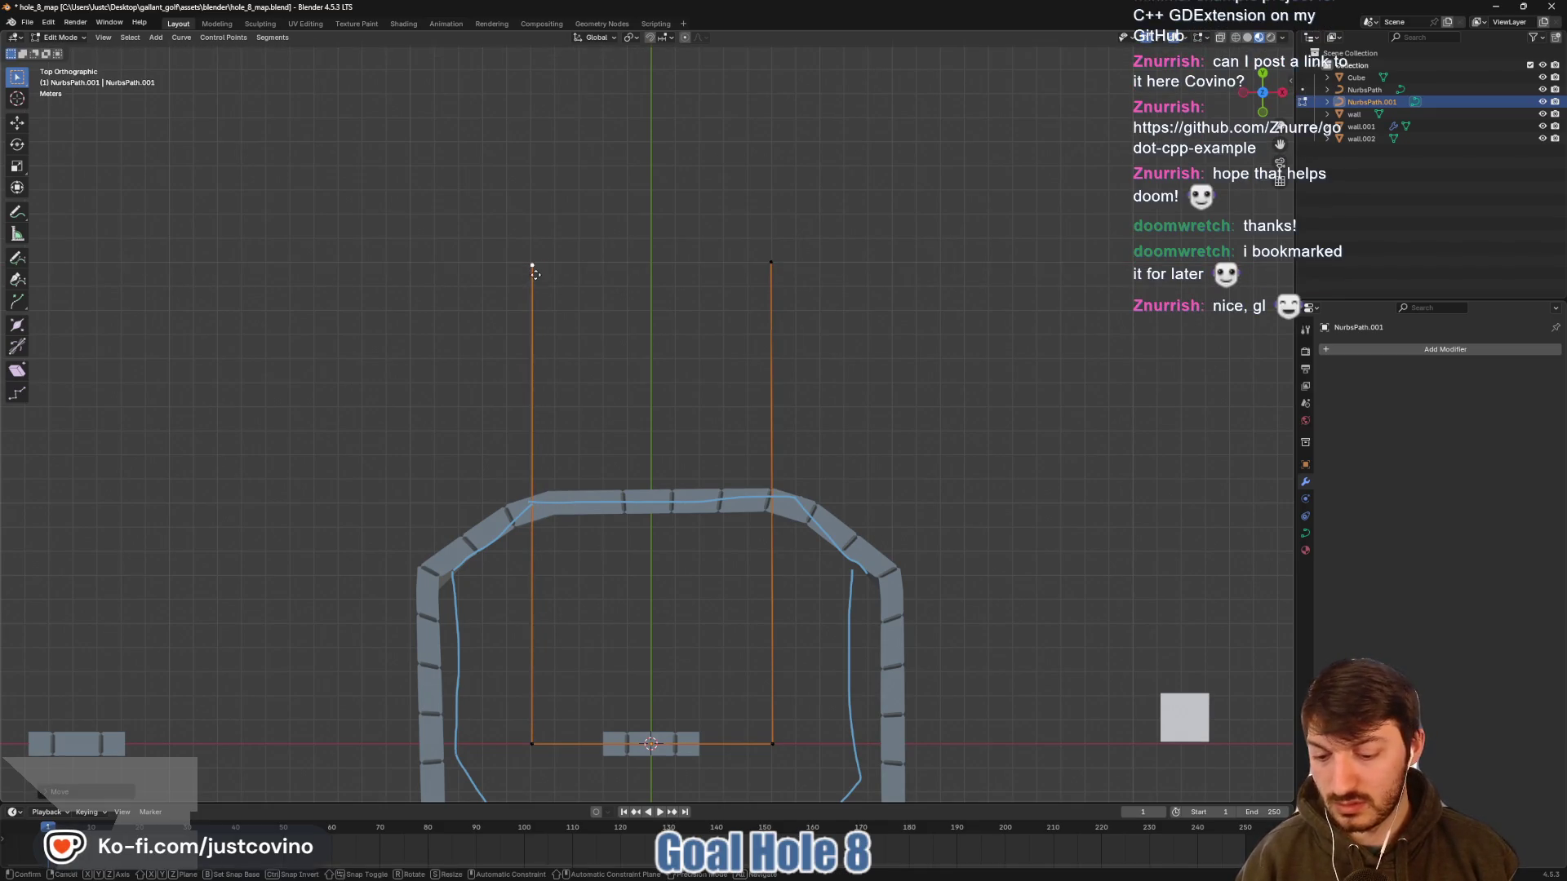
pyautogui.press('g')
pyautogui.press('y')
pyautogui.click(535, 271)
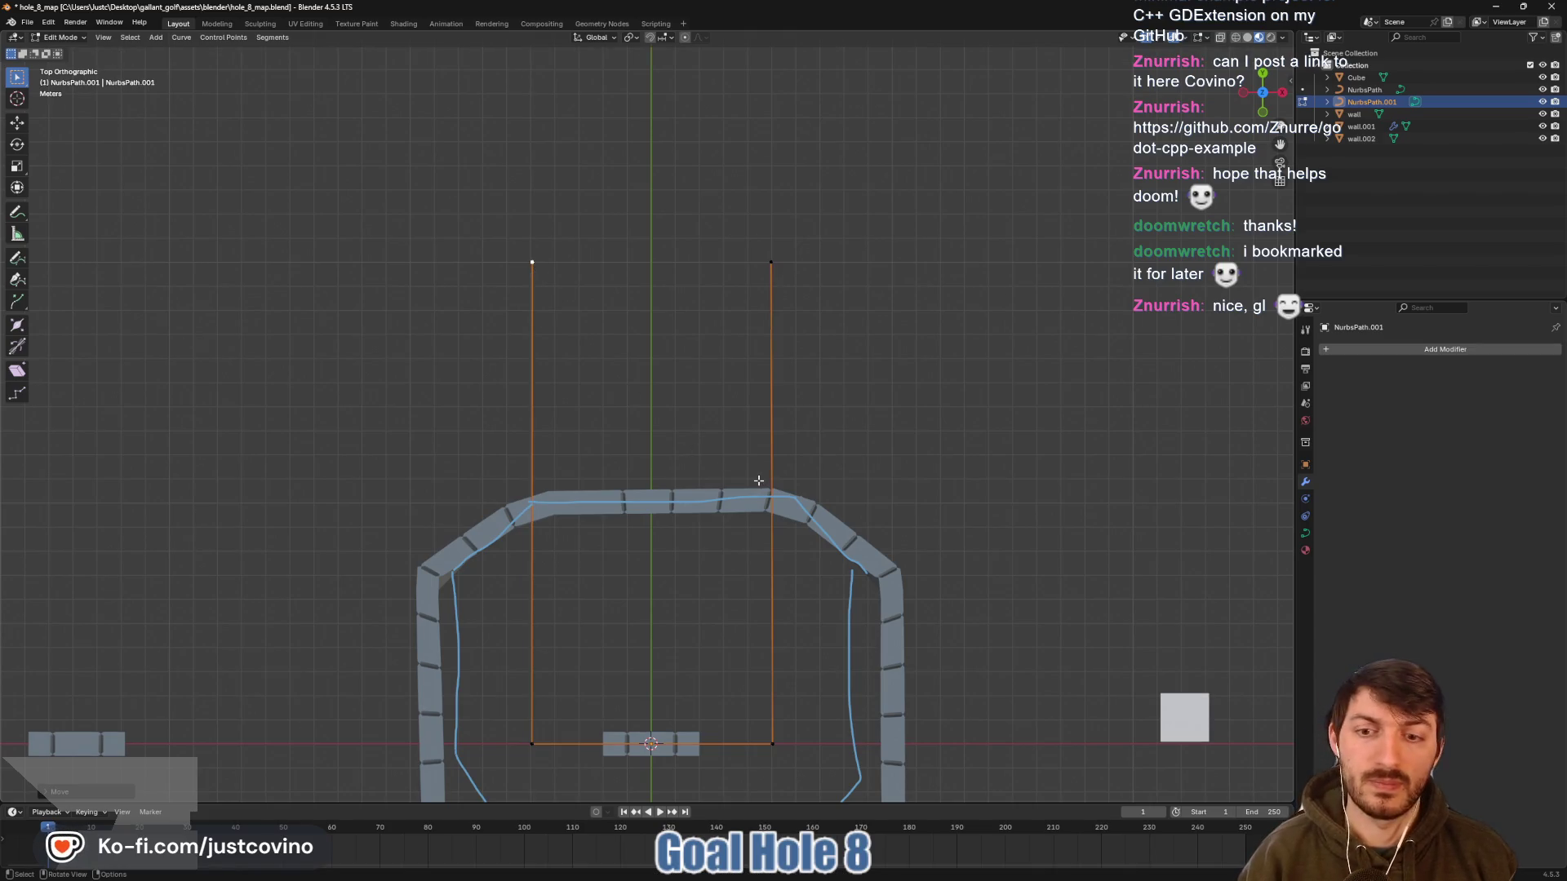
pyautogui.keyDown('shift'); pyautogui.scroll(-5, 741, 498); pyautogui.keyUp('shift')
pyautogui.press('Tab')
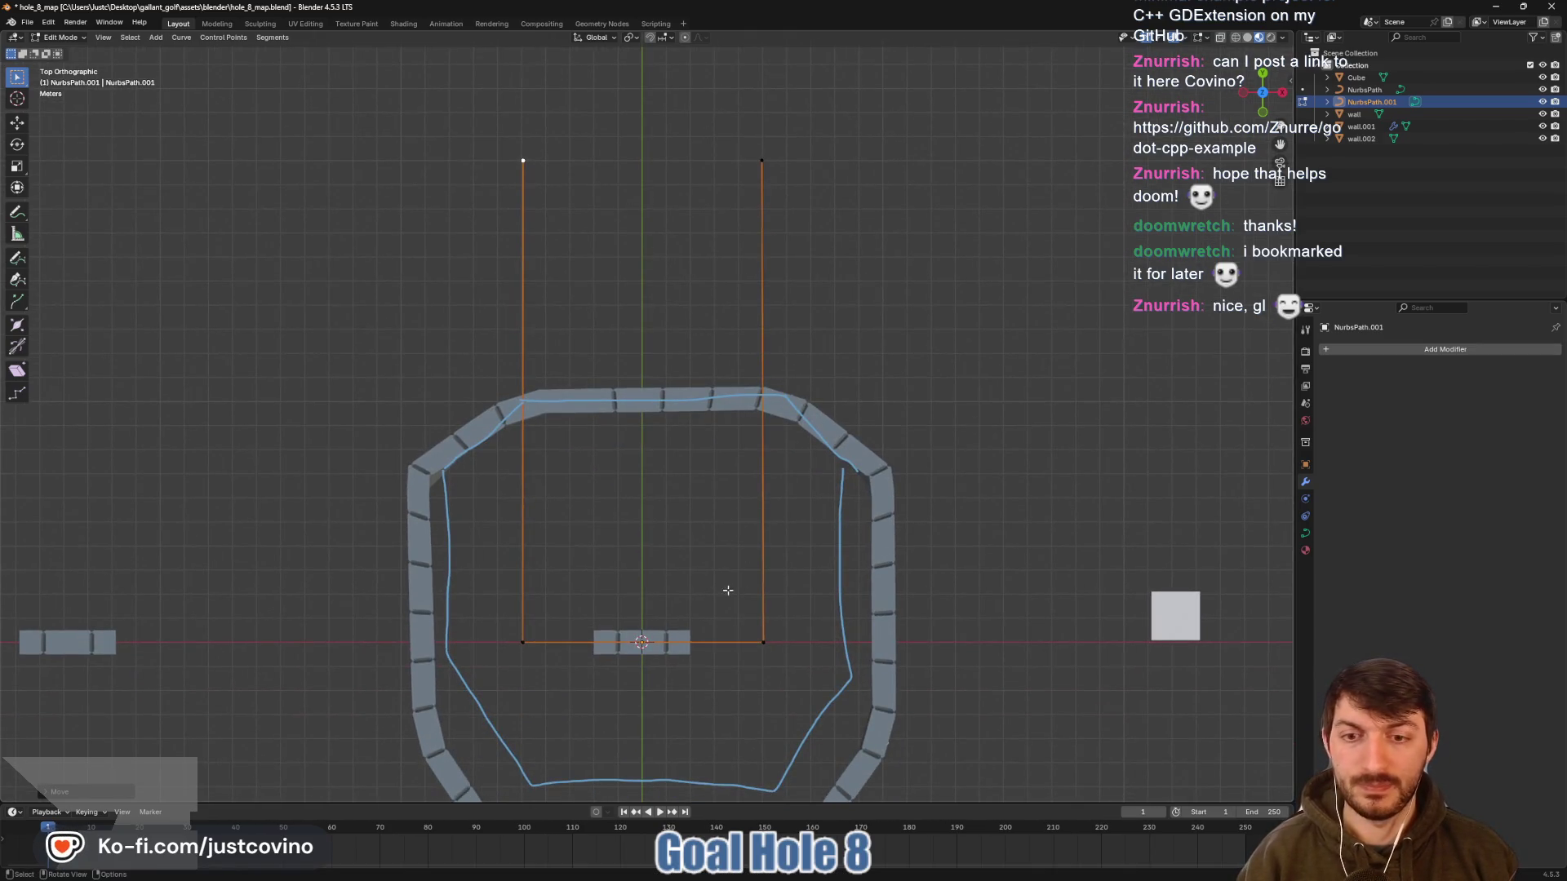
pyautogui.click(665, 653)
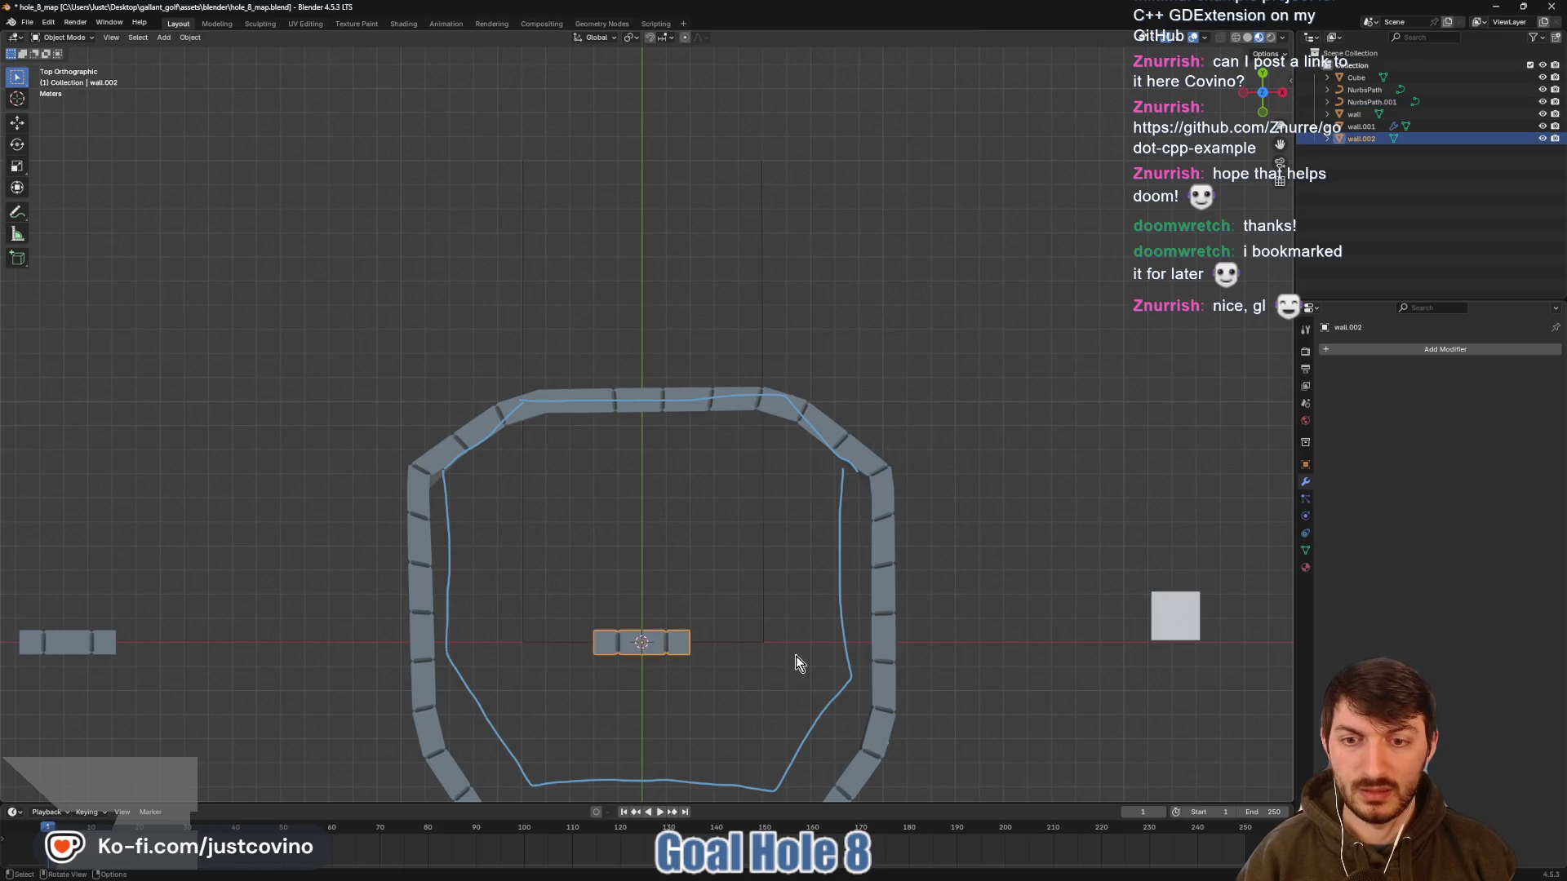
# Add an Array modifier to wall.002 with Fit Type Fit Curve using NurbsPath.001
pyautogui.click(1410, 351)
pyautogui.click(1461, 359)
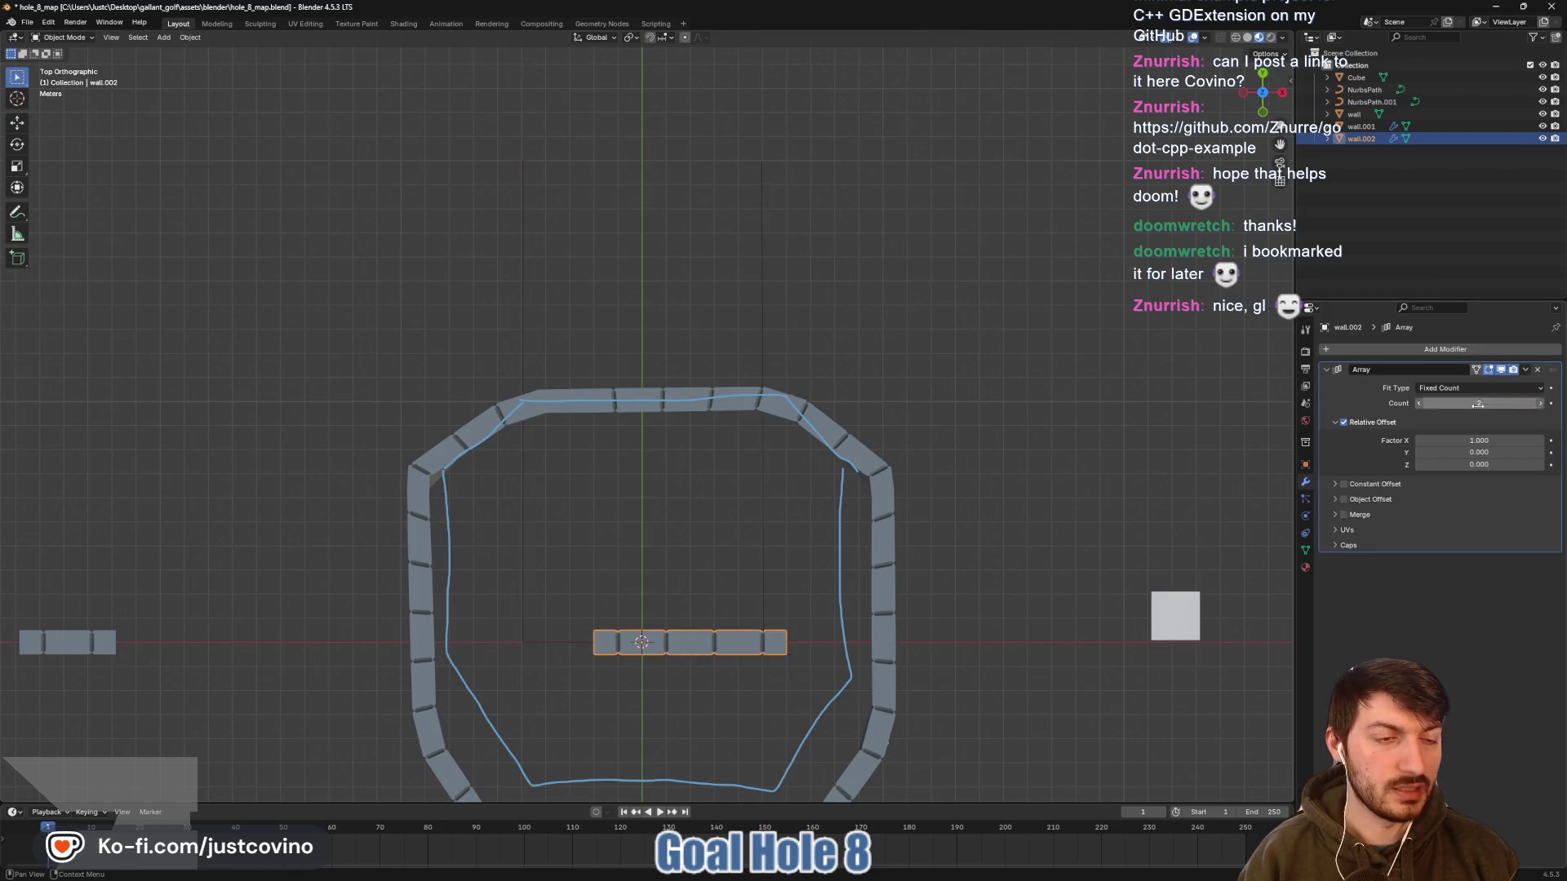
pyautogui.click(1540, 389)
pyautogui.click(1461, 429)
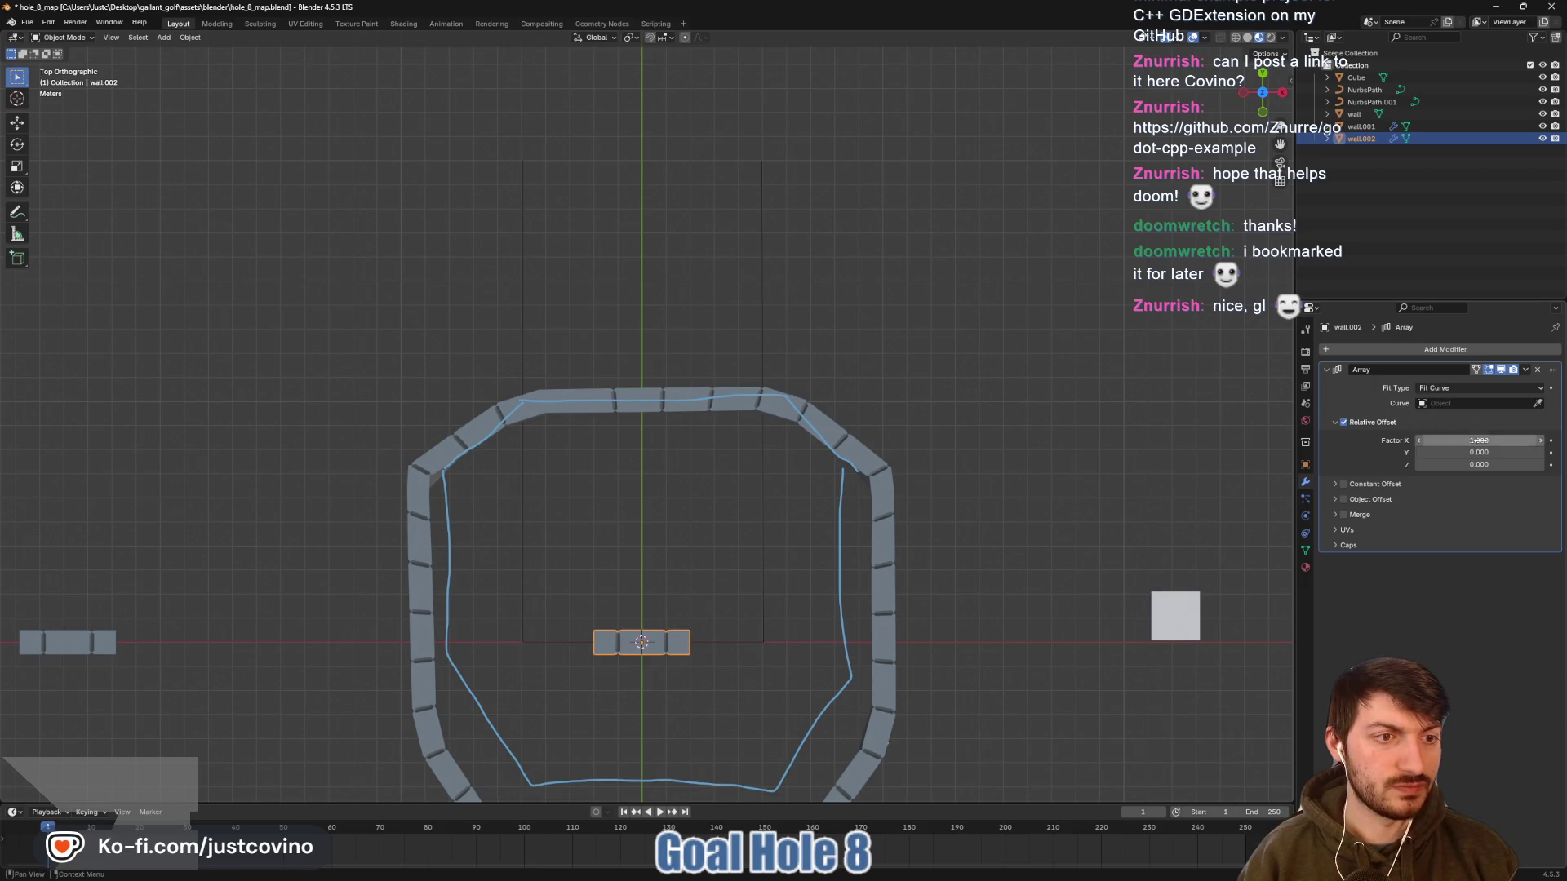
pyautogui.click(1538, 403)
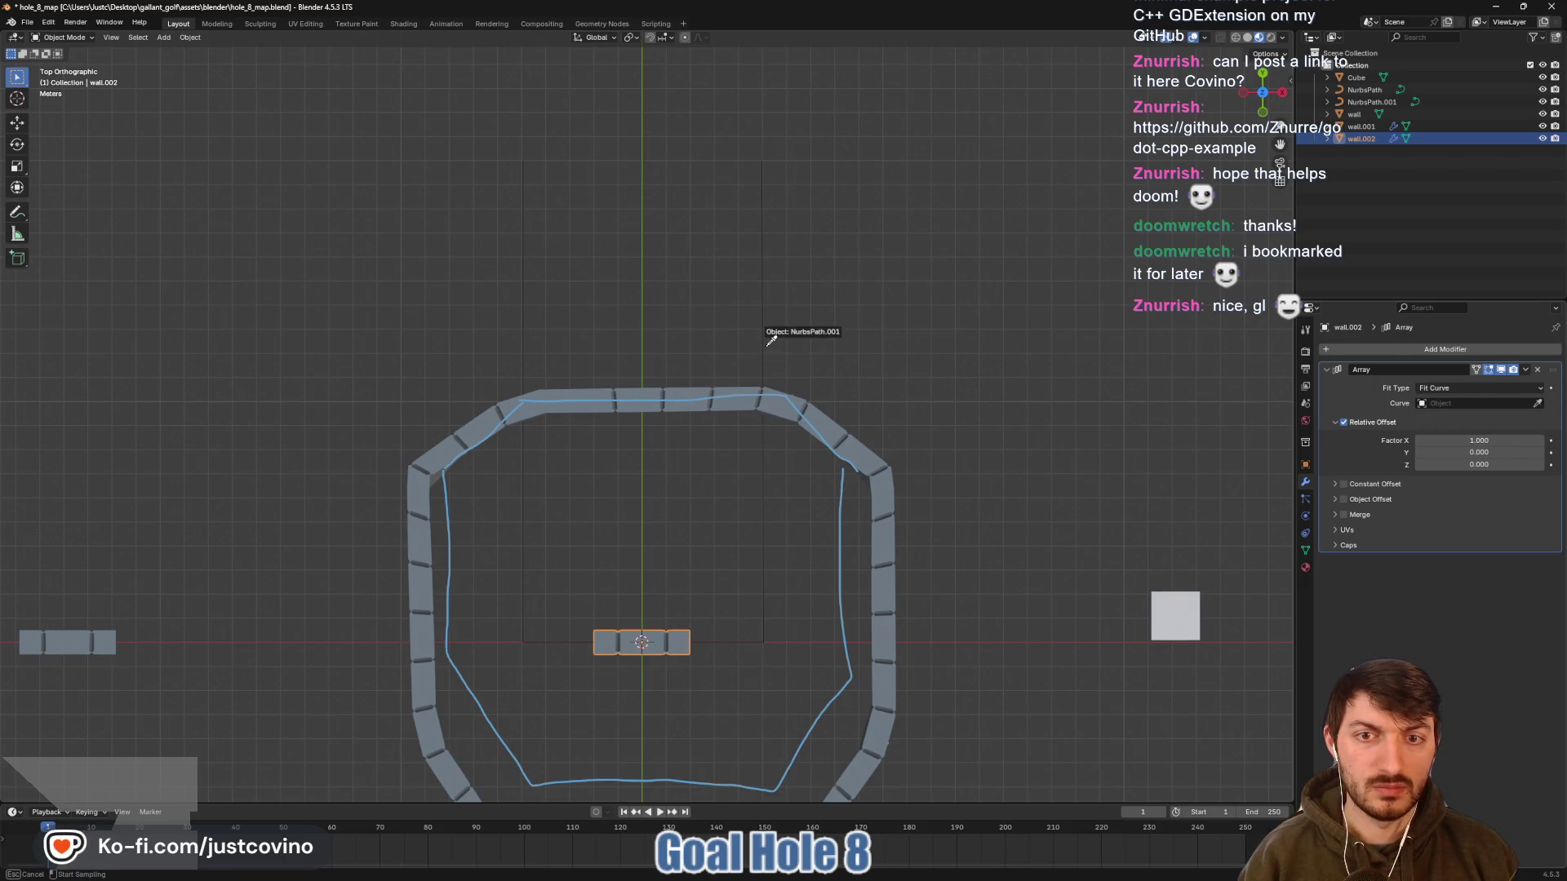
pyautogui.click(807, 412)
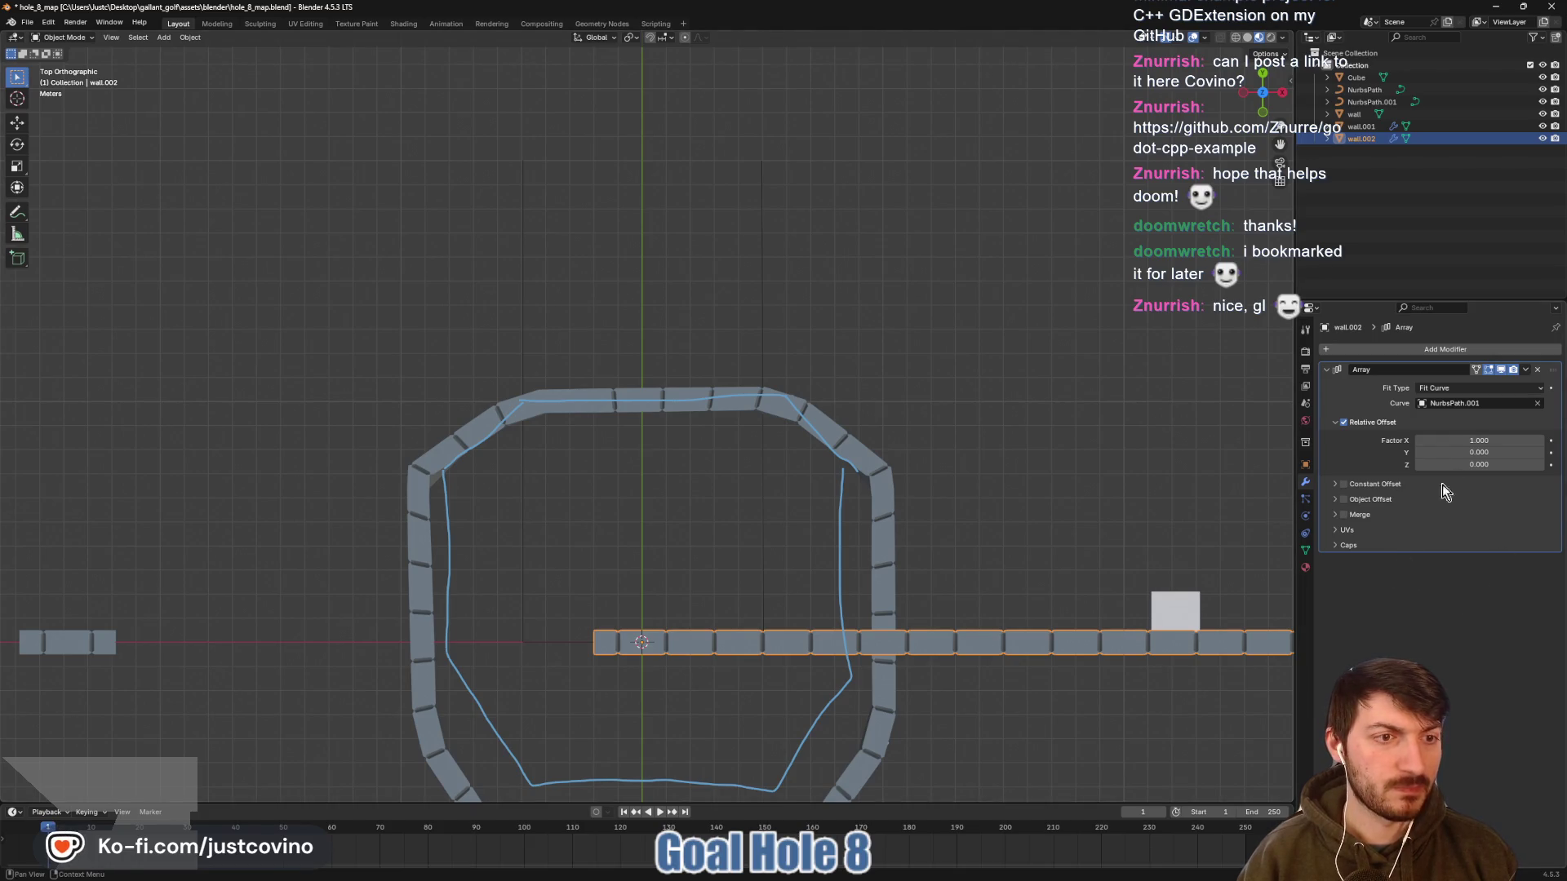
# Add a Curve deform modifier with NurbsPath.001 as Curve Object and view the bent wall
pyautogui.click(1437, 349)
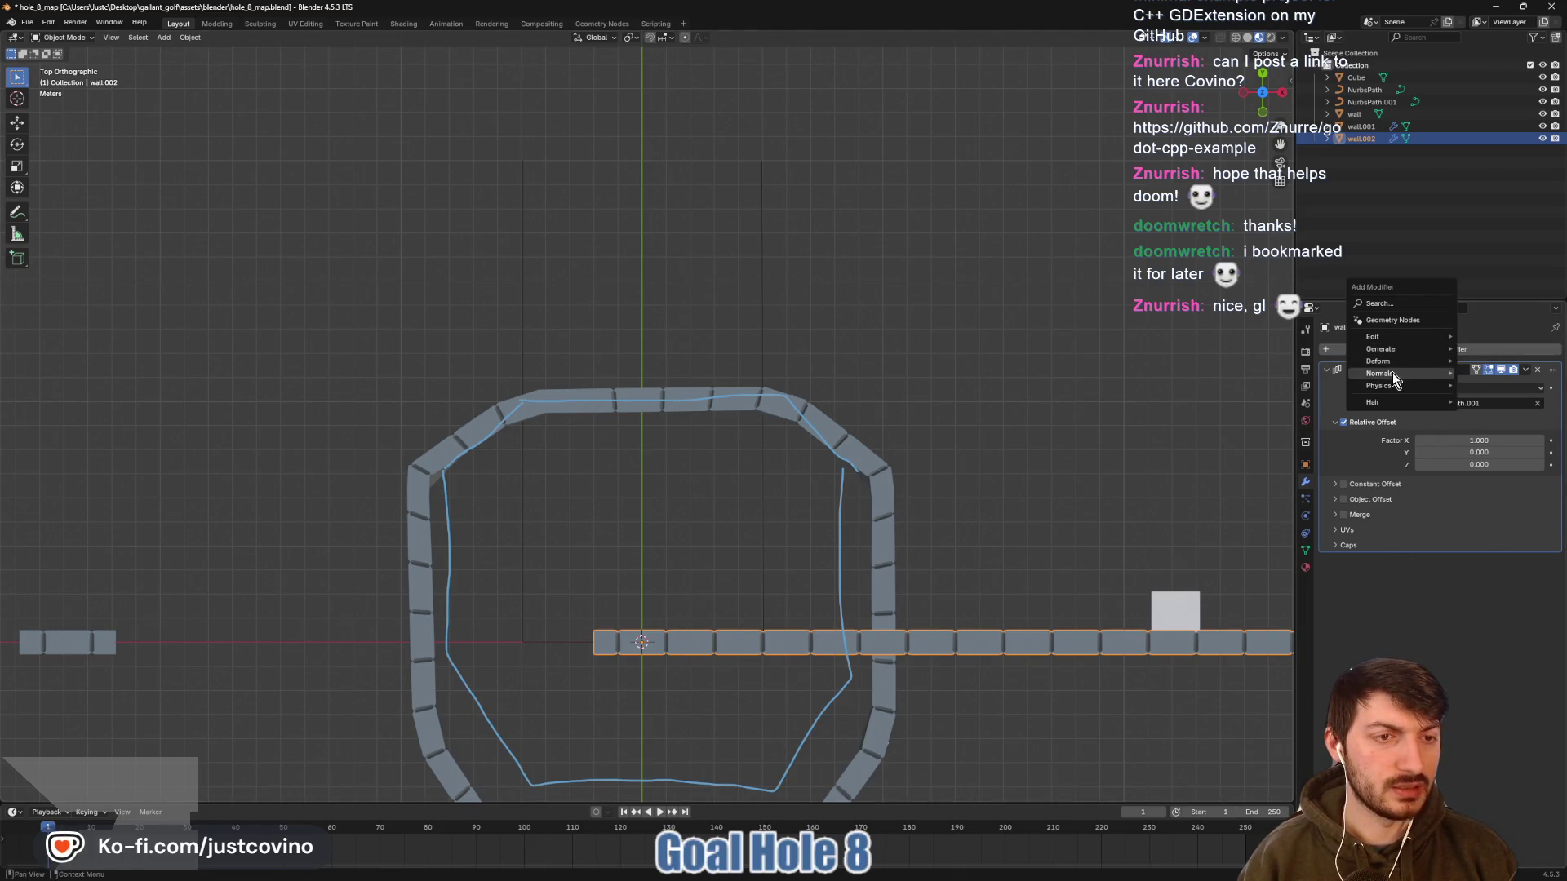
pyautogui.moveTo(1387, 361)
pyautogui.click(1285, 387)
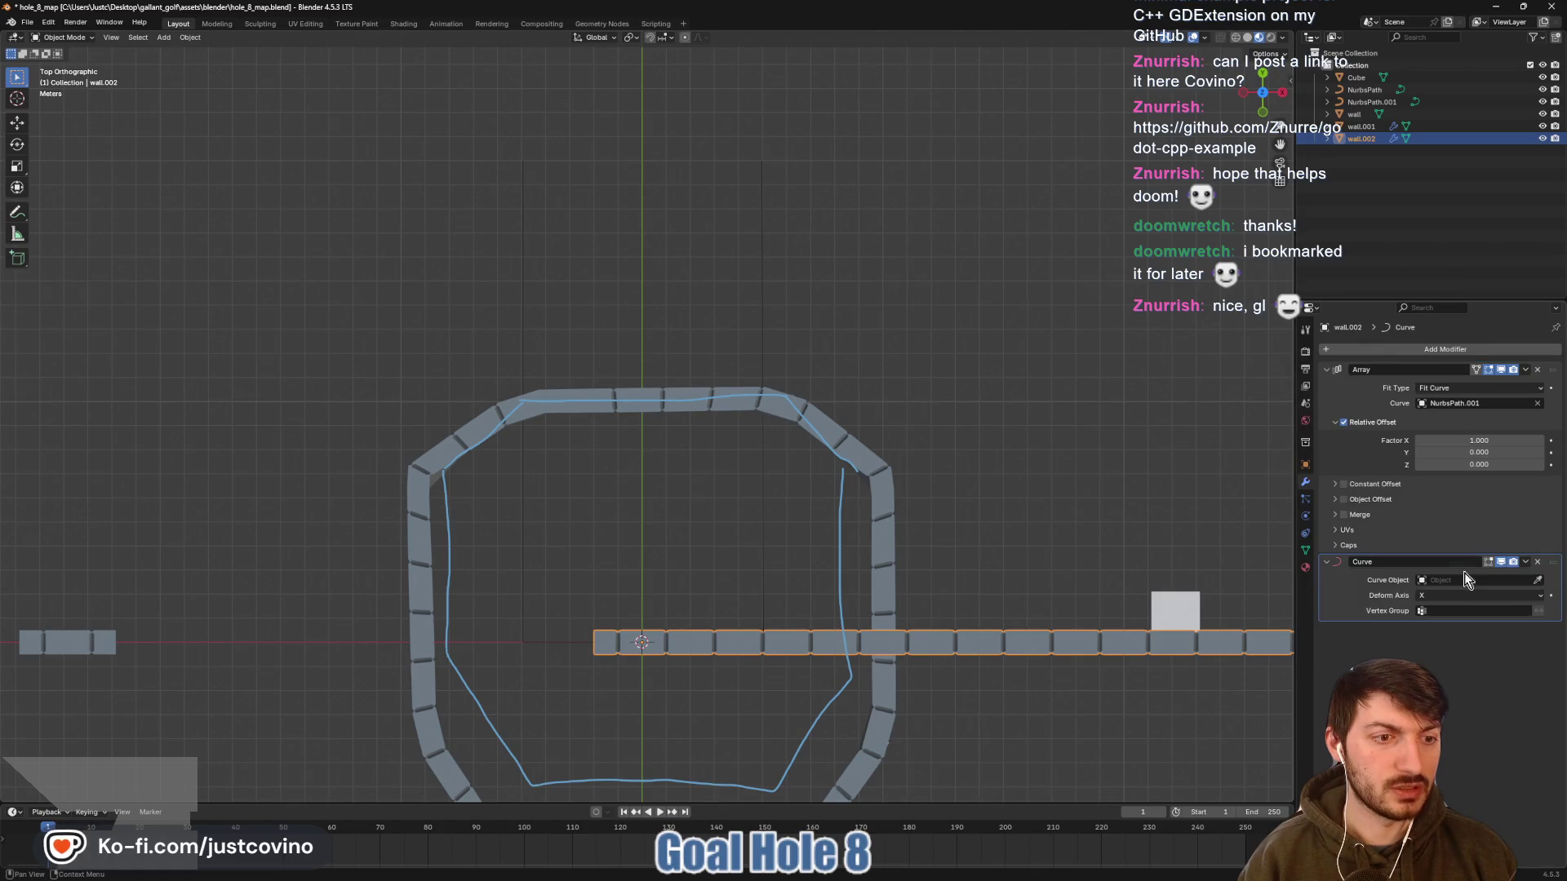
pyautogui.click(1537, 580)
pyautogui.click(759, 508)
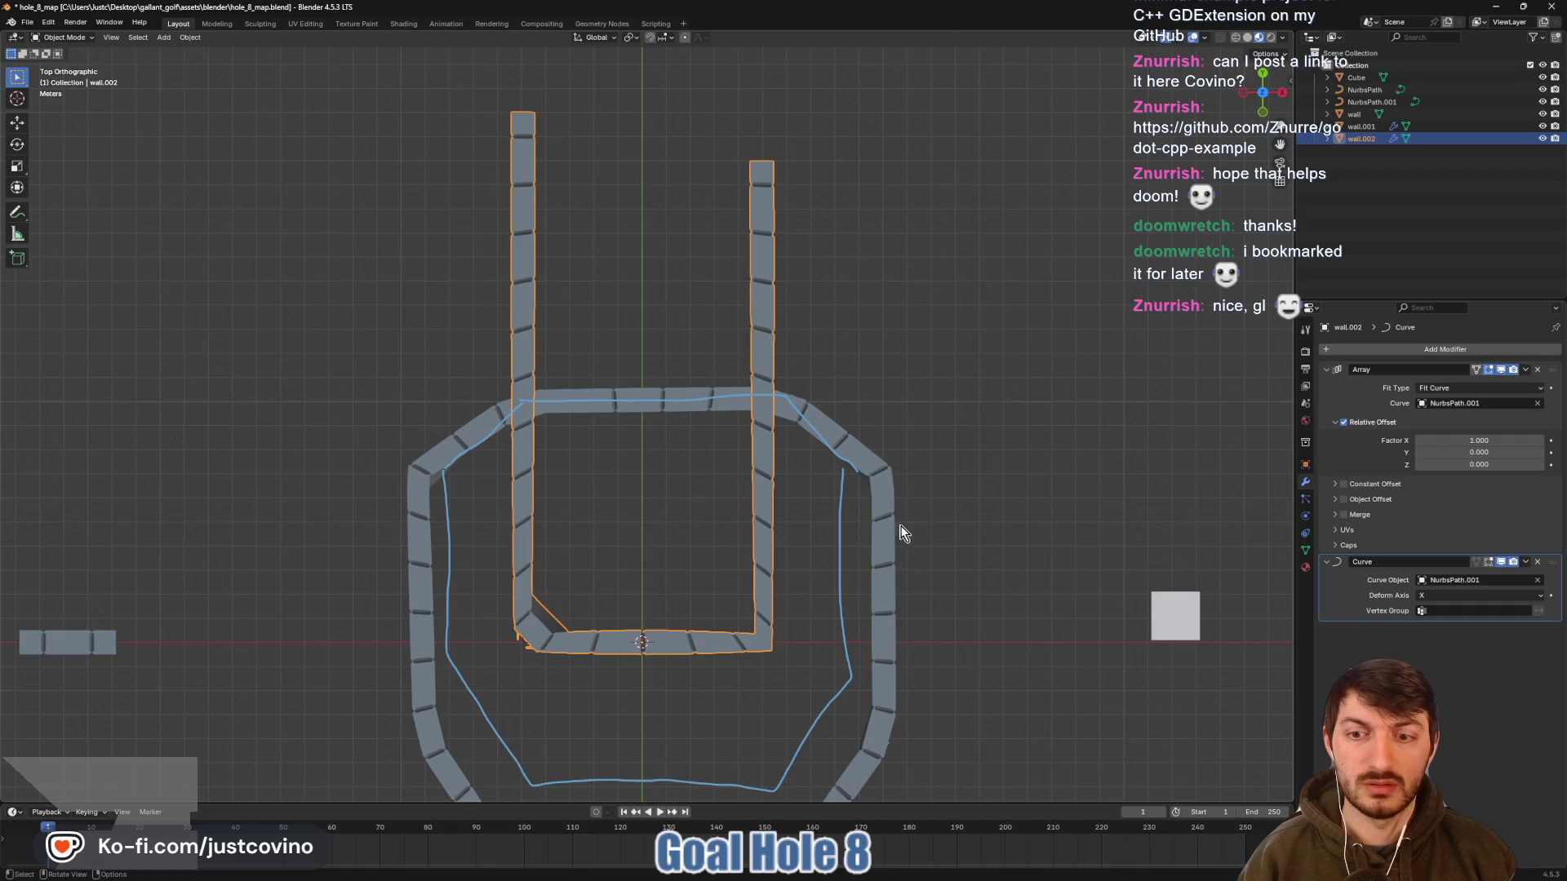
pyautogui.moveTo(652, 540)
pyautogui.mouseDown()
pyautogui.moveTo(850, 448)
pyautogui.moveTo(937, 461)
pyautogui.moveTo(968, 522)
pyautogui.moveTo(940, 553)
pyautogui.moveTo(777, 541)
pyautogui.moveTo(685, 503)
pyautogui.moveTo(658, 516)
pyautogui.moveTo(708, 609)
pyautogui.mouseUp()
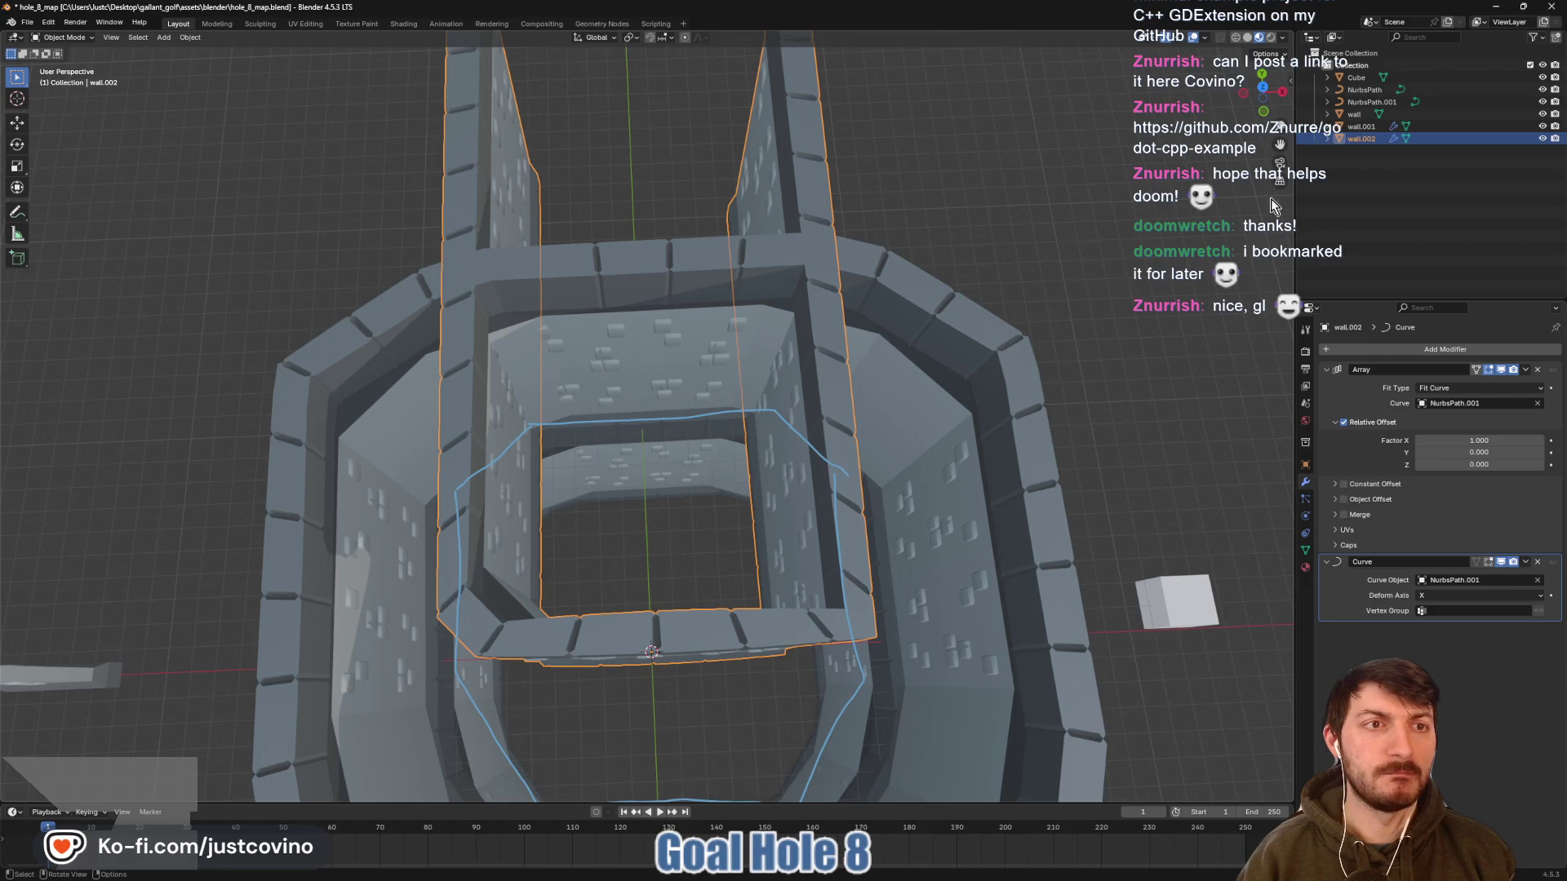
pyautogui.click(1371, 102)
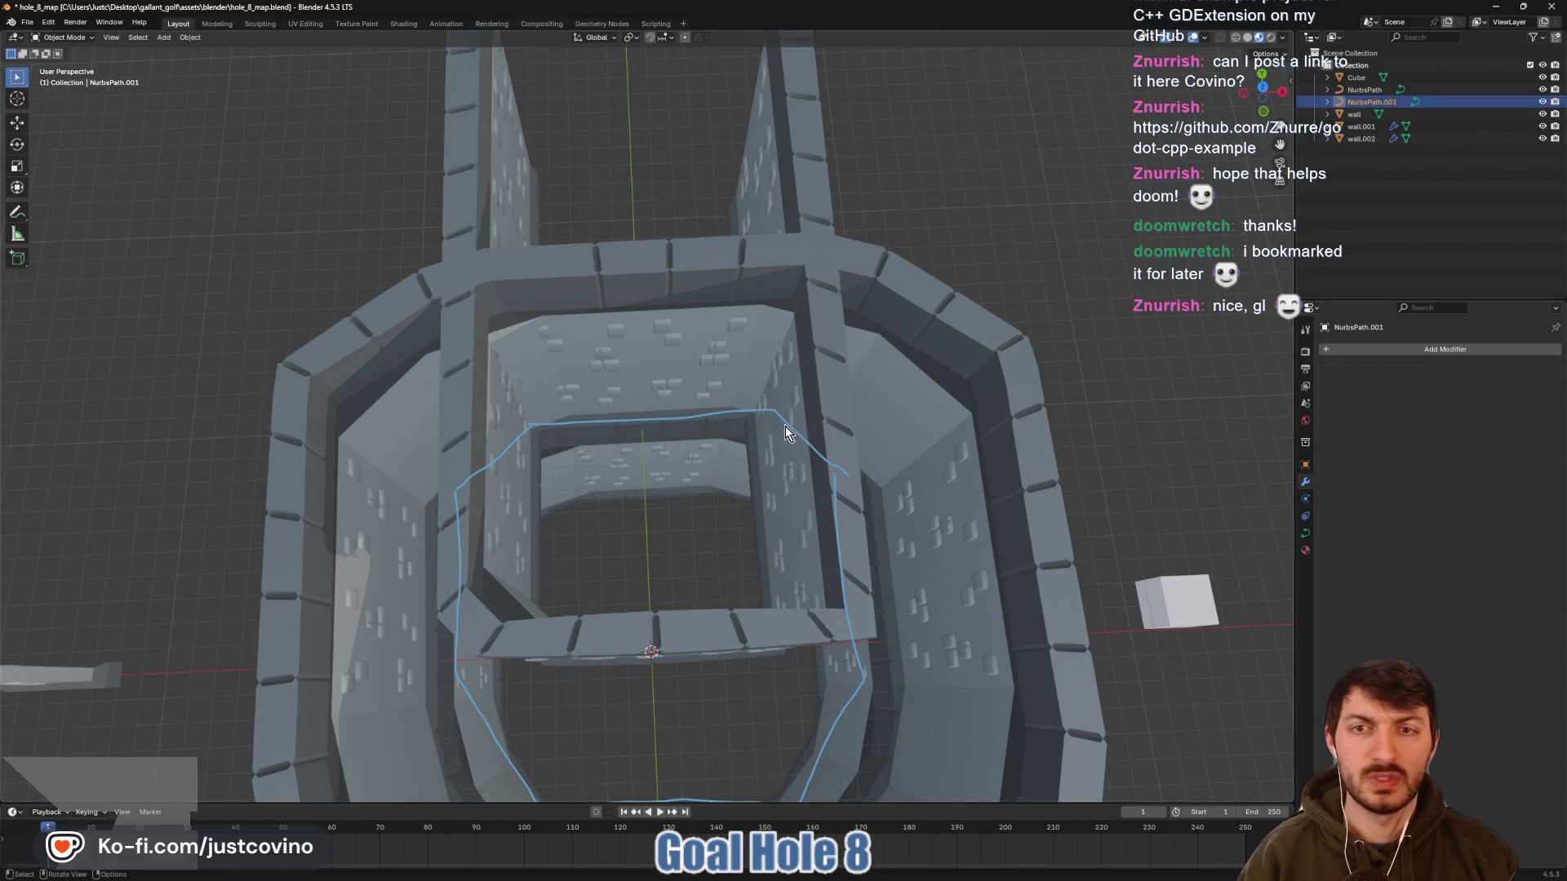
# Move the corridor path along the Y axis to a new position
pyautogui.scroll(-2, 785, 432)
pyautogui.press('g')
pyautogui.press('y')
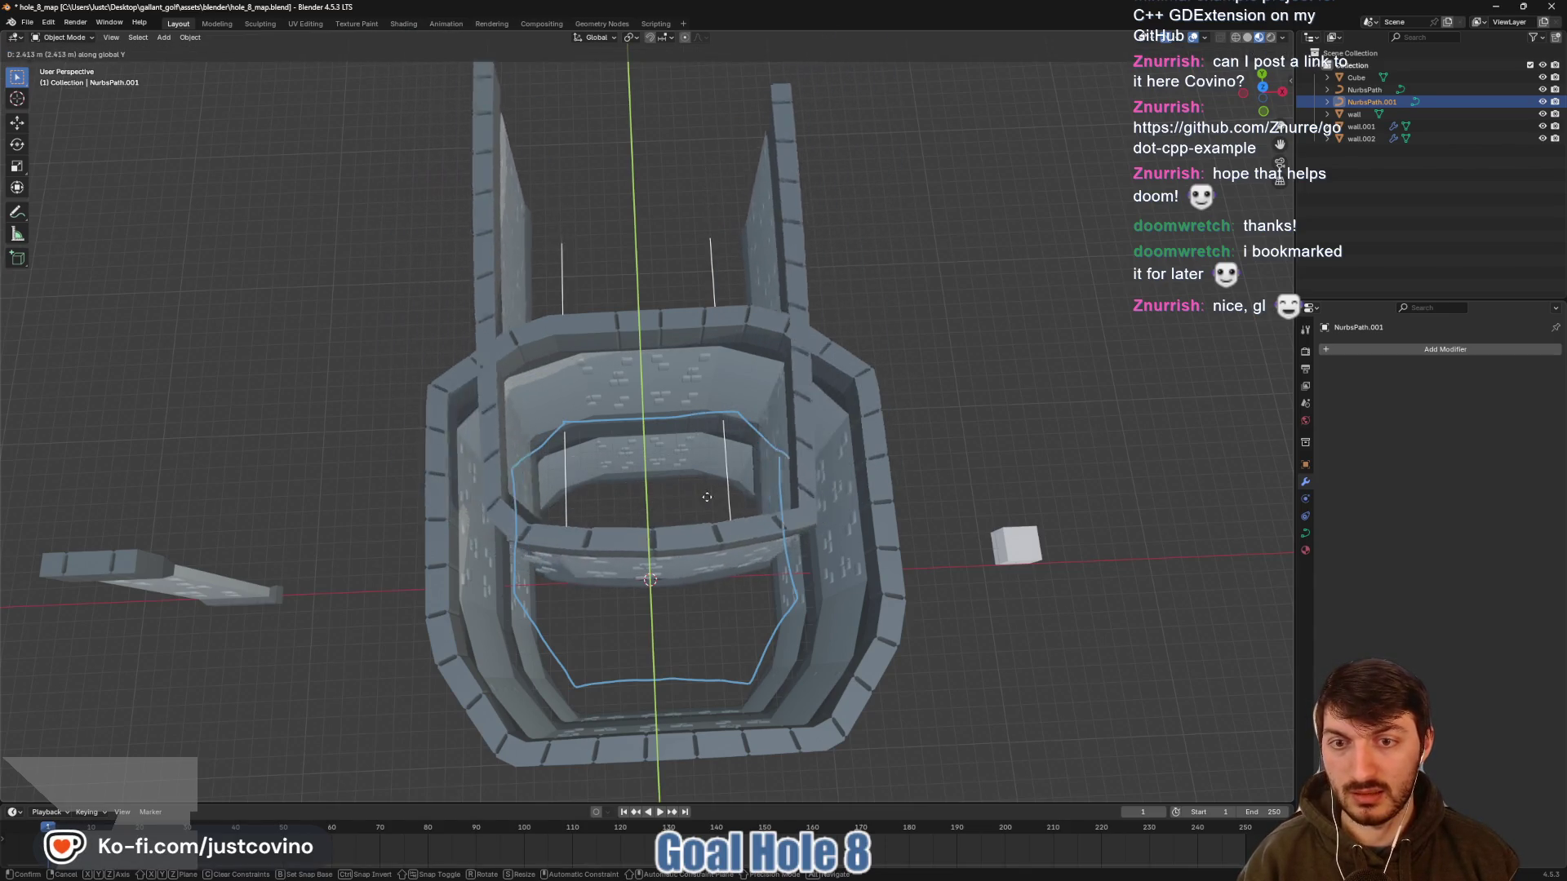
pyautogui.click(715, 516)
# Slide wall.002 further along Y and rotate it 180° about Z
pyautogui.click(1361, 138)
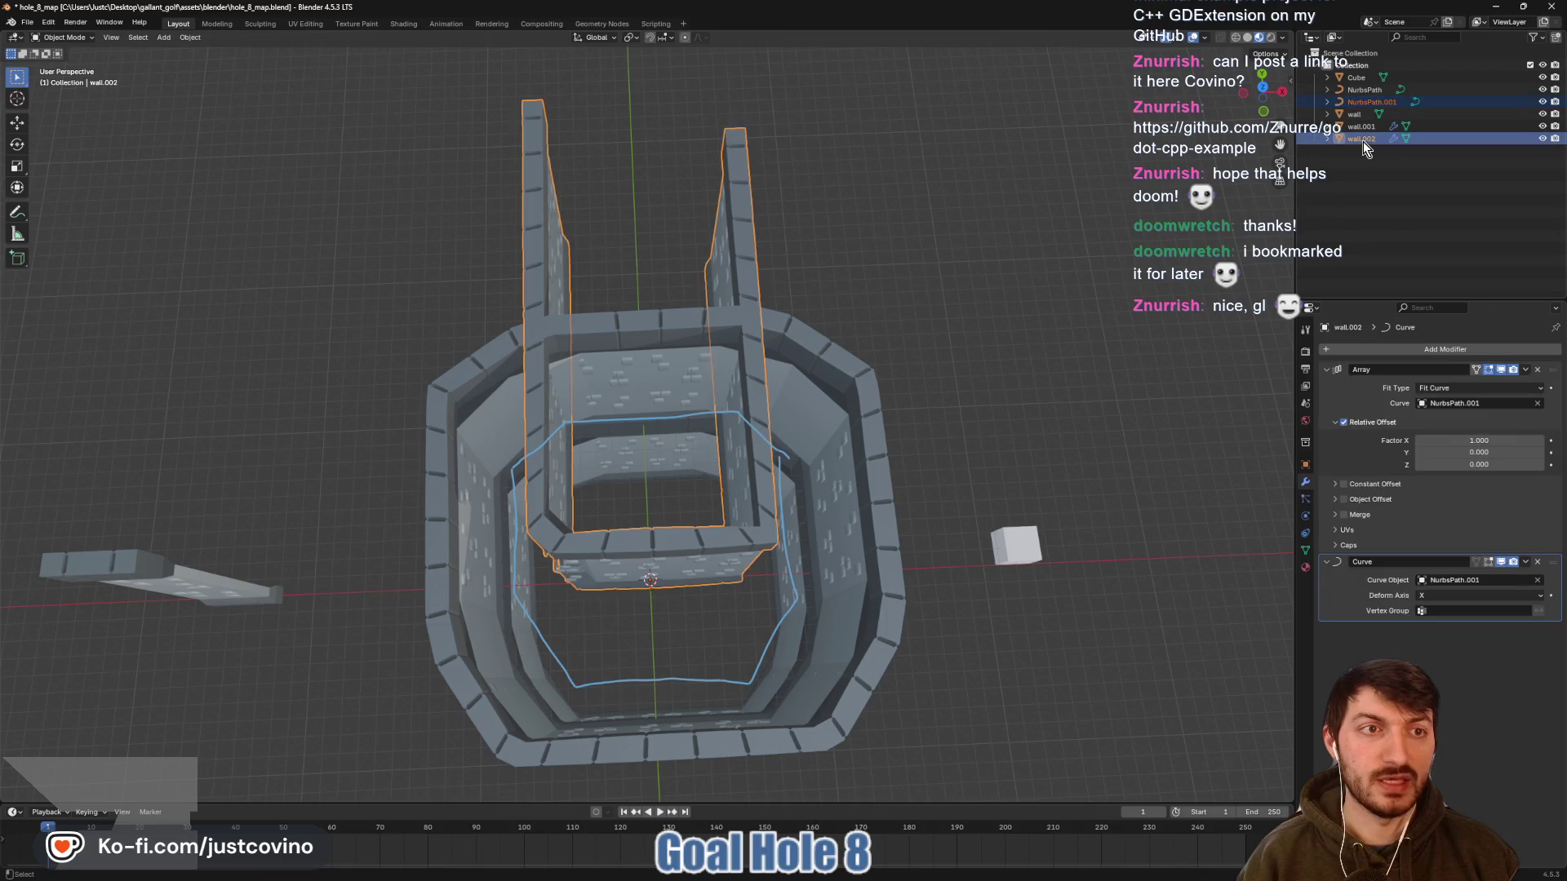
pyautogui.press('g')
pyautogui.press('y')
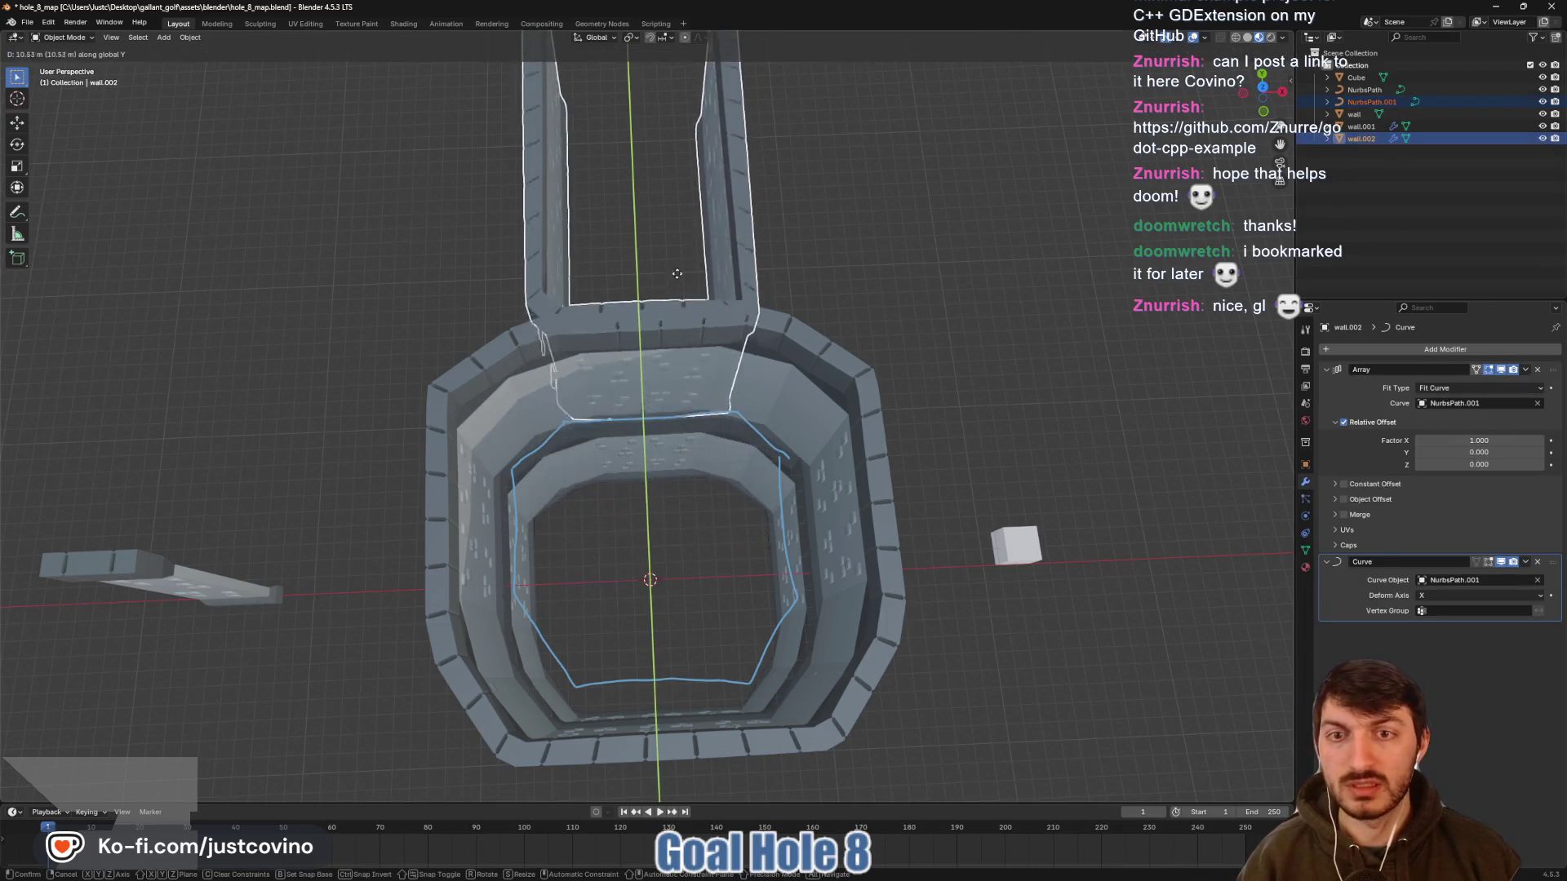
pyautogui.click(674, 229)
pyautogui.write('rz')
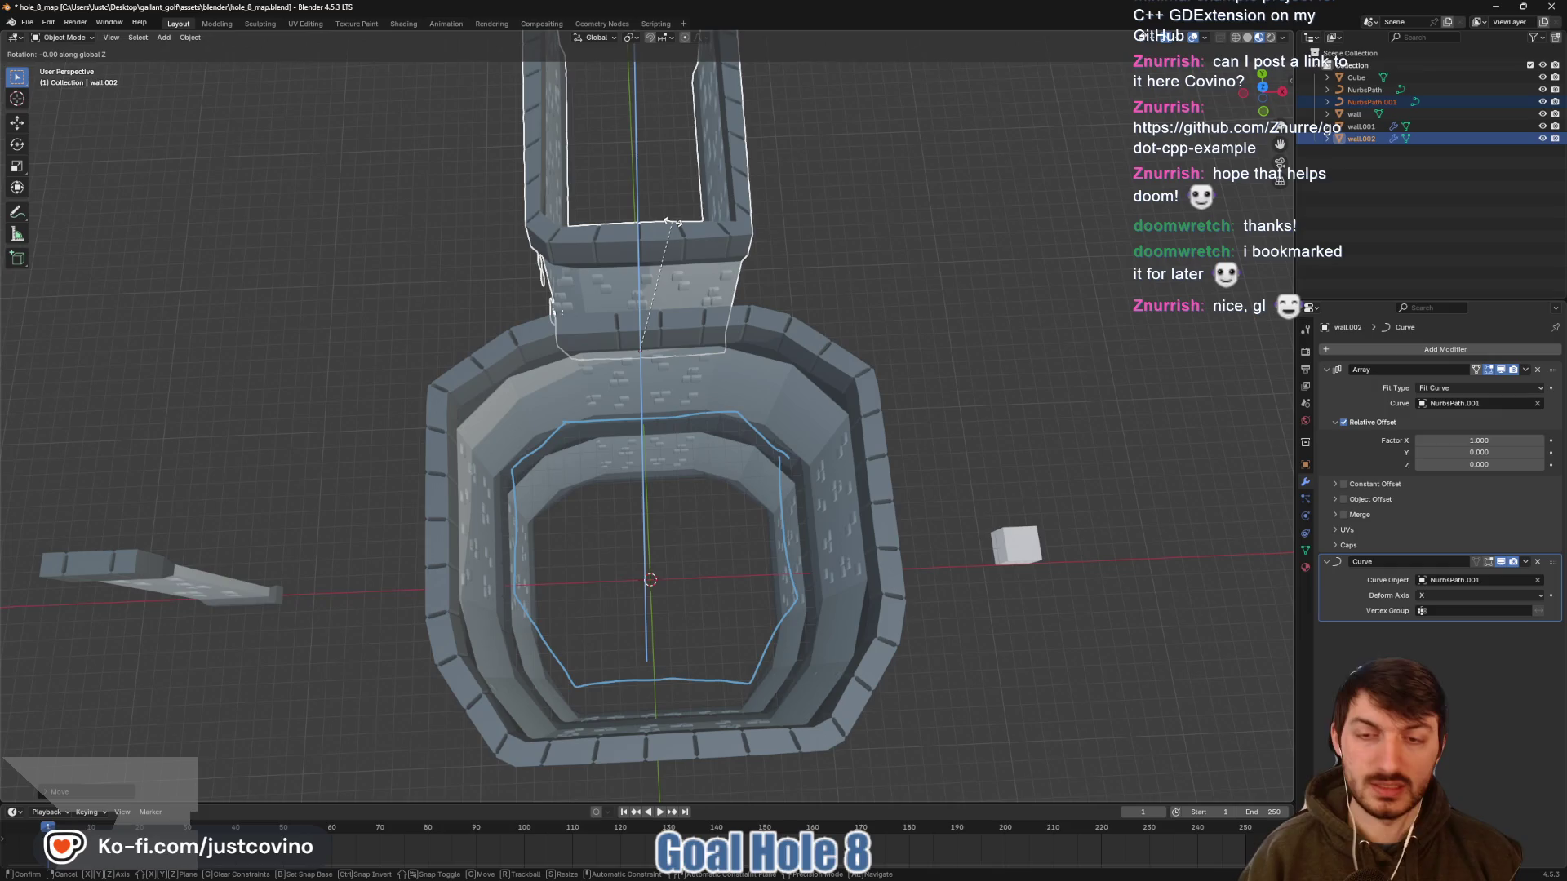
pyautogui.write('180')
pyautogui.press('Return')
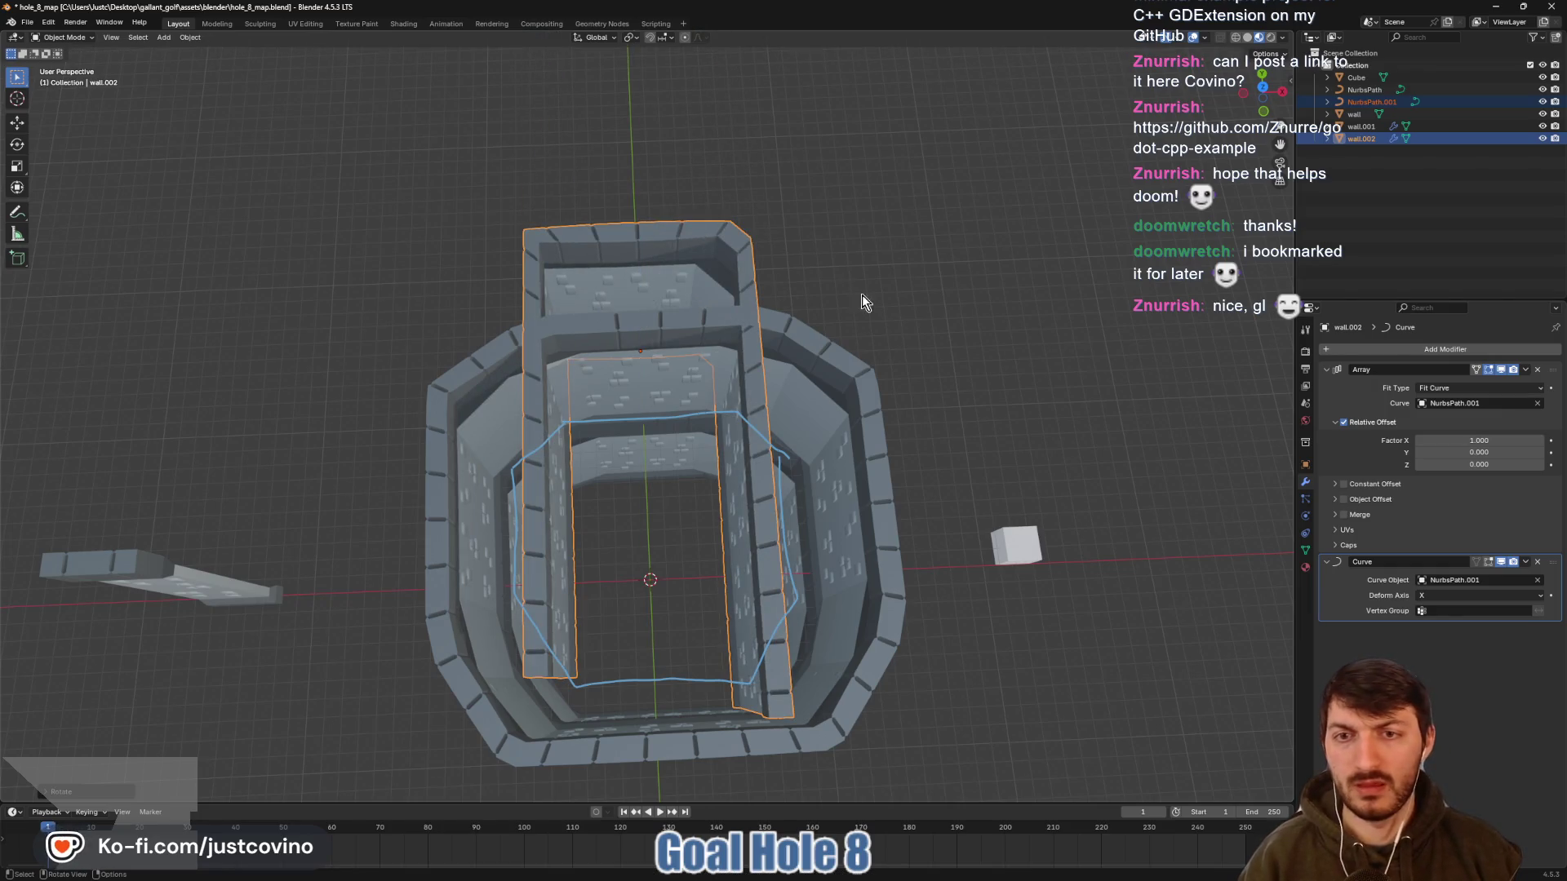
# Place the north corridor wall along Y with its open end against the octagon hub
pyautogui.moveTo(845, 261); pyautogui.dragTo(799, 433)
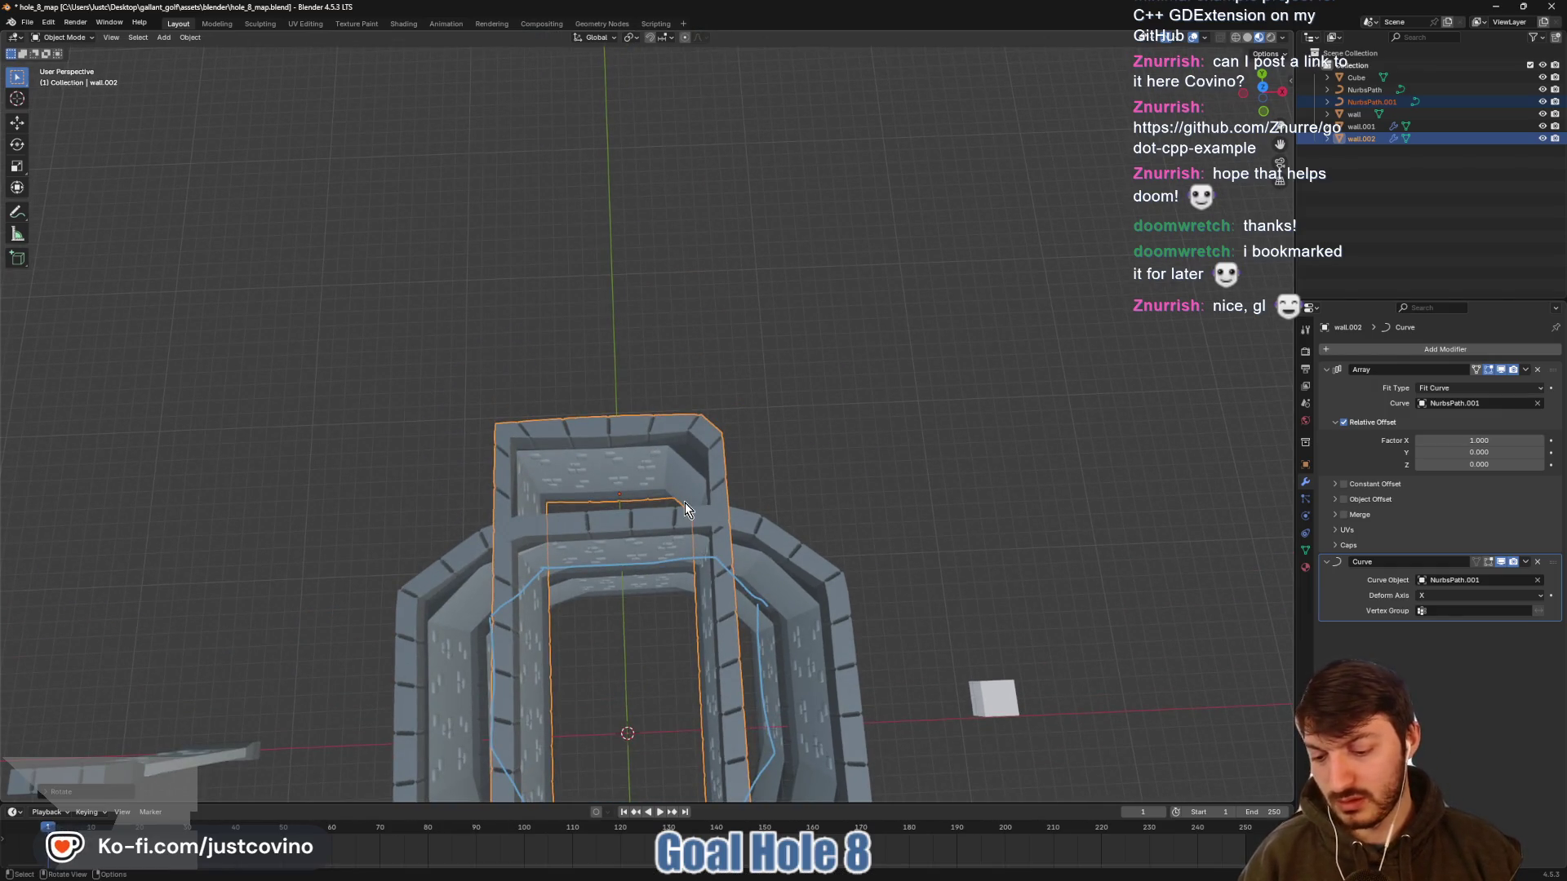
pyautogui.press('g')
pyautogui.press('y')
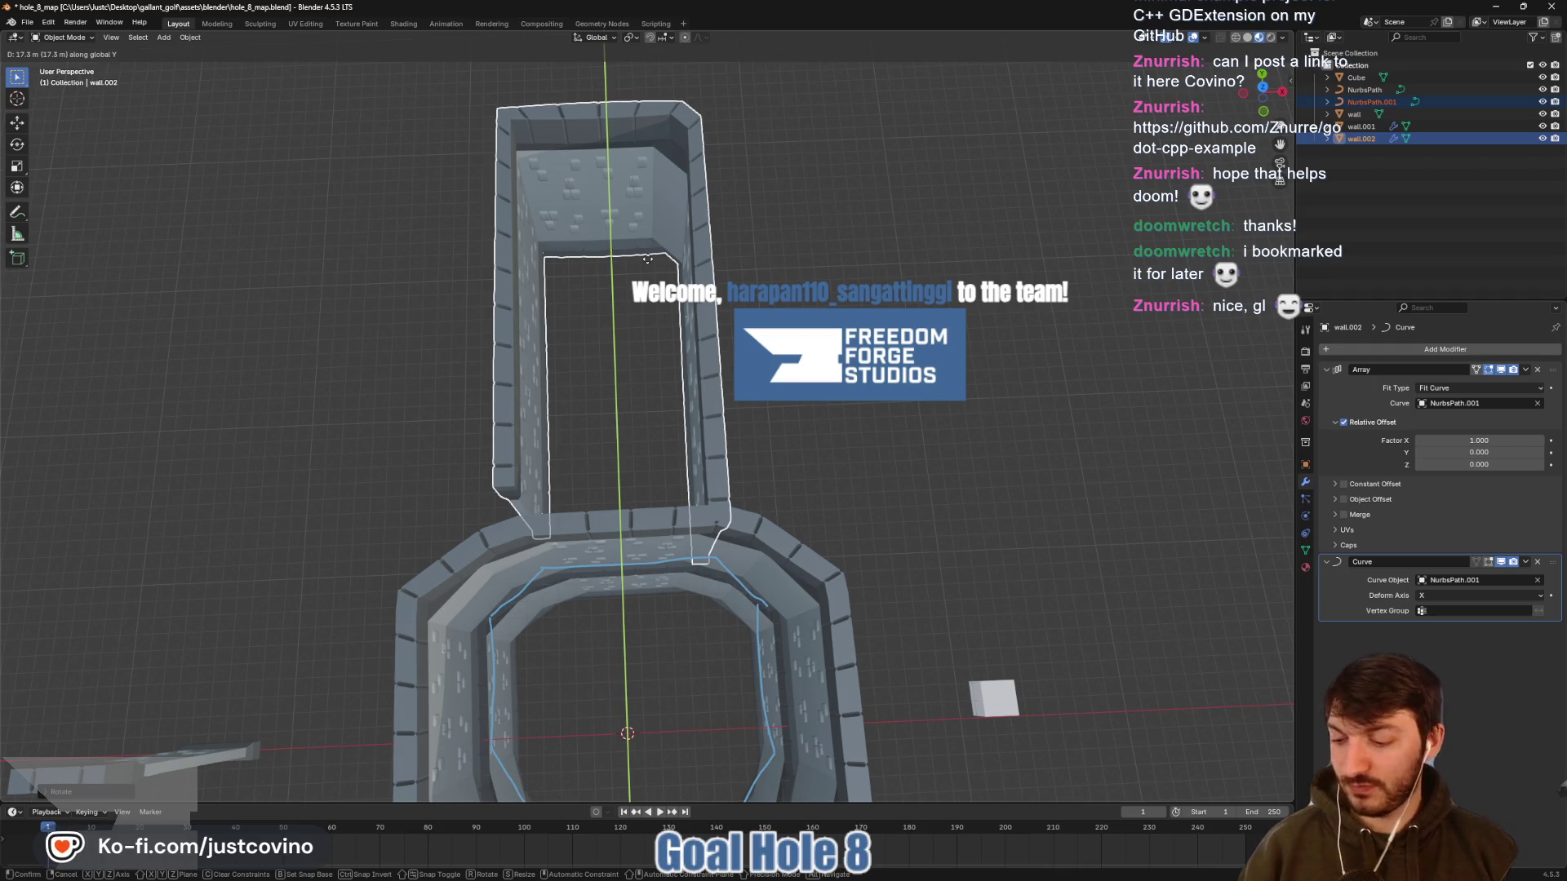
pyautogui.click(648, 260)
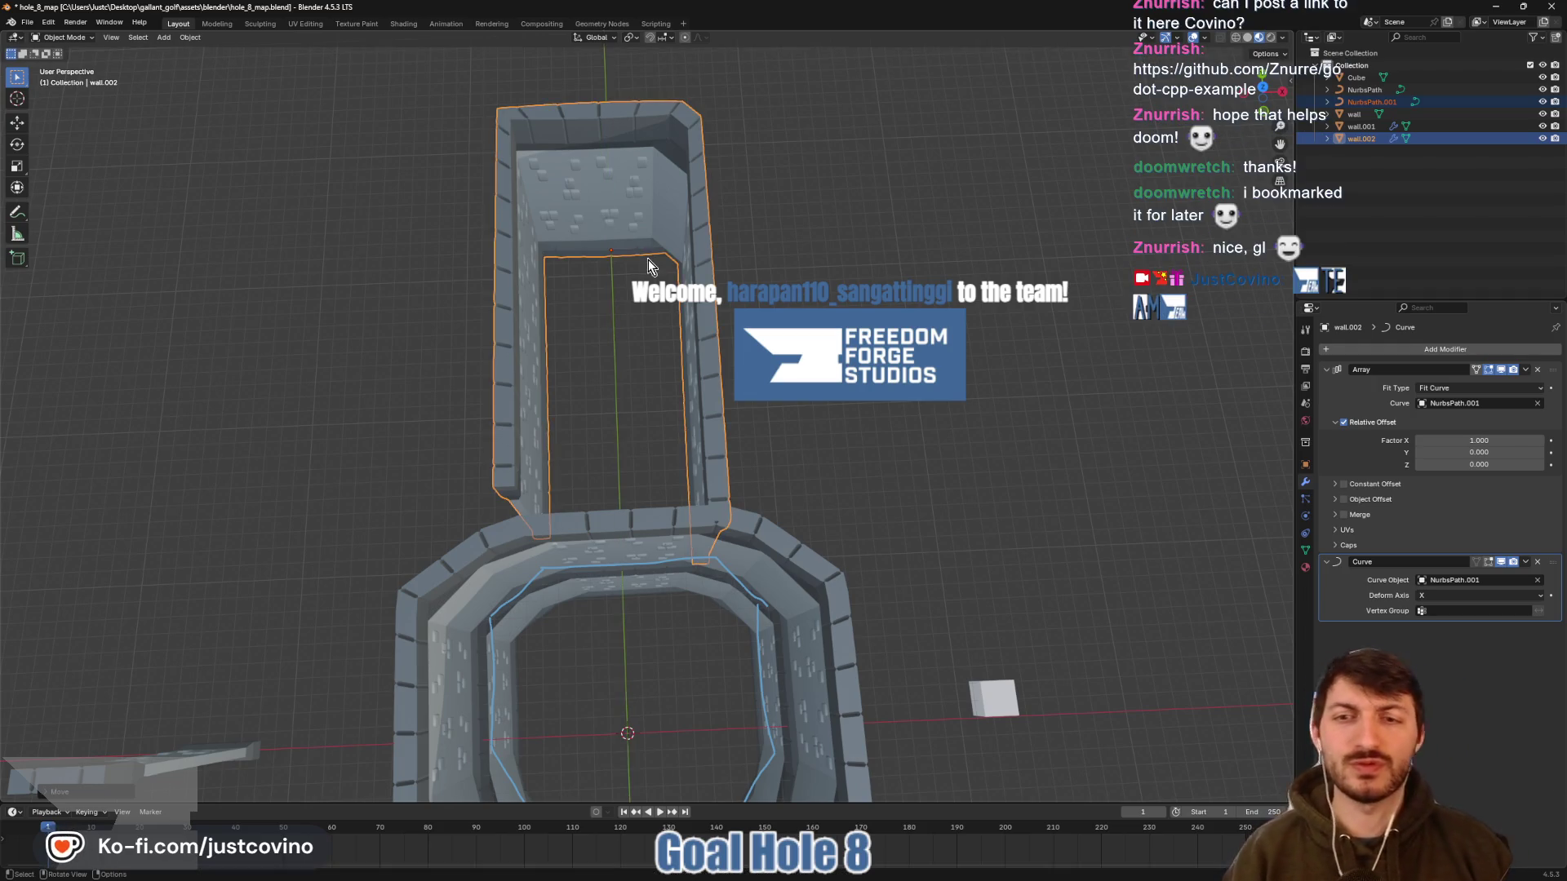
# In NurbsPath.001's Edit Mode, pull one end control point along Y to the hub's edge
pyautogui.click(1372, 102)
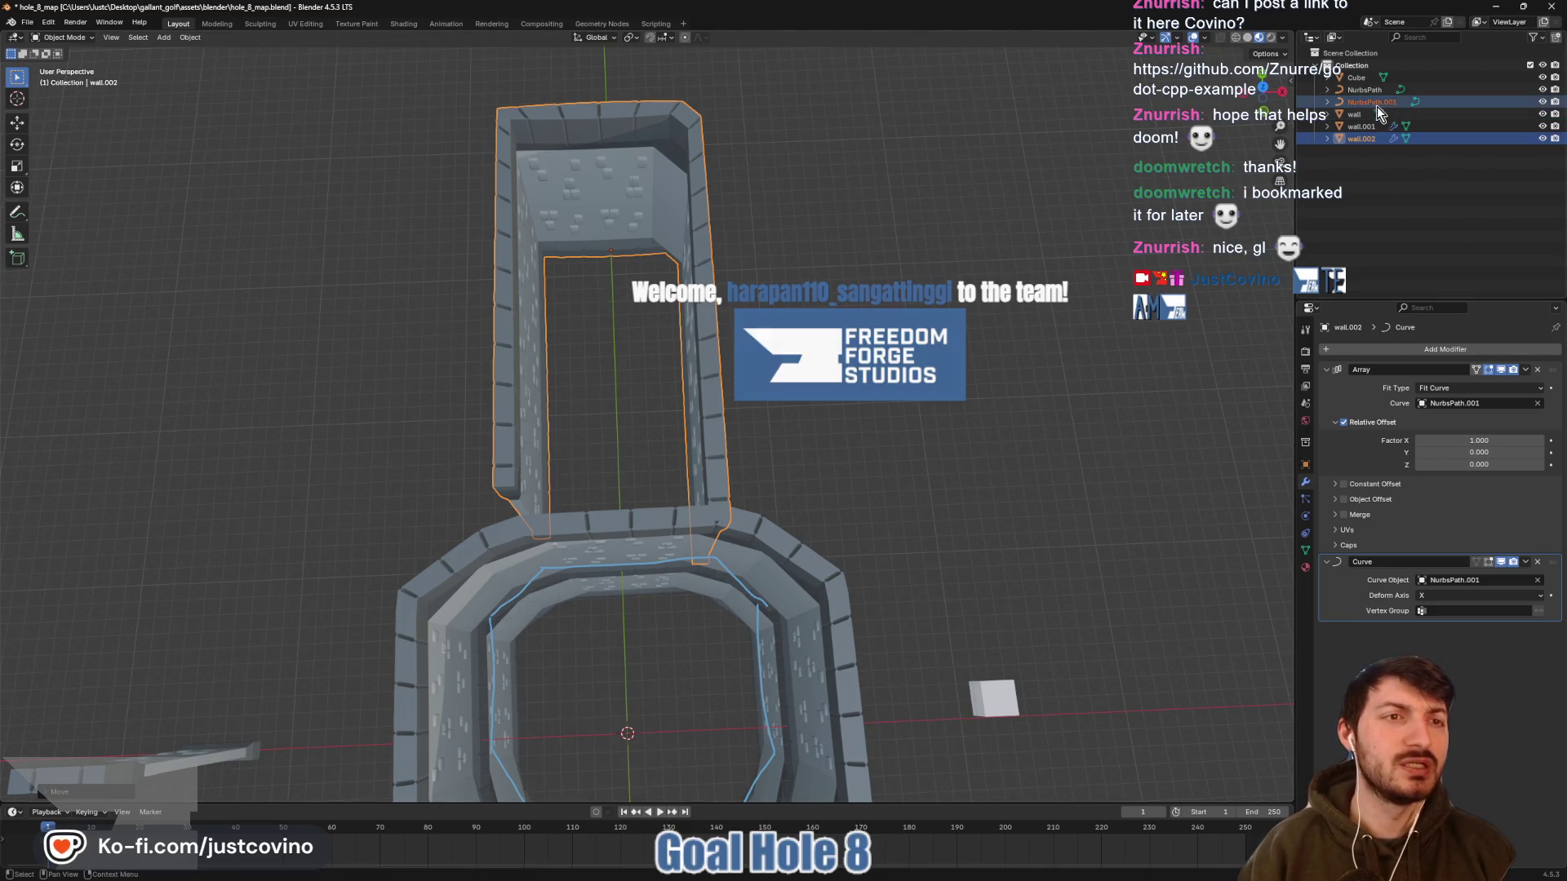
pyautogui.press('Tab')
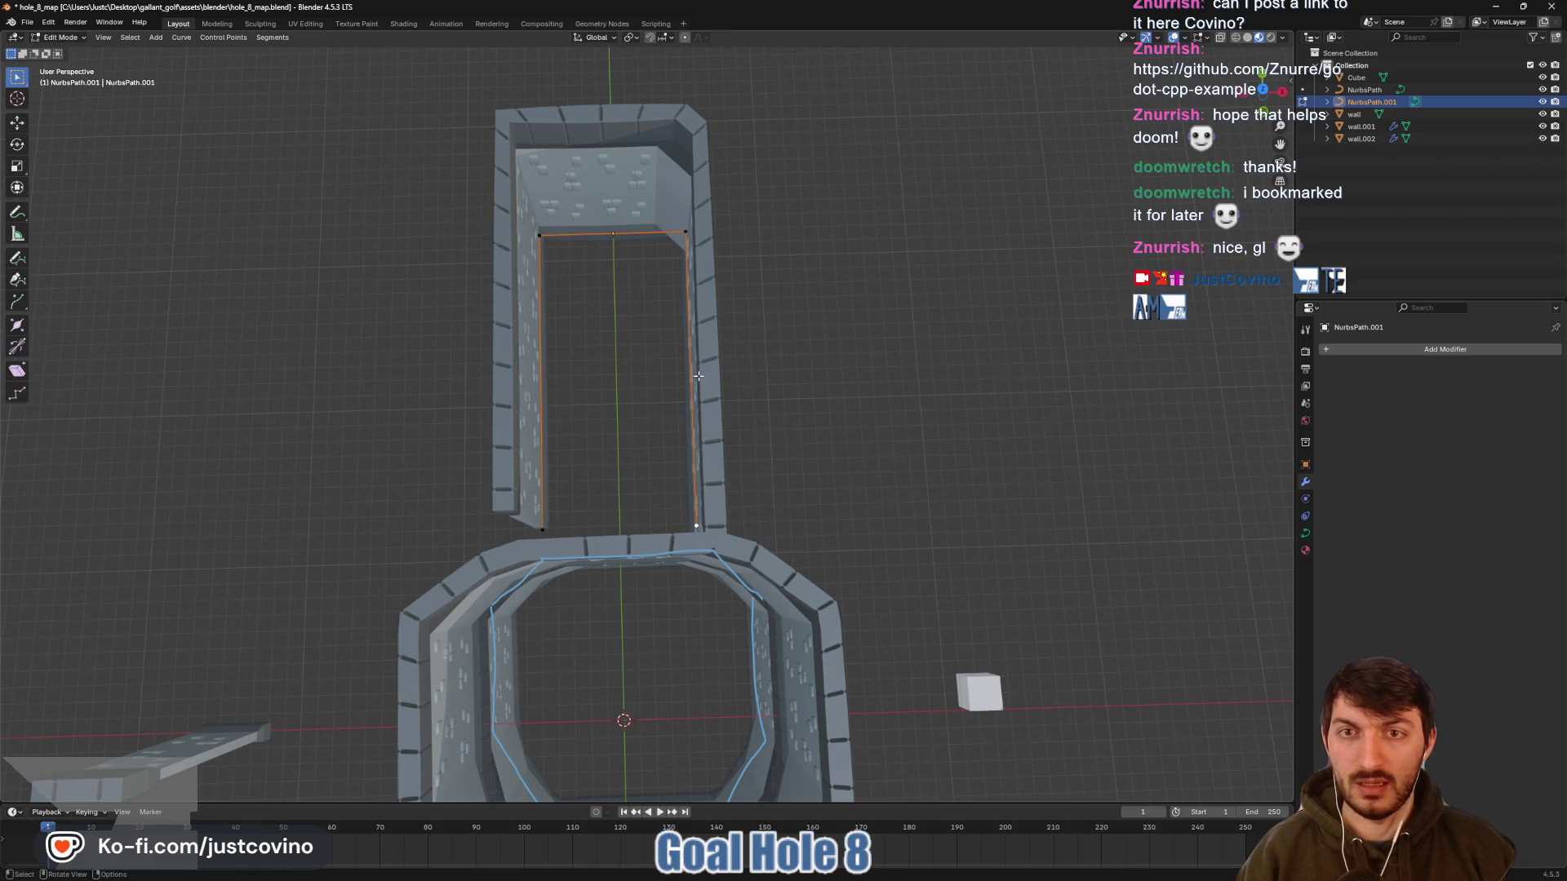
pyautogui.moveTo(698, 376)
pyautogui.mouseDown()
pyautogui.moveTo(571, 351)
pyautogui.moveTo(678, 343)
pyautogui.moveTo(707, 391)
pyautogui.moveTo(543, 536)
pyautogui.mouseUp()
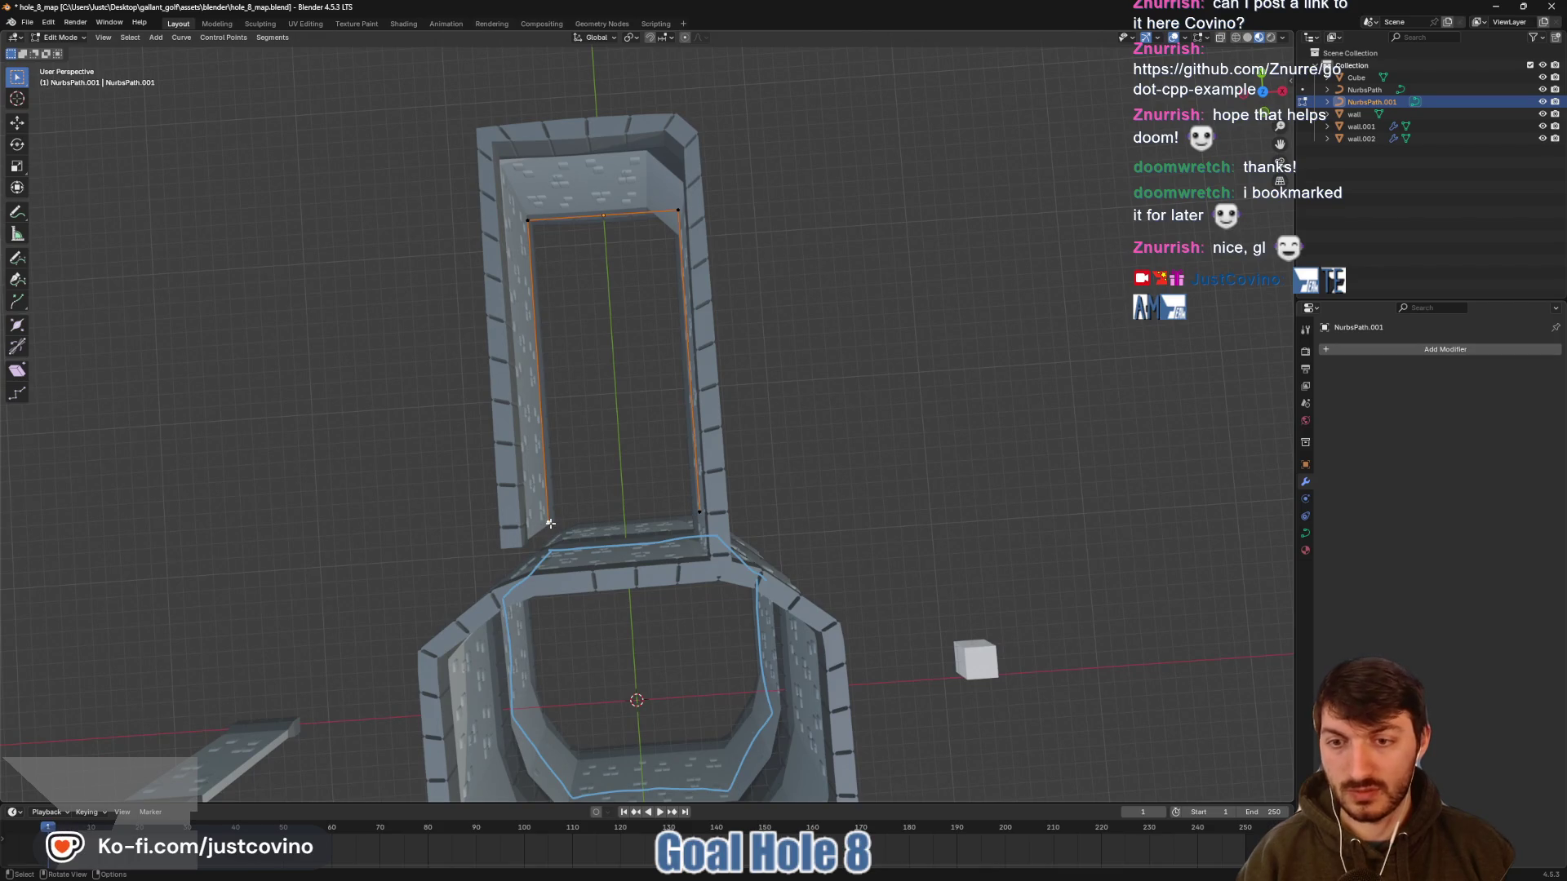
pyautogui.press('g')
pyautogui.press('y')
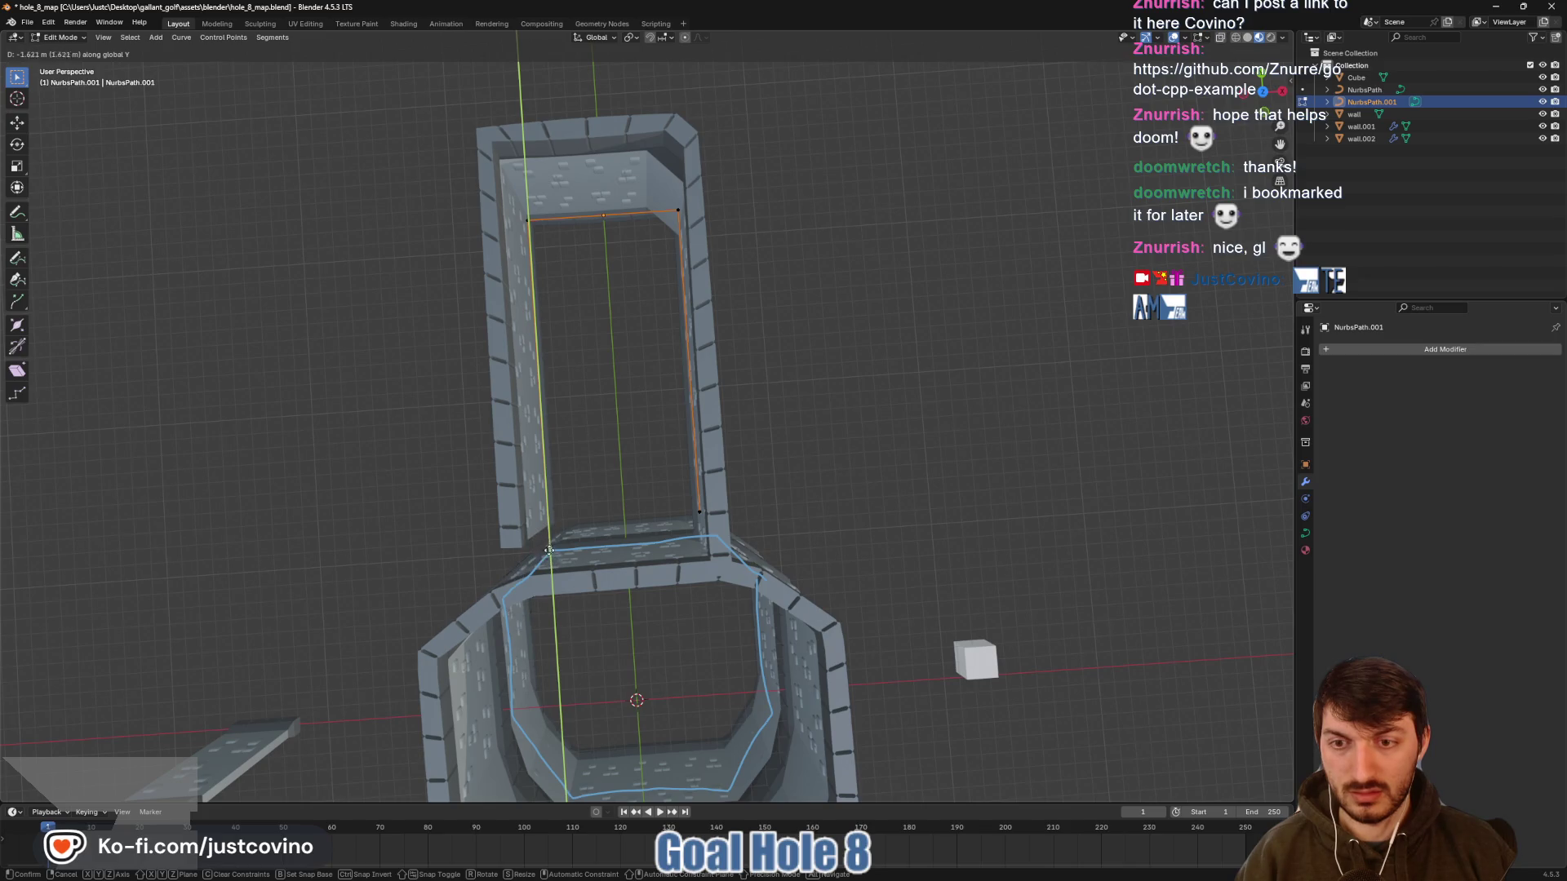
pyautogui.click(547, 544)
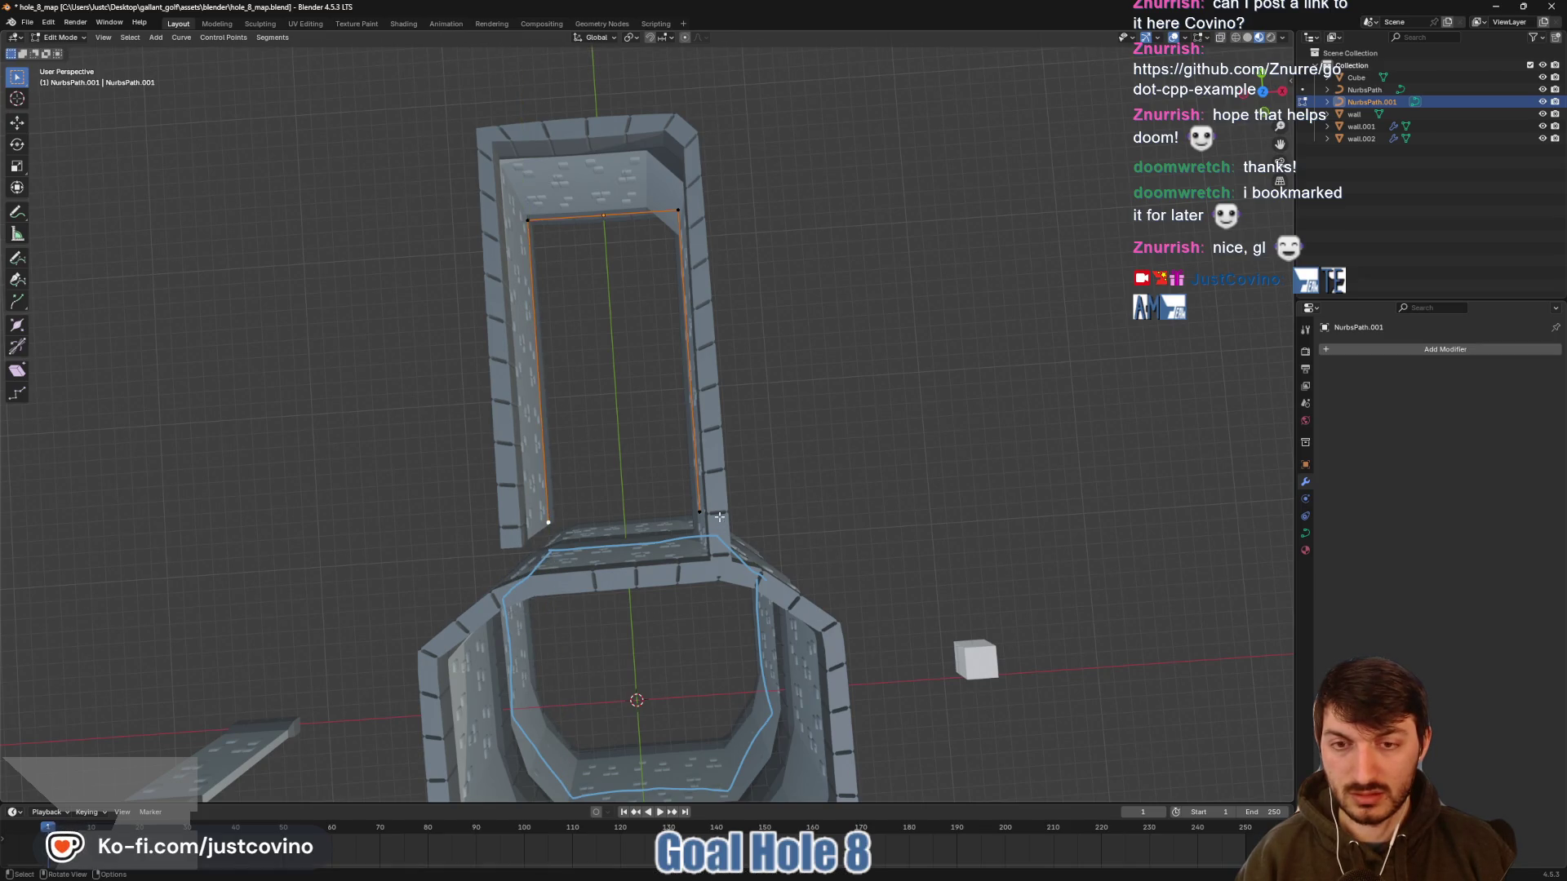
# Pull the second end point along Y, then start a further Y adjustment in Top view
pyautogui.press('g')
pyautogui.press('y')
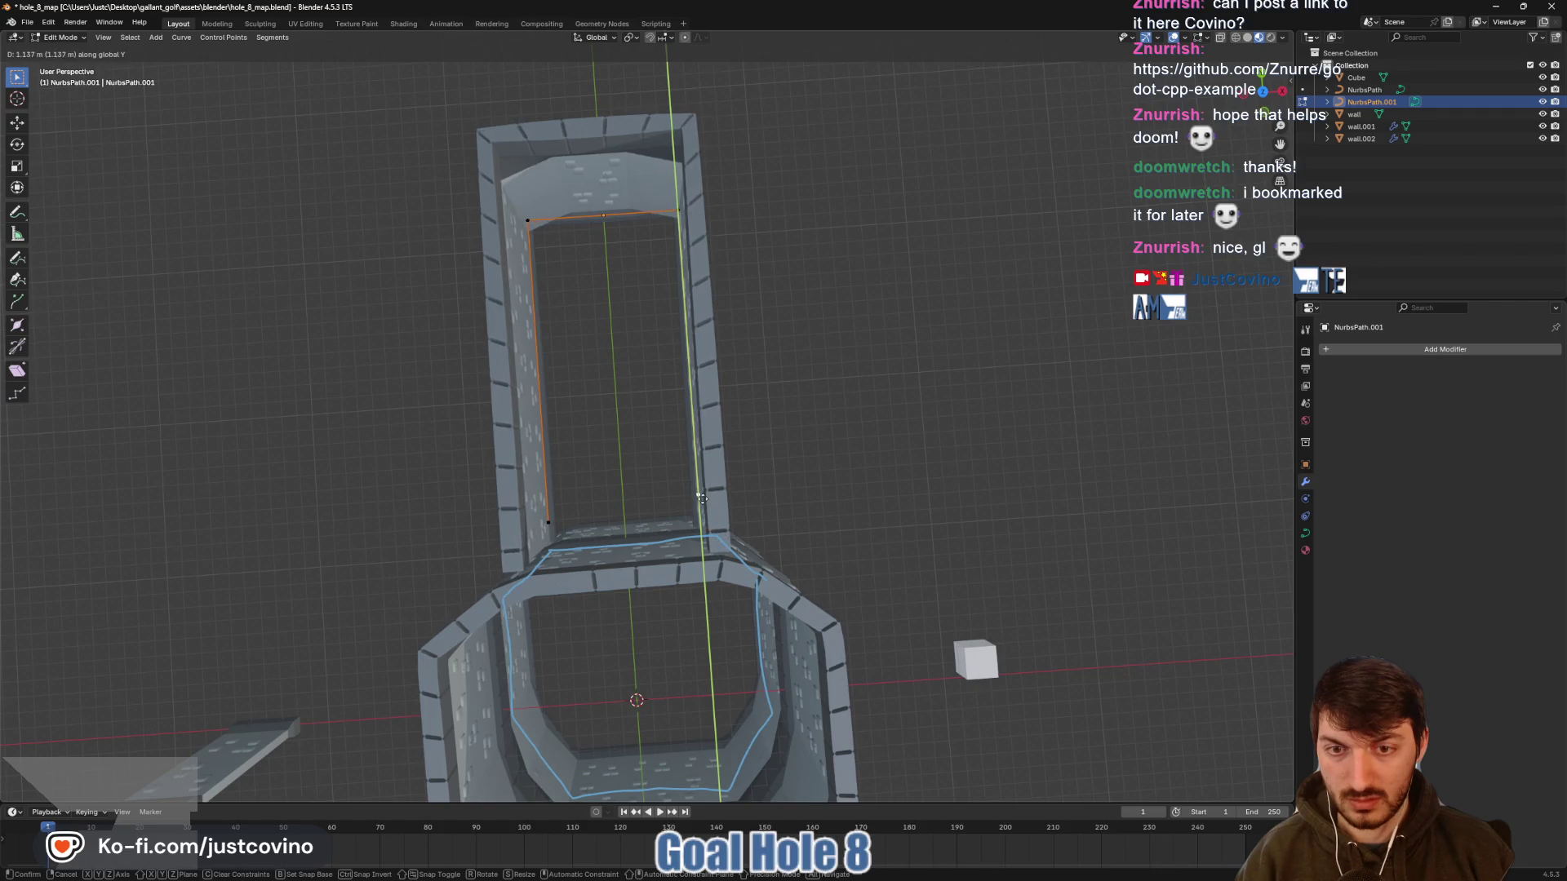
pyautogui.click(700, 495)
pyautogui.click(1259, 96)
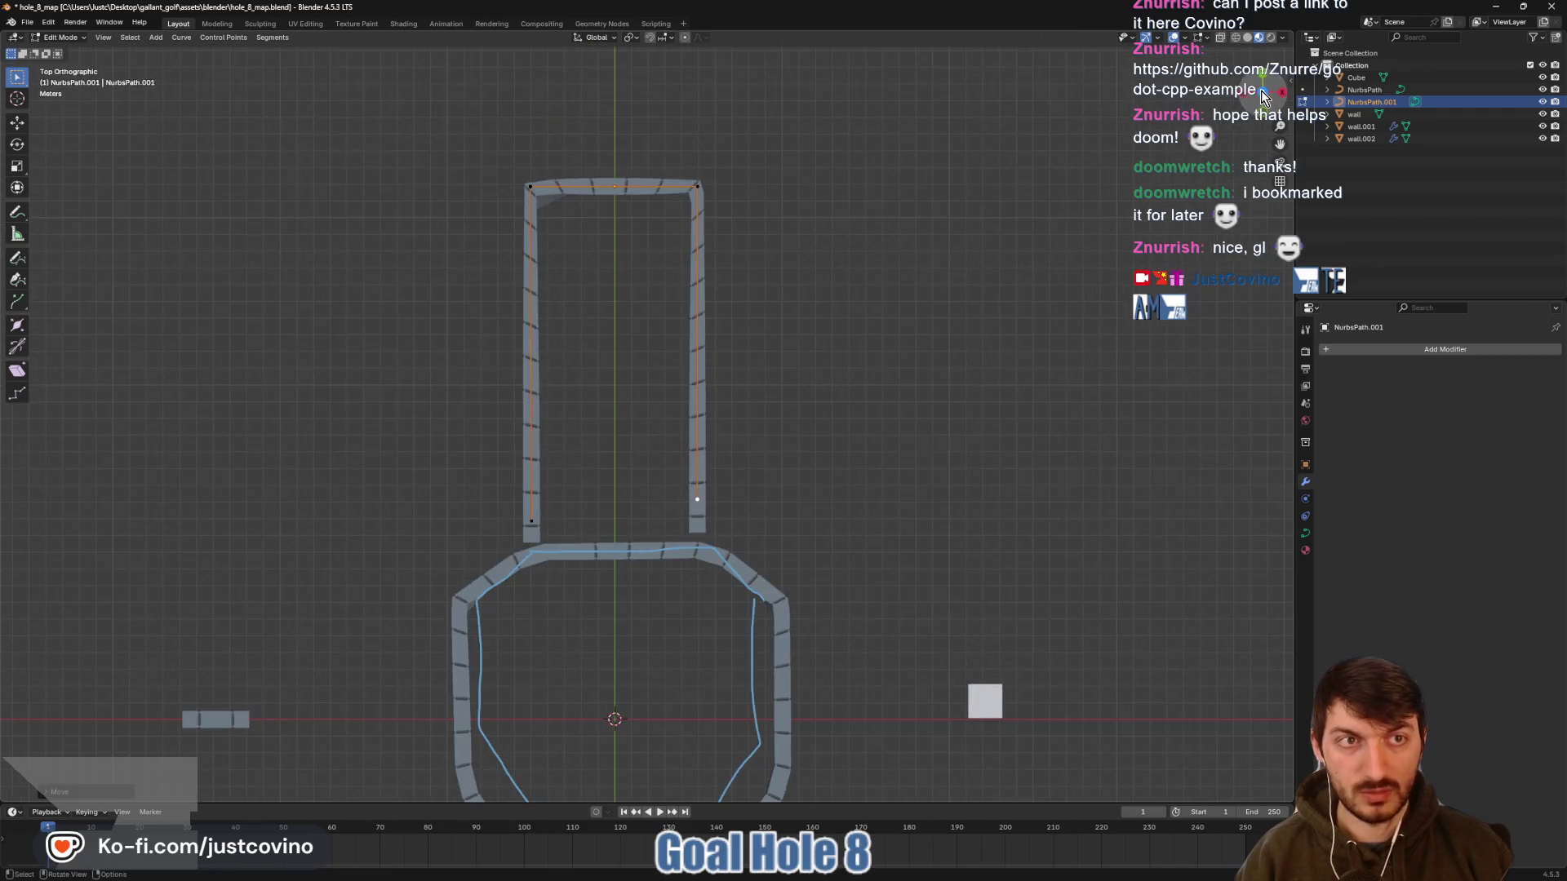
pyautogui.press('g')
pyautogui.press('y')
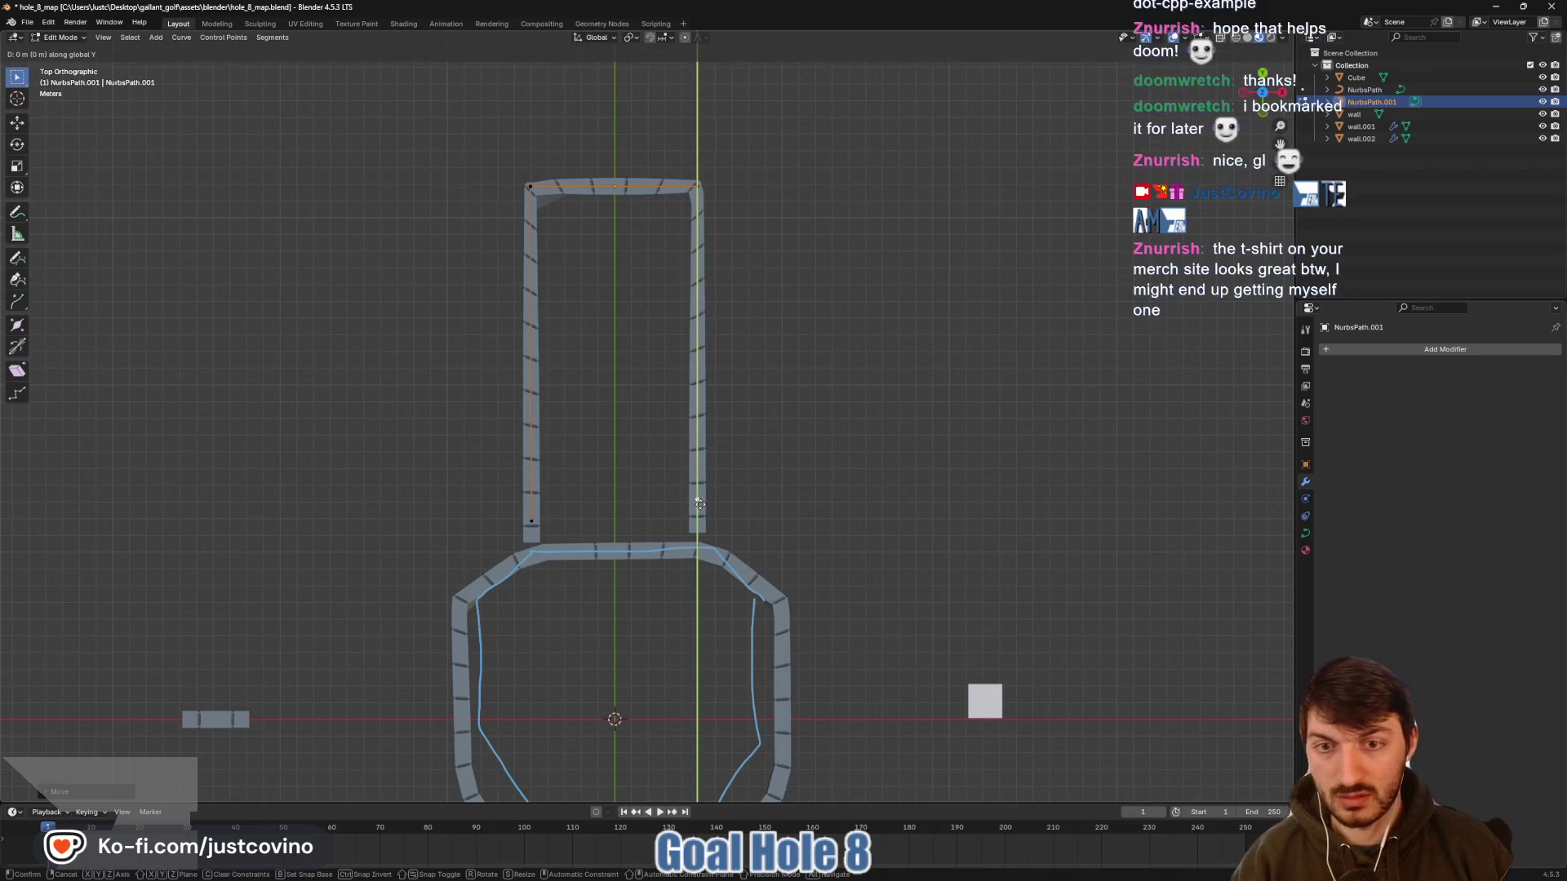
pyautogui.click(701, 509)
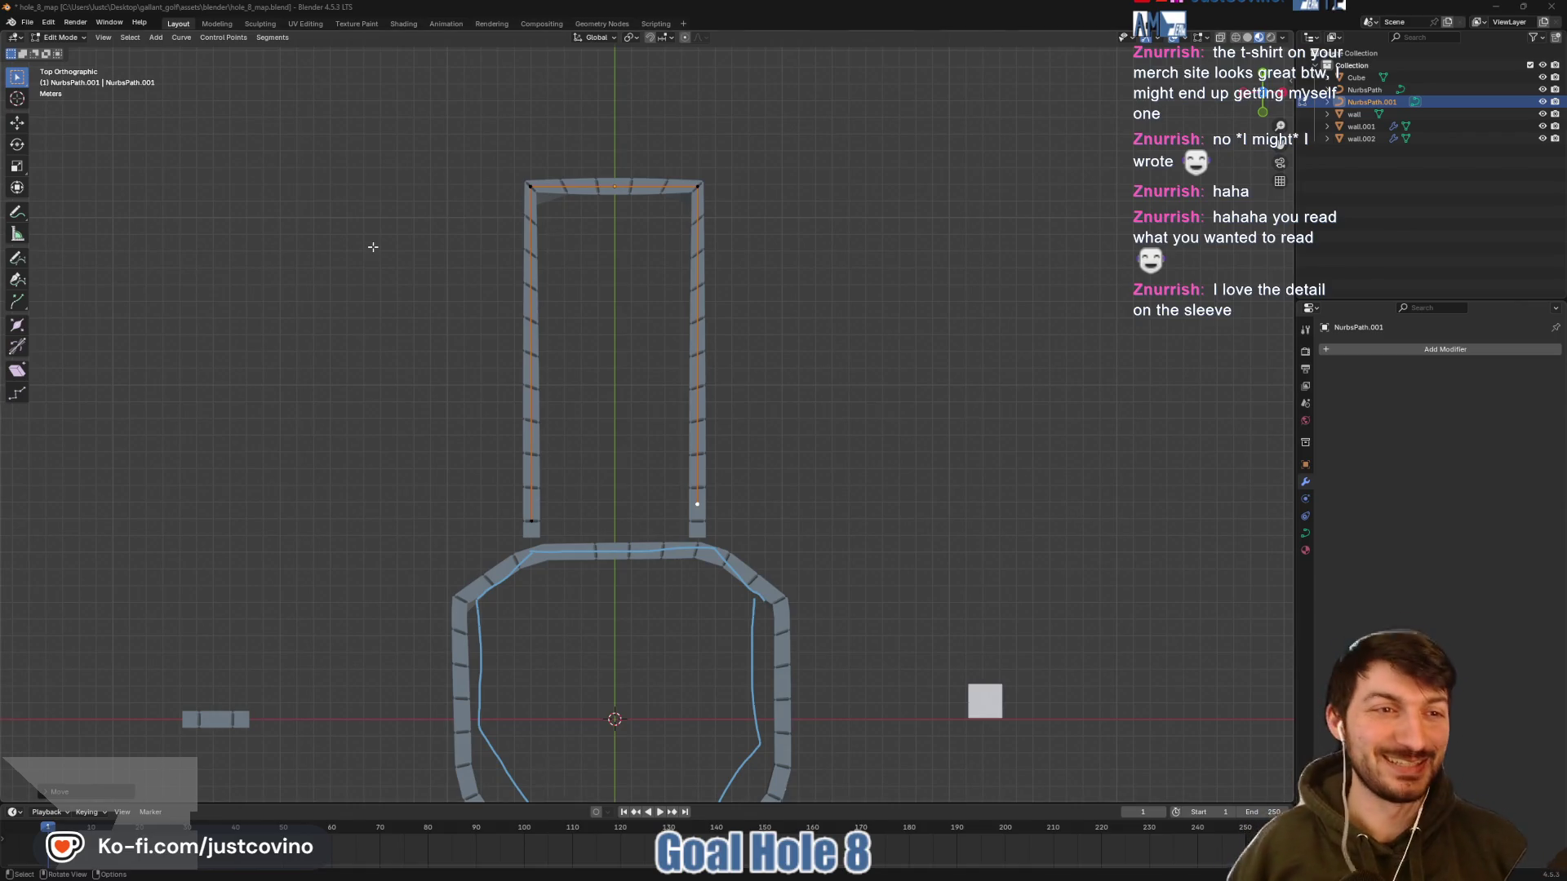
# In Object Mode, move wall.002 and NurbsPath.001 together slightly down along Y against the hub
pyautogui.click(1417, 255)
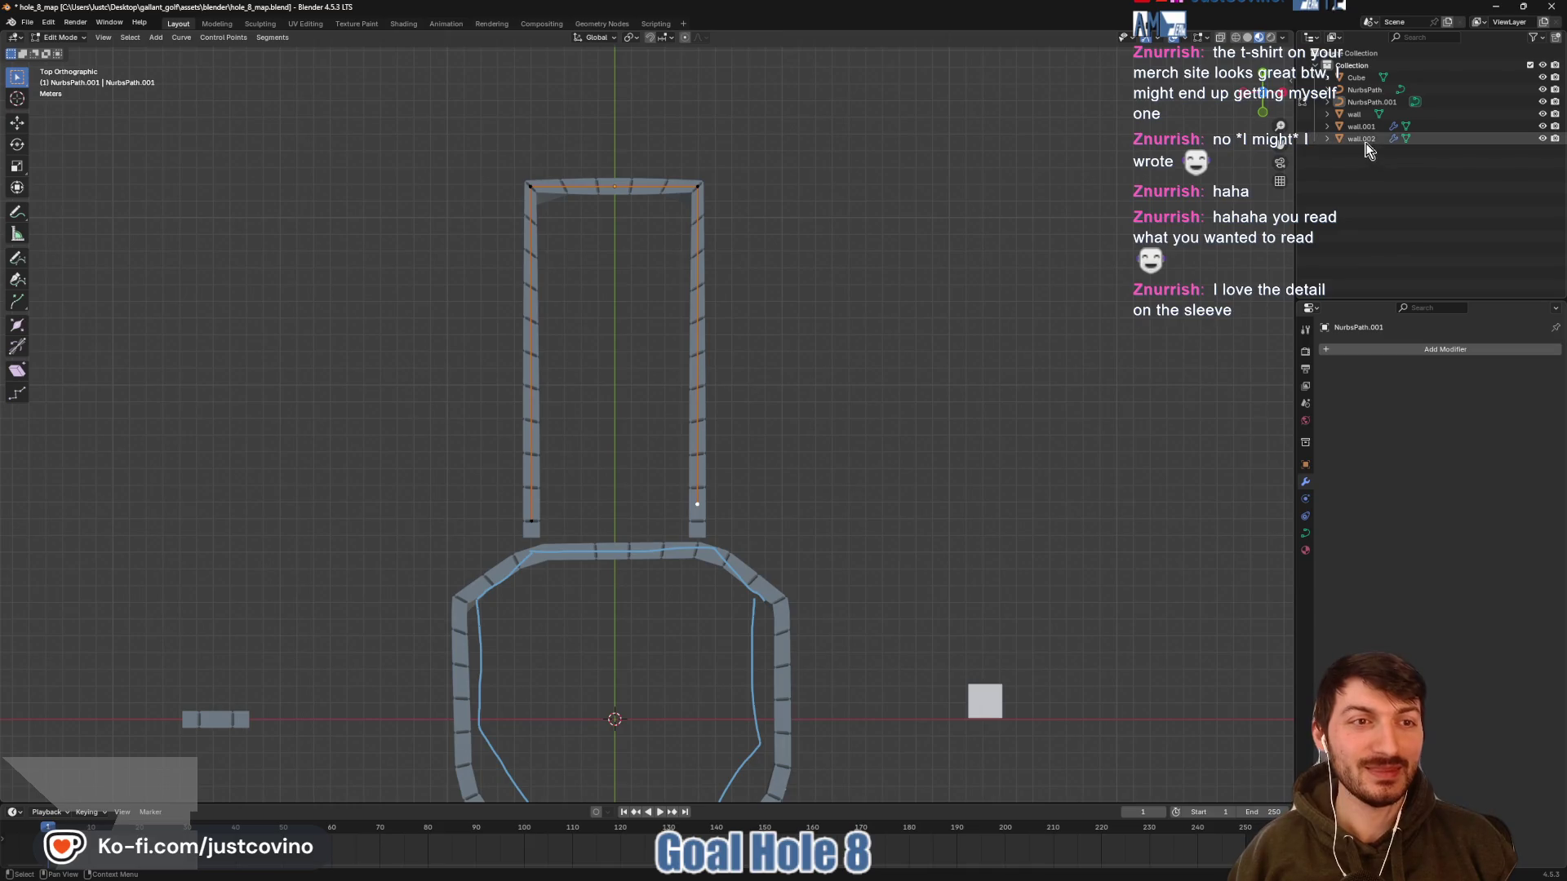
pyautogui.press('Tab')
pyautogui.click(1361, 139)
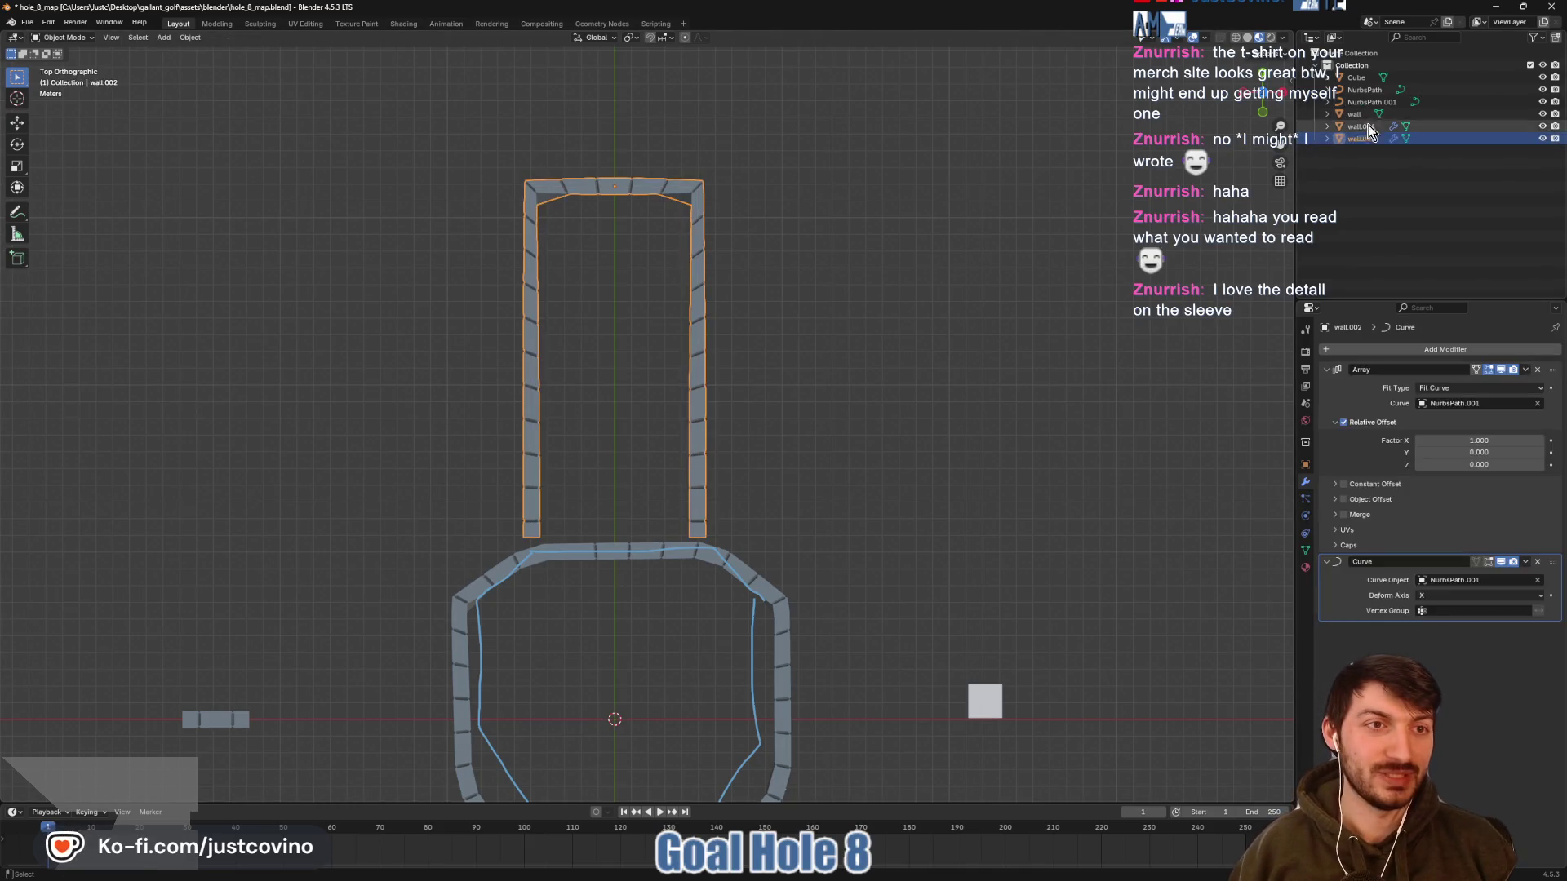
pyautogui.keyDown('ctrl'); pyautogui.click(1370, 102); pyautogui.keyUp('ctrl')
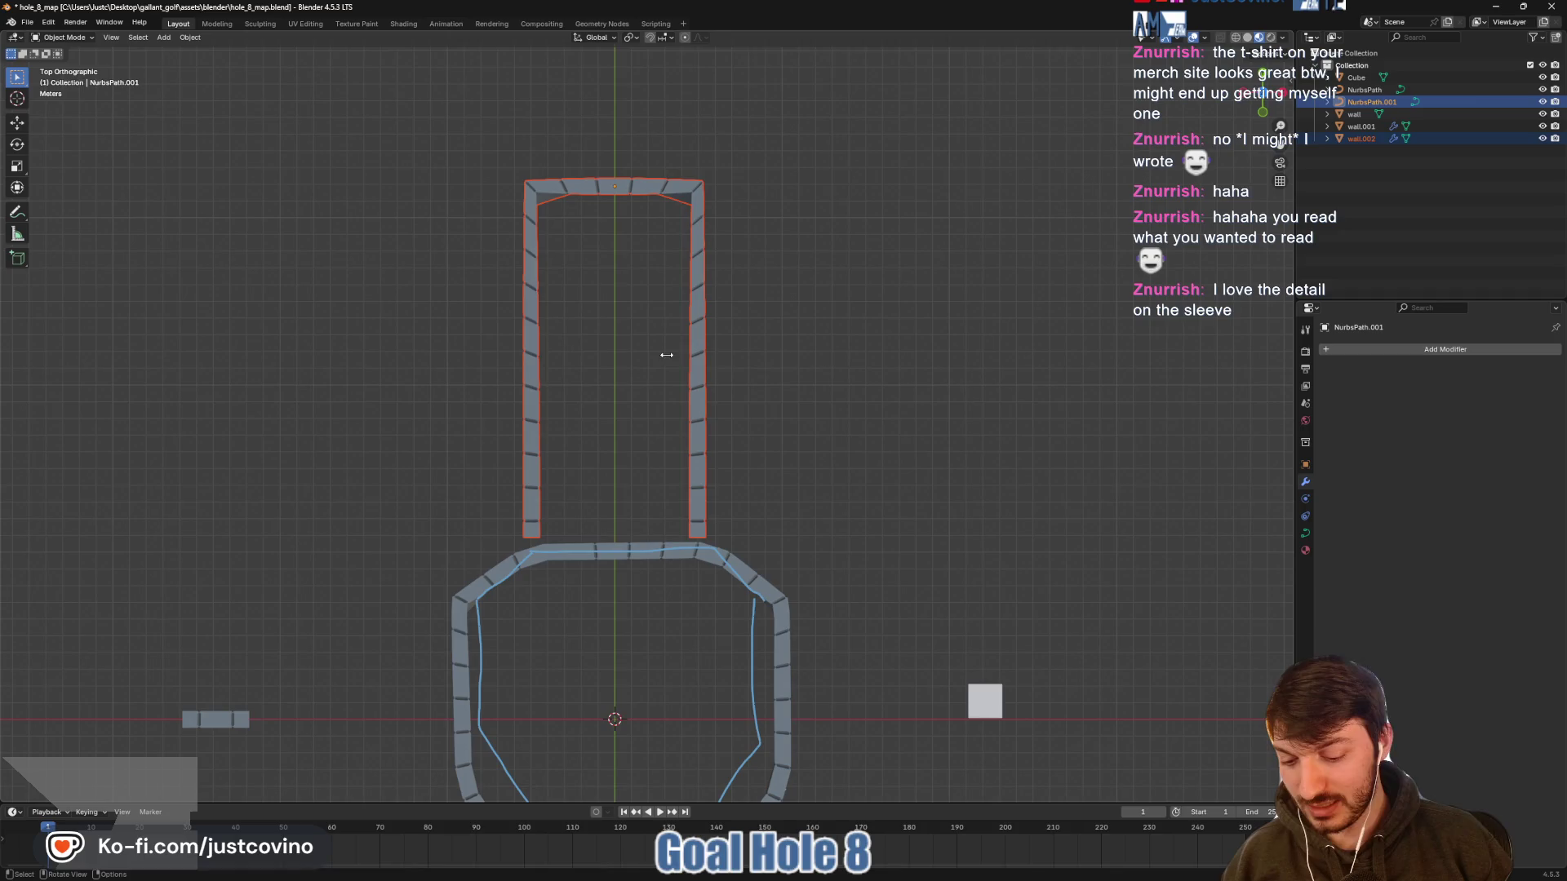
pyautogui.press('g')
pyautogui.press('y')
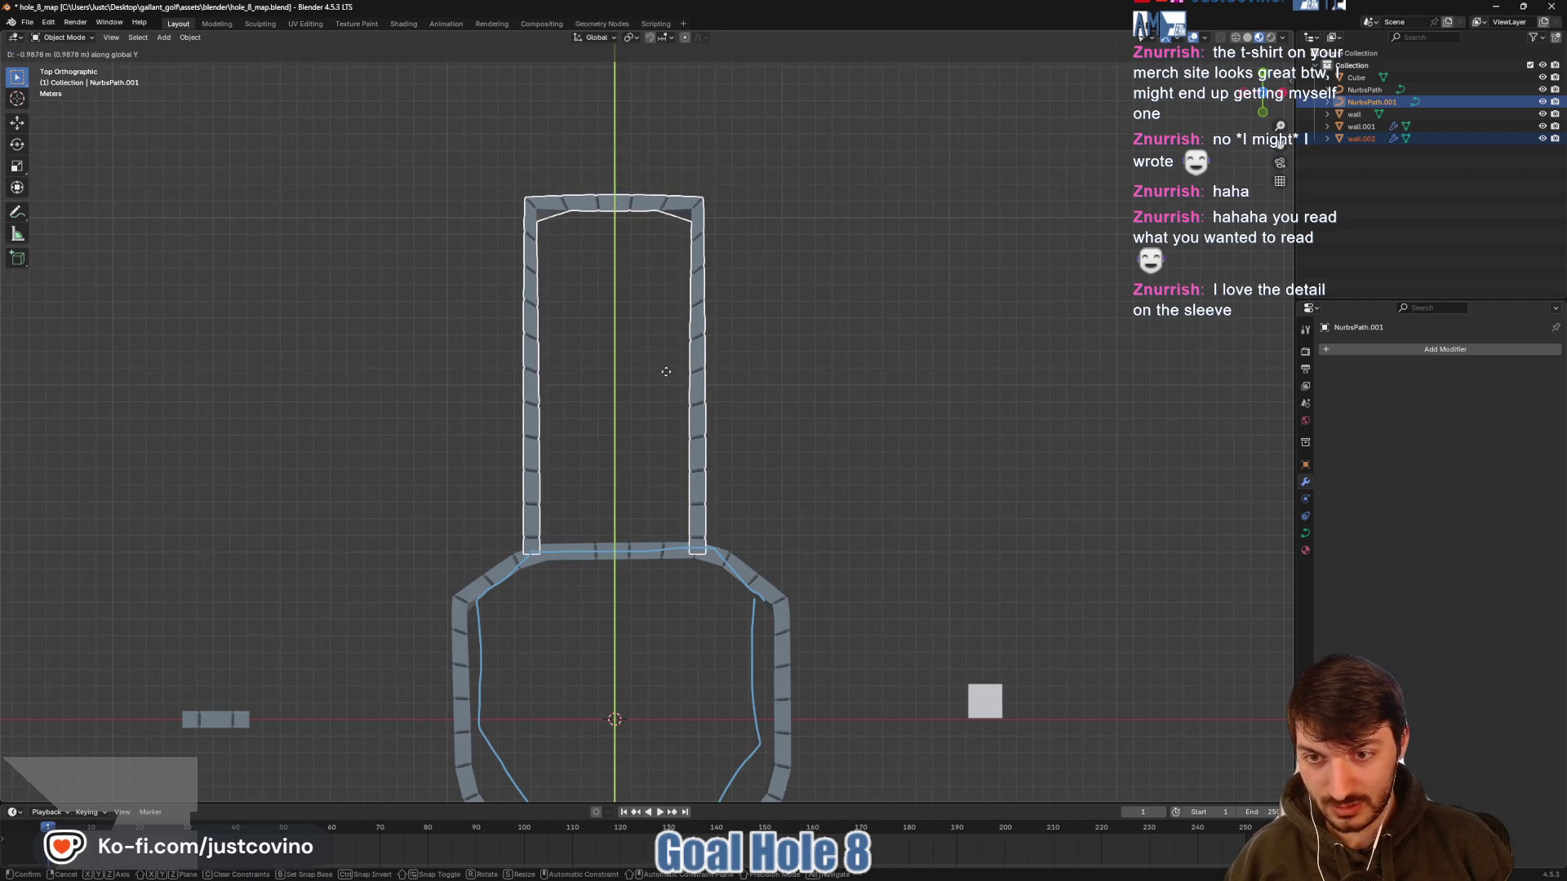
pyautogui.click(666, 371)
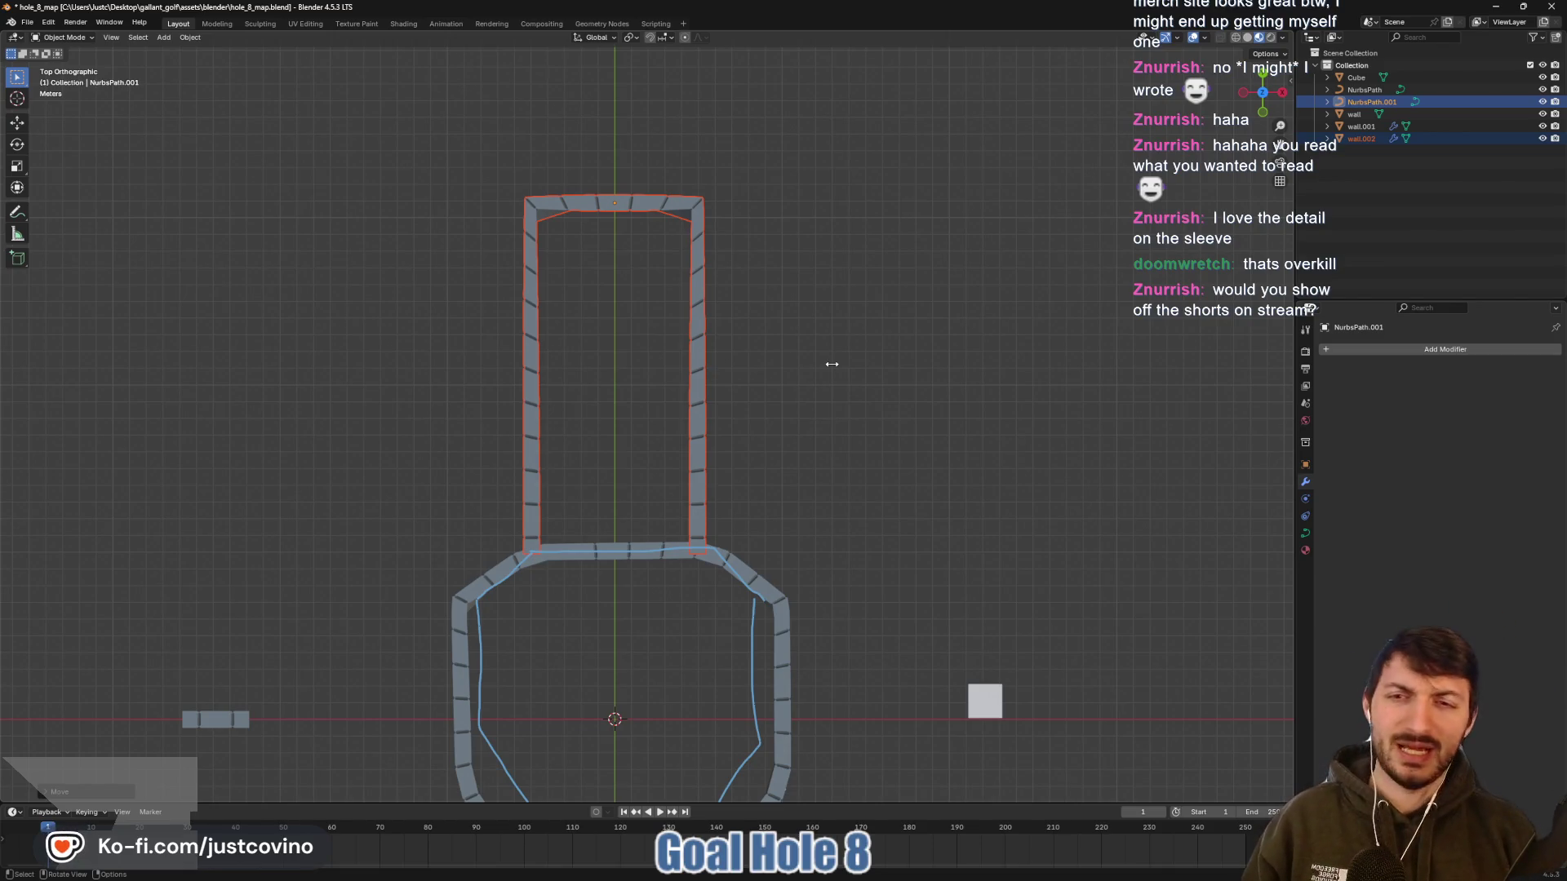
# Inspect the hub in 3D, return to Top view, and select wall.002 with NurbsPath.001
pyautogui.click(800, 324)
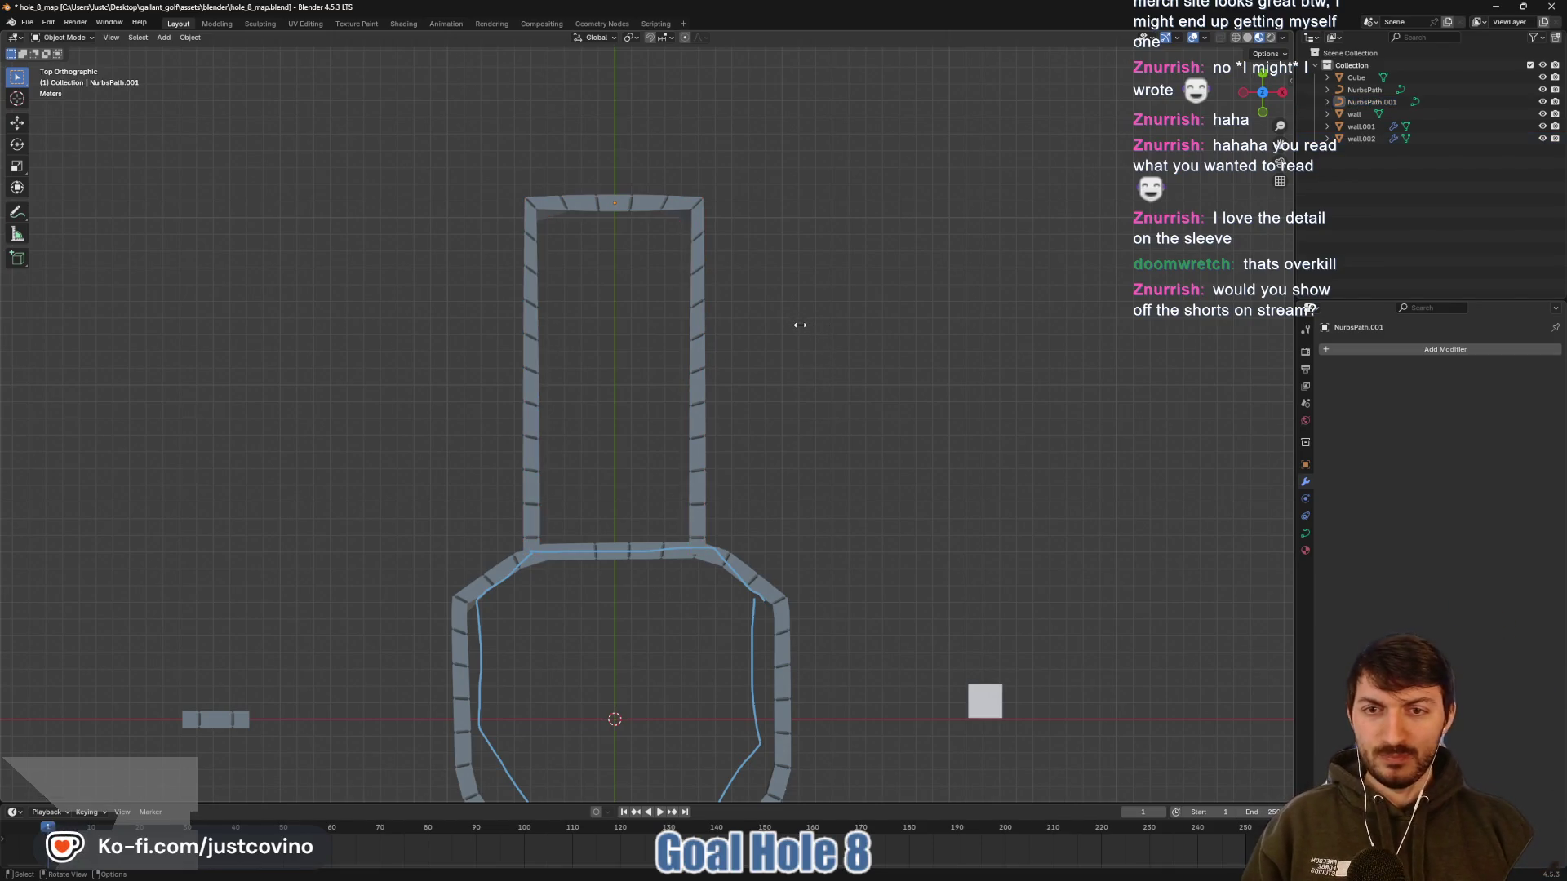
pyautogui.moveTo(776, 346)
pyautogui.mouseDown()
pyautogui.moveTo(832, 283)
pyautogui.moveTo(812, 217)
pyautogui.mouseUp()
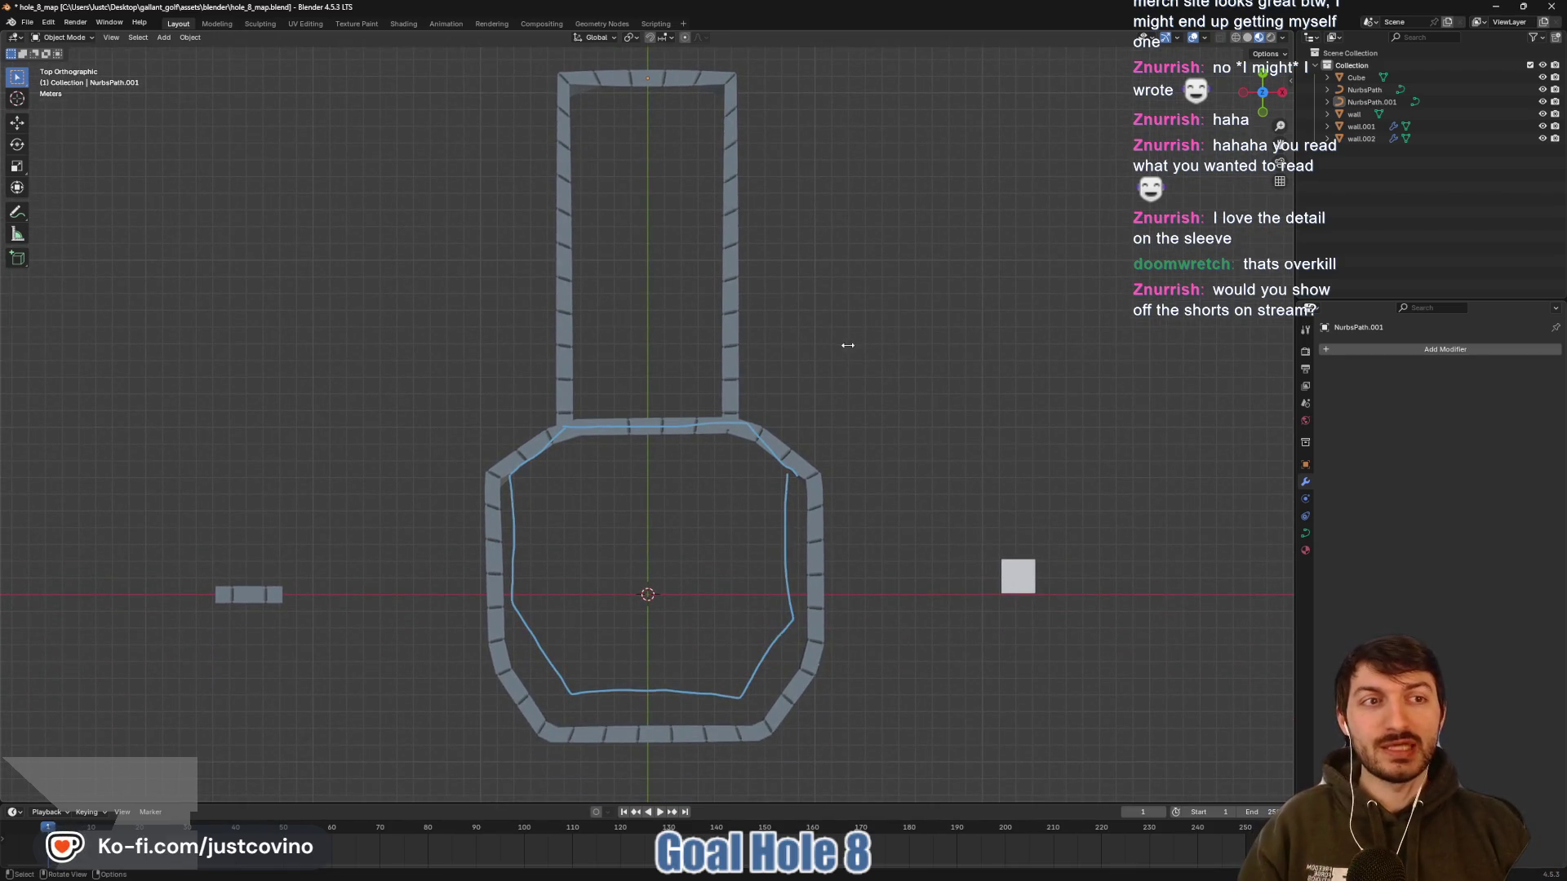
pyautogui.moveTo(847, 345)
pyautogui.mouseDown()
pyautogui.moveTo(661, 214)
pyautogui.moveTo(782, 379)
pyautogui.moveTo(811, 359)
pyautogui.moveTo(857, 364)
pyautogui.mouseUp()
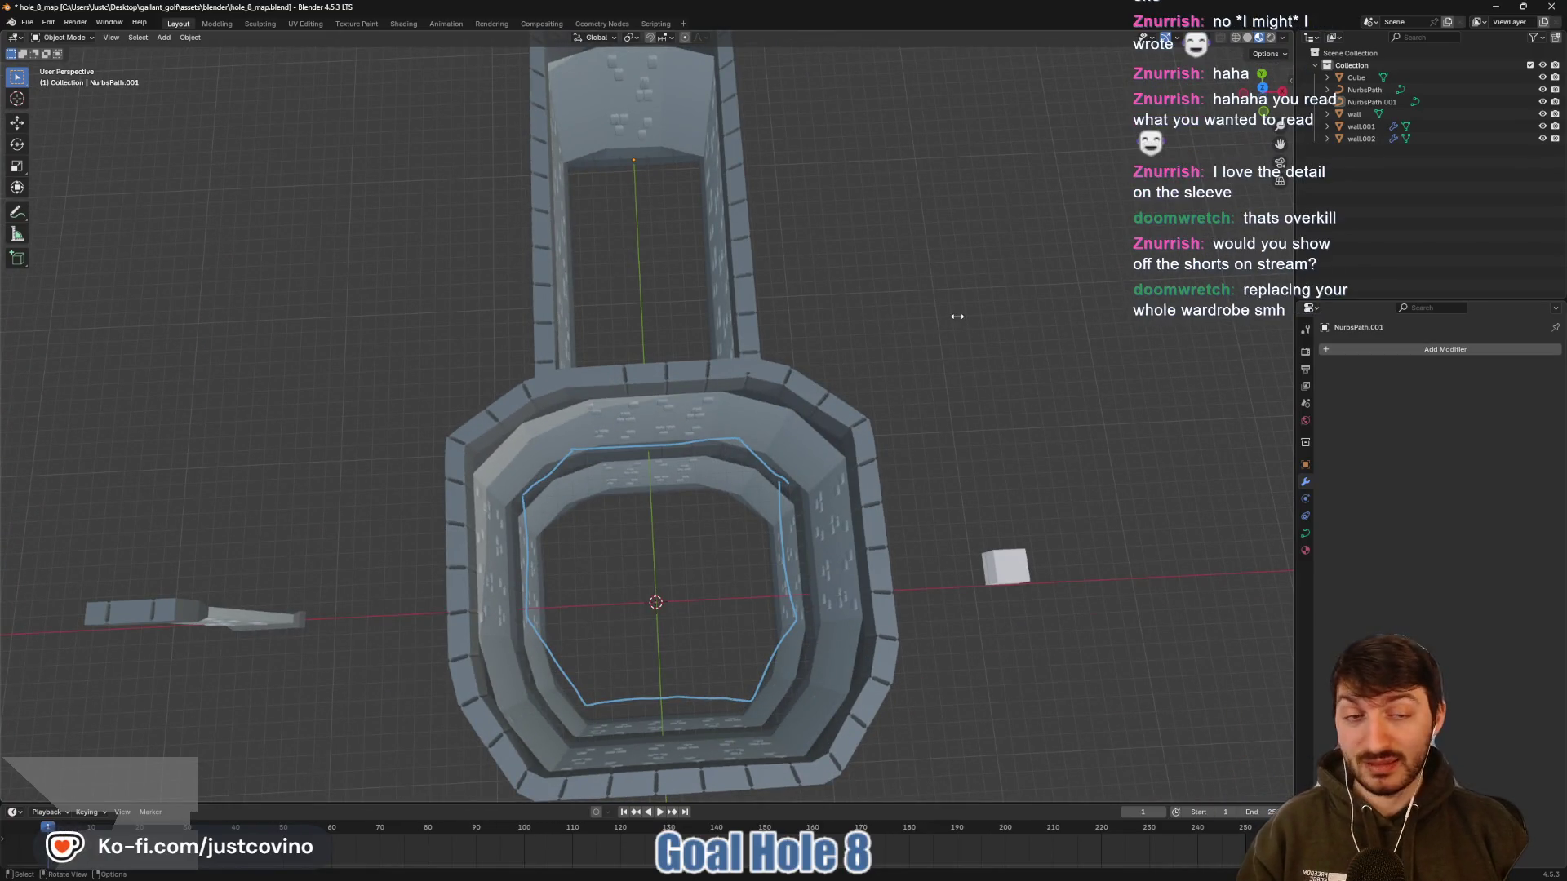
pyautogui.click(1263, 89)
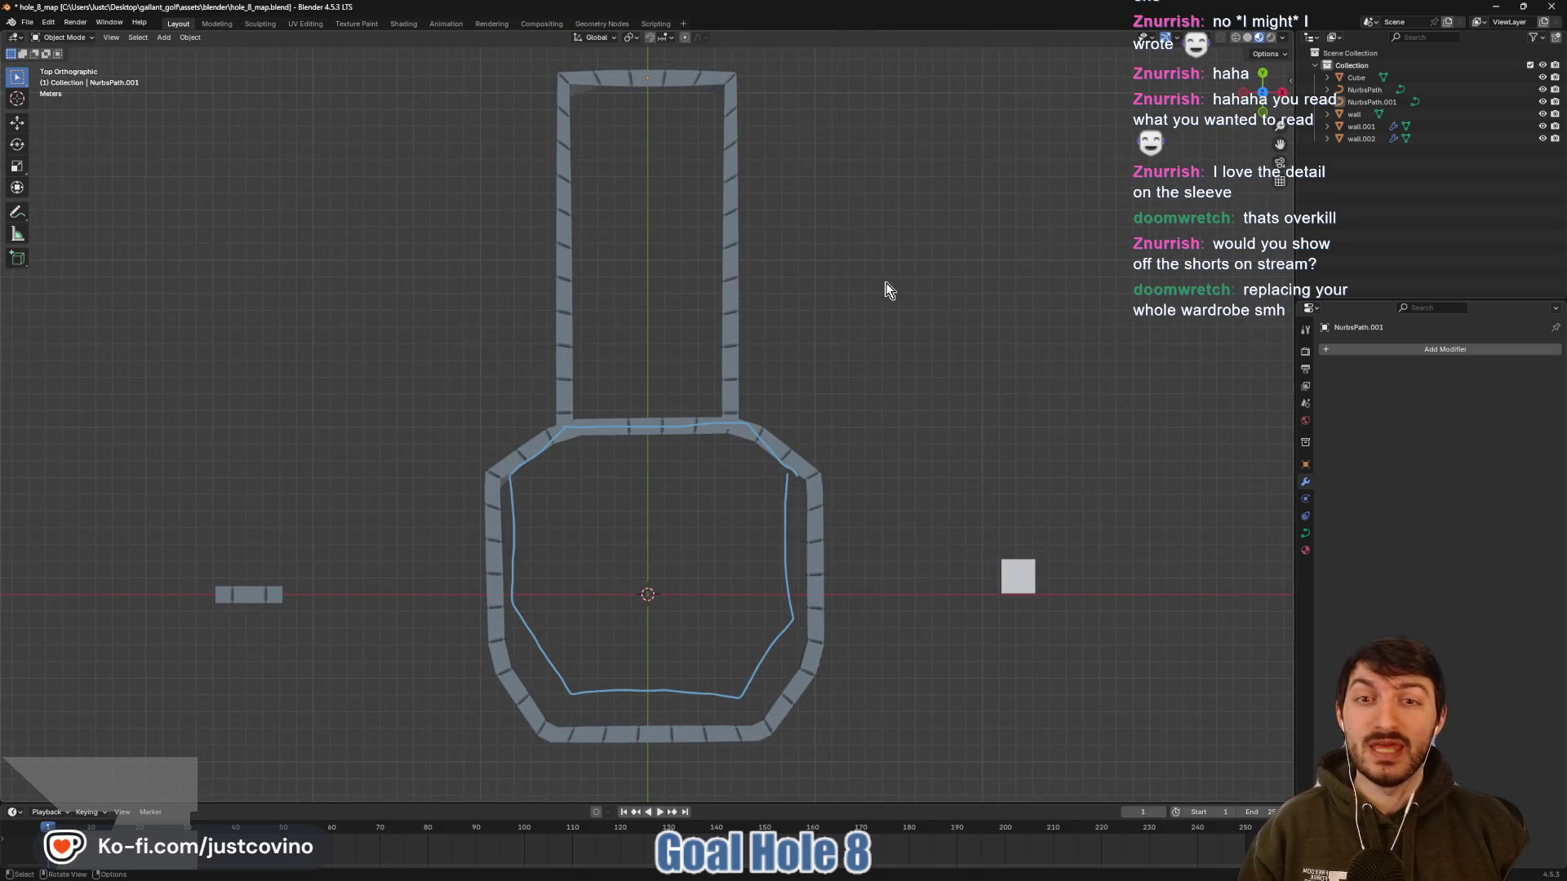
pyautogui.click(731, 249)
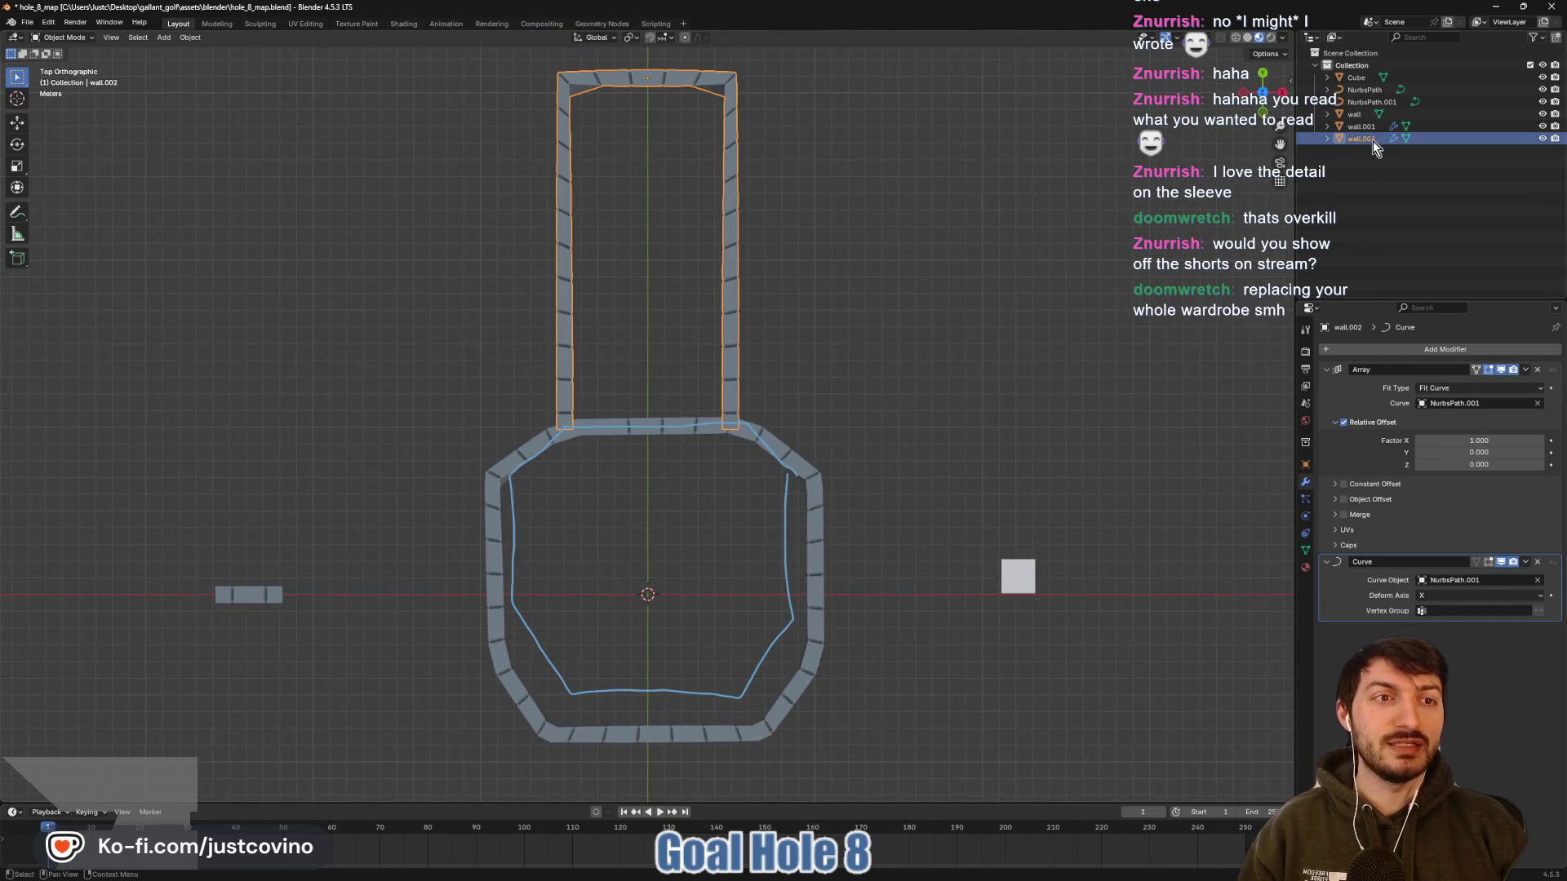
pyautogui.keyDown('ctrl'); pyautogui.click(1359, 101); pyautogui.keyUp('ctrl')
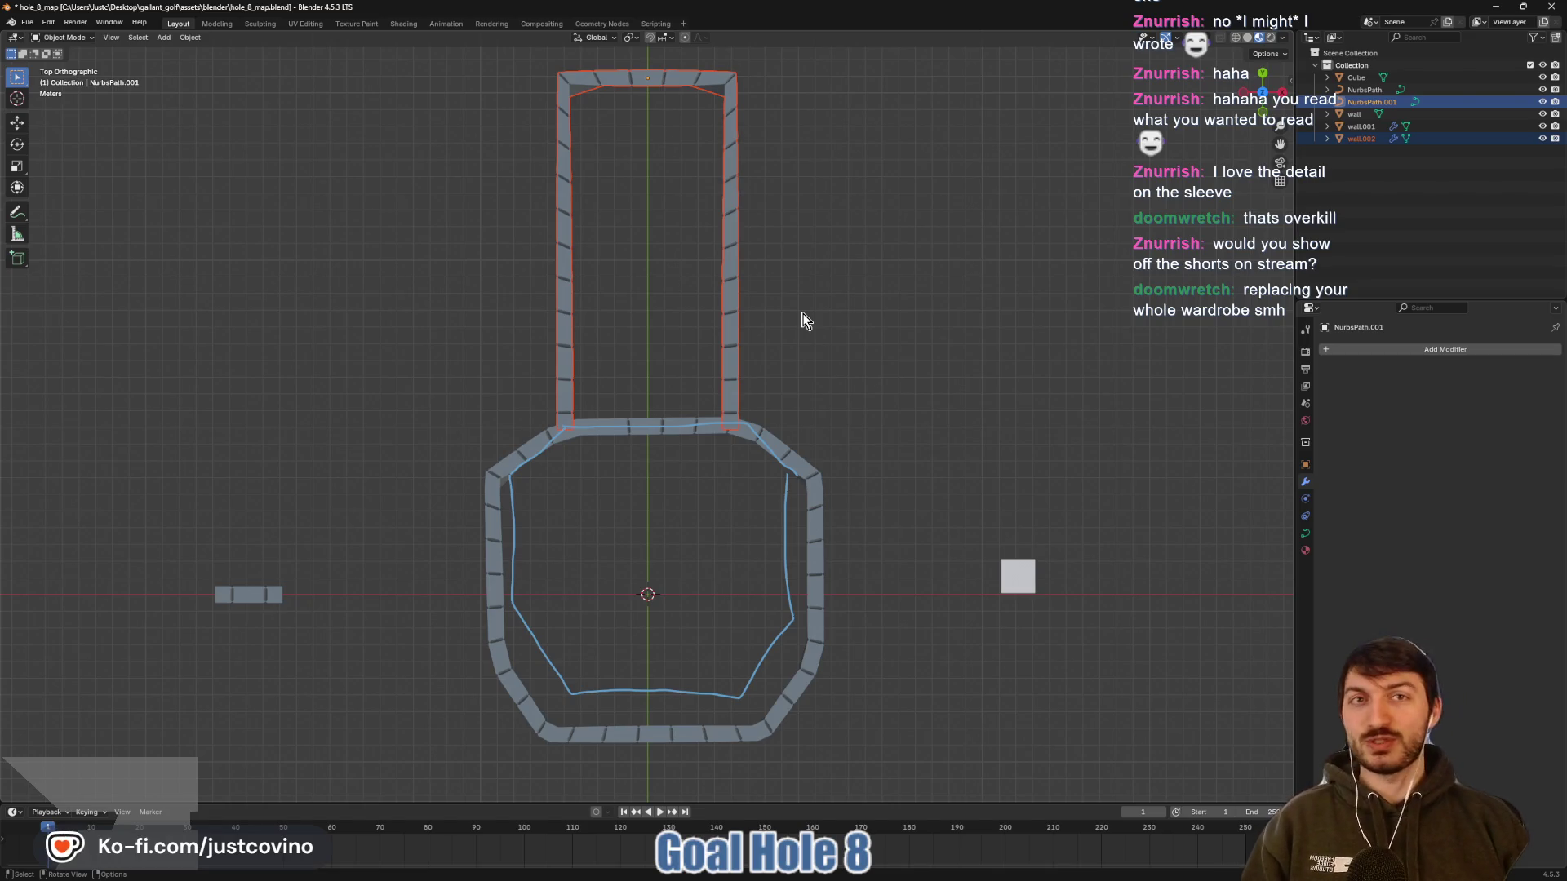
# Duplicate the north corridor wall and path, sliding the copy sideways along X
pyautogui.press('shift')
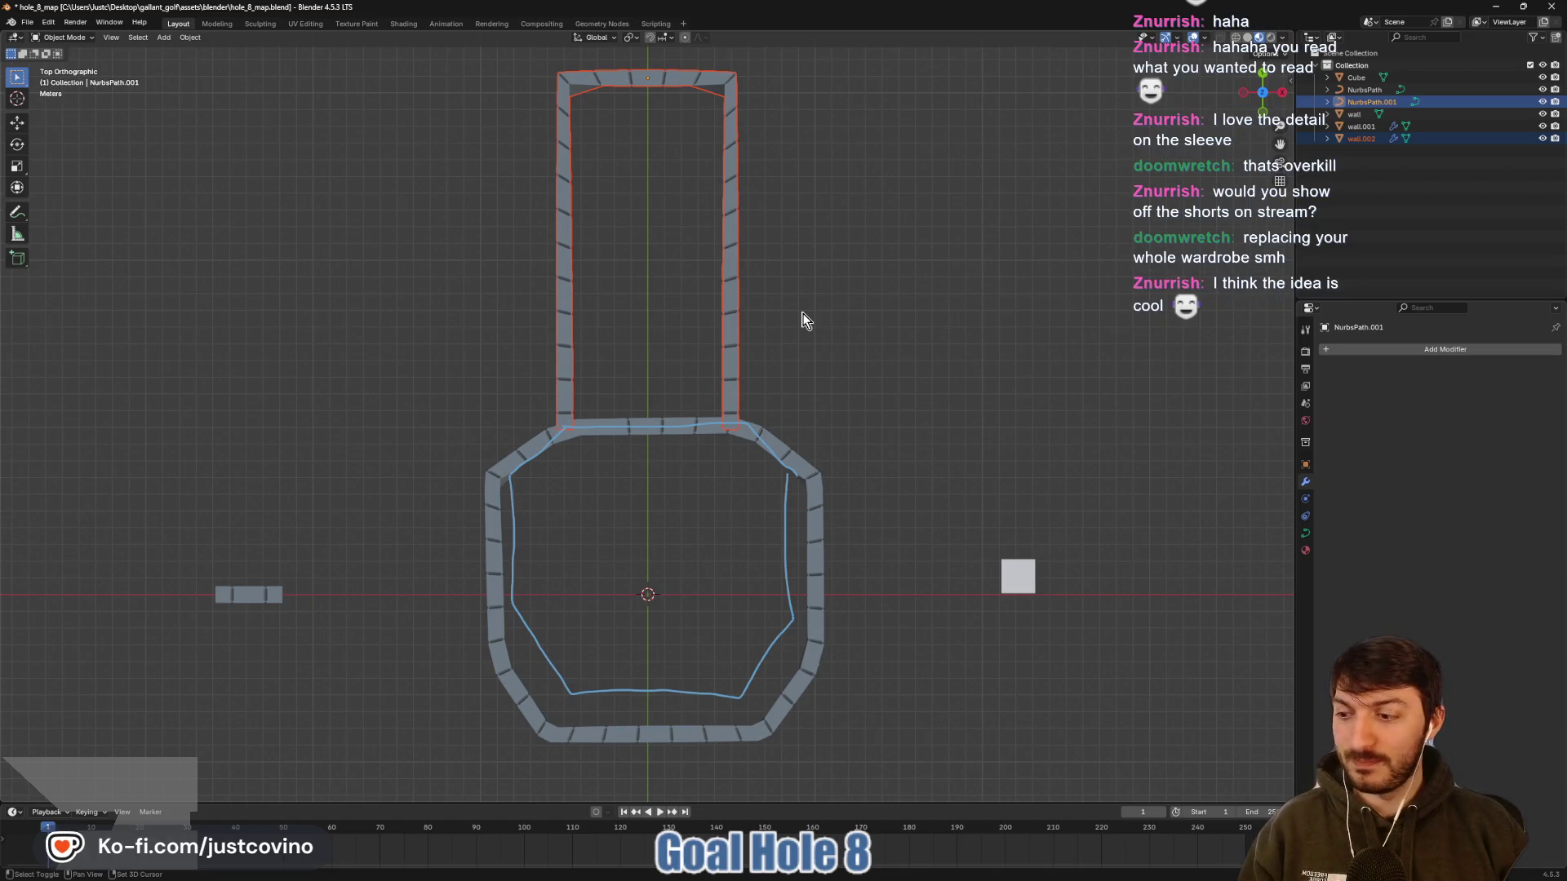
pyautogui.hotkey('shift', 'd')
pyautogui.press('x')
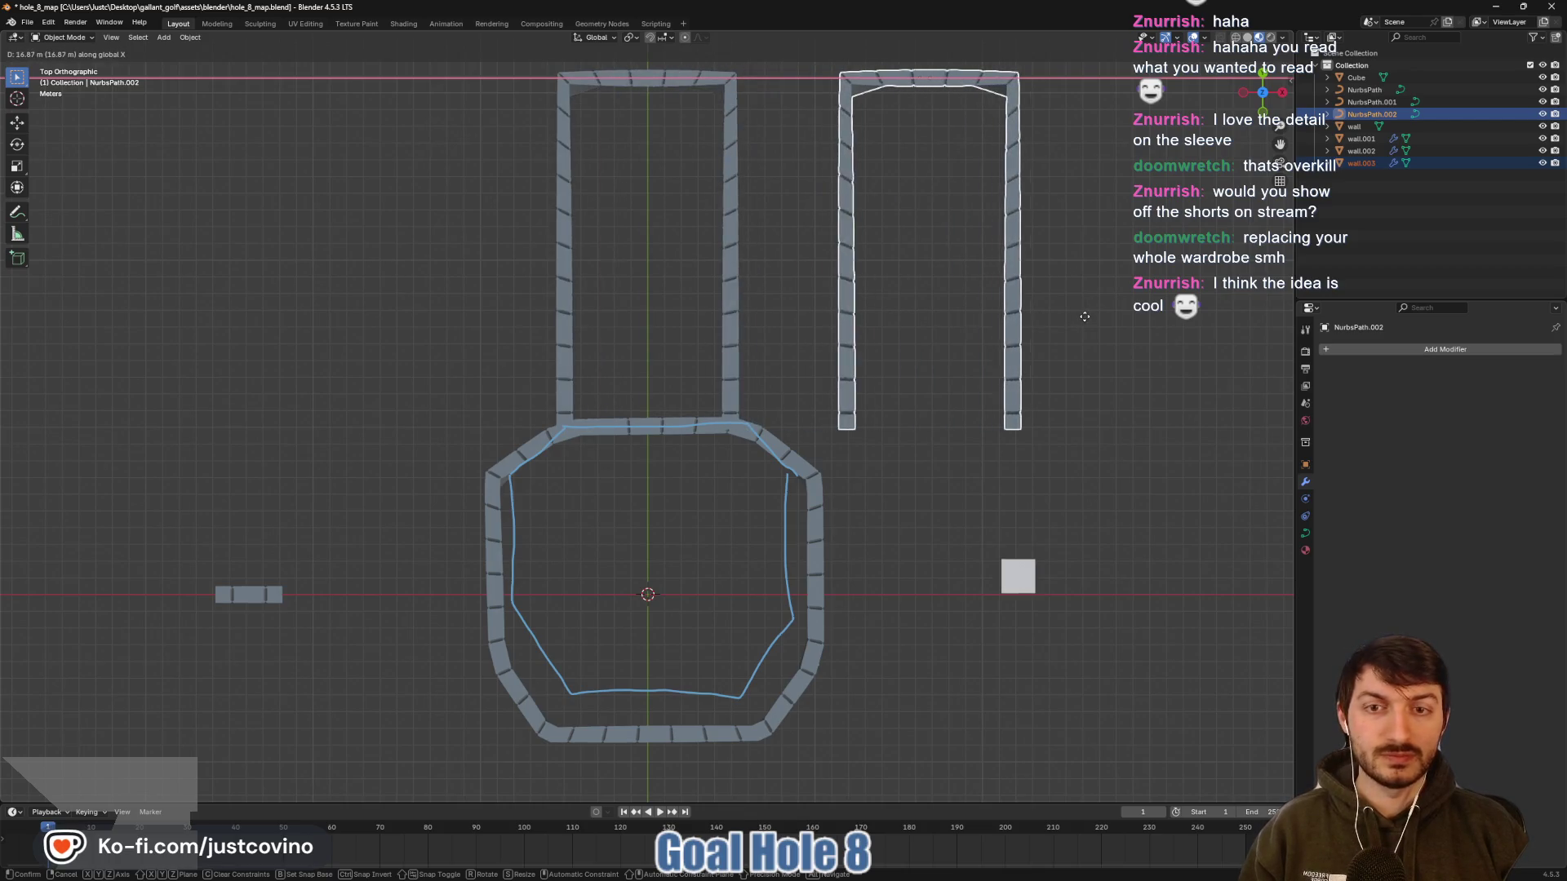
pyautogui.click(1115, 321)
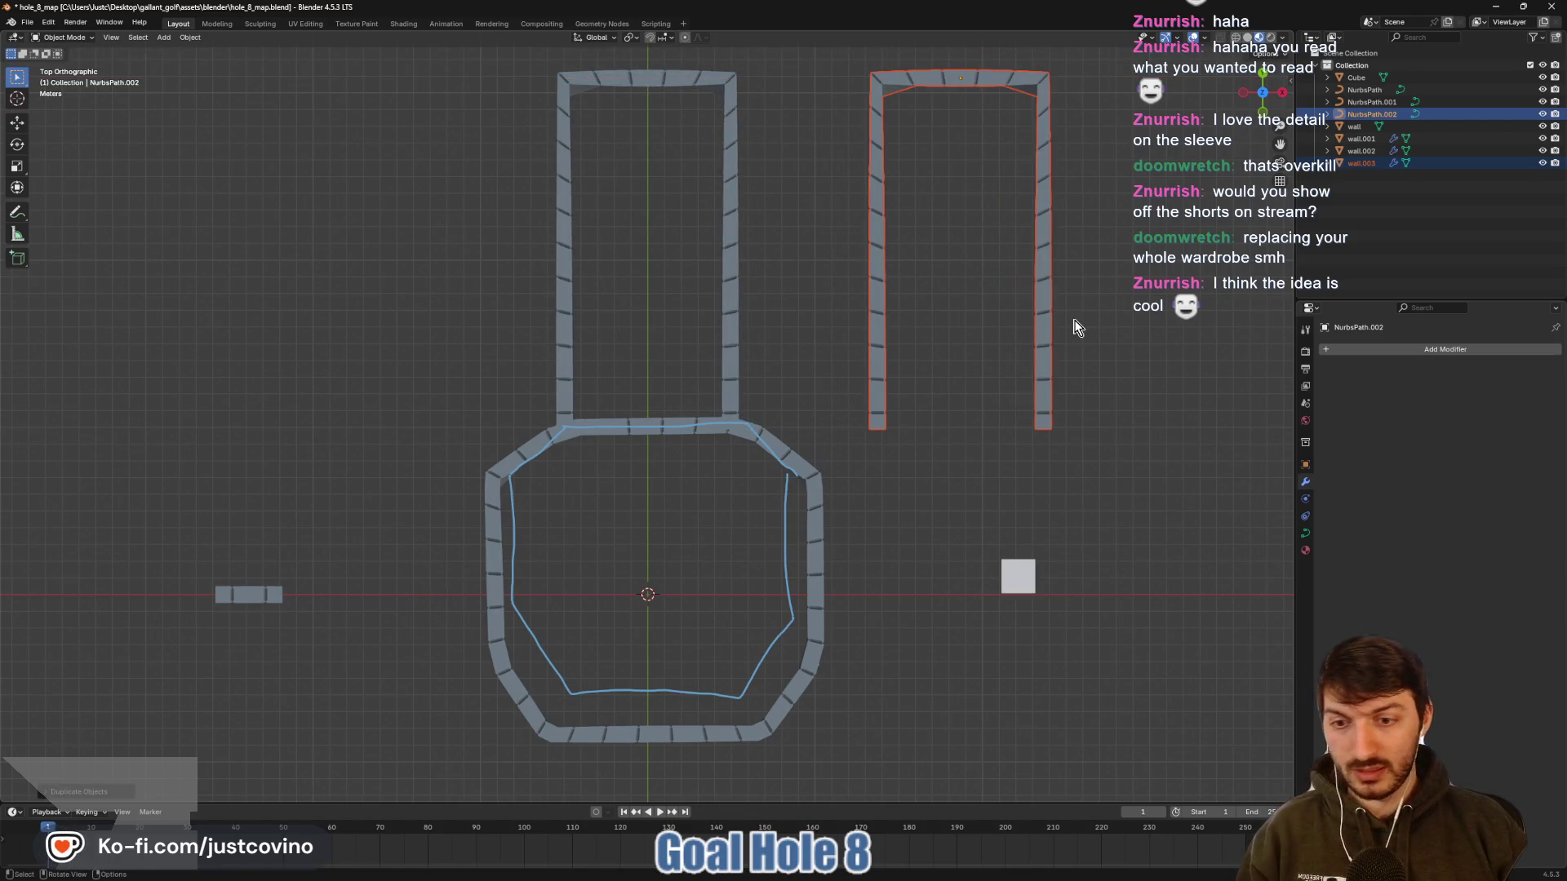
# Lower the copy along Y level with the hub and rotate it -90° to face the hub
pyautogui.press('g')
pyautogui.press('y')
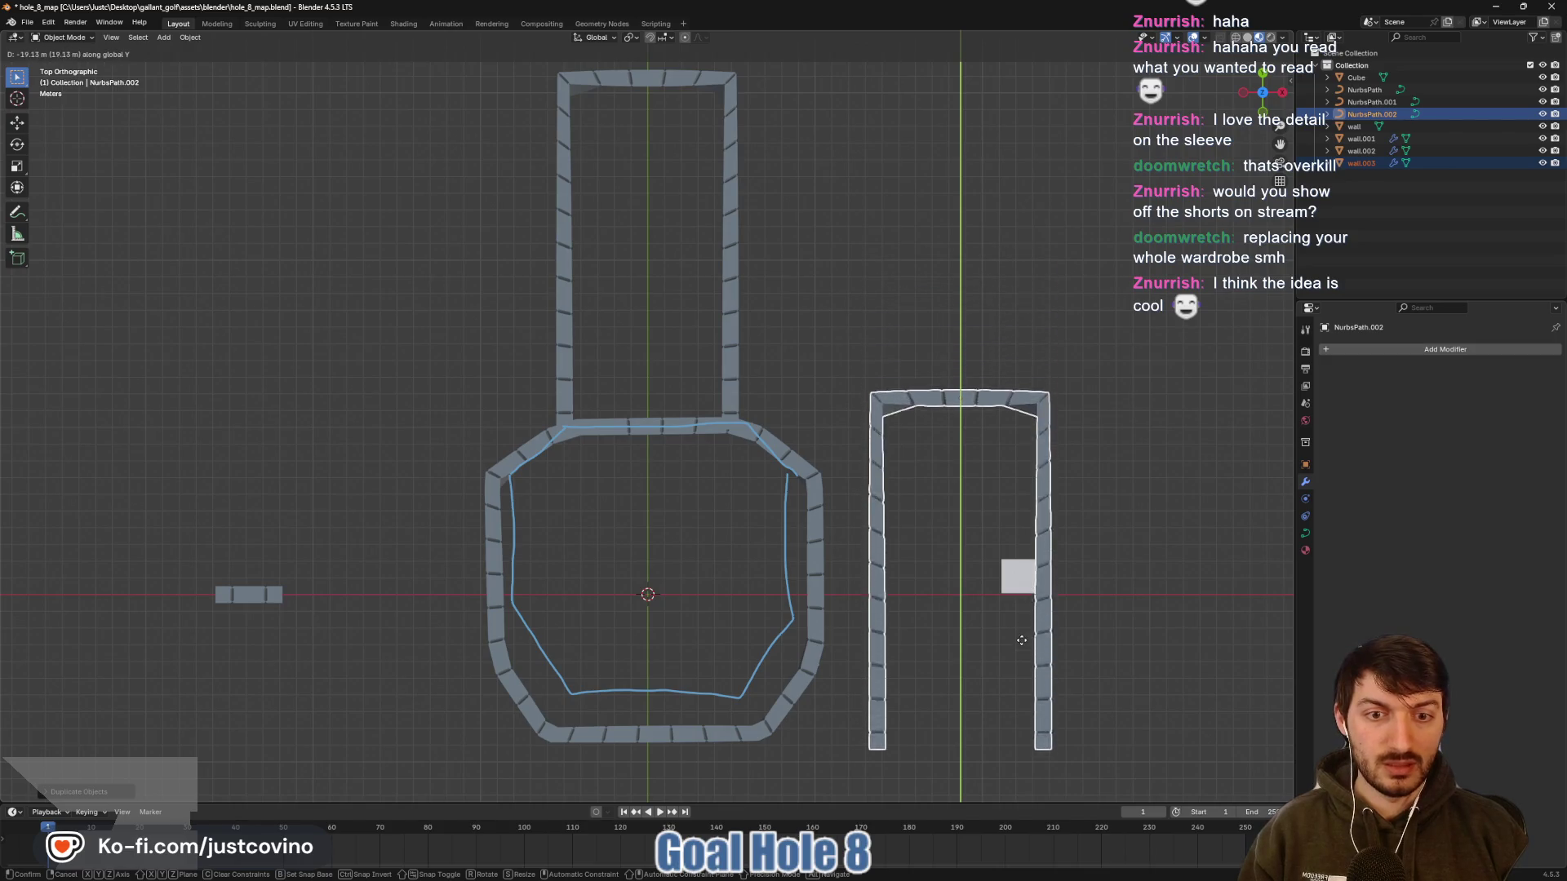
pyautogui.click(1022, 640)
pyautogui.write('r90')
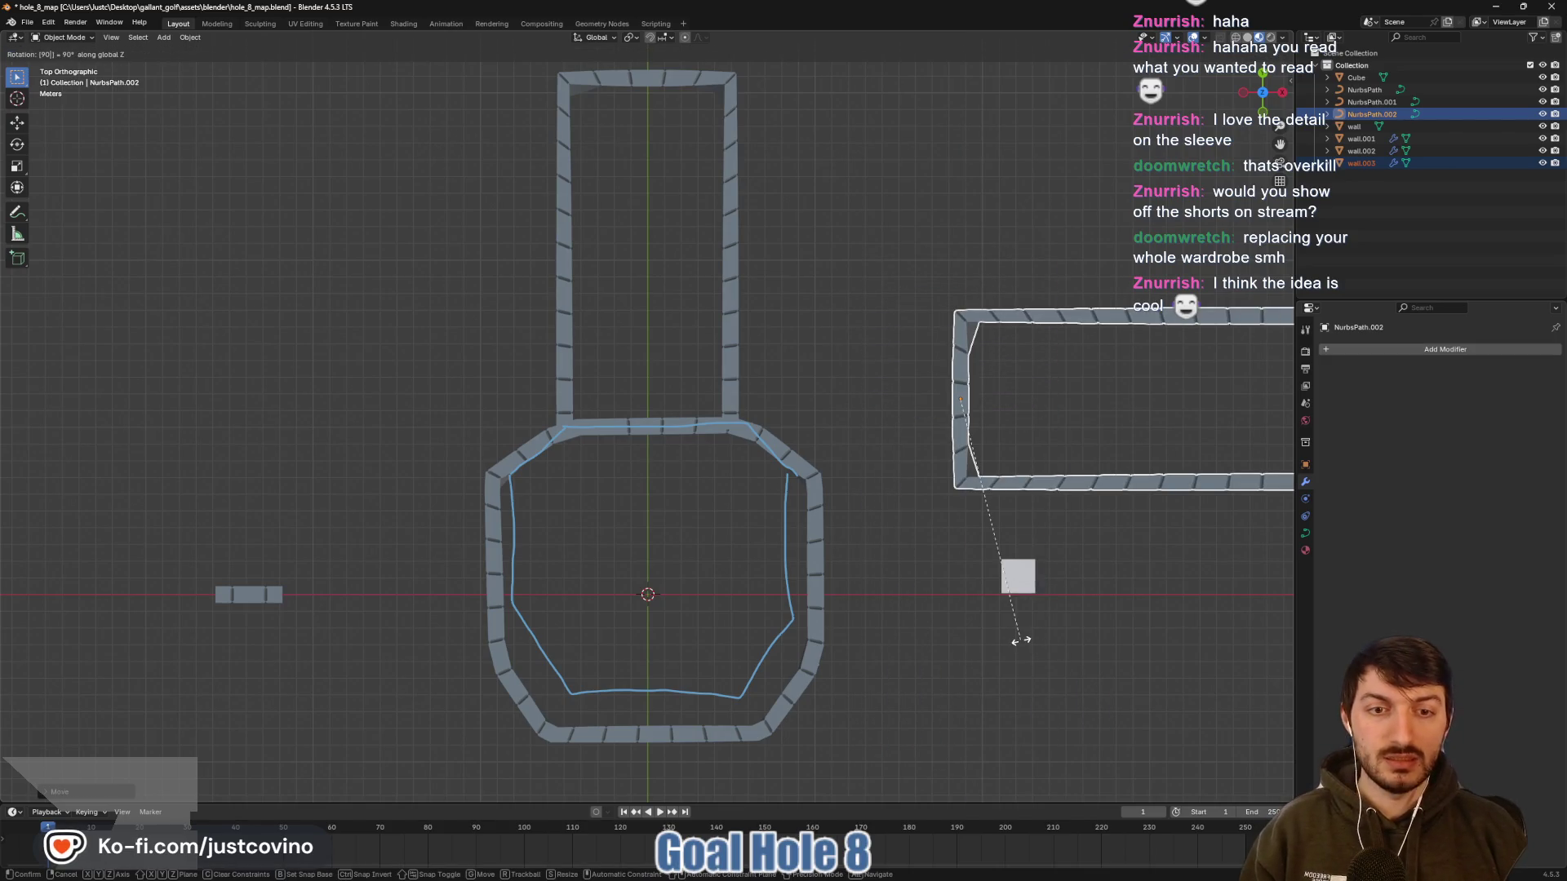
pyautogui.press('-')
pyautogui.press('Return')
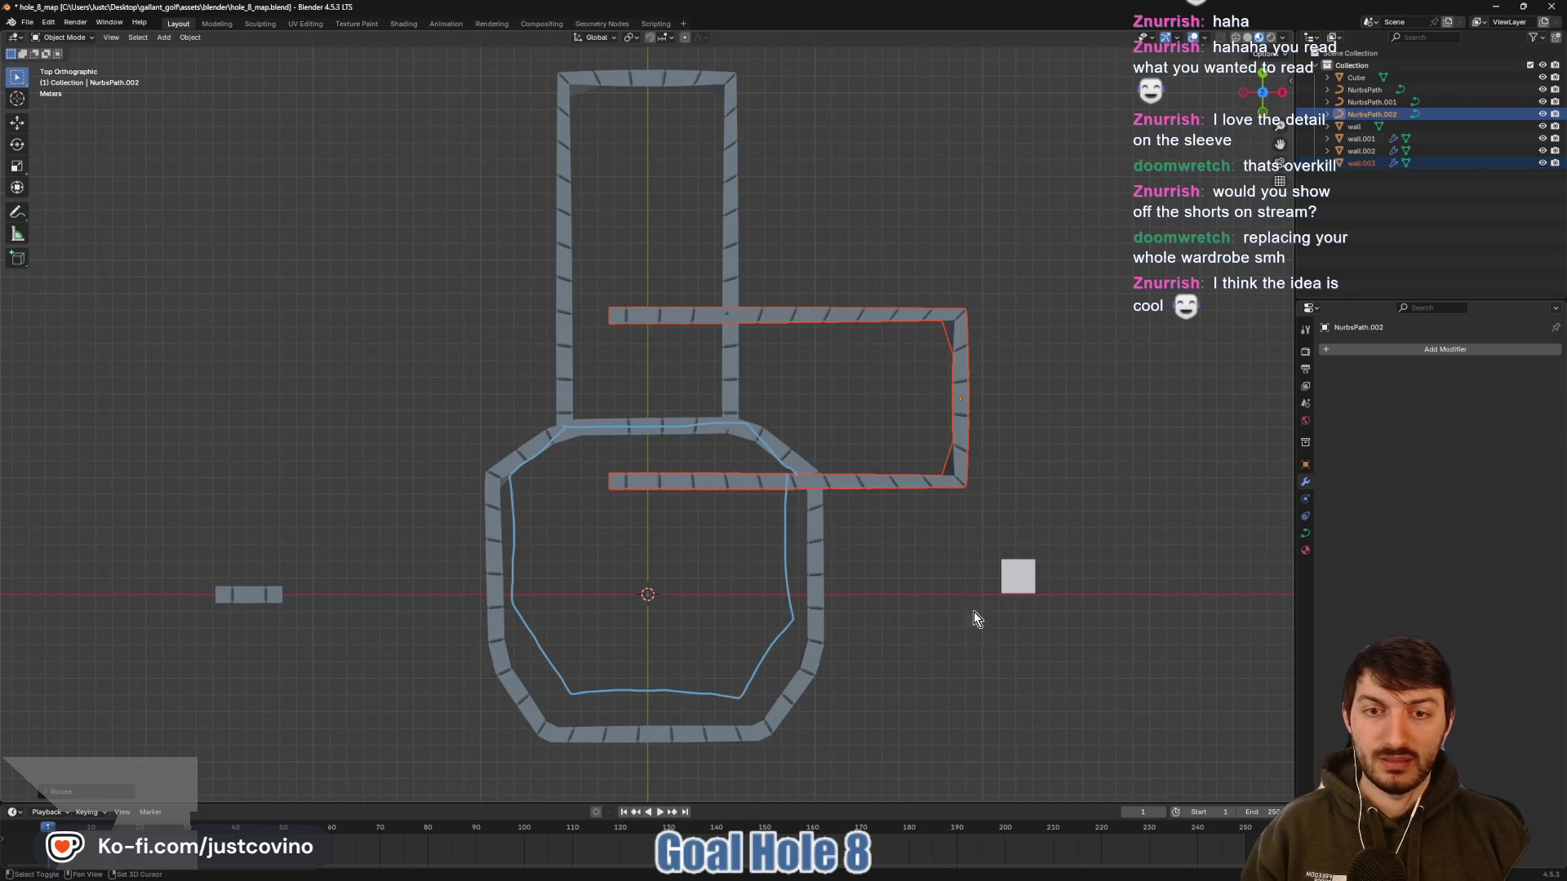
# Nudge the east corridor along X, then Y, then X until flush with the hub's right side
pyautogui.moveTo(976, 619); pyautogui.dragTo(879, 444)
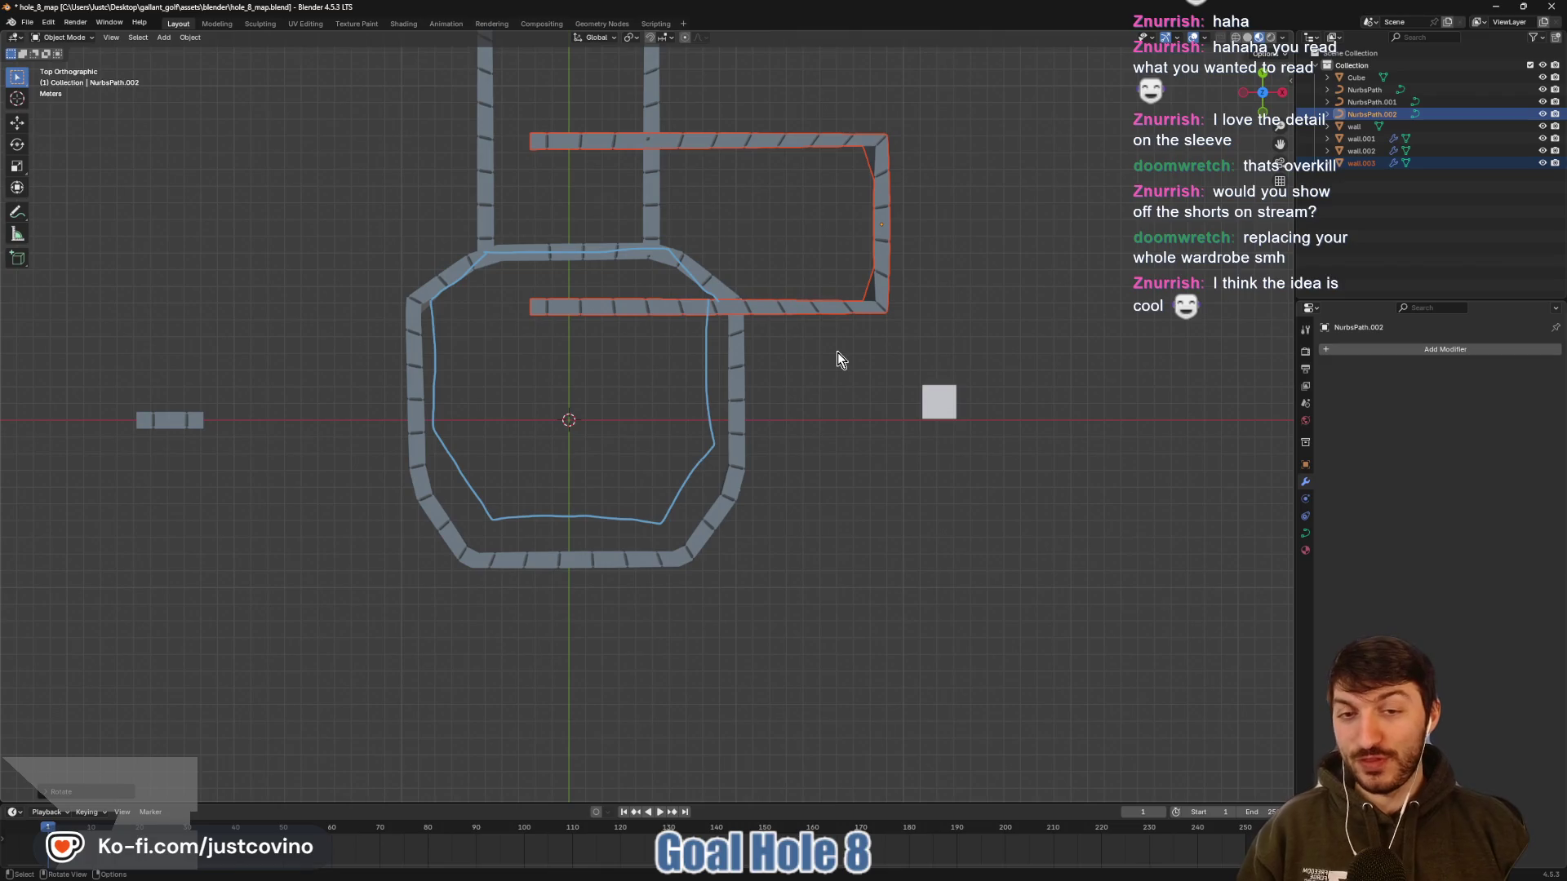
pyautogui.press('g')
pyautogui.press('x')
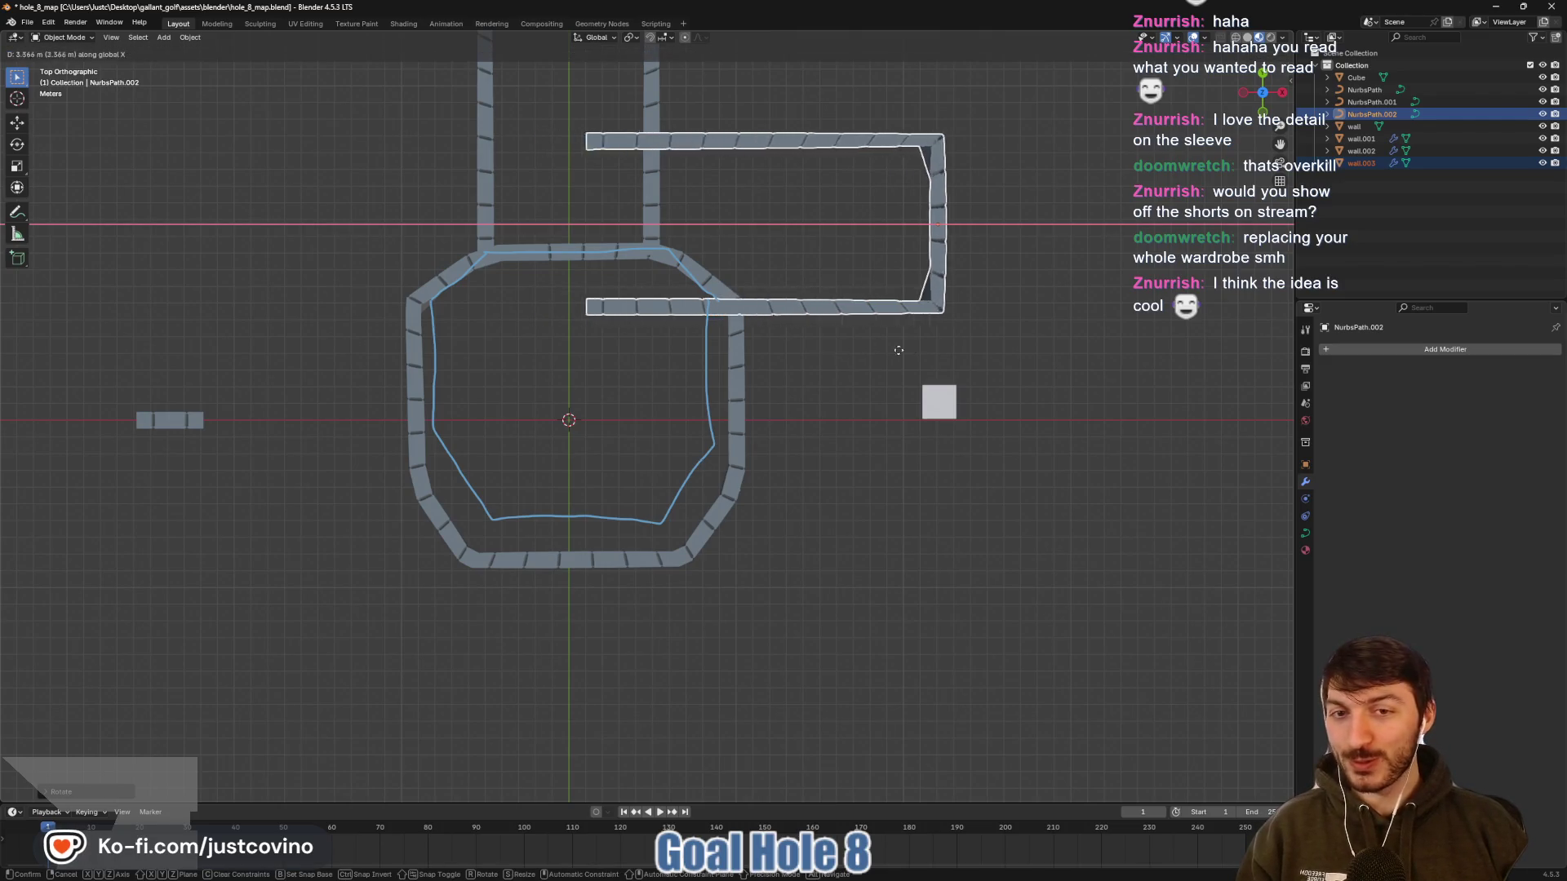
pyautogui.click(1052, 350)
pyautogui.press('g')
pyautogui.press('y')
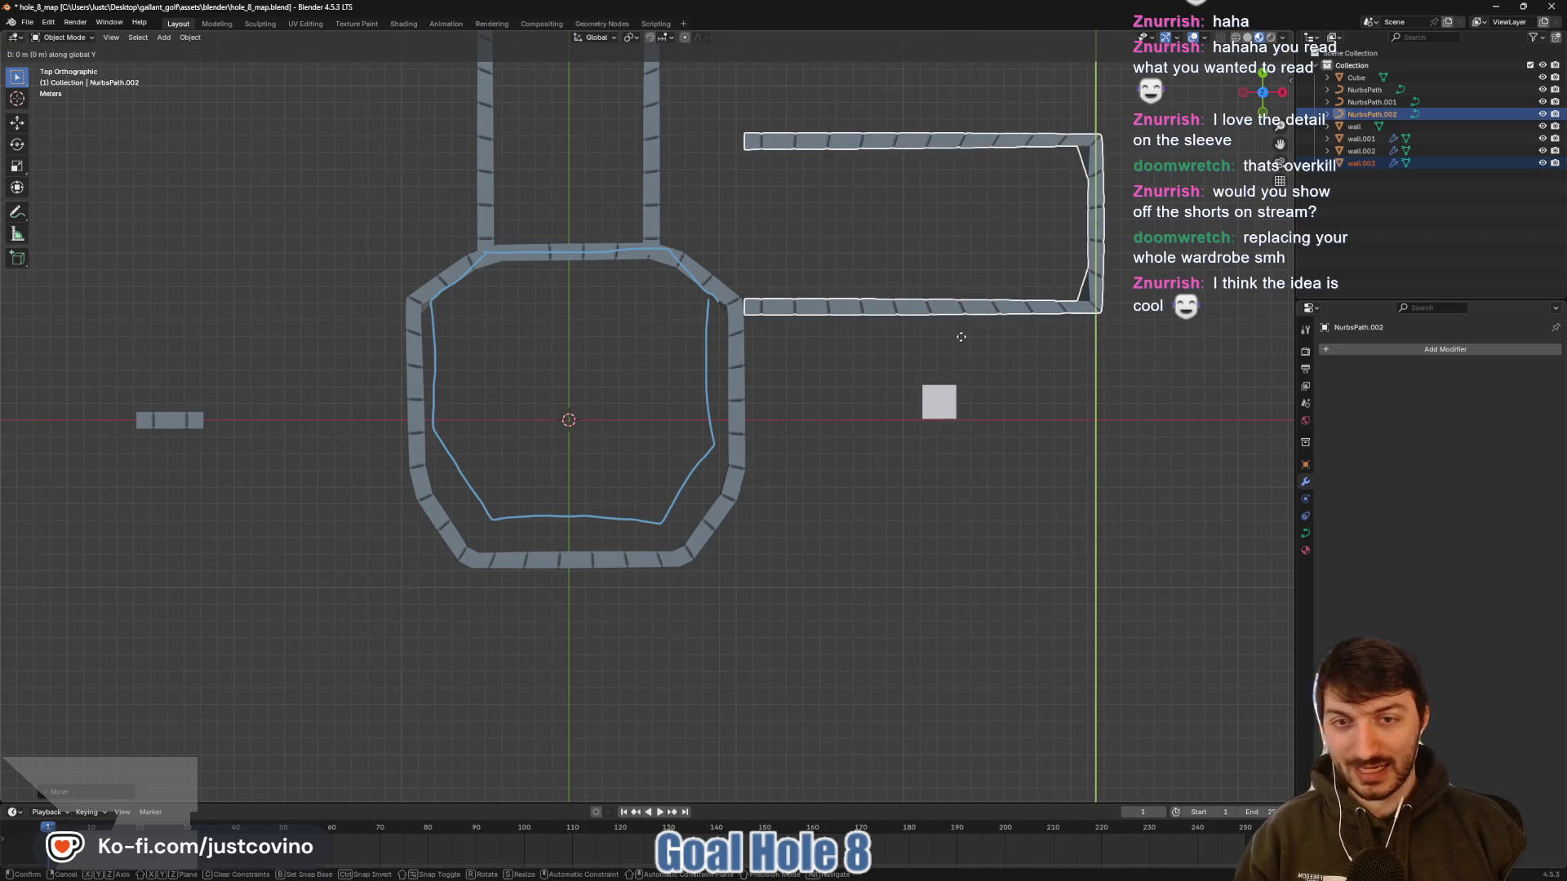
pyautogui.click(945, 505)
pyautogui.press('g')
pyautogui.press('x')
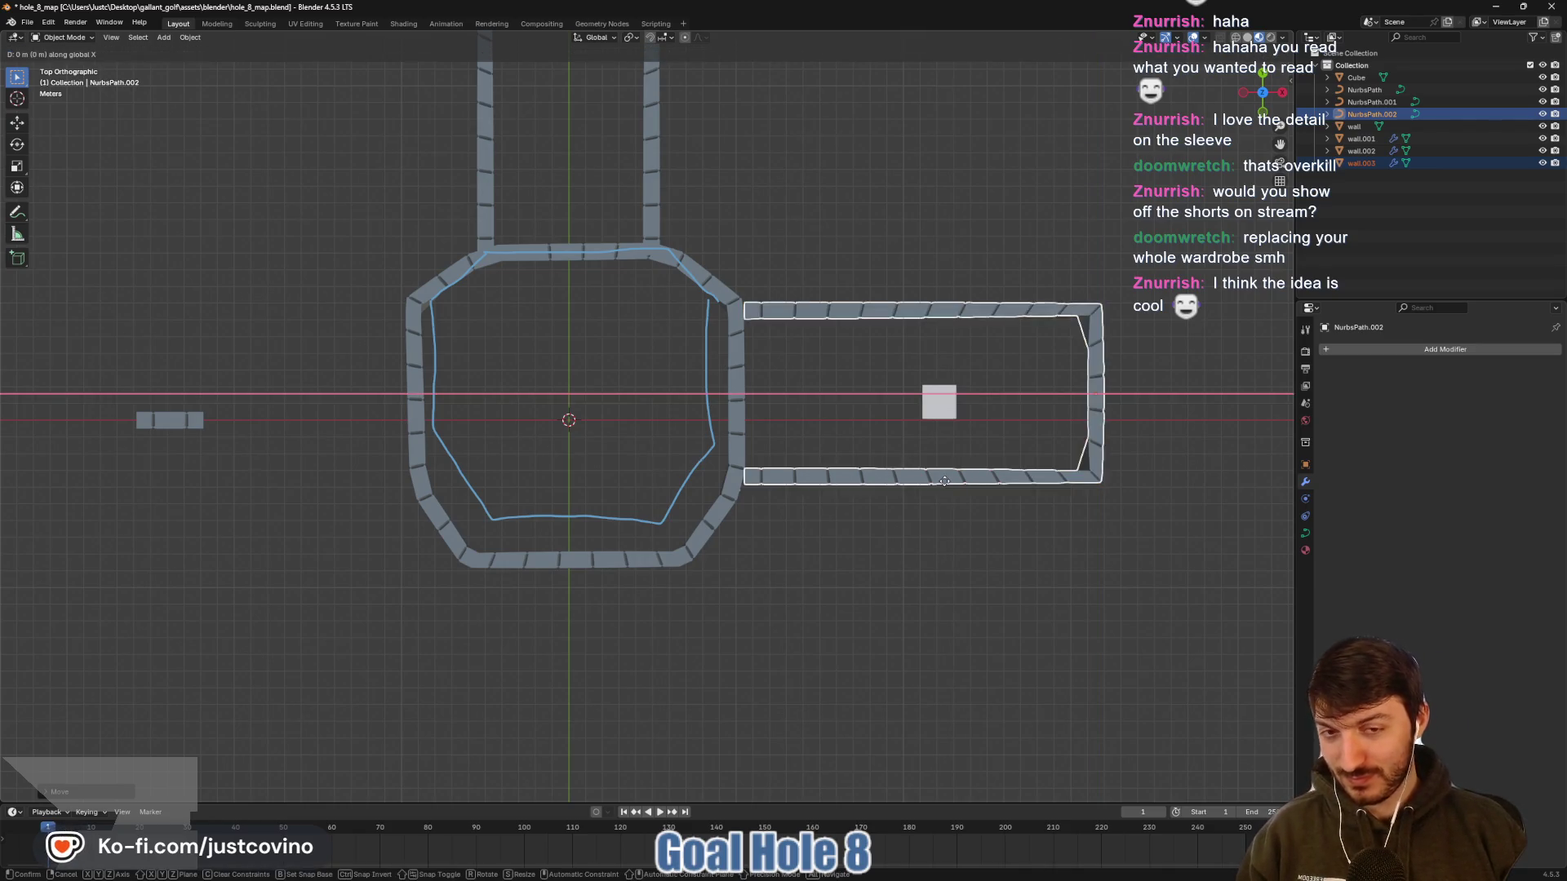
pyautogui.click(942, 487)
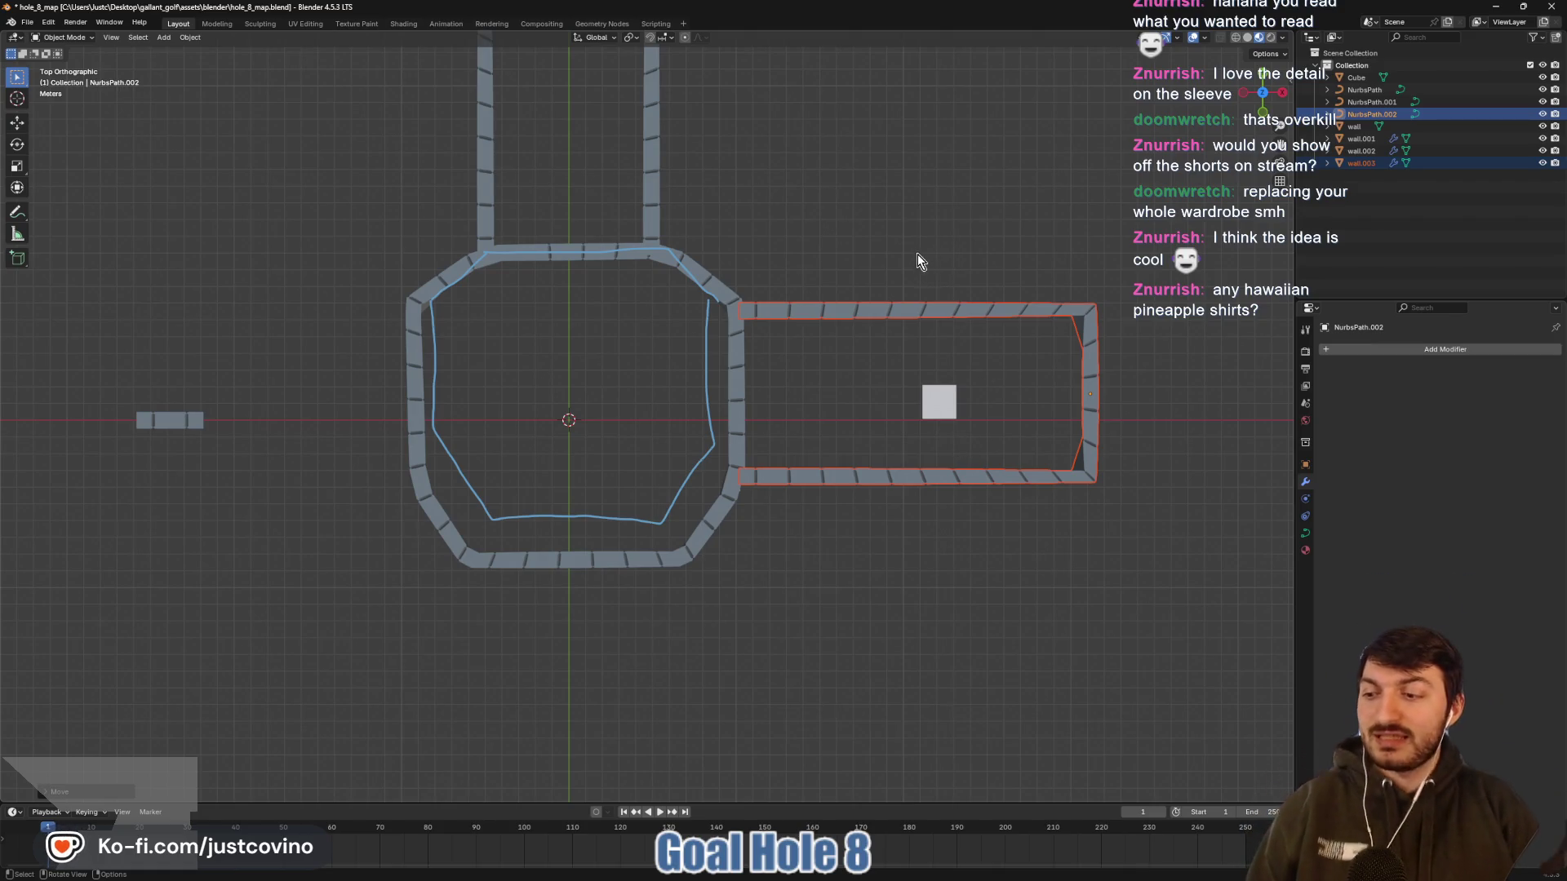
# Select the small loose wall piece and start a Y move, cancelling it
pyautogui.moveTo(868, 419); pyautogui.dragTo(860, 395)
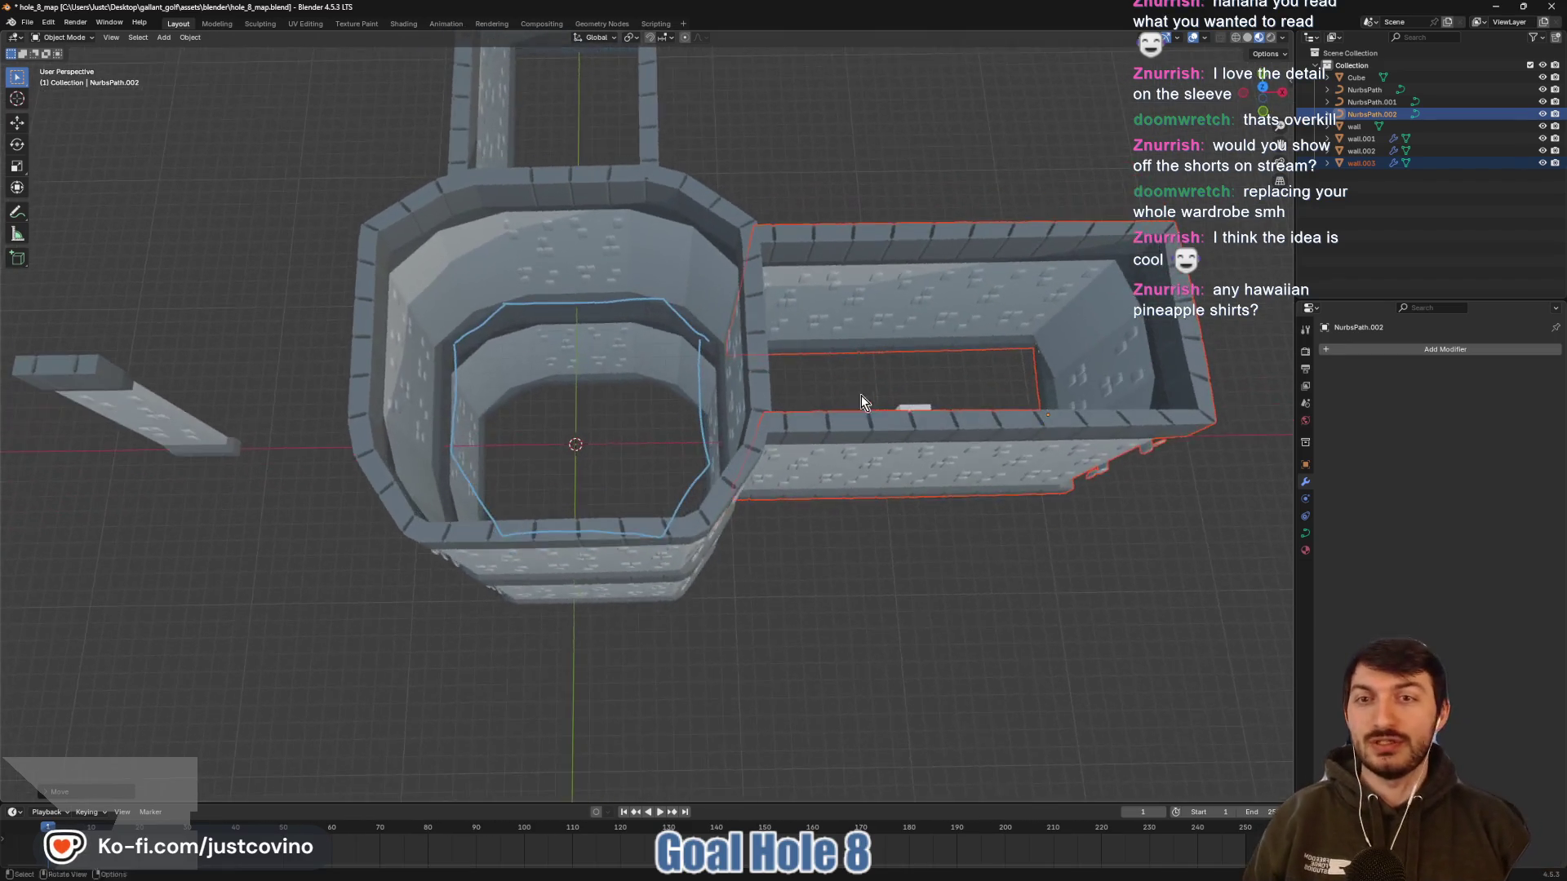
pyautogui.scroll(-5, 860, 395)
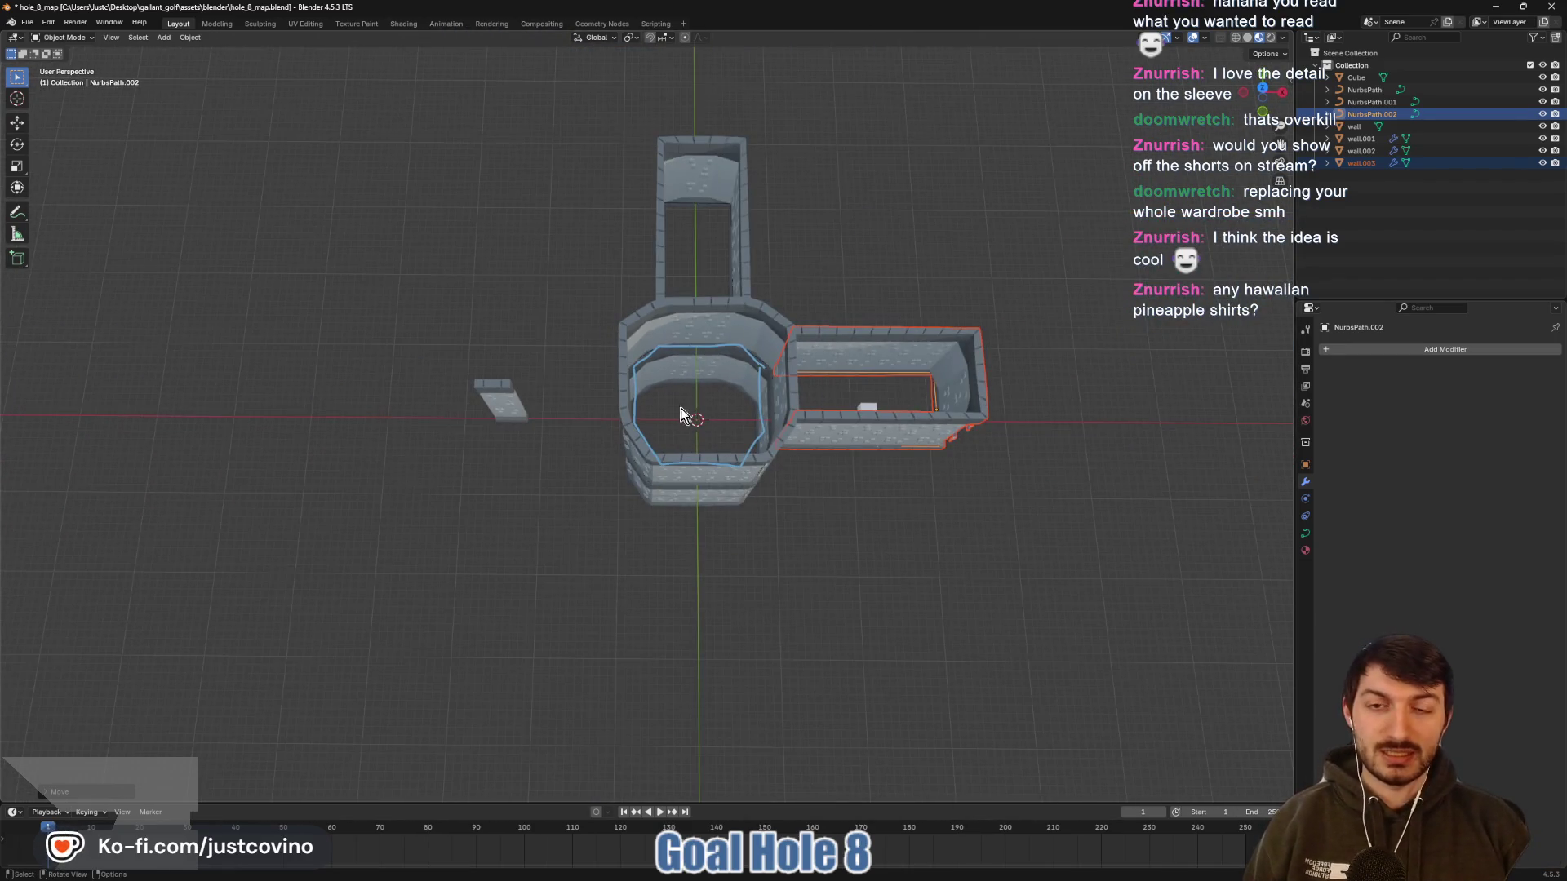
pyautogui.click(510, 396)
pyautogui.press('g')
pyautogui.press('y')
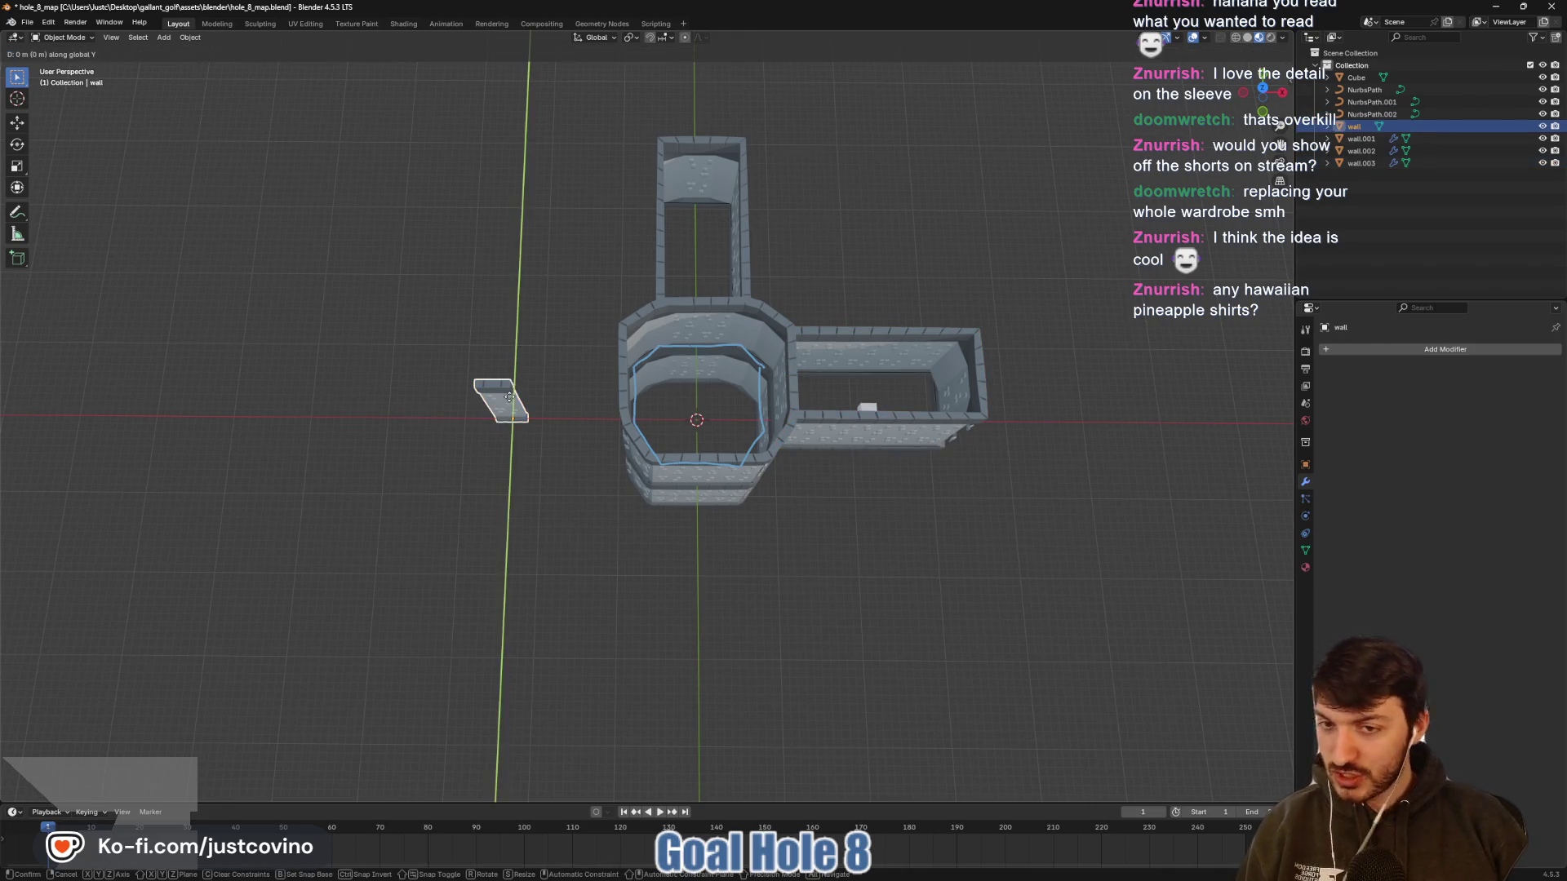
pyautogui.press('Escape')
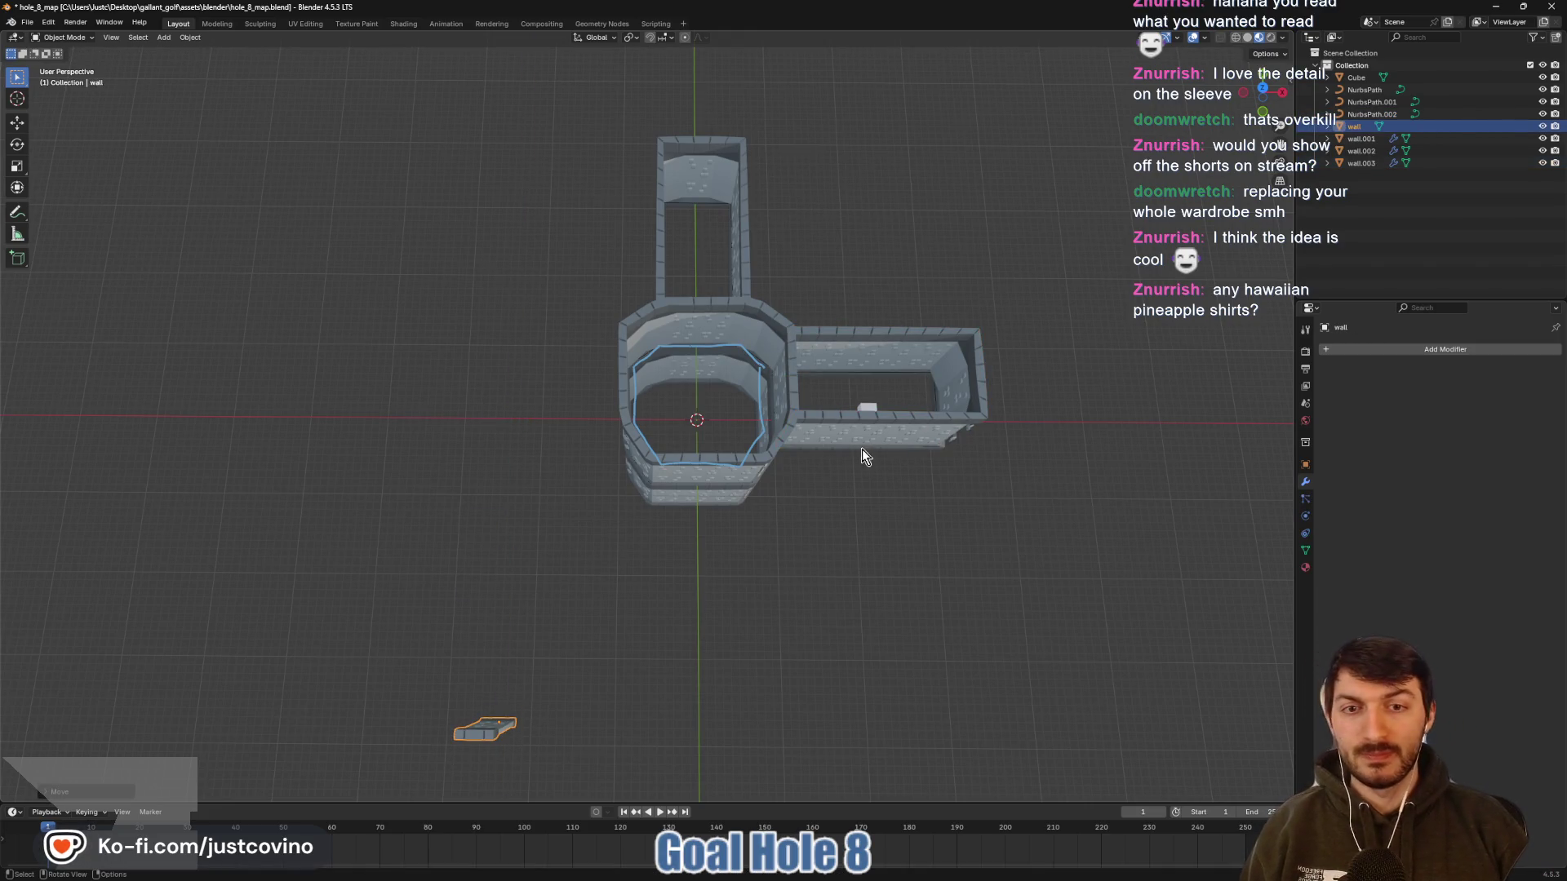
# Duplicate the east corridor wall and NurbsPath.002, dropping the copy left of the hub
pyautogui.click(856, 449)
pyautogui.keyDown('ctrl'); pyautogui.click(1372, 115); pyautogui.keyUp('ctrl')
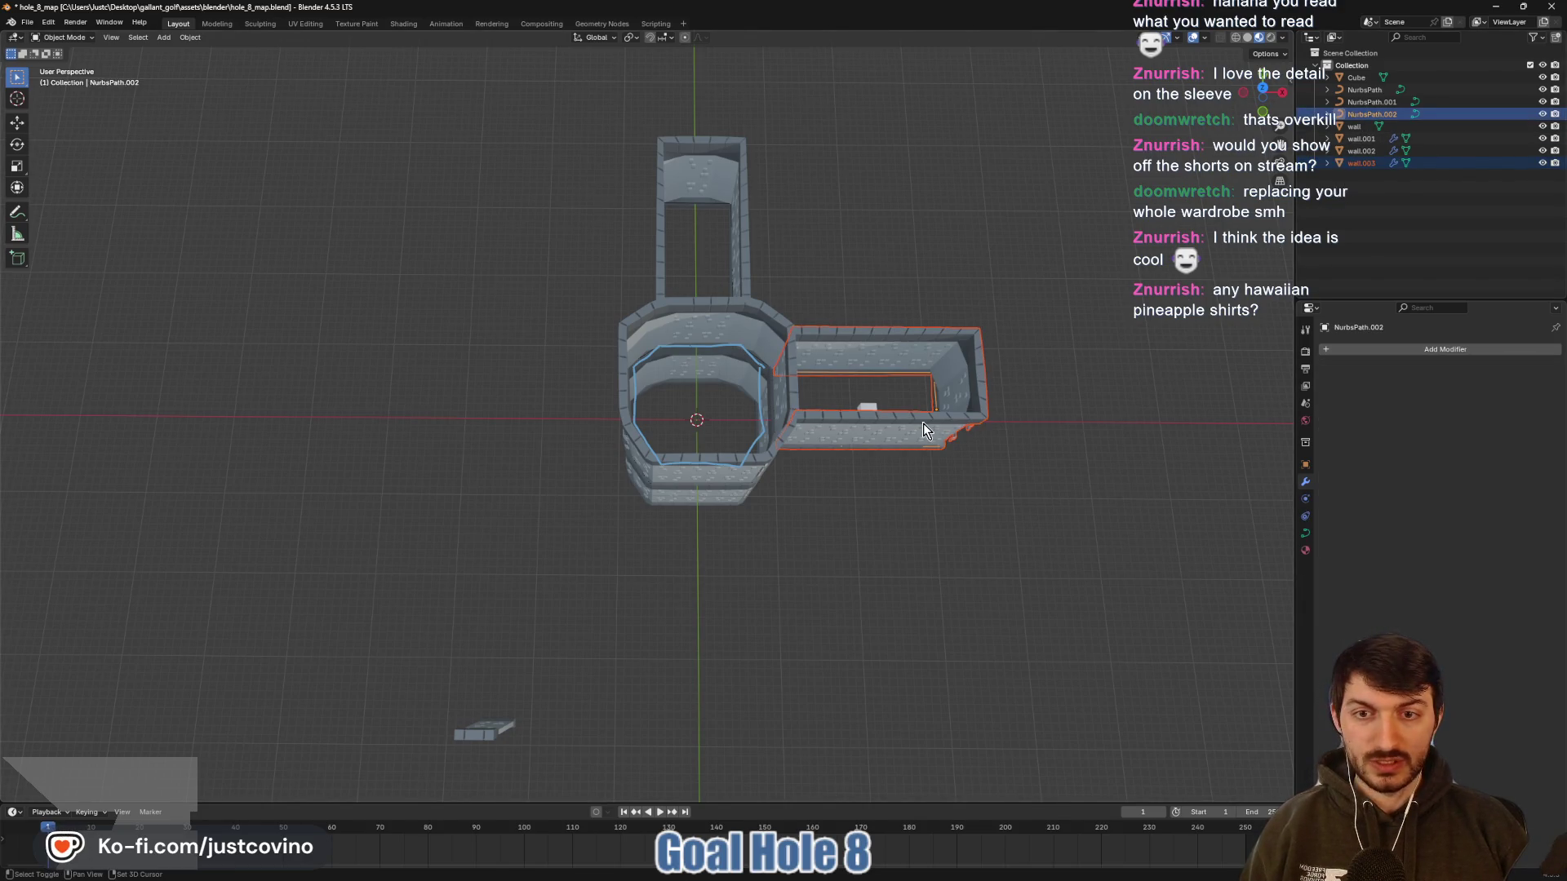
pyautogui.hotkey('shift', 'd')
pyautogui.press('x')
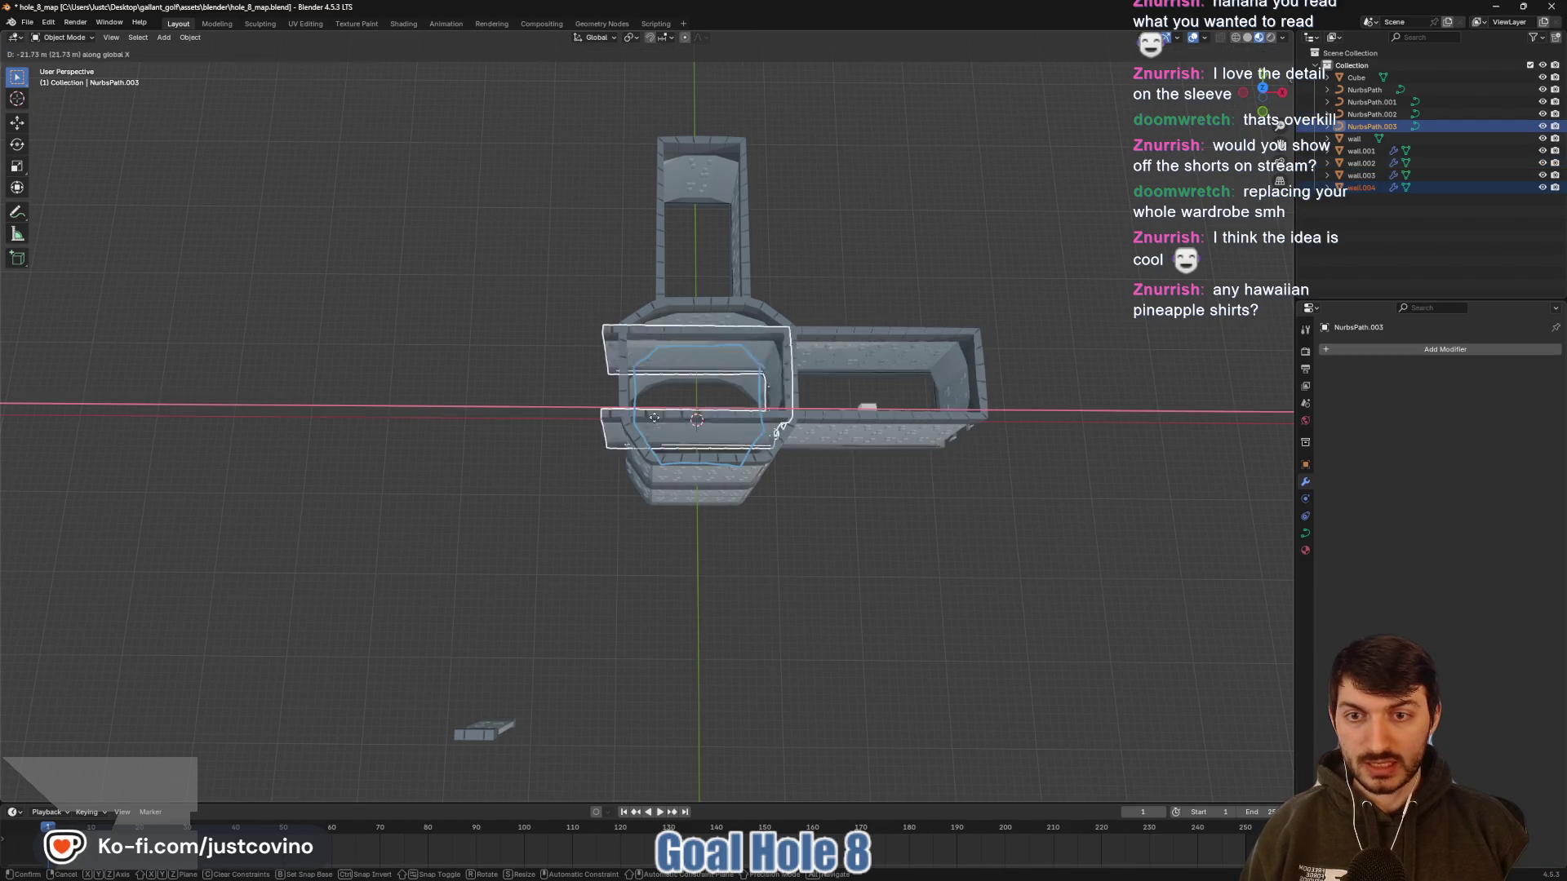
pyautogui.click(584, 438)
# Rotate the copy 180° about Z and slide it along X against the hub's left side
pyautogui.write('r')
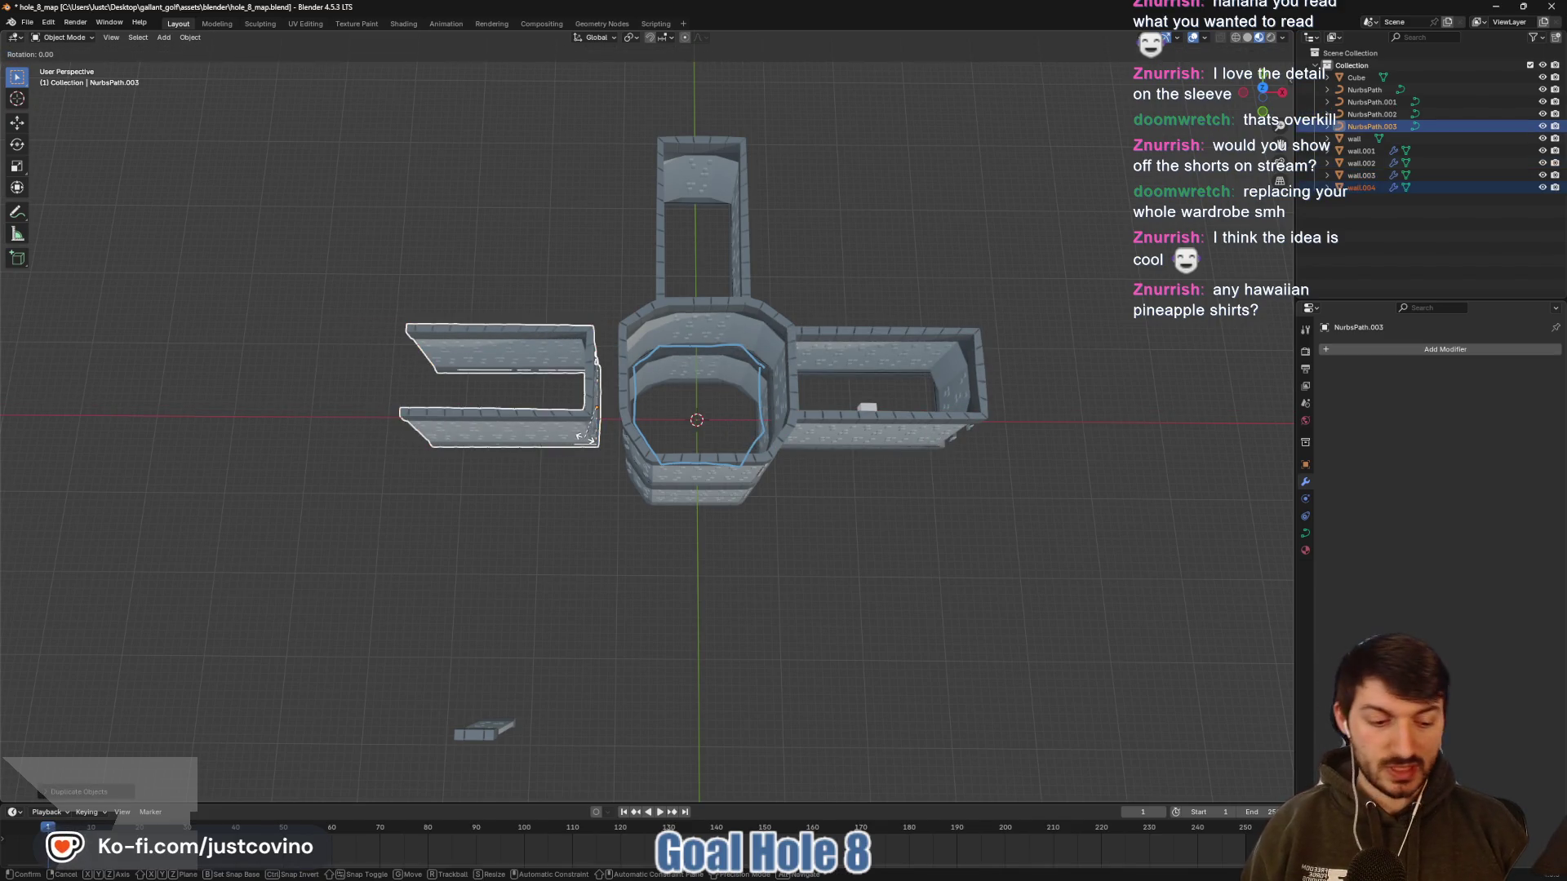
pyautogui.write('z90')
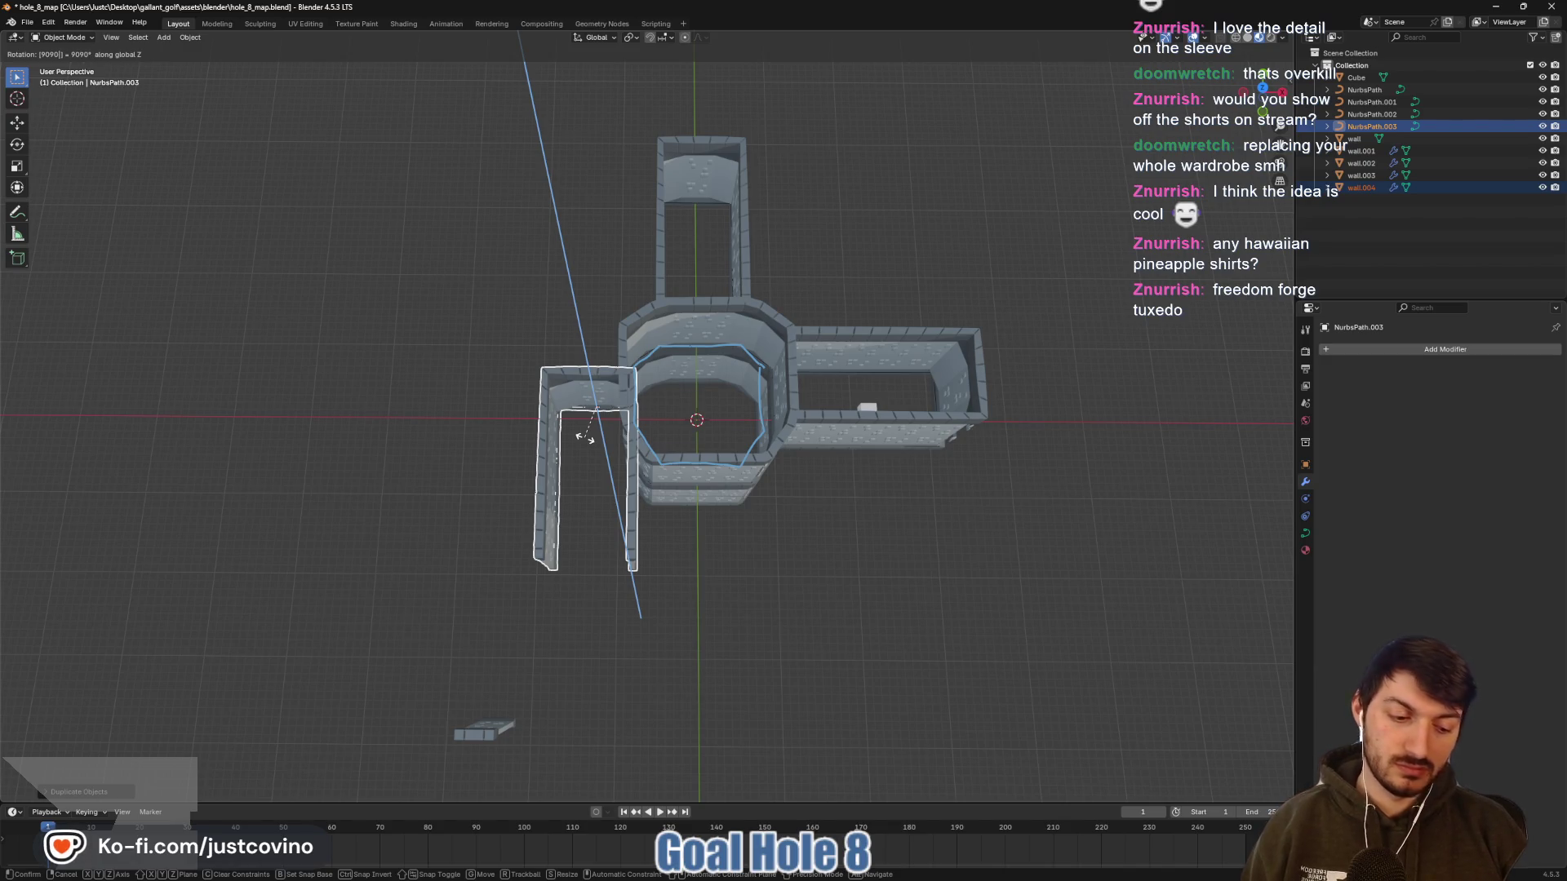
pyautogui.press('BackSpace')
pyautogui.press('BackSpace')
pyautogui.press('BackSpace')
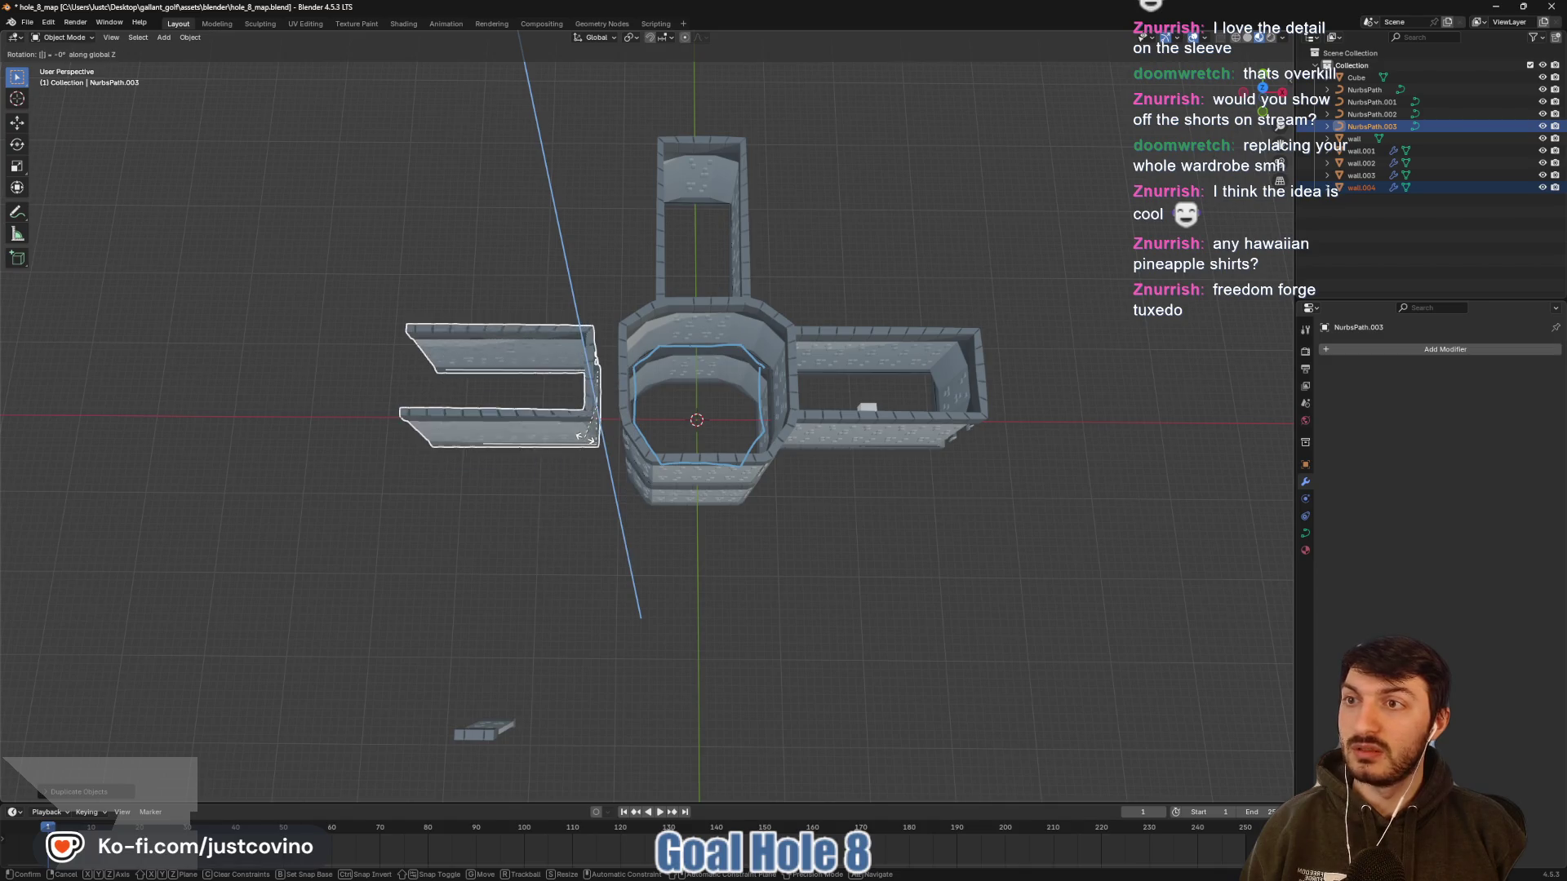
pyautogui.write('180')
pyautogui.press('Return')
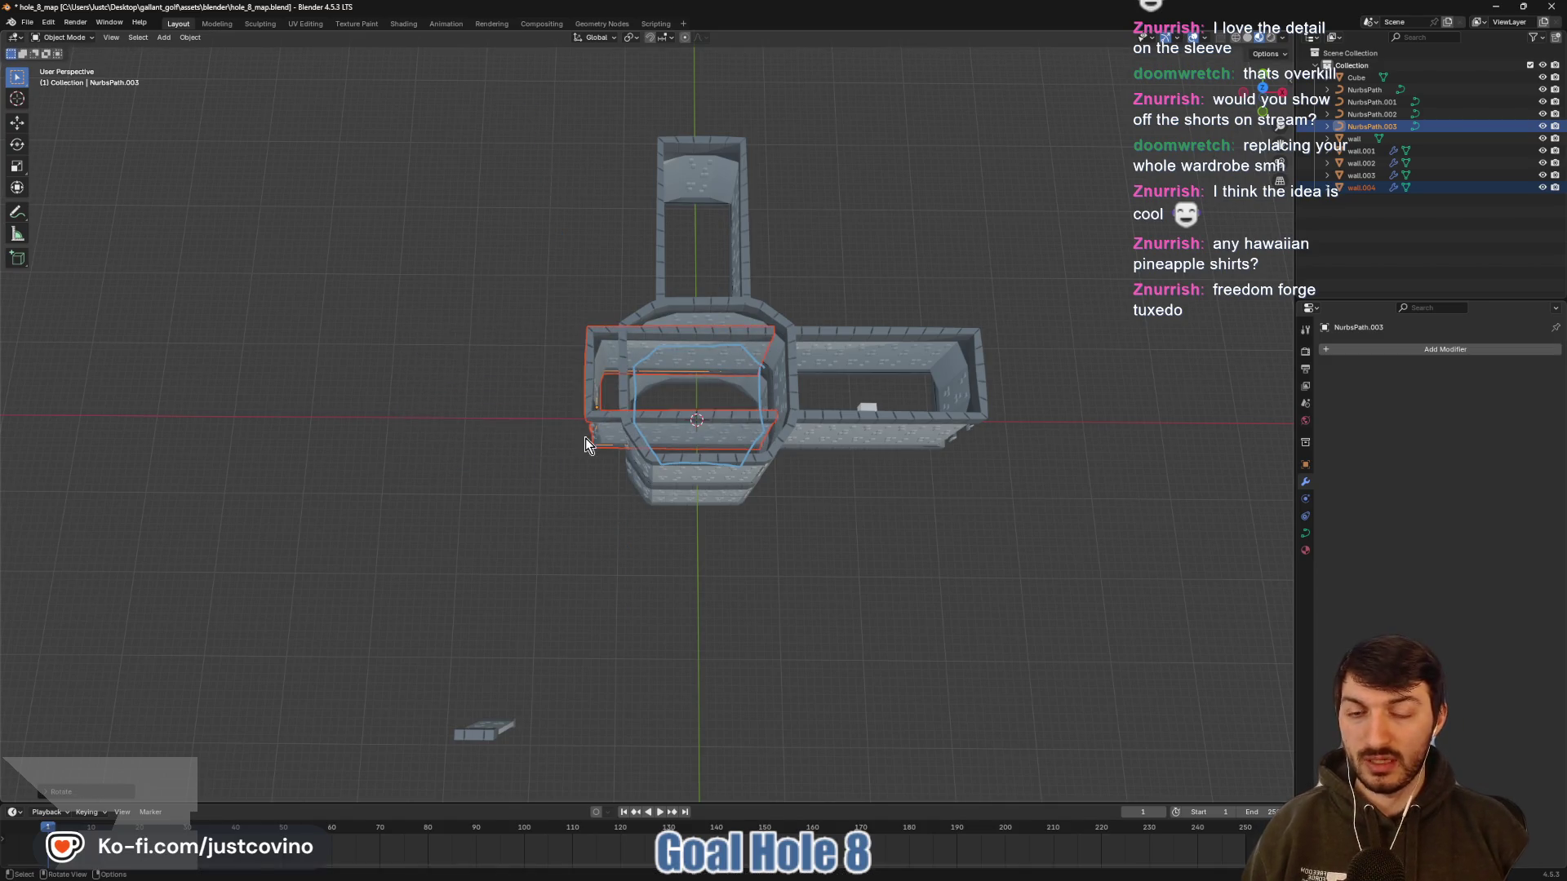
pyautogui.click(1261, 111)
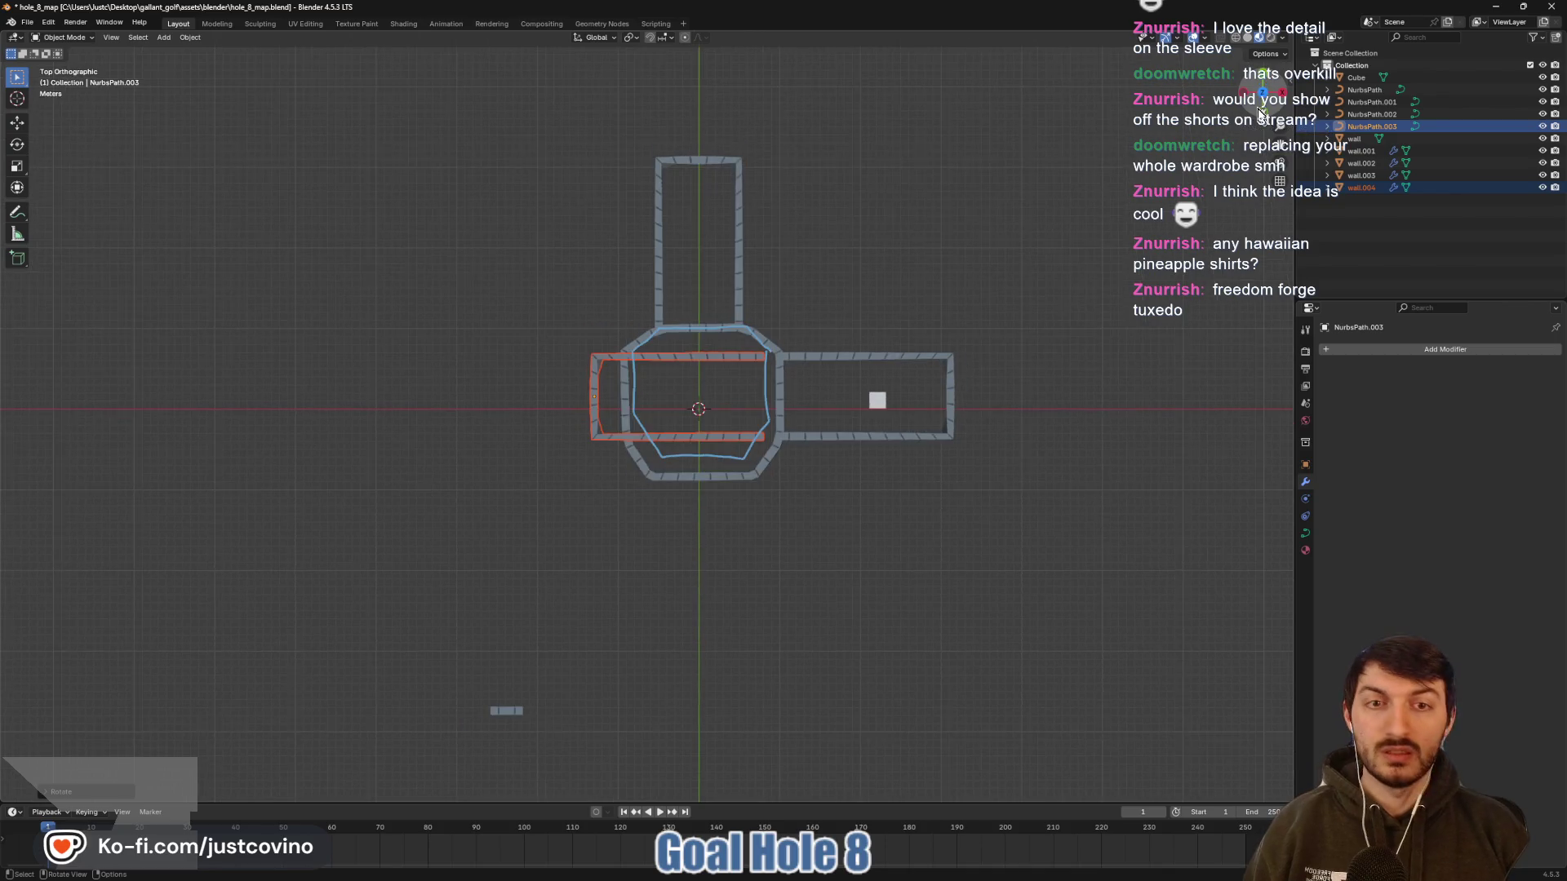
pyautogui.press('g')
pyautogui.press('x')
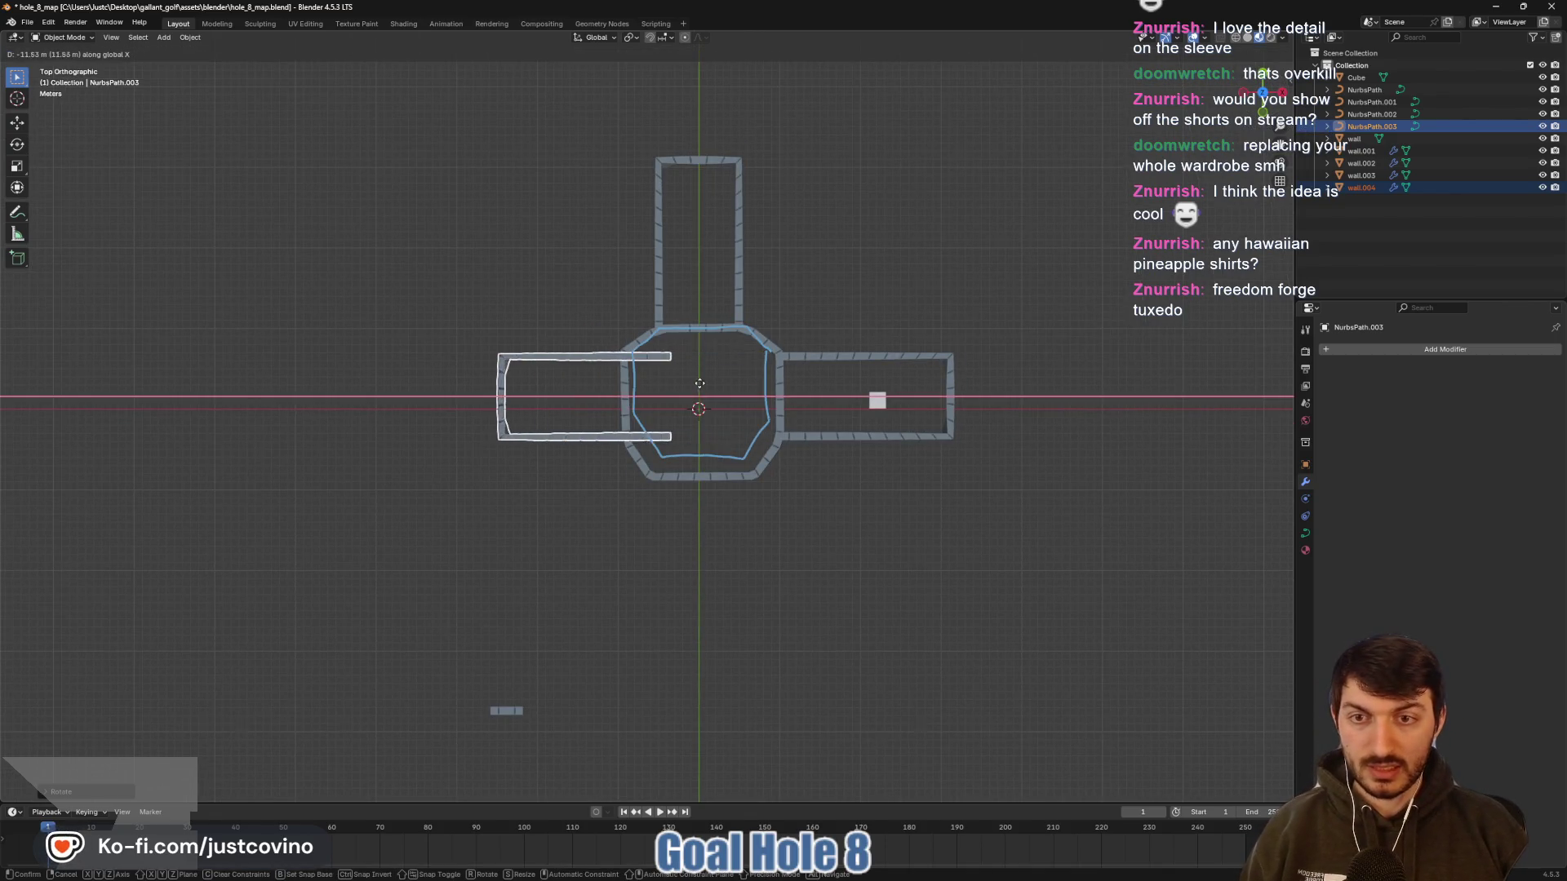
pyautogui.click(655, 384)
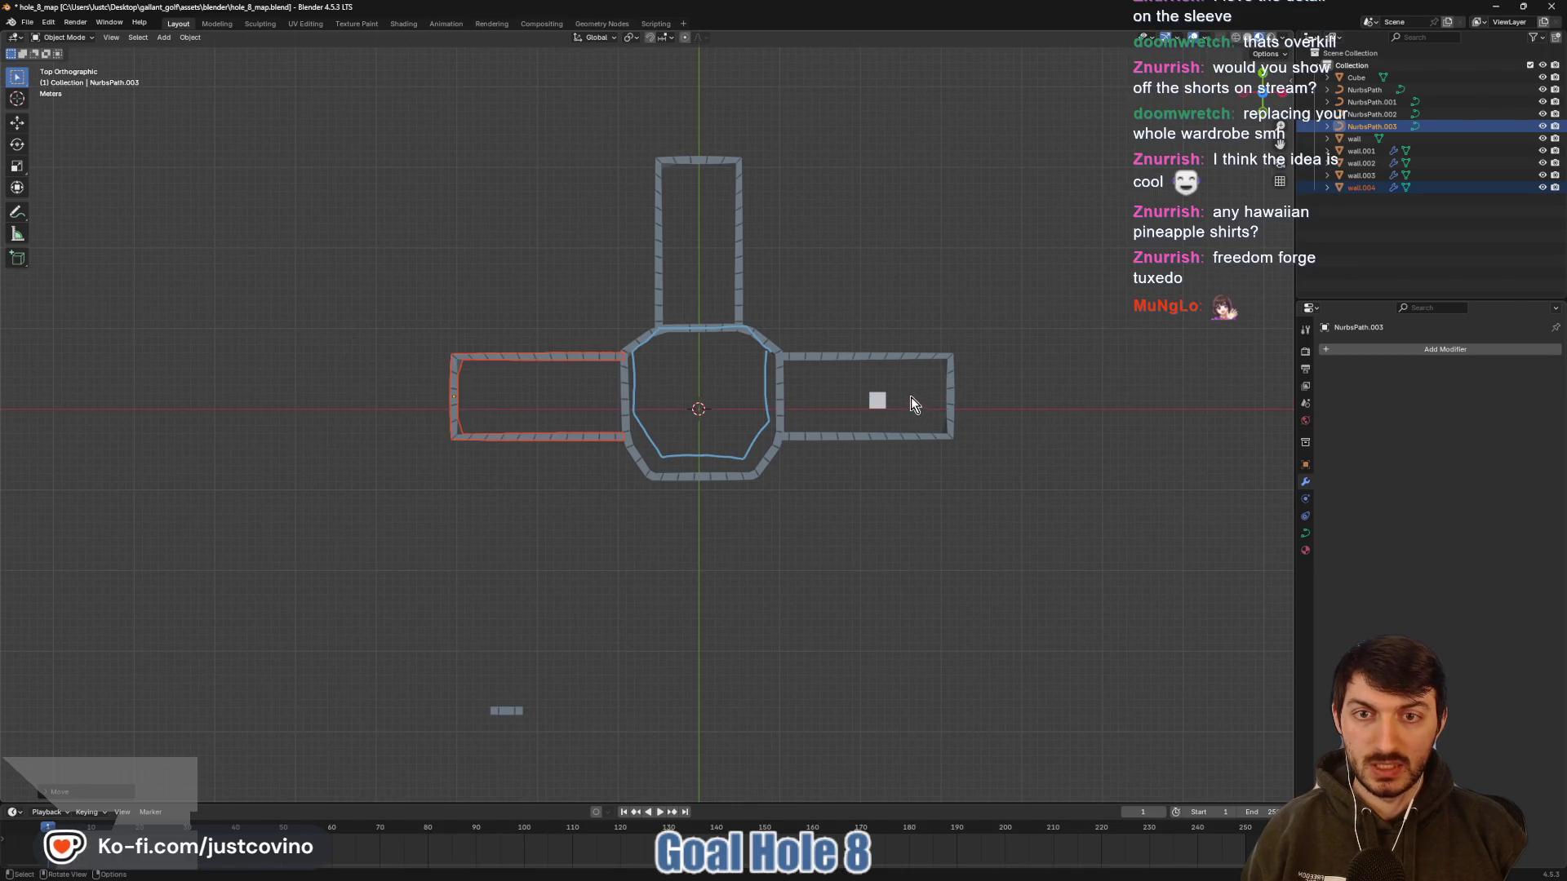
# Deselect everything and orbit to inspect the three corridor walls
pyautogui.click(939, 271)
pyautogui.moveTo(892, 424)
pyautogui.mouseDown()
pyautogui.moveTo(869, 404)
pyautogui.moveTo(897, 335)
pyautogui.mouseUp()
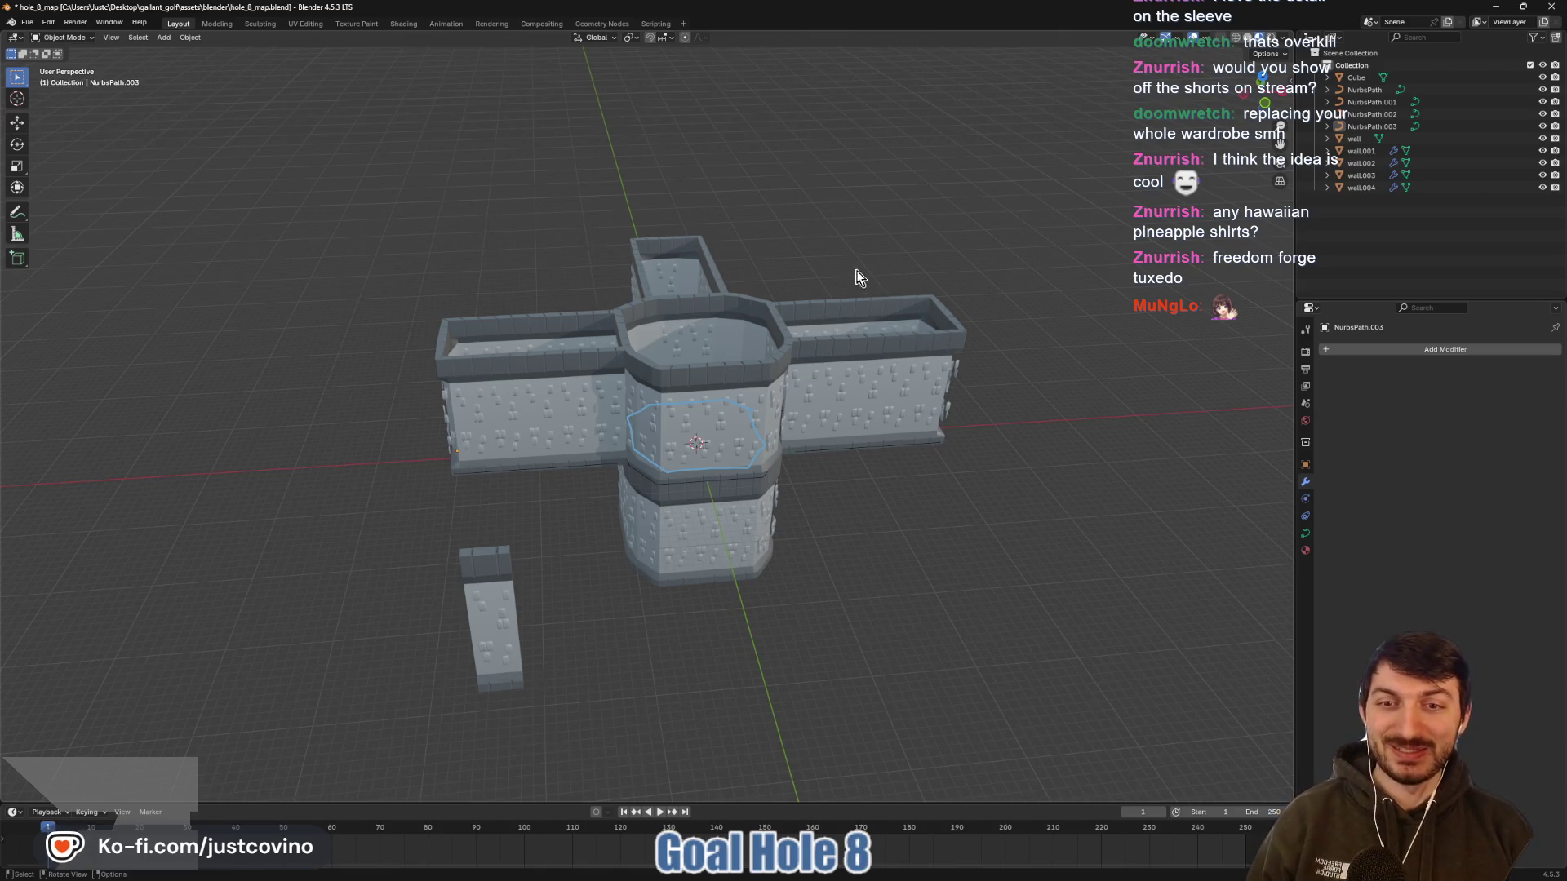
pyautogui.moveTo(857, 278)
pyautogui.mouseDown()
pyautogui.moveTo(928, 296)
pyautogui.moveTo(931, 330)
pyautogui.moveTo(814, 302)
pyautogui.moveTo(824, 314)
pyautogui.mouseUp()
# Select all three corridor walls together with their NurbsPaths
pyautogui.click(1361, 189)
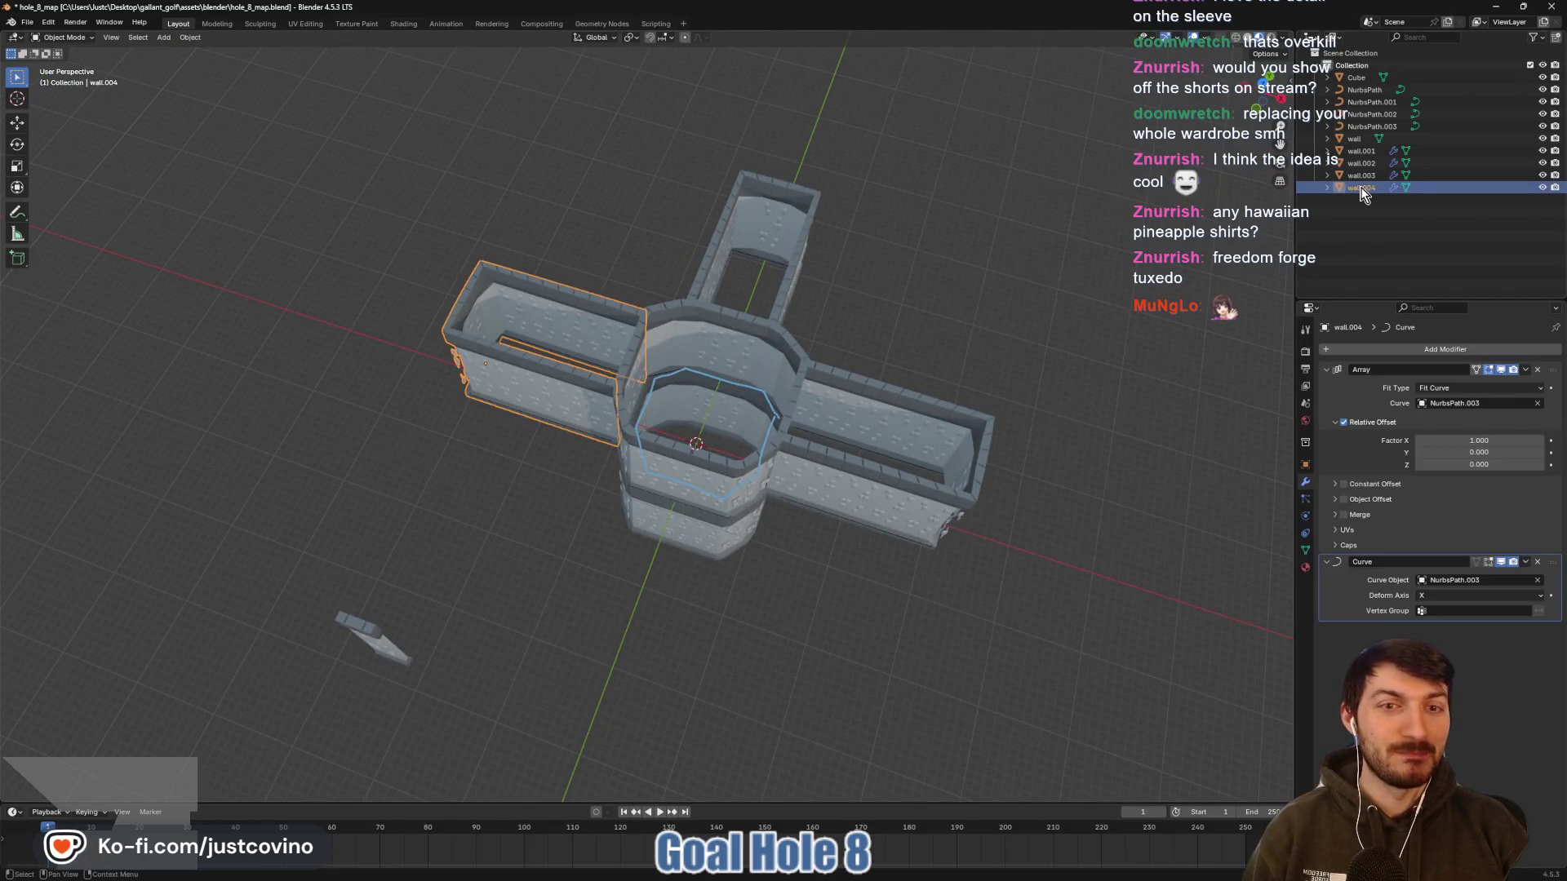
pyautogui.keyDown('ctrl'); pyautogui.click(1371, 127); pyautogui.keyUp('ctrl')
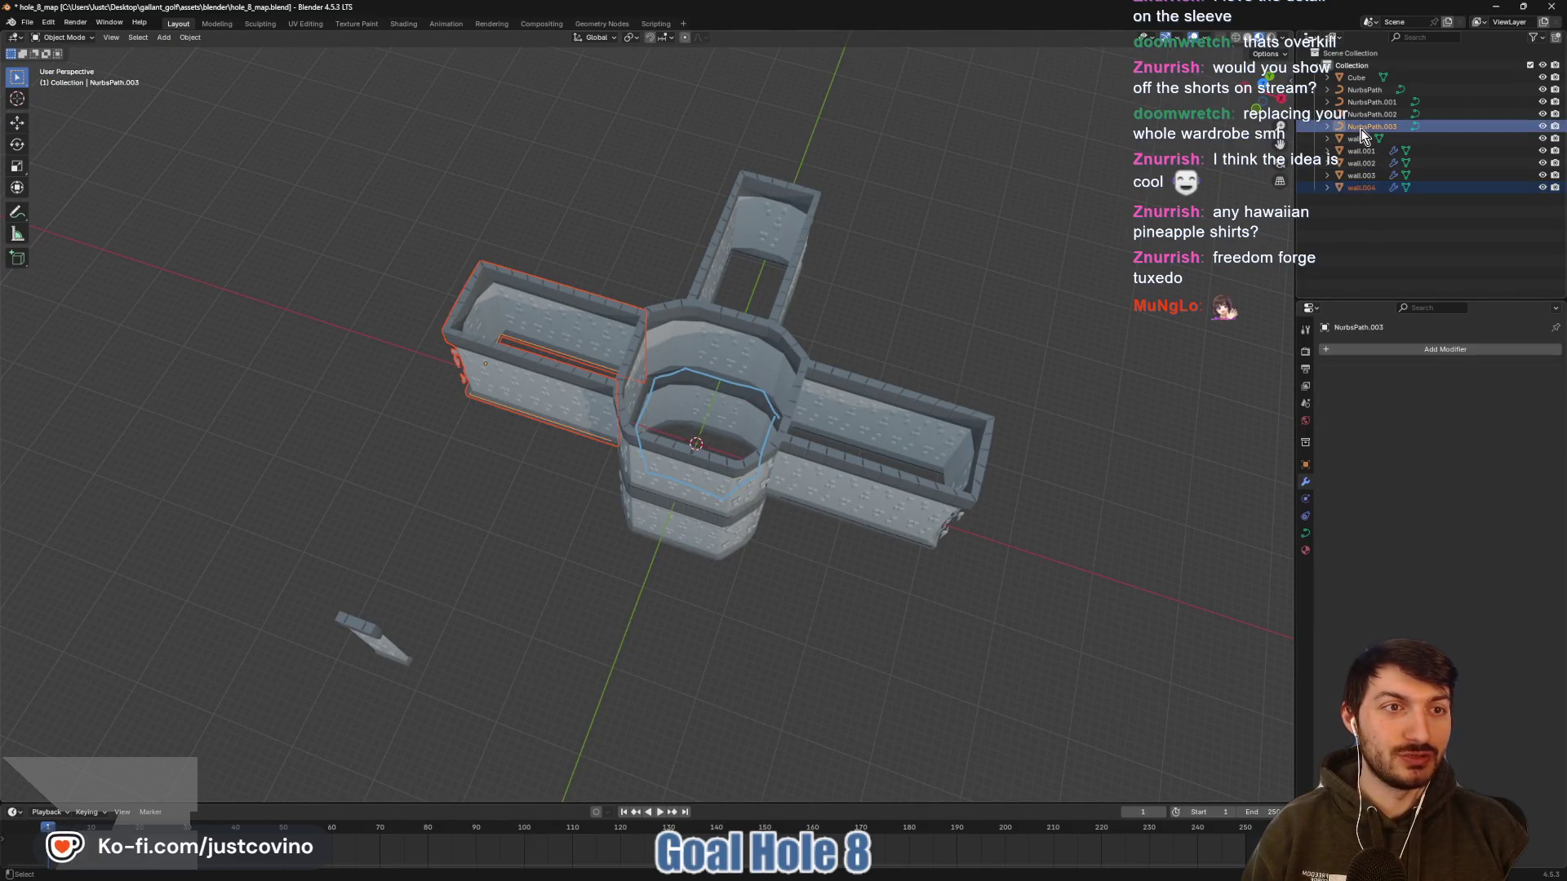
pyautogui.keyDown('ctrl'); pyautogui.click(1361, 175); pyautogui.keyUp('ctrl')
pyautogui.keyDown('ctrl'); pyautogui.click(1371, 114); pyautogui.keyUp('ctrl')
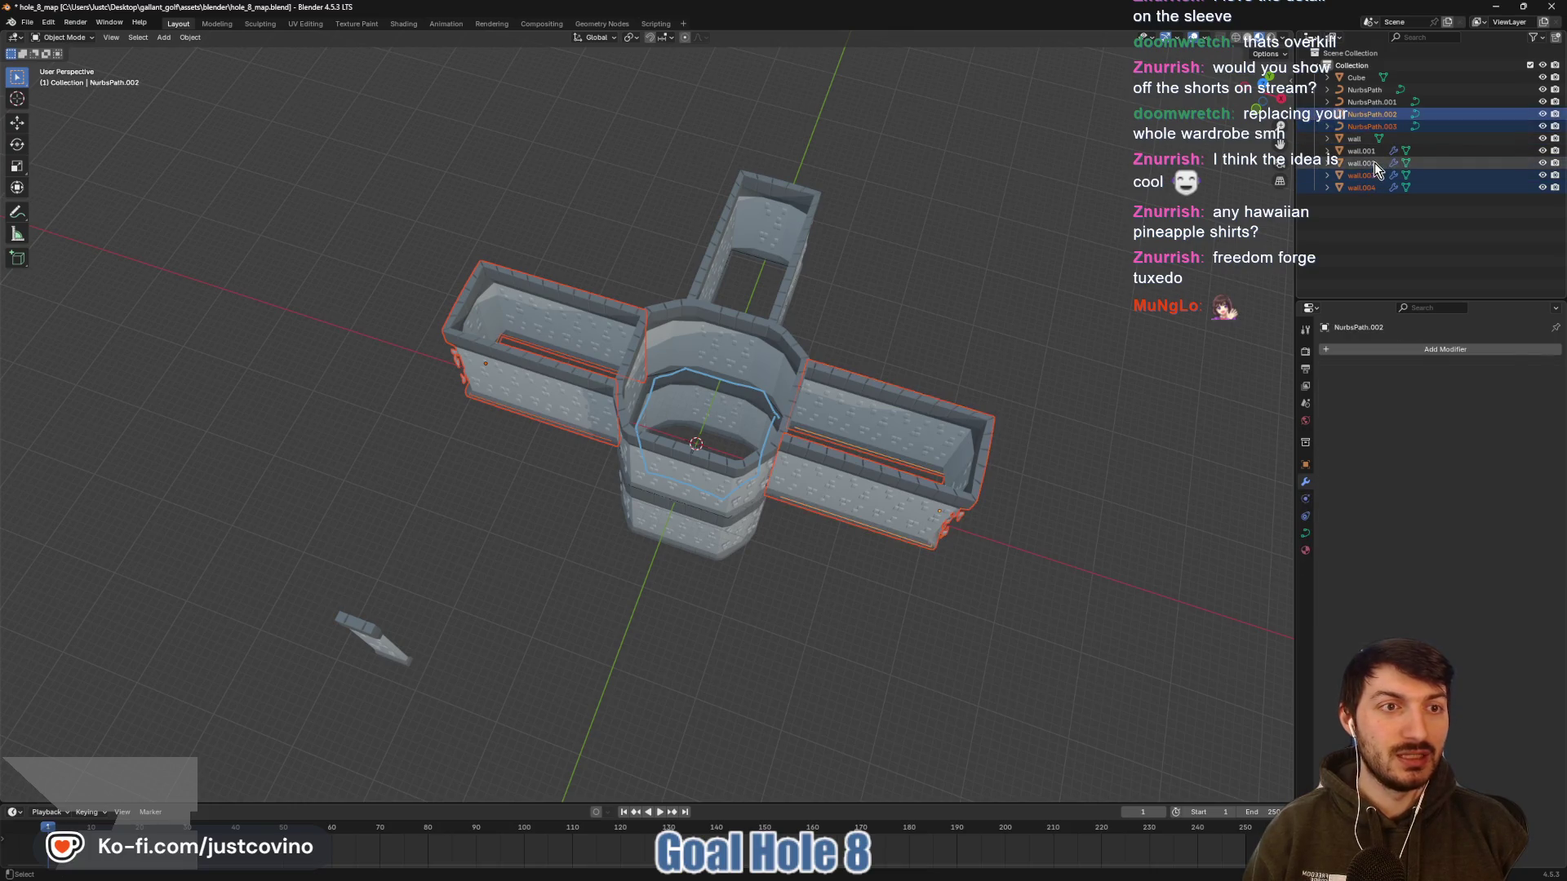
pyautogui.keyDown('ctrl'); pyautogui.click(1374, 163); pyautogui.keyUp('ctrl')
pyautogui.keyDown('ctrl'); pyautogui.click(1384, 104); pyautogui.keyUp('ctrl')
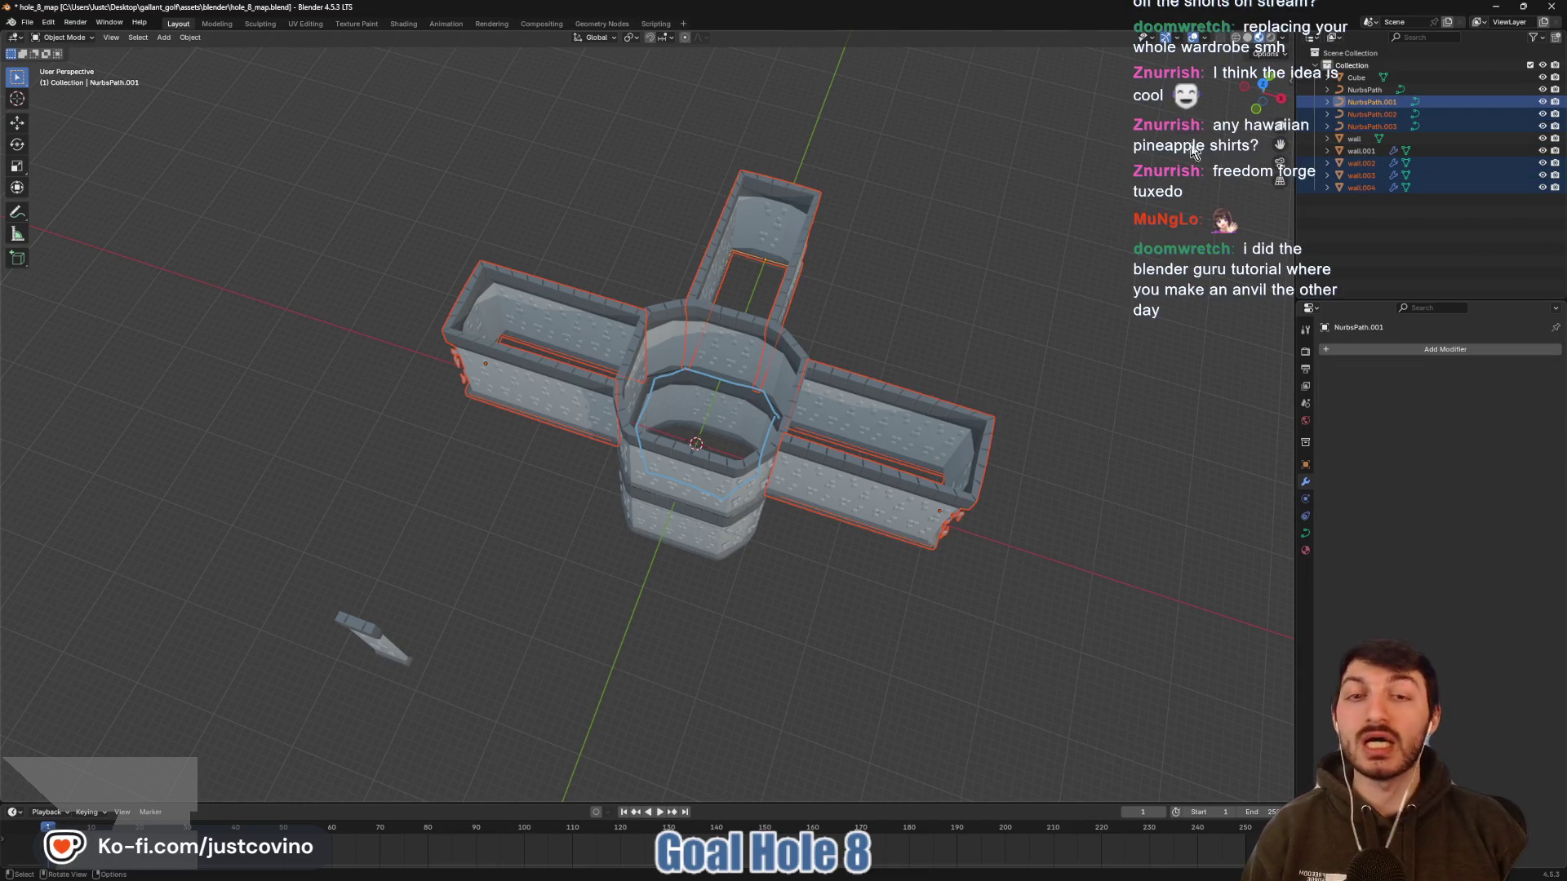
# In front view, move them down along Z to the hub's base and check the heights
pyautogui.press('KP_1')
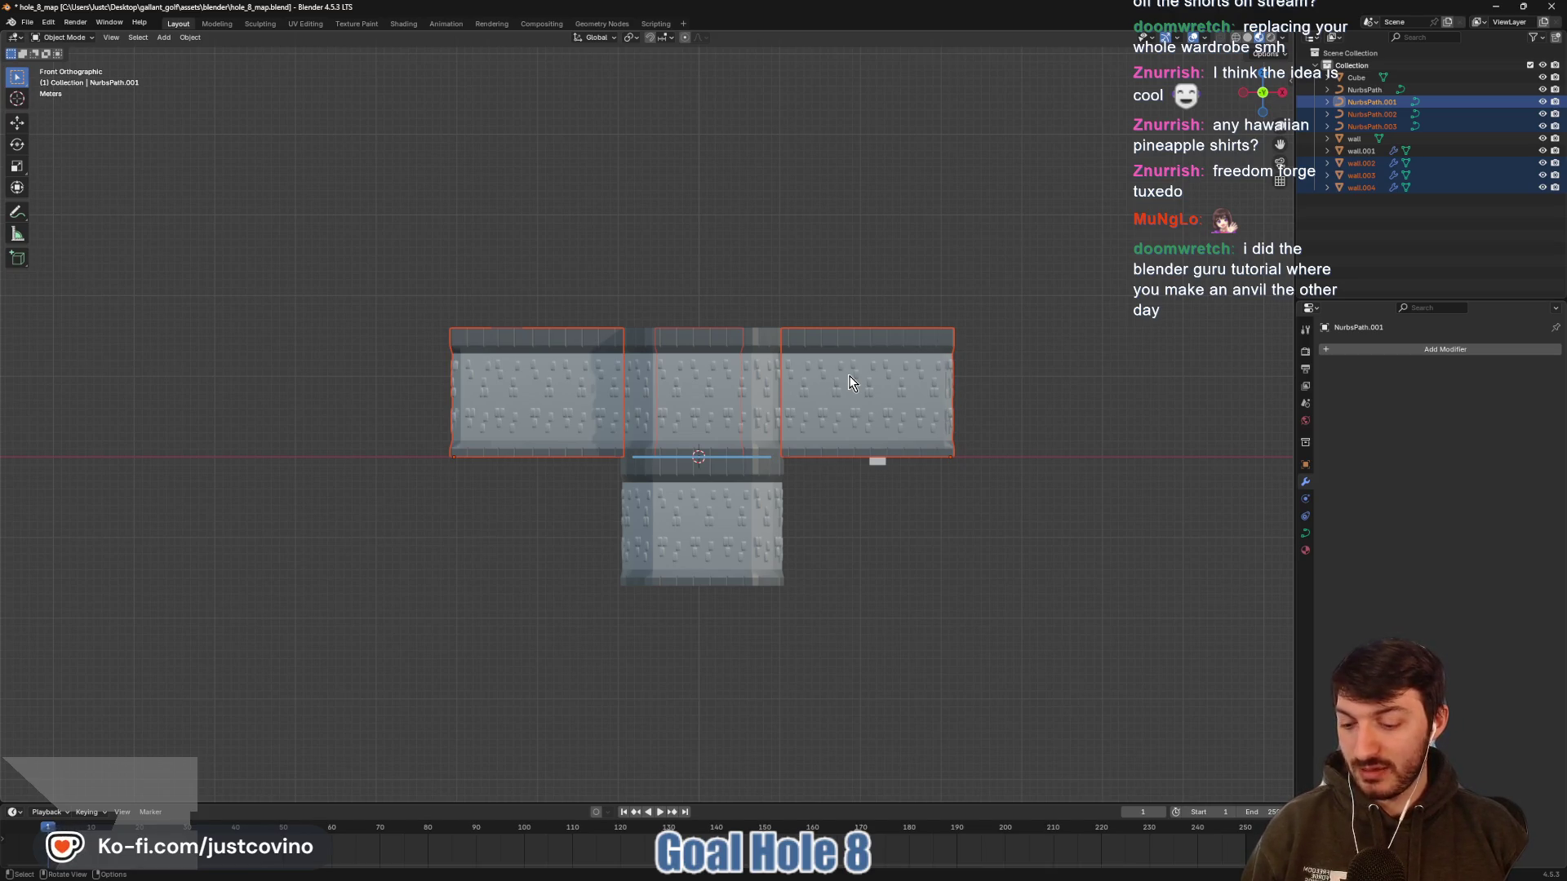
pyautogui.press('g')
pyautogui.press('z')
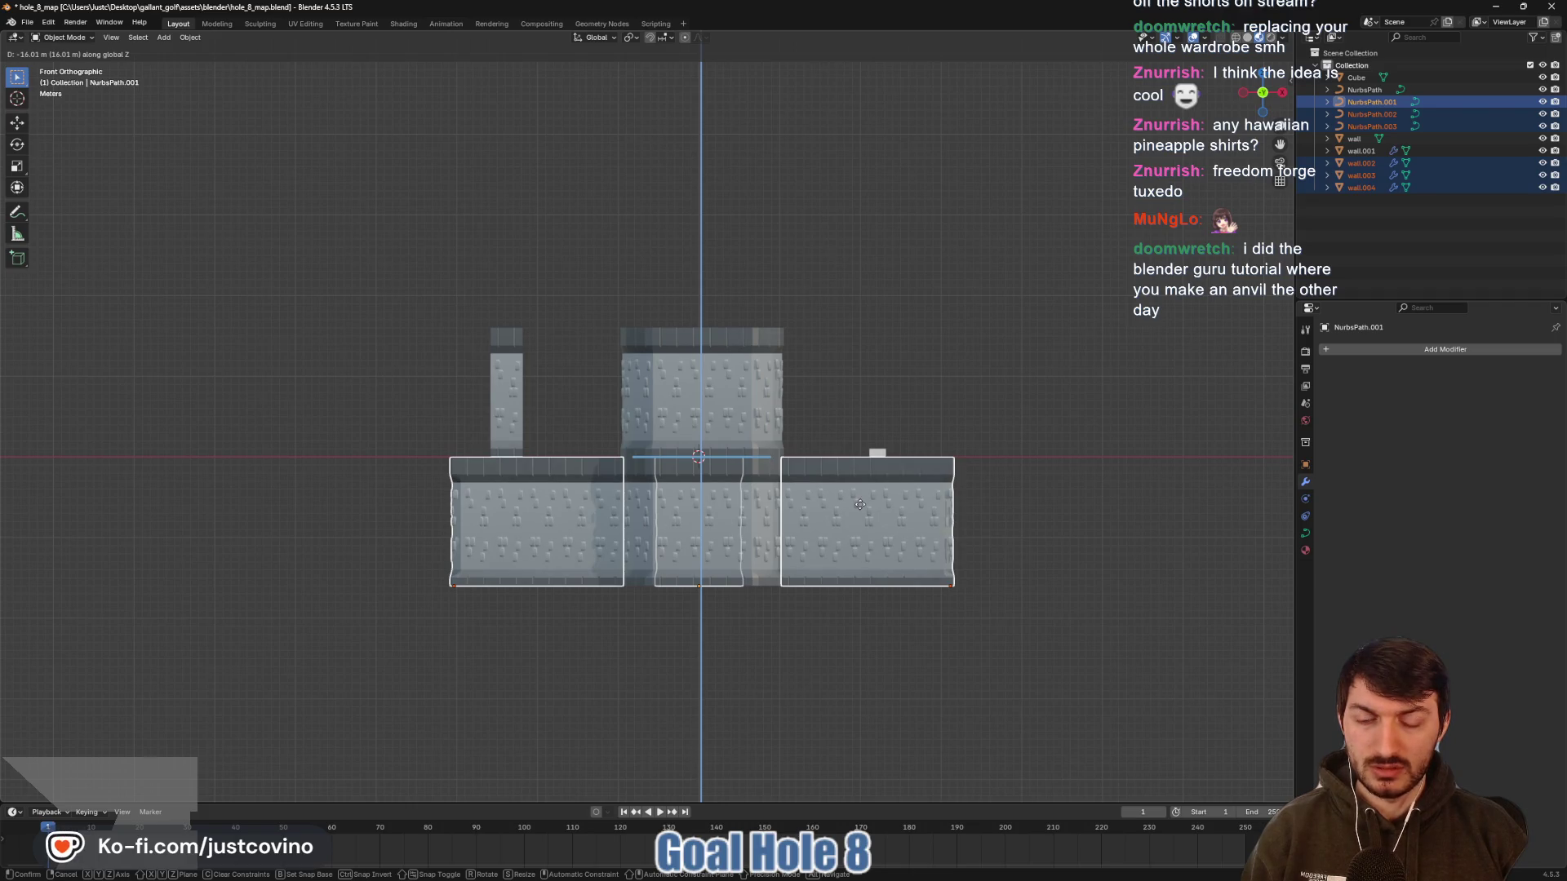
pyautogui.click(860, 504)
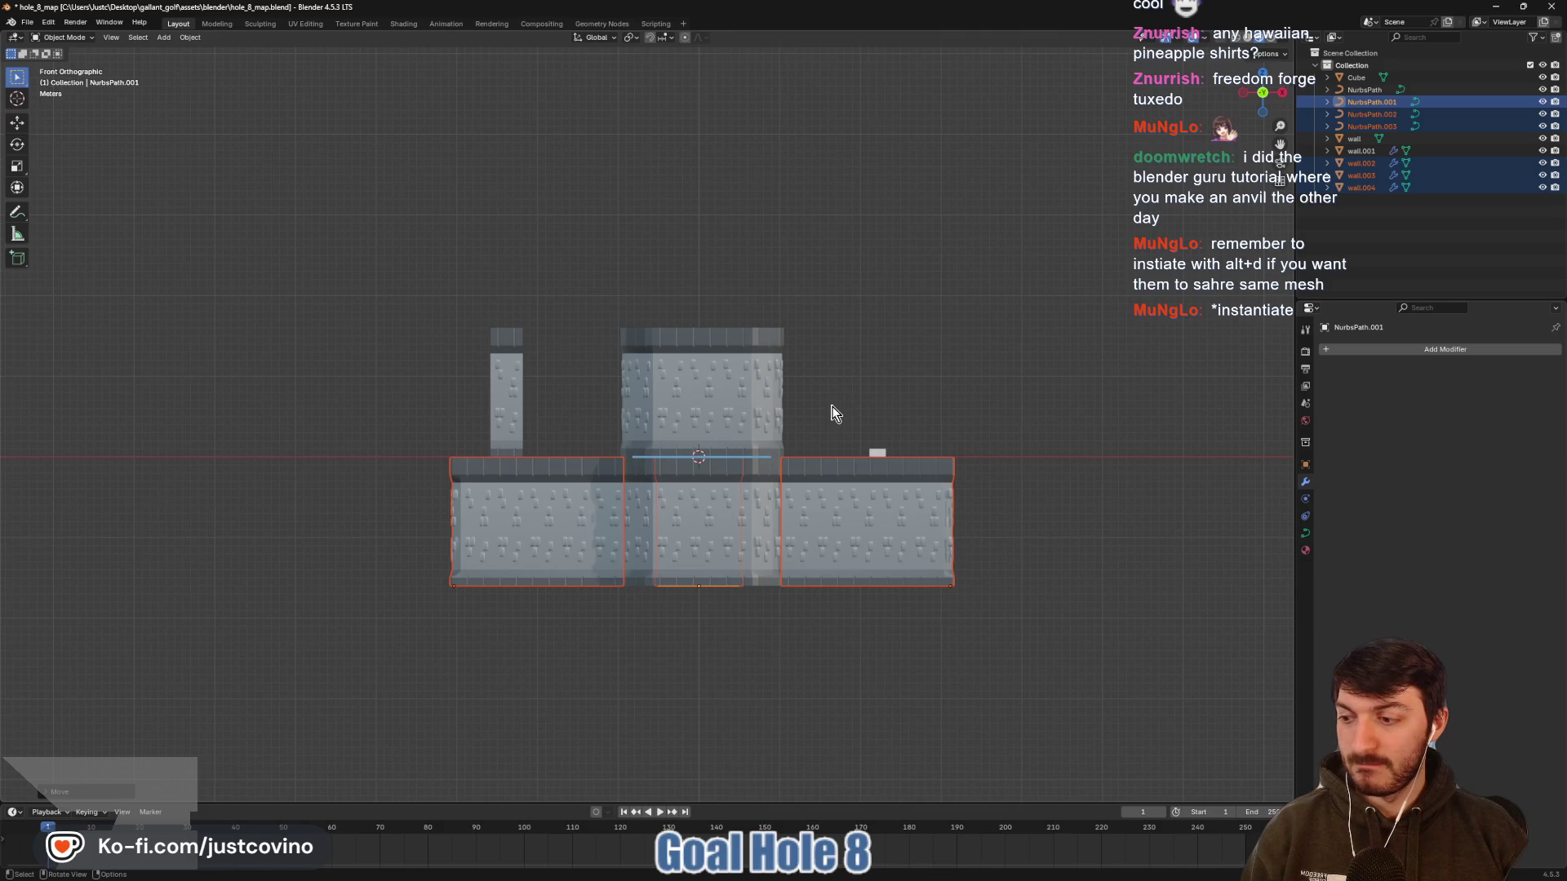
pyautogui.moveTo(833, 412)
pyautogui.mouseDown()
pyautogui.moveTo(843, 523)
pyautogui.moveTo(841, 413)
pyautogui.mouseUp()
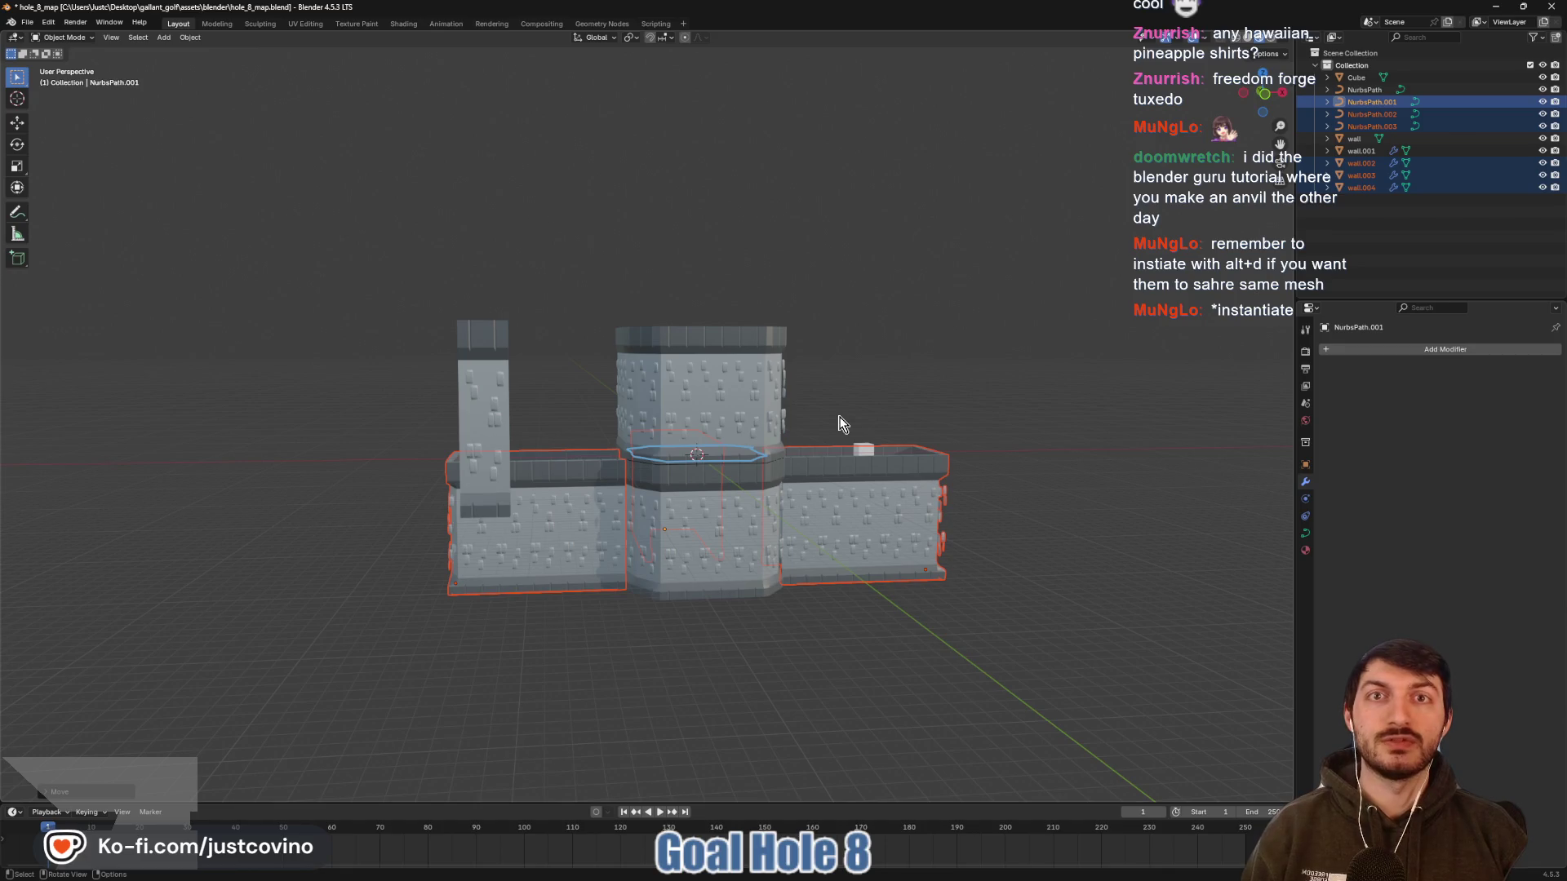
pyautogui.moveTo(843, 424)
pyautogui.mouseDown()
pyautogui.moveTo(852, 469)
pyautogui.moveTo(849, 404)
pyautogui.moveTo(930, 395)
pyautogui.moveTo(850, 415)
pyautogui.moveTo(839, 467)
pyautogui.moveTo(726, 404)
pyautogui.moveTo(662, 306)
pyautogui.moveTo(796, 460)
pyautogui.moveTo(969, 416)
pyautogui.moveTo(905, 469)
pyautogui.moveTo(822, 413)
pyautogui.moveTo(757, 342)
pyautogui.moveTo(880, 377)
pyautogui.moveTo(909, 421)
pyautogui.moveTo(847, 347)
pyautogui.moveTo(835, 394)
pyautogui.mouseUp()
# Nudge the west corridor wall and its path slightly along X
pyautogui.scroll(4, 804, 523)
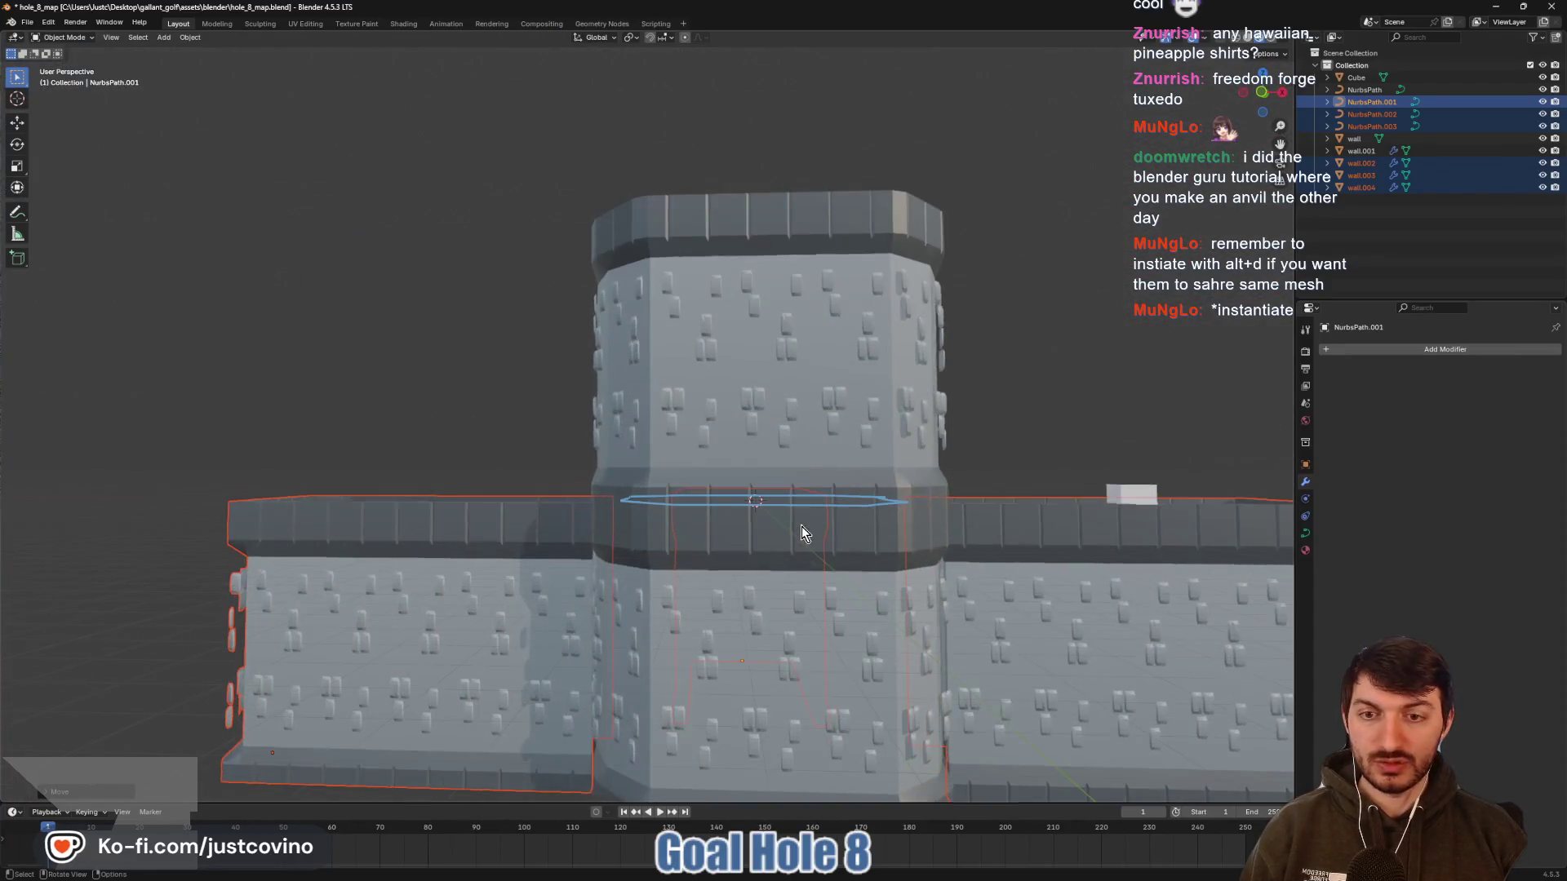
pyautogui.click(472, 627)
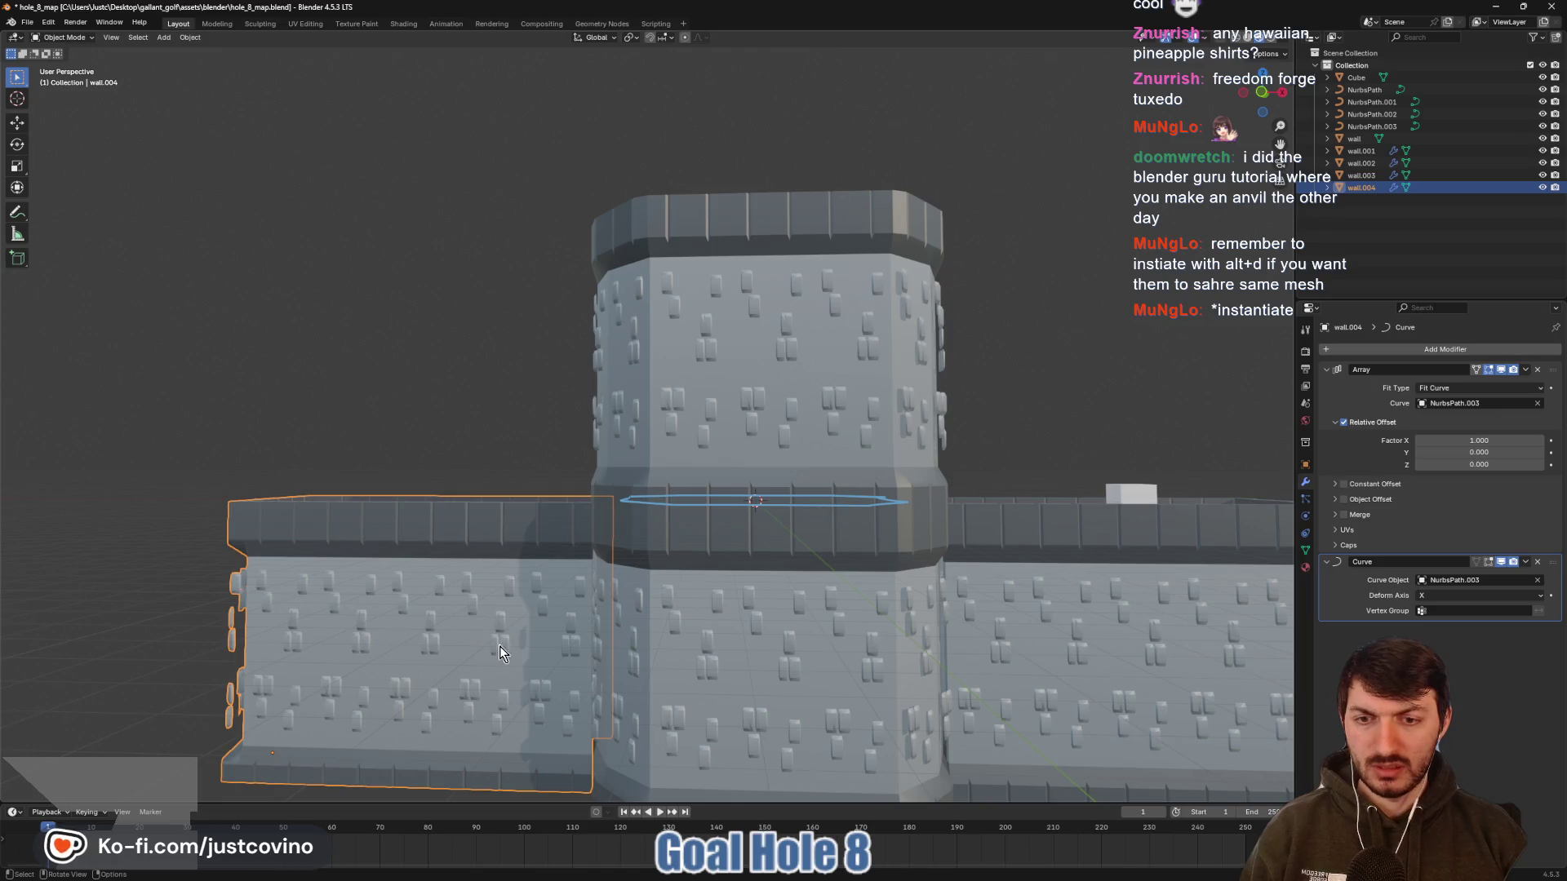
pyautogui.keyDown('ctrl'); pyautogui.click(1369, 126); pyautogui.keyUp('ctrl')
pyautogui.scroll(-4, 775, 490)
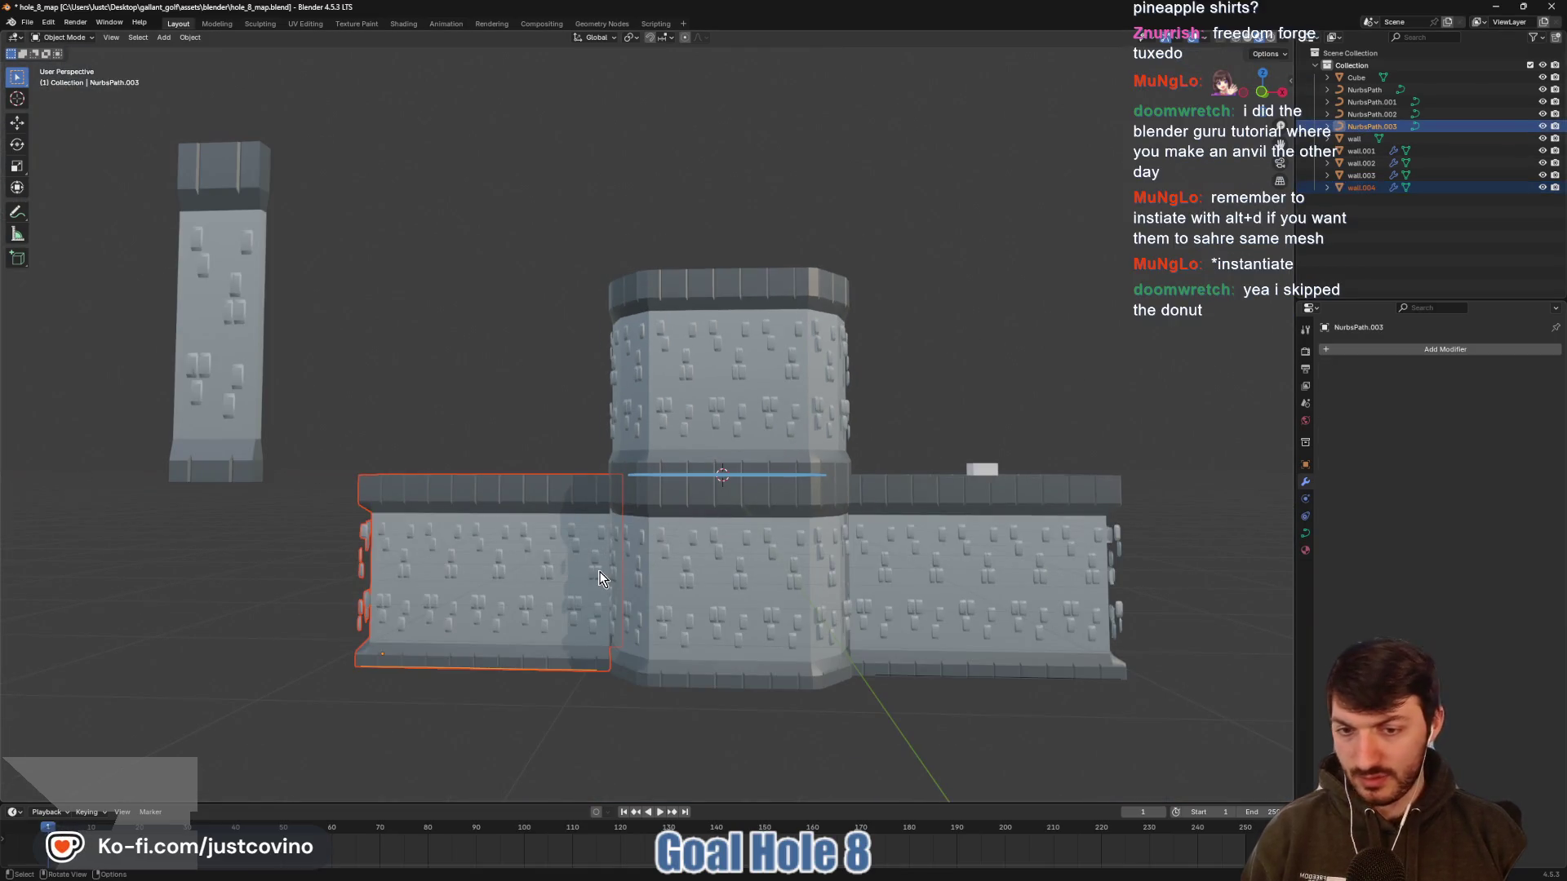
pyautogui.press('g')
pyautogui.press('x')
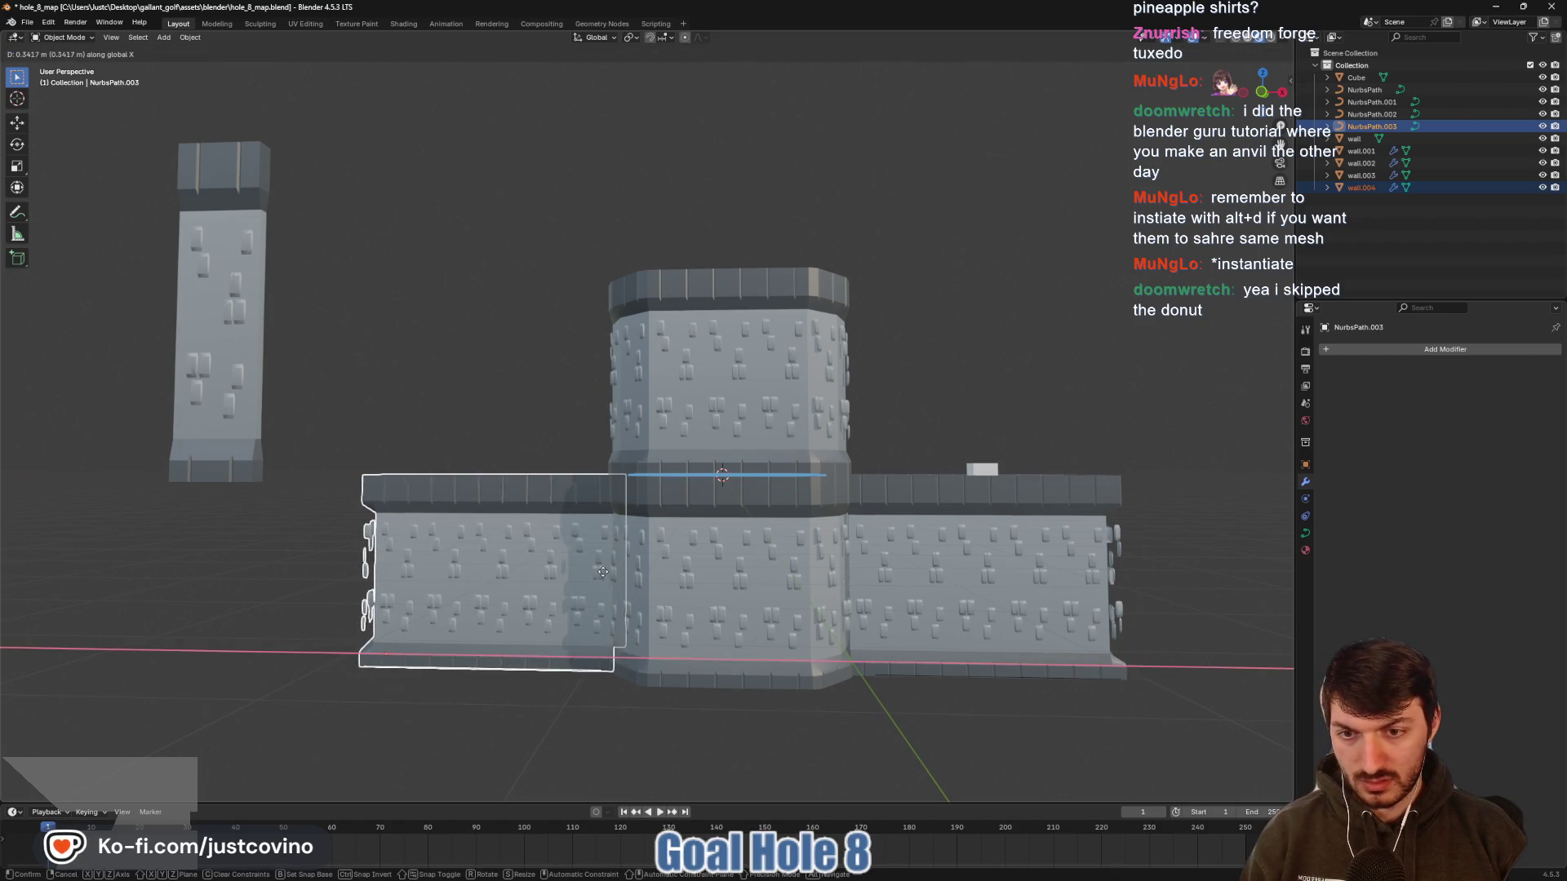
pyautogui.click(605, 572)
# Shift the east corridor wall and NurbsPath.002 about 0.114 m along negative X against the hub
pyautogui.moveTo(605, 573)
pyautogui.mouseDown()
pyautogui.moveTo(741, 612)
pyautogui.moveTo(748, 654)
pyautogui.moveTo(841, 591)
pyautogui.moveTo(713, 615)
pyautogui.moveTo(702, 588)
pyautogui.moveTo(704, 630)
pyautogui.moveTo(819, 595)
pyautogui.moveTo(841, 489)
pyautogui.moveTo(833, 461)
pyautogui.moveTo(584, 390)
pyautogui.moveTo(818, 585)
pyautogui.moveTo(853, 318)
pyautogui.moveTo(1043, 273)
pyautogui.mouseUp()
pyautogui.scroll(5, 693, 576)
pyautogui.scroll(-5, 757, 611)
pyautogui.click(829, 447)
pyautogui.keyDown('ctrl'); pyautogui.click(1371, 114); pyautogui.keyUp('ctrl')
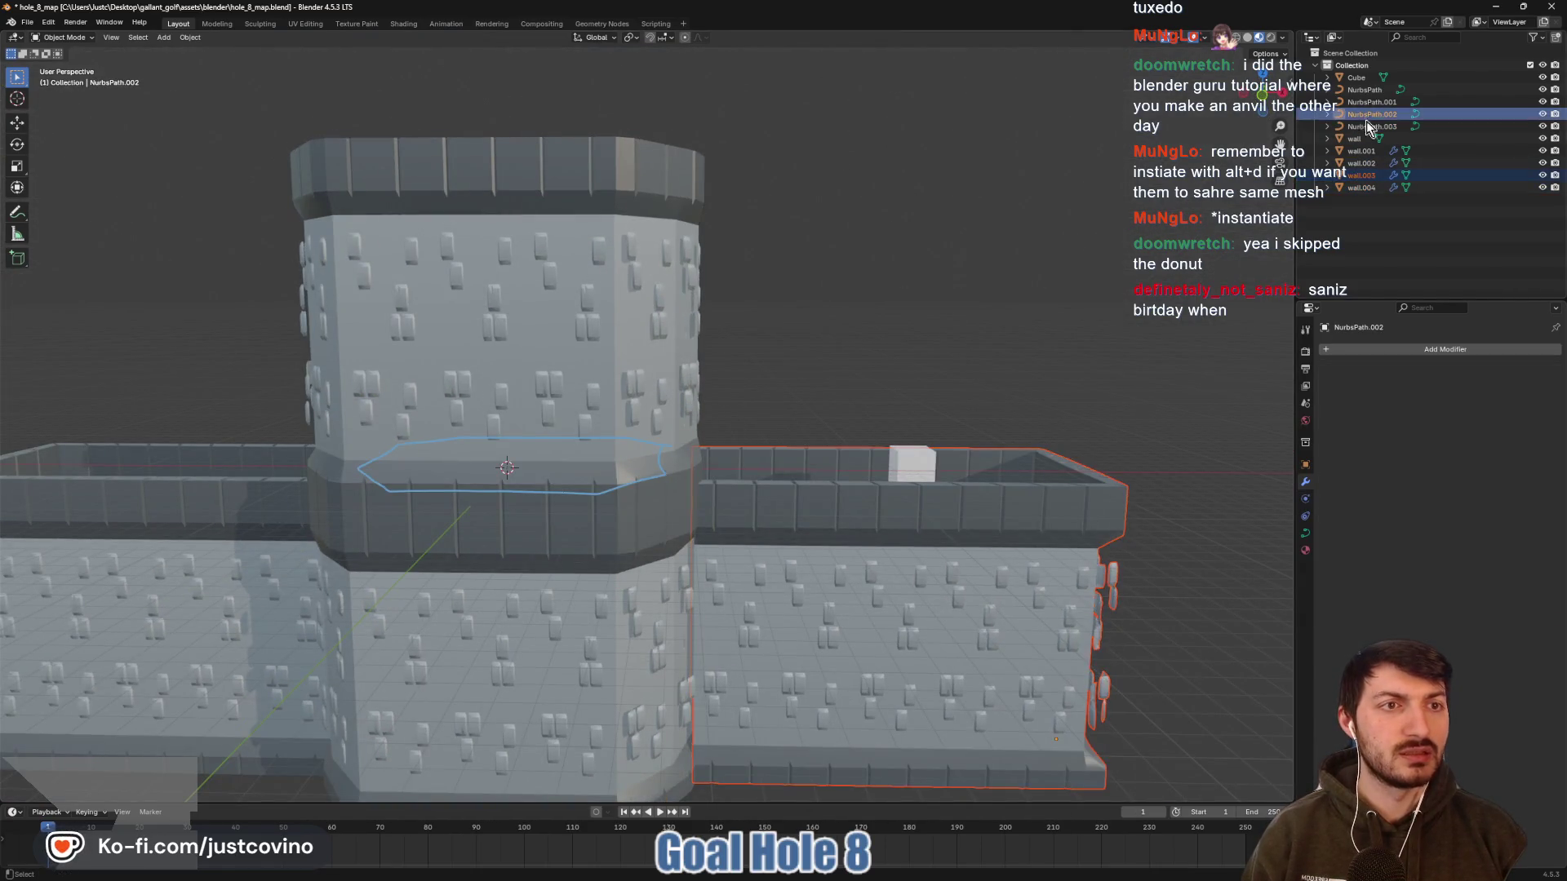
pyautogui.scroll(-1, 1032, 408)
pyautogui.moveTo(903, 547); pyautogui.dragTo(901, 545)
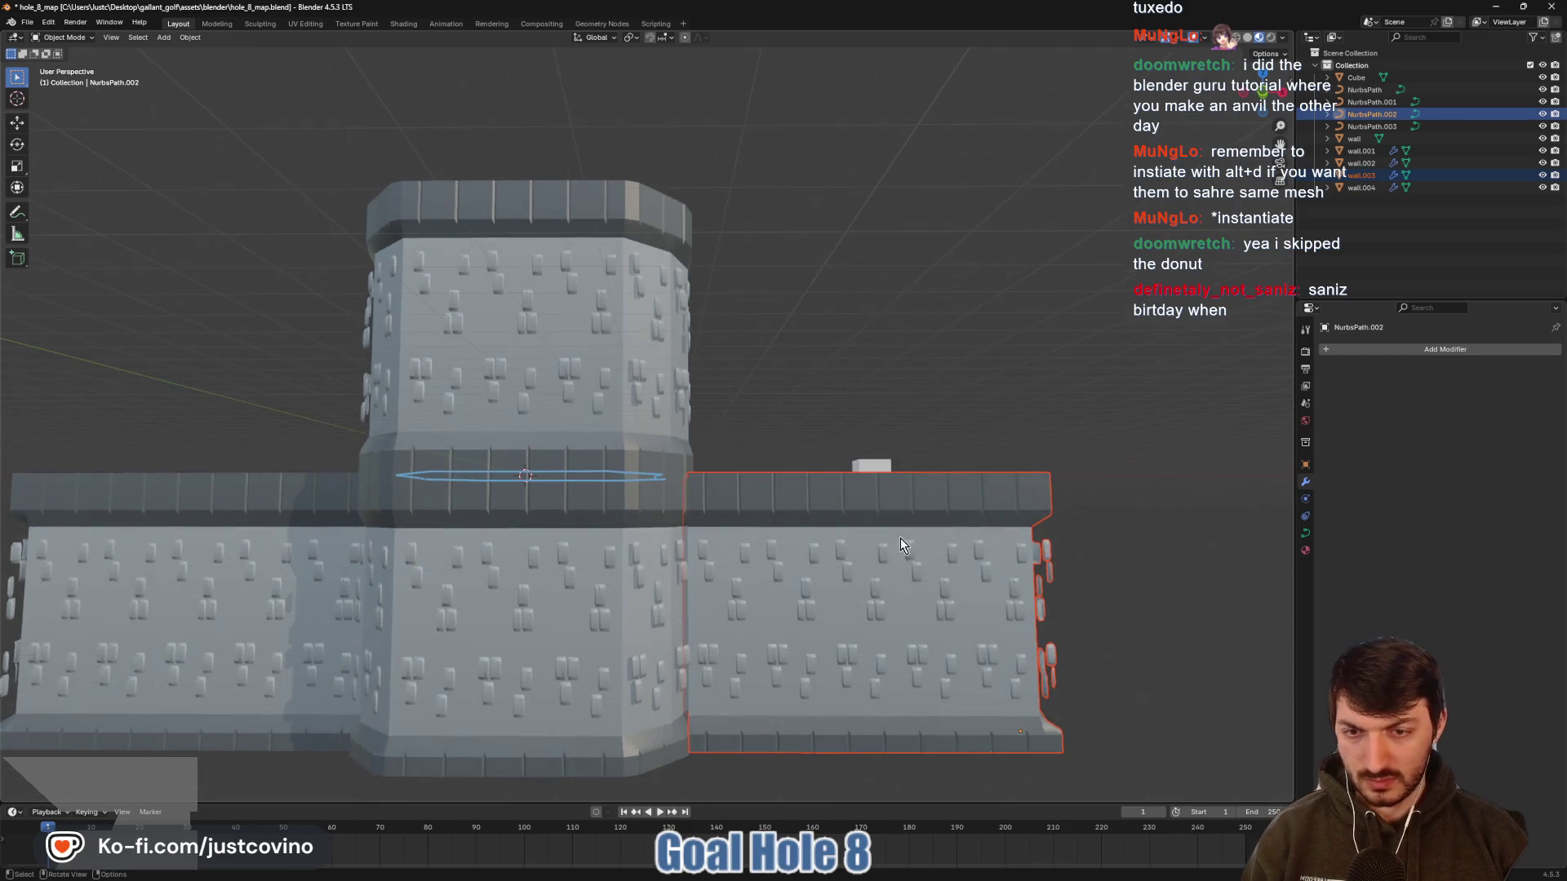
pyautogui.press('g')
pyautogui.press('x')
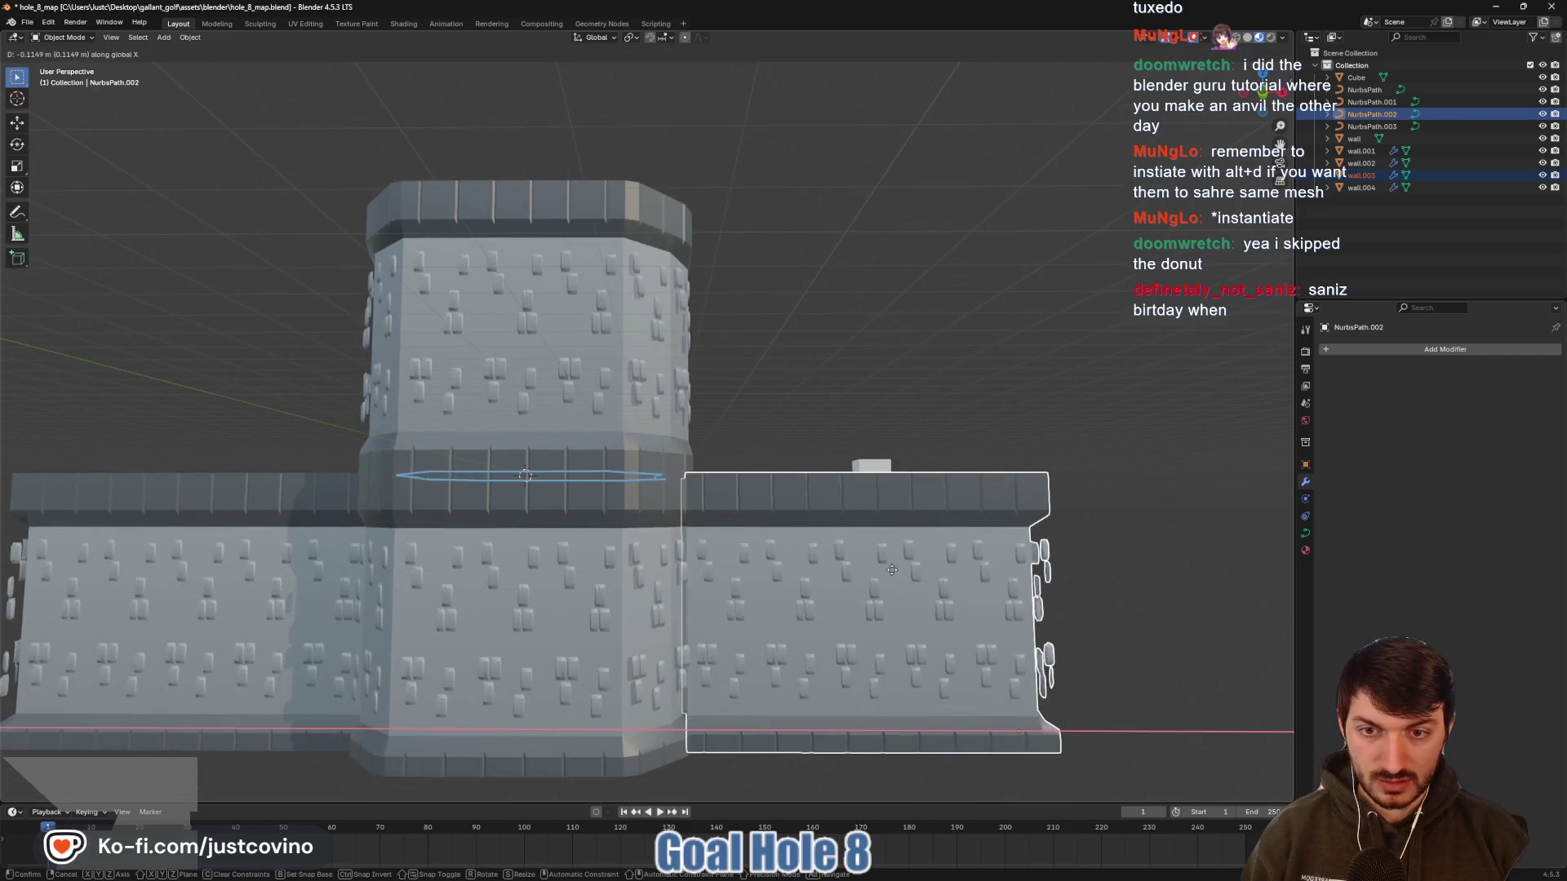
pyautogui.click(888, 570)
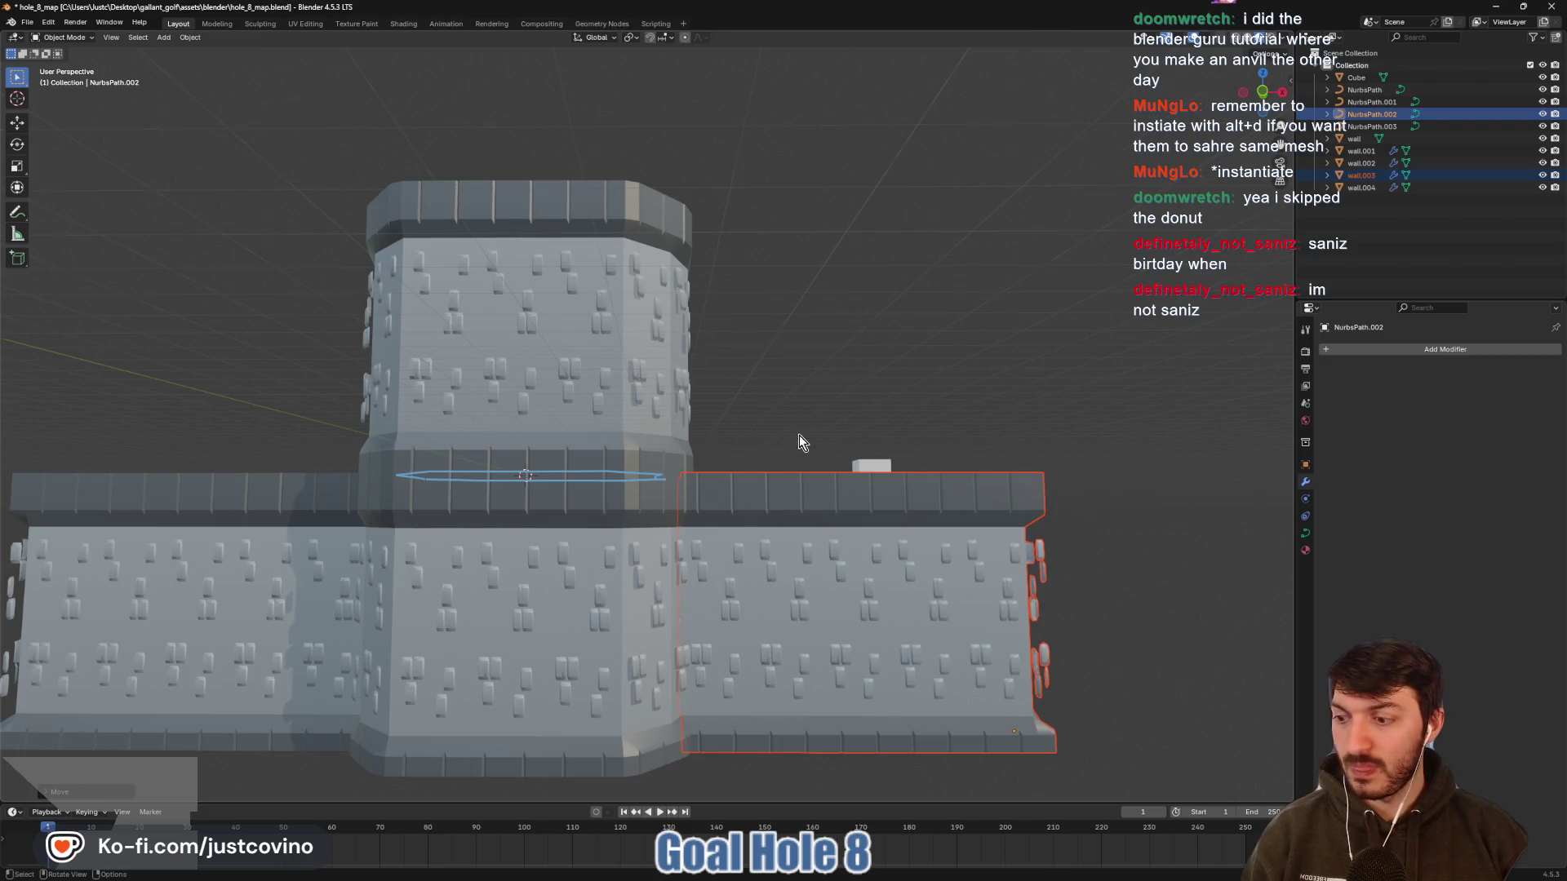
pyautogui.moveTo(800, 434)
pyautogui.mouseDown()
pyautogui.moveTo(783, 522)
pyautogui.moveTo(824, 535)
pyautogui.moveTo(819, 462)
pyautogui.moveTo(752, 530)
pyautogui.moveTo(648, 420)
pyautogui.moveTo(750, 470)
pyautogui.moveTo(979, 409)
pyautogui.moveTo(883, 512)
pyautogui.moveTo(772, 460)
pyautogui.mouseUp()
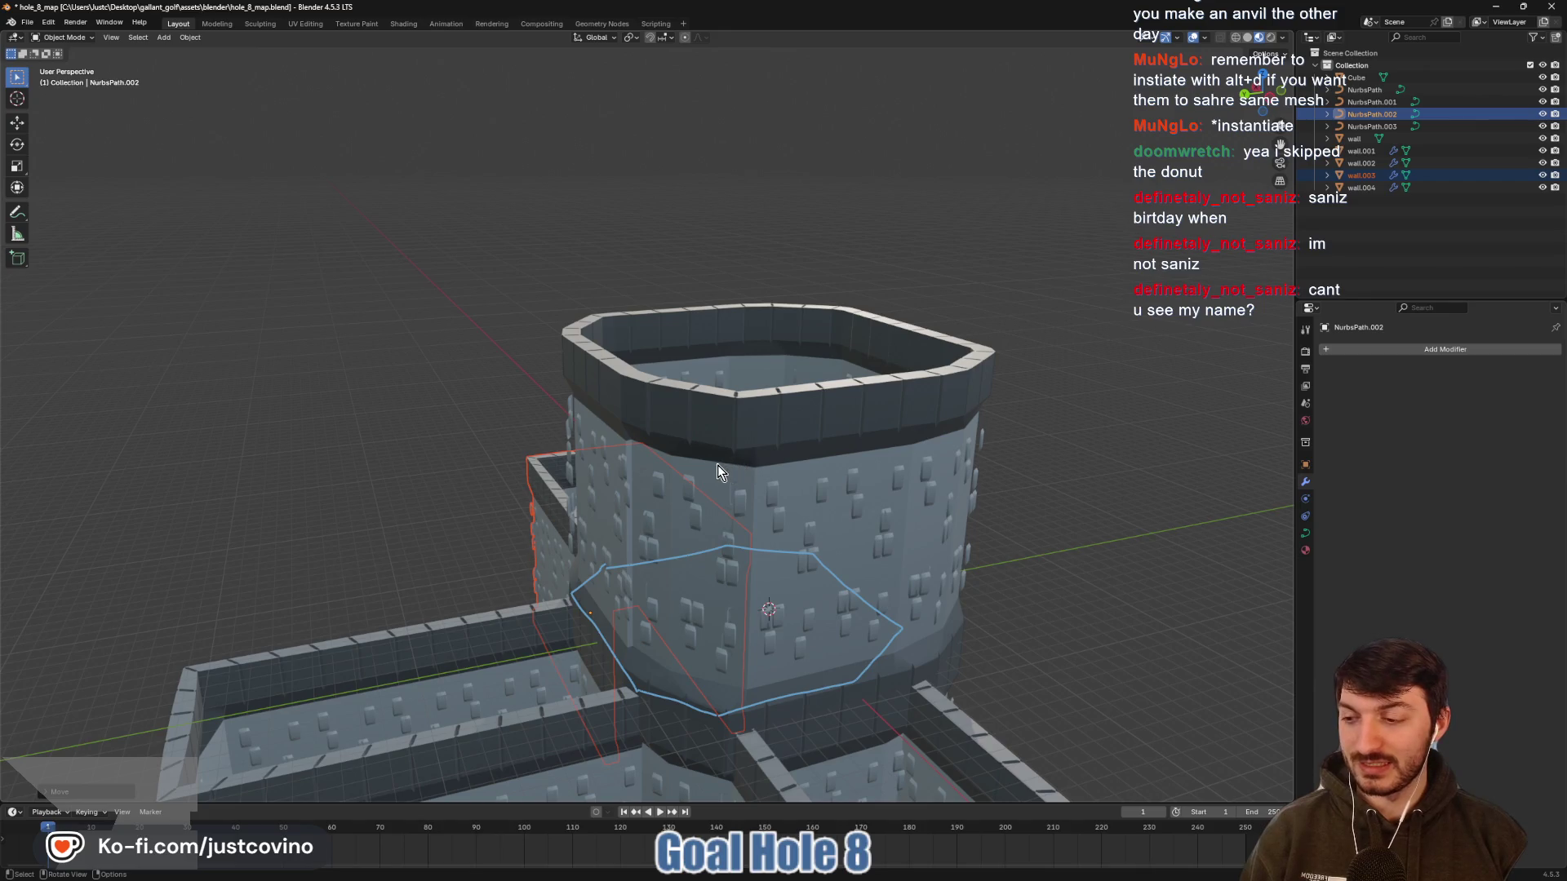
# Save hole_8_map.blend, deselect the corridor wall, and save it again
pyautogui.moveTo(717, 471)
pyautogui.mouseDown()
pyautogui.moveTo(764, 517)
pyautogui.moveTo(869, 560)
pyautogui.moveTo(1081, 549)
pyautogui.mouseUp()
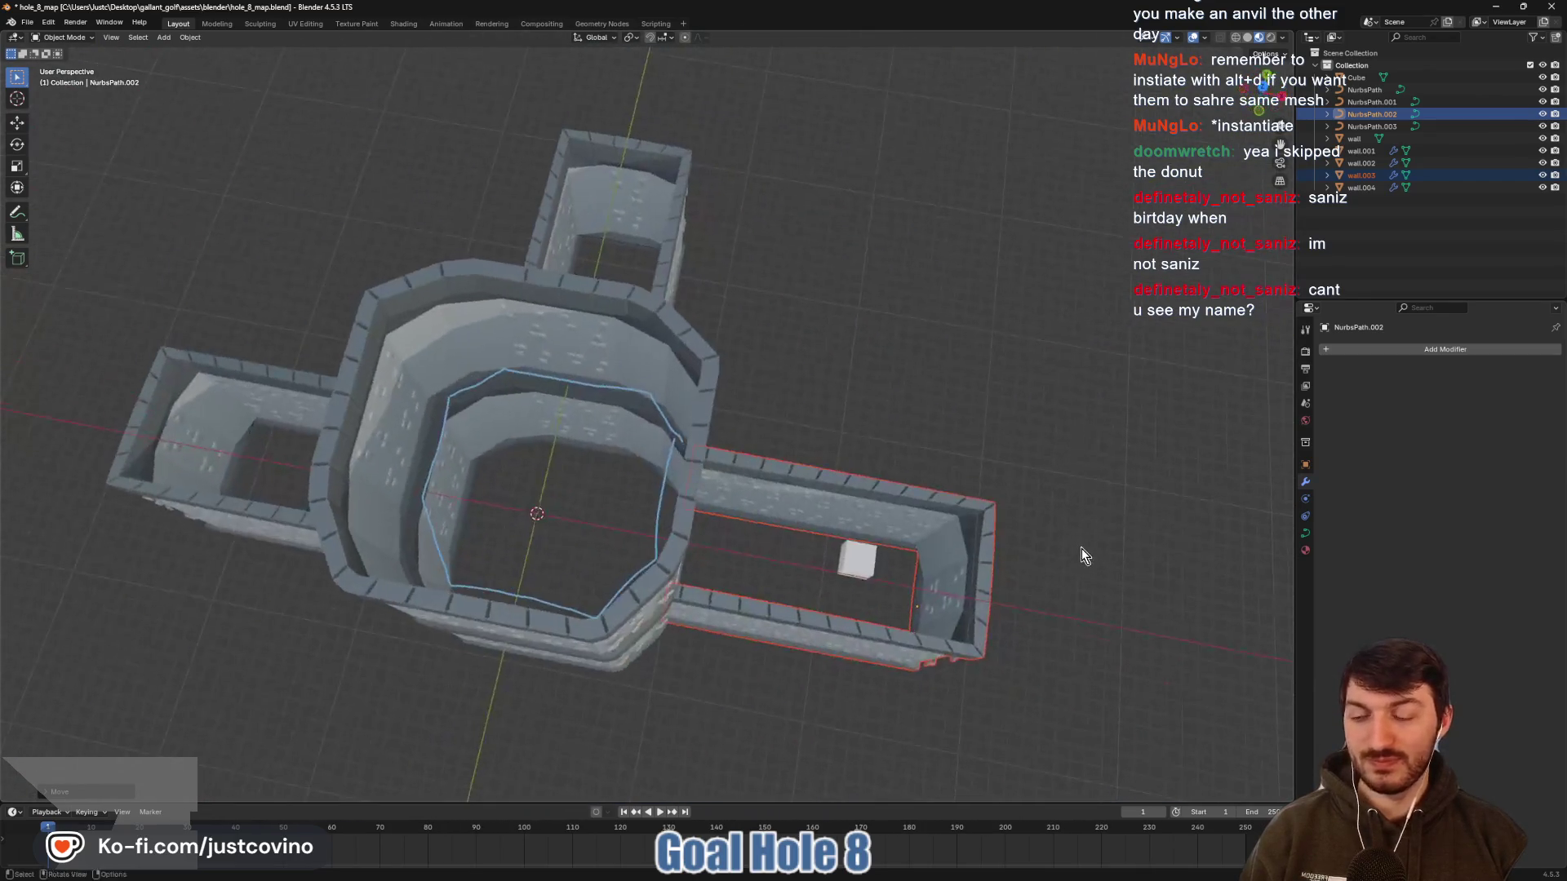
pyautogui.moveTo(887, 424)
pyautogui.mouseDown()
pyautogui.moveTo(894, 371)
pyautogui.moveTo(809, 404)
pyautogui.moveTo(717, 411)
pyautogui.moveTo(829, 359)
pyautogui.moveTo(928, 431)
pyautogui.moveTo(947, 511)
pyautogui.moveTo(1032, 473)
pyautogui.moveTo(918, 476)
pyautogui.moveTo(867, 449)
pyautogui.moveTo(637, 517)
pyautogui.mouseUp()
pyautogui.scroll(2, 894, 371)
pyautogui.hotkey('ctrl', 's')
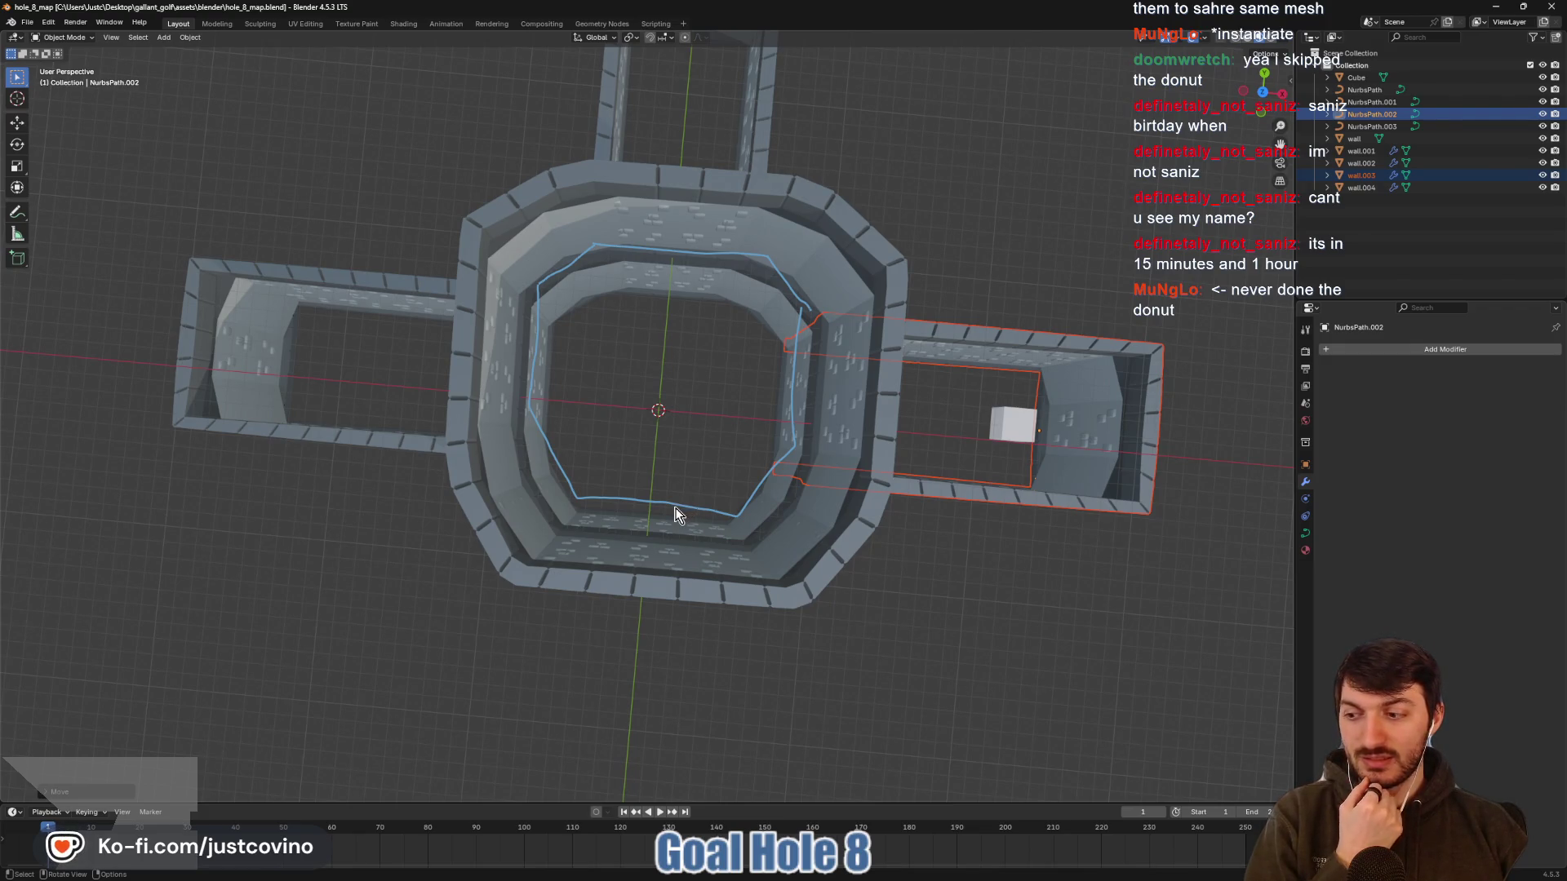
pyautogui.click(1006, 205)
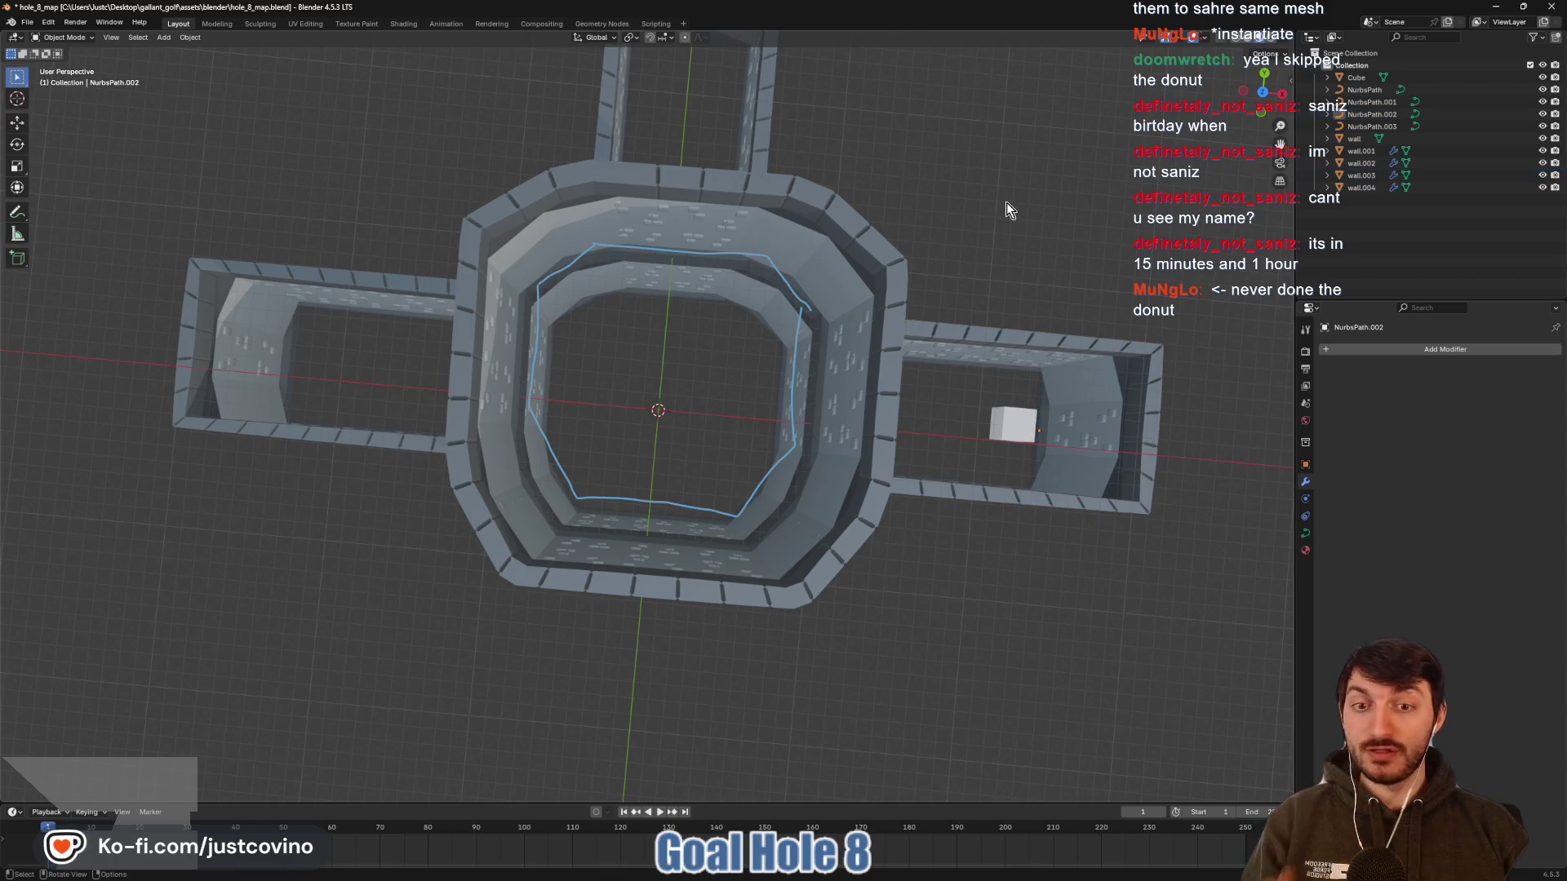
pyautogui.hotkey('ctrl', 's')
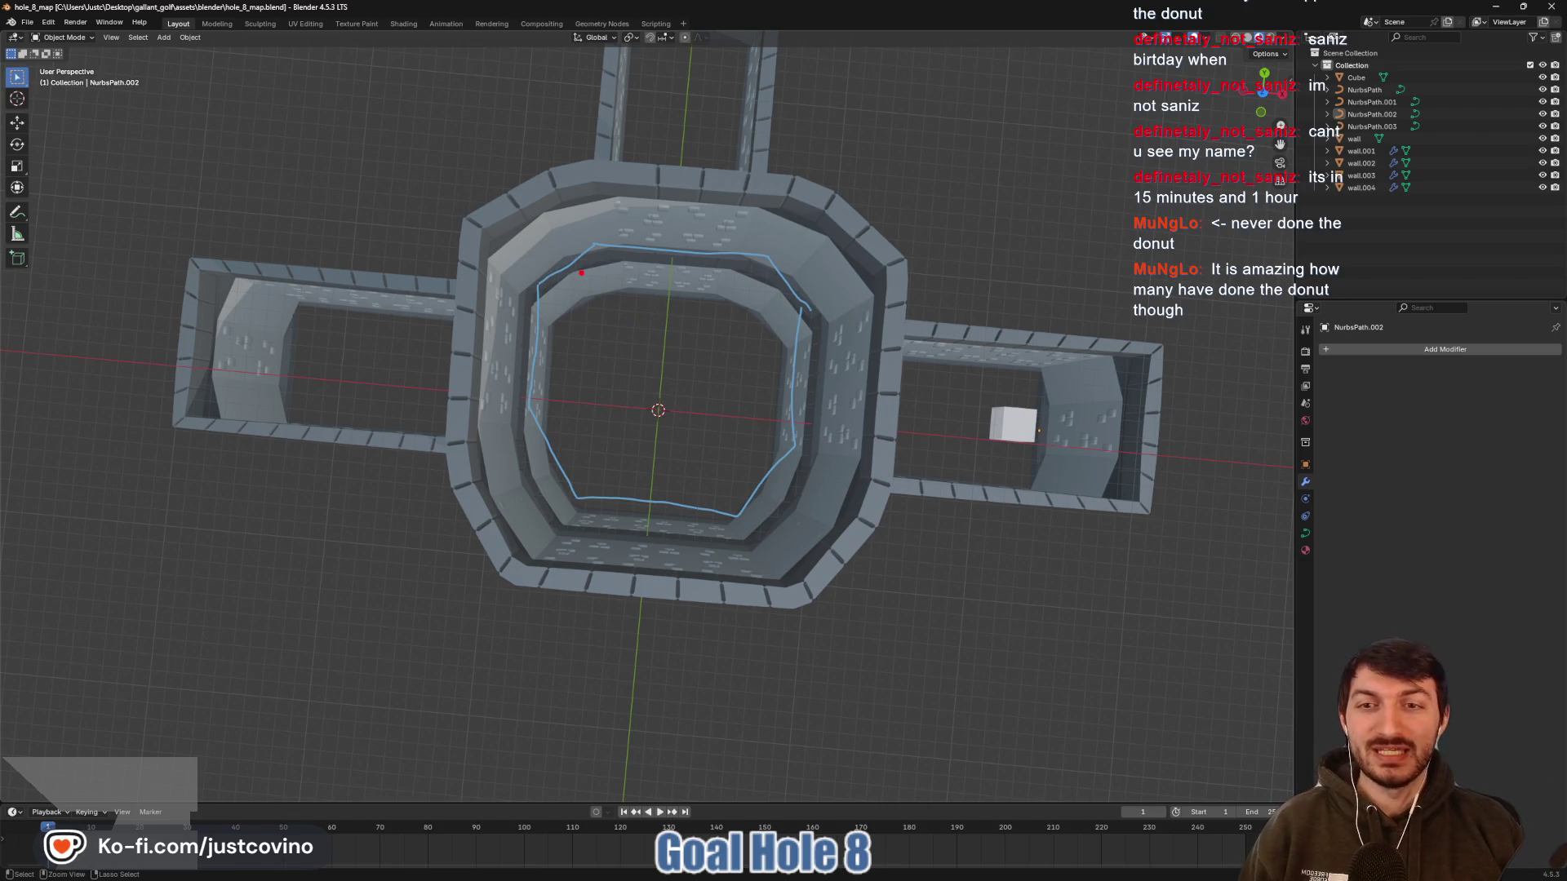
pyautogui.moveTo(534, 229)
pyautogui.mouseDown()
pyautogui.moveTo(897, 457)
pyautogui.moveTo(702, 315)
pyautogui.moveTo(734, 382)
pyautogui.moveTo(827, 478)
pyautogui.mouseUp()
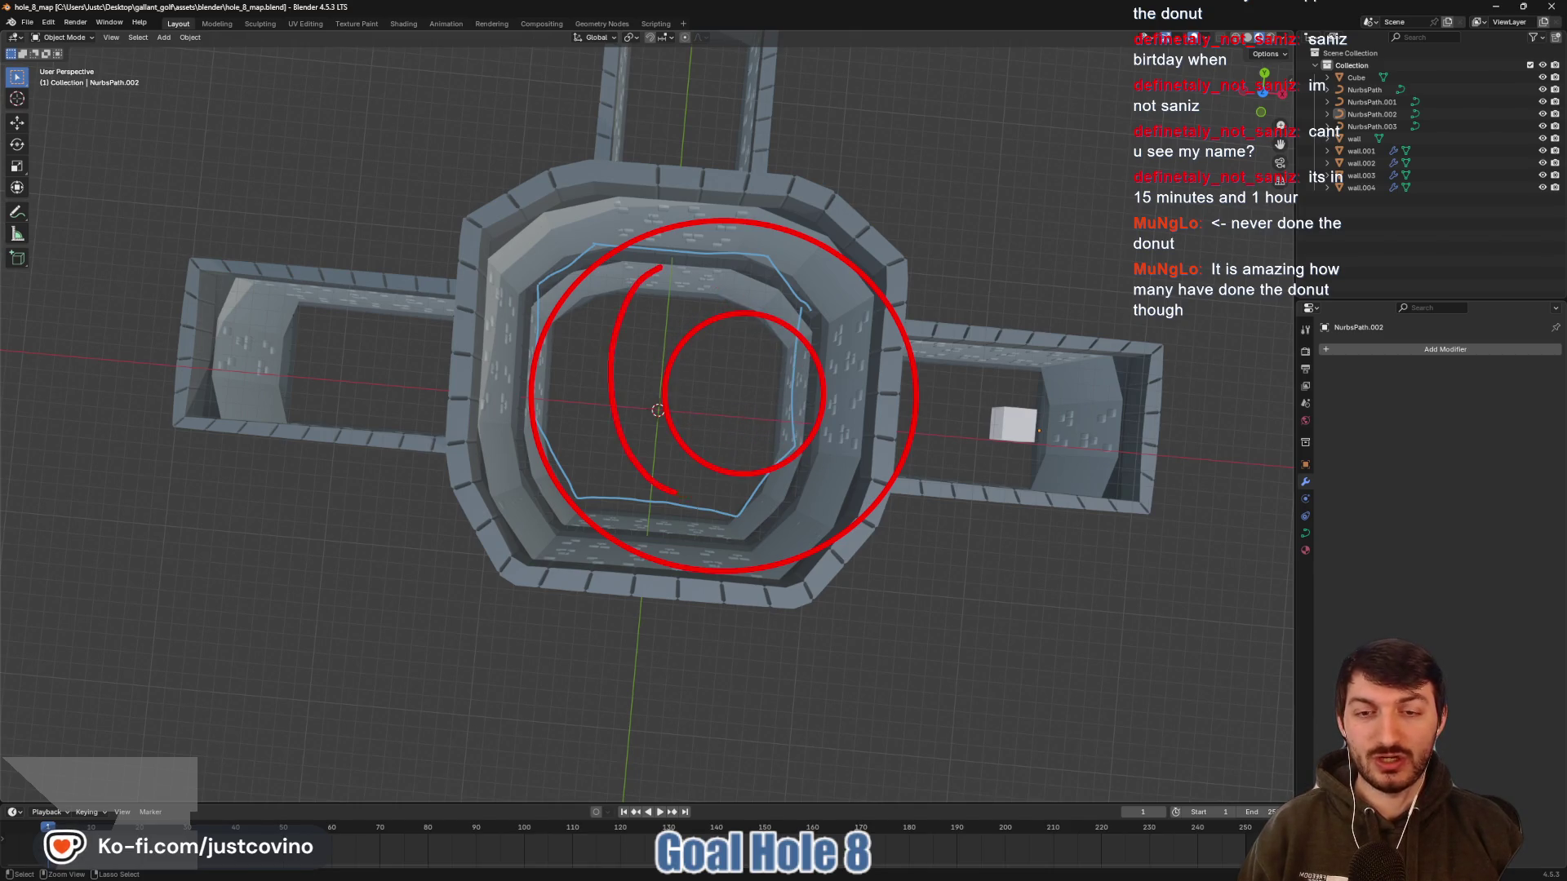
pyautogui.moveTo(674, 493)
pyautogui.mouseDown()
pyautogui.moveTo(848, 343)
pyautogui.moveTo(637, 274)
pyautogui.moveTo(857, 327)
pyautogui.mouseUp()
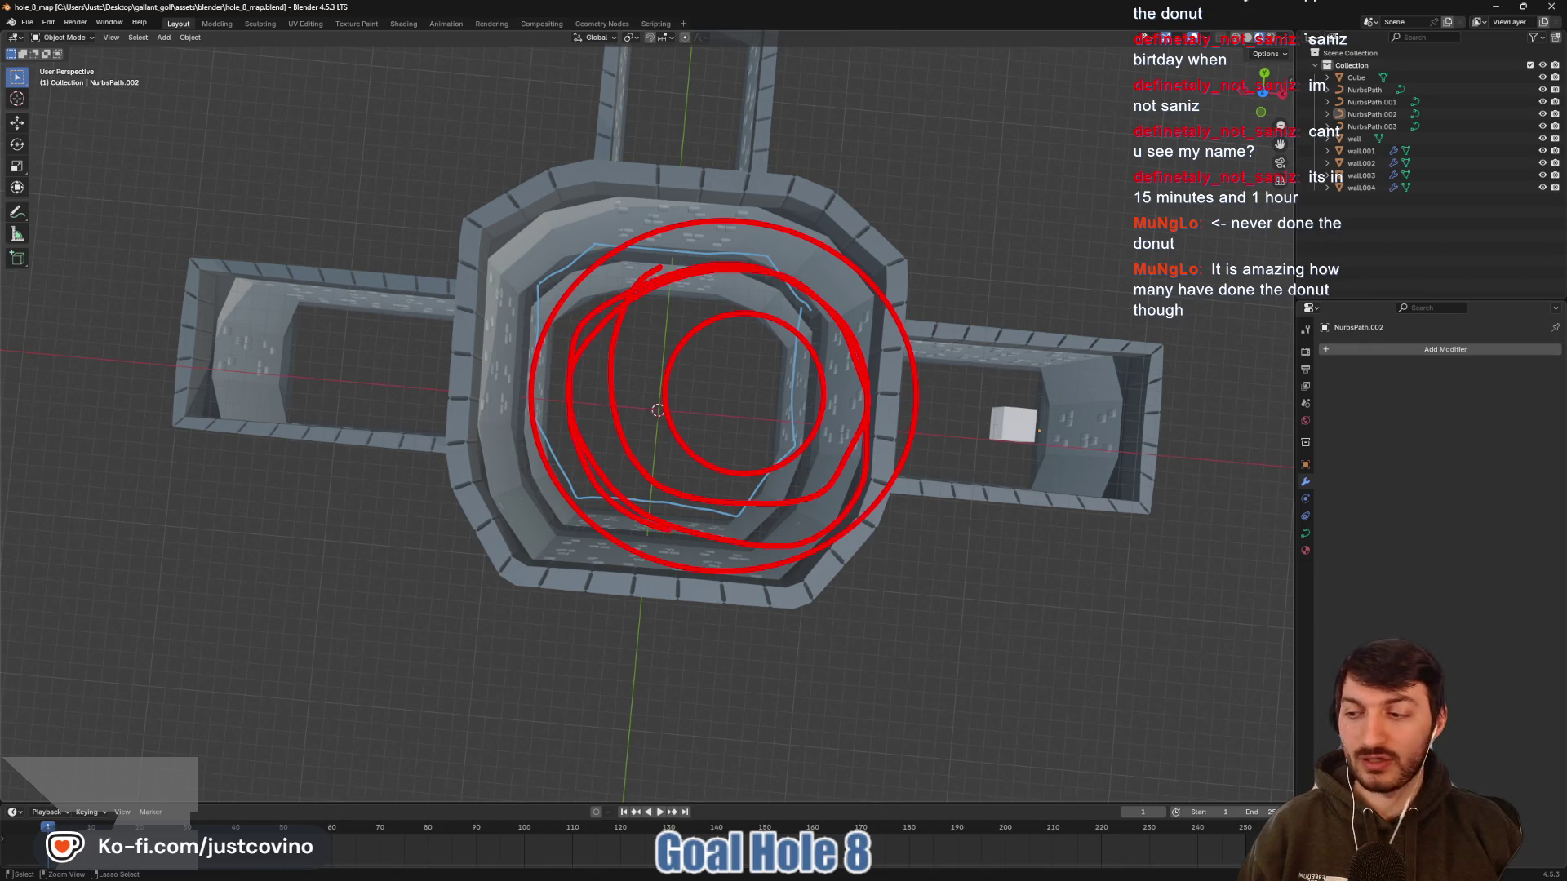
pyautogui.moveTo(730, 457); pyautogui.dragTo(732, 406)
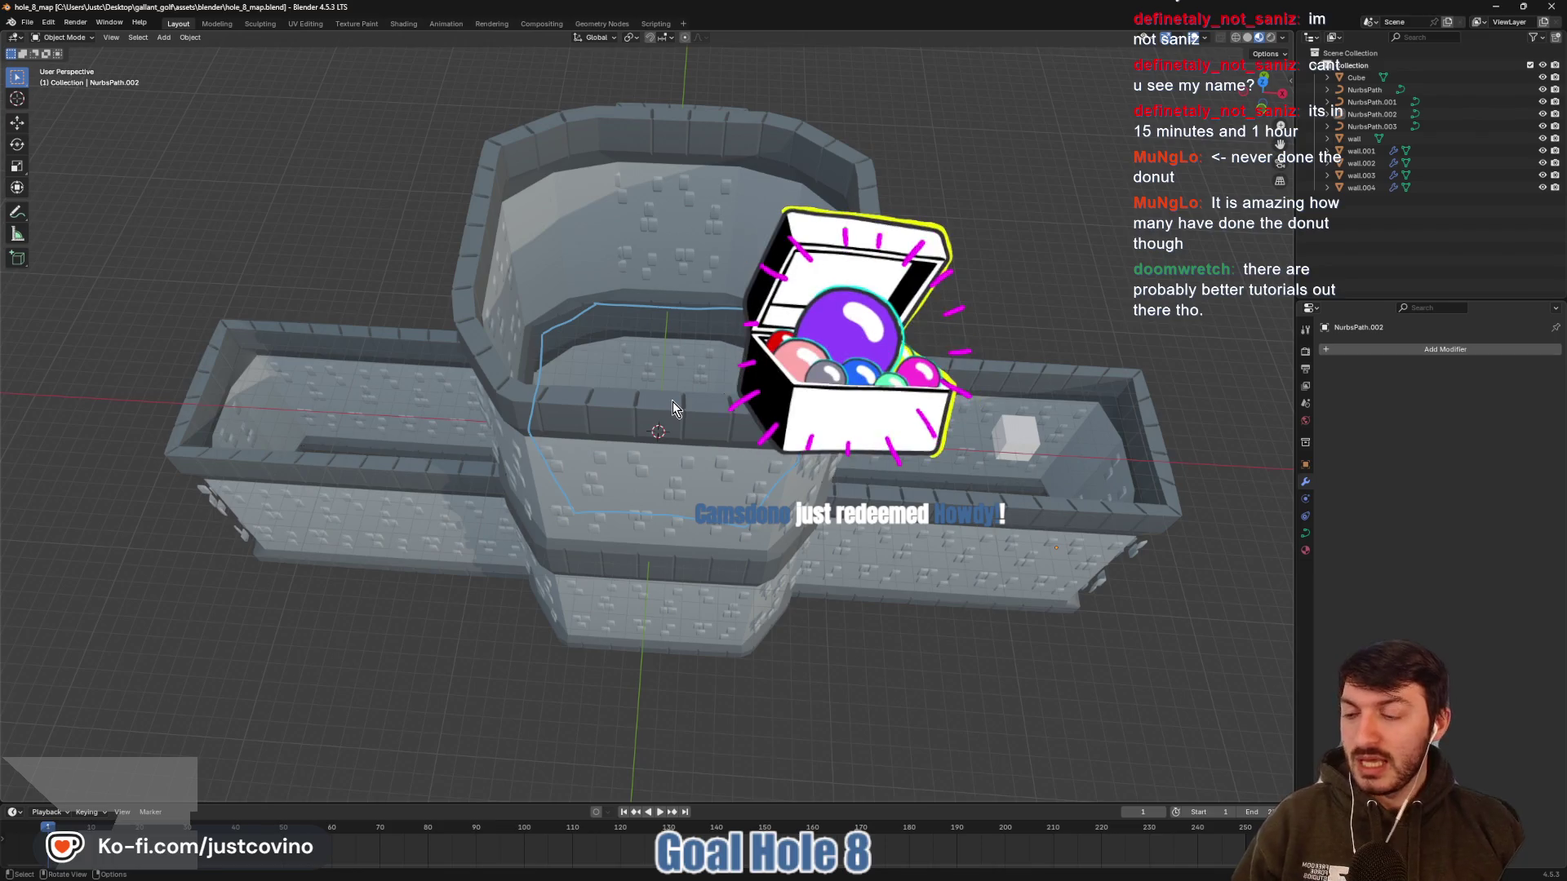
pyautogui.moveTo(672, 402)
pyautogui.mouseDown()
pyautogui.moveTo(803, 345)
pyautogui.moveTo(923, 451)
pyautogui.moveTo(819, 390)
pyautogui.moveTo(629, 395)
pyautogui.moveTo(678, 448)
pyautogui.moveTo(668, 467)
pyautogui.moveTo(555, 385)
pyautogui.moveTo(669, 422)
pyautogui.moveTo(659, 445)
pyautogui.mouseUp()
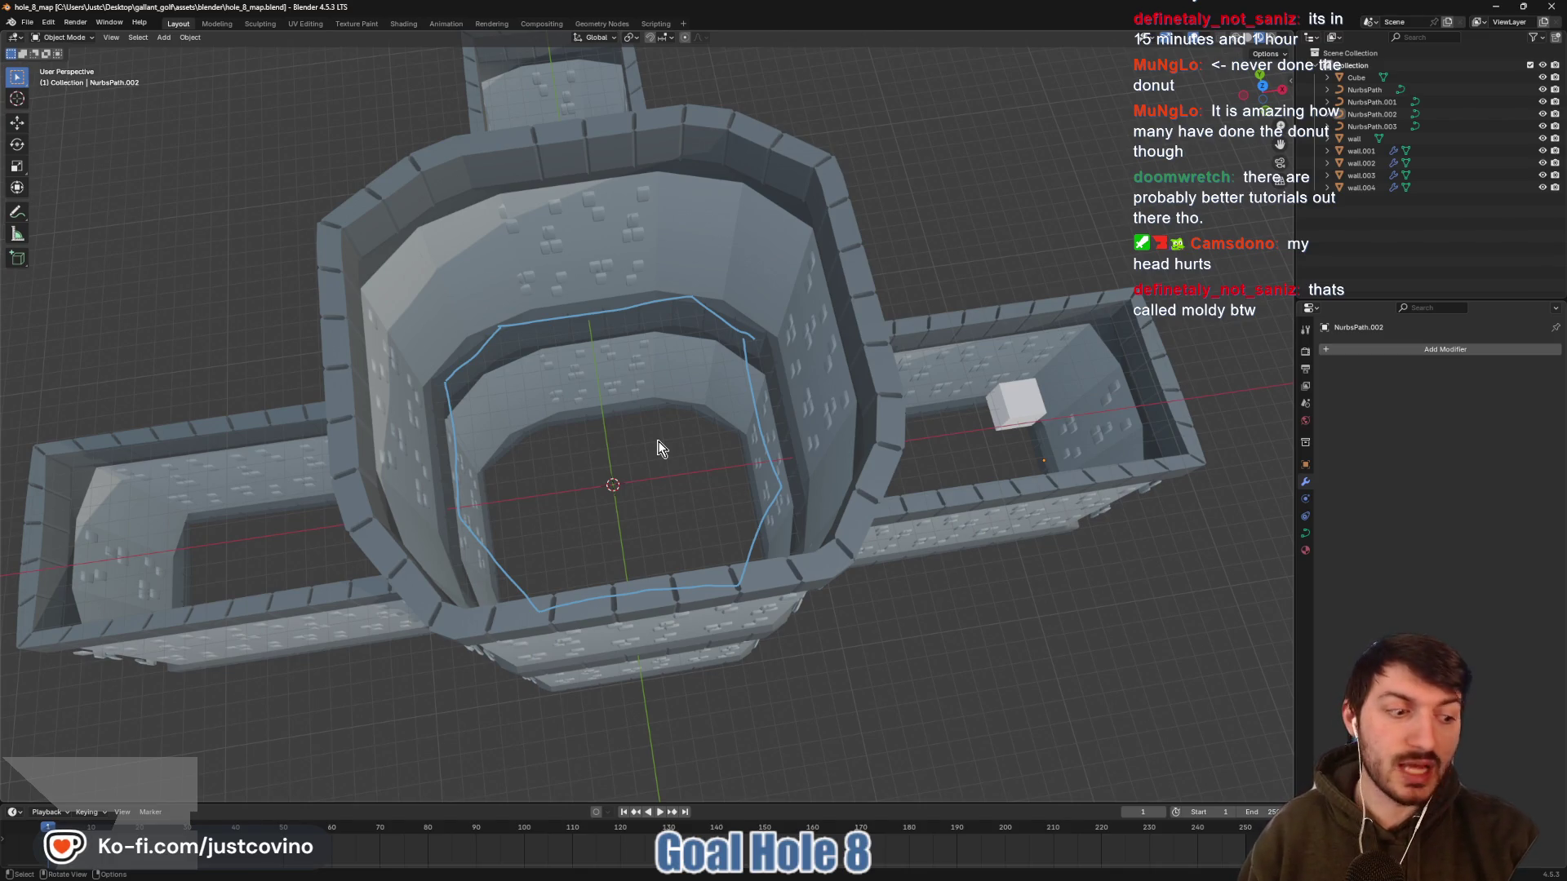
pyautogui.moveTo(602, 421)
pyautogui.mouseDown()
pyautogui.moveTo(644, 335)
pyautogui.moveTo(694, 384)
pyautogui.moveTo(717, 367)
pyautogui.moveTo(704, 206)
pyautogui.moveTo(702, 401)
pyautogui.mouseUp()
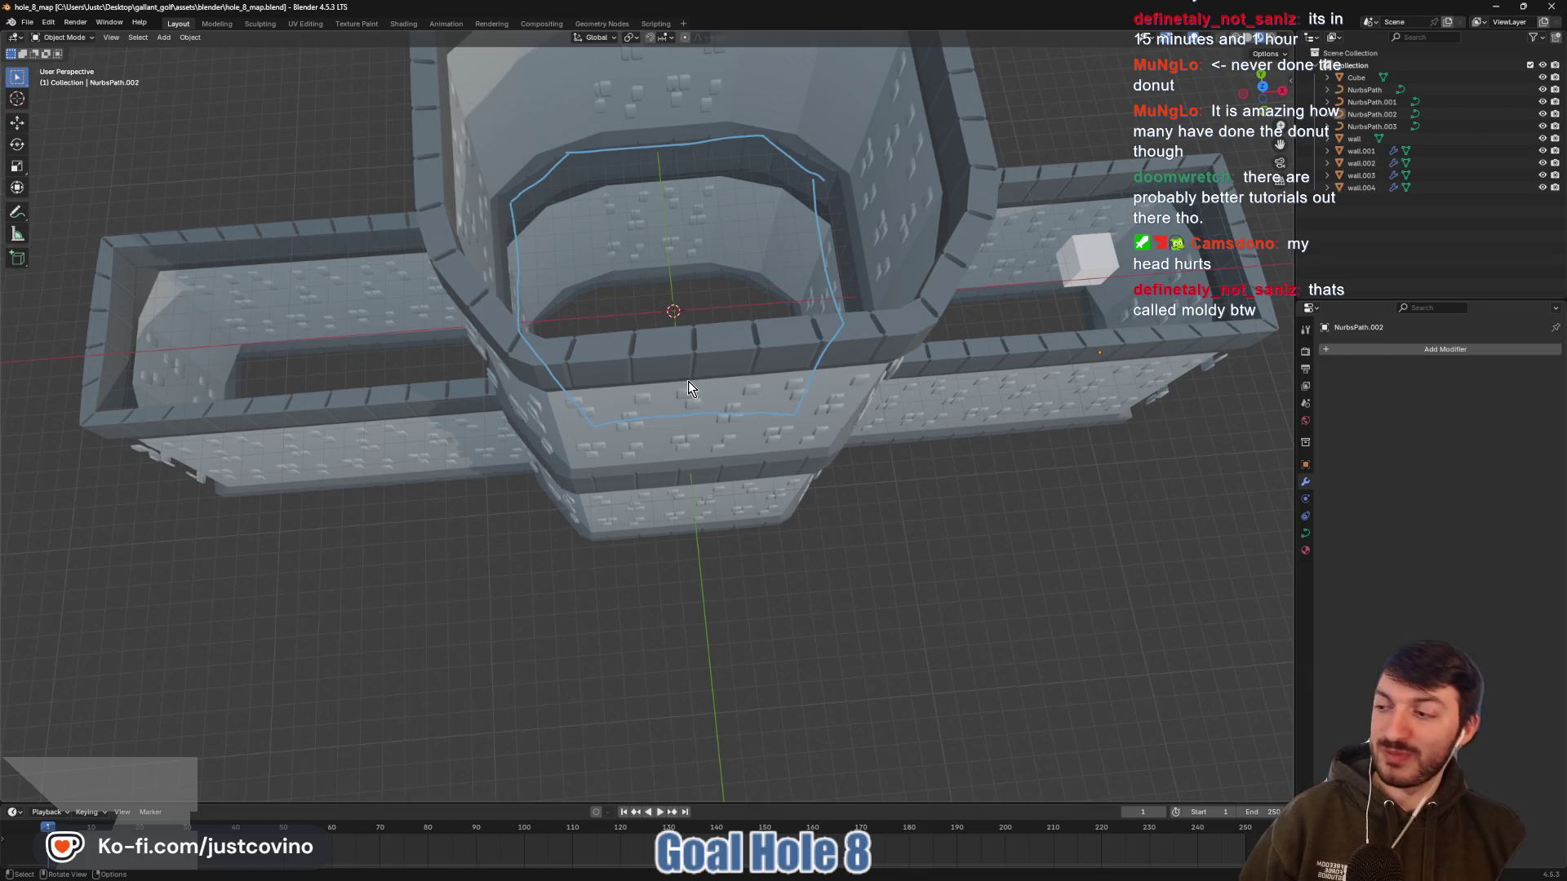
pyautogui.hotkey('ctrl', 's')
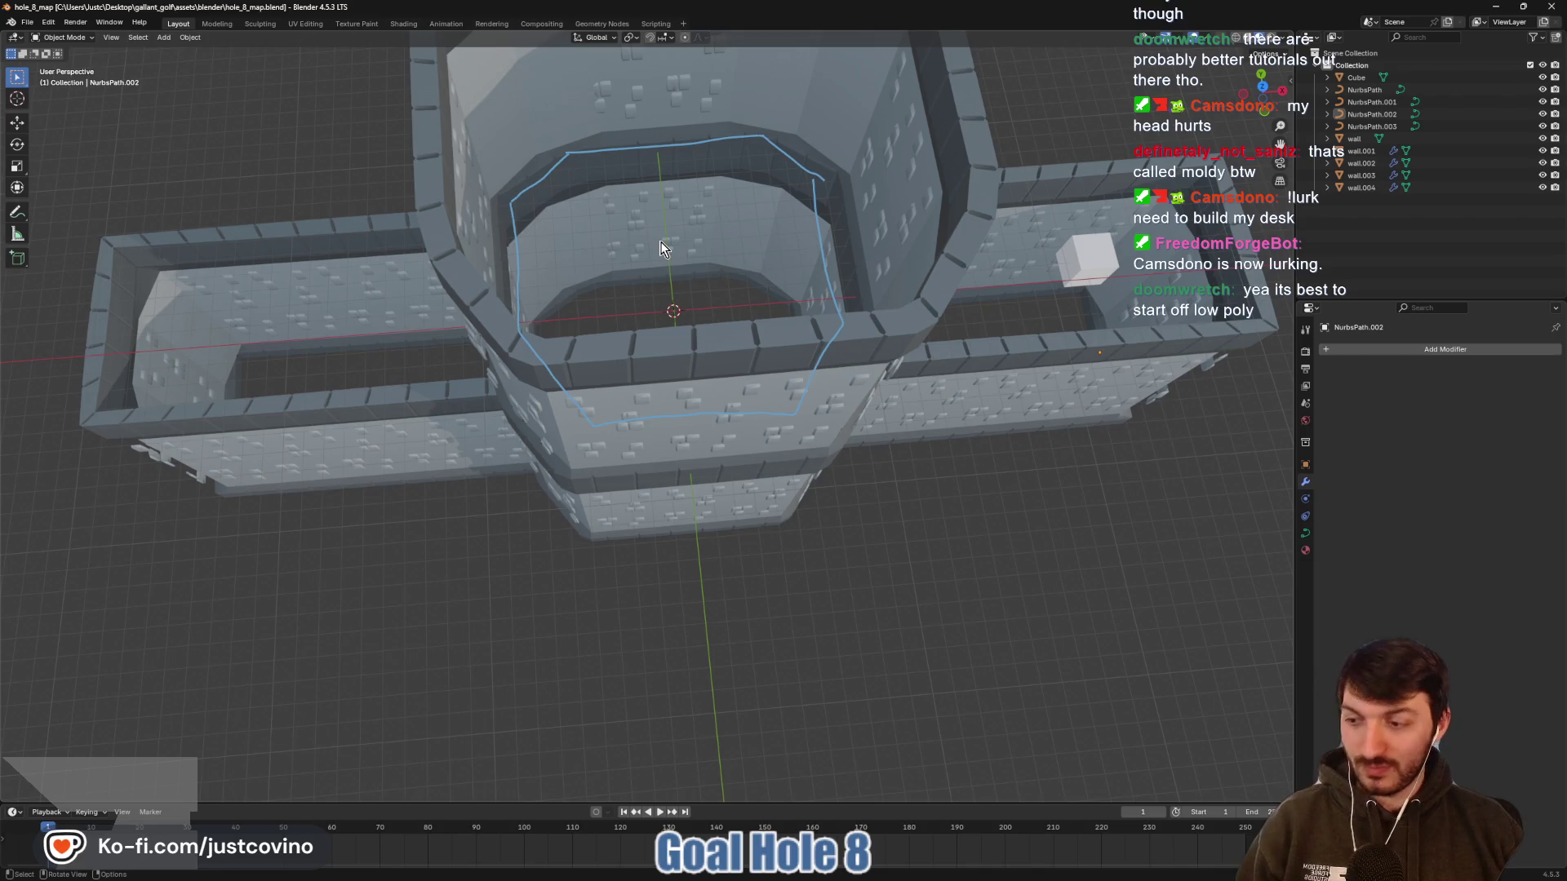
pyautogui.moveTo(635, 251); pyautogui.dragTo(625, 443)
pyautogui.hotkey('ctrl', 's')
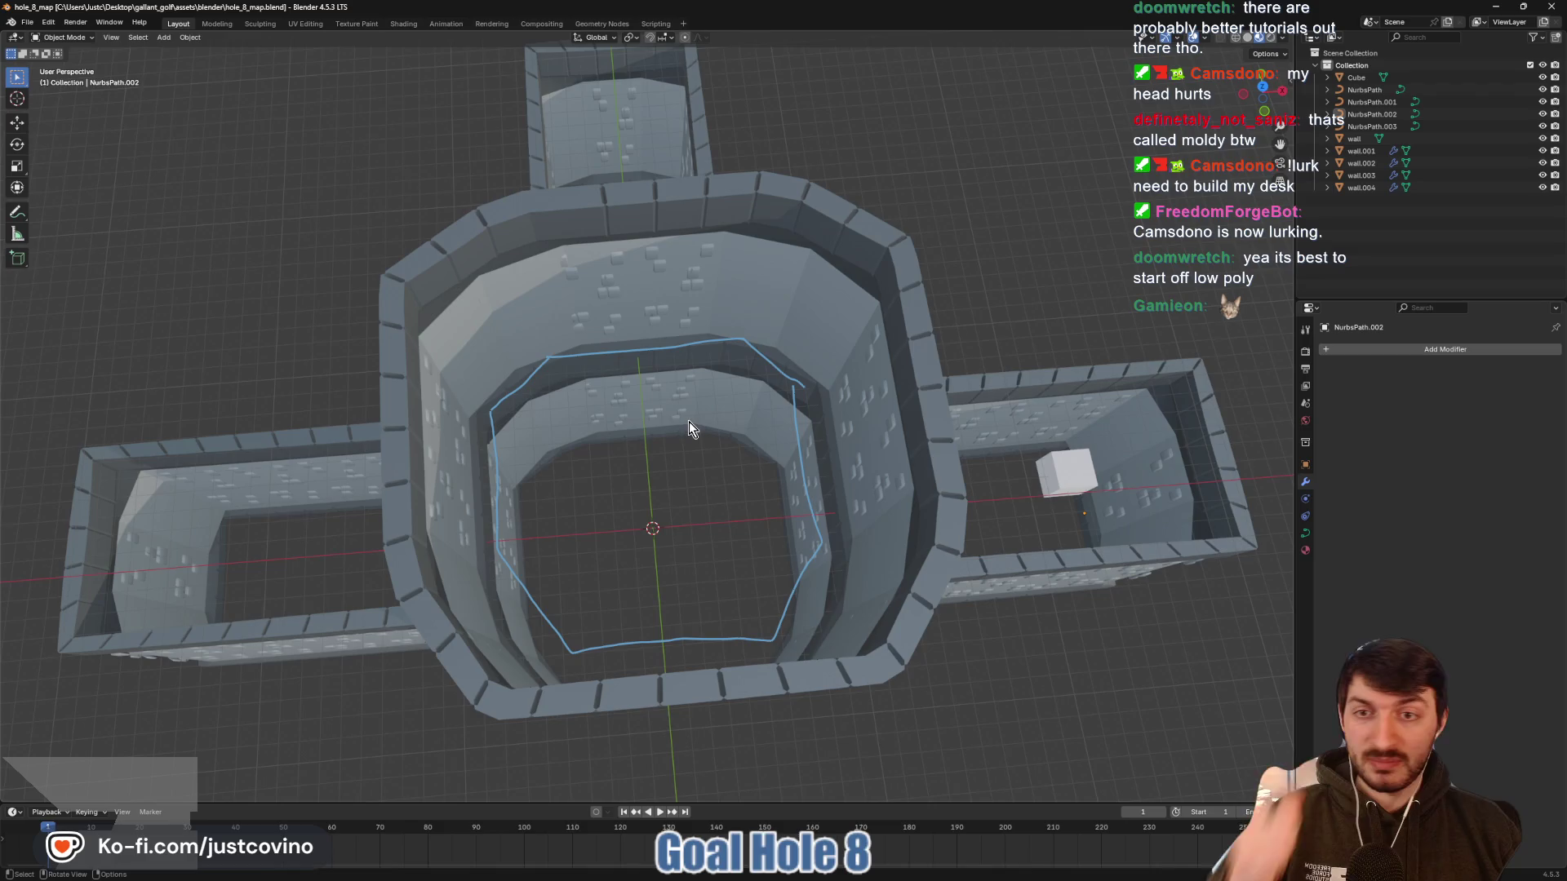
pyautogui.moveTo(767, 433)
pyautogui.mouseDown()
pyautogui.moveTo(776, 444)
pyautogui.moveTo(629, 427)
pyautogui.moveTo(528, 332)
pyautogui.moveTo(689, 468)
pyautogui.moveTo(808, 430)
pyautogui.moveTo(790, 473)
pyautogui.moveTo(775, 449)
pyautogui.mouseUp()
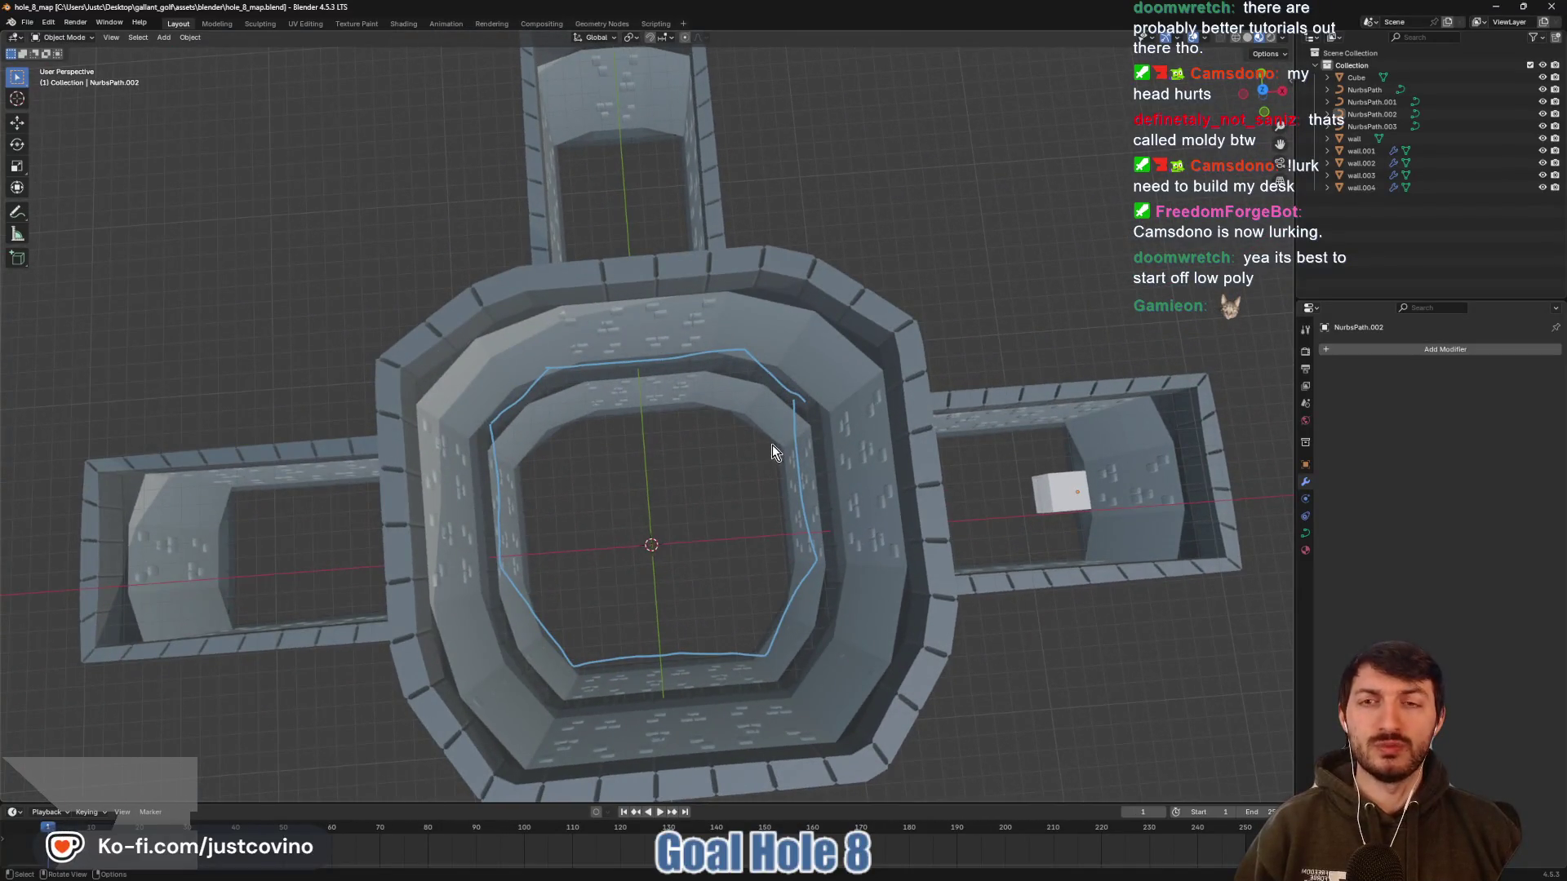
pyautogui.scroll(-4, 772, 444)
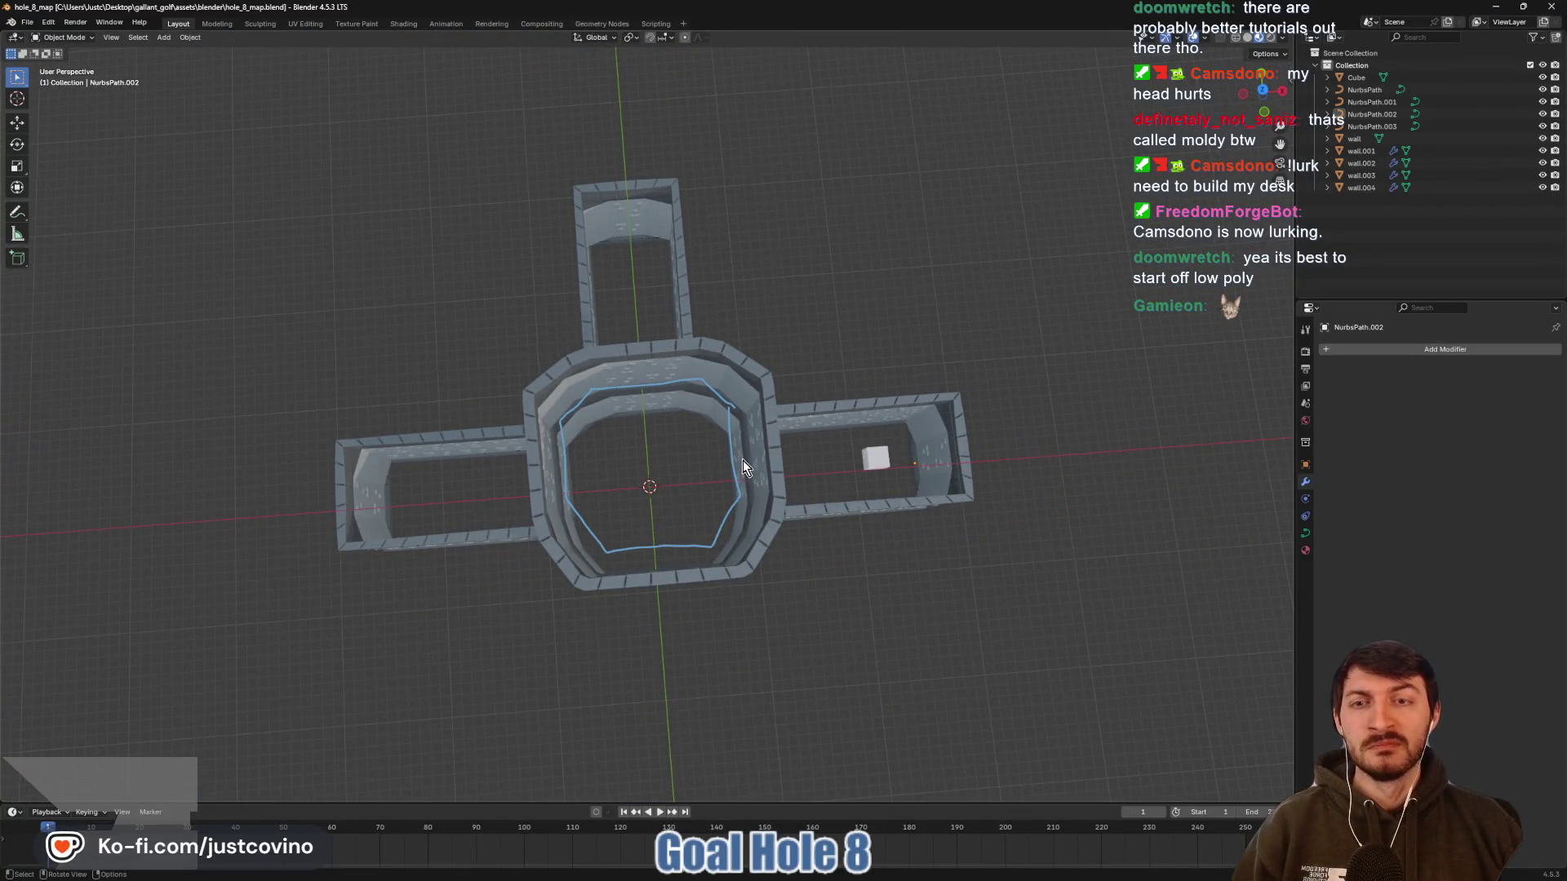
pyautogui.moveTo(742, 457)
pyautogui.mouseDown()
pyautogui.moveTo(727, 496)
pyautogui.moveTo(723, 367)
pyautogui.moveTo(751, 412)
pyautogui.moveTo(753, 493)
pyautogui.moveTo(745, 482)
pyautogui.mouseUp()
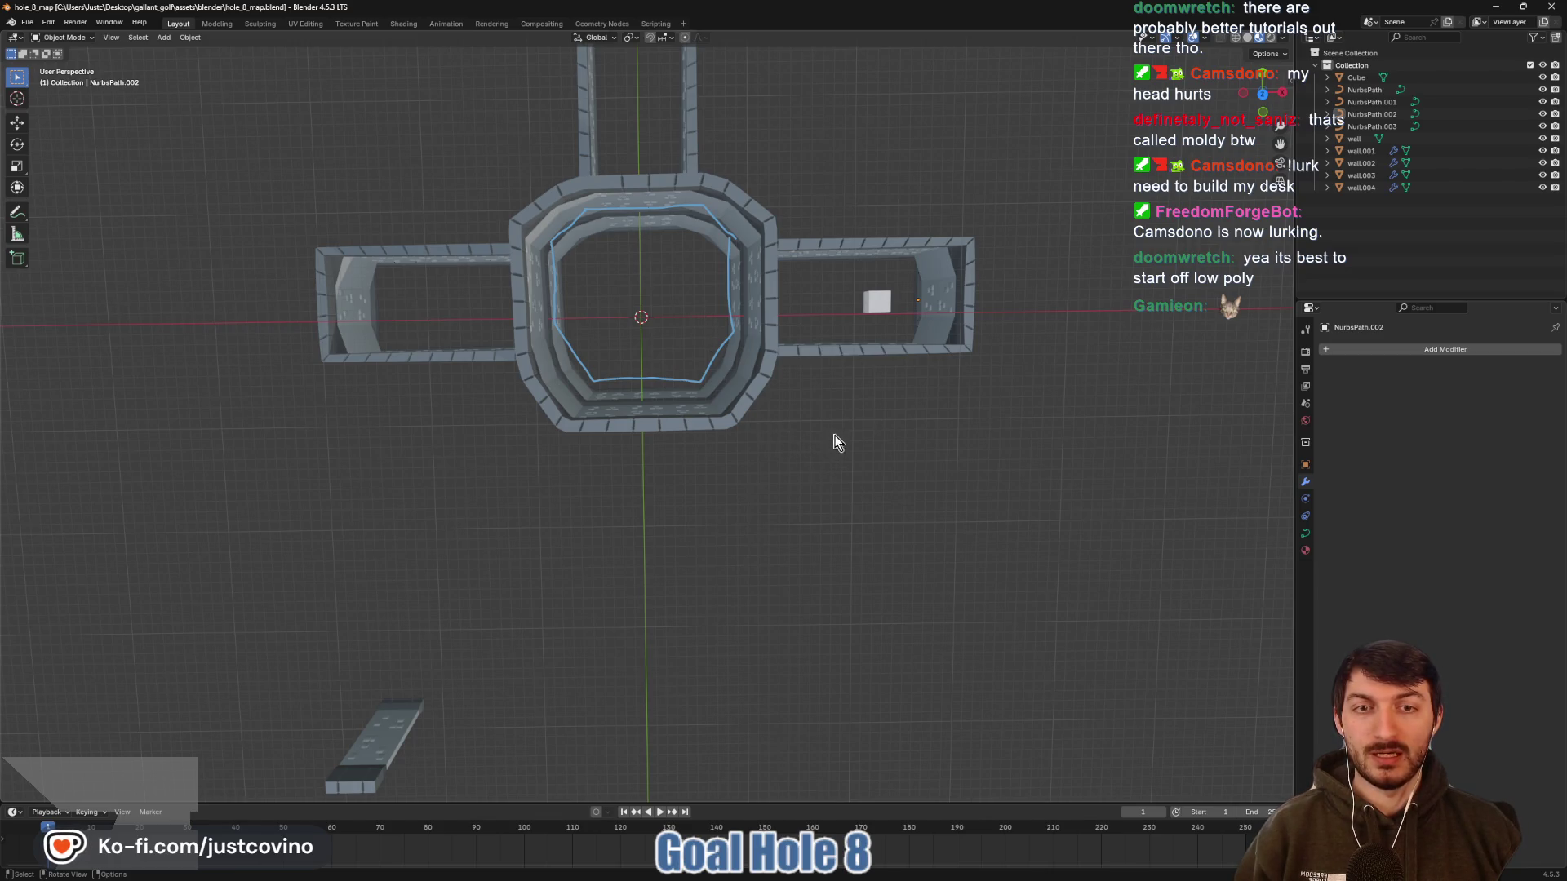
pyautogui.moveTo(844, 418)
pyautogui.mouseDown()
pyautogui.moveTo(746, 379)
pyautogui.moveTo(821, 374)
pyautogui.moveTo(855, 393)
pyautogui.moveTo(854, 454)
pyautogui.mouseUp()
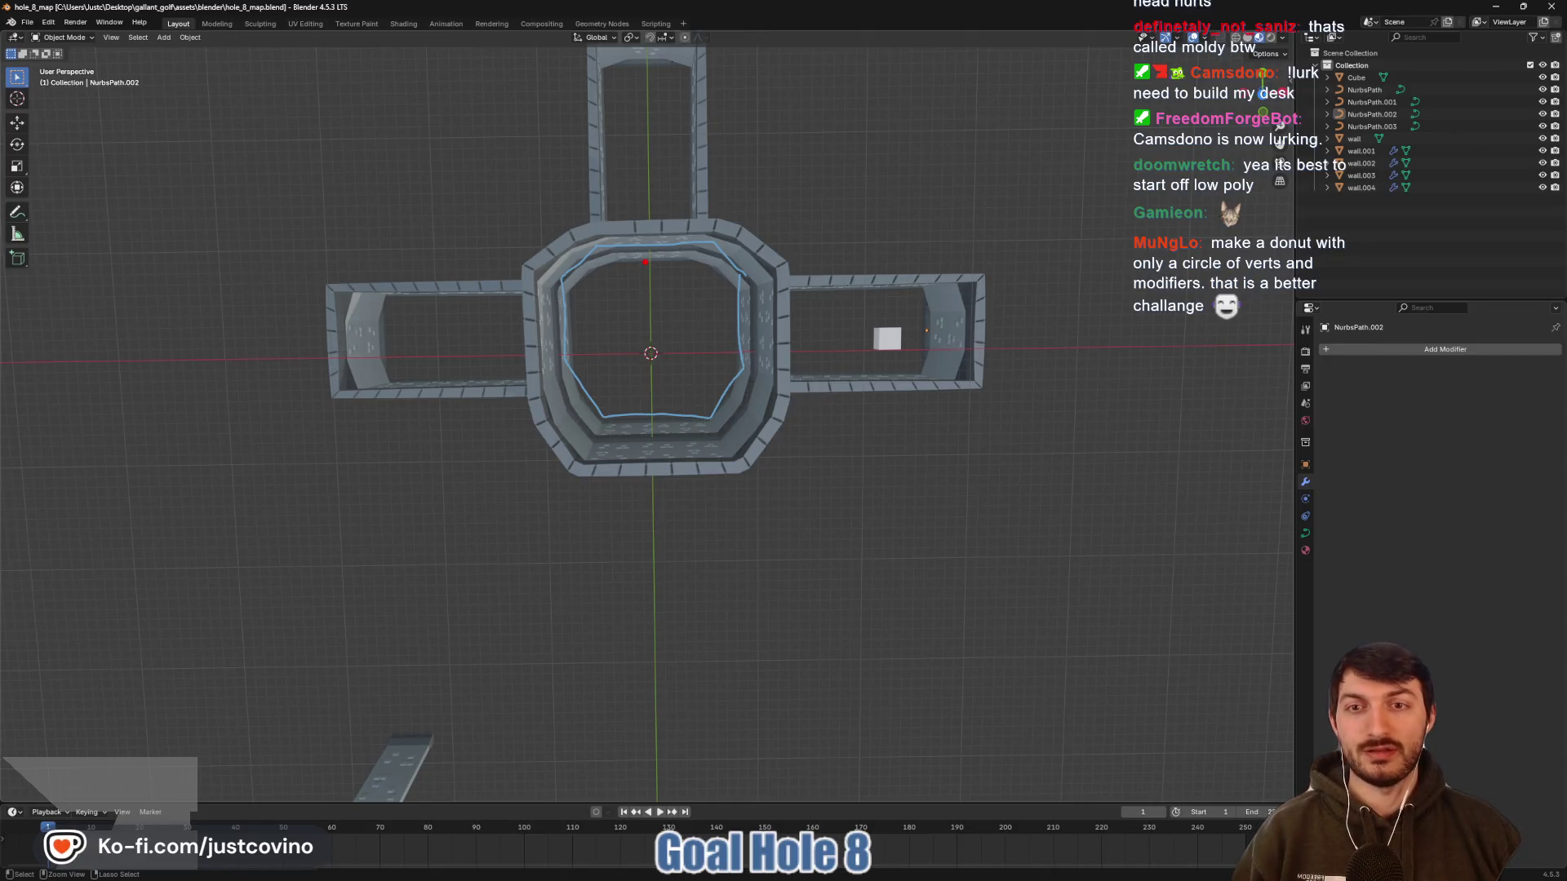
pyautogui.moveTo(645, 262); pyautogui.dragTo(669, 274)
pyautogui.moveTo(581, 334); pyautogui.dragTo(565, 365)
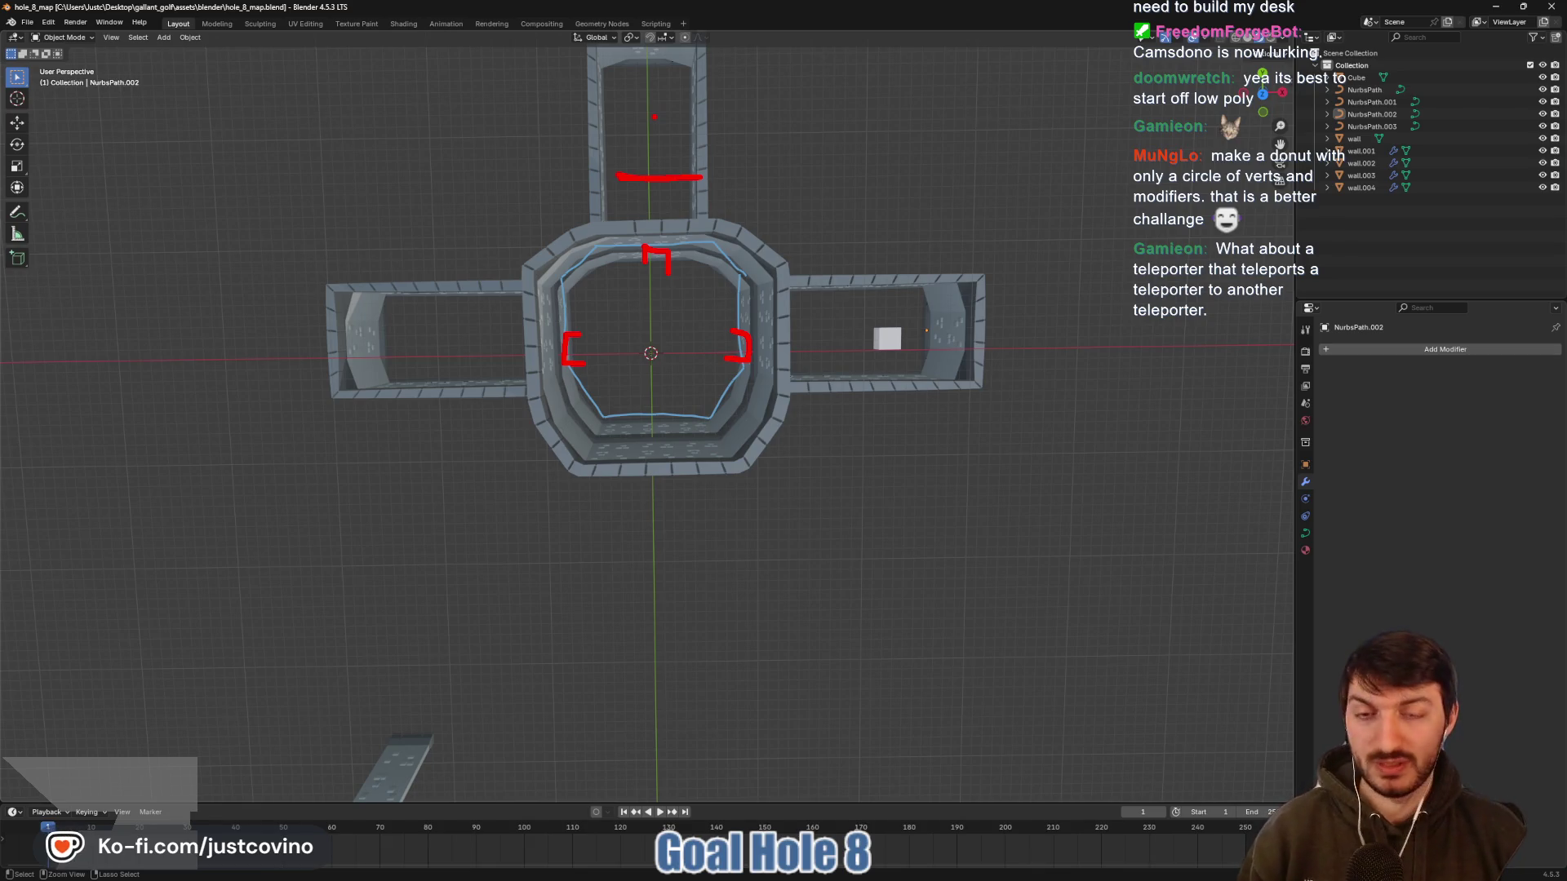
pyautogui.moveTo(752, 304)
pyautogui.mouseDown()
pyautogui.moveTo(702, 222)
pyautogui.moveTo(797, 262)
pyautogui.mouseUp()
pyautogui.hotkey('ctrl', 's')
pyautogui.moveTo(761, 331)
pyautogui.mouseDown()
pyautogui.moveTo(858, 447)
pyautogui.moveTo(660, 461)
pyautogui.moveTo(713, 392)
pyautogui.moveTo(705, 482)
pyautogui.mouseUp()
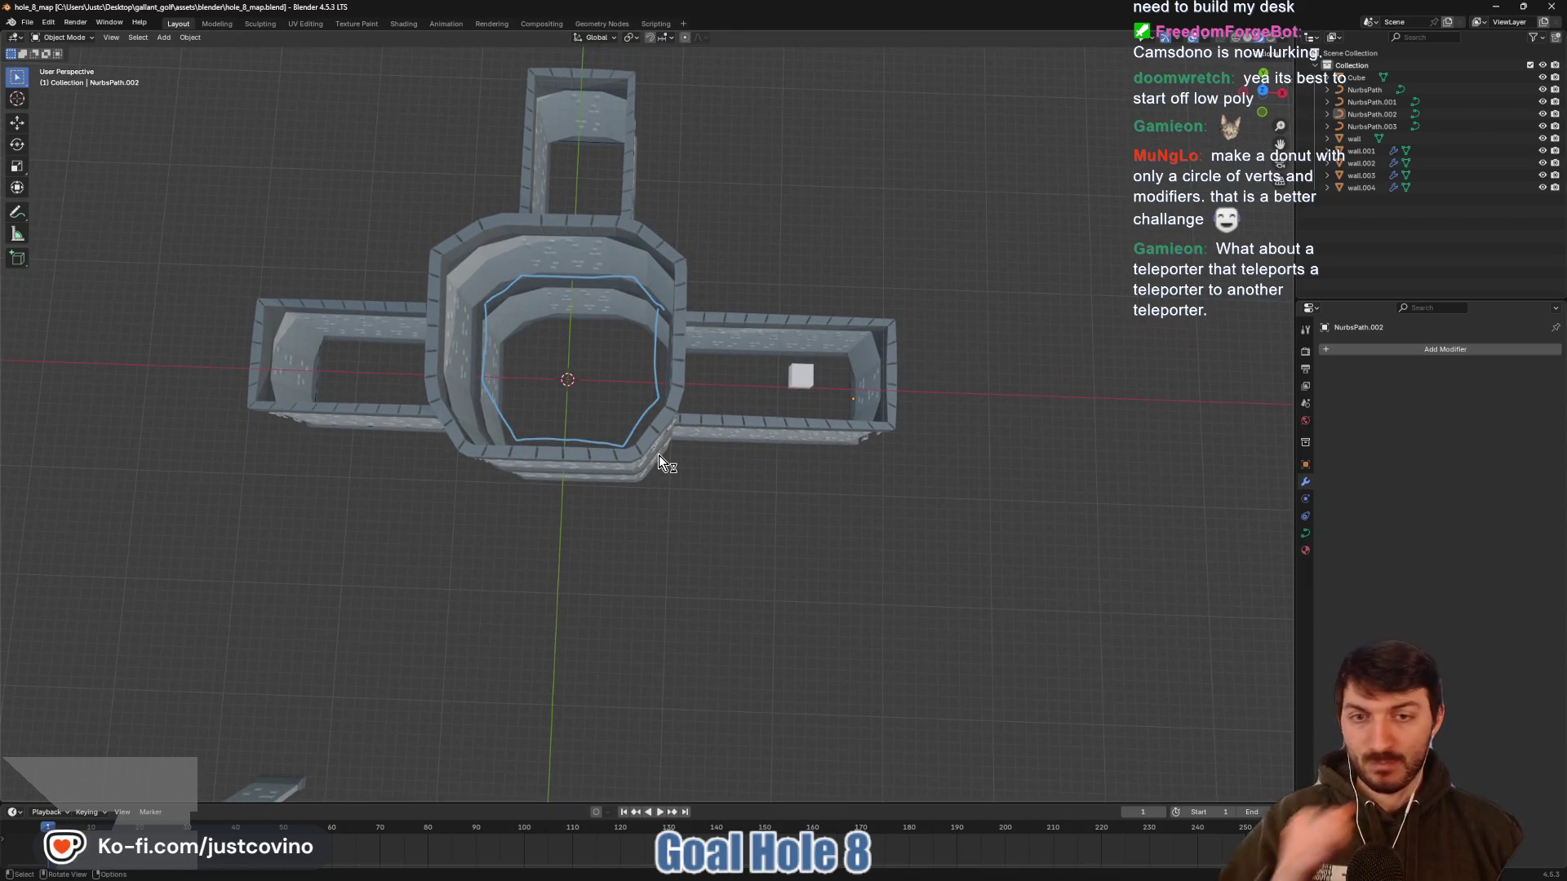
pyautogui.hotkey('ctrl', 's')
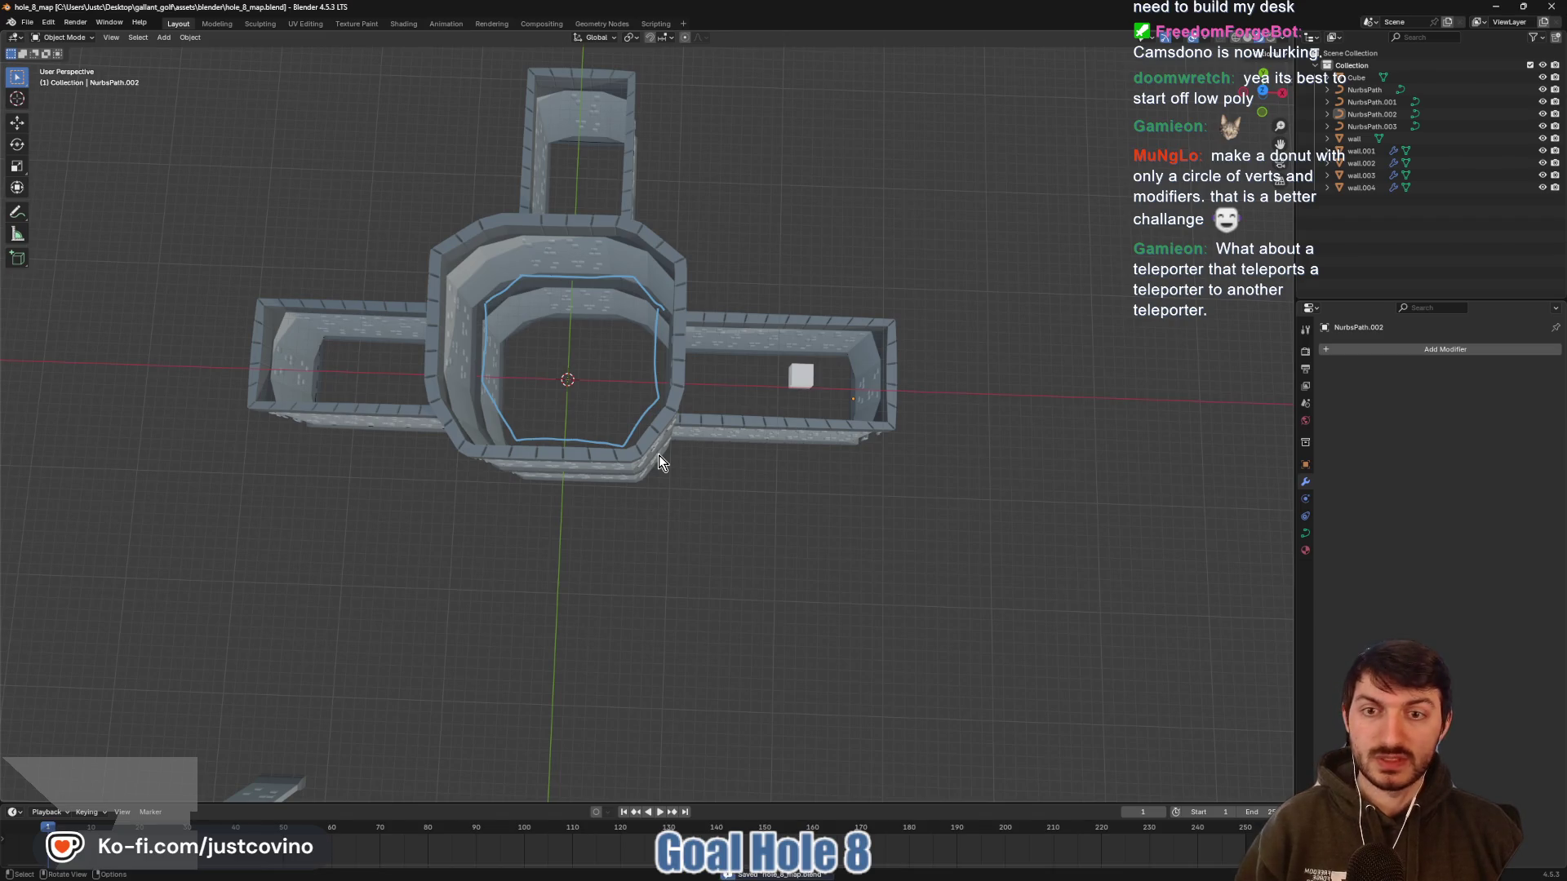
pyautogui.moveTo(569, 443)
pyautogui.mouseDown()
pyautogui.moveTo(653, 480)
pyautogui.moveTo(685, 311)
pyautogui.moveTo(684, 490)
pyautogui.mouseUp()
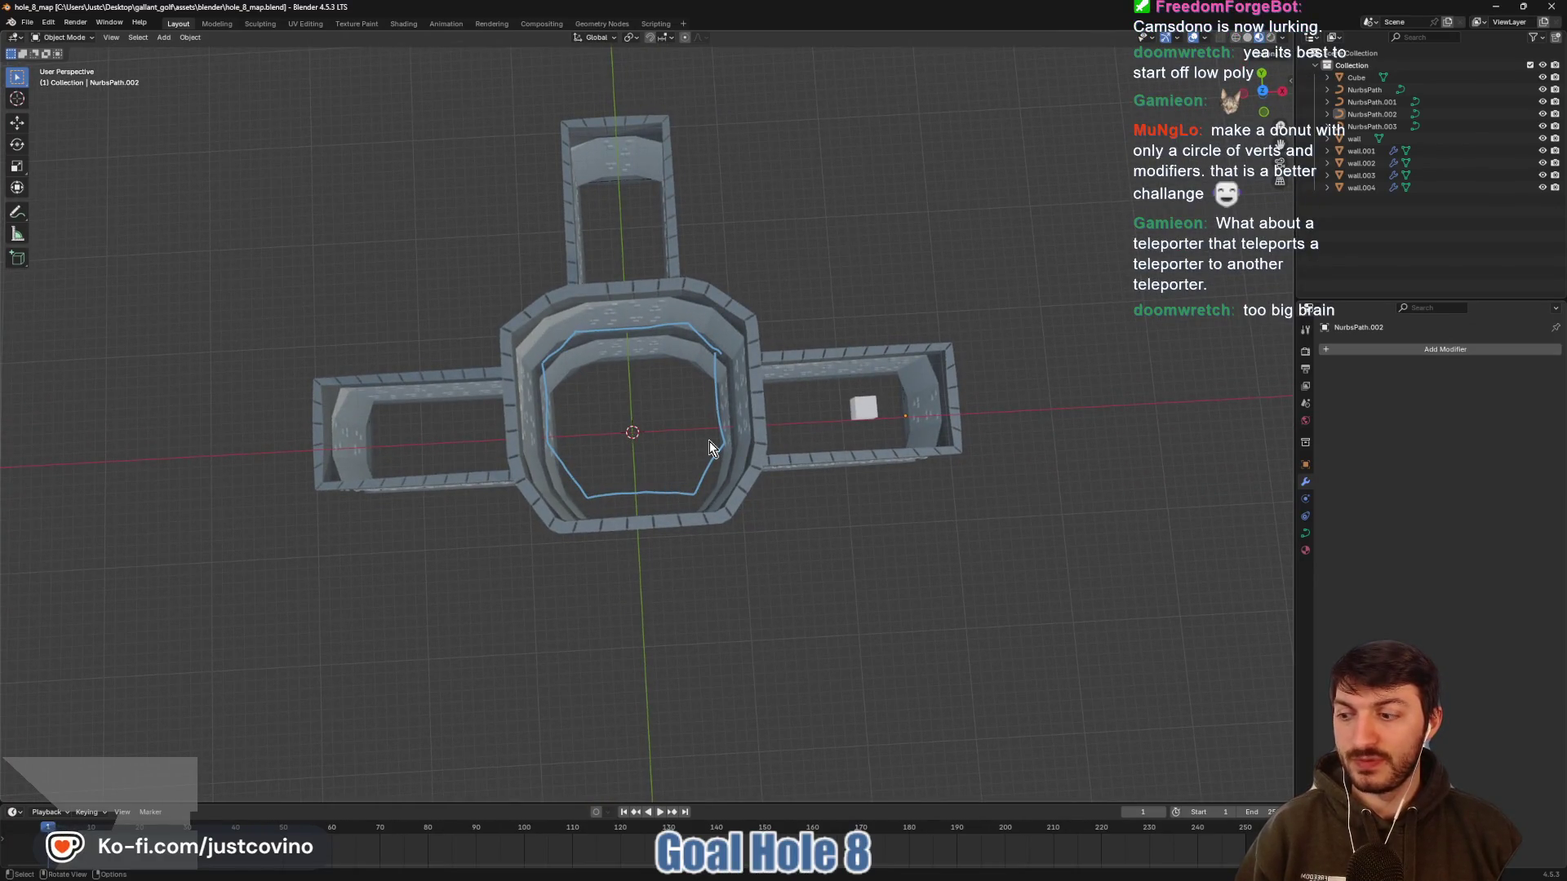
# Delete the stray Cube from the east corridor and save hole_8_map.blend
pyautogui.click(863, 406)
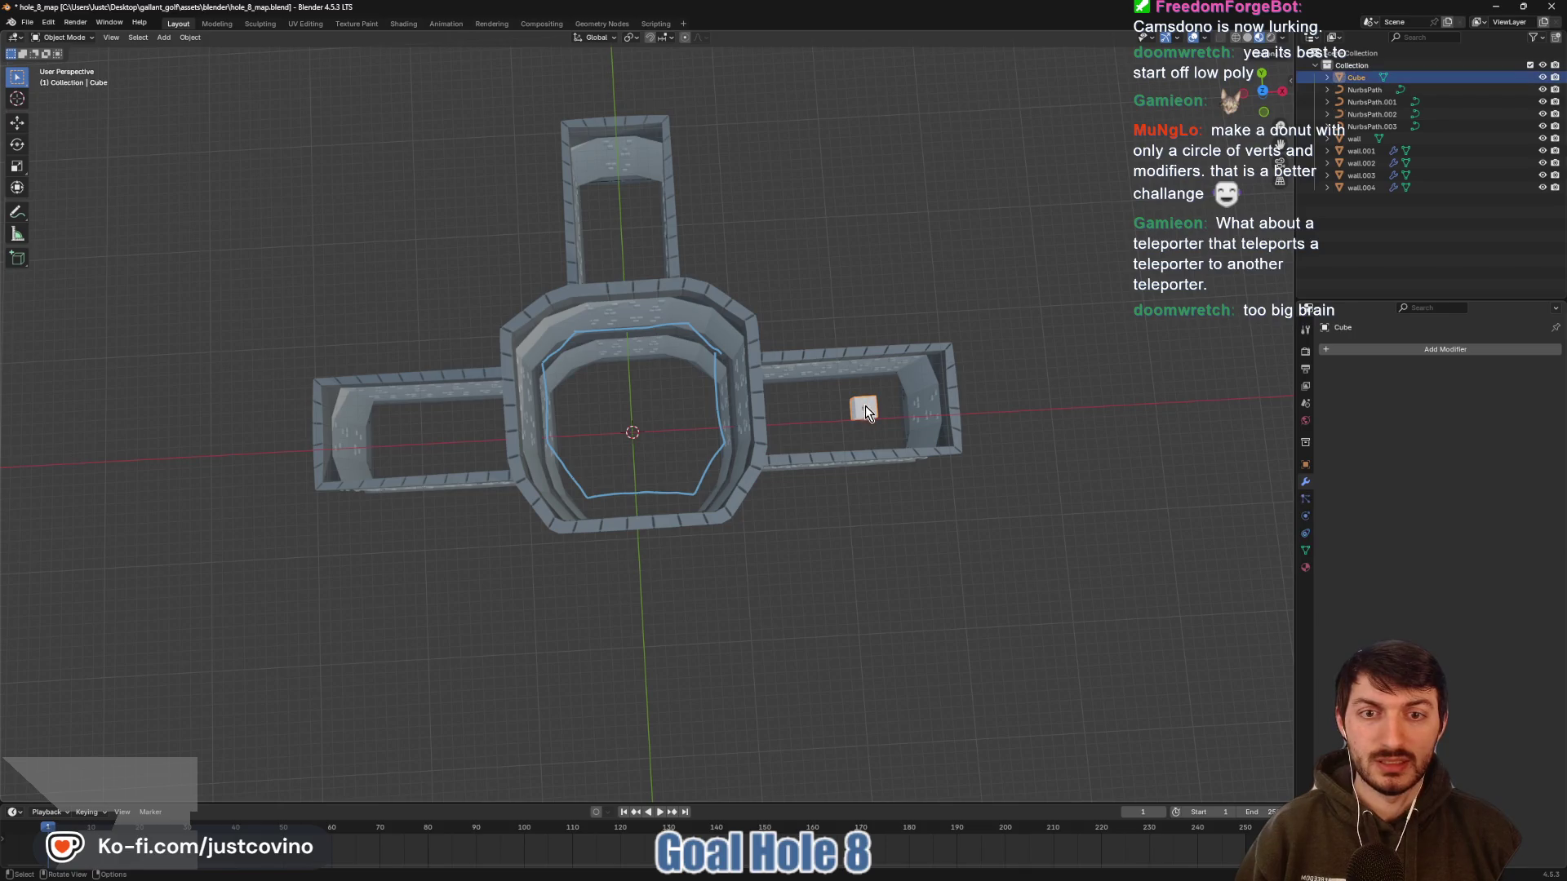
pyautogui.press('x')
pyautogui.click(867, 412)
pyautogui.hotkey('ctrl', 's')
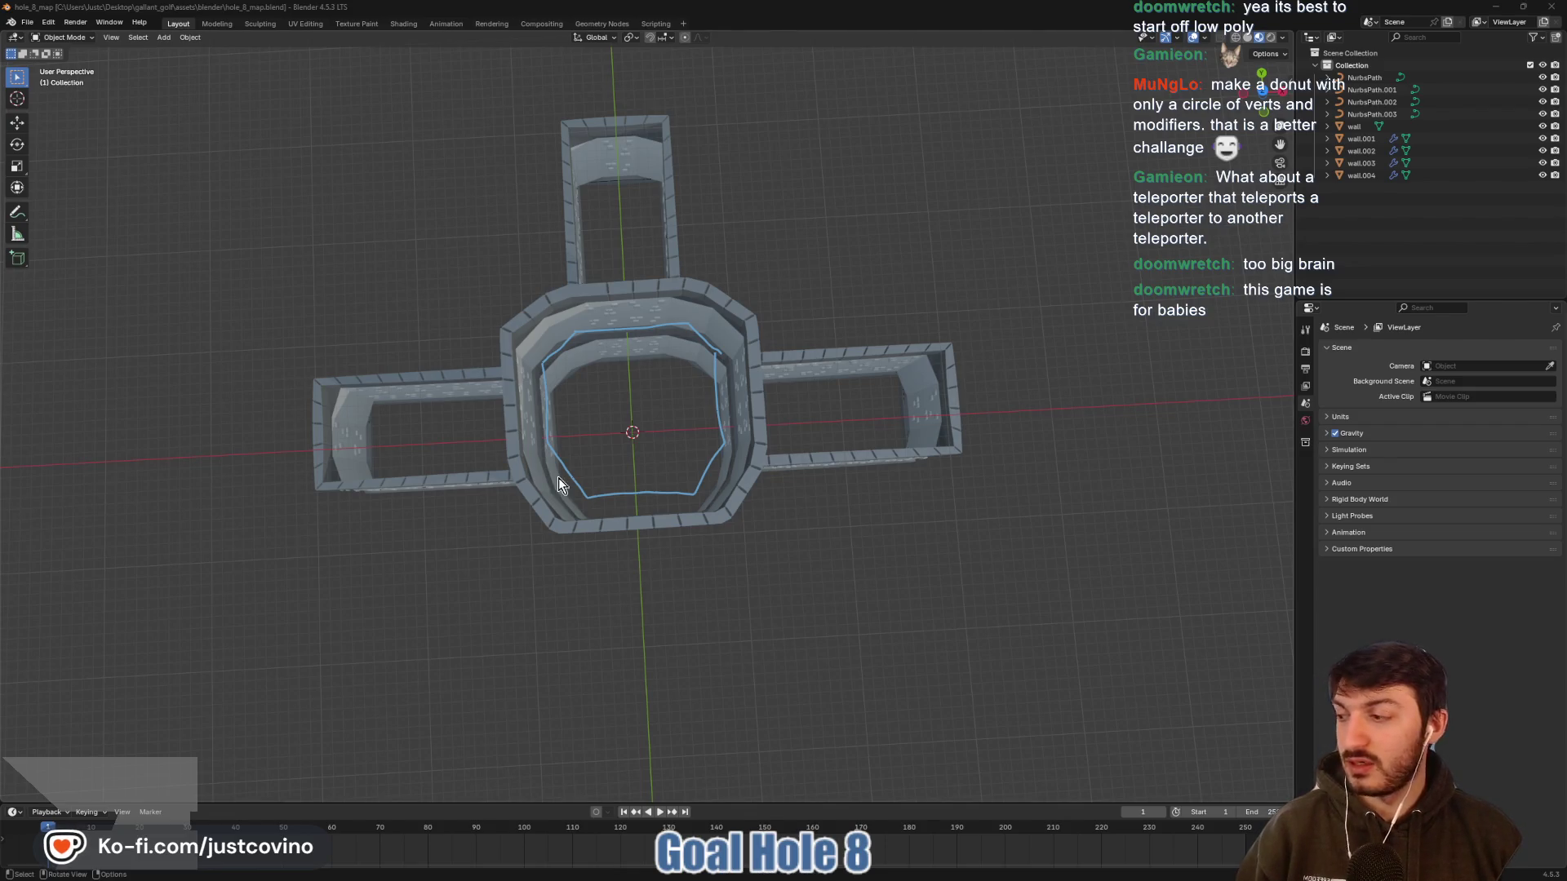
pyautogui.moveTo(791, 493)
pyautogui.mouseDown()
pyautogui.moveTo(869, 515)
pyautogui.moveTo(816, 490)
pyautogui.mouseUp()
# Back in Godot, orbit the imported hole_8_map model, with a brief look at the studio's itch.io page
pyautogui.hotkey('alt', 'Tab')
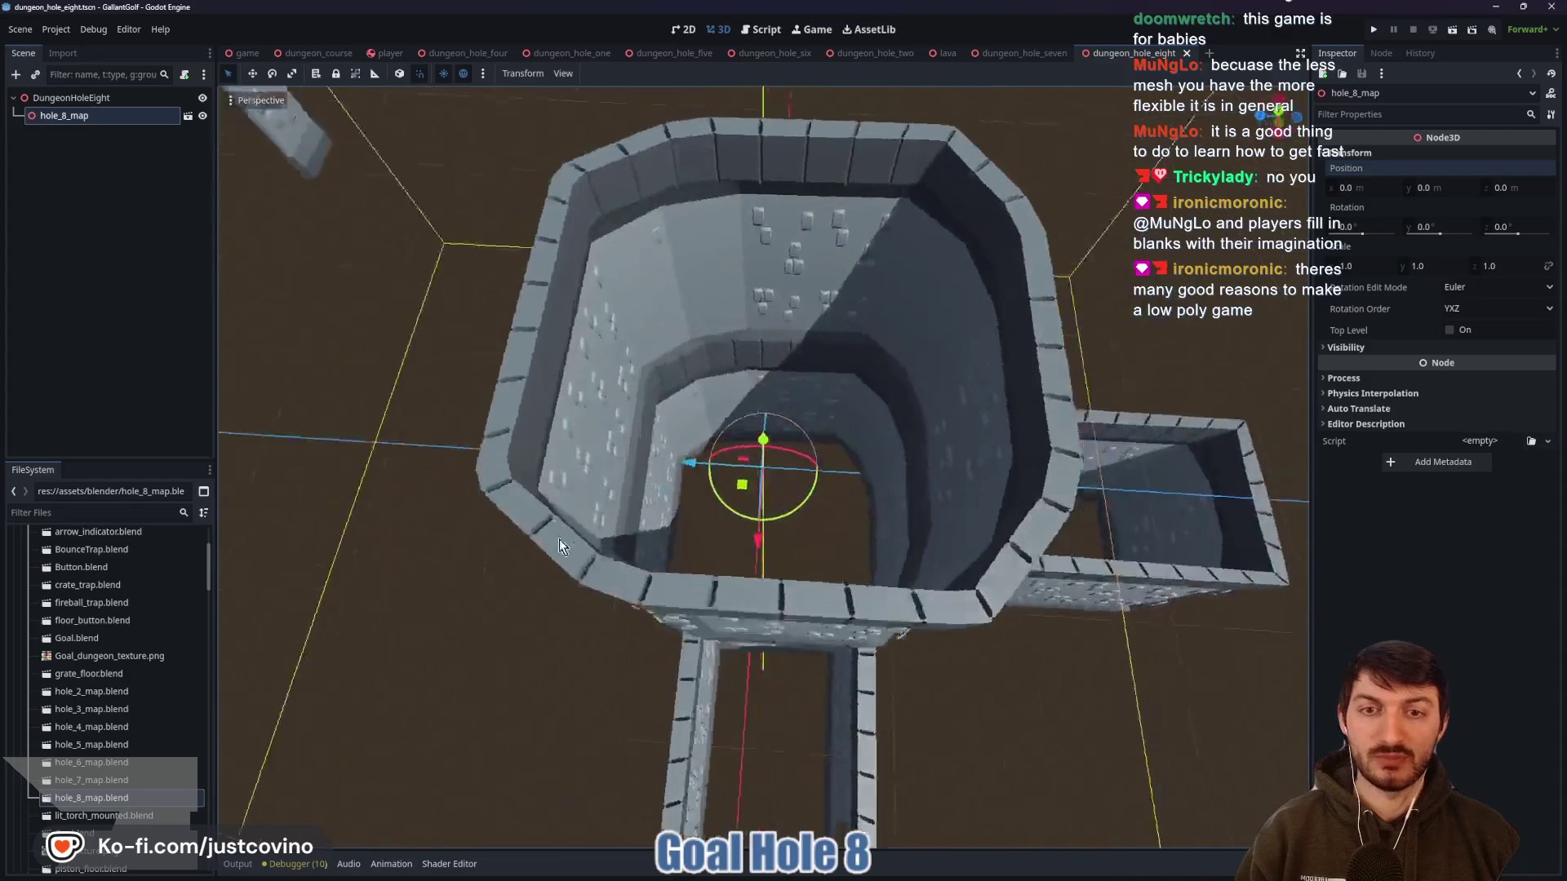
pyautogui.moveTo(560, 540)
pyautogui.mouseDown()
pyautogui.moveTo(511, 518)
pyautogui.moveTo(776, 522)
pyautogui.mouseUp()
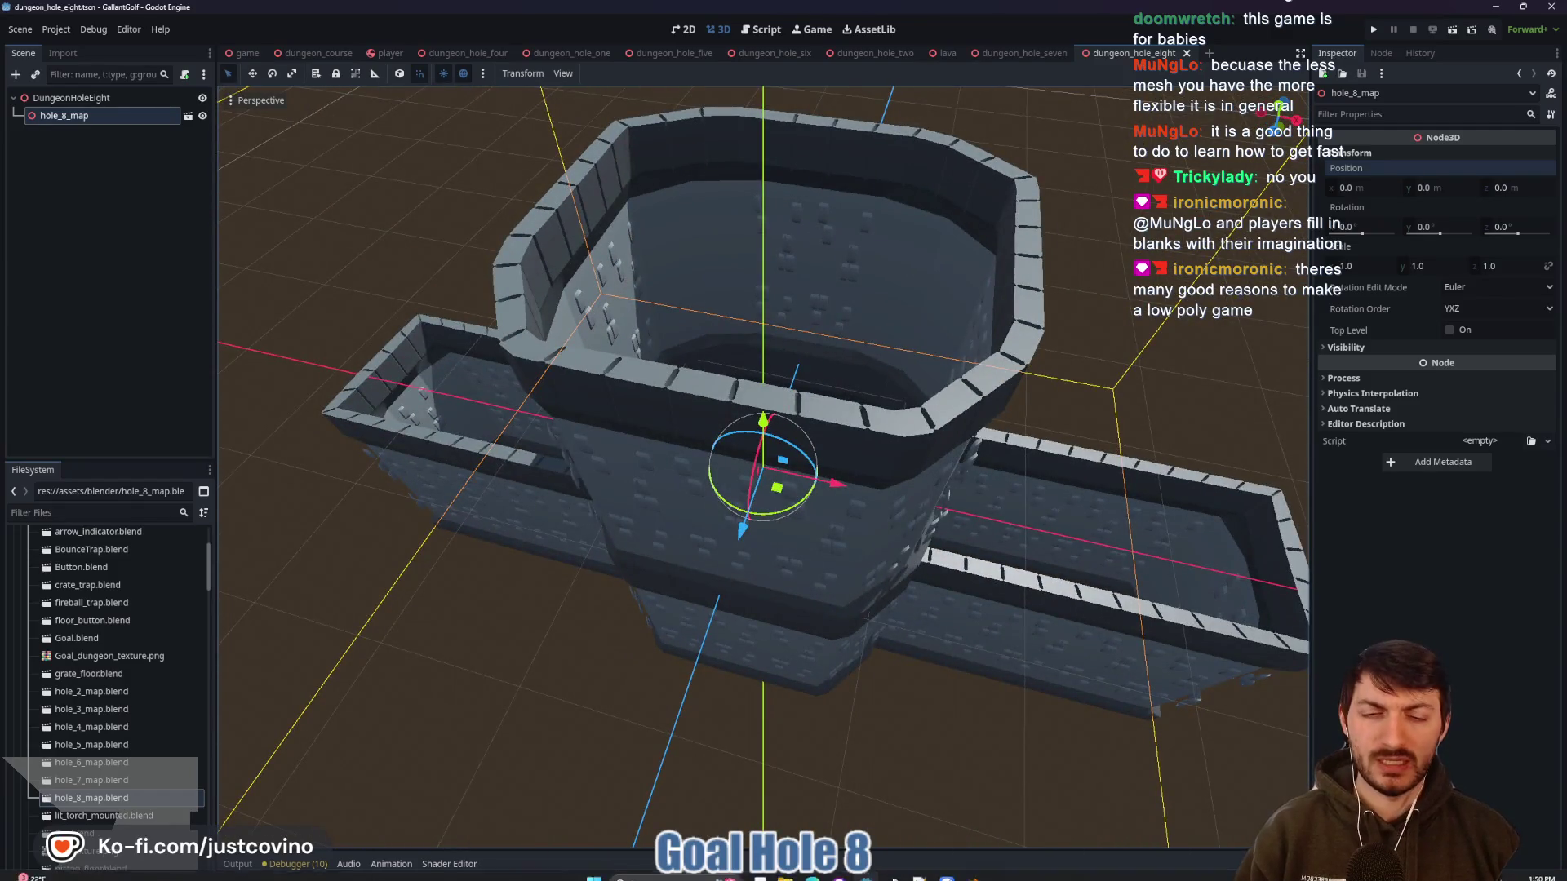
pyautogui.click(803, 875)
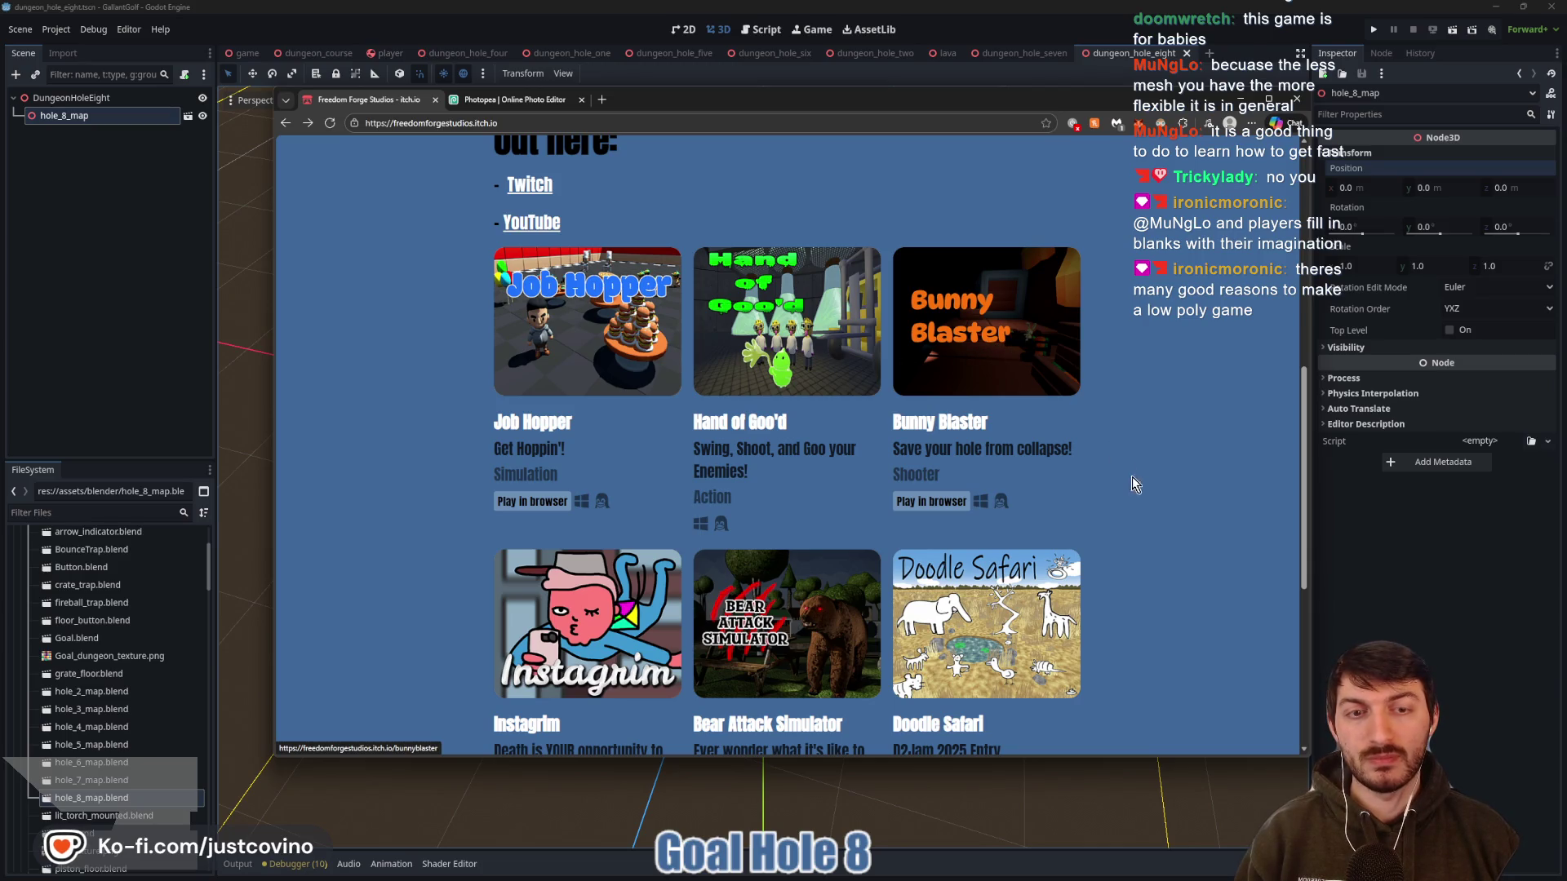
pyautogui.scroll(-3, 1133, 478)
pyautogui.scroll(4, 1131, 480)
pyautogui.hotkey('alt', 'Tab')
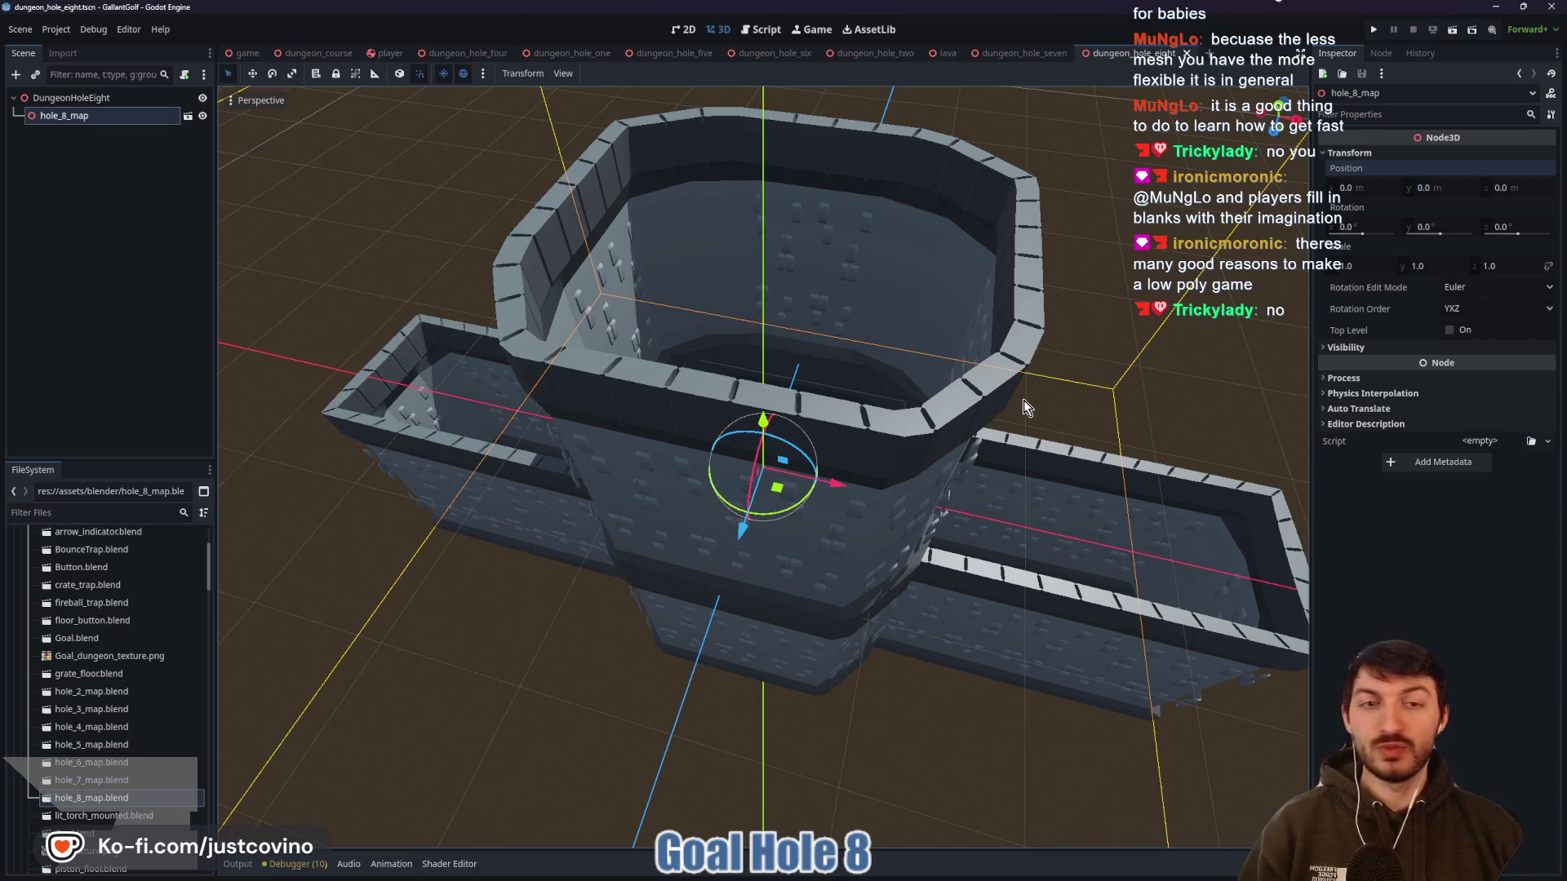
# Orbit and zoom around the octagon hub and corridors, ending on a top-down view of the hole
pyautogui.moveTo(1058, 316)
pyautogui.mouseDown()
pyautogui.moveTo(983, 469)
pyautogui.moveTo(807, 403)
pyautogui.moveTo(909, 432)
pyautogui.moveTo(1023, 422)
pyautogui.moveTo(1049, 471)
pyautogui.moveTo(1254, 463)
pyautogui.moveTo(997, 475)
pyautogui.moveTo(921, 446)
pyautogui.moveTo(1037, 455)
pyautogui.moveTo(971, 470)
pyautogui.mouseUp()
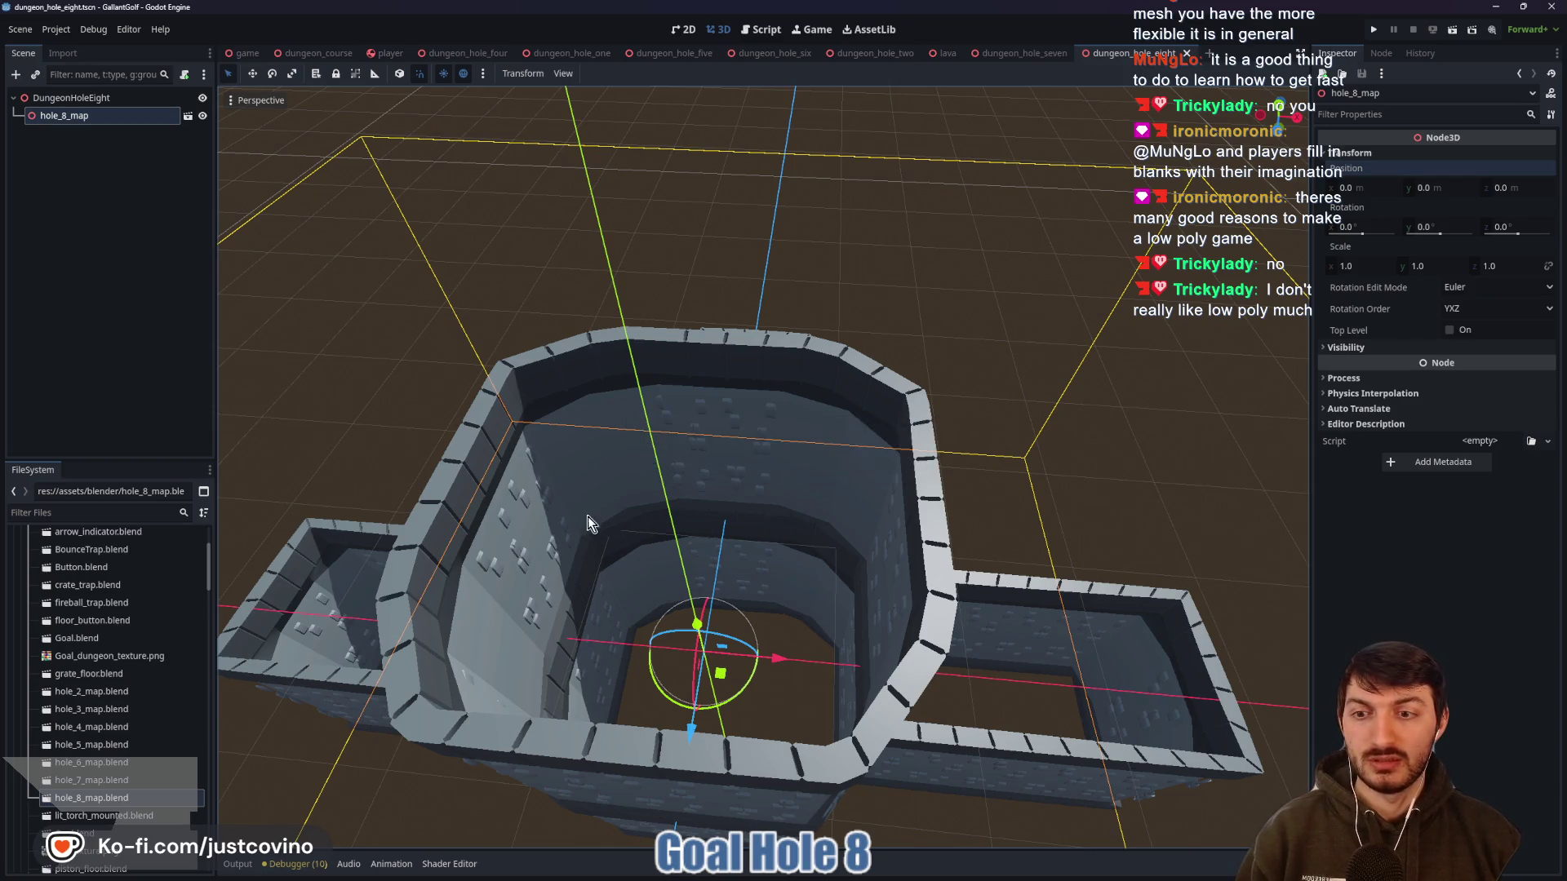
pyautogui.moveTo(732, 471)
pyautogui.mouseDown()
pyautogui.moveTo(783, 481)
pyautogui.moveTo(560, 507)
pyautogui.moveTo(775, 431)
pyautogui.moveTo(843, 520)
pyautogui.moveTo(881, 408)
pyautogui.moveTo(869, 557)
pyautogui.mouseUp()
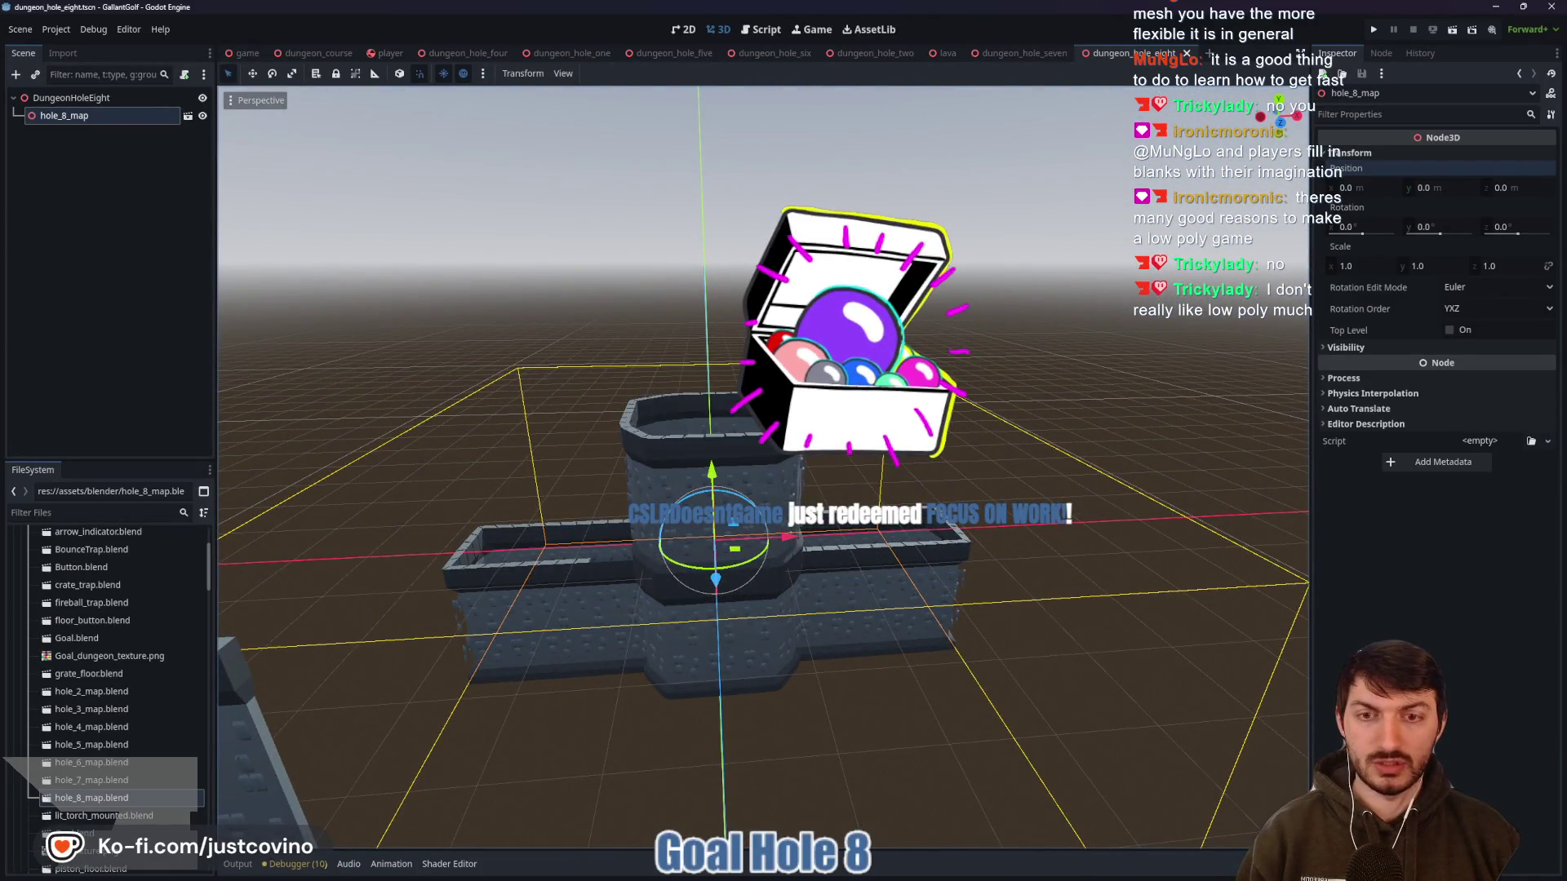
pyautogui.moveTo(855, 463)
pyautogui.mouseDown()
pyautogui.moveTo(849, 611)
pyautogui.moveTo(649, 595)
pyautogui.mouseUp()
pyautogui.scroll(3, 682, 622)
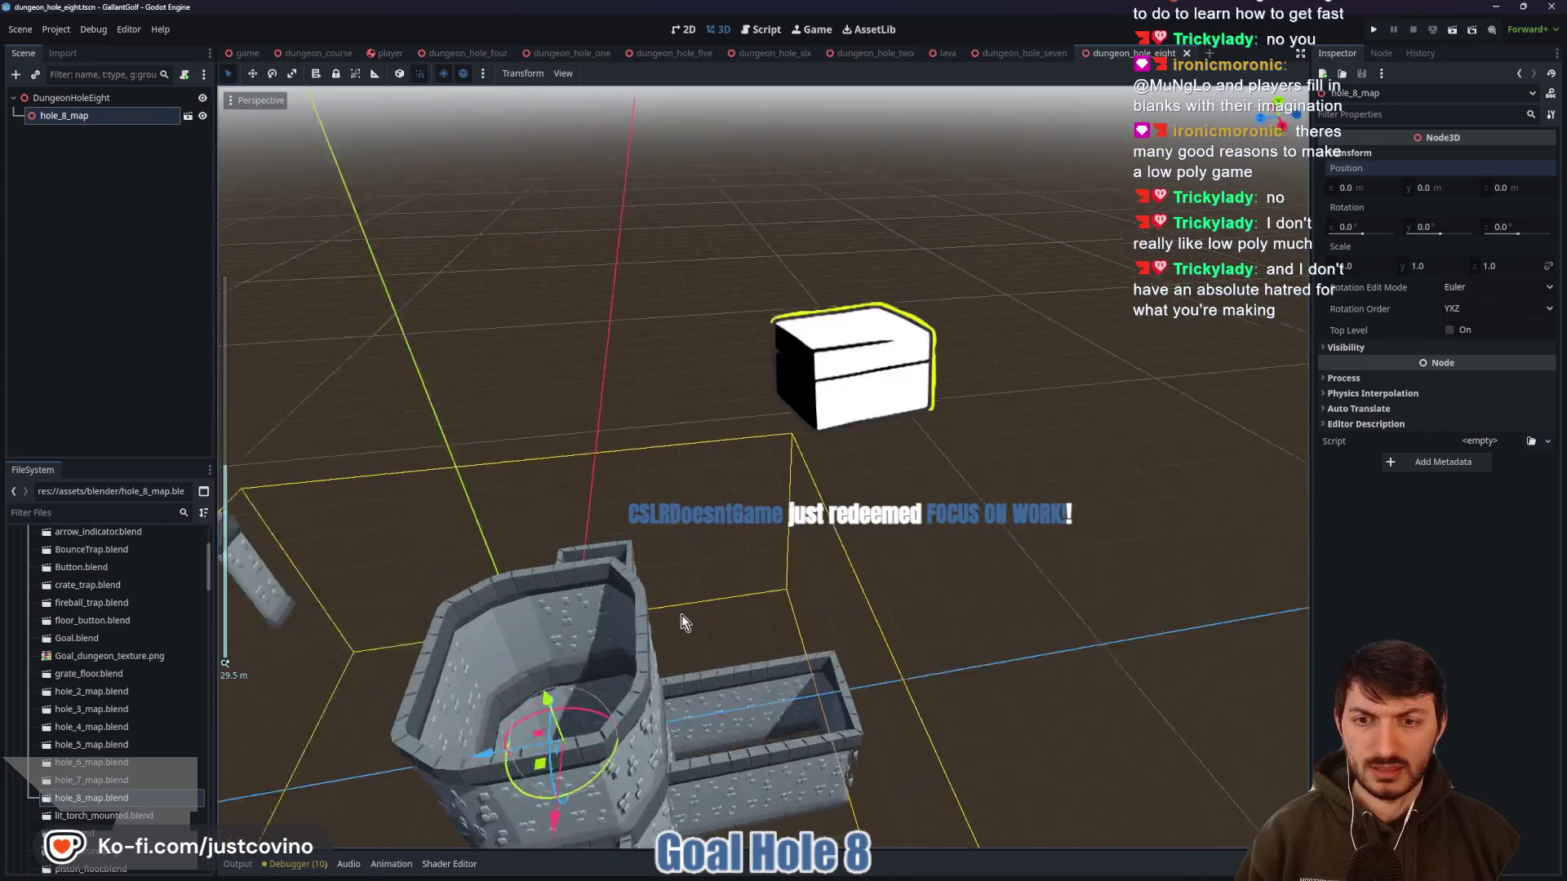
pyautogui.scroll(2, 780, 562)
pyautogui.moveTo(780, 561)
pyautogui.mouseDown()
pyautogui.moveTo(888, 581)
pyautogui.moveTo(896, 650)
pyautogui.moveTo(1011, 540)
pyautogui.moveTo(872, 526)
pyautogui.mouseUp()
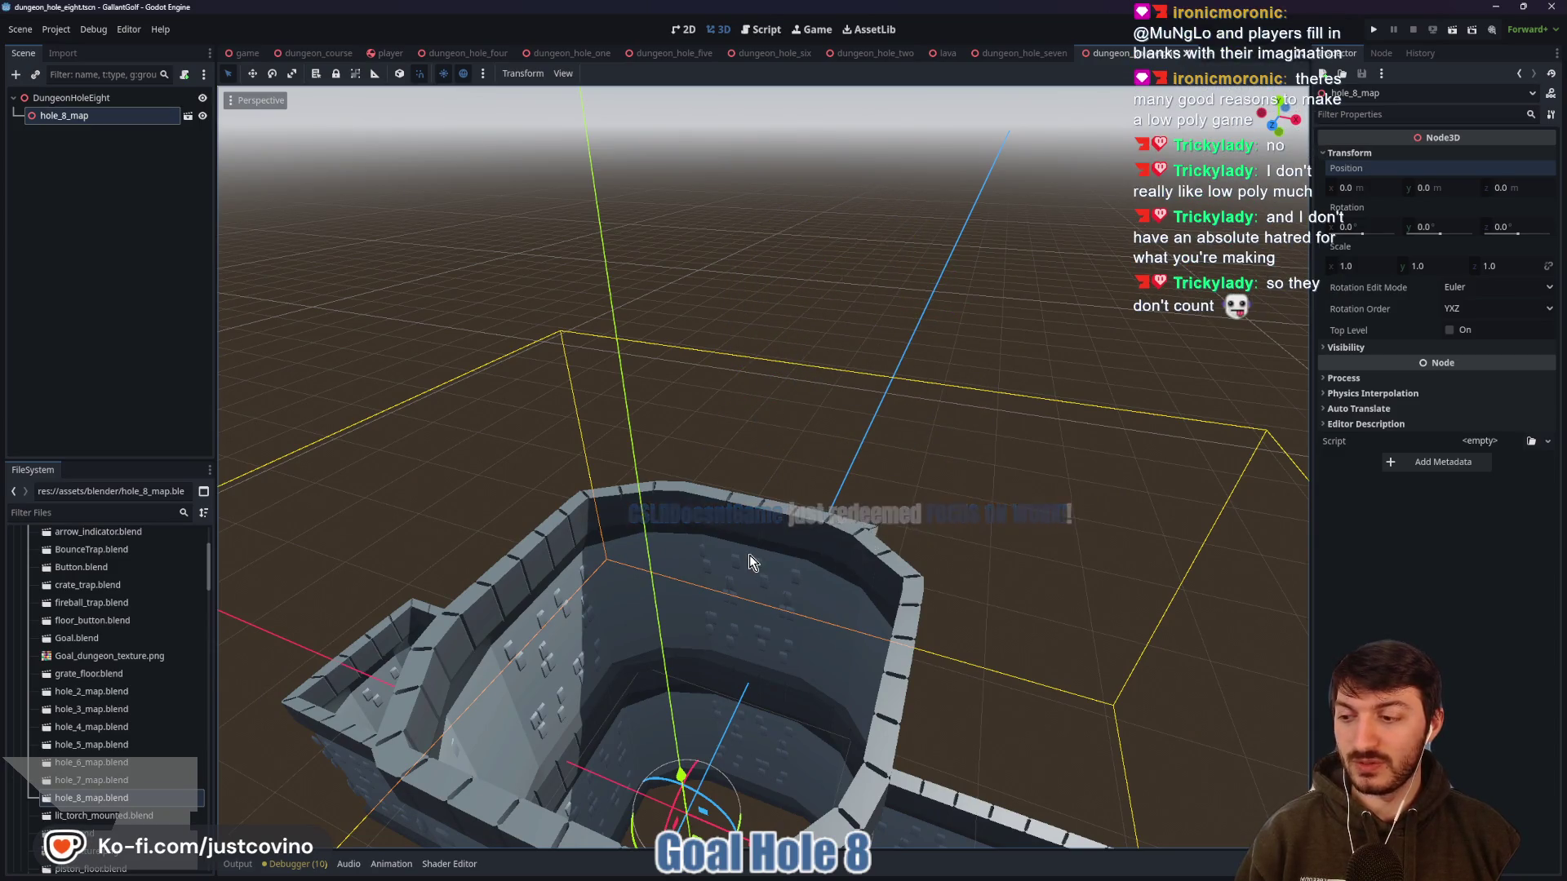
pyautogui.moveTo(749, 555)
pyautogui.mouseDown()
pyautogui.moveTo(750, 571)
pyautogui.moveTo(877, 609)
pyautogui.moveTo(883, 477)
pyautogui.moveTo(886, 581)
pyautogui.mouseUp()
pyautogui.scroll(-1, 792, 577)
pyautogui.scroll(-1, 918, 568)
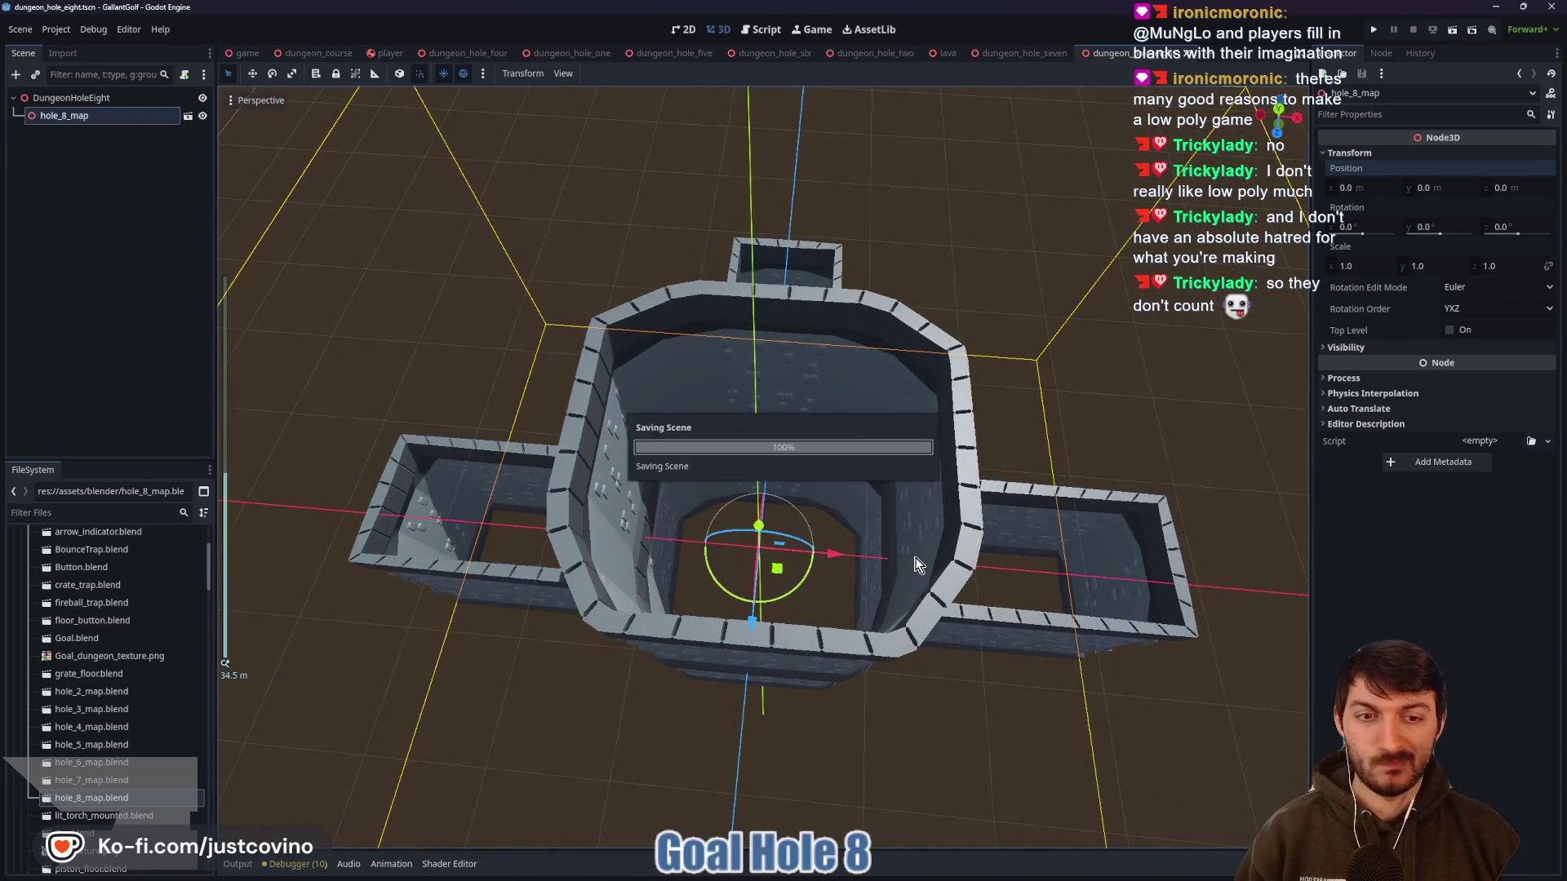
pyautogui.moveTo(889, 490); pyautogui.dragTo(908, 545)
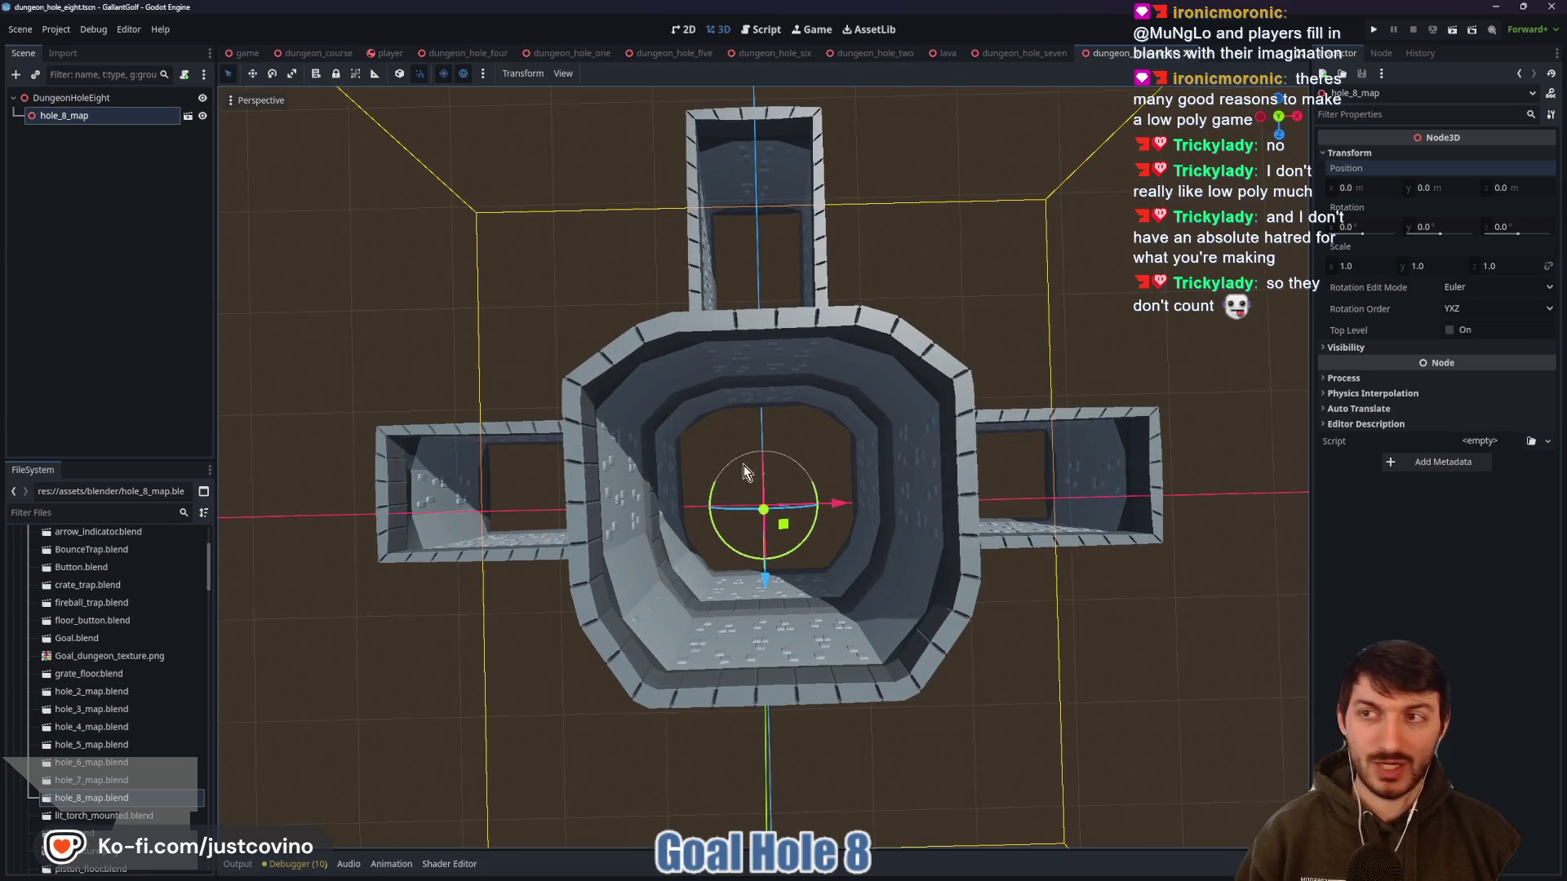
# Copy the Floor node from dungeon_hole_seven and paste it under DungeonHoleEight
pyautogui.click(1024, 53)
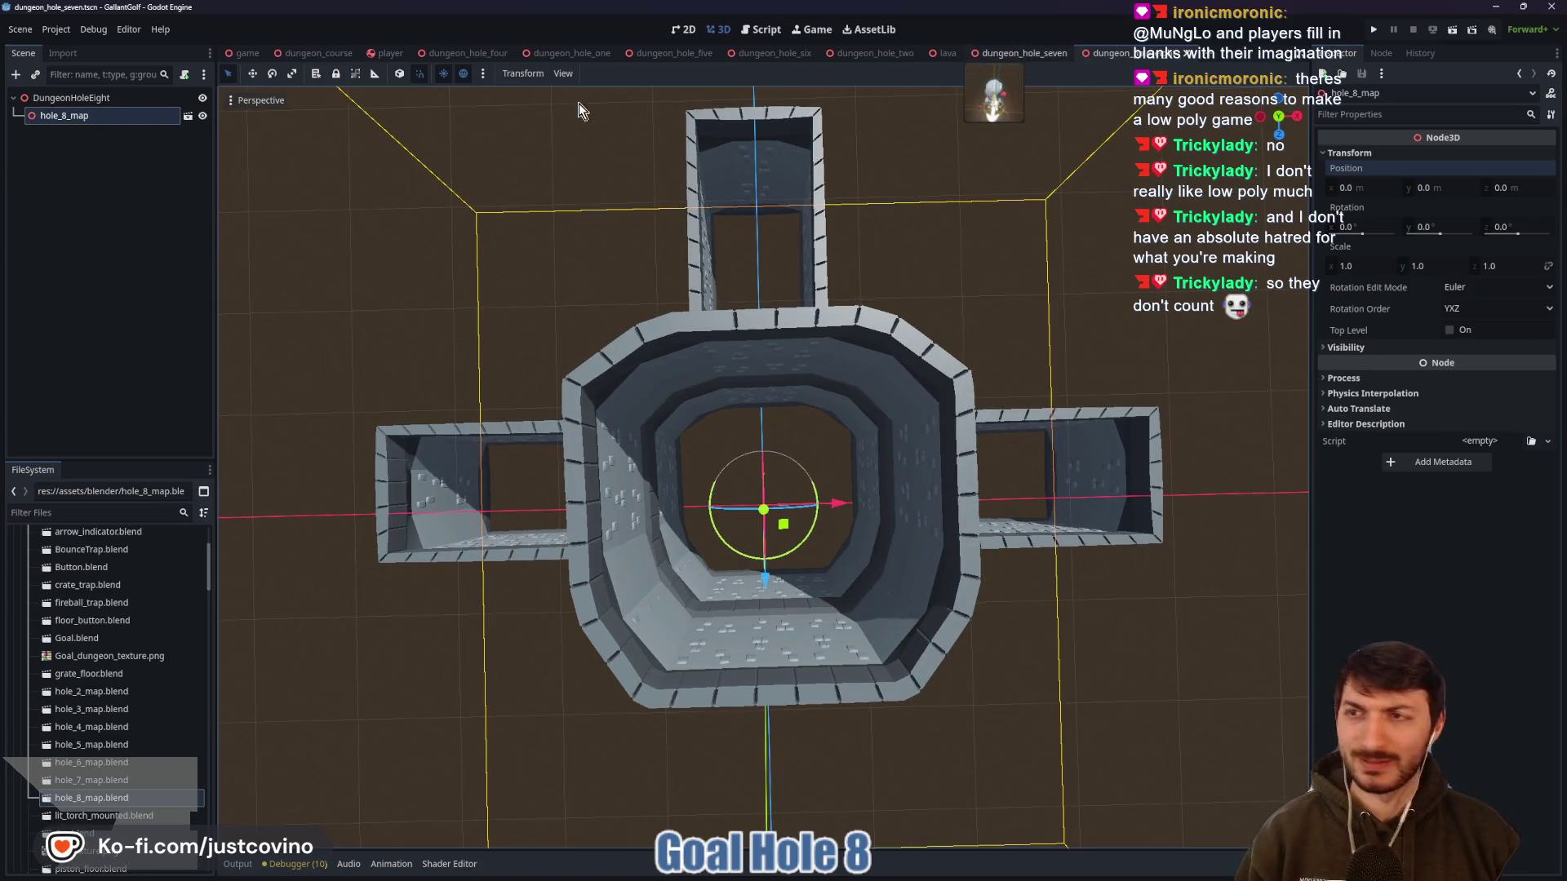
pyautogui.click(41, 134)
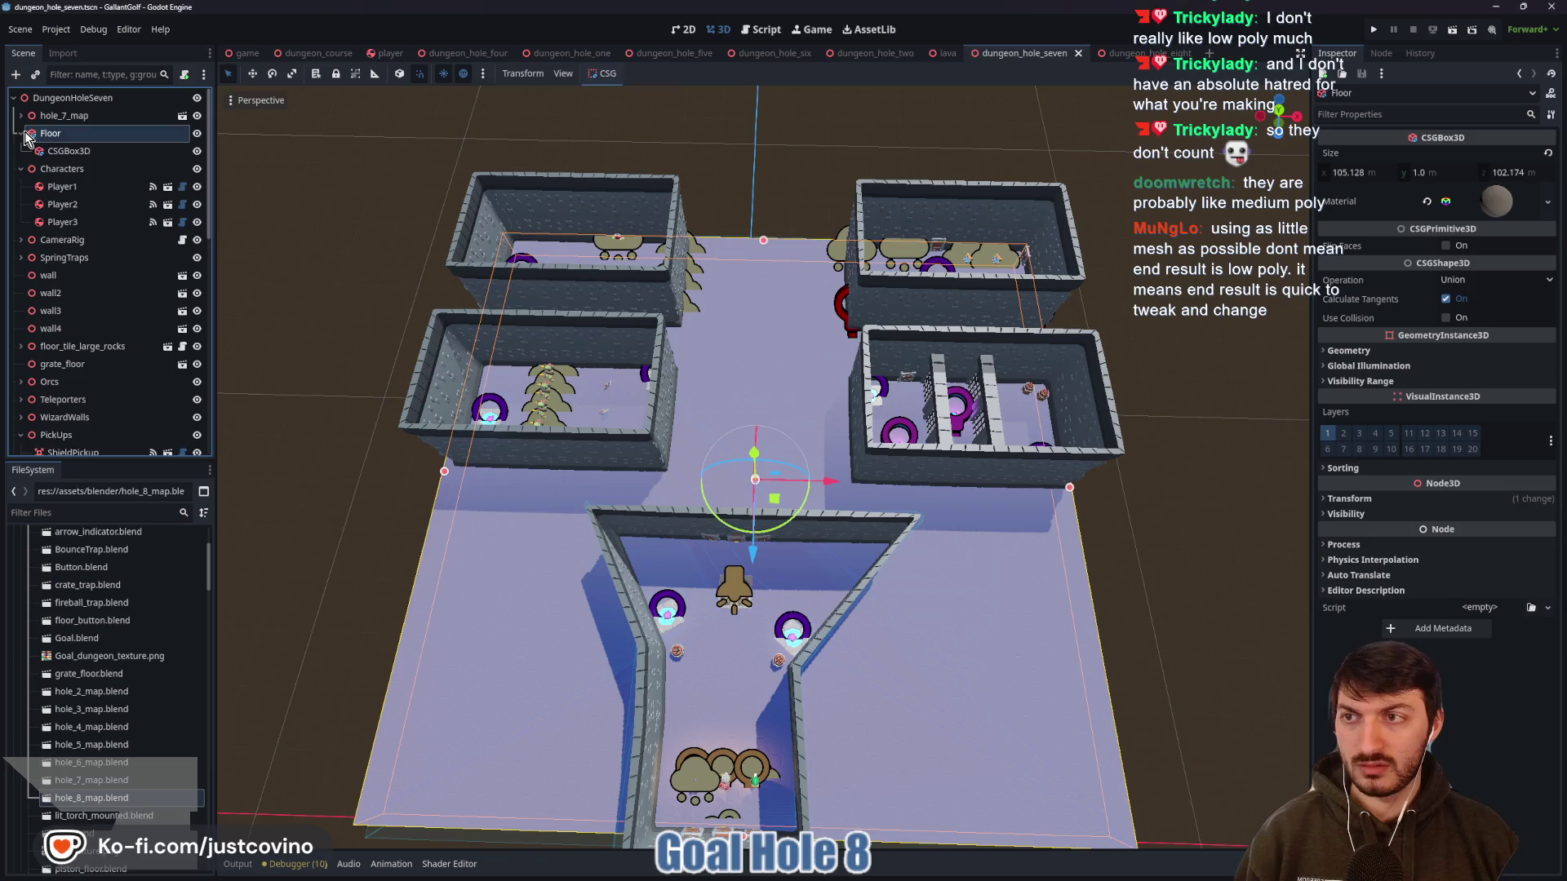
pyautogui.hotkey('ctrl', 'Tab')
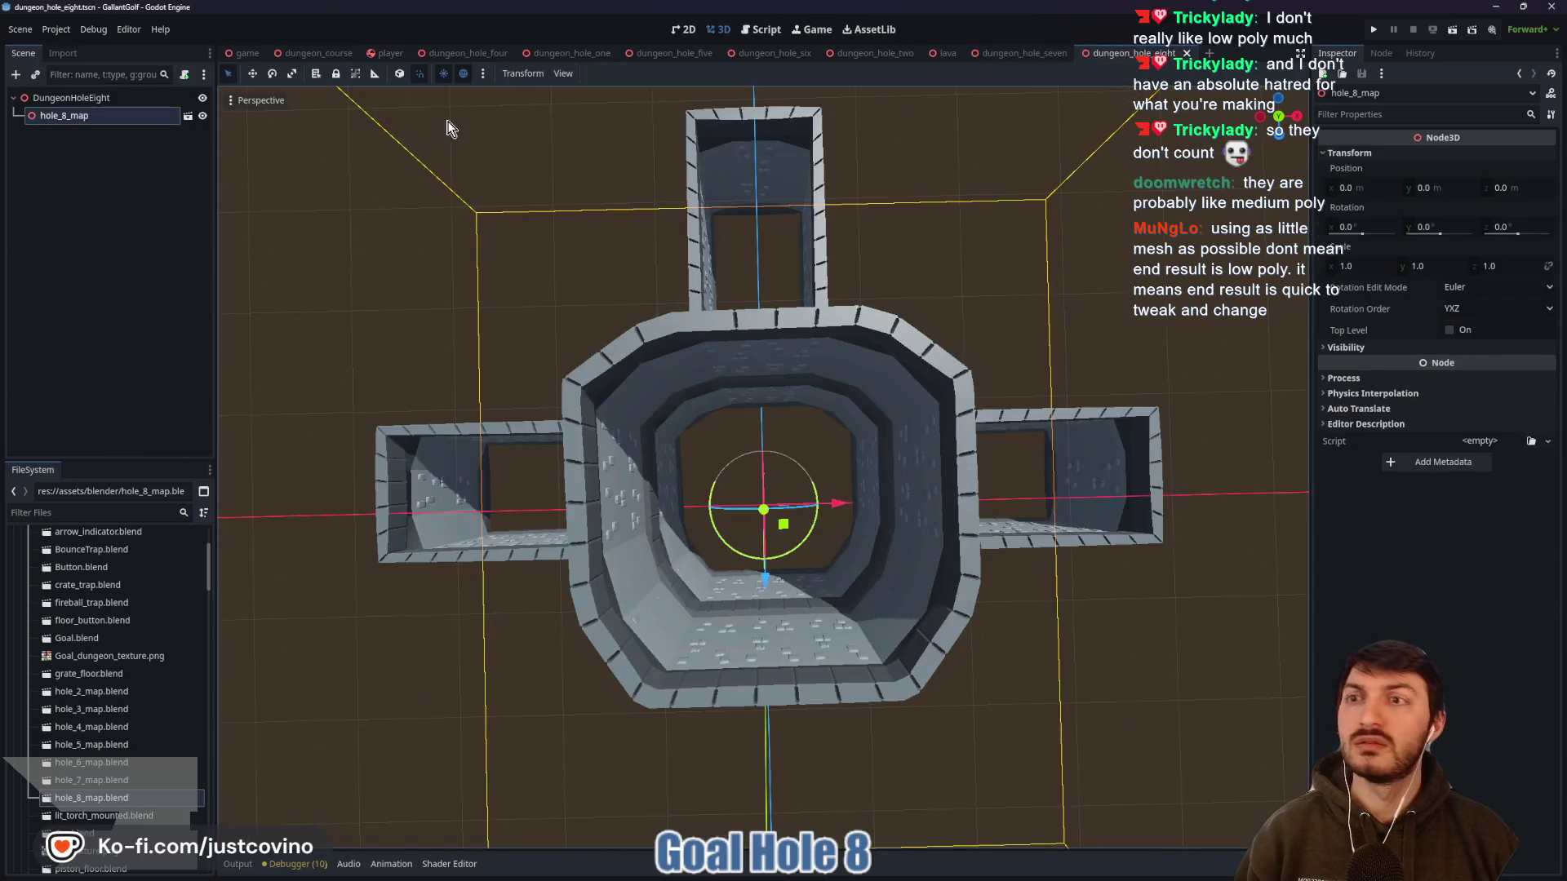
pyautogui.click(80, 100)
pyautogui.hotkey('ctrl', 'v')
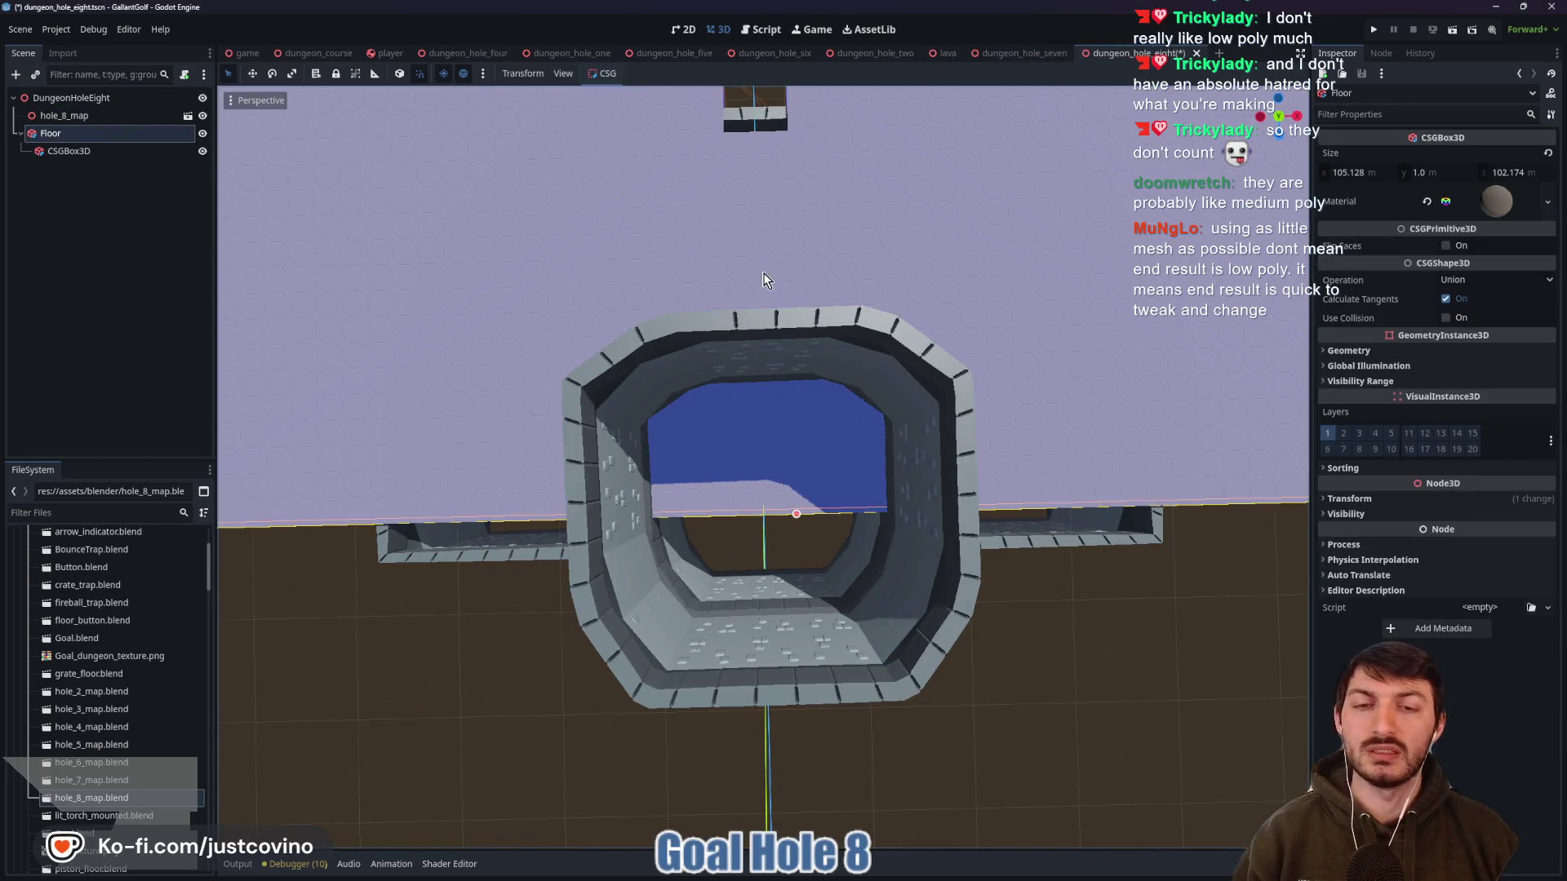
# Drag the Floor box's depth handles to lengthen it under the hub, comparing against hole seven
pyautogui.scroll(-5, 771, 286)
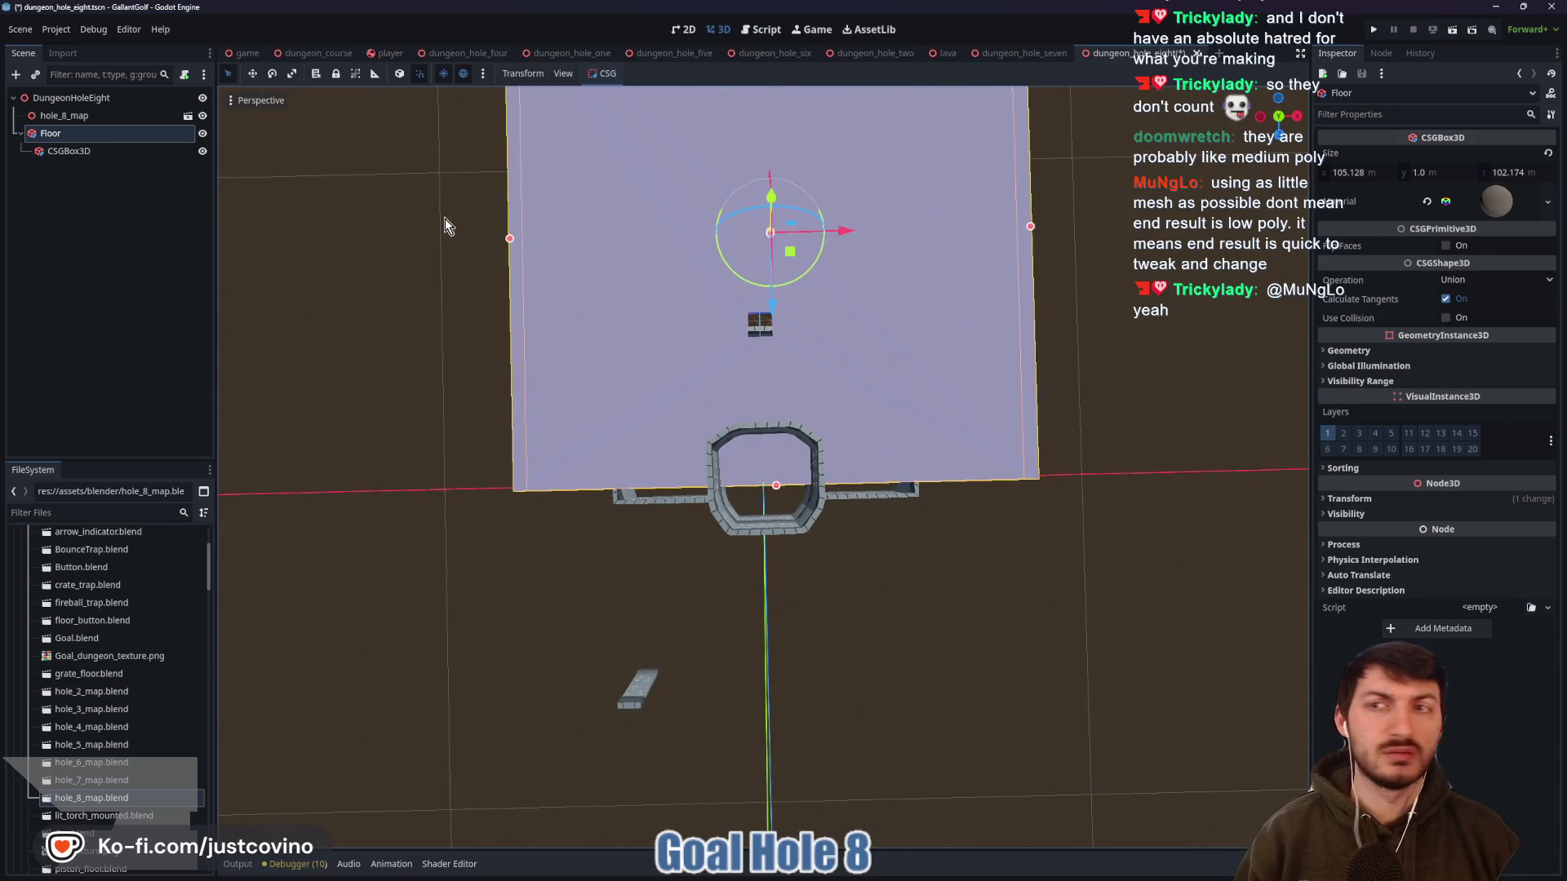
pyautogui.press('Down')
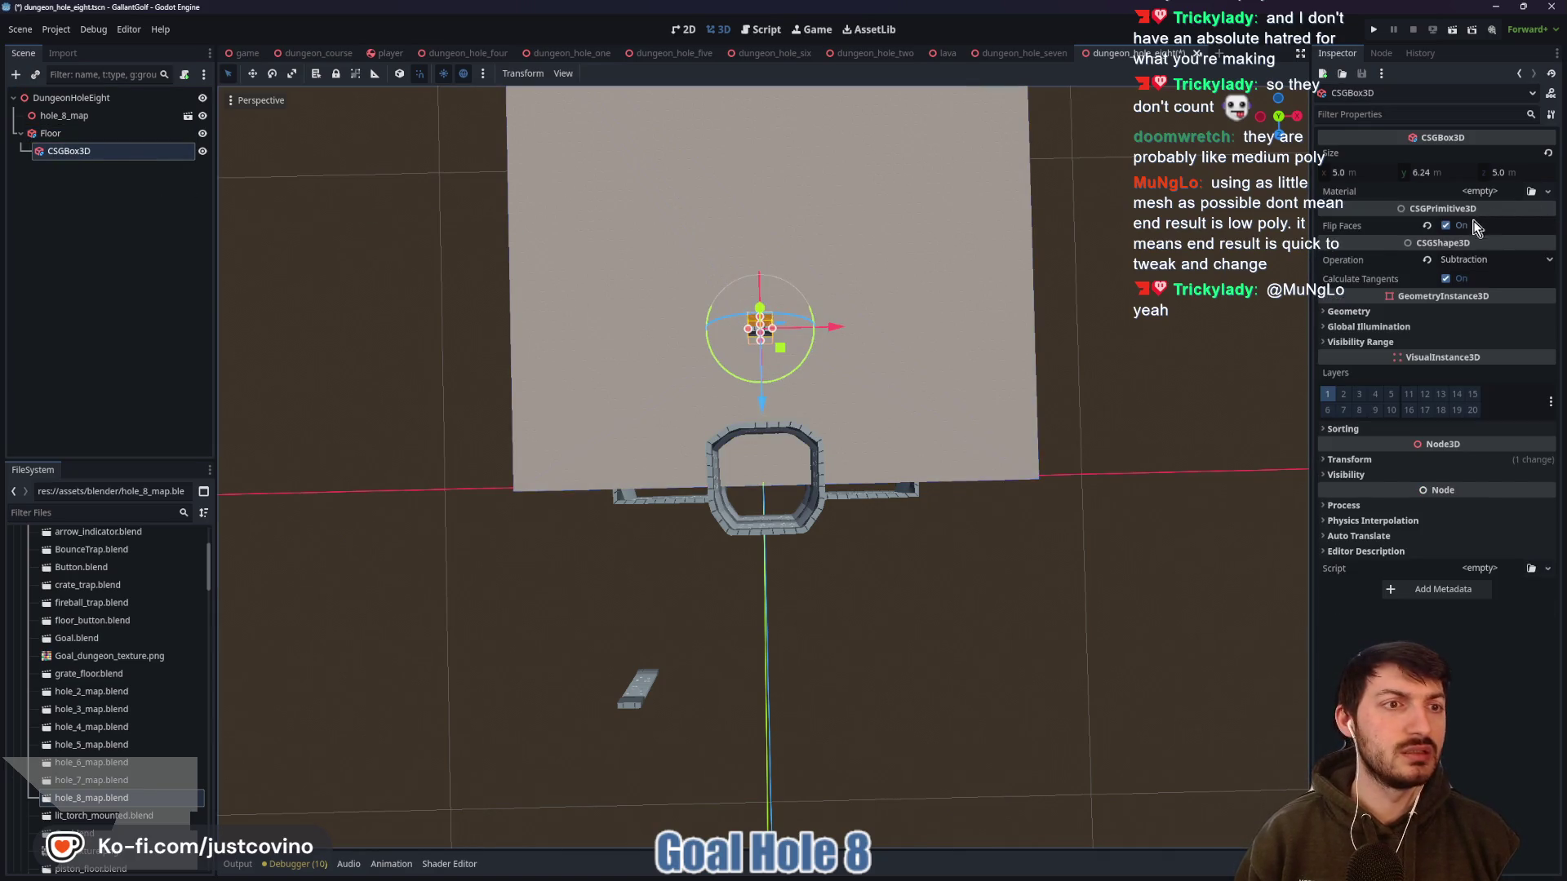
pyautogui.scroll(-5, 883, 229)
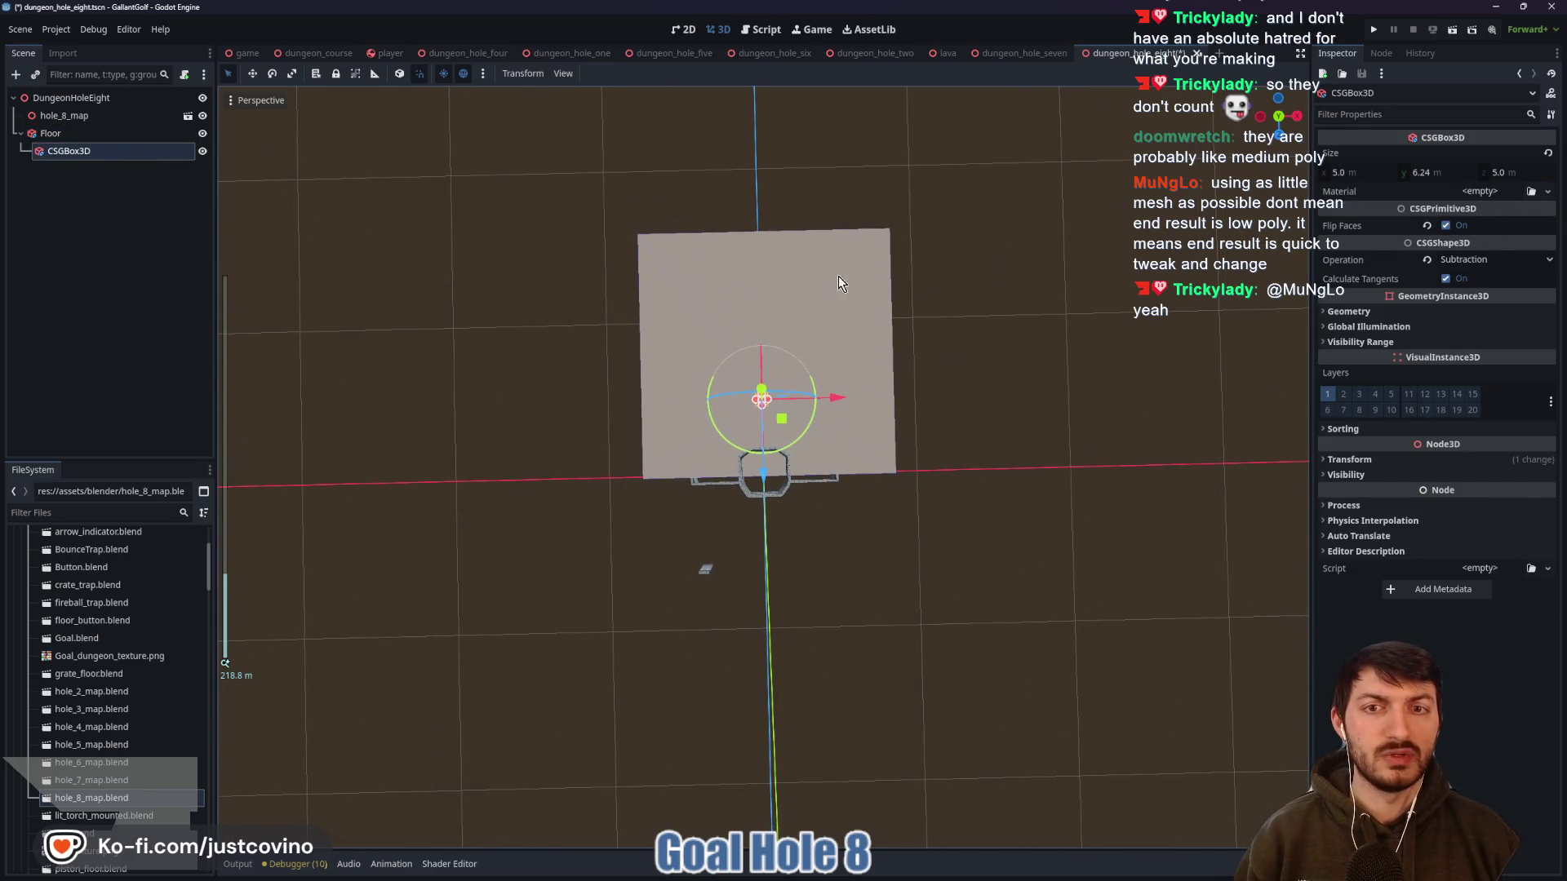
pyautogui.click(808, 262)
pyautogui.moveTo(763, 232)
pyautogui.mouseDown()
pyautogui.moveTo(767, 363)
pyautogui.moveTo(790, 427)
pyautogui.mouseUp()
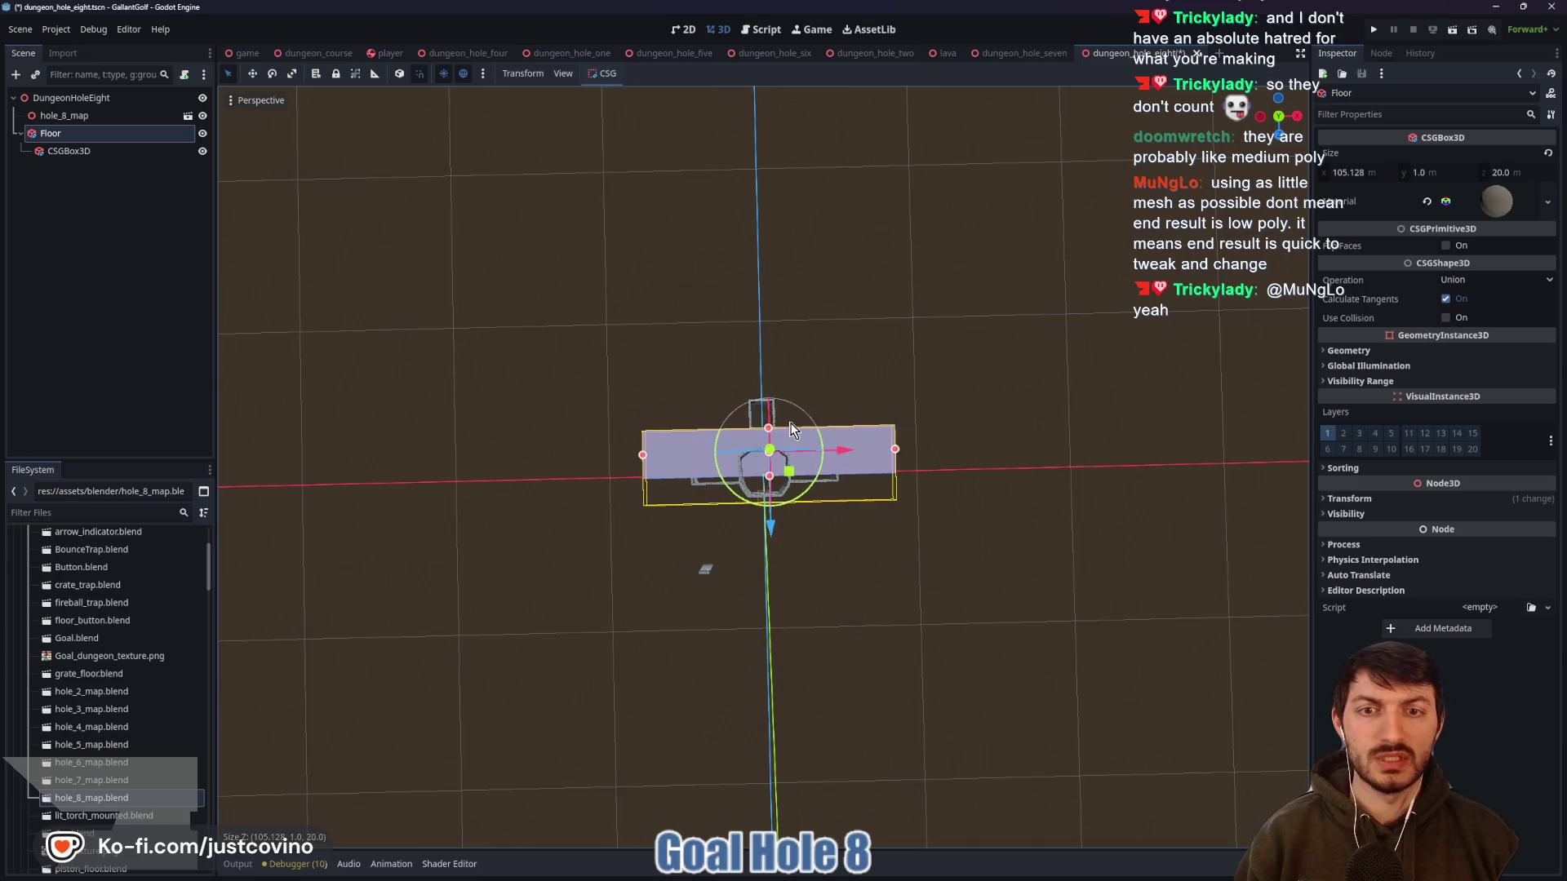
pyautogui.click(1027, 54)
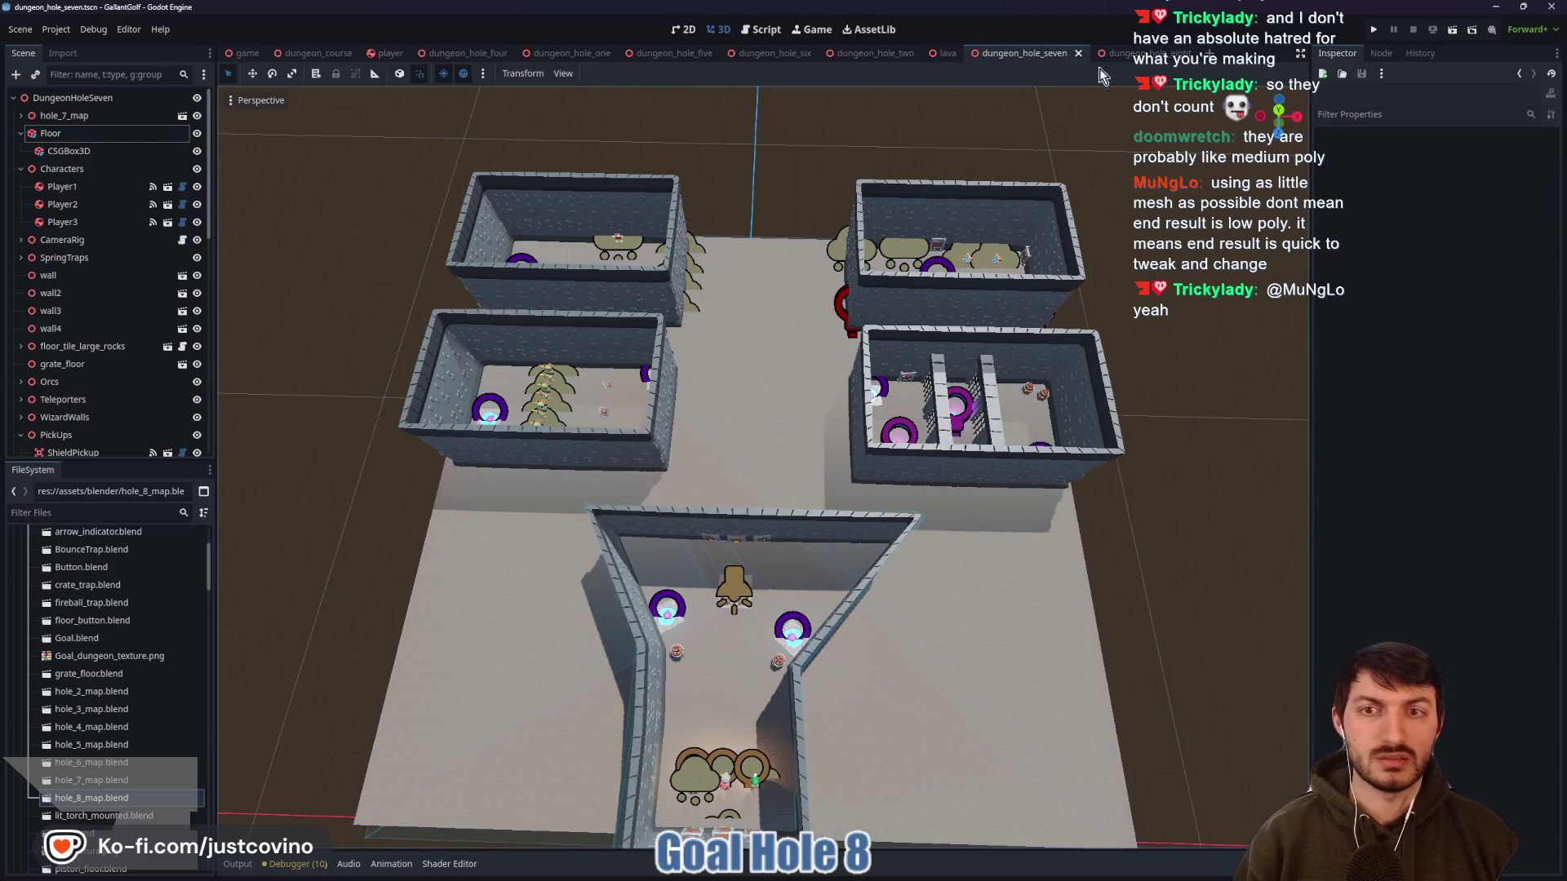
pyautogui.click(1135, 53)
pyautogui.scroll(10, 860, 421)
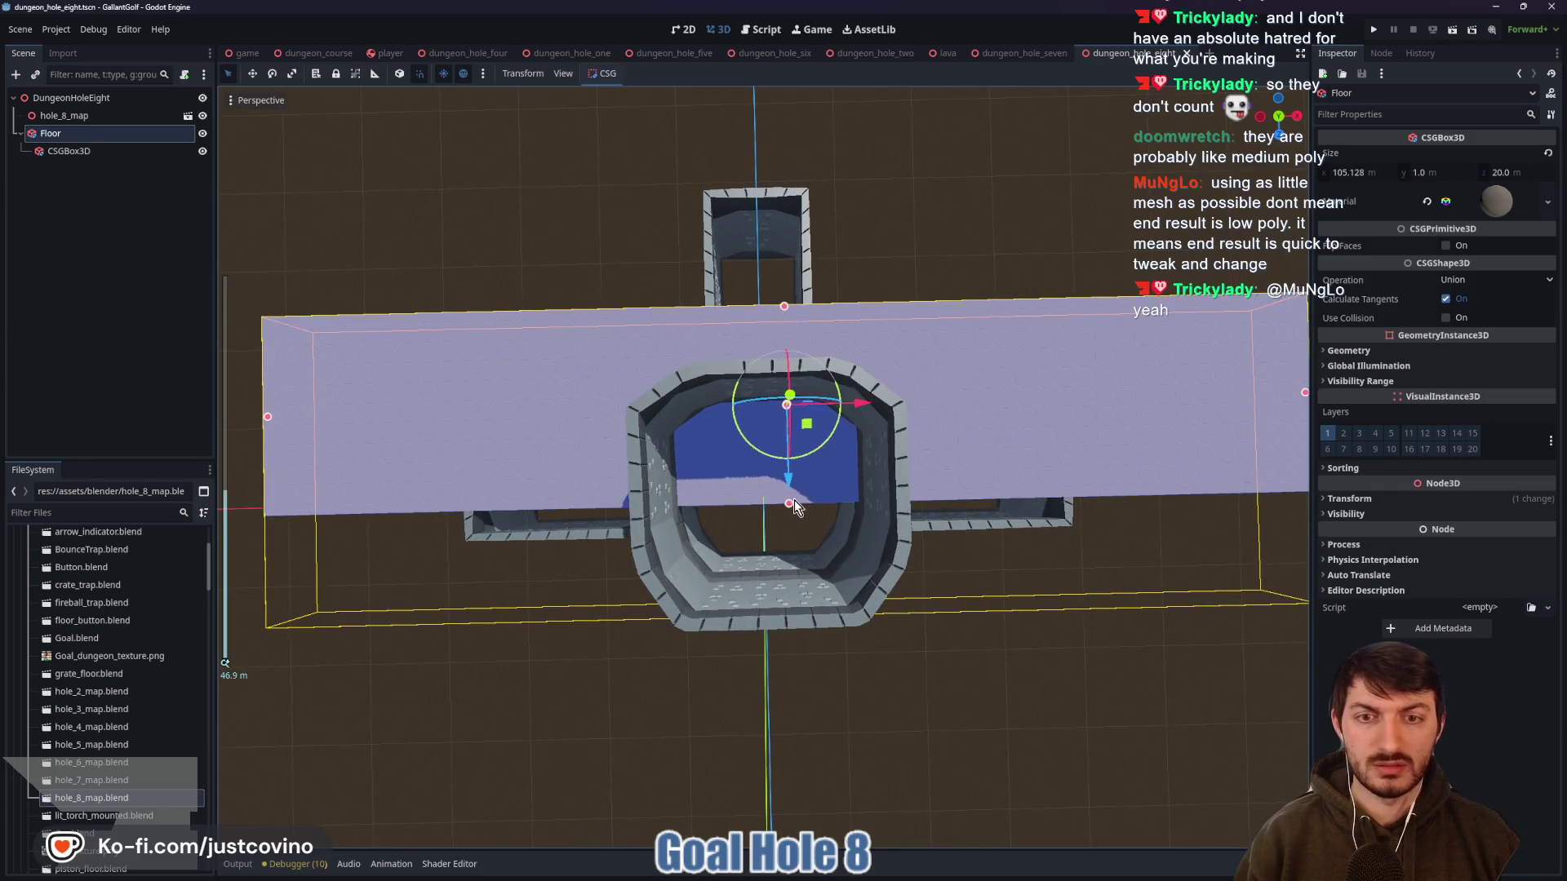
pyautogui.moveTo(795, 500); pyautogui.dragTo(798, 584)
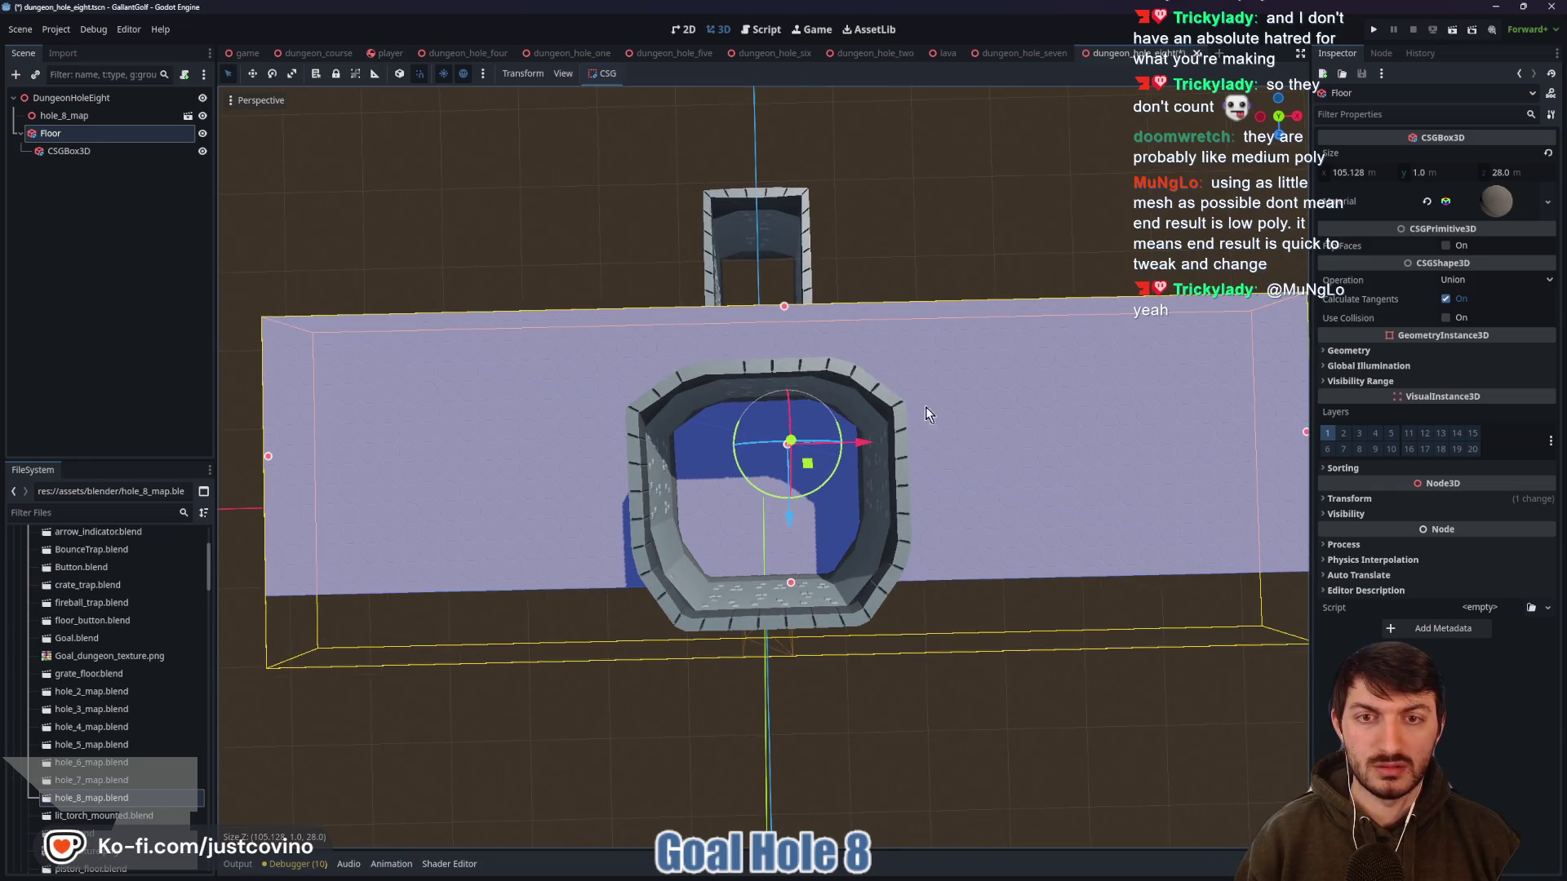
pyautogui.scroll(-2, 926, 406)
pyautogui.moveTo(781, 326); pyautogui.dragTo(768, 223)
# Orbit to check the floor under the walls and select its subtracting CSGBox3D child
pyautogui.moveTo(943, 410)
pyautogui.mouseDown()
pyautogui.moveTo(688, 354)
pyautogui.moveTo(658, 497)
pyautogui.mouseUp()
pyautogui.scroll(10, 688, 497)
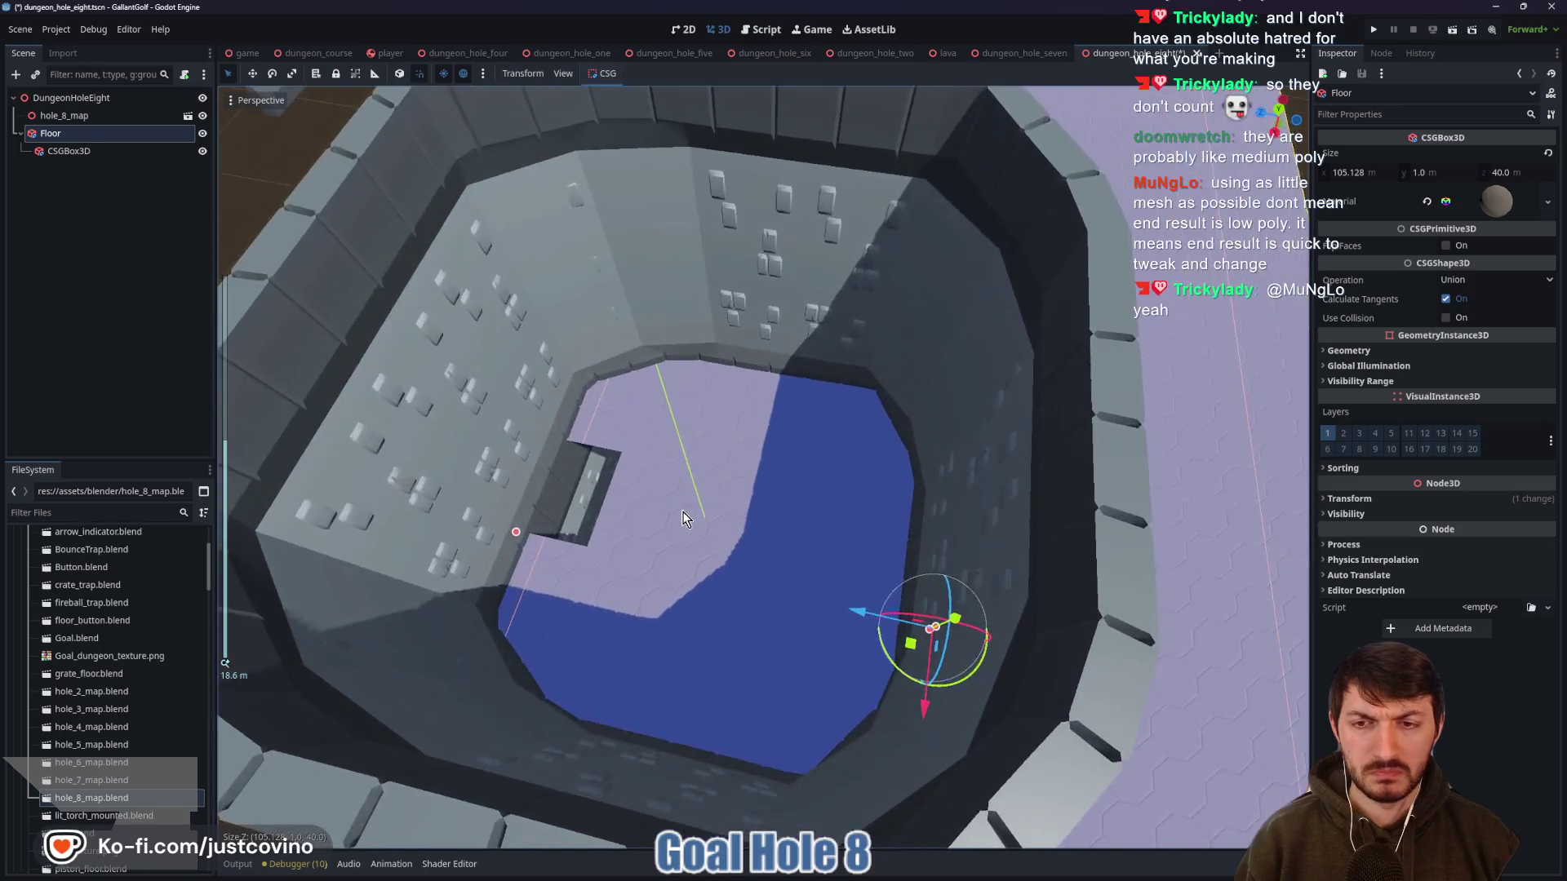
pyautogui.moveTo(688, 513)
pyautogui.mouseDown()
pyautogui.moveTo(600, 498)
pyautogui.moveTo(545, 537)
pyautogui.mouseUp()
pyautogui.click(107, 155)
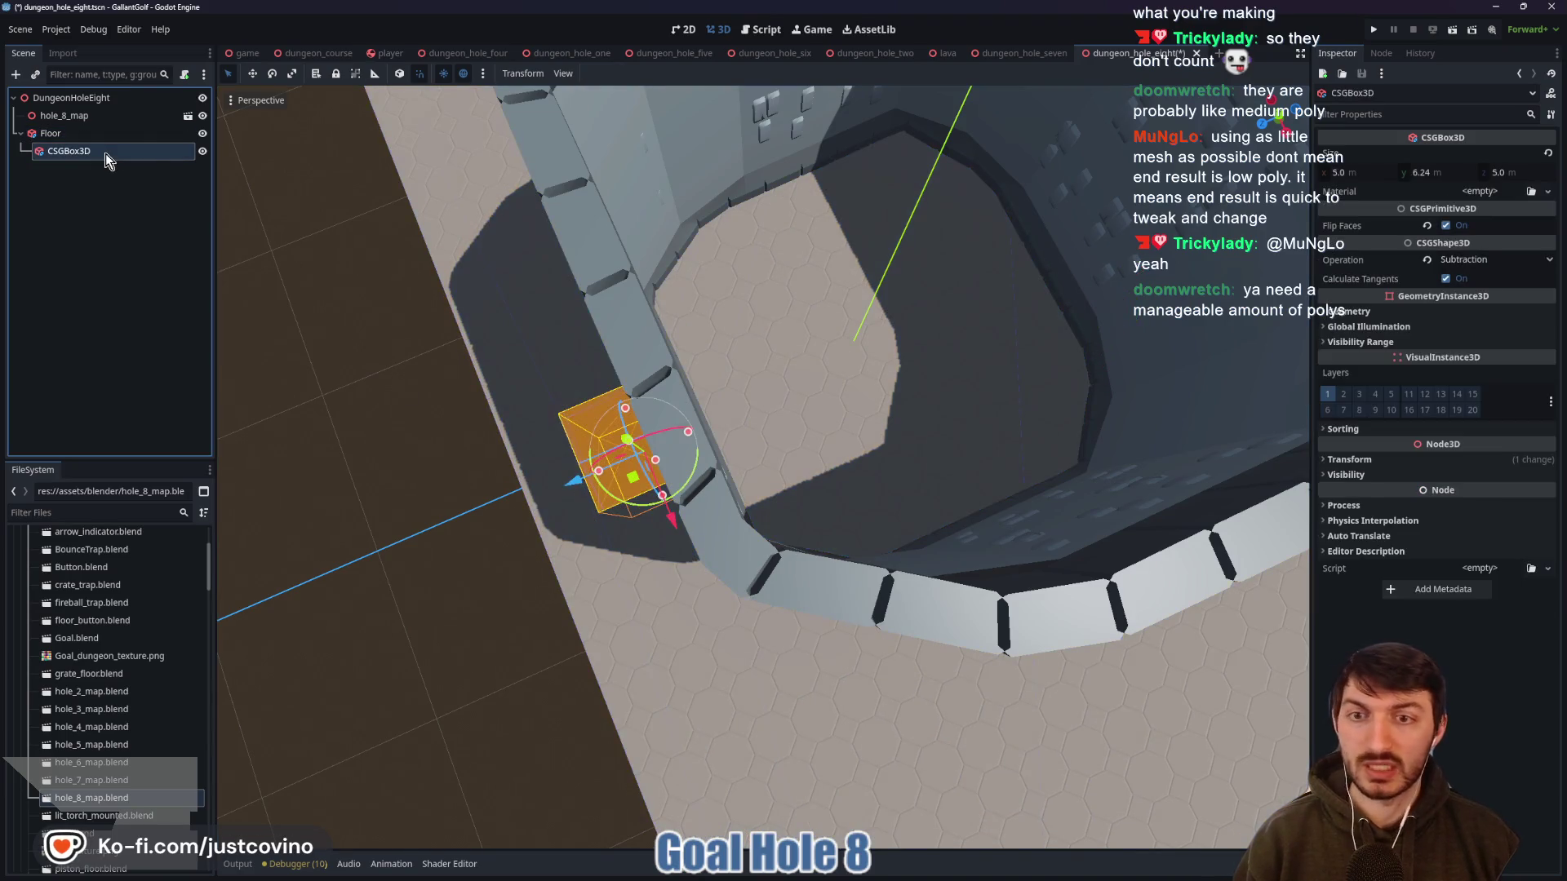
# Delete the Floor's subtracting CSGBox3D child
pyautogui.press('Delete')
pyautogui.click(746, 449)
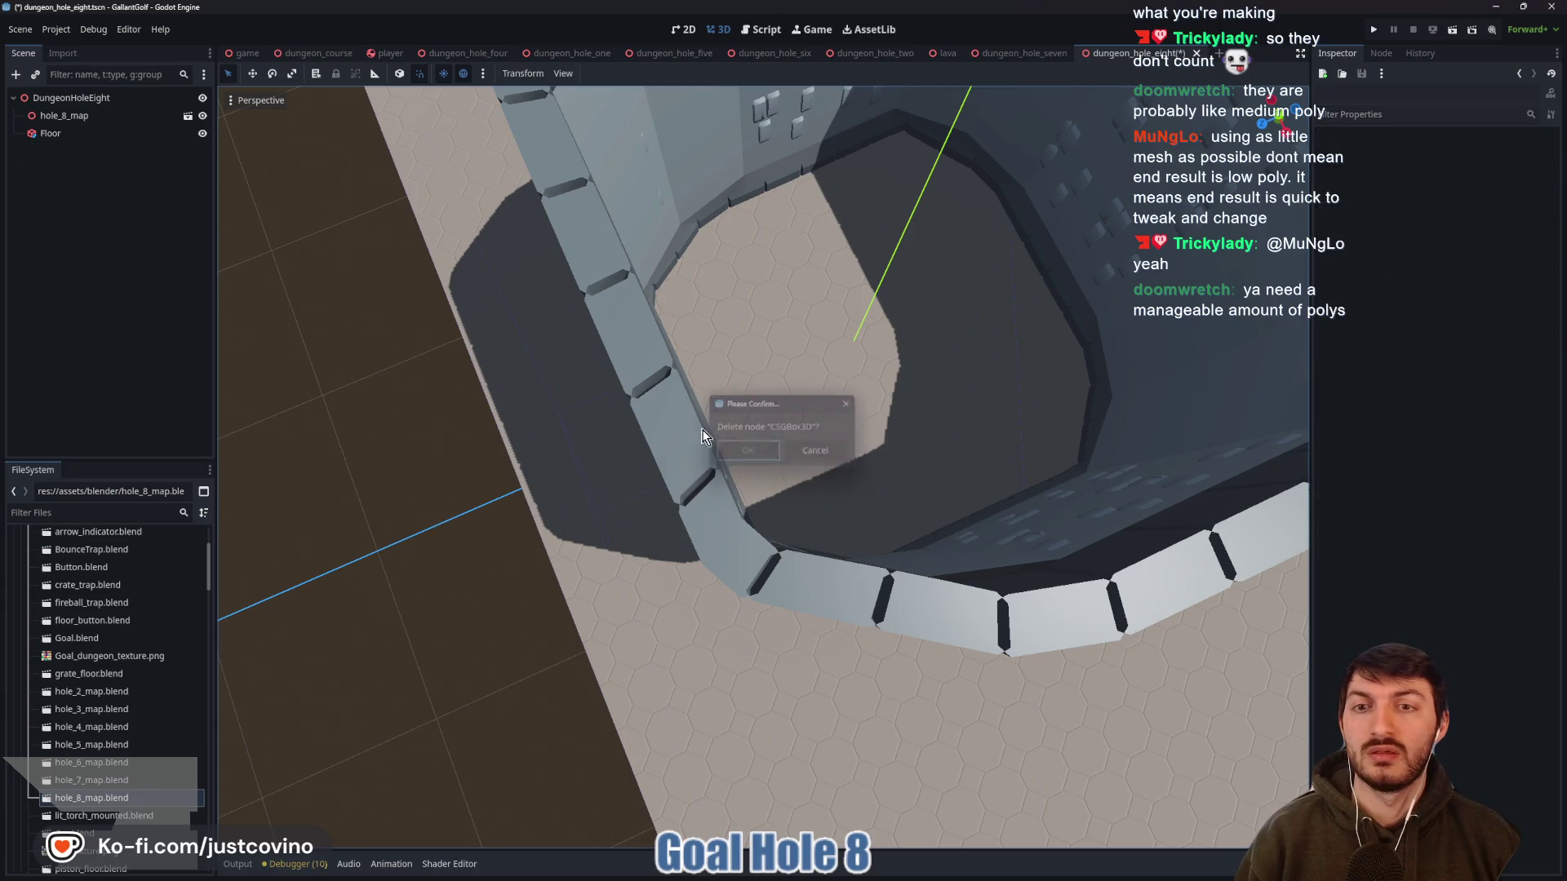
pyautogui.moveTo(501, 384); pyautogui.dragTo(820, 337)
# In Top Orthogonal view, trim the Floor box to about 62.2 × 48.2 m and save
pyautogui.click(50, 133)
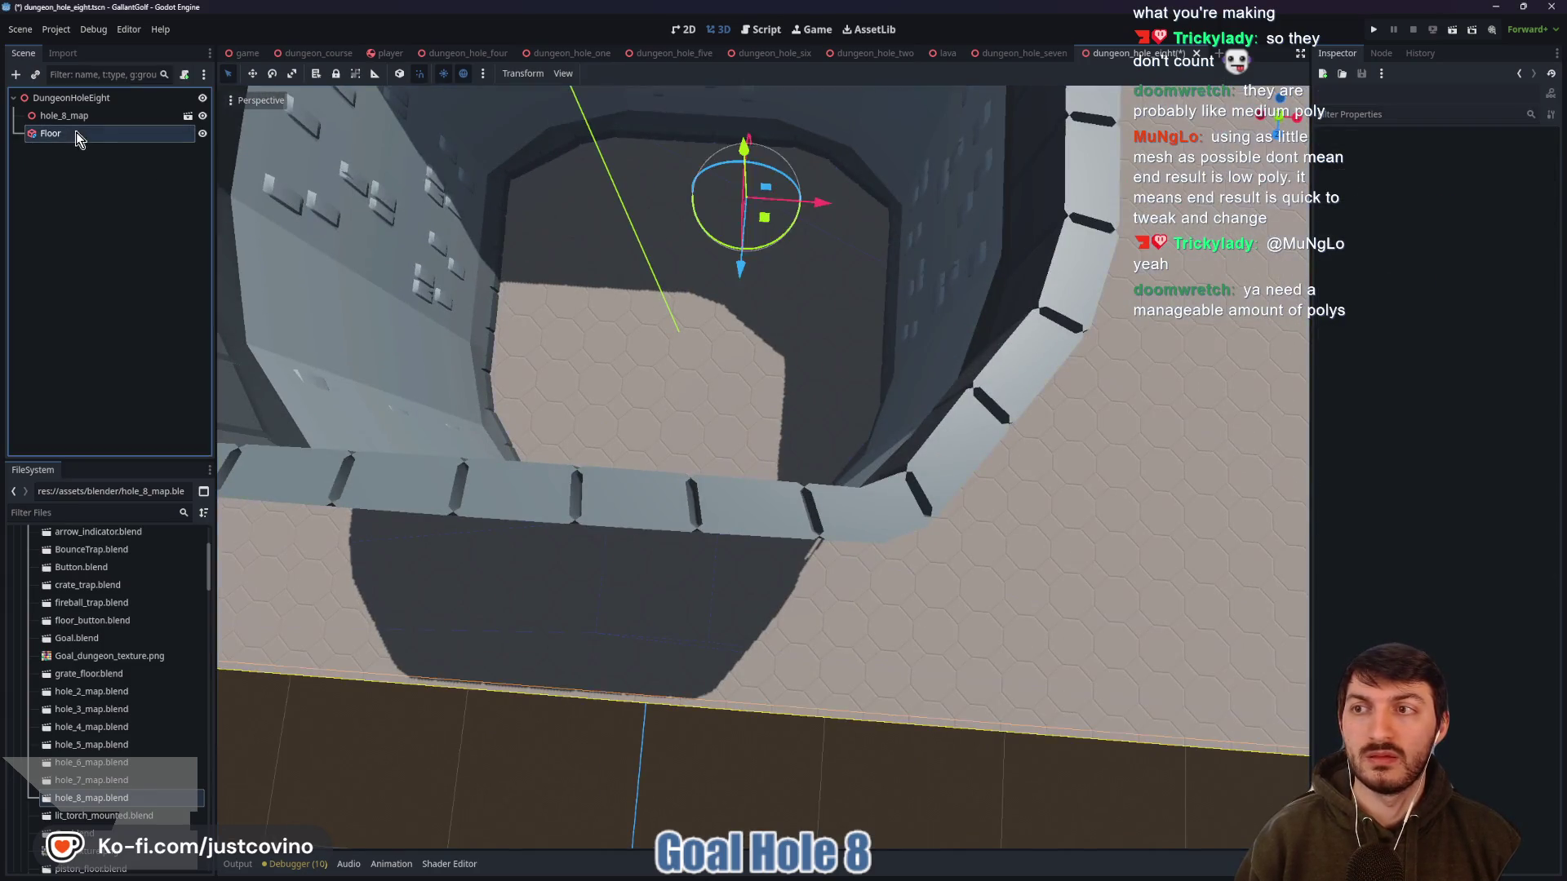
pyautogui.press('f')
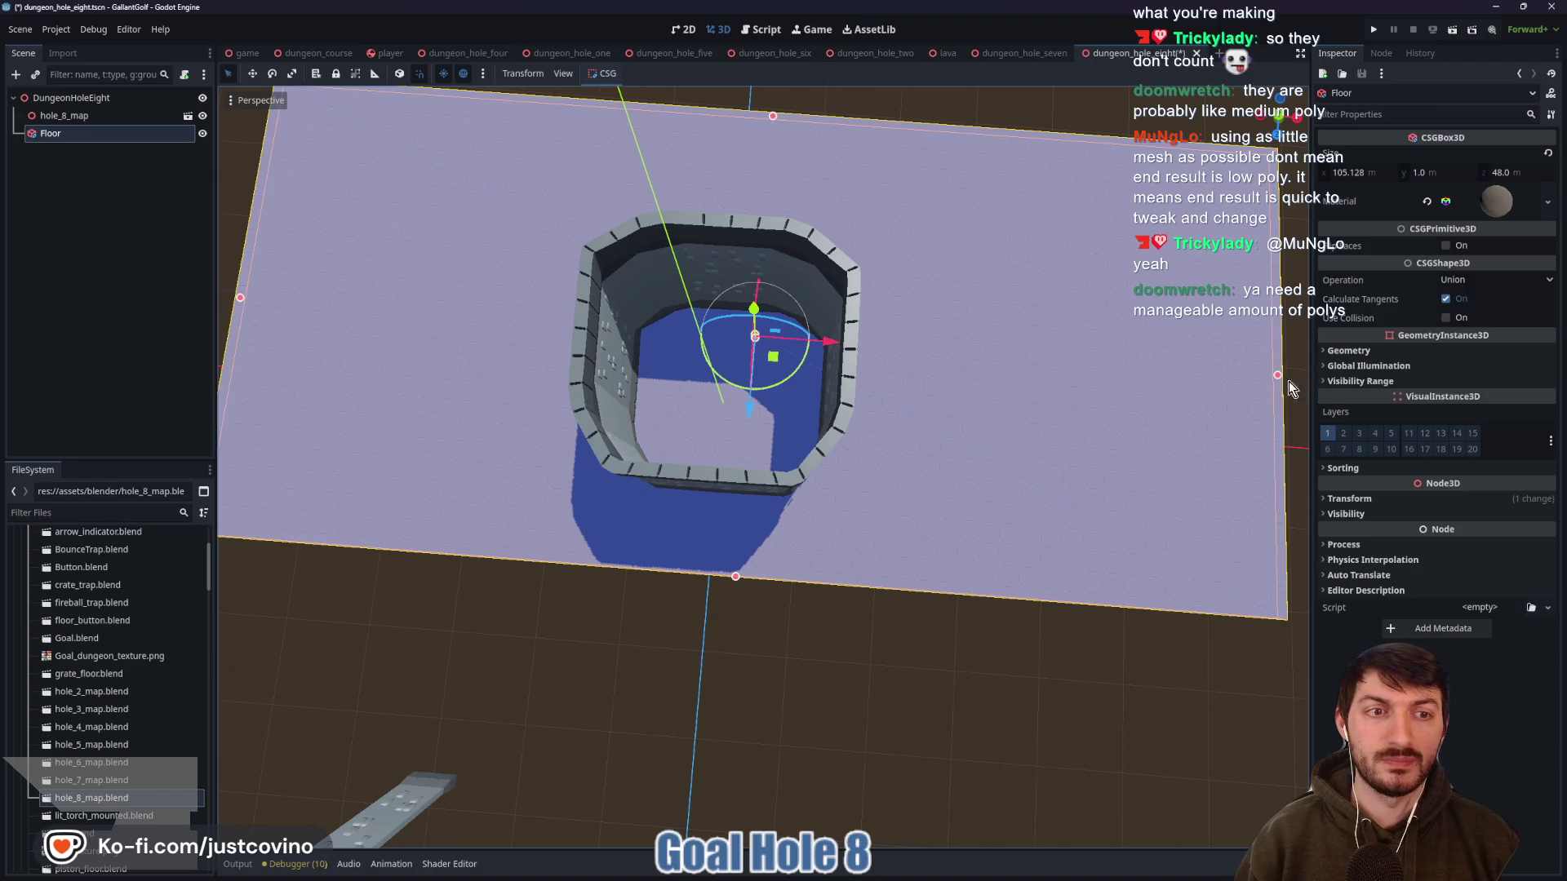
pyautogui.moveTo(1278, 375)
pyautogui.mouseDown()
pyautogui.moveTo(939, 377)
pyautogui.moveTo(1046, 375)
pyautogui.mouseUp()
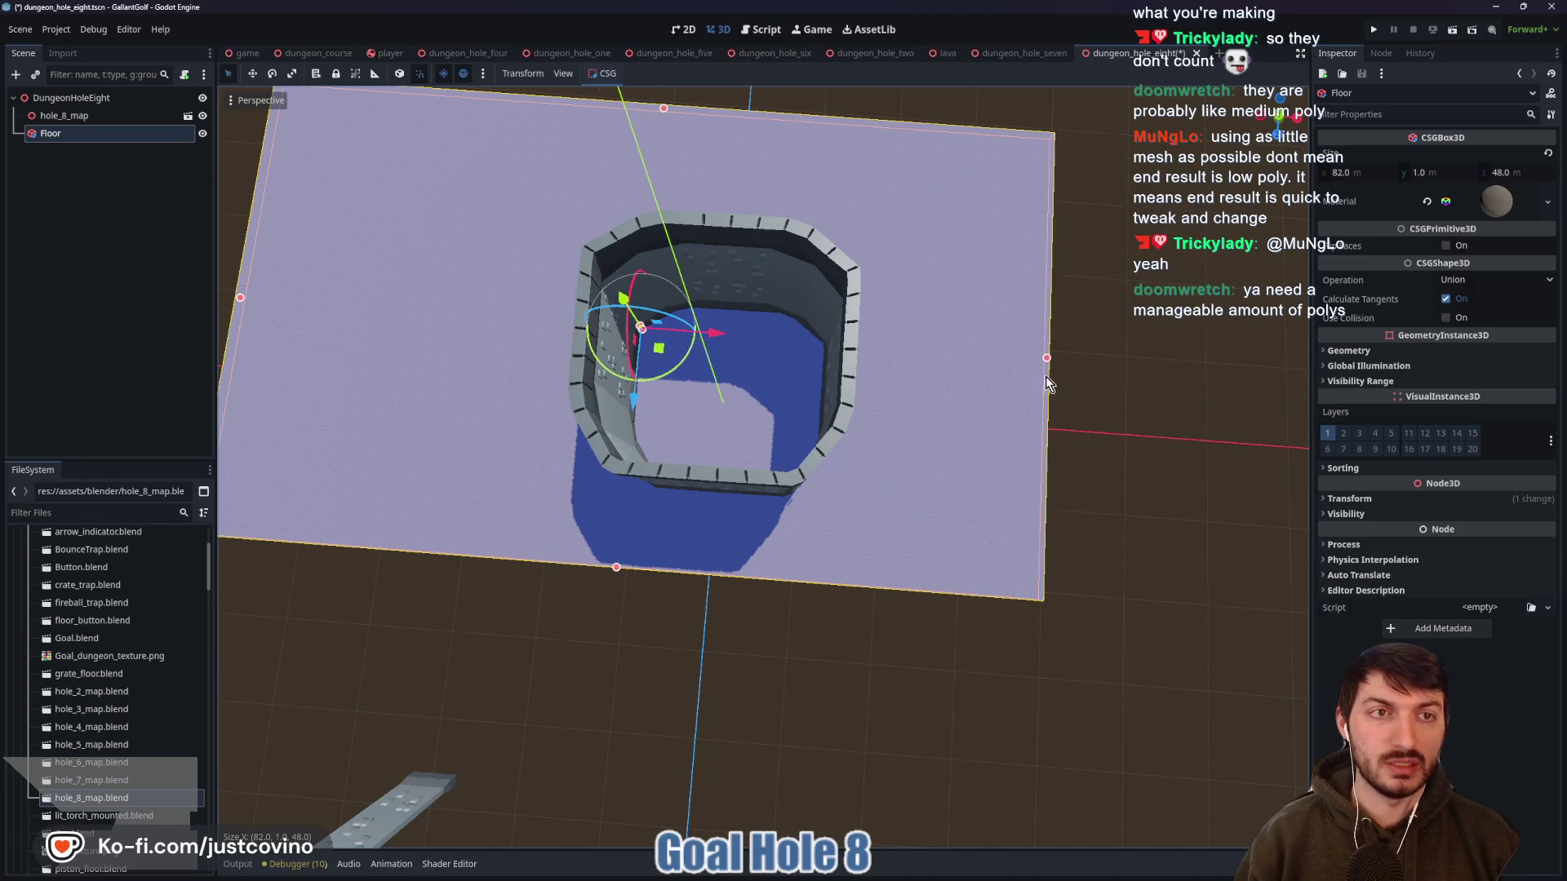
pyautogui.click(1278, 111)
pyautogui.scroll(-3, 683, 383)
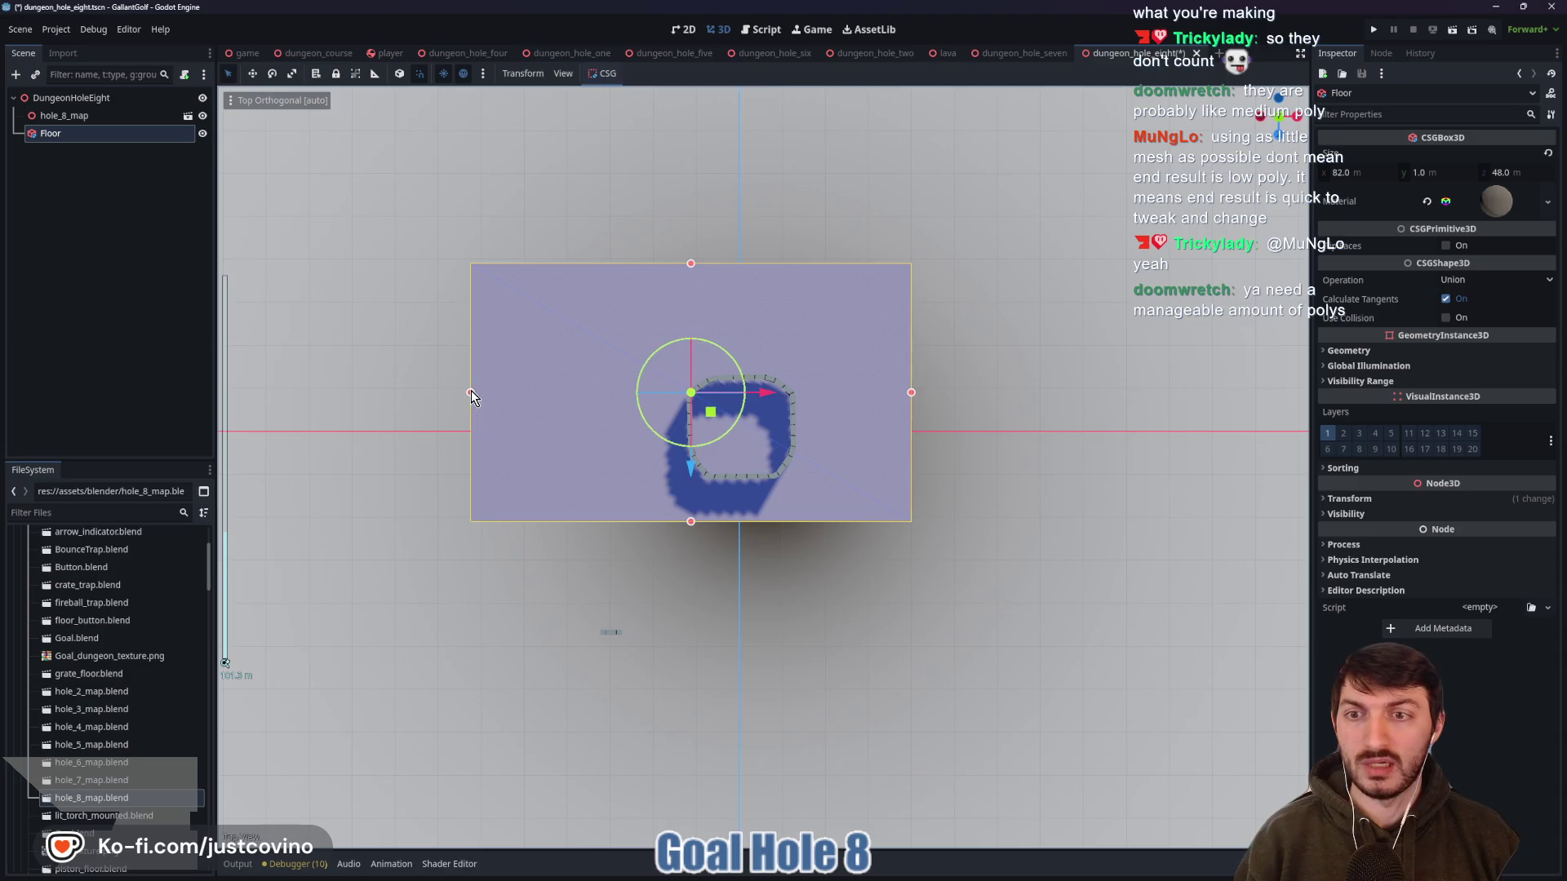
pyautogui.moveTo(471, 396)
pyautogui.mouseDown()
pyautogui.moveTo(602, 401)
pyautogui.moveTo(576, 409)
pyautogui.mouseUp()
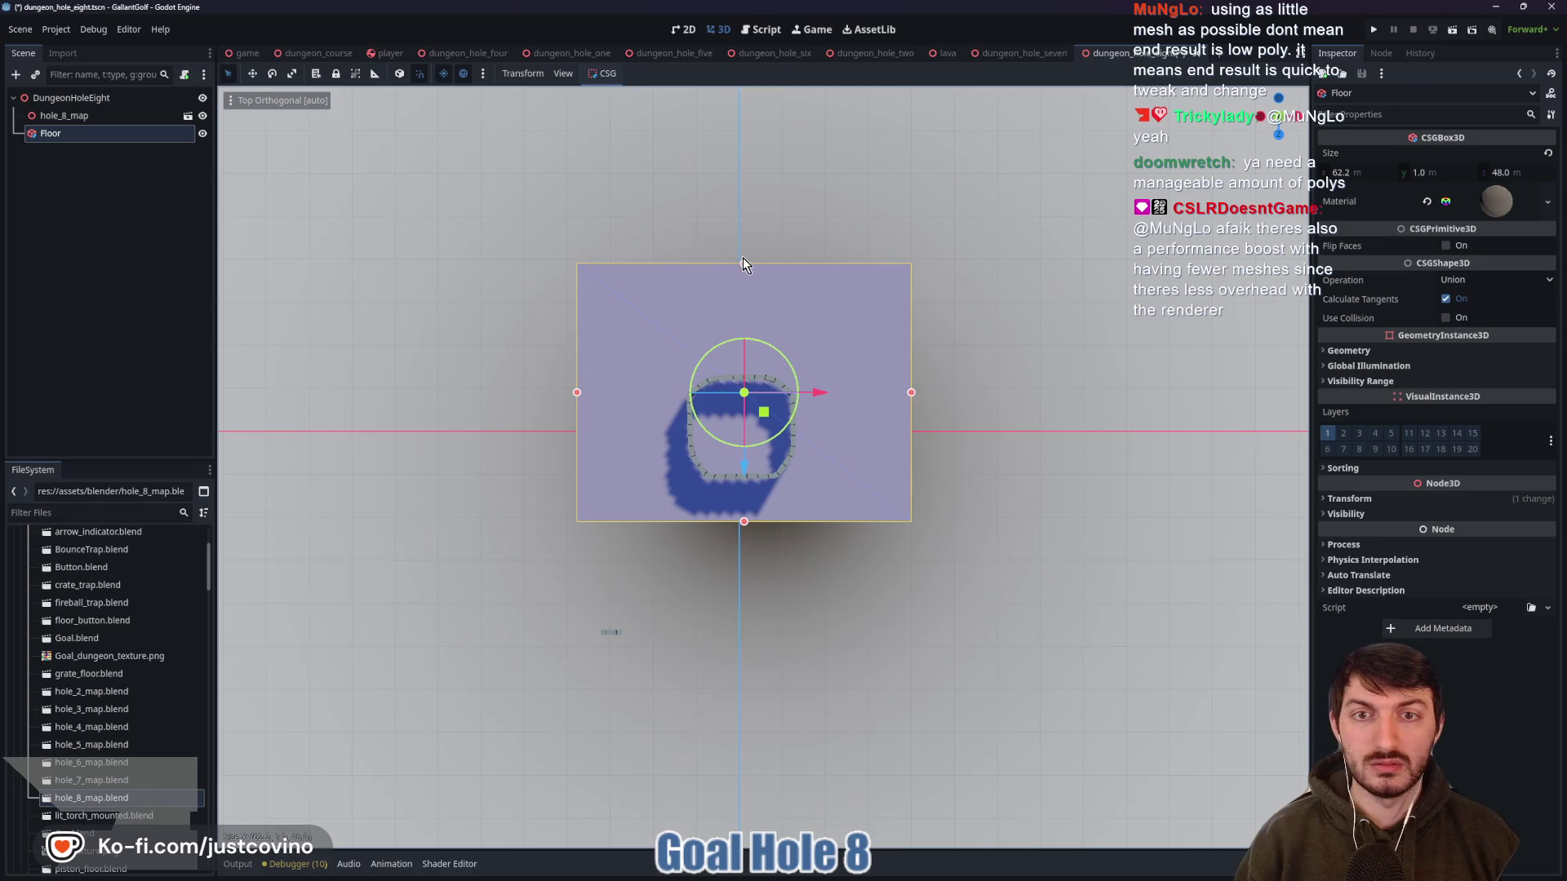
pyautogui.moveTo(743, 263)
pyautogui.mouseDown()
pyautogui.moveTo(744, 322)
pyautogui.moveTo(741, 269)
pyautogui.mouseUp()
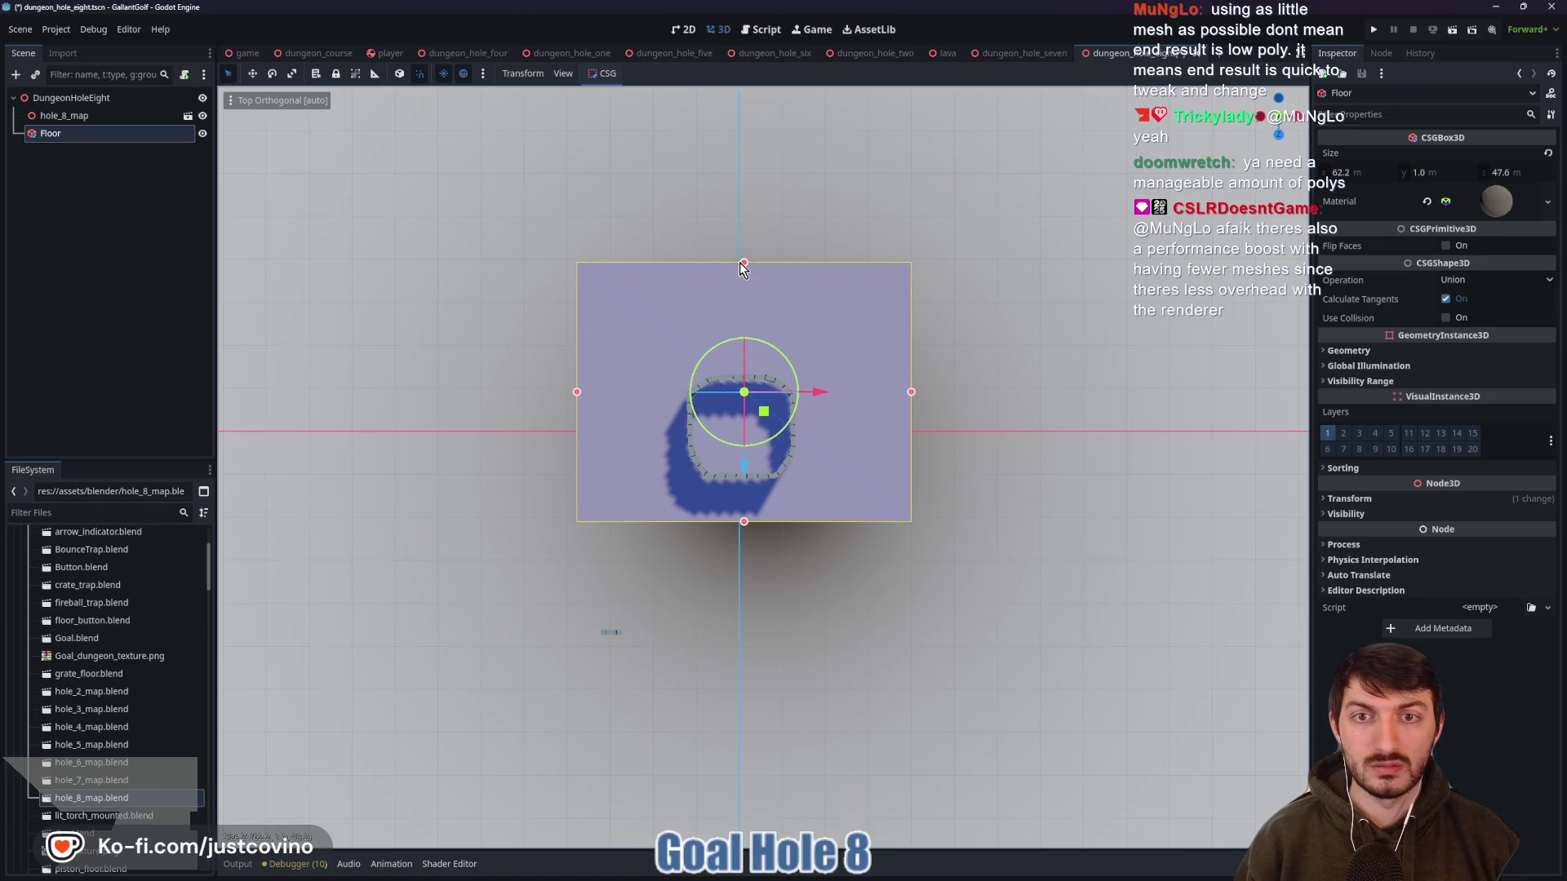
pyautogui.hotkey('ctrl', 's')
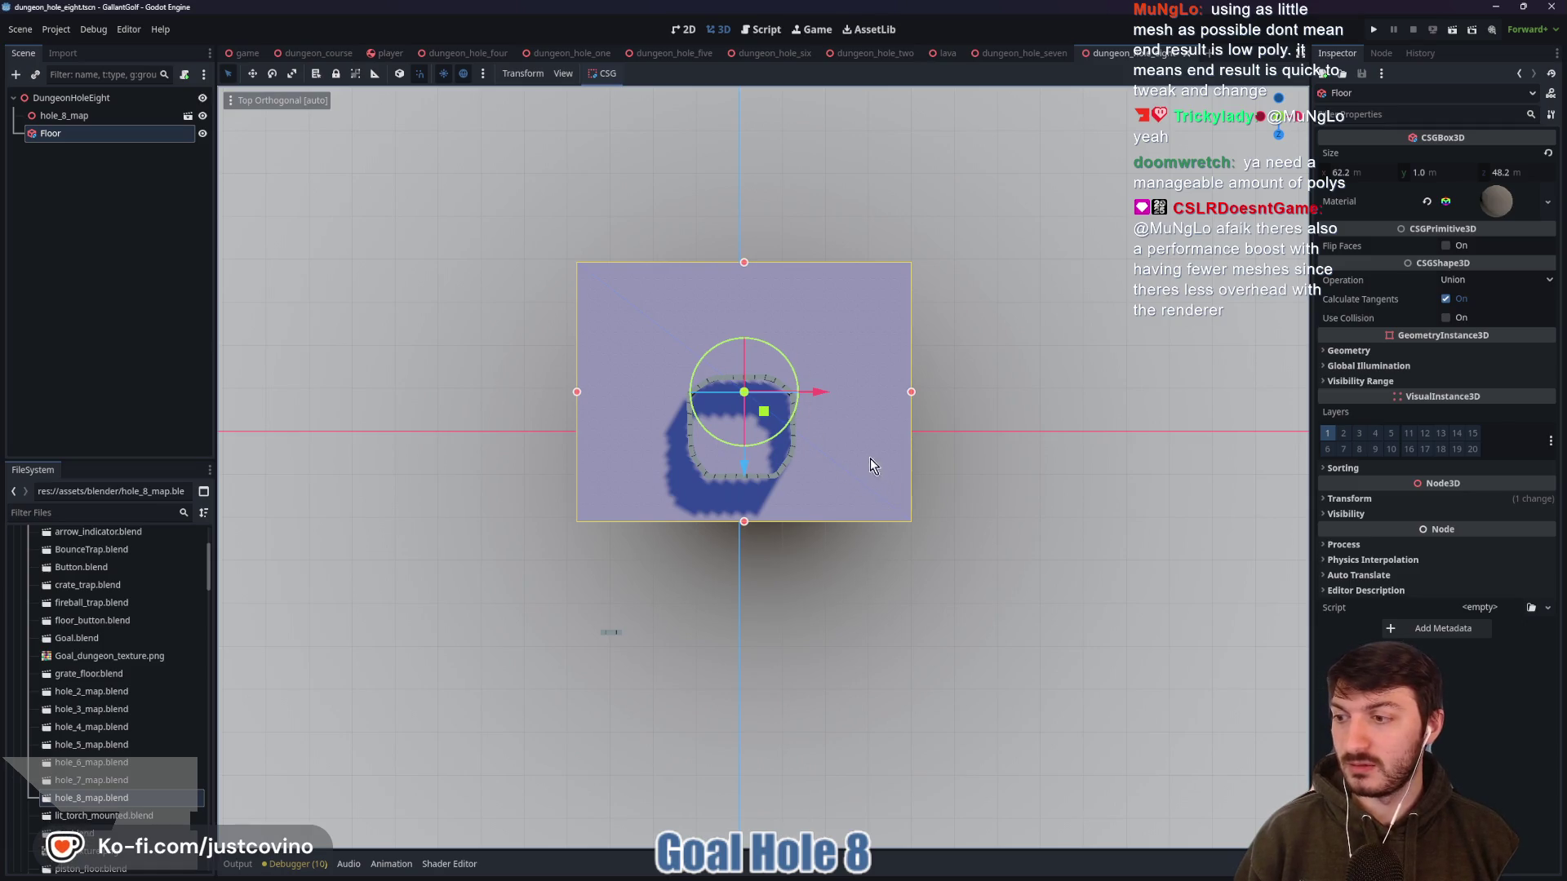
# Orbit around the floor and hub to confirm coverage under the walls, saving again
pyautogui.moveTo(846, 537); pyautogui.dragTo(829, 472)
pyautogui.scroll(5, 829, 471)
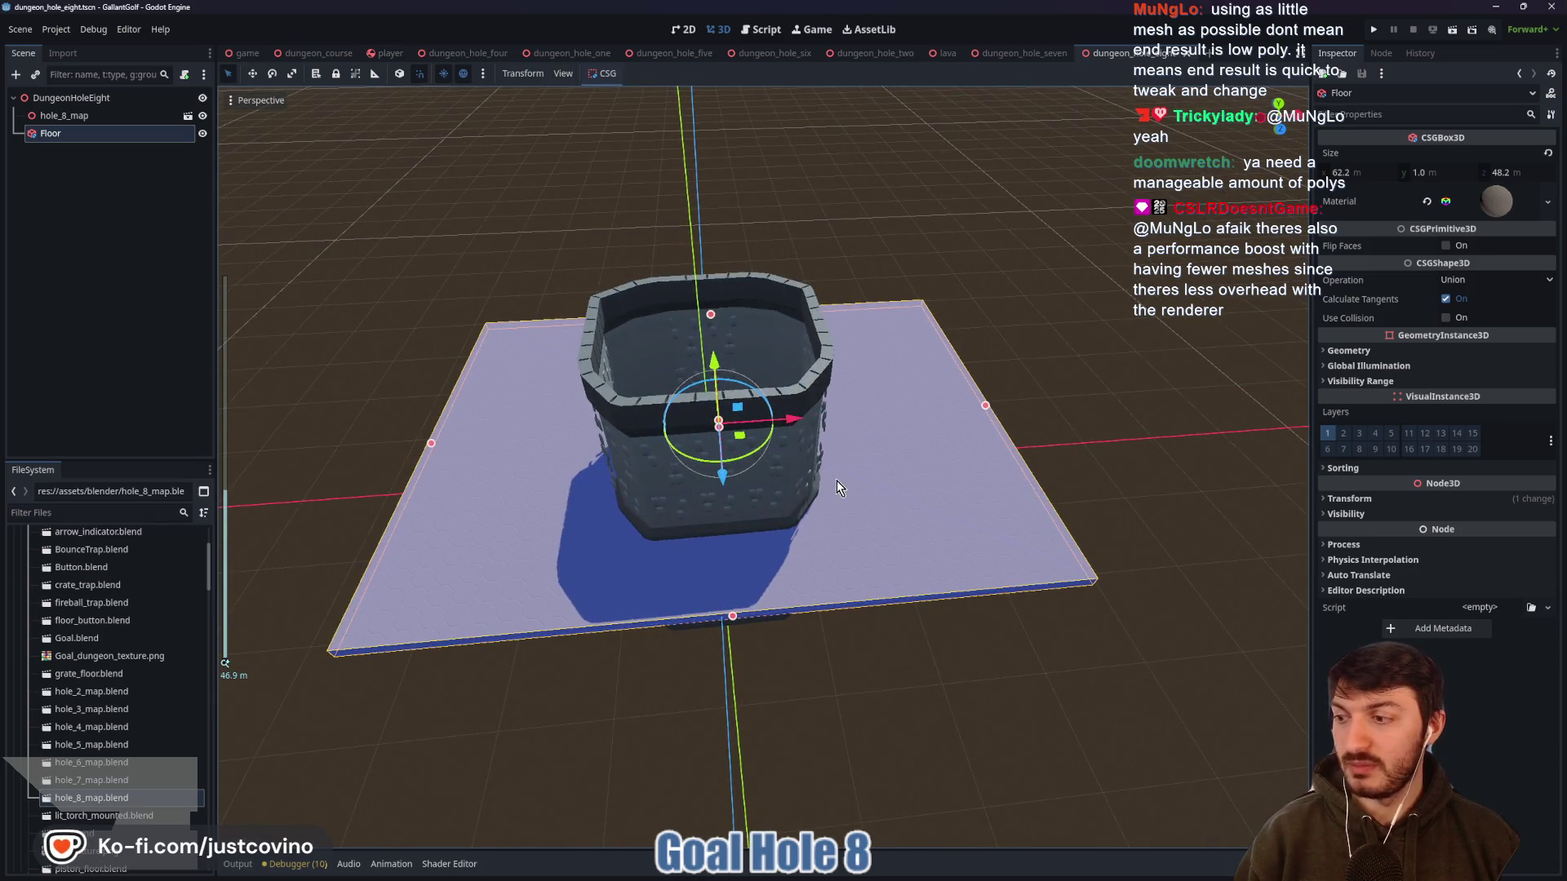
pyautogui.press('f')
pyautogui.moveTo(908, 549)
pyautogui.mouseDown()
pyautogui.moveTo(832, 411)
pyautogui.moveTo(783, 469)
pyautogui.moveTo(882, 522)
pyautogui.moveTo(970, 612)
pyautogui.moveTo(914, 457)
pyautogui.moveTo(784, 497)
pyautogui.moveTo(767, 538)
pyautogui.moveTo(730, 481)
pyautogui.mouseUp()
pyautogui.scroll(5, 970, 608)
pyautogui.scroll(5, 970, 602)
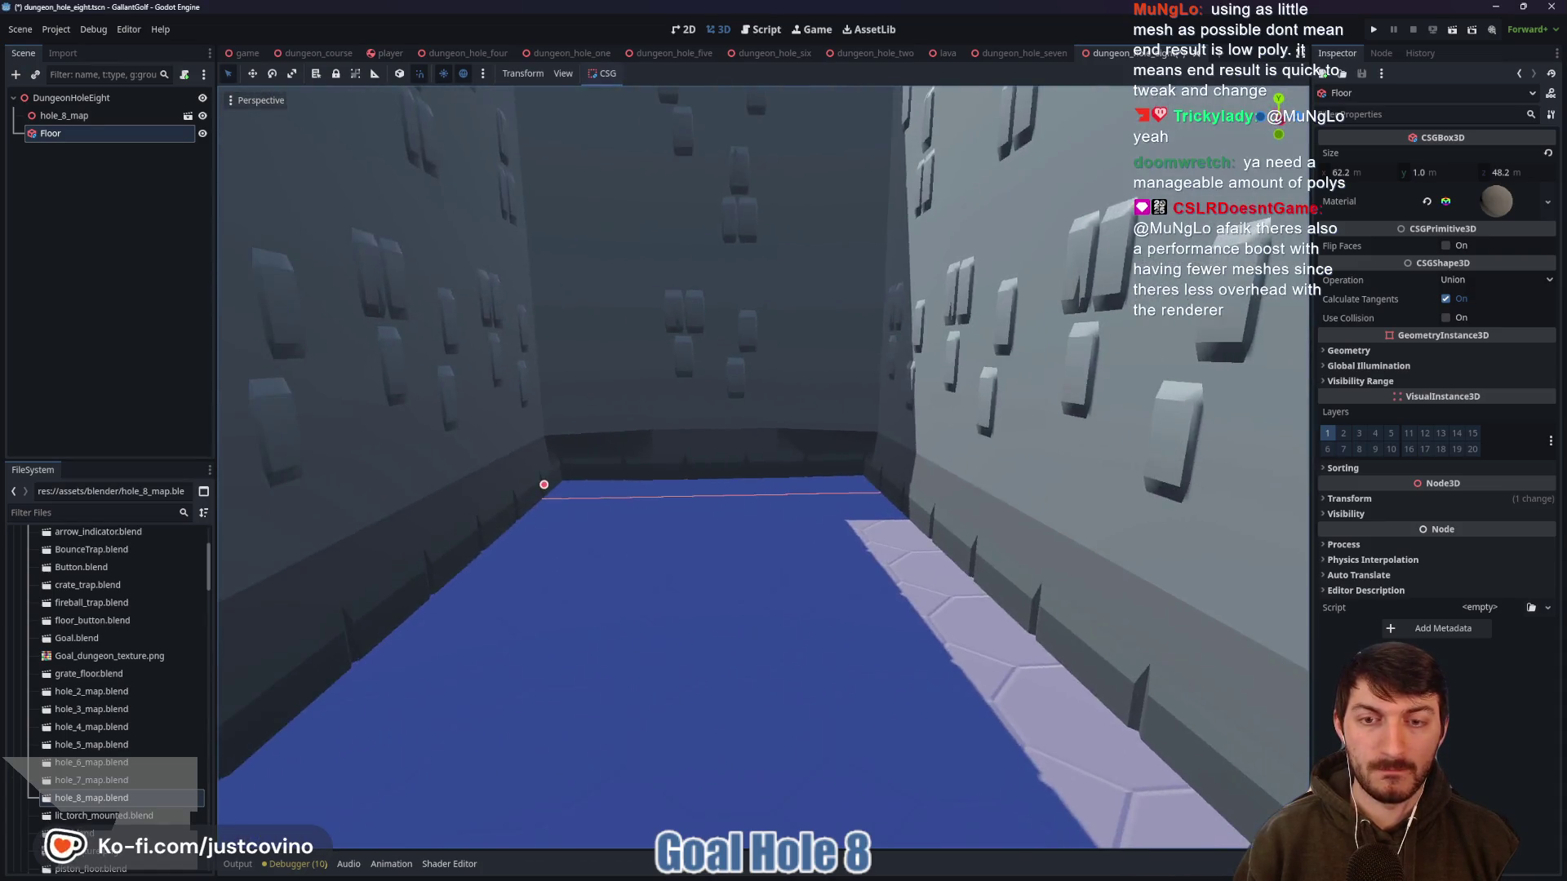
pyautogui.moveTo(544, 485)
pyautogui.mouseDown()
pyautogui.moveTo(605, 468)
pyautogui.moveTo(731, 245)
pyautogui.moveTo(799, 504)
pyautogui.moveTo(739, 557)
pyautogui.mouseUp()
pyautogui.hotkey('ctrl', 's')
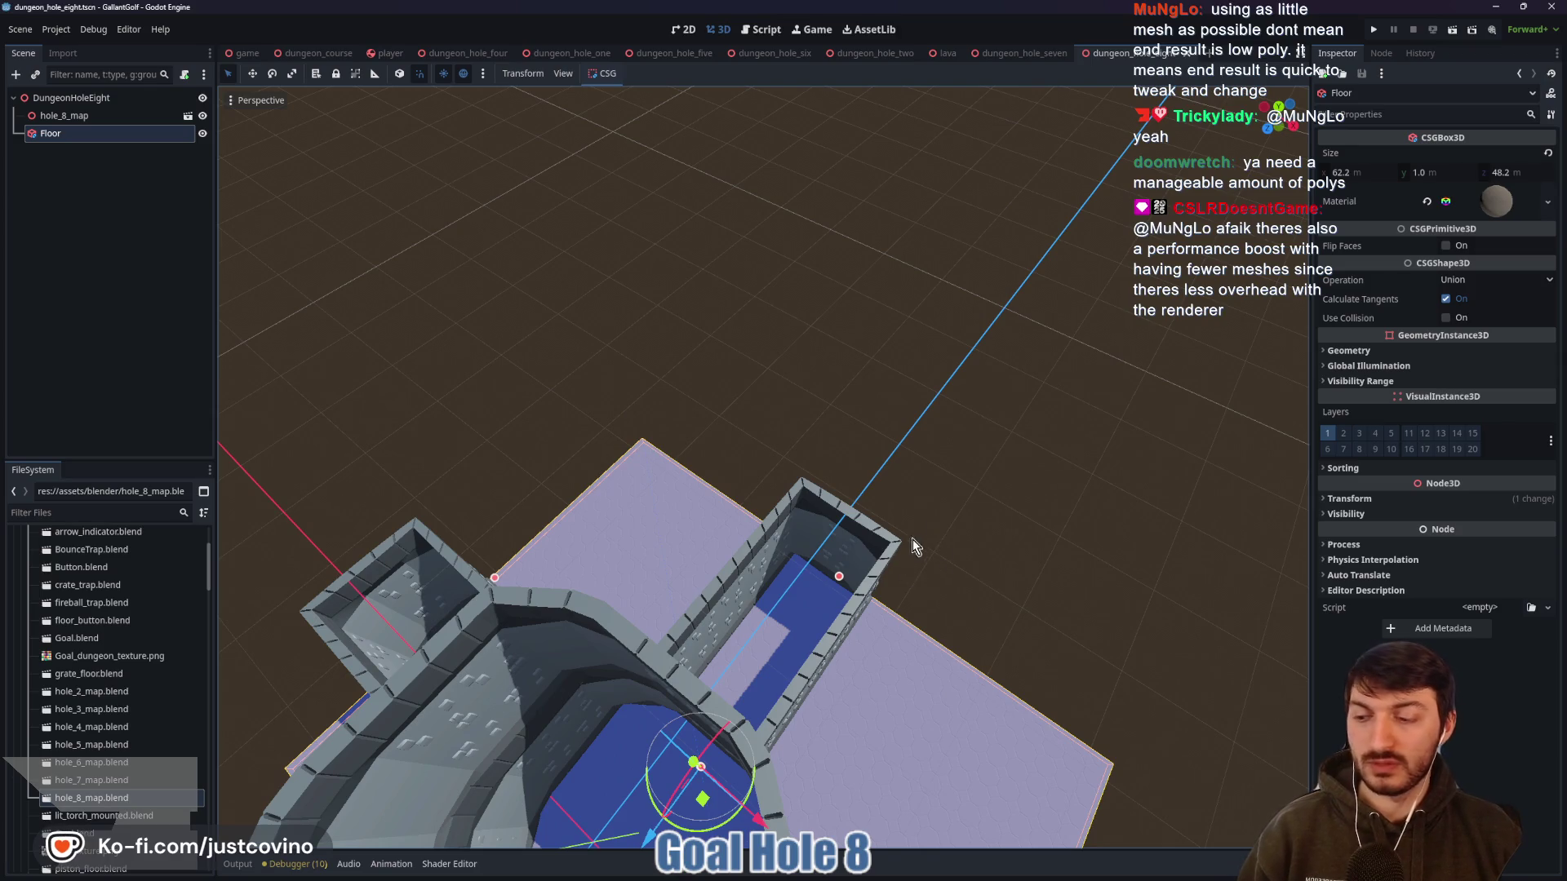
pyautogui.moveTo(914, 547)
pyautogui.mouseDown()
pyautogui.moveTo(820, 447)
pyautogui.moveTo(963, 425)
pyautogui.mouseUp()
pyautogui.hotkey('ctrl', 's')
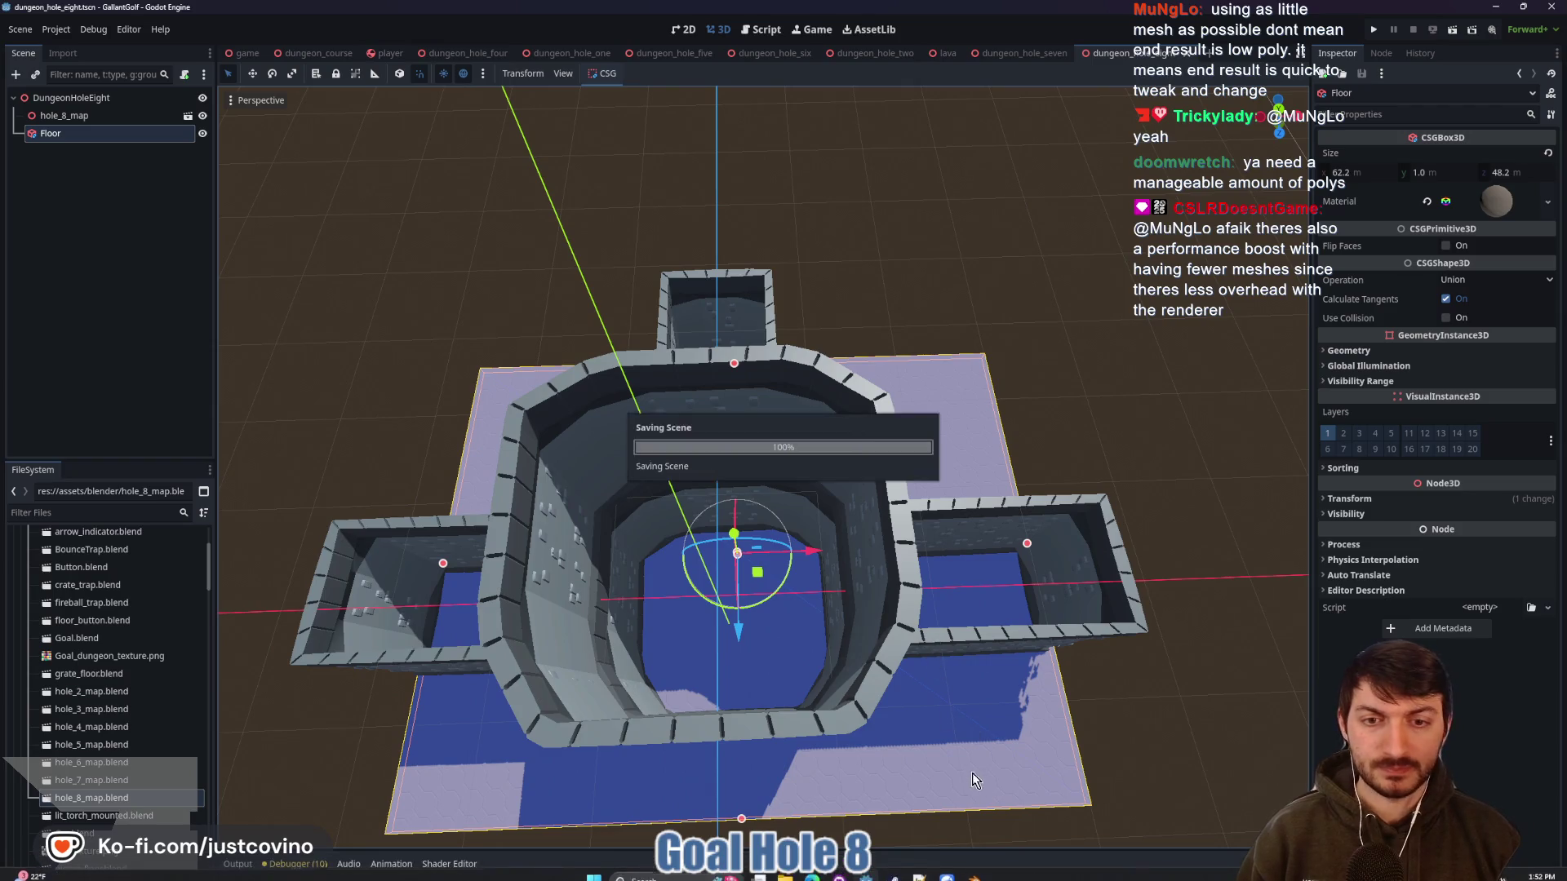
# In Blender, select wall.001 and apply its curve and array modifiers together
pyautogui.hotkey('alt', 'Tab')
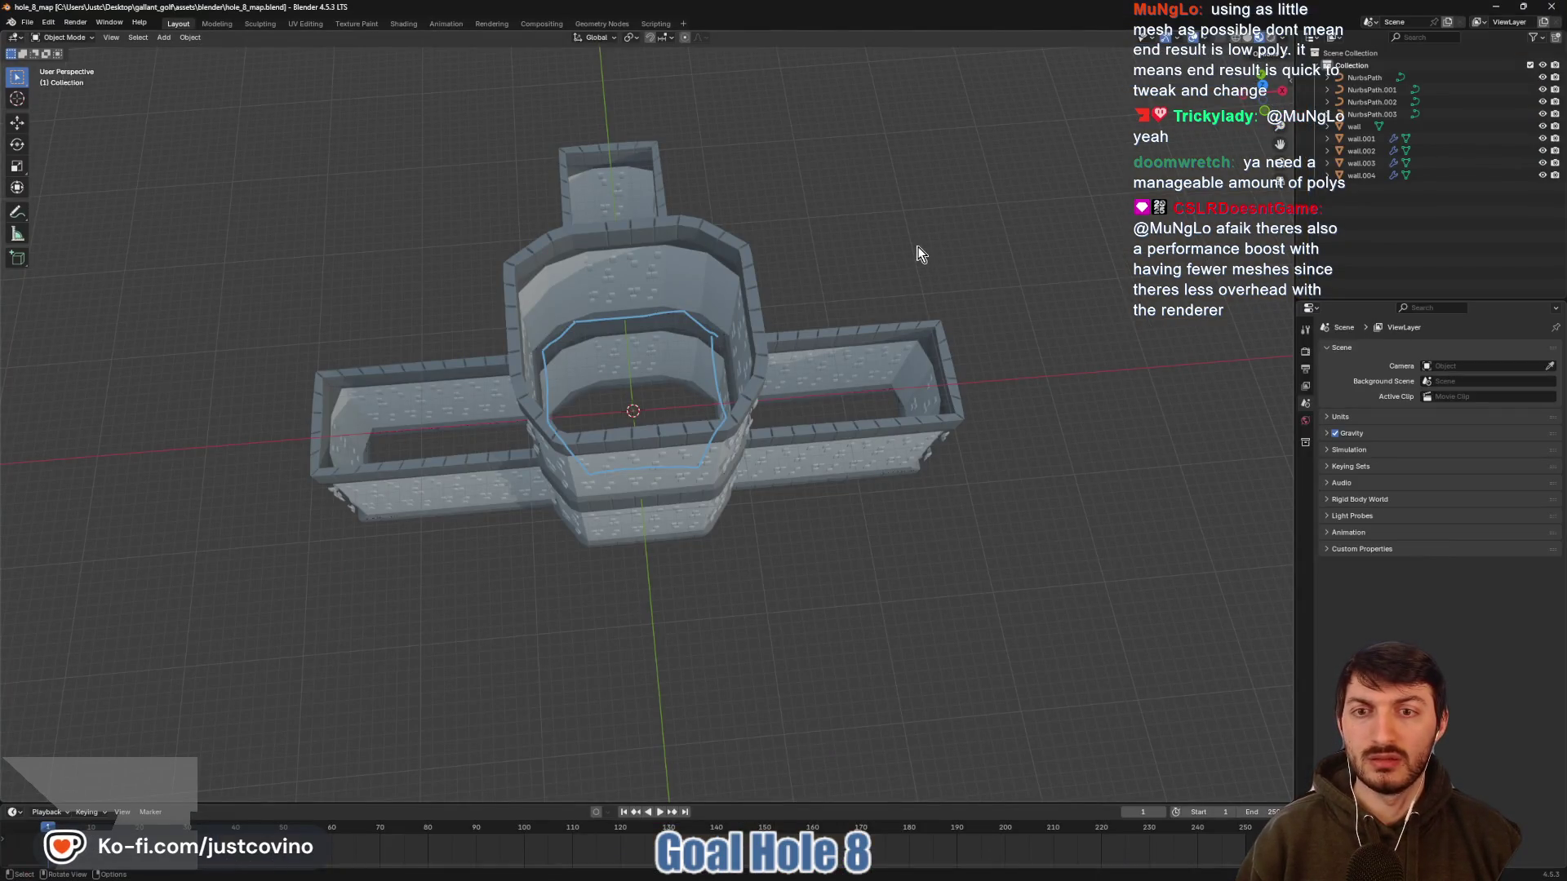
pyautogui.rightClick(820, 478)
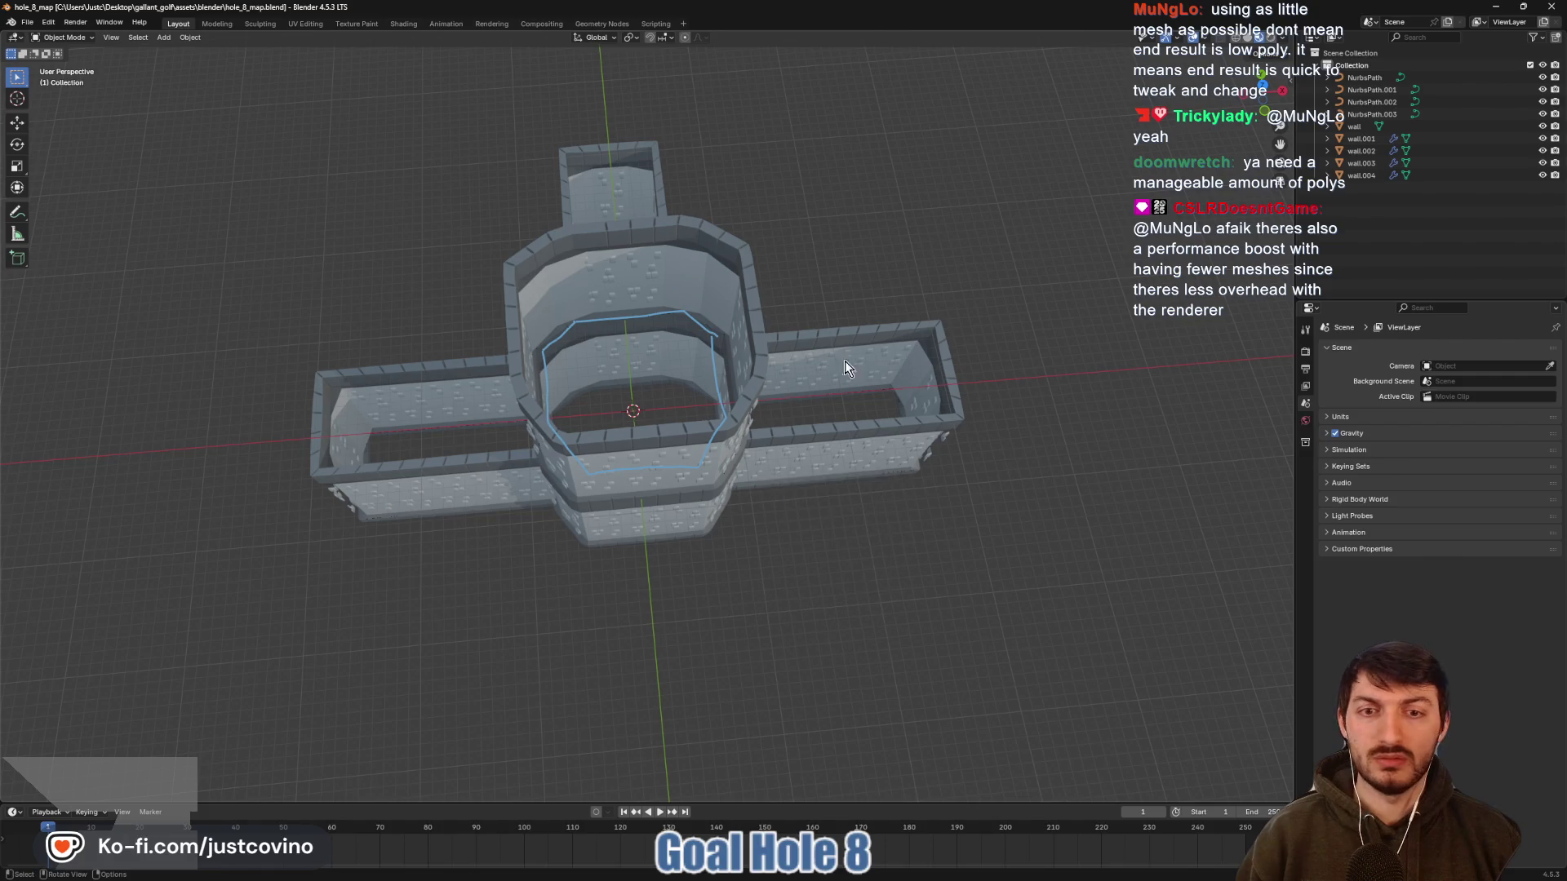
pyautogui.moveTo(844, 361)
pyautogui.mouseDown()
pyautogui.moveTo(786, 472)
pyautogui.moveTo(943, 402)
pyautogui.moveTo(742, 434)
pyautogui.moveTo(693, 477)
pyautogui.mouseUp()
pyautogui.scroll(5, 722, 457)
pyautogui.click(722, 457)
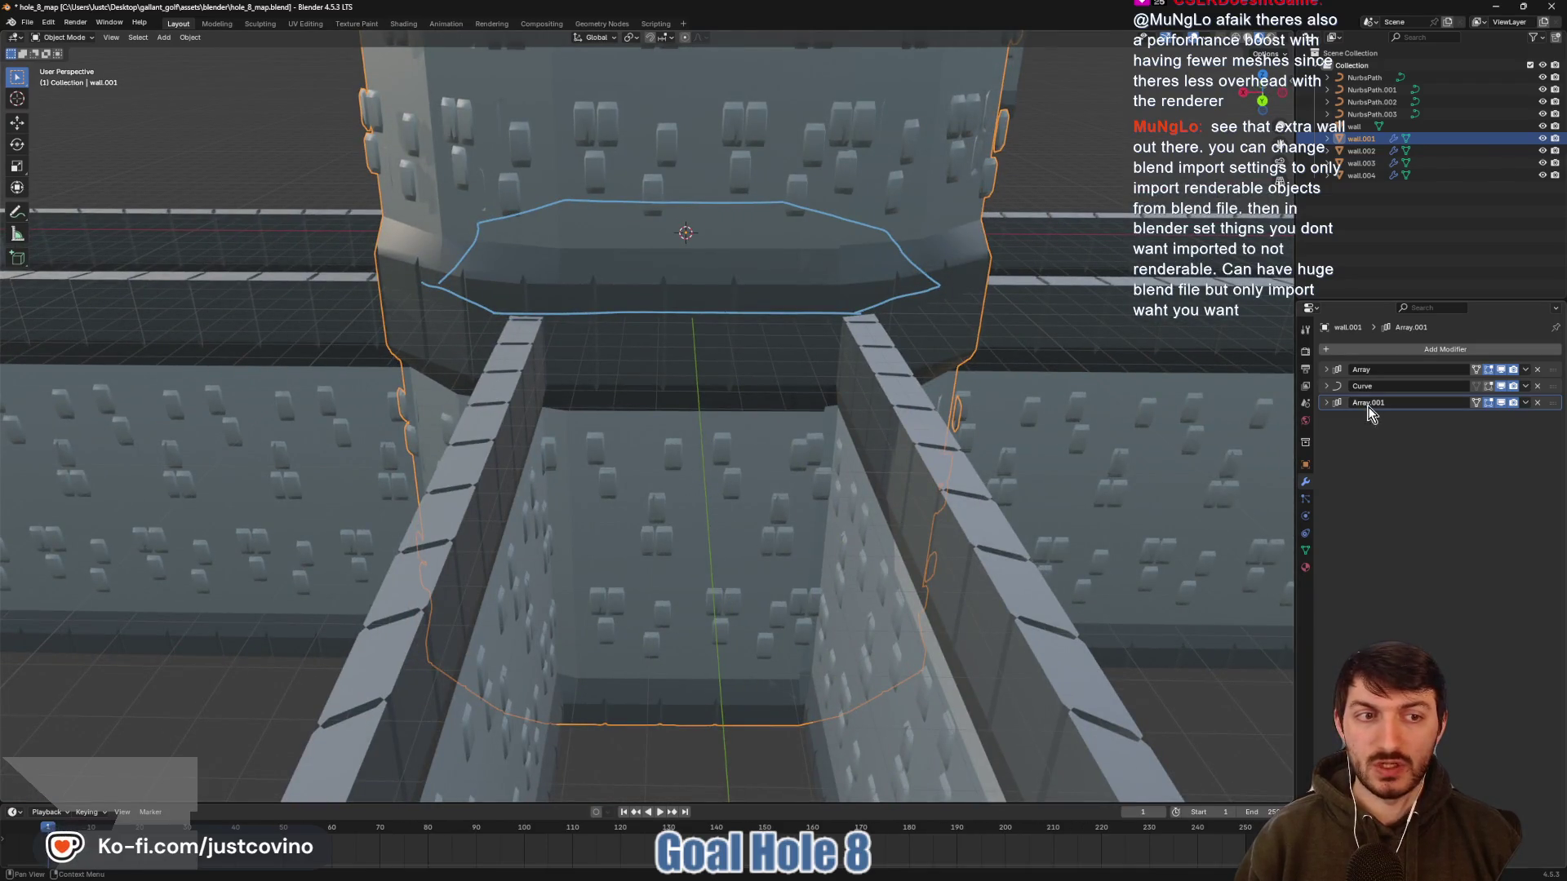
pyautogui.hotkey('ctrl', 'a')
pyautogui.hotkey('ctrl', 'a')
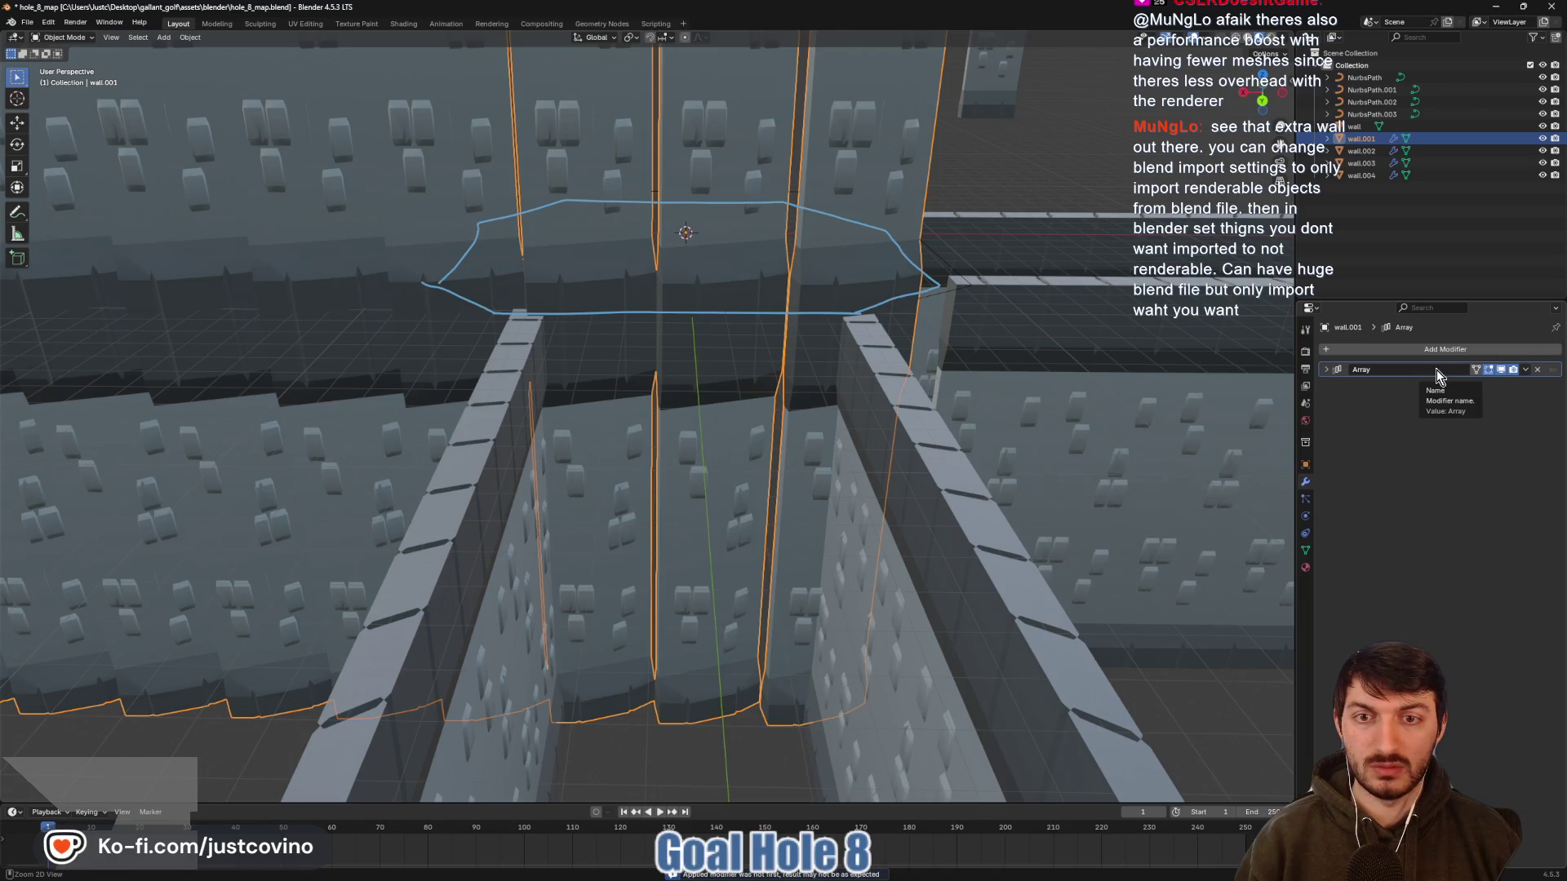
pyautogui.hotkey('ctrl', 'z')
pyautogui.hotkey('ctrl', 'z')
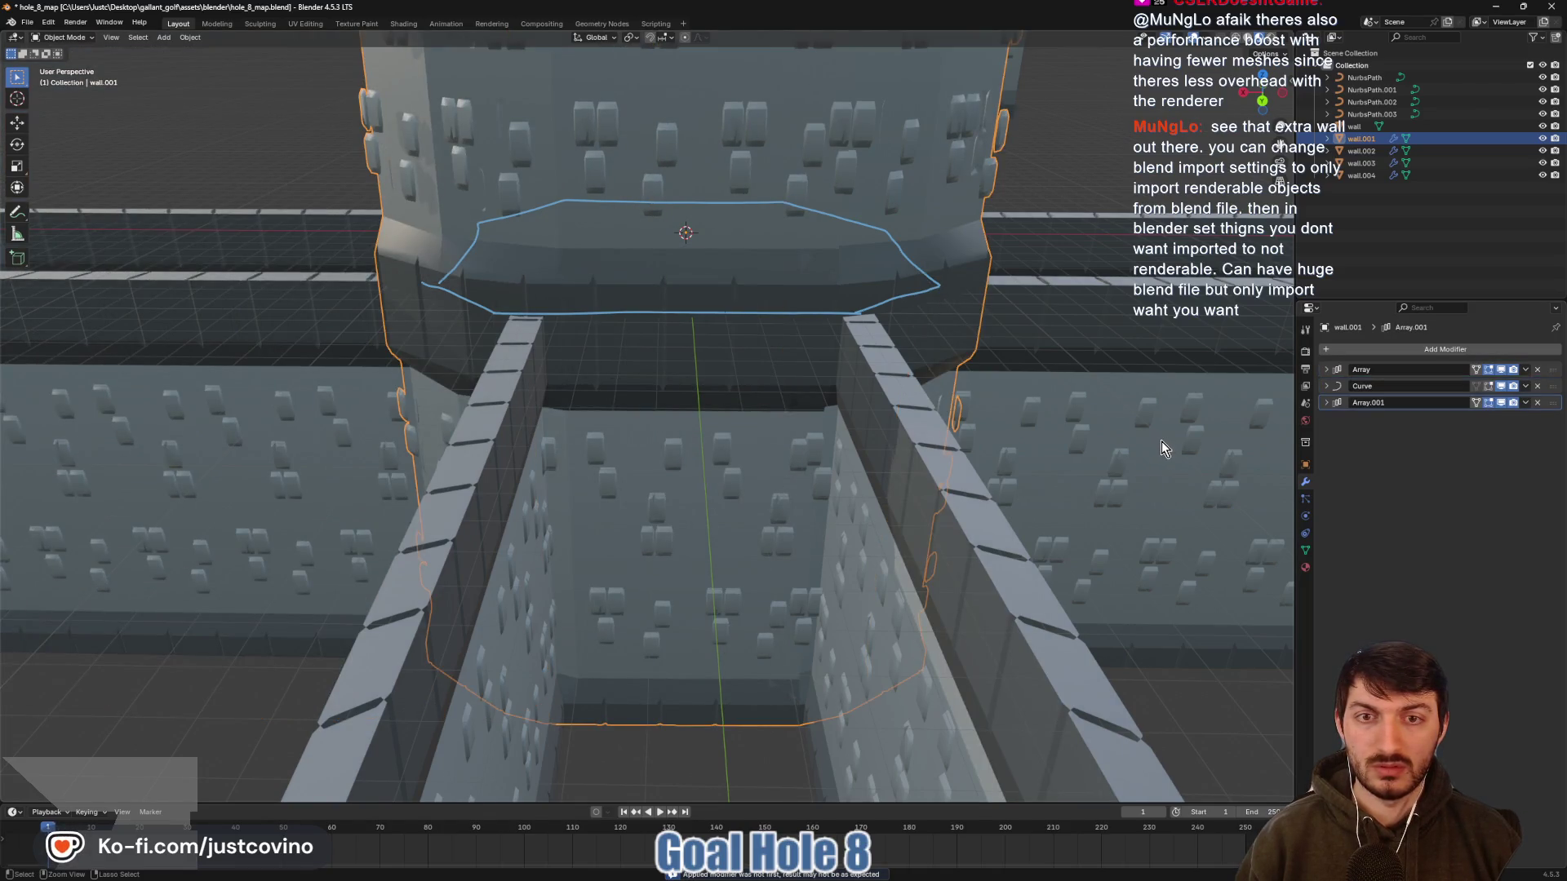
pyautogui.hotkey('ctrl', 'a')
pyautogui.hotkey('ctrl', 'a')
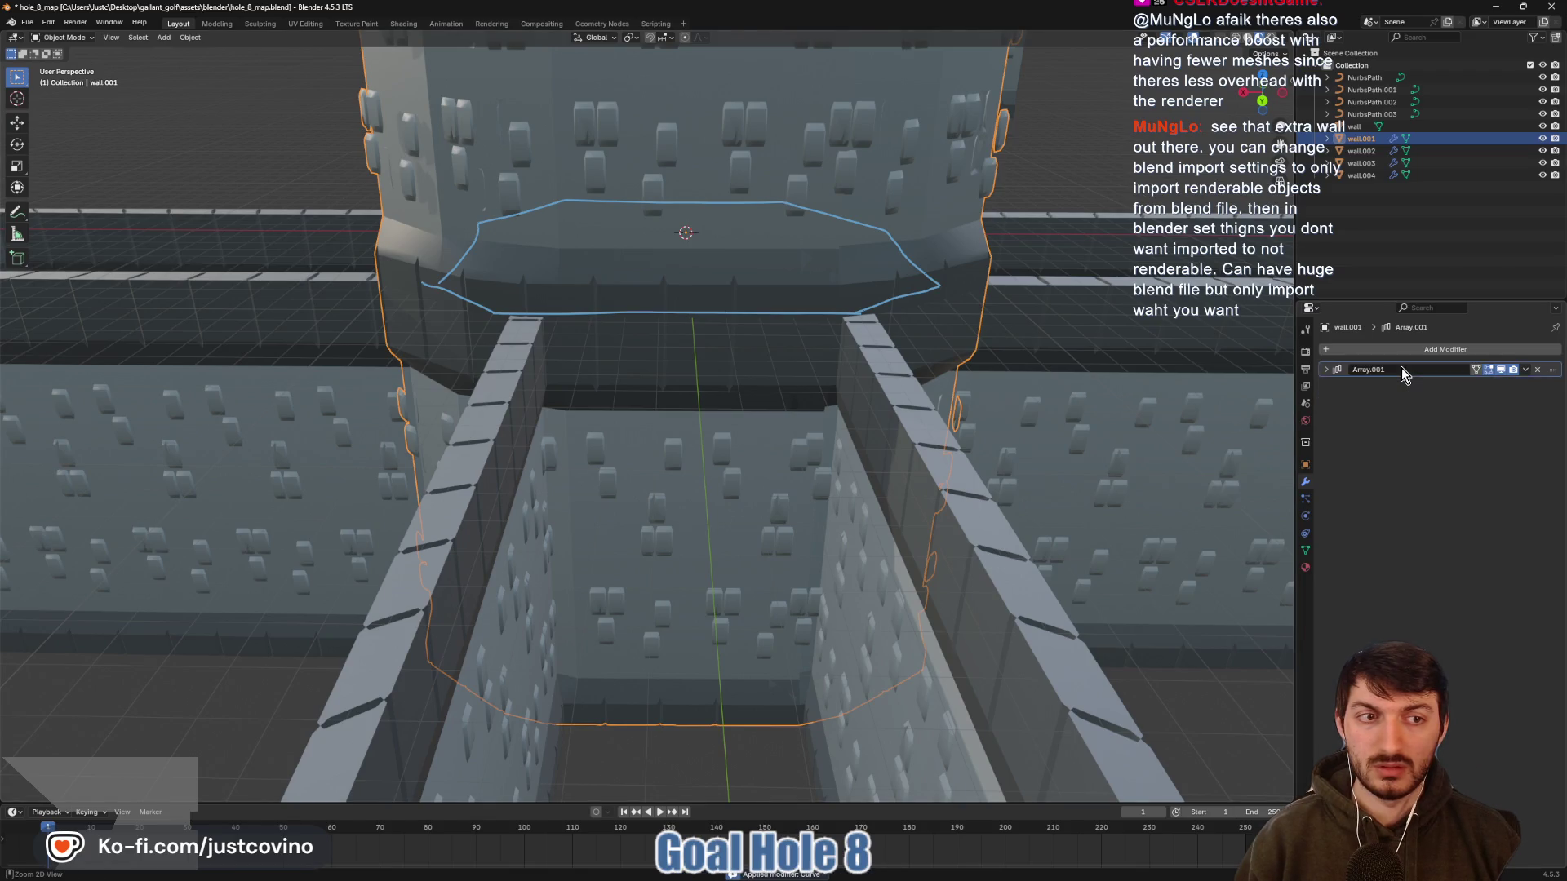
# In Edit Mode, select the wall panels facing the front corridor and delete them as faces
pyautogui.press('Tab')
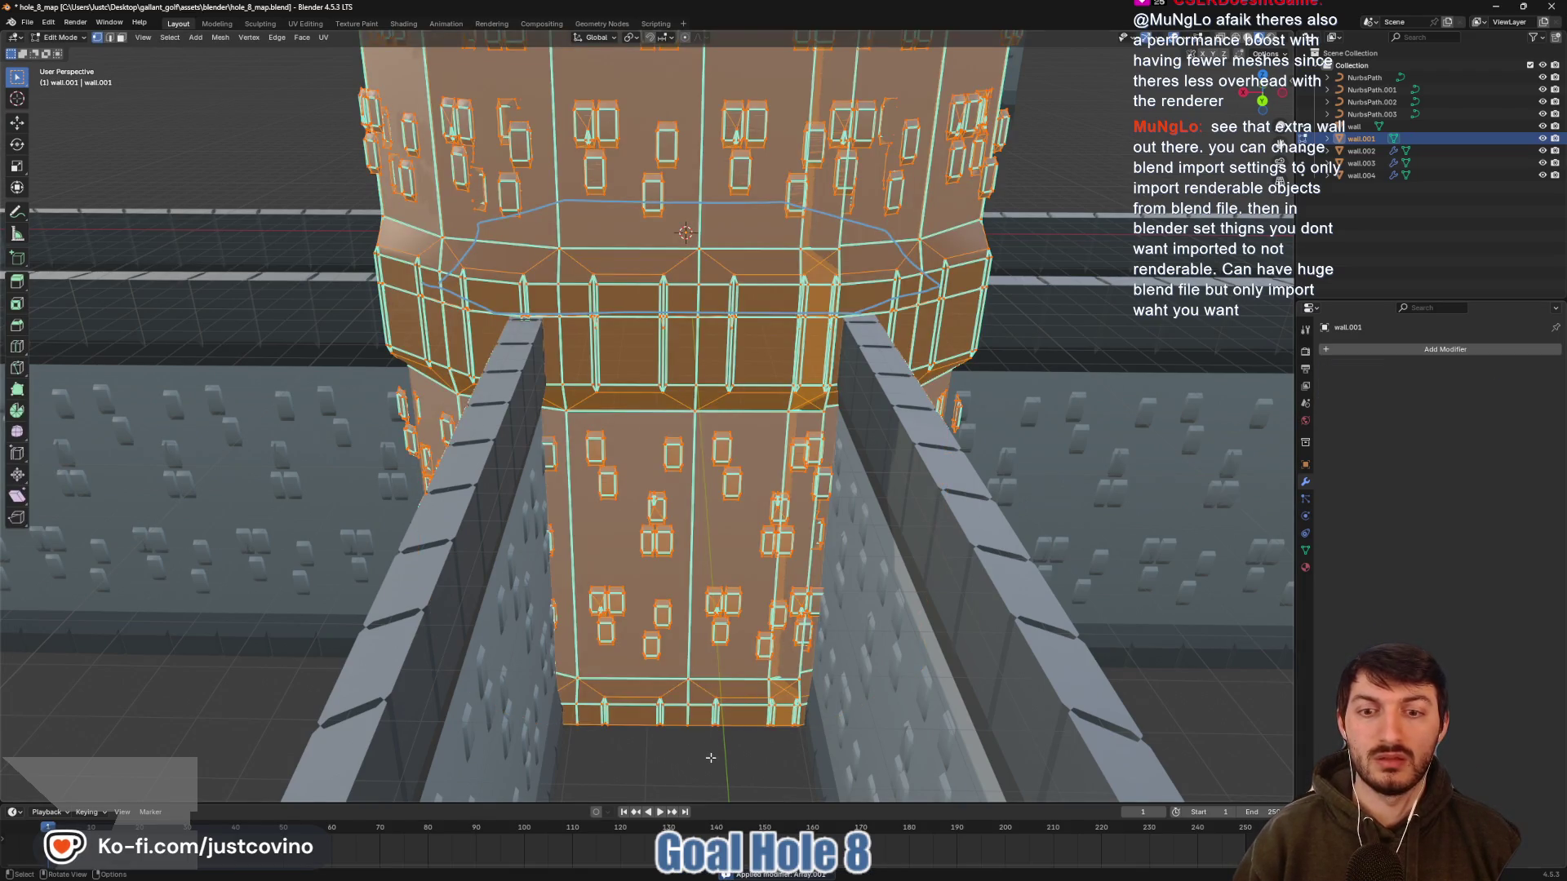
pyautogui.click(711, 758)
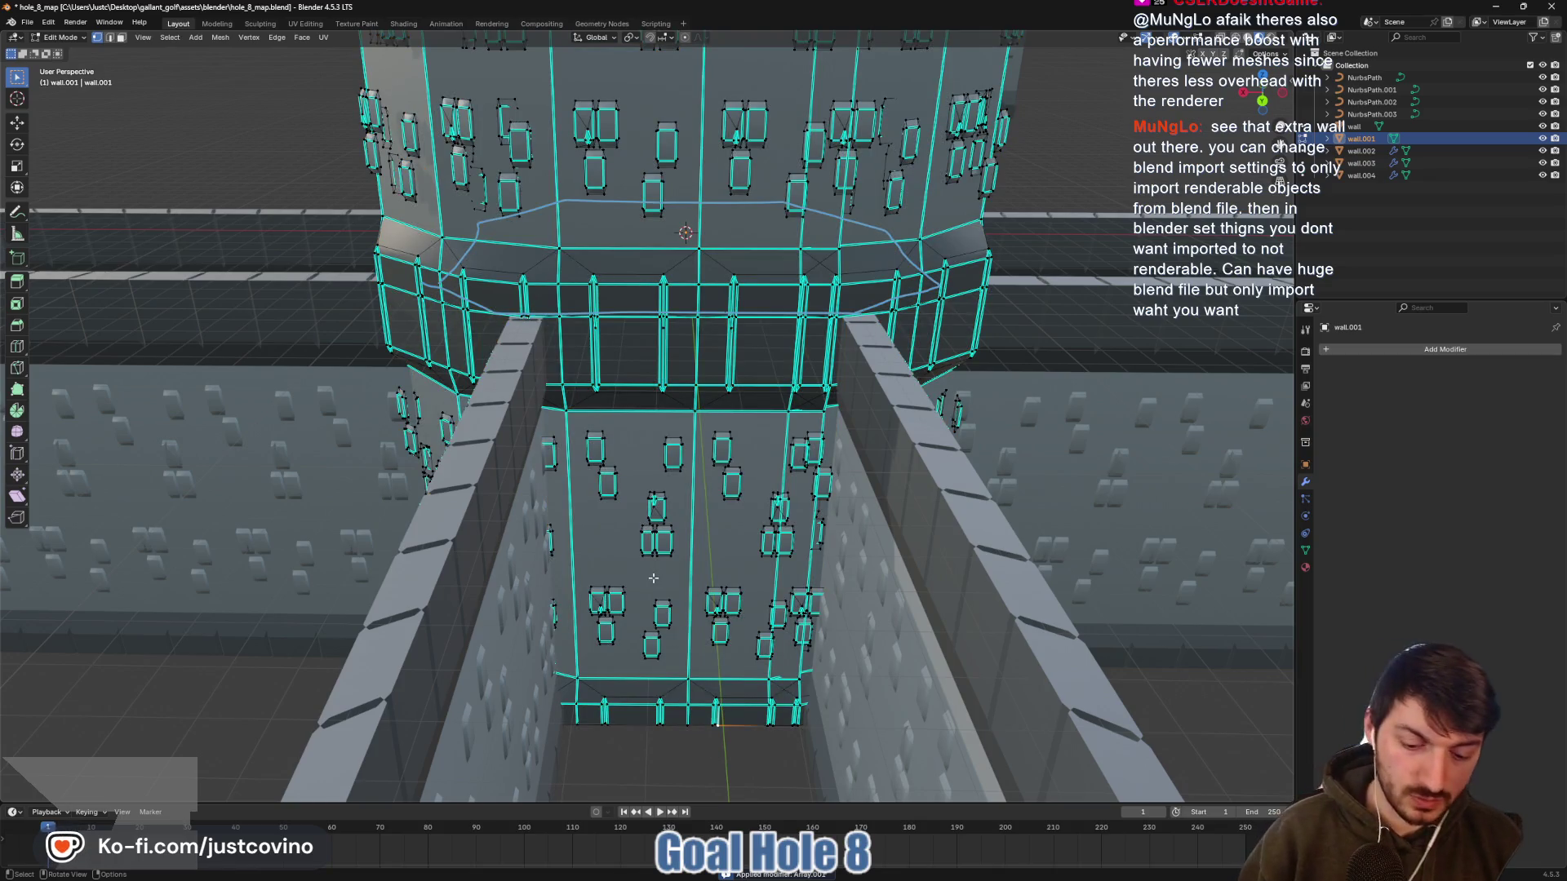
pyautogui.press('l')
pyautogui.press('l')
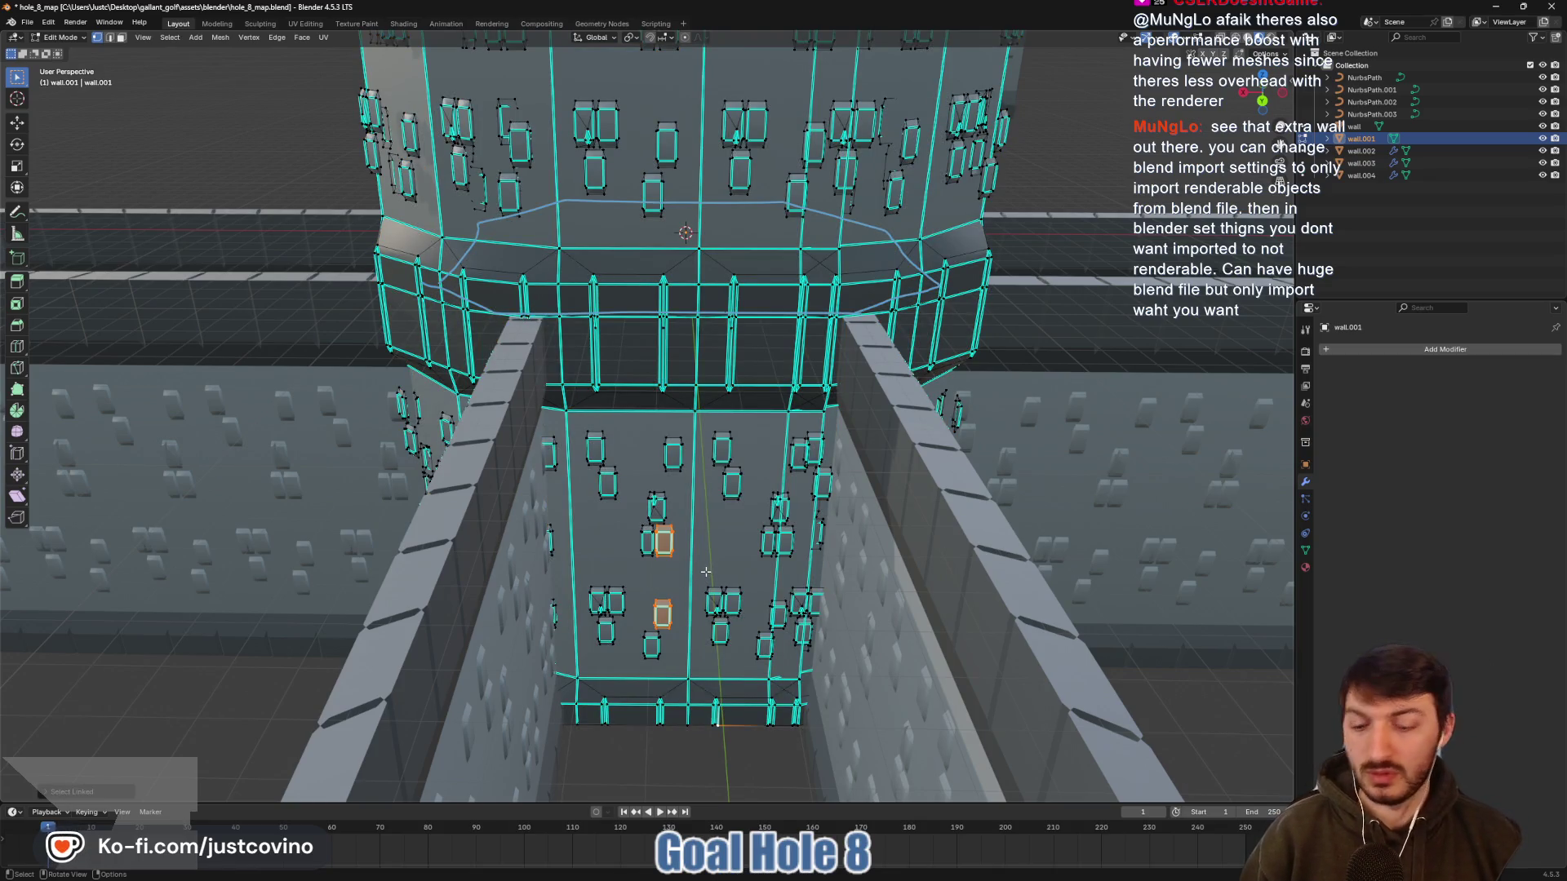
pyautogui.press('3')
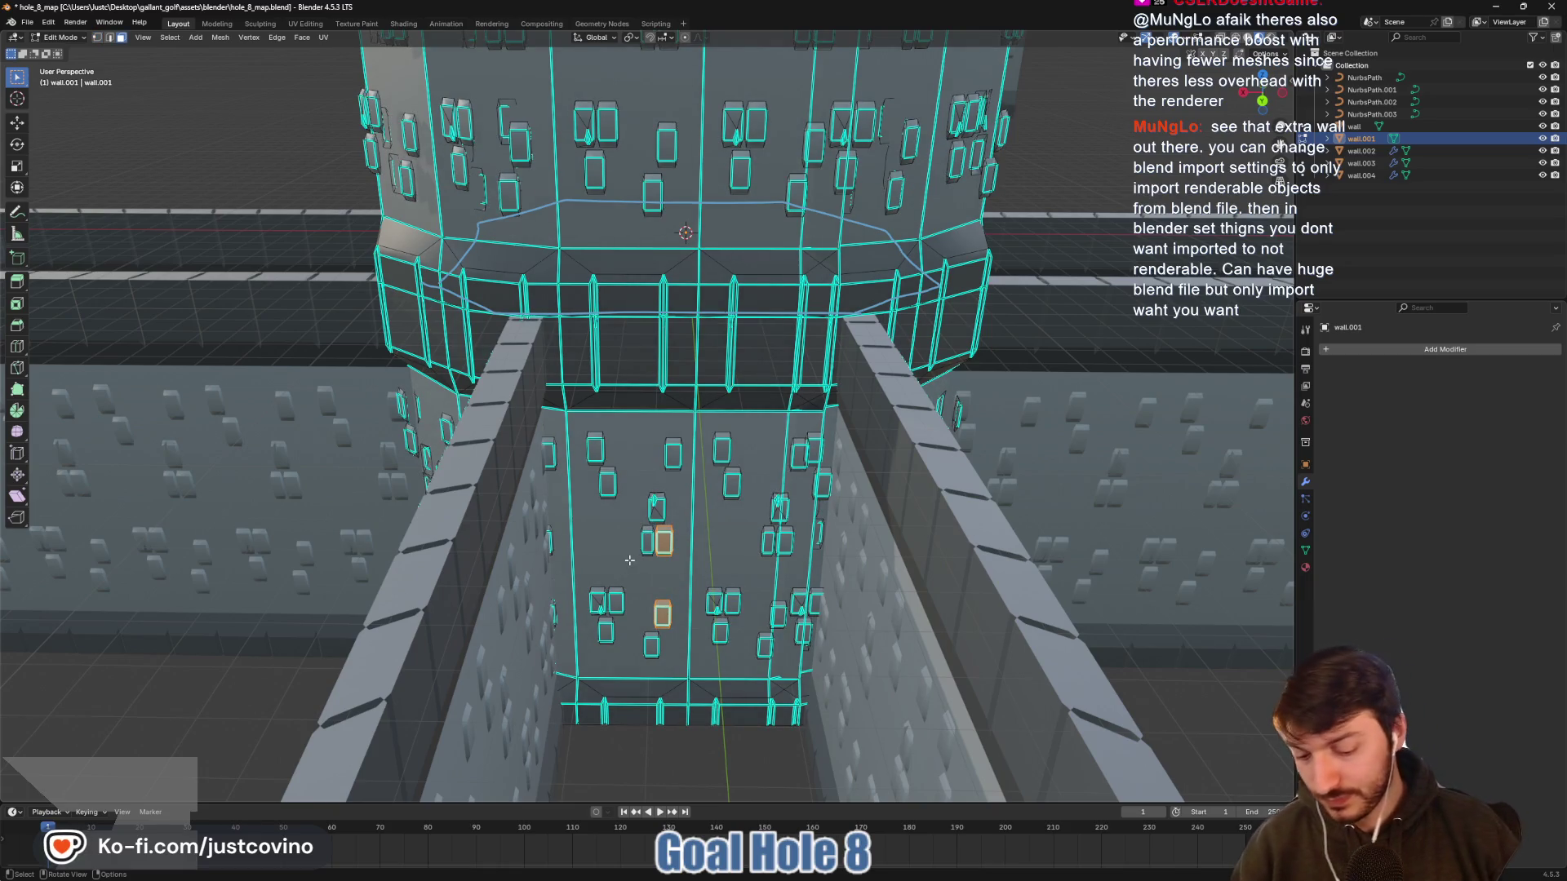
pyautogui.press('l')
pyautogui.press('l')
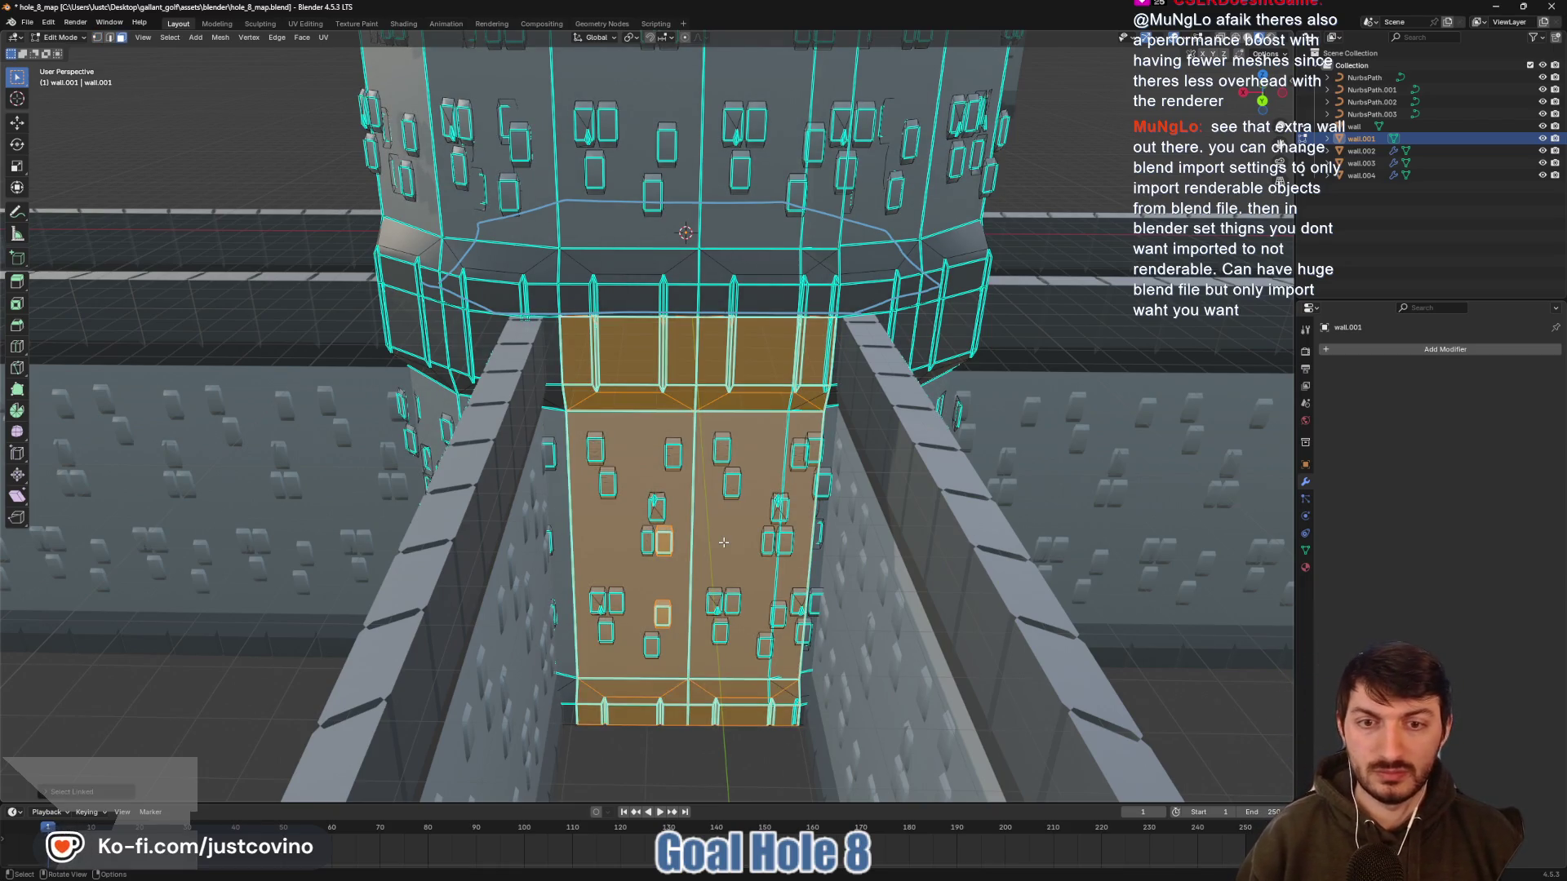
pyautogui.press('x')
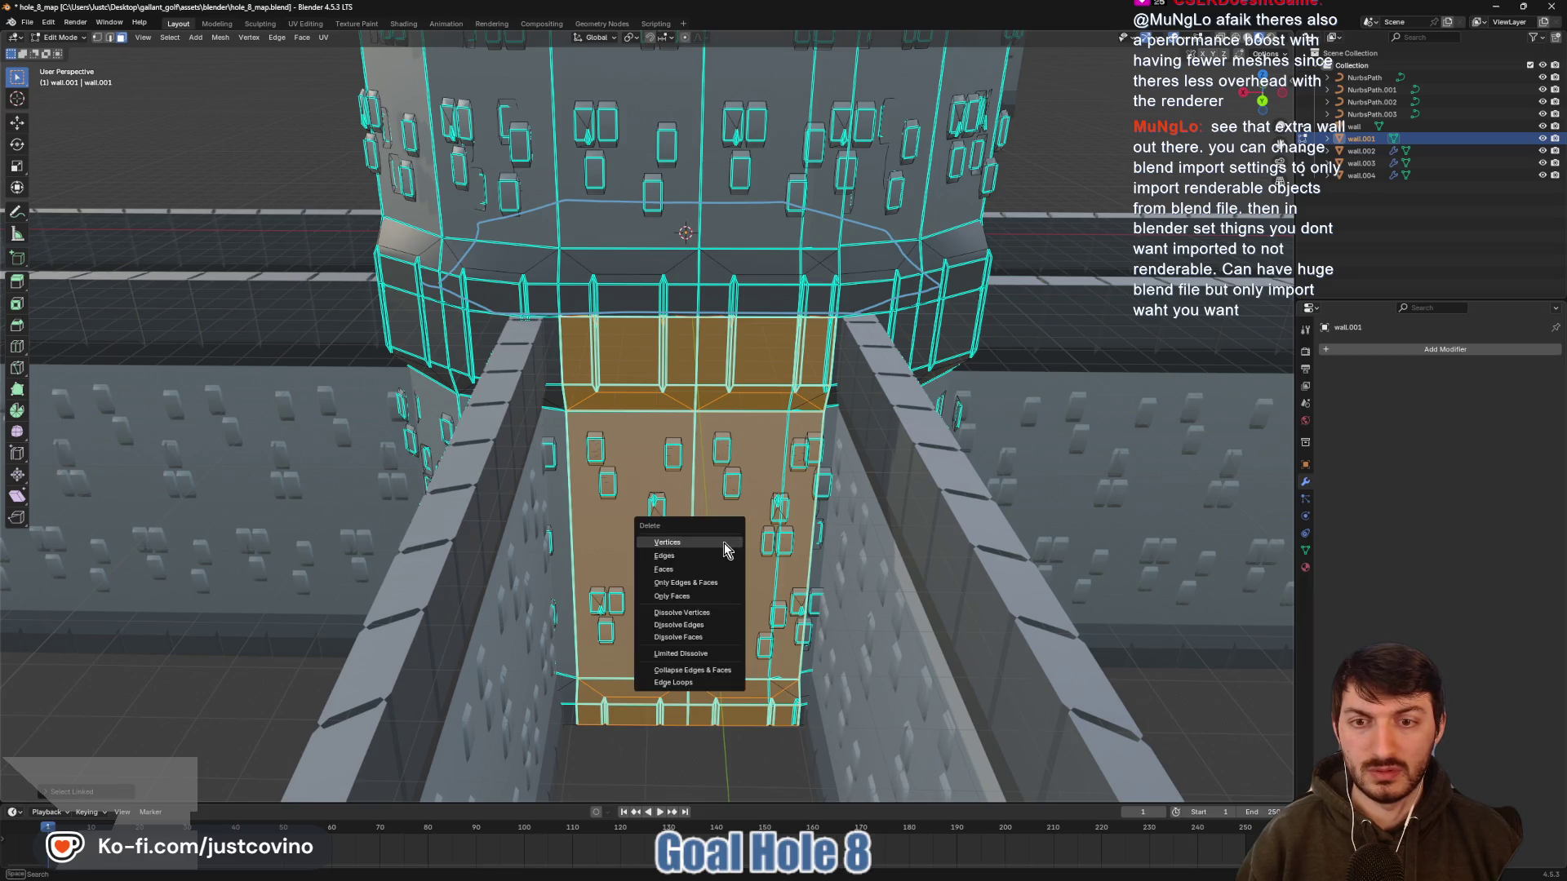
pyautogui.click(691, 573)
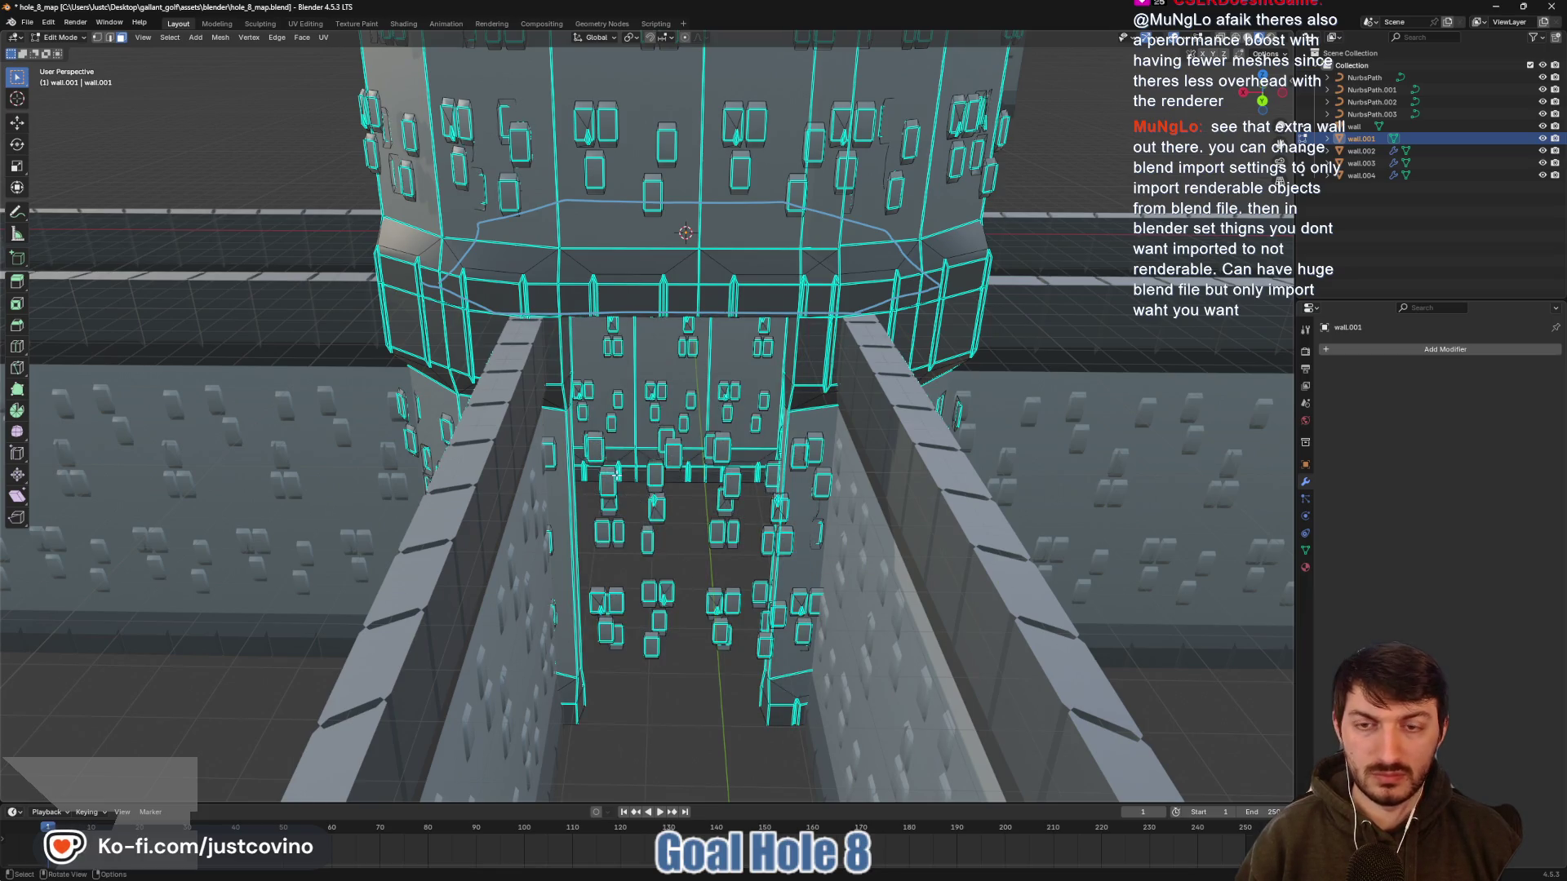
# Box-select and delete the stray stones left in the opening, using X-ray for hidden pieces
pyautogui.moveTo(616, 475)
pyautogui.mouseDown()
pyautogui.moveTo(657, 542)
pyautogui.moveTo(594, 528)
pyautogui.moveTo(729, 680)
pyautogui.mouseUp()
pyautogui.click(658, 679)
pyautogui.moveTo(621, 500); pyautogui.dragTo(731, 696)
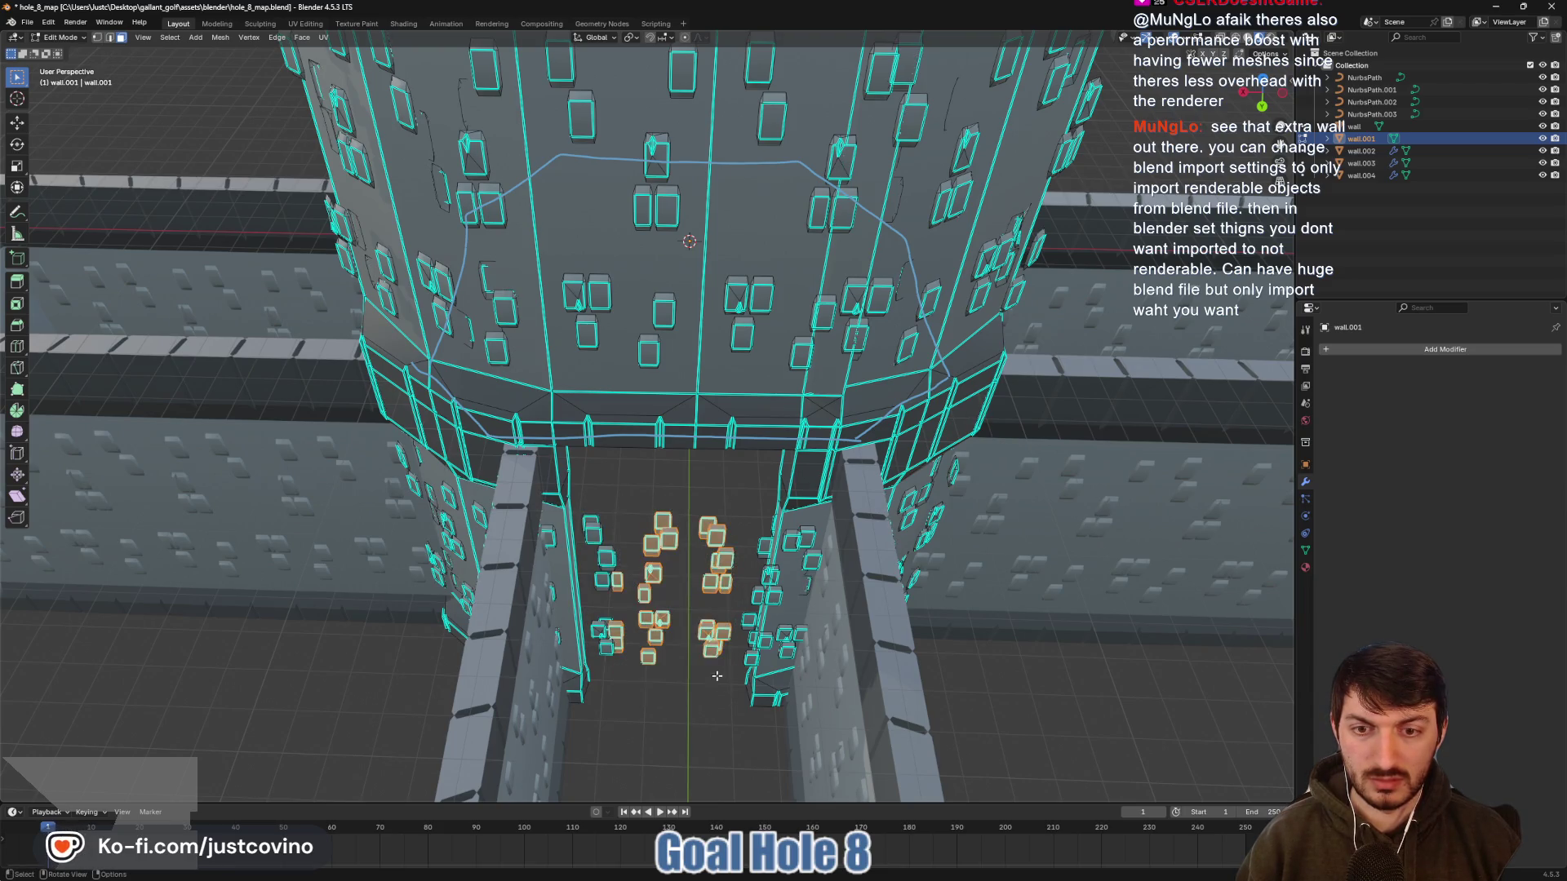
pyautogui.press('x')
pyautogui.click(700, 646)
pyautogui.moveTo(635, 527)
pyautogui.mouseDown()
pyautogui.moveTo(743, 688)
pyautogui.moveTo(729, 677)
pyautogui.mouseUp()
pyautogui.press('x')
pyautogui.click(706, 671)
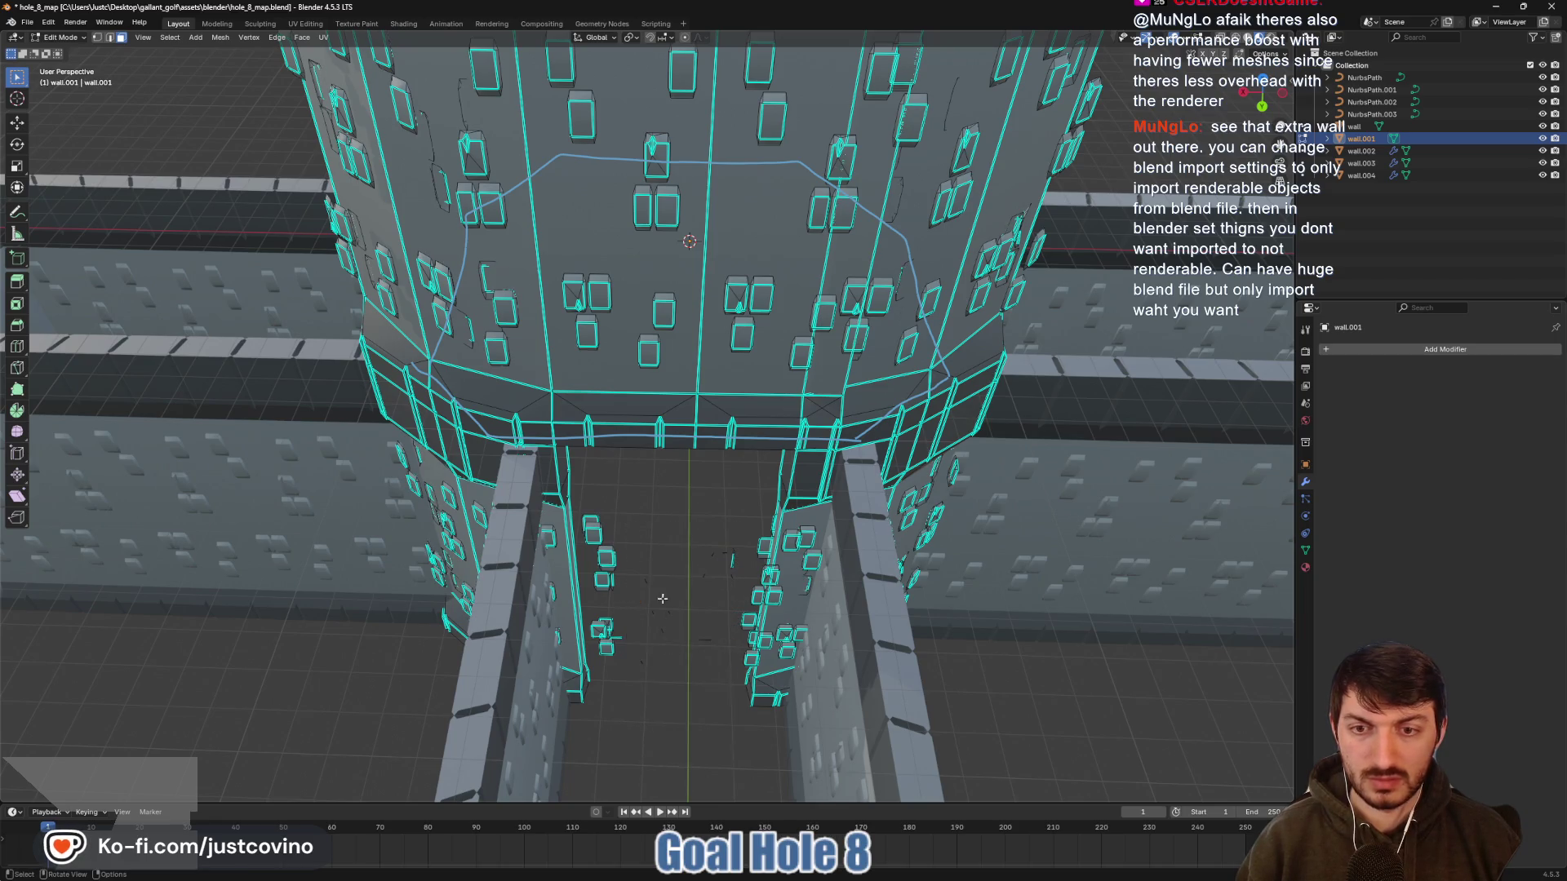
pyautogui.moveTo(617, 538); pyautogui.dragTo(717, 701)
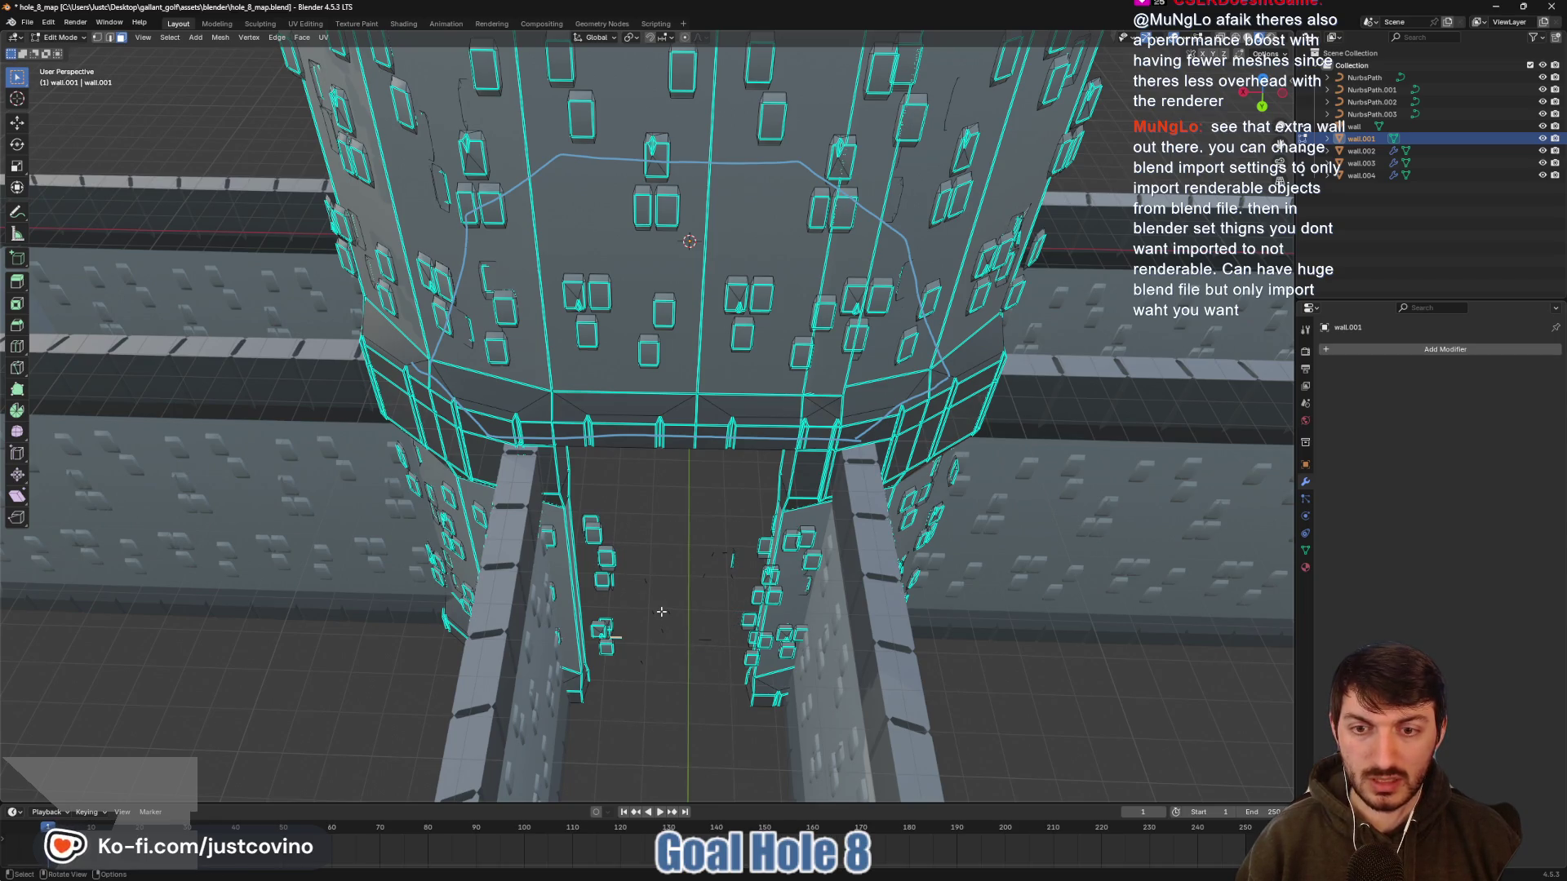
pyautogui.click(1233, 40)
pyautogui.moveTo(635, 527)
pyautogui.mouseDown()
pyautogui.moveTo(743, 687)
pyautogui.moveTo(729, 678)
pyautogui.mouseUp()
# Delete the selected stray faces, then L-select four more stray stones in the gap and delete them
pyautogui.press('x')
pyautogui.click(691, 661)
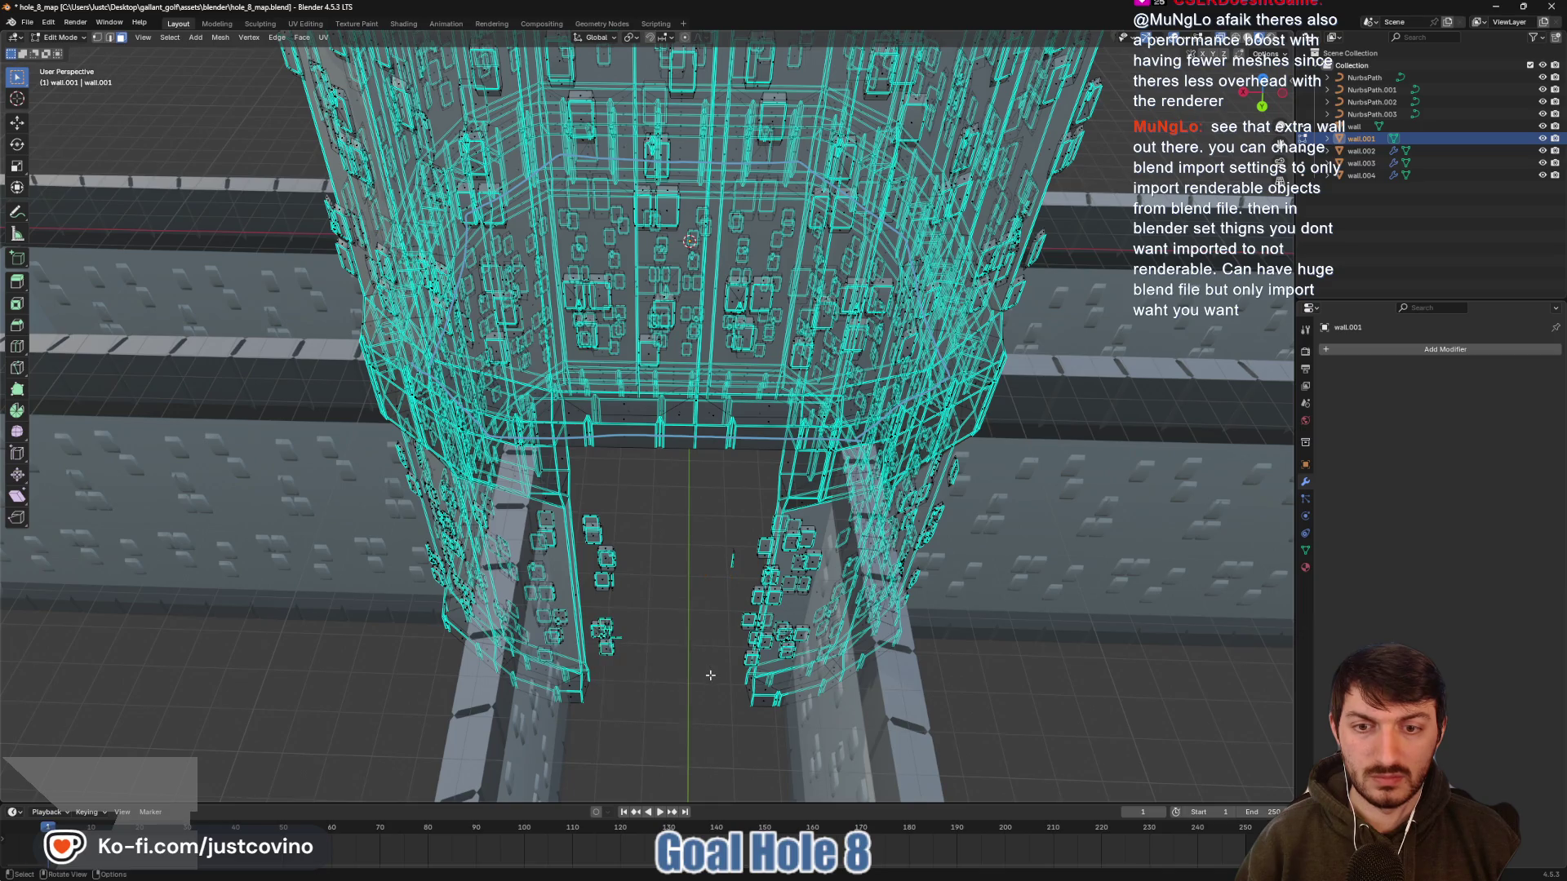
pyautogui.scroll(6, 759, 411)
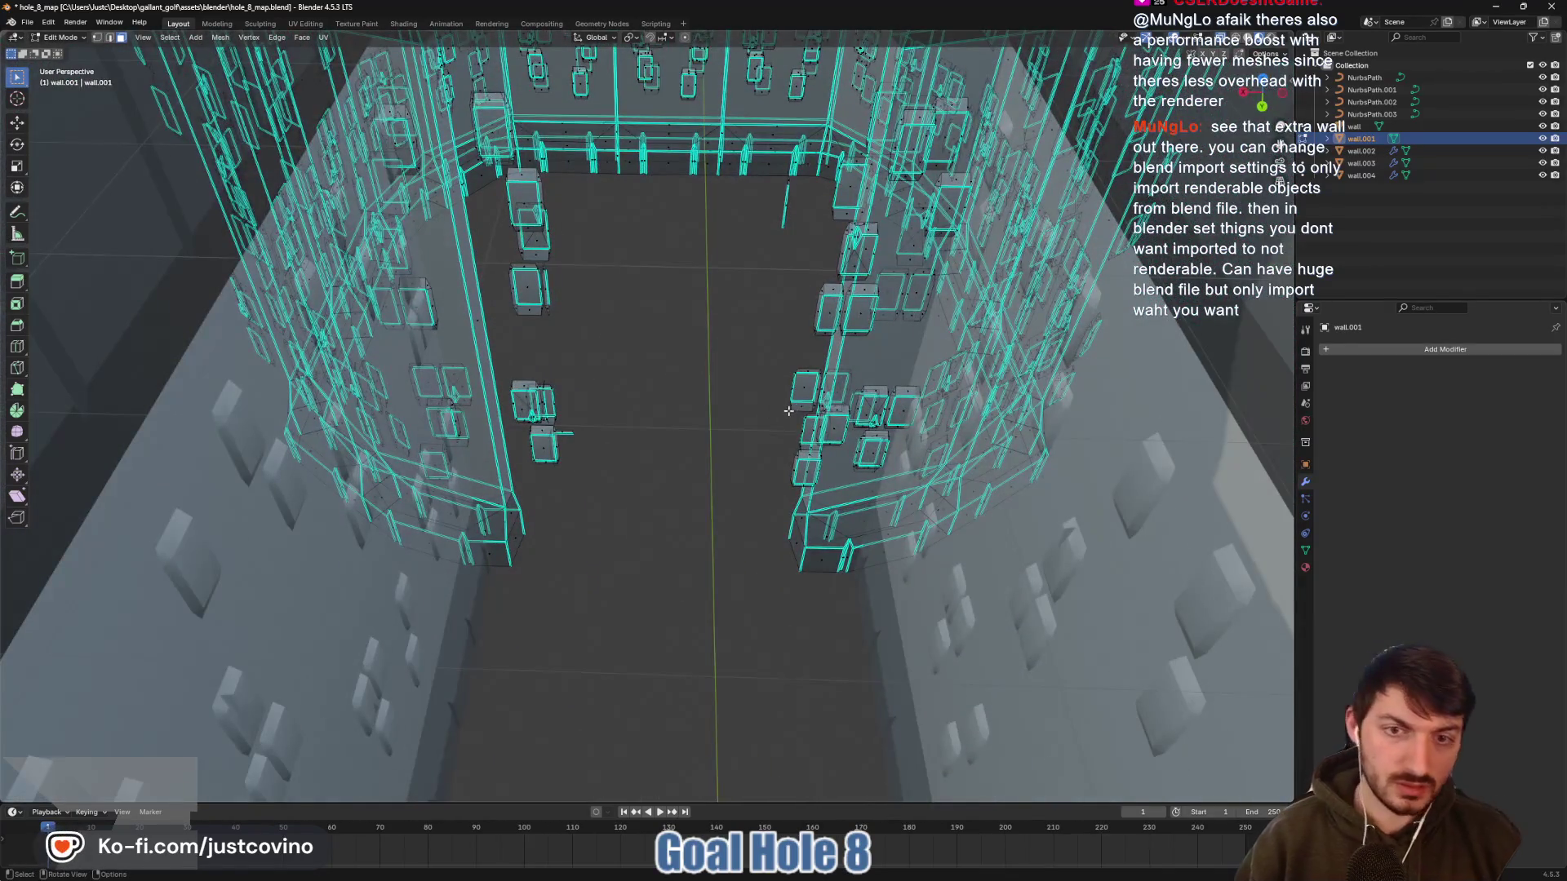
pyautogui.click(804, 391)
pyautogui.hotkey('ctrl', 'l')
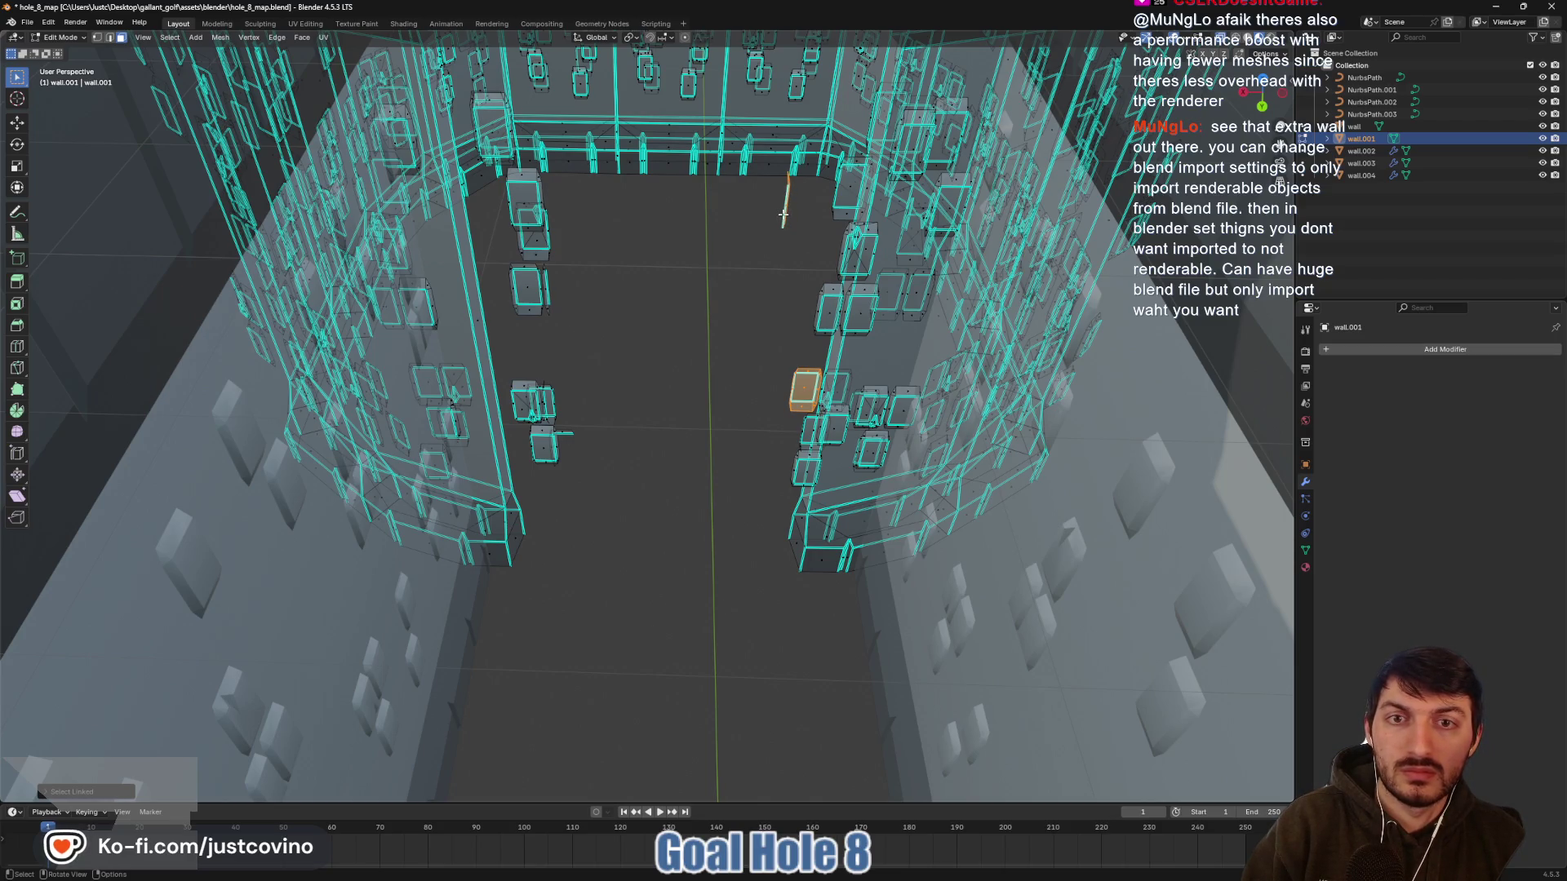
pyautogui.press('l')
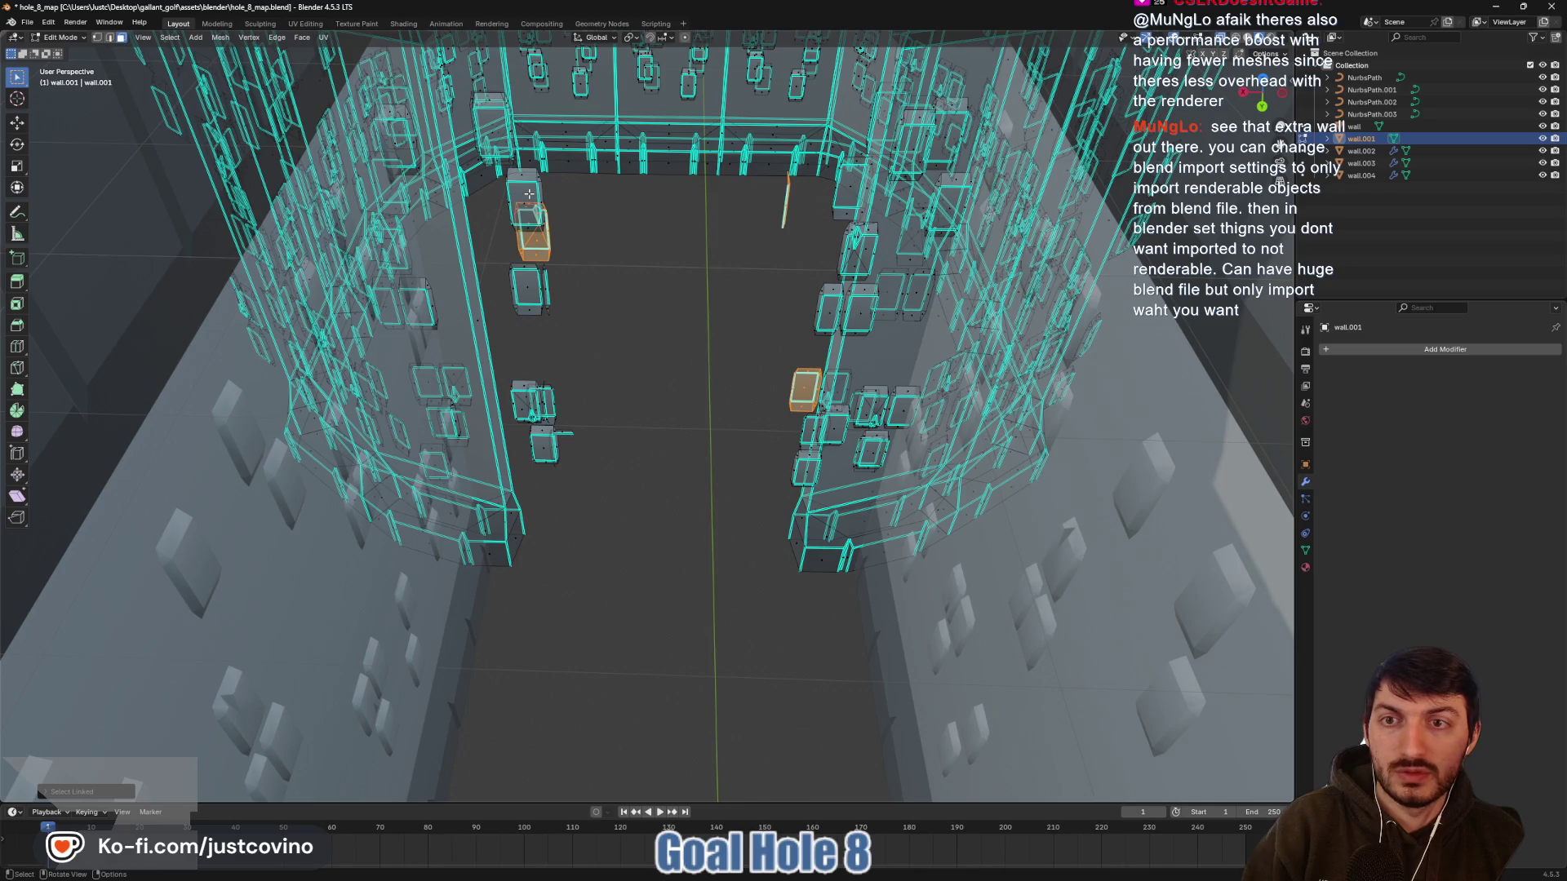
pyautogui.press('l')
pyautogui.press('l')
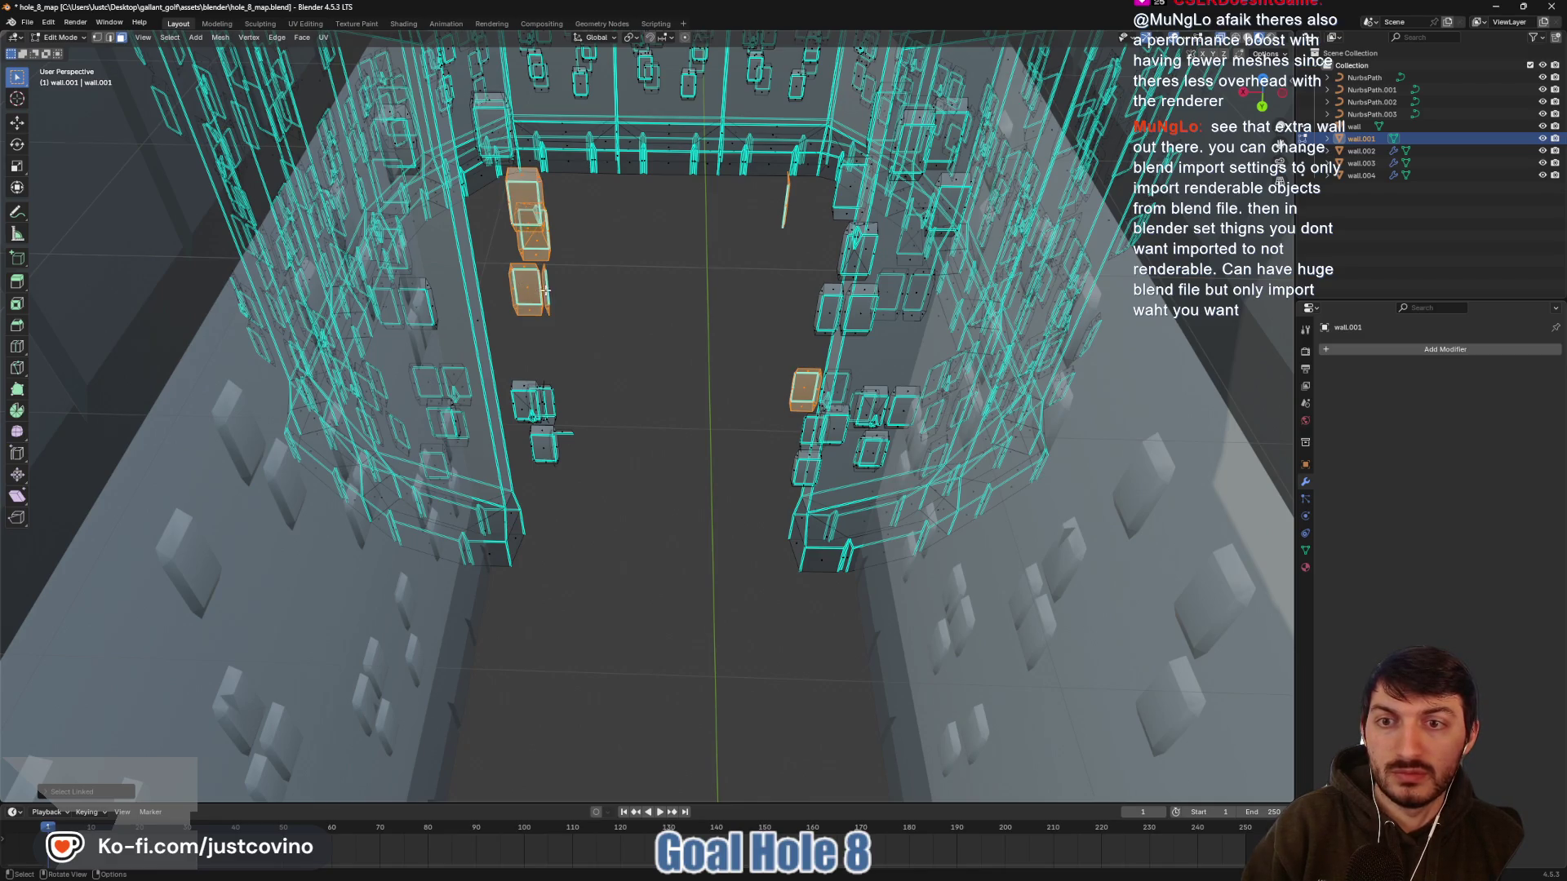
pyautogui.press('l')
pyautogui.press('l')
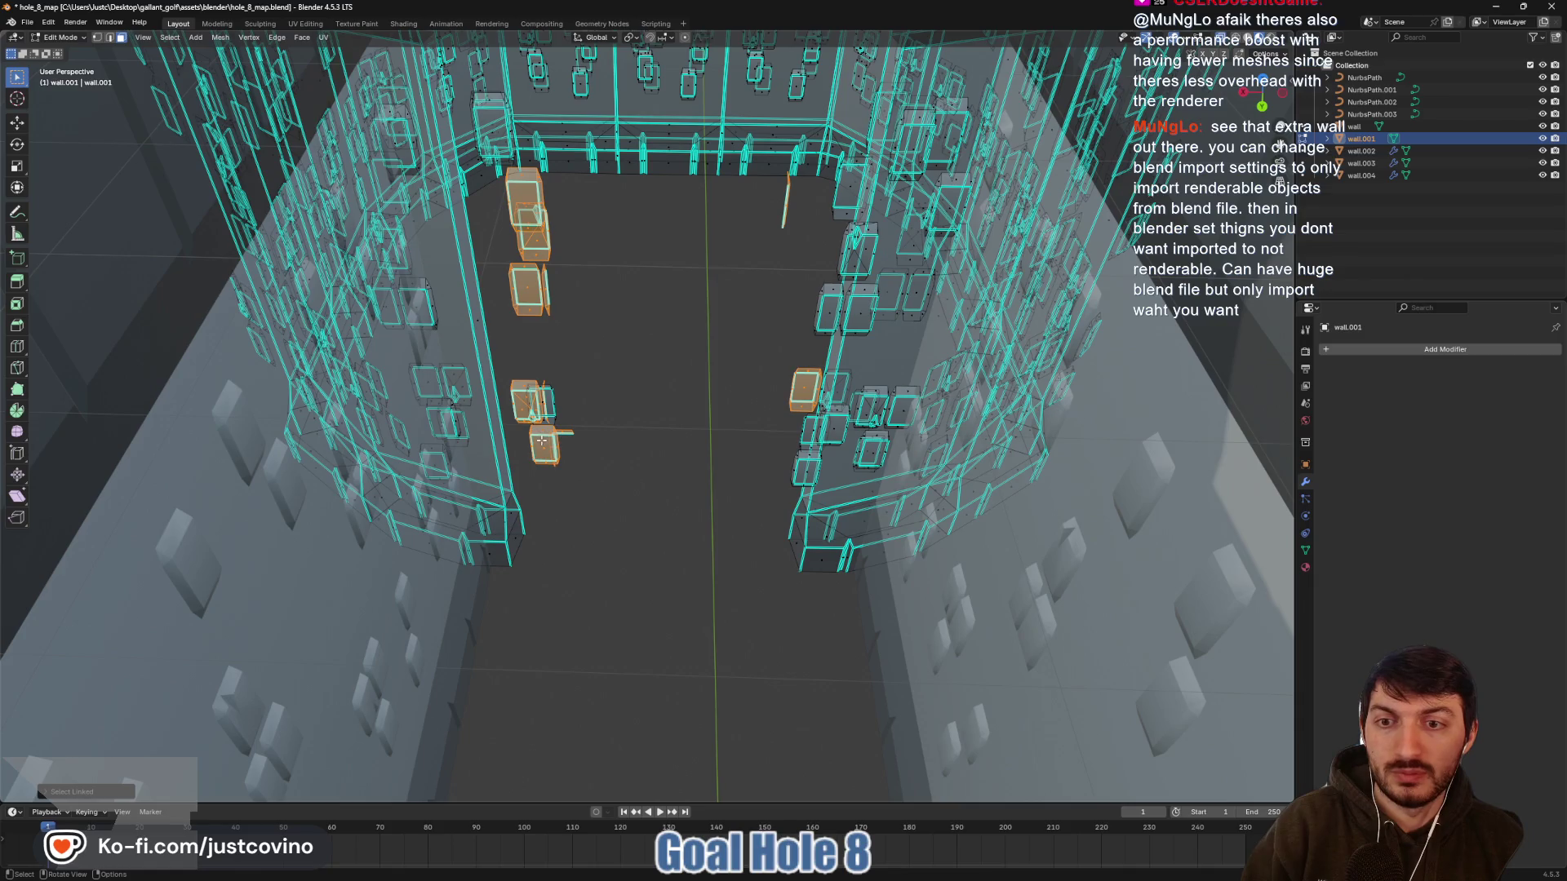
pyautogui.press('x')
pyautogui.click(551, 408)
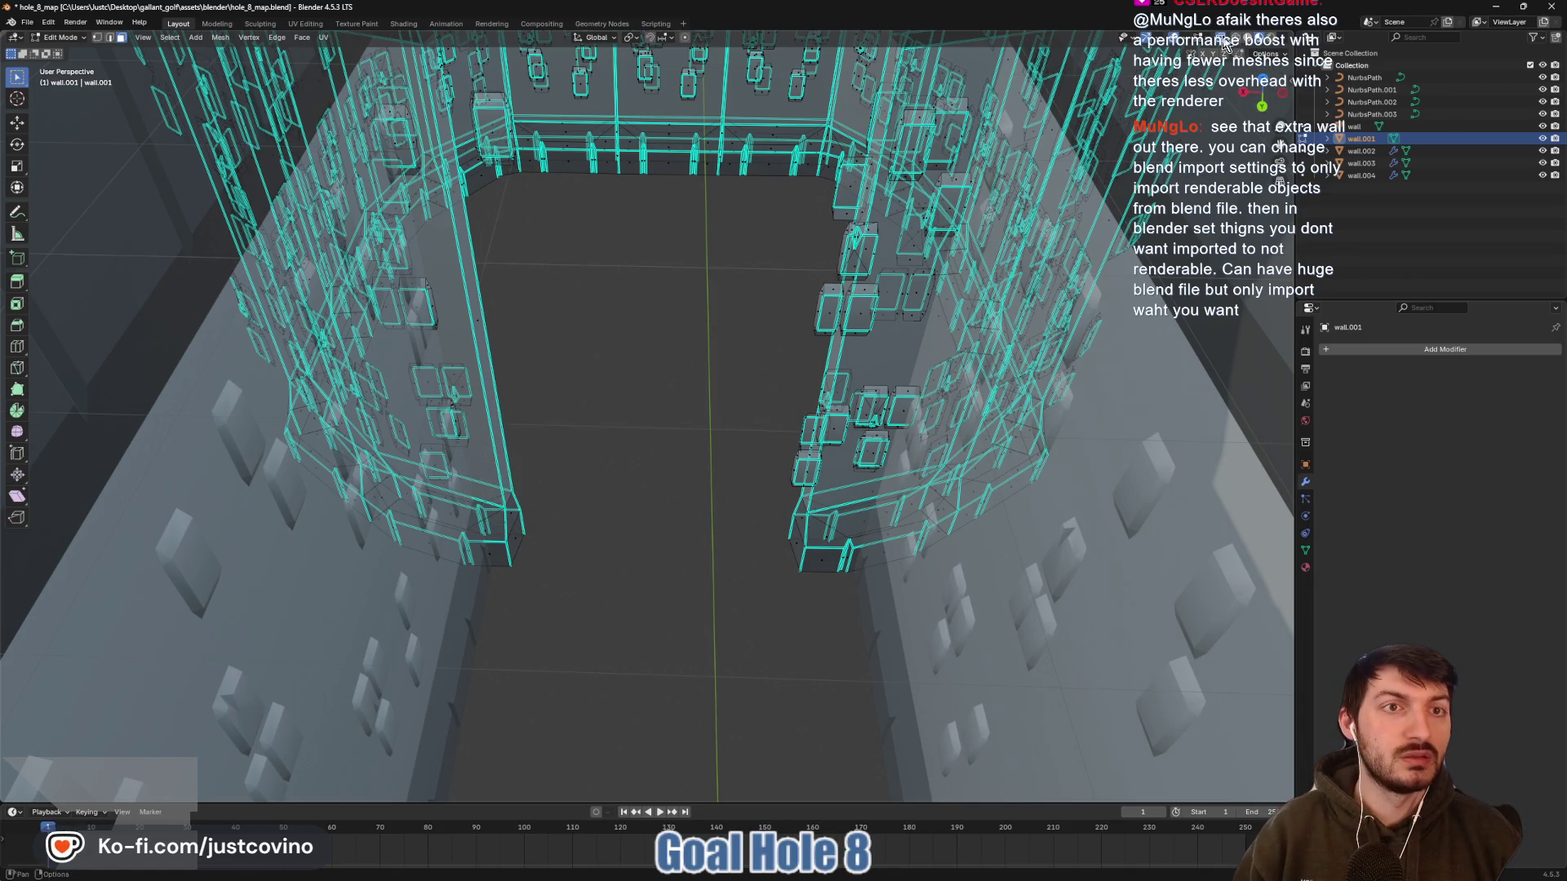
# Select and delete the stray stones along the doorway edge
pyautogui.moveTo(760, 483); pyautogui.dragTo(752, 478)
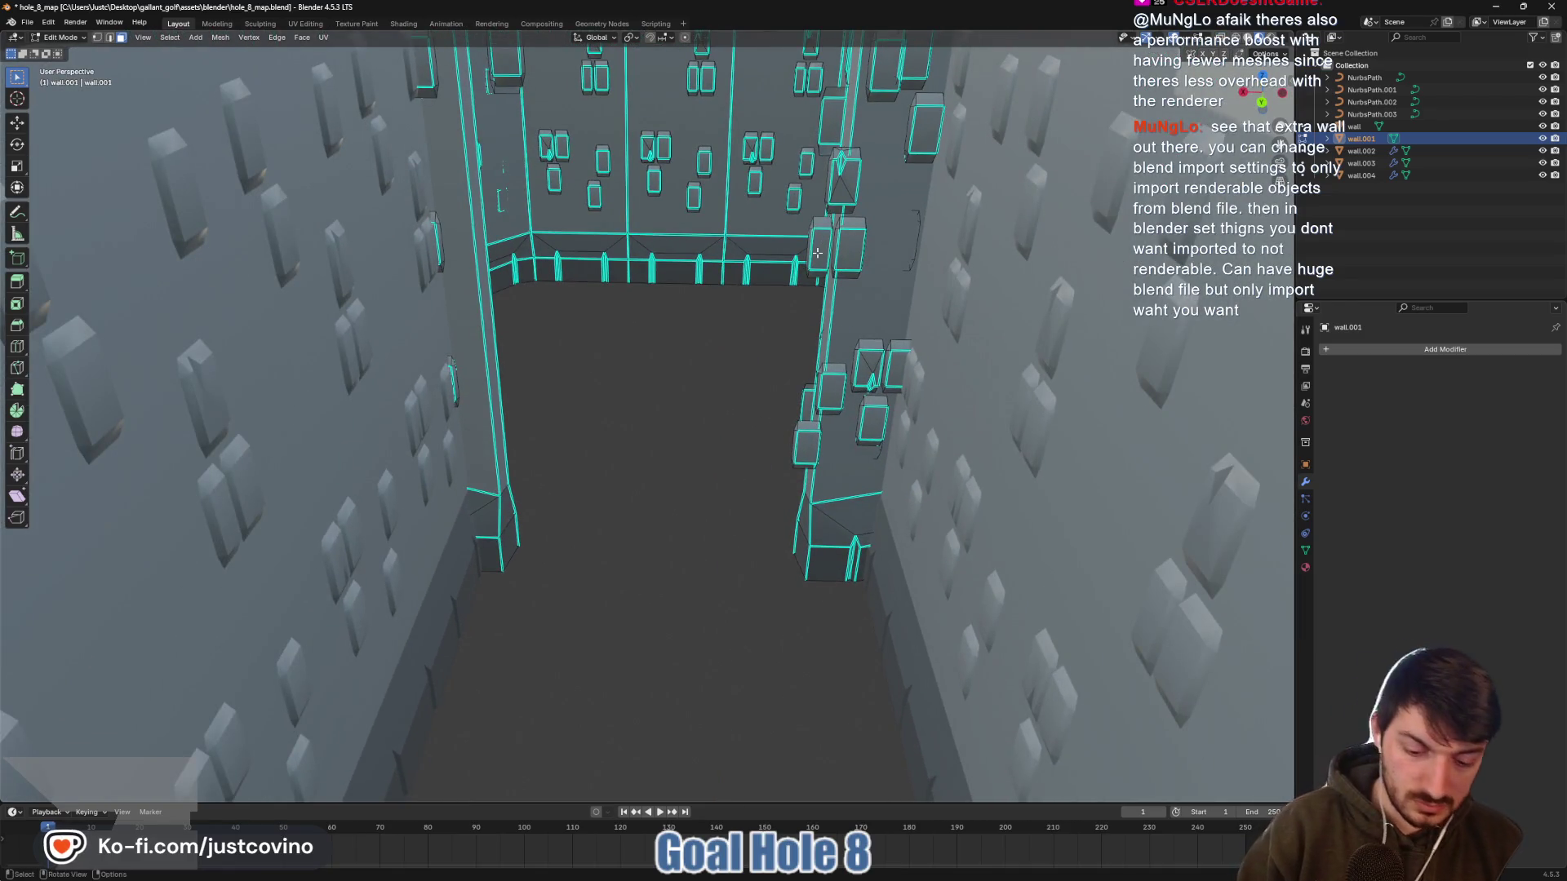
pyautogui.press('l')
pyautogui.press('l')
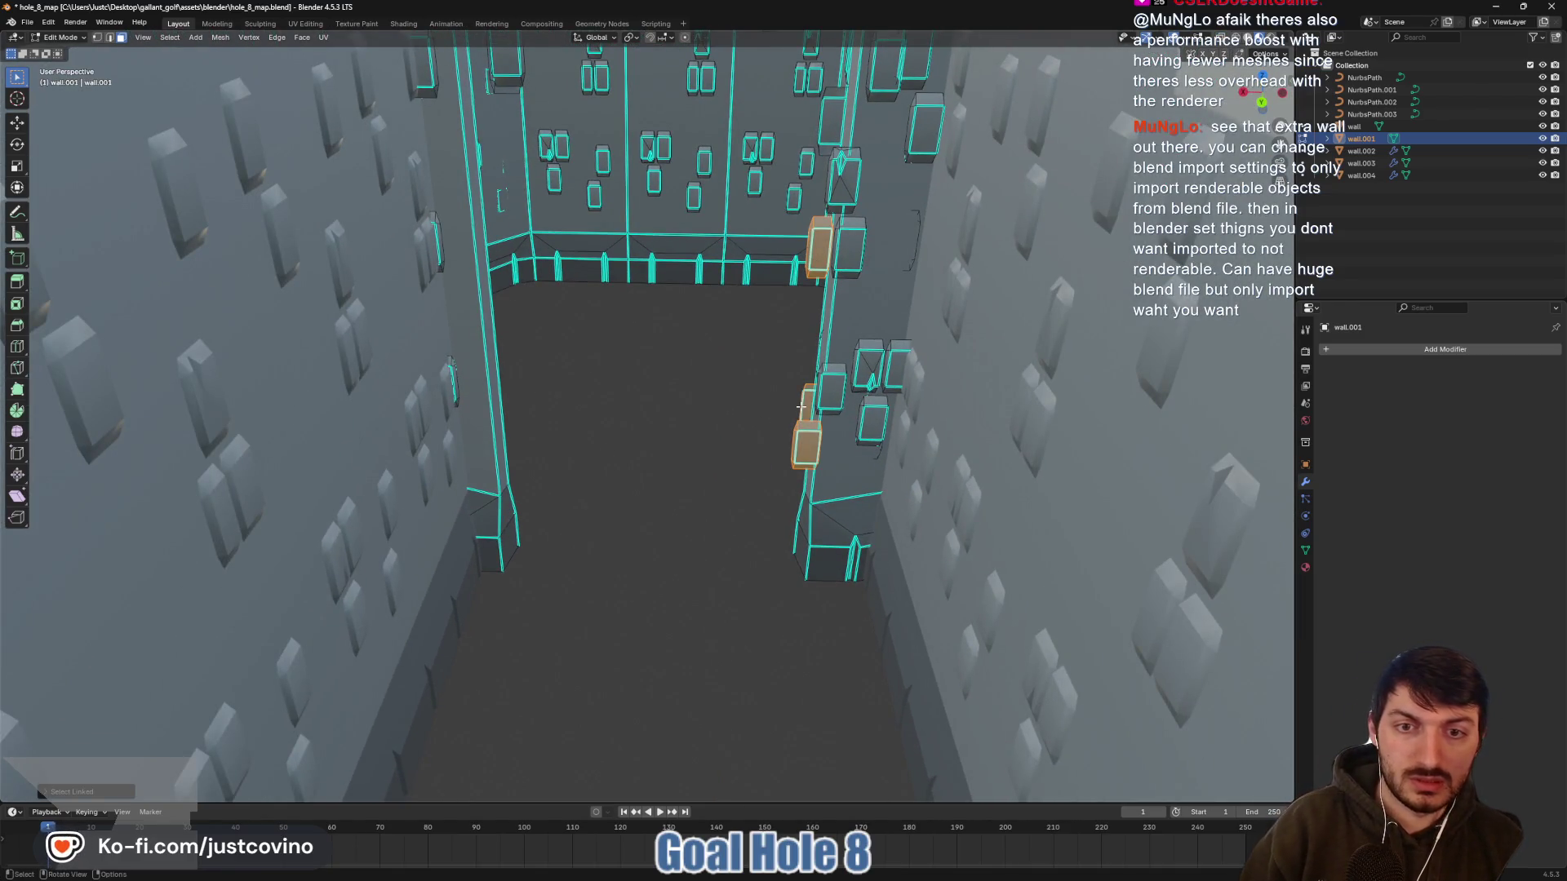
pyautogui.press('x')
pyautogui.click(798, 406)
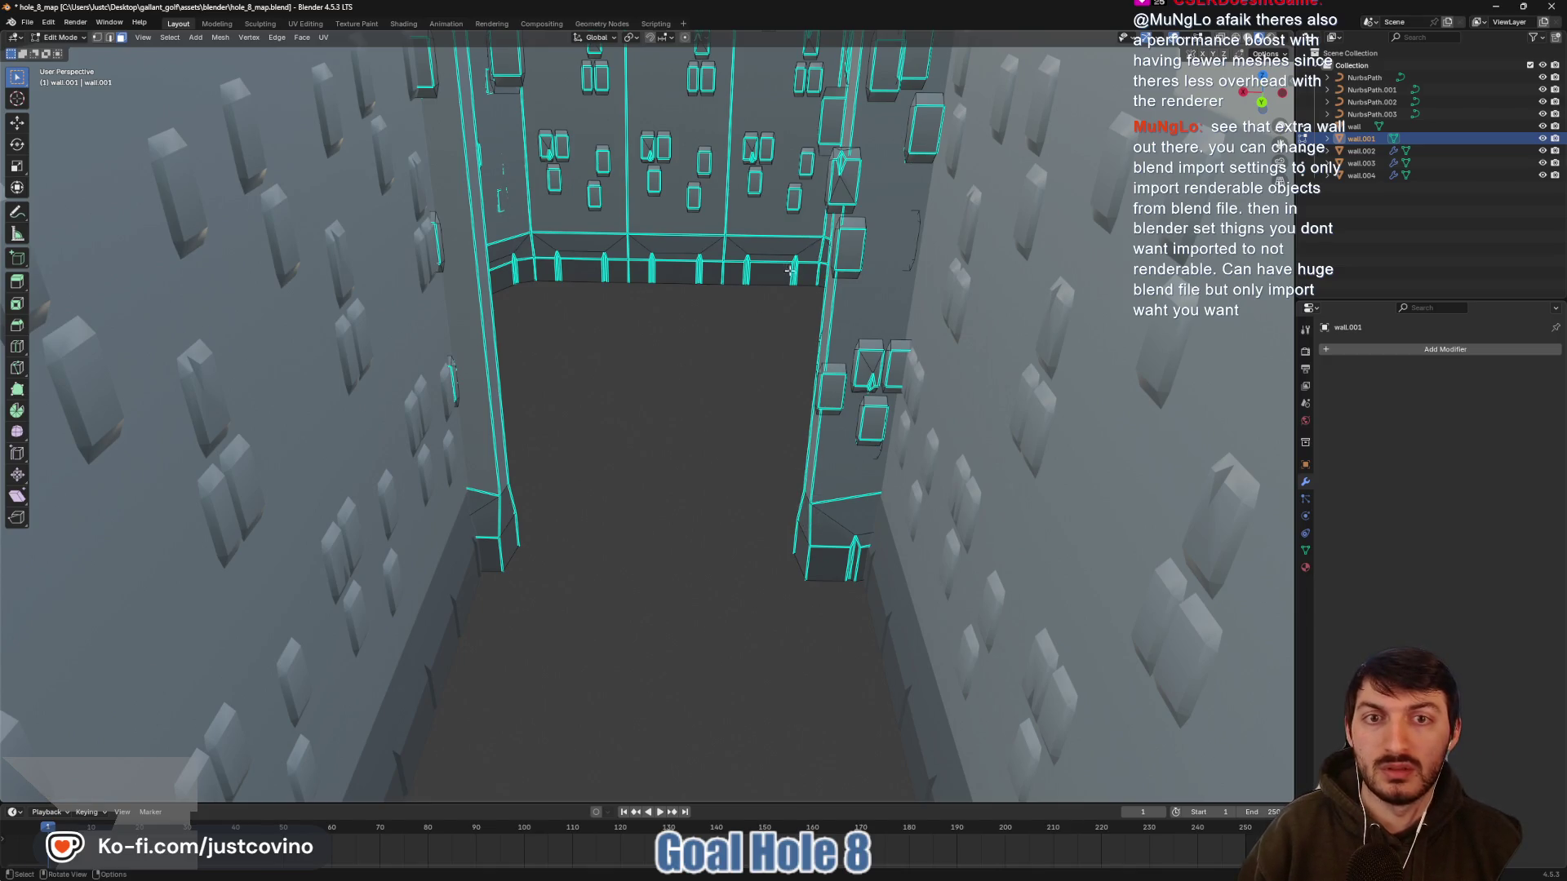
# Pick out the two small leftover stone cubes on the inner wall, then look down on the hub walls
pyautogui.press('l')
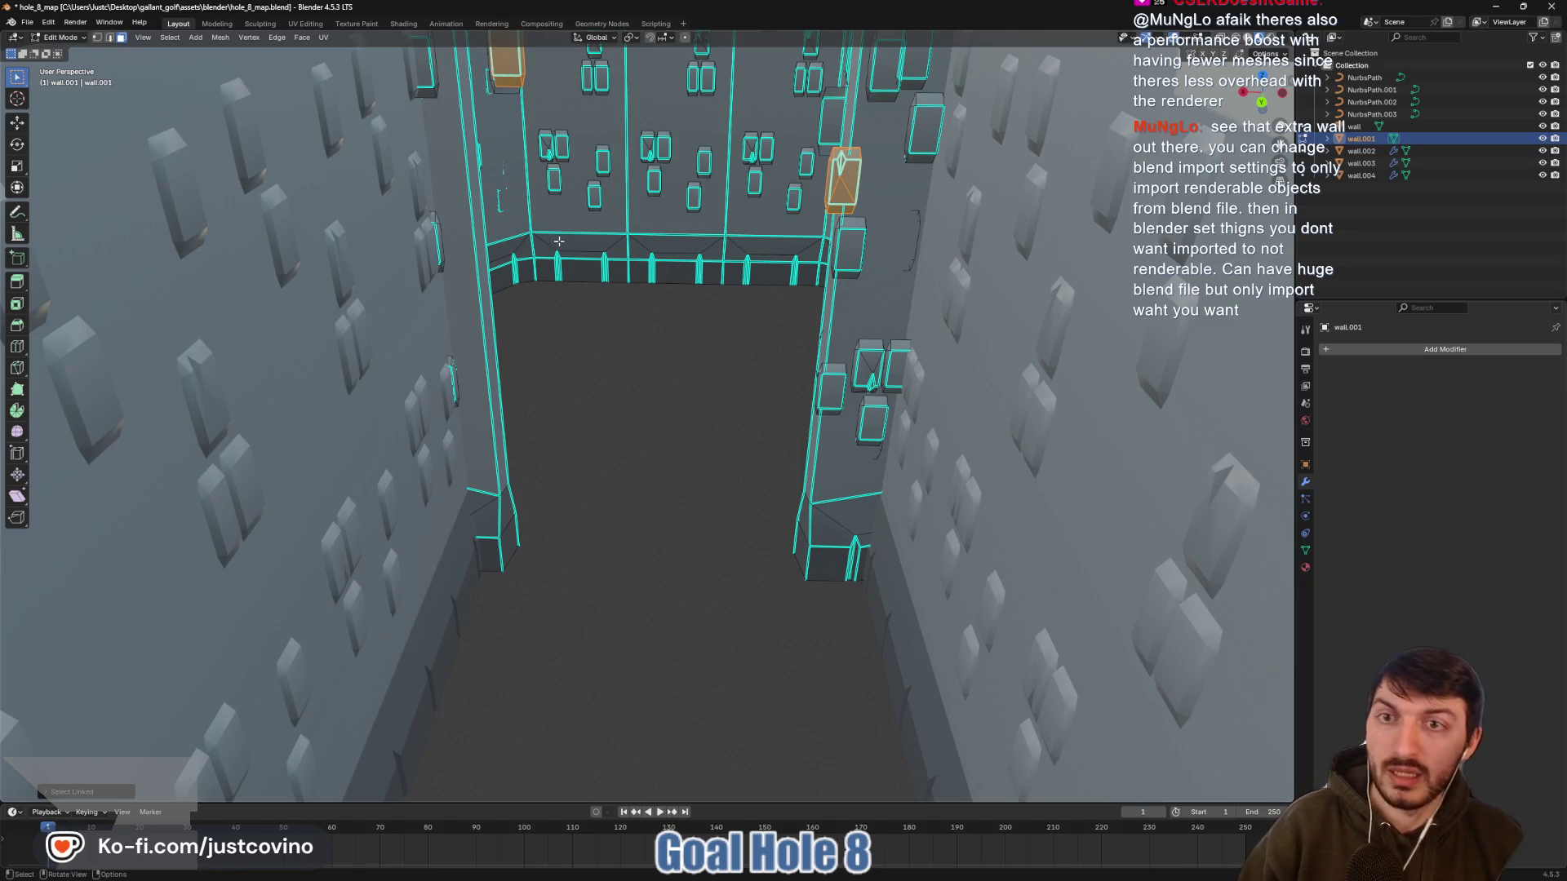
pyautogui.moveTo(602, 653)
pyautogui.mouseDown()
pyautogui.moveTo(619, 563)
pyautogui.moveTo(635, 583)
pyautogui.mouseUp()
pyautogui.press('l')
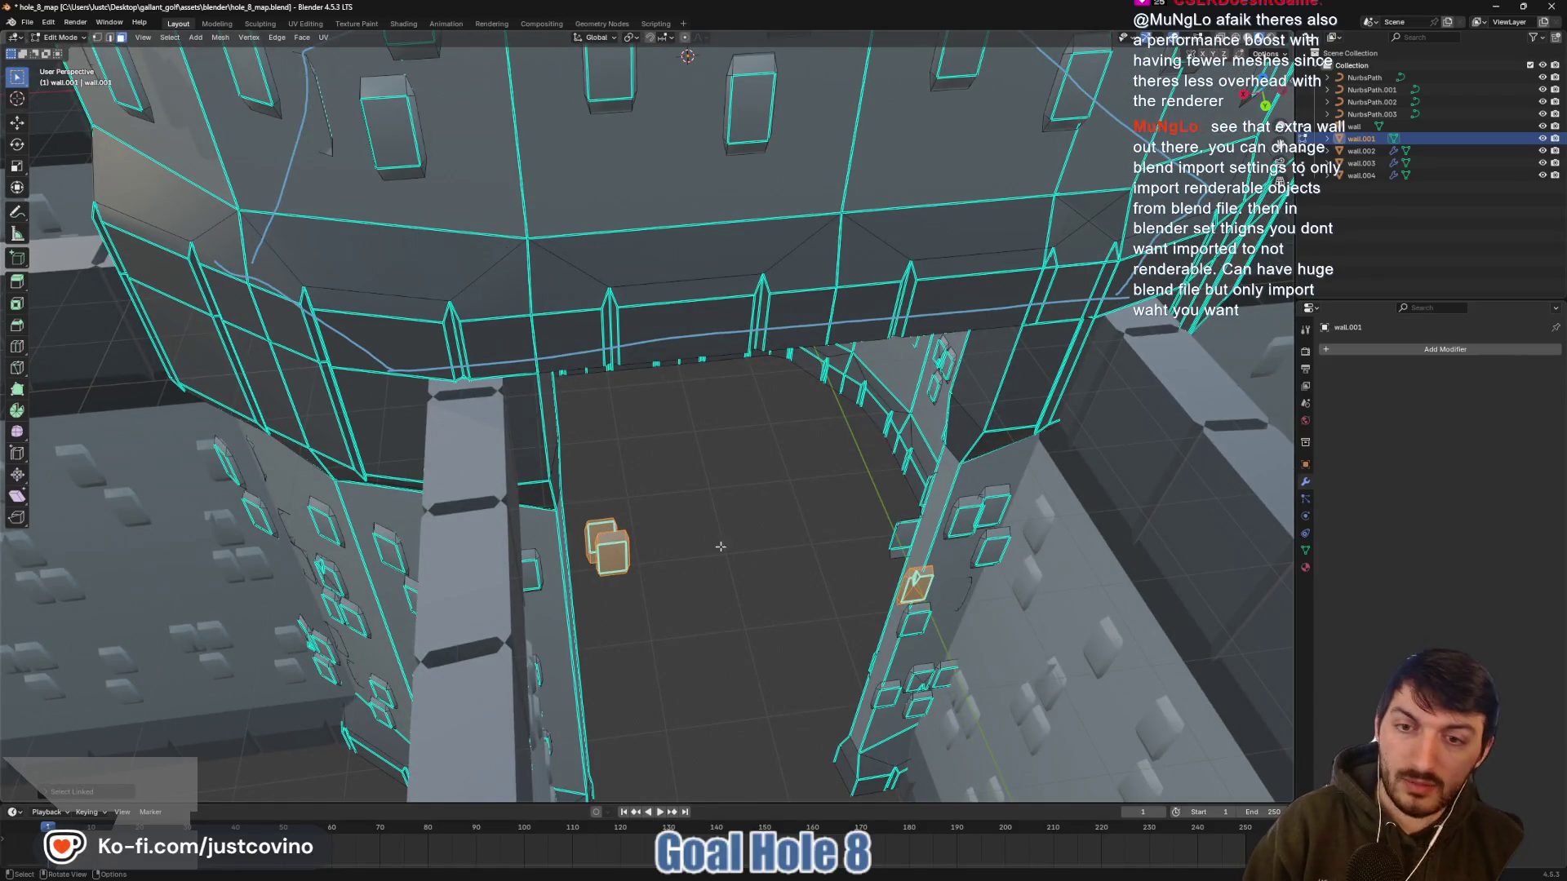
pyautogui.press('l')
pyautogui.rightClick(801, 534)
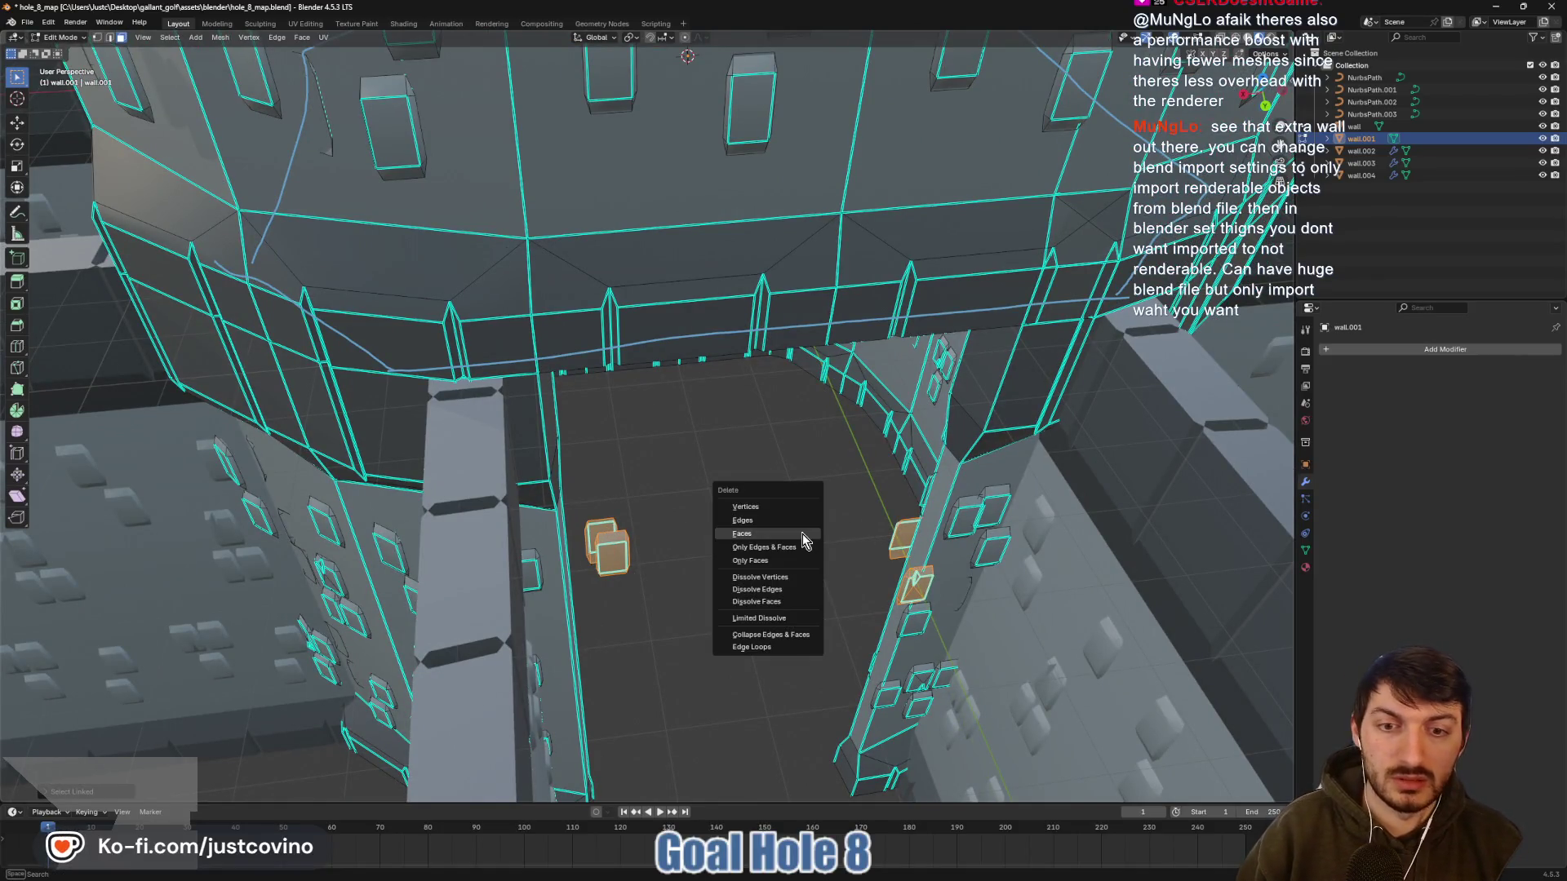
pyautogui.press('Escape')
pyautogui.moveTo(761, 555)
pyautogui.mouseDown()
pyautogui.moveTo(740, 468)
pyautogui.moveTo(729, 506)
pyautogui.mouseUp()
pyautogui.scroll(3, 722, 480)
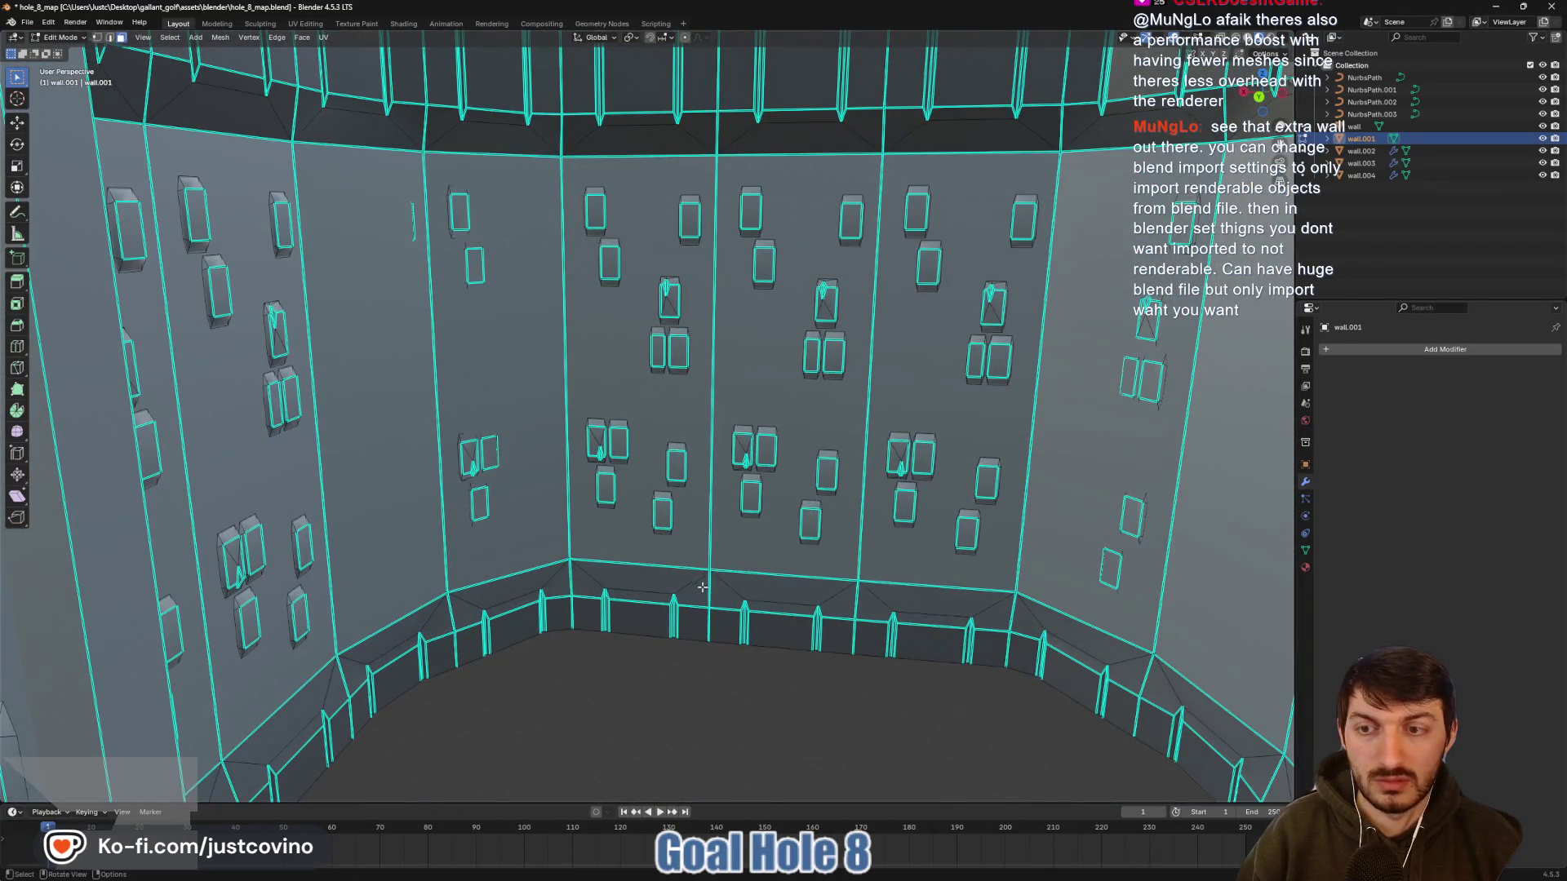
pyautogui.scroll(-6, 702, 586)
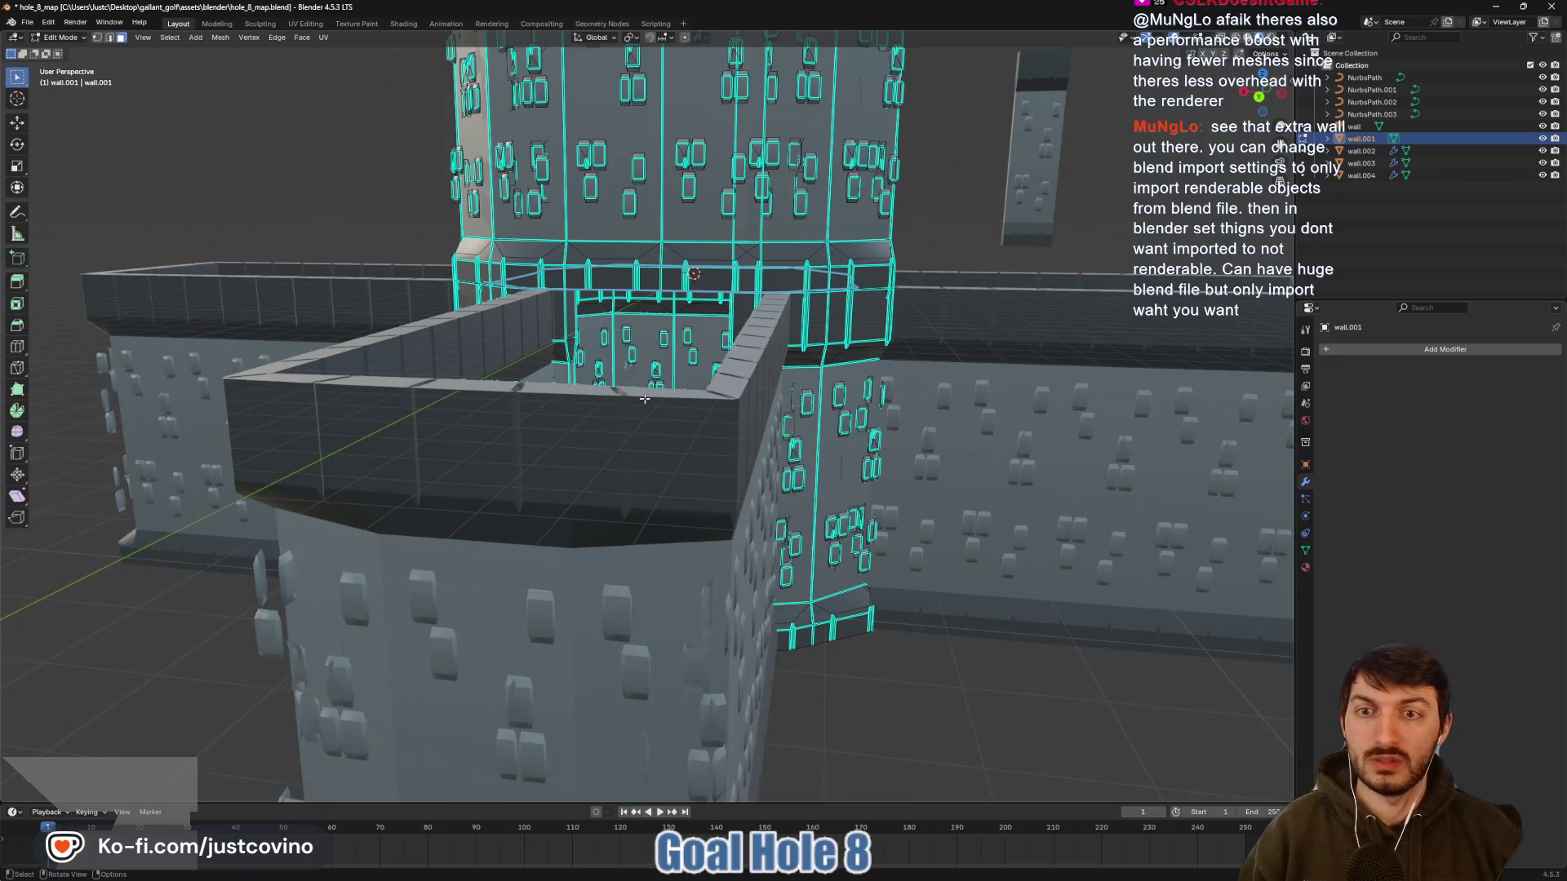
# Select the wall strips and stones at the corridor junction and delete them as faces
pyautogui.moveTo(645, 399); pyautogui.dragTo(809, 415)
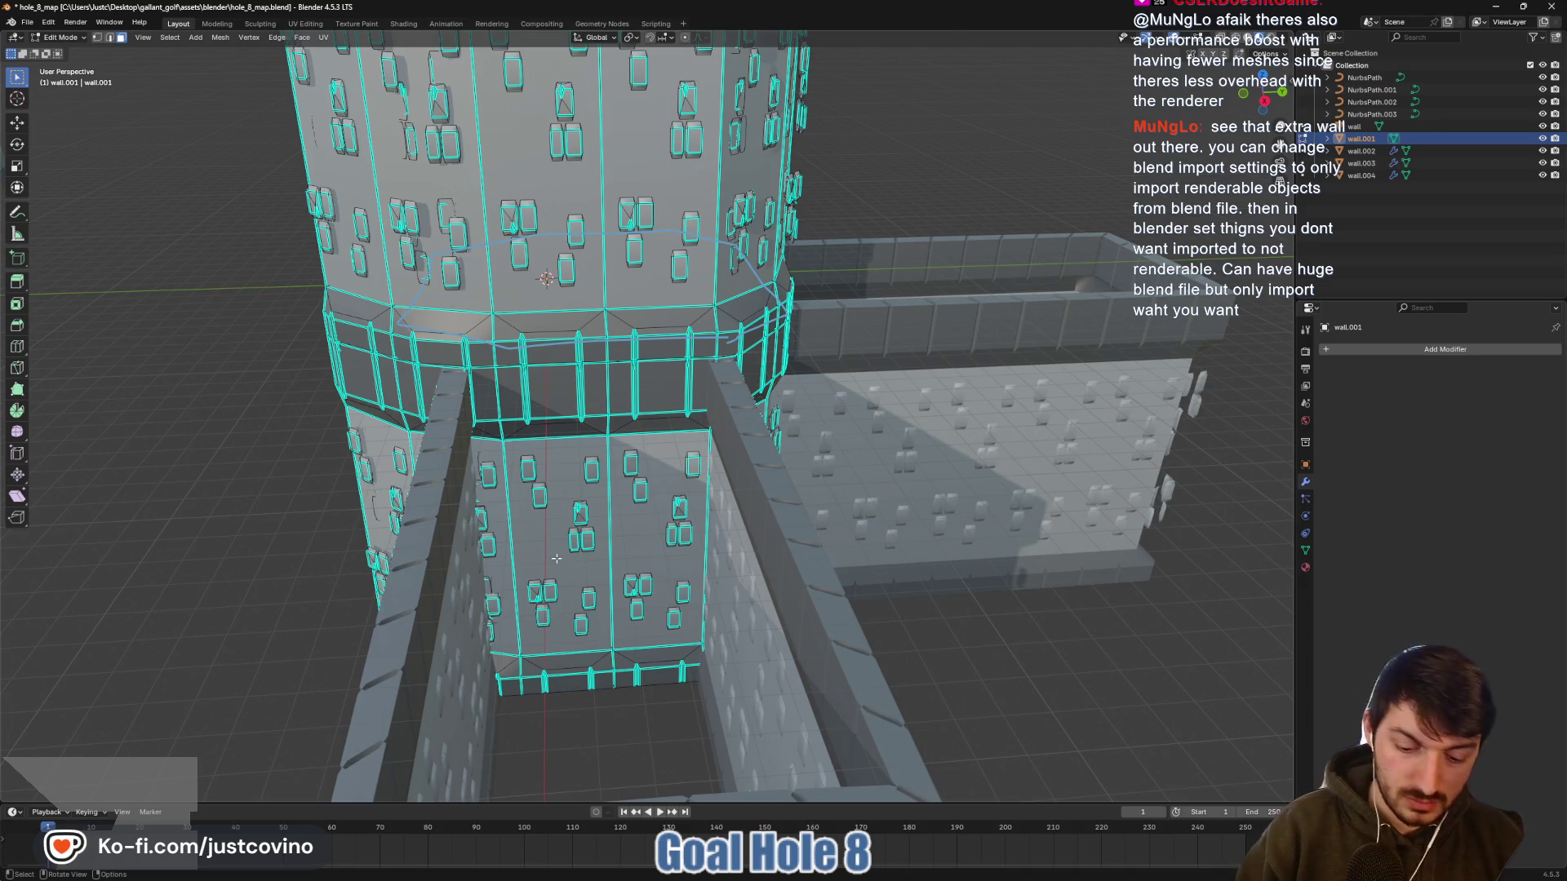
pyautogui.keyDown('alt'); pyautogui.click(566, 560); pyautogui.keyUp('alt')
pyautogui.hotkey('ctrl', 'z')
pyautogui.press('l')
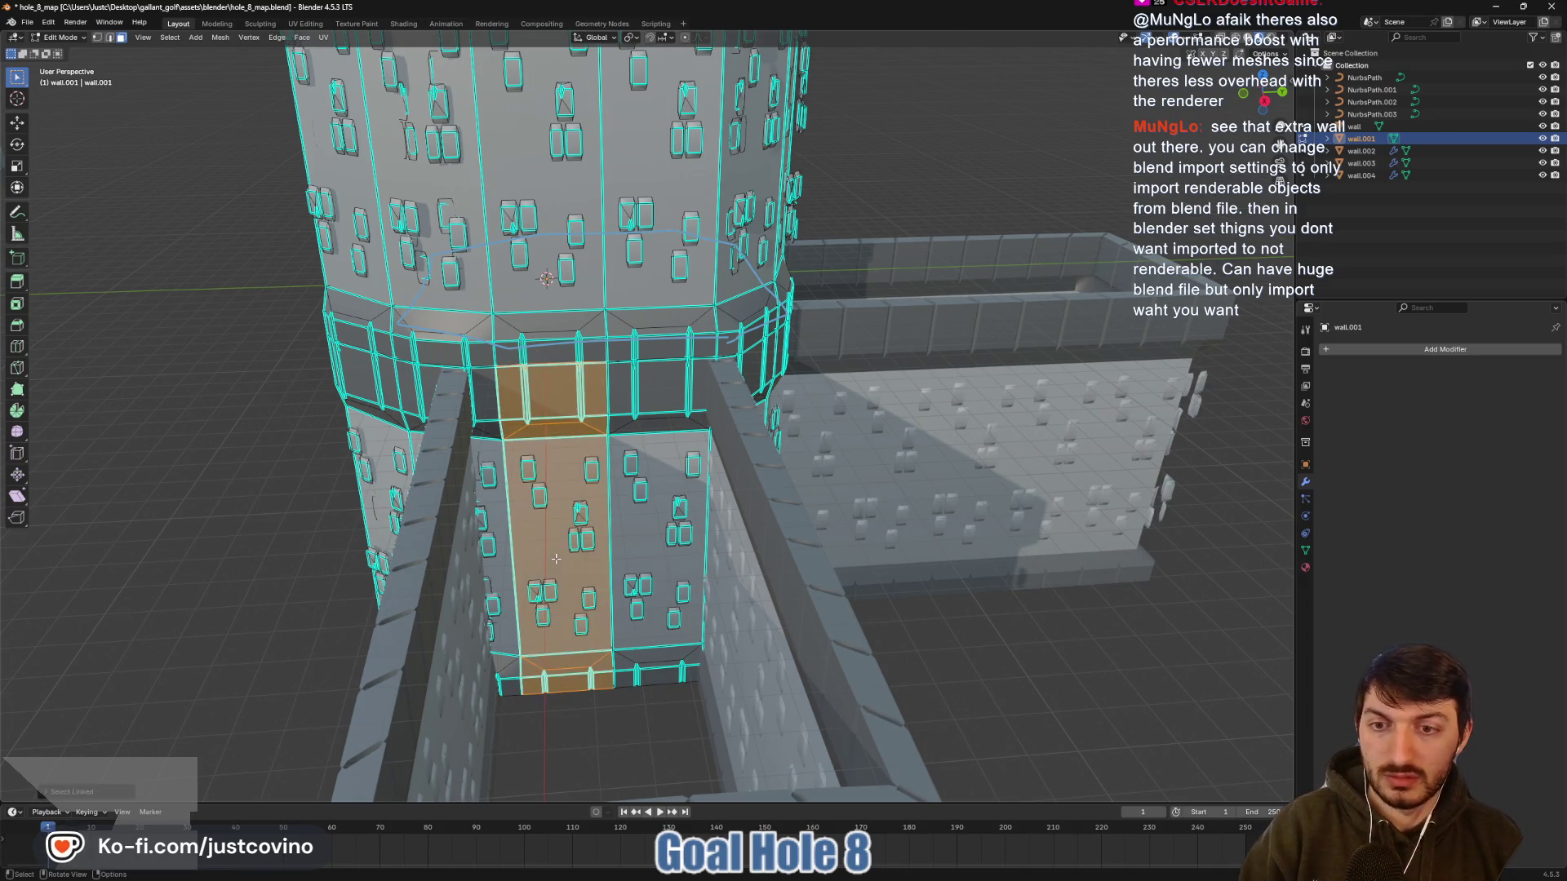
pyautogui.press('l')
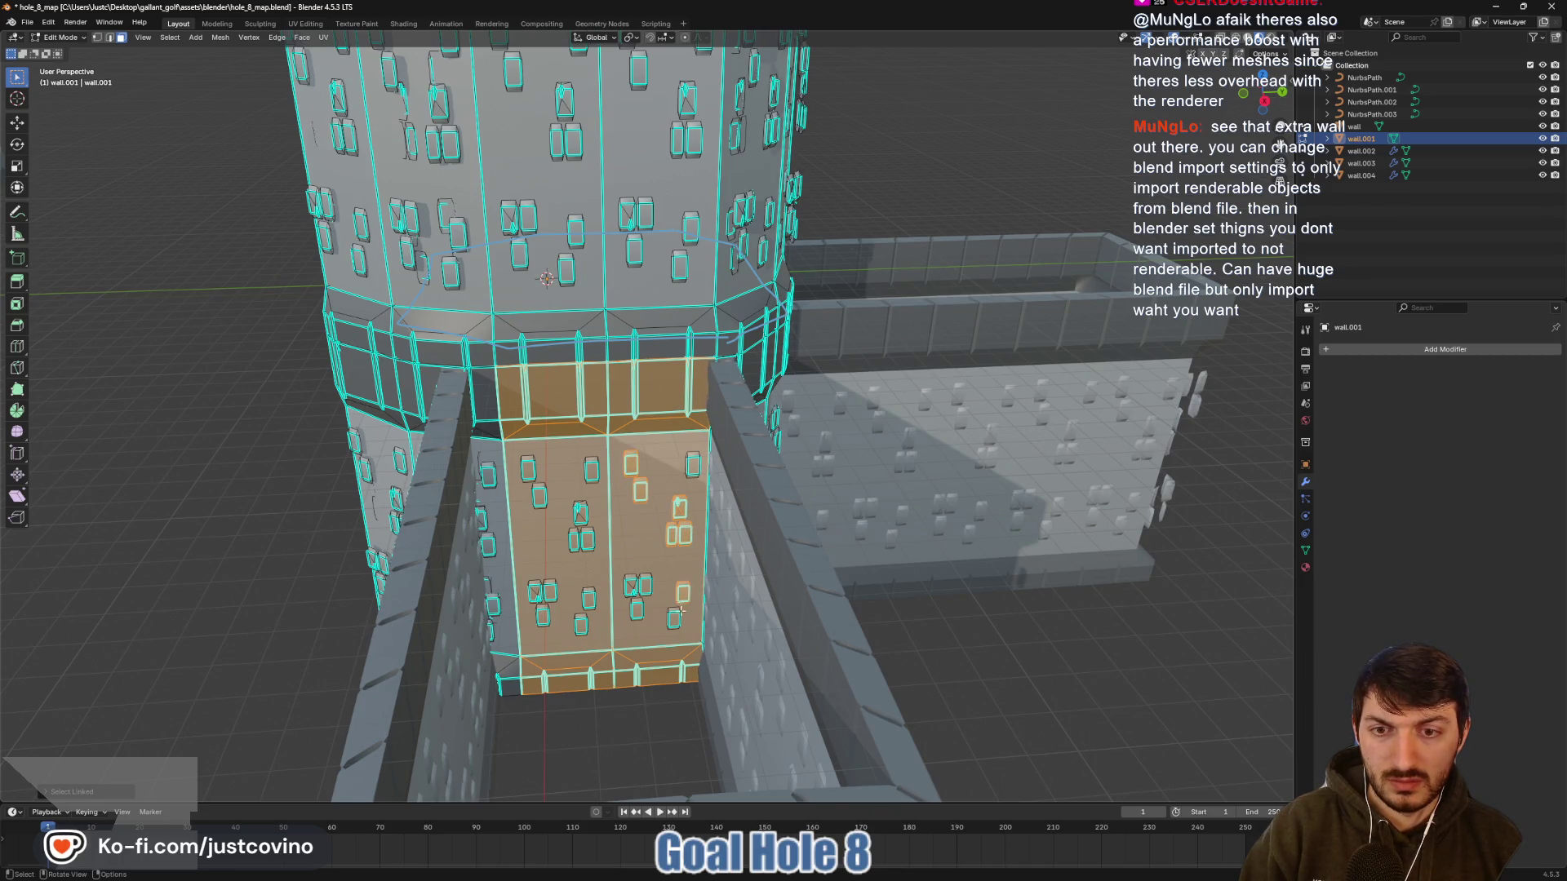
pyautogui.press('l')
pyautogui.press('l')
pyautogui.press('l')
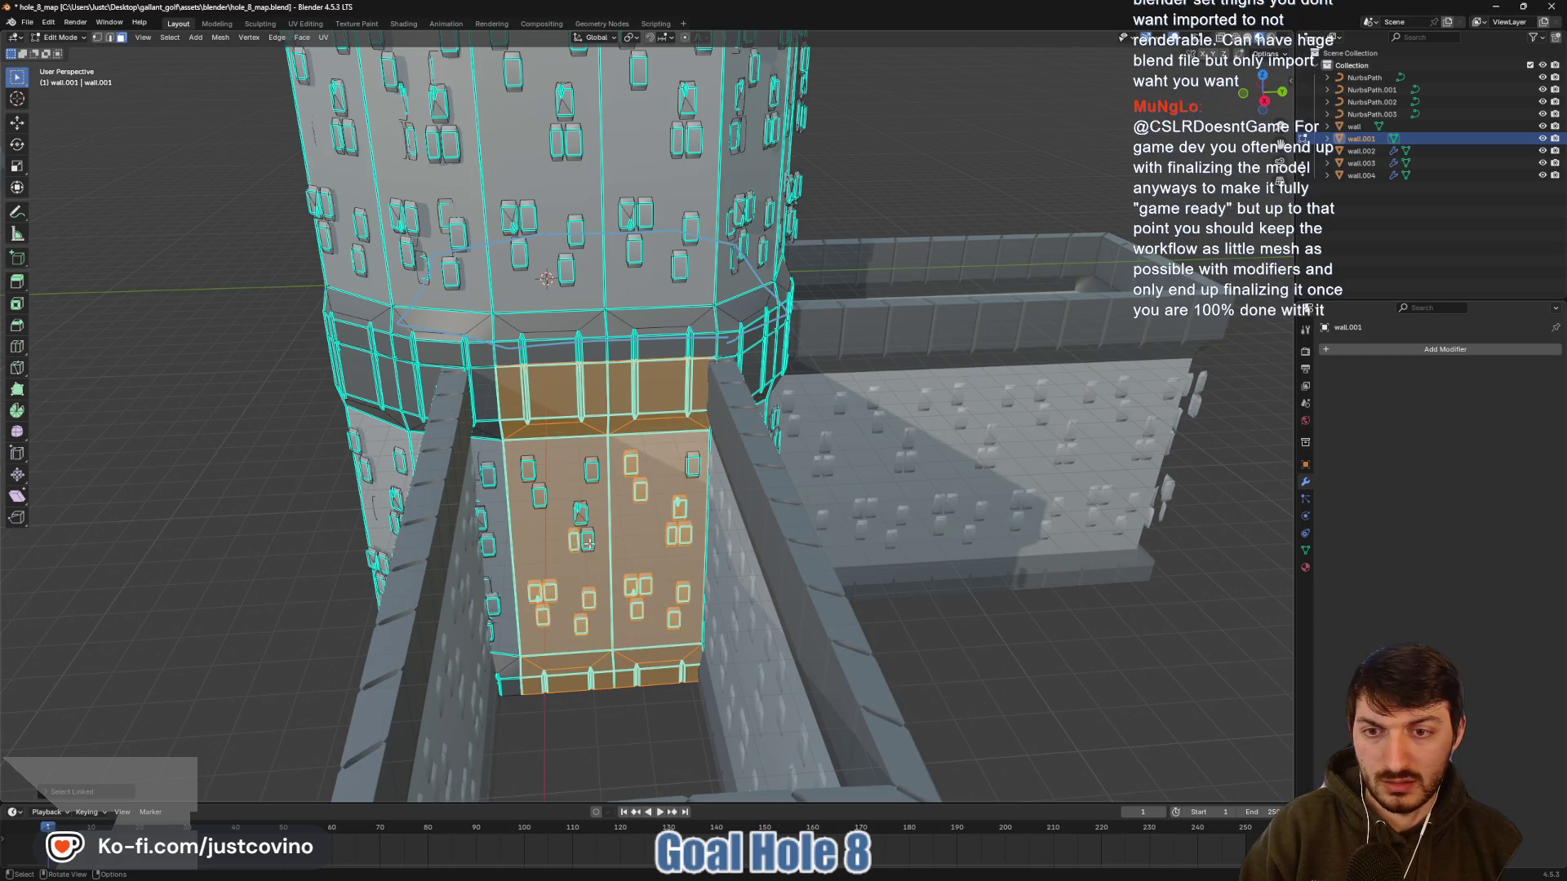
pyautogui.press('l')
pyautogui.press('l')
pyautogui.press('l')
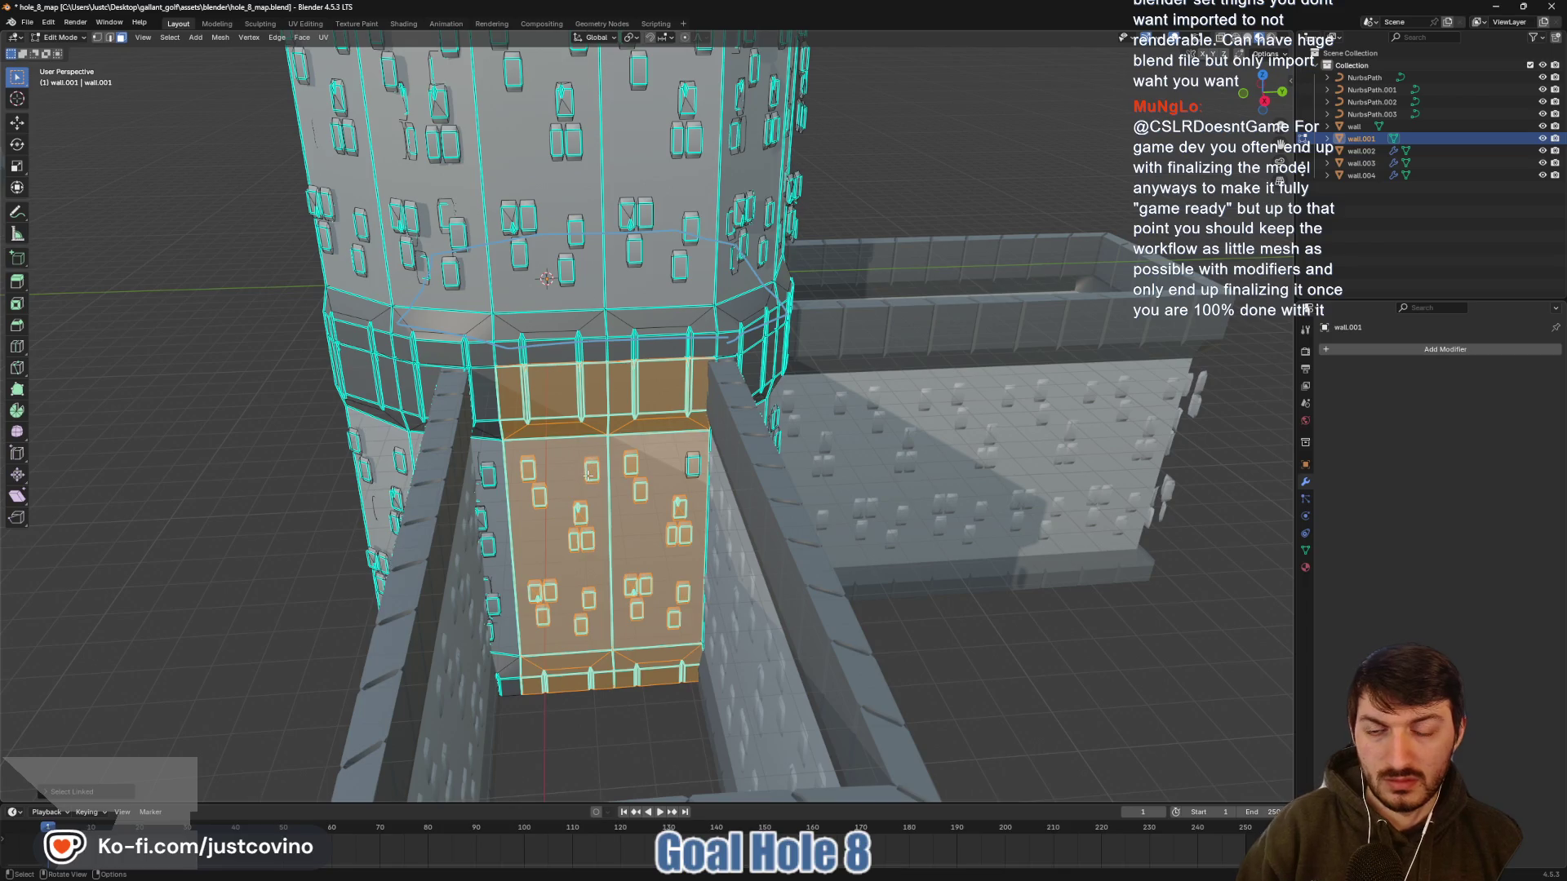
pyautogui.press('x')
pyautogui.click(587, 474)
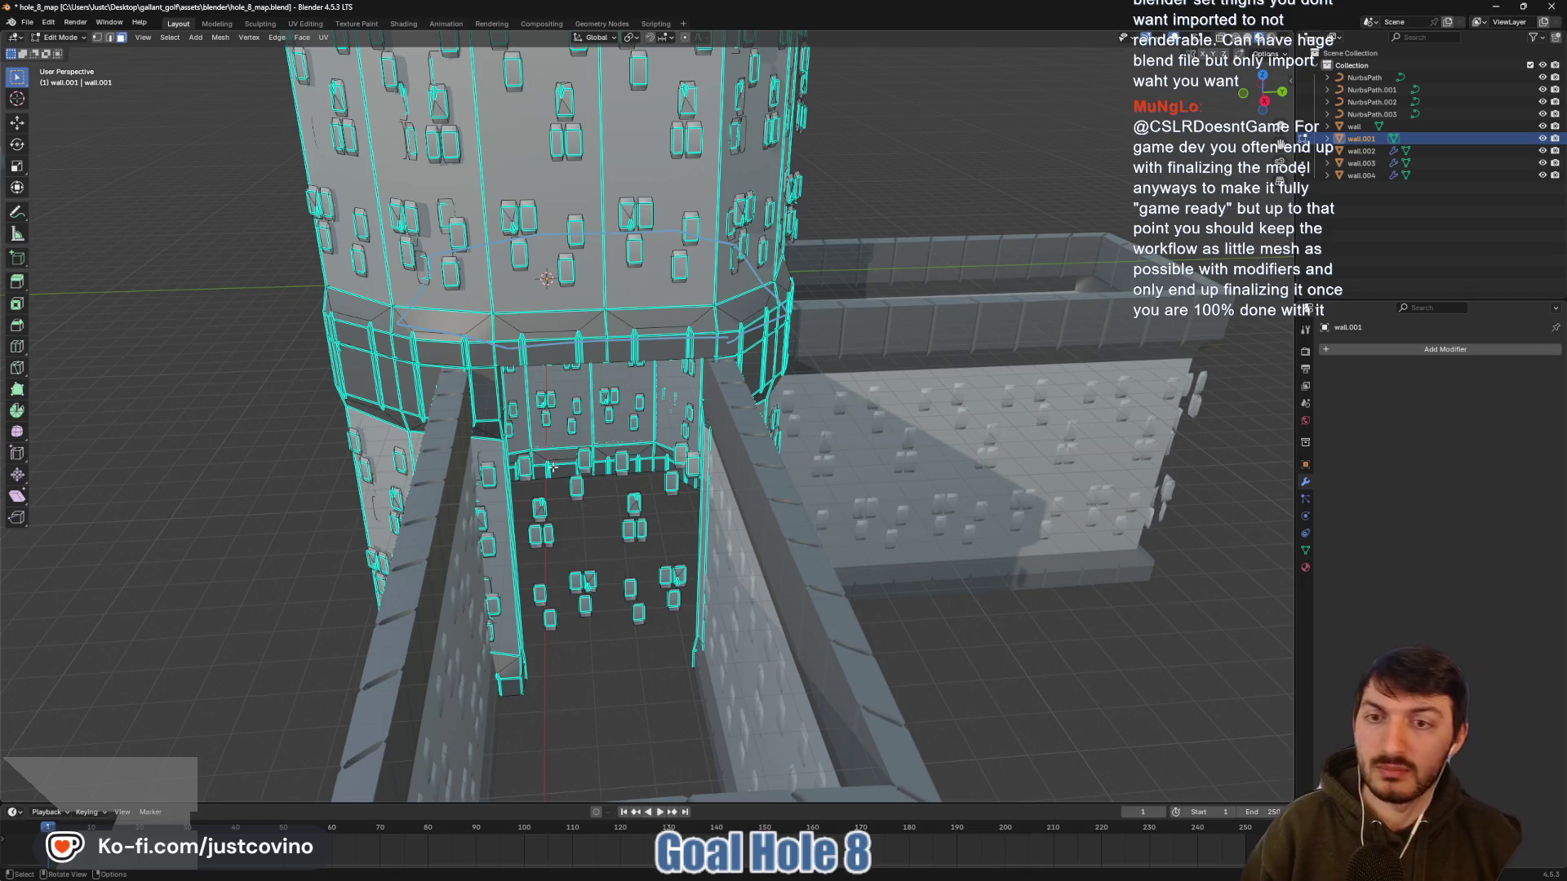
# L-select the stray window stones left in the doorway and delete them
pyautogui.press('l')
pyautogui.press('l')
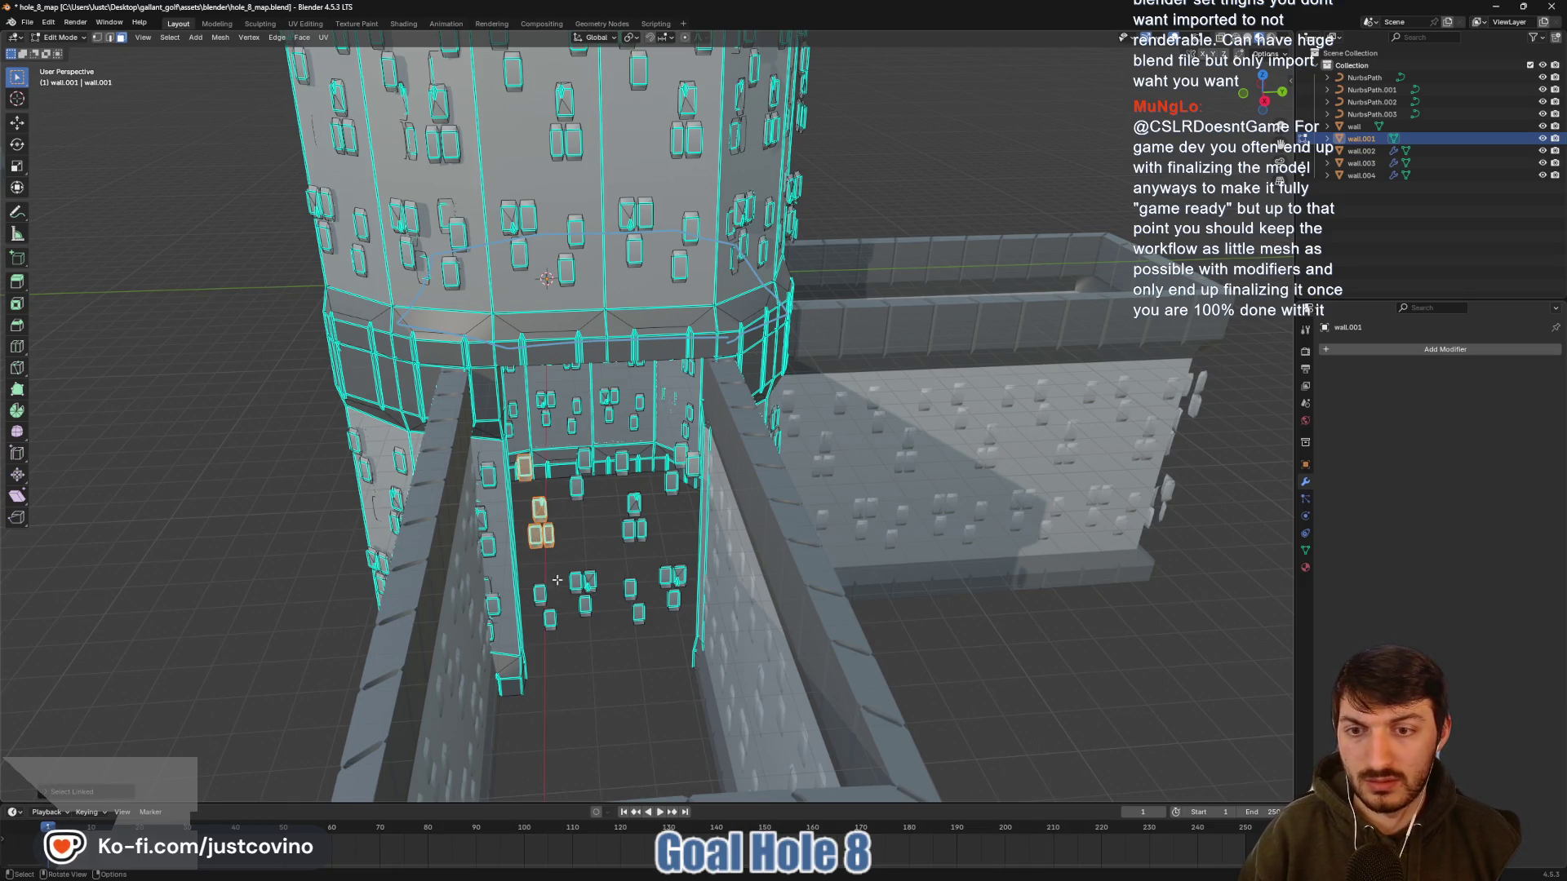
pyautogui.press('l')
pyautogui.press('l')
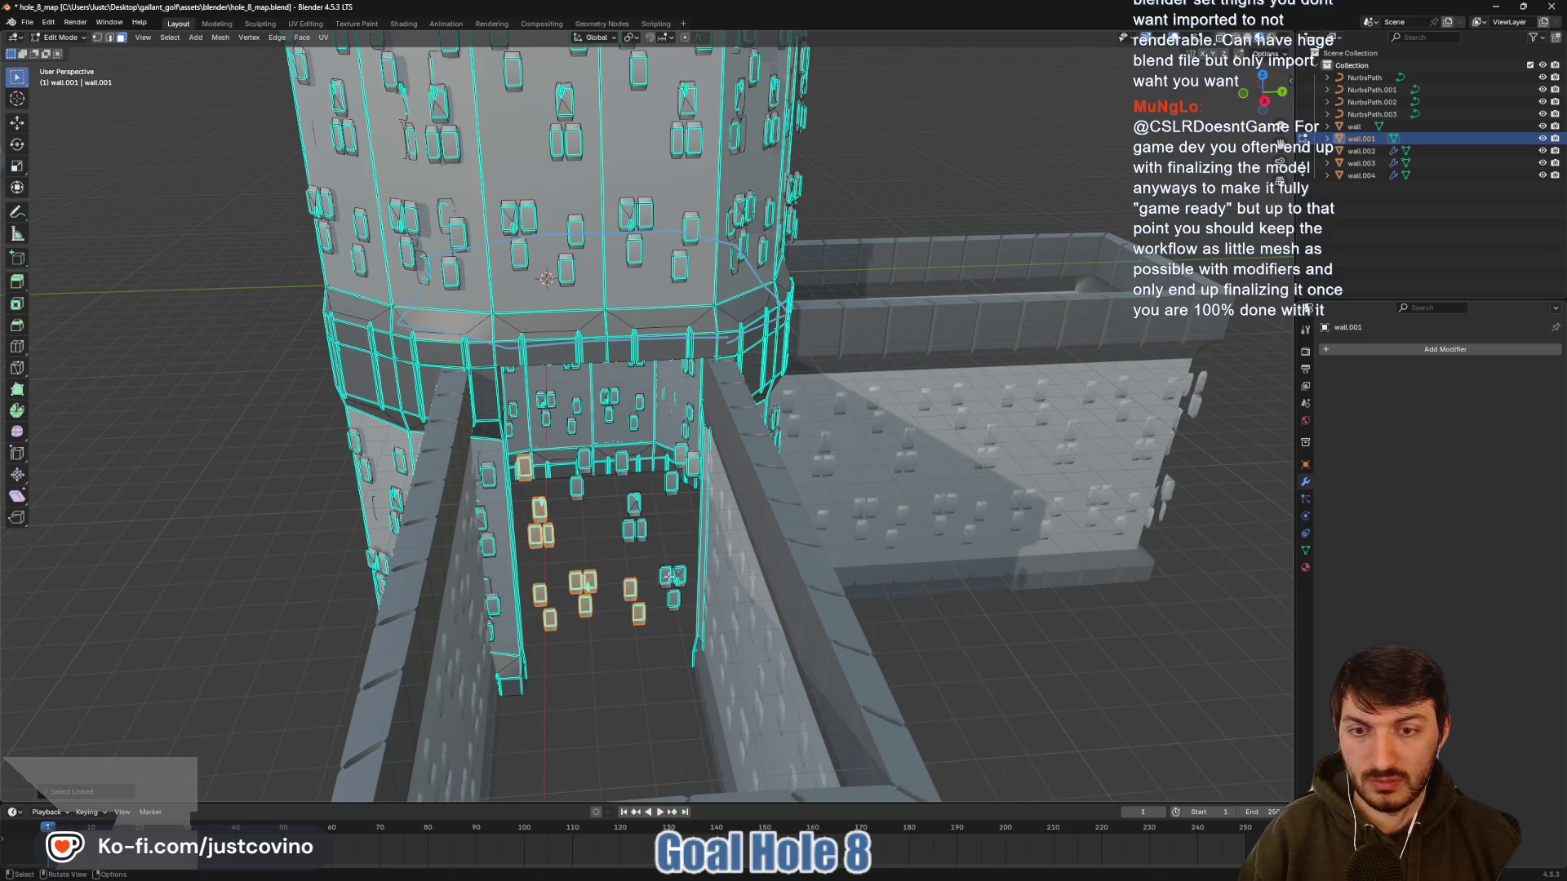
pyautogui.press('l')
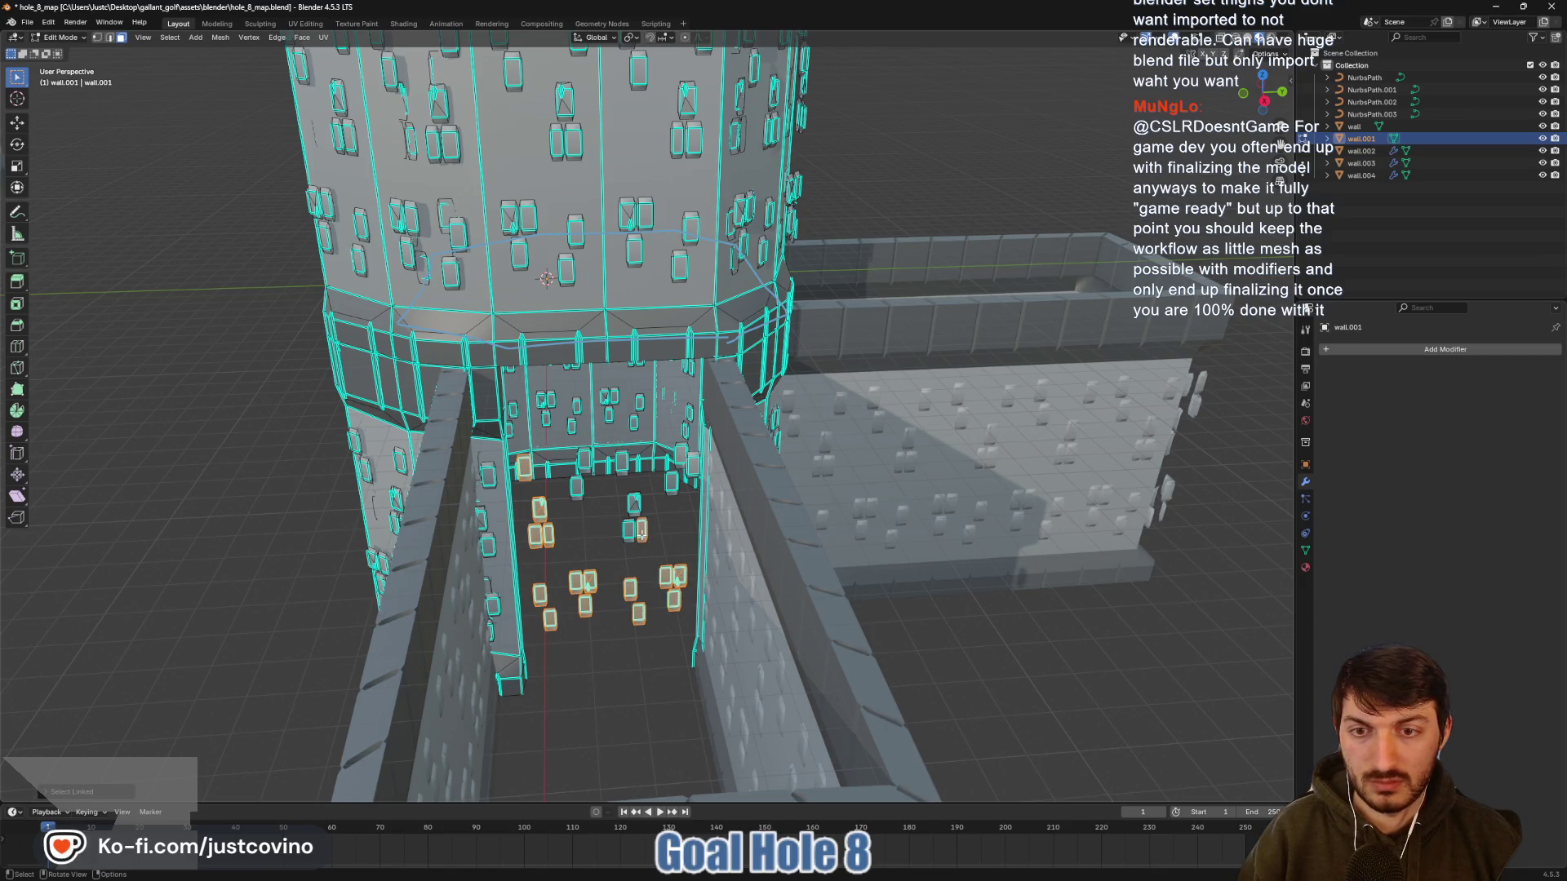
pyautogui.press('l')
pyautogui.press('l')
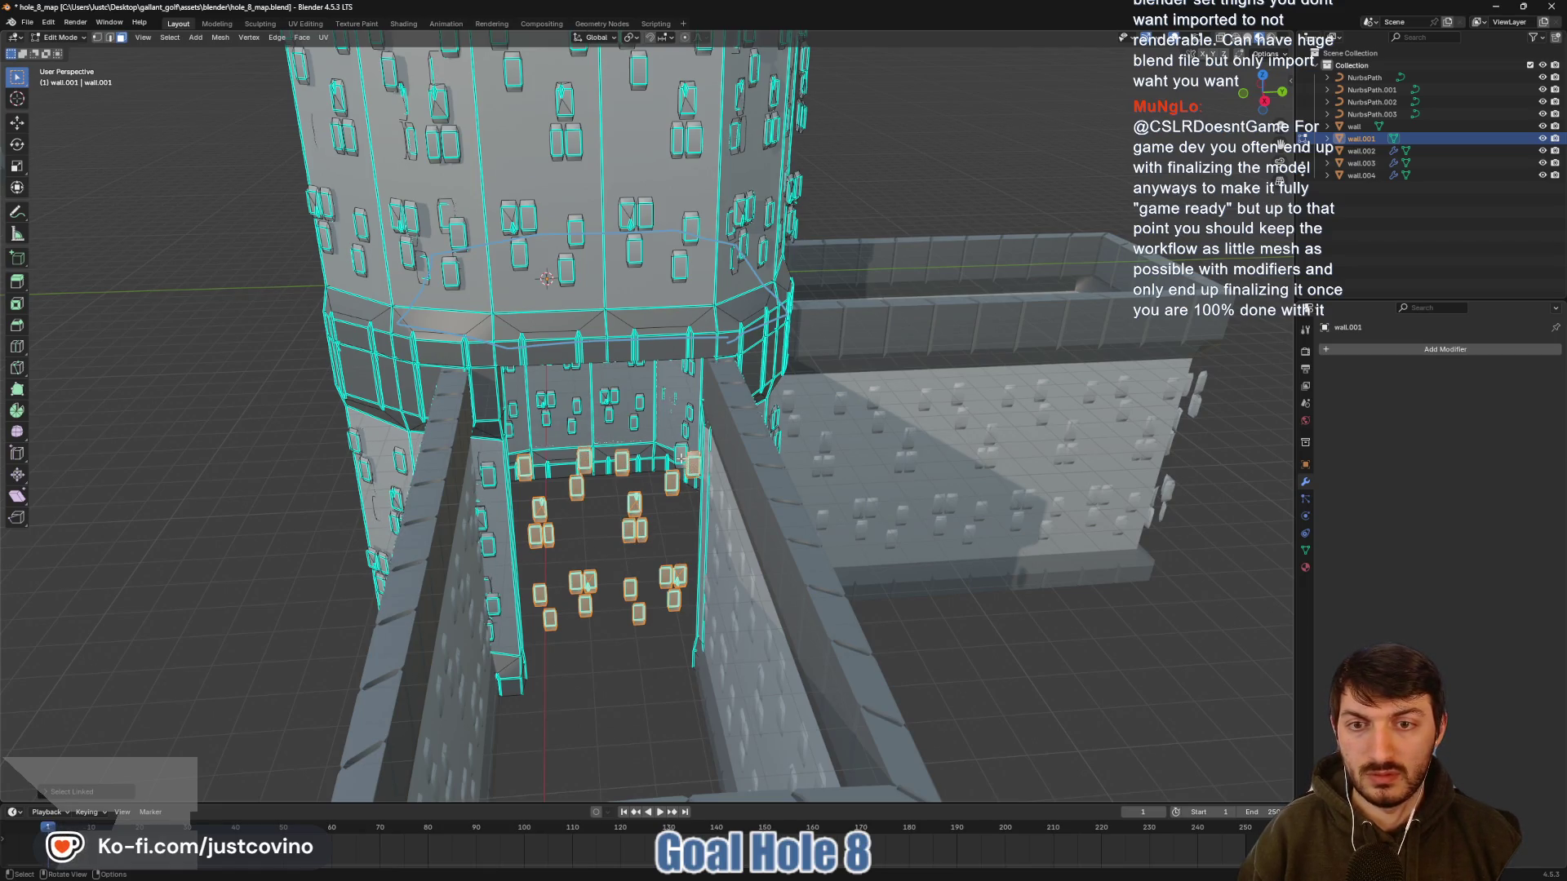
pyautogui.press('x')
pyautogui.click(651, 482)
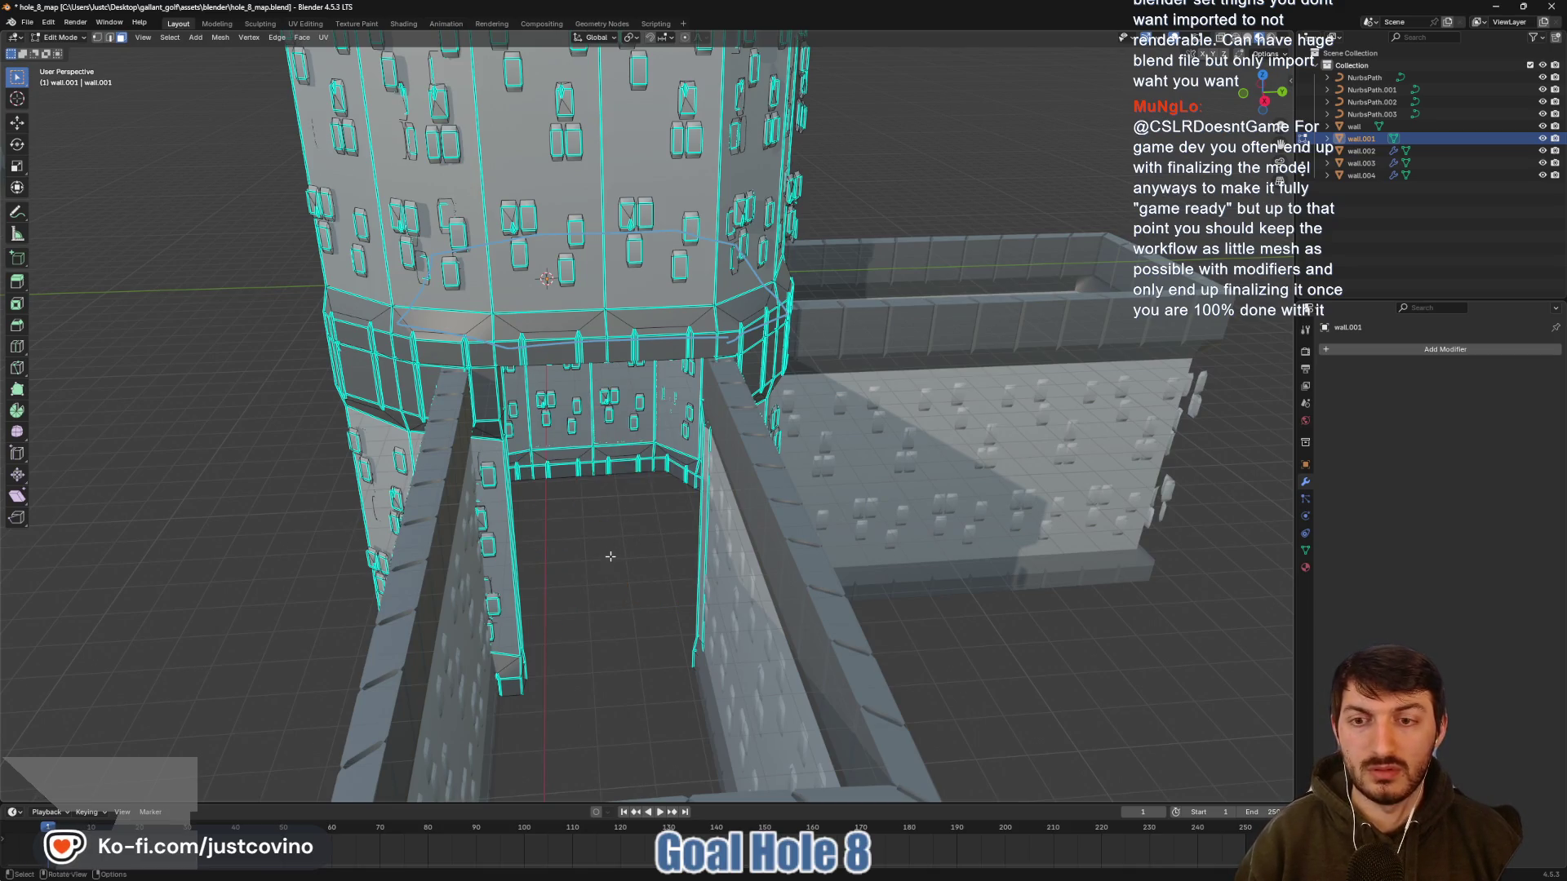
pyautogui.moveTo(610, 556)
pyautogui.mouseDown()
pyautogui.moveTo(870, 564)
pyautogui.moveTo(871, 550)
pyautogui.mouseUp()
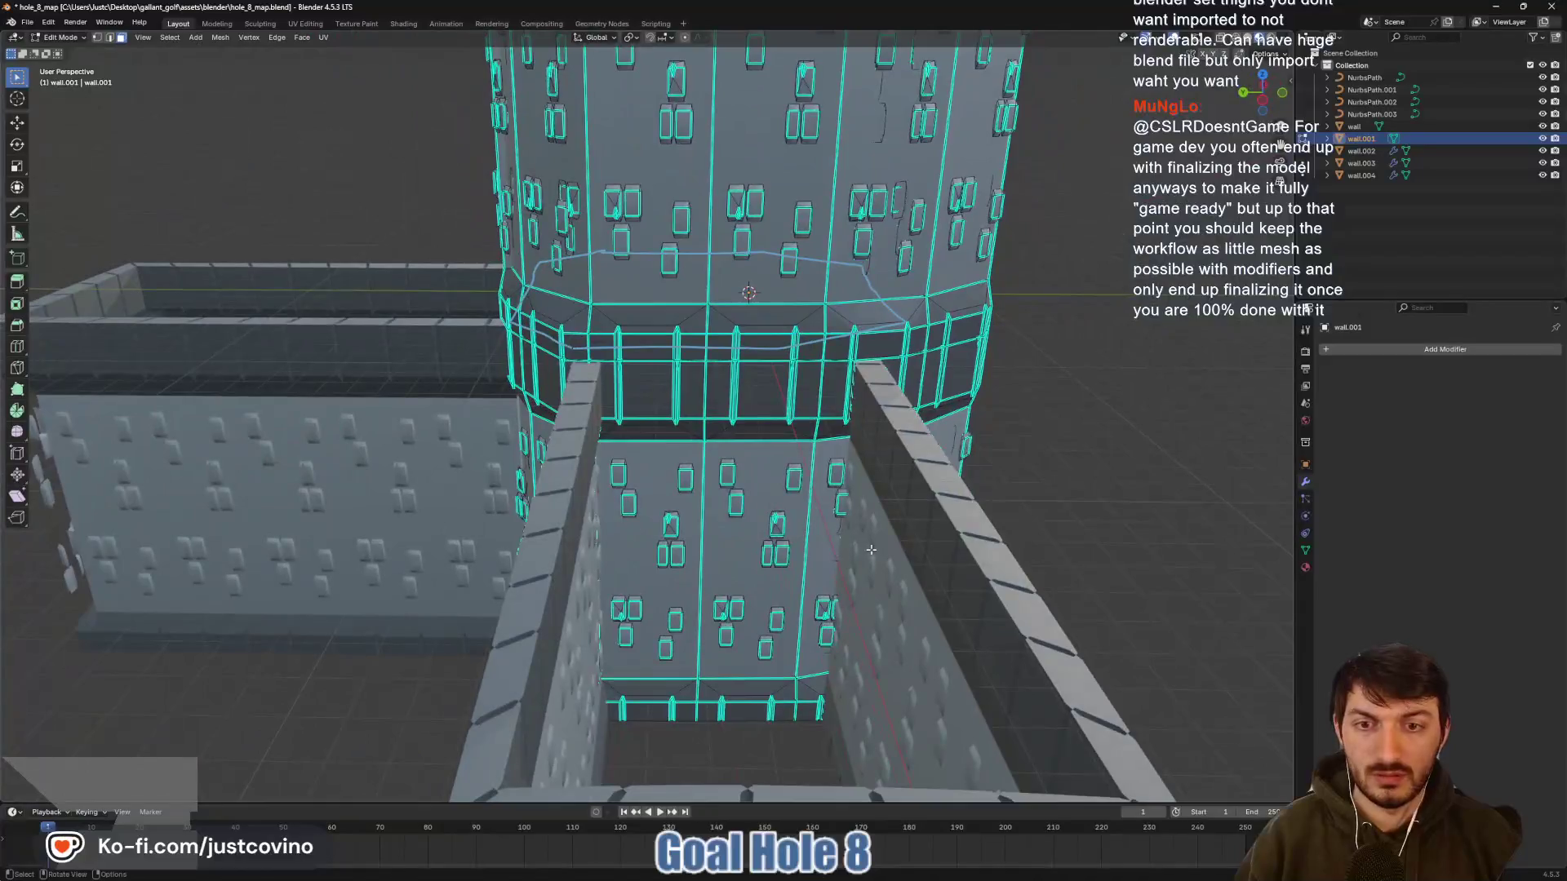
# Select the two connected wall strips at the next corridor junction and delete them as faces
pyautogui.click(737, 568)
pyautogui.press('l')
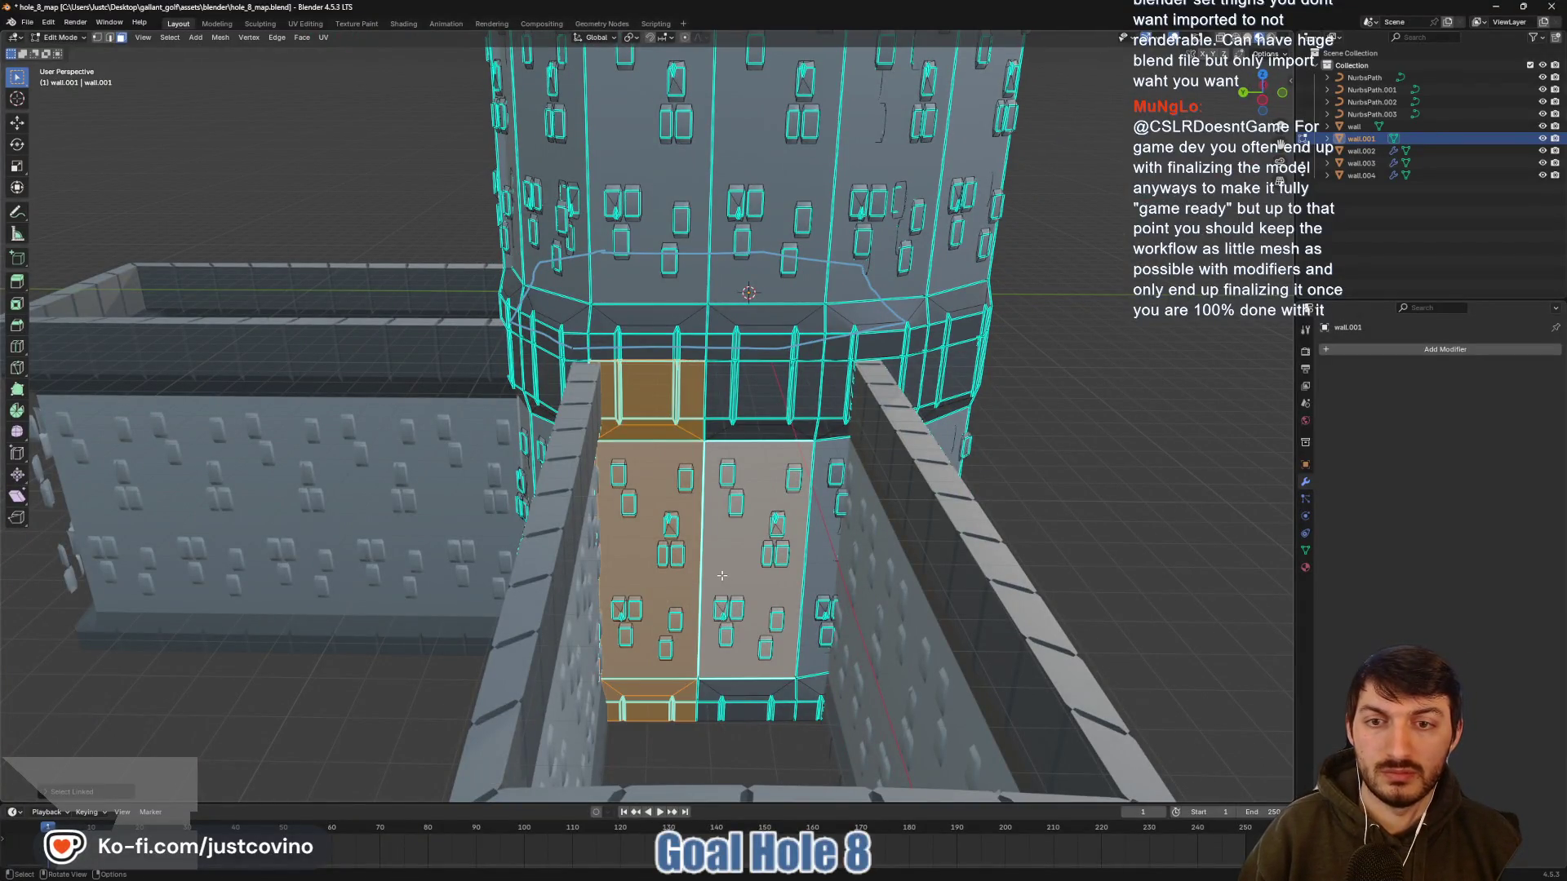
pyautogui.press('l')
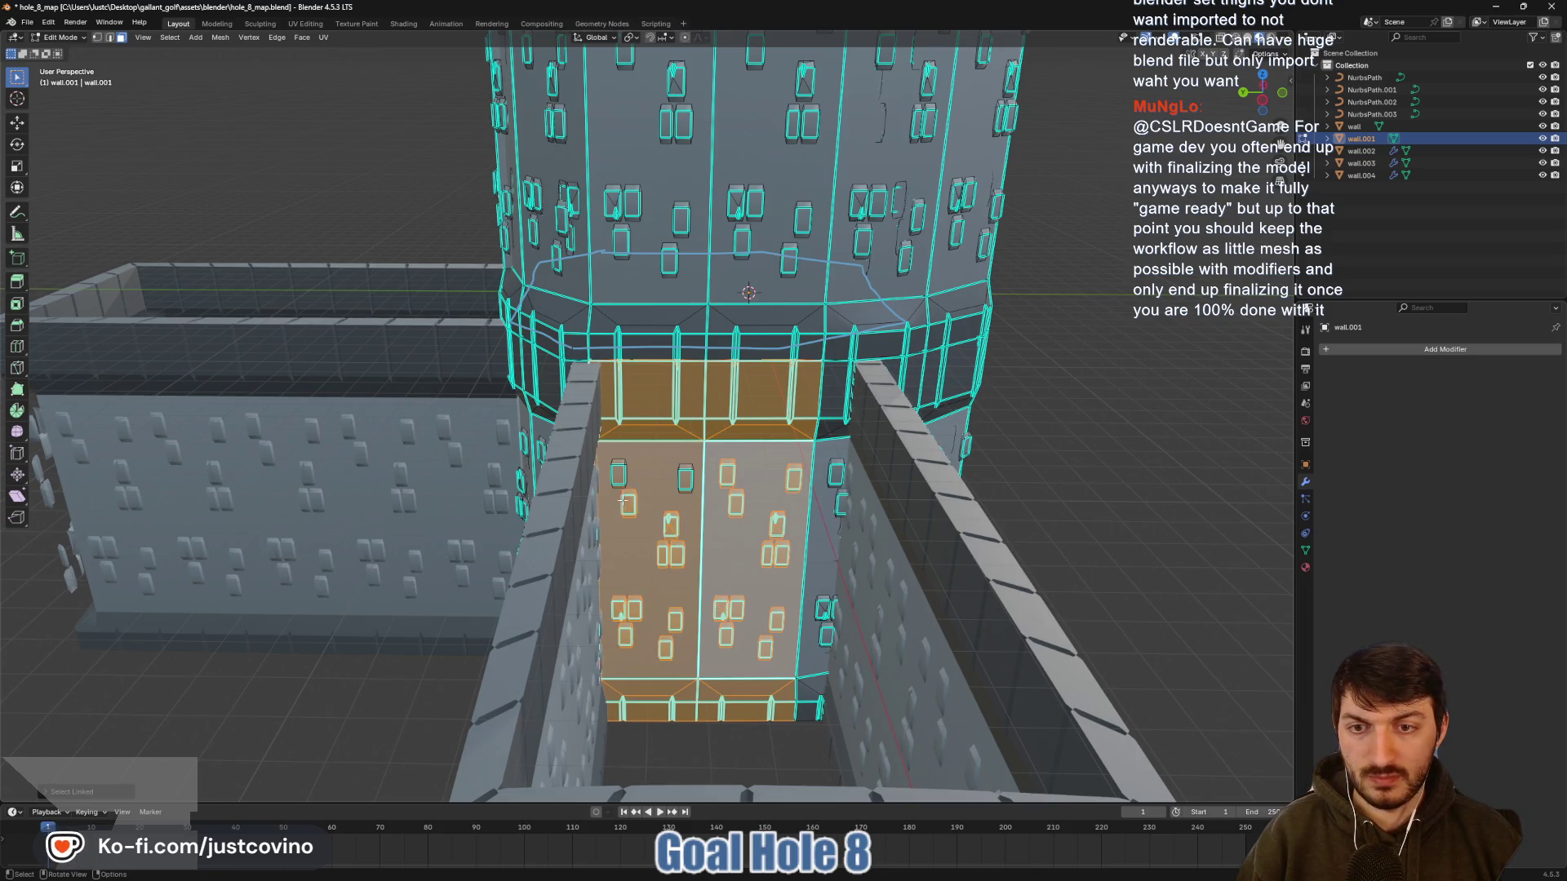
pyautogui.press('x')
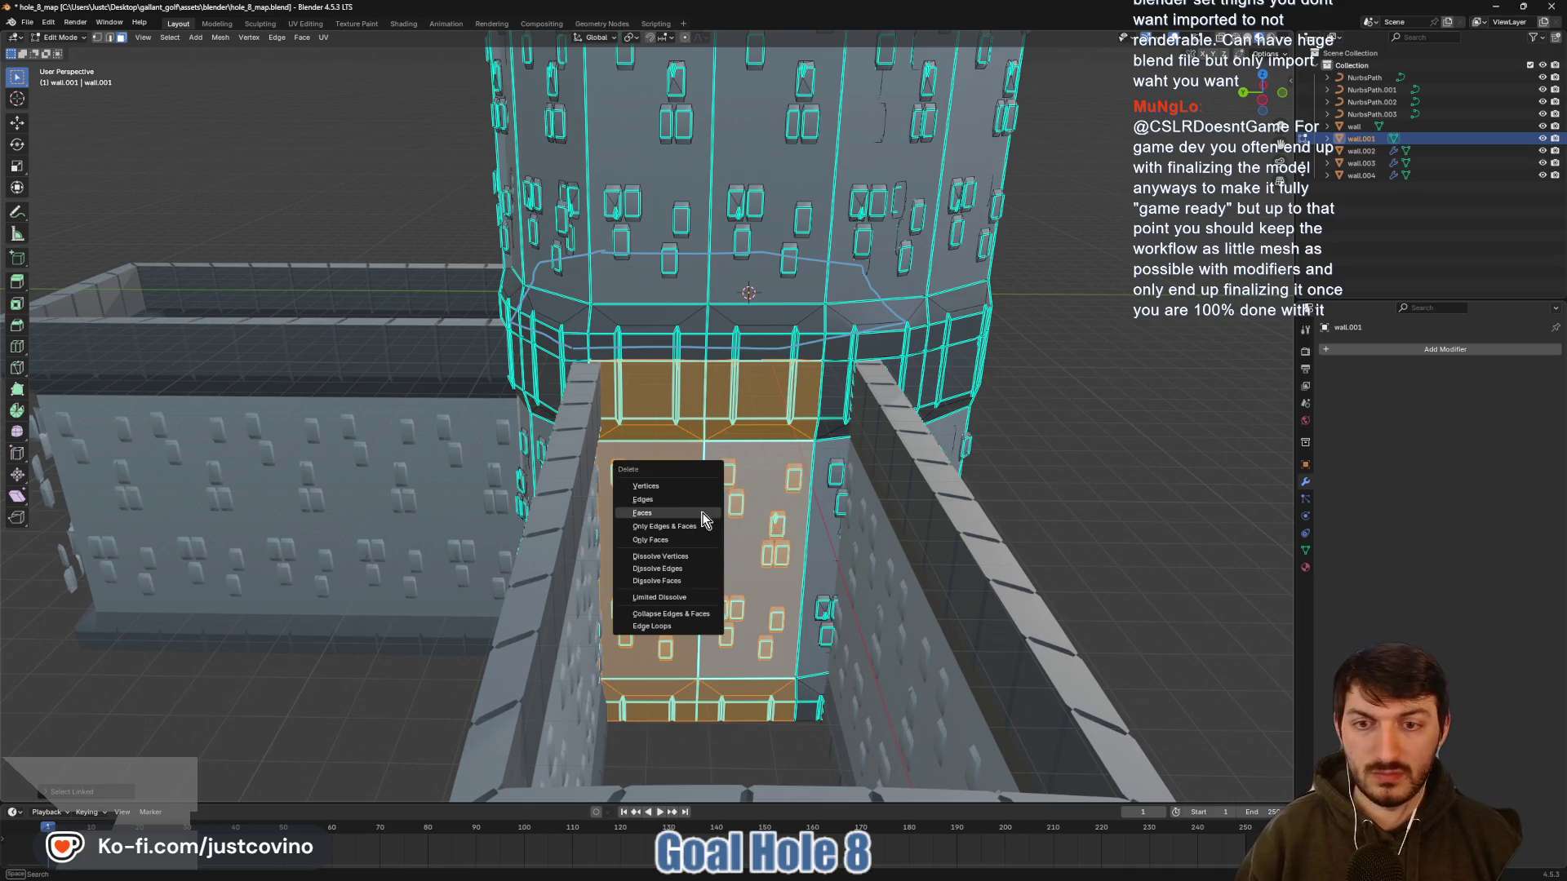
pyautogui.click(702, 512)
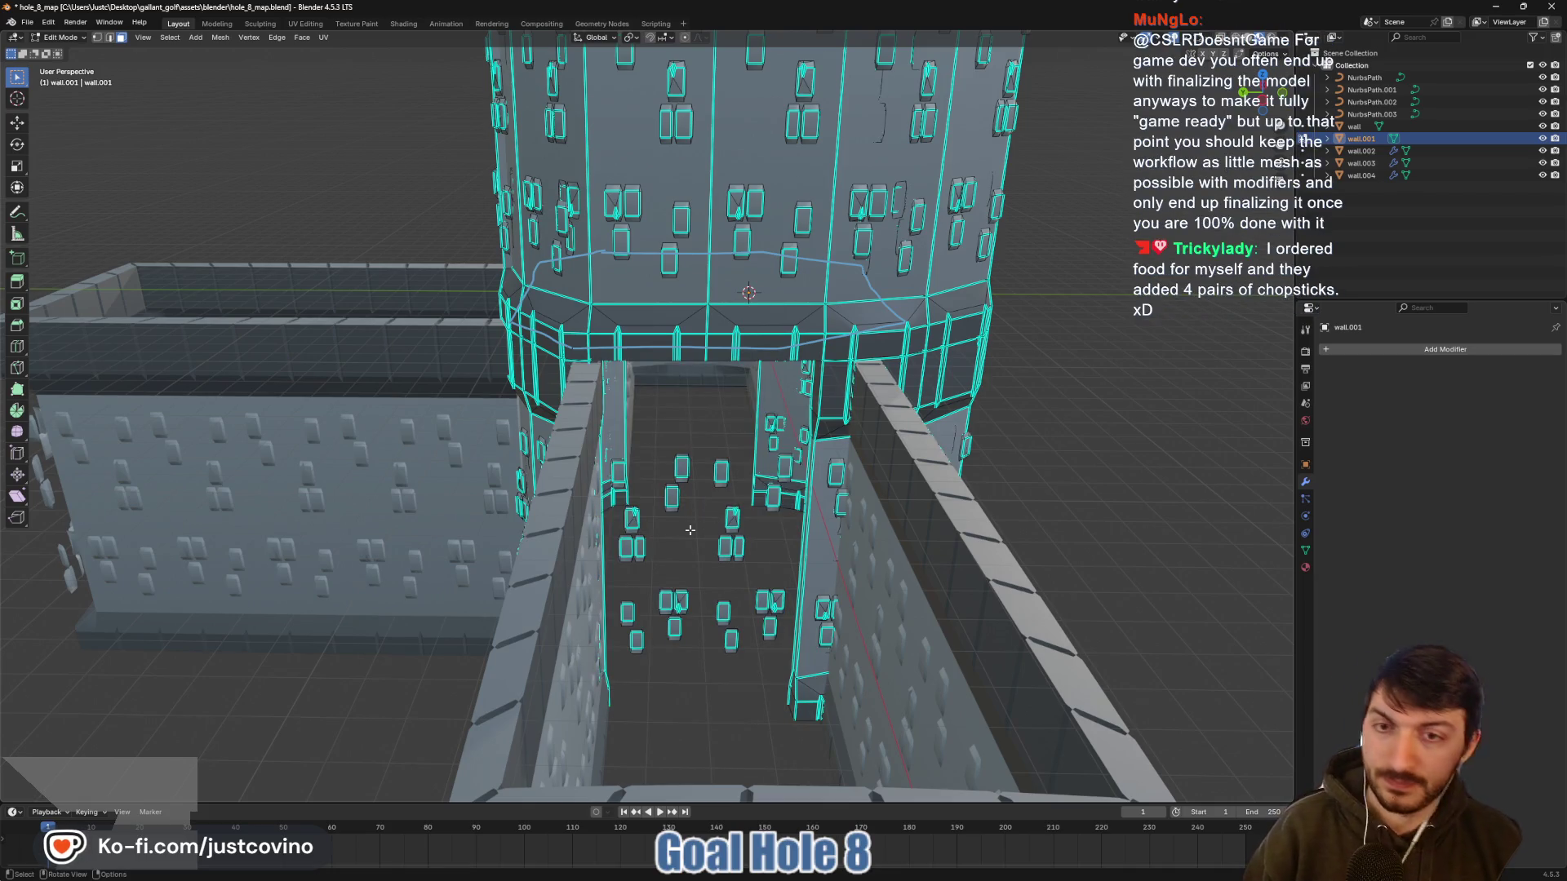
# Delete the leftover floating stones in the new doorway and orbit to inspect the opening
pyautogui.moveTo(690, 531); pyautogui.dragTo(674, 549)
pyautogui.press('l')
pyautogui.press('l')
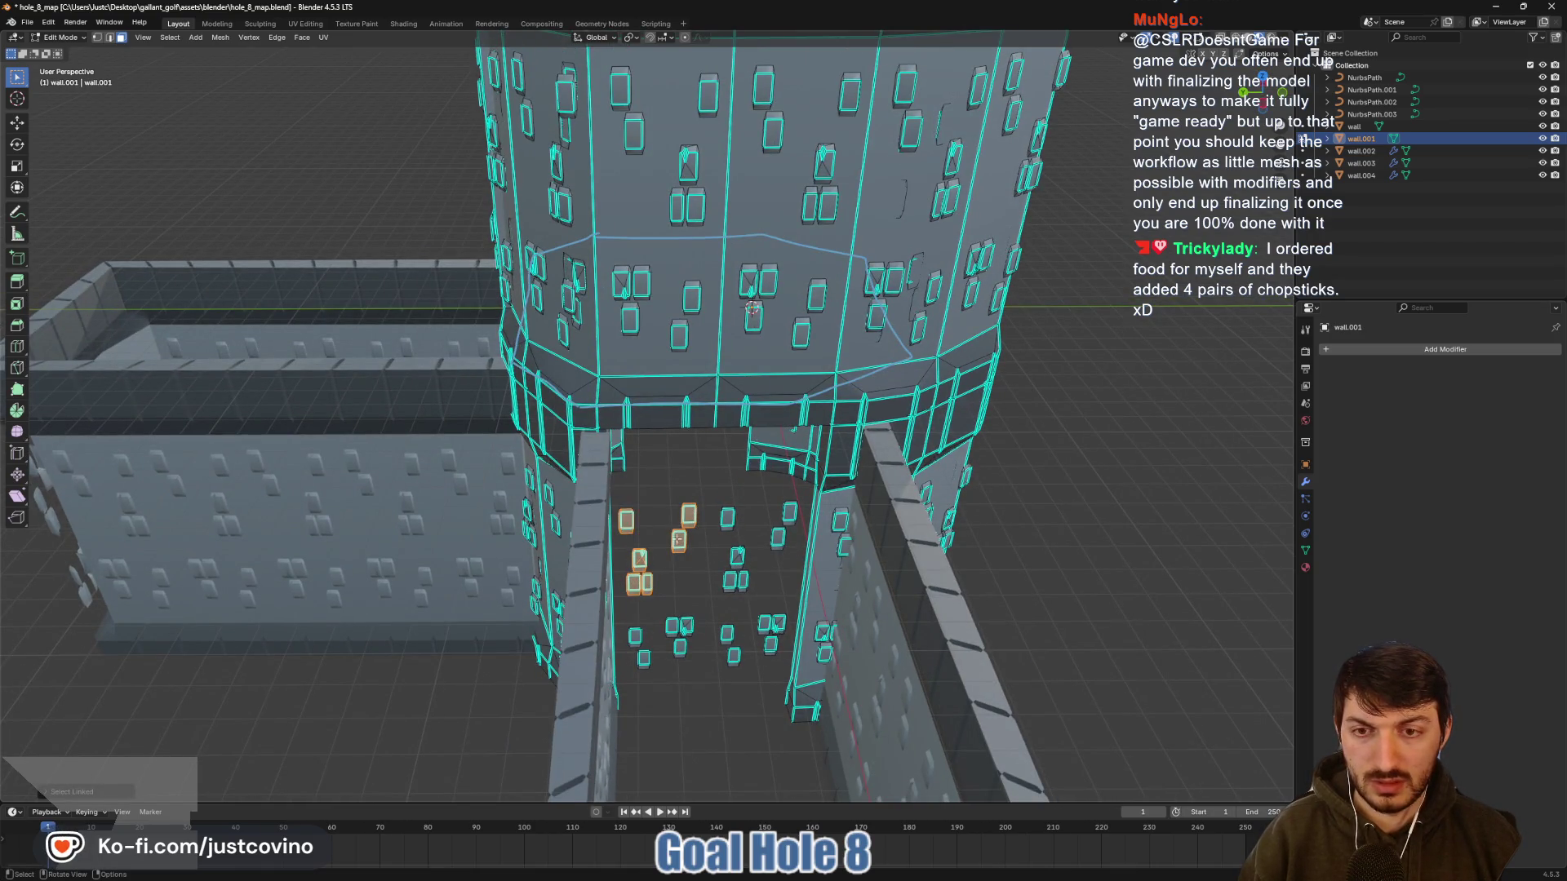
pyautogui.press('l')
pyautogui.press('l')
pyautogui.press('l')
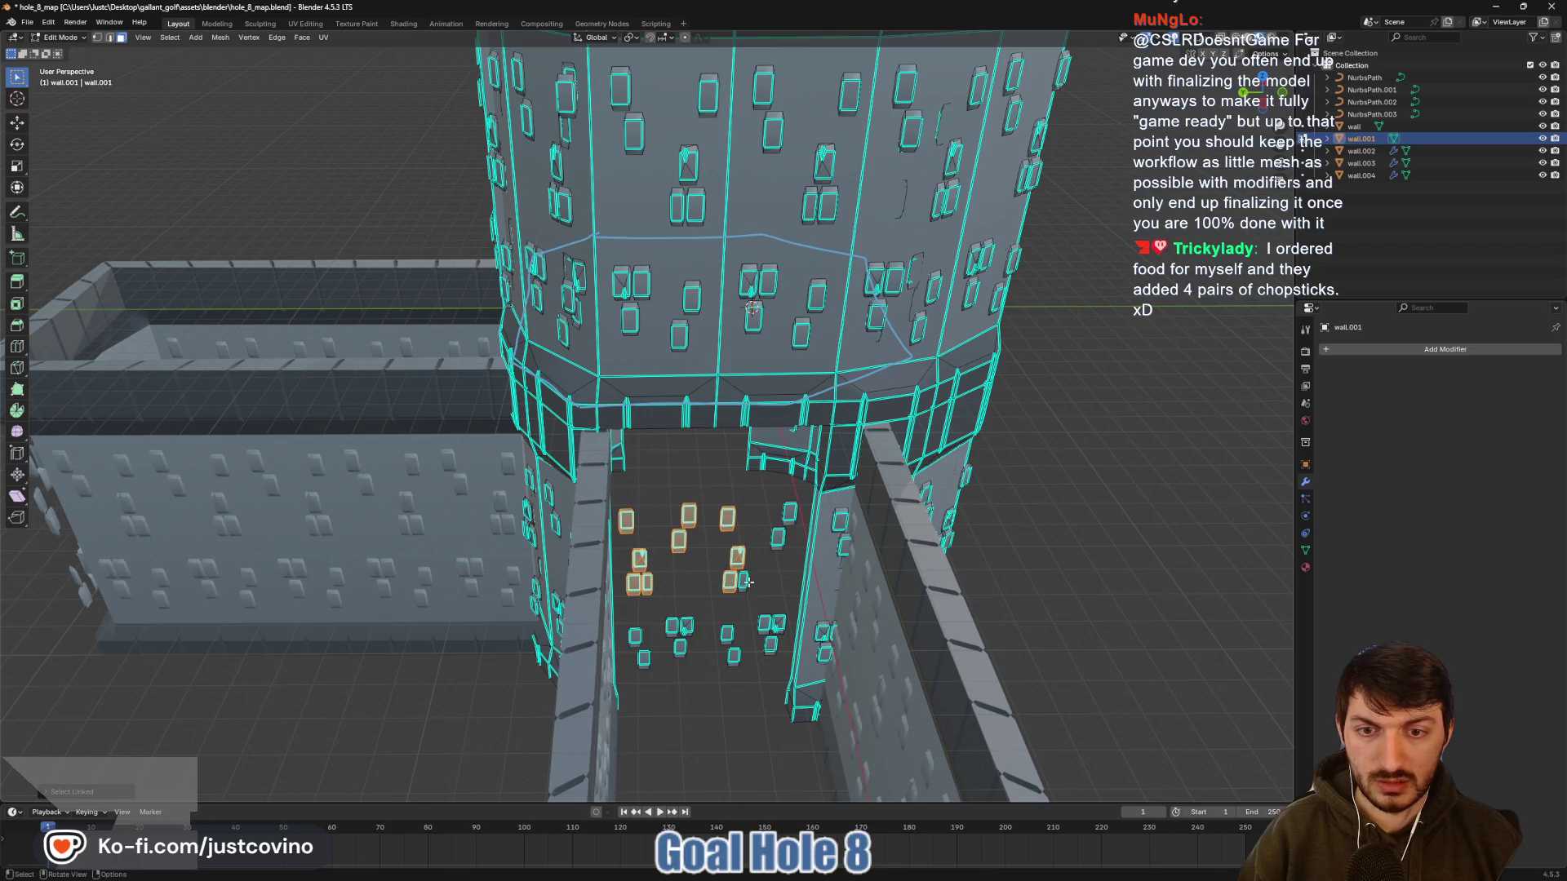
pyautogui.press('l')
pyautogui.press('l')
pyautogui.press('l')
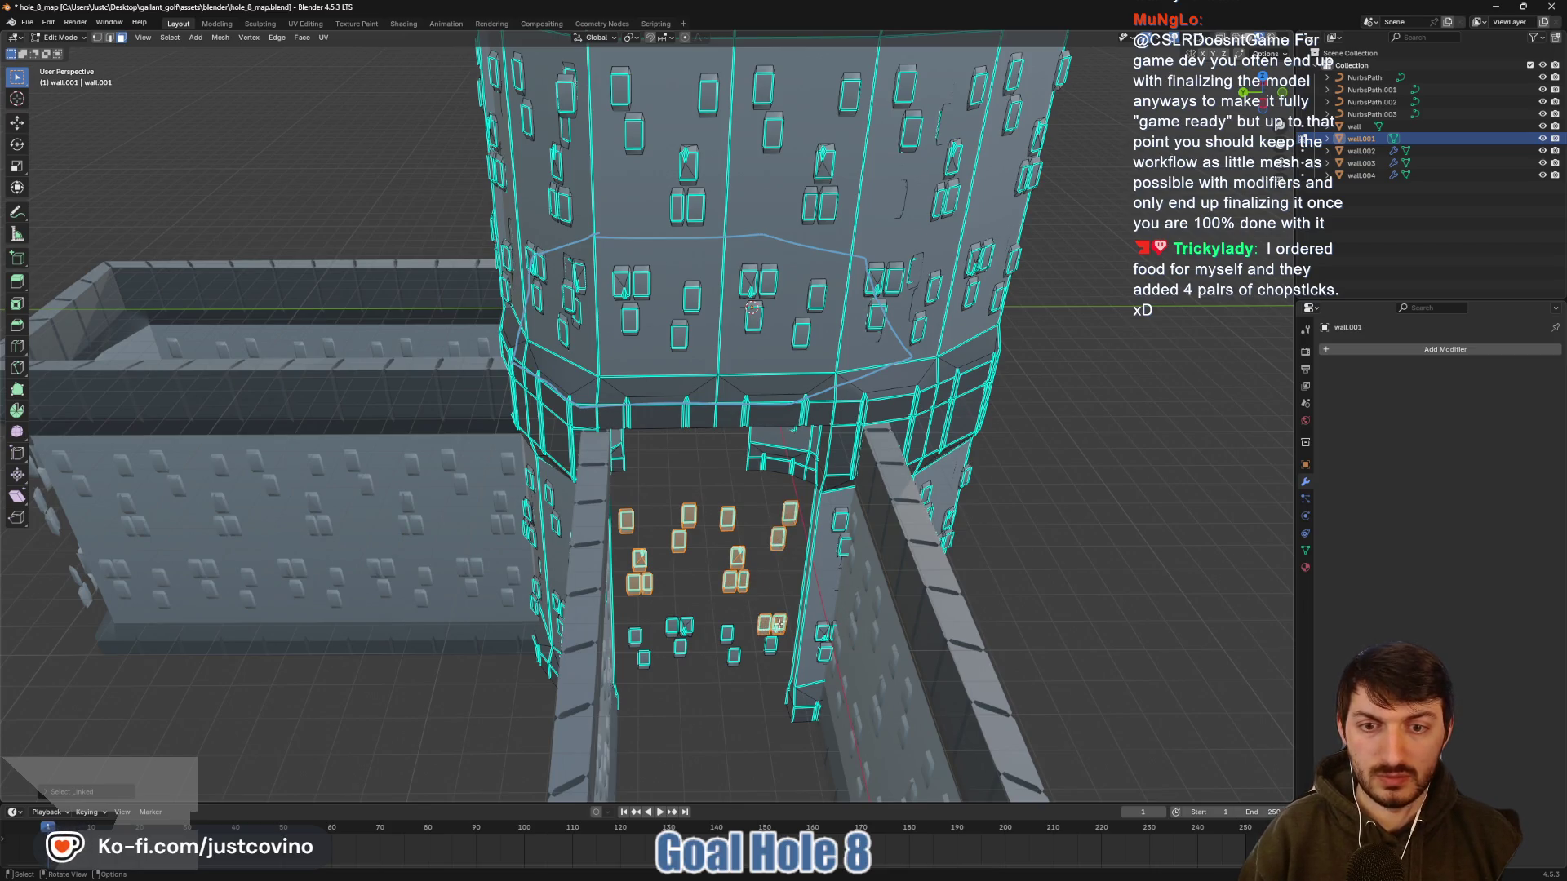
pyautogui.press('l')
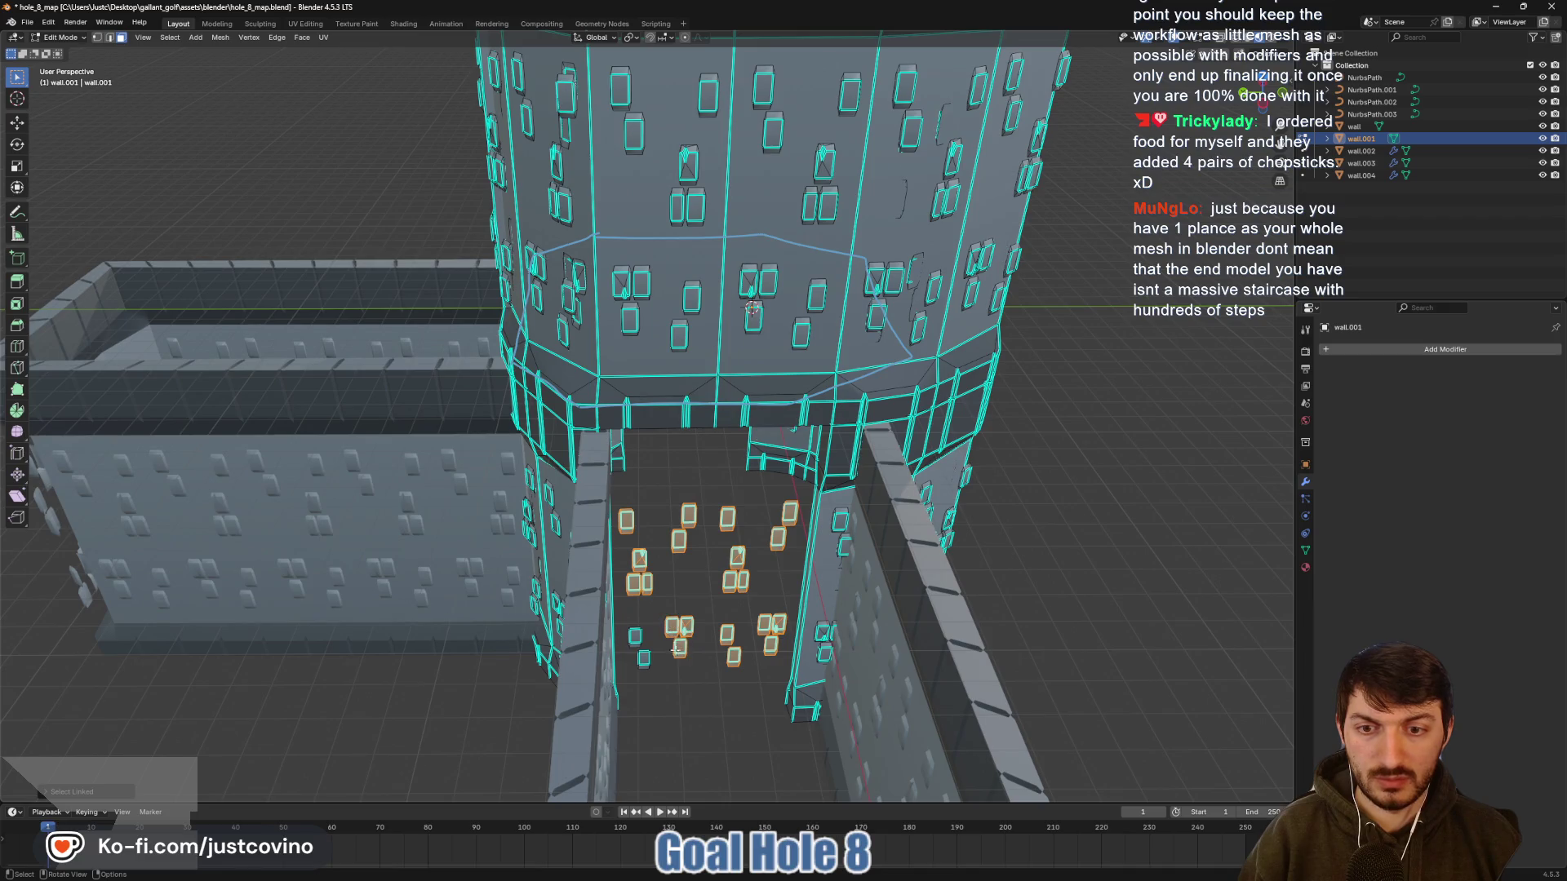
pyautogui.press('x')
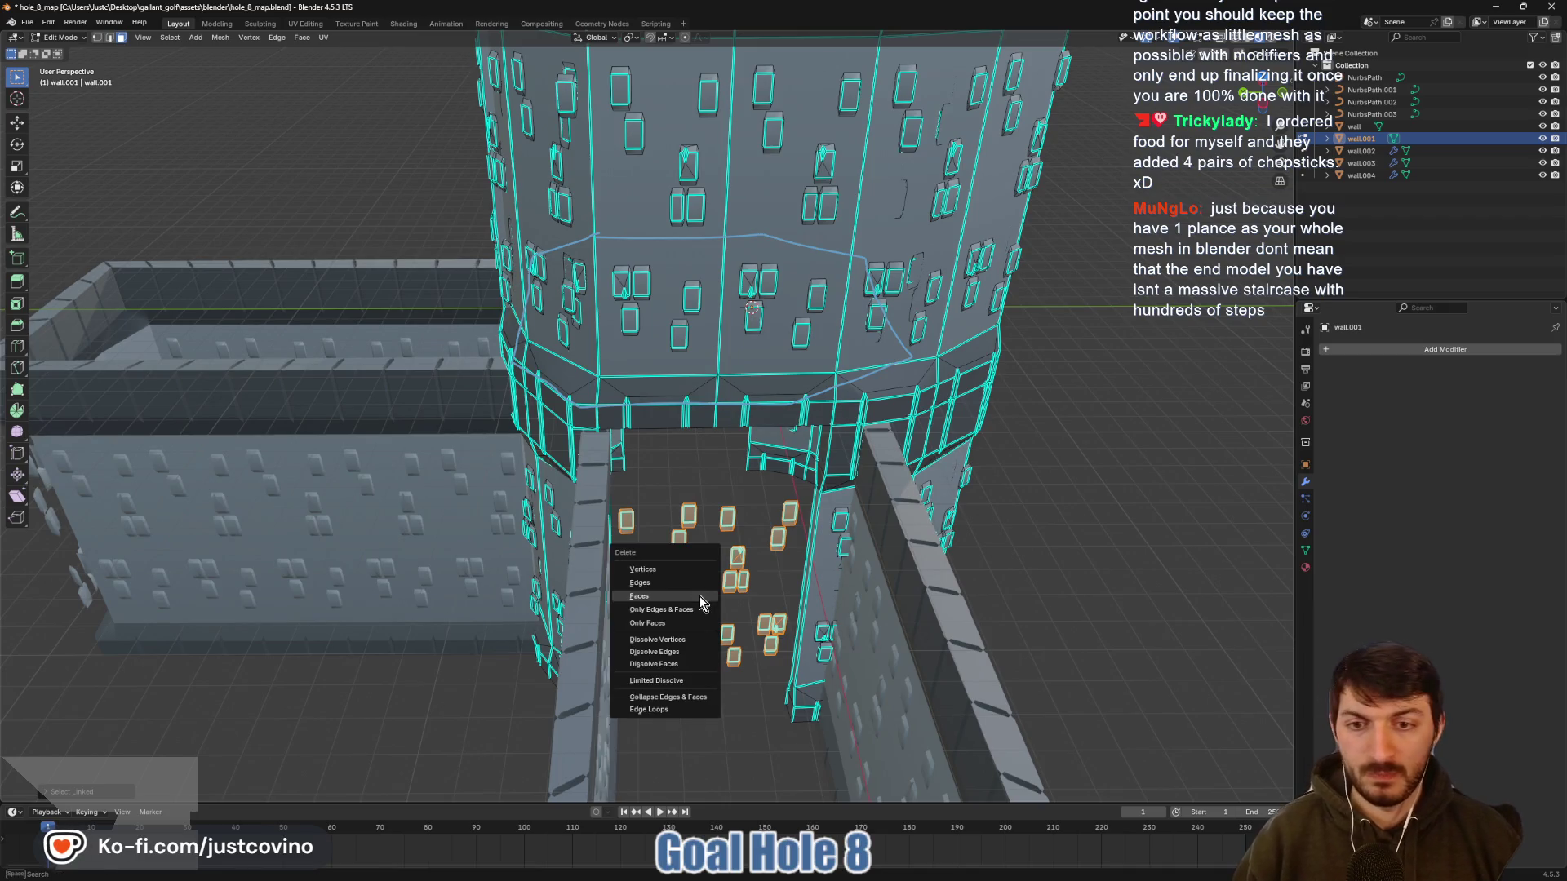
pyautogui.click(699, 596)
pyautogui.moveTo(698, 596); pyautogui.dragTo(734, 603)
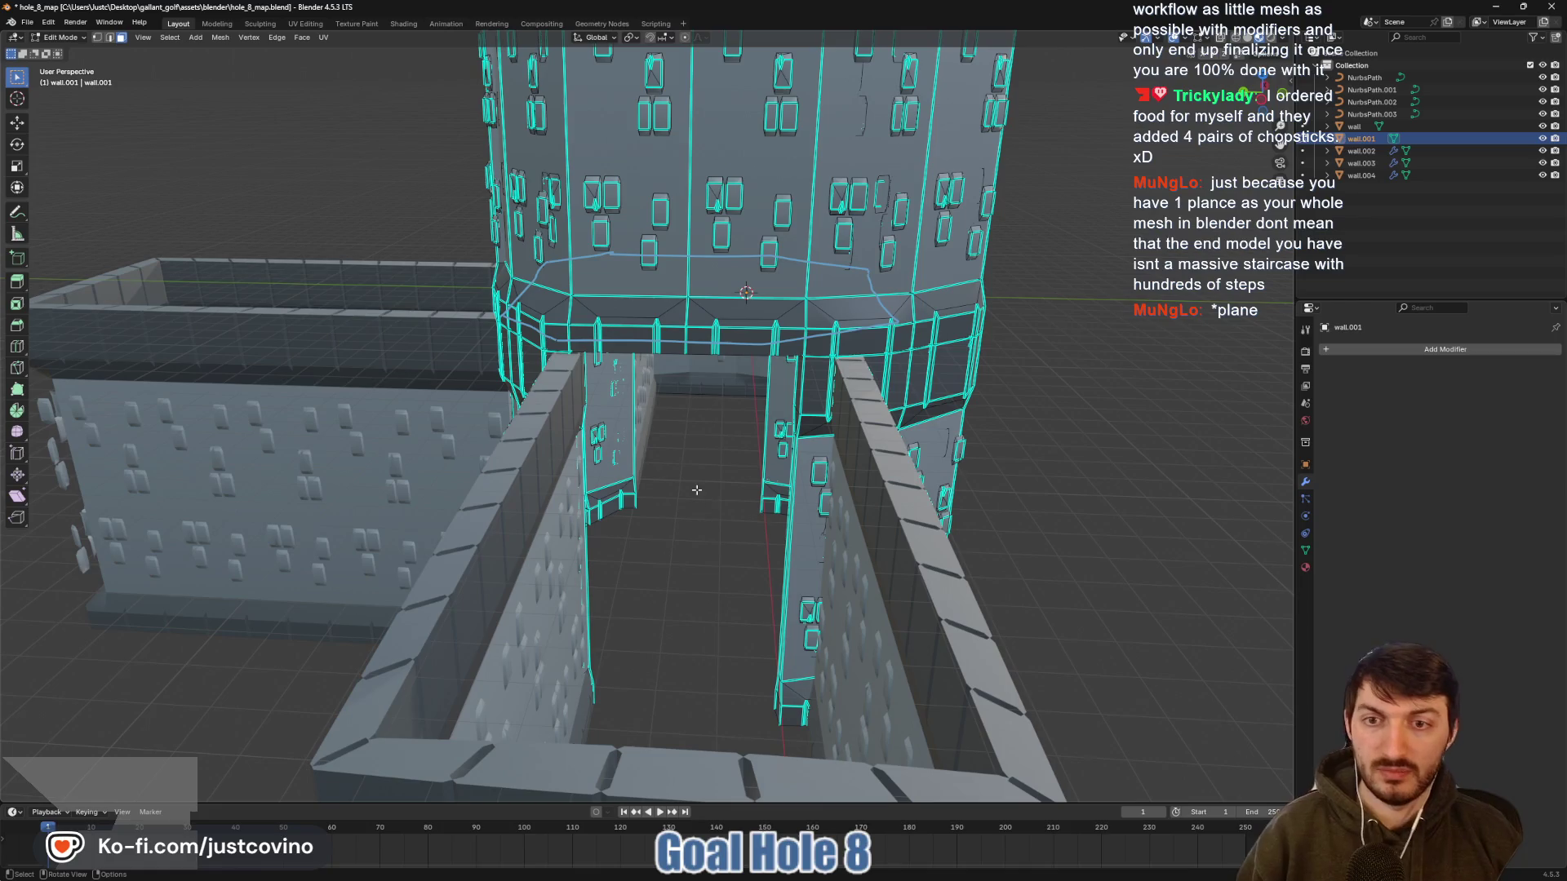
pyautogui.moveTo(707, 510)
pyautogui.mouseDown()
pyautogui.moveTo(770, 537)
pyautogui.moveTo(710, 528)
pyautogui.mouseUp()
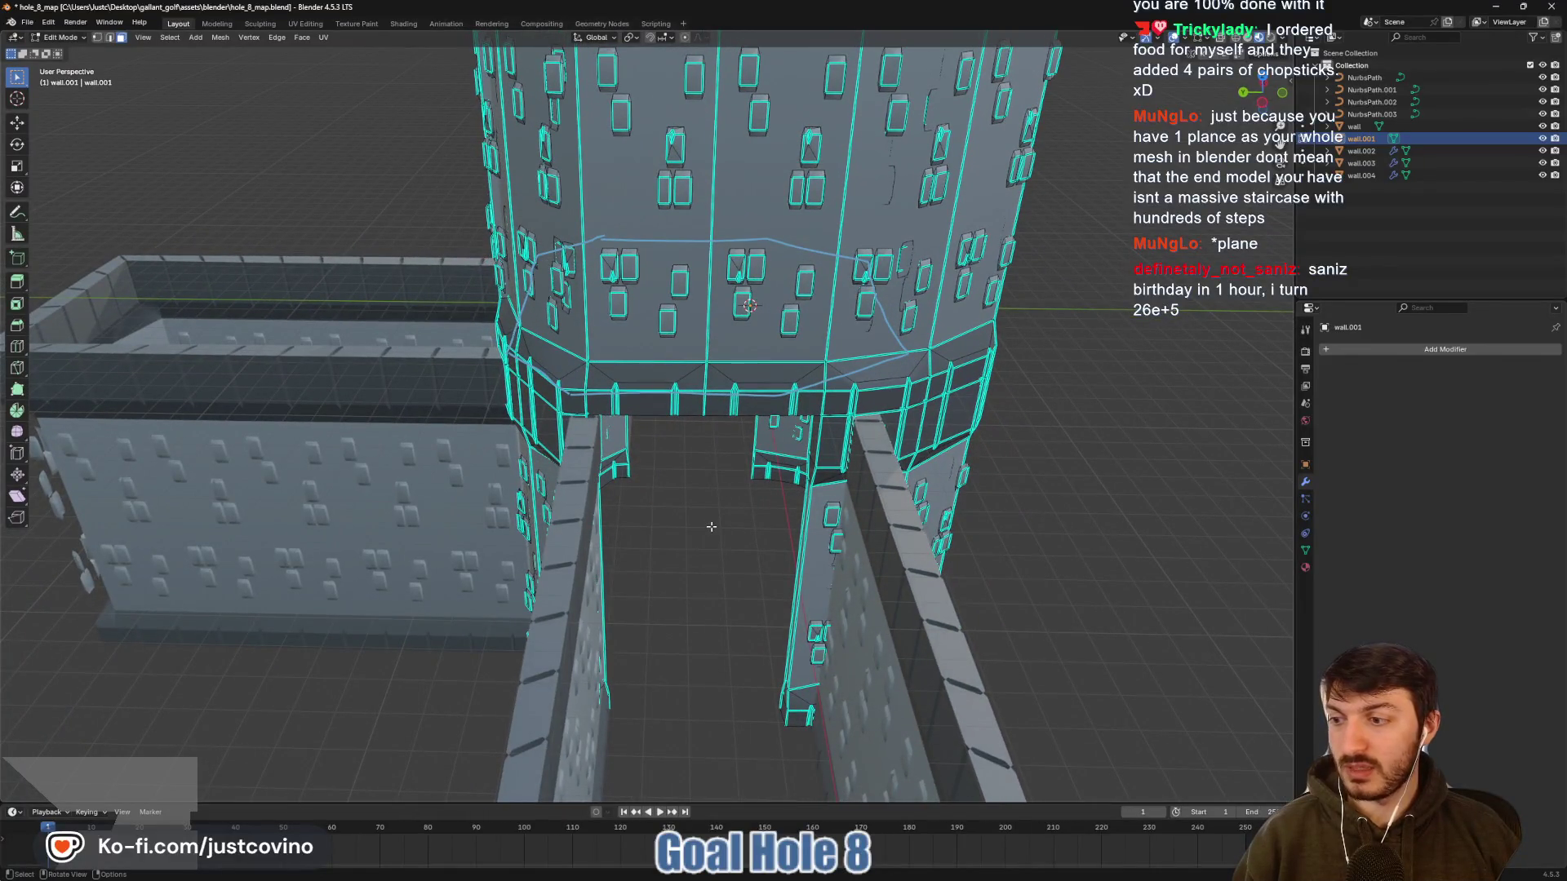
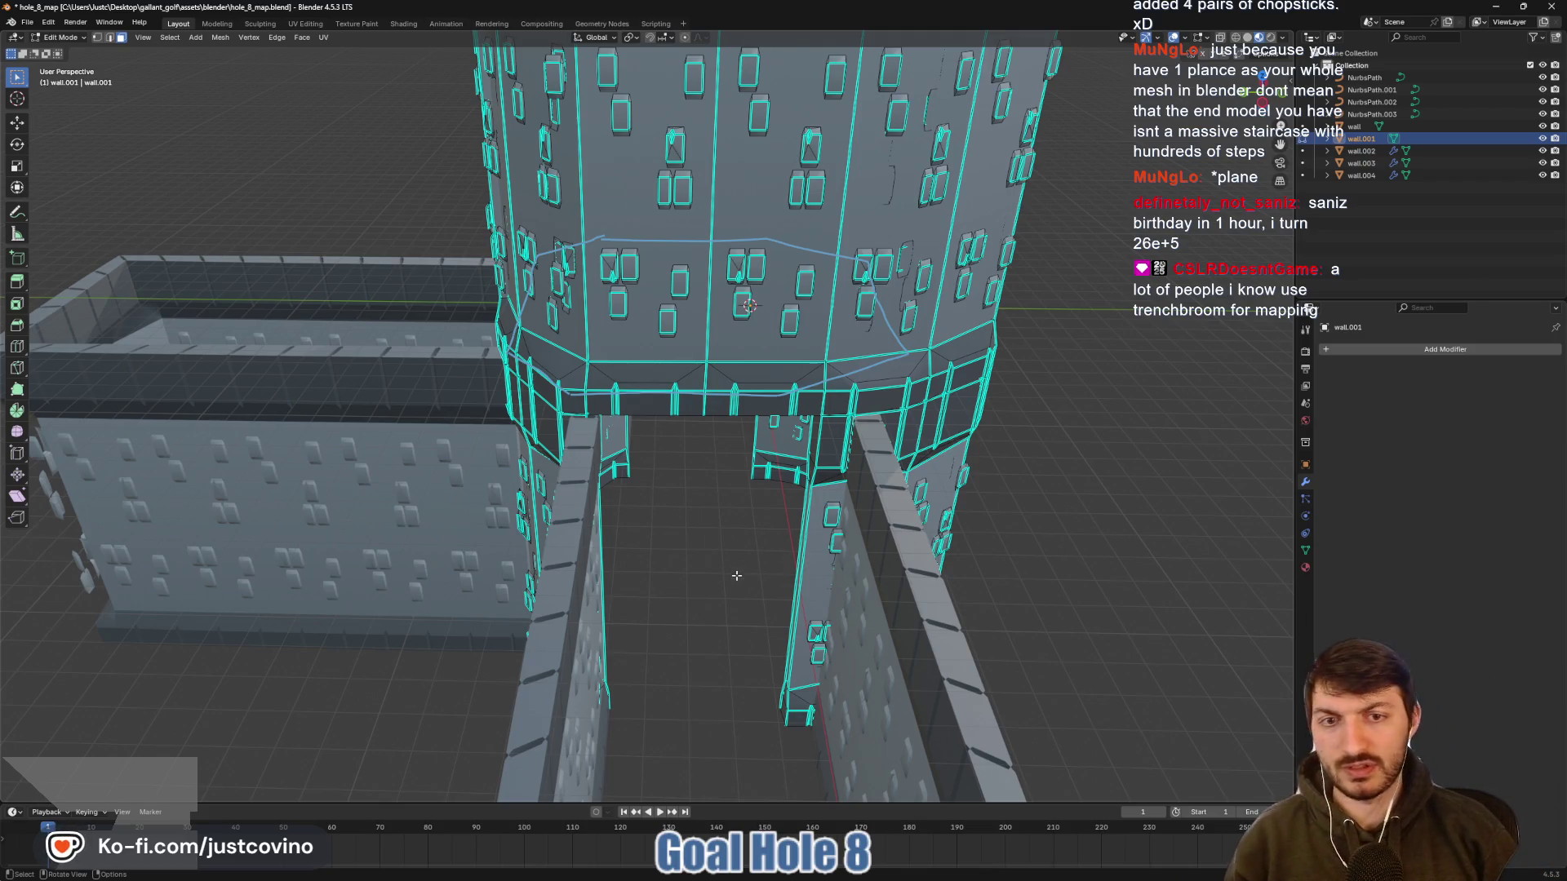
# Select the corridor-opening wall face, the triangle face below it, and the long wall face
pyautogui.scroll(5, 736, 575)
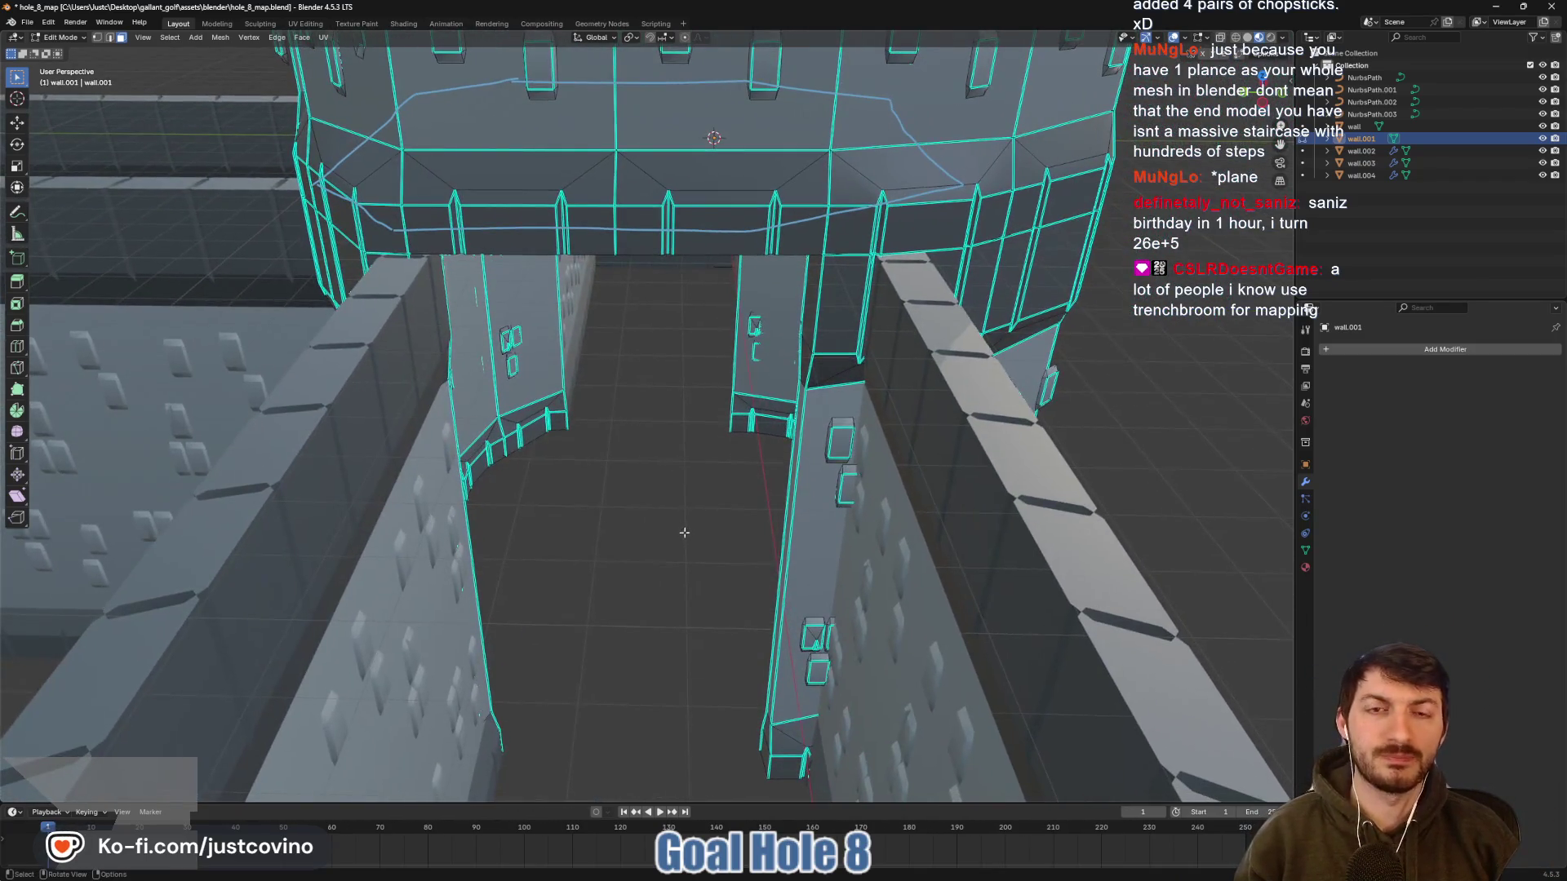
pyautogui.scroll(3, 692, 520)
pyautogui.moveTo(723, 539)
pyautogui.mouseDown()
pyautogui.moveTo(735, 506)
pyautogui.moveTo(748, 545)
pyautogui.mouseUp()
pyautogui.scroll(3, 762, 511)
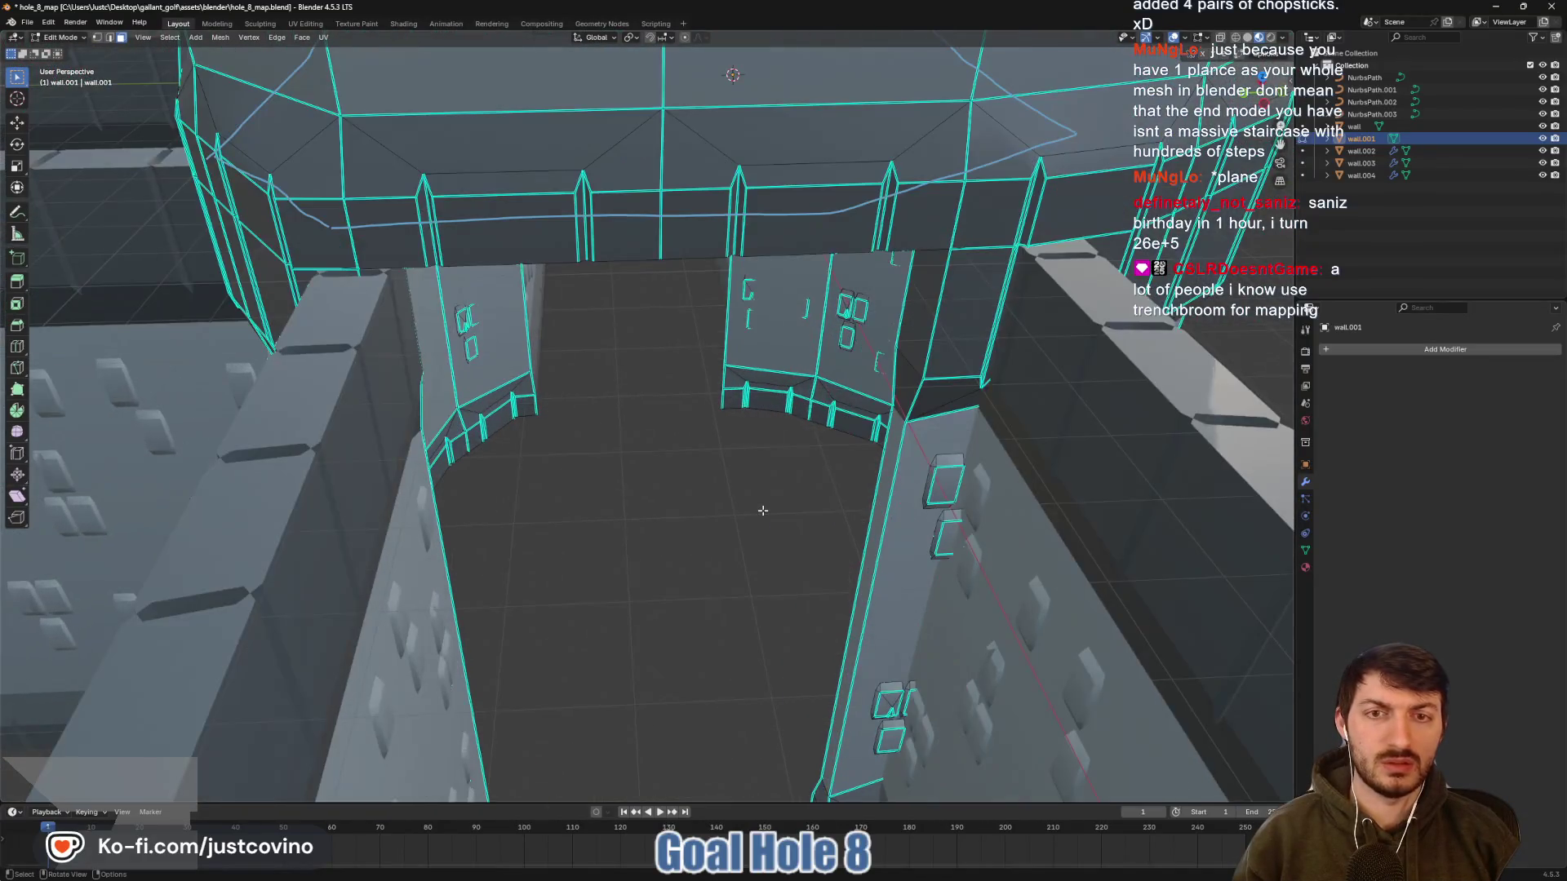
pyautogui.click(916, 360)
pyautogui.keyDown('shift'); pyautogui.click(898, 420); pyautogui.keyUp('shift')
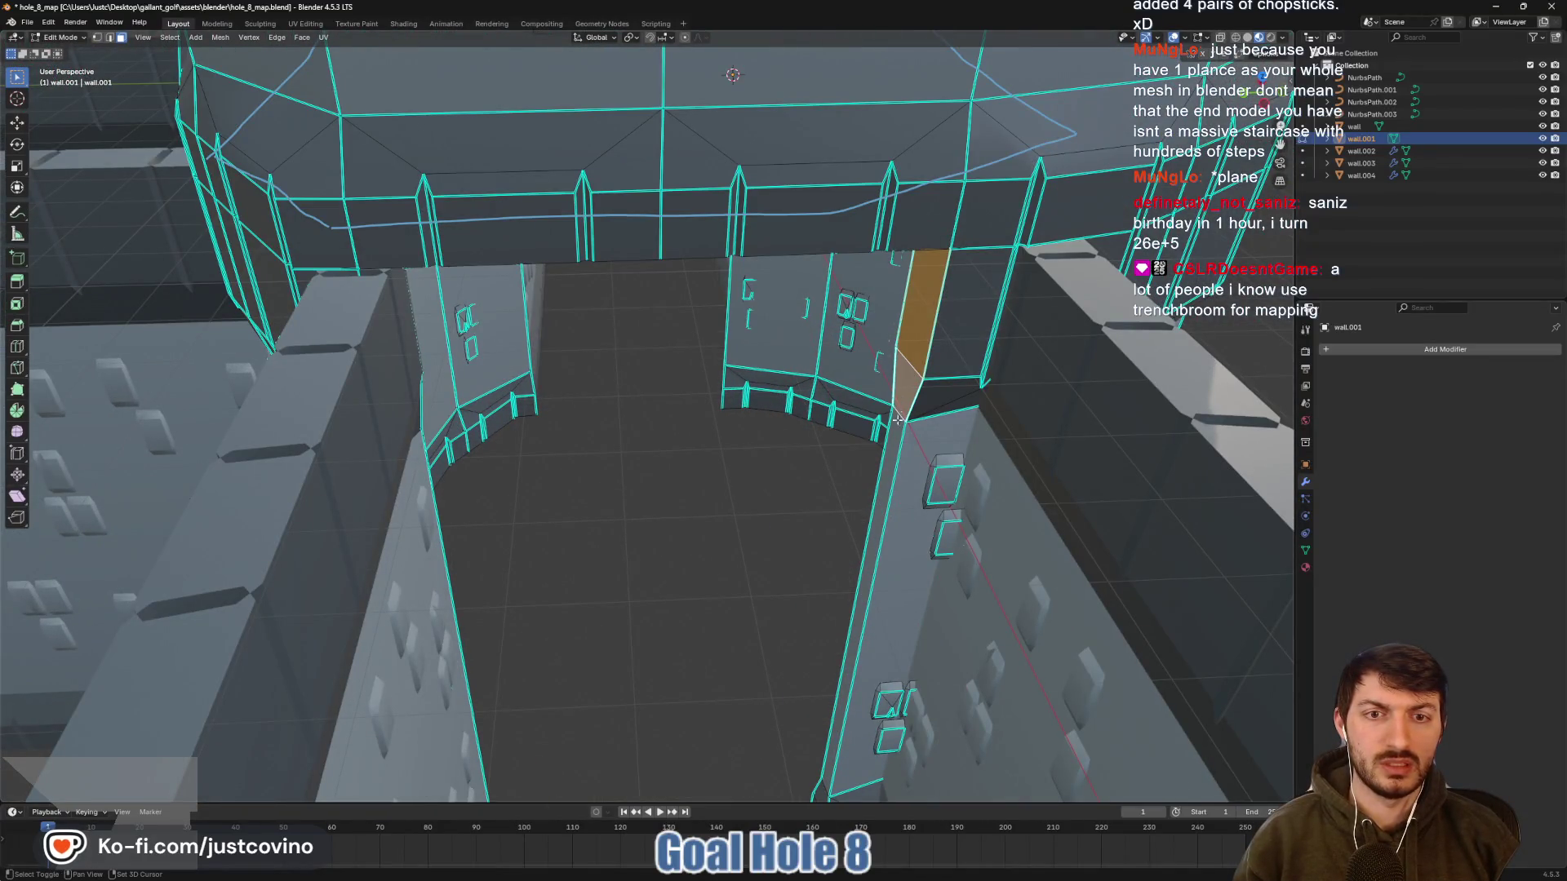
pyautogui.keyDown('shift'); pyautogui.click(887, 489); pyautogui.keyUp('shift')
pyautogui.scroll(5, 887, 489)
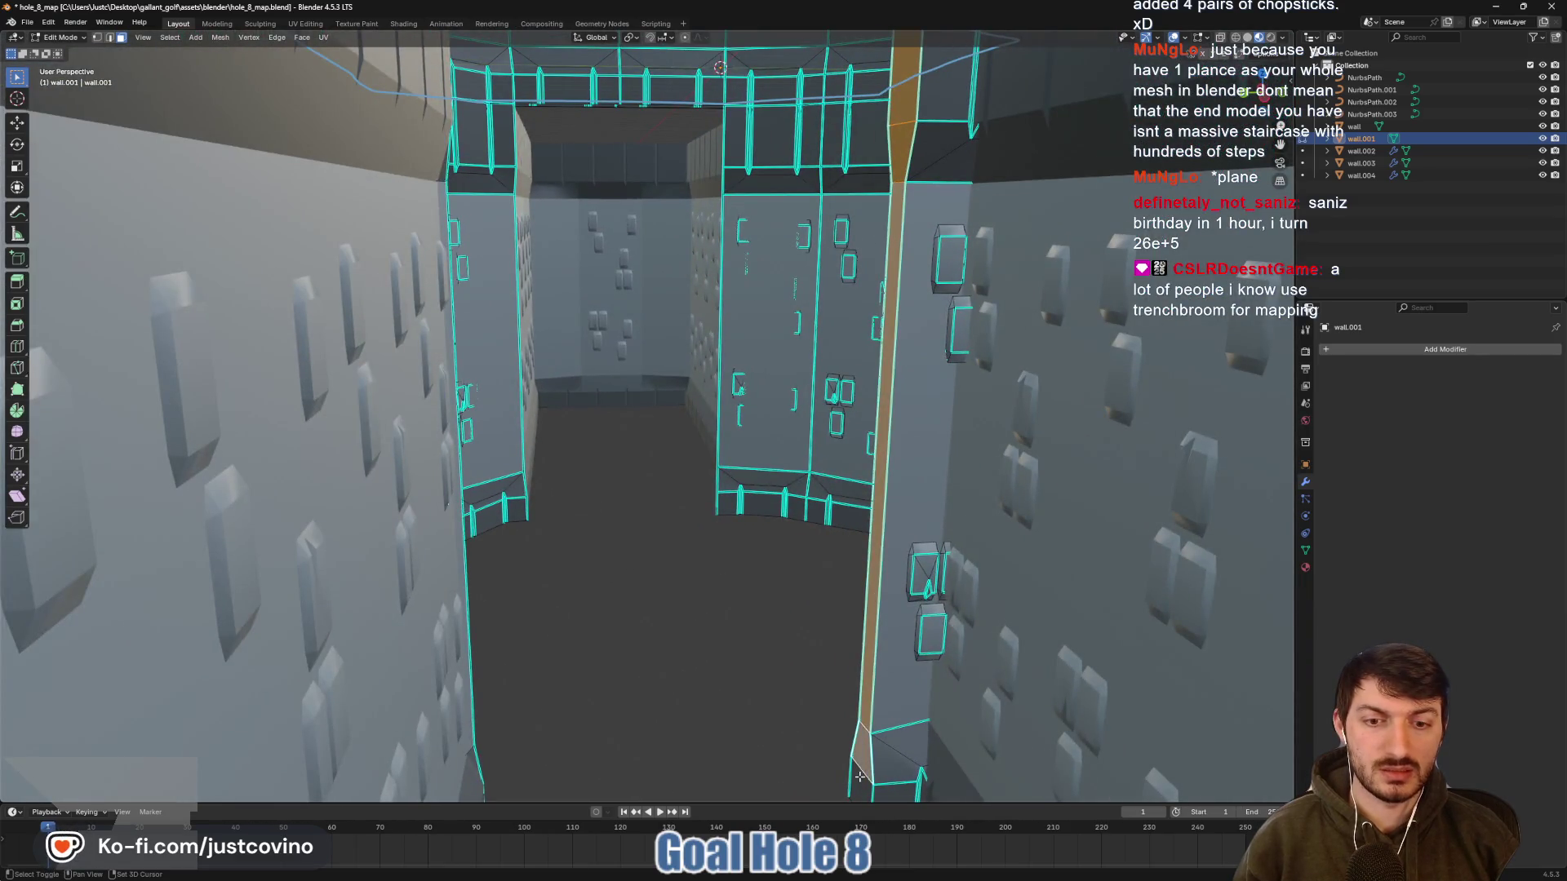
pyautogui.scroll(-5, 859, 776)
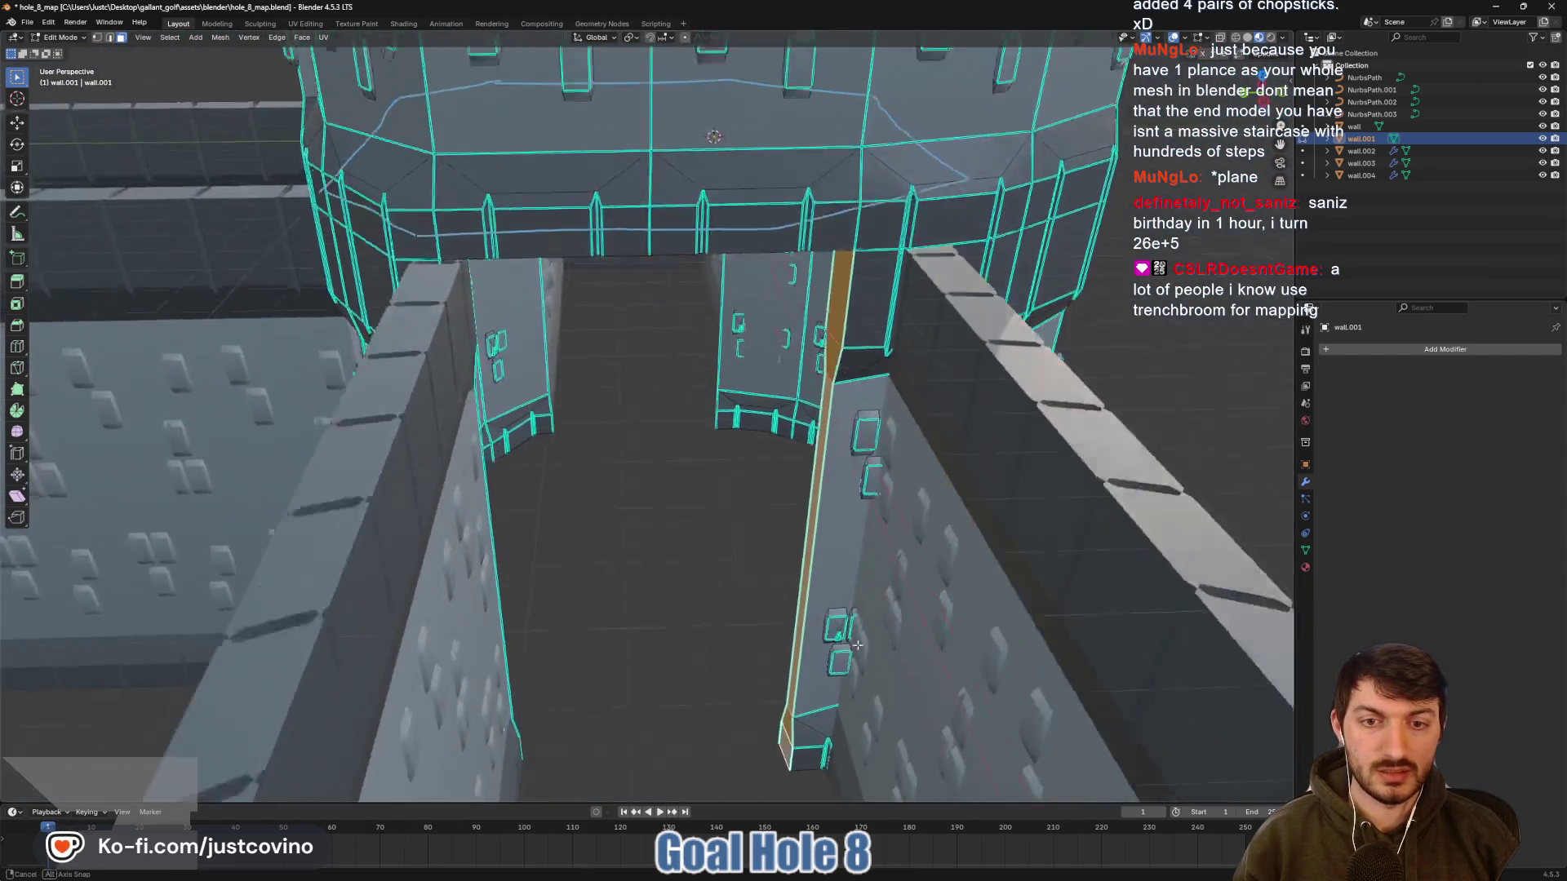
pyautogui.scroll(-3, 857, 644)
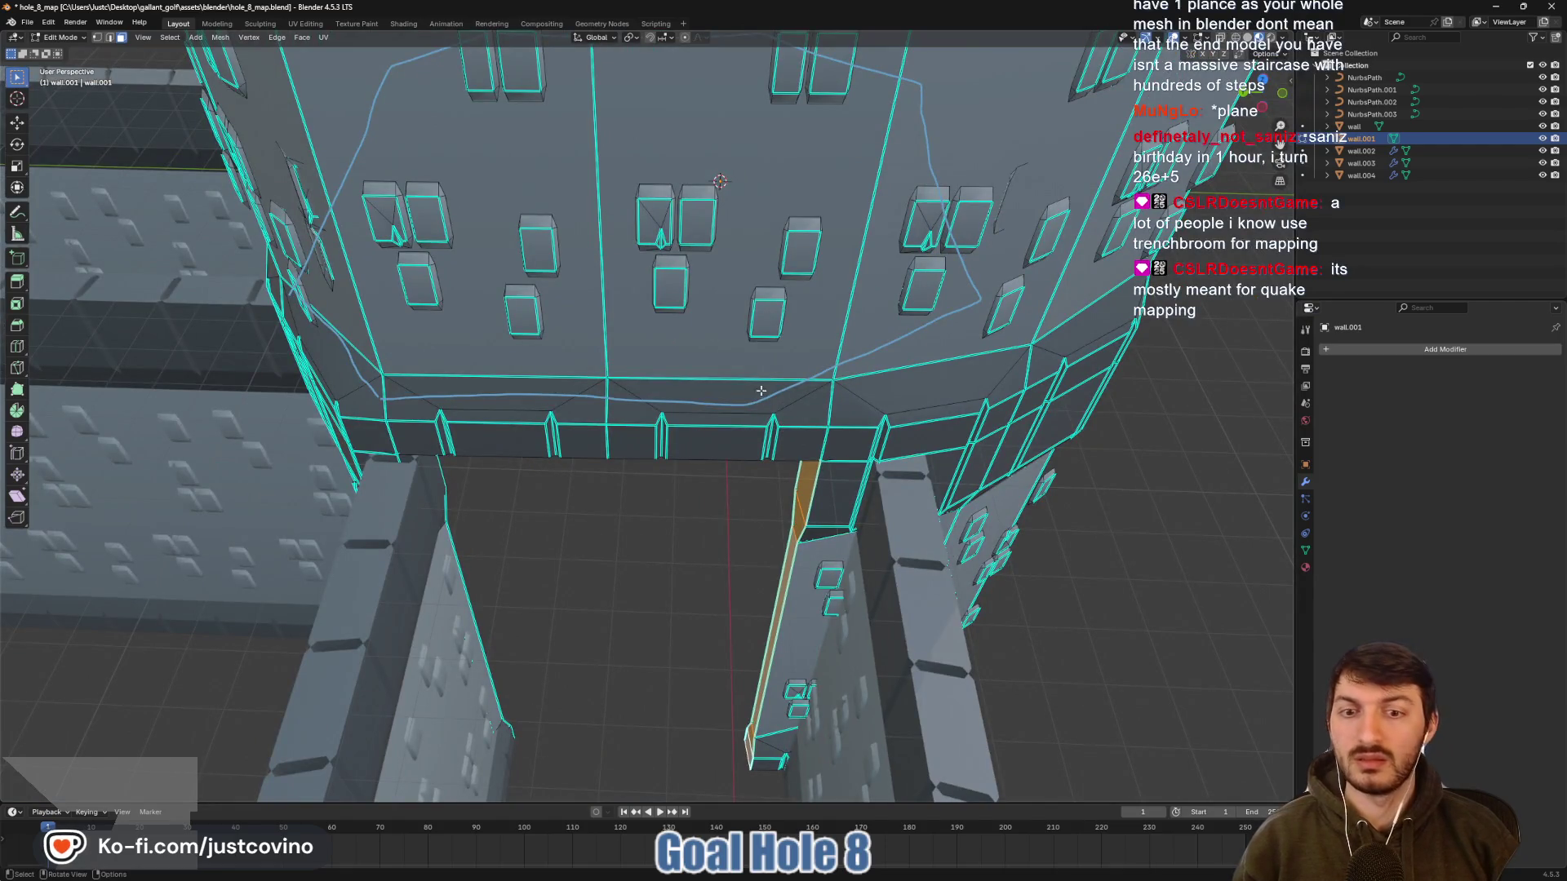
# Switch transform orientation to Local and slide the faces about 1.26 m along local Y
pyautogui.click(595, 38)
pyautogui.click(600, 89)
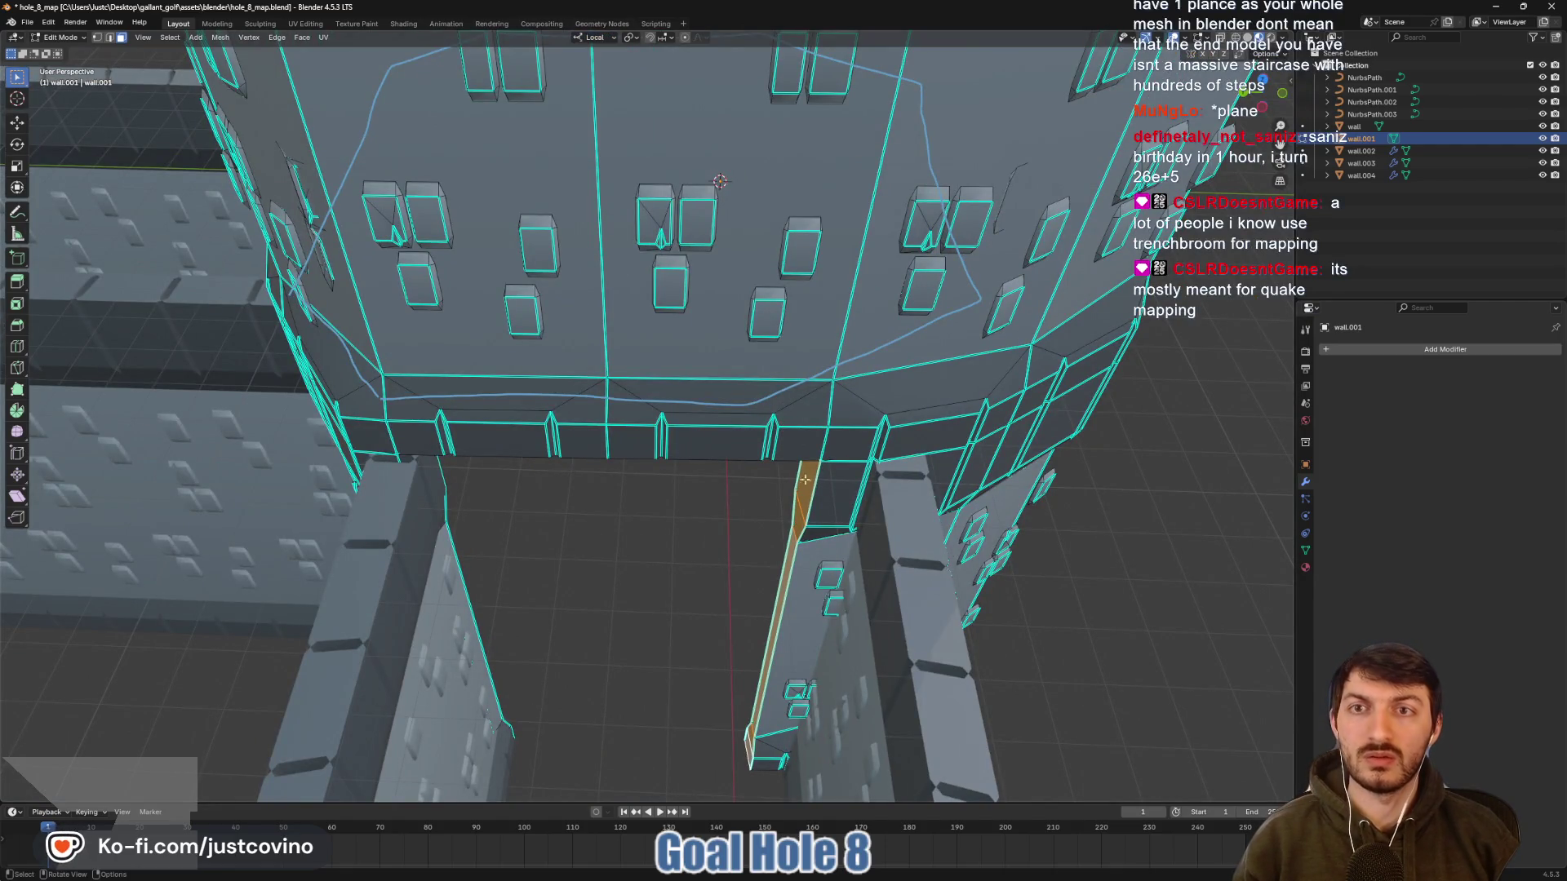
pyautogui.press('g')
pyautogui.press('x')
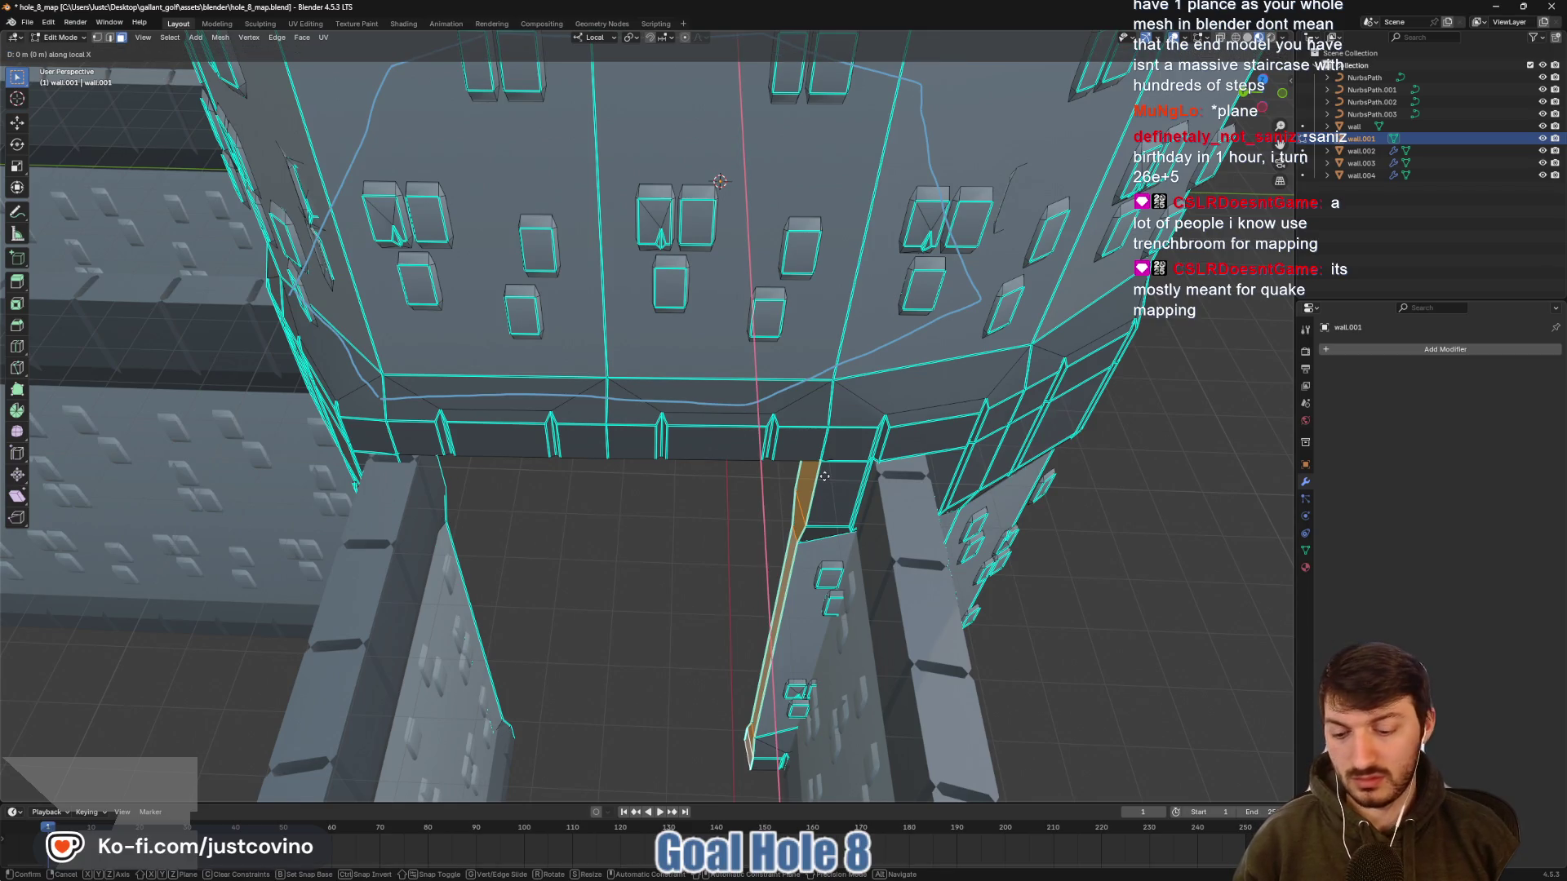
pyautogui.press('y')
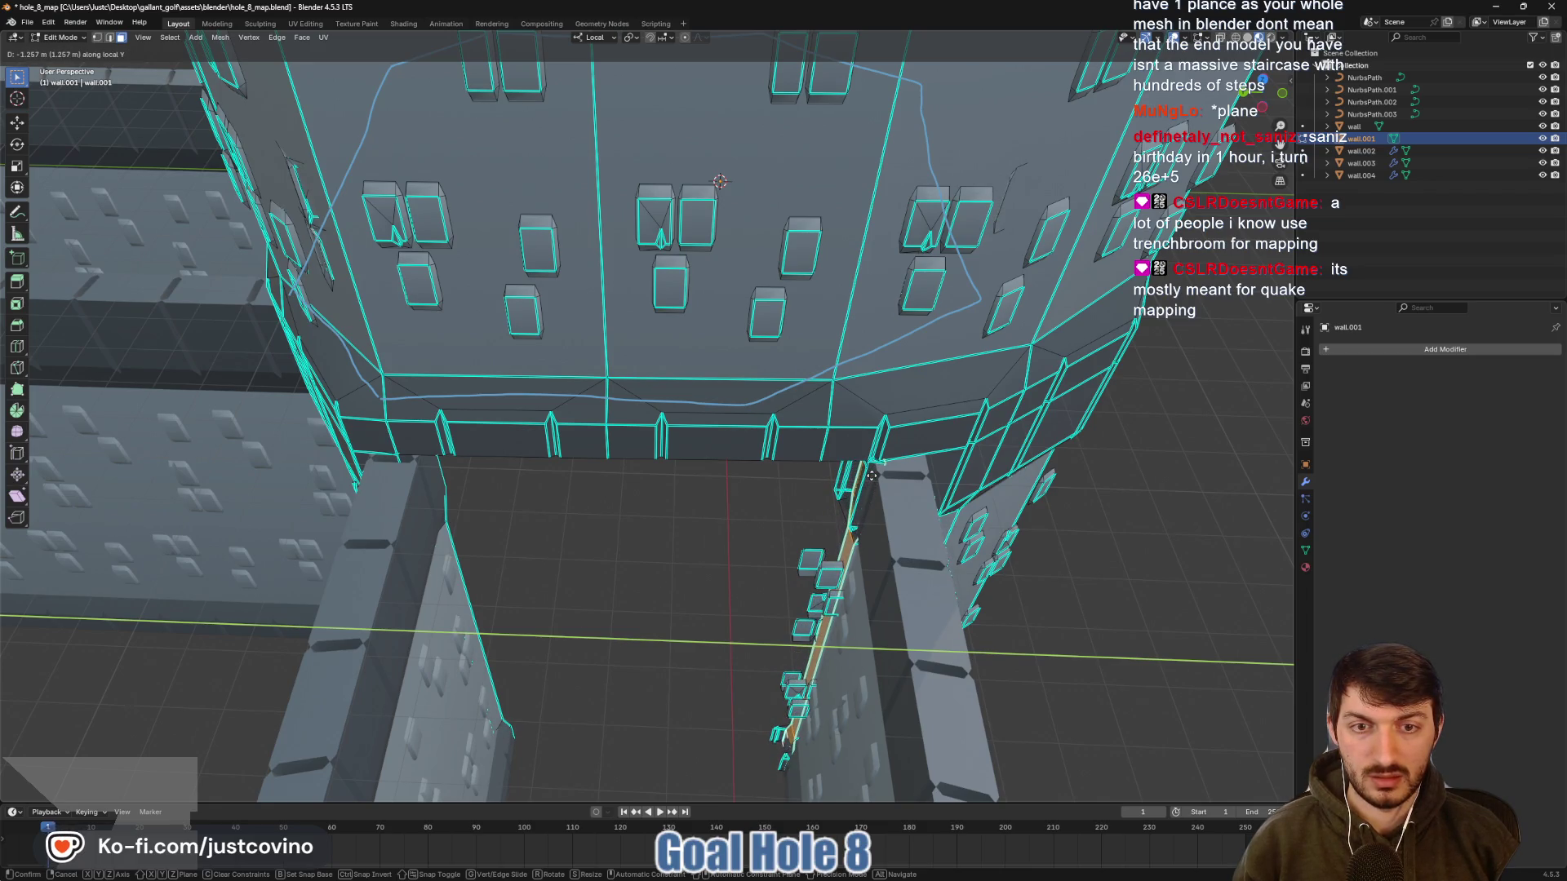
pyautogui.click(872, 476)
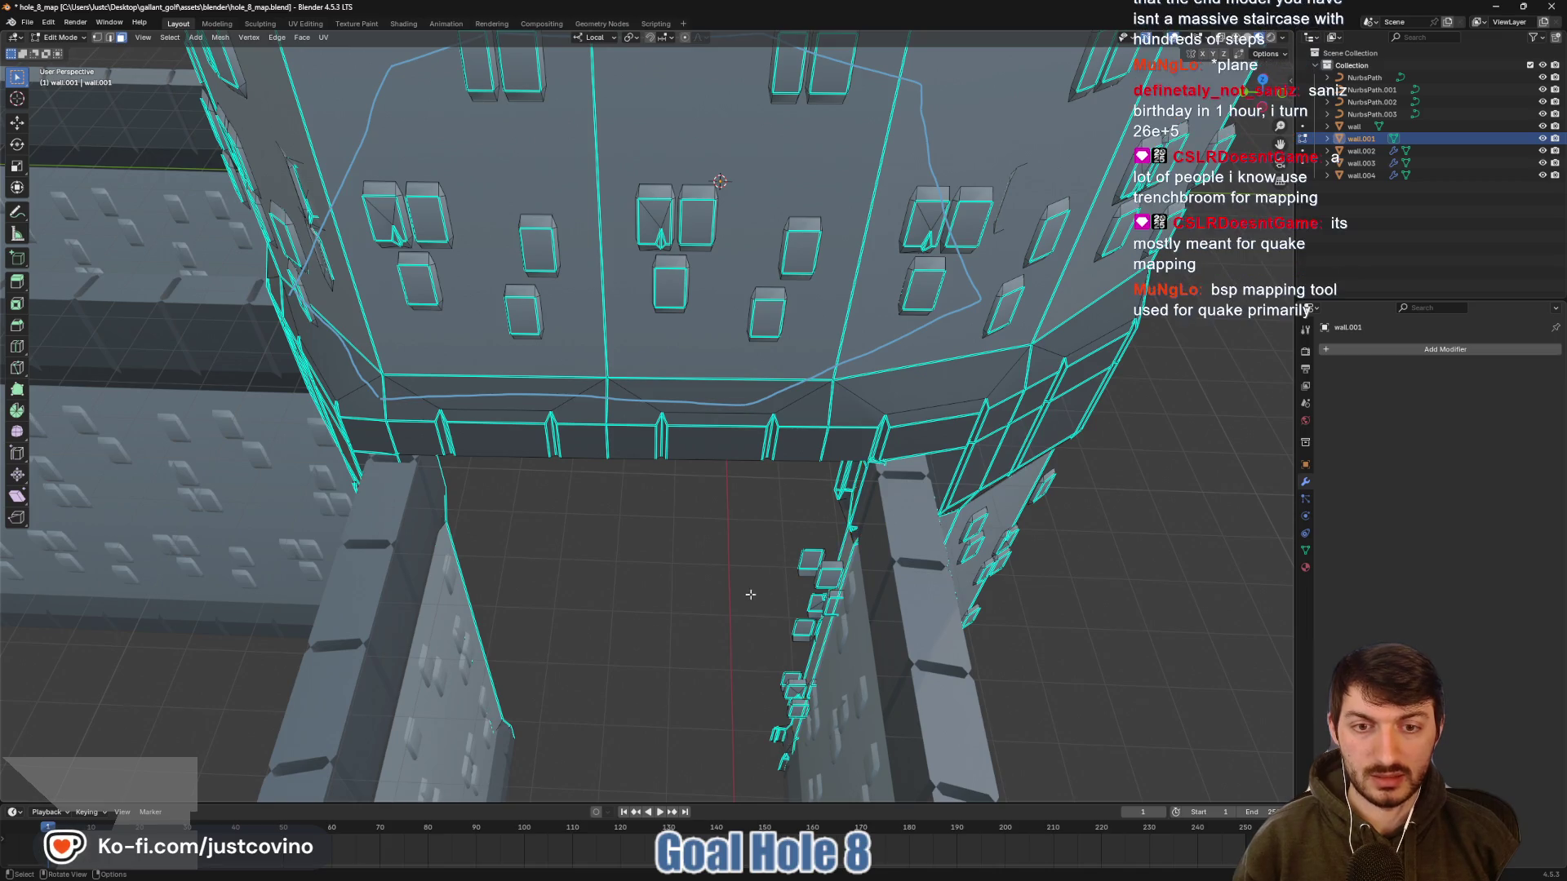
# Select two small window blocks as linked geometry and delete their faces
pyautogui.moveTo(750, 594)
pyautogui.mouseDown()
pyautogui.moveTo(801, 585)
pyautogui.moveTo(752, 559)
pyautogui.mouseUp()
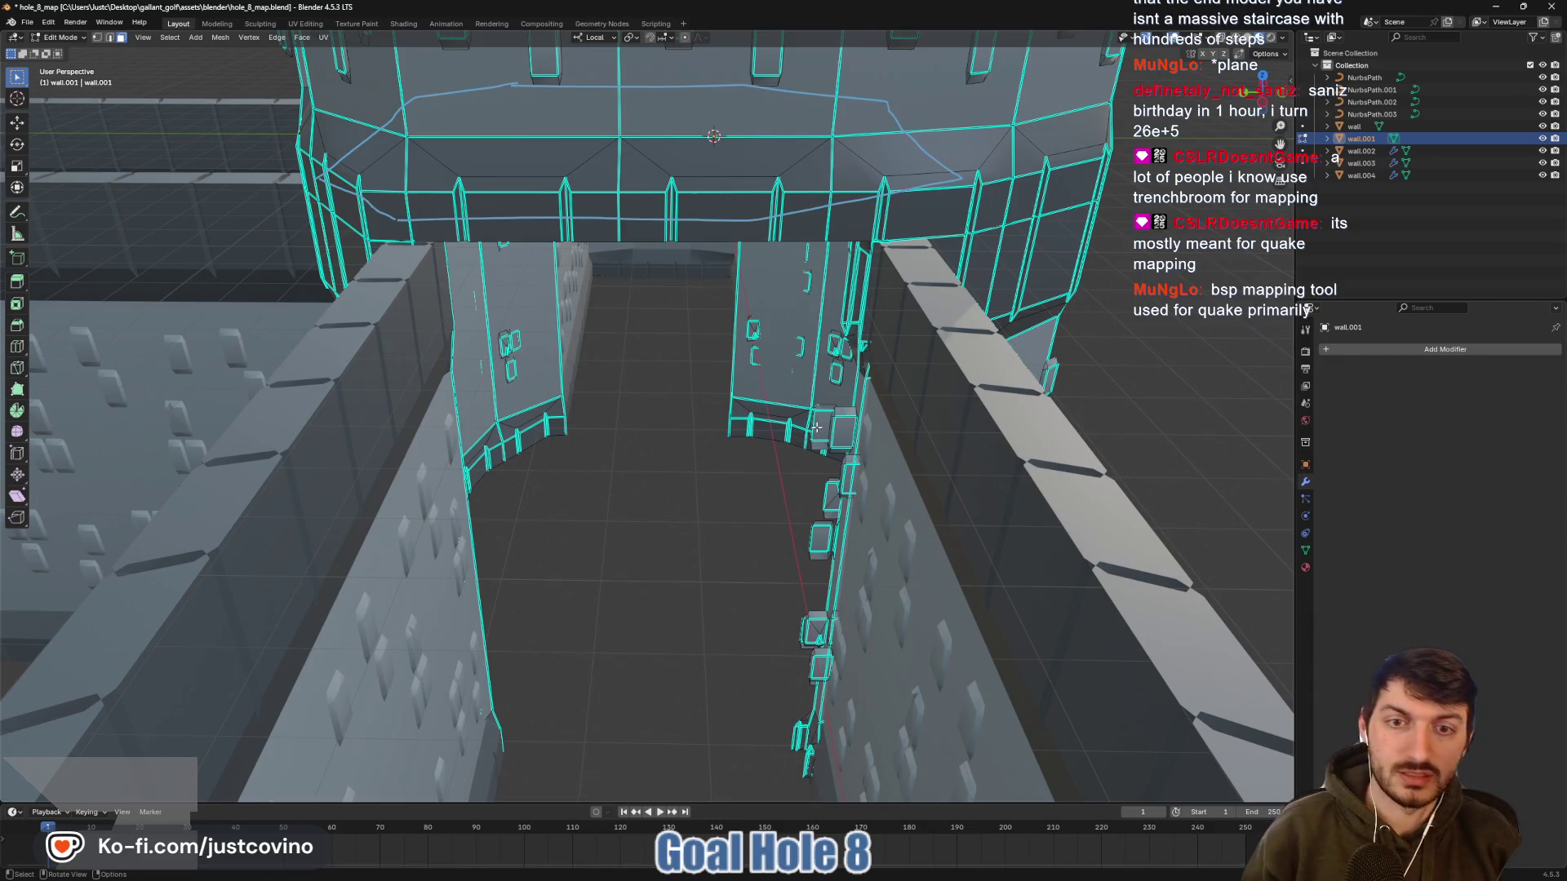
pyautogui.press('l')
pyautogui.press('l')
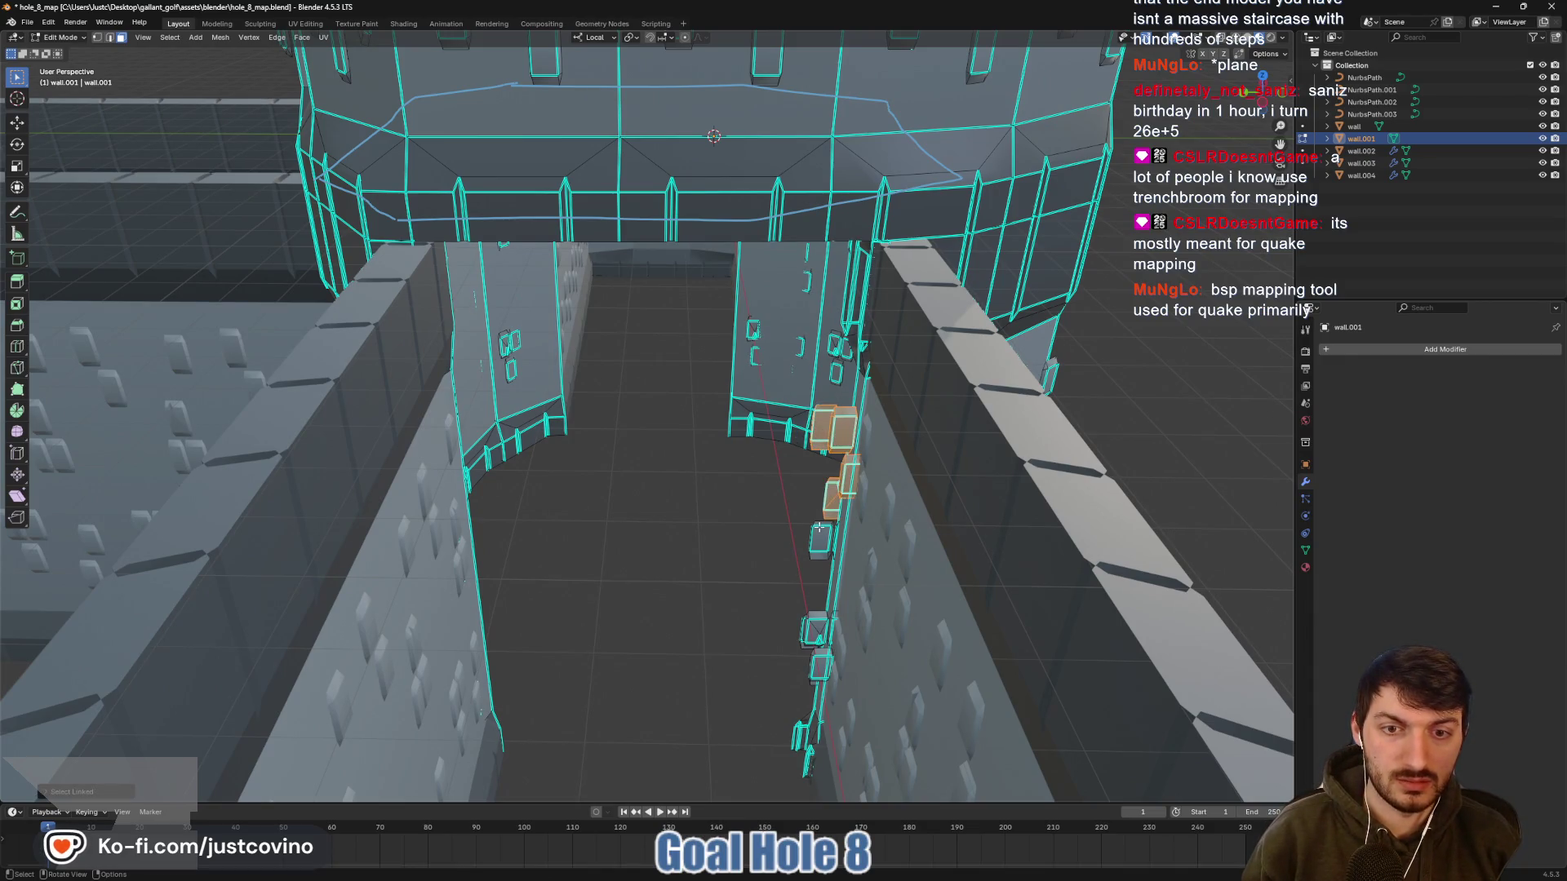
pyautogui.press('l')
pyautogui.press('l')
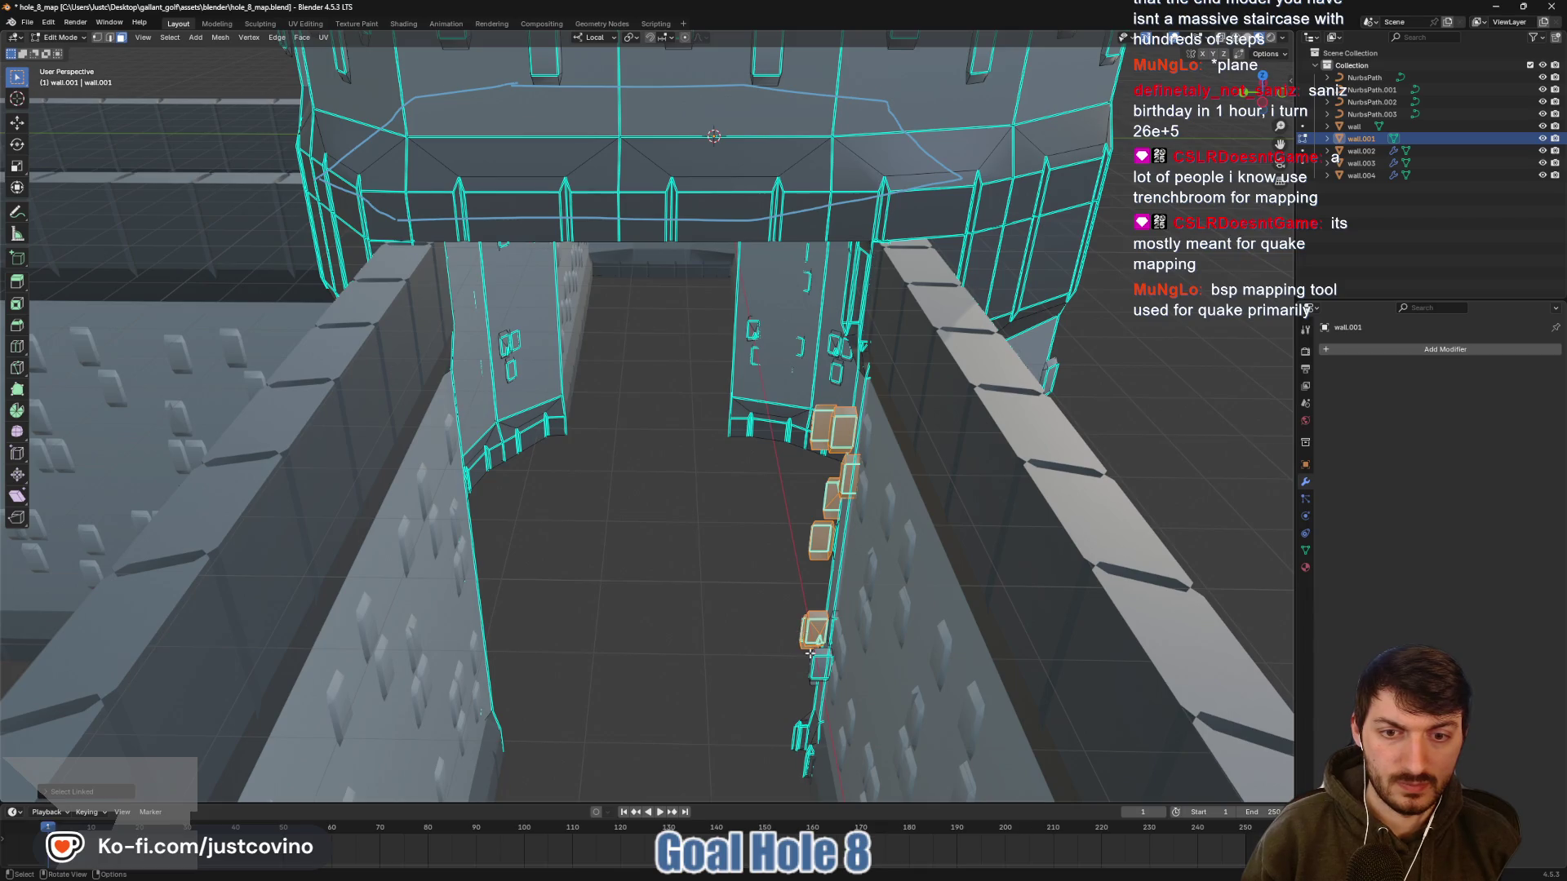
pyautogui.press('x')
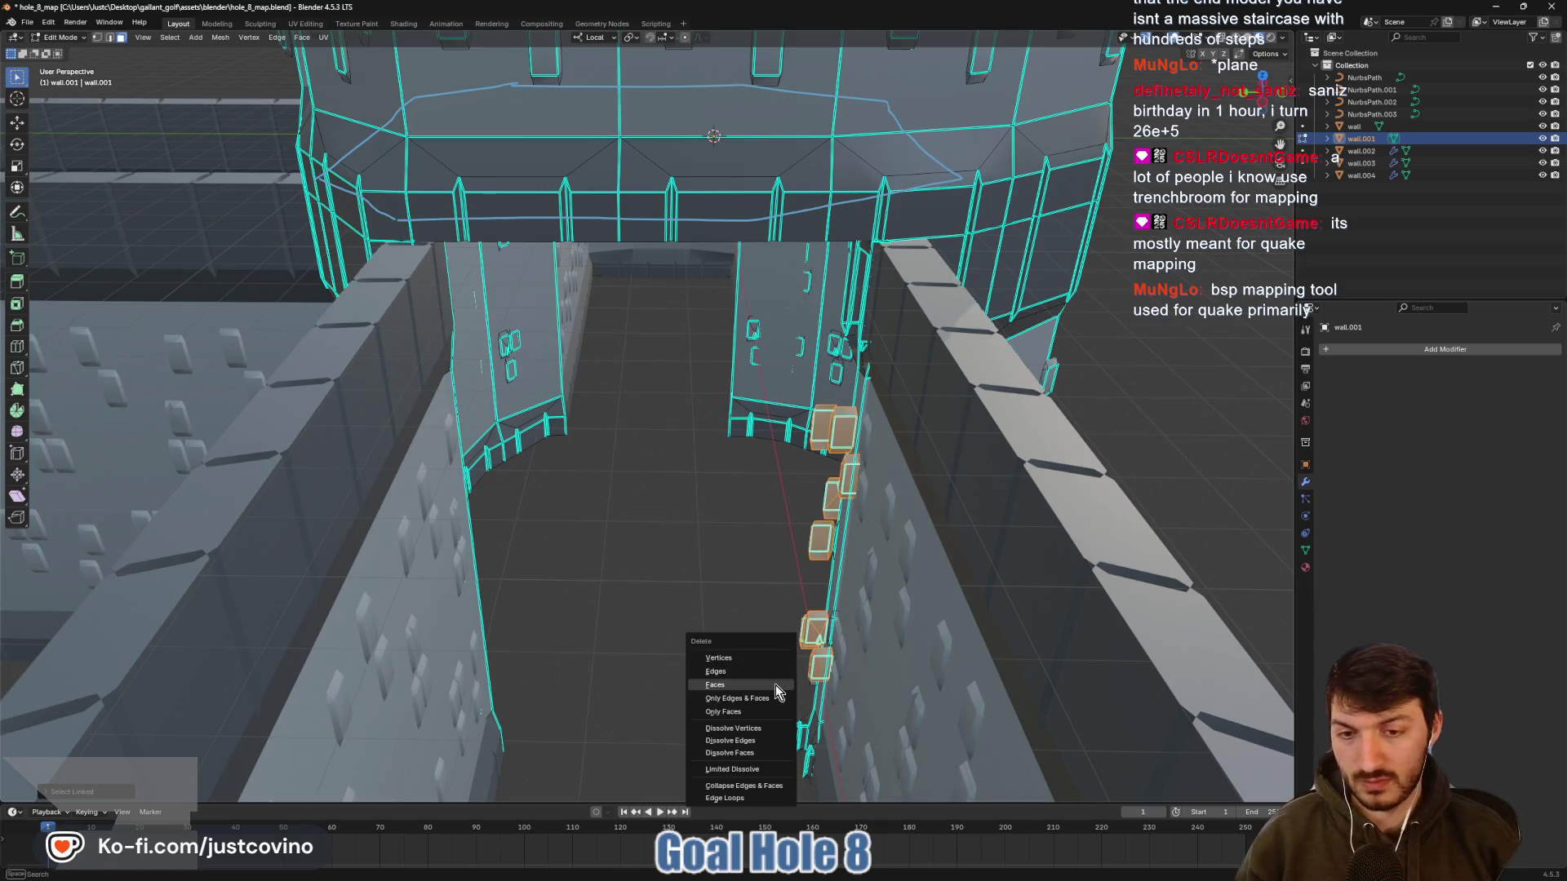
pyautogui.click(775, 684)
# Delete the faces of the linked block at the wall edge
pyautogui.scroll(3, 776, 684)
pyautogui.scroll(-6, 806, 644)
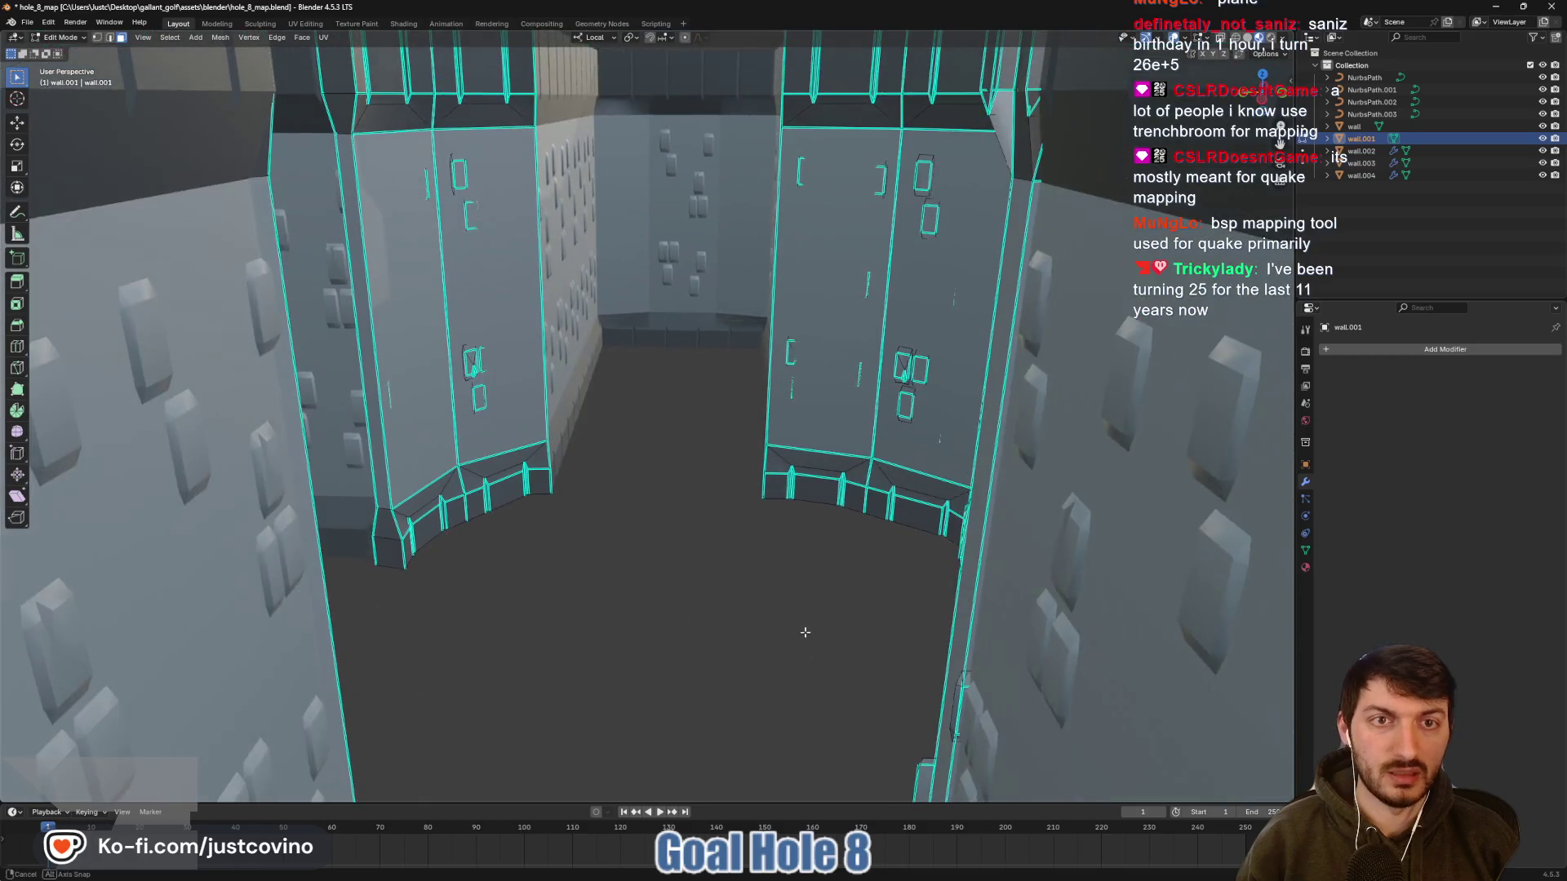
pyautogui.scroll(8, 775, 620)
pyautogui.scroll(-5, 774, 579)
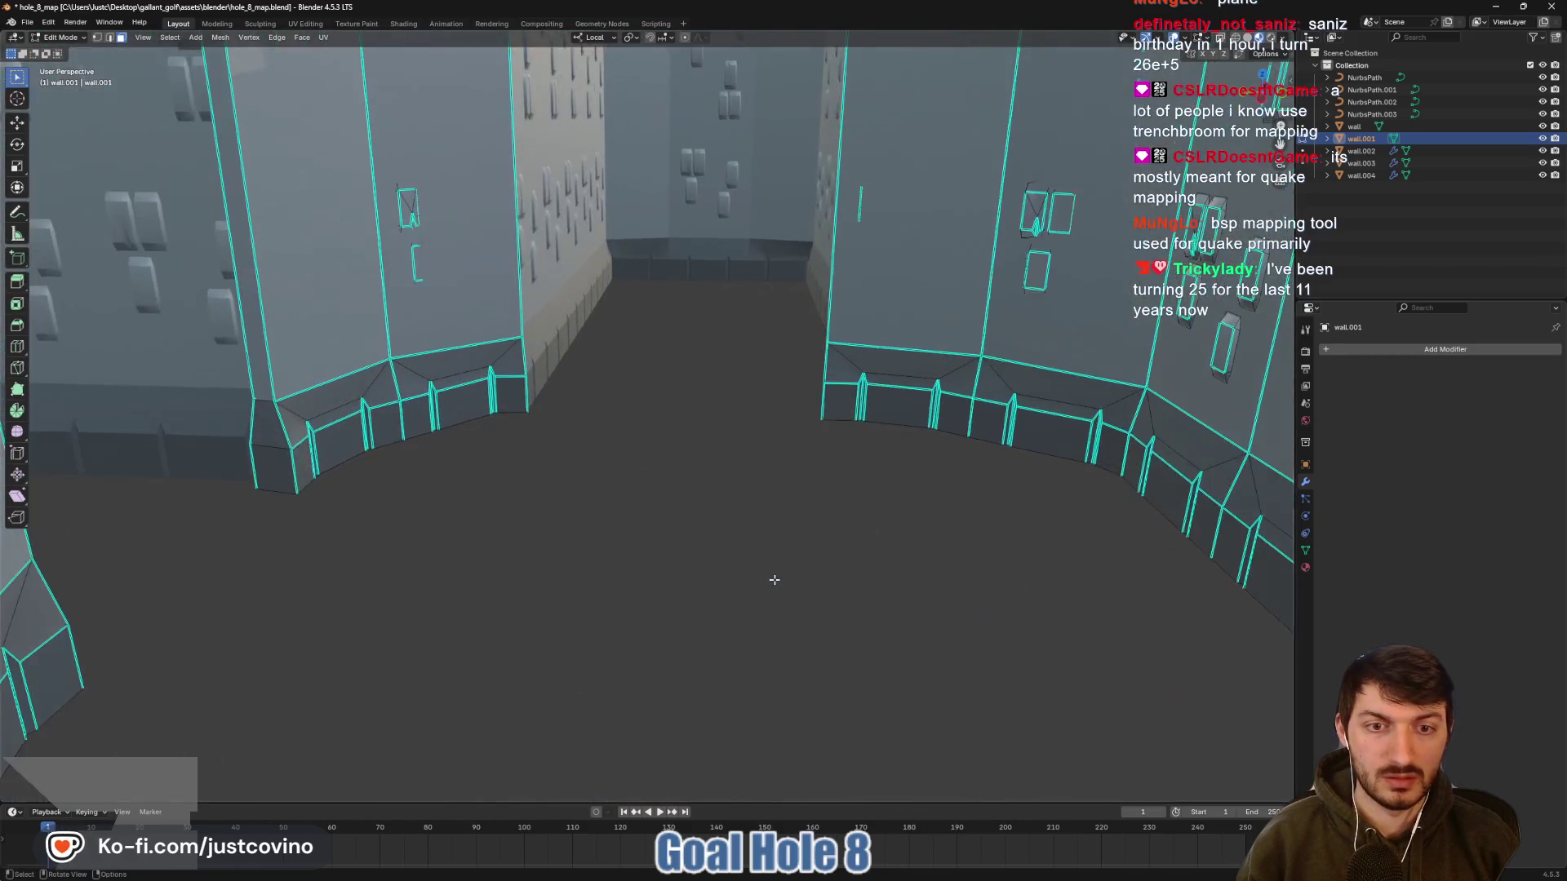
pyautogui.scroll(3, 888, 616)
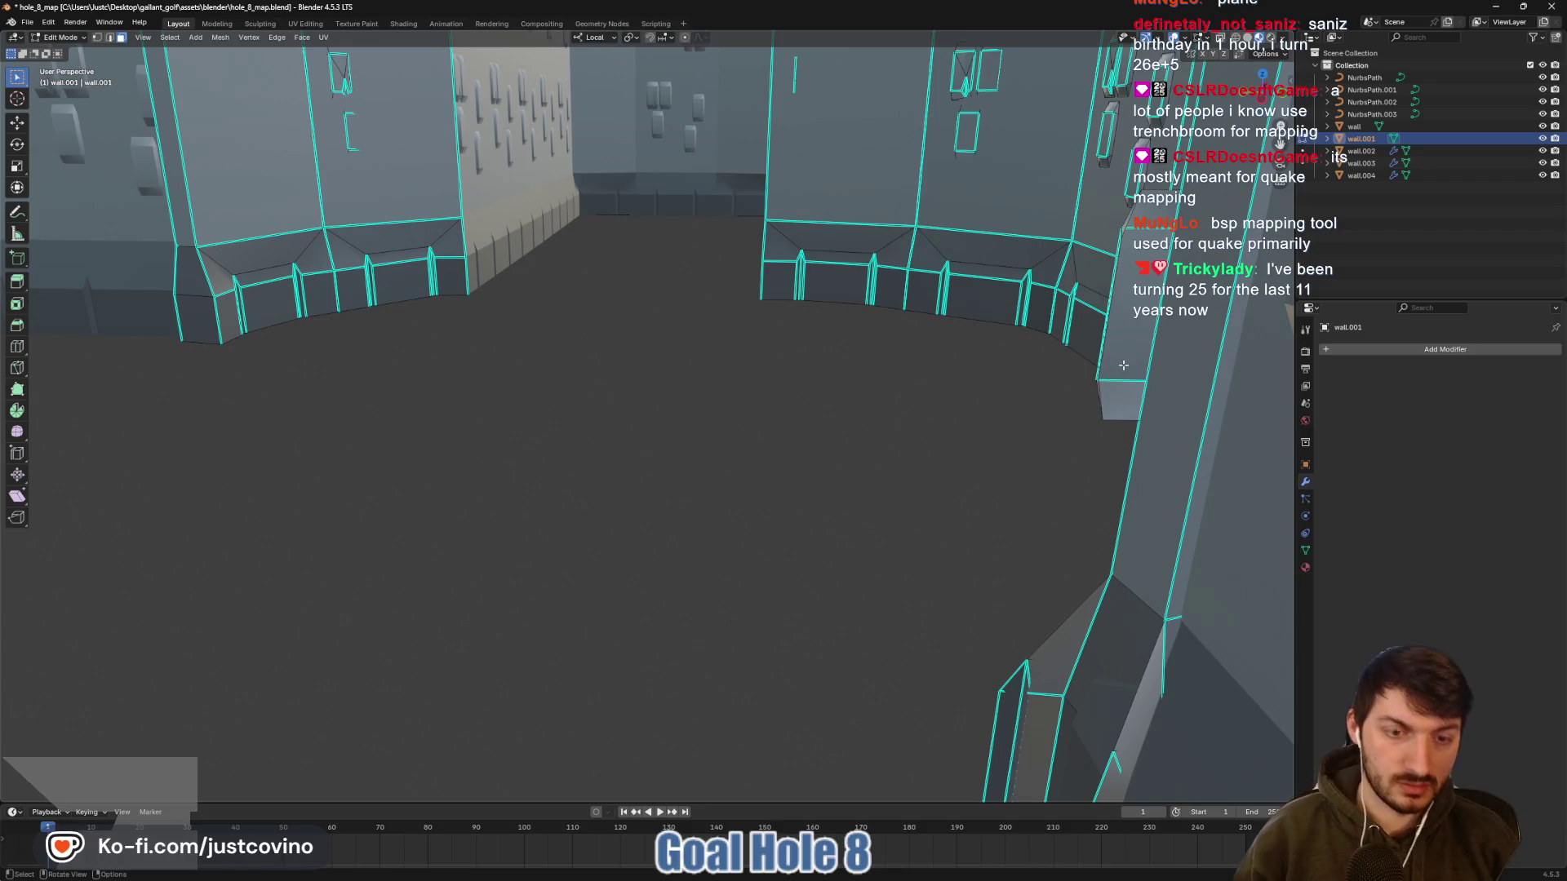
pyautogui.press('l')
pyautogui.press('x')
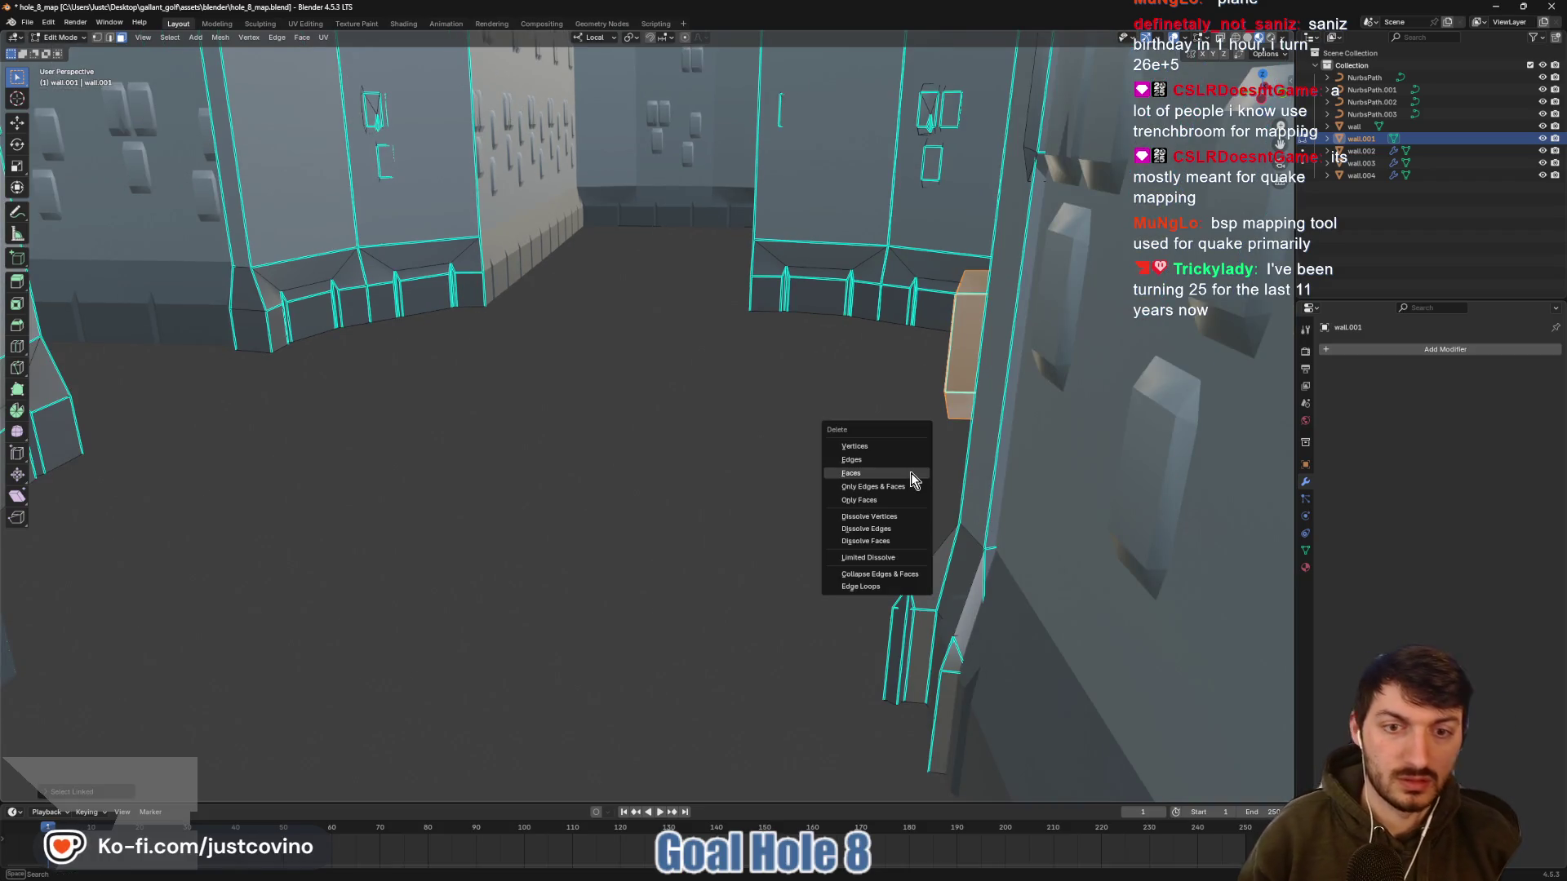
pyautogui.click(911, 473)
# Delete the small lower block with two right wall faces, then select its left and upper side faces
pyautogui.click(897, 651)
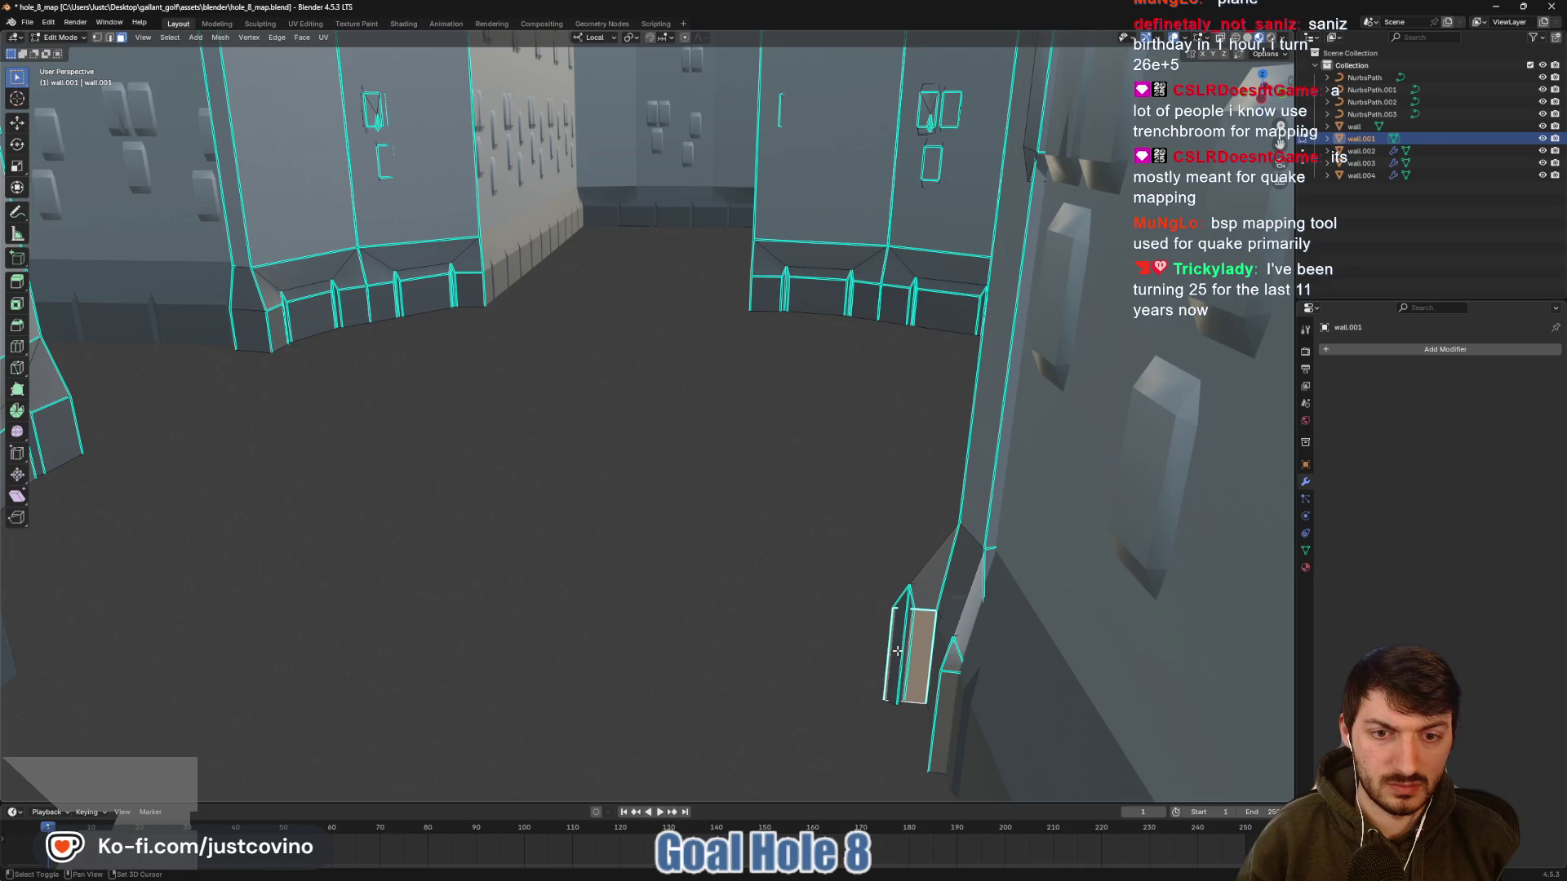
pyautogui.press('l')
pyautogui.moveTo(908, 642); pyautogui.dragTo(923, 641)
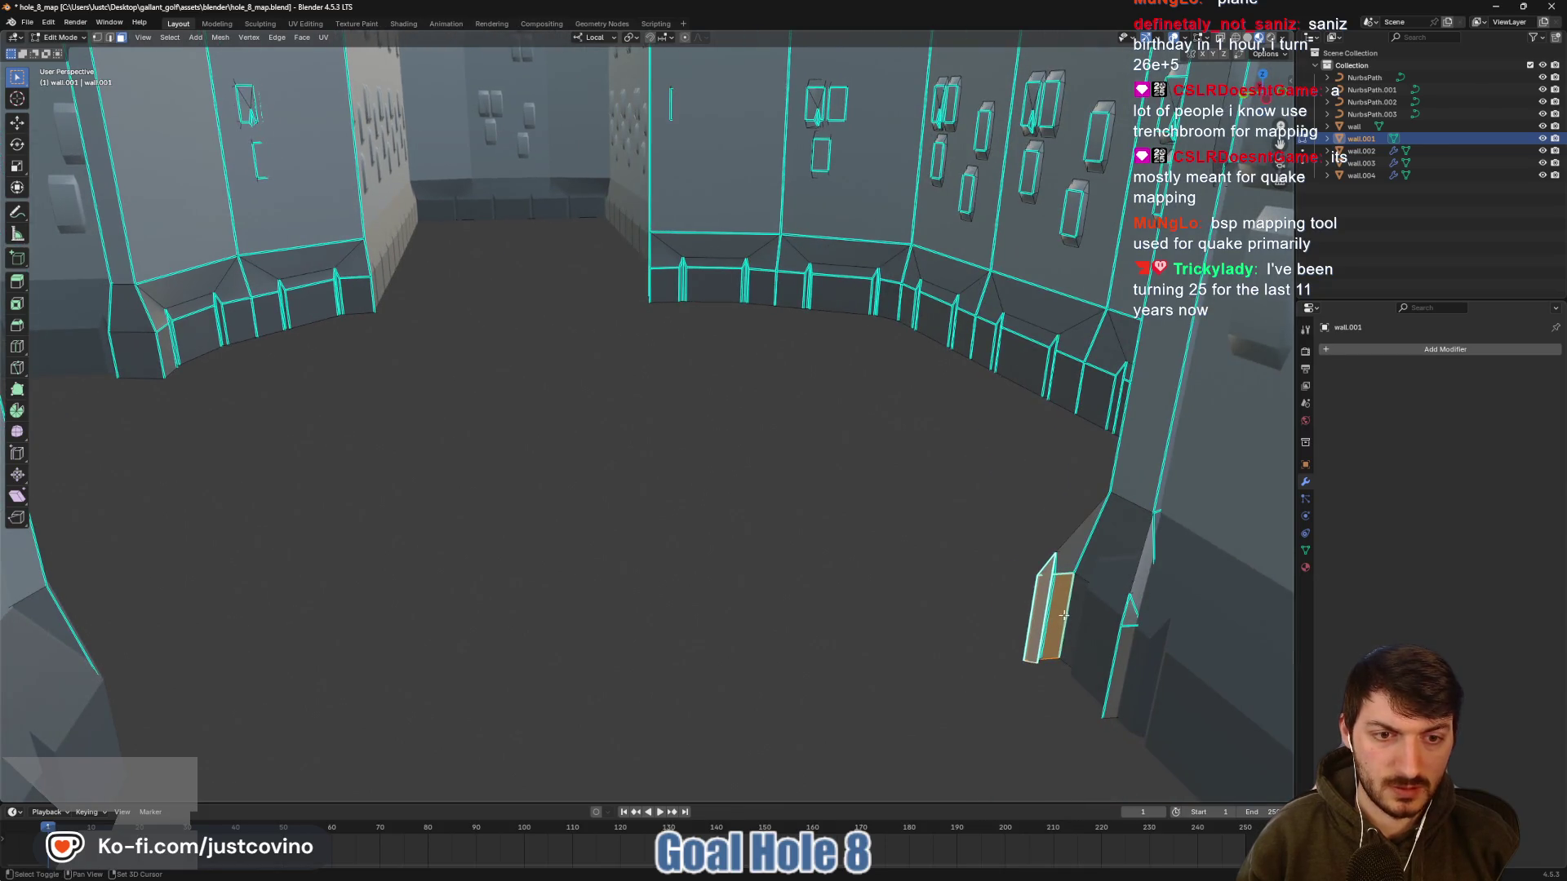
pyautogui.moveTo(1064, 614)
pyautogui.mouseDown()
pyautogui.moveTo(1078, 600)
pyautogui.moveTo(1095, 633)
pyautogui.moveTo(1060, 620)
pyautogui.moveTo(1069, 662)
pyautogui.mouseUp()
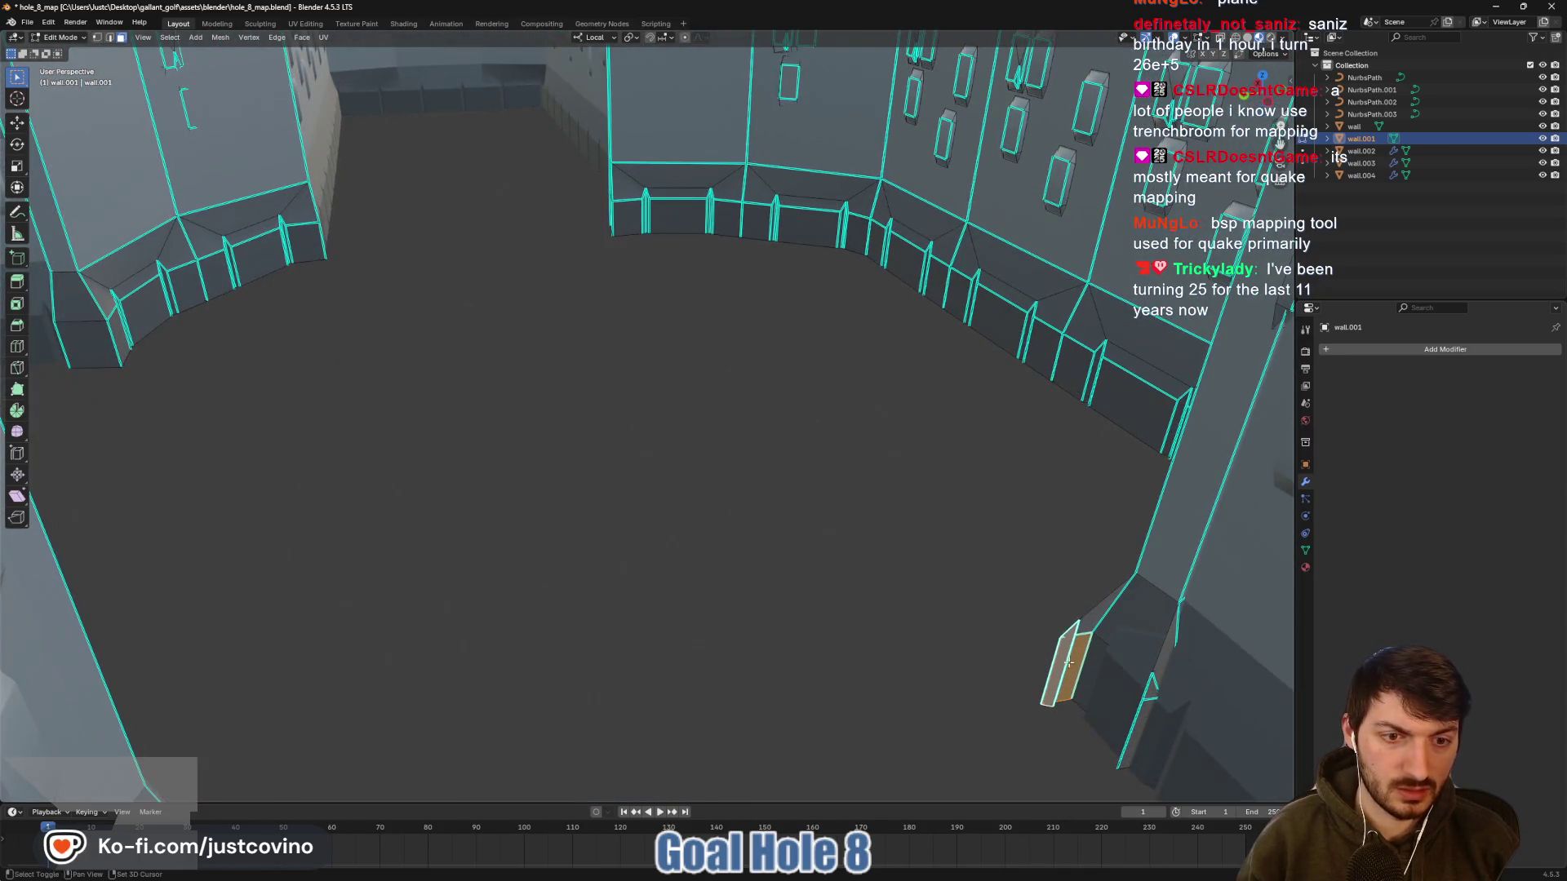
pyautogui.keyDown('shift'); pyautogui.click(1138, 726); pyautogui.keyUp('shift')
pyautogui.keyDown('shift'); pyautogui.click(1154, 682); pyautogui.keyUp('shift')
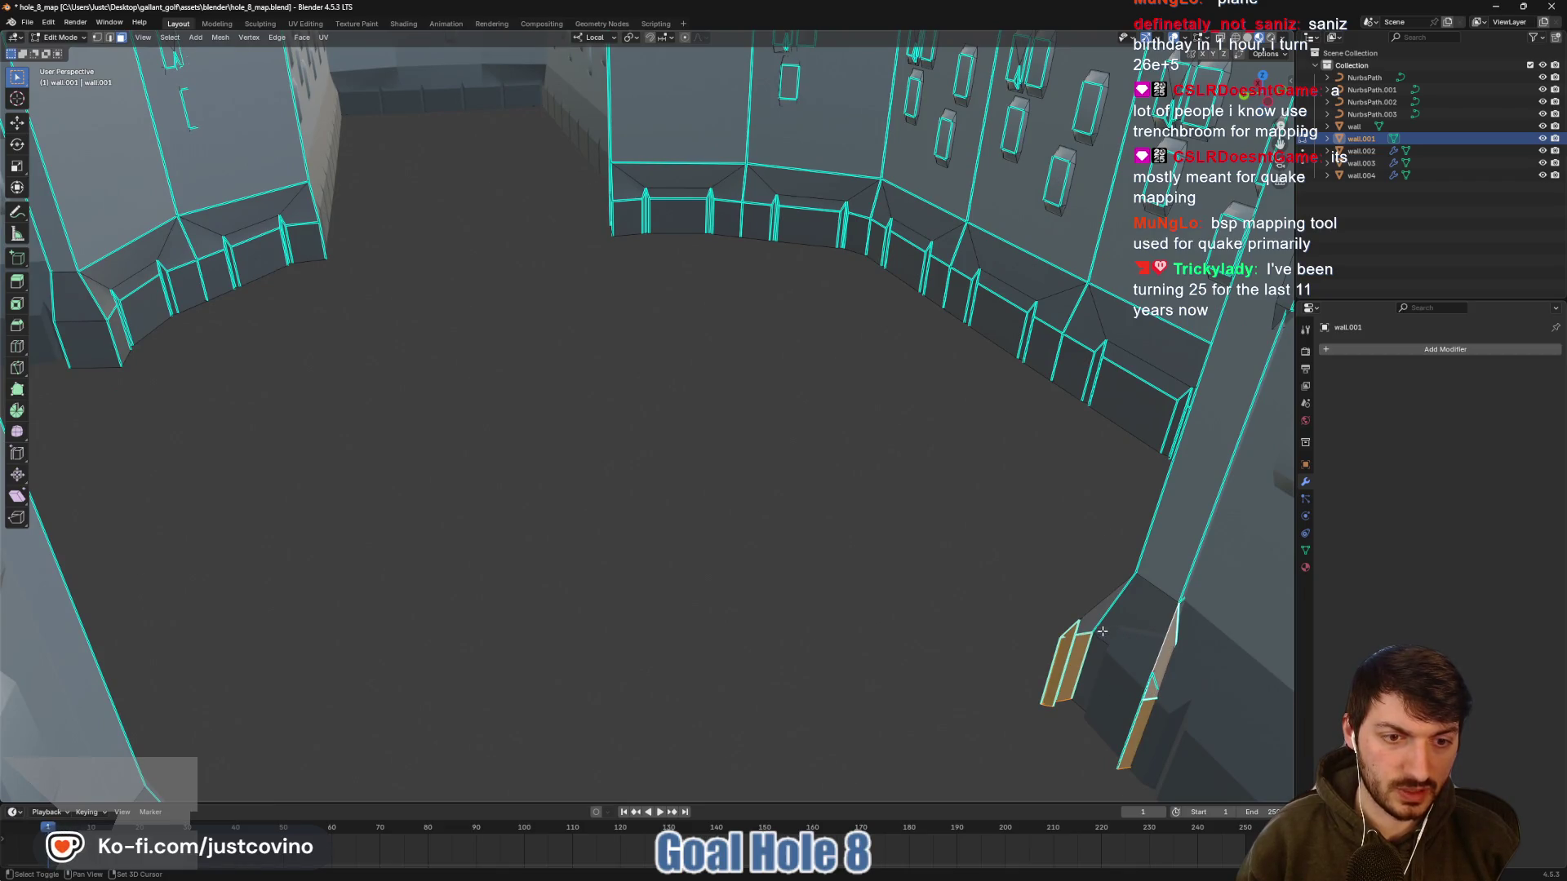
pyautogui.press('x')
pyautogui.click(1066, 656)
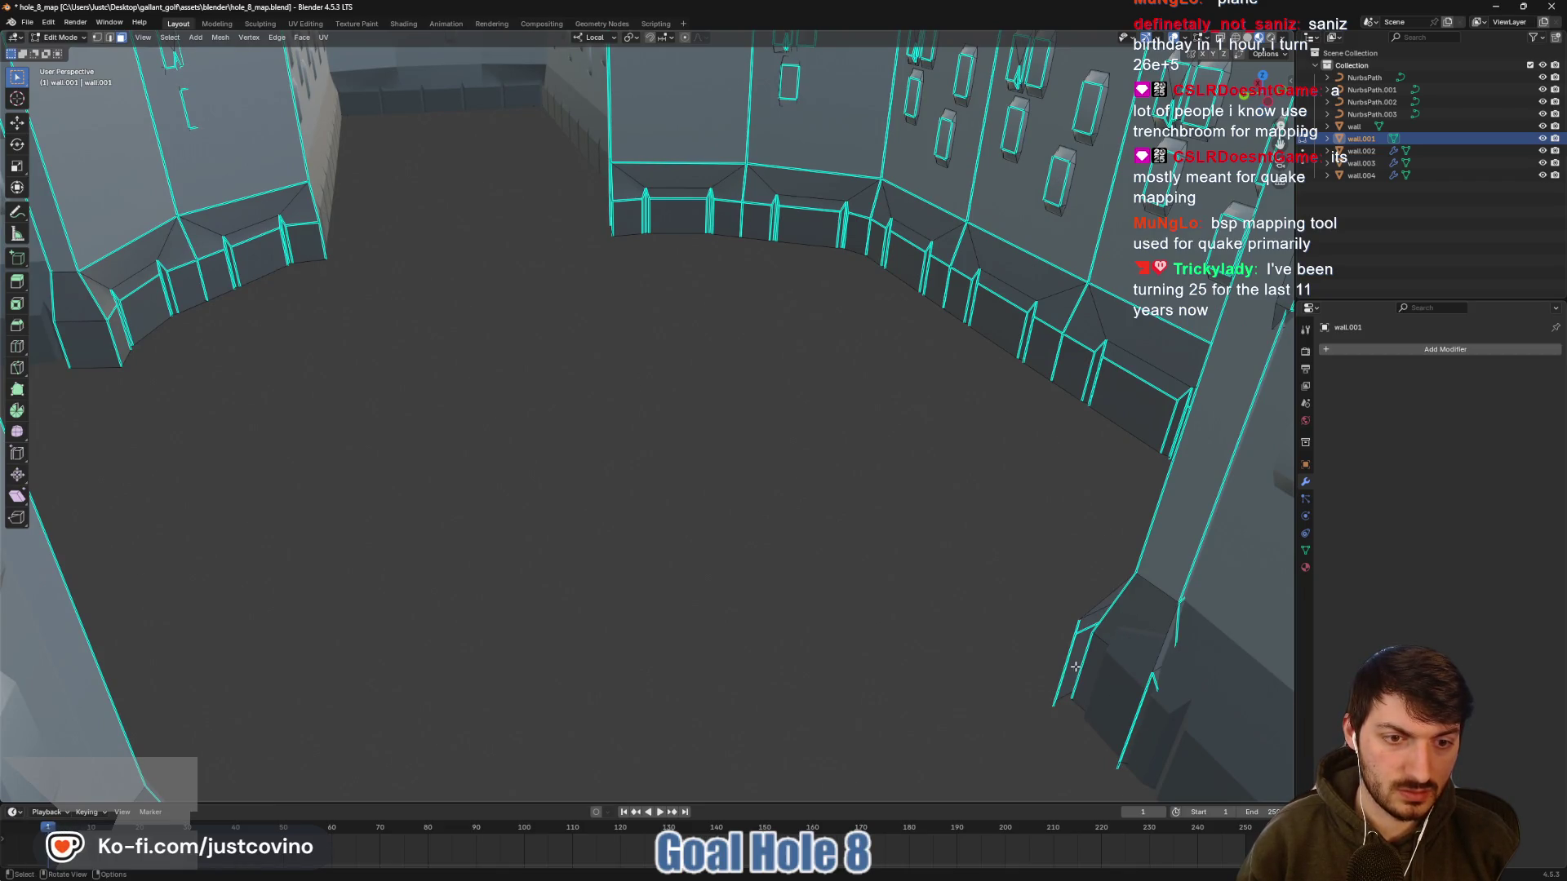
pyautogui.click(1076, 667)
pyautogui.keyDown('shift'); pyautogui.click(1106, 604); pyautogui.keyUp('shift')
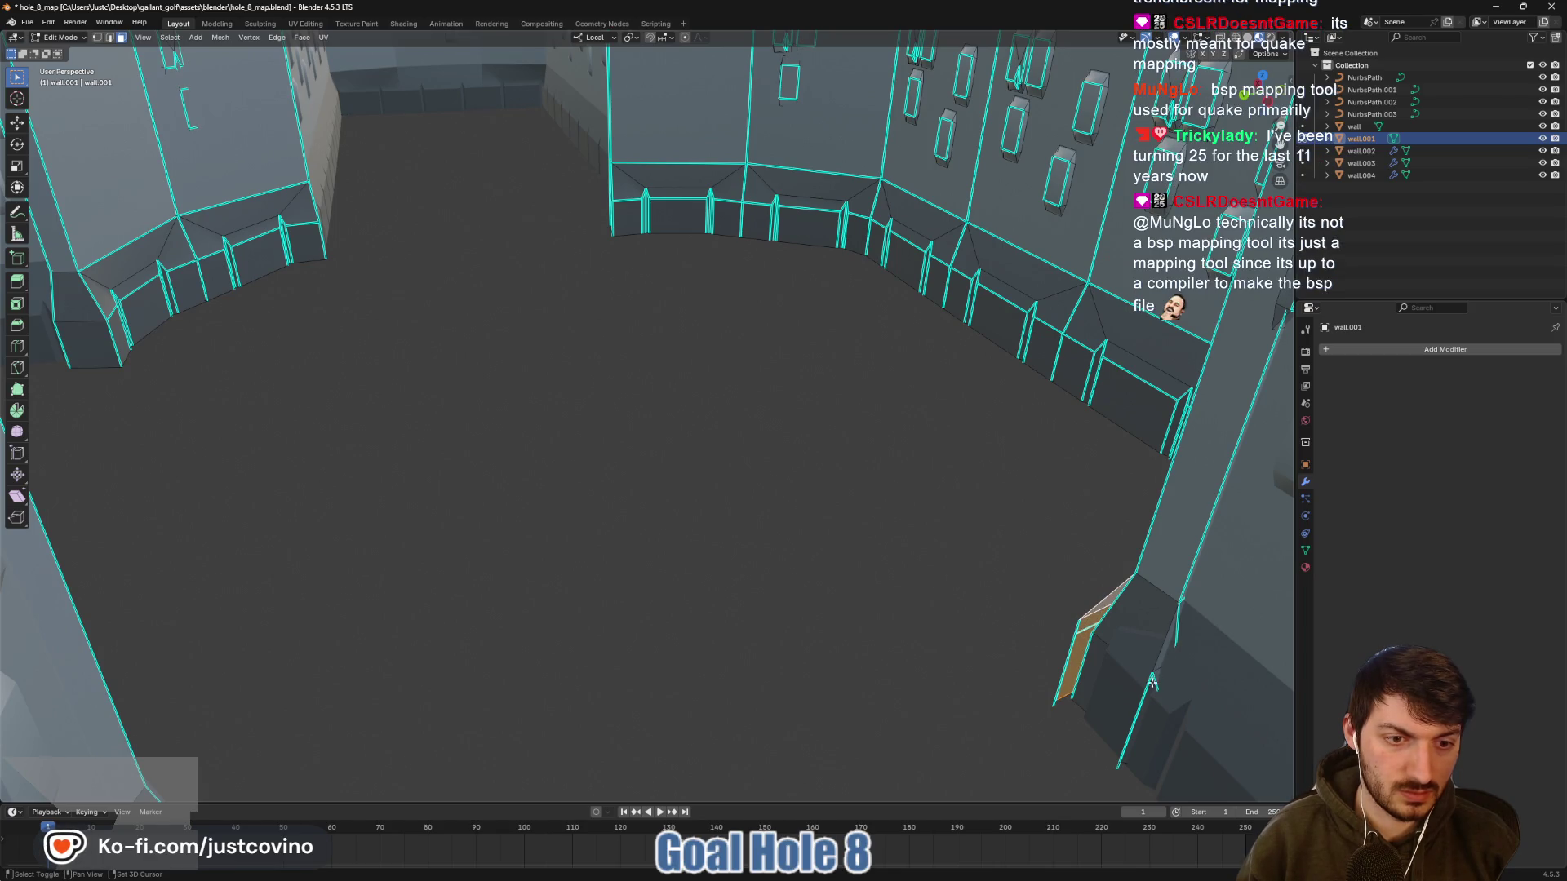
# Deselect the lower face, then clear the face selection entirely
pyautogui.scroll(3, 966, 202)
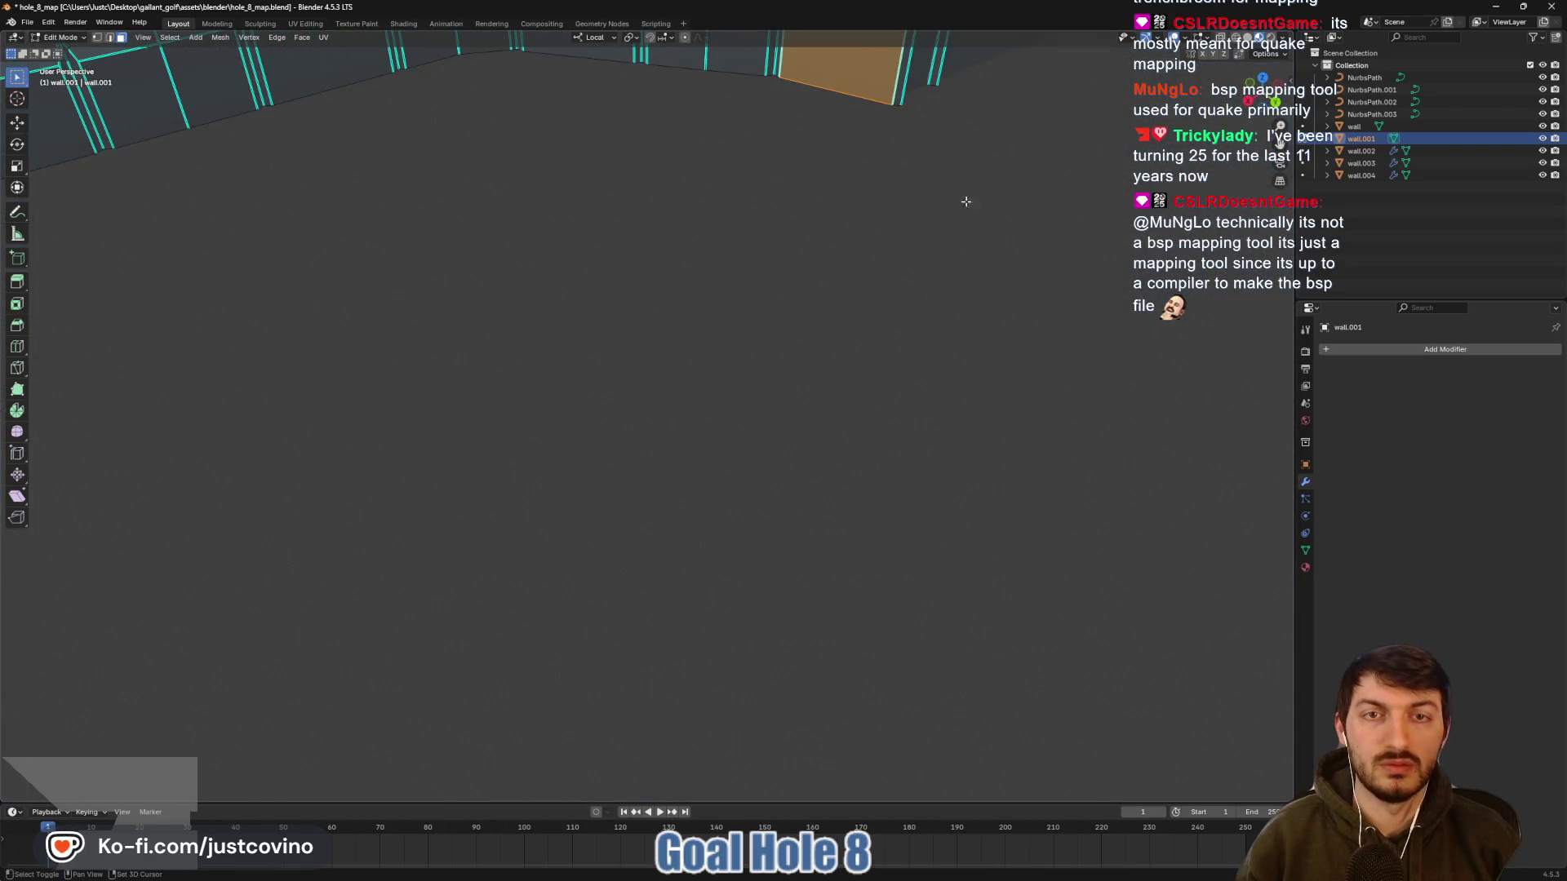
pyautogui.scroll(-3, 753, 600)
pyautogui.click(742, 193)
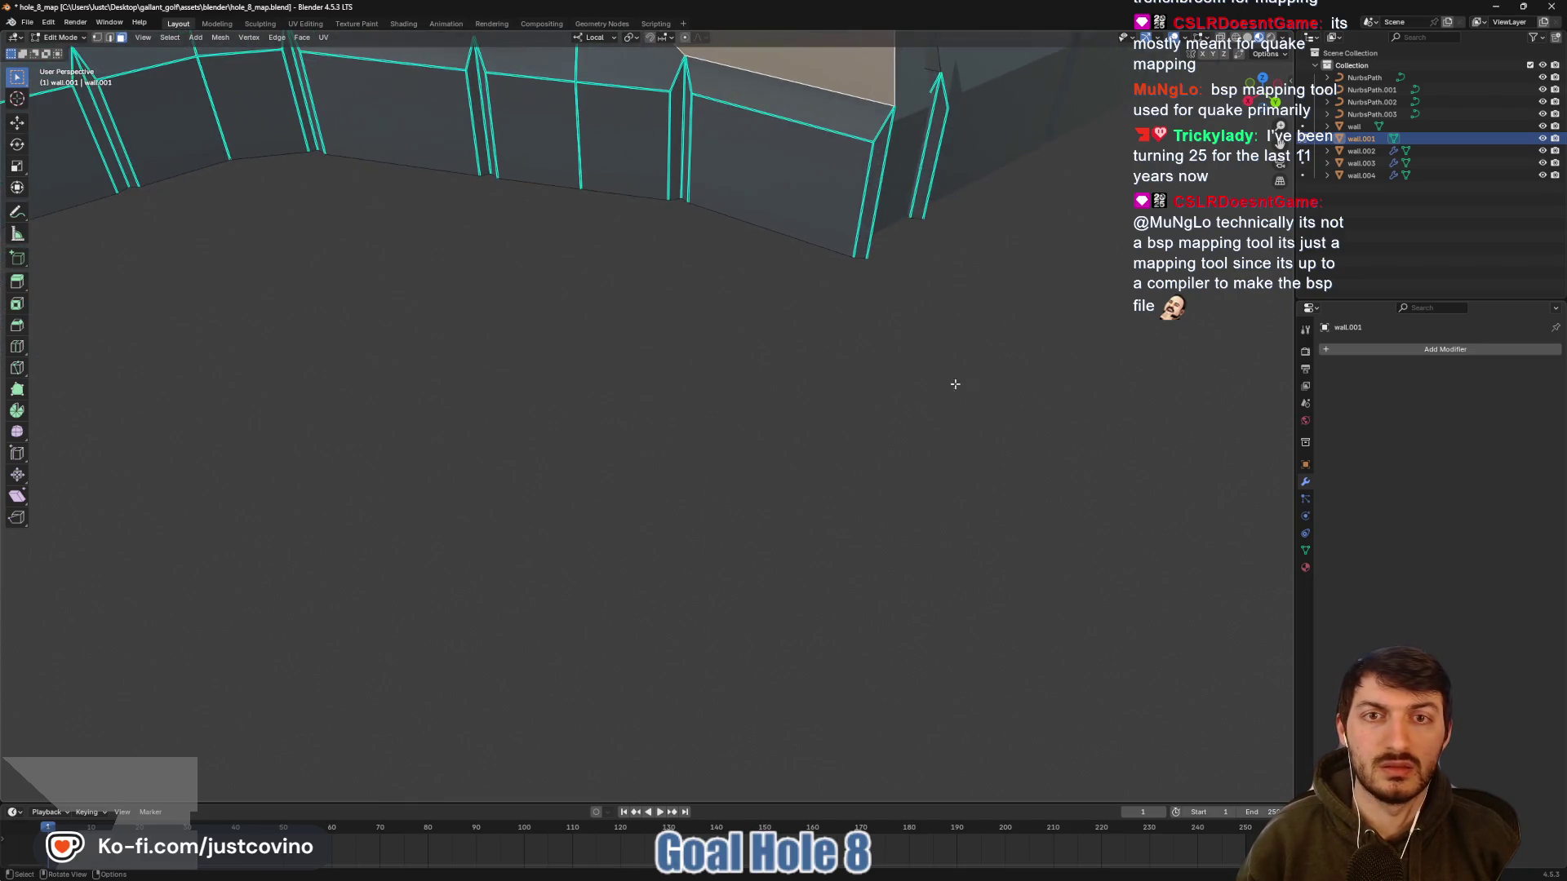
pyautogui.scroll(3, 734, 651)
pyautogui.scroll(2, 642, 607)
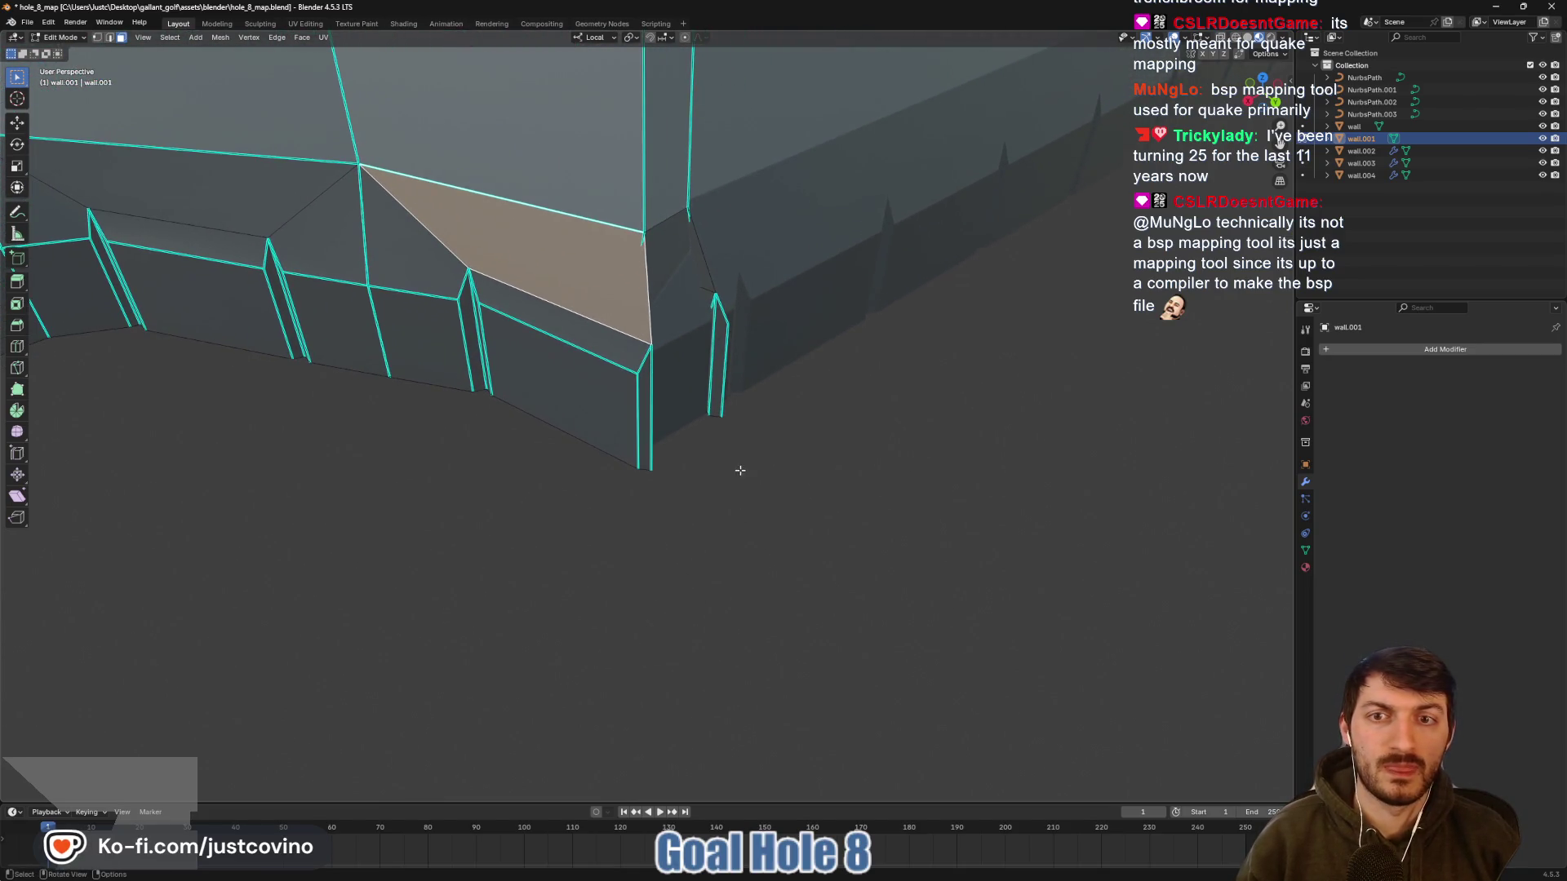
pyautogui.hotkey('alt', 'a')
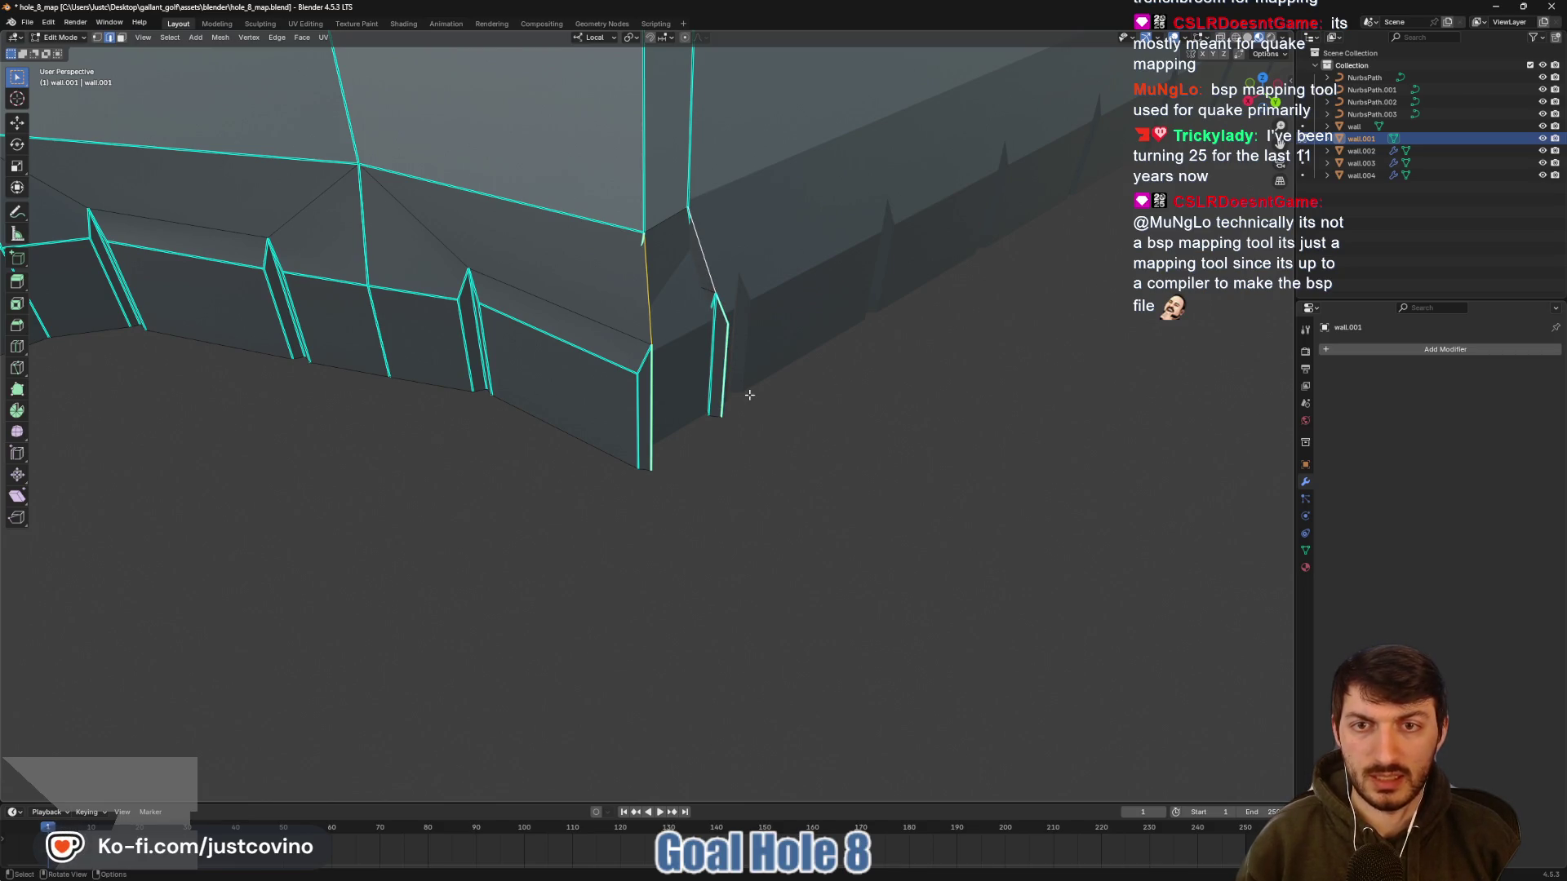
# Slide the selected end edges along local Y, confirming two short moves
pyautogui.press('g')
pyautogui.press('y')
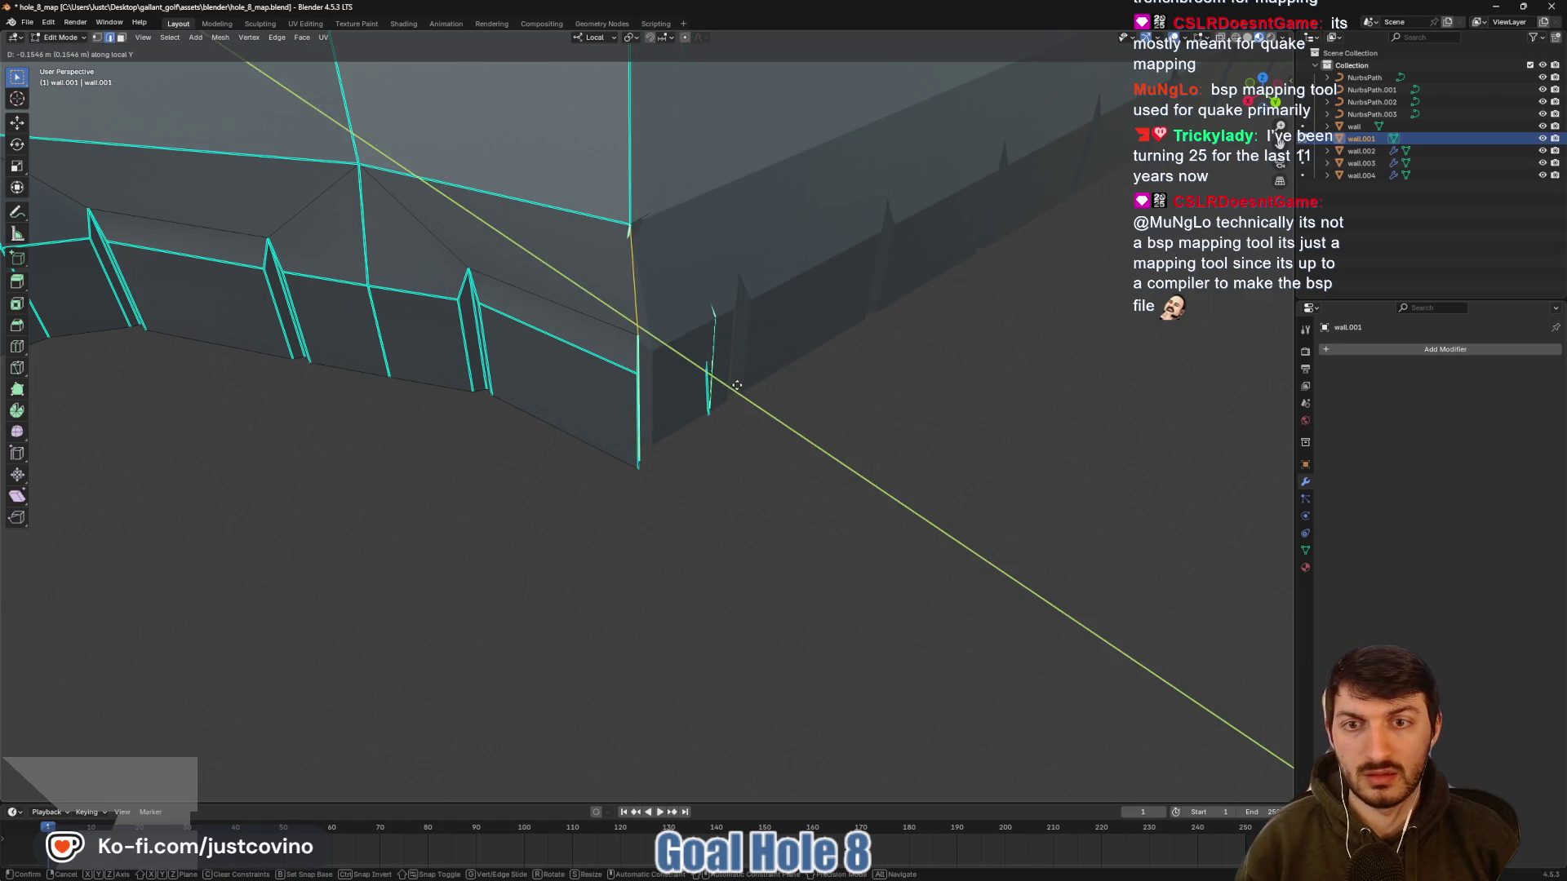
pyautogui.click(735, 383)
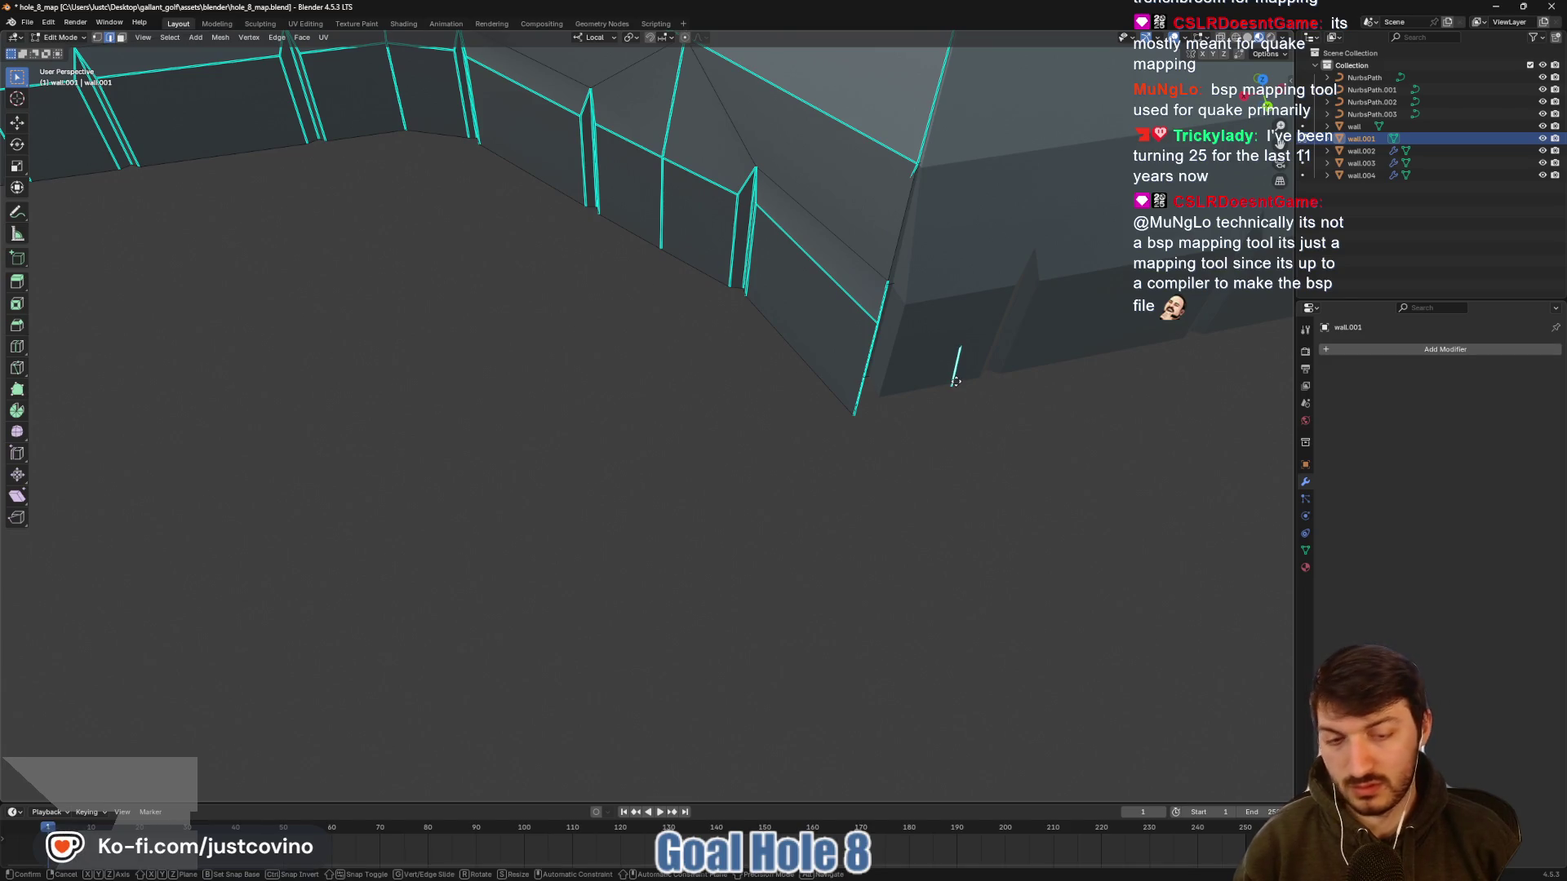
pyautogui.press('g')
pyautogui.press('y')
pyautogui.click(948, 374)
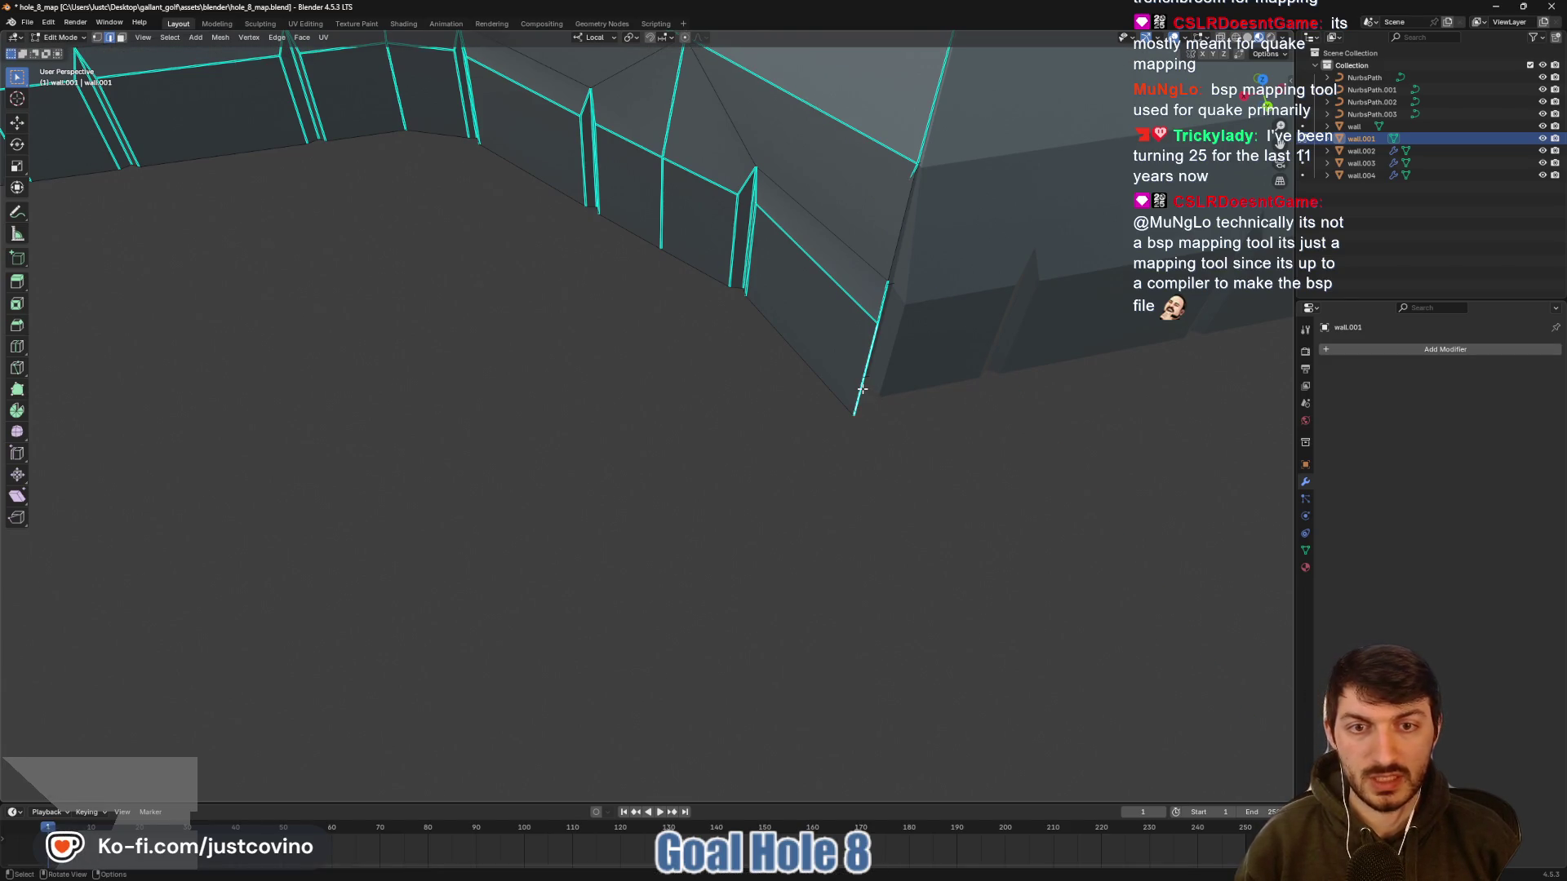
# Move the end edges along local Y once more, then return to Object Mode
pyautogui.press('g')
pyautogui.press('y')
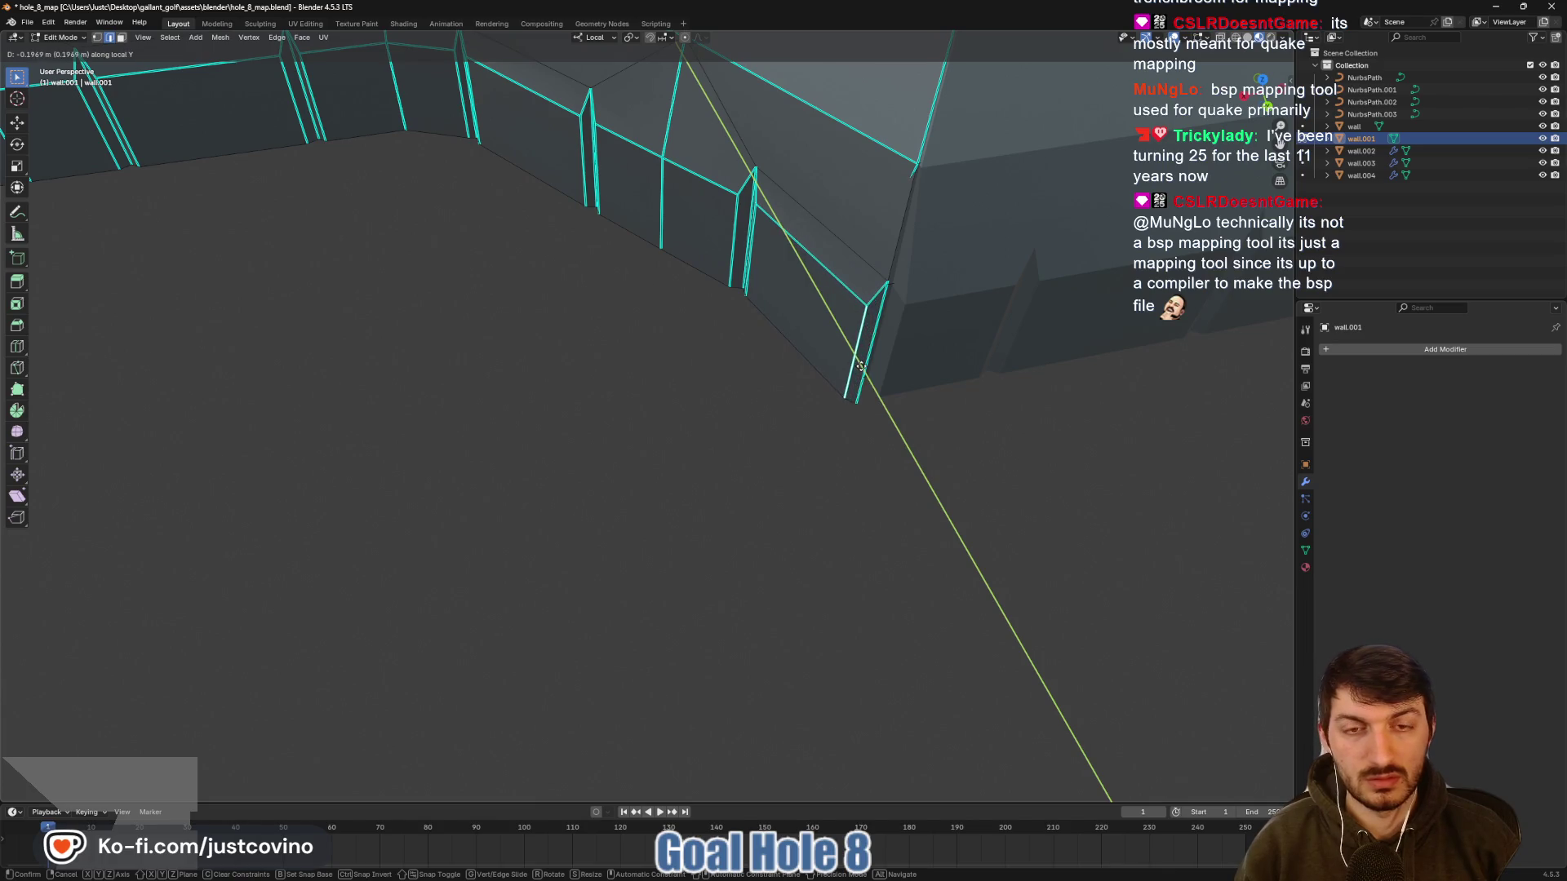
pyautogui.click(860, 367)
pyautogui.press('Tab')
# Re-enter Edit Mode on wall.001
pyautogui.scroll(5, 962, 435)
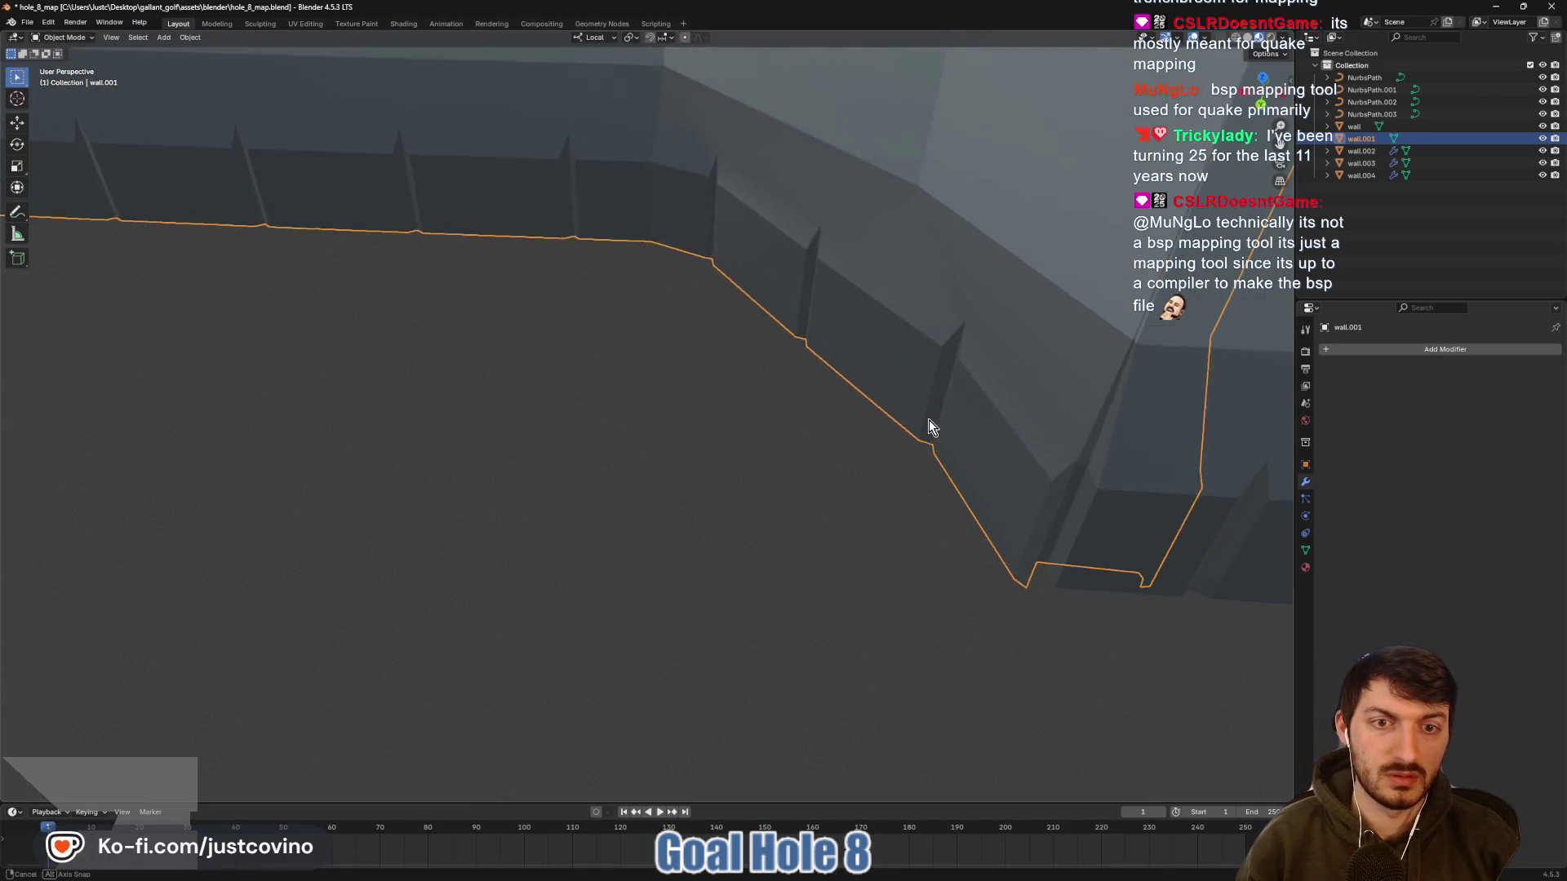
pyautogui.scroll(5, 1045, 413)
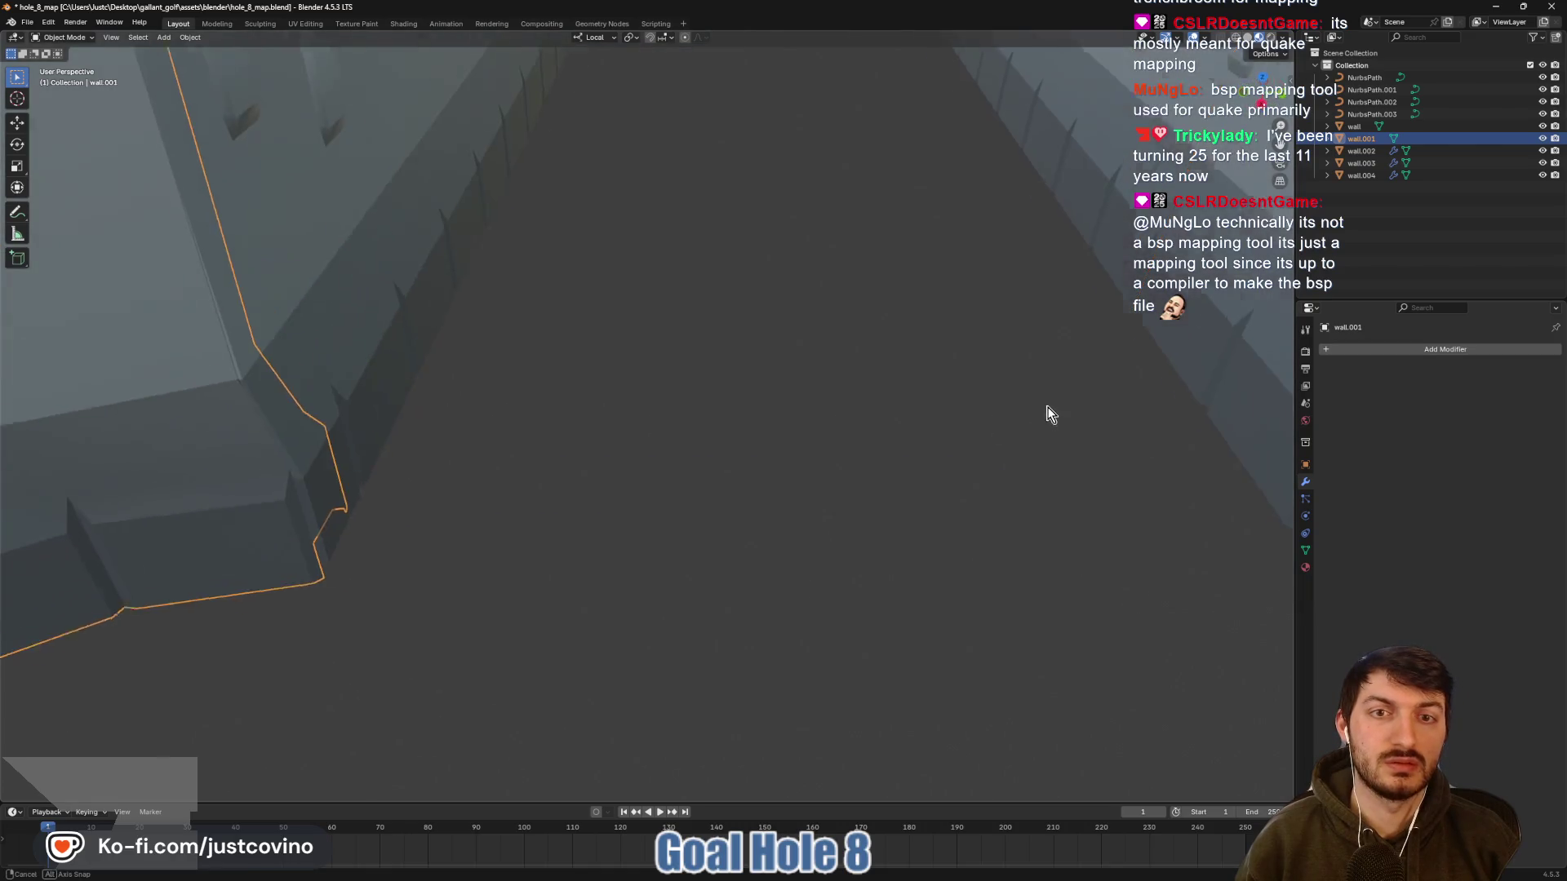
pyautogui.press('Tab')
pyautogui.press('Tab')
pyautogui.scroll(-5, 971, 398)
pyautogui.press('Tab')
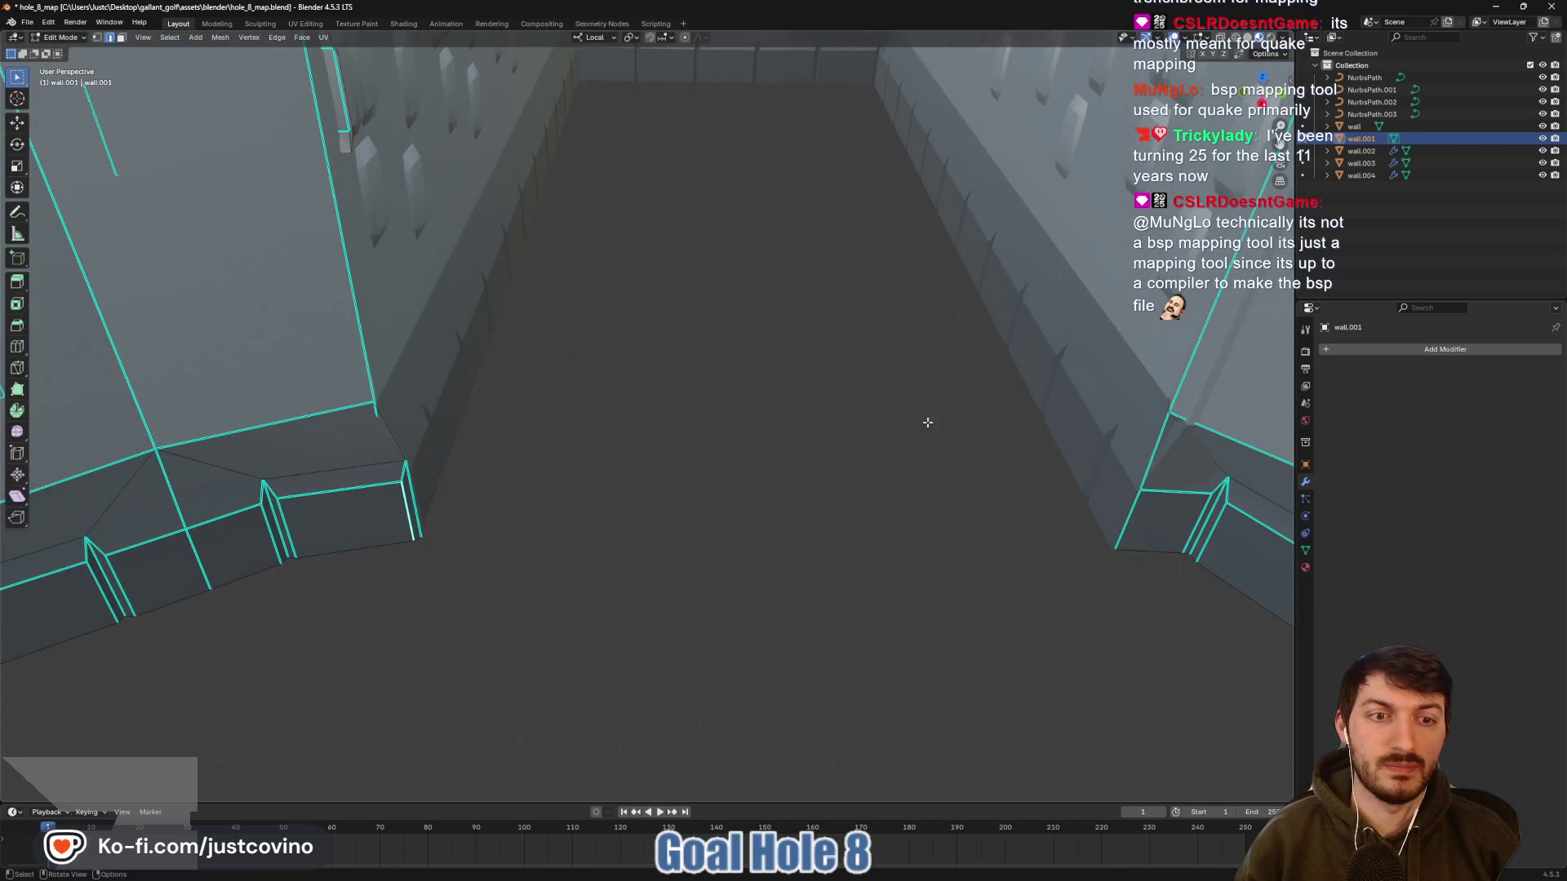
pyautogui.scroll(-5, 1066, 392)
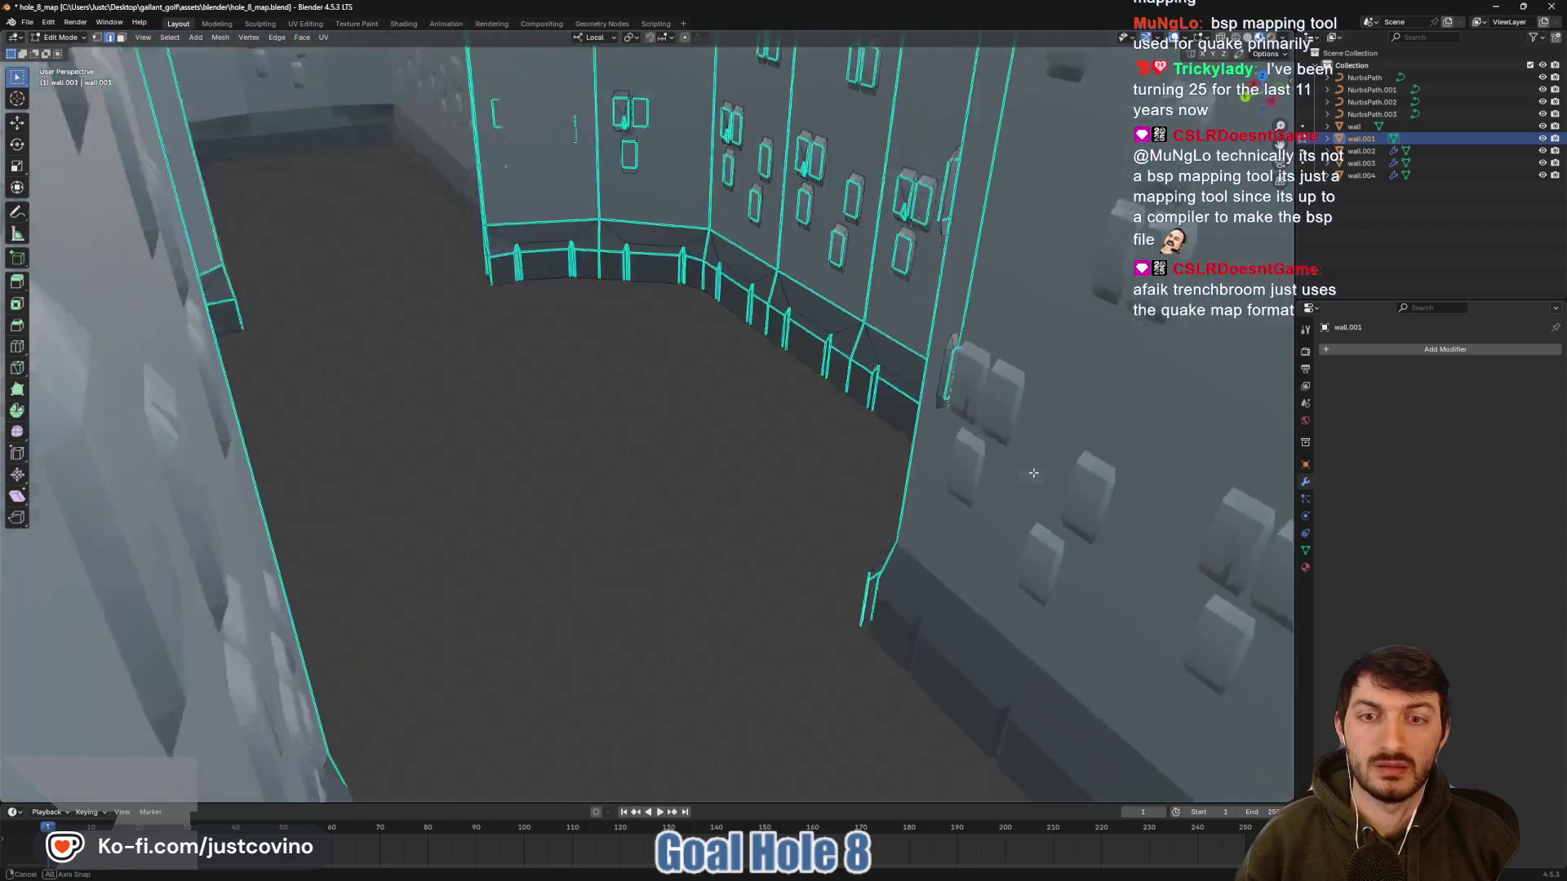
# Orbit to the inner pillar between the courtyard walls and select its top face
pyautogui.moveTo(1033, 473); pyautogui.dragTo(787, 465)
pyautogui.scroll(4, 771, 473)
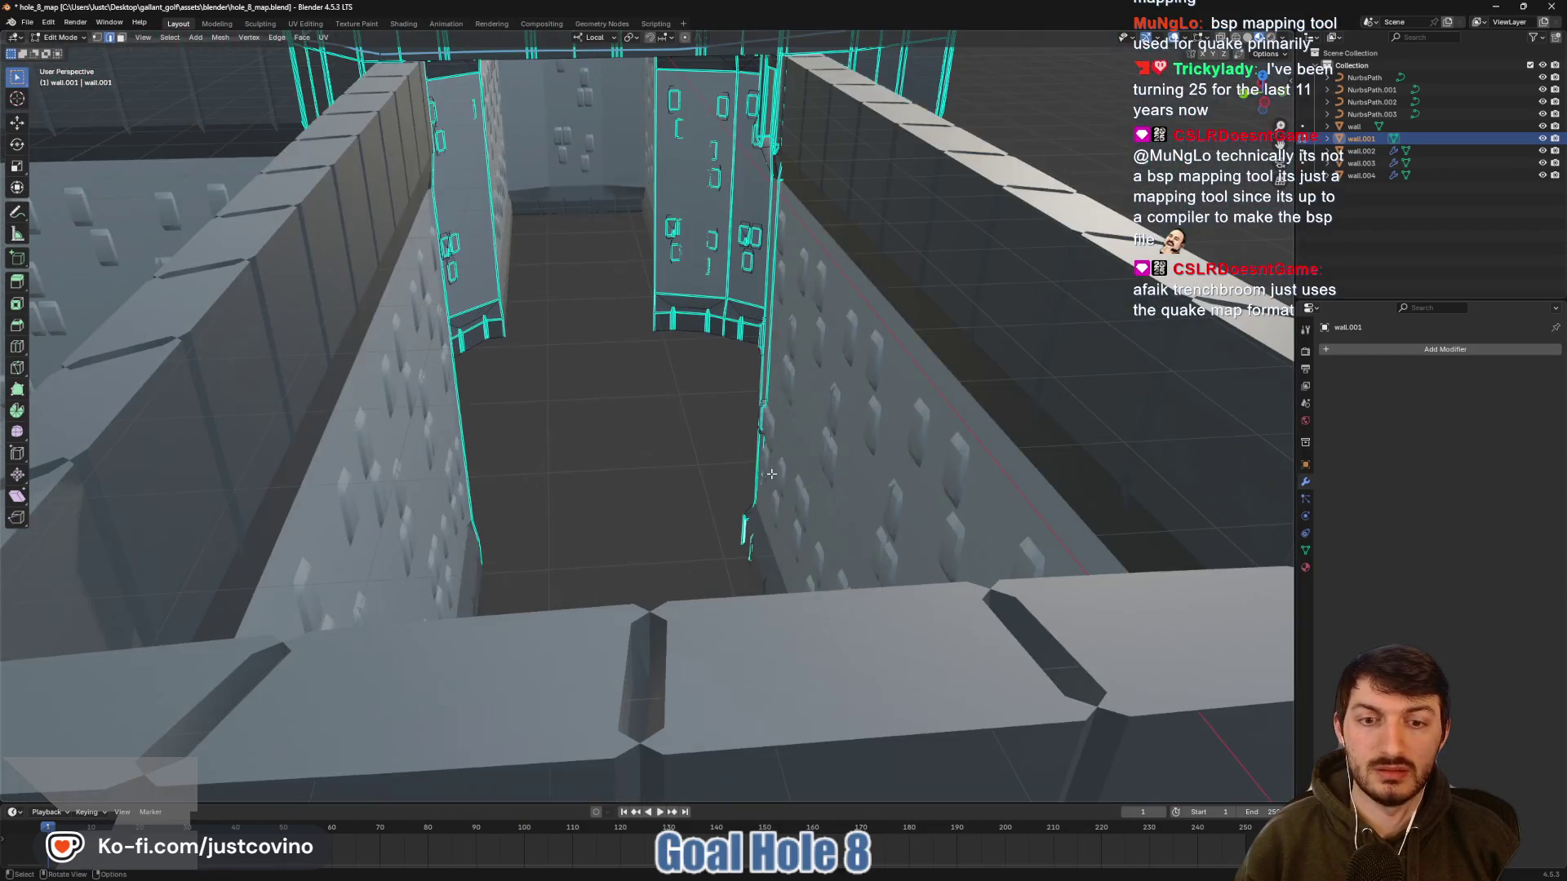
pyautogui.moveTo(711, 418)
pyautogui.mouseDown()
pyautogui.moveTo(735, 476)
pyautogui.moveTo(670, 471)
pyautogui.mouseUp()
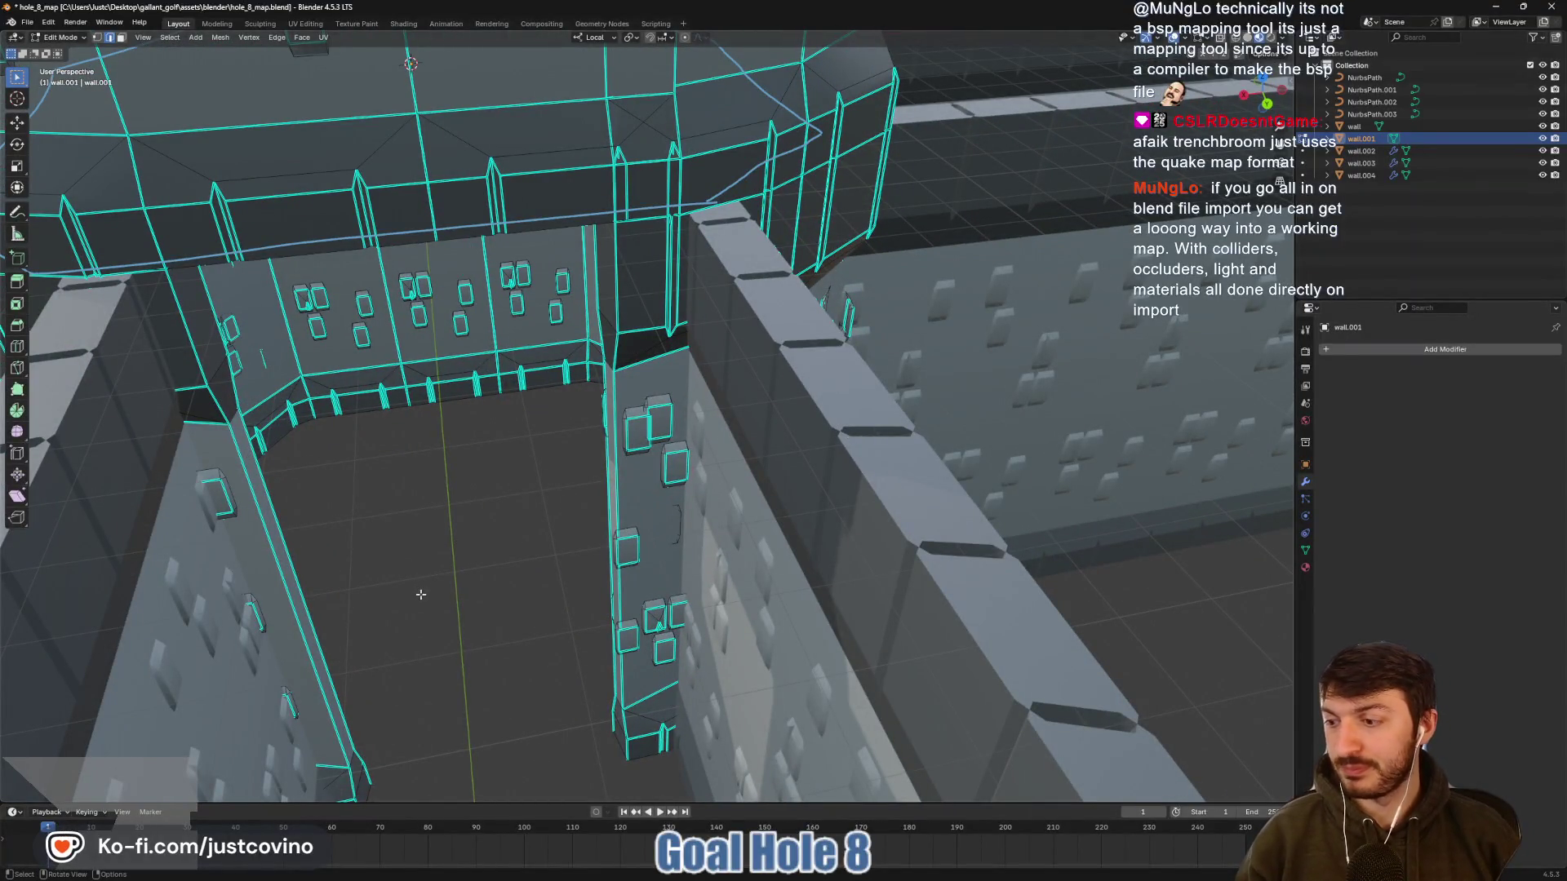
pyautogui.moveTo(427, 643); pyautogui.dragTo(493, 508)
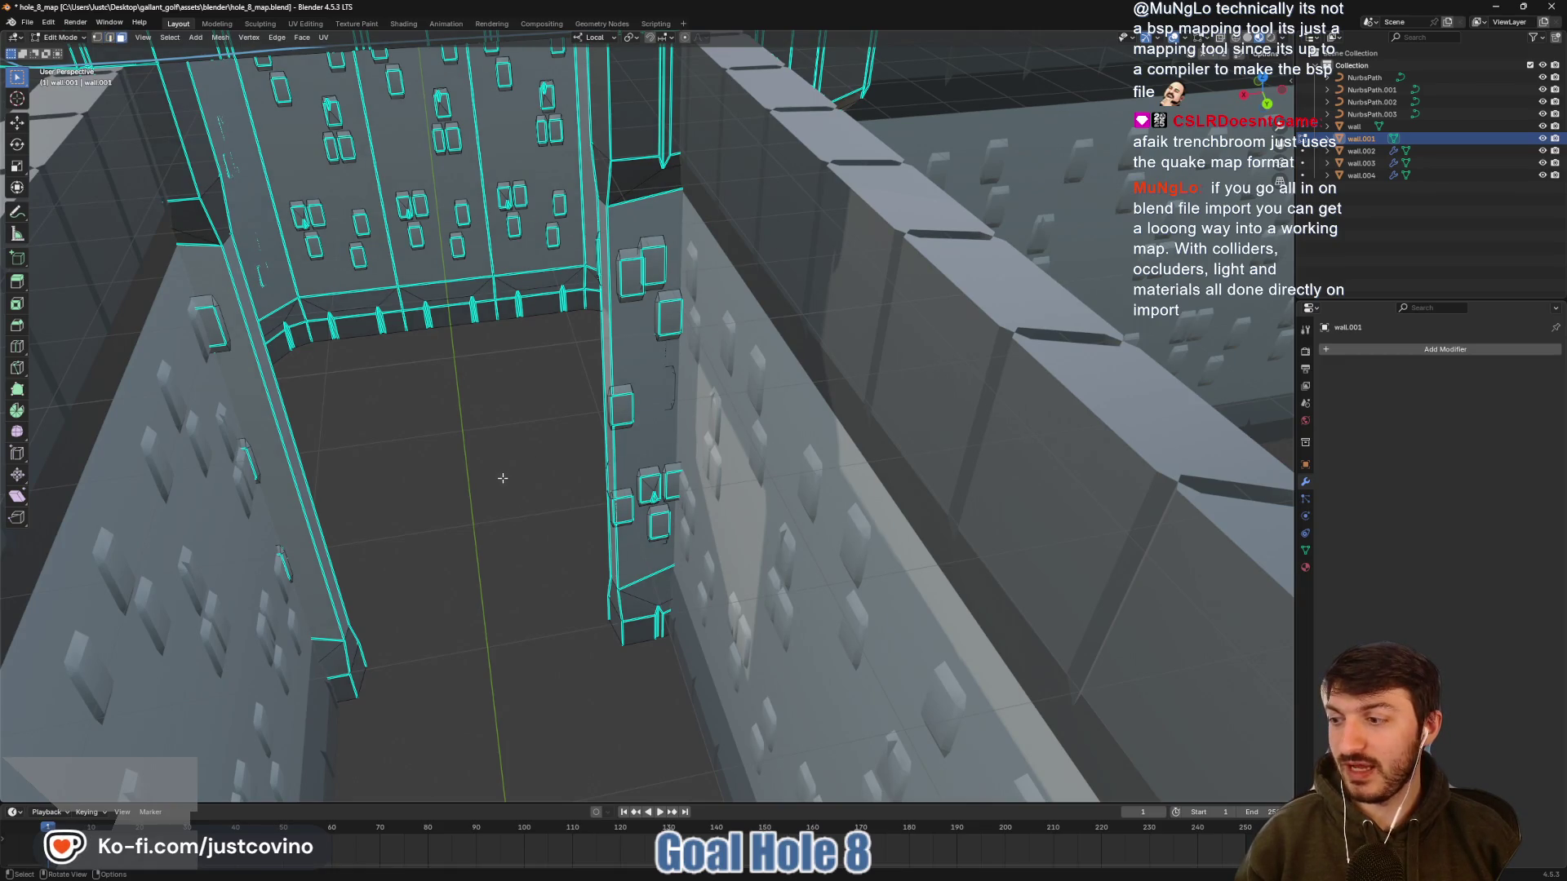
pyautogui.scroll(-4, 514, 479)
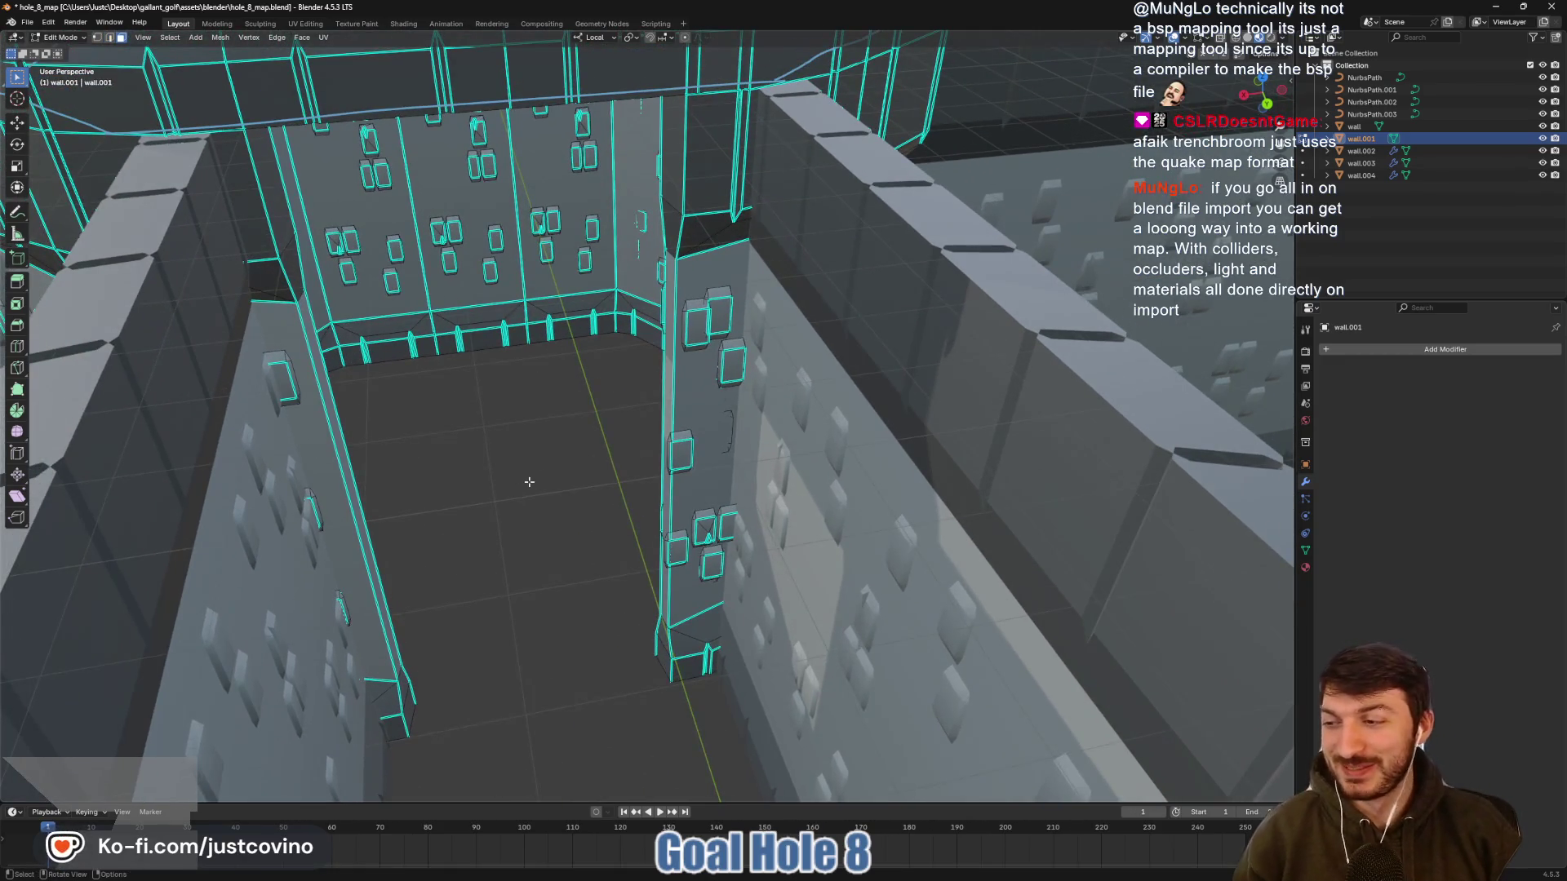
pyautogui.moveTo(596, 421); pyautogui.dragTo(714, 241)
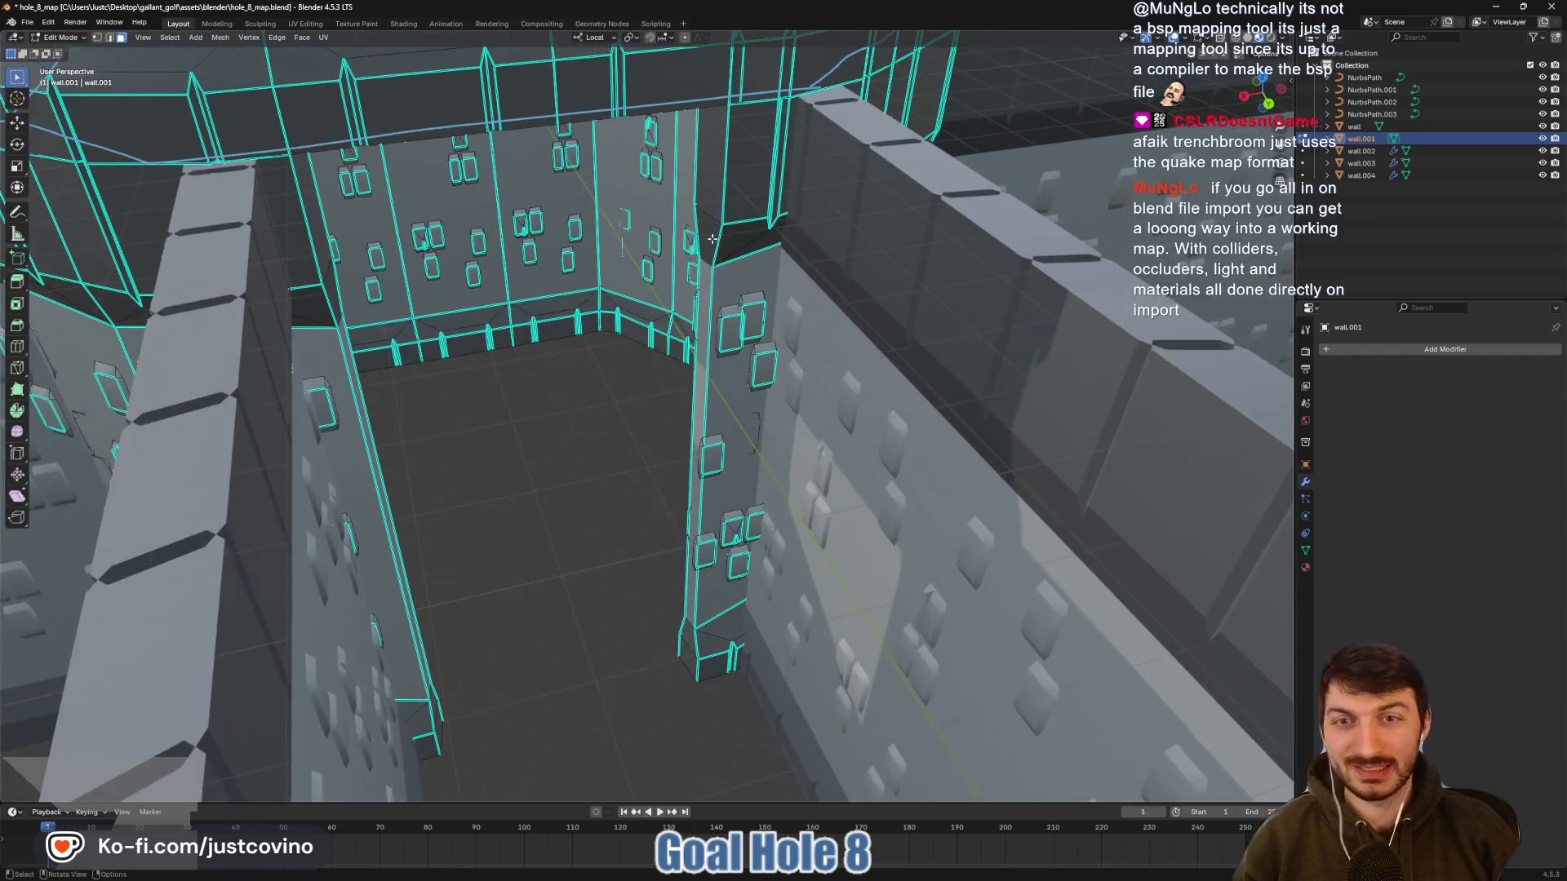
pyautogui.press('l')
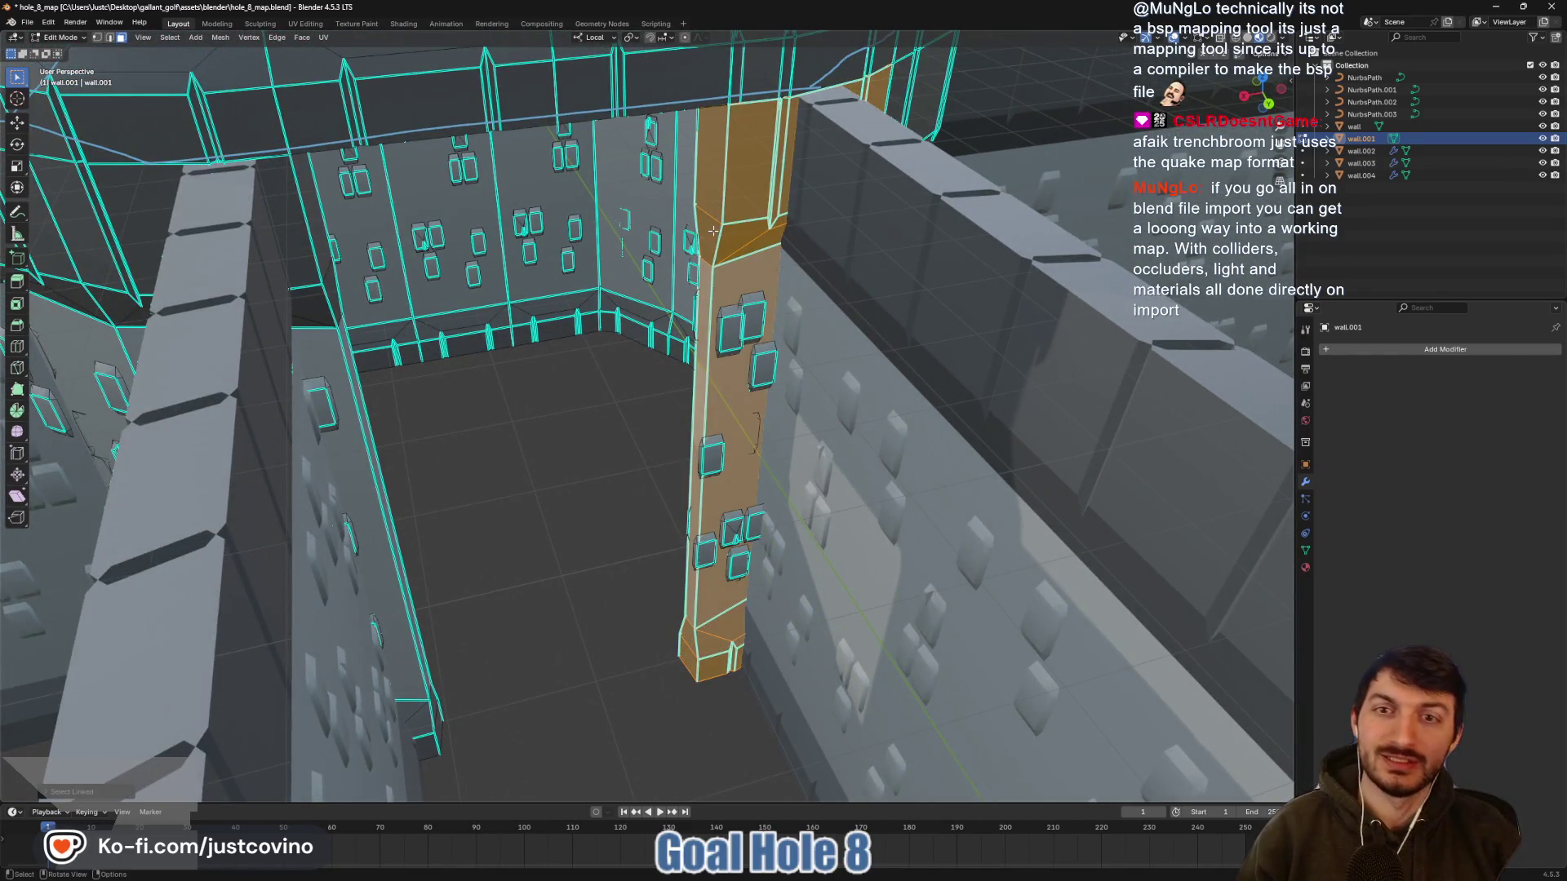
pyautogui.click(718, 203)
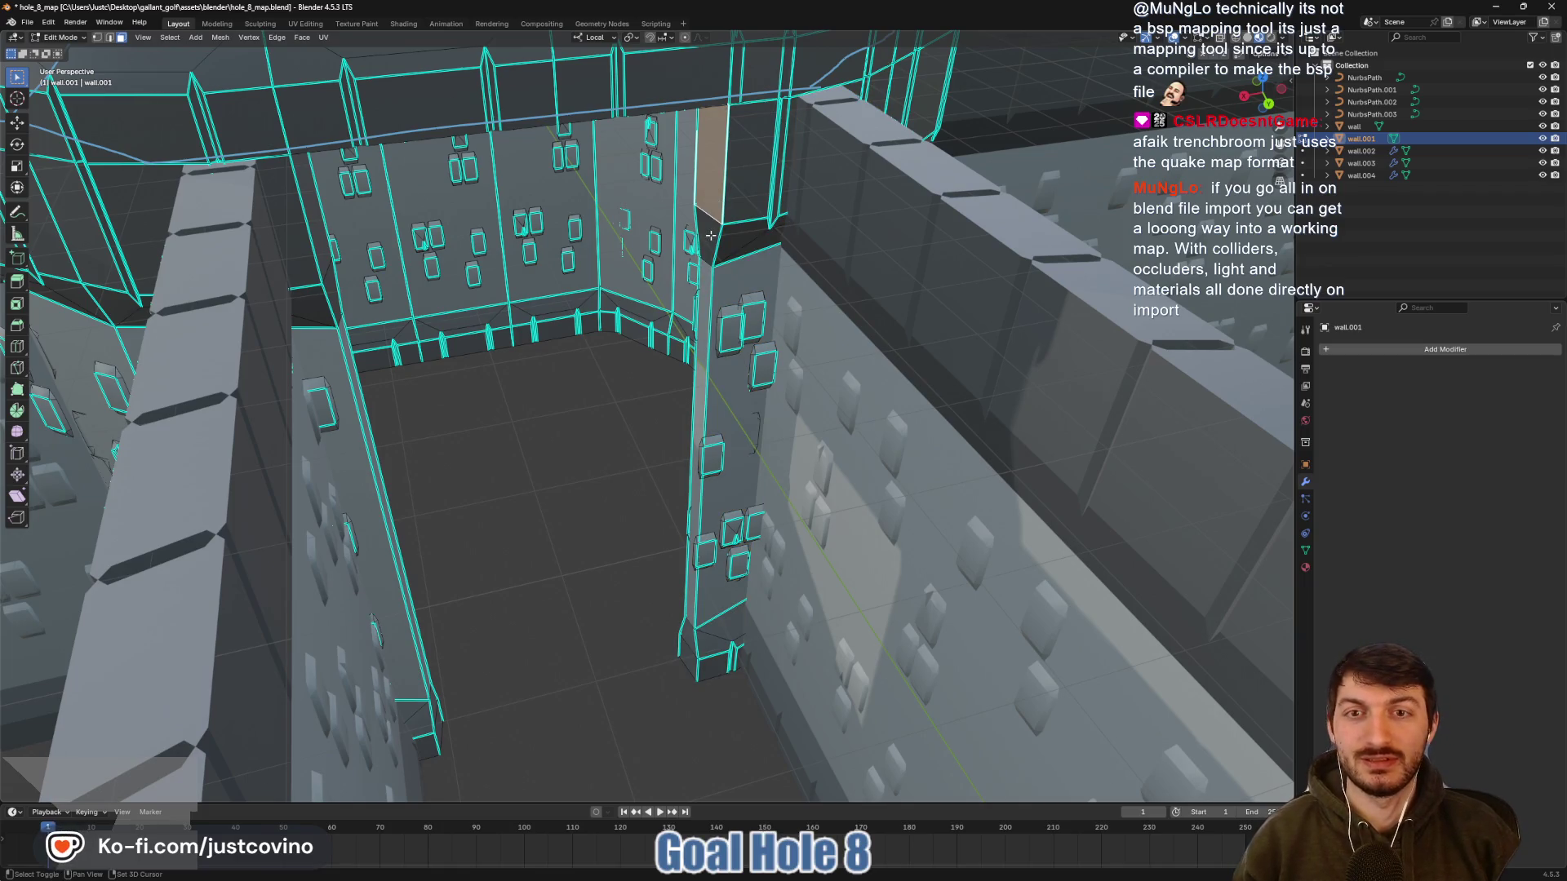
# Add the pillar's front and bottom faces and move them -1.672 m along local X
pyautogui.keyDown('shift'); pyautogui.click(703, 500); pyautogui.keyUp('shift')
pyautogui.keyDown('shift'); pyautogui.click(689, 651); pyautogui.keyUp('shift')
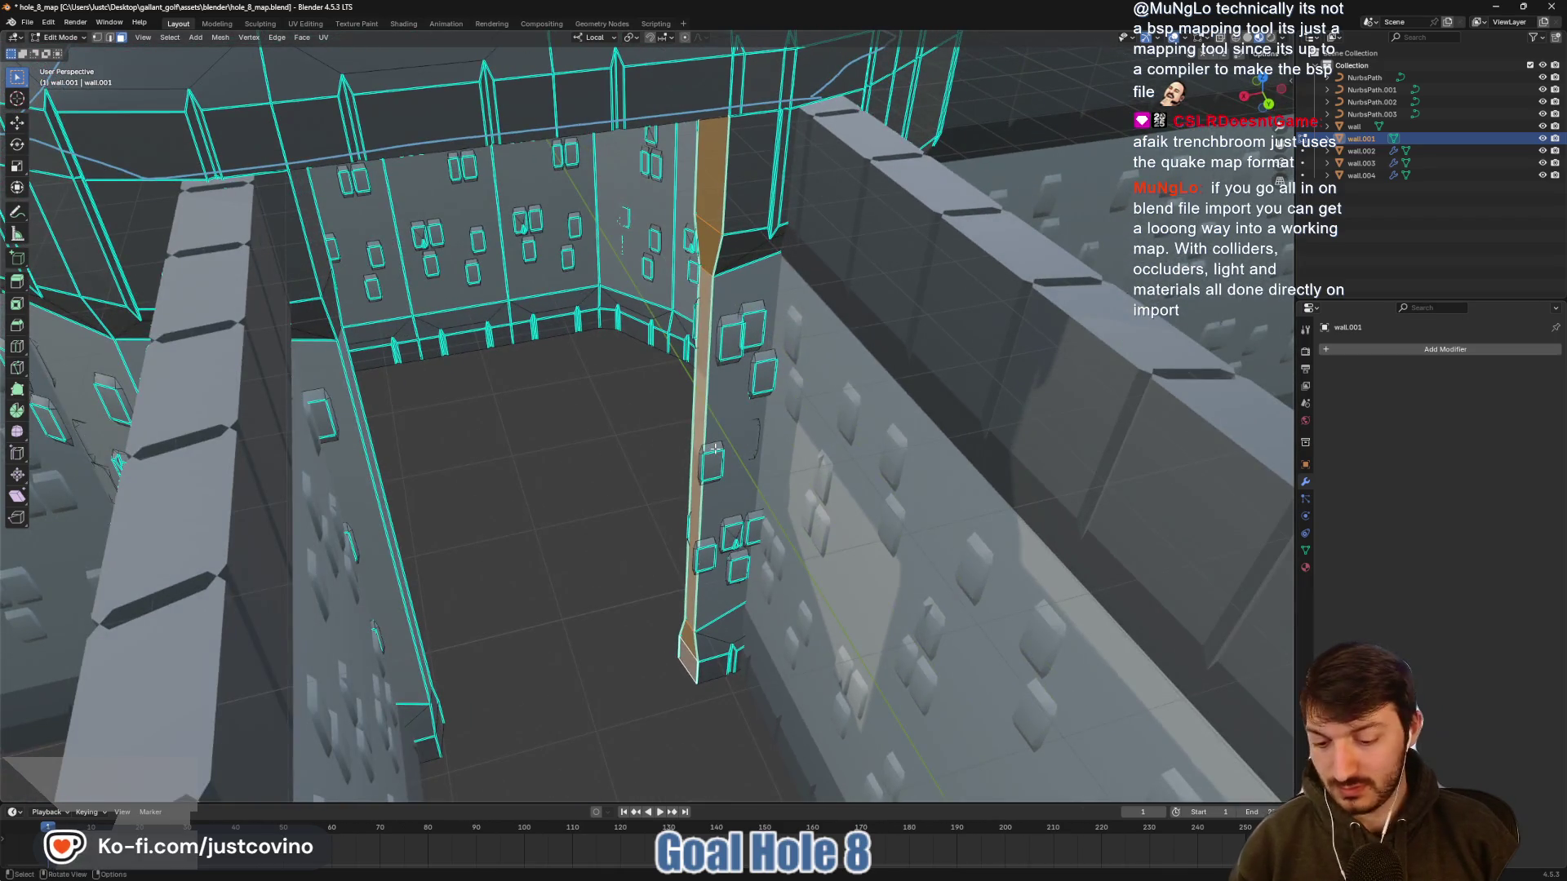
pyautogui.press('g')
pyautogui.press('x')
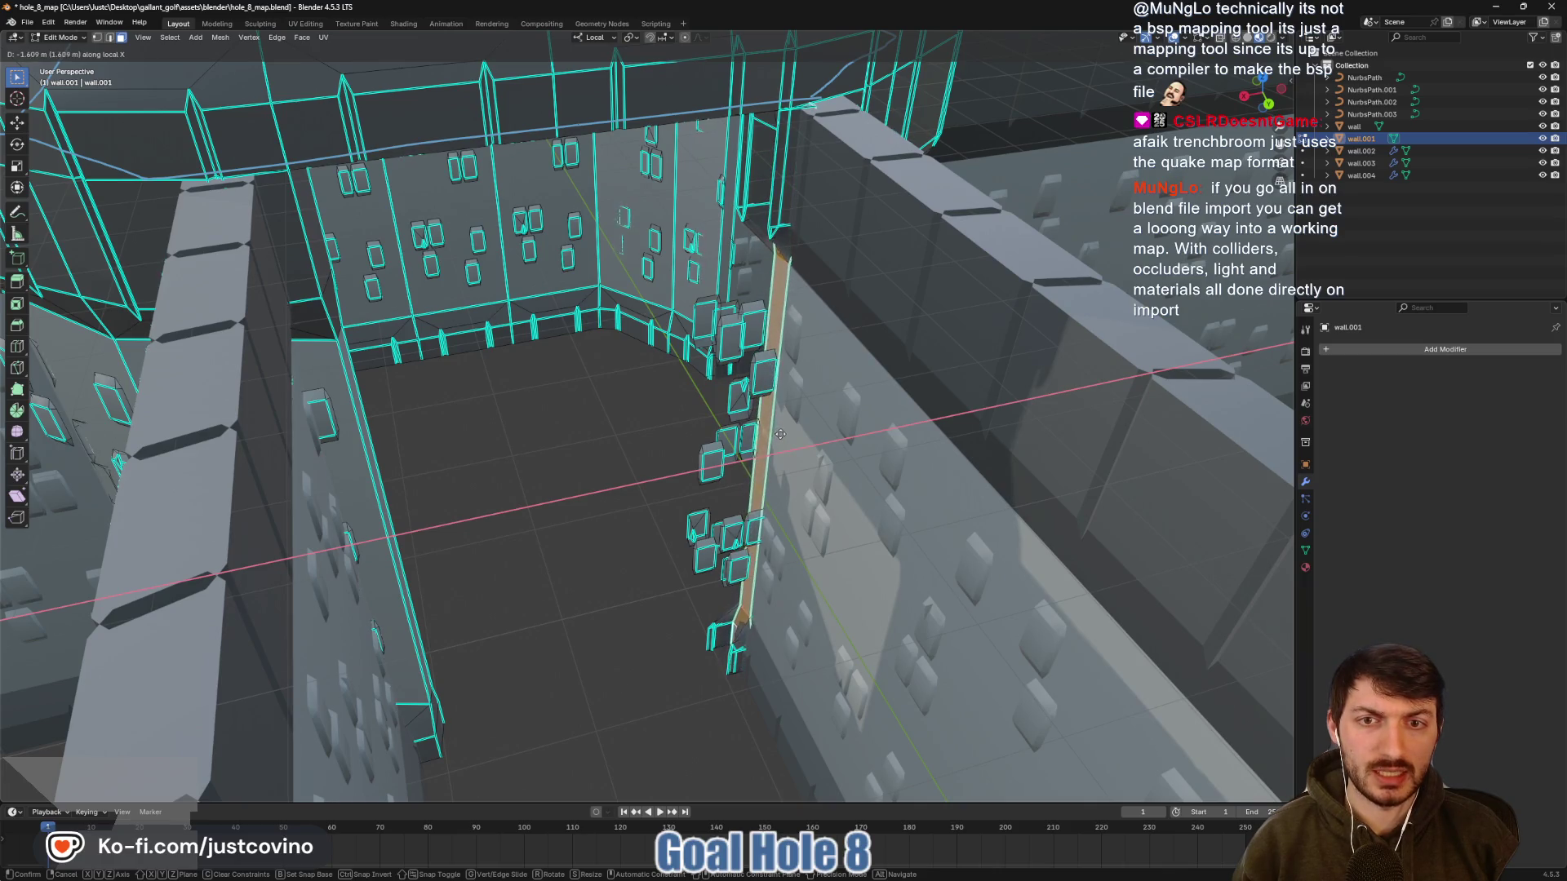
pyautogui.click(782, 433)
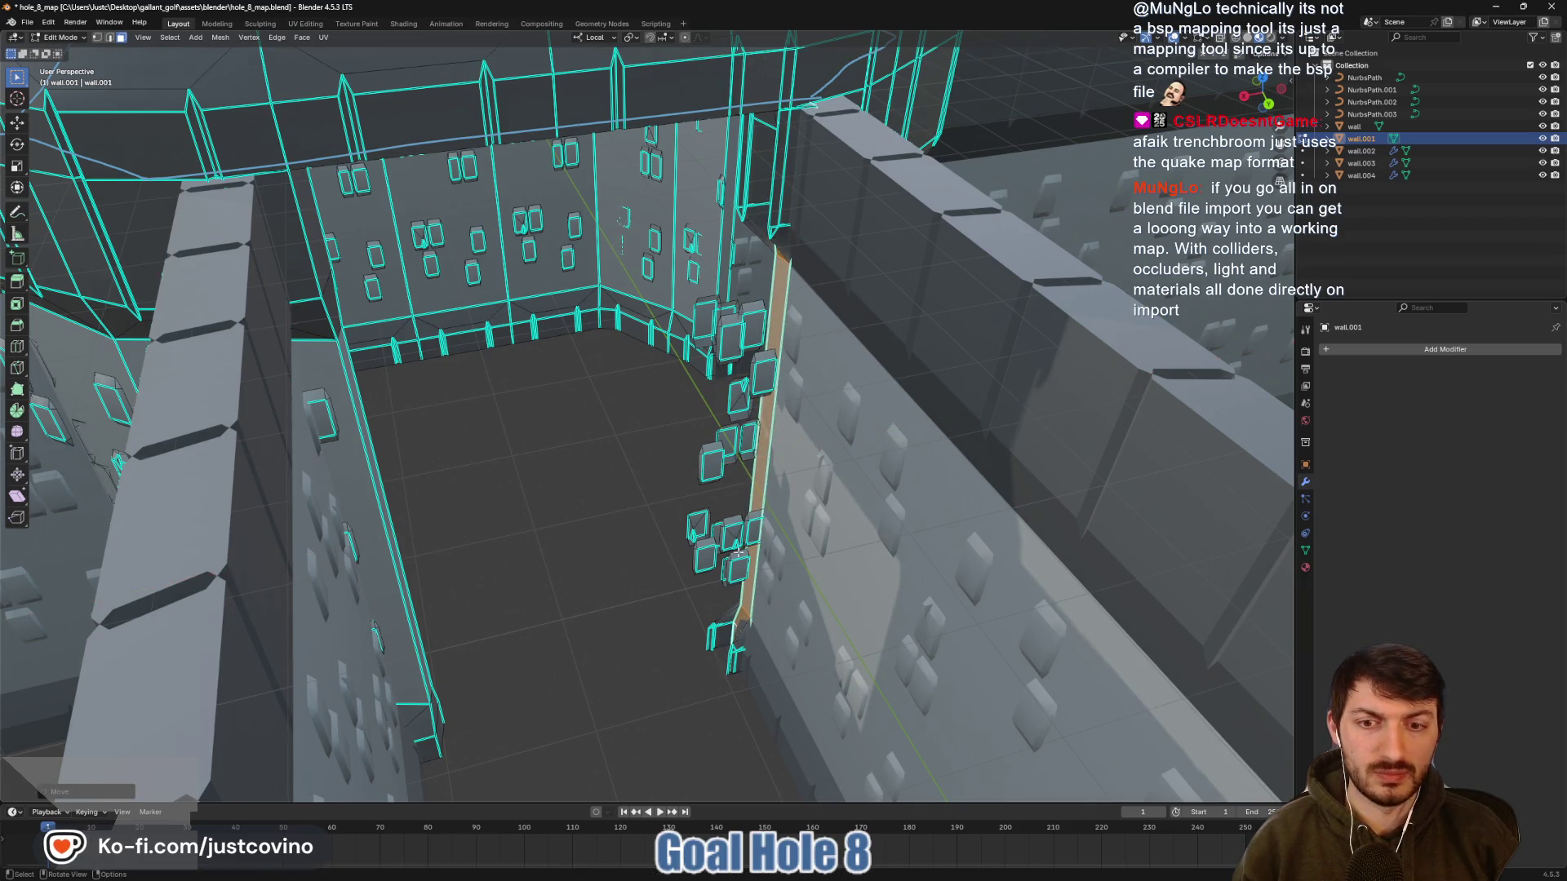
# Select the linked window-frame pieces on the wall and delete their faces
pyautogui.click(725, 593)
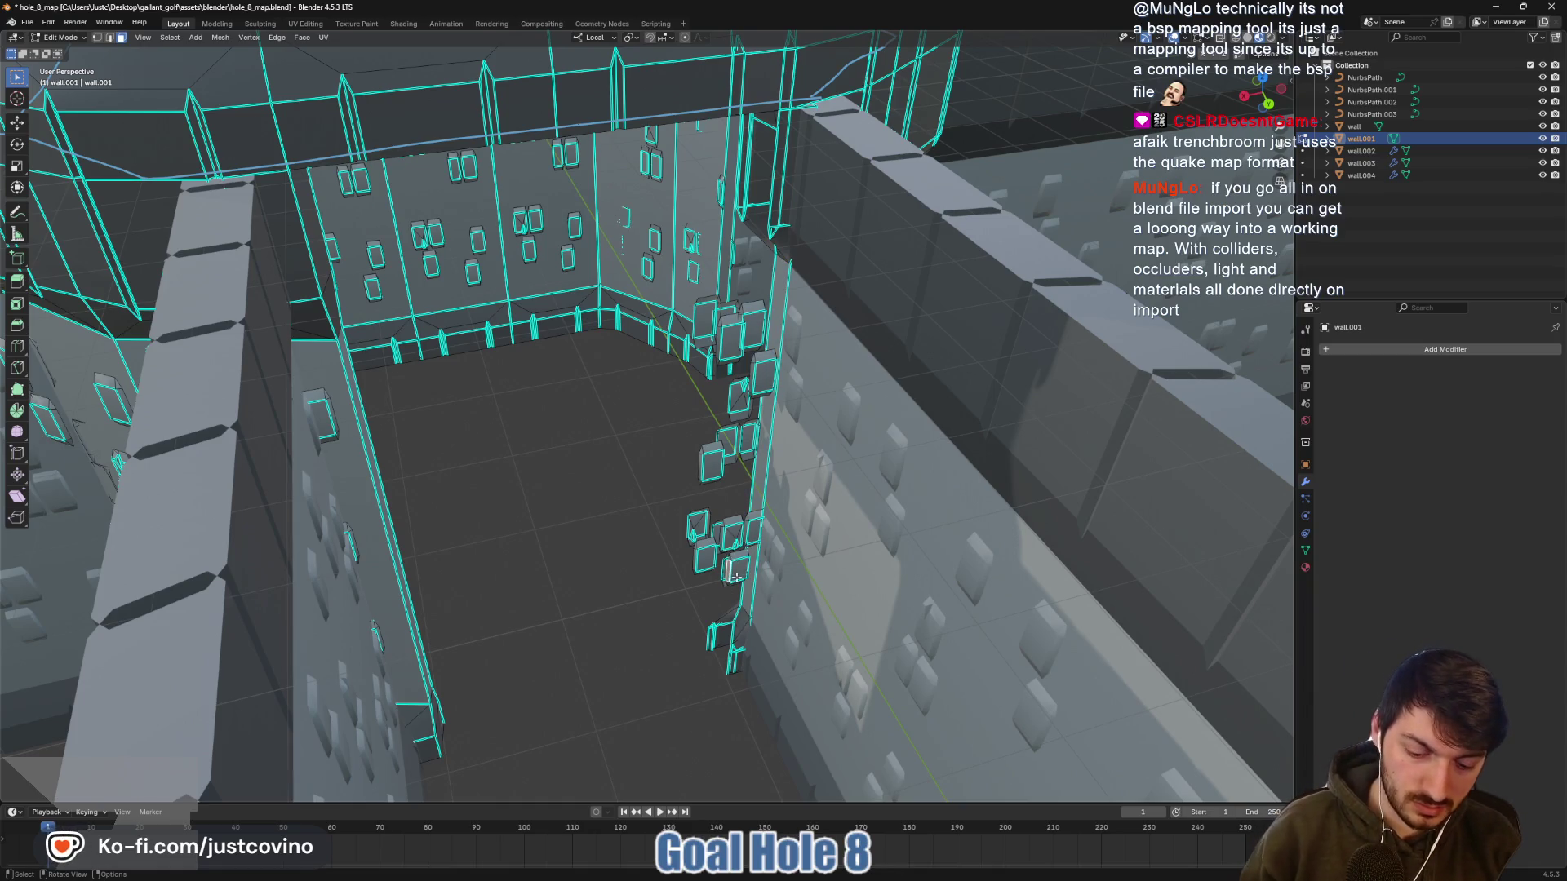
pyautogui.press('l')
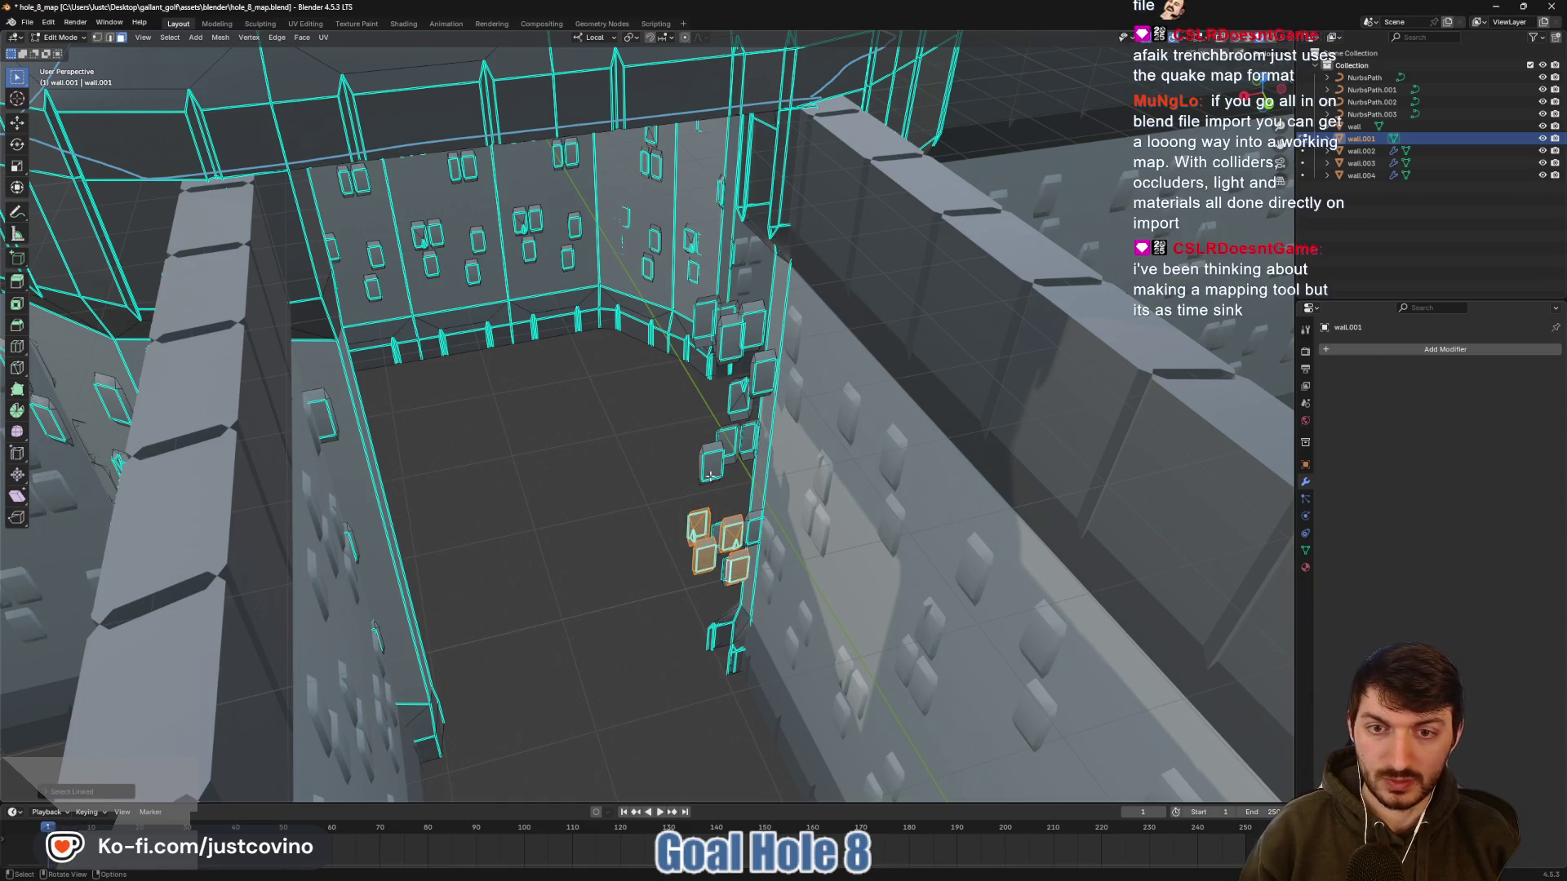
pyautogui.press('l')
pyautogui.press('l')
pyautogui.press('l')
pyautogui.press('l')
pyautogui.press('l')
pyautogui.press('l')
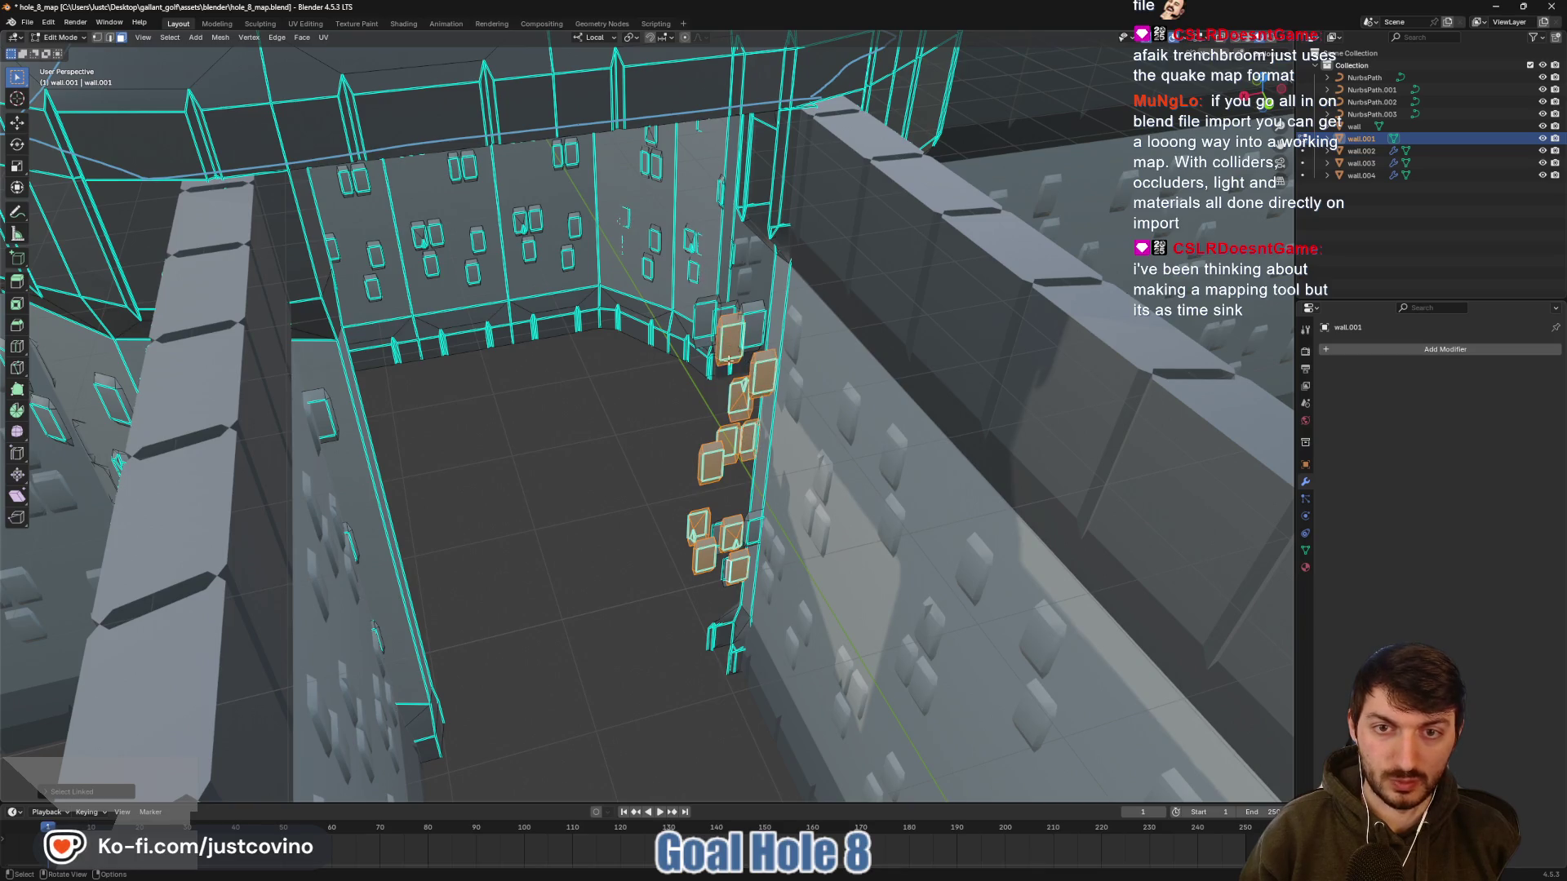
pyautogui.press('l')
pyautogui.press('l')
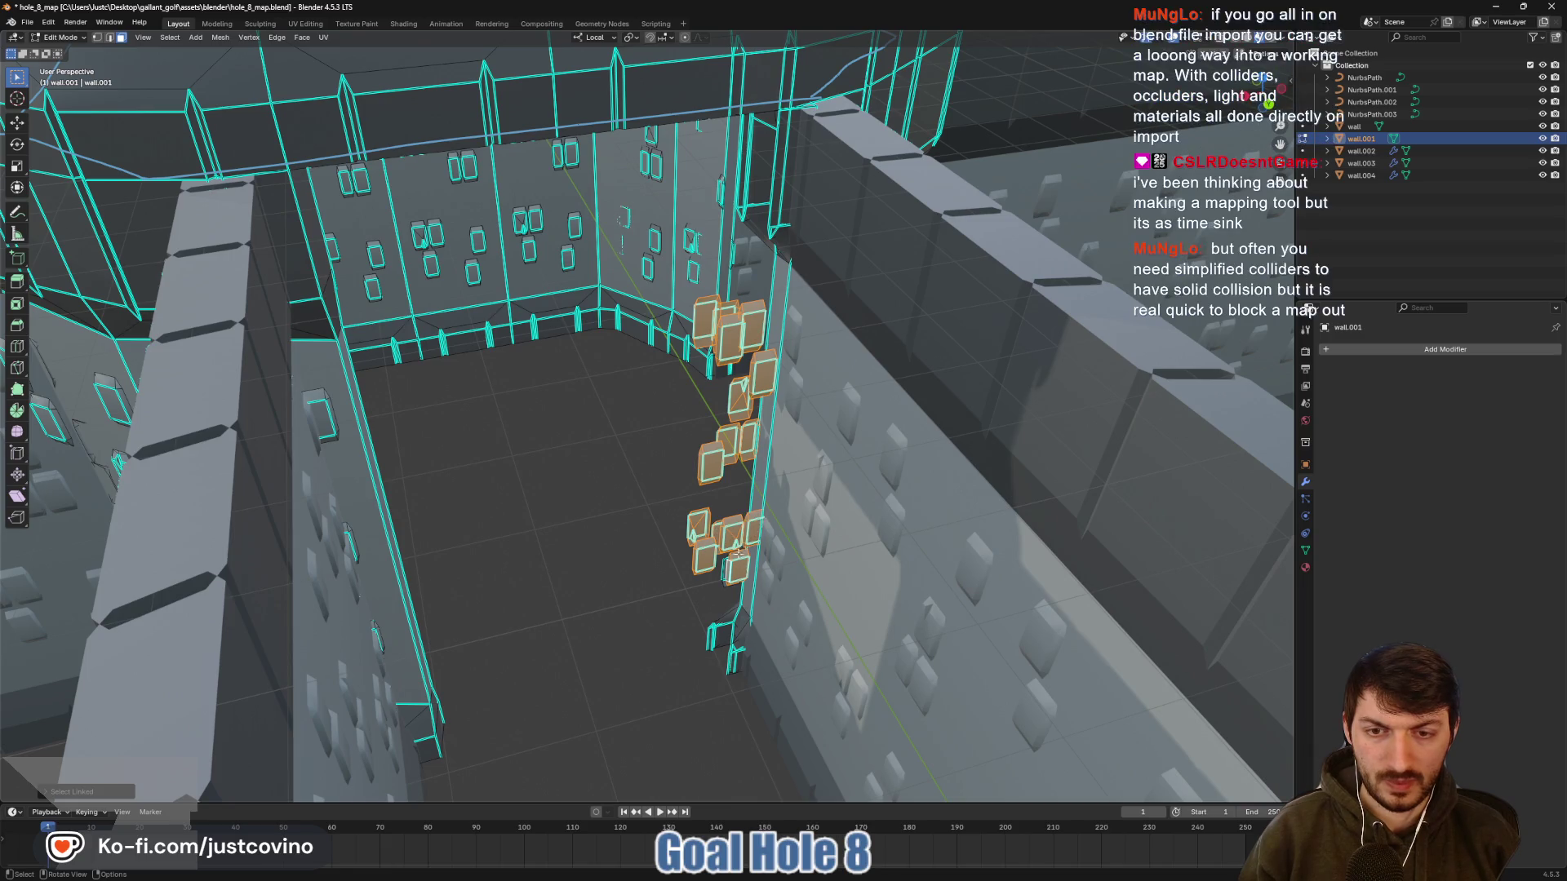
pyautogui.press('x')
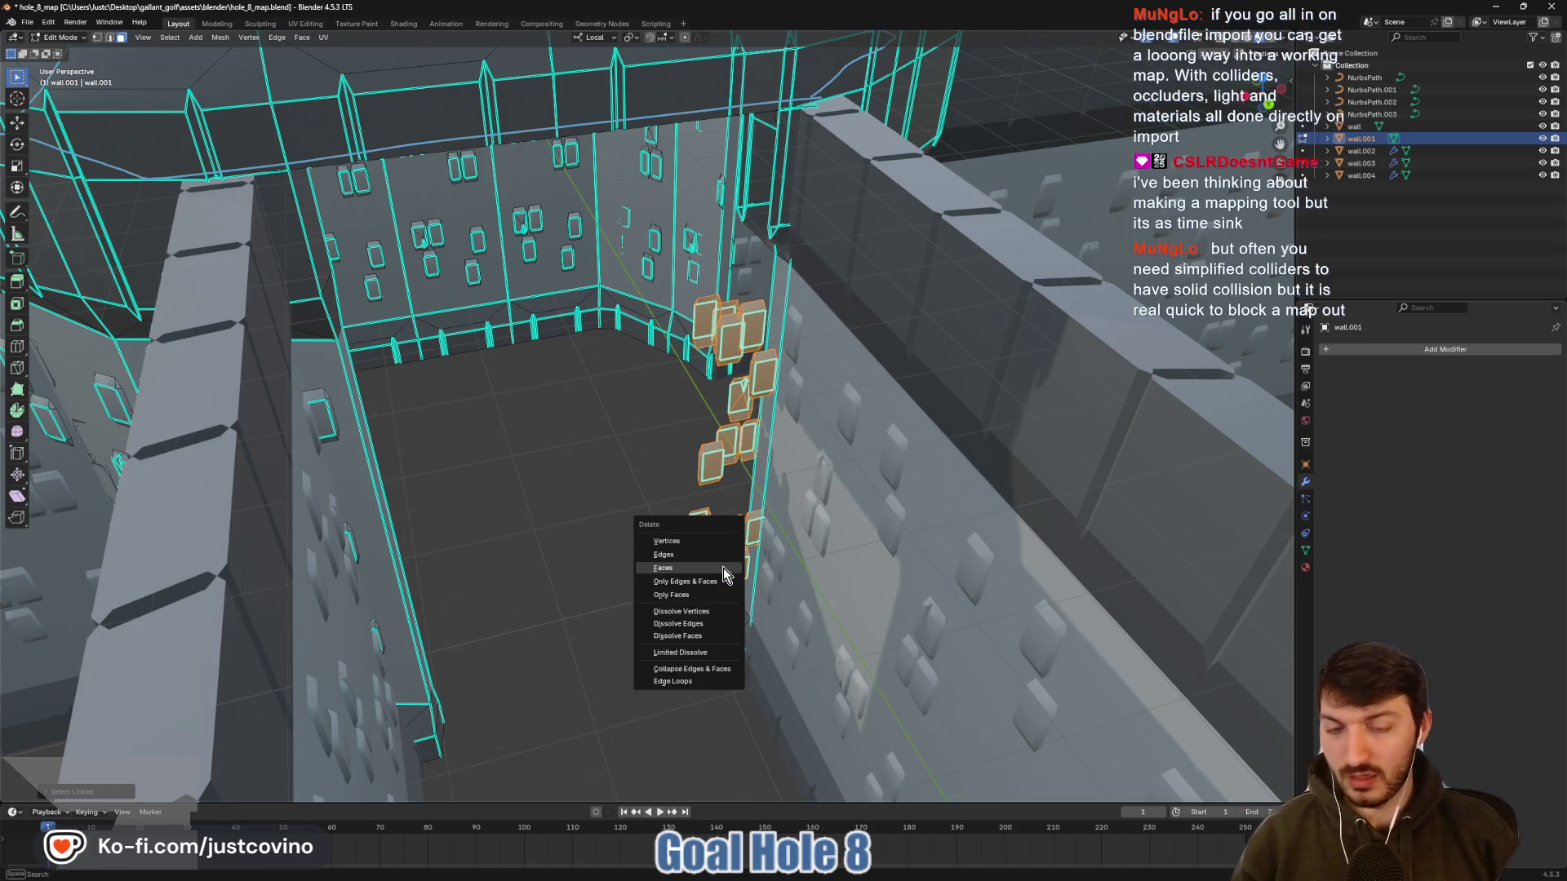
pyautogui.click(723, 567)
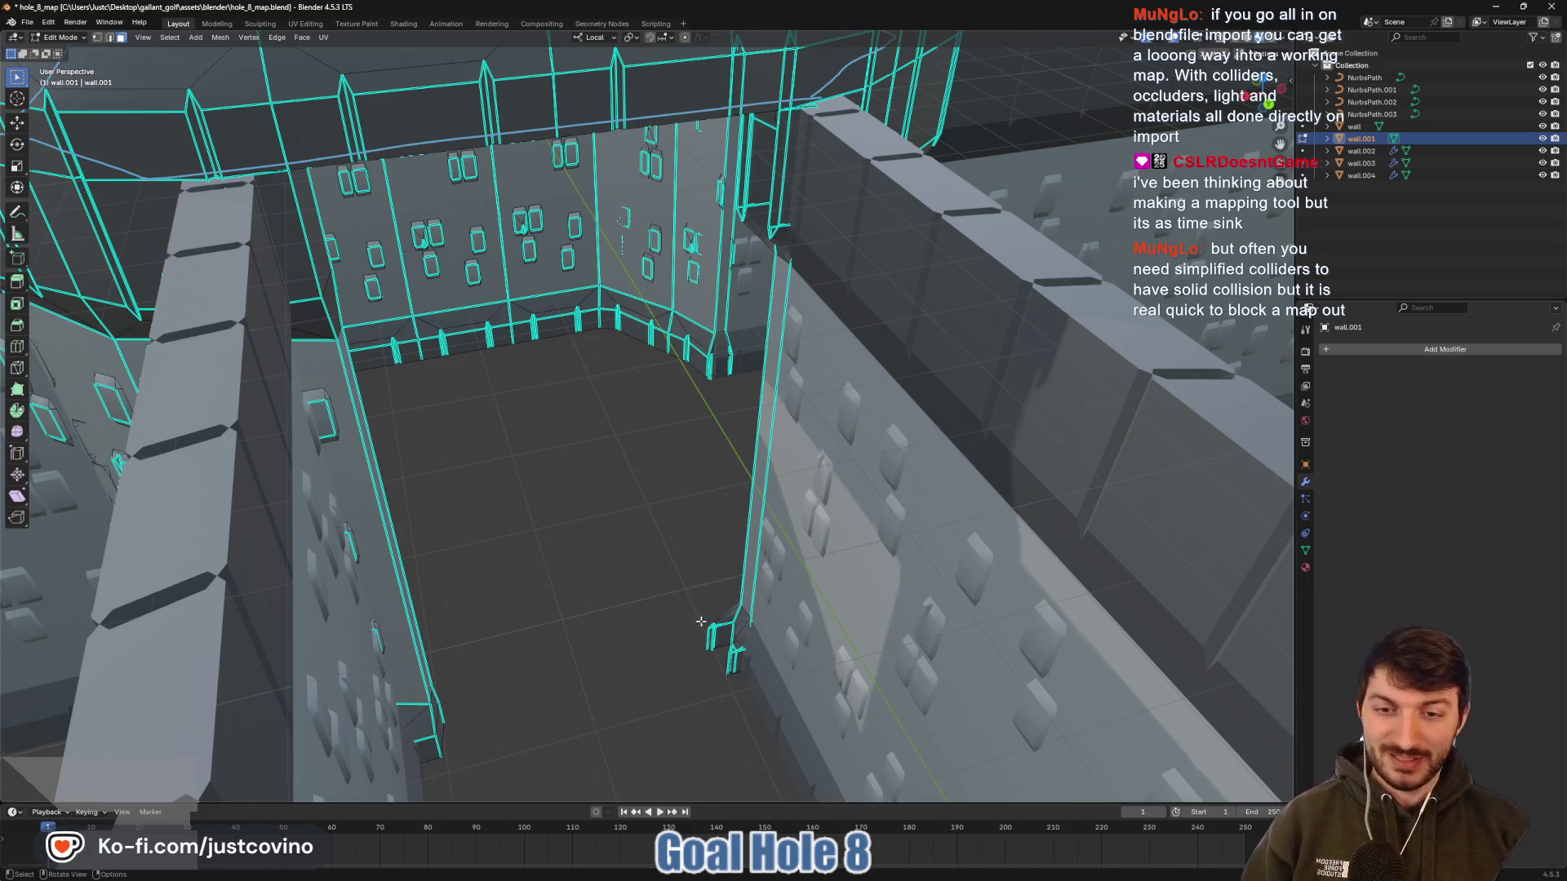
# Select four faces of the wall stub, then cancel without deleting them
pyautogui.scroll(5, 670, 611)
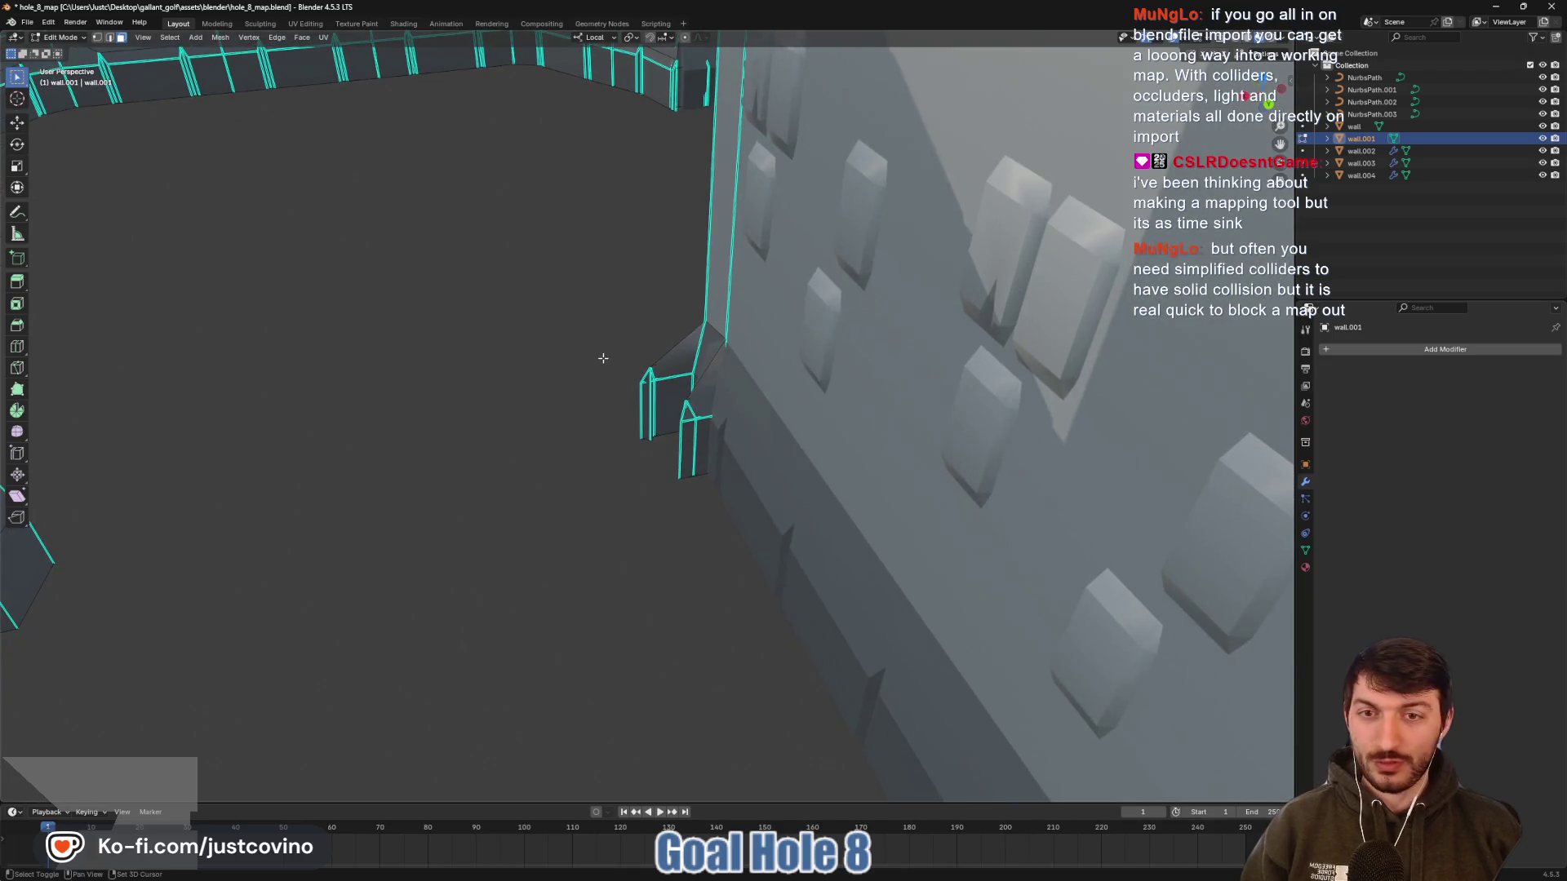
pyautogui.moveTo(587, 384); pyautogui.dragTo(585, 375)
pyautogui.click(674, 390)
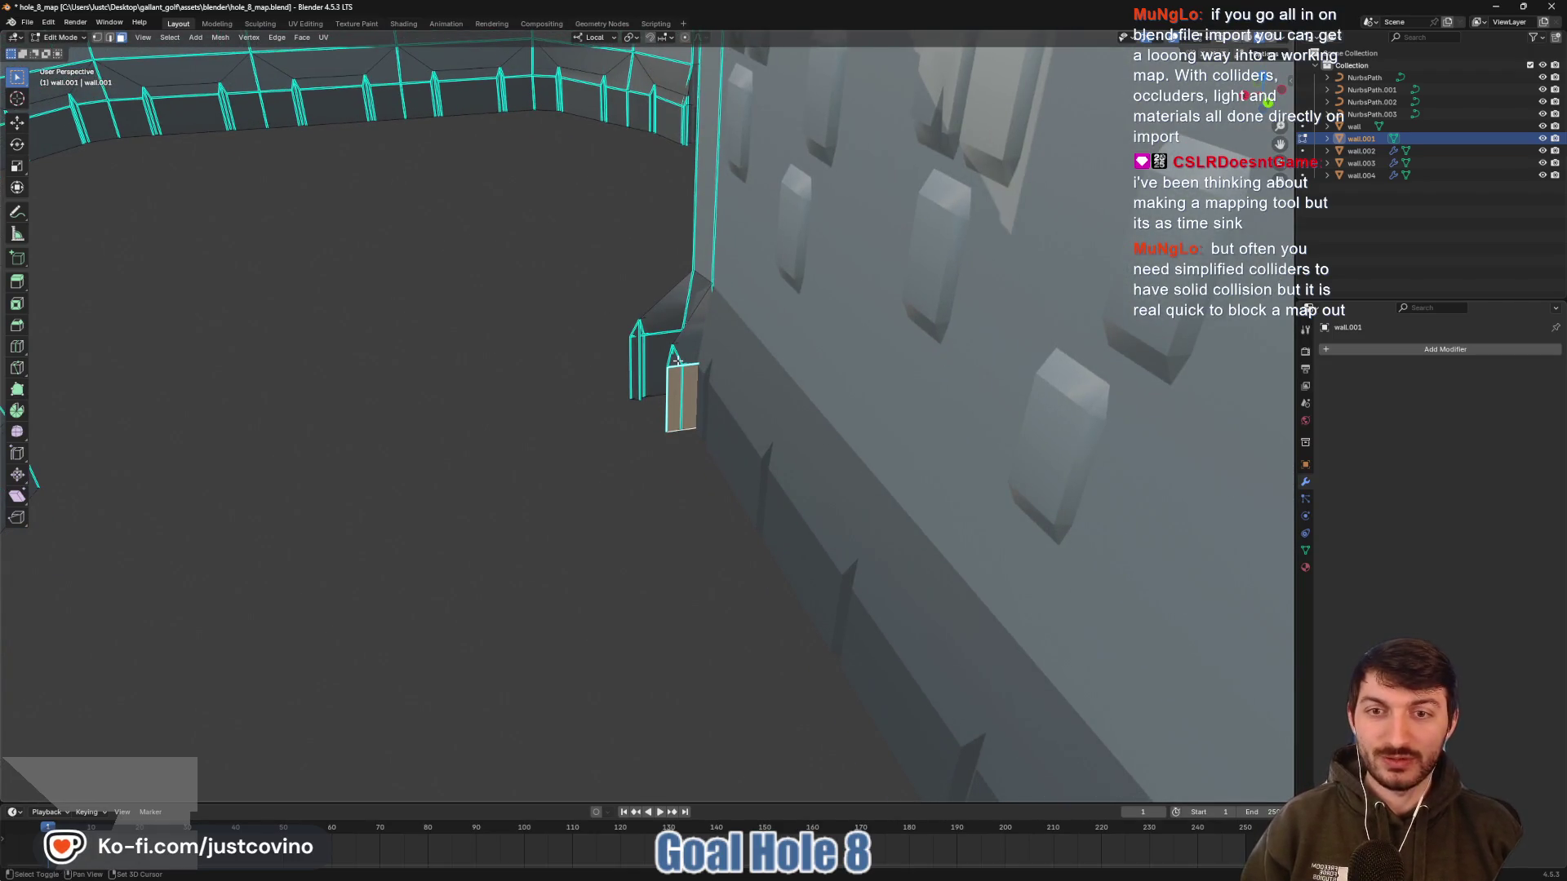
pyautogui.keyDown('shift'); pyautogui.click(694, 326); pyautogui.keyUp('shift')
pyautogui.keyDown('shift'); pyautogui.click(649, 330); pyautogui.keyUp('shift')
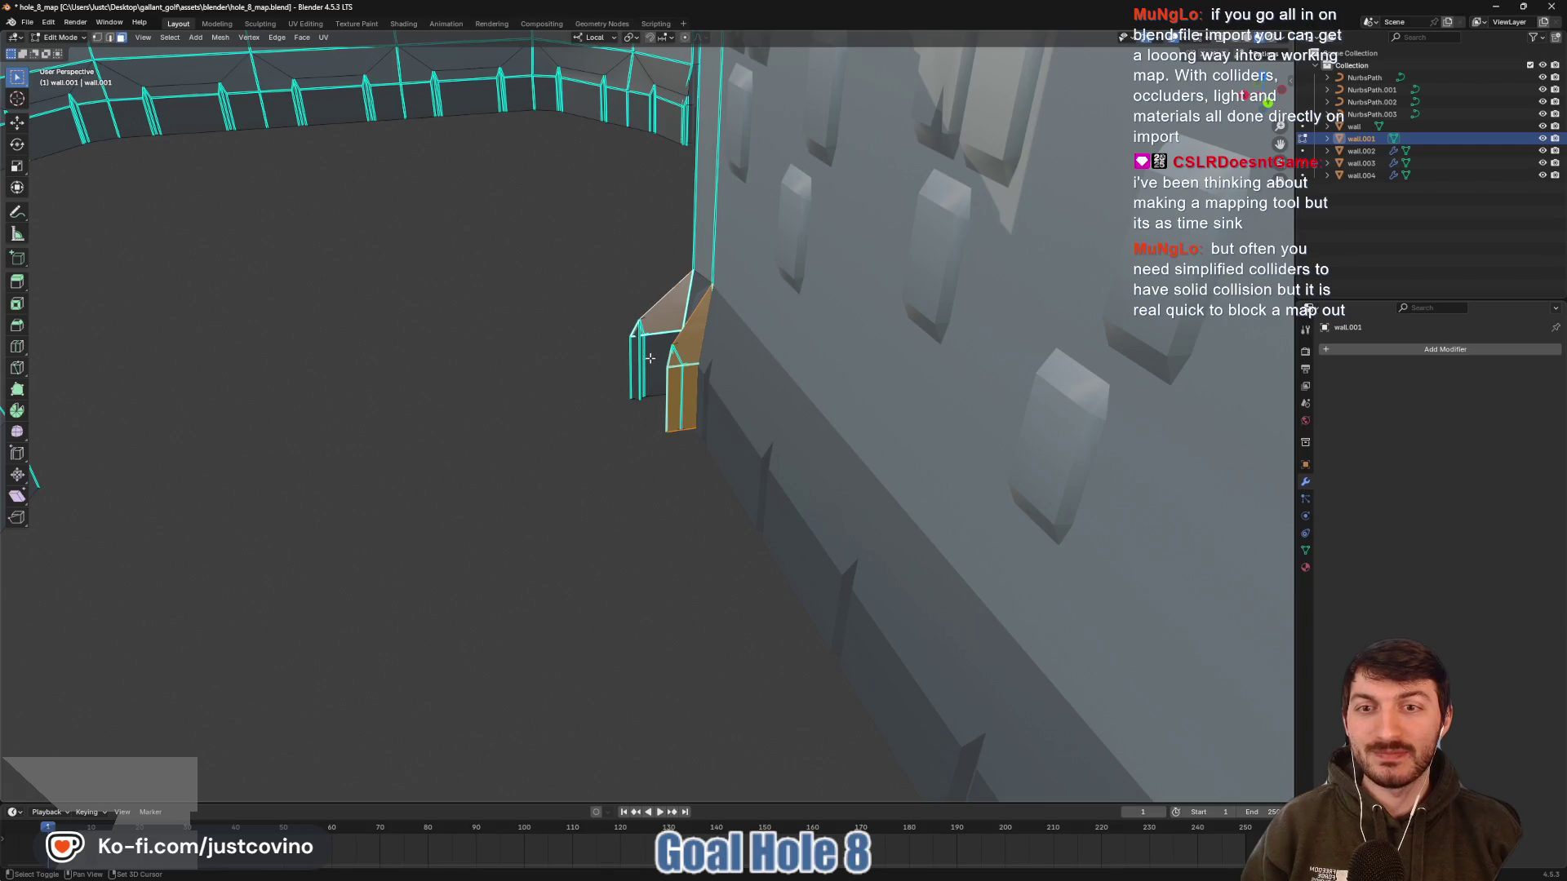
pyautogui.keyDown('shift'); pyautogui.click(635, 357); pyautogui.keyUp('shift')
pyautogui.moveTo(641, 360)
pyautogui.mouseDown()
pyautogui.moveTo(718, 423)
pyautogui.moveTo(825, 423)
pyautogui.moveTo(864, 272)
pyautogui.moveTo(727, 385)
pyautogui.mouseUp()
pyautogui.rightClick(727, 385)
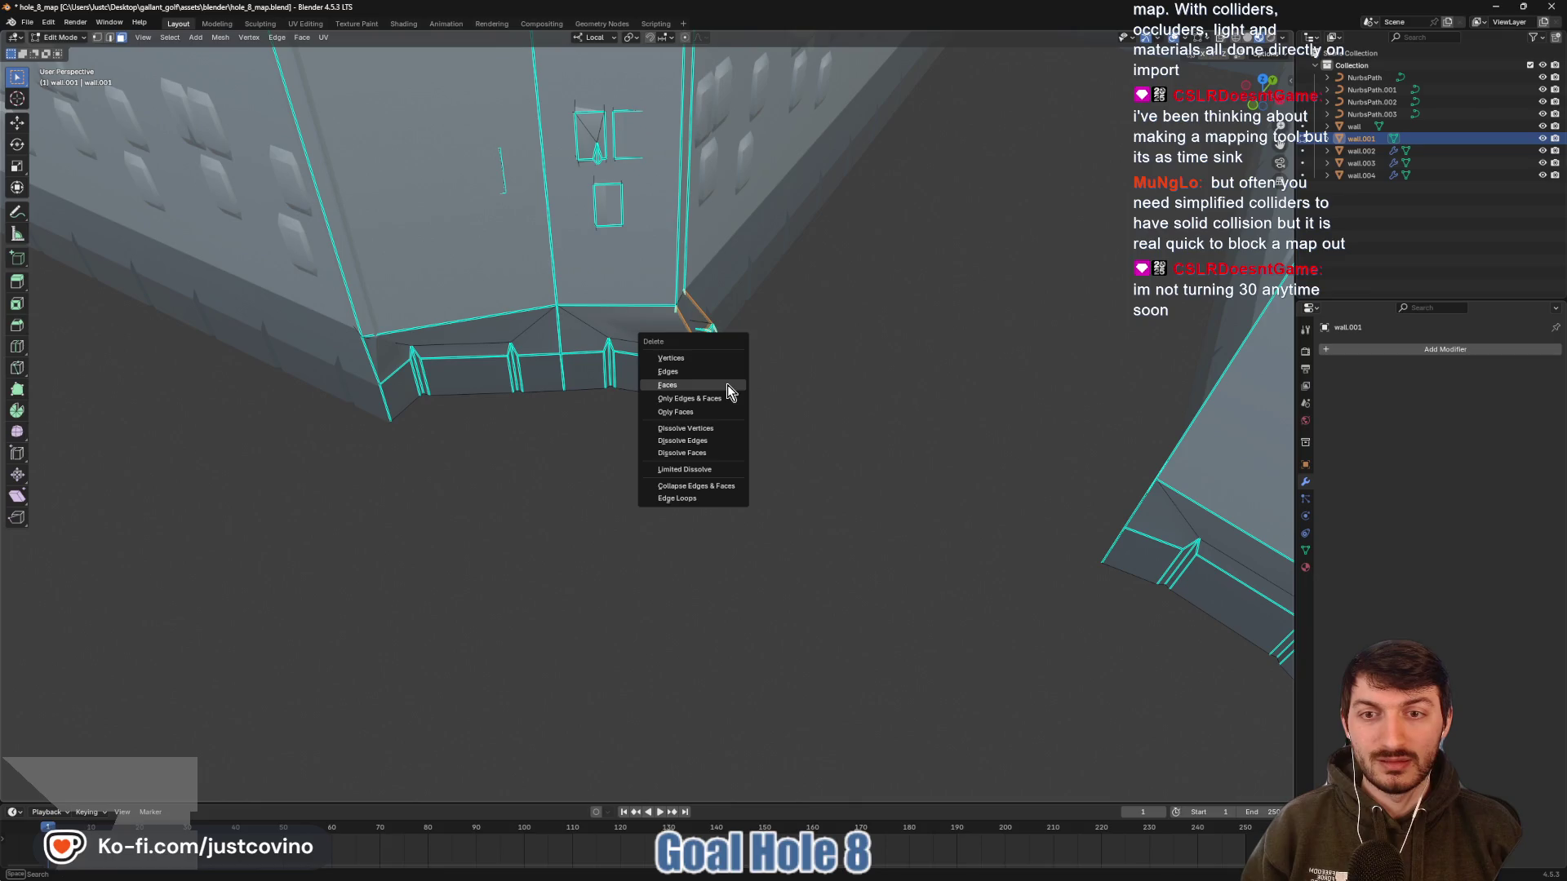
pyautogui.press('Escape')
pyautogui.scroll(3, 909, 392)
pyautogui.moveTo(909, 392)
pyautogui.mouseDown()
pyautogui.moveTo(710, 395)
pyautogui.moveTo(801, 381)
pyautogui.moveTo(808, 405)
pyautogui.moveTo(839, 392)
pyautogui.mouseUp()
# In edge mode, select the lower, vertical and diagonal corner edges and slide them along local X
pyautogui.press('2')
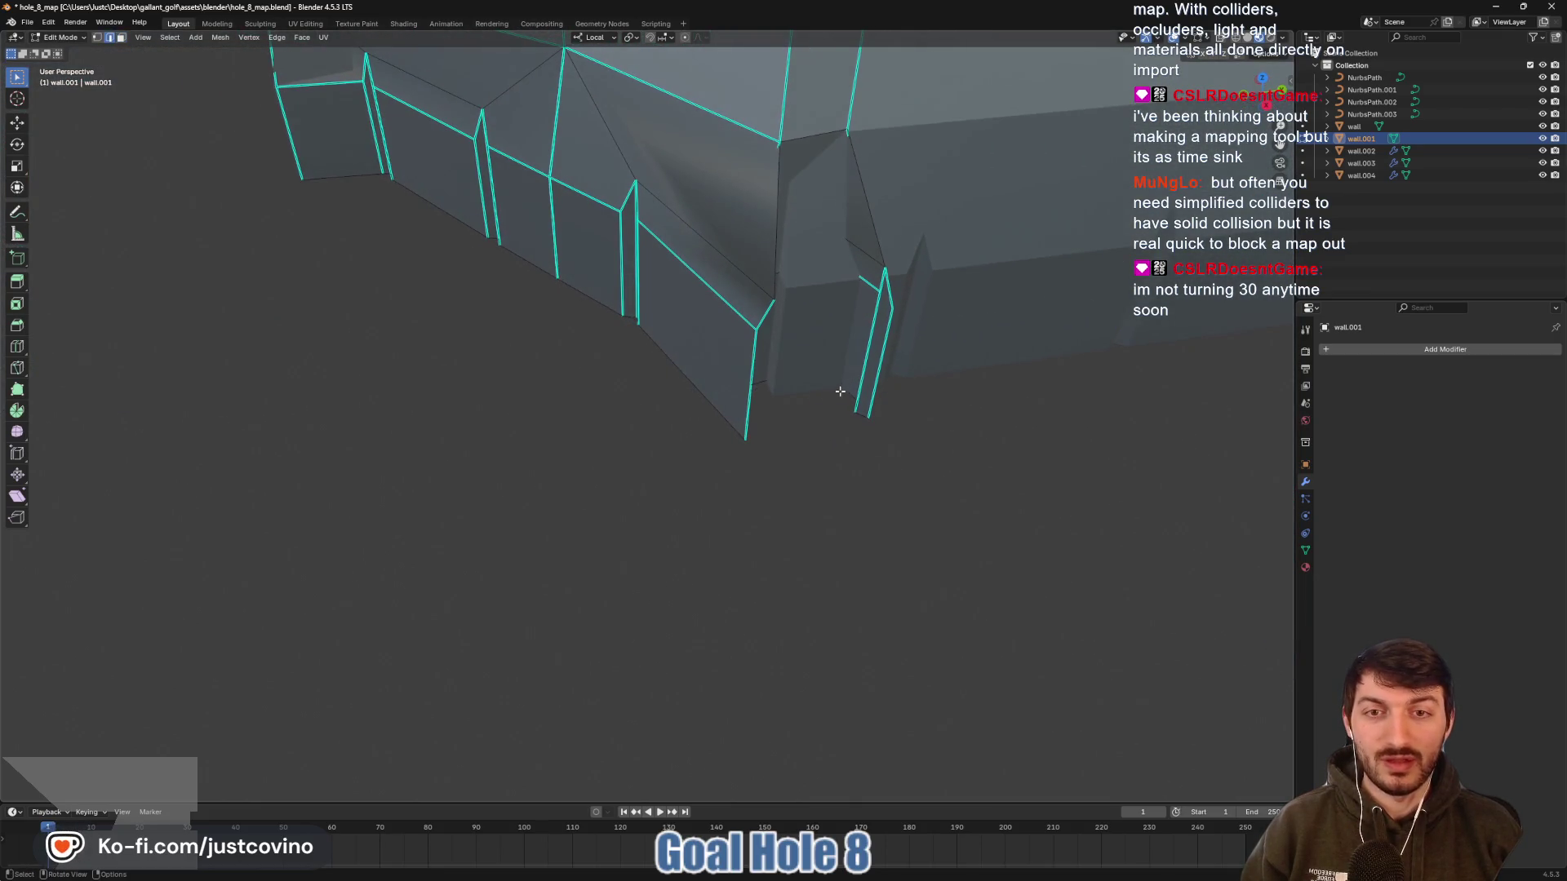
pyautogui.keyDown('shift'); pyautogui.click(754, 363); pyautogui.keyUp('shift')
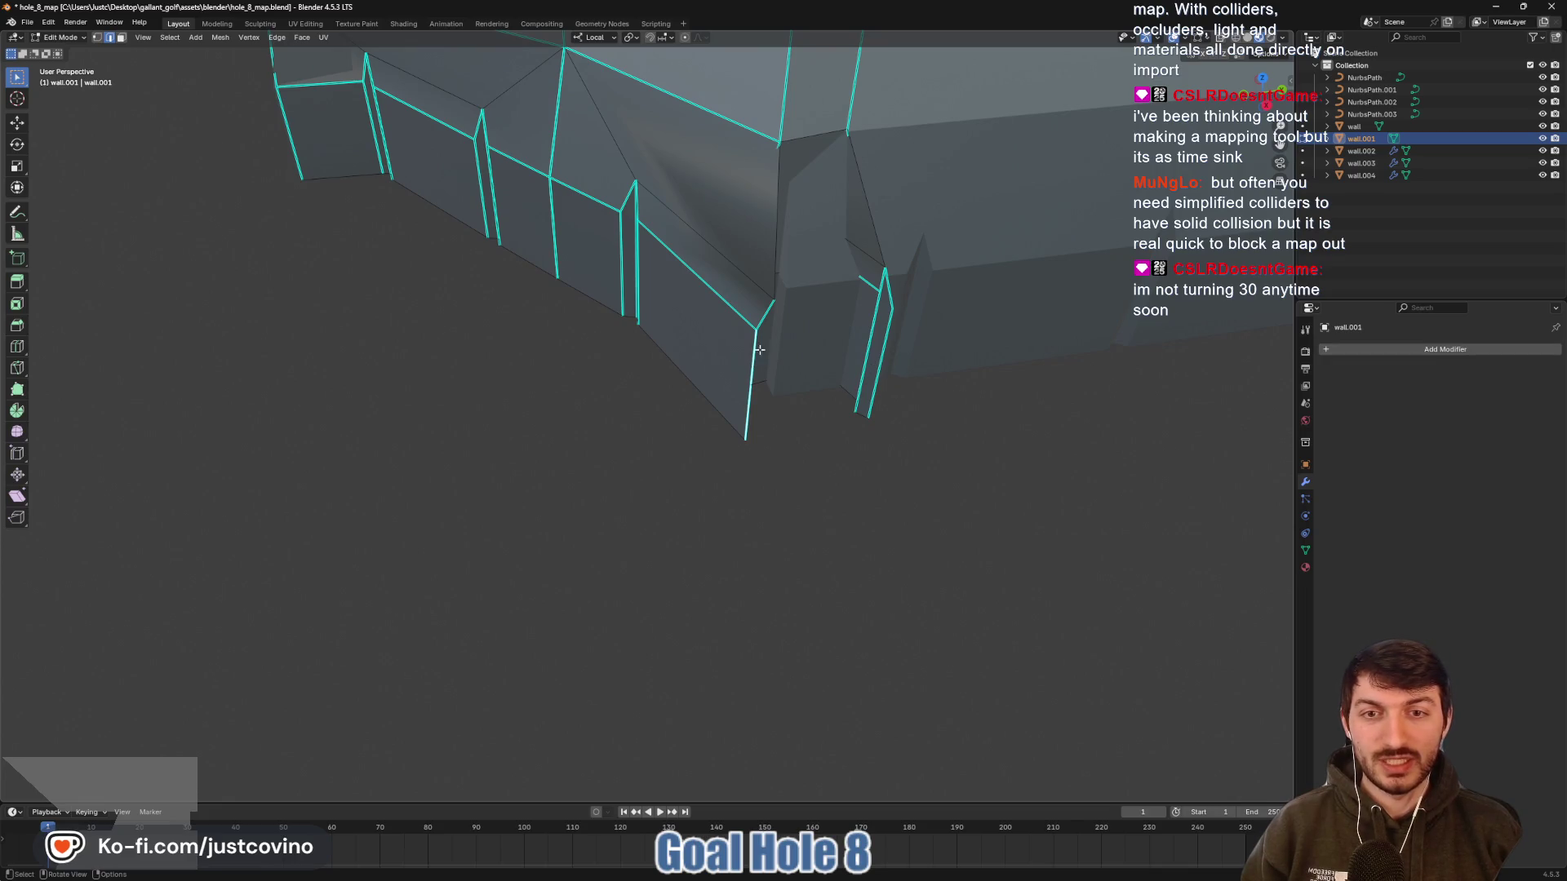
pyautogui.keyDown('shift'); pyautogui.click(772, 270); pyautogui.keyUp('shift')
pyautogui.keyDown('shift'); pyautogui.click(874, 228); pyautogui.keyUp('shift')
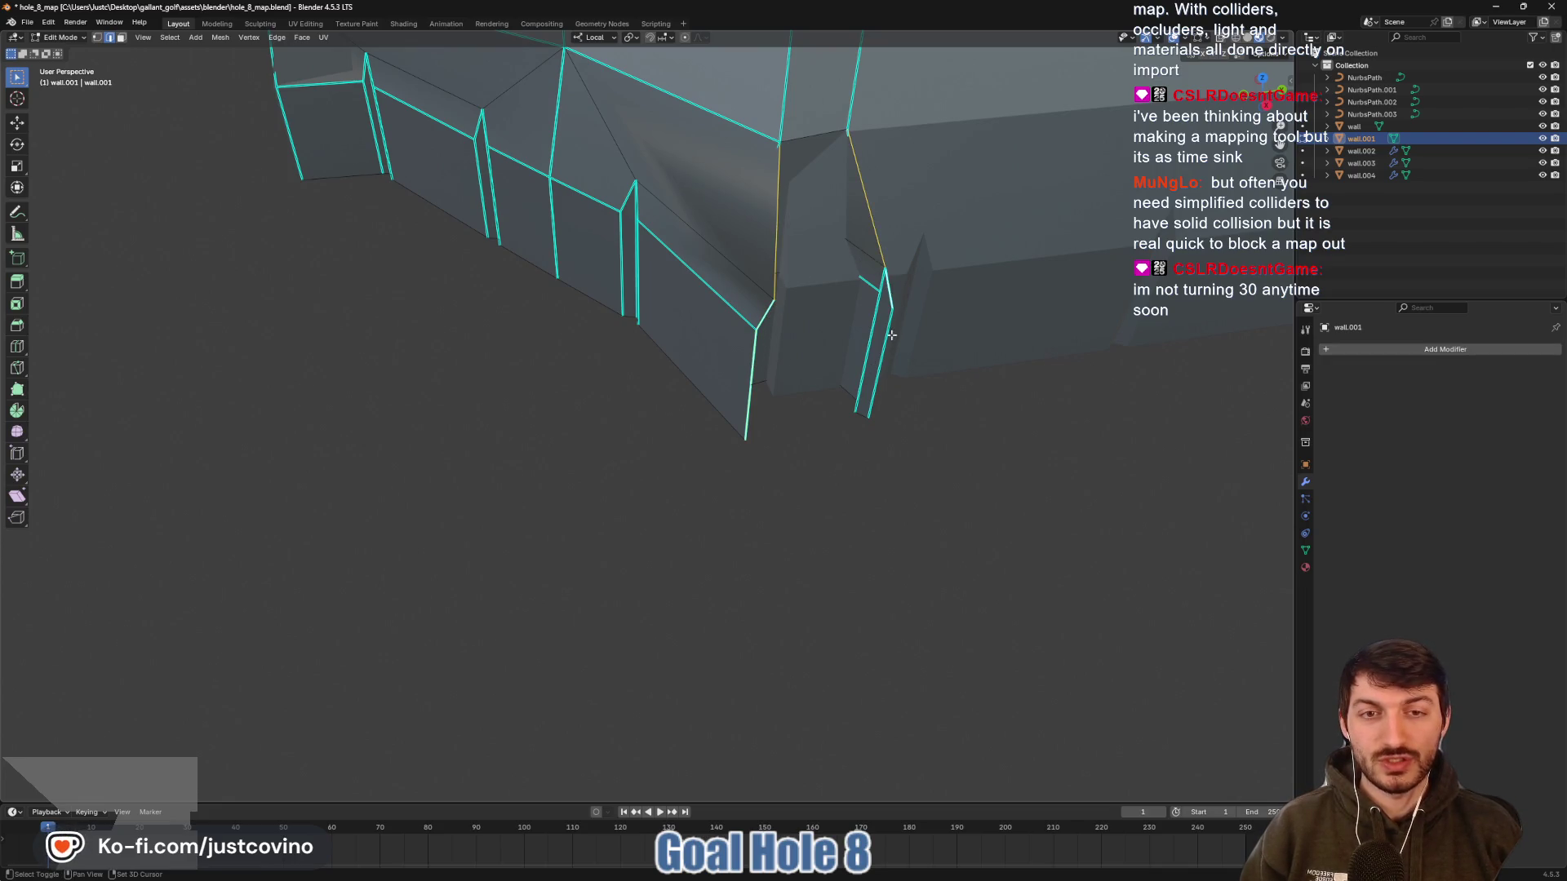
pyautogui.moveTo(941, 393)
pyautogui.mouseDown()
pyautogui.moveTo(881, 395)
pyautogui.moveTo(865, 371)
pyautogui.moveTo(979, 383)
pyautogui.mouseUp()
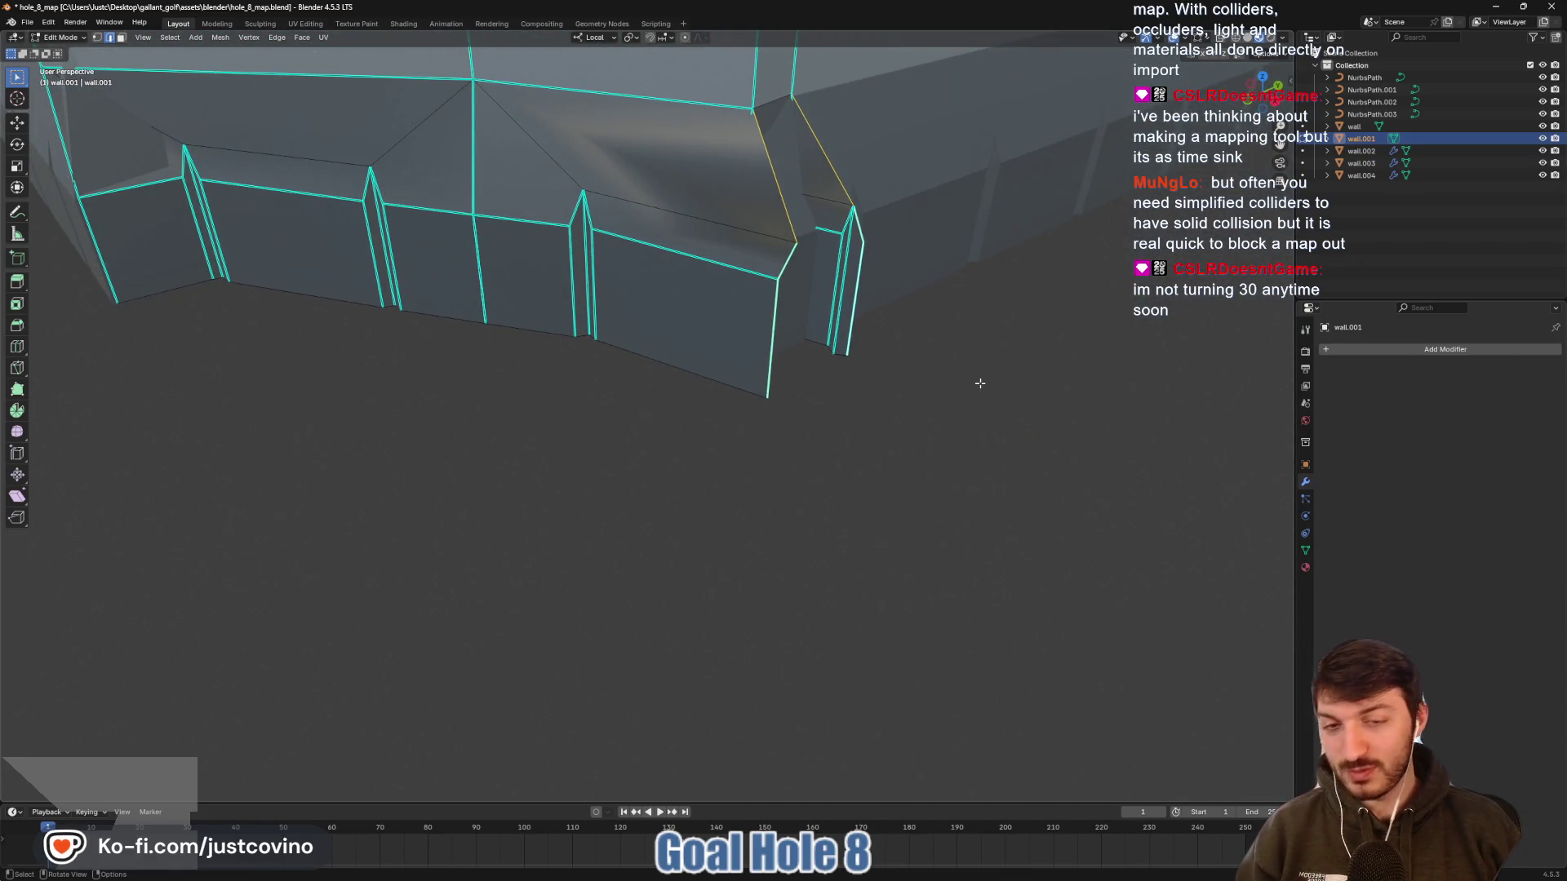
pyautogui.press('g')
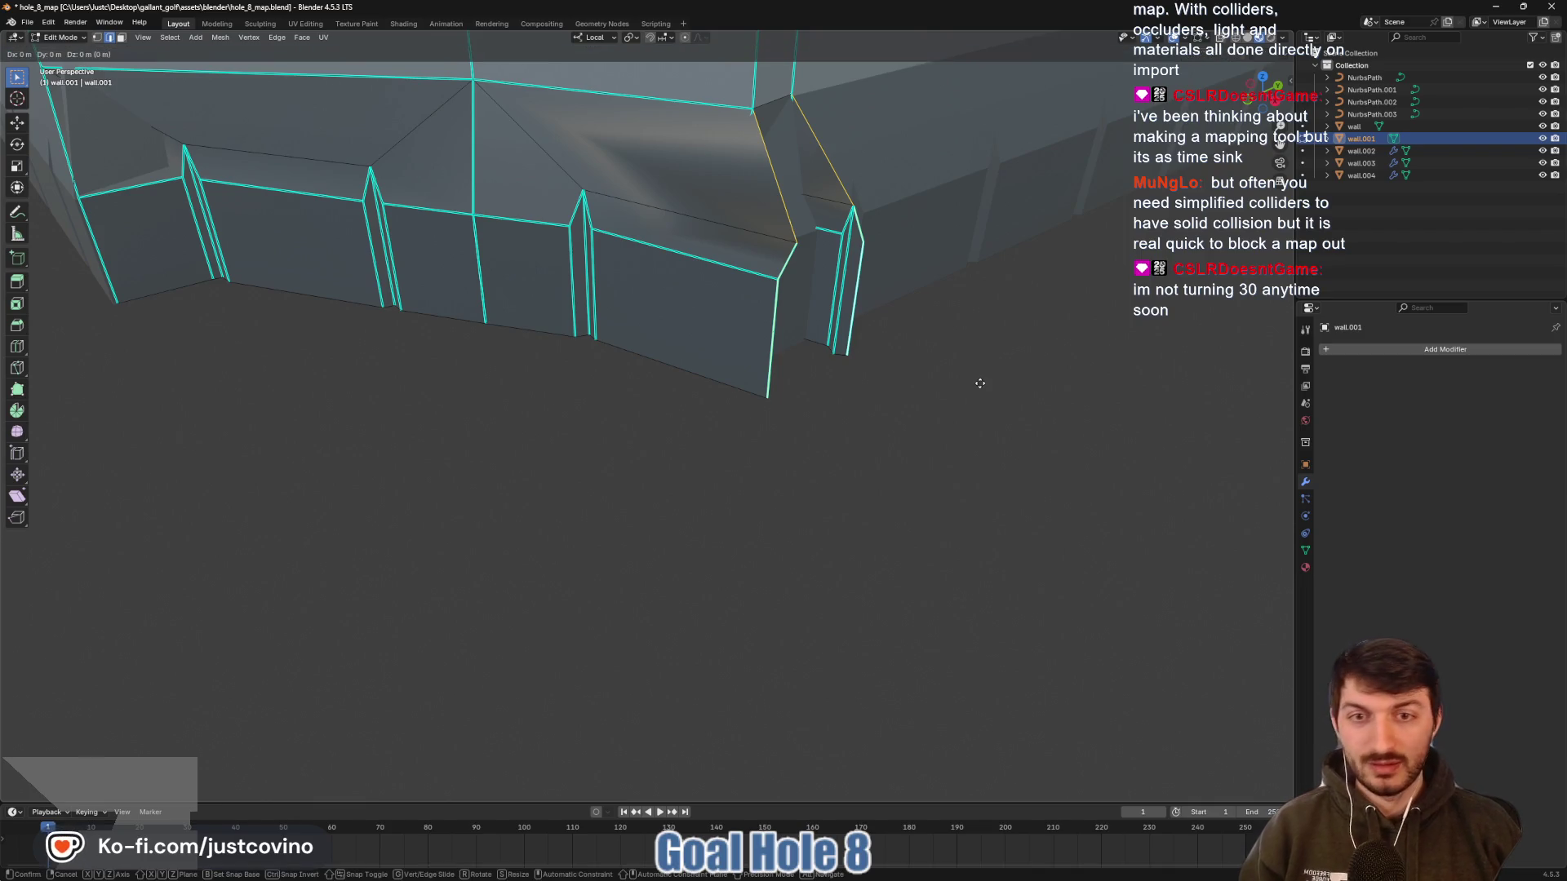
pyautogui.press('x')
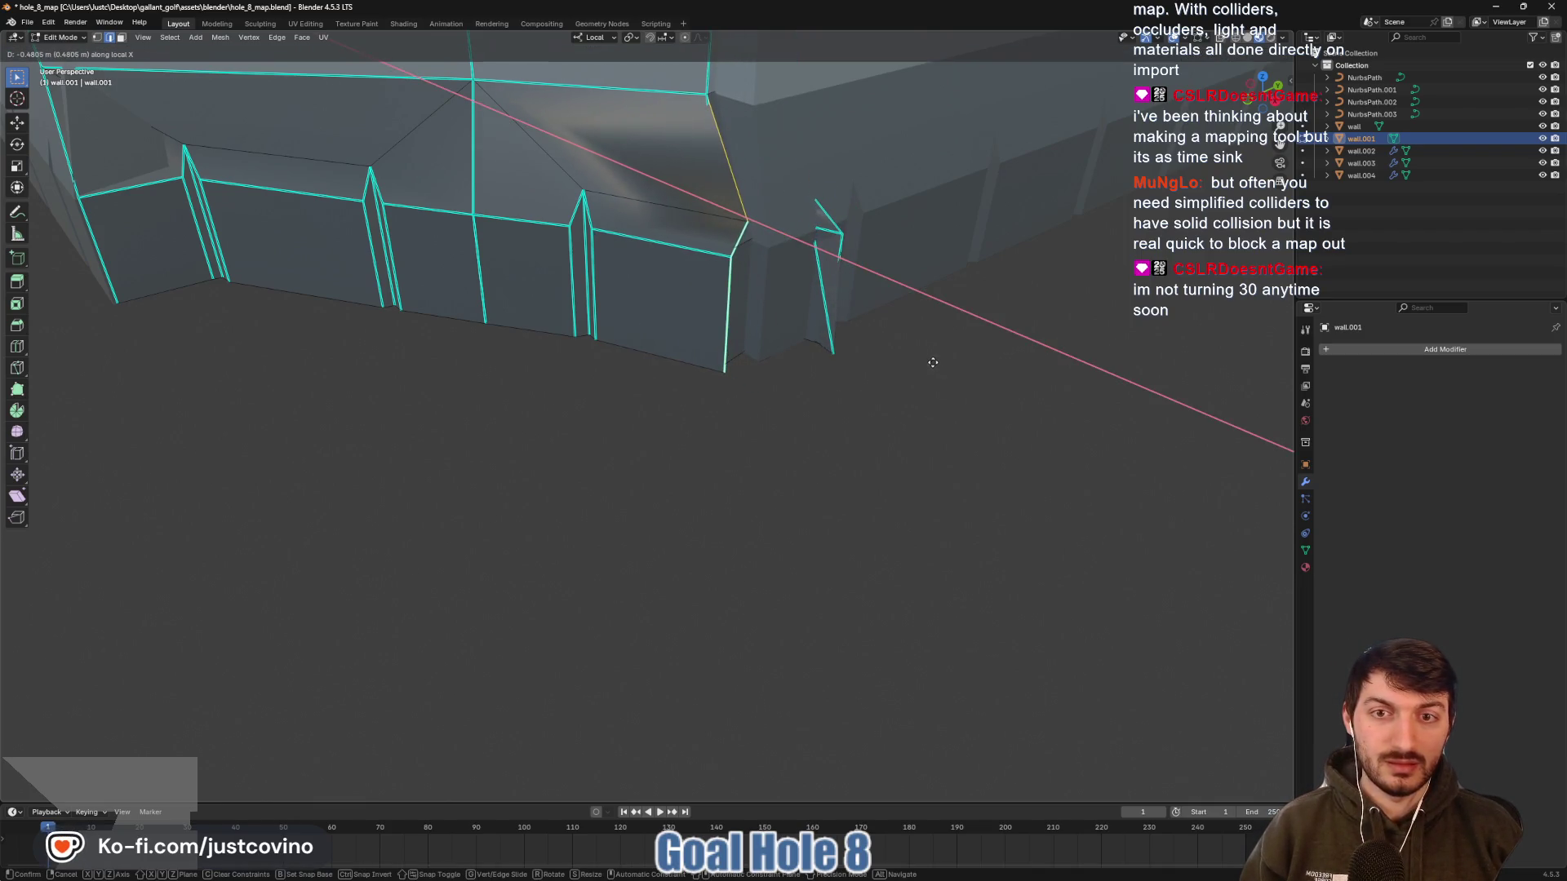
pyautogui.click(926, 356)
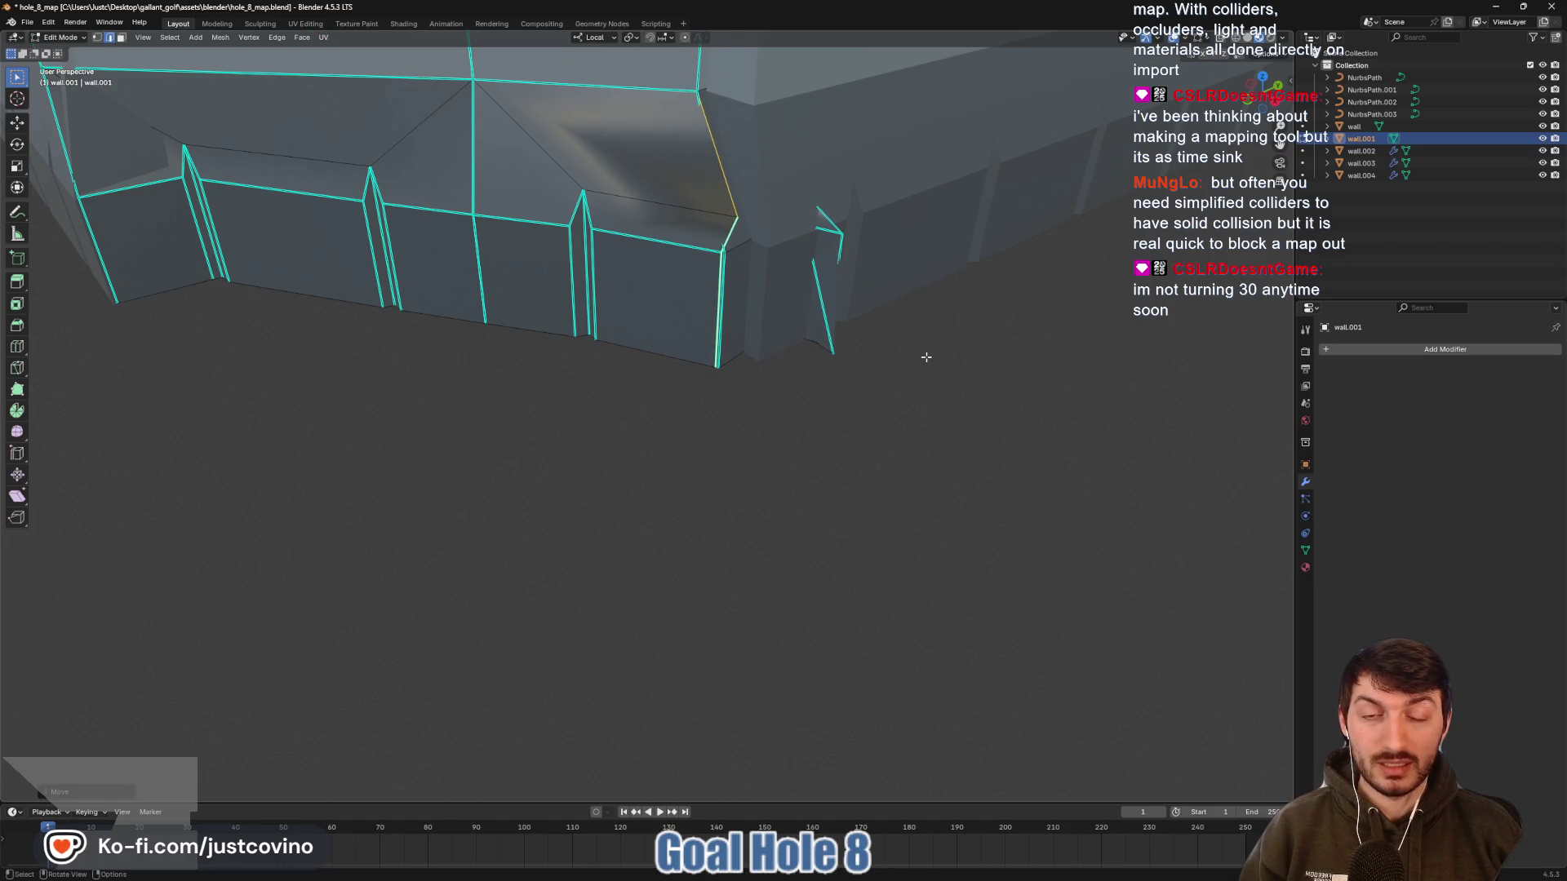
# Readjust the edges along local X to about 0.35 m and return to Object Mode
pyautogui.moveTo(892, 337)
pyautogui.mouseDown()
pyautogui.moveTo(832, 339)
pyautogui.moveTo(846, 340)
pyautogui.mouseUp()
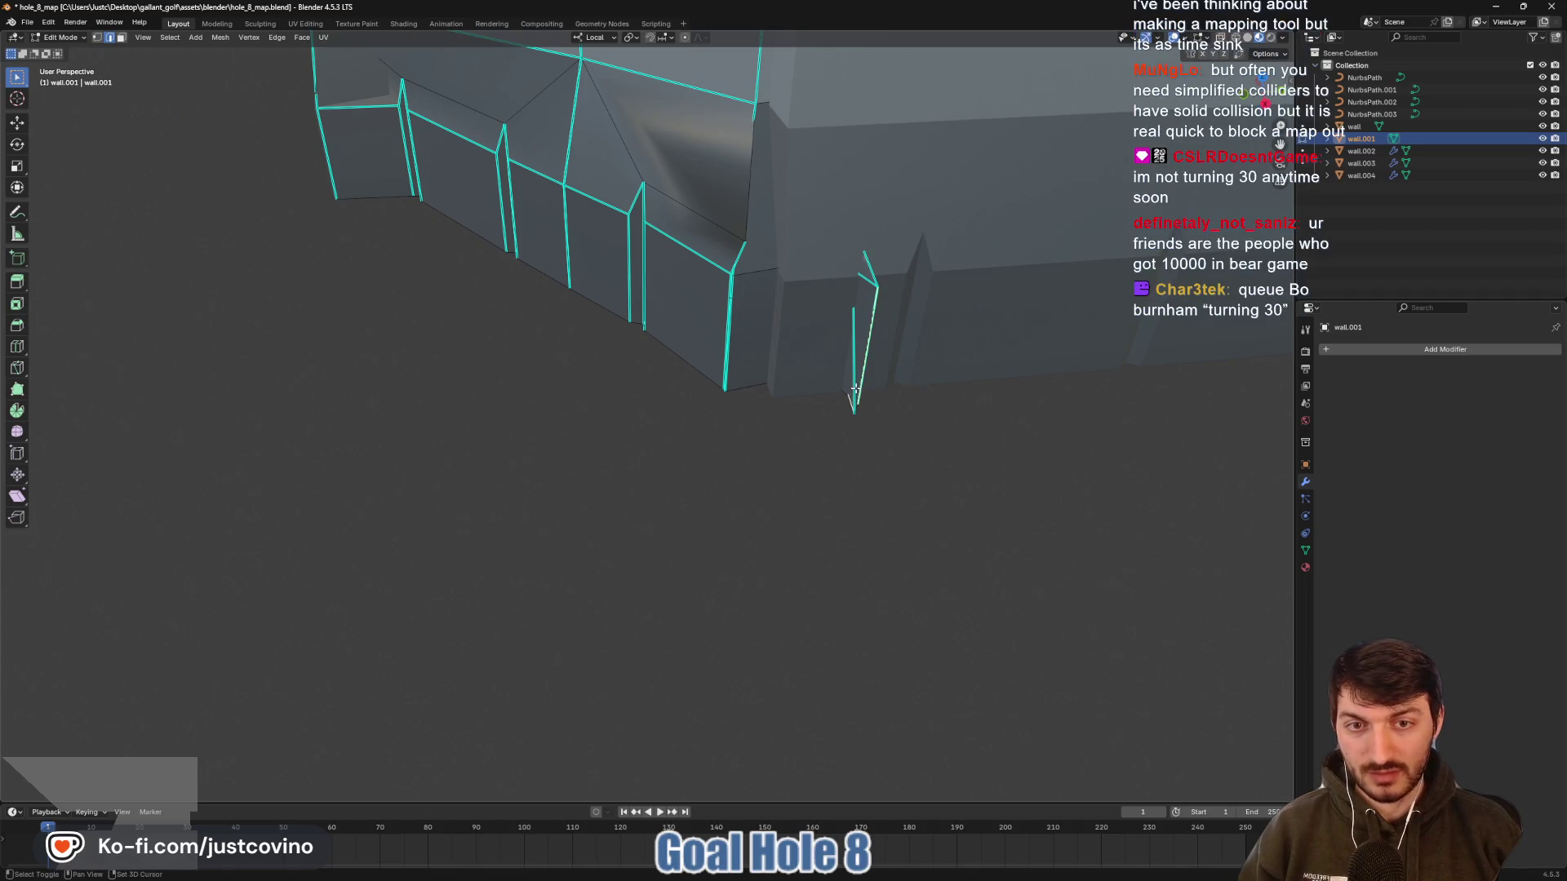
pyautogui.moveTo(897, 415)
pyautogui.mouseDown()
pyautogui.moveTo(919, 420)
pyautogui.moveTo(776, 467)
pyautogui.moveTo(840, 463)
pyautogui.moveTo(822, 434)
pyautogui.moveTo(880, 363)
pyautogui.moveTo(800, 497)
pyautogui.mouseUp()
pyautogui.press('g')
pyautogui.press('x')
pyautogui.click(893, 403)
pyautogui.press('Tab')
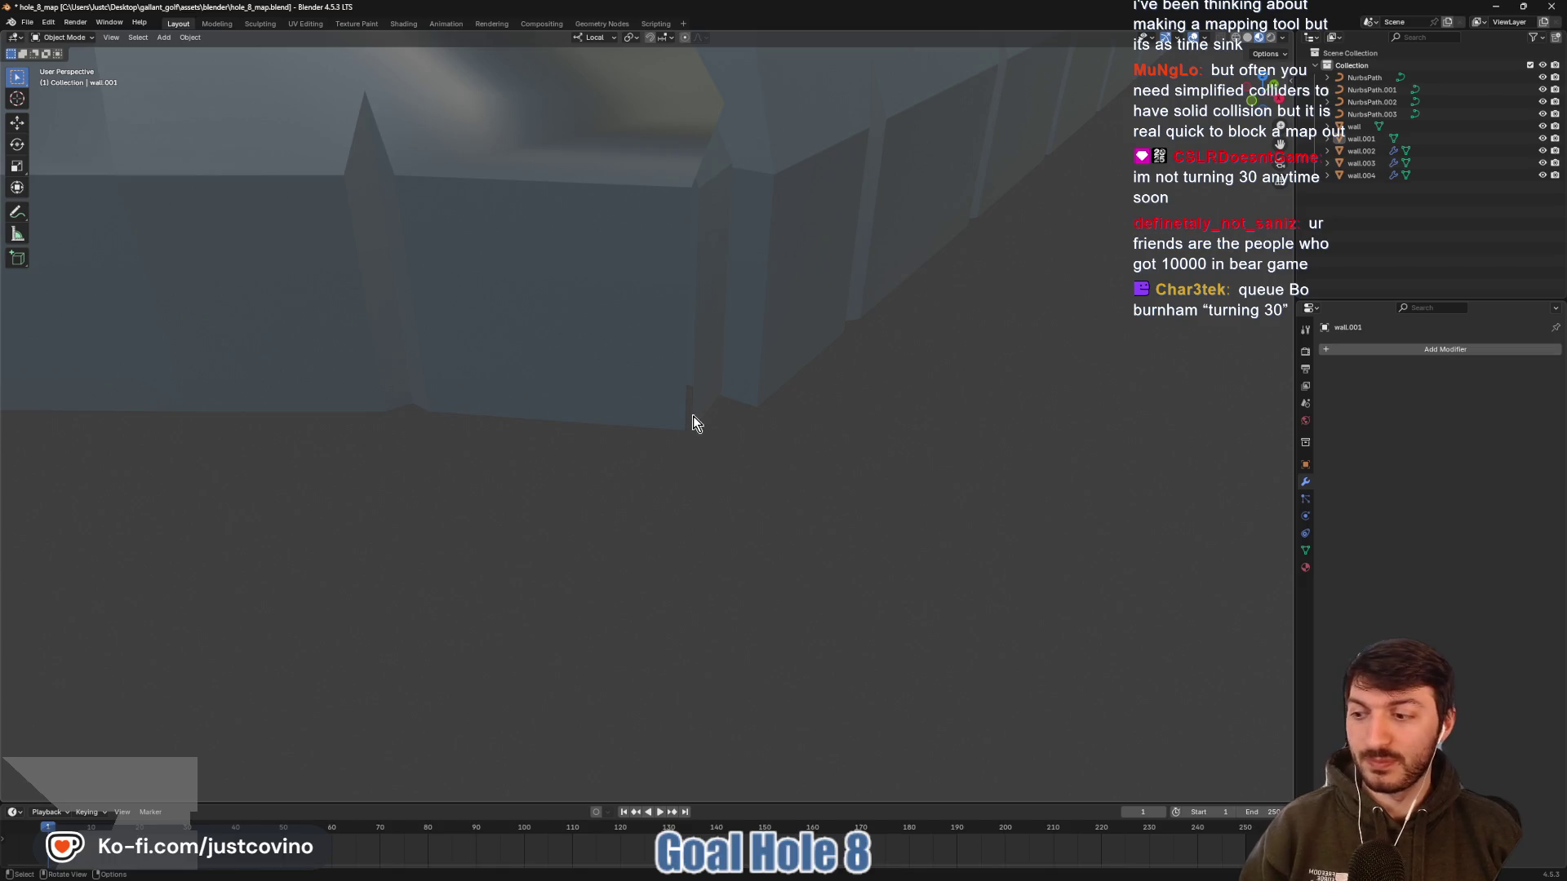
# Back in Edit Mode, move the selected corner edge along local X
pyautogui.press('Tab')
pyautogui.moveTo(703, 318)
pyautogui.mouseDown()
pyautogui.moveTo(737, 381)
pyautogui.moveTo(707, 375)
pyautogui.moveTo(746, 365)
pyautogui.mouseUp()
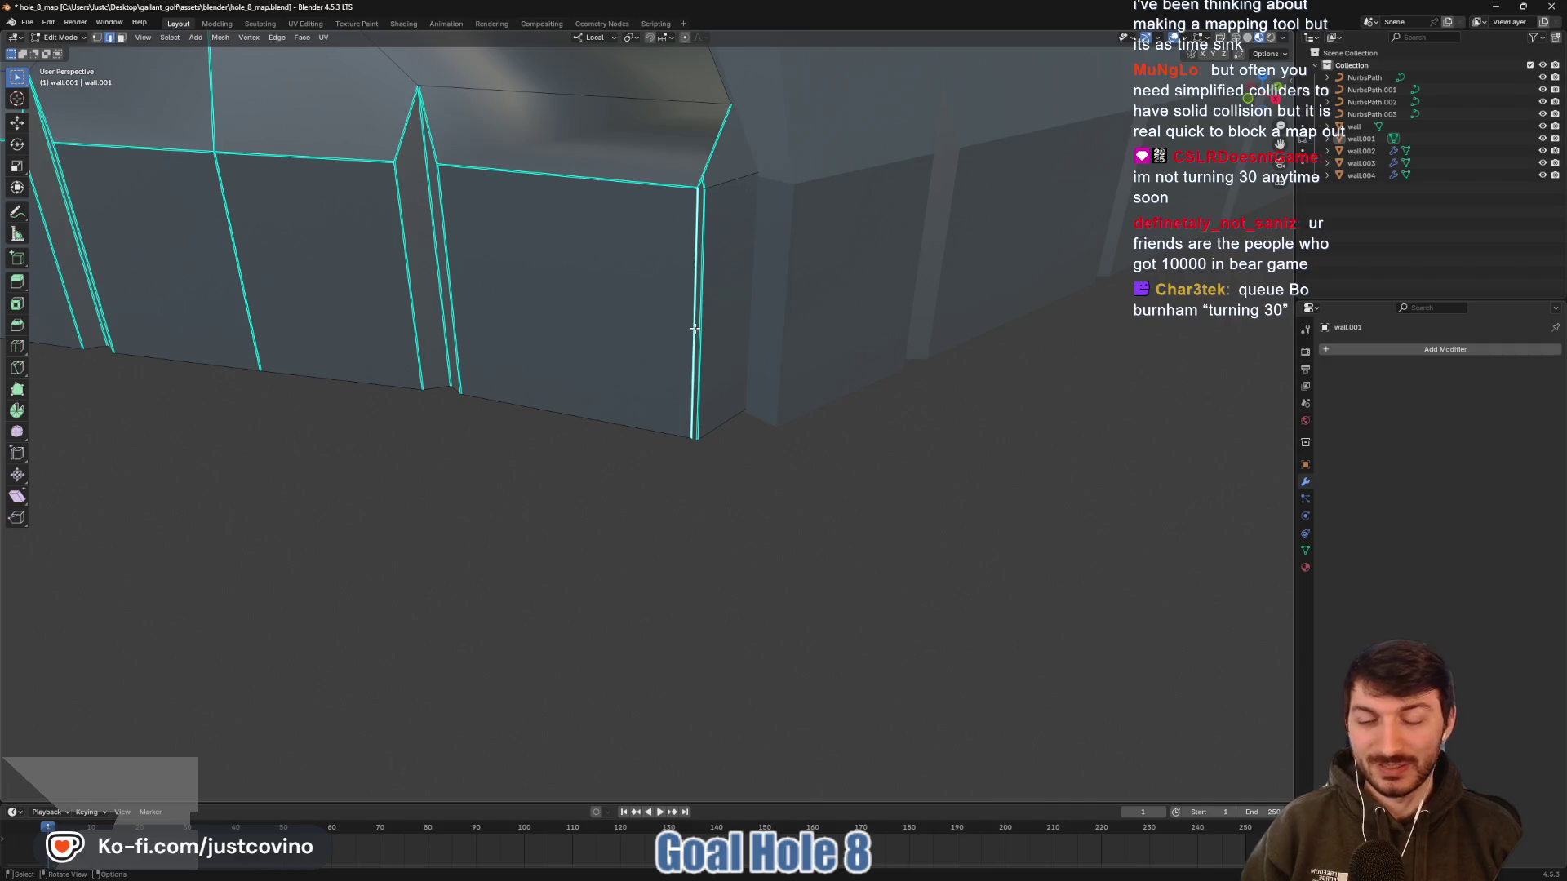
pyautogui.press('g')
pyautogui.press('x')
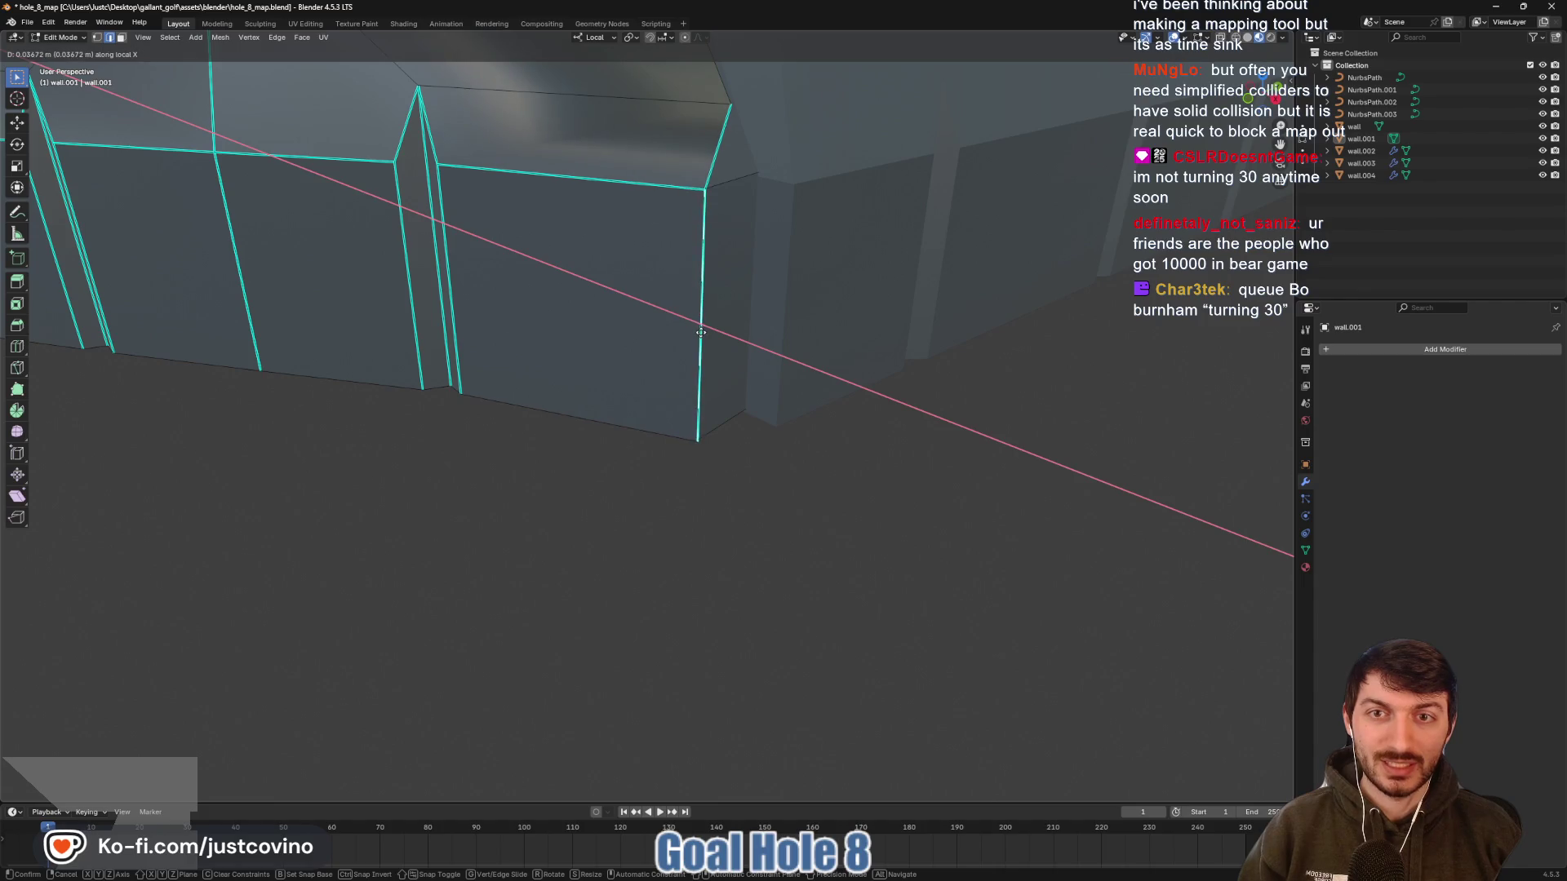
pyautogui.click(702, 328)
# Select the vertical corner edge and fill the gap with Bridge Edge Loops
pyautogui.moveTo(764, 351); pyautogui.dragTo(673, 312)
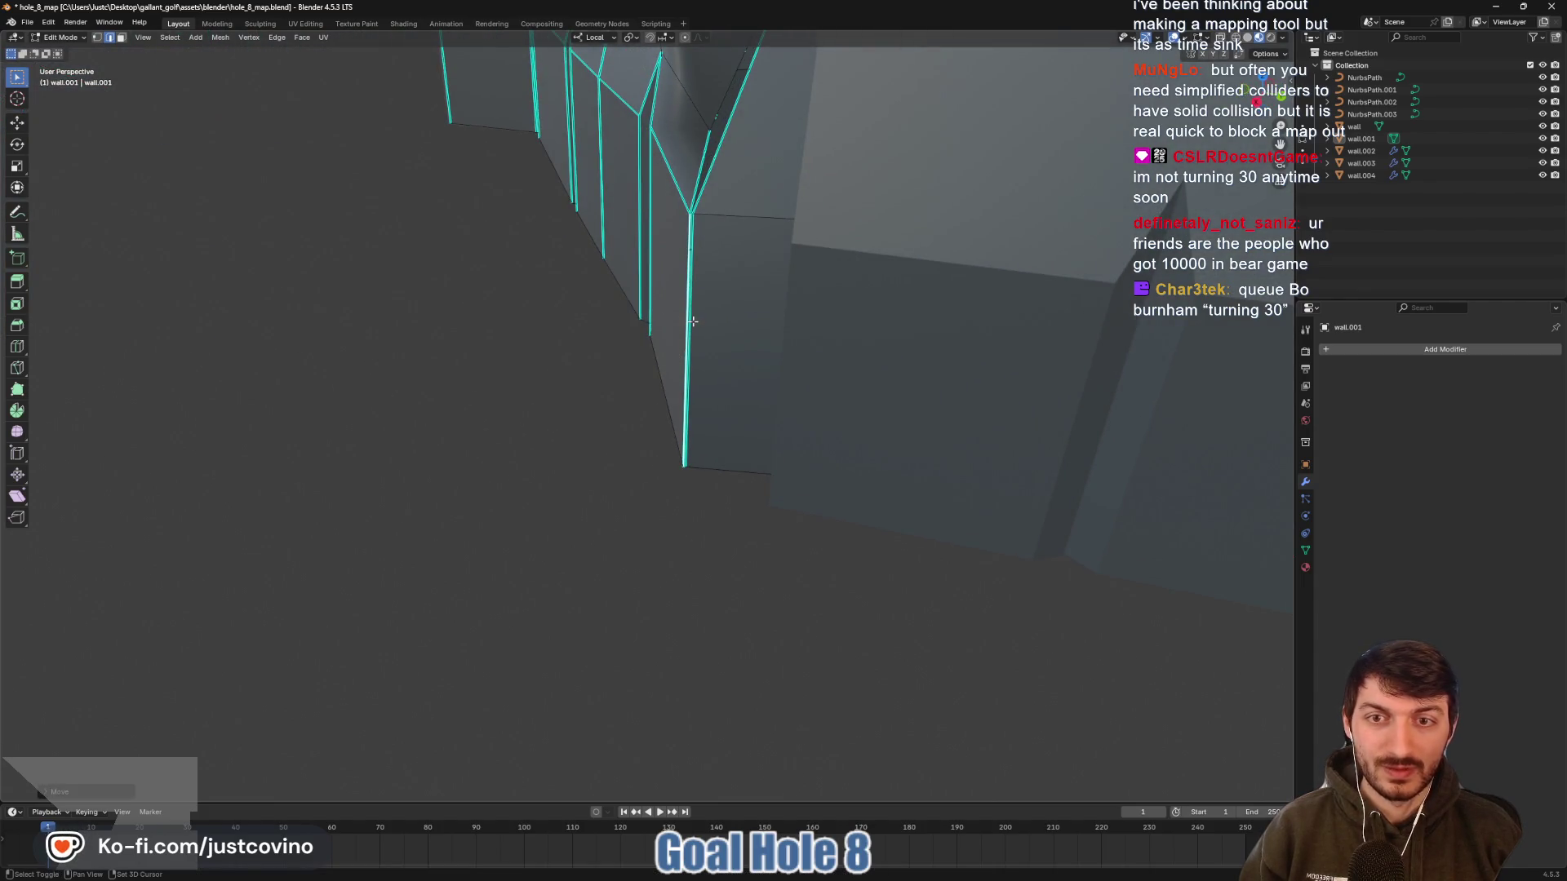
pyautogui.click(690, 320)
pyautogui.hotkey('ctrl', 'e')
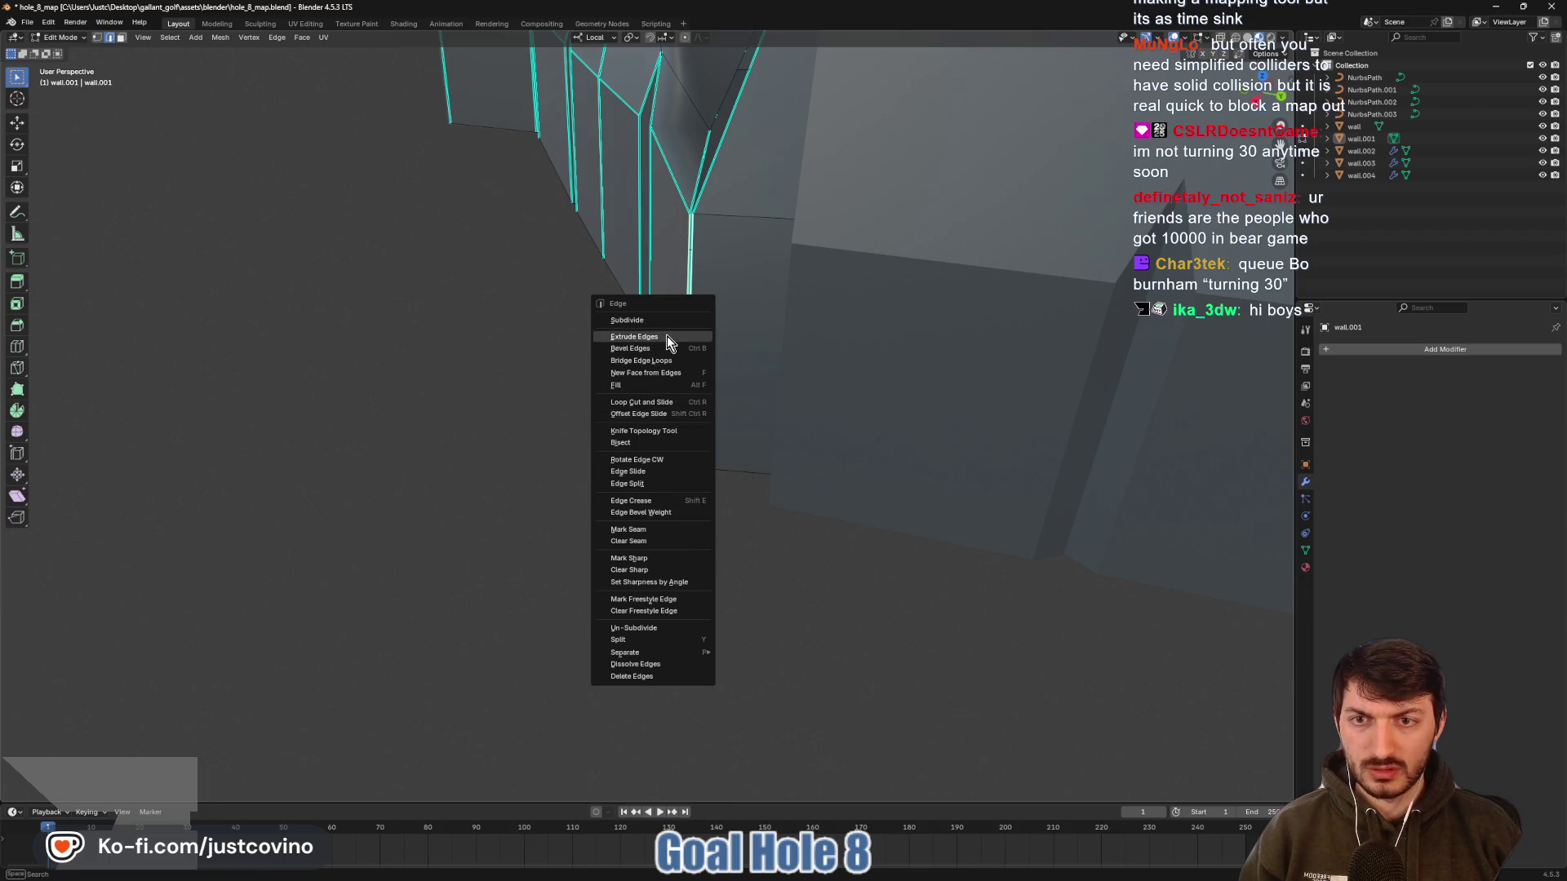
pyautogui.click(667, 360)
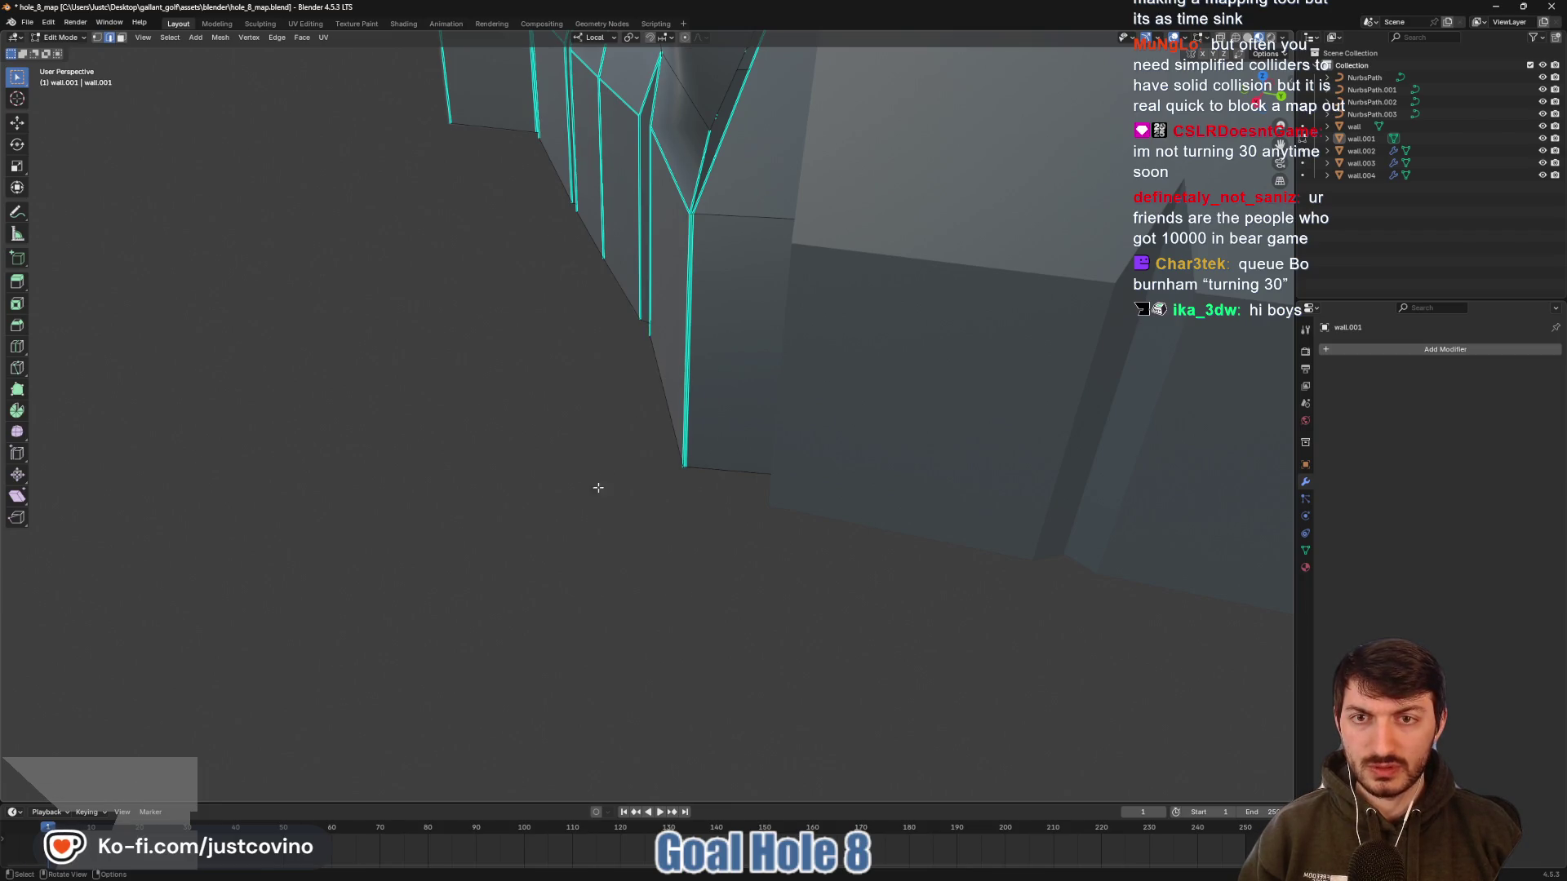
pyautogui.scroll(-2, 570, 511)
pyautogui.scroll(-1, 612, 535)
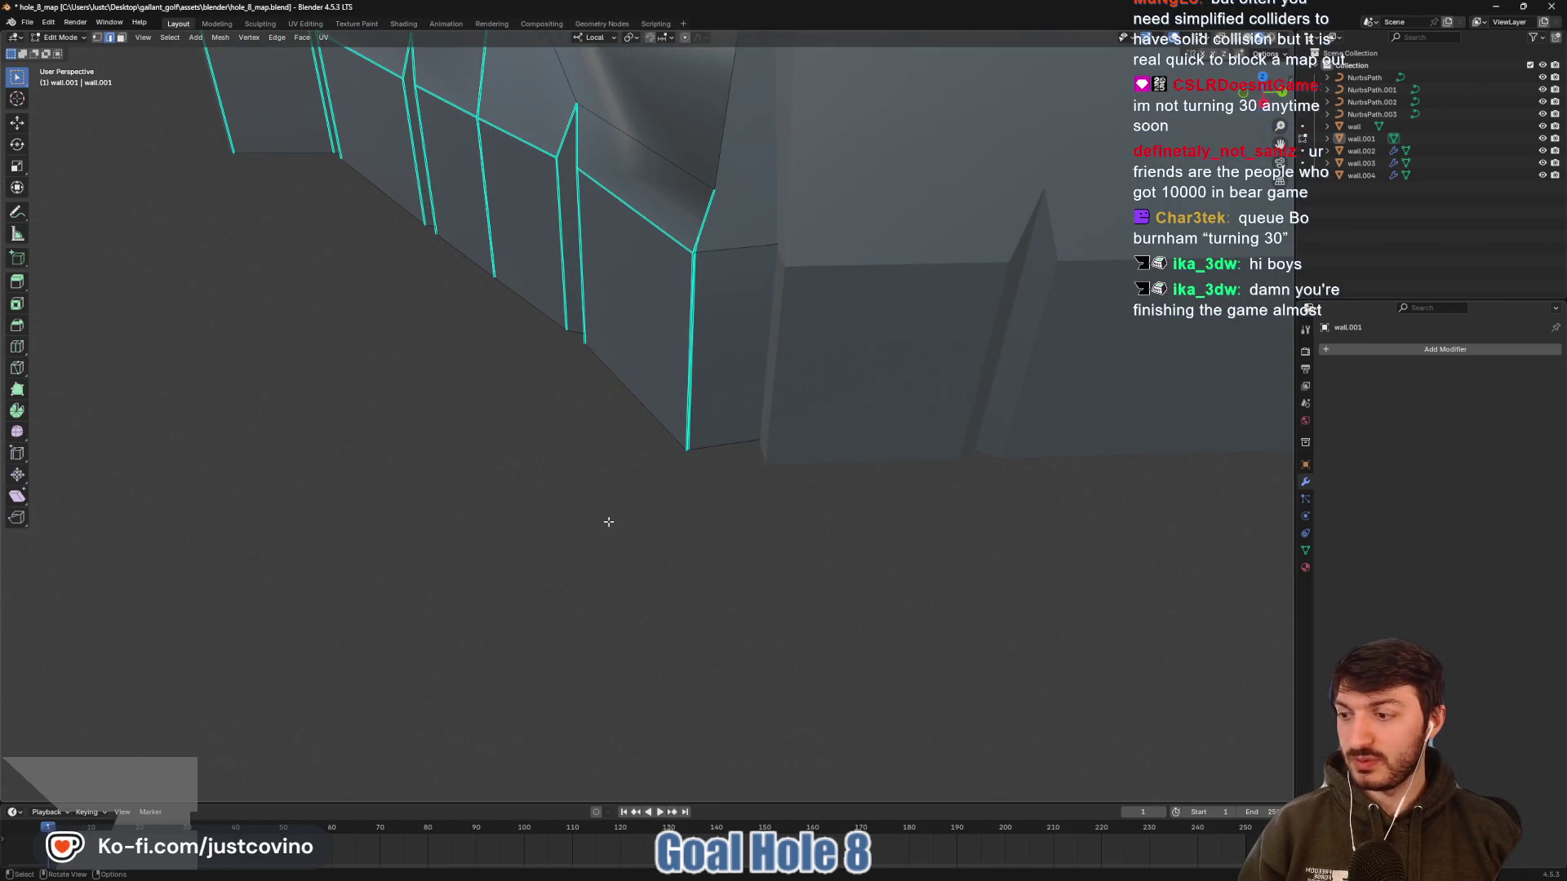
pyautogui.scroll(-1, 580, 522)
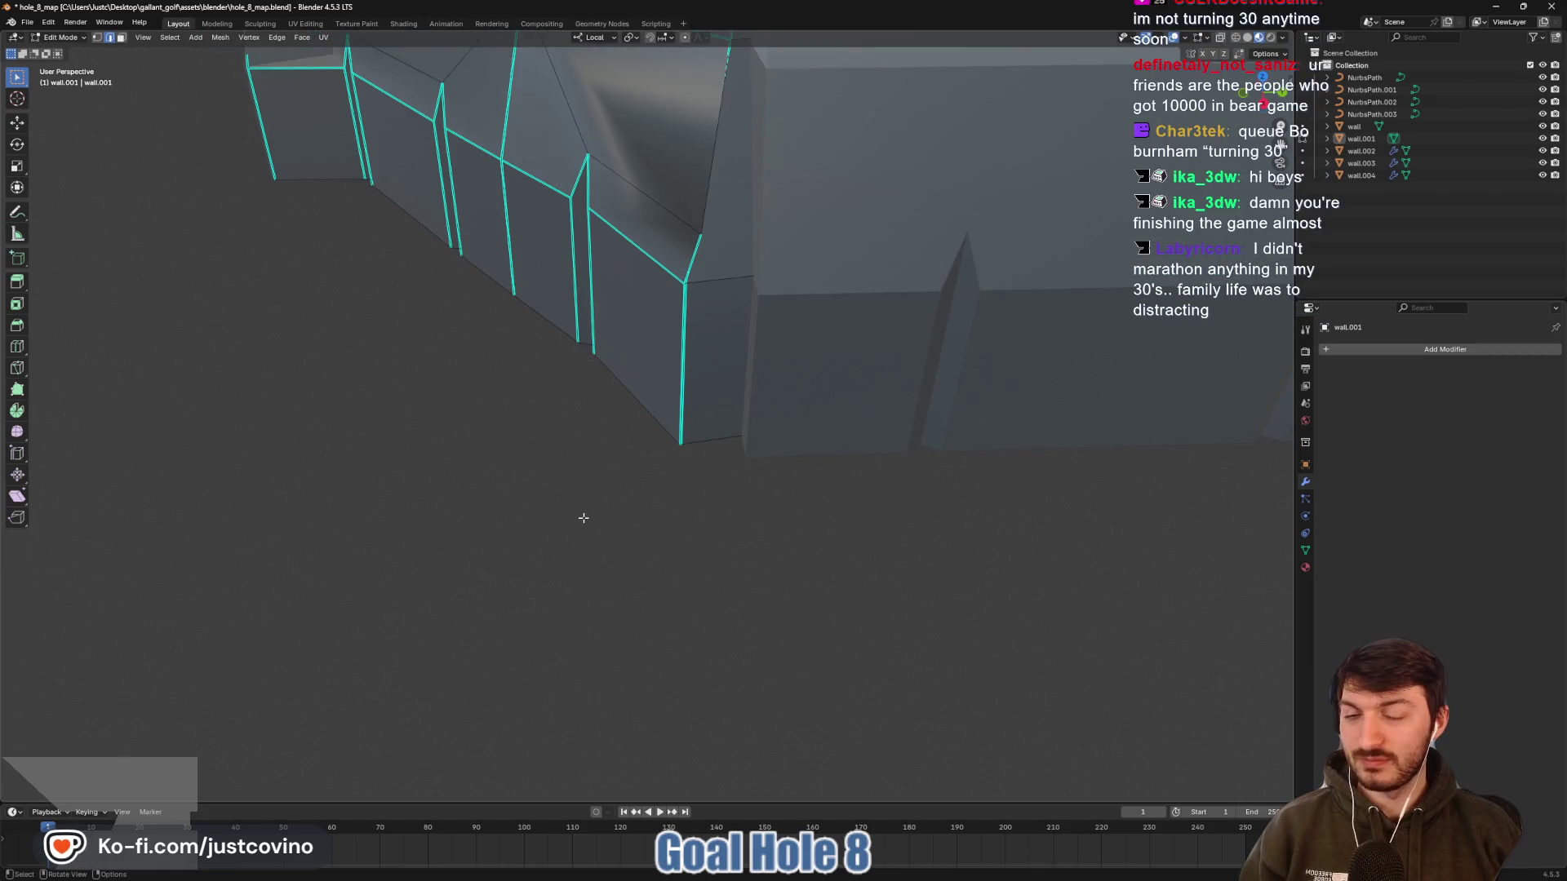
pyautogui.scroll(3, 661, 525)
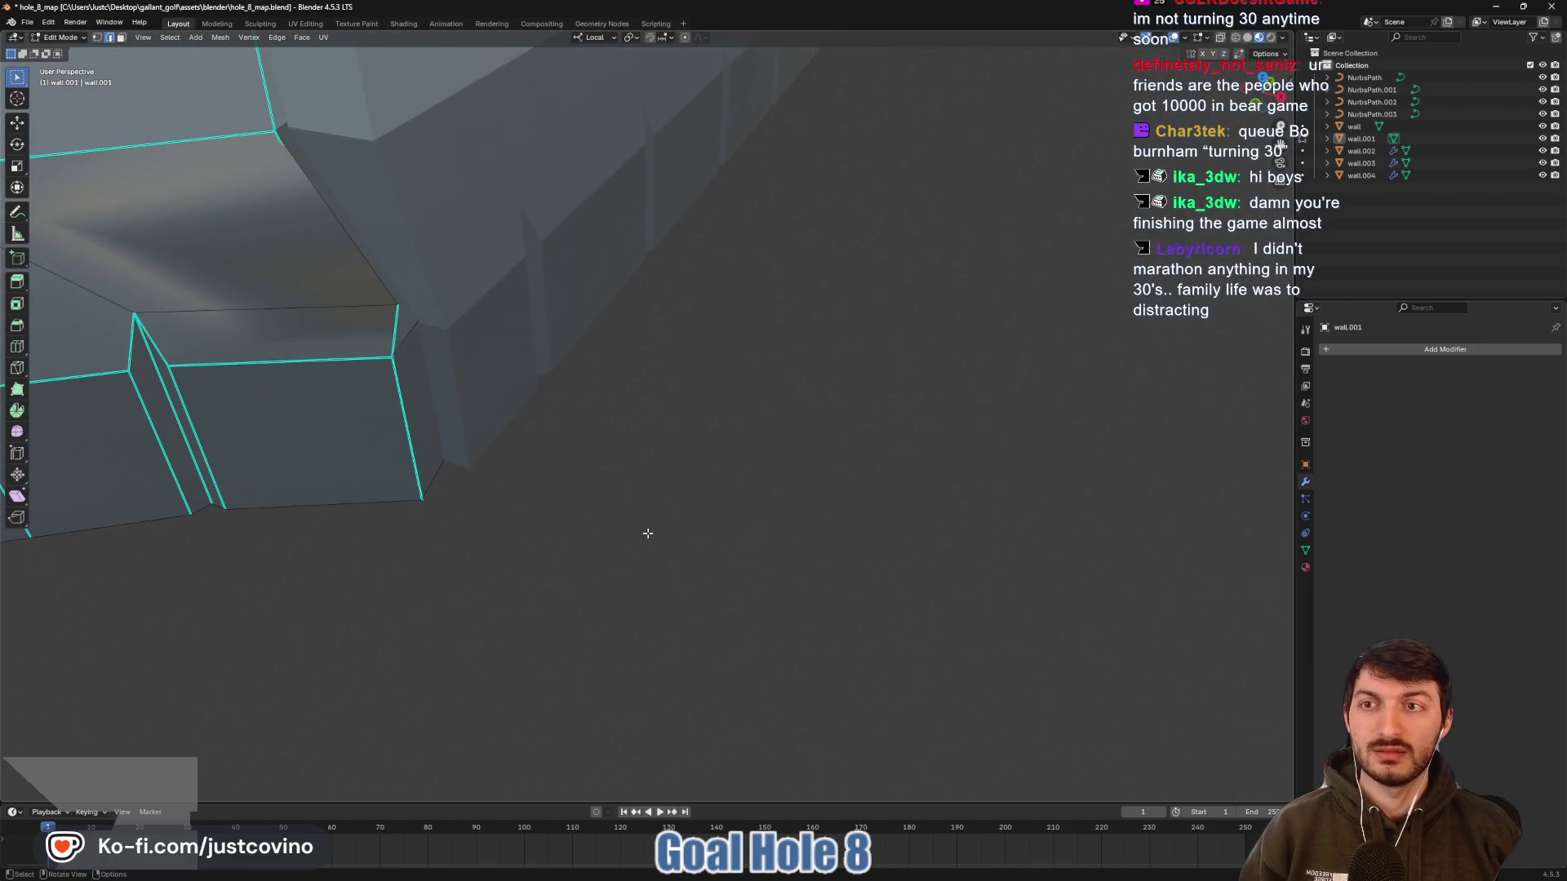
pyautogui.moveTo(812, 519)
pyautogui.mouseDown()
pyautogui.moveTo(884, 514)
pyautogui.moveTo(434, 479)
pyautogui.moveTo(773, 528)
pyautogui.moveTo(804, 439)
pyautogui.moveTo(633, 616)
pyautogui.moveTo(808, 605)
pyautogui.mouseUp()
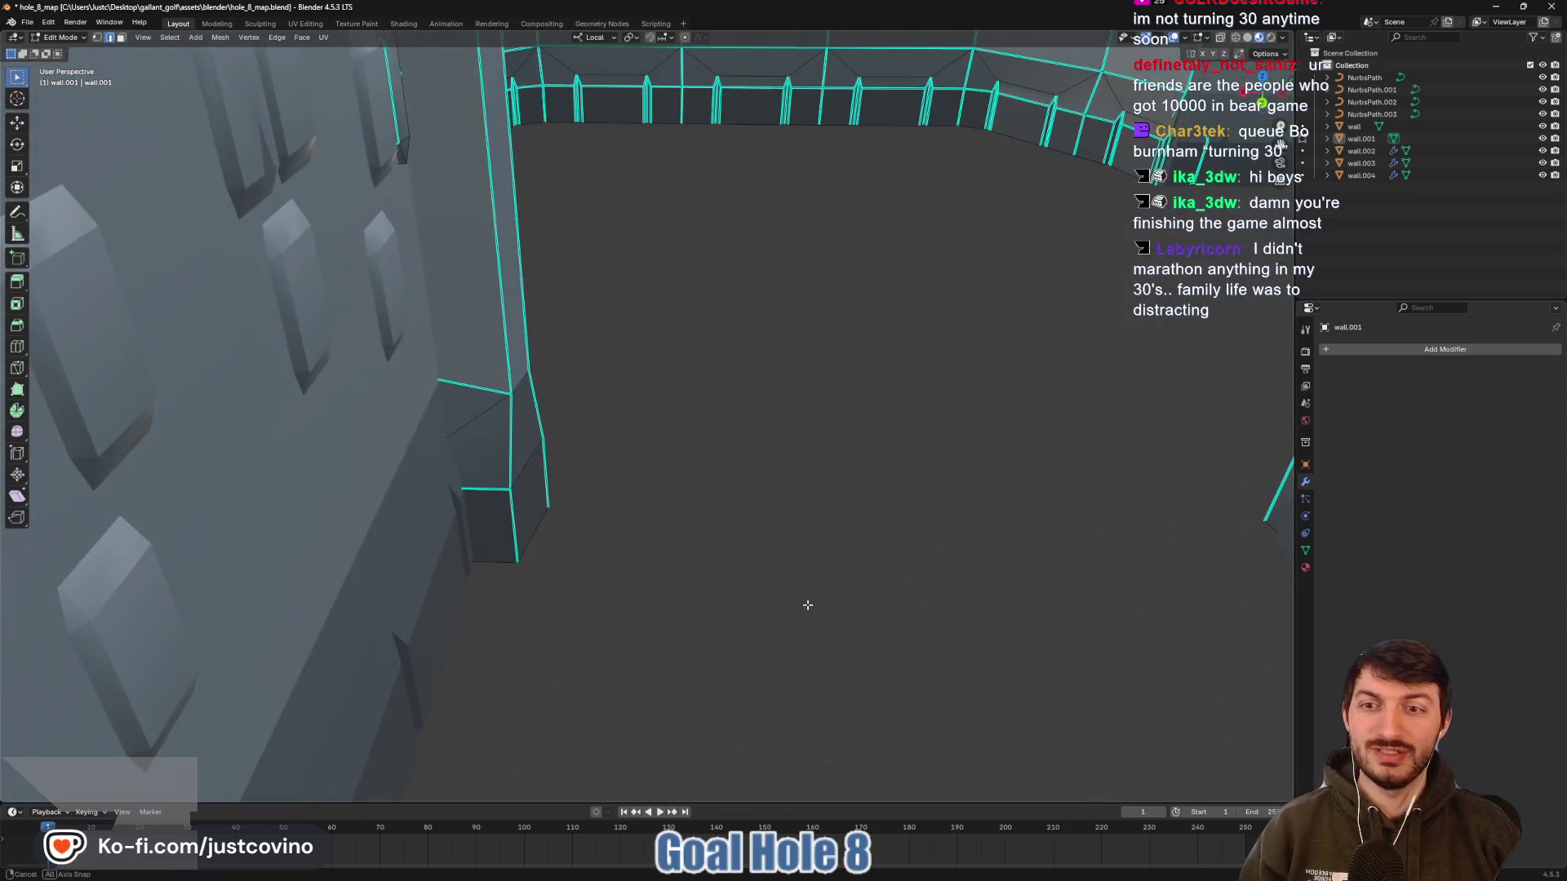
# Select the wall, slanted top and tall column faces and slide them along local X
pyautogui.keyDown('shift'); pyautogui.click(530, 500); pyautogui.keyUp('shift')
pyautogui.press('KP_Decimal')
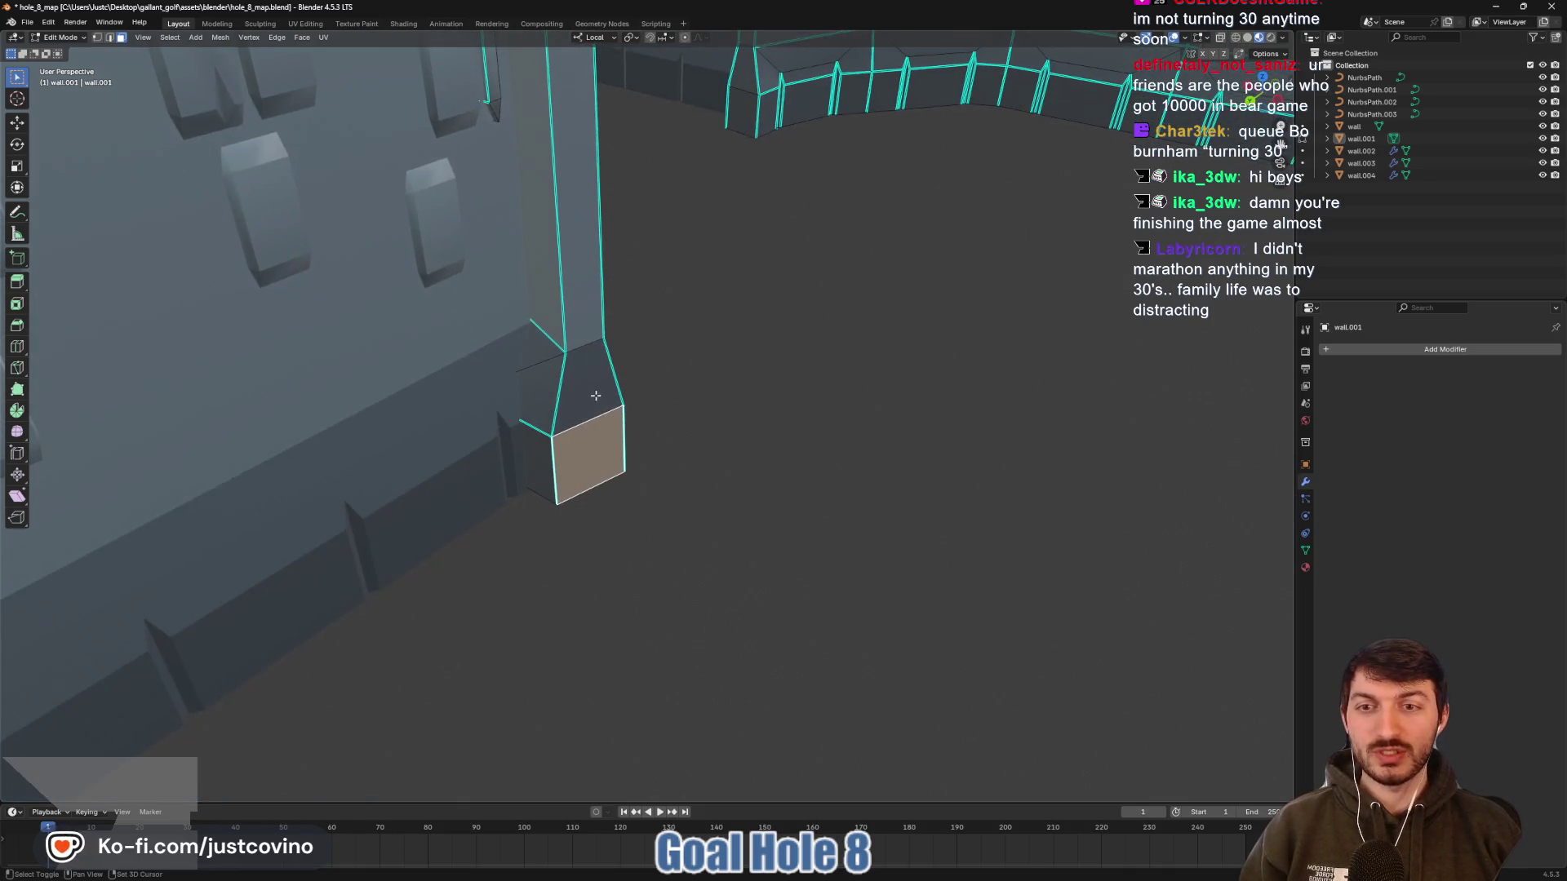
pyautogui.keyDown('shift'); pyautogui.click(596, 396); pyautogui.keyUp('shift')
pyautogui.keyDown('shift'); pyautogui.click(579, 268); pyautogui.keyUp('shift')
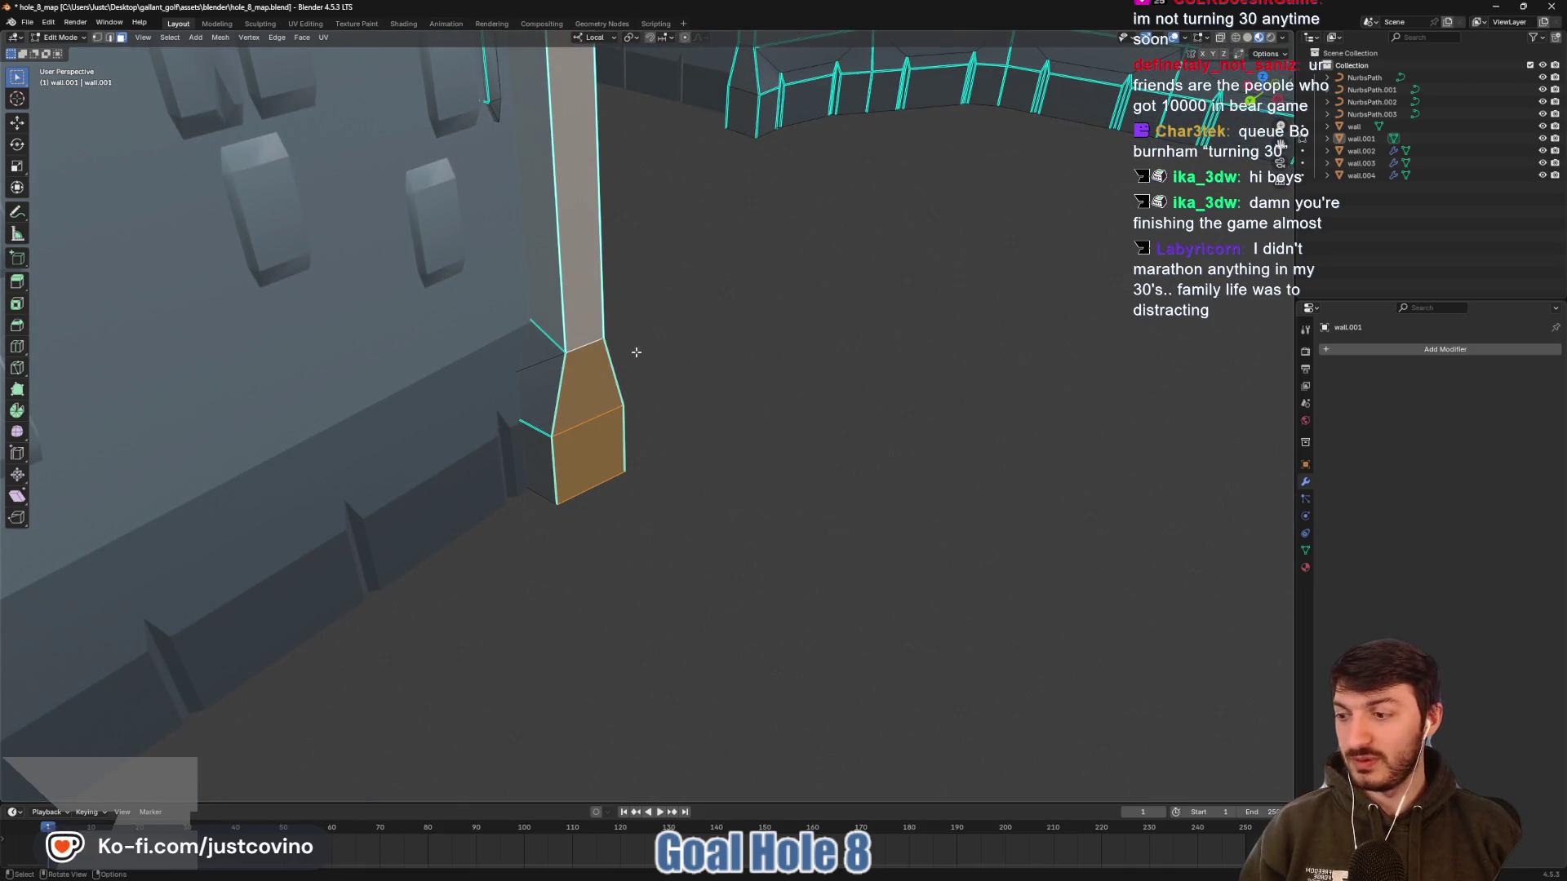
pyautogui.scroll(-4, 686, 384)
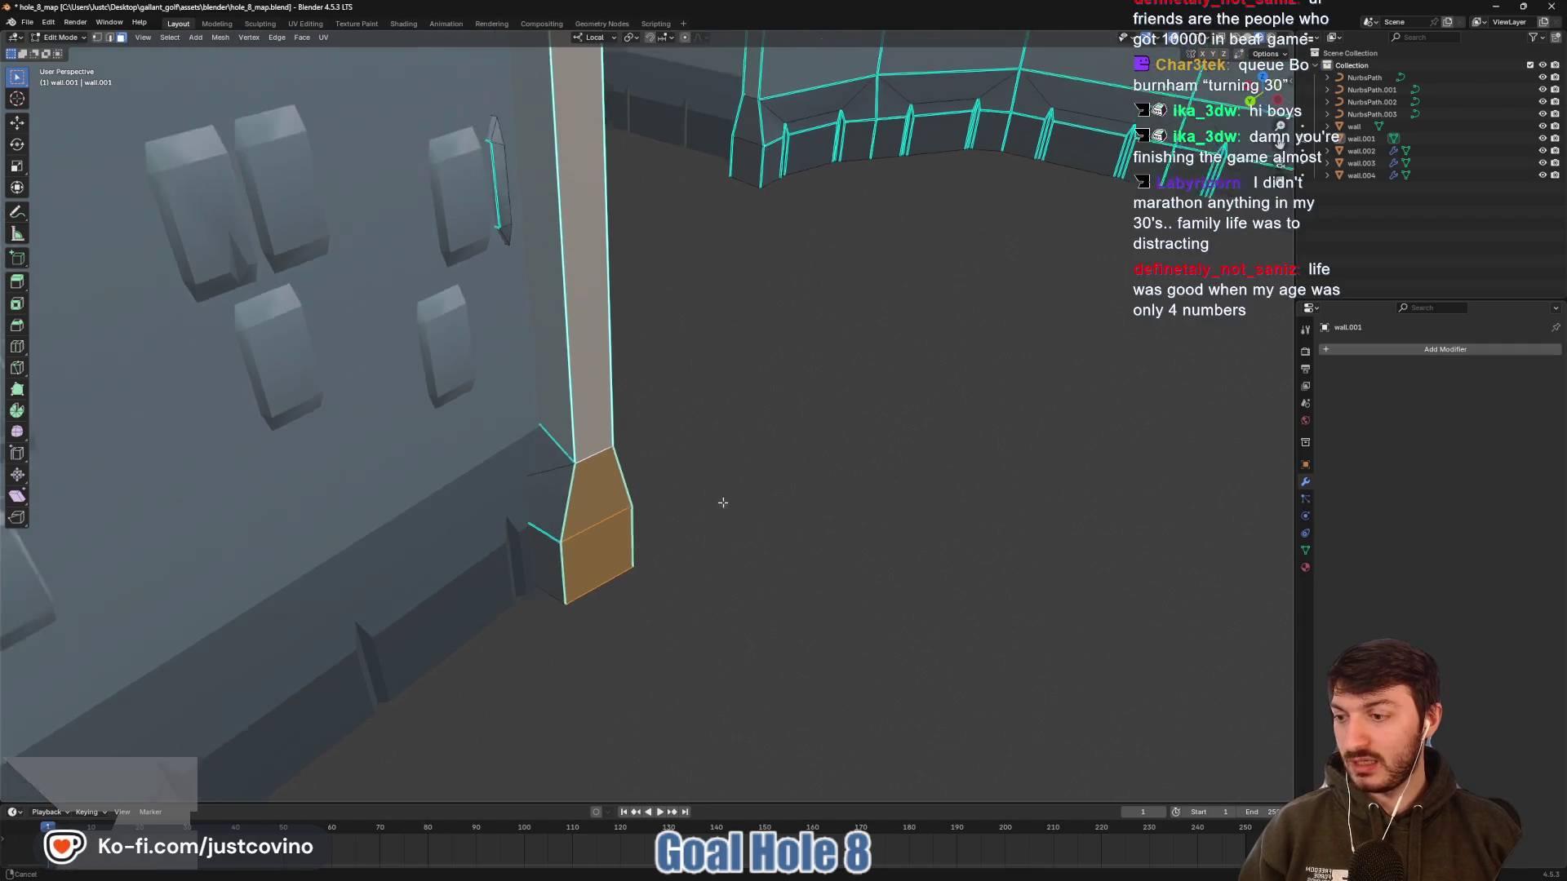
pyautogui.moveTo(676, 396); pyautogui.dragTo(702, 552)
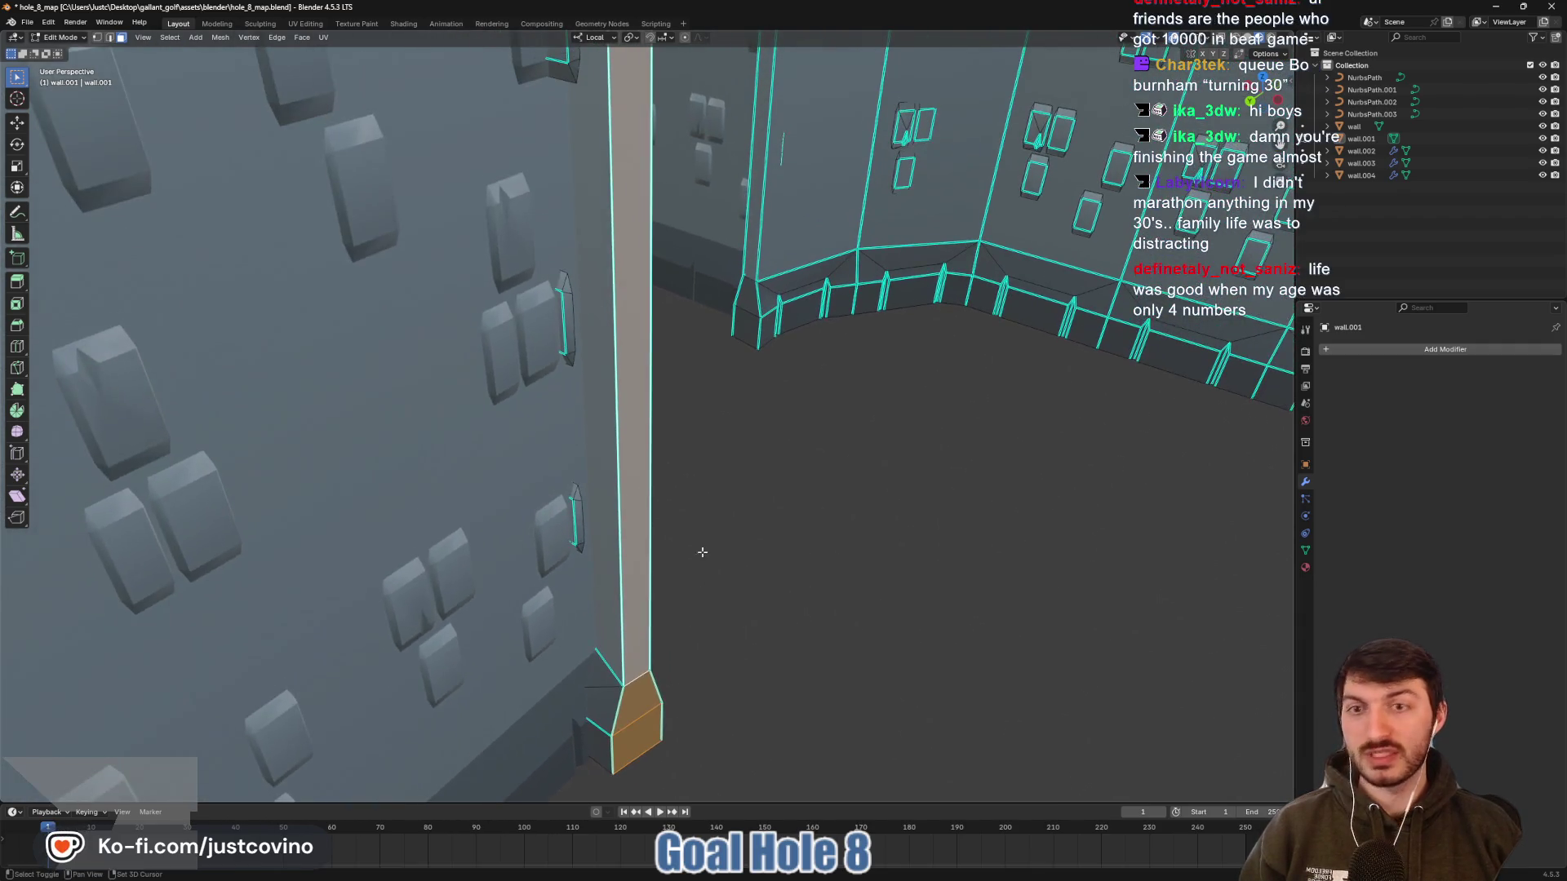
pyautogui.moveTo(704, 336); pyautogui.dragTo(692, 419)
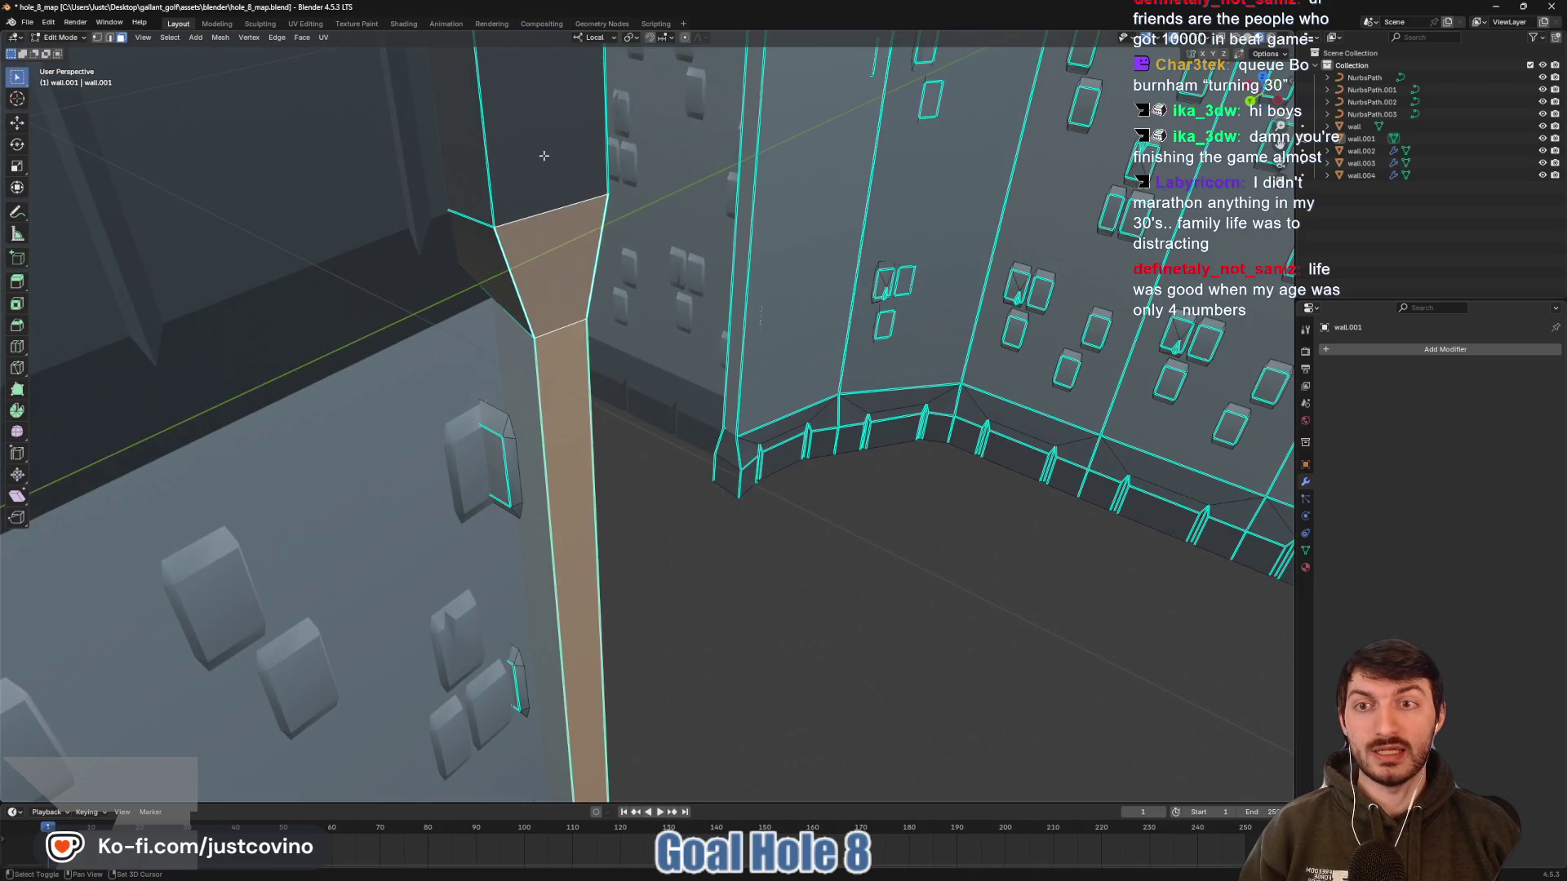
pyautogui.moveTo(542, 155); pyautogui.dragTo(698, 352)
pyautogui.moveTo(707, 445); pyautogui.dragTo(728, 437)
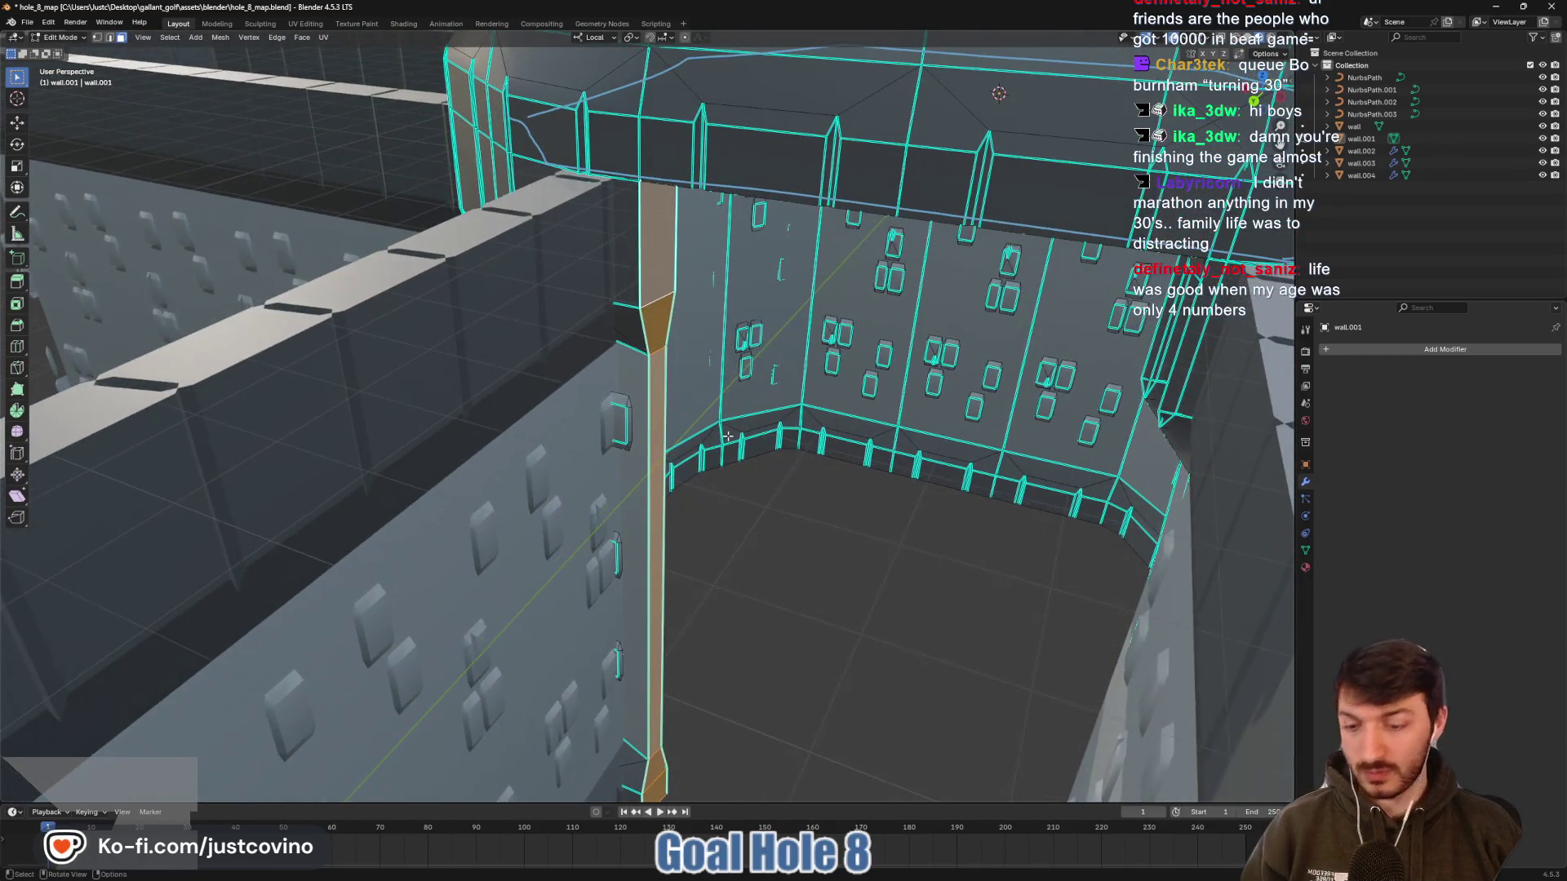
pyautogui.press('g')
pyautogui.press('x')
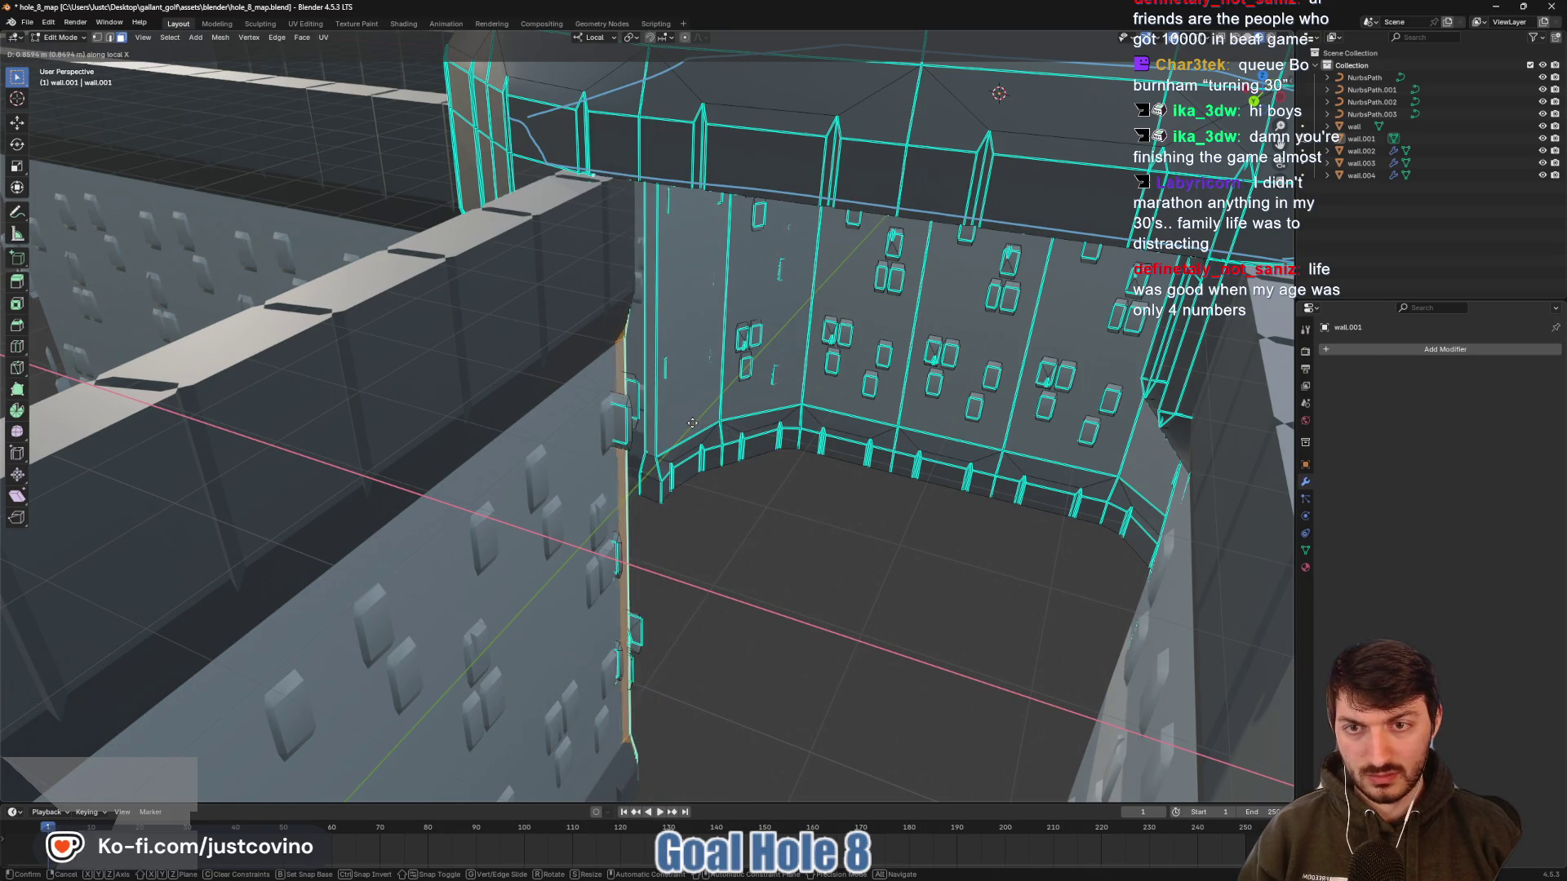
pyautogui.click(695, 425)
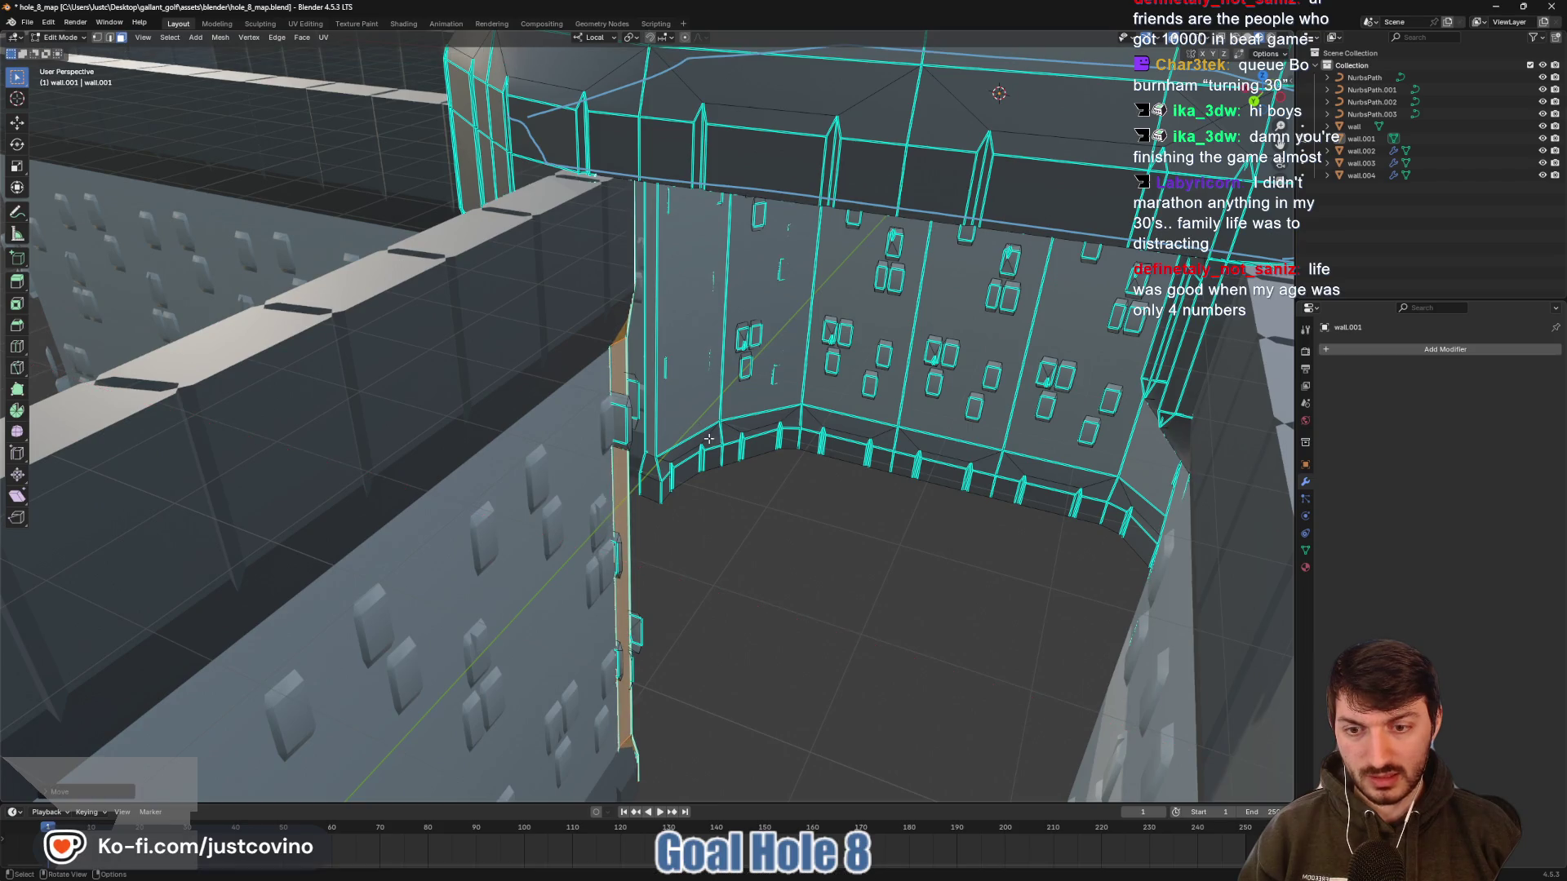
# Select the connected window blocks along the wall and delete them
pyautogui.moveTo(696, 424)
pyautogui.mouseDown()
pyautogui.moveTo(812, 553)
pyautogui.moveTo(791, 552)
pyautogui.moveTo(816, 552)
pyautogui.mouseUp()
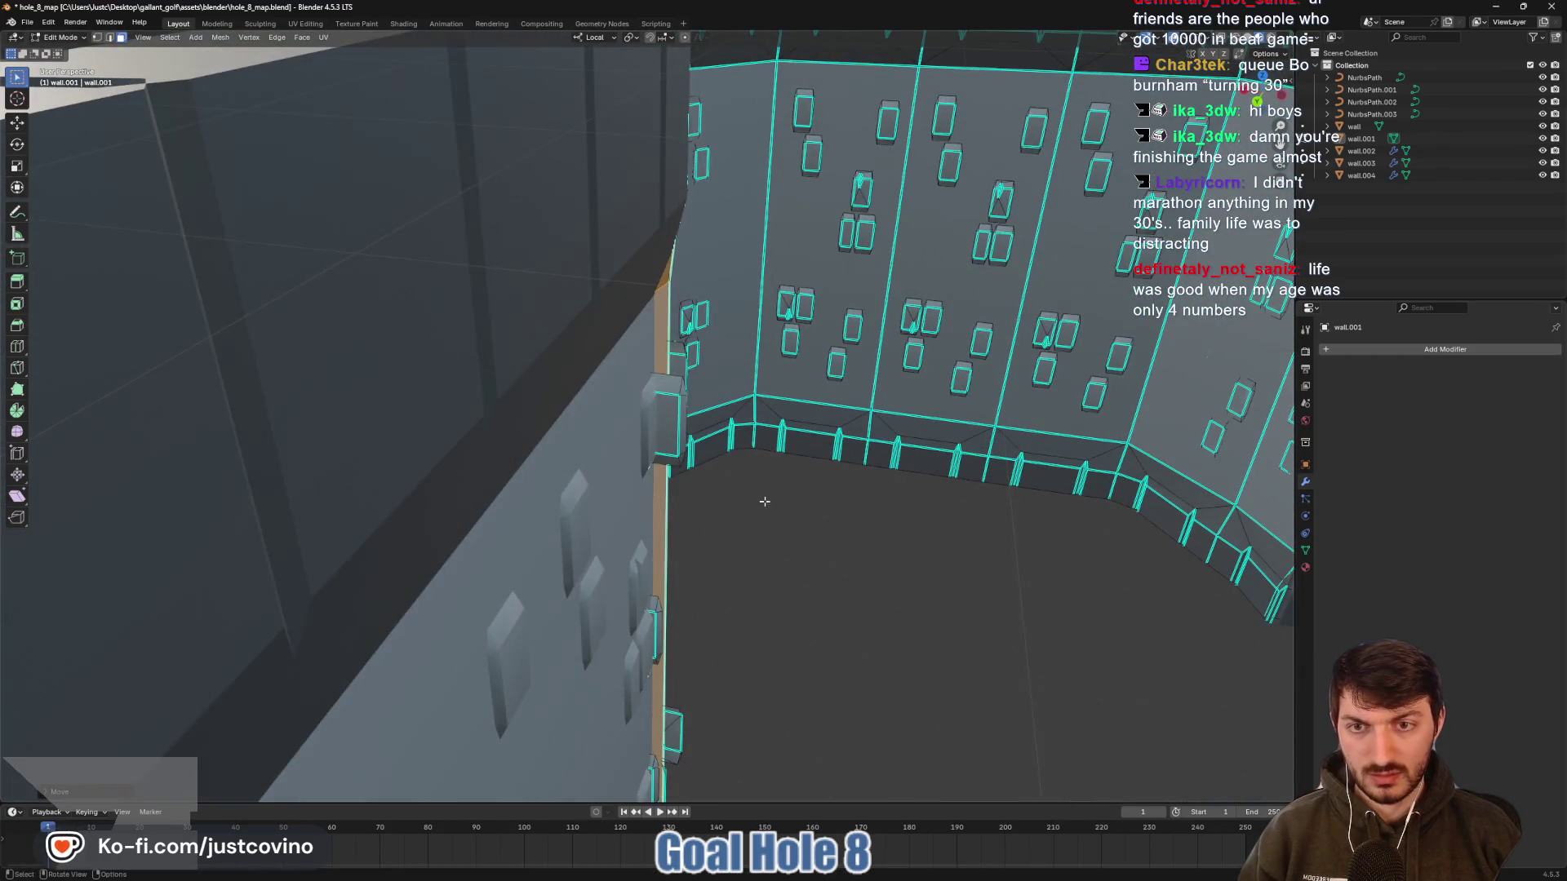
pyautogui.click(678, 430)
pyautogui.hotkey('ctrl', 'l')
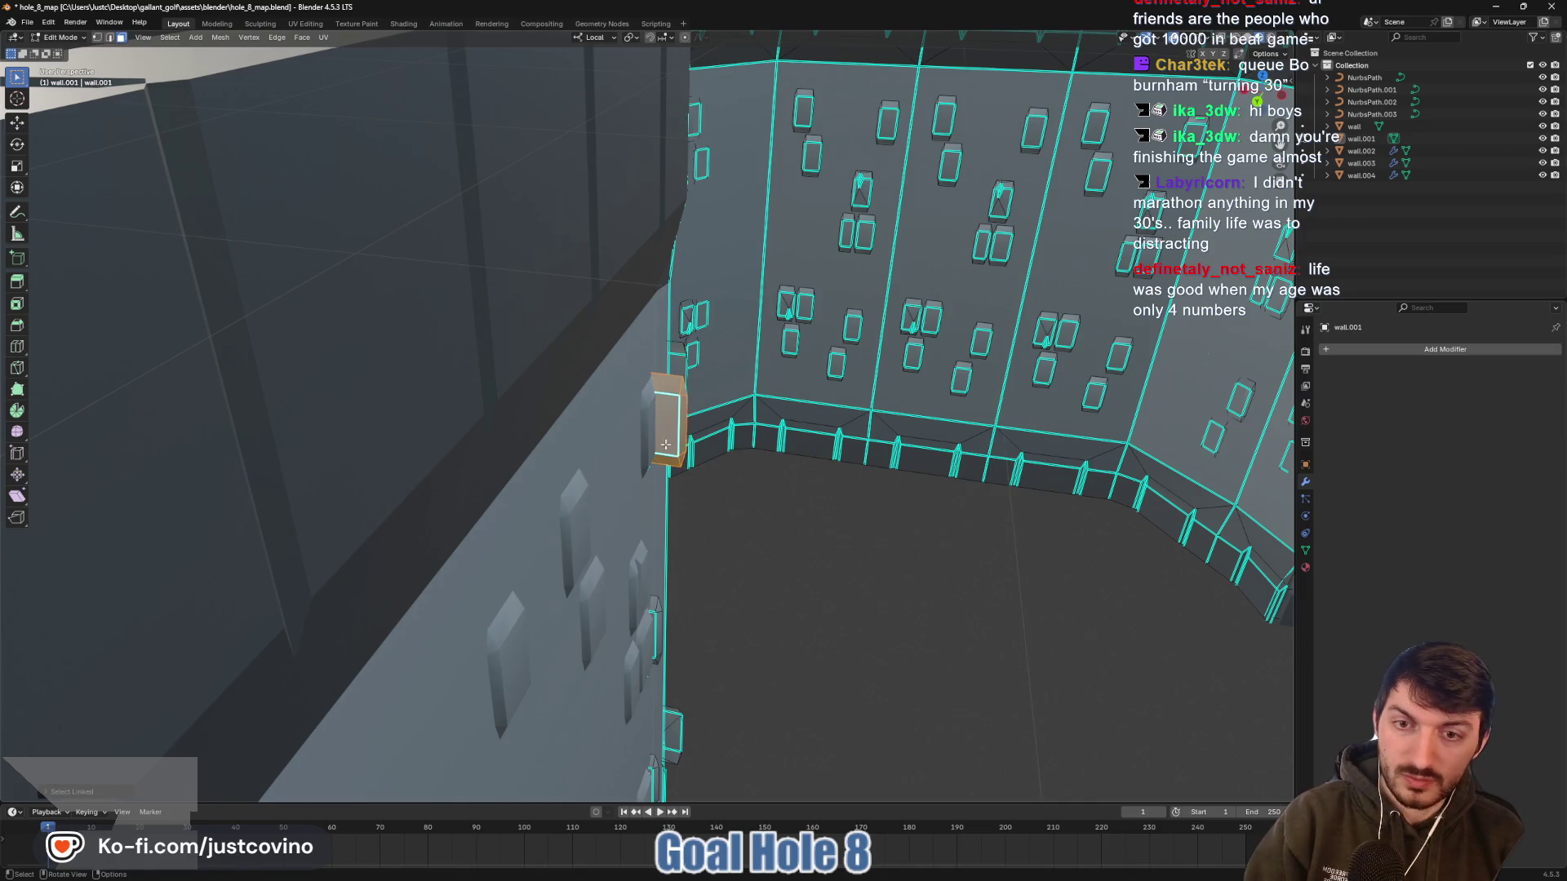
pyautogui.moveTo(679, 431)
pyautogui.mouseDown()
pyautogui.moveTo(629, 393)
pyautogui.moveTo(704, 570)
pyautogui.mouseUp()
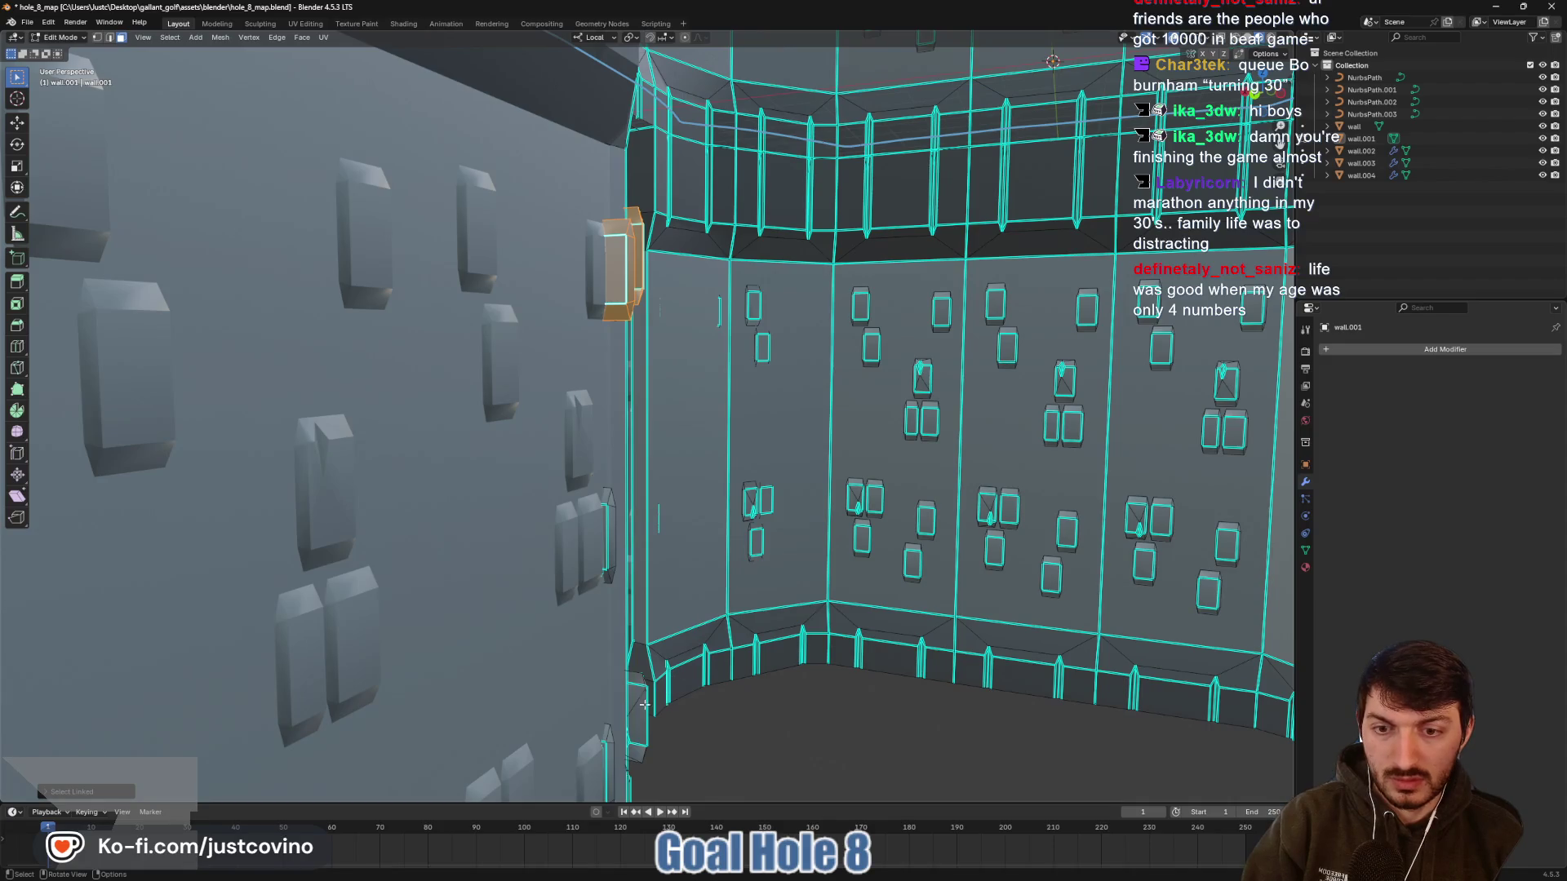
pyautogui.press('l')
pyautogui.press('l')
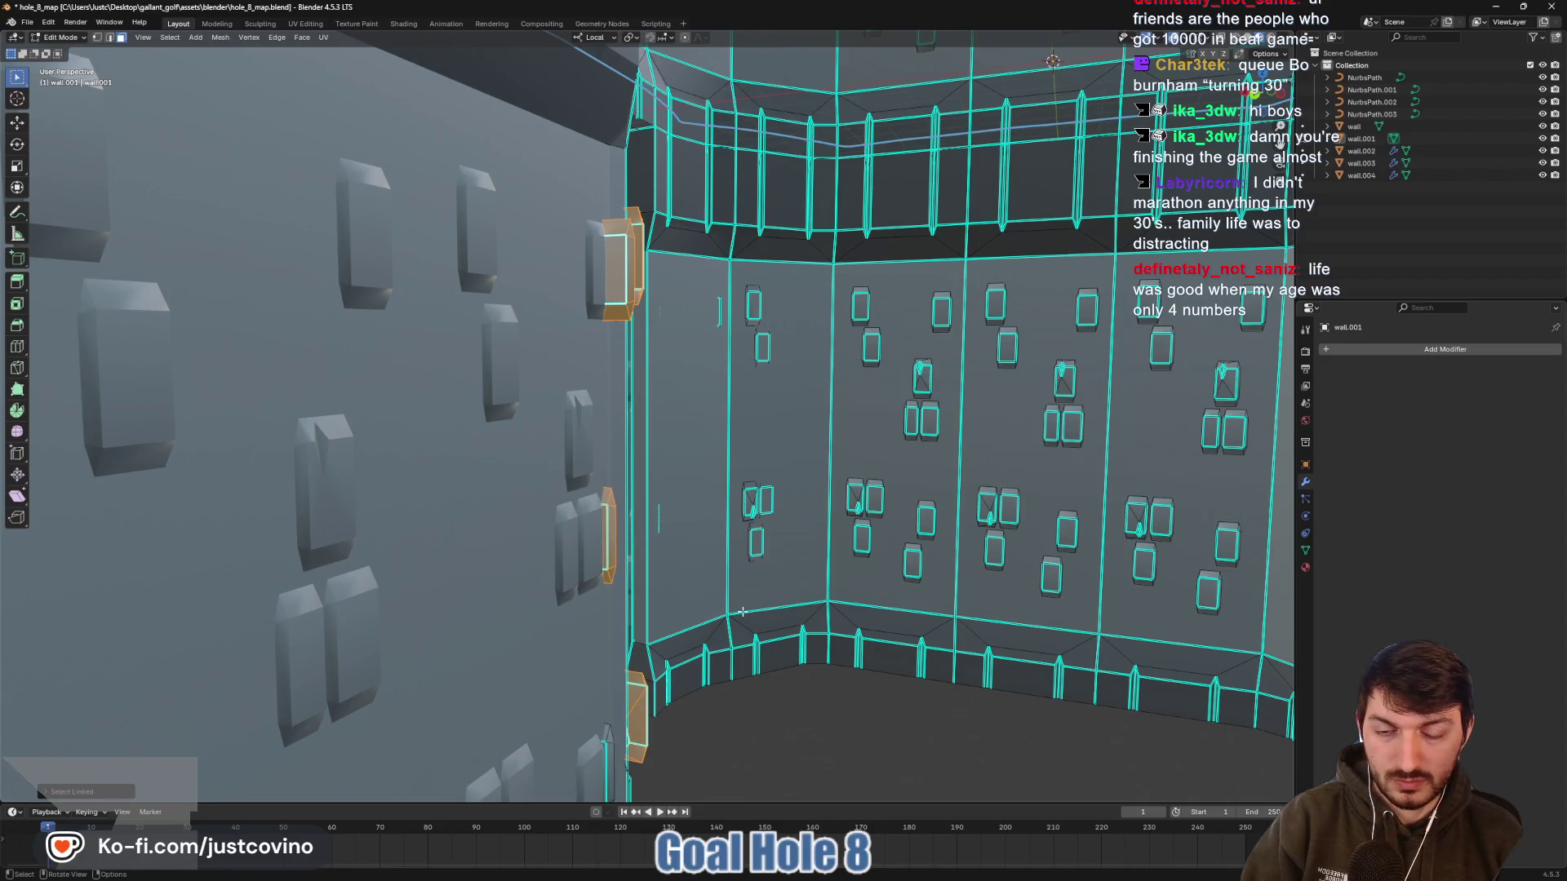
pyautogui.moveTo(620, 560)
pyautogui.mouseDown()
pyautogui.moveTo(675, 629)
pyautogui.moveTo(639, 664)
pyautogui.moveTo(444, 634)
pyautogui.mouseUp()
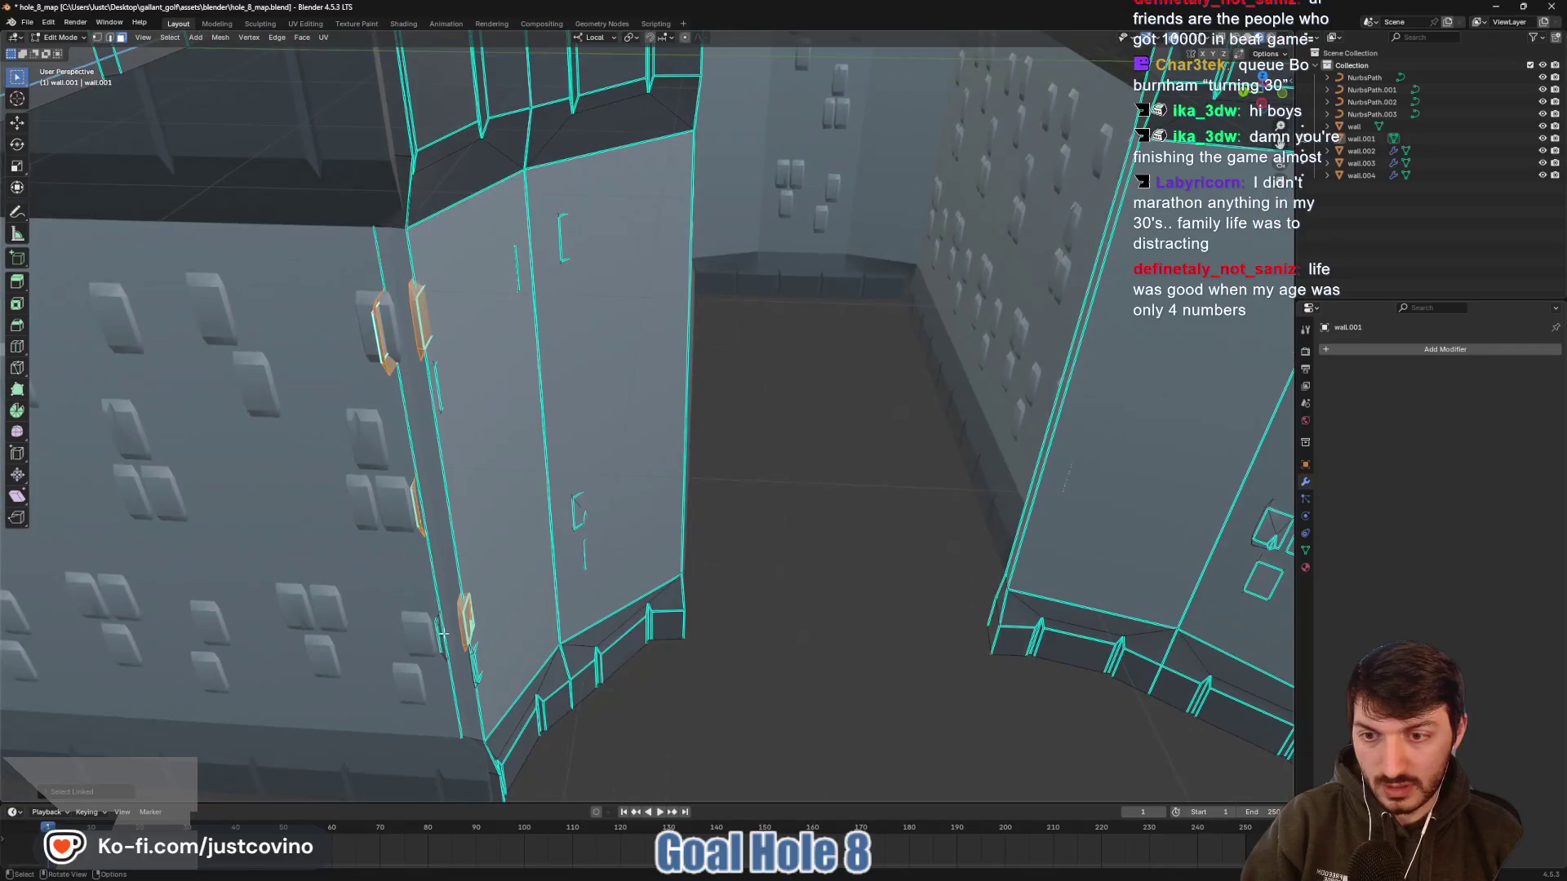
pyautogui.press('l')
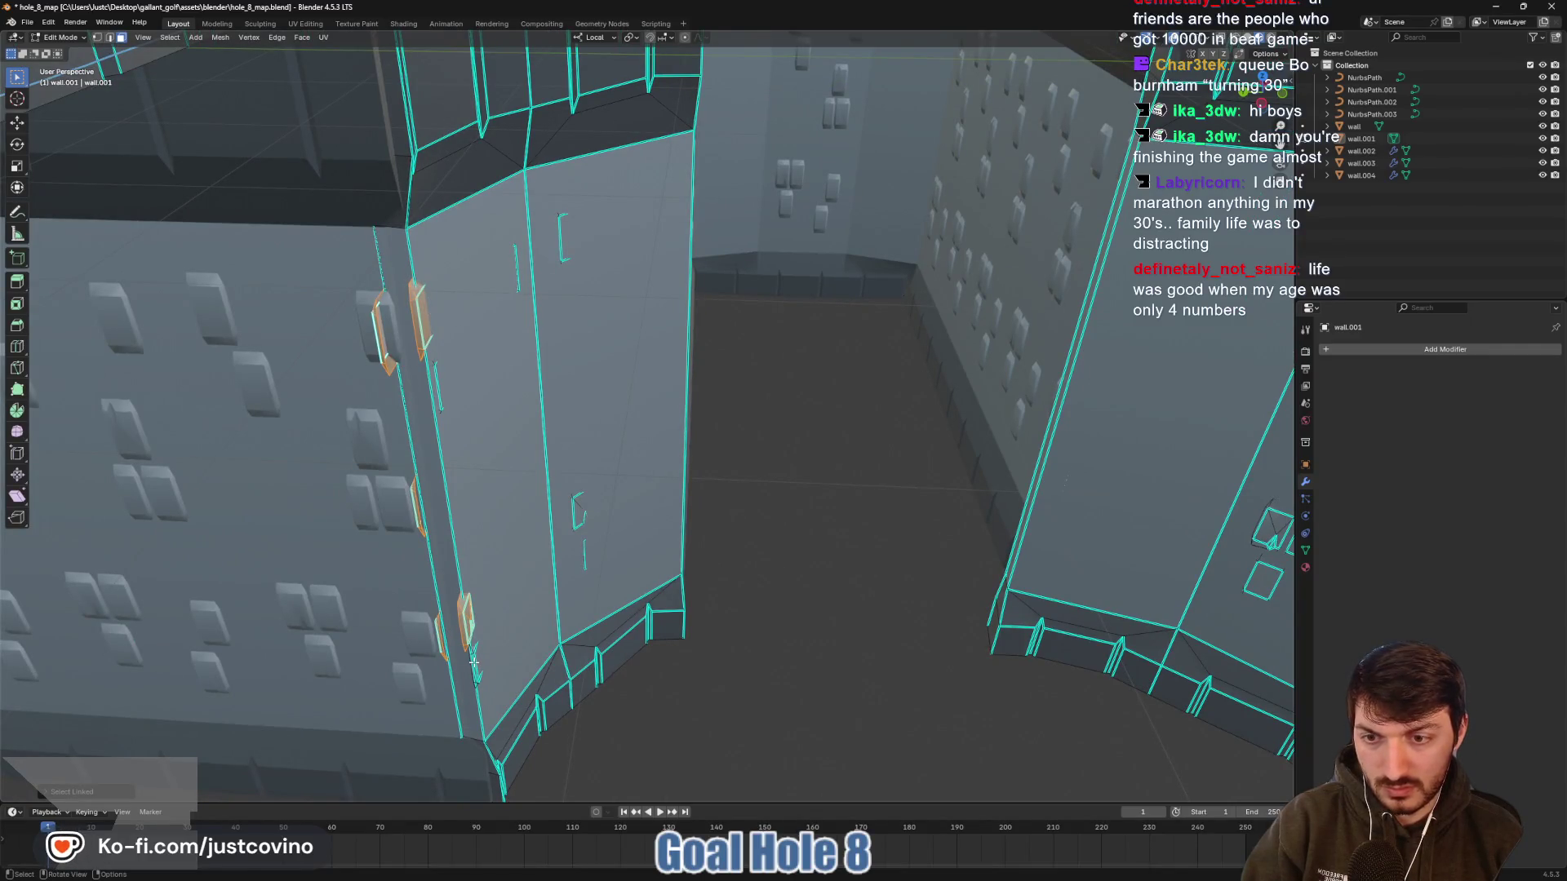
pyautogui.press('x')
pyautogui.click(473, 663)
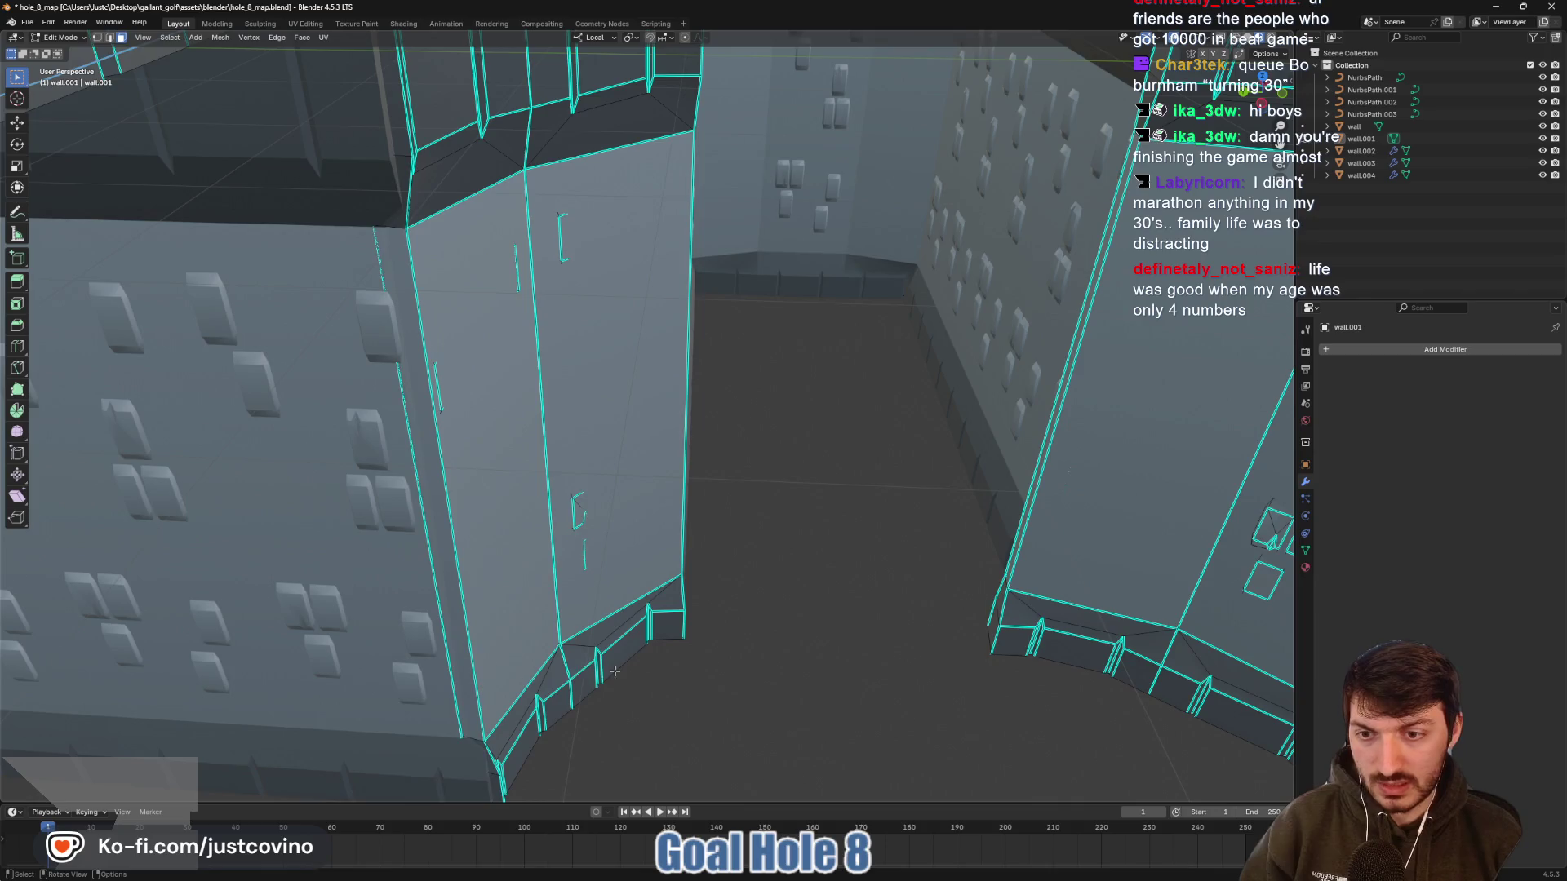
# Inspect the wall base, return to Object Mode and save hole_8_map.blend
pyautogui.moveTo(474, 663); pyautogui.dragTo(542, 643)
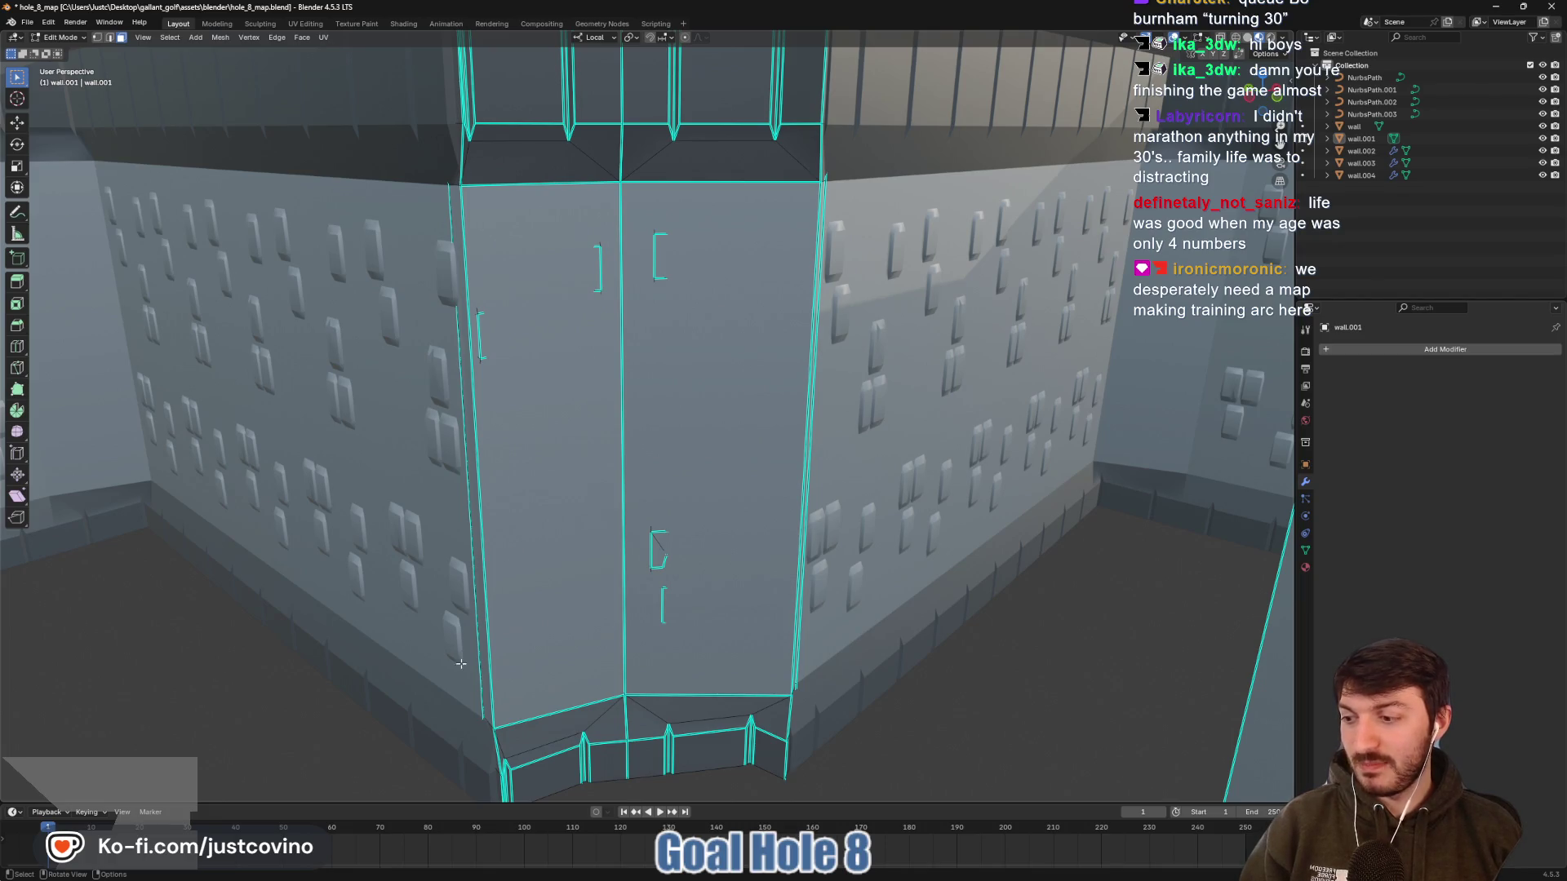
pyautogui.moveTo(461, 663)
pyautogui.mouseDown()
pyautogui.moveTo(514, 602)
pyautogui.moveTo(629, 640)
pyautogui.moveTo(746, 450)
pyautogui.mouseUp()
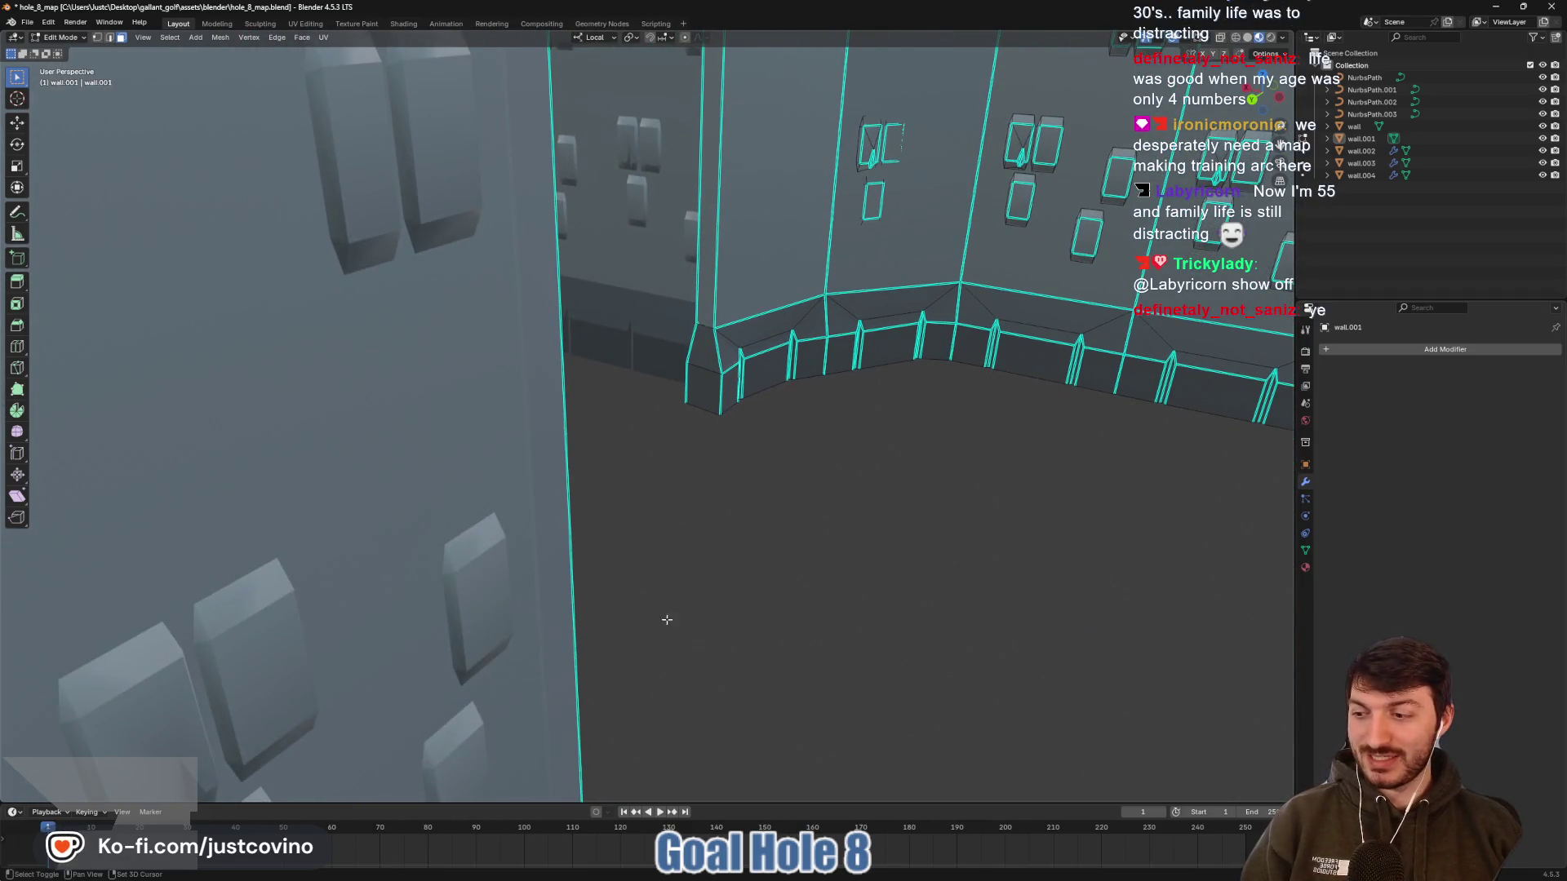
pyautogui.moveTo(667, 620); pyautogui.dragTo(691, 536)
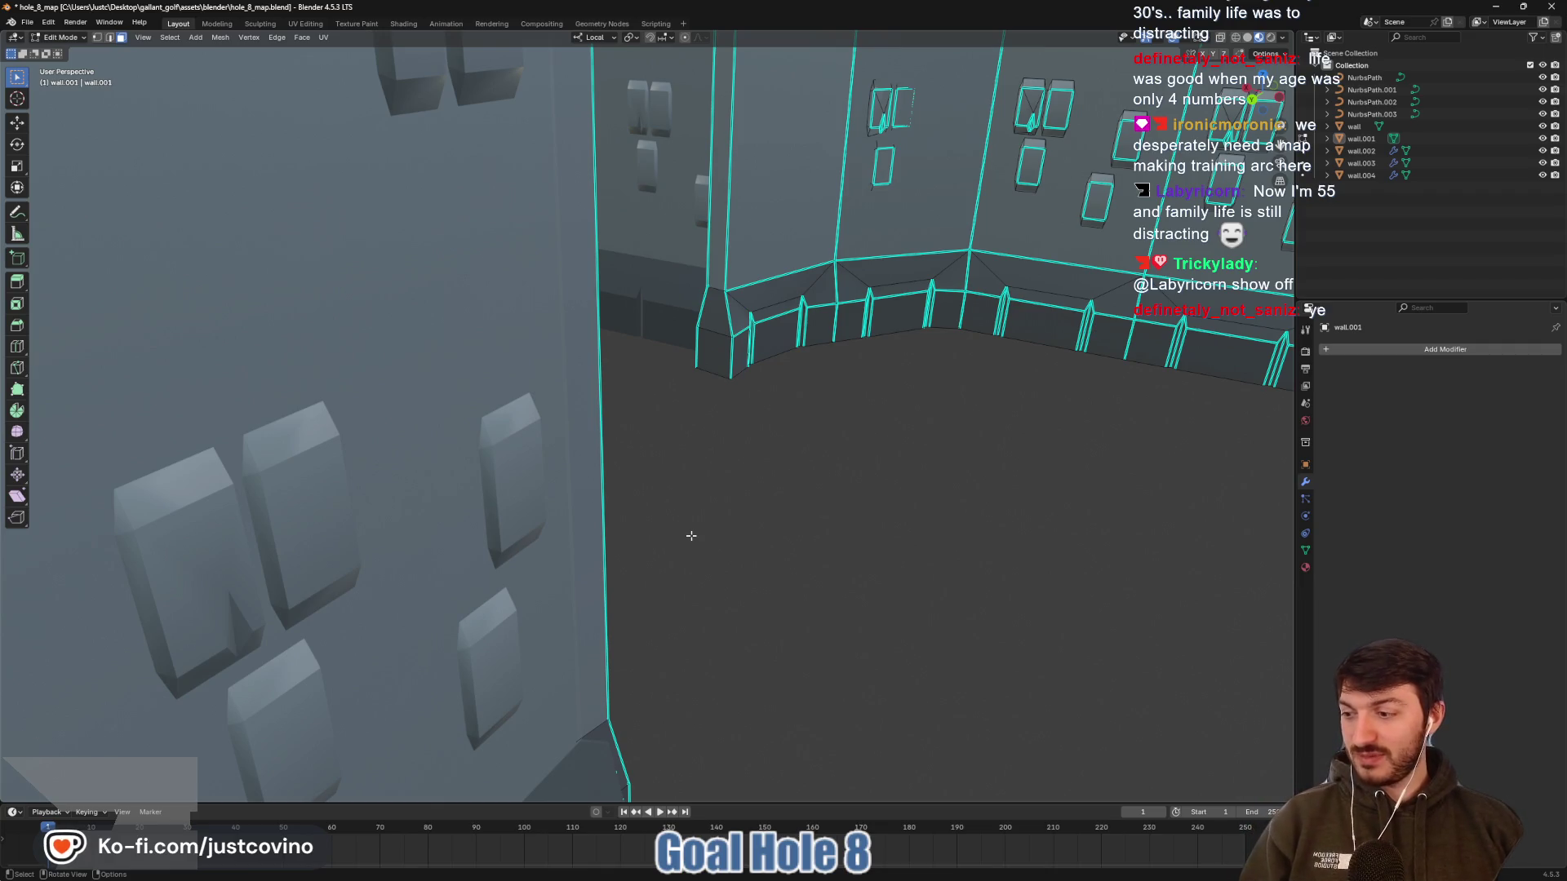
pyautogui.moveTo(755, 574)
pyautogui.mouseDown()
pyautogui.moveTo(718, 391)
pyautogui.moveTo(630, 473)
pyautogui.moveTo(468, 462)
pyautogui.moveTo(581, 465)
pyautogui.moveTo(741, 573)
pyautogui.moveTo(682, 542)
pyautogui.moveTo(675, 493)
pyautogui.moveTo(697, 493)
pyautogui.moveTo(510, 573)
pyautogui.moveTo(399, 556)
pyautogui.moveTo(741, 511)
pyautogui.moveTo(669, 555)
pyautogui.moveTo(733, 531)
pyautogui.moveTo(912, 563)
pyautogui.moveTo(442, 494)
pyautogui.moveTo(923, 563)
pyautogui.moveTo(792, 510)
pyautogui.moveTo(920, 517)
pyautogui.moveTo(685, 458)
pyautogui.moveTo(727, 321)
pyautogui.moveTo(615, 490)
pyautogui.moveTo(797, 375)
pyautogui.mouseUp()
pyautogui.press('Tab')
pyautogui.hotkey('ctrl', 's')
# Enter Edit Mode on wall.001 and select the long narrow strip face on the left wall
pyautogui.click(426, 454)
pyautogui.press('Tab')
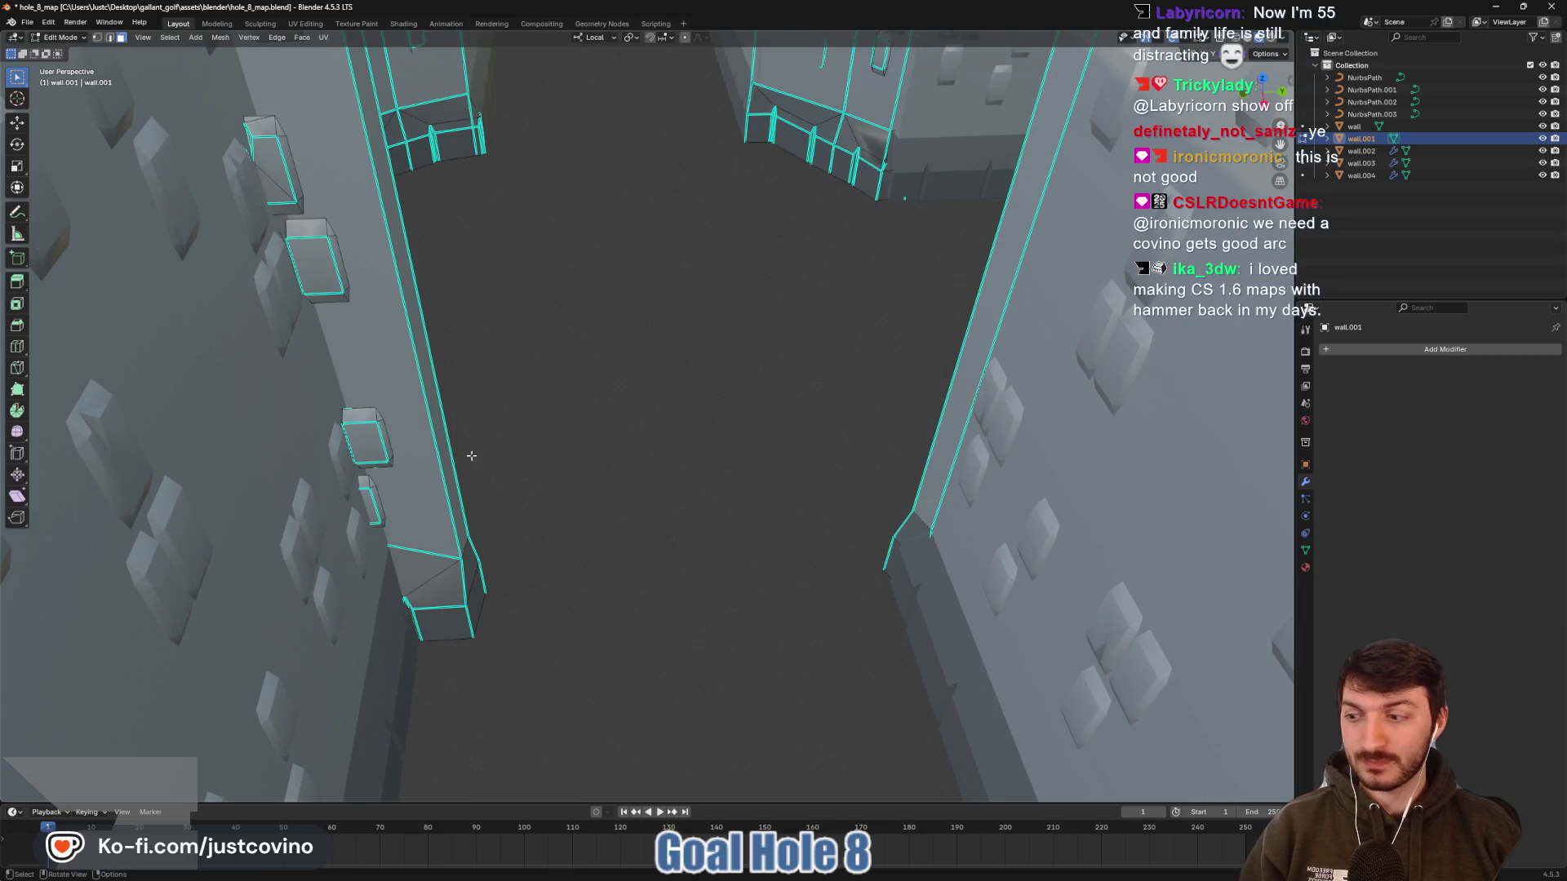
pyautogui.moveTo(541, 471); pyautogui.dragTo(528, 465)
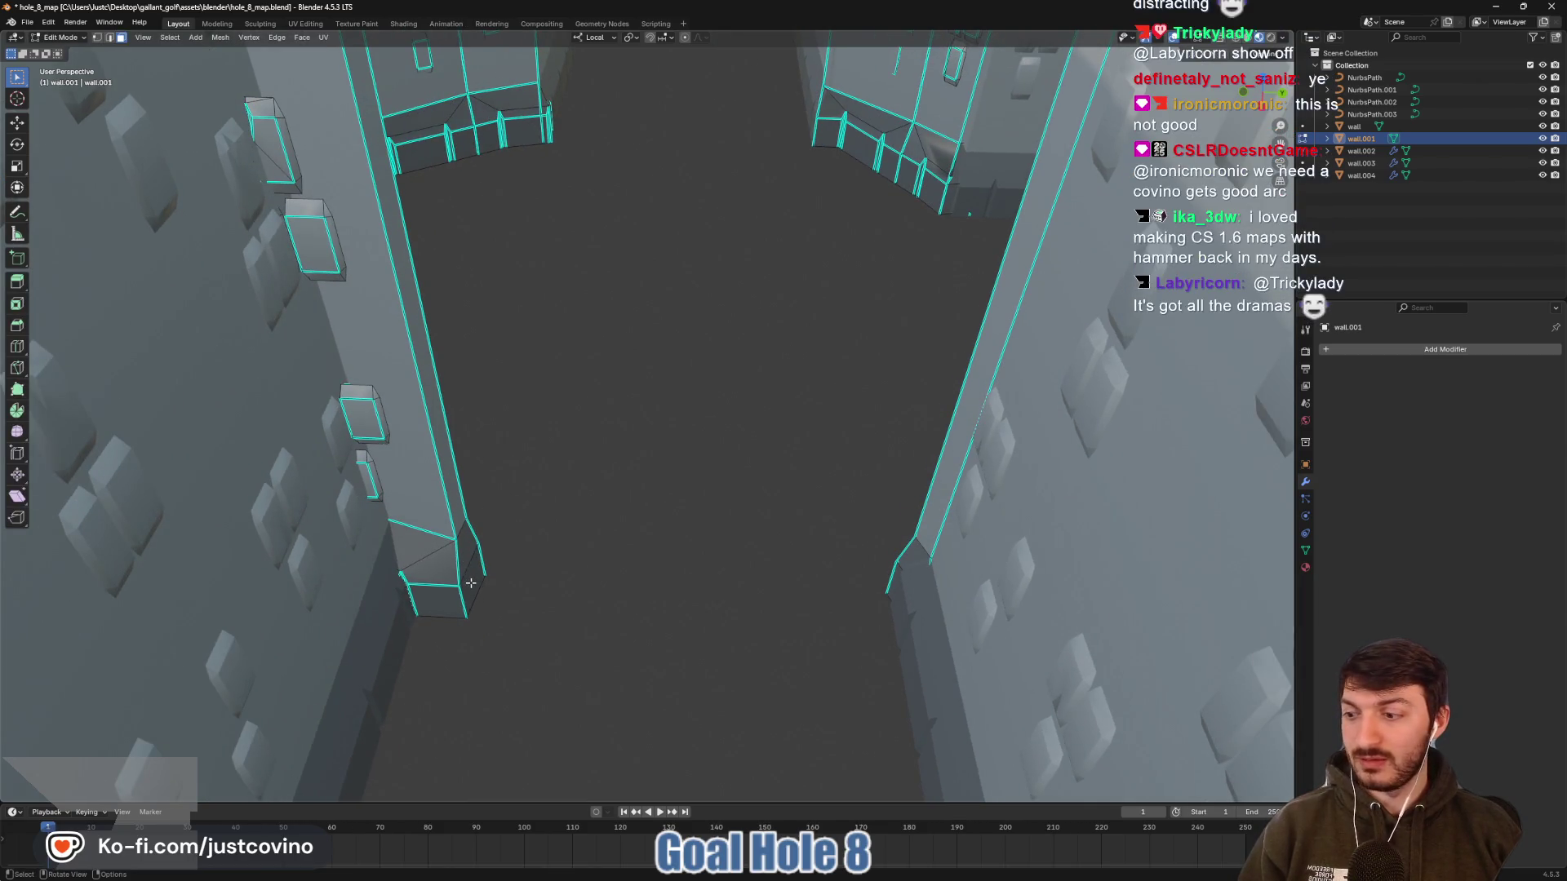
pyautogui.keyDown('shift'); pyautogui.click(447, 456); pyautogui.keyUp('shift')
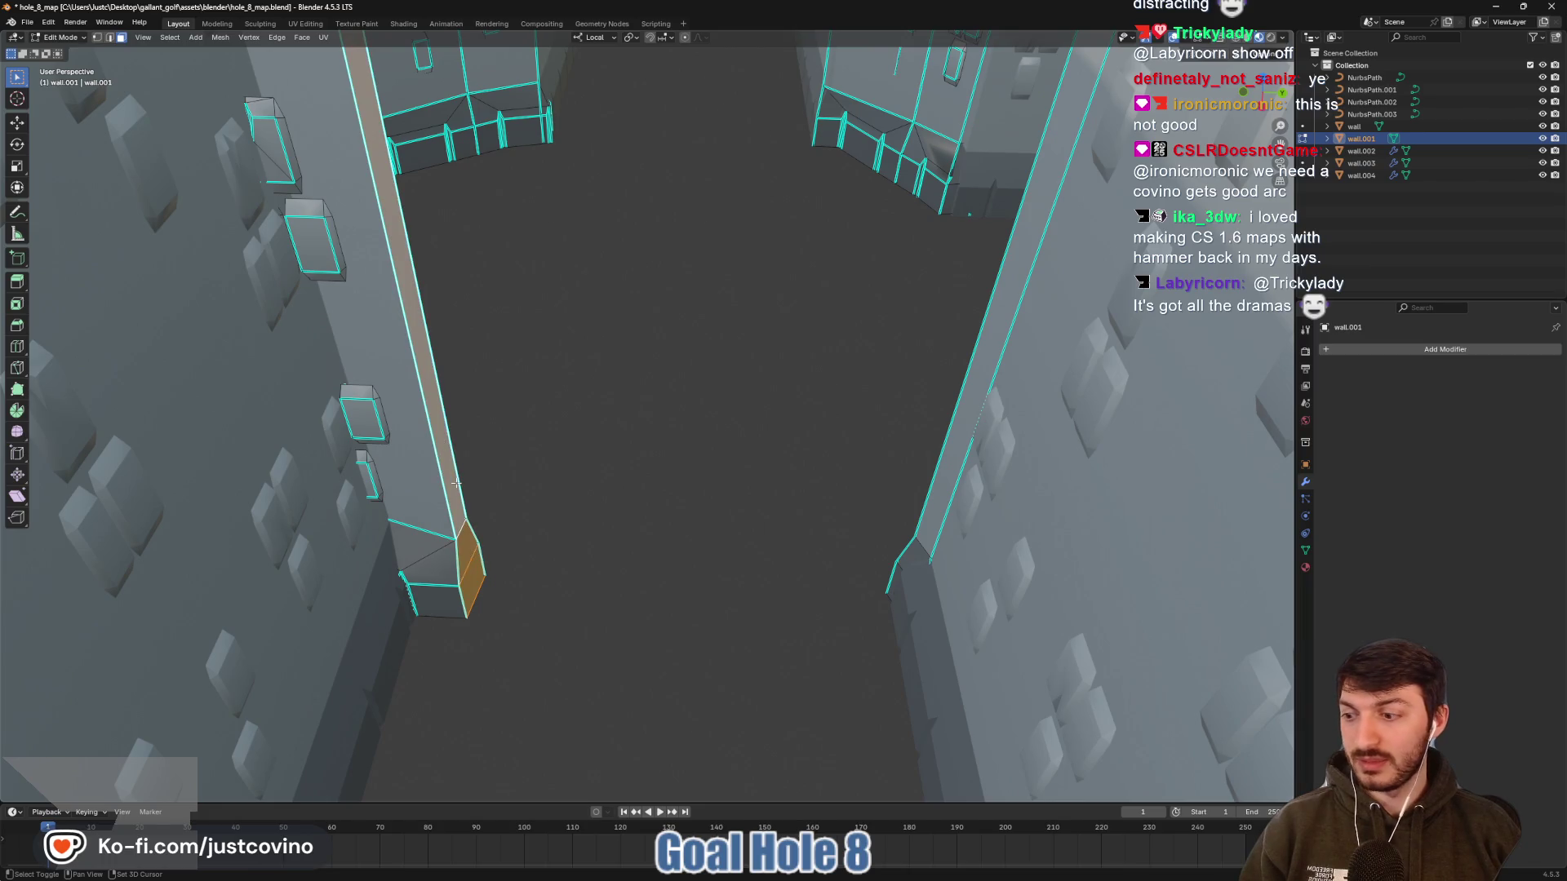
pyautogui.scroll(2, 456, 483)
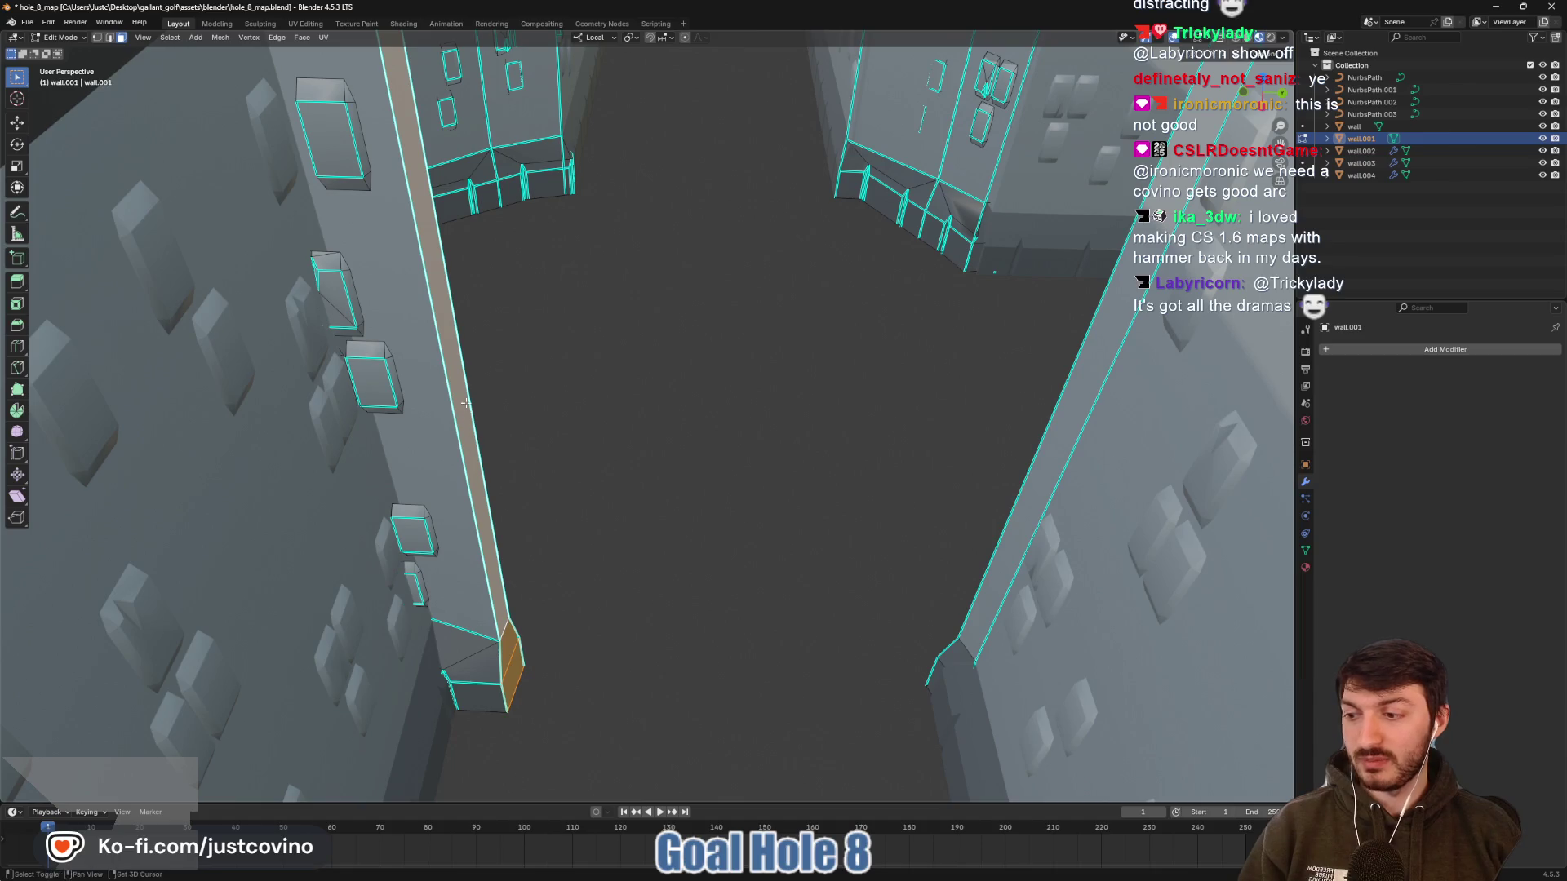
pyautogui.scroll(-3, 465, 403)
pyautogui.keyDown('shift'); pyautogui.click(430, 274); pyautogui.keyUp('shift')
# Slide the strip face about 1.34 m along local Y
pyautogui.scroll(2, 521, 347)
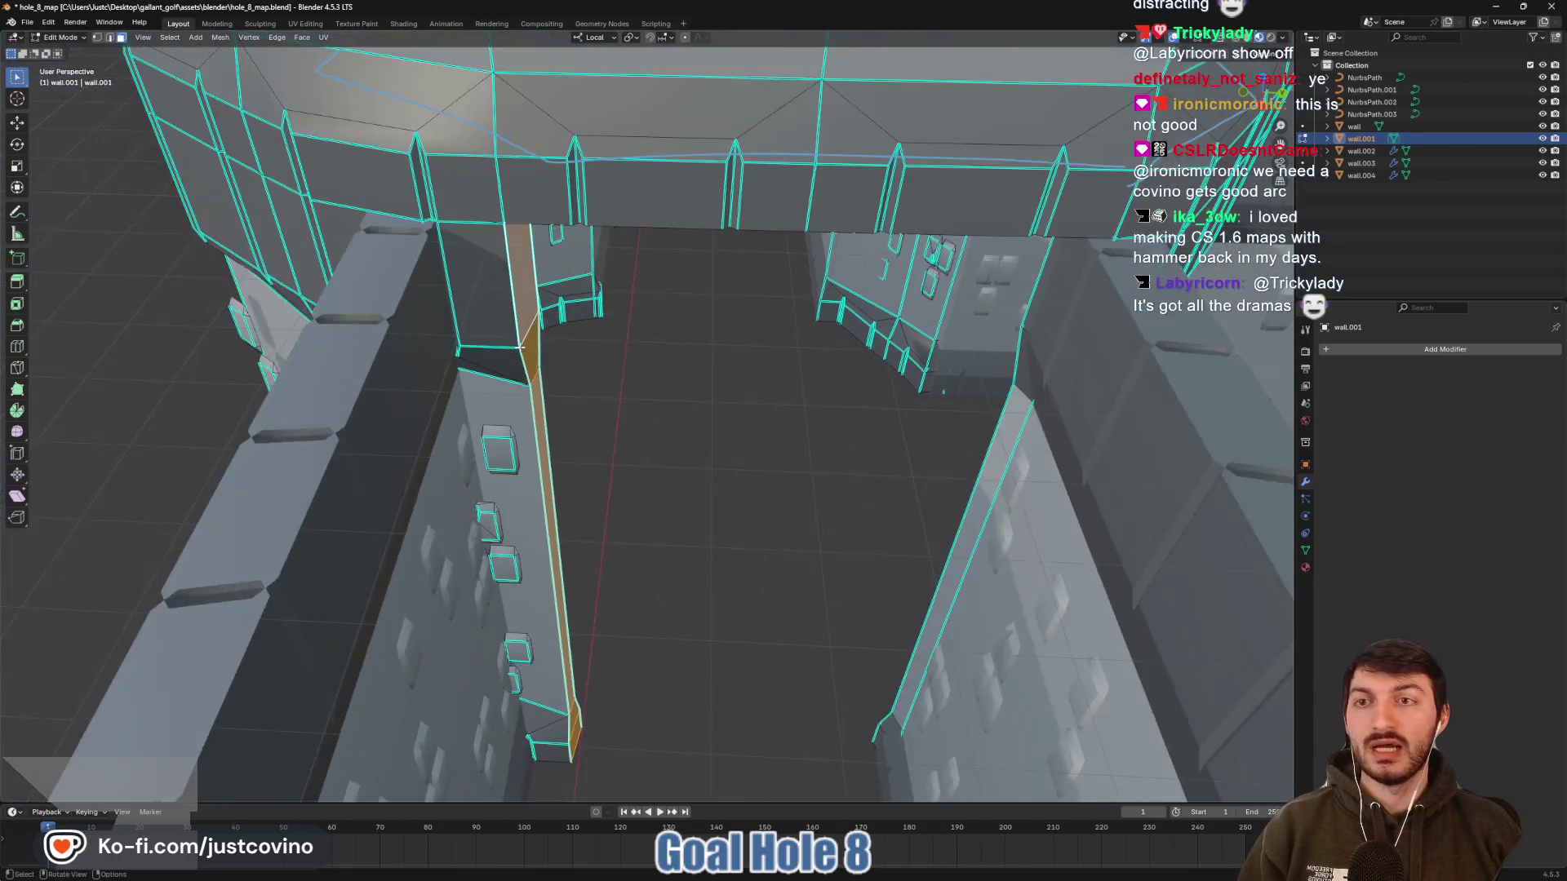
pyautogui.scroll(1, 520, 347)
pyautogui.moveTo(602, 494); pyautogui.dragTo(602, 476)
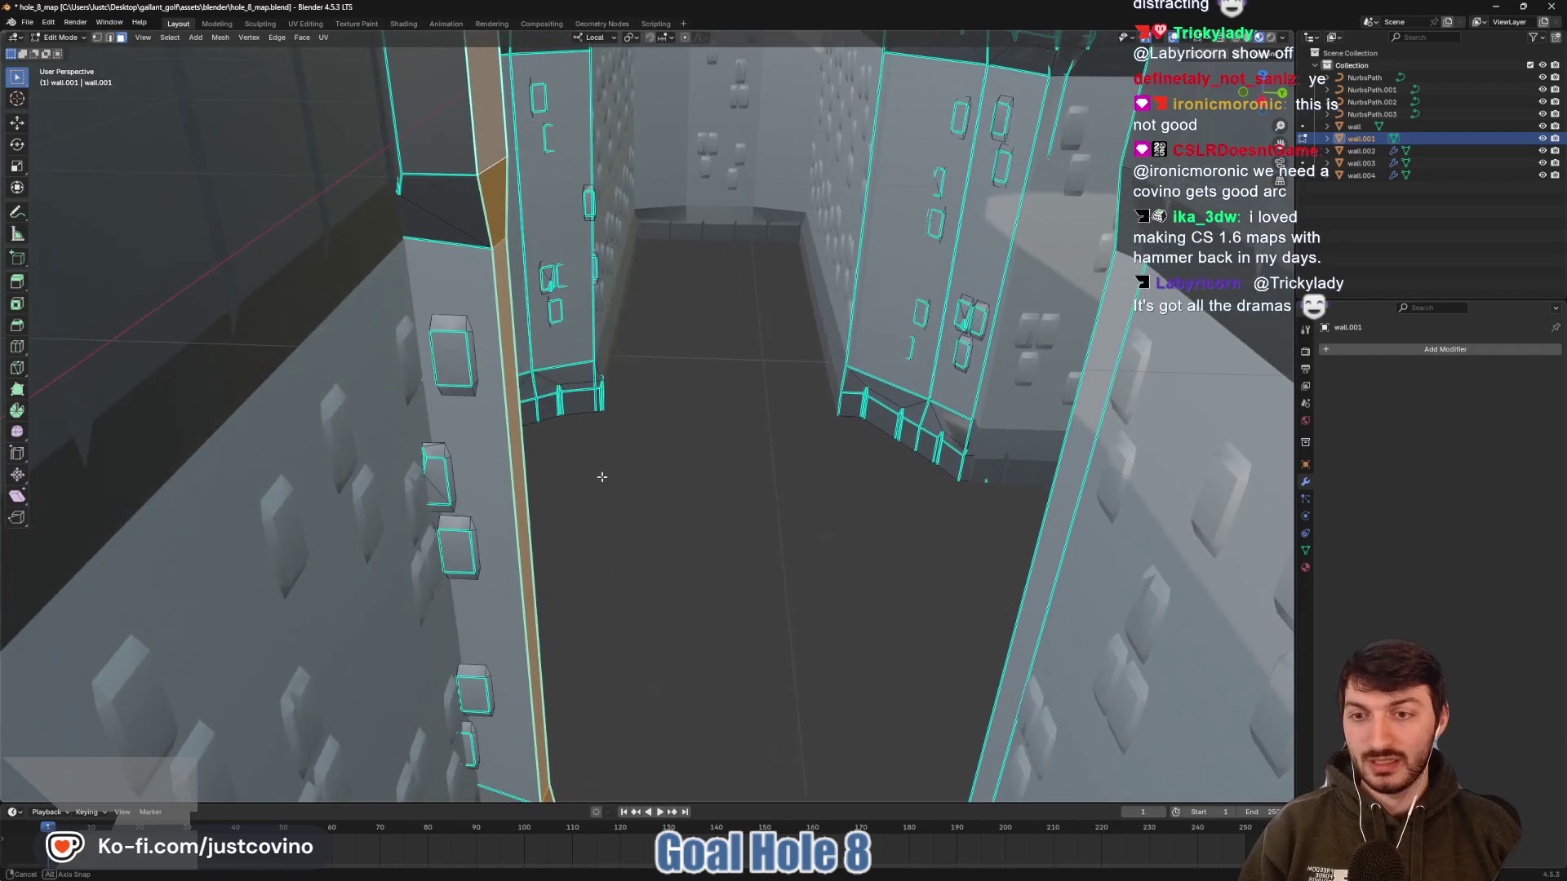
pyautogui.press('g')
pyautogui.press('x')
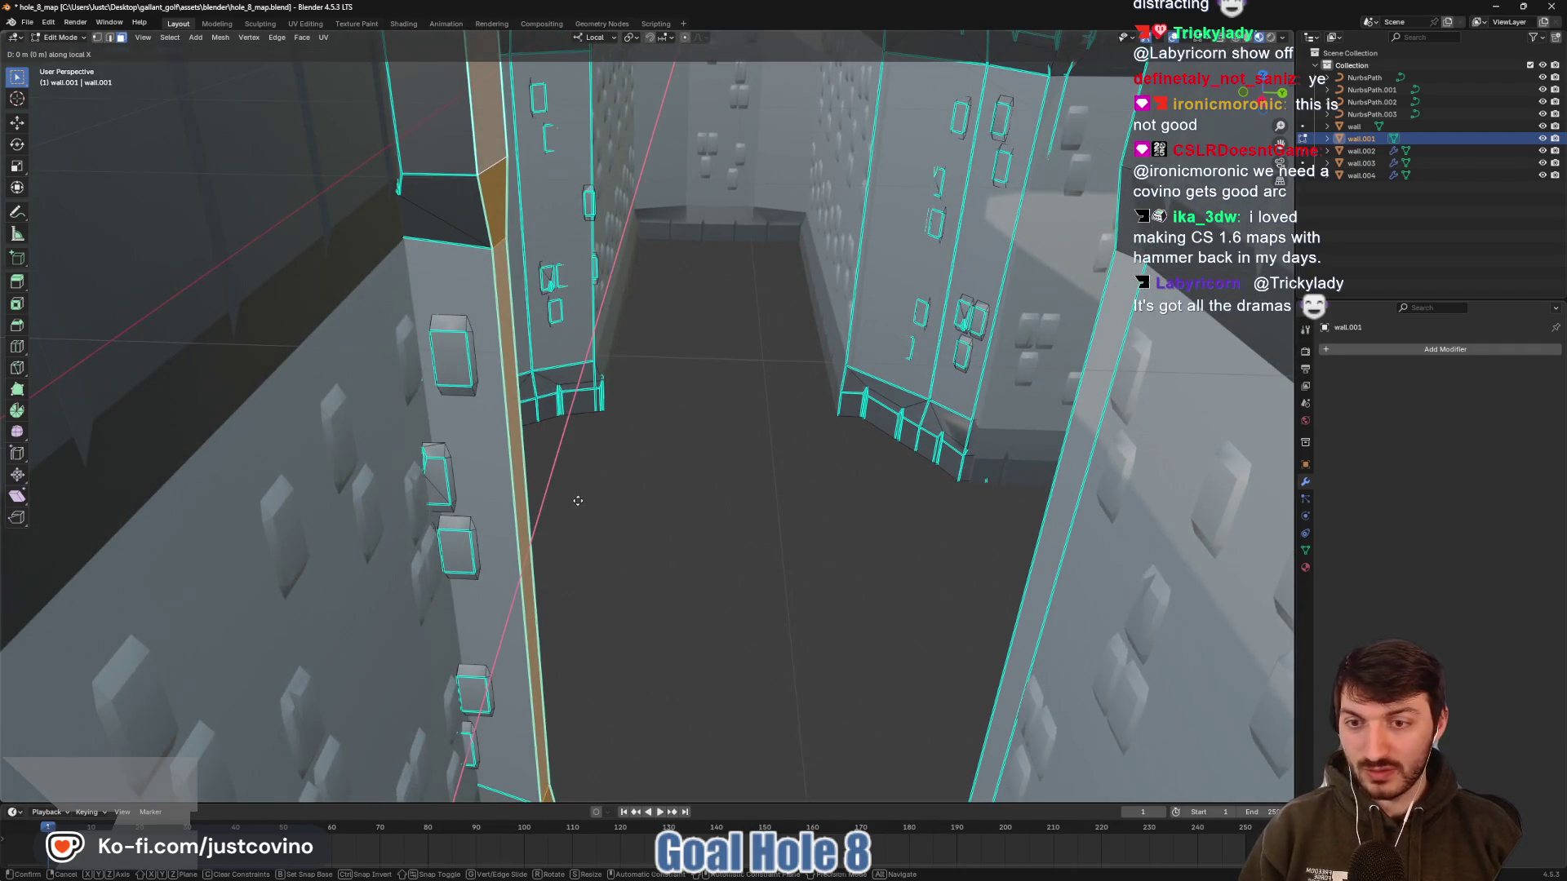
pyautogui.press('y')
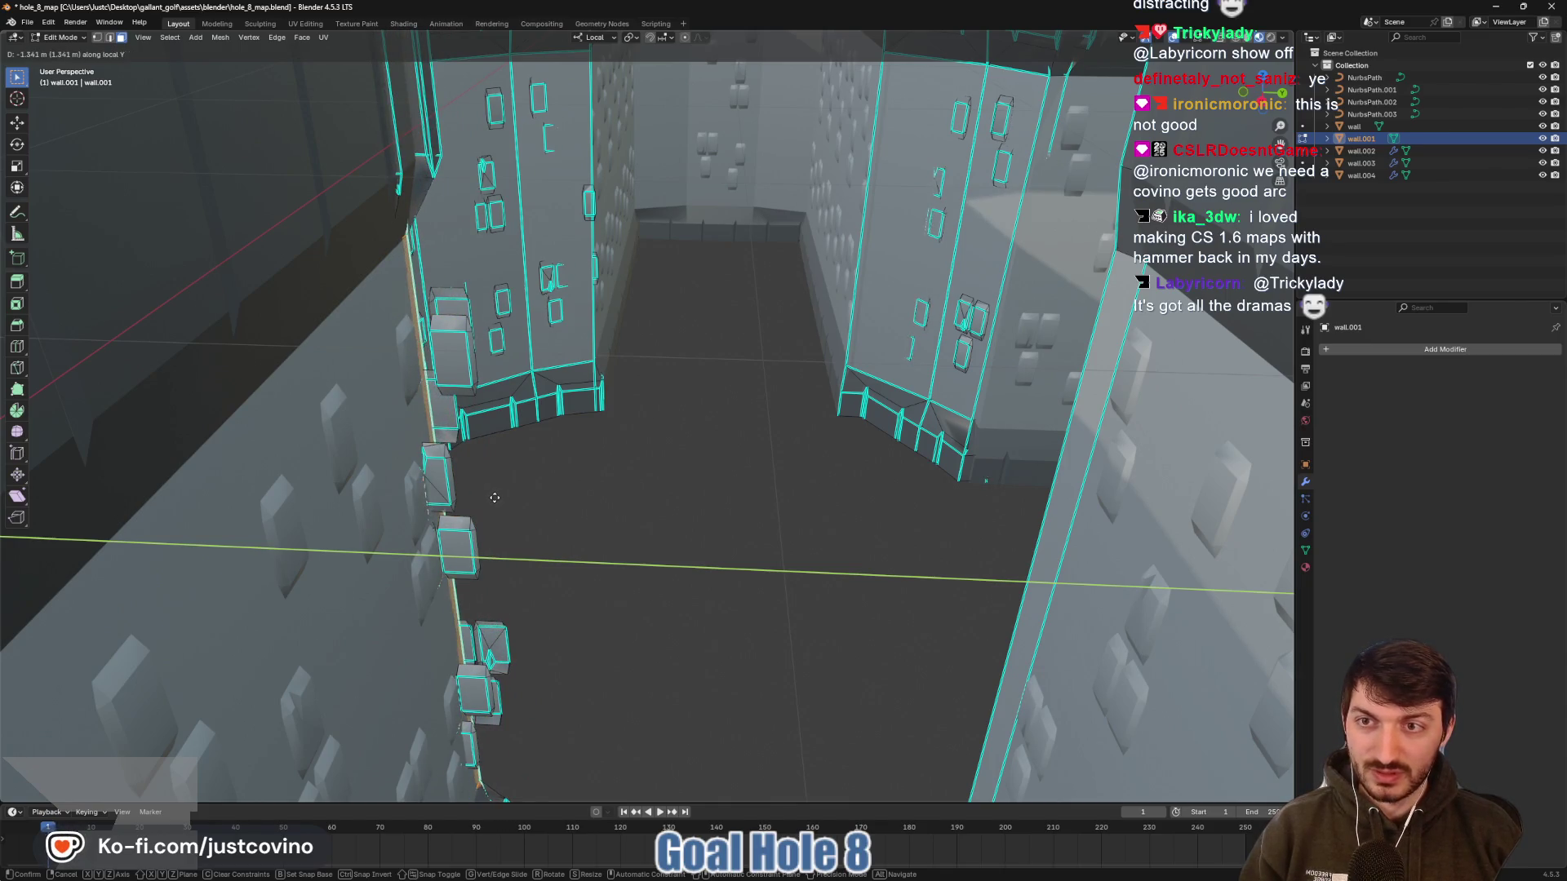
pyautogui.click(498, 498)
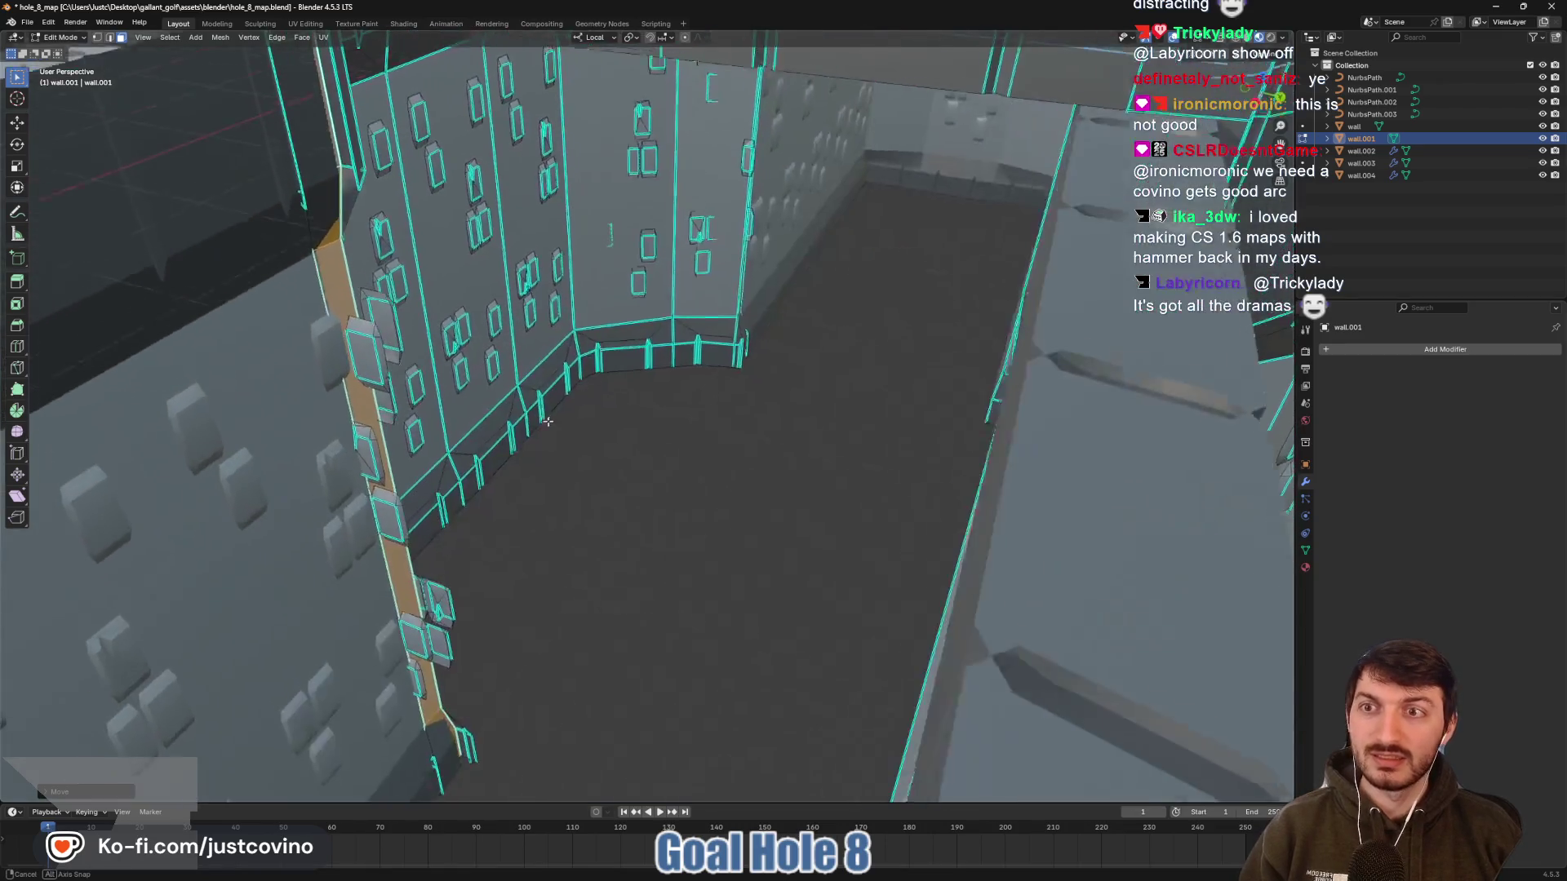
# Select a small window-box face on the wall
pyautogui.moveTo(547, 421); pyautogui.dragTo(486, 400)
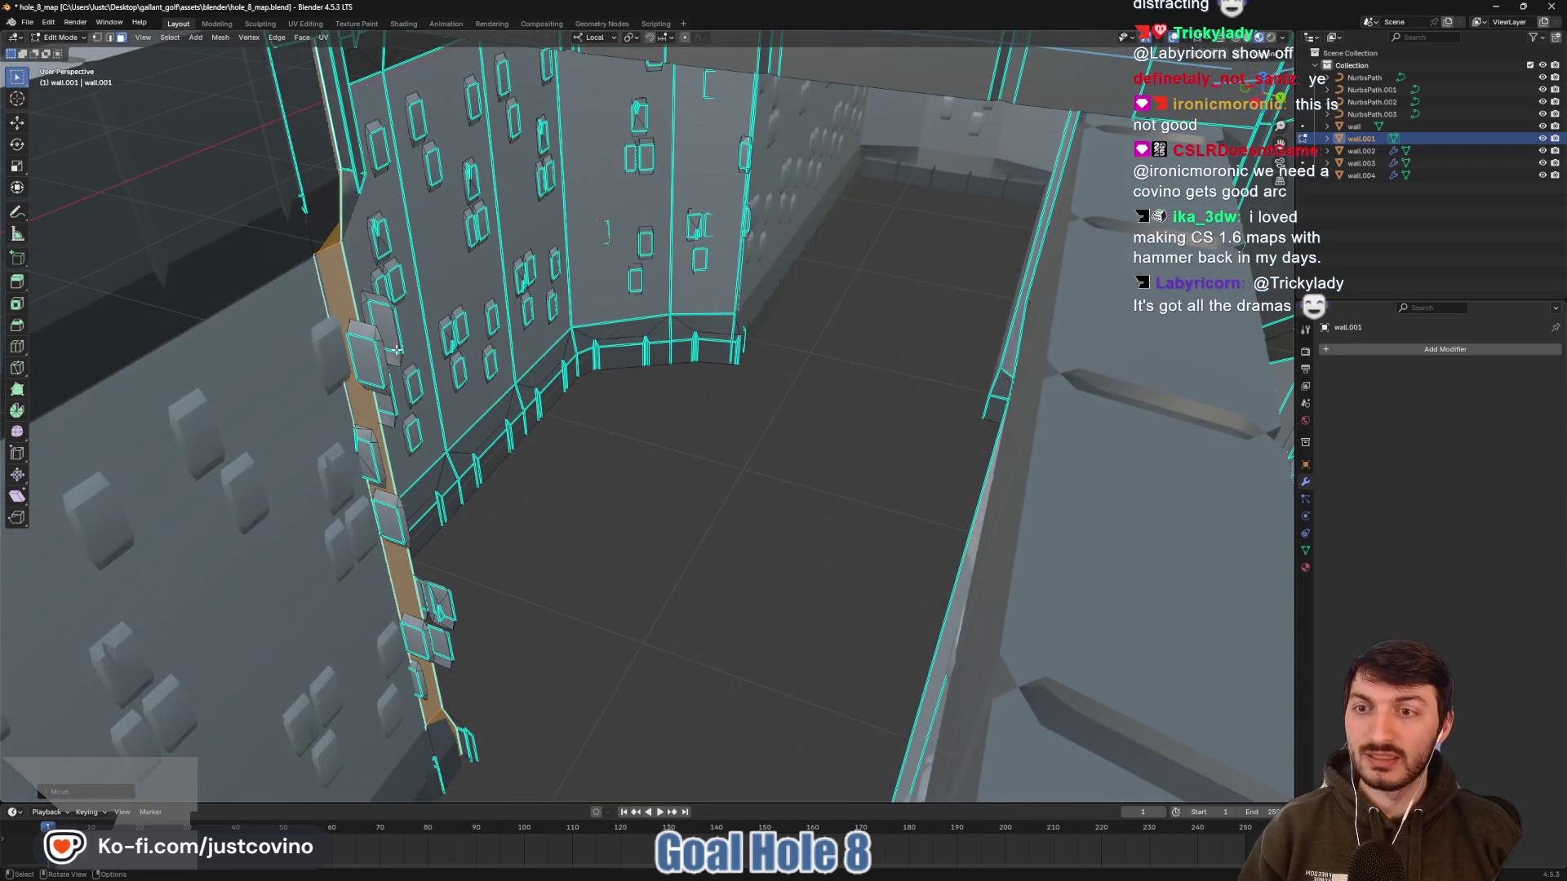
pyautogui.moveTo(396, 349); pyautogui.dragTo(440, 364)
pyautogui.click(442, 364)
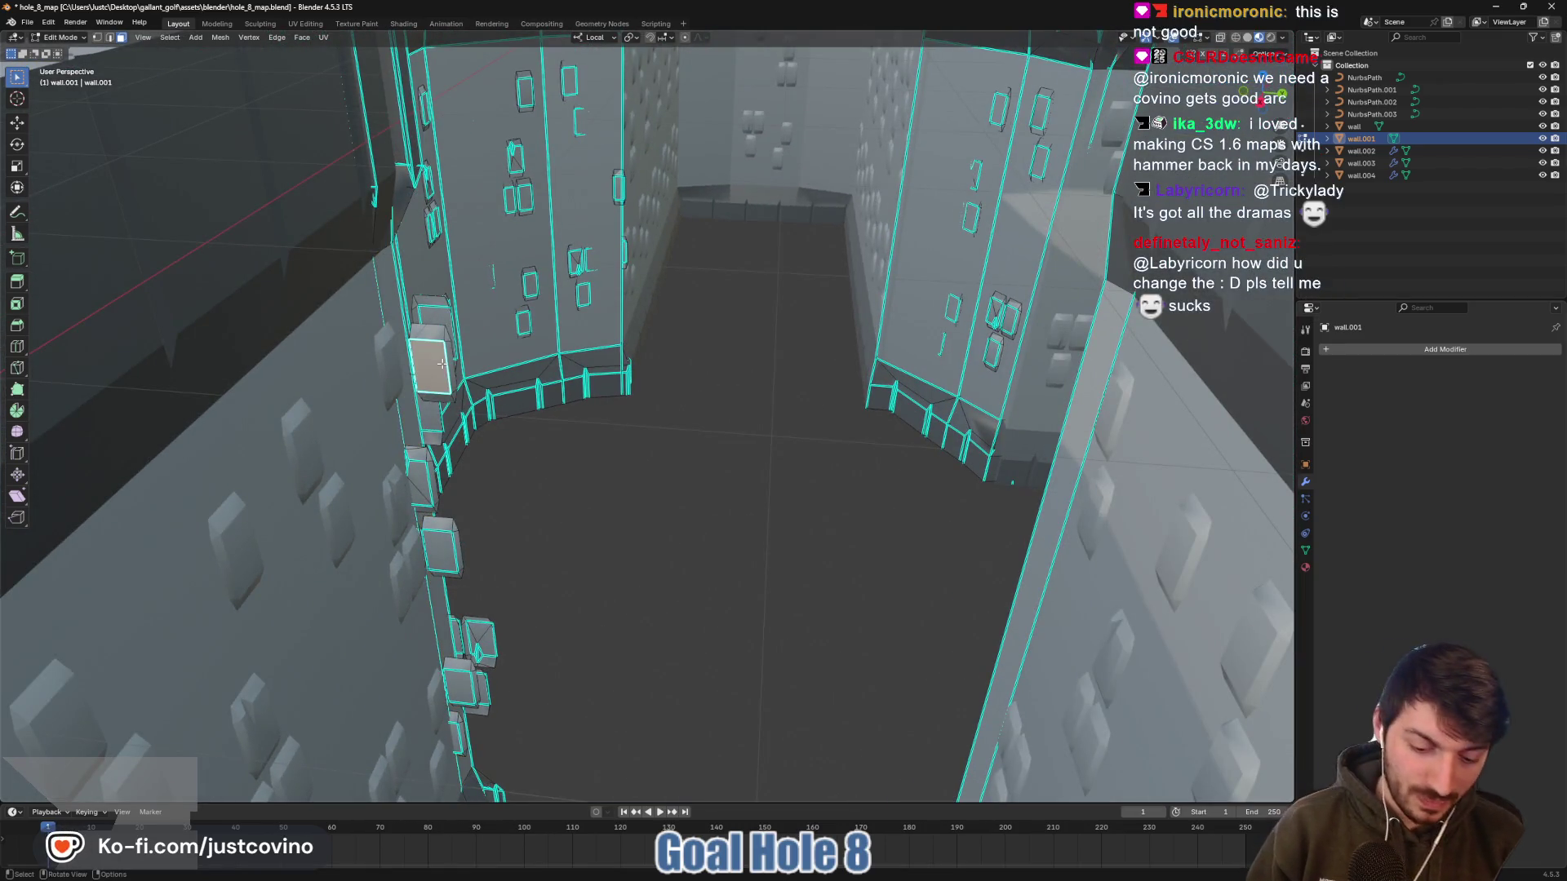
# Linked-select five window boxes on the left wall and delete their faces
pyautogui.press('l')
pyautogui.press('l')
pyautogui.press('l')
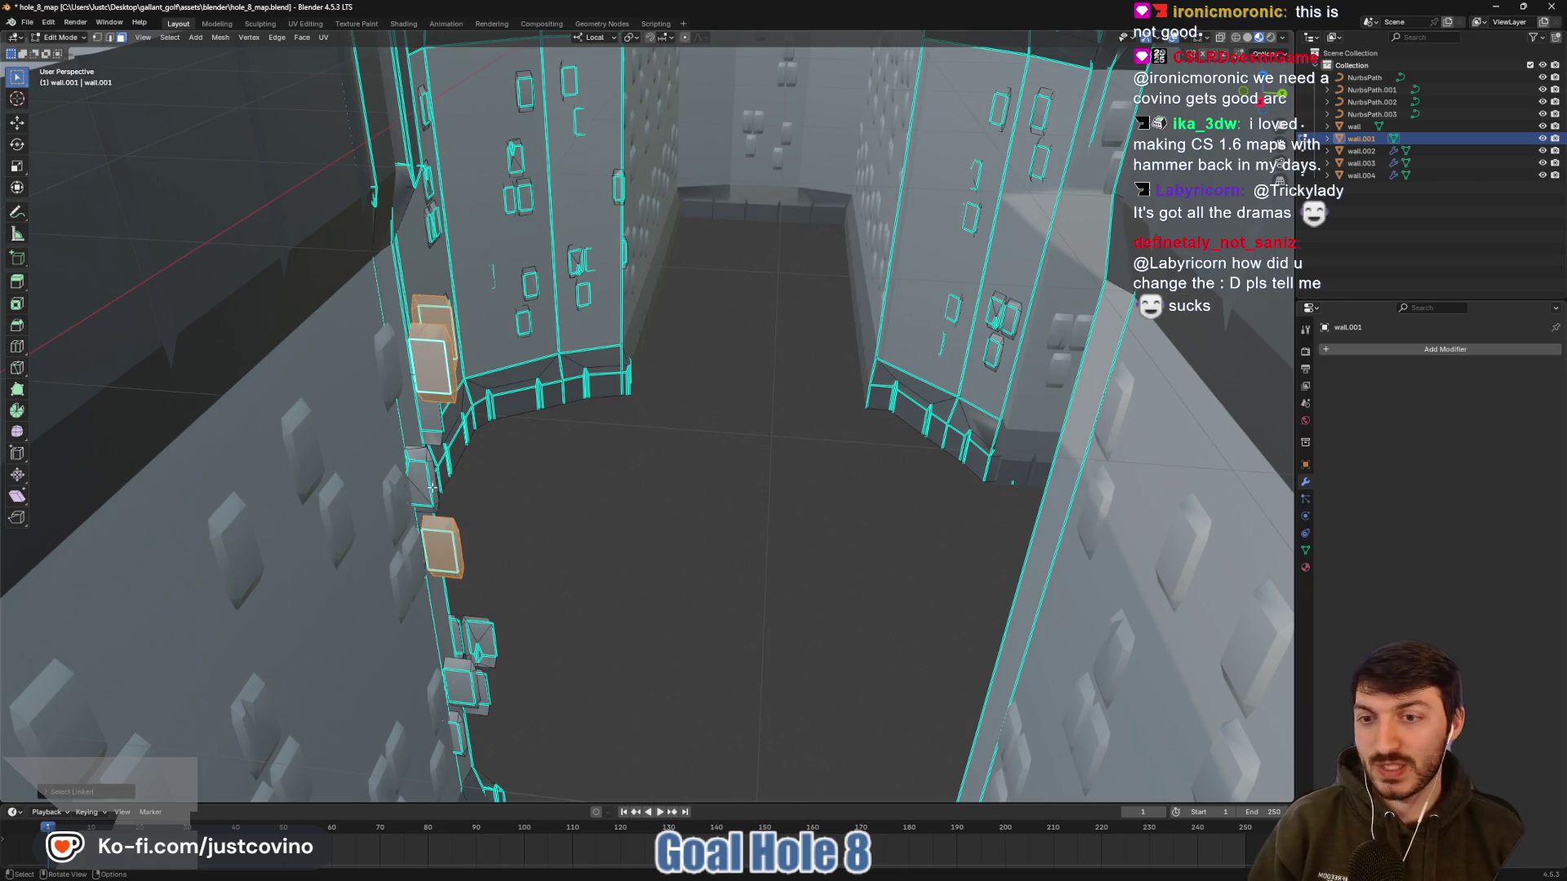
pyautogui.press('l')
pyautogui.press('l')
pyautogui.press('l')
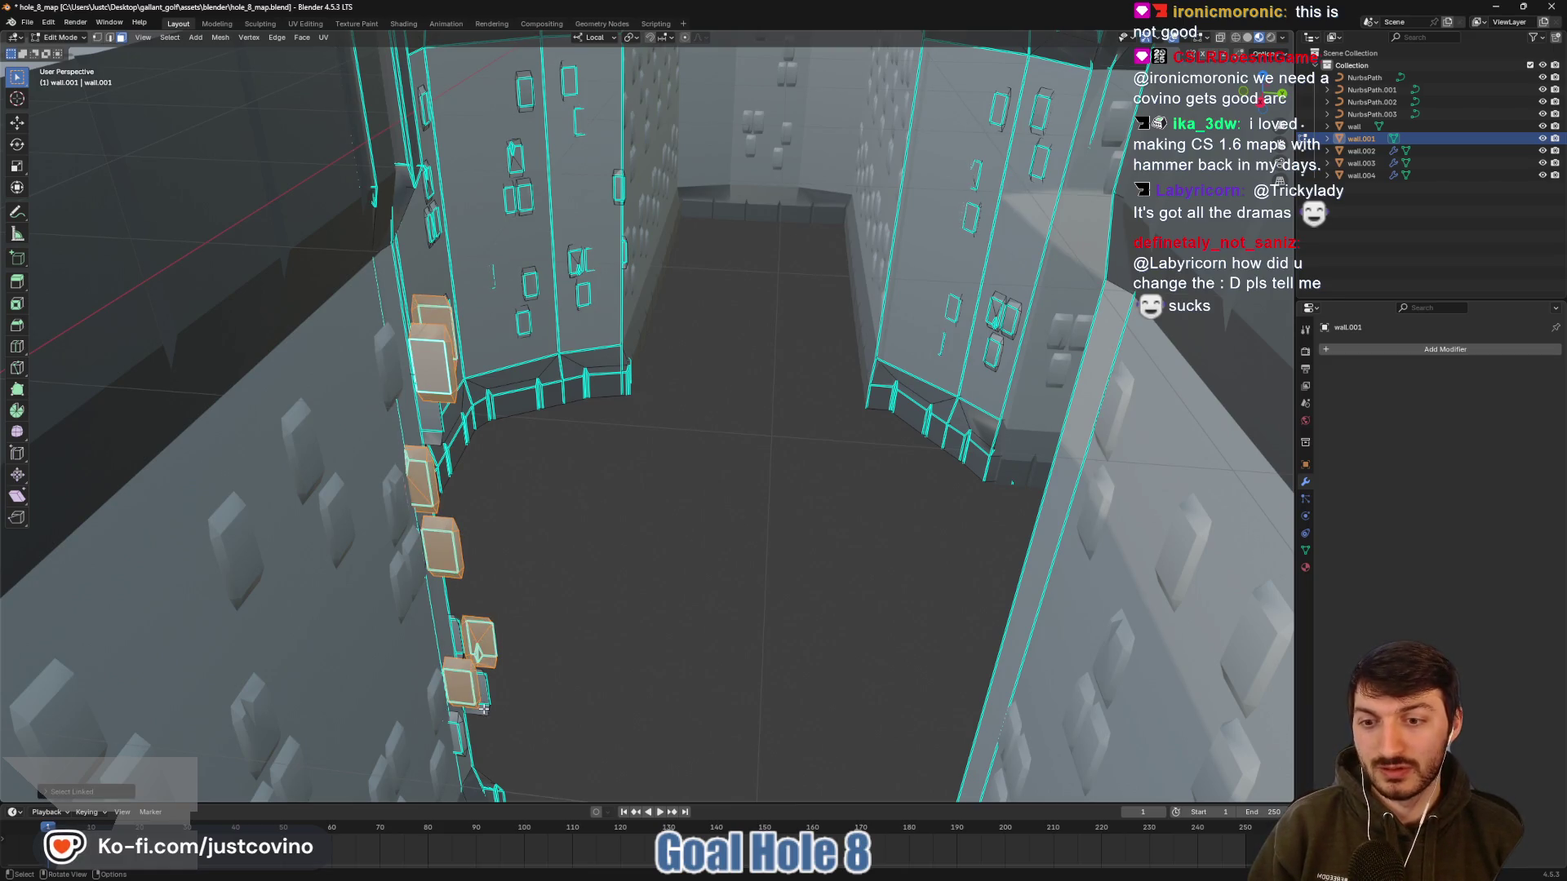
pyautogui.press('l')
pyautogui.press('x')
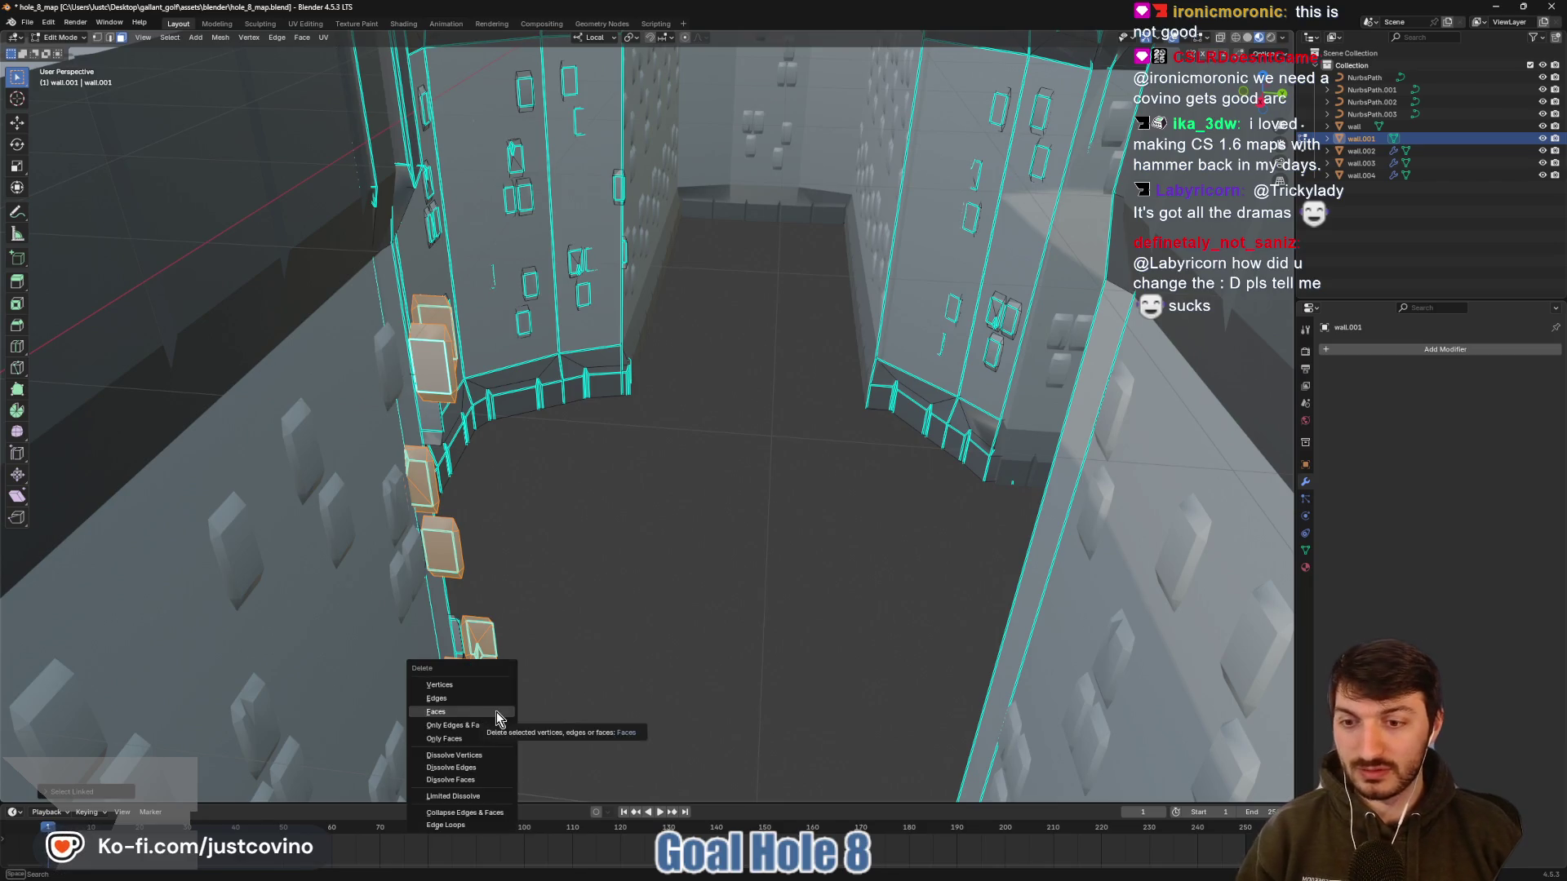
pyautogui.click(499, 713)
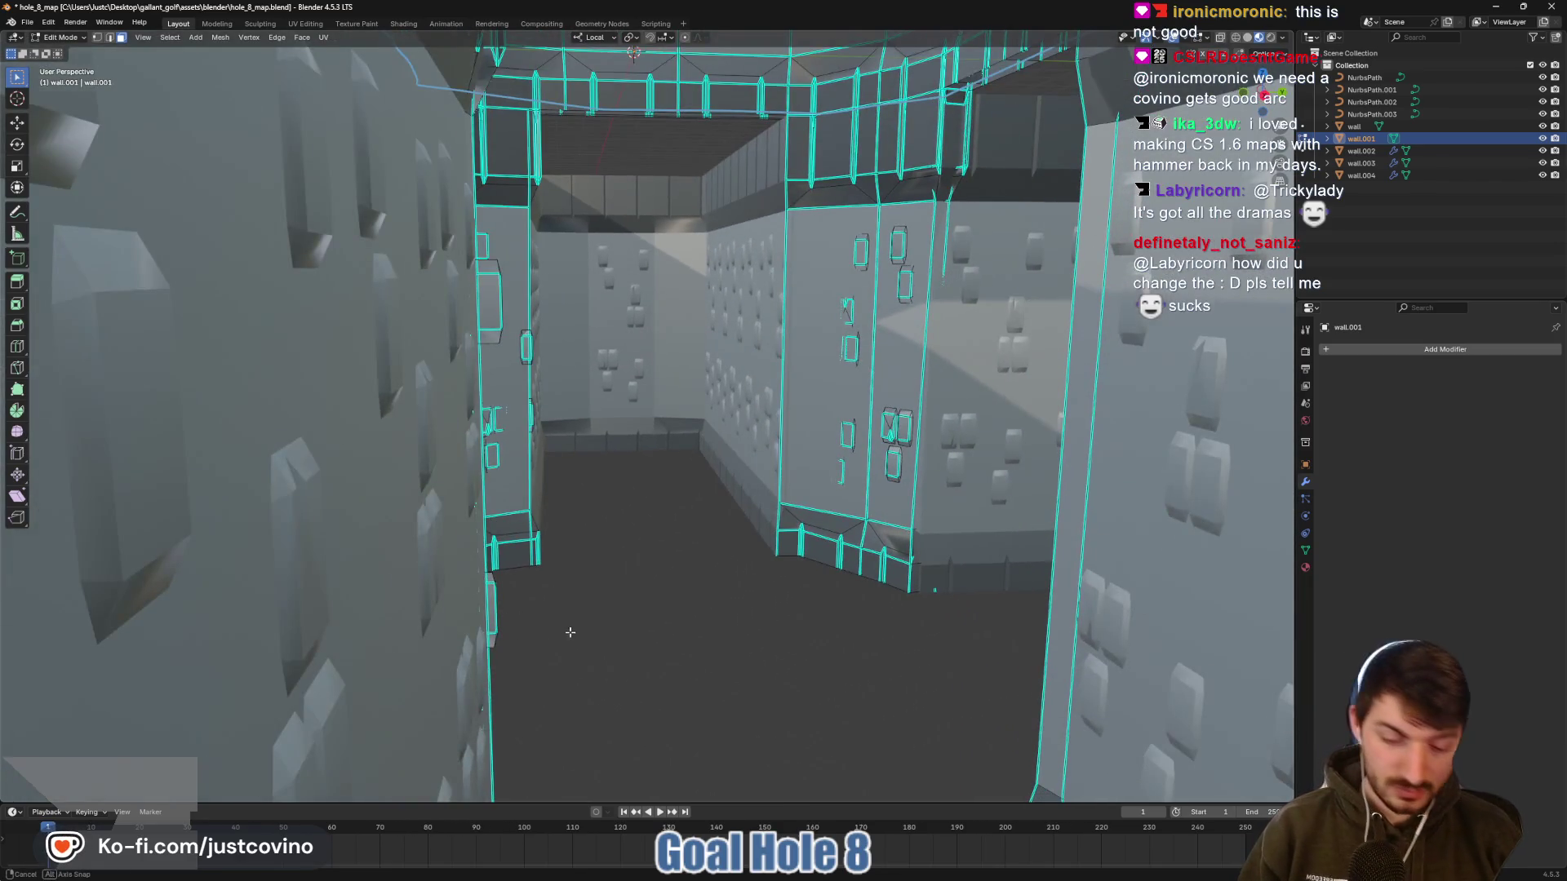
pyautogui.moveTo(571, 633); pyautogui.dragTo(527, 631)
# Delete two more window boxes from the wall
pyautogui.press('l')
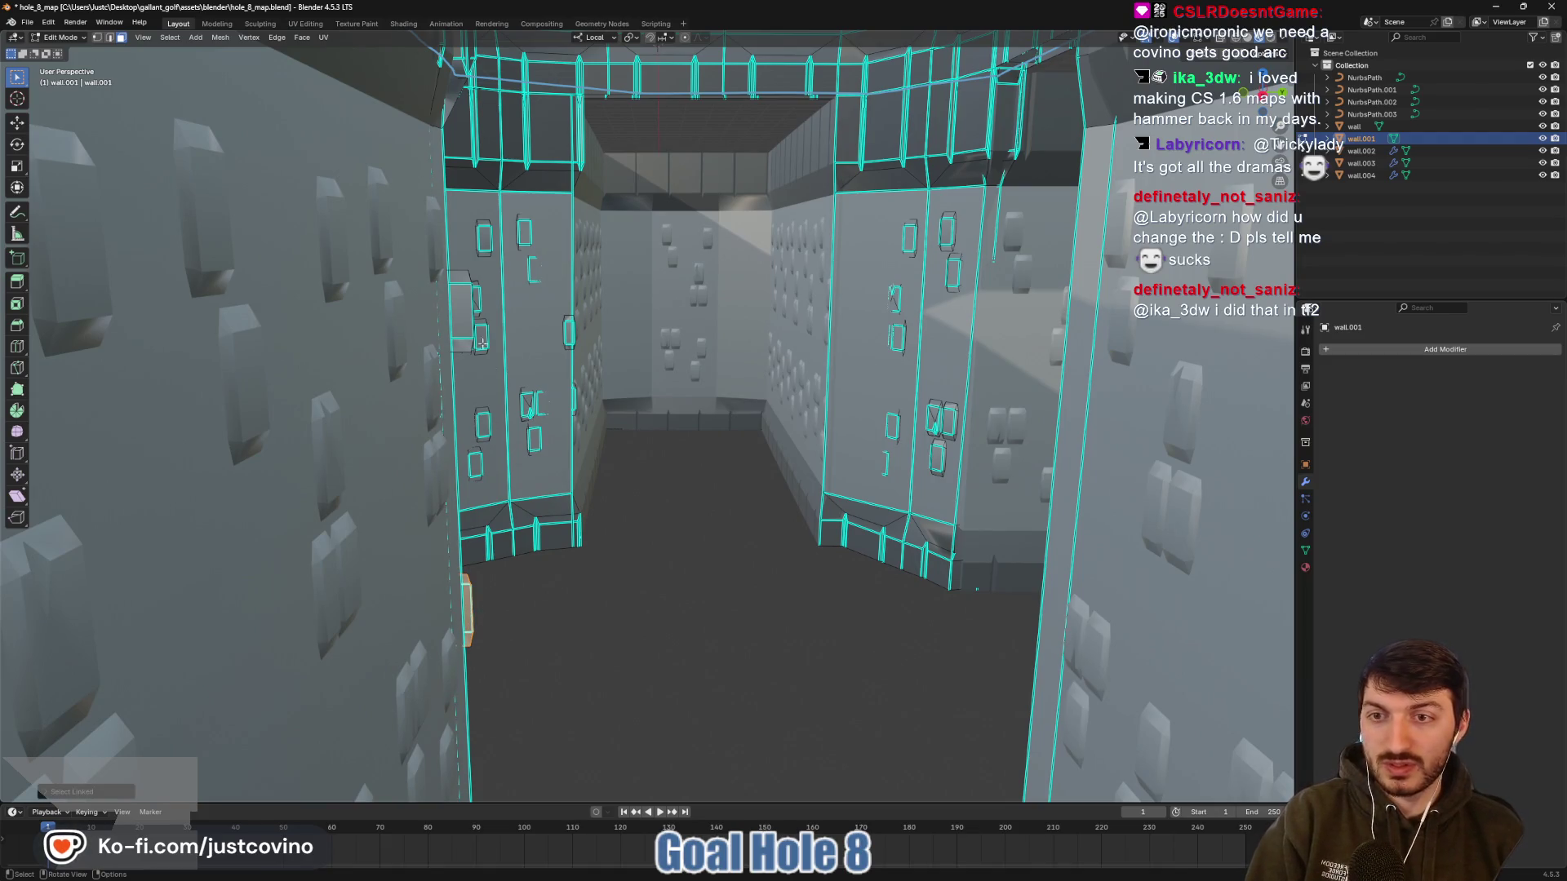
pyautogui.press('l')
pyautogui.press('x')
pyautogui.click(528, 514)
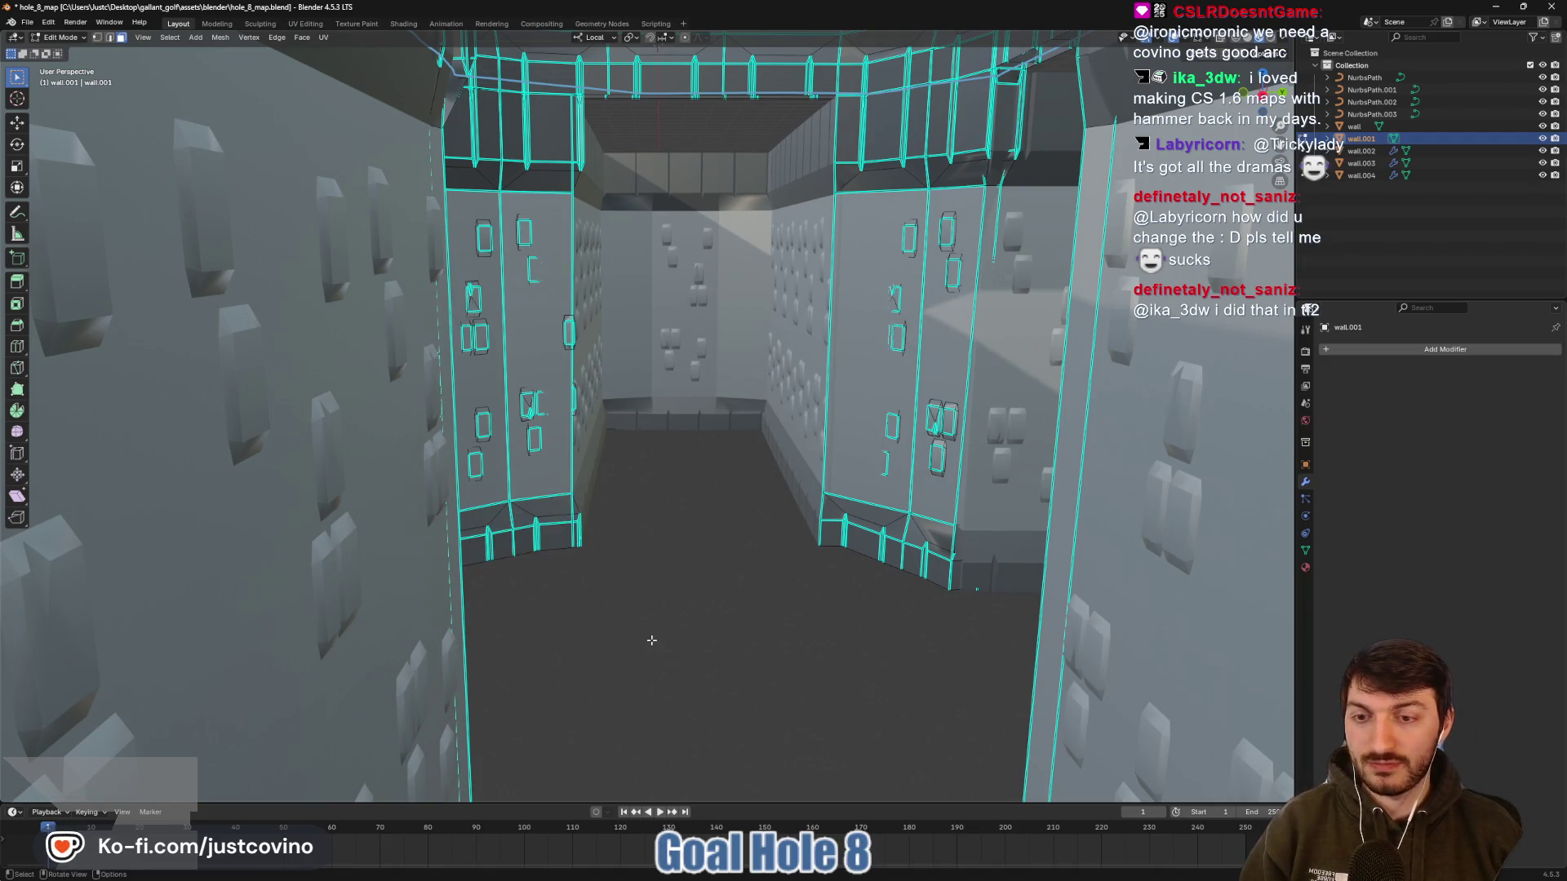
# Delete the thin face at the wall.001 corner
pyautogui.scroll(3, 651, 640)
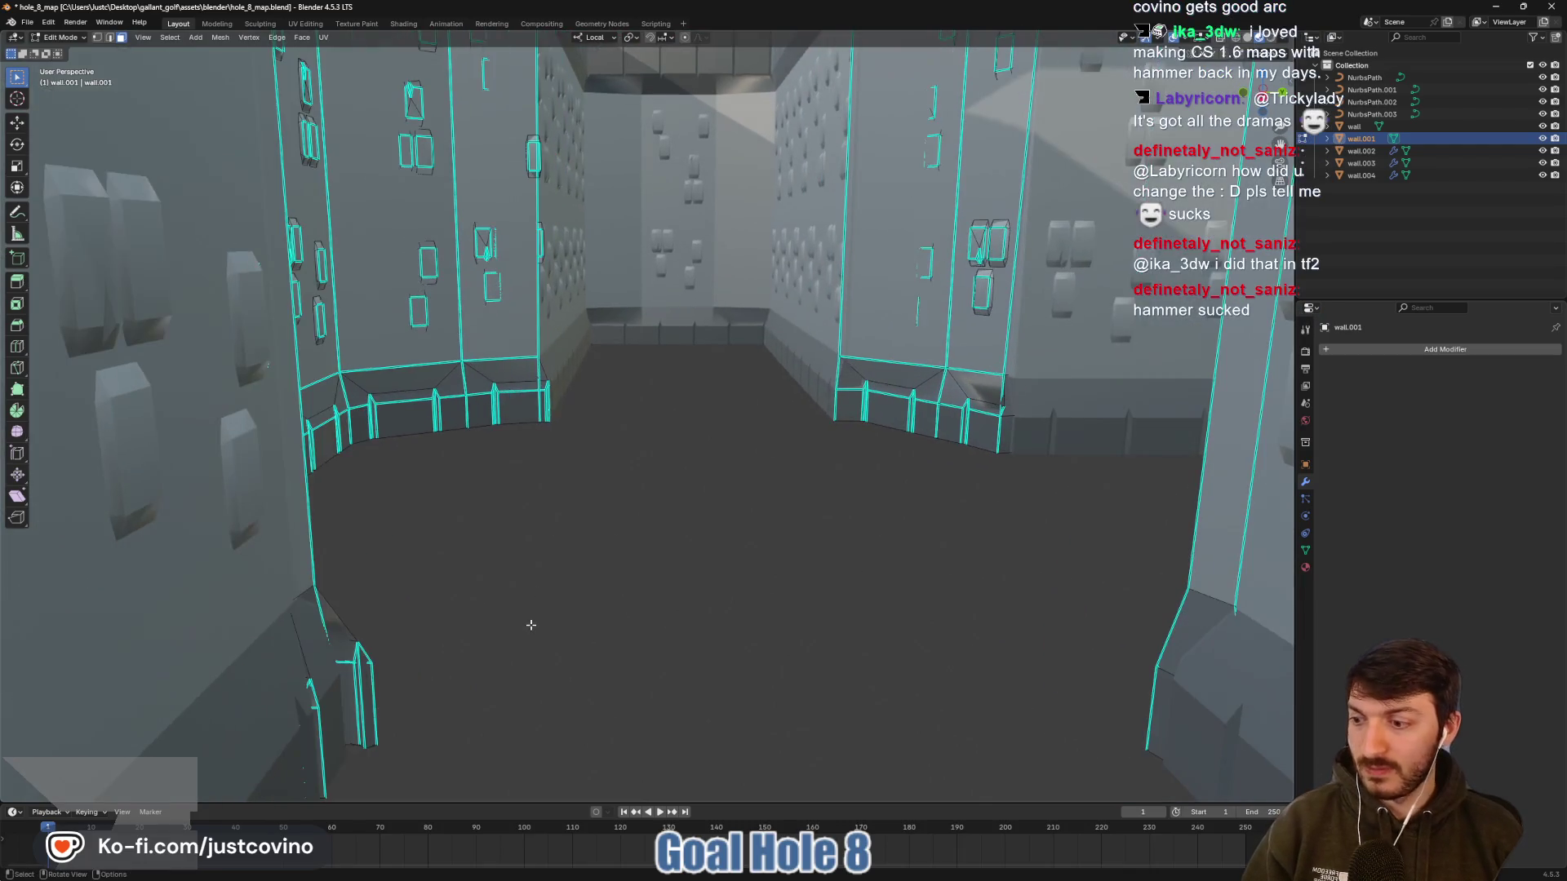
pyautogui.scroll(4, 534, 613)
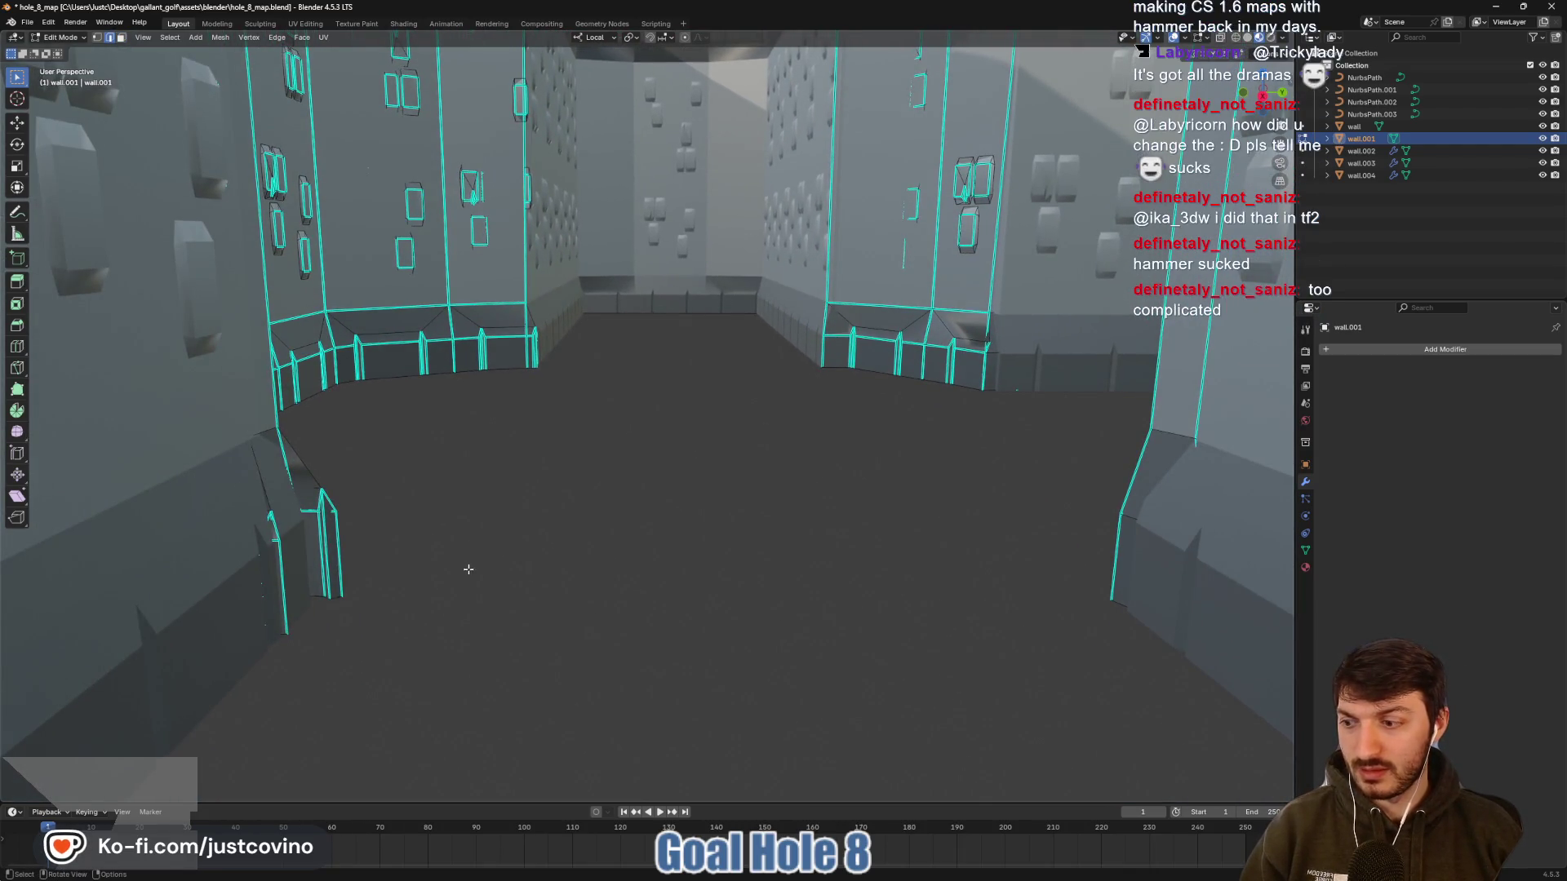
pyautogui.moveTo(444, 570)
pyautogui.mouseDown()
pyautogui.moveTo(629, 598)
pyautogui.moveTo(566, 633)
pyautogui.moveTo(466, 613)
pyautogui.moveTo(693, 560)
pyautogui.mouseUp()
pyautogui.scroll(-5, 466, 613)
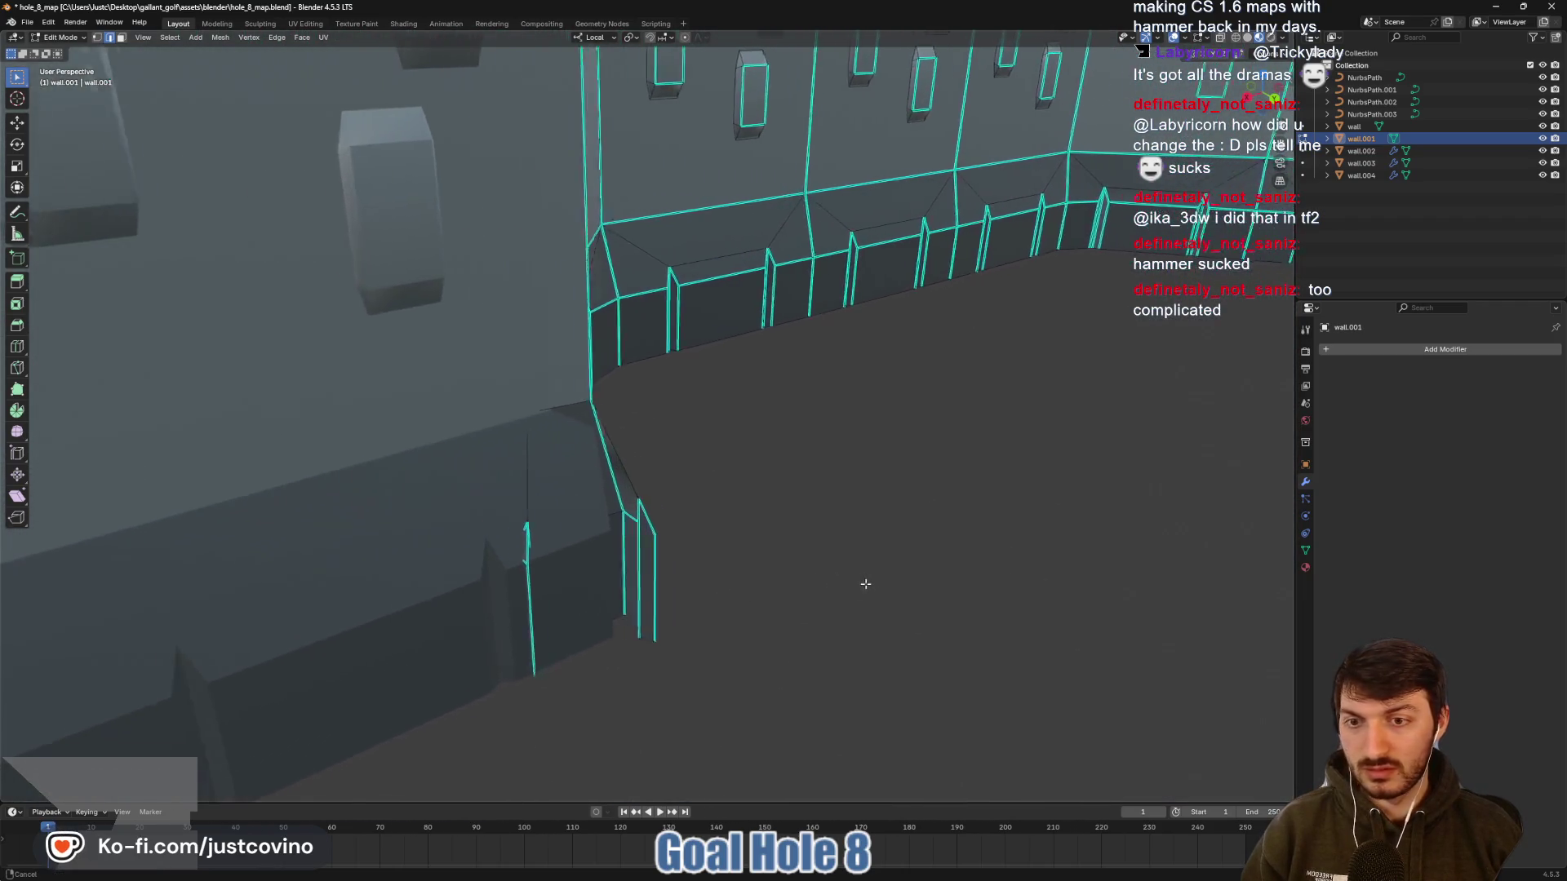
pyautogui.scroll(3, 692, 574)
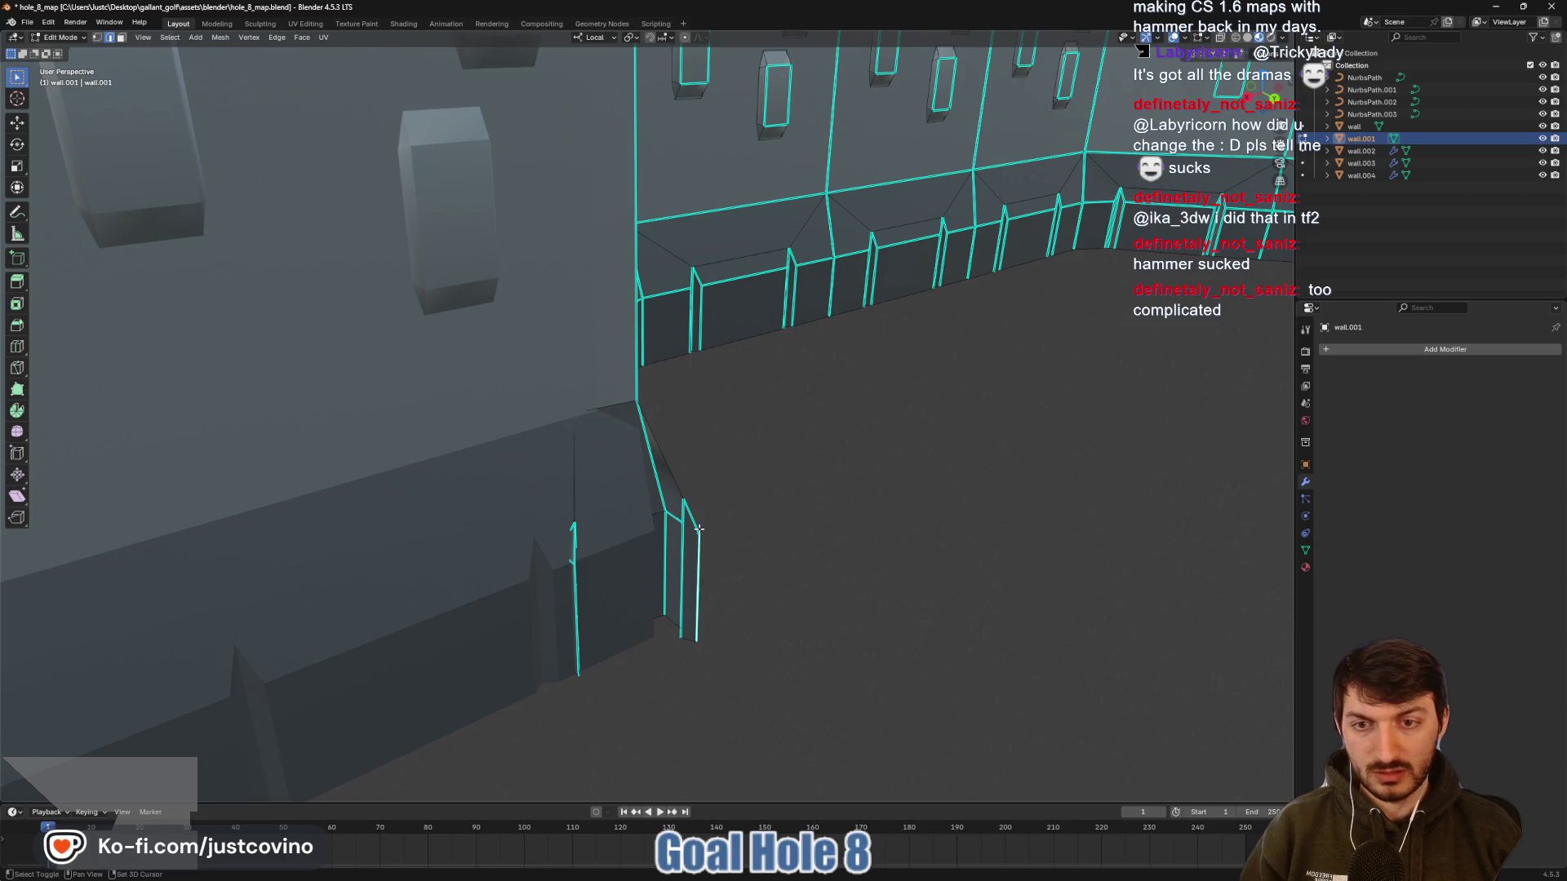
pyautogui.moveTo(700, 529); pyautogui.dragTo(702, 591)
pyautogui.moveTo(686, 591); pyautogui.dragTo(712, 595)
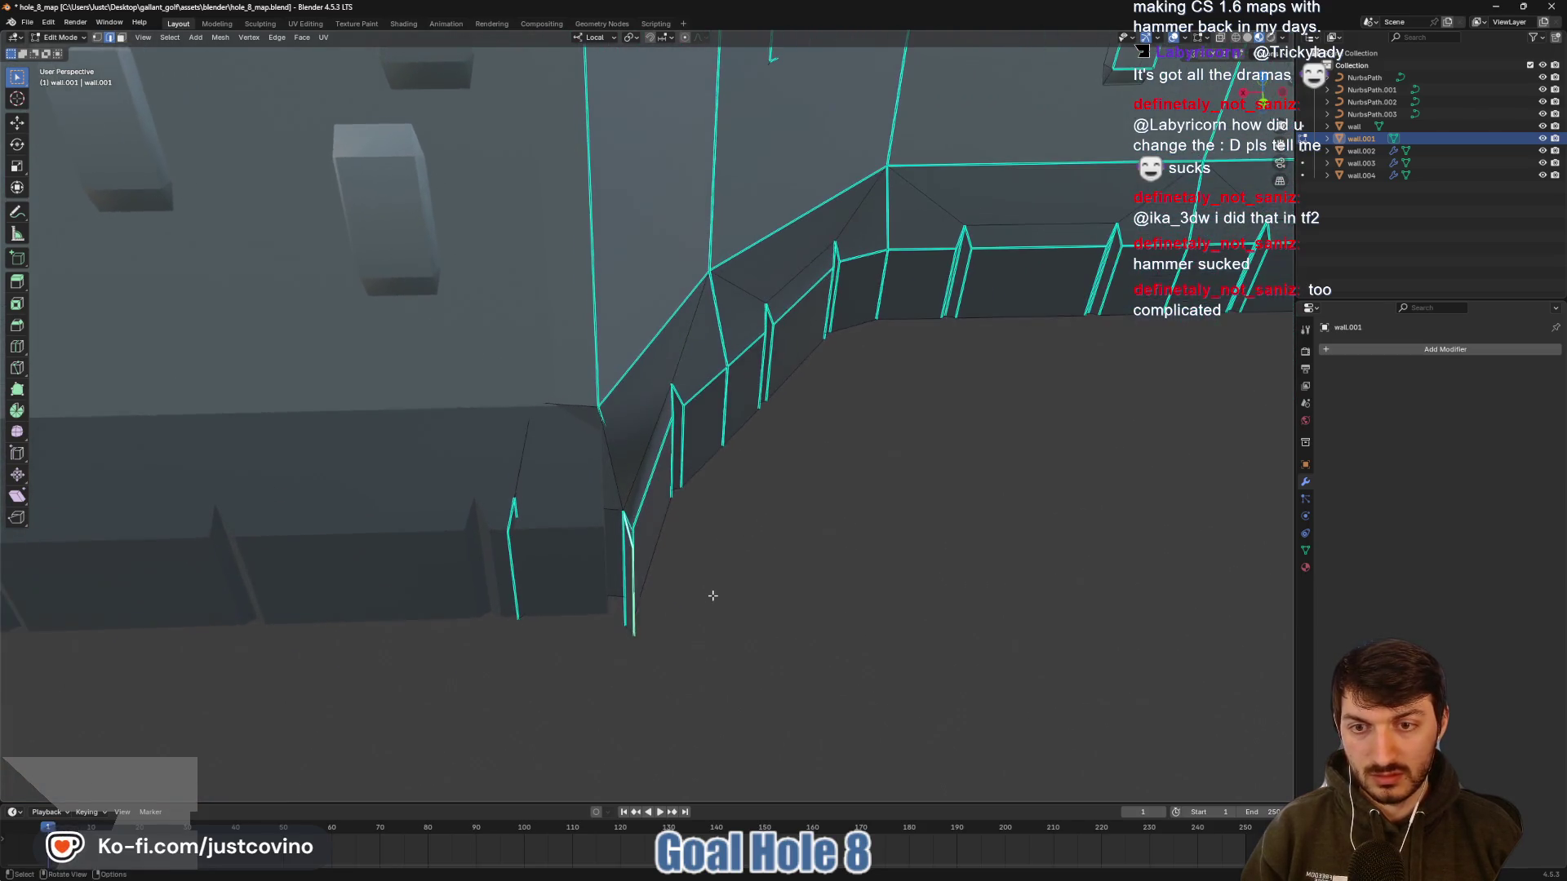
pyautogui.moveTo(624, 569)
pyautogui.mouseDown()
pyautogui.moveTo(640, 584)
pyautogui.moveTo(579, 535)
pyautogui.mouseUp()
pyautogui.click(578, 534)
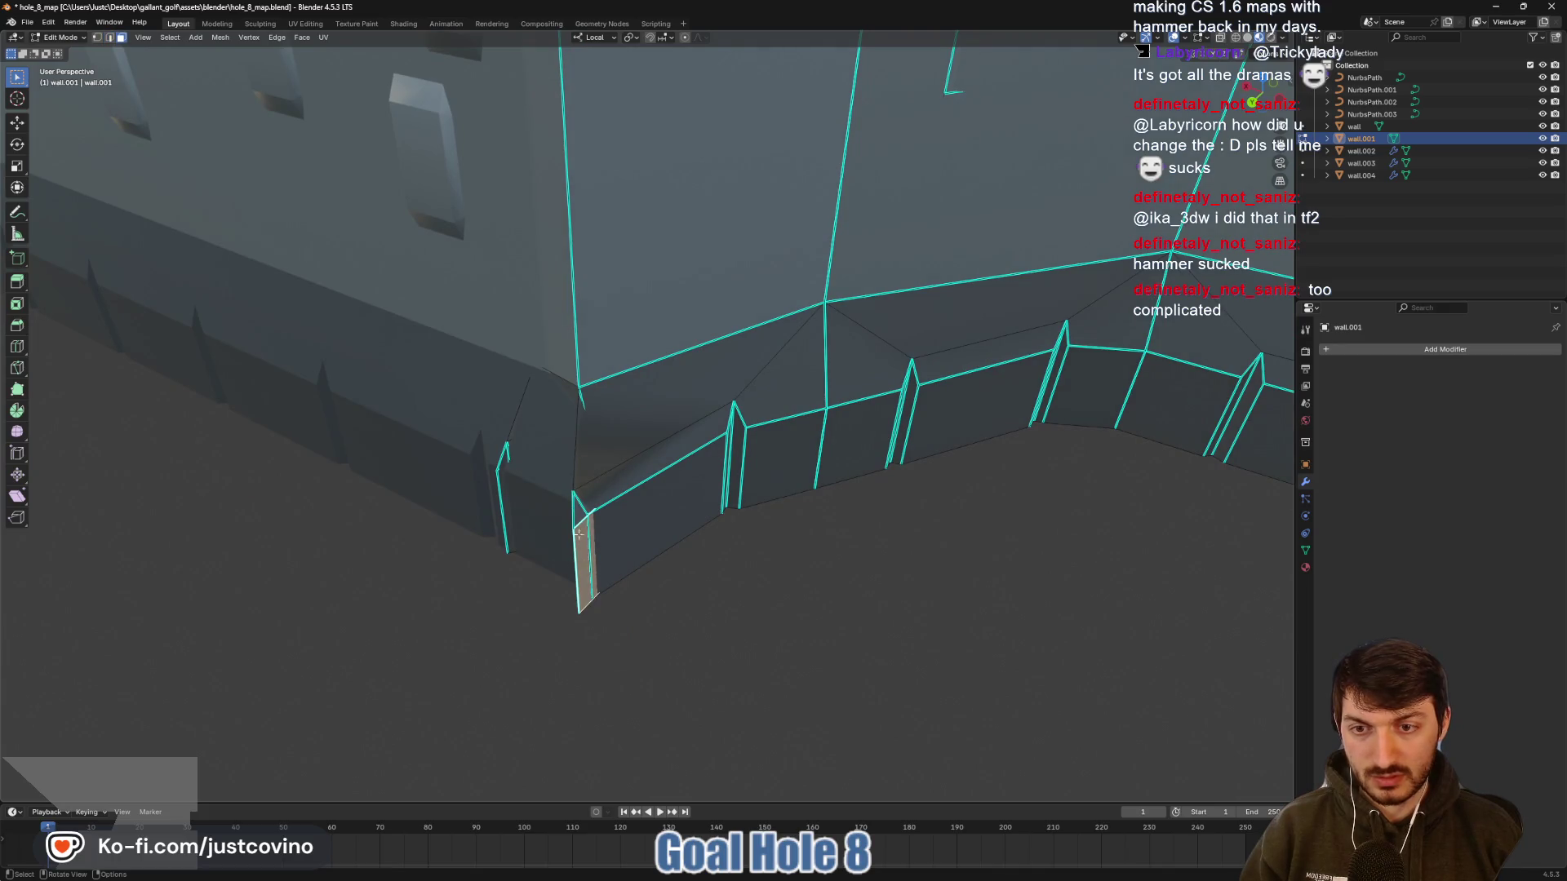
pyautogui.press('x')
pyautogui.click(583, 559)
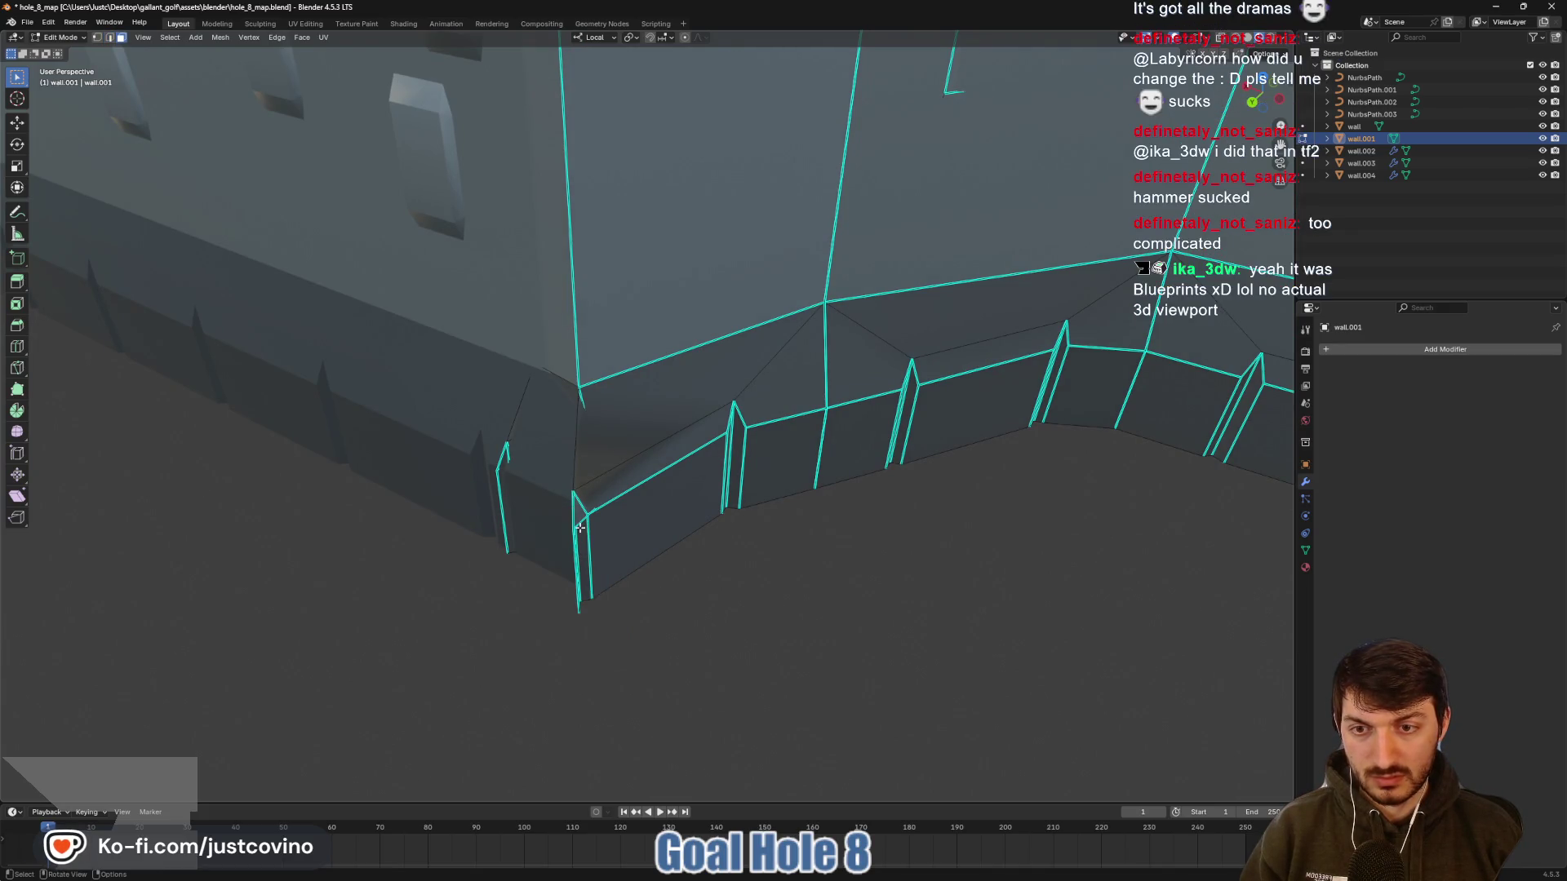
# In edge select mode, move the corner edge about 0.24 m along local Y
pyautogui.click(576, 523)
pyautogui.moveTo(581, 549)
pyautogui.mouseDown()
pyautogui.moveTo(612, 528)
pyautogui.moveTo(677, 547)
pyautogui.mouseUp()
pyautogui.press('2')
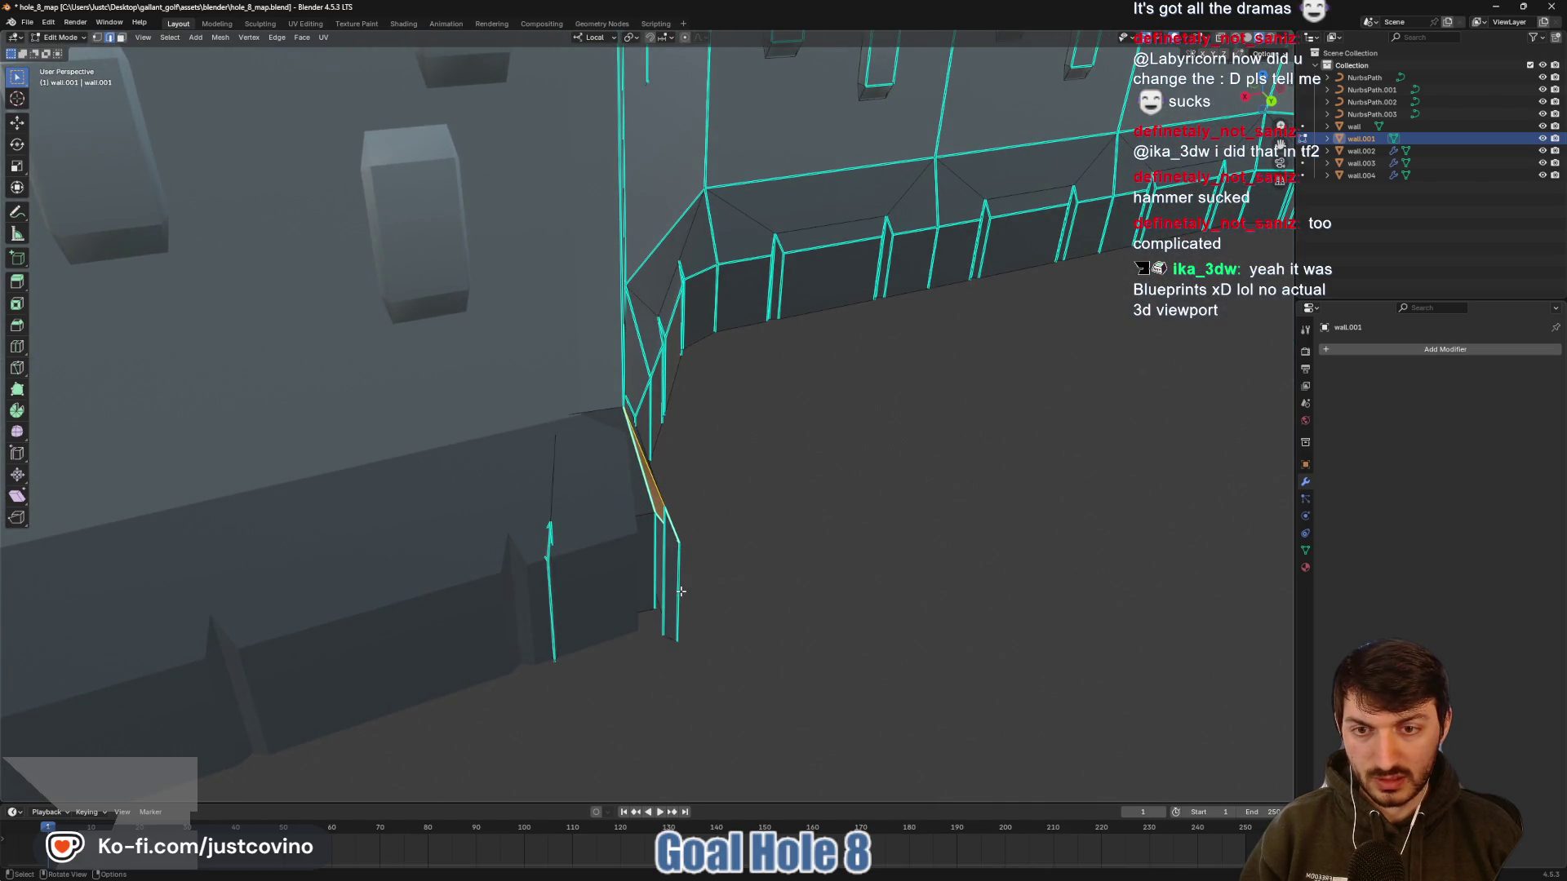
pyautogui.keyDown('shift'); pyautogui.click(676, 532); pyautogui.keyUp('shift')
pyautogui.keyDown('shift'); pyautogui.click(660, 498); pyautogui.keyUp('shift')
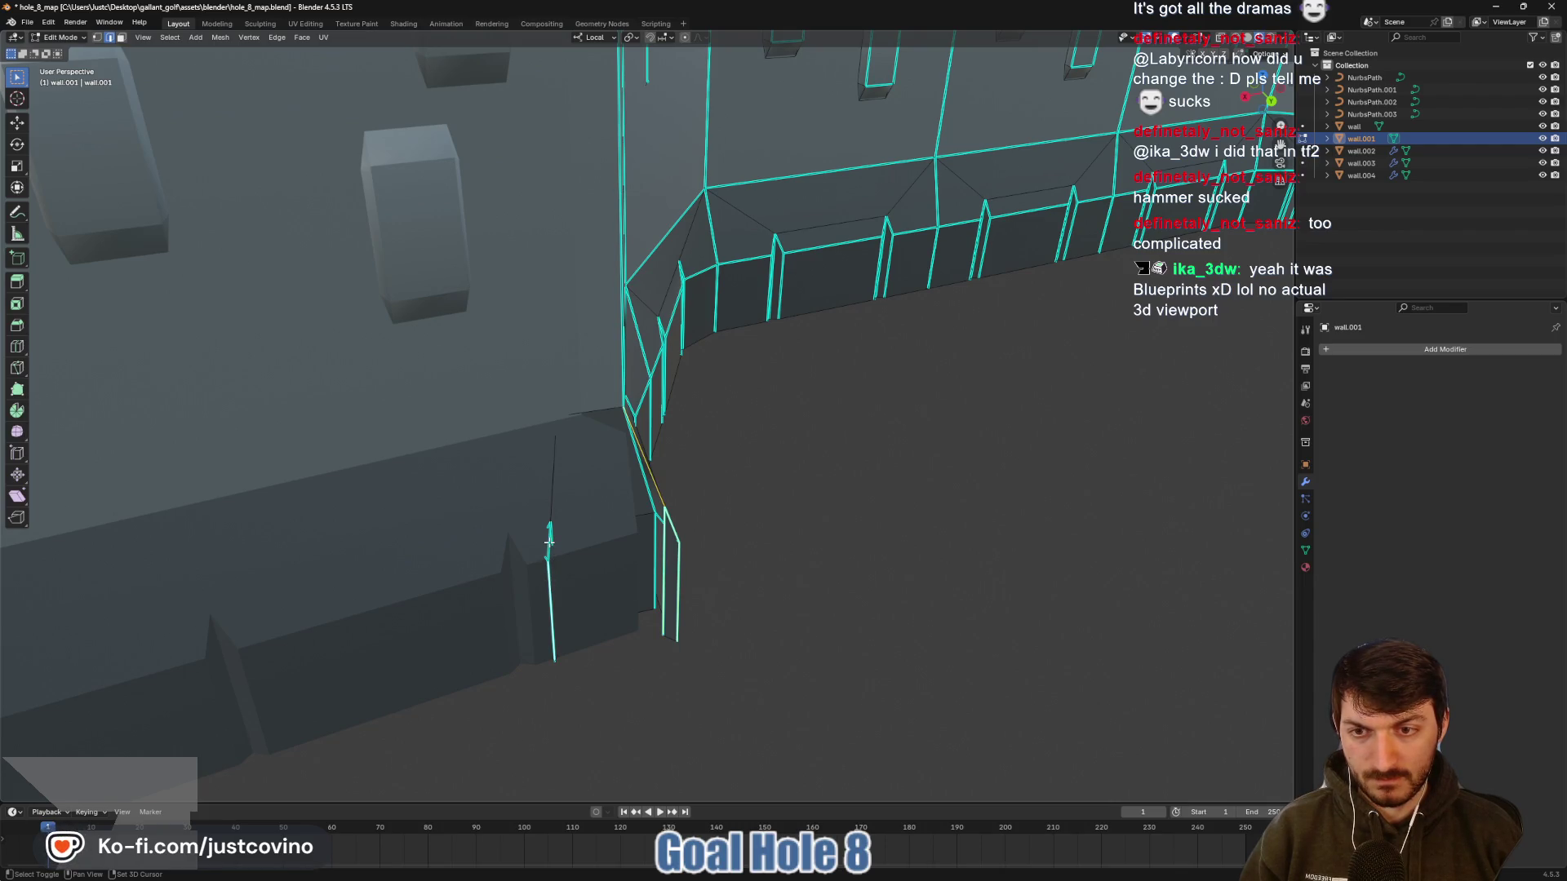
pyautogui.press('g')
pyautogui.press('x')
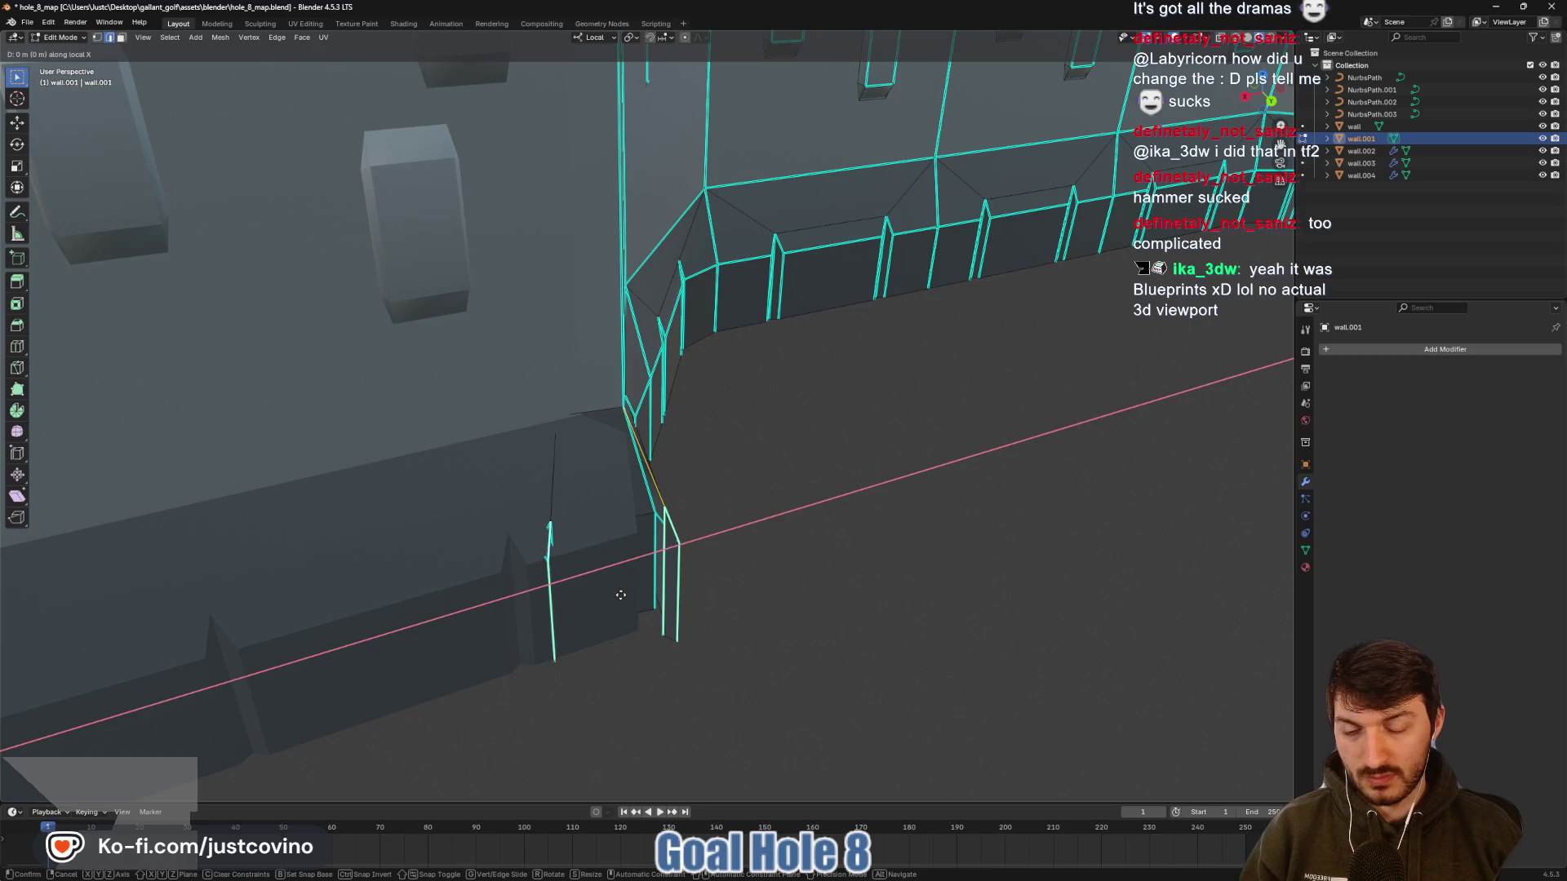
pyautogui.press('y')
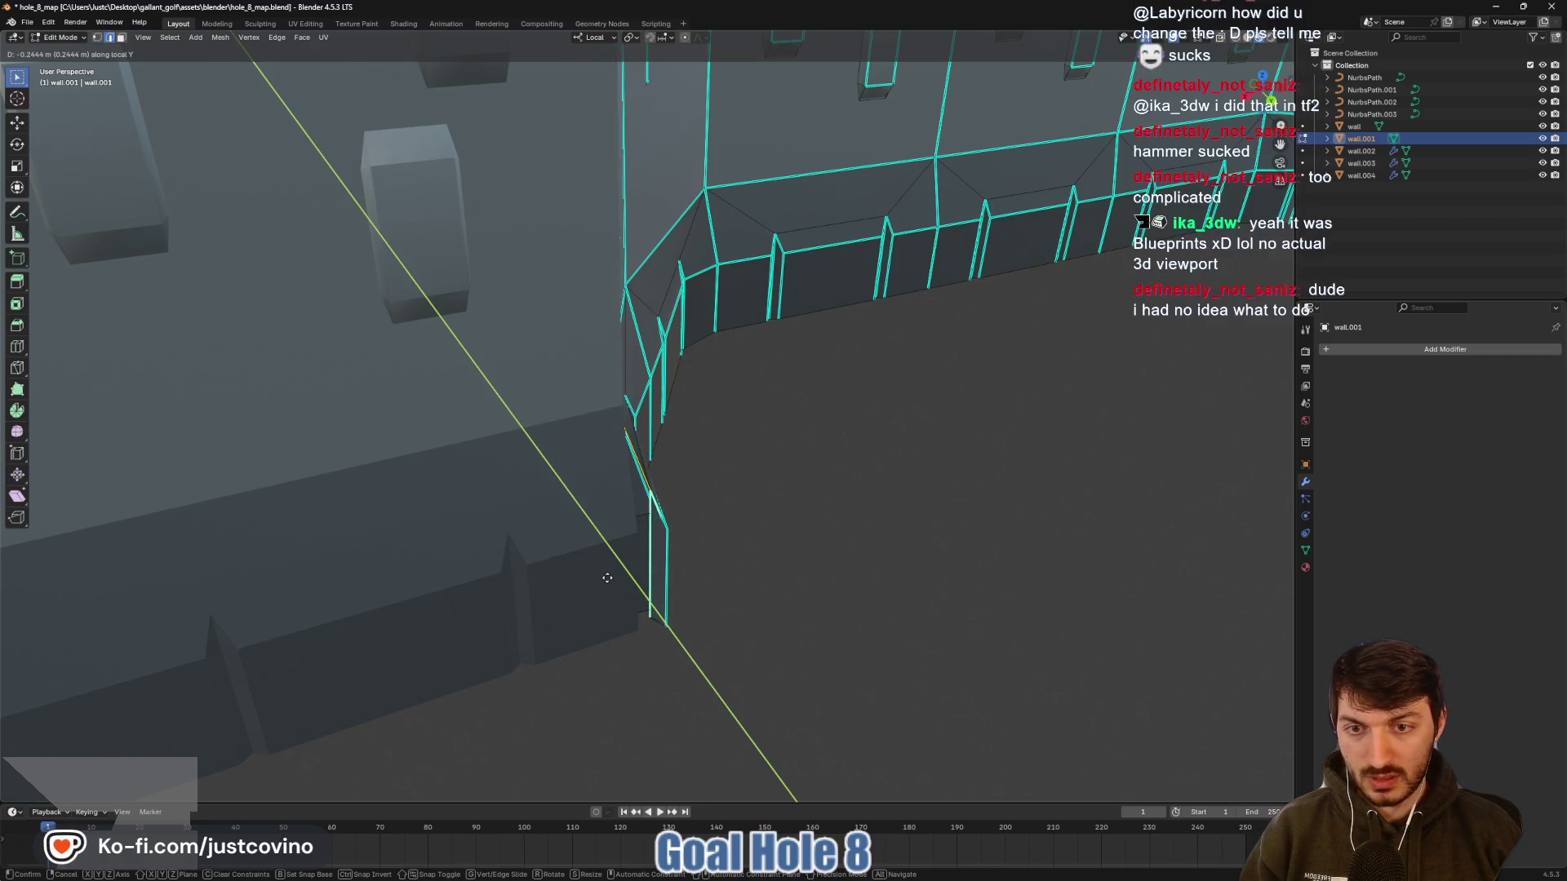
pyautogui.click(620, 587)
# Move the corner edges about 0.22 m along local X and leave Edit Mode
pyautogui.moveTo(742, 557)
pyautogui.mouseDown()
pyautogui.moveTo(728, 588)
pyautogui.moveTo(755, 588)
pyautogui.moveTo(735, 588)
pyautogui.mouseUp()
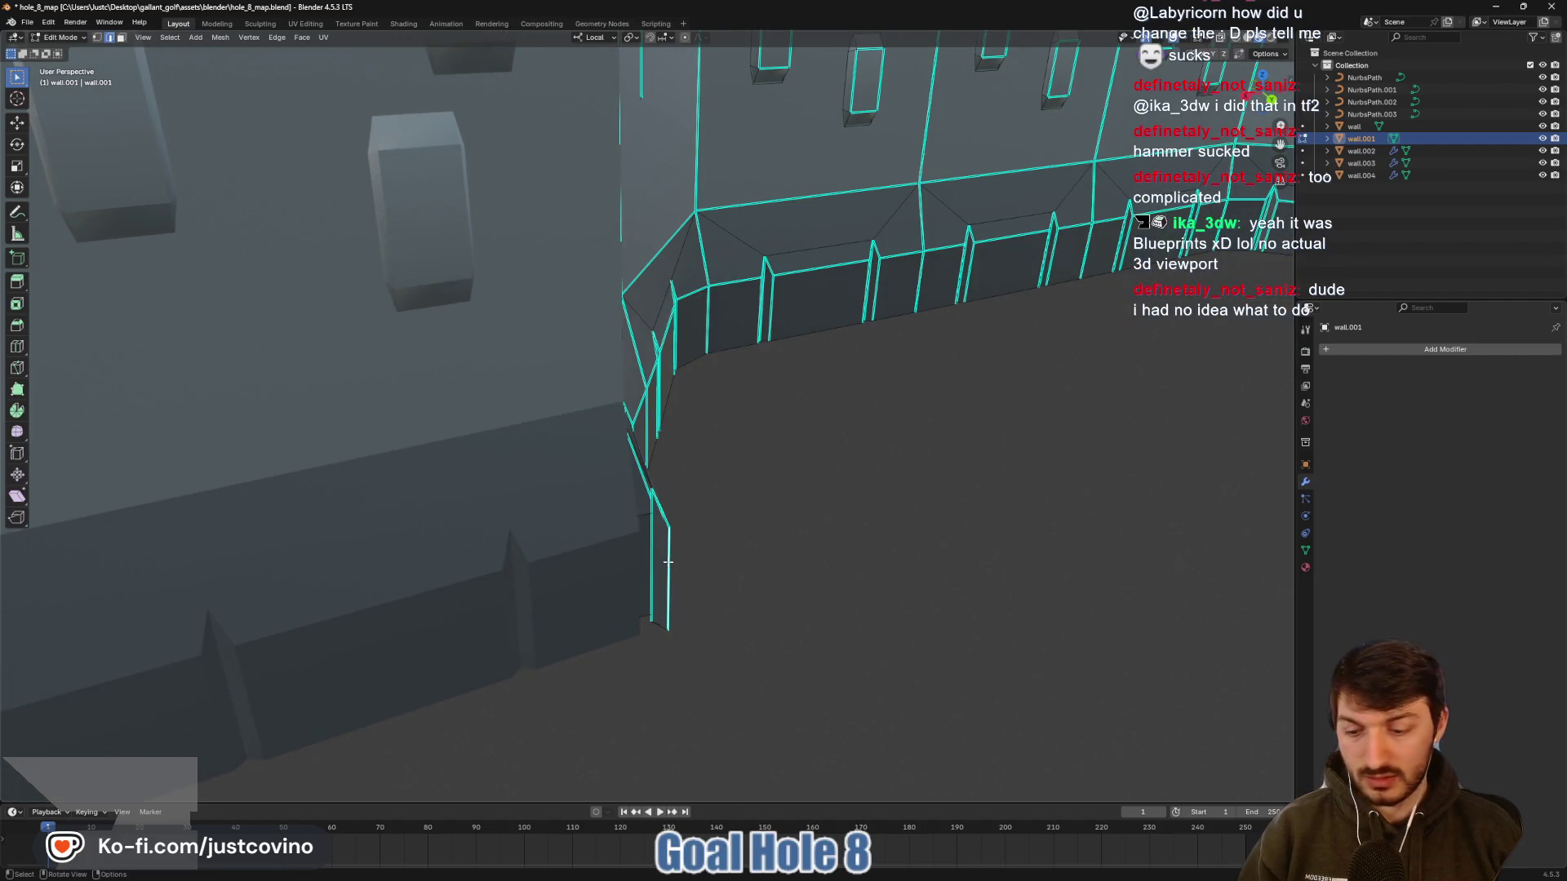
pyautogui.press('g')
pyautogui.press('x')
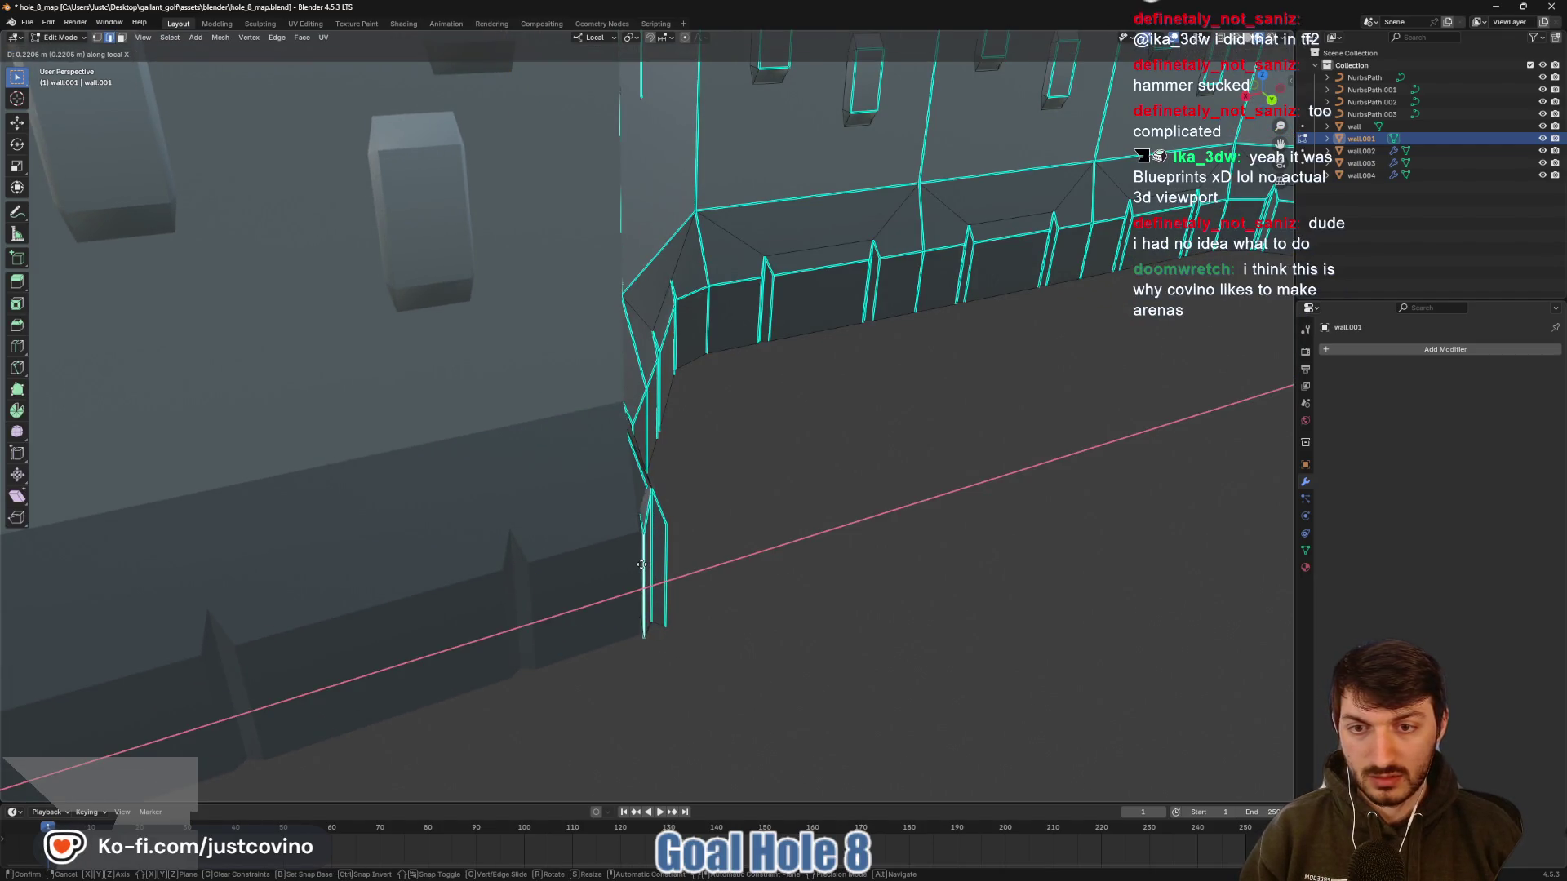
pyautogui.click(637, 563)
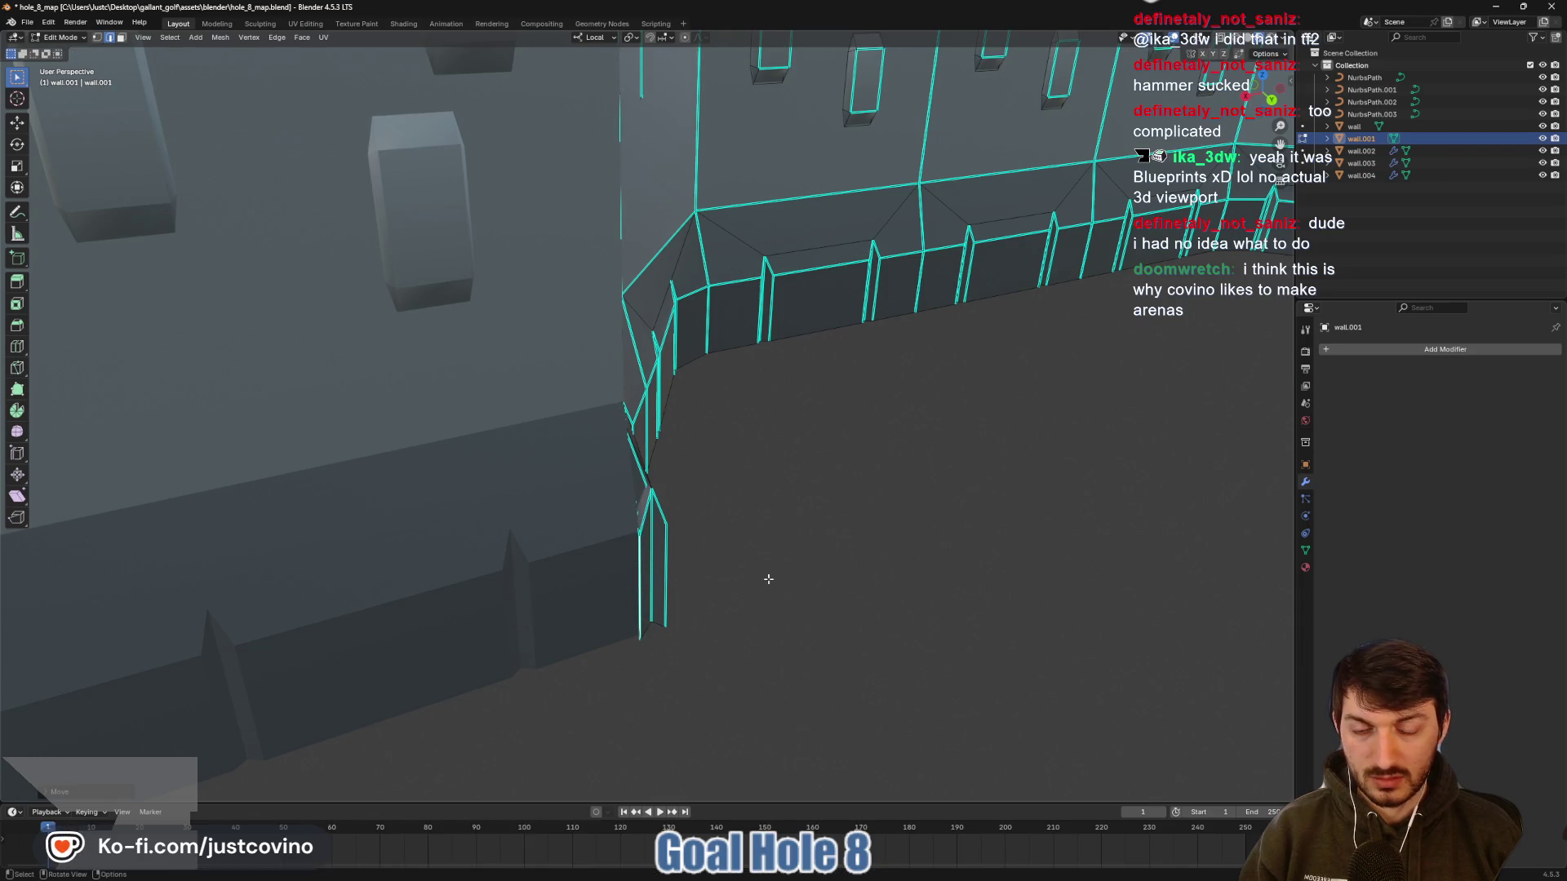
pyautogui.press('Tab')
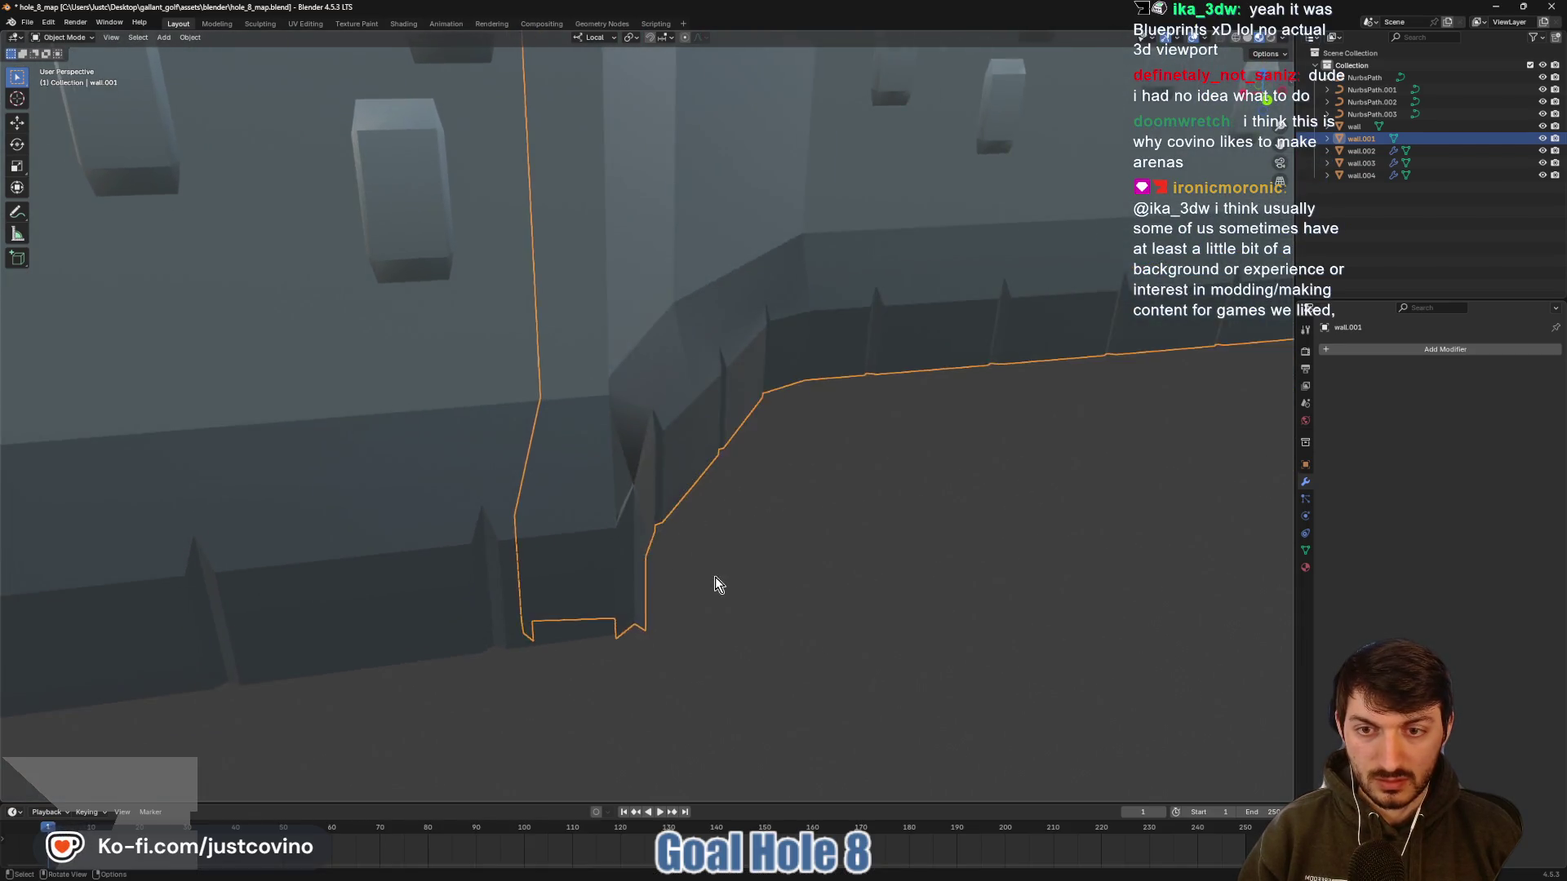
# Delete the narrow face at wall.001's corner and check the result in Object Mode
pyautogui.press('Tab')
pyautogui.click(641, 574)
pyautogui.scroll(3, 641, 574)
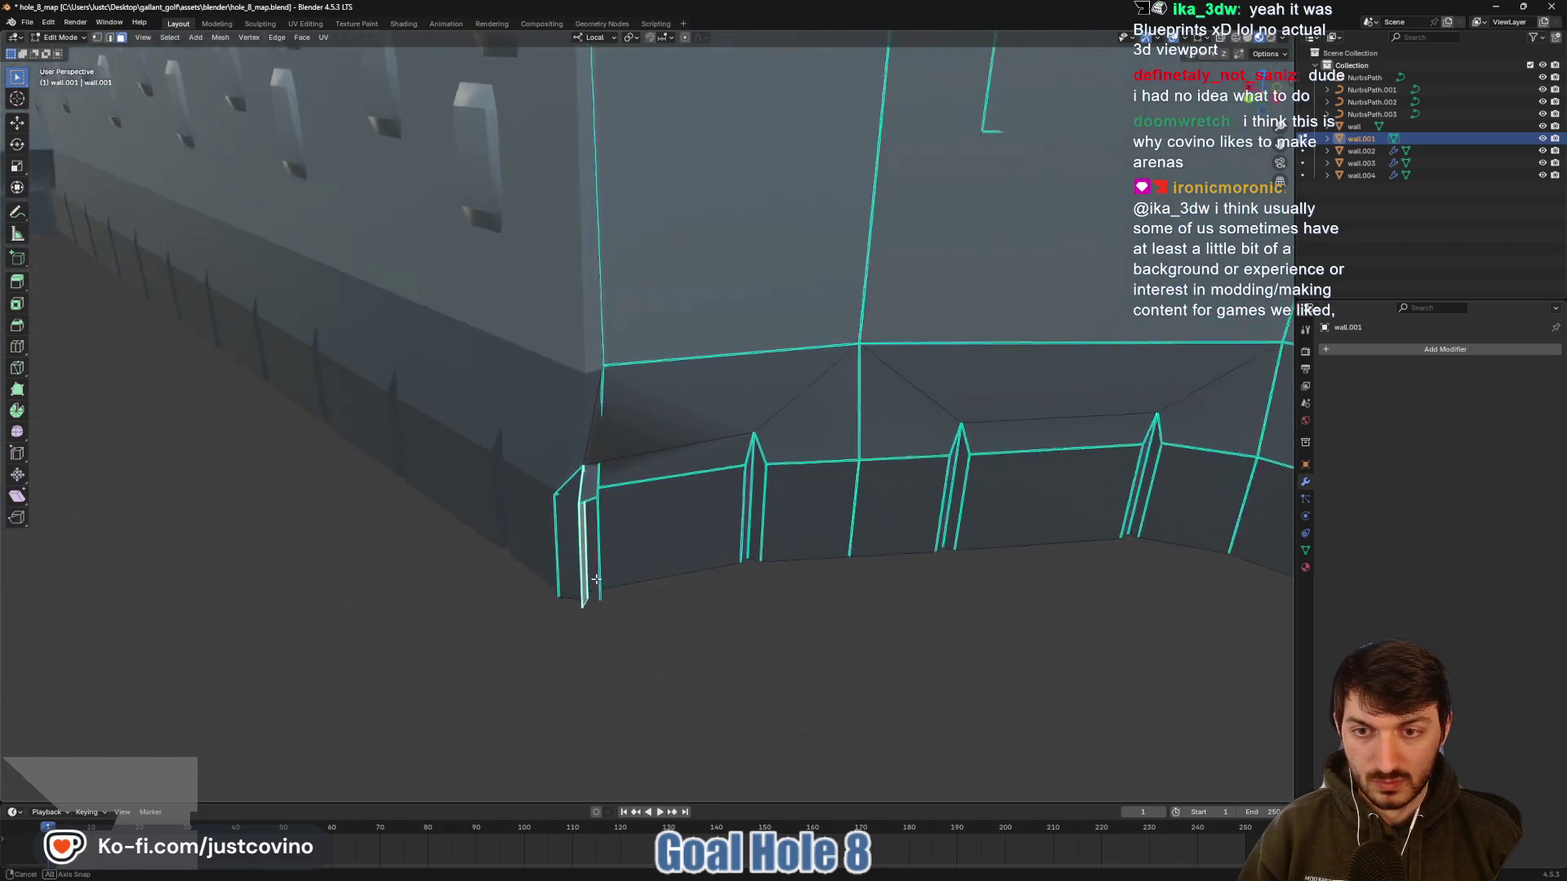
pyautogui.press('x')
pyautogui.press('Escape')
pyautogui.click(590, 478)
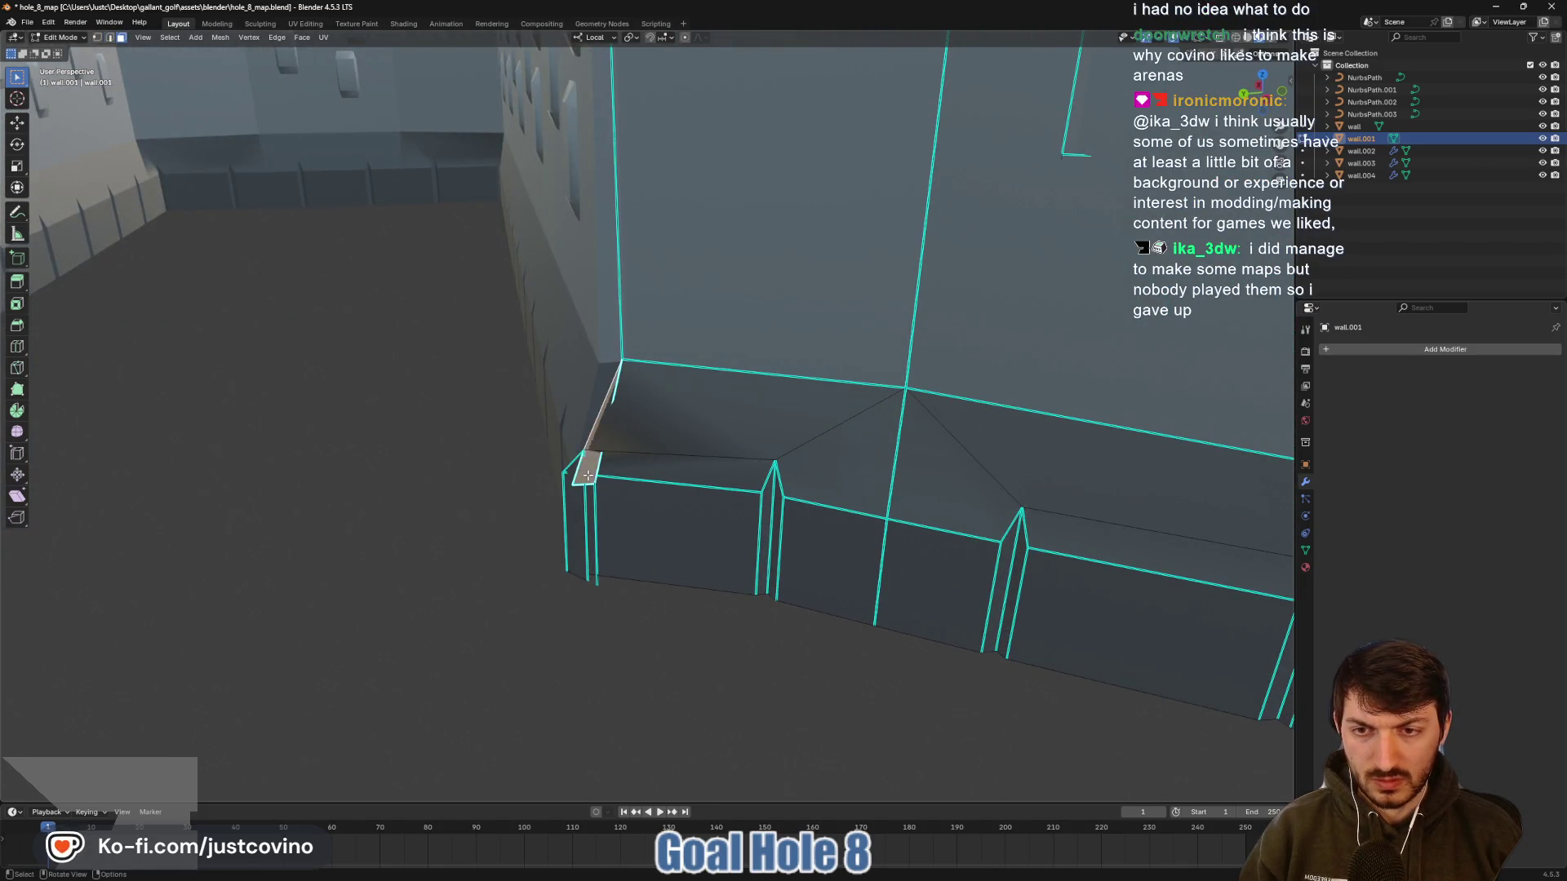
pyautogui.press('x')
pyautogui.click(589, 475)
pyautogui.scroll(-3, 700, 525)
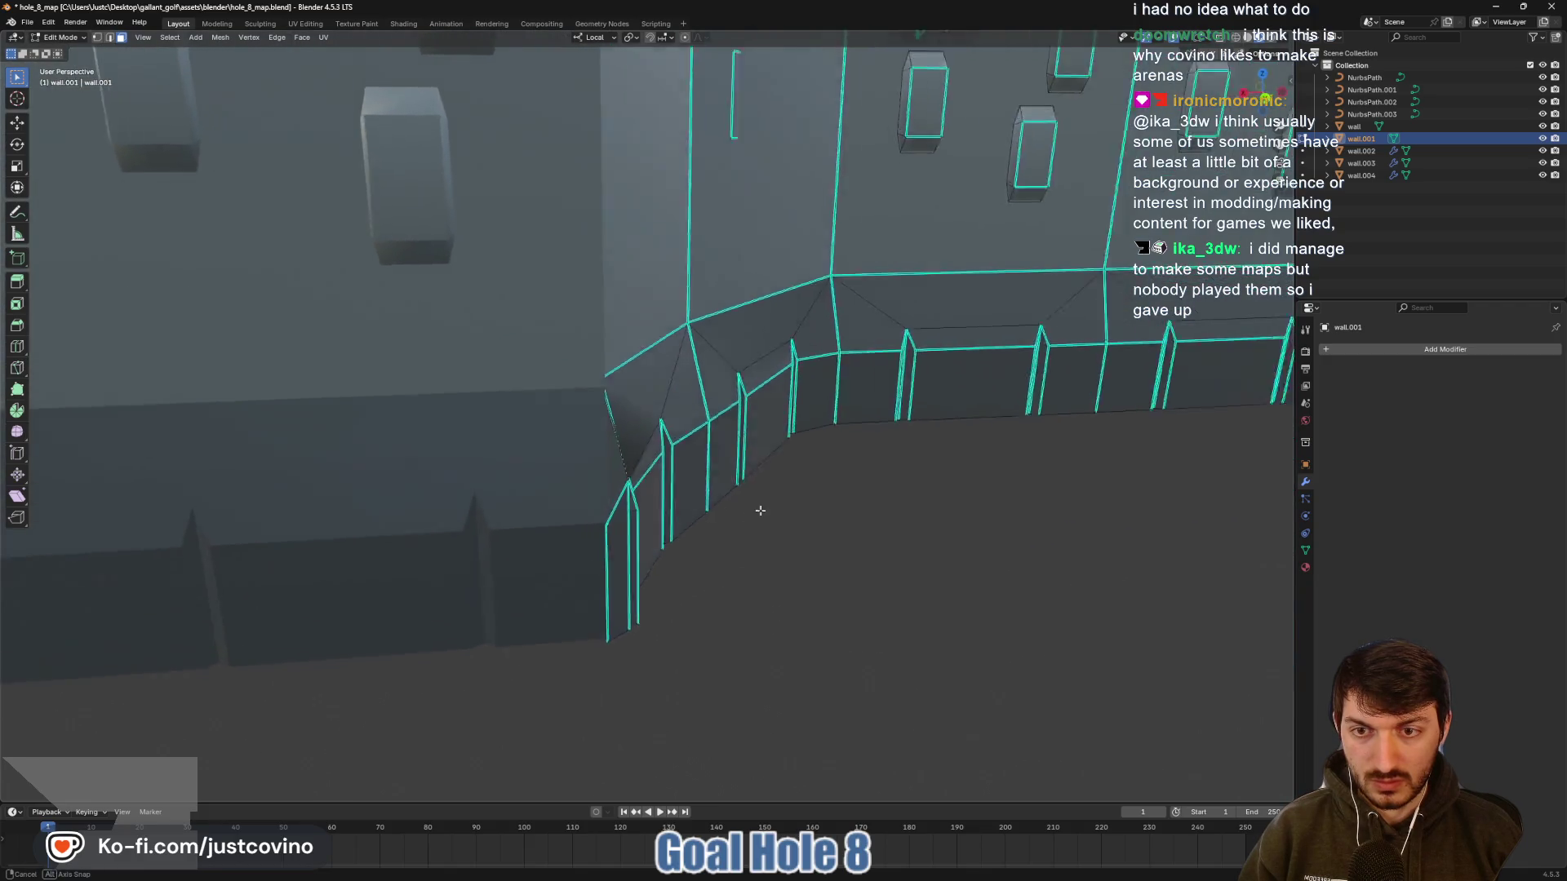
pyautogui.press('Tab')
pyautogui.scroll(3, 793, 540)
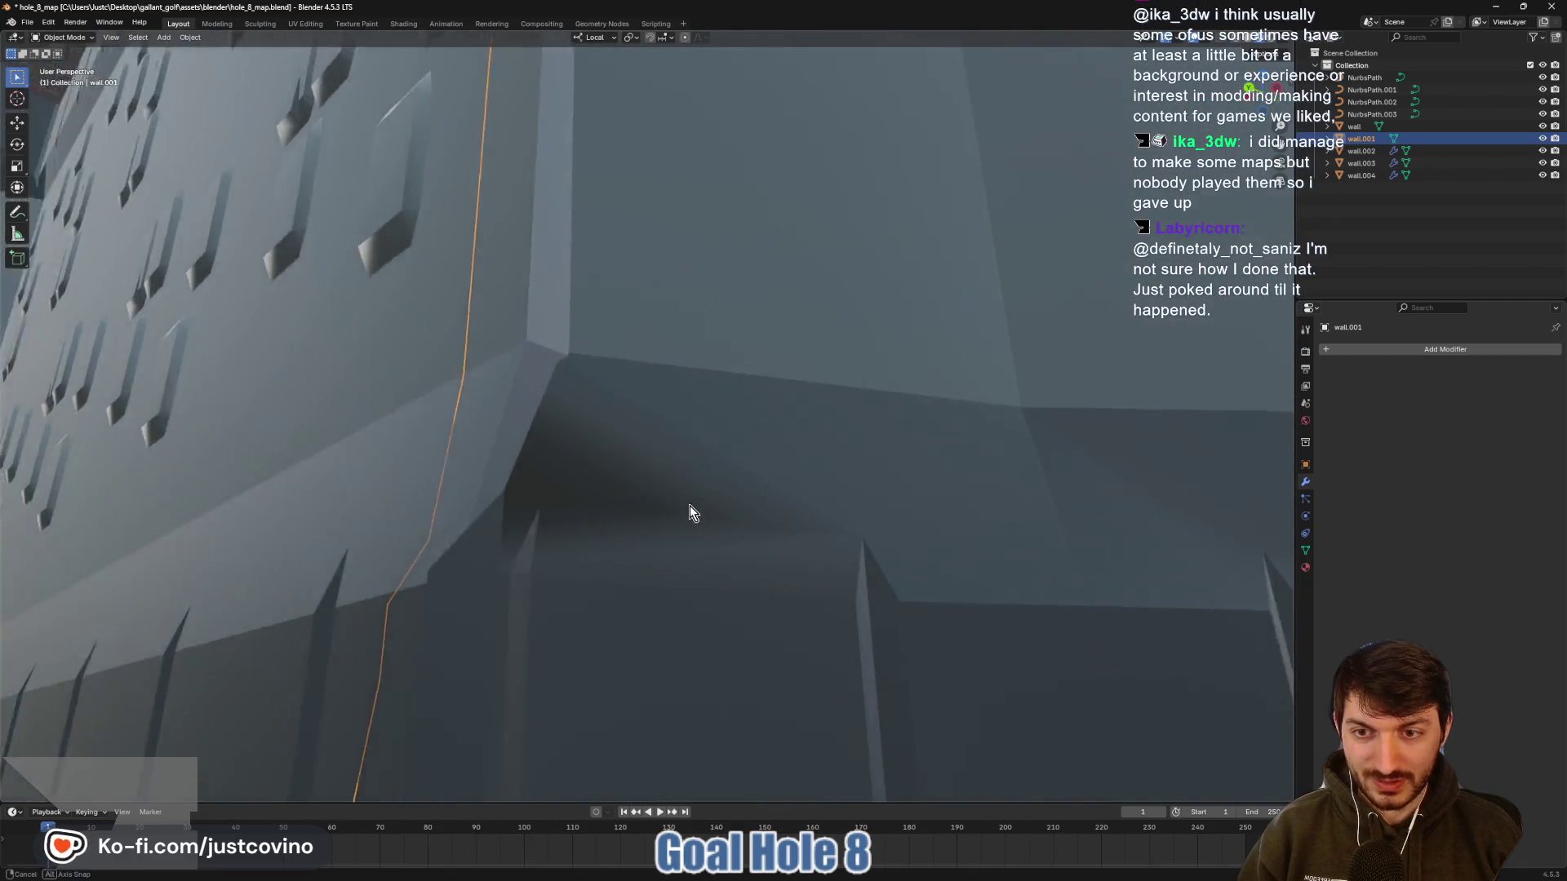
pyautogui.moveTo(689, 514)
pyautogui.mouseDown()
pyautogui.moveTo(664, 465)
pyautogui.moveTo(595, 500)
pyautogui.moveTo(585, 576)
pyautogui.moveTo(658, 627)
pyautogui.moveTo(775, 574)
pyautogui.mouseUp()
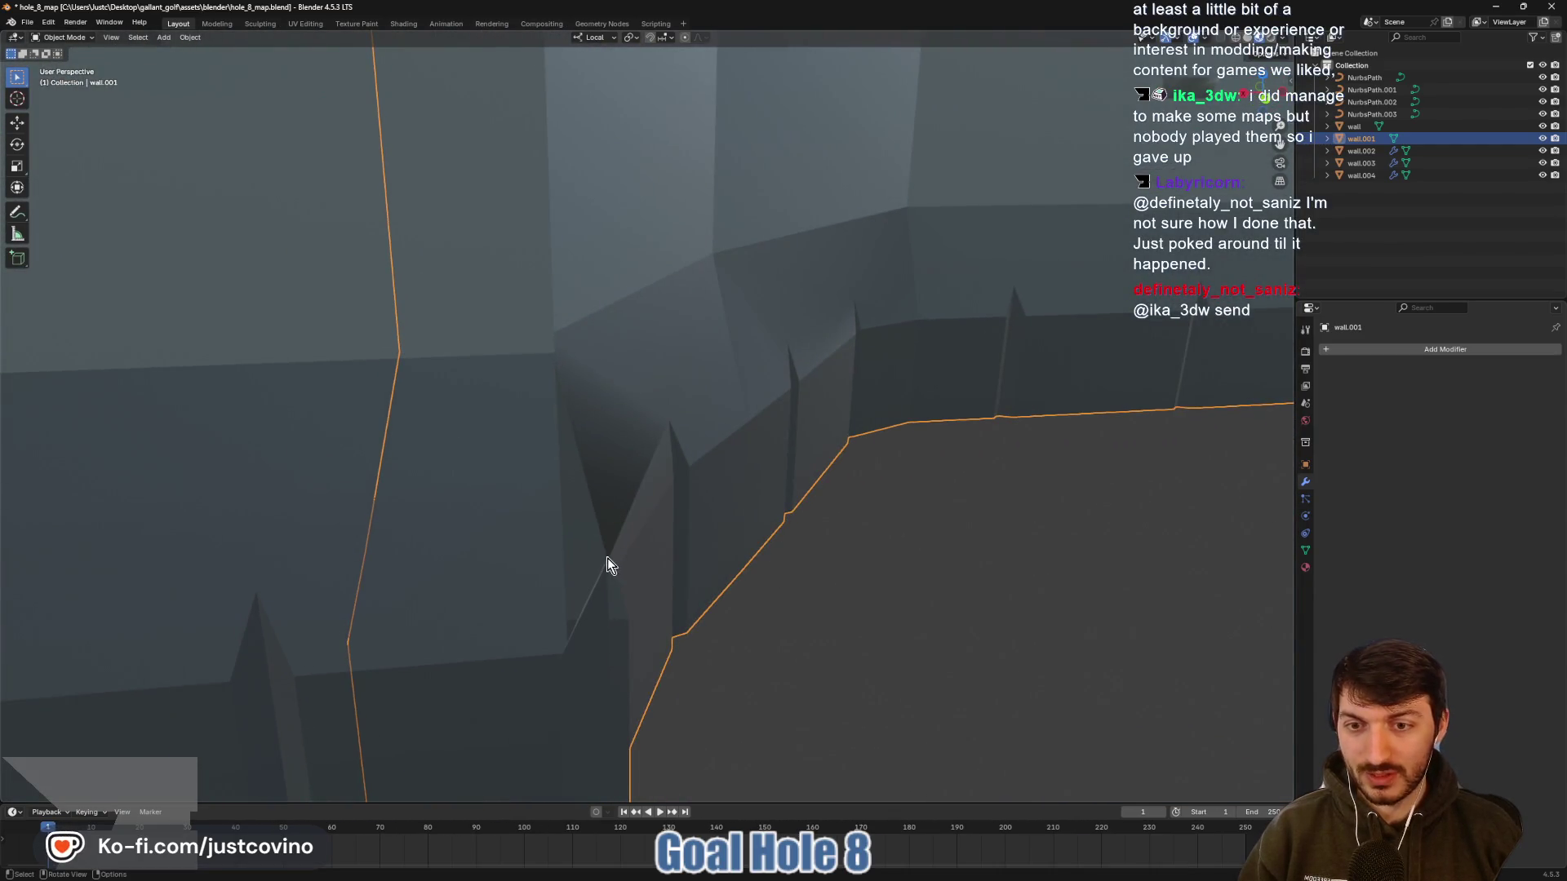
# With snapping on, slide the corner edge 0.2 m along local X
pyautogui.press('Tab')
pyautogui.moveTo(610, 576)
pyautogui.mouseDown()
pyautogui.moveTo(662, 563)
pyautogui.moveTo(634, 571)
pyautogui.moveTo(631, 540)
pyautogui.mouseUp()
pyautogui.press('2')
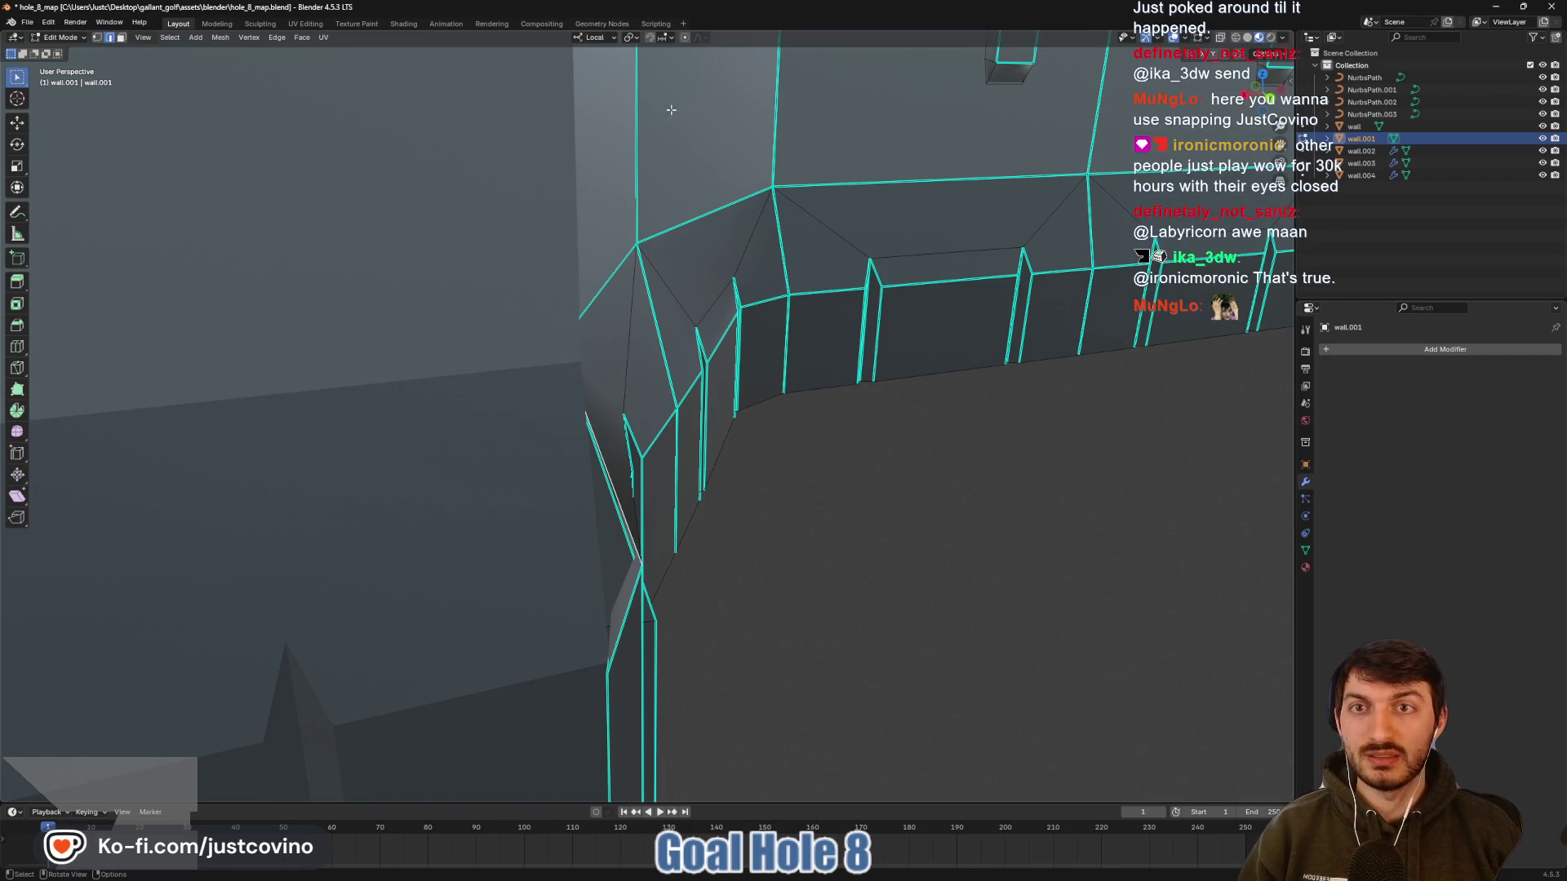
pyautogui.click(650, 38)
pyautogui.click(657, 581)
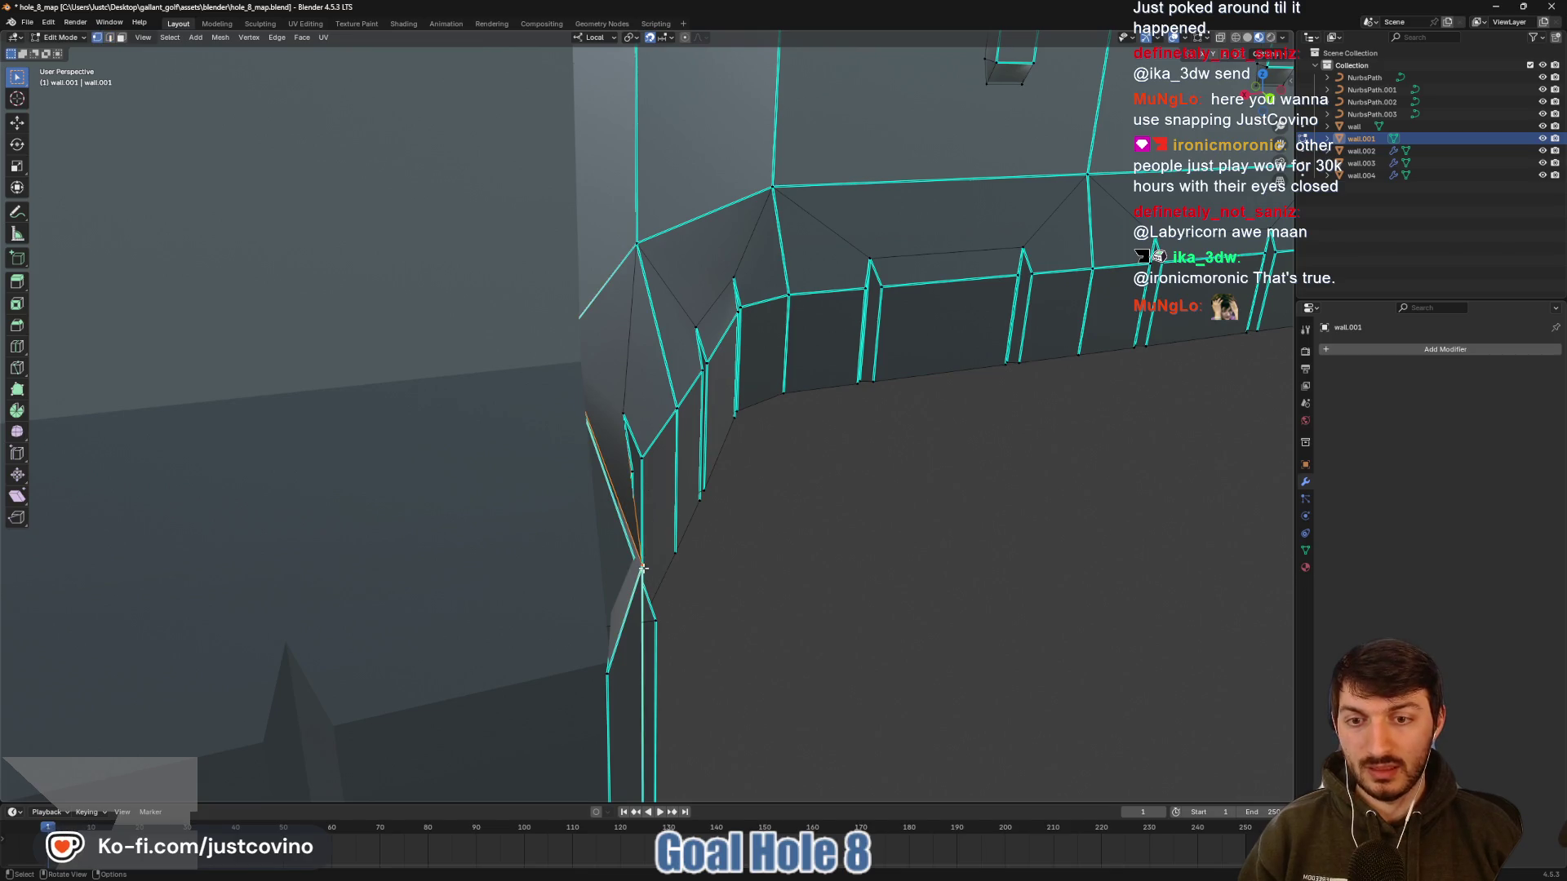
pyautogui.press('g')
pyautogui.press('x')
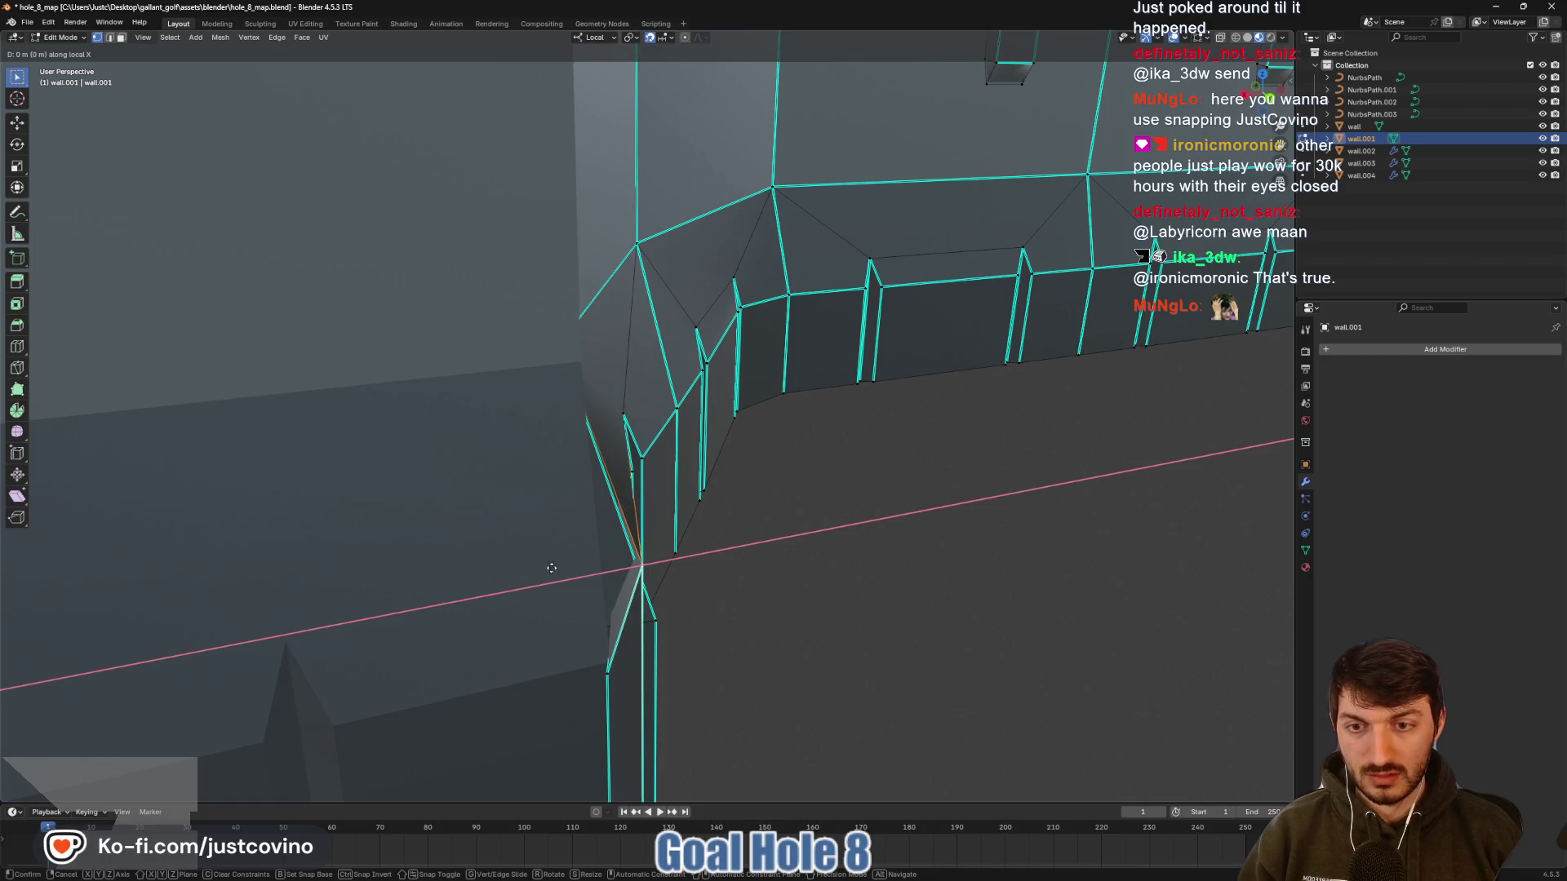
pyautogui.click(660, 573)
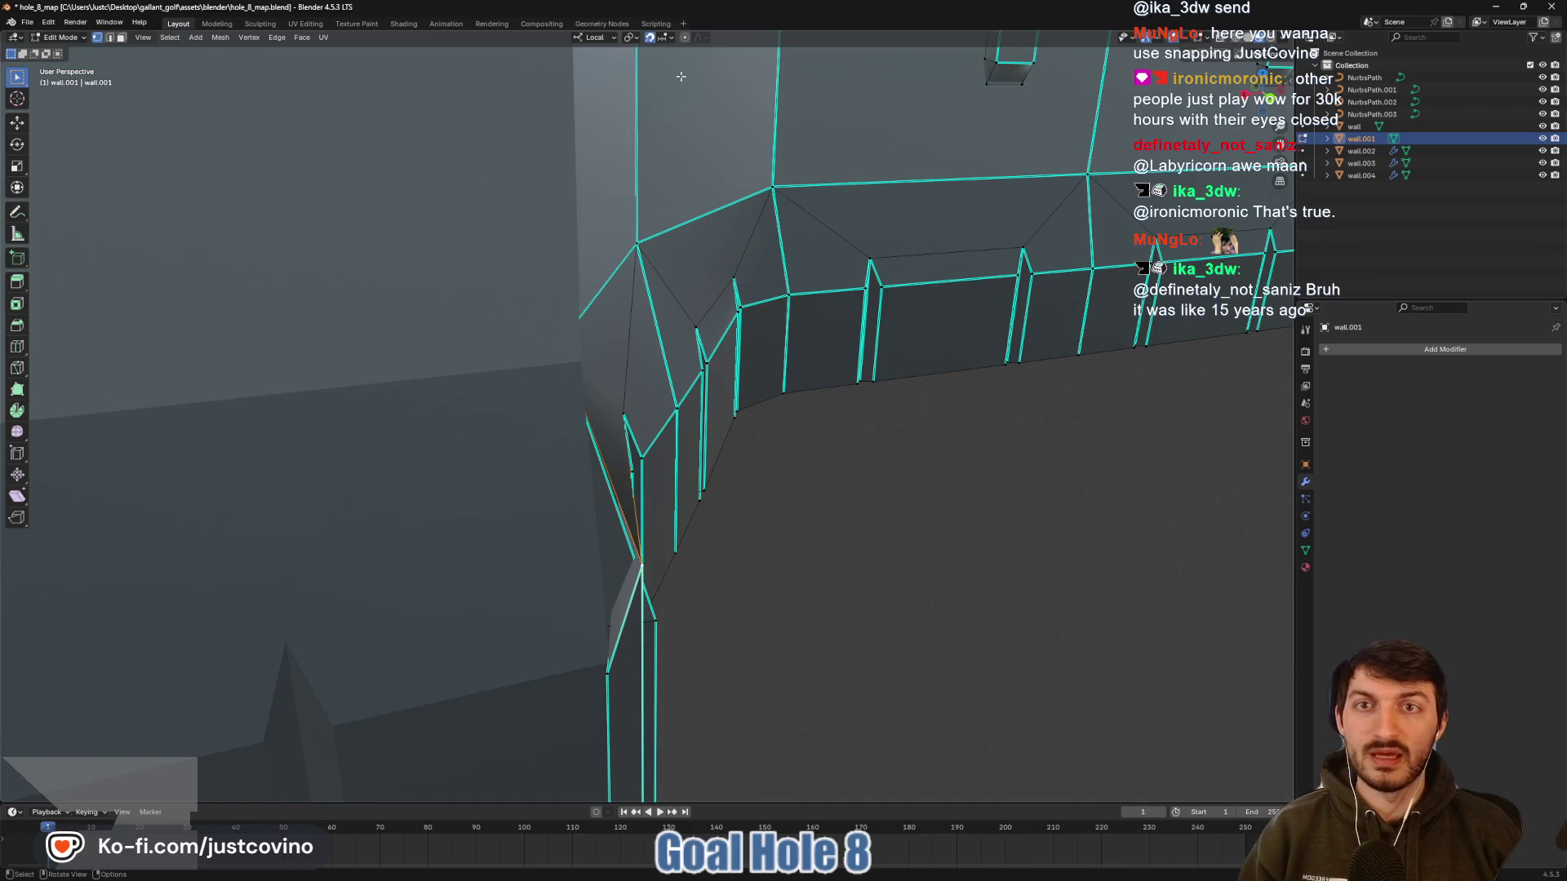
pyautogui.scroll(3, 806, 529)
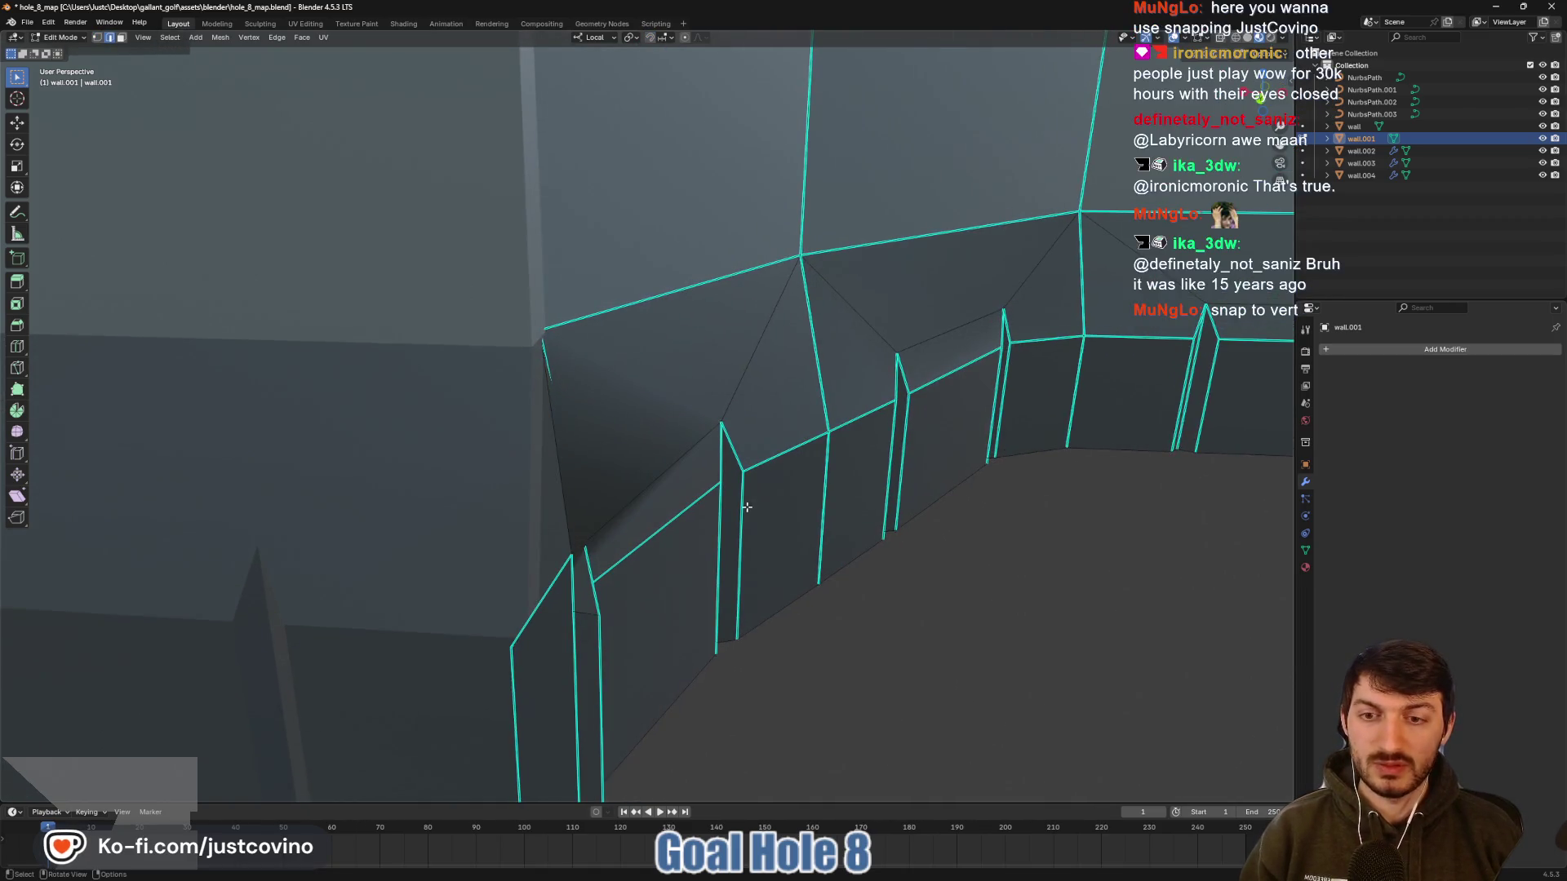
pyautogui.moveTo(643, 543)
pyautogui.mouseDown()
pyautogui.moveTo(591, 501)
pyautogui.moveTo(524, 517)
pyautogui.moveTo(542, 542)
pyautogui.moveTo(604, 555)
pyautogui.moveTo(738, 321)
pyautogui.mouseUp()
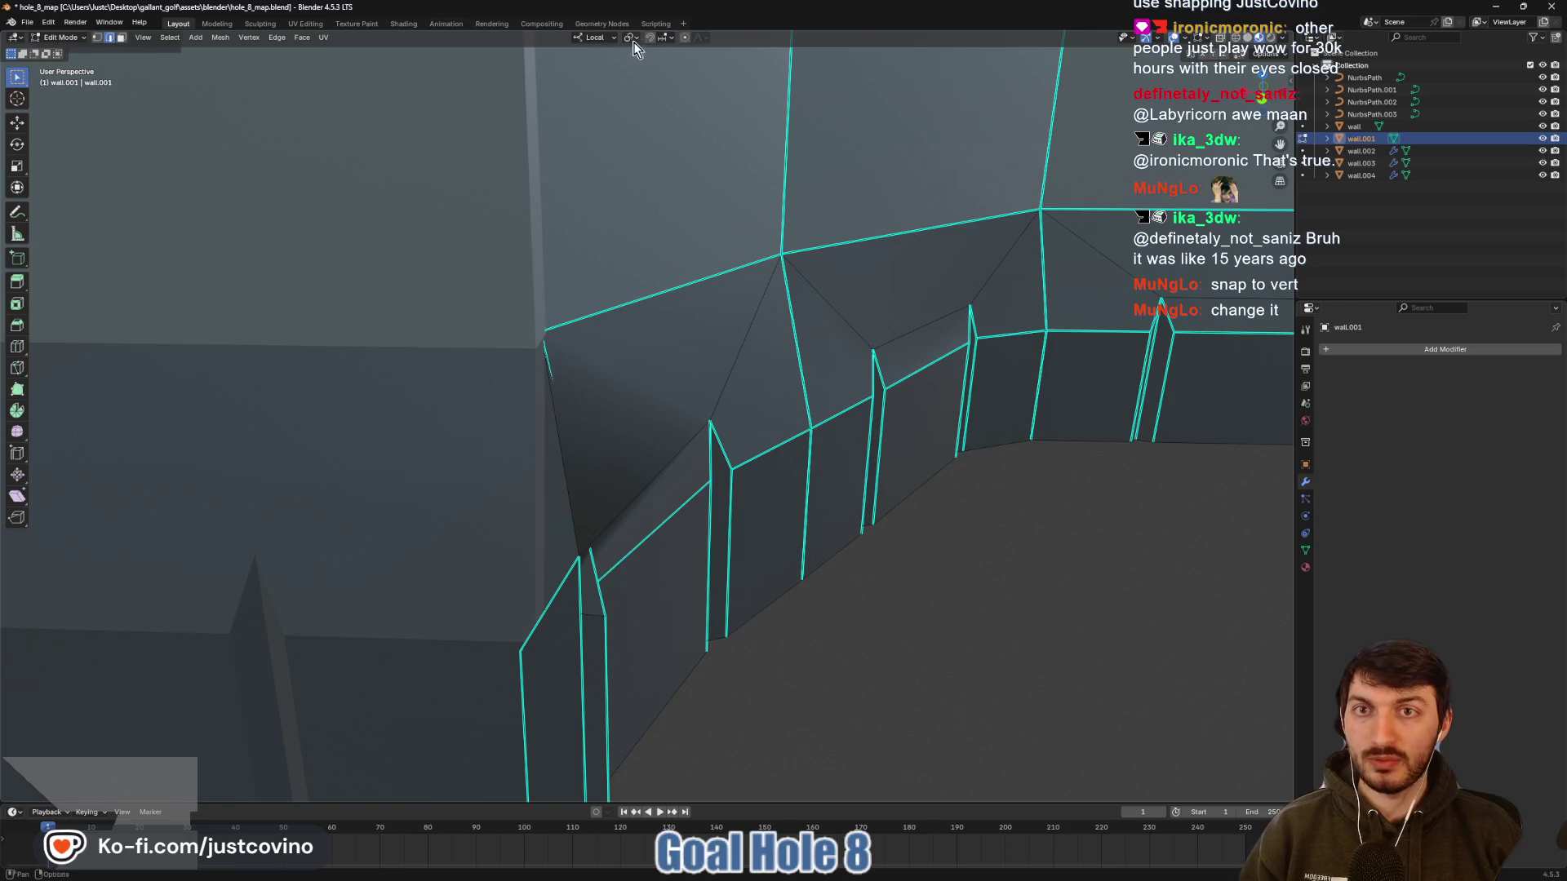
# Set snapping to Vertex and snap the corner vertex about 0.15 m along local X onto the neighbouring corner
pyautogui.click(666, 38)
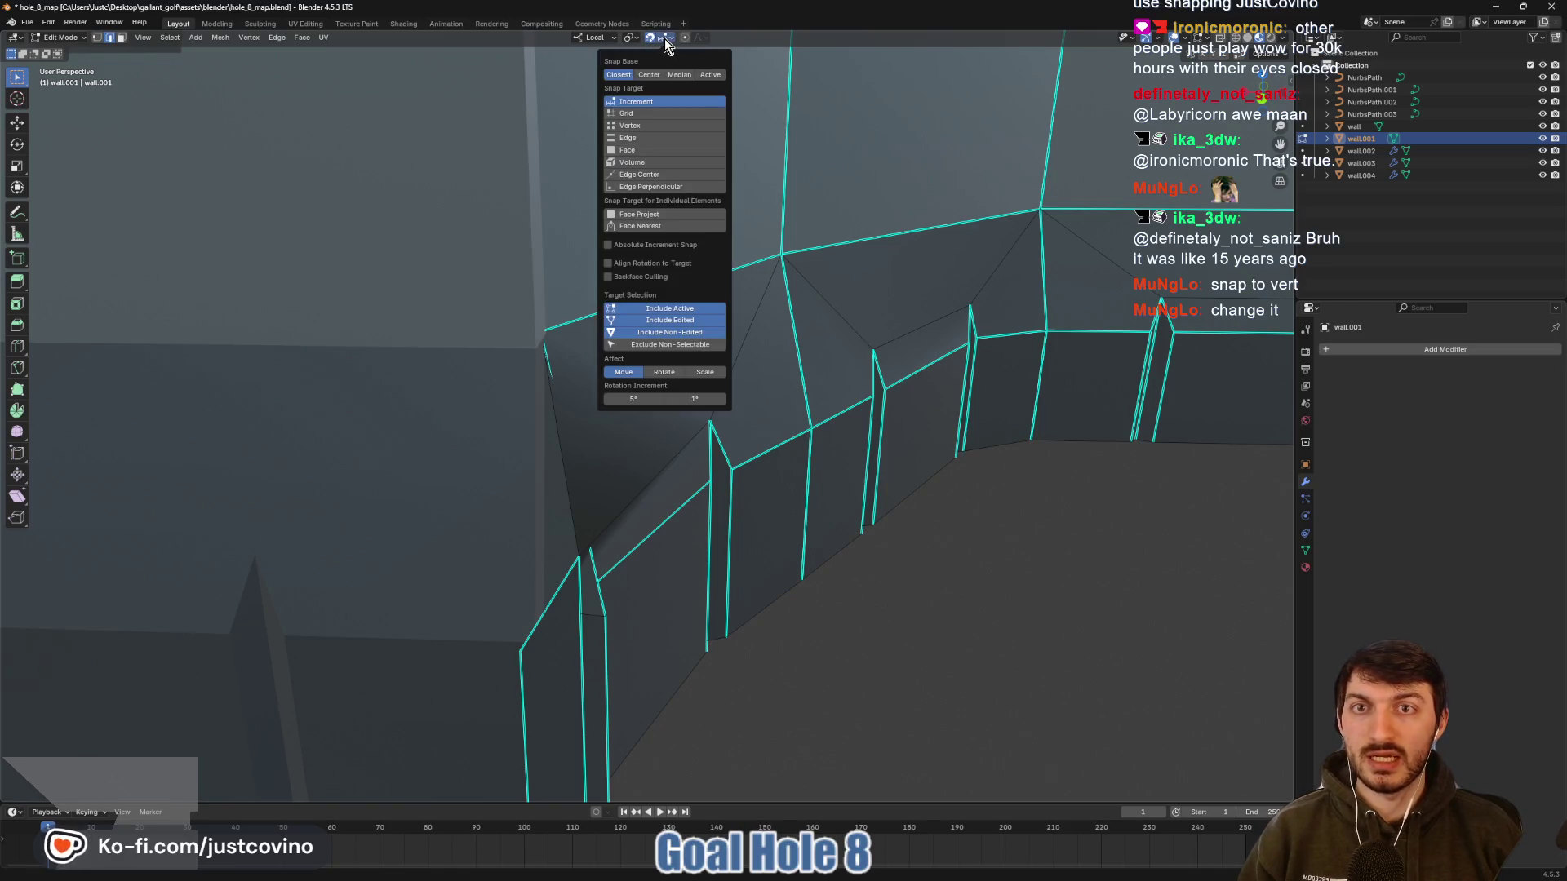
pyautogui.click(653, 126)
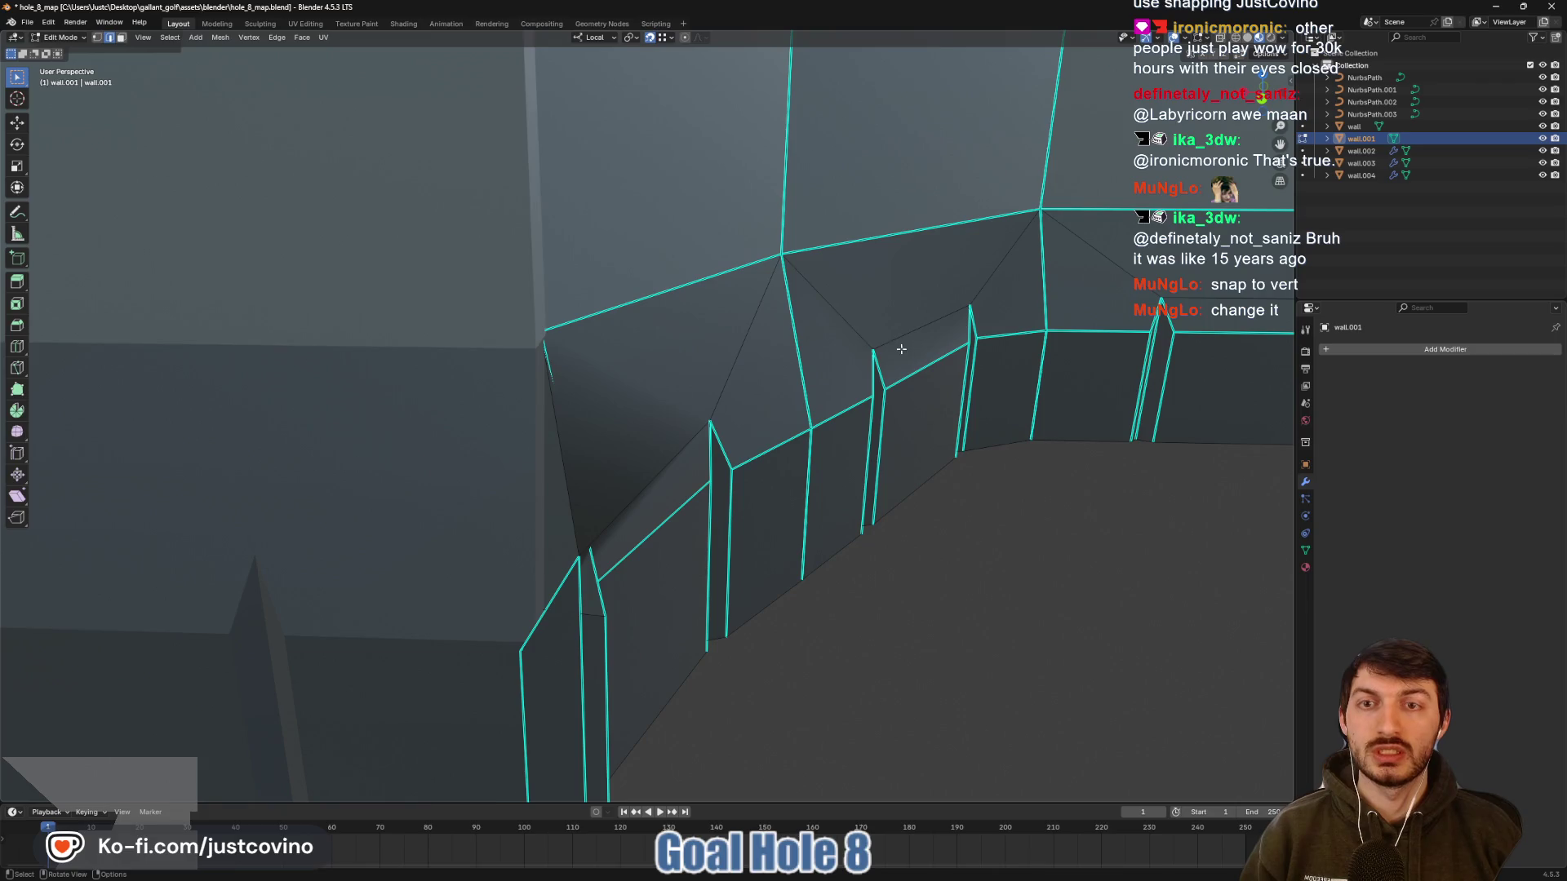
pyautogui.click(577, 556)
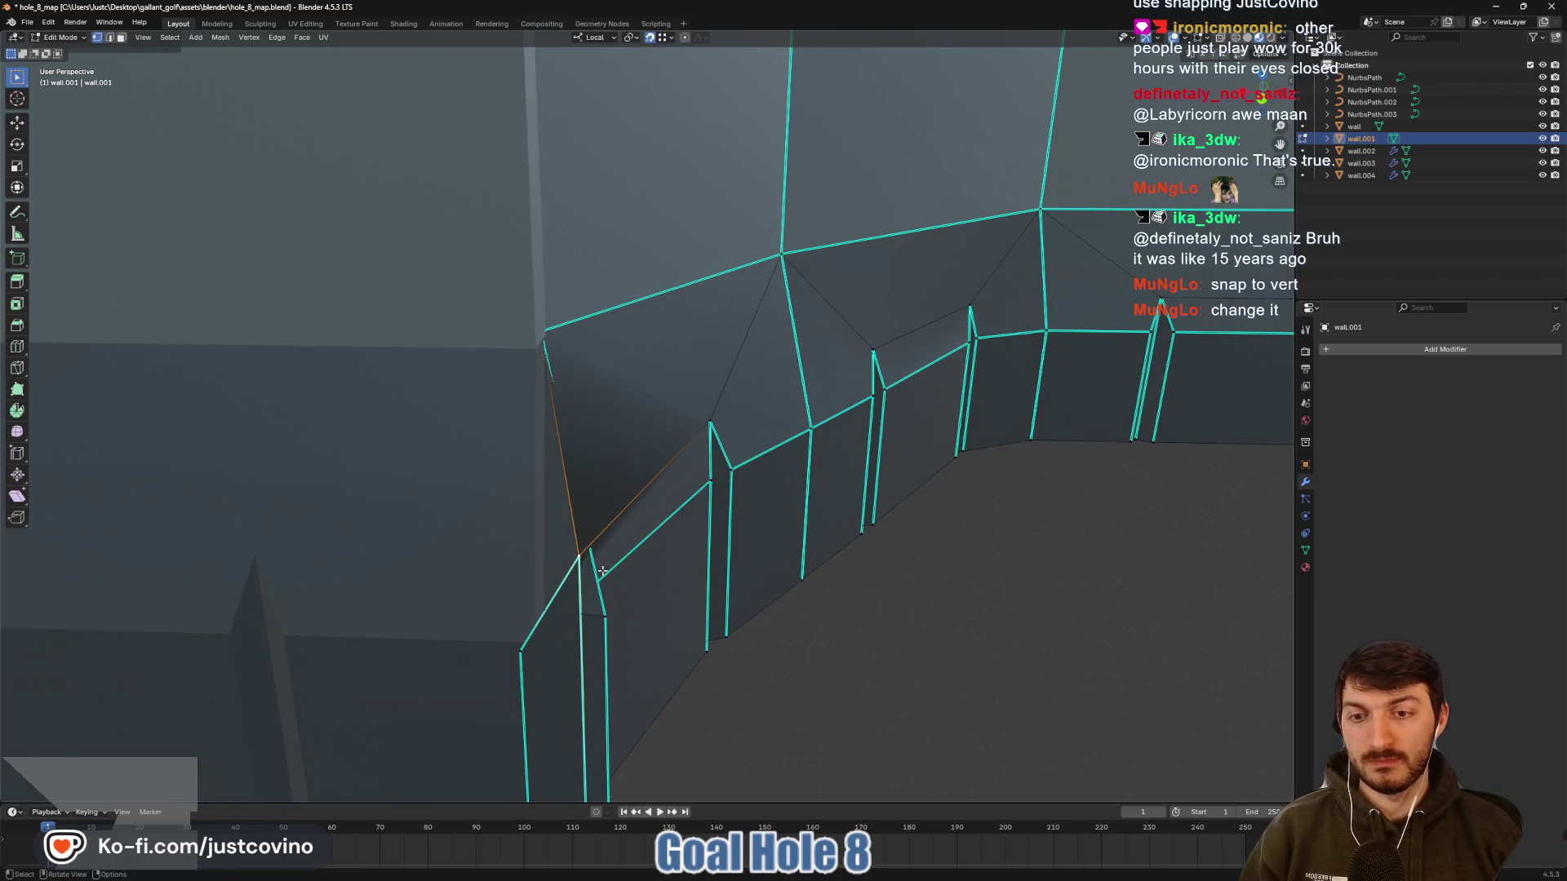
pyautogui.press('g')
pyautogui.press('x')
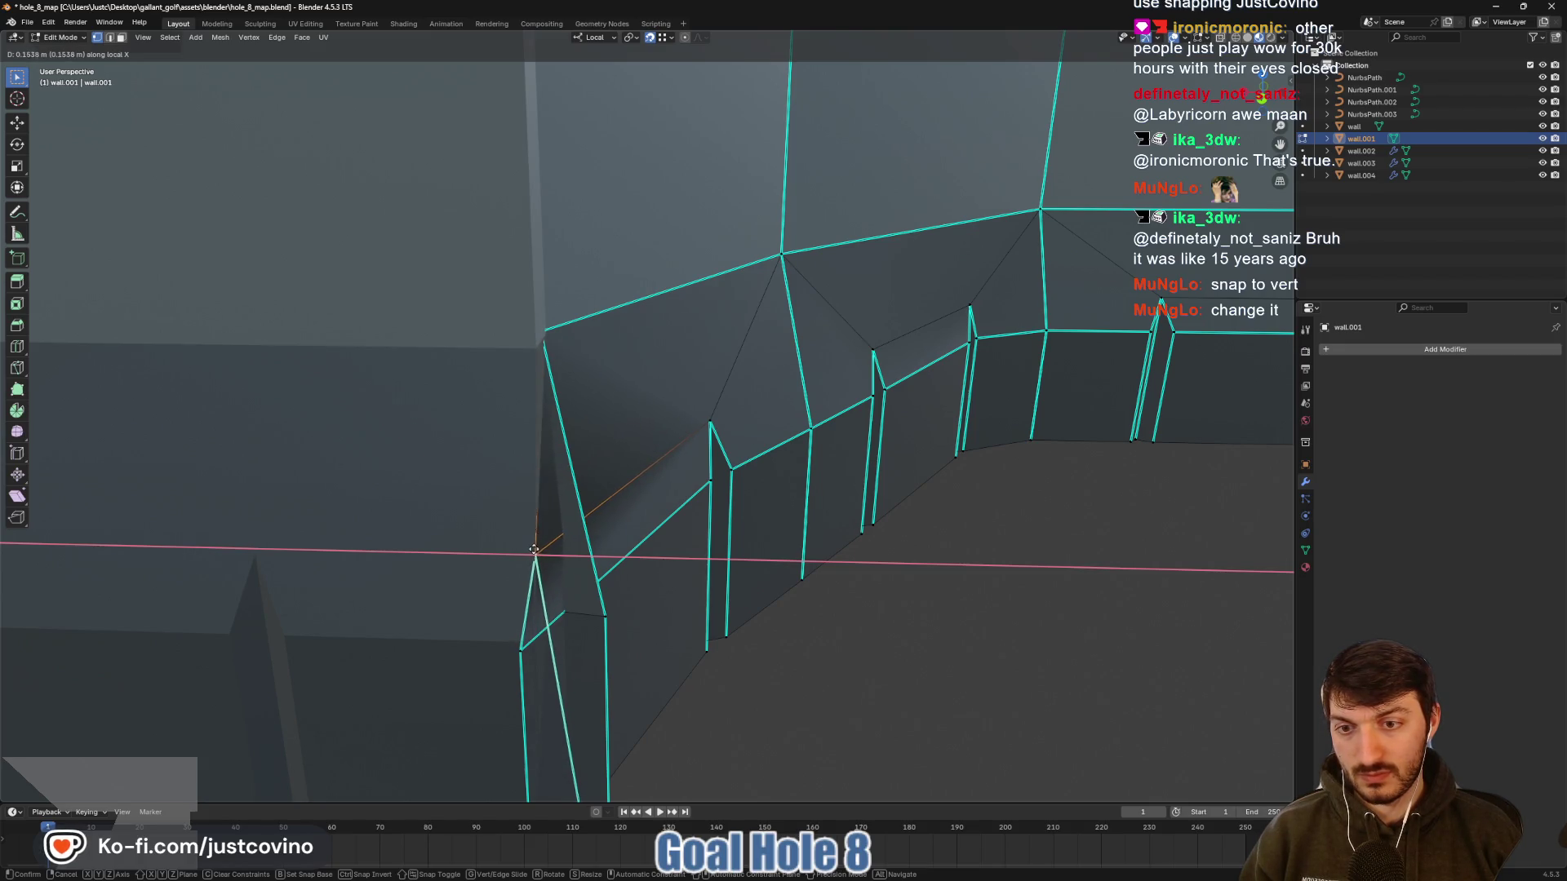
pyautogui.click(554, 560)
pyautogui.scroll(-3, 555, 560)
pyautogui.press('Tab')
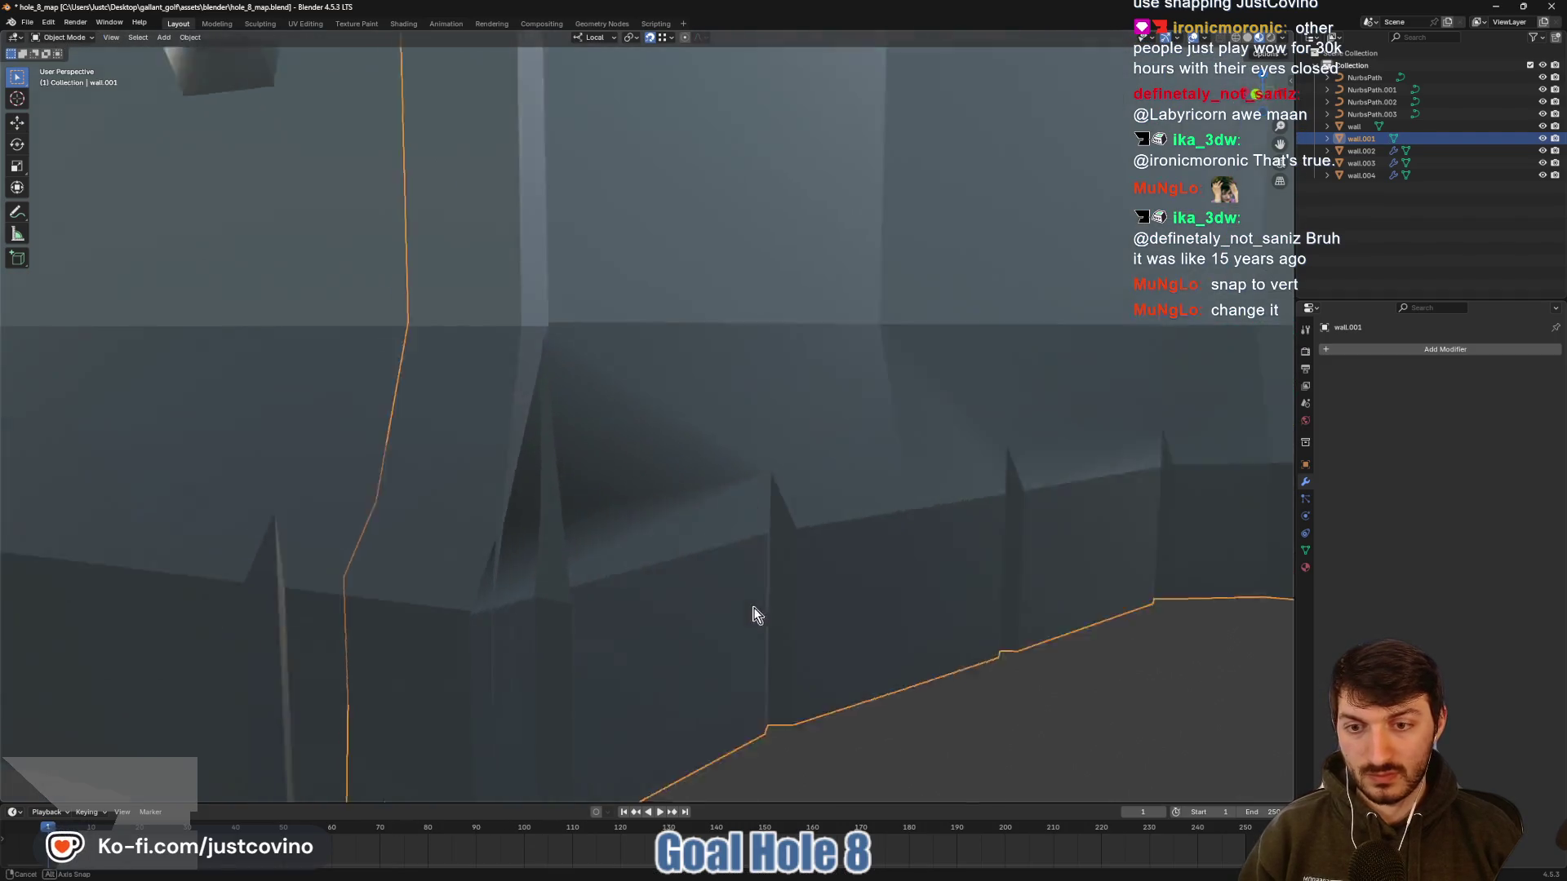
# Zoom around to check the courtyard wall joins and save hole_8_map.blend
pyautogui.scroll(5, 753, 620)
pyautogui.scroll(-3, 667, 575)
pyautogui.scroll(2, 787, 623)
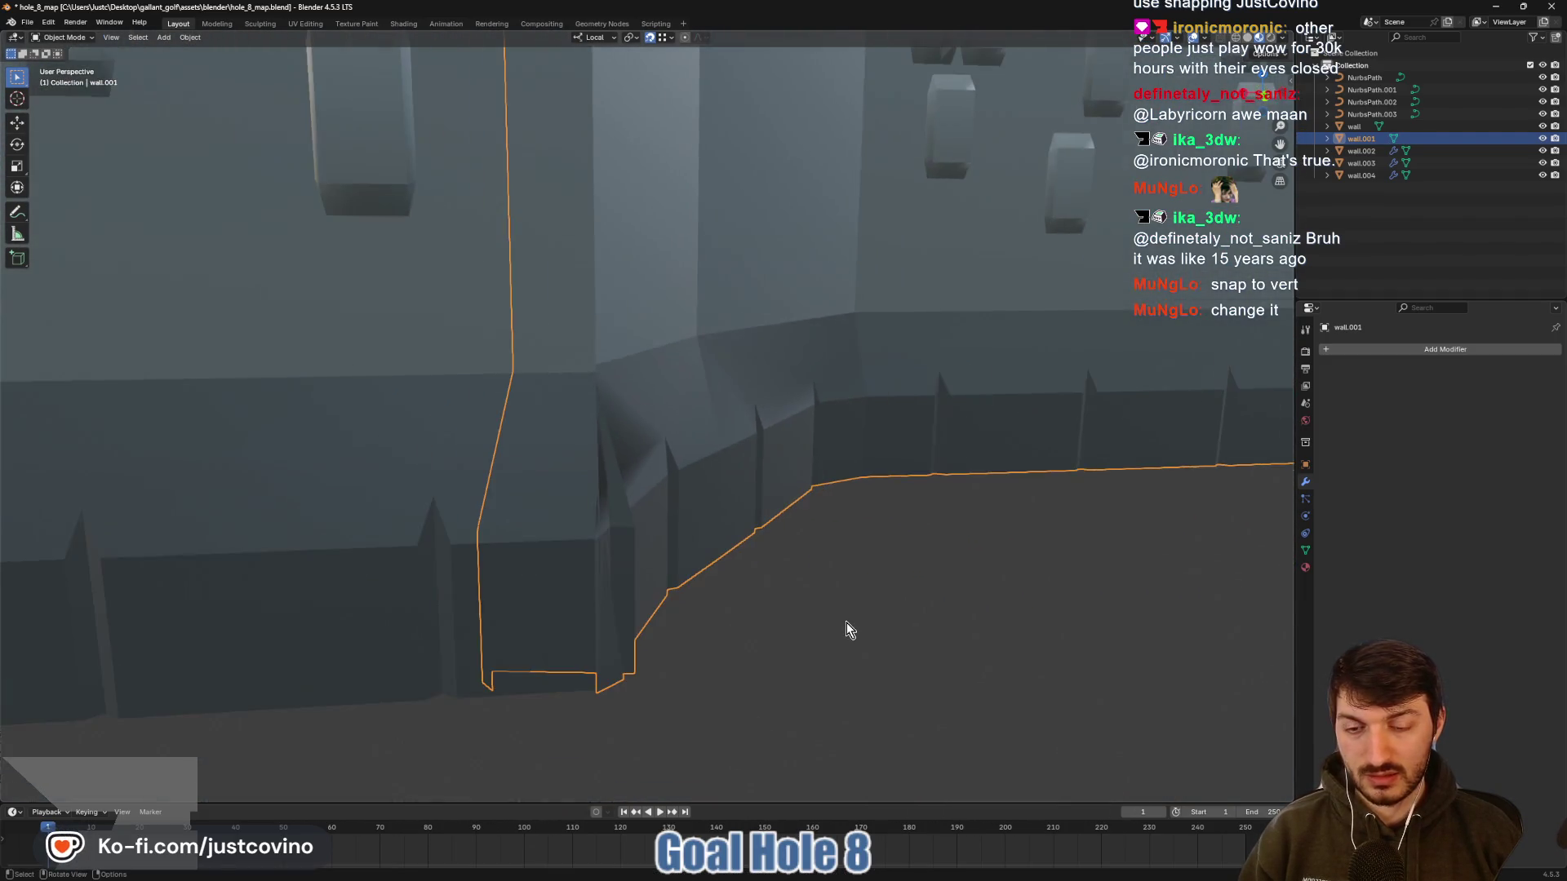
pyautogui.scroll(-3, 821, 636)
pyautogui.scroll(3, 919, 632)
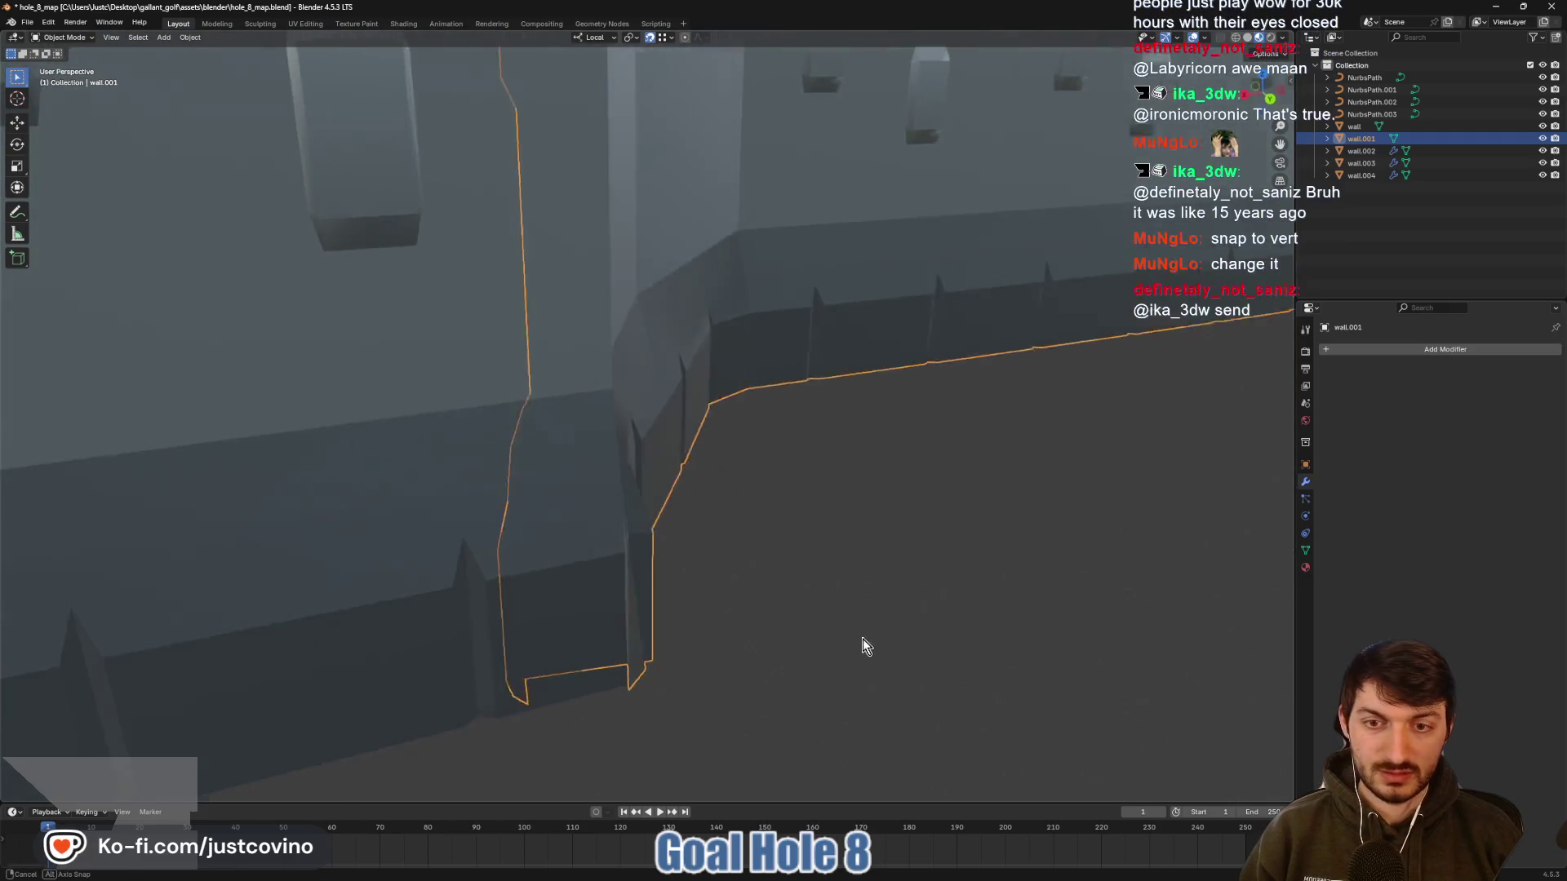
pyautogui.scroll(-3, 702, 598)
pyautogui.scroll(4, 904, 619)
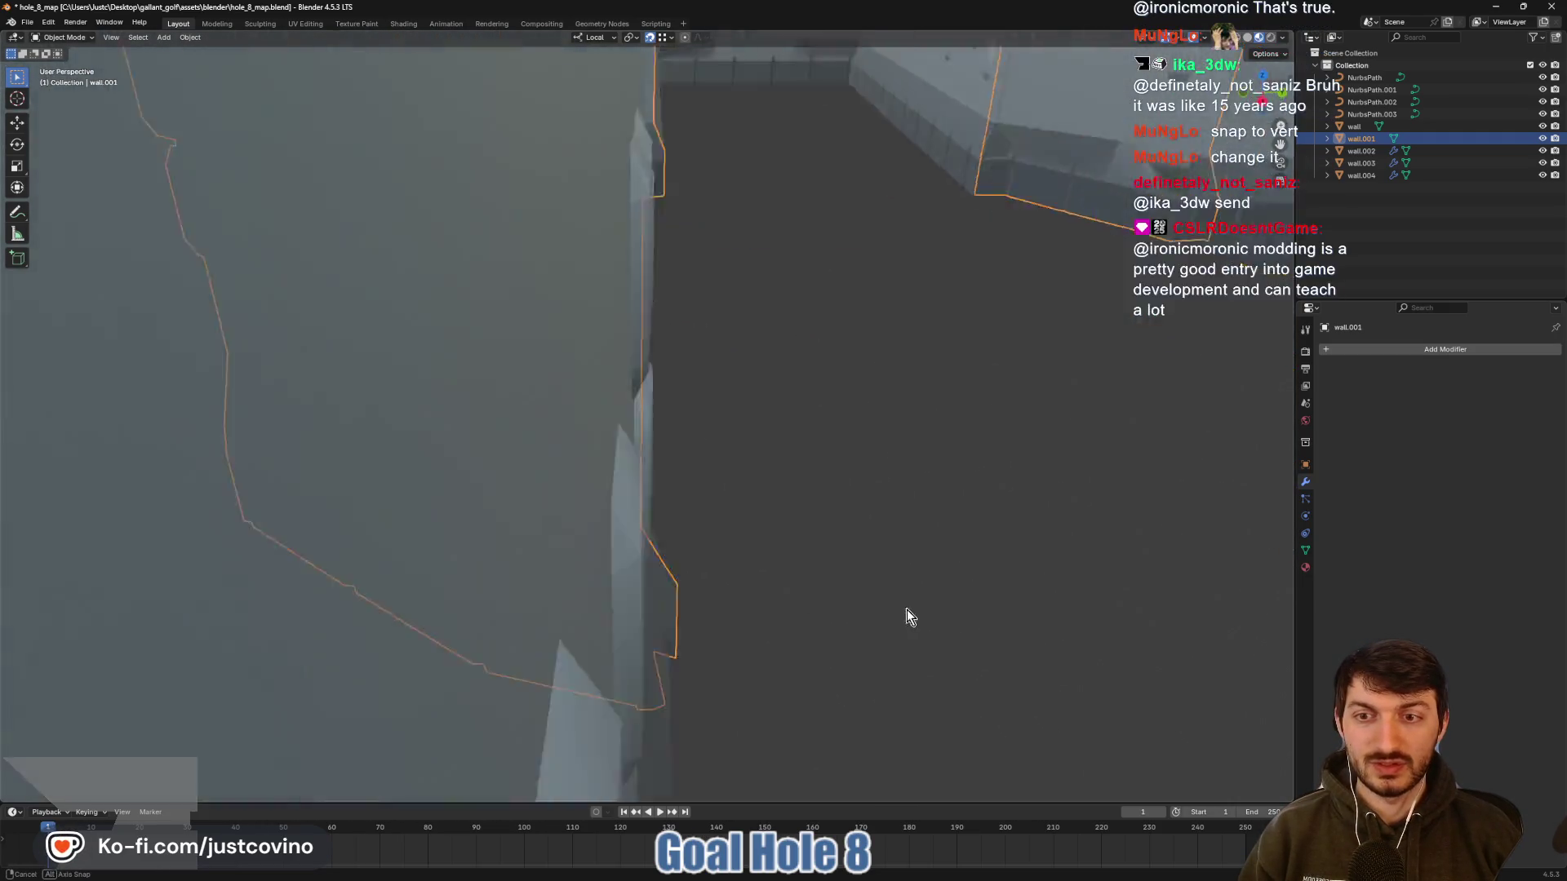
pyautogui.scroll(-4, 796, 587)
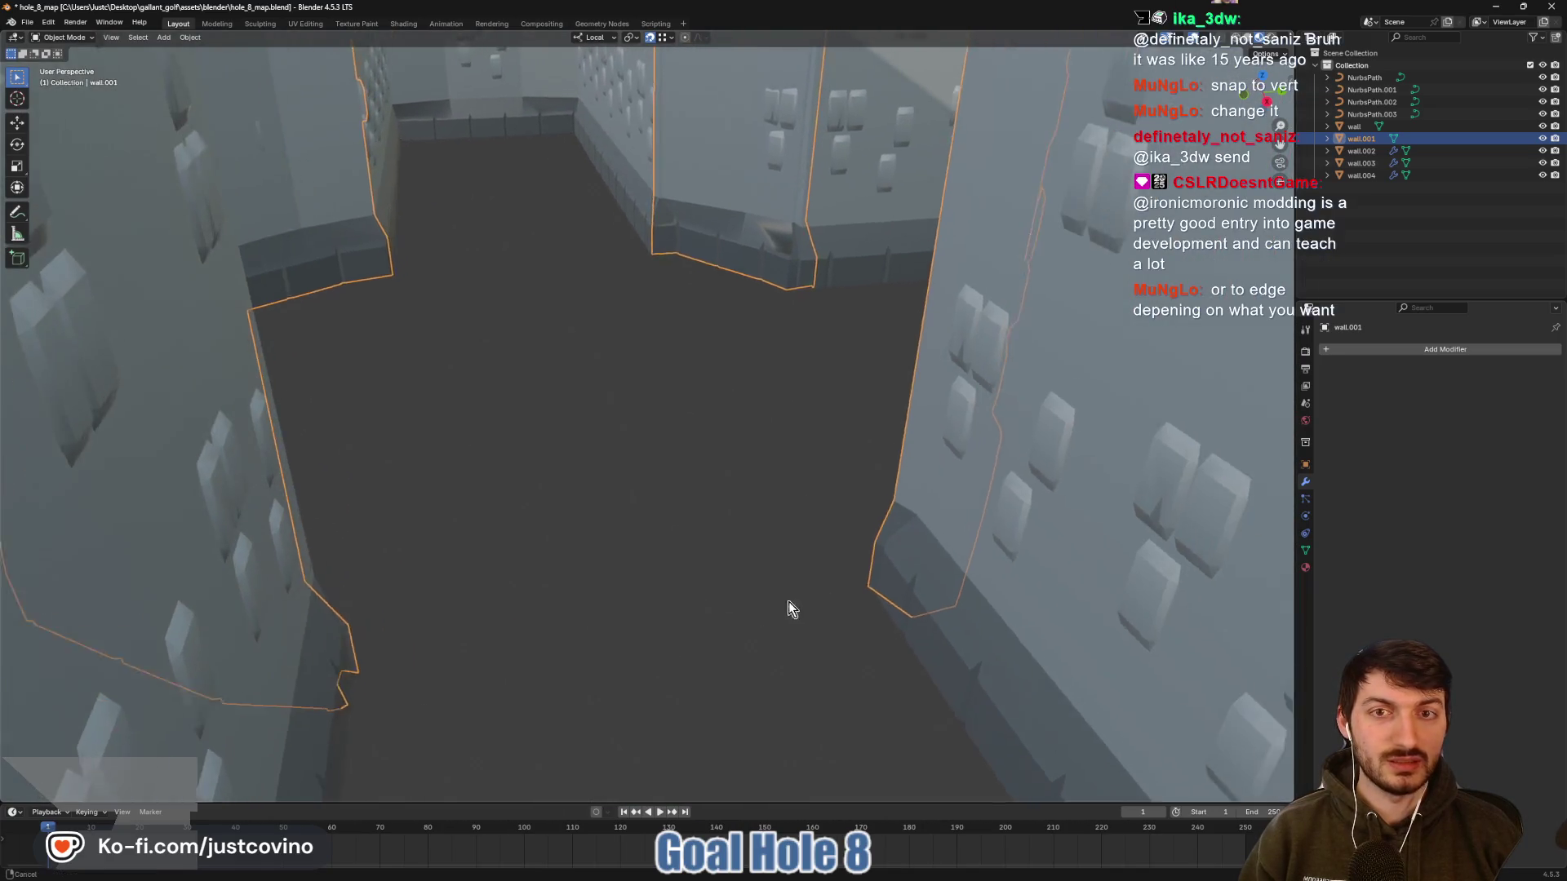
pyautogui.scroll(2, 791, 609)
pyautogui.scroll(3, 774, 584)
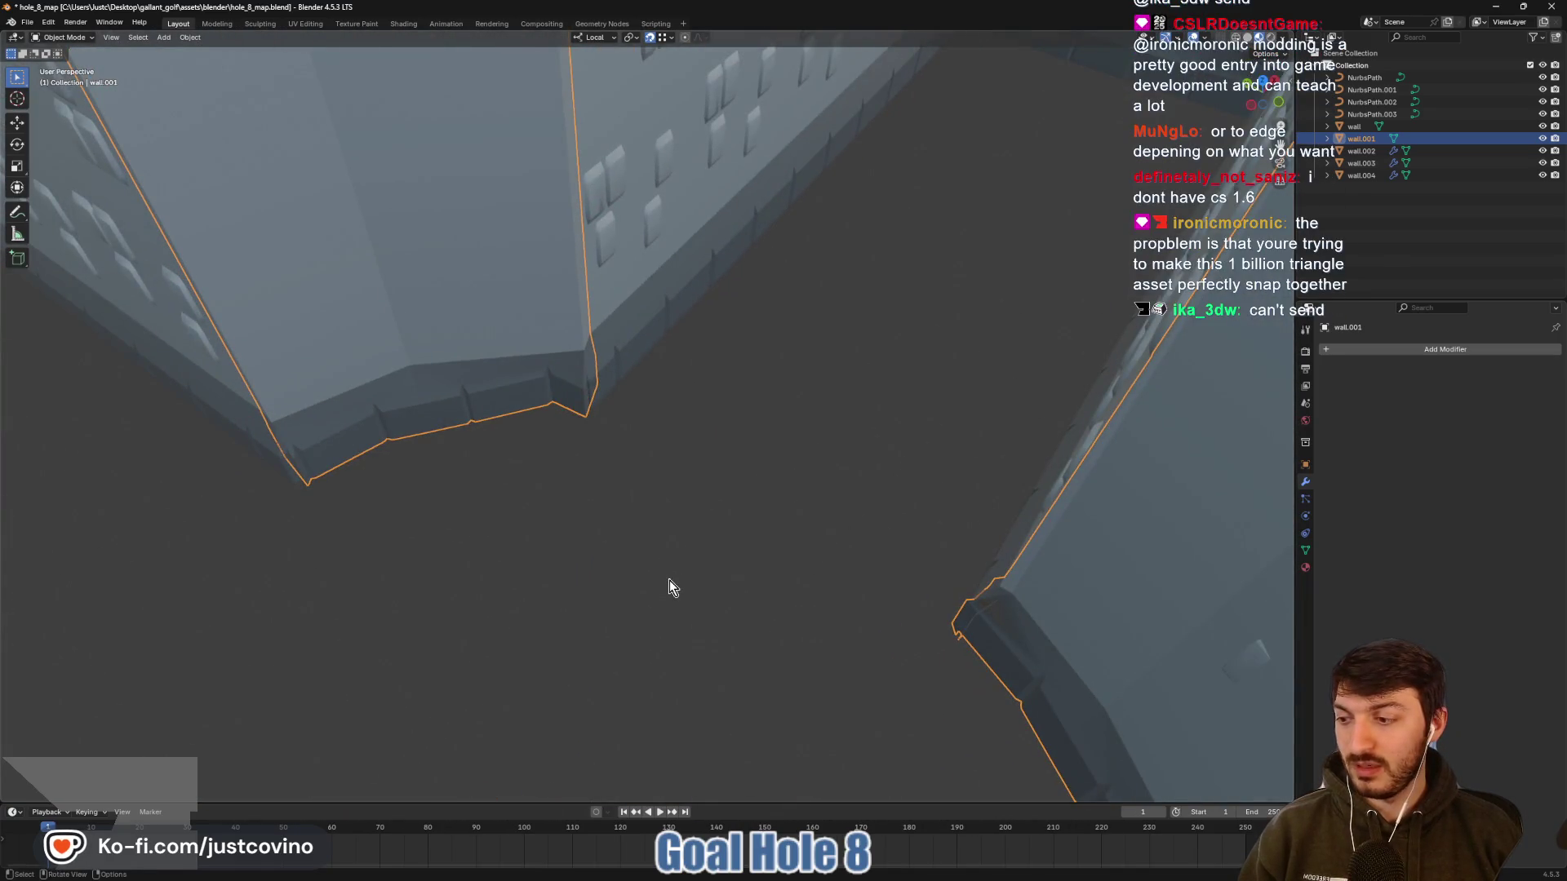
pyautogui.hotkey('ctrl', 's')
pyautogui.moveTo(537, 629); pyautogui.dragTo(576, 589)
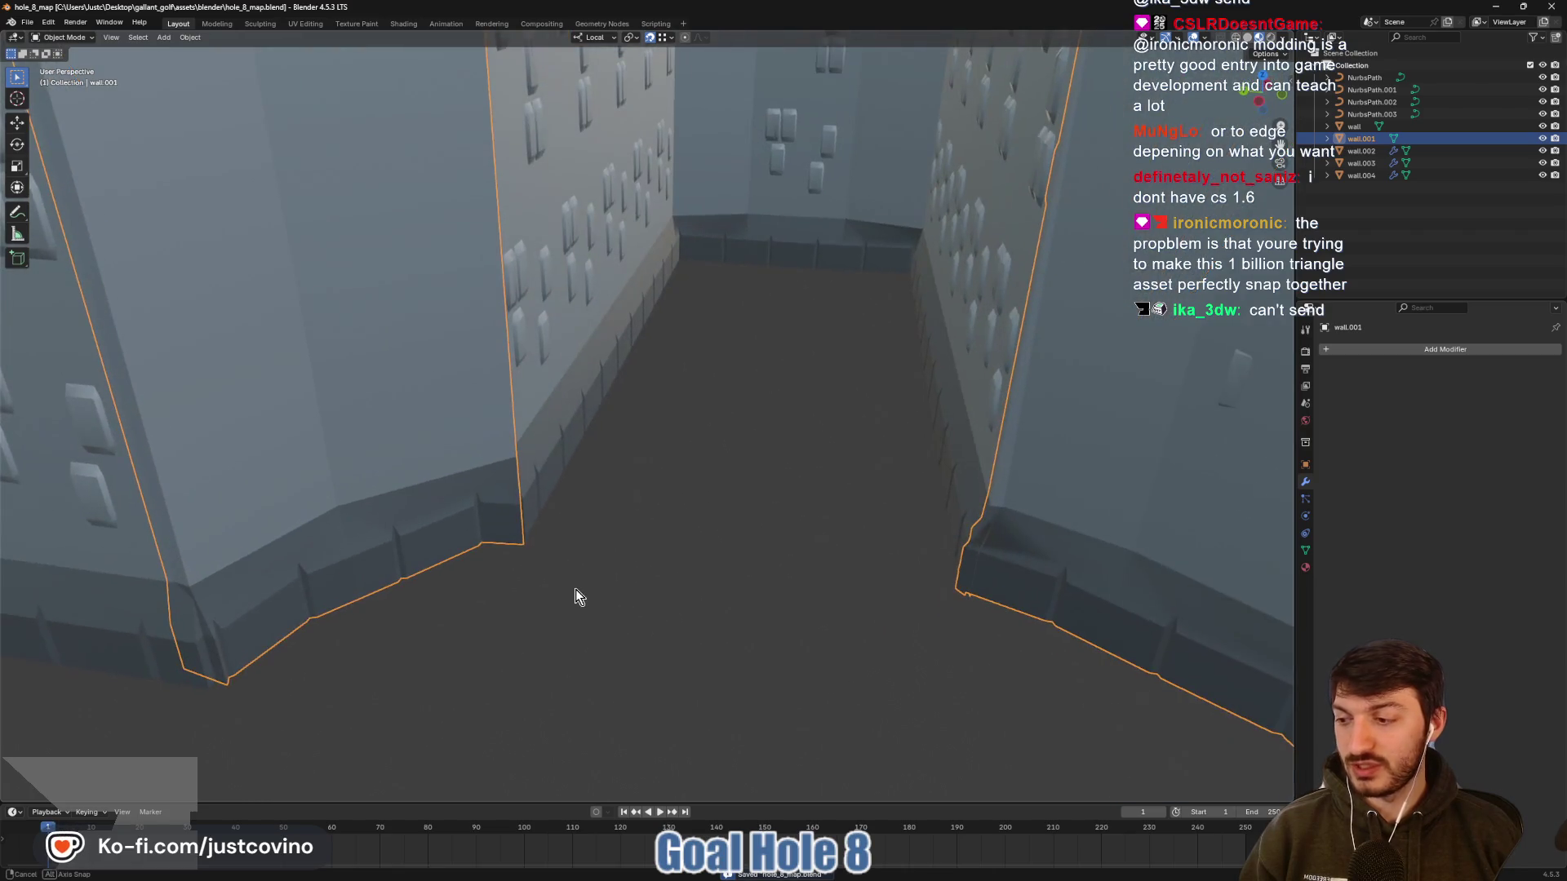
pyautogui.moveTo(745, 588)
pyautogui.mouseDown()
pyautogui.moveTo(747, 300)
pyautogui.moveTo(741, 512)
pyautogui.moveTo(763, 536)
pyautogui.moveTo(825, 547)
pyautogui.moveTo(882, 531)
pyautogui.moveTo(745, 542)
pyautogui.moveTo(663, 524)
pyautogui.moveTo(622, 461)
pyautogui.moveTo(593, 503)
pyautogui.mouseUp()
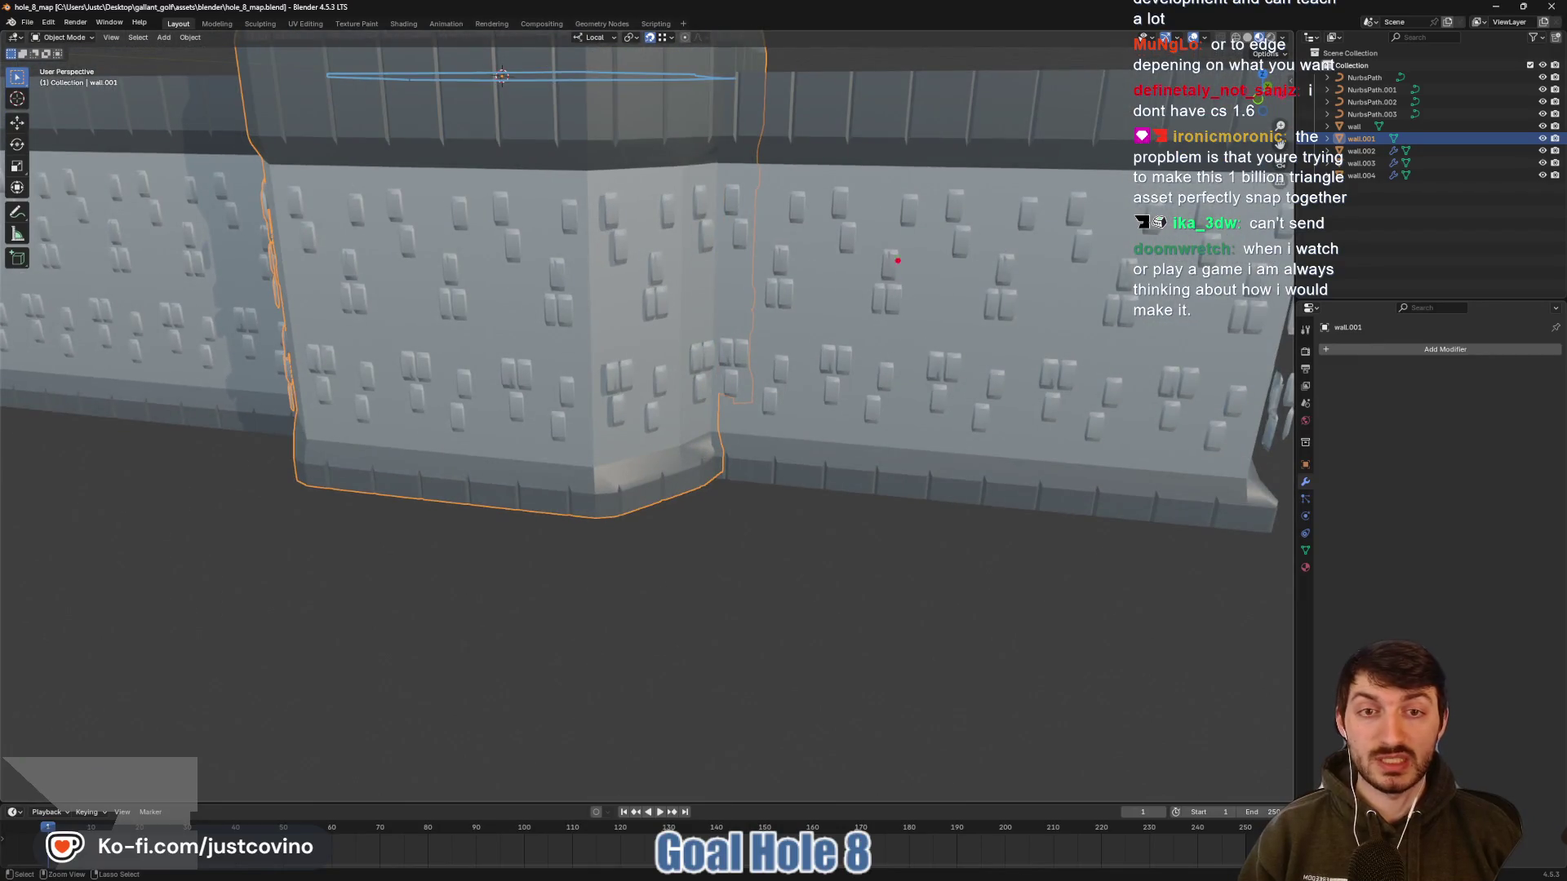
# Select one wall.003 block with linked selection in Edit Mode, then return to Object Mode
pyautogui.moveTo(904, 249); pyautogui.dragTo(852, 323)
pyautogui.click(892, 295)
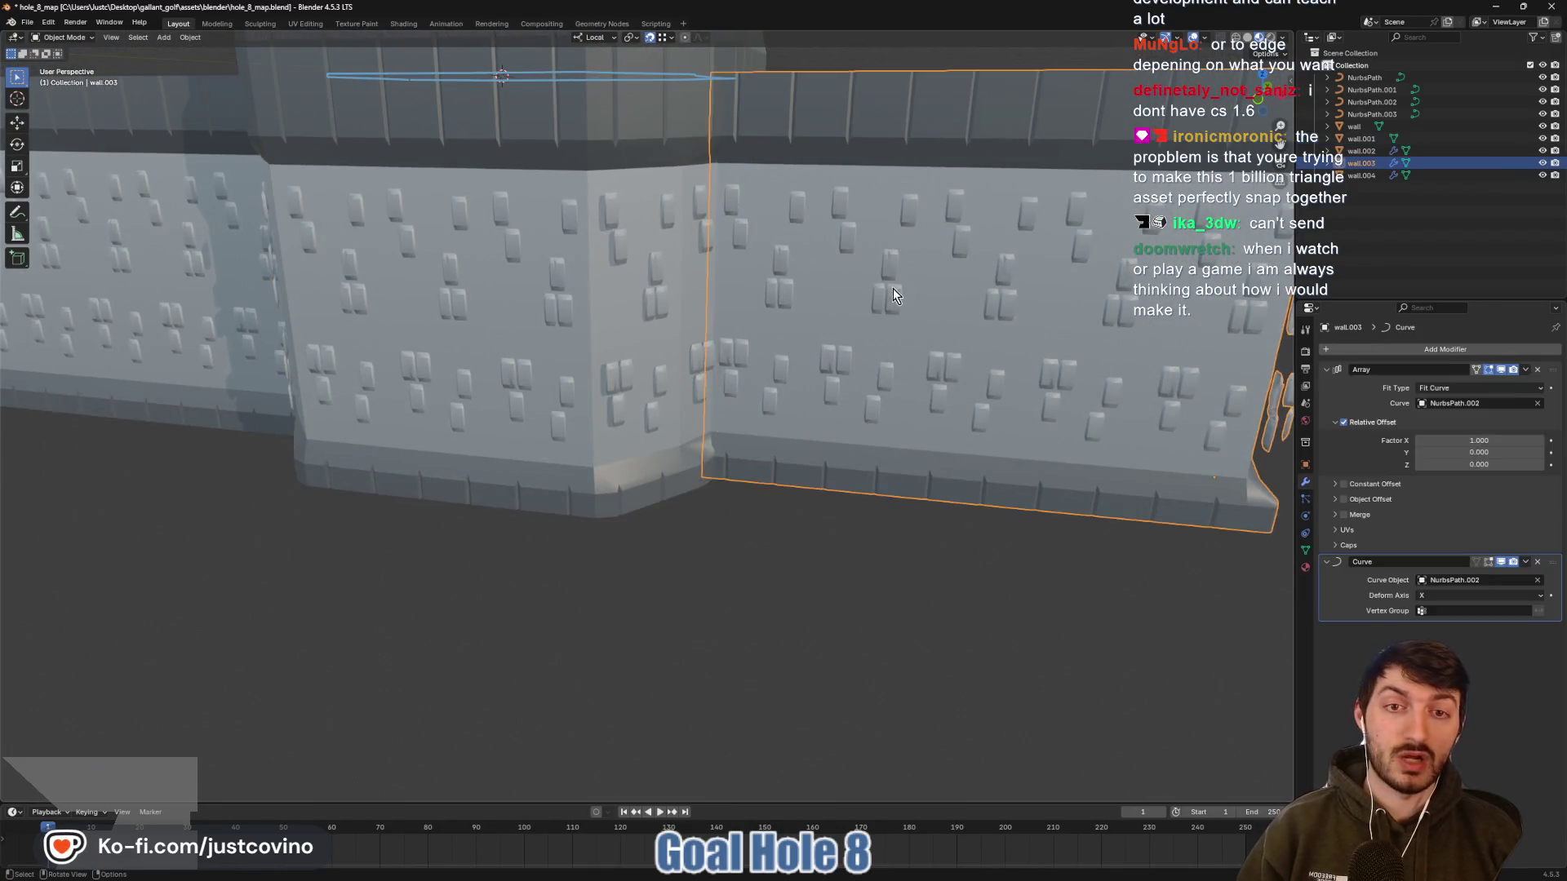
pyautogui.press('Tab')
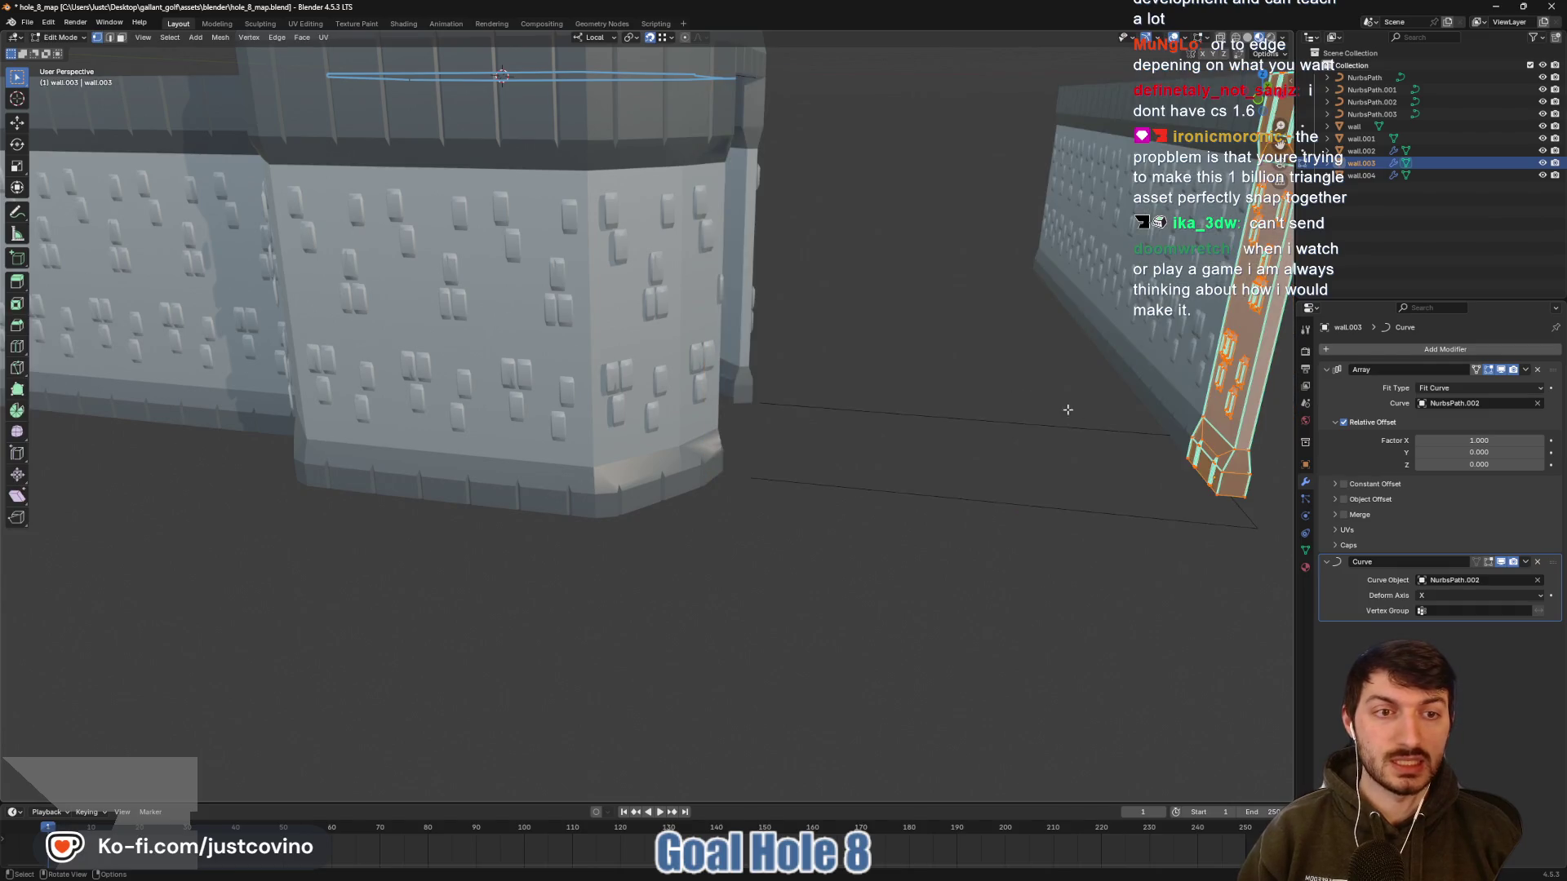
pyautogui.moveTo(840, 306); pyautogui.dragTo(962, 423)
pyautogui.scroll(2, 711, 413)
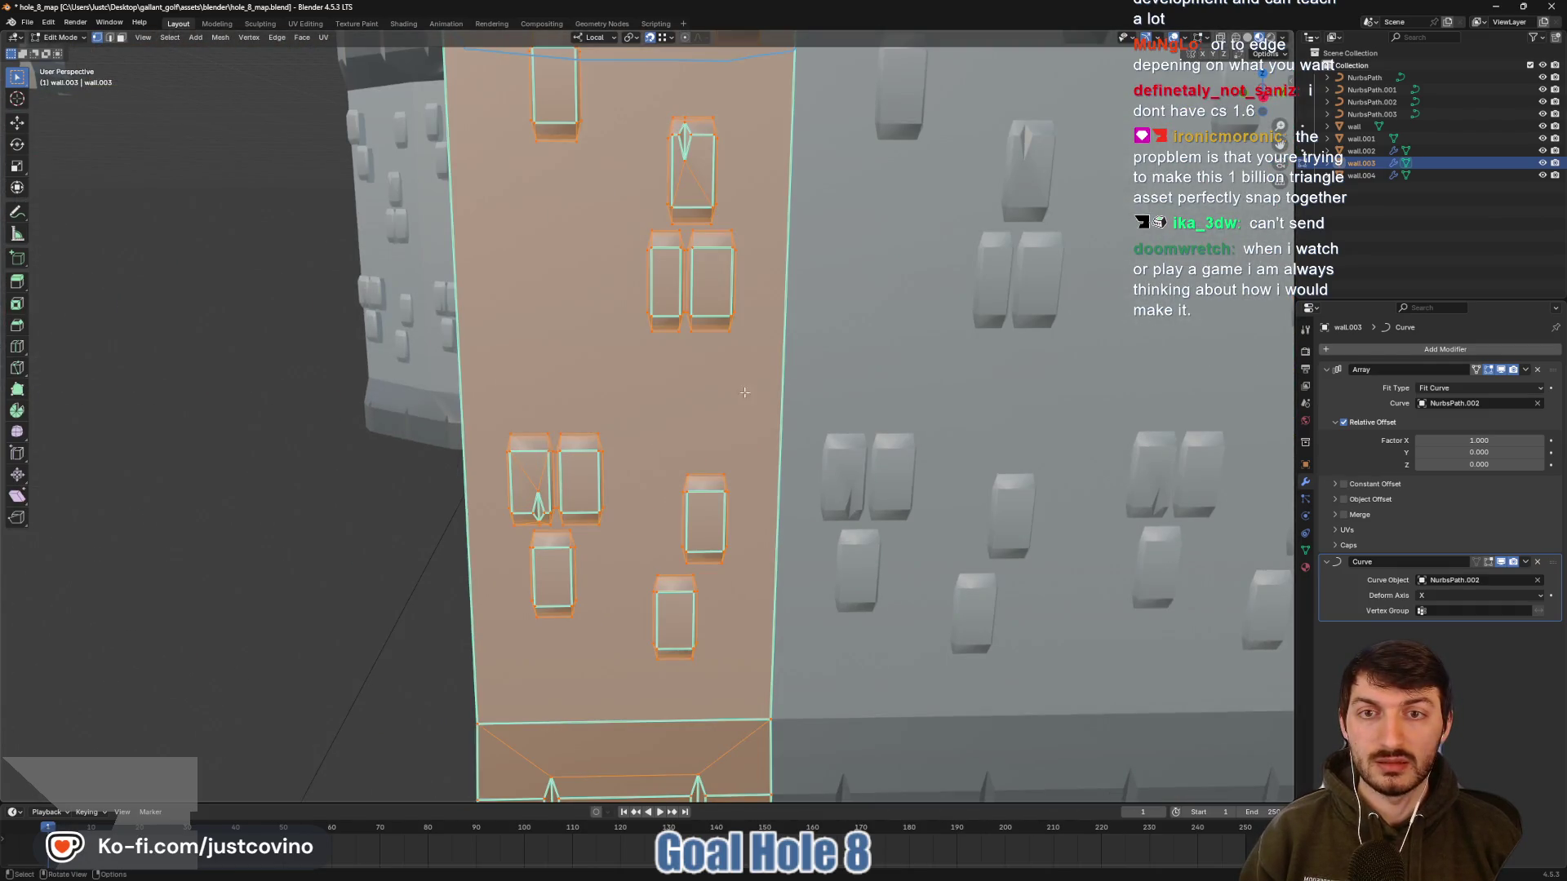
pyautogui.click(712, 323)
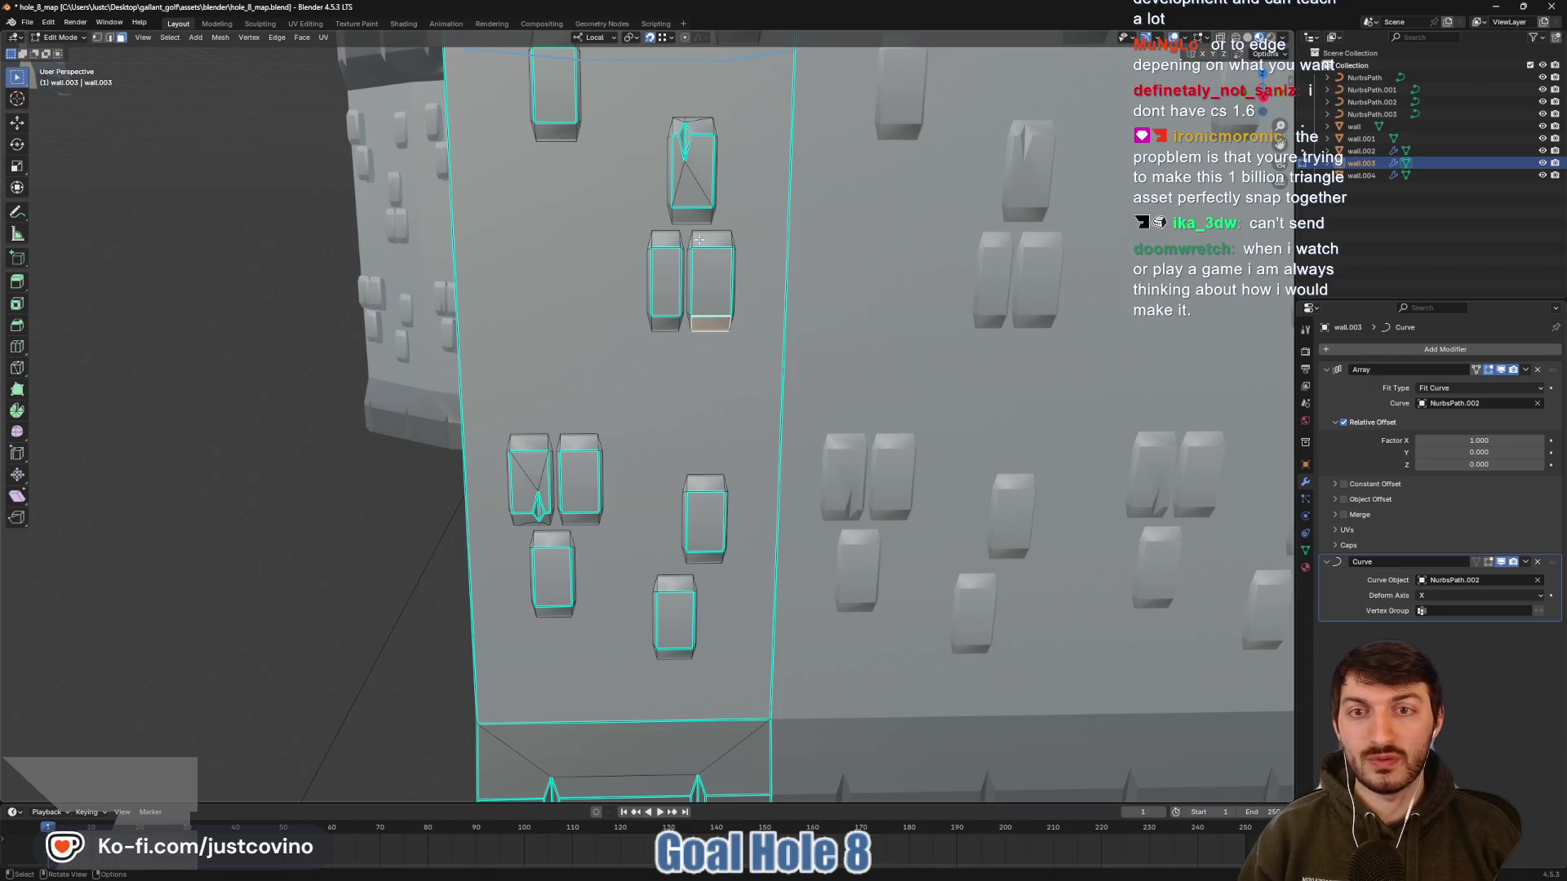
pyautogui.press('l')
pyautogui.press('Tab')
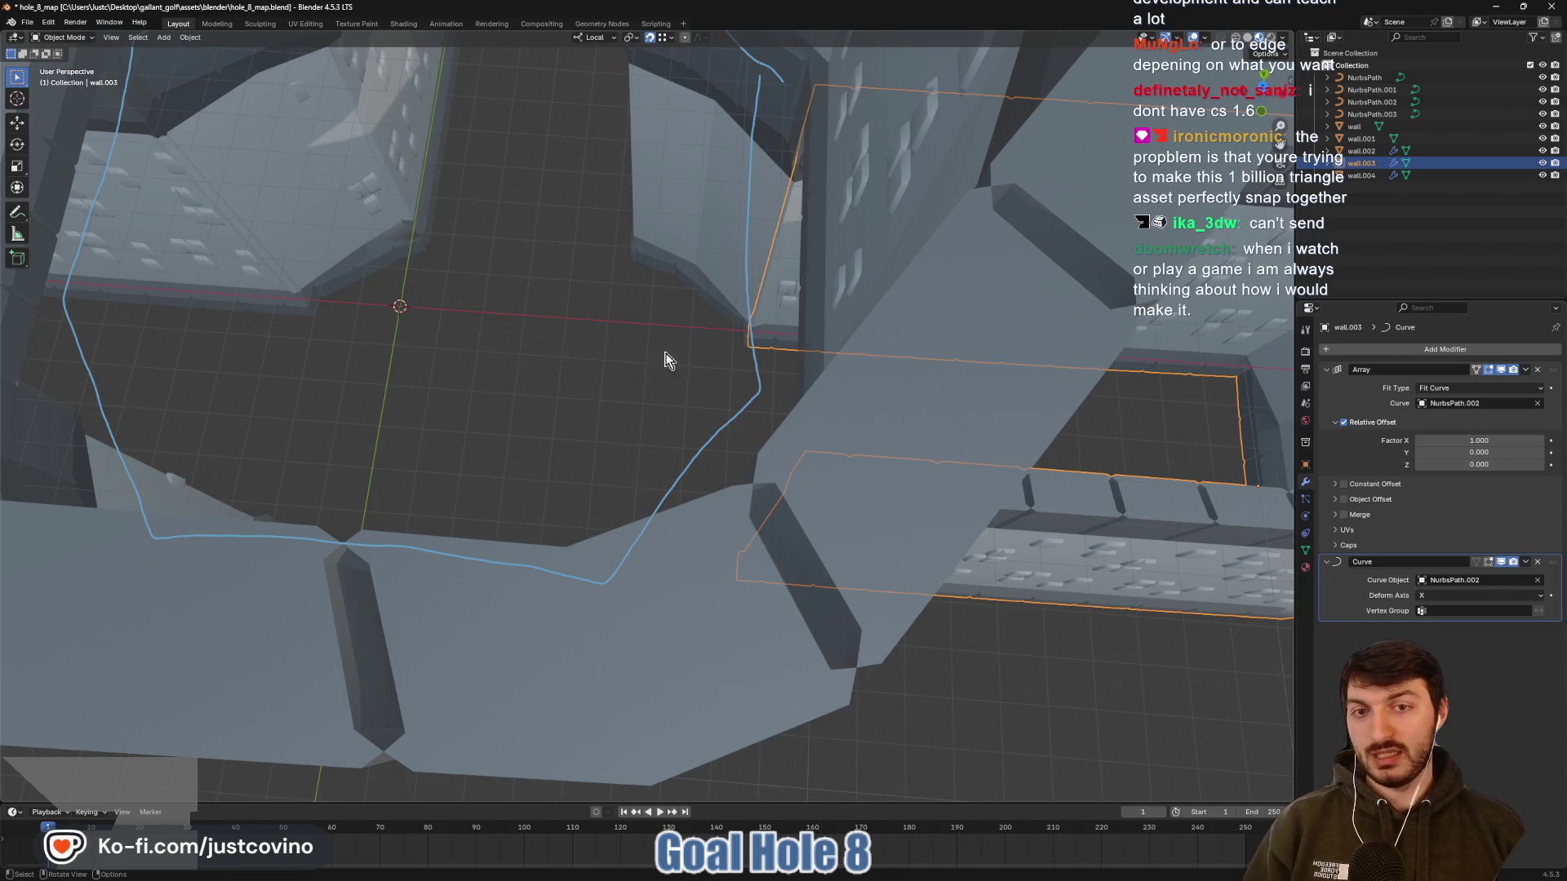
# Save hole_8_map.blend in Blender
pyautogui.scroll(5, 633, 326)
pyautogui.hotkey('ctrl', 's')
pyautogui.scroll(-5, 598, 324)
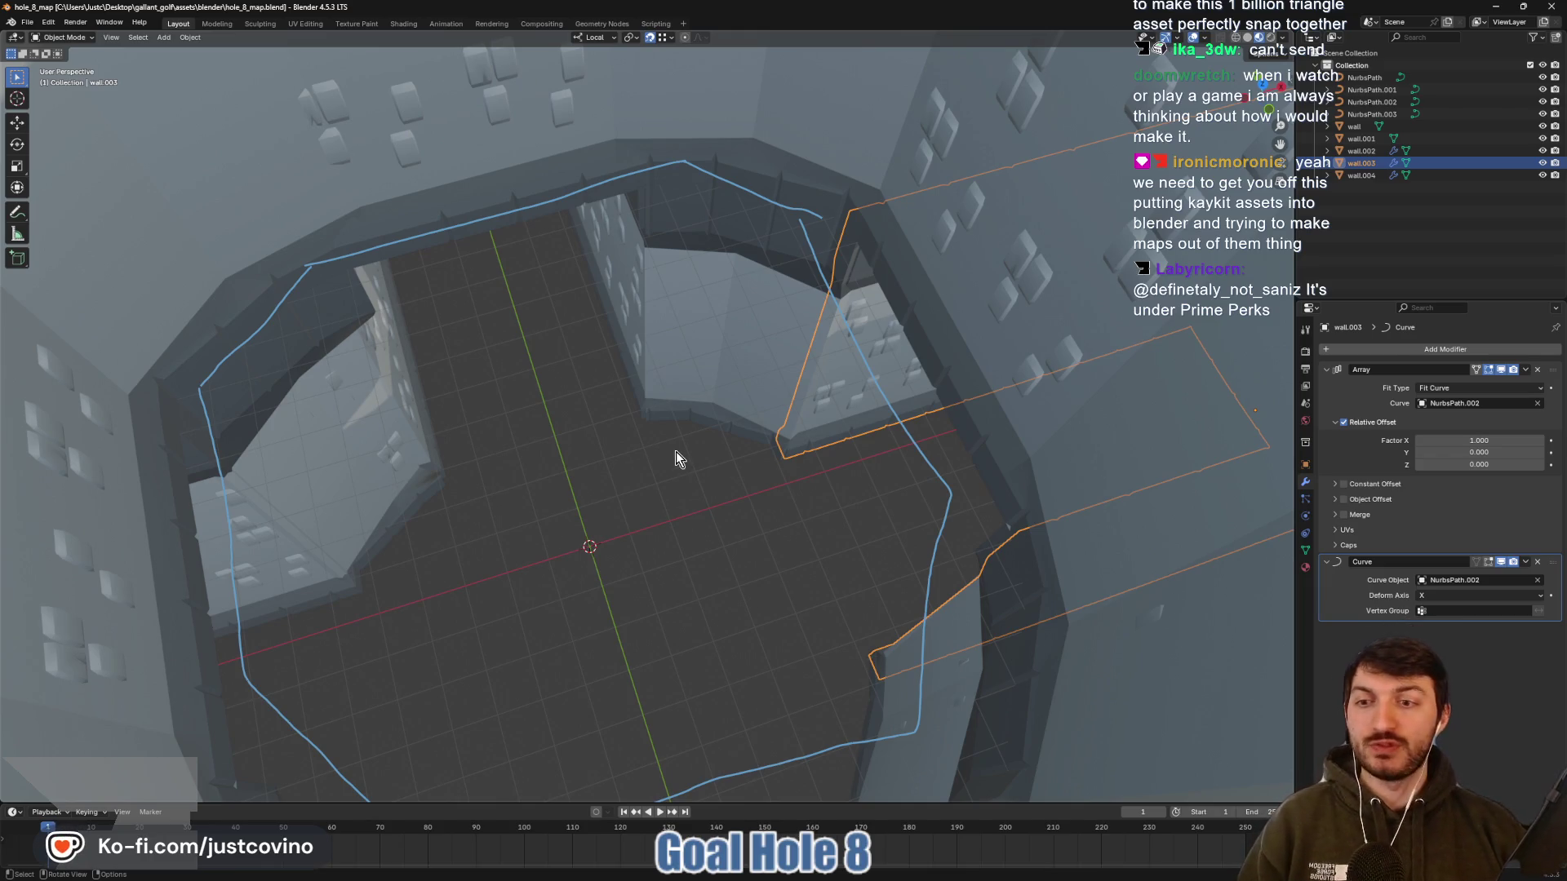
pyautogui.scroll(5, 637, 526)
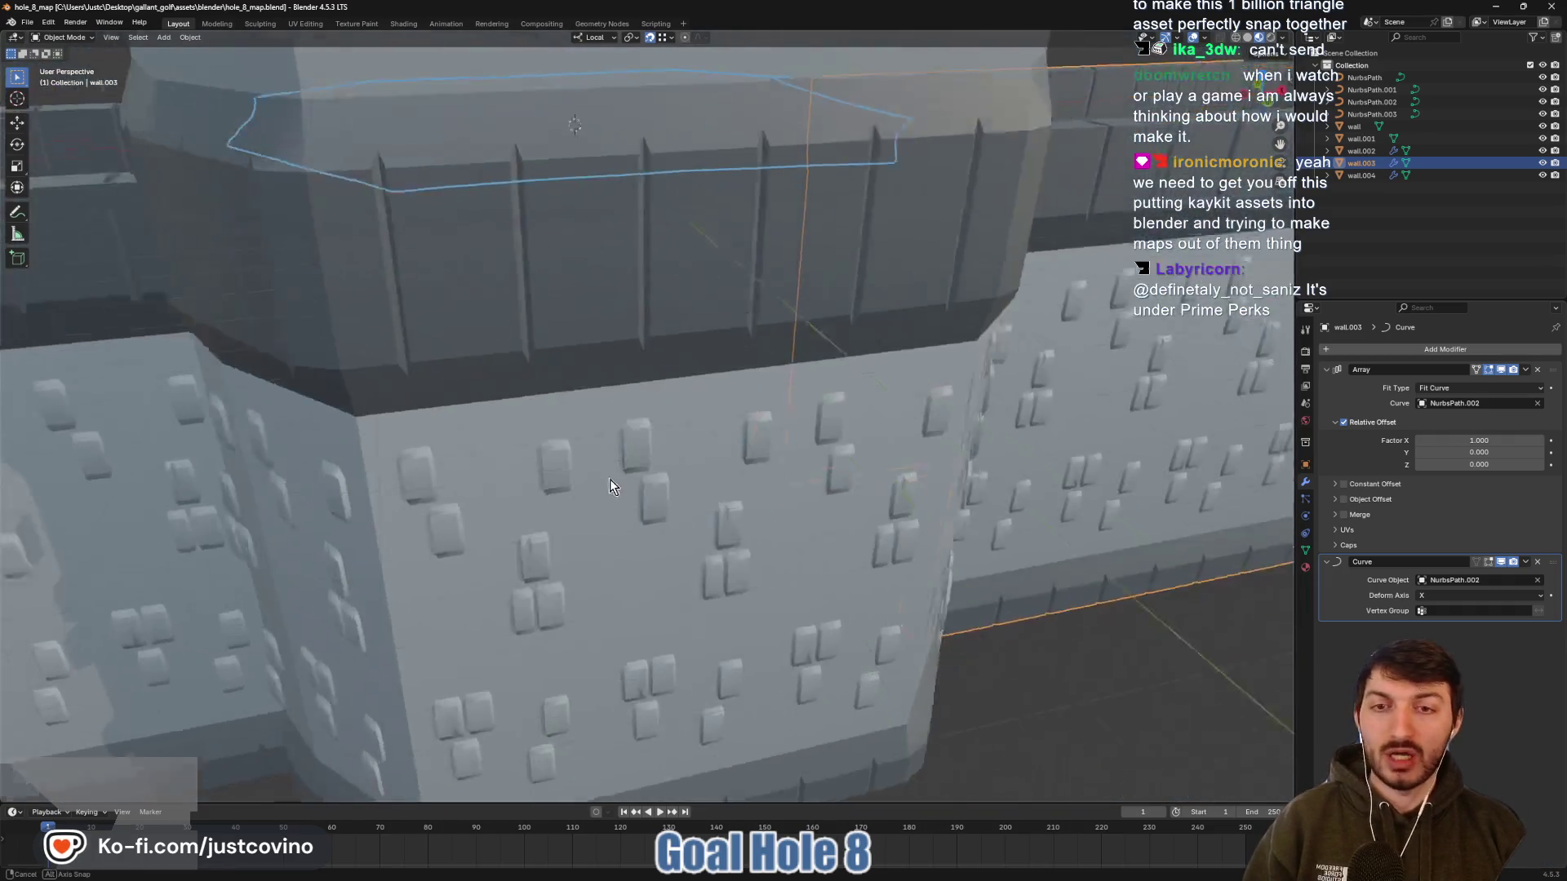
pyautogui.scroll(-5, 746, 498)
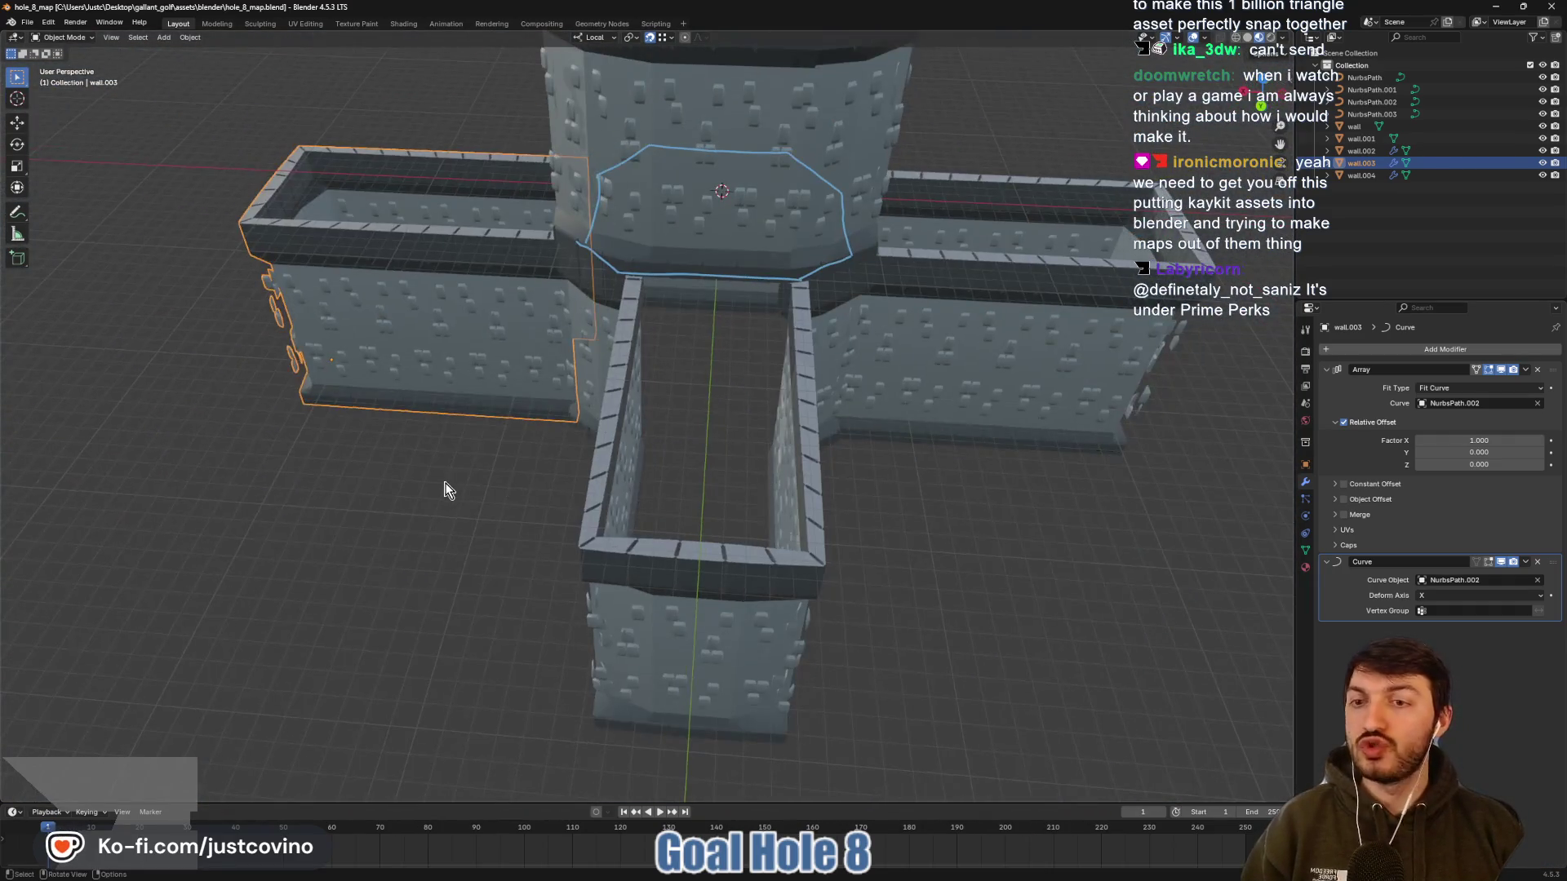
pyautogui.hotkey('ctrl', 's')
pyautogui.scroll(-5, 449, 489)
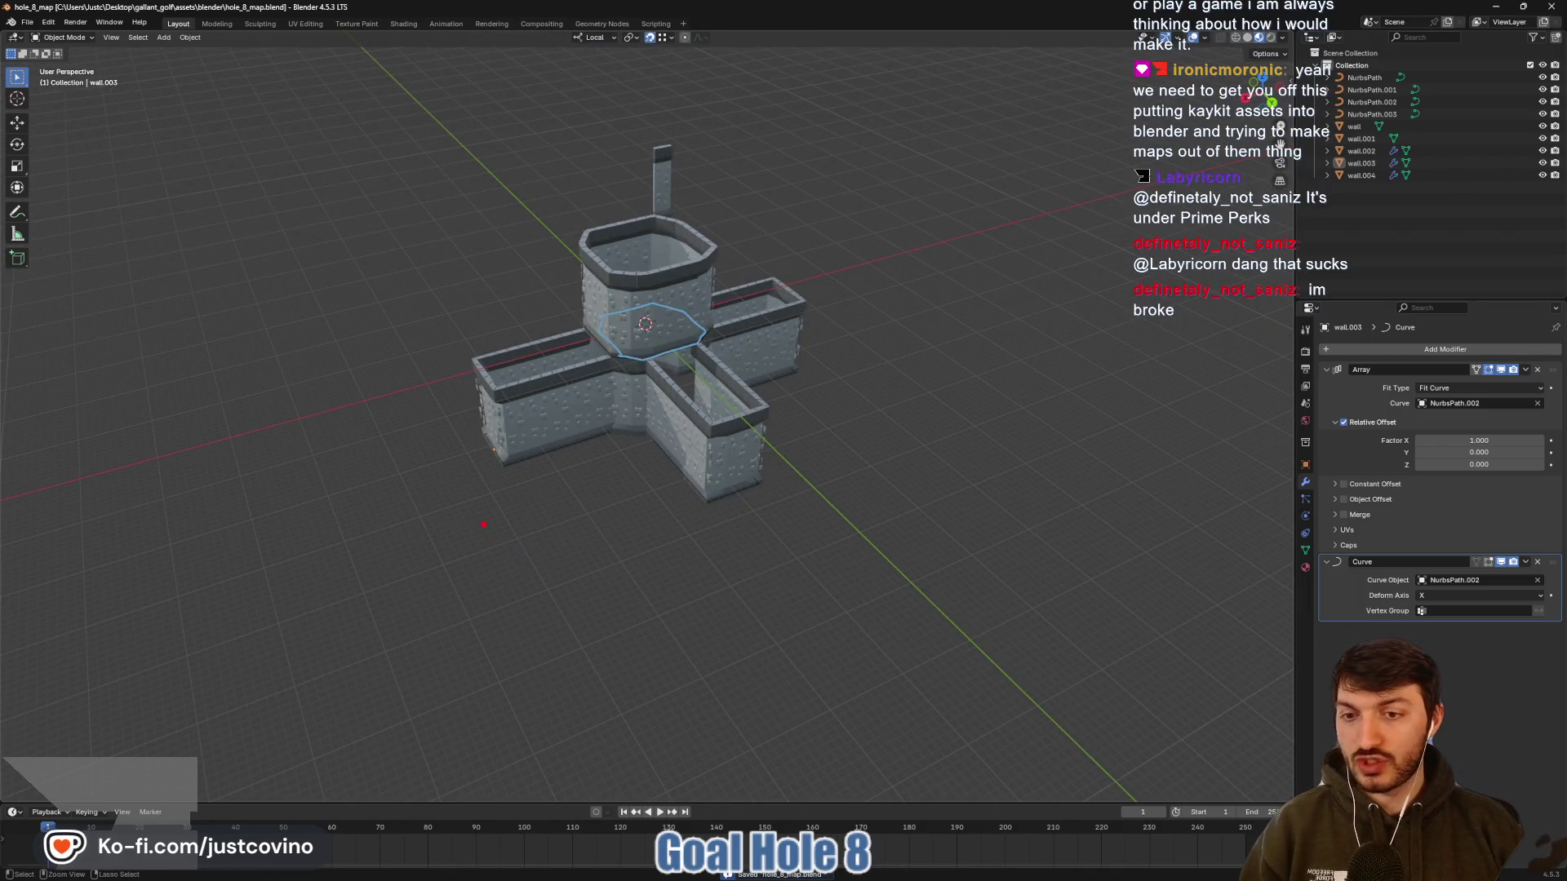
pyautogui.moveTo(480, 515); pyautogui.dragTo(607, 720)
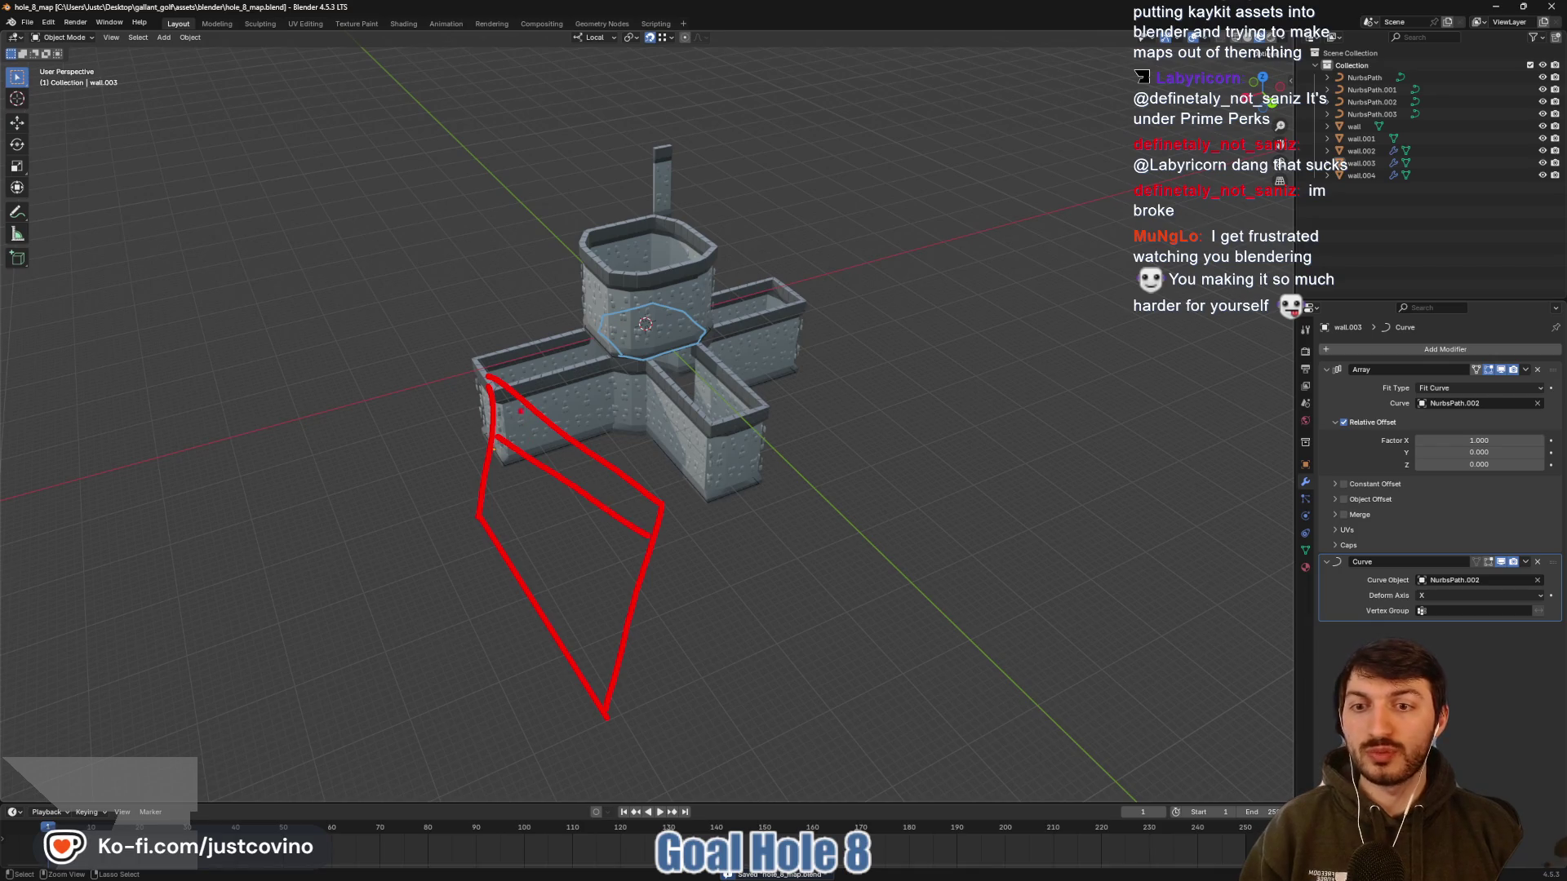
pyautogui.moveTo(546, 422); pyautogui.dragTo(517, 451)
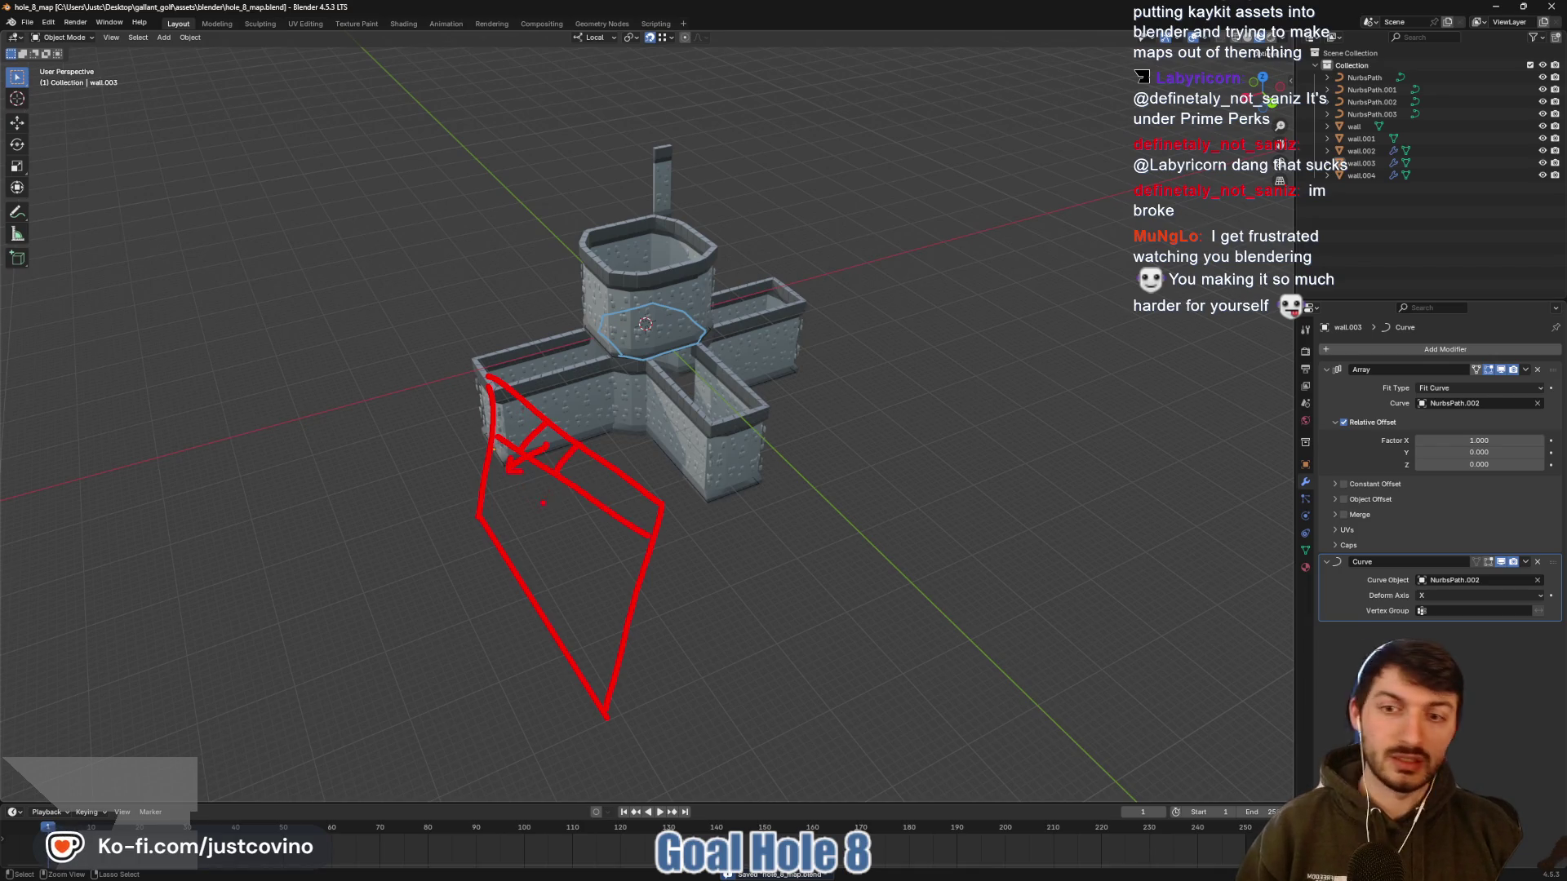
pyautogui.press('Escape')
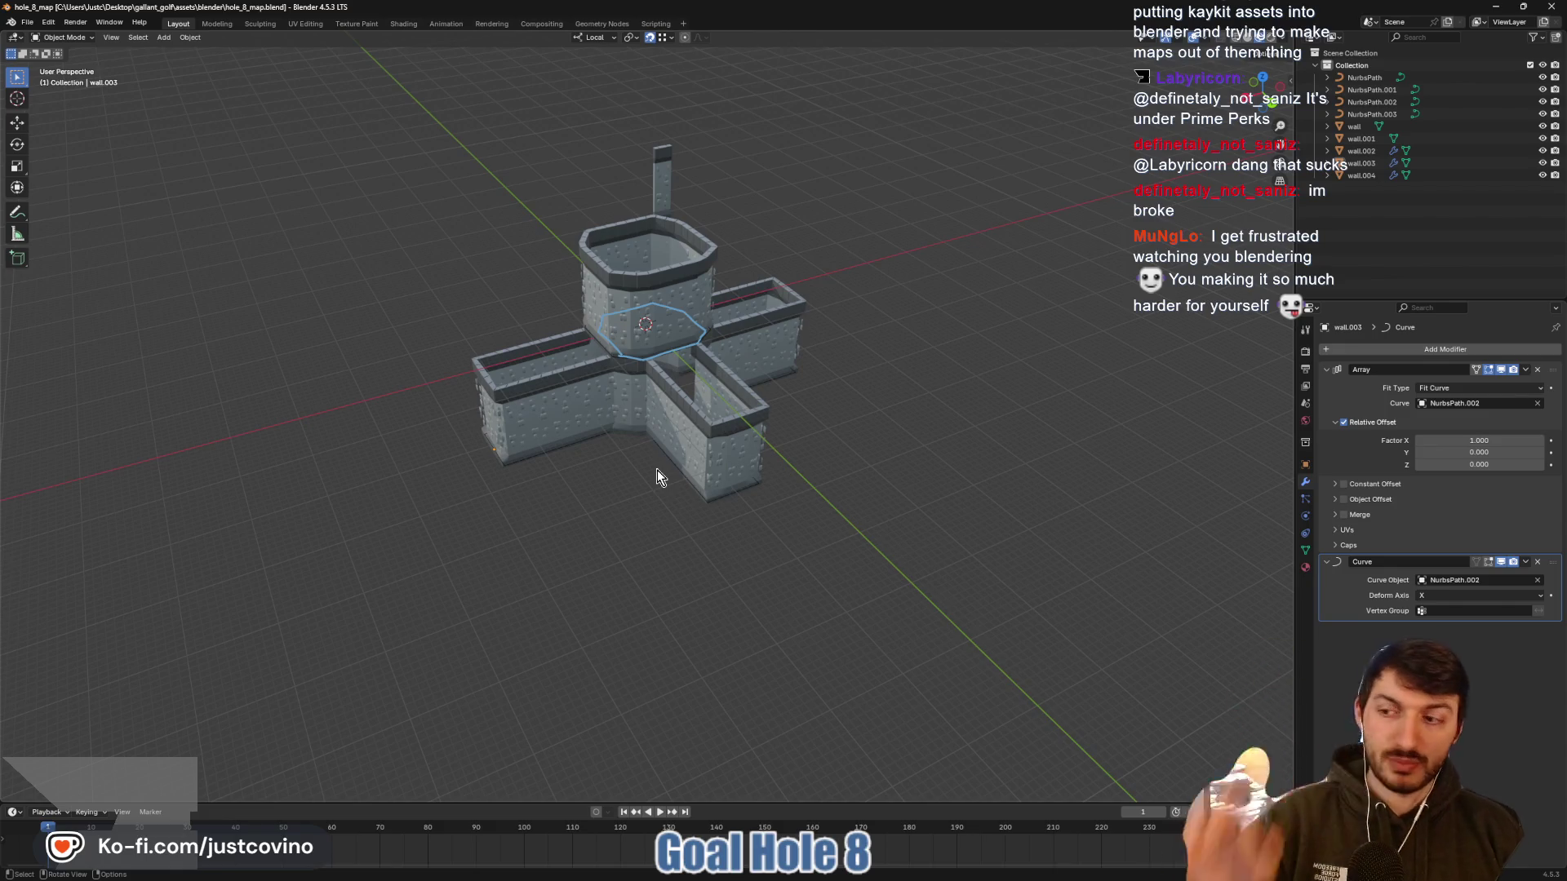
# Recentre and orbit to inspect the walls, save again, and bring Godot forward with the reimported map
pyautogui.scroll(4, 811, 457)
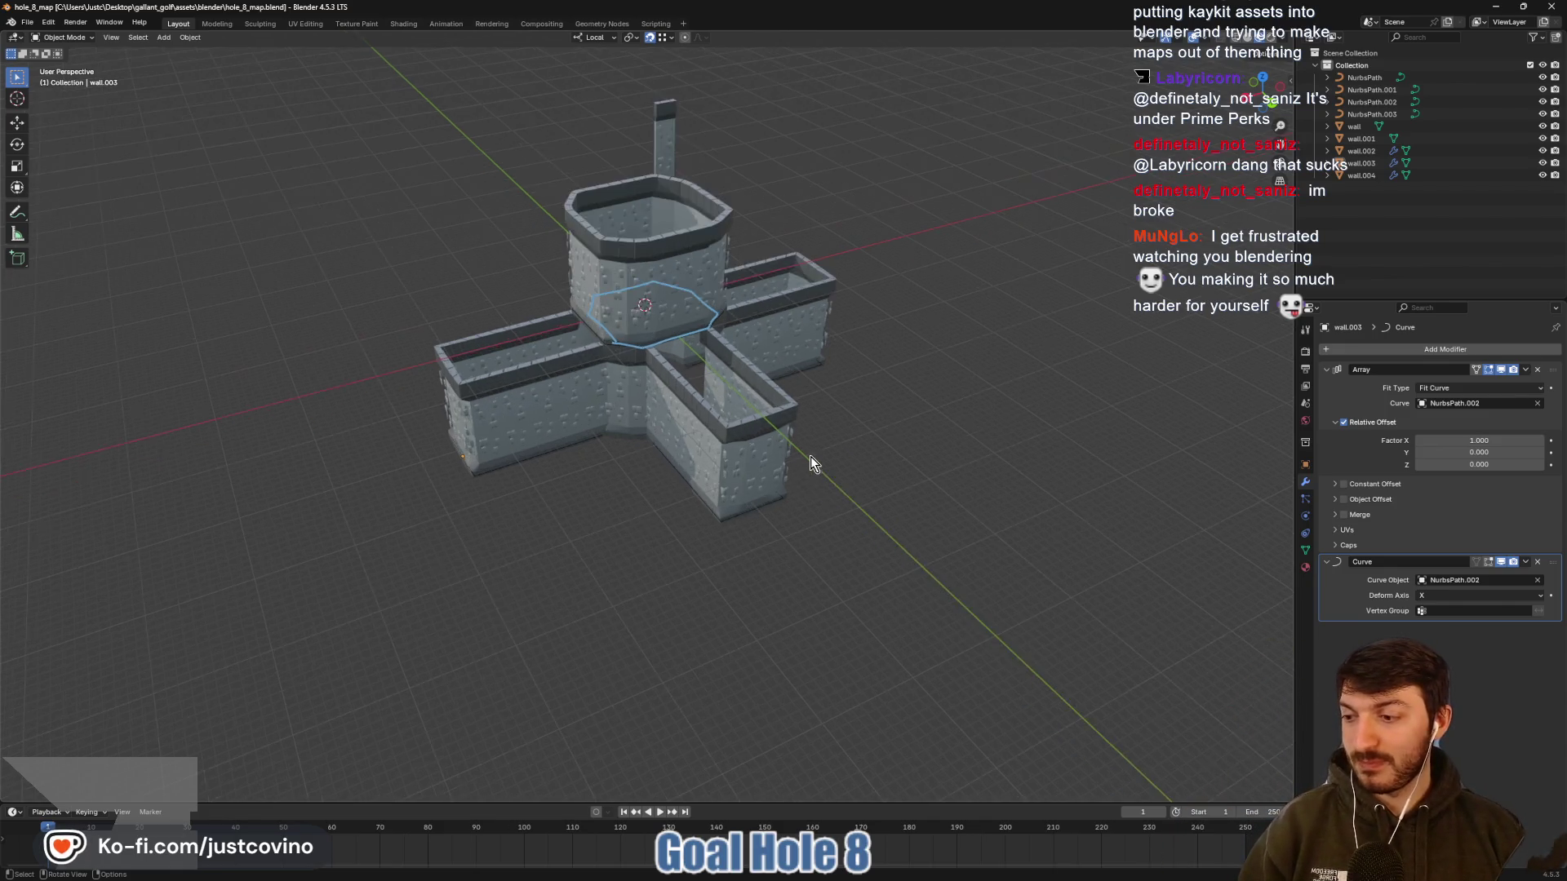
pyautogui.moveTo(777, 386); pyautogui.dragTo(819, 504)
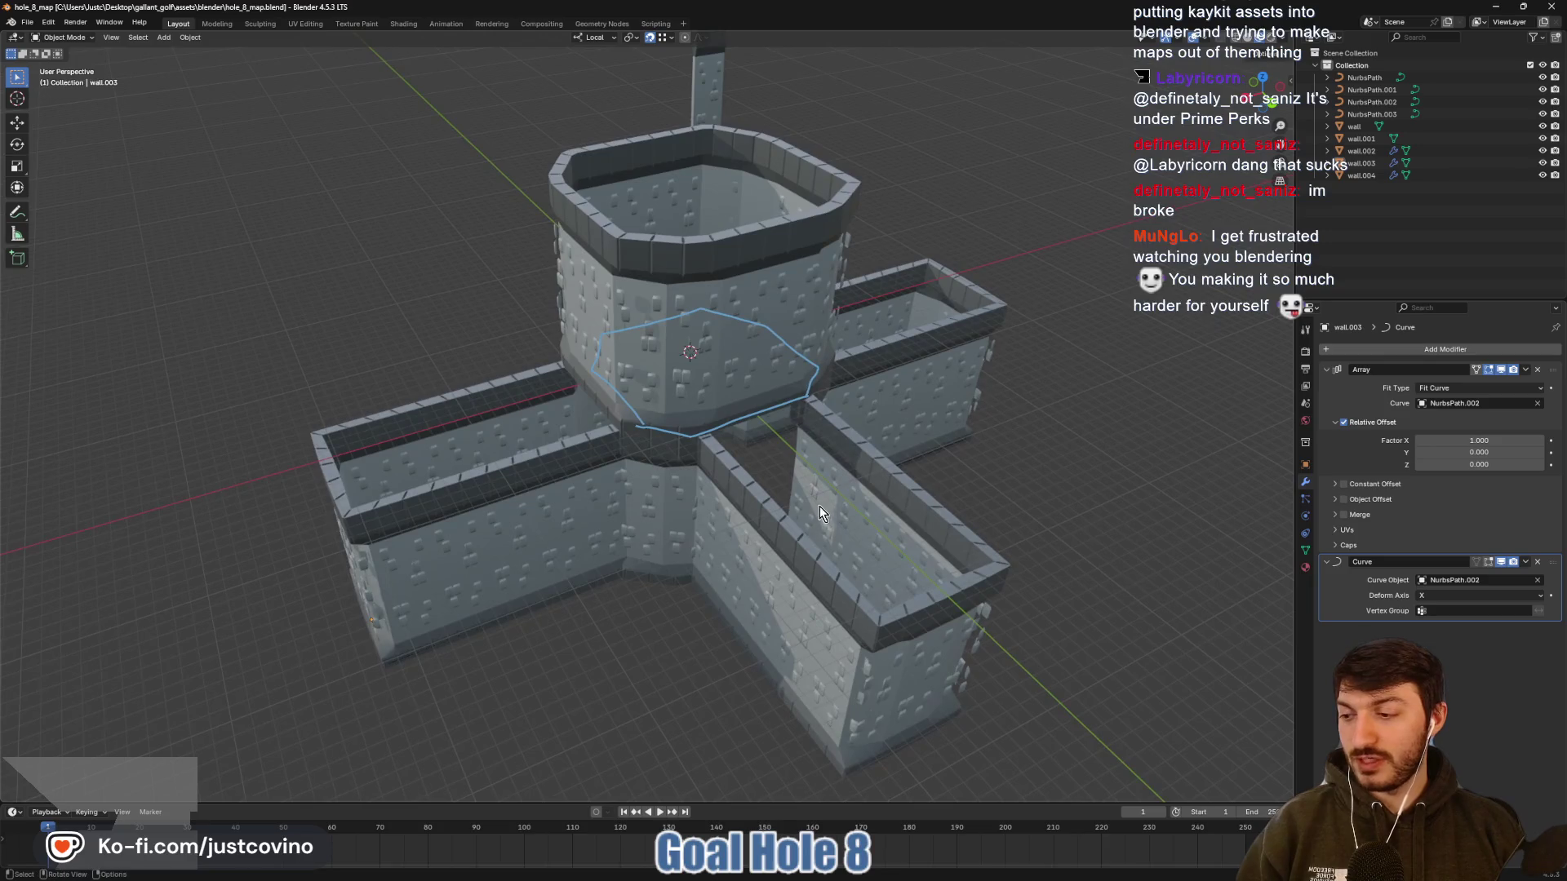
pyautogui.hotkey('ctrl', 's')
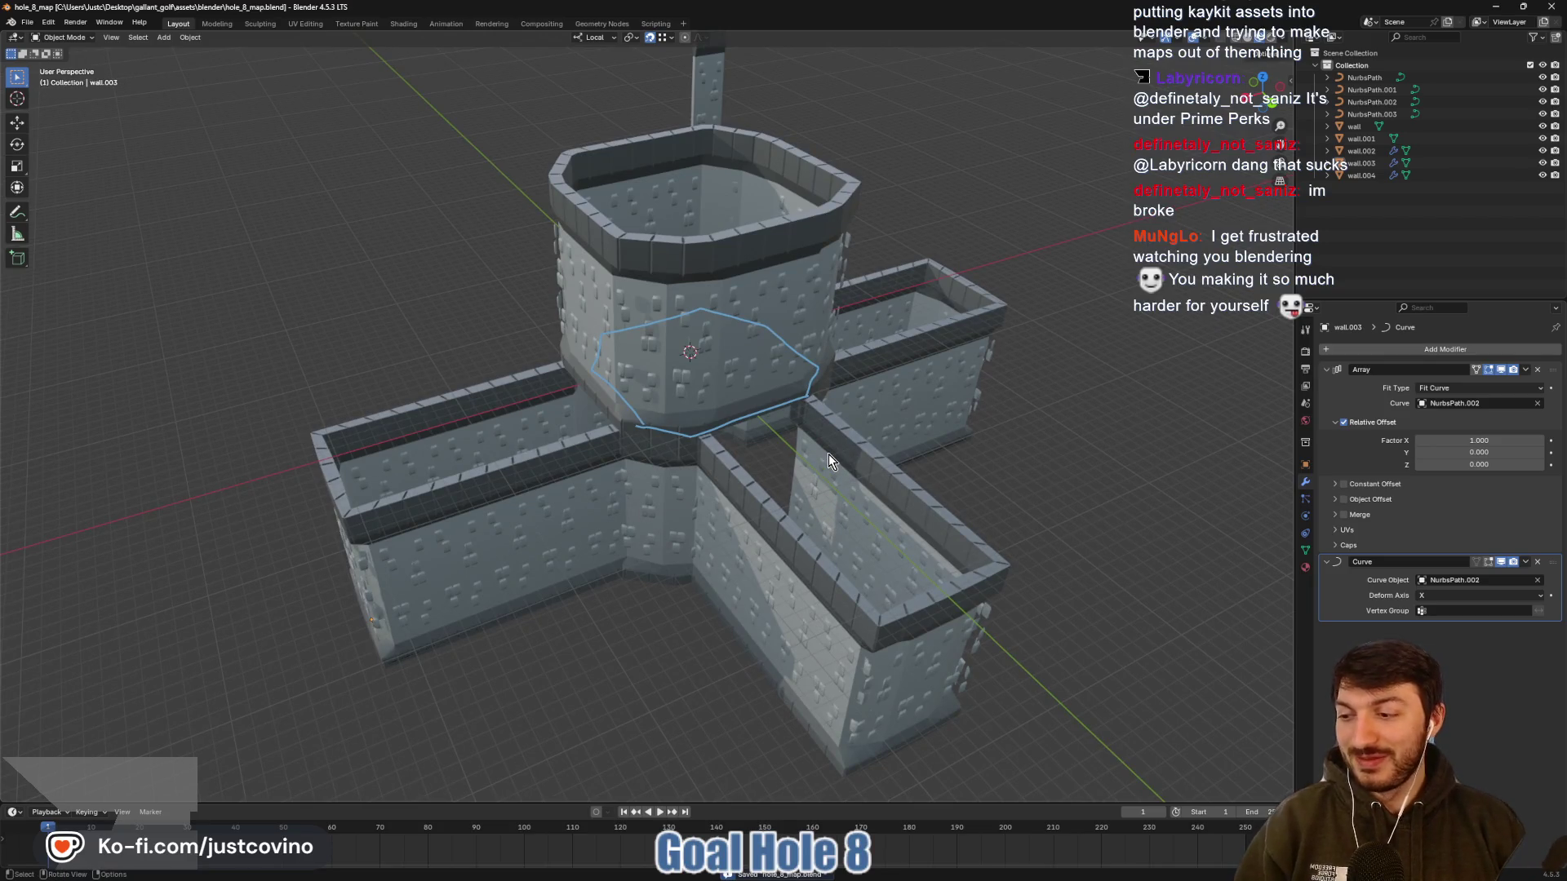
pyautogui.moveTo(829, 453)
pyautogui.mouseDown()
pyautogui.moveTo(648, 468)
pyautogui.moveTo(650, 532)
pyautogui.moveTo(521, 514)
pyautogui.mouseUp()
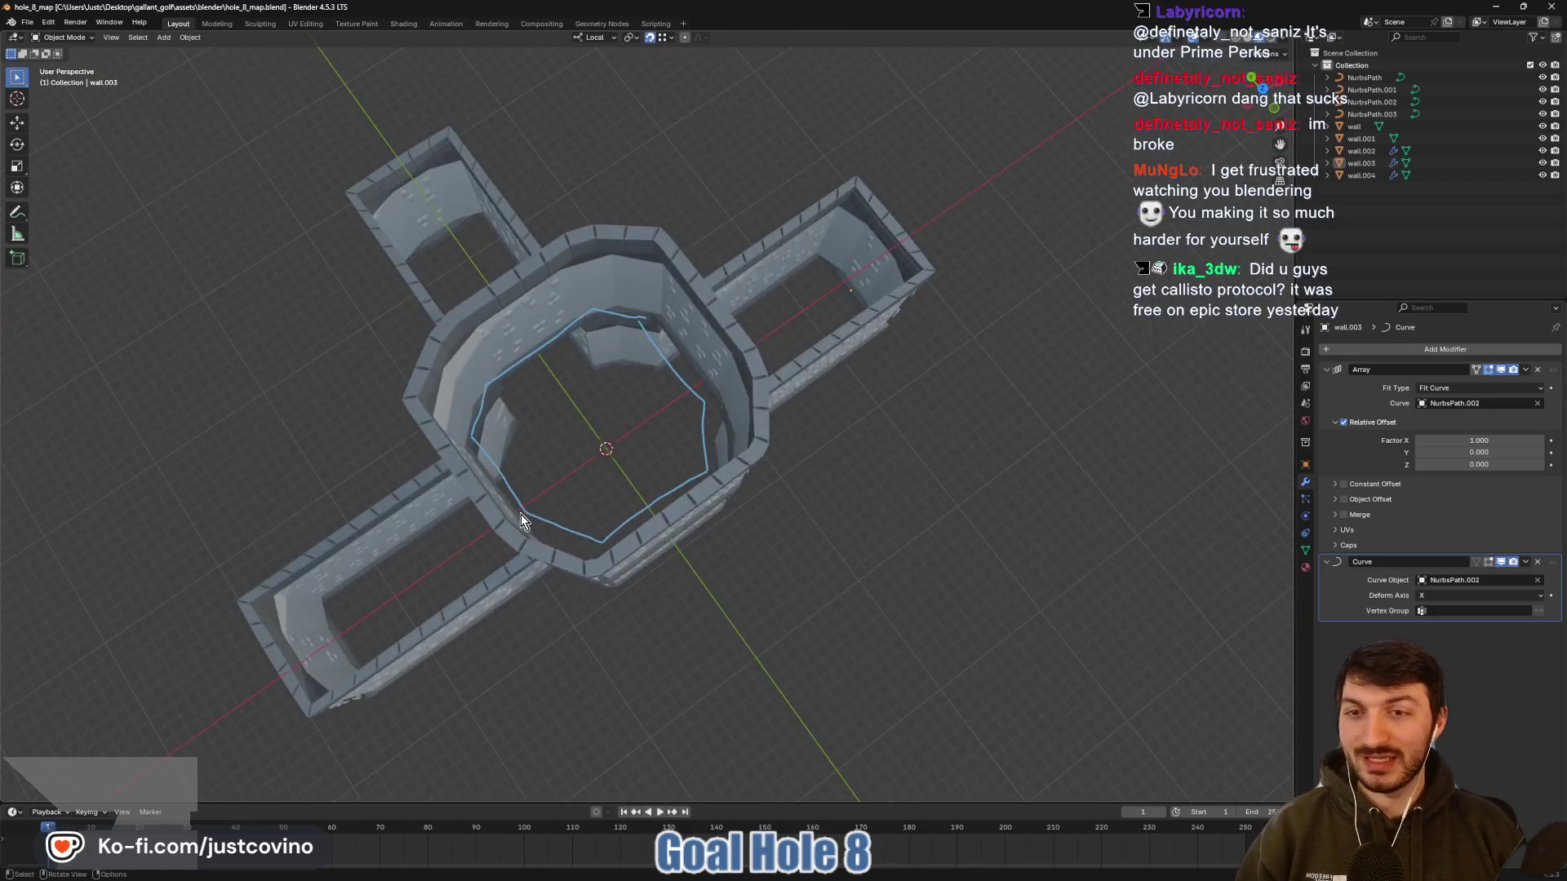
pyautogui.moveTo(705, 506)
pyautogui.mouseDown()
pyautogui.moveTo(663, 281)
pyautogui.moveTo(620, 391)
pyautogui.moveTo(737, 430)
pyautogui.moveTo(852, 506)
pyautogui.moveTo(888, 575)
pyautogui.moveTo(717, 525)
pyautogui.moveTo(930, 546)
pyautogui.mouseUp()
pyautogui.hotkey('ctrl', 's')
pyautogui.scroll(5, 866, 448)
pyautogui.scroll(-3, 735, 531)
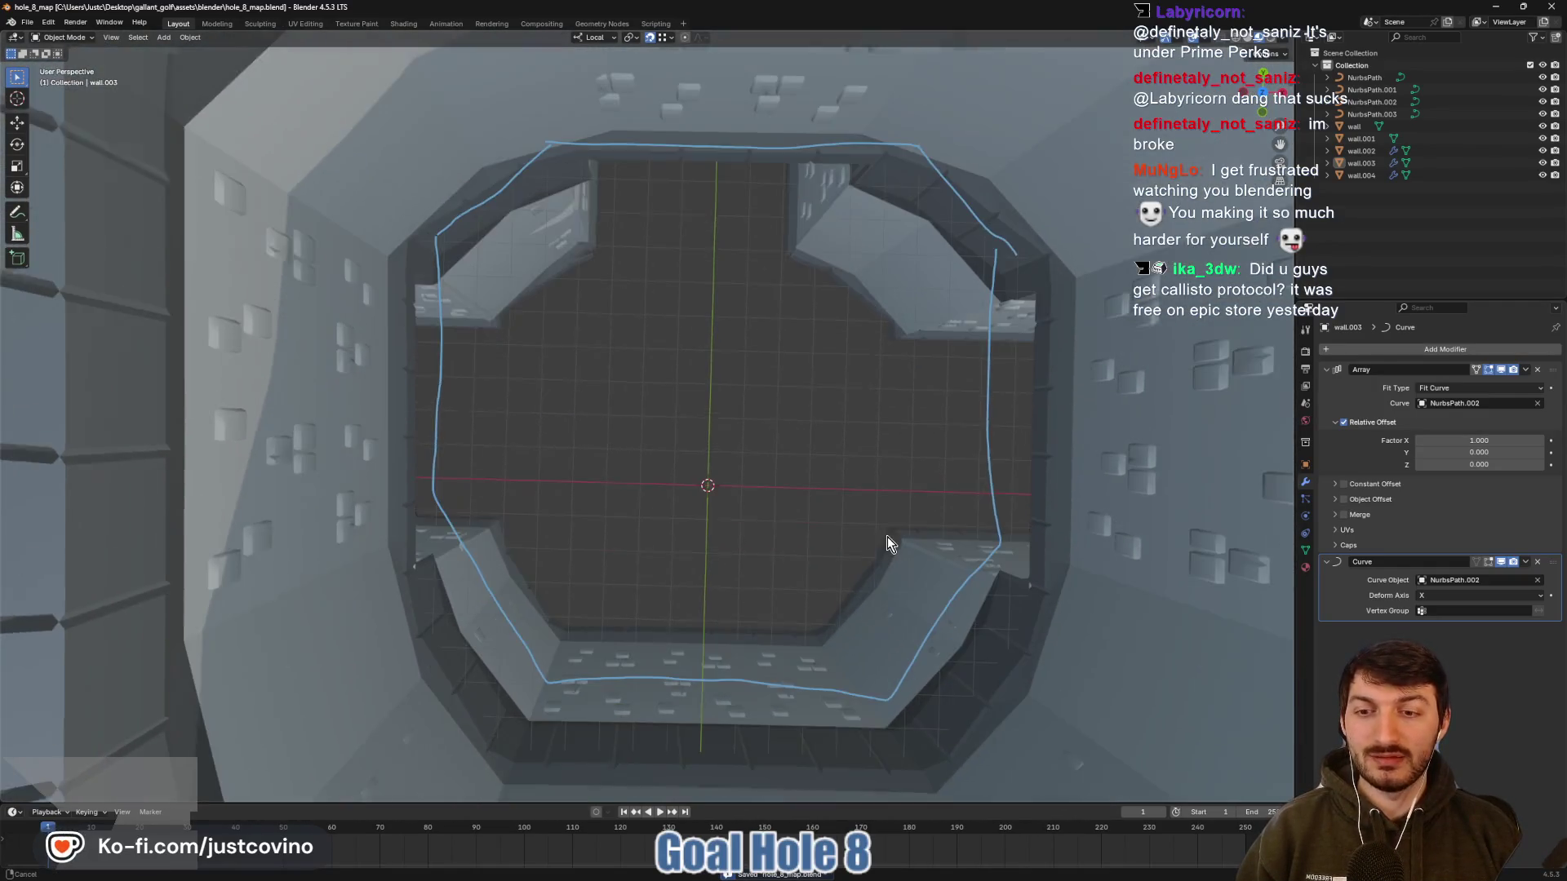
pyautogui.click(868, 867)
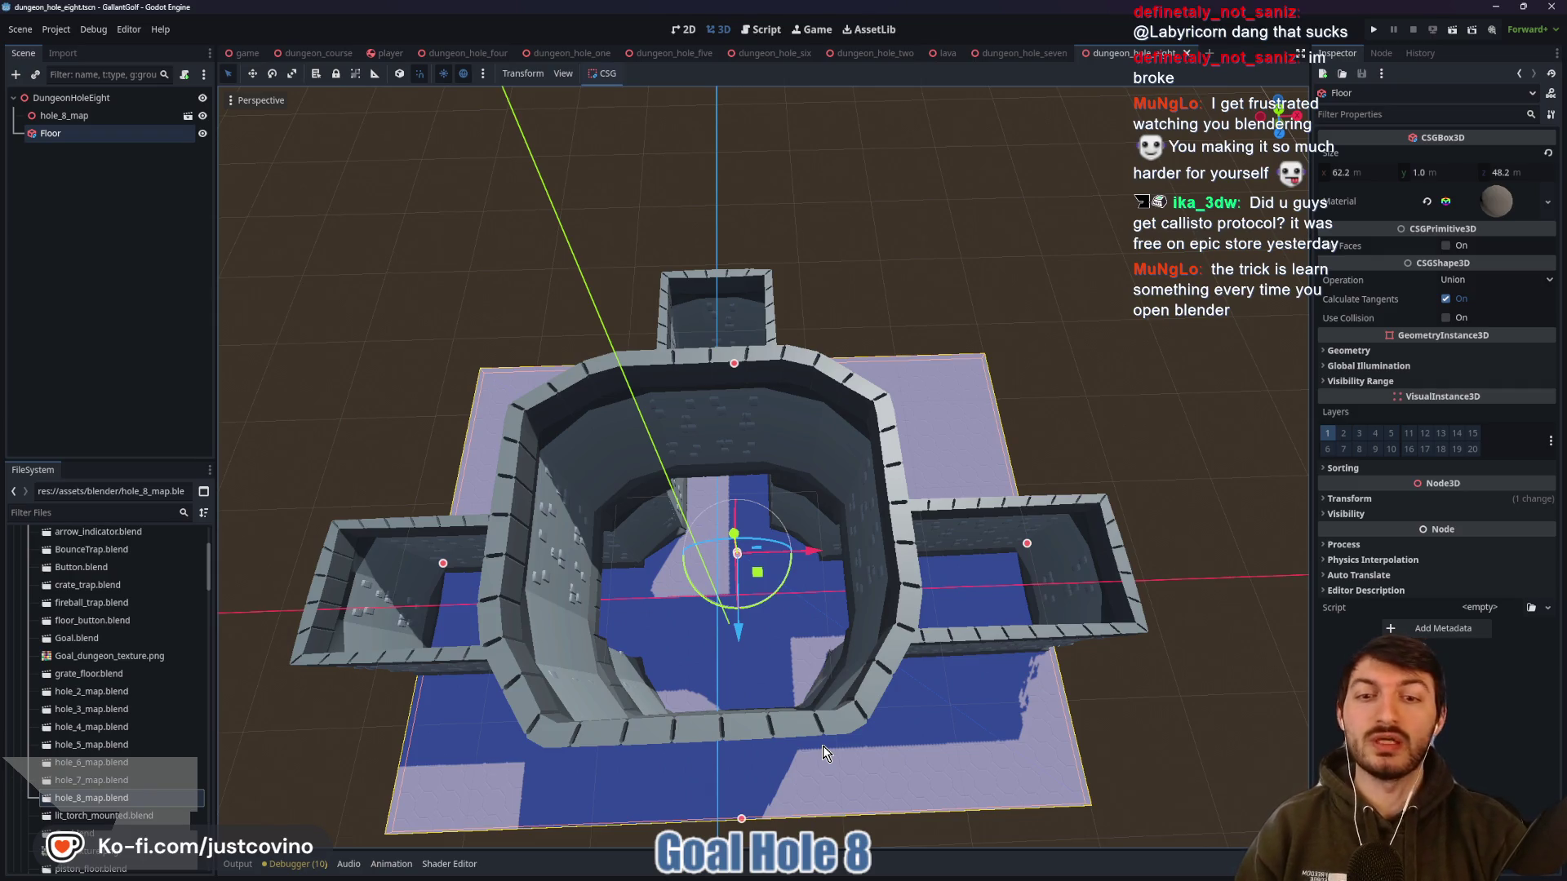
# Save the dungeon_hole_eight scene and fly the camera down along the blue floor
pyautogui.hotkey('ctrl', 's')
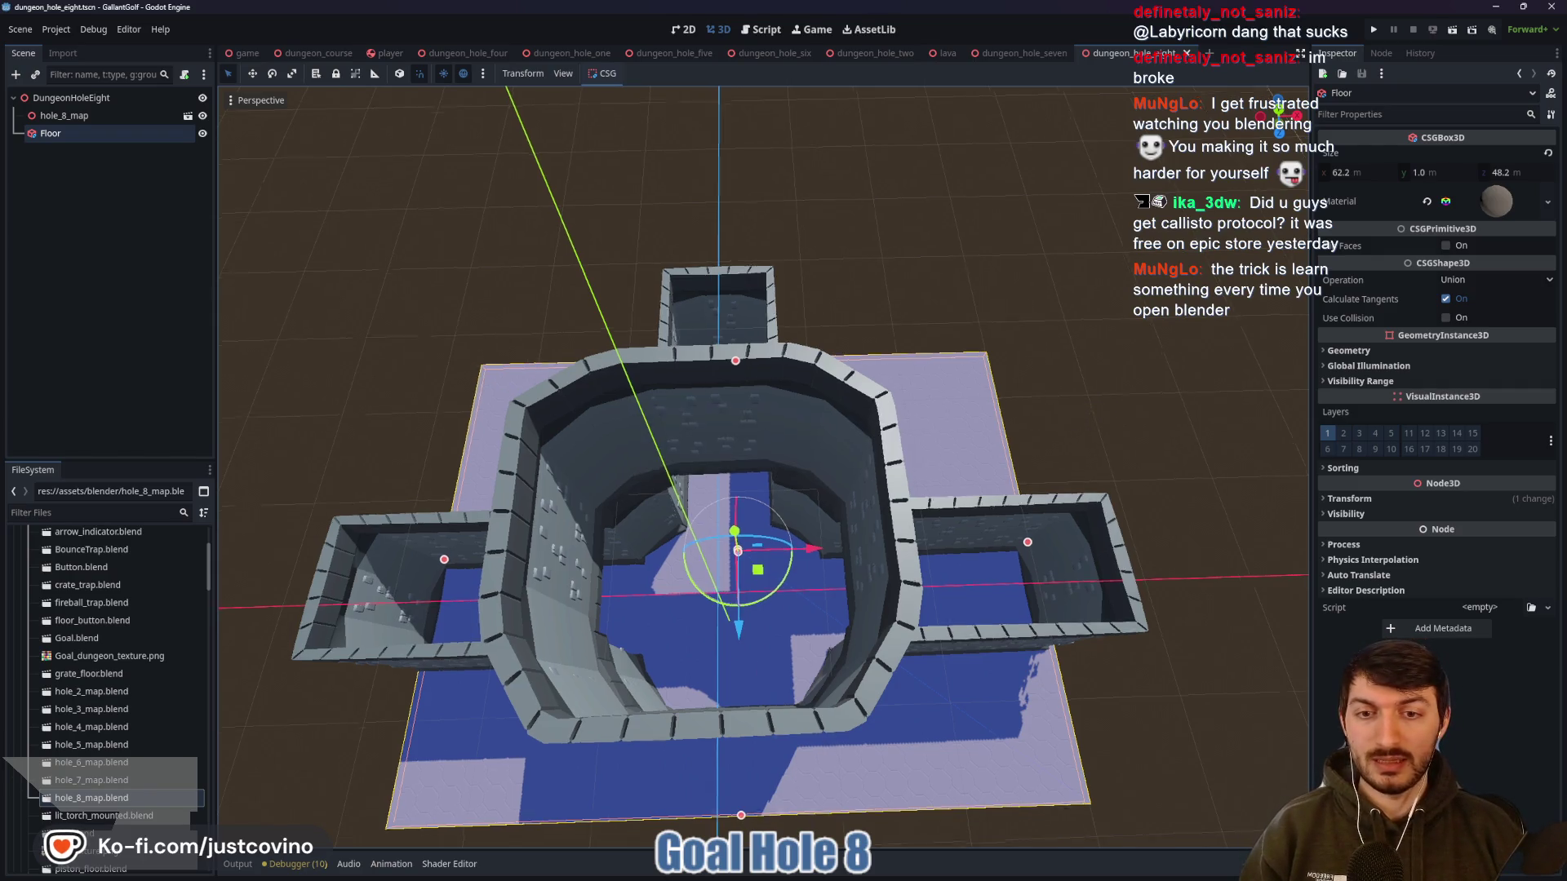
pyautogui.press('w')
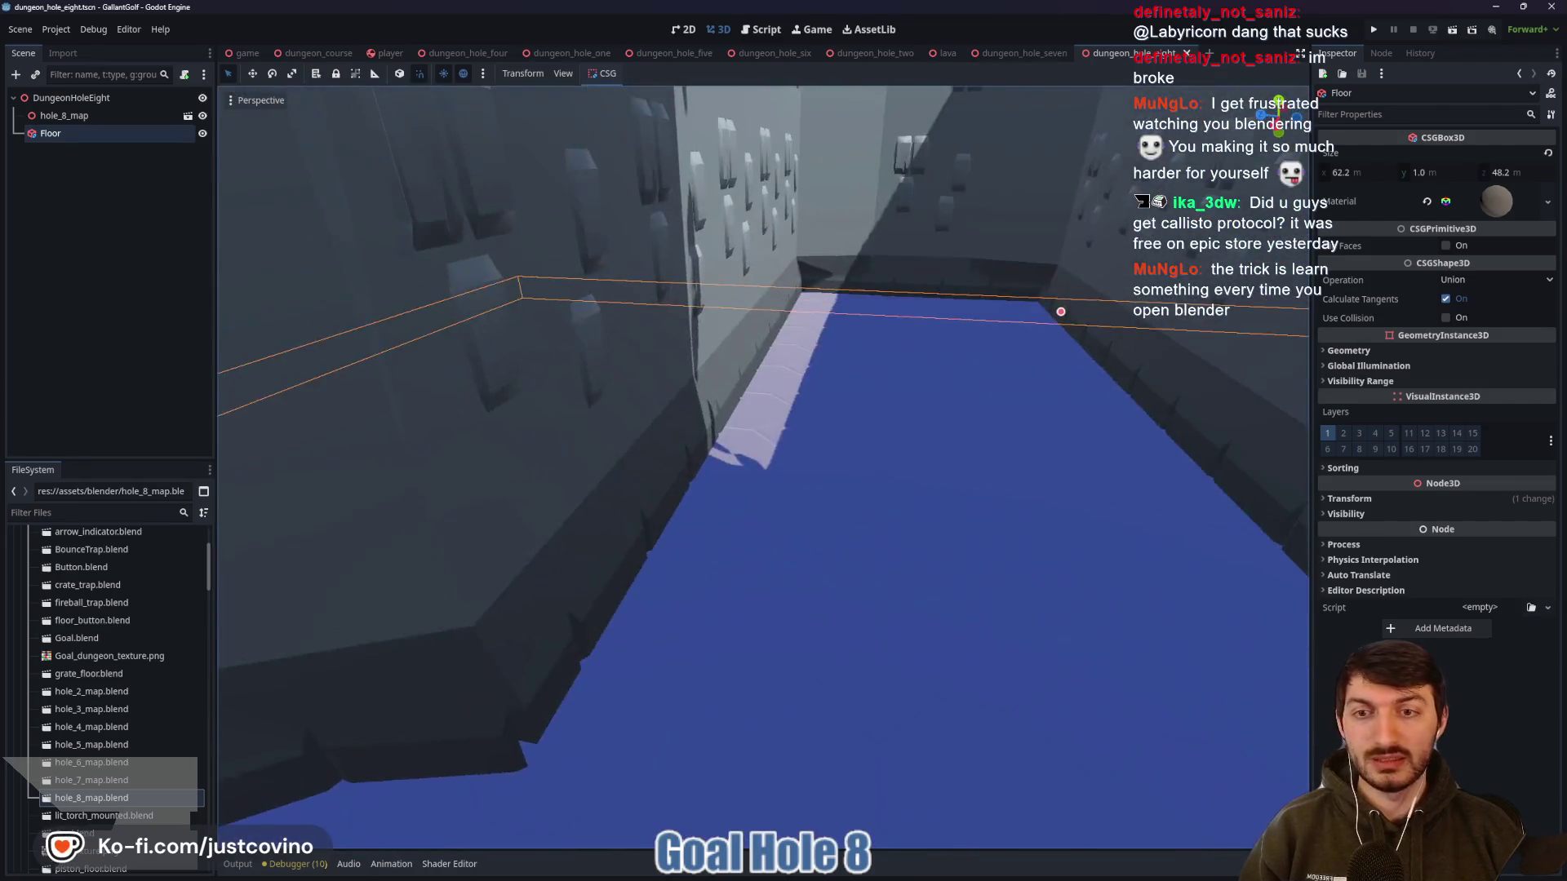
pyautogui.press('w')
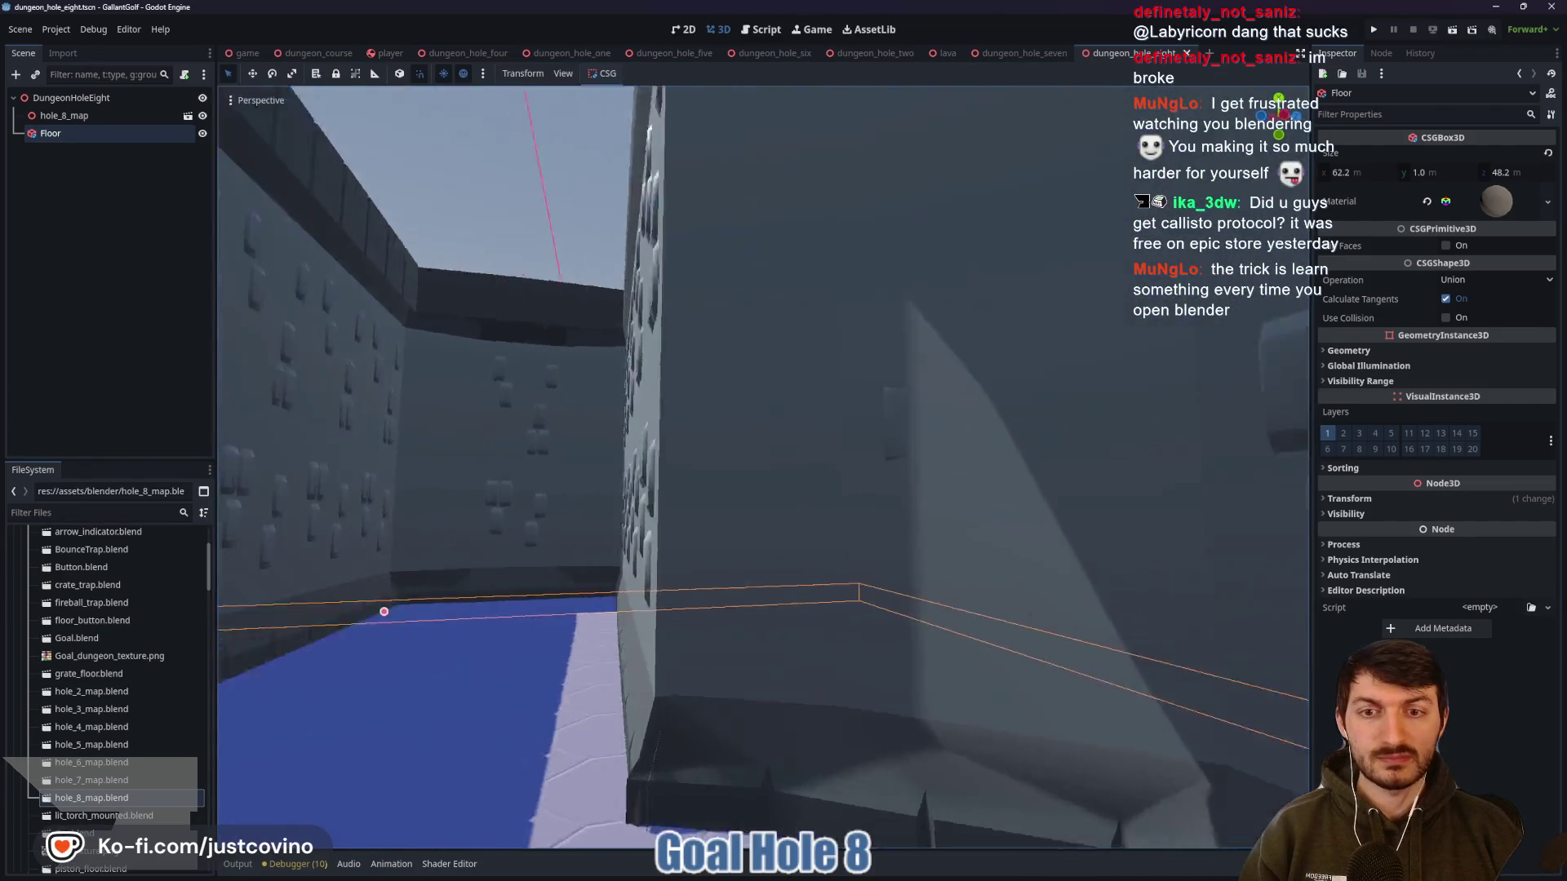
pyautogui.press('s')
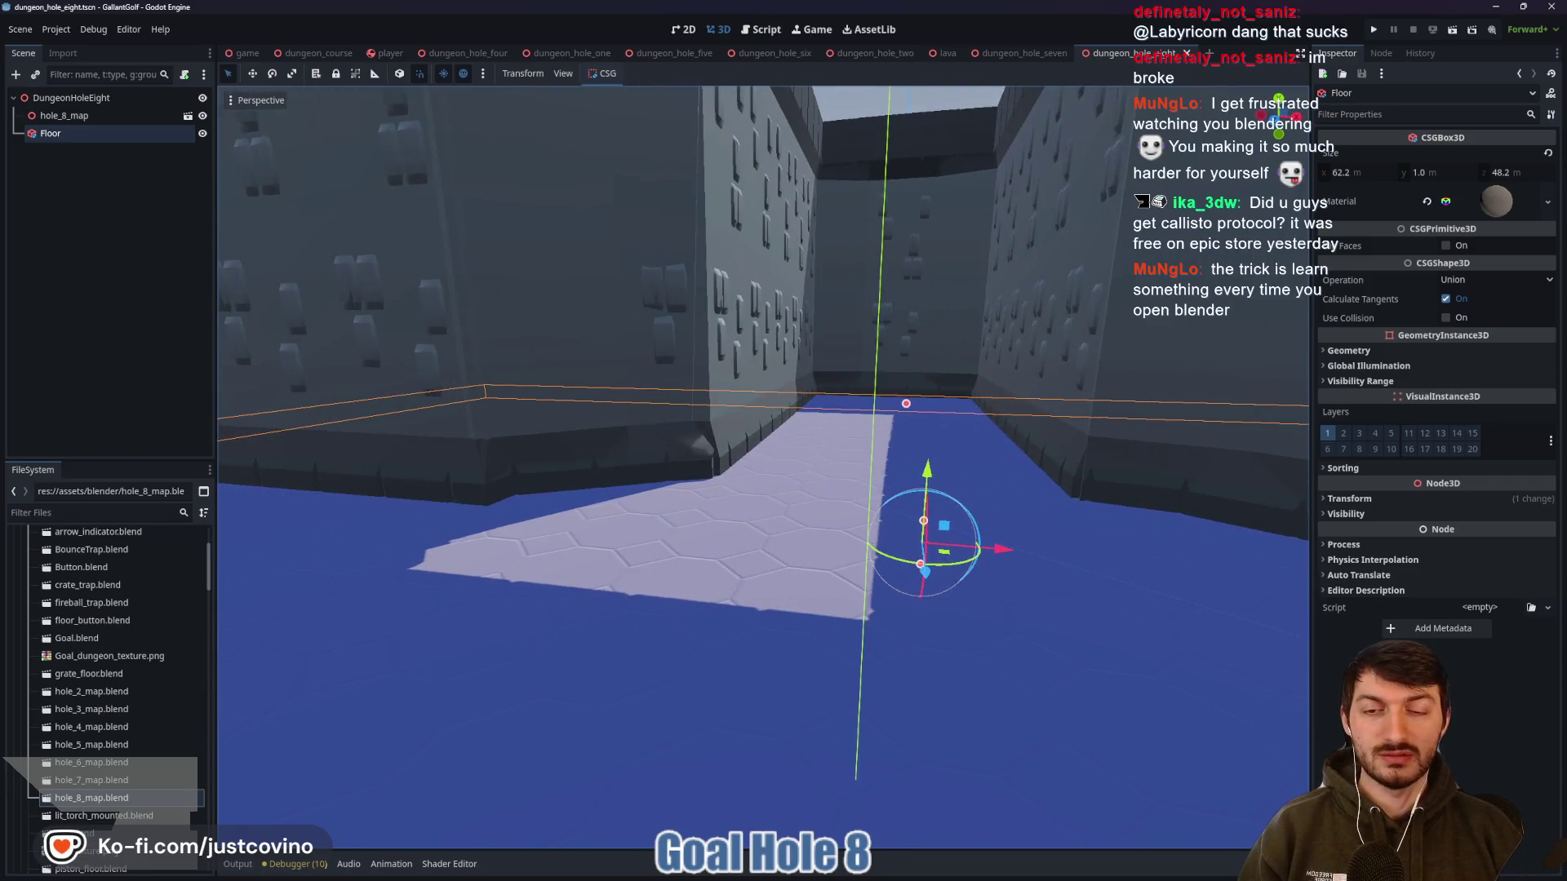
pyautogui.press('q')
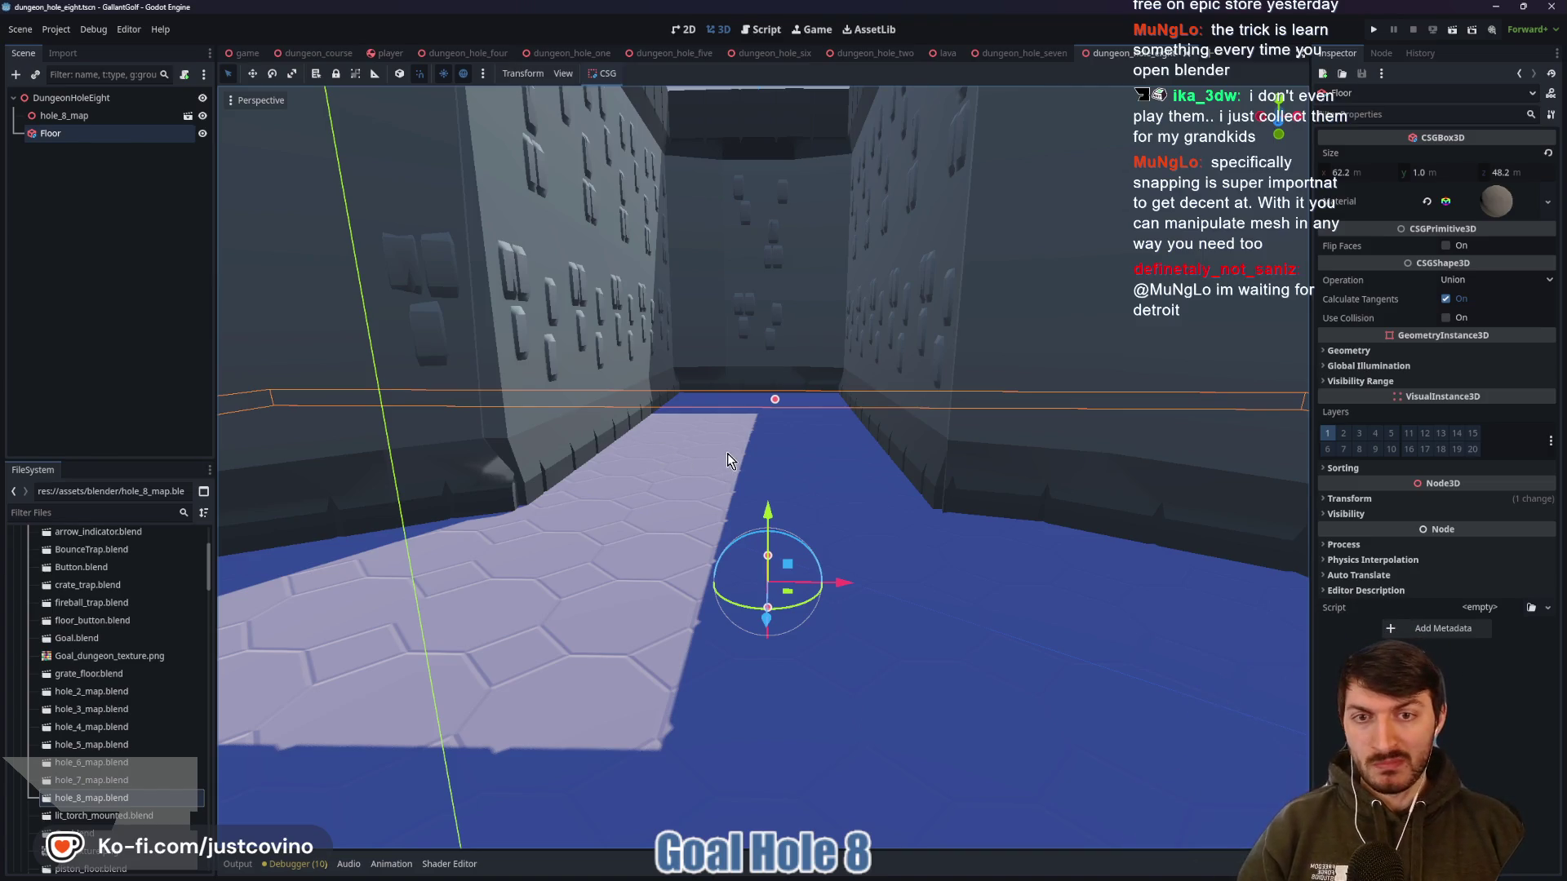
# Turn and lift the camera to view the whole walled room from above
pyautogui.moveTo(722, 463)
pyautogui.mouseDown()
pyautogui.moveTo(825, 465)
pyautogui.moveTo(694, 466)
pyautogui.moveTo(750, 465)
pyautogui.moveTo(718, 469)
pyautogui.moveTo(776, 481)
pyautogui.moveTo(791, 514)
pyautogui.moveTo(722, 457)
pyautogui.mouseUp()
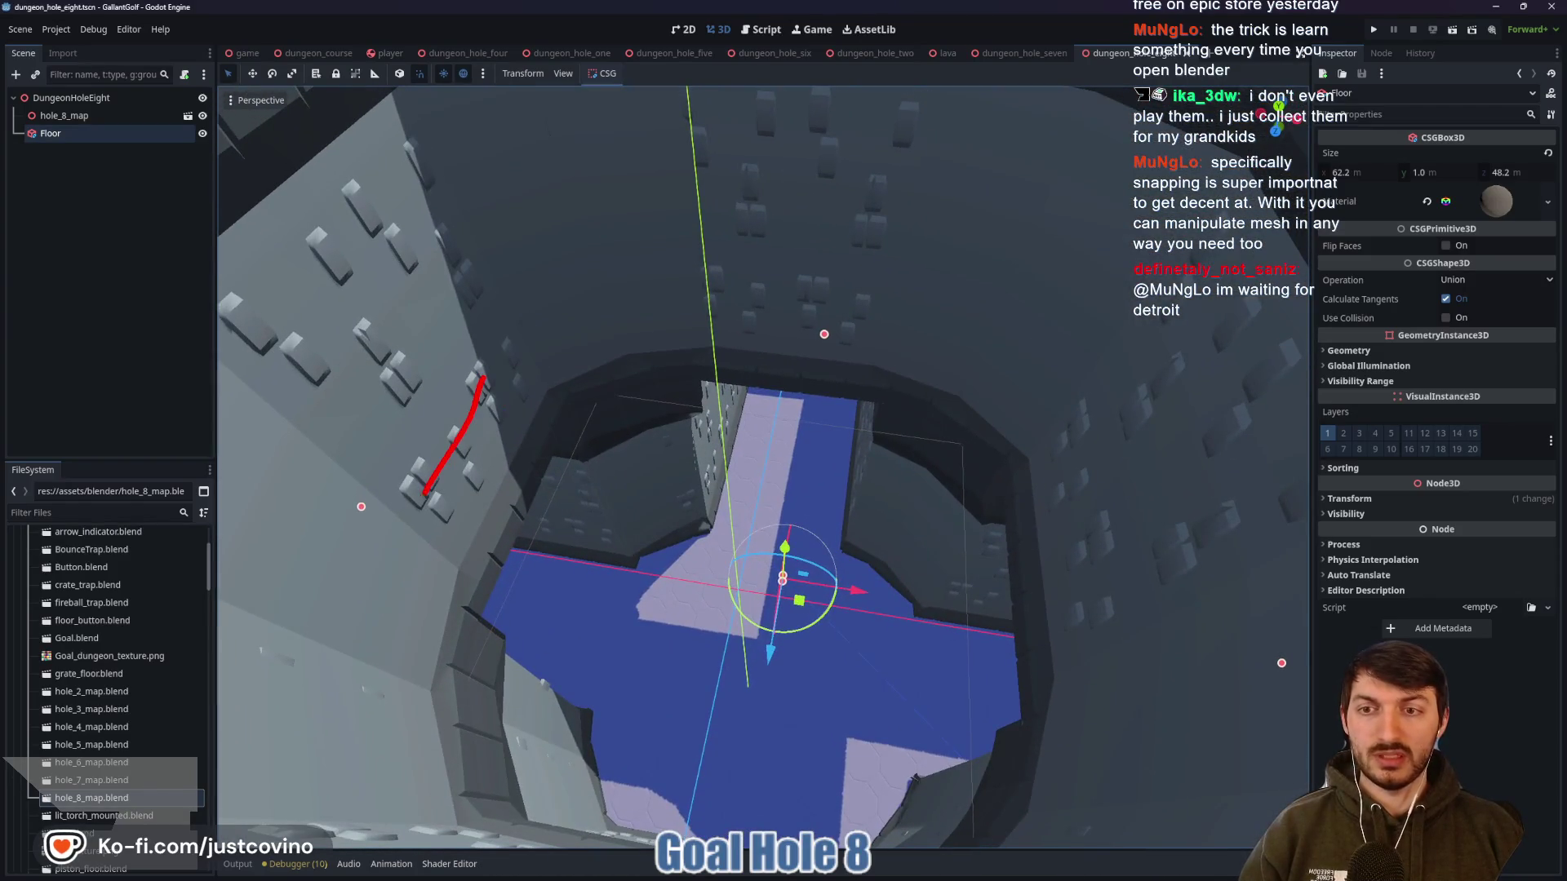
pyautogui.moveTo(425, 494); pyautogui.dragTo(445, 384)
pyautogui.moveTo(780, 249); pyautogui.dragTo(867, 334)
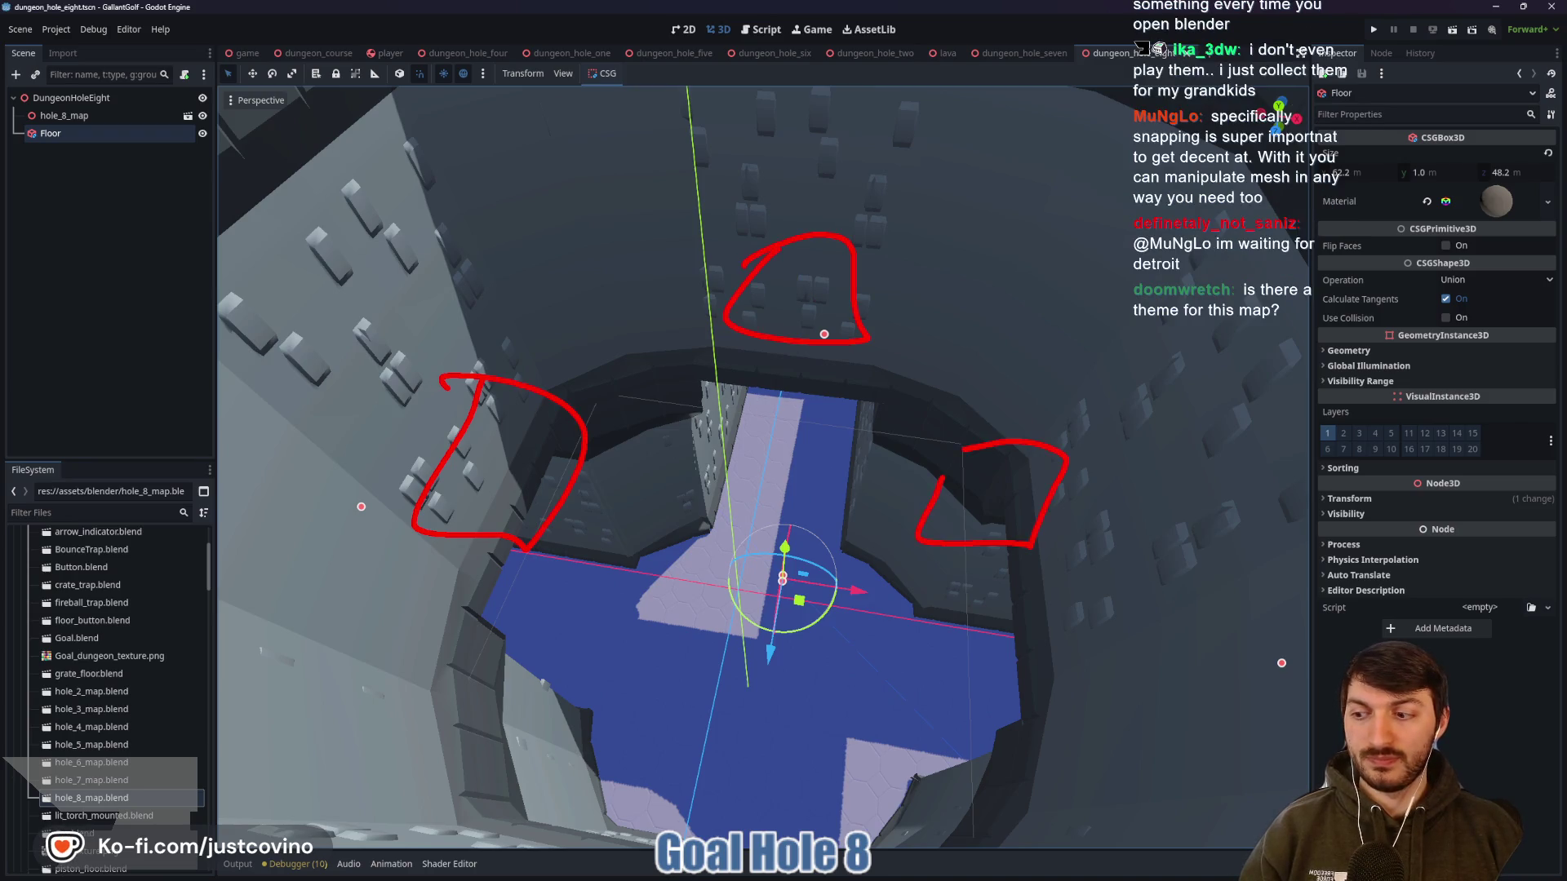
pyautogui.press('Escape')
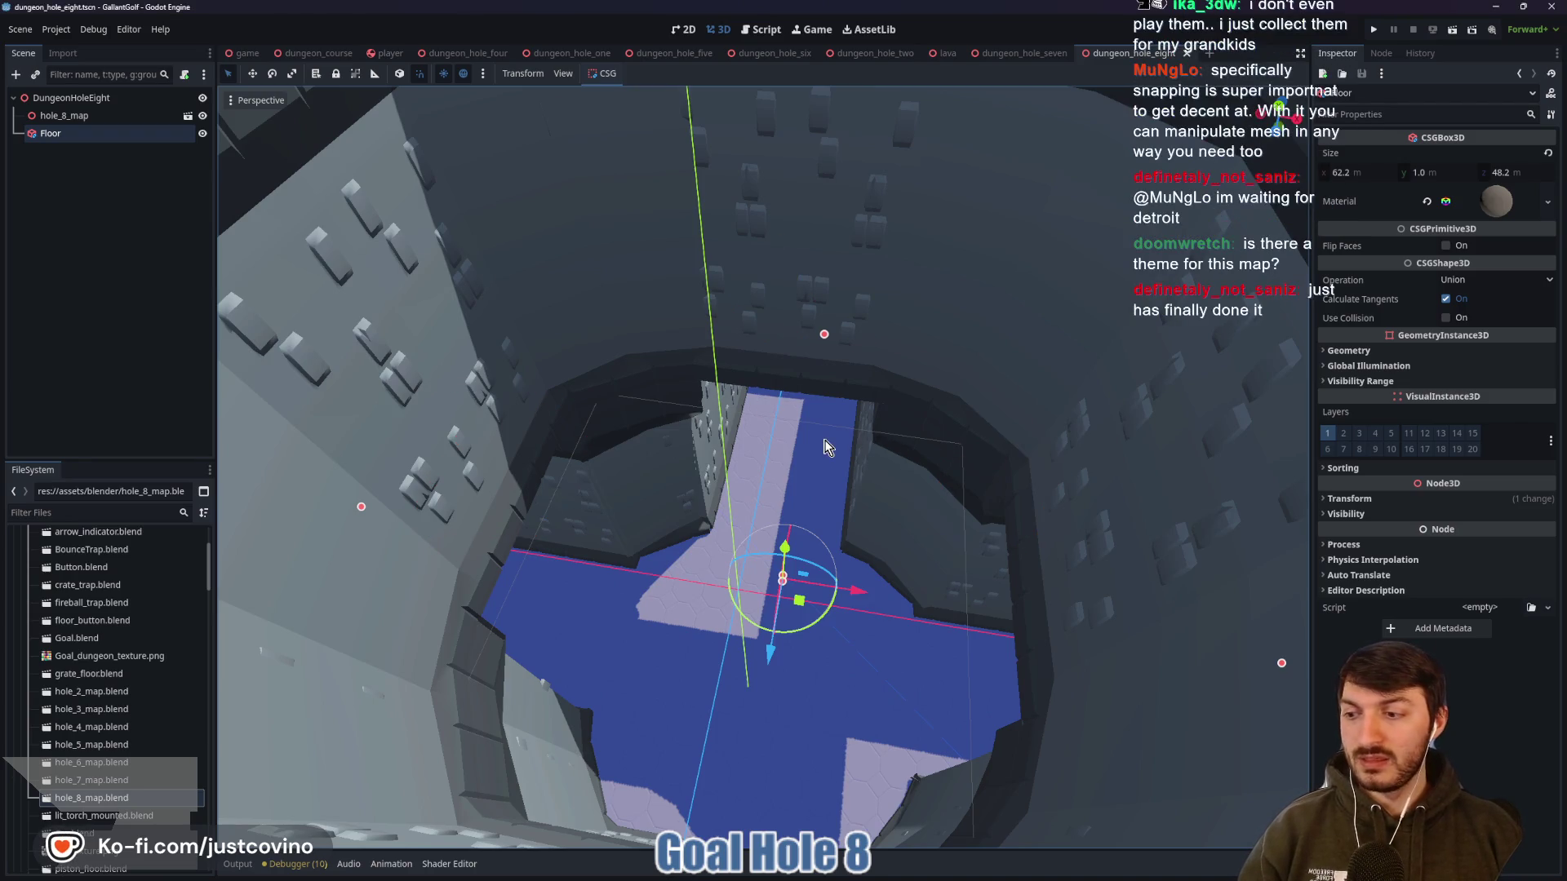
pyautogui.moveTo(825, 445); pyautogui.dragTo(839, 477)
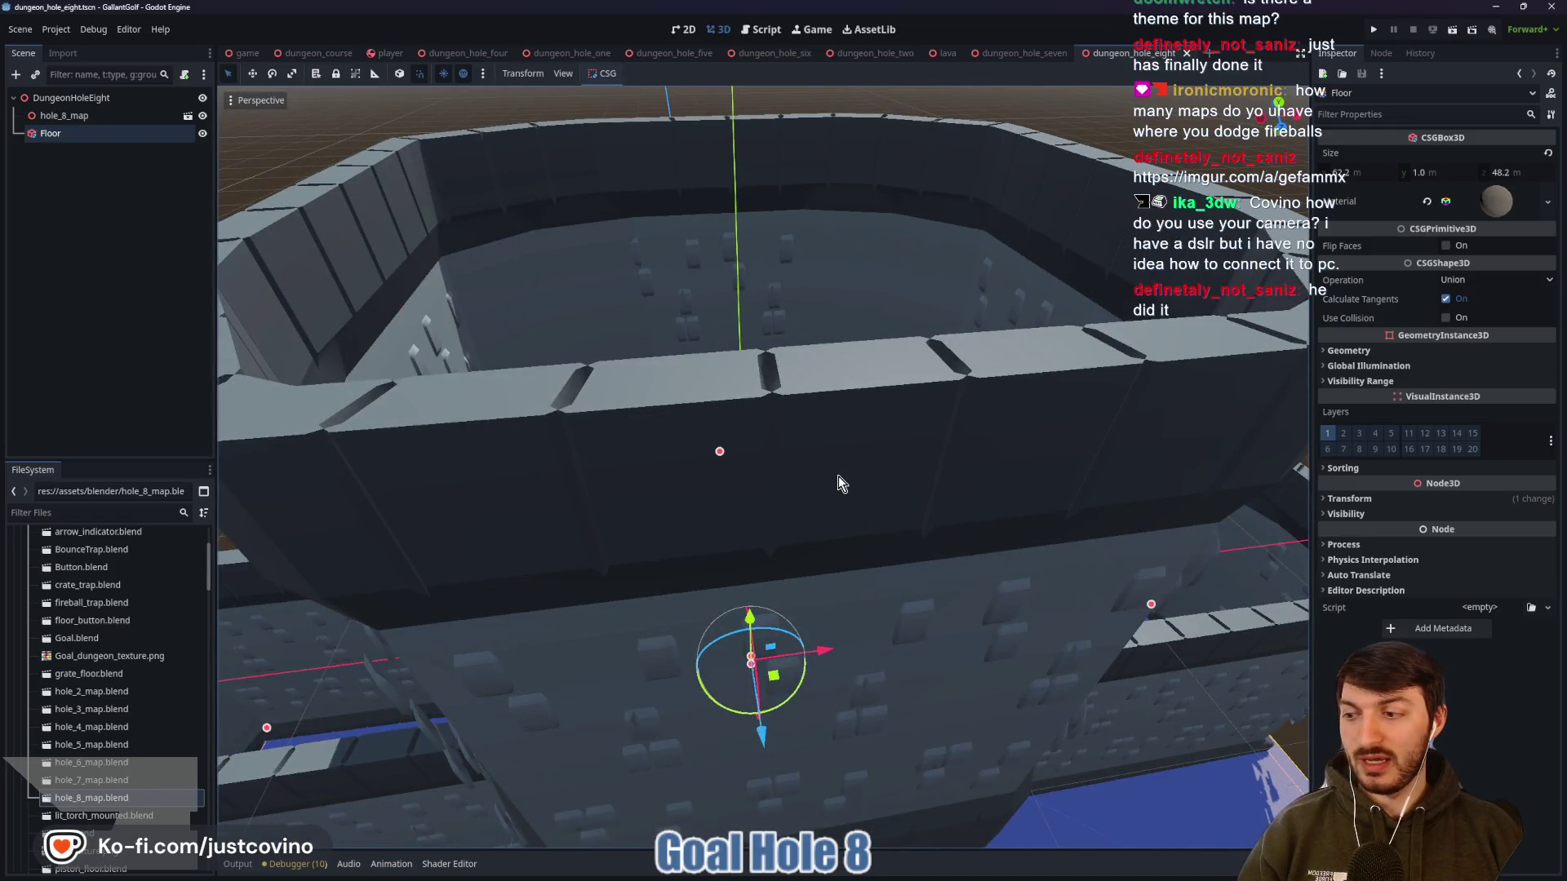
pyautogui.moveTo(836, 490); pyautogui.dragTo(836, 490)
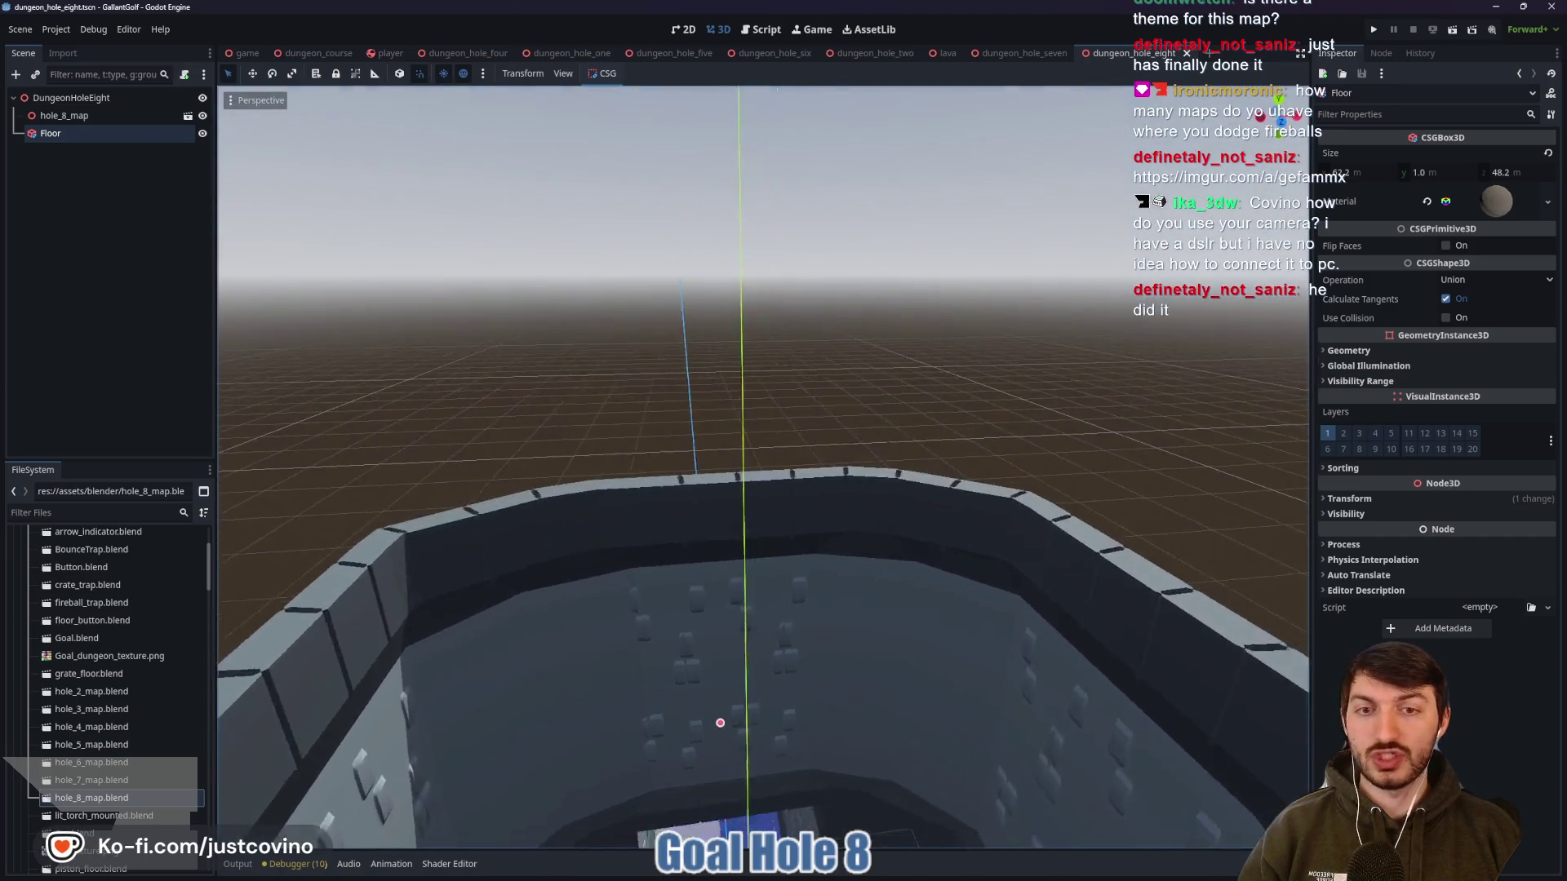
pyautogui.moveTo(1039, 295); pyautogui.dragTo(1039, 296)
# Launch the game and preview Dungeon Course levels: Sacrificial Pact, Portals Galore!, Bop to the Top, Great Balls of Fire
pyautogui.click(1375, 30)
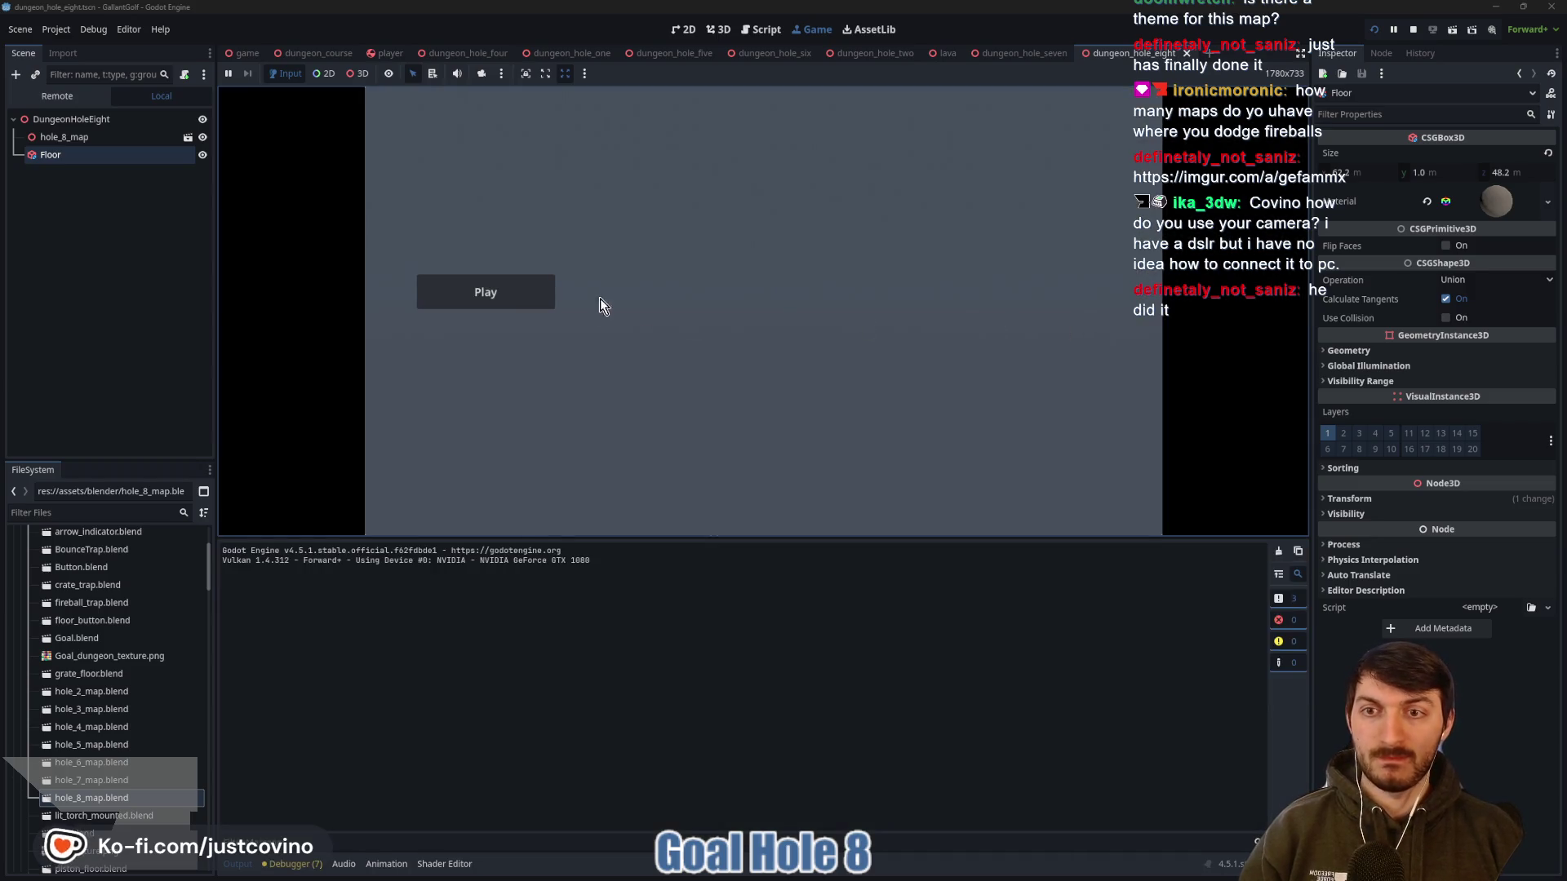
pyautogui.click(545, 300)
pyautogui.click(840, 484)
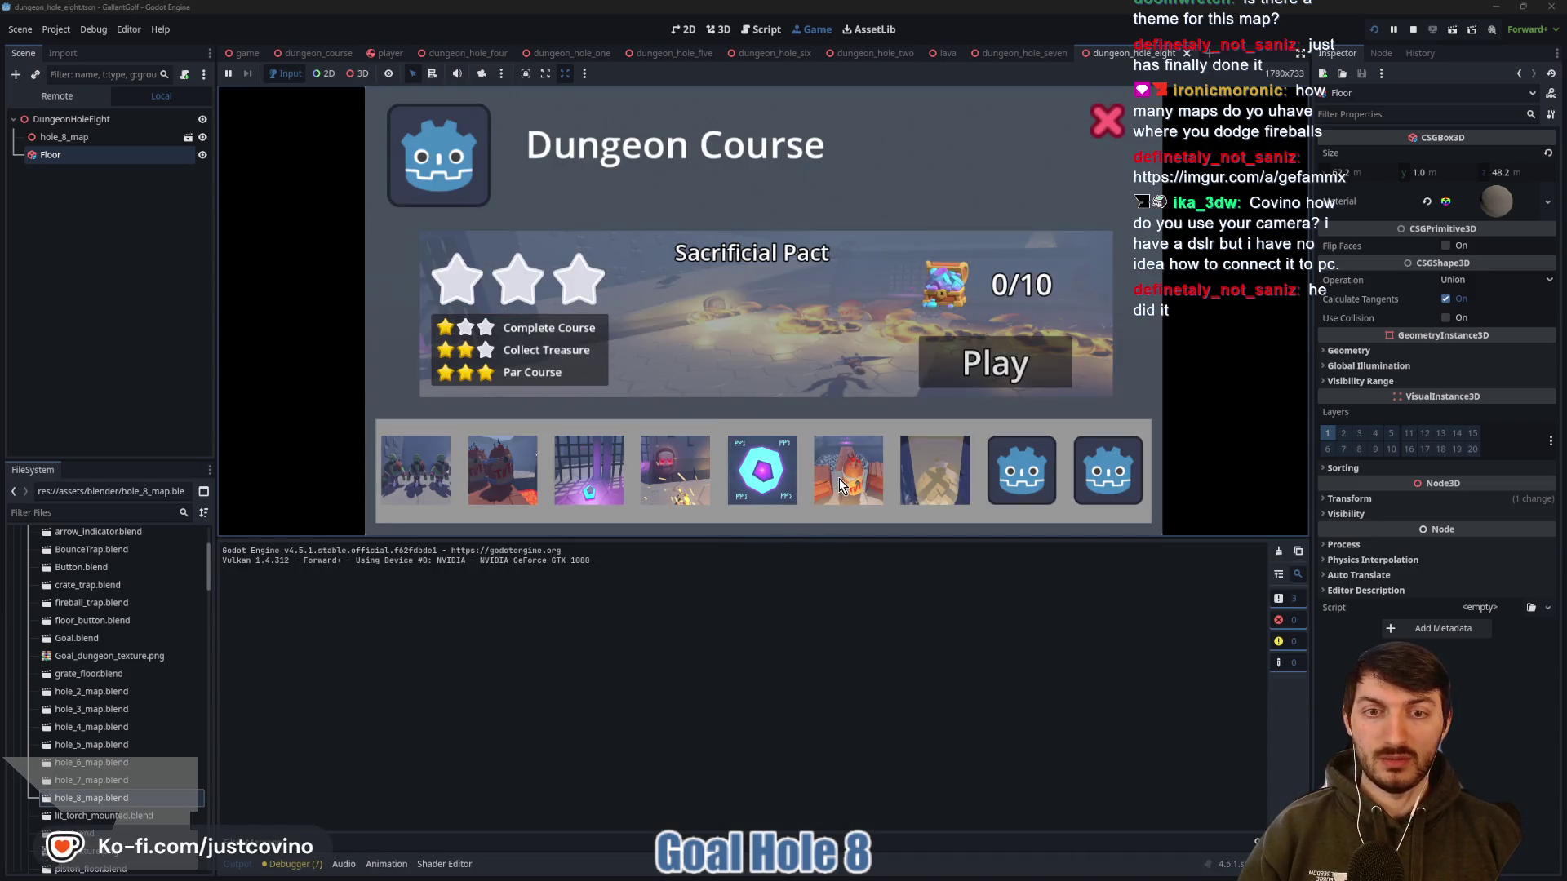
pyautogui.click(946, 484)
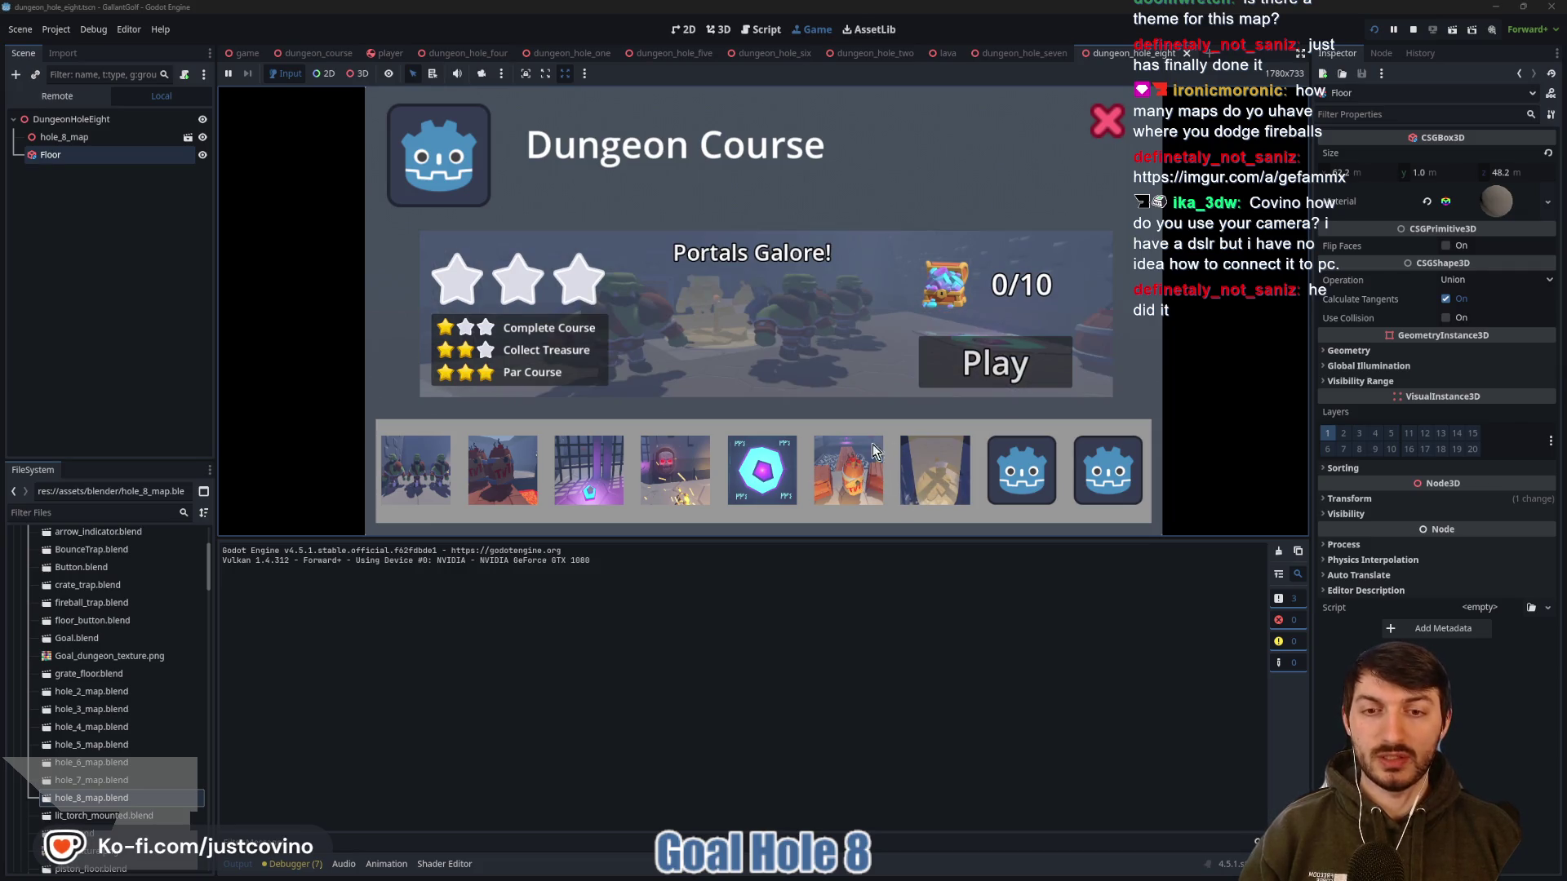
pyautogui.click(782, 494)
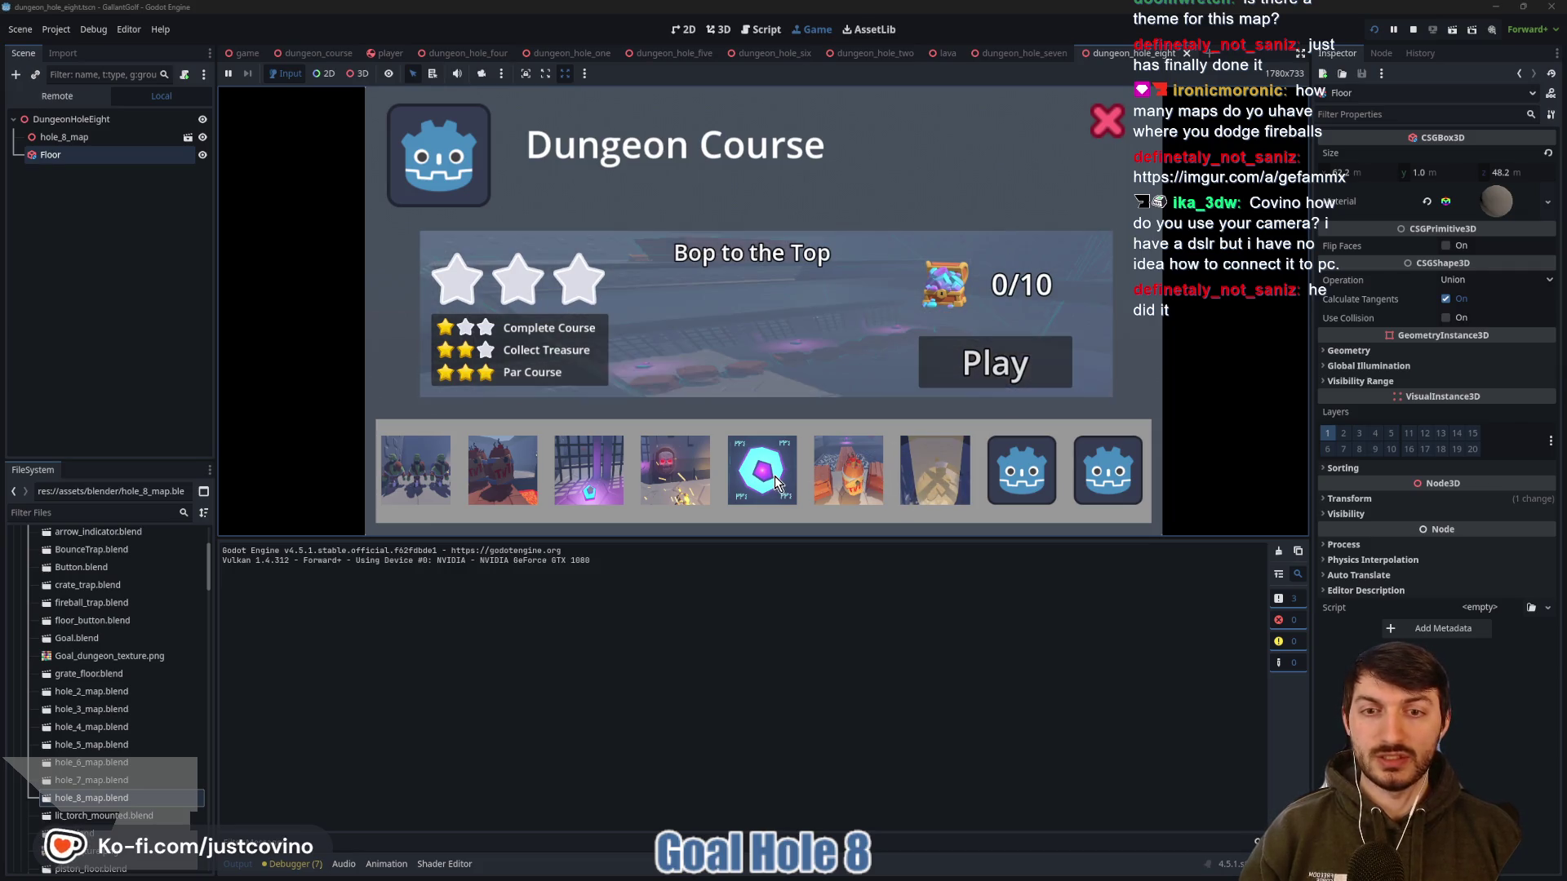
pyautogui.click(686, 484)
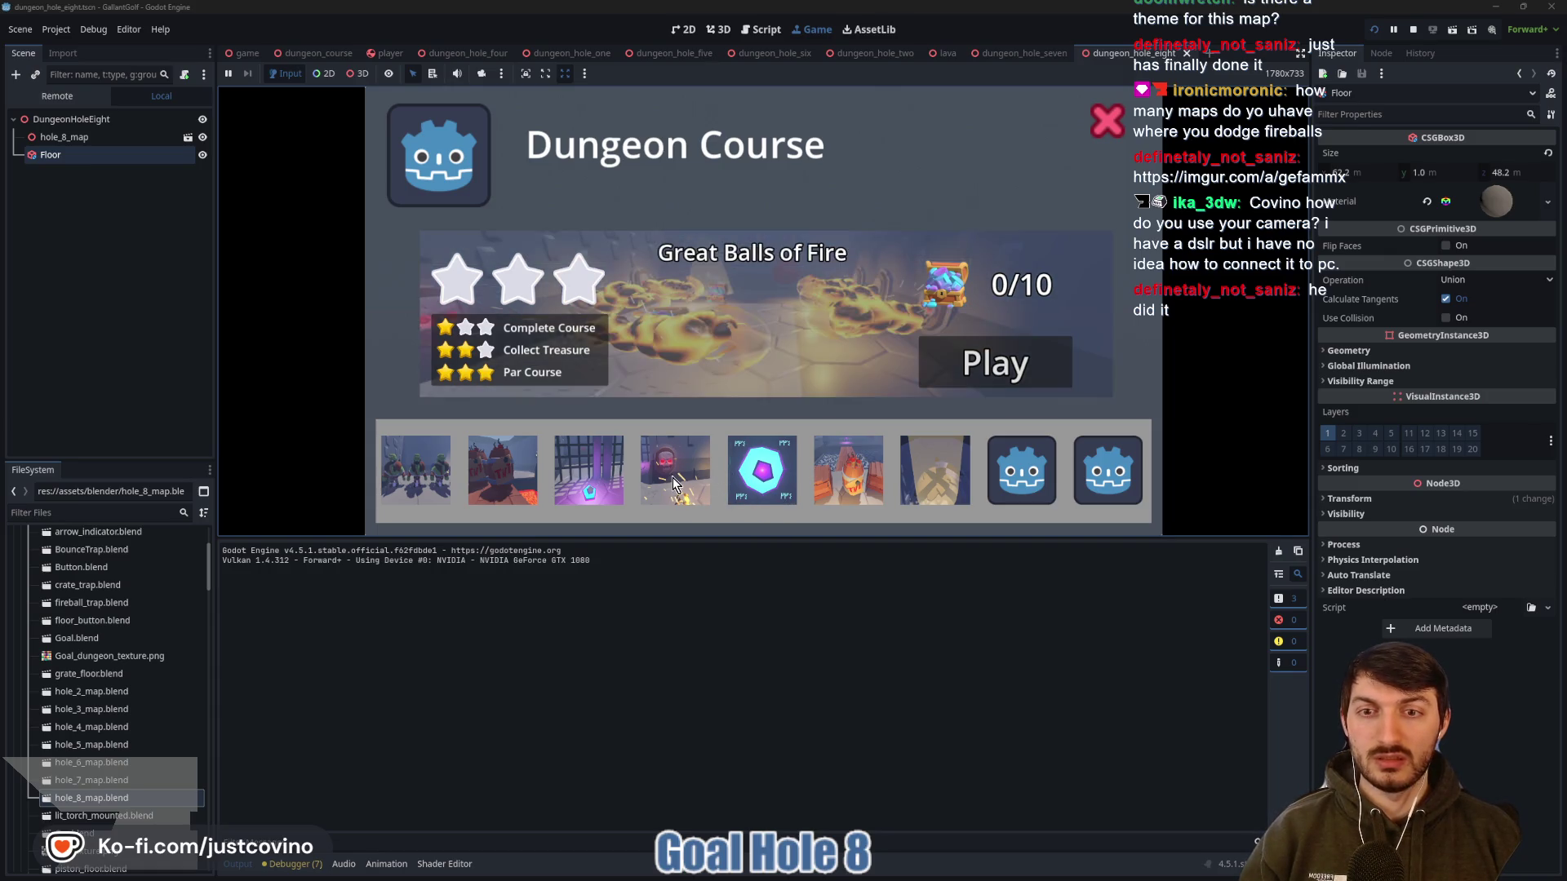
# Preview Sneaking In, 2nd Degree Burns and other level details, then stop the running game
pyautogui.click(602, 481)
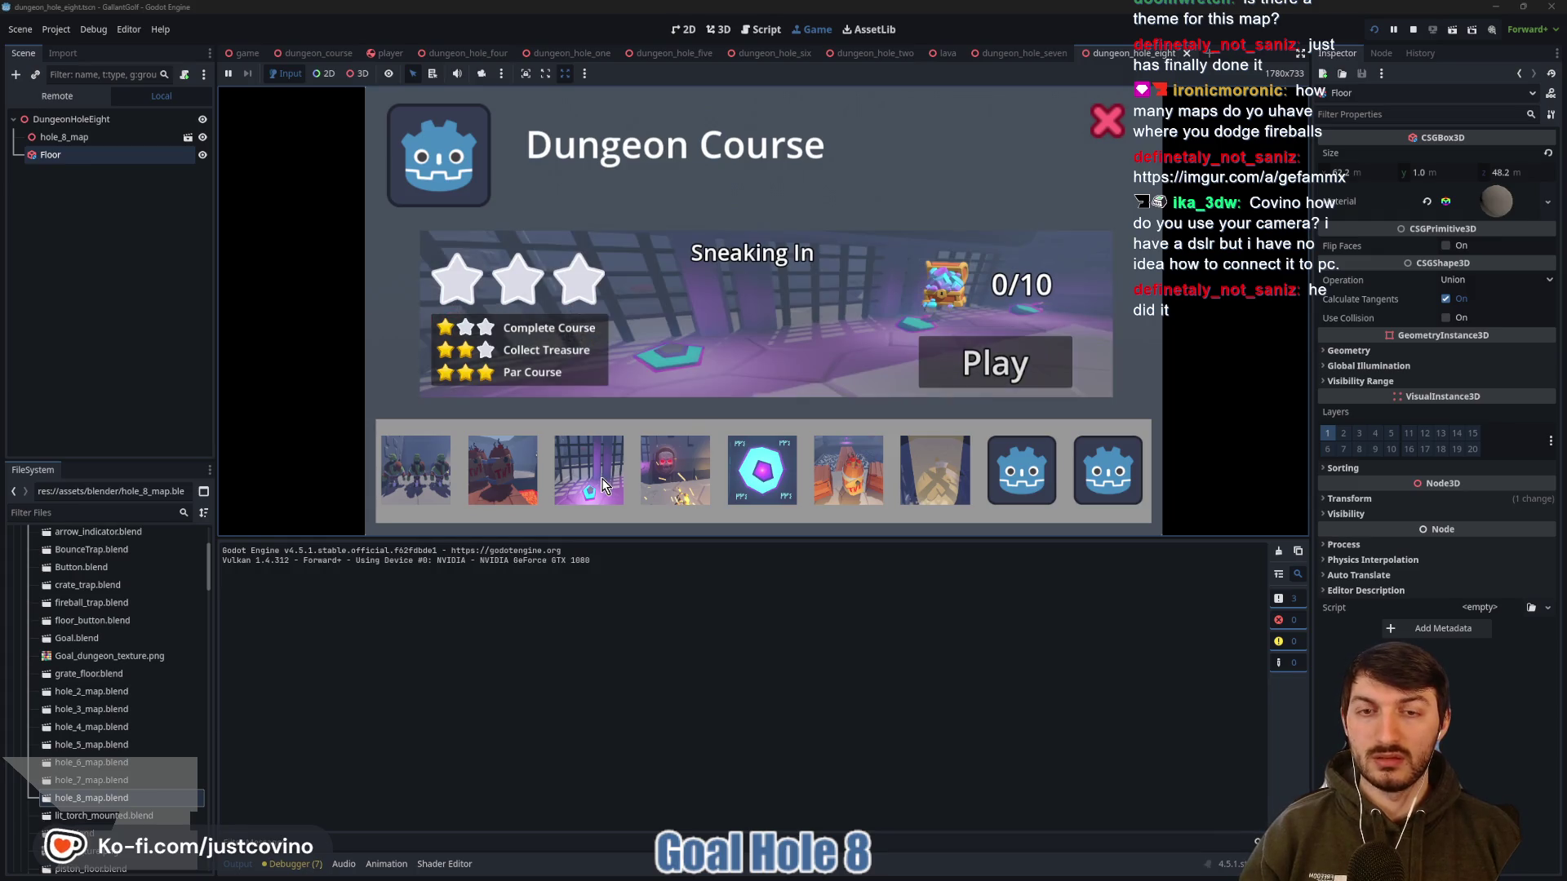
pyautogui.click(507, 482)
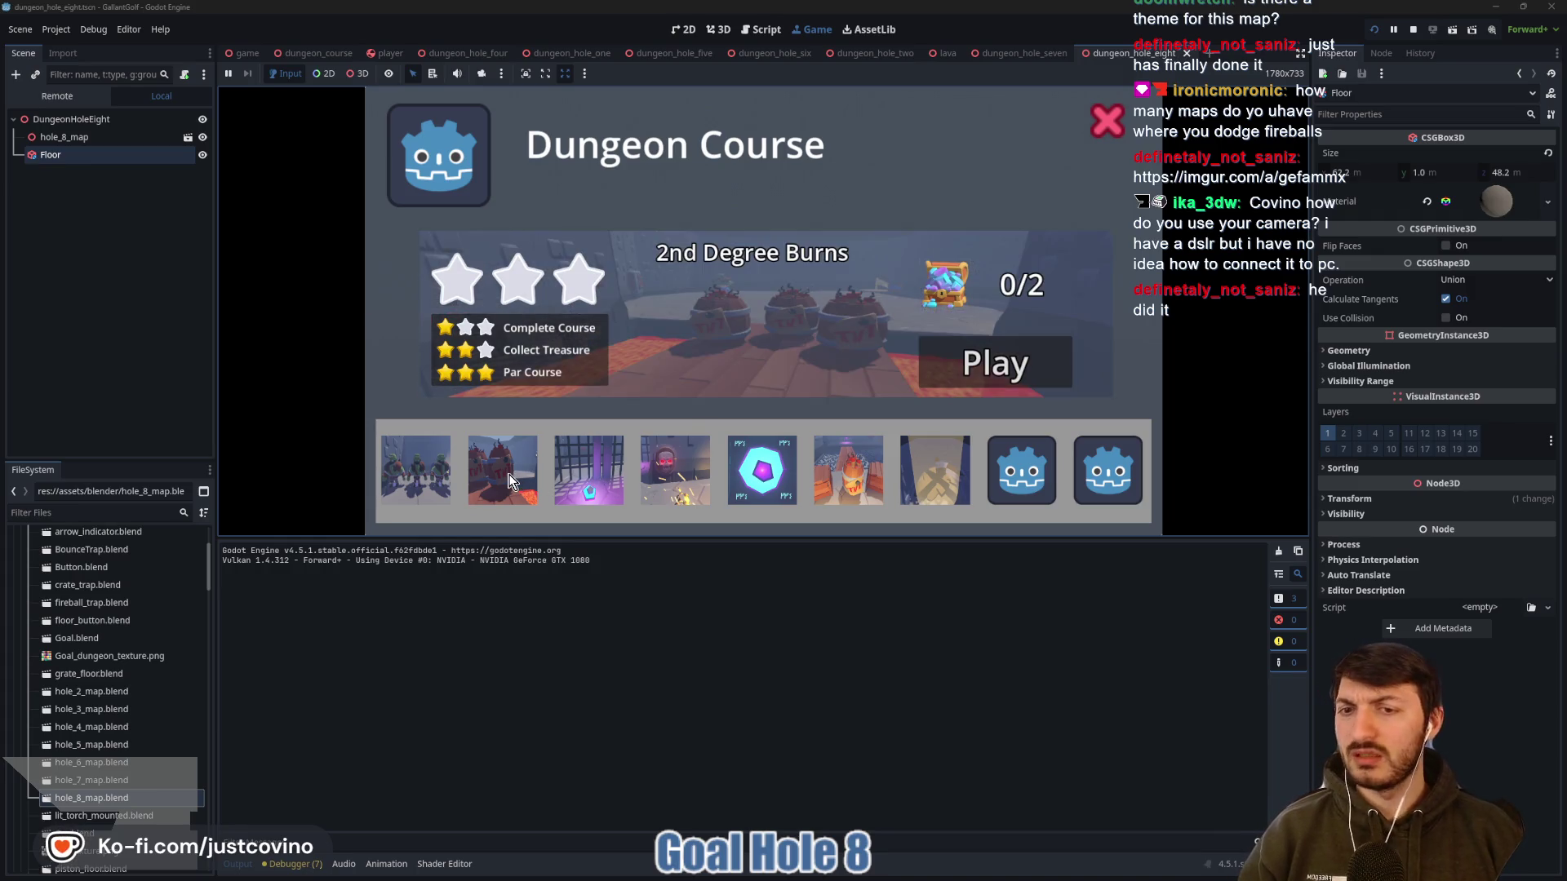
pyautogui.click(698, 481)
pyautogui.click(854, 478)
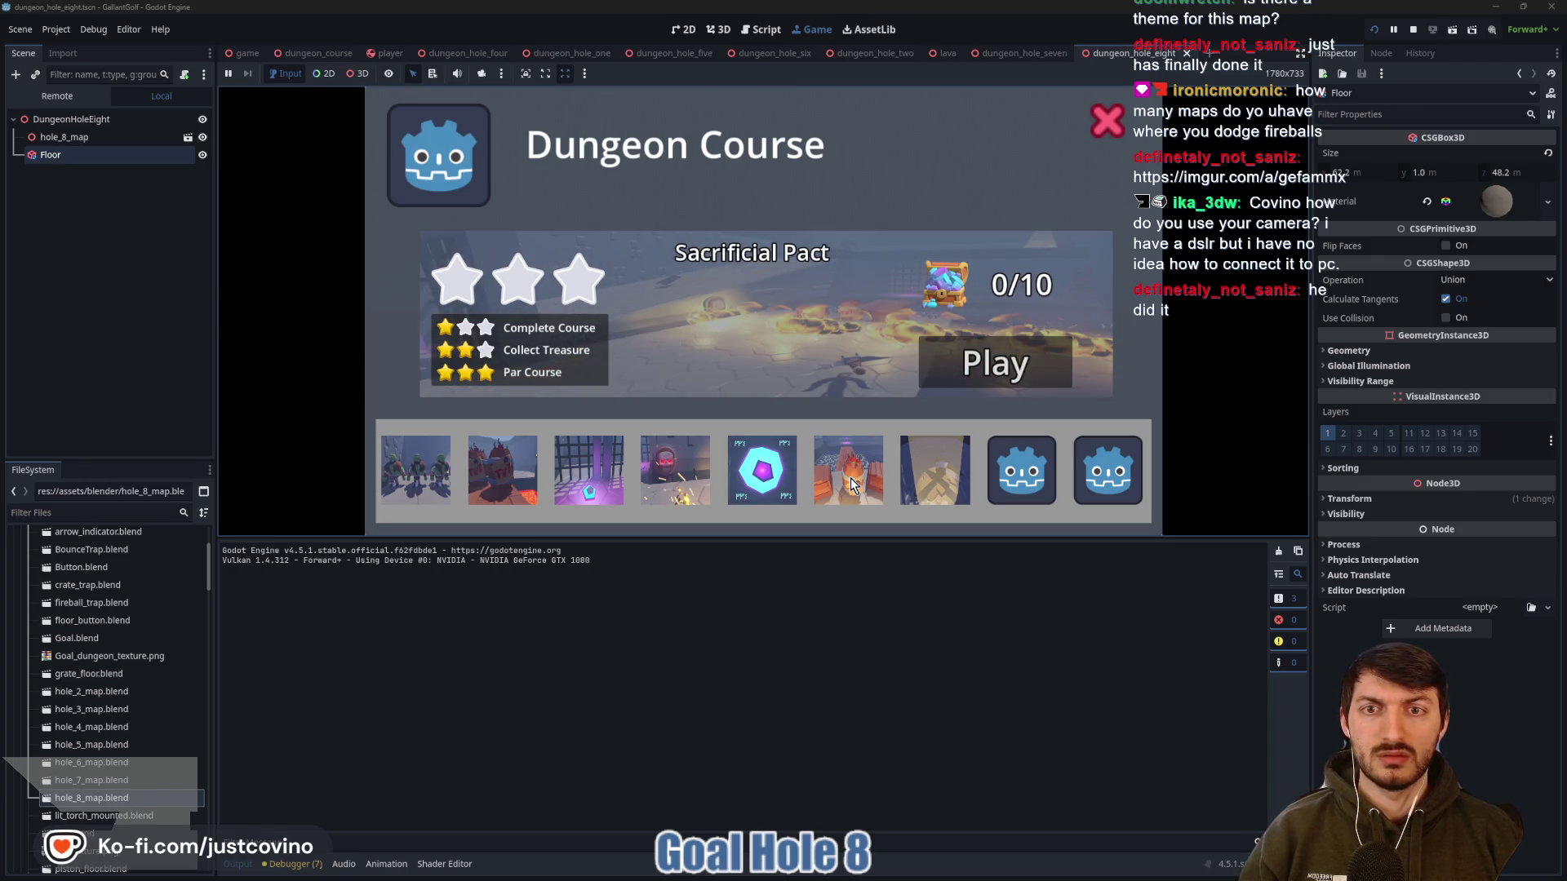
pyautogui.click(908, 483)
pyautogui.click(853, 486)
pyautogui.click(763, 485)
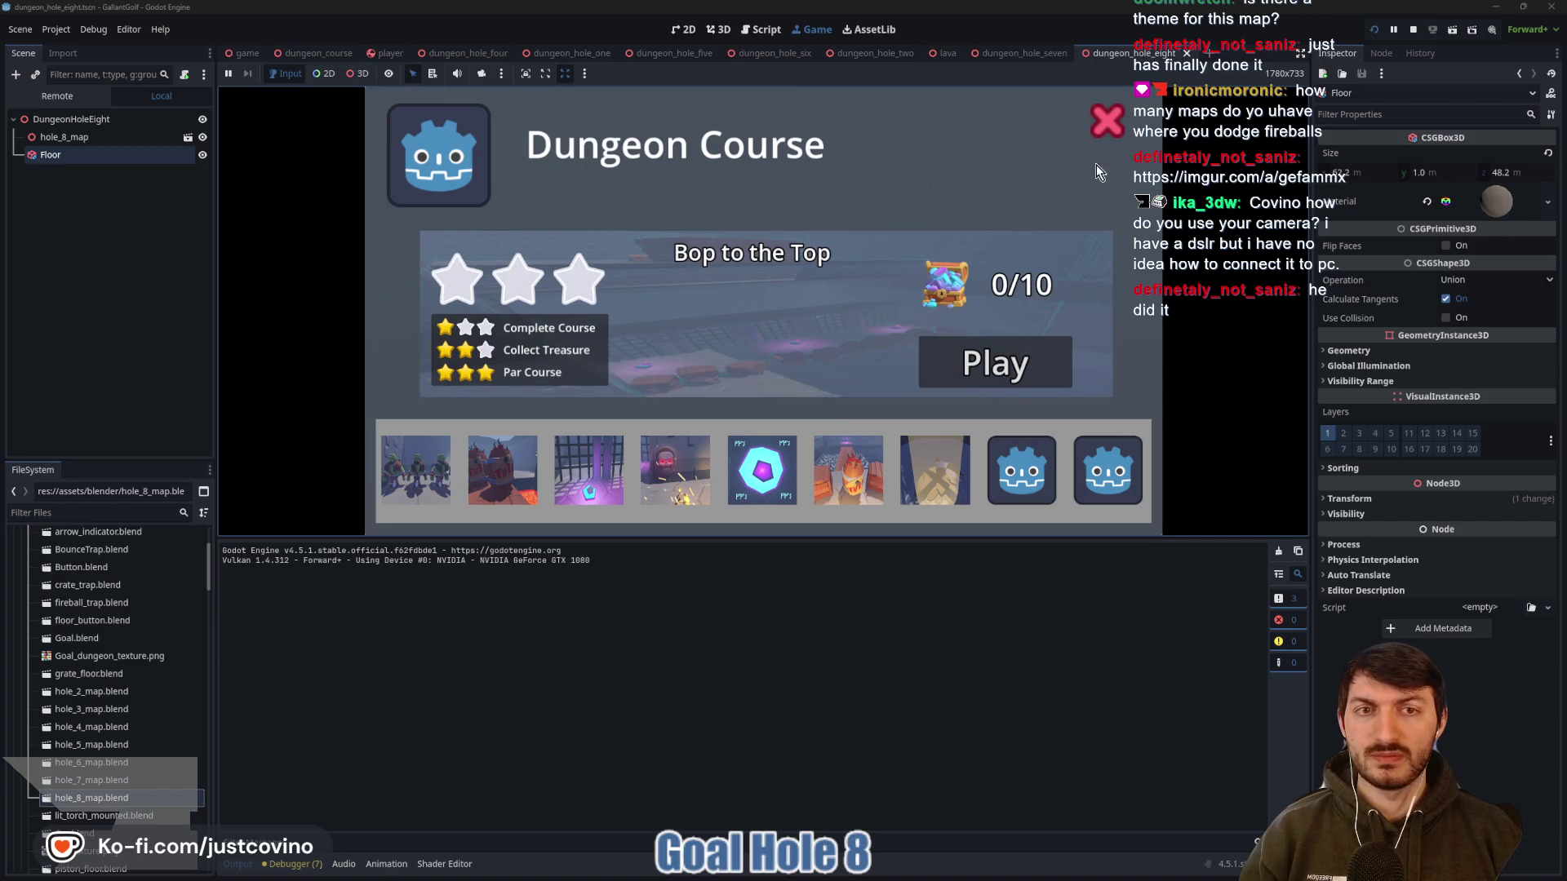
pyautogui.click(1413, 31)
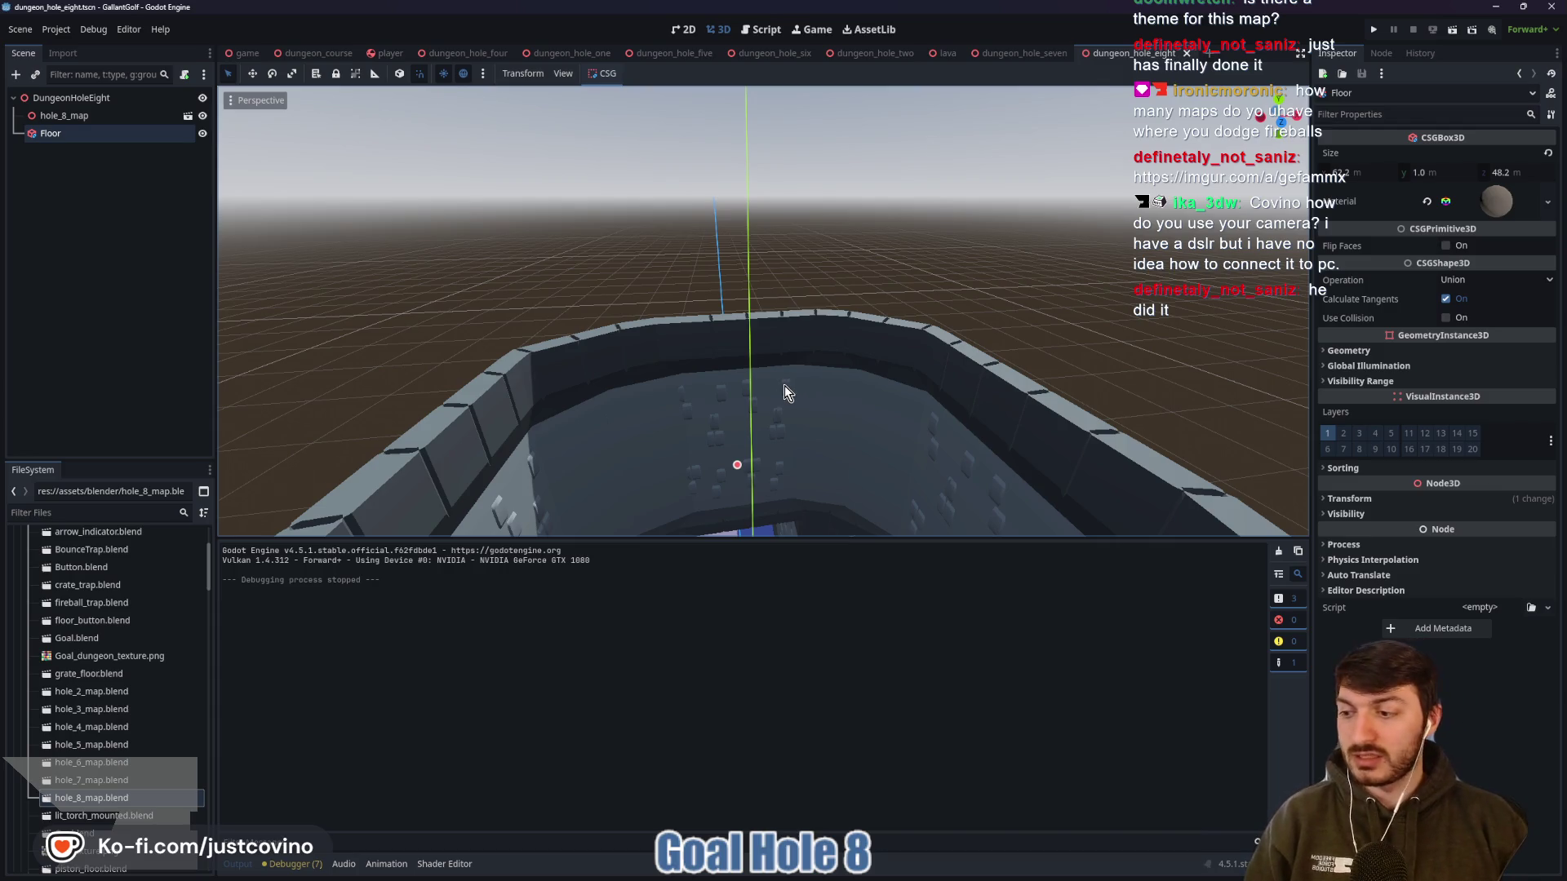
# Collapse the Output log and move the camera close over the blue floor and corridor walls
pyautogui.moveTo(785, 385)
pyautogui.mouseDown()
pyautogui.moveTo(816, 361)
pyautogui.moveTo(821, 389)
pyautogui.mouseUp()
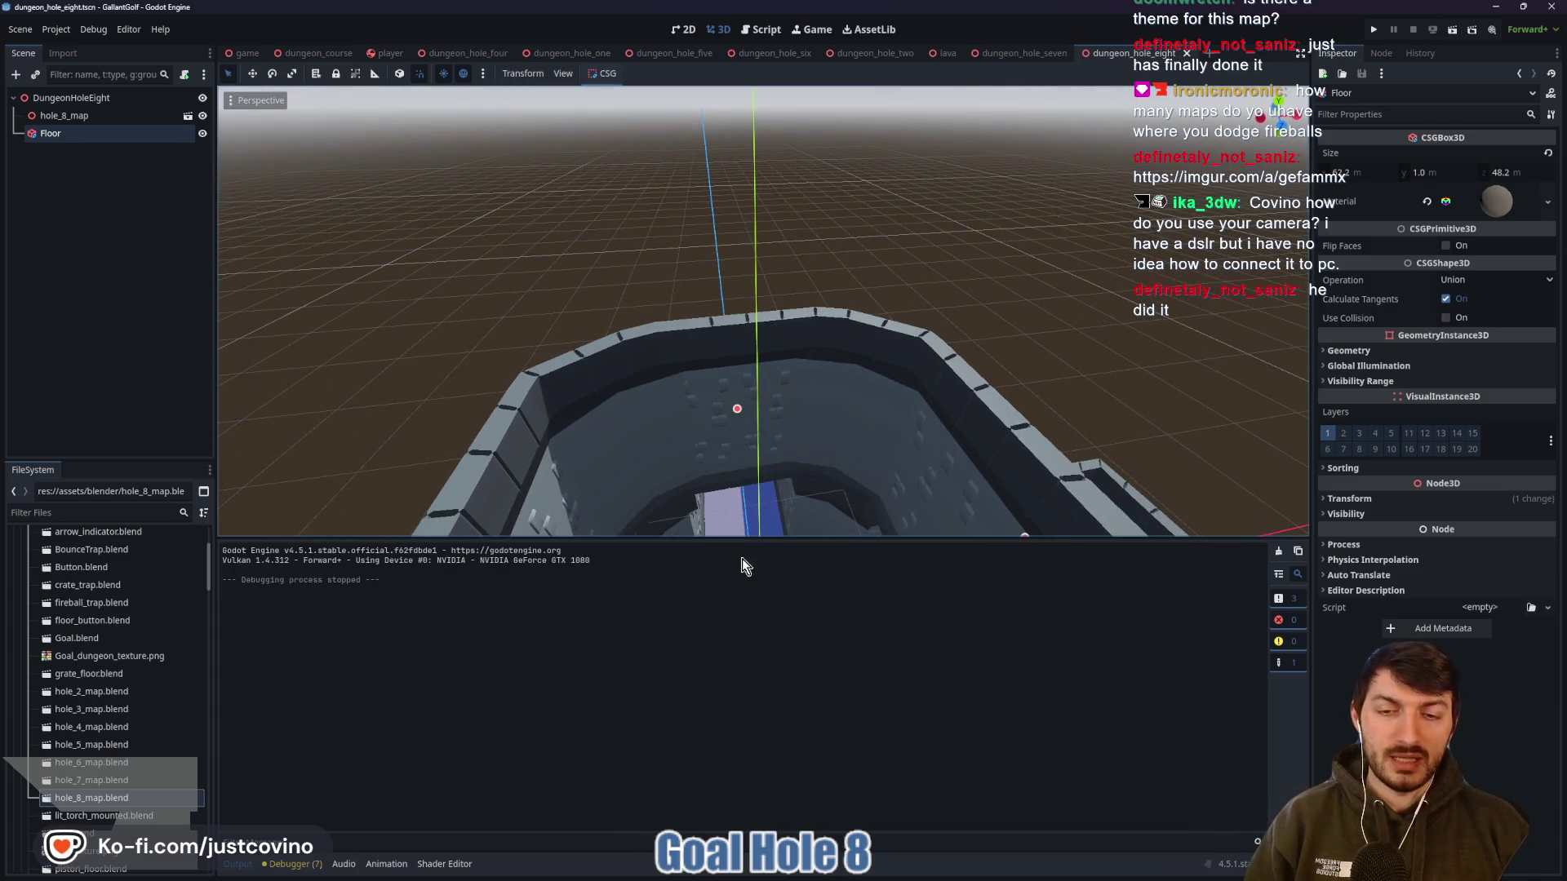
pyautogui.click(238, 865)
pyautogui.moveTo(649, 637)
pyautogui.mouseDown()
pyautogui.moveTo(734, 571)
pyautogui.moveTo(784, 506)
pyautogui.moveTo(768, 481)
pyautogui.mouseUp()
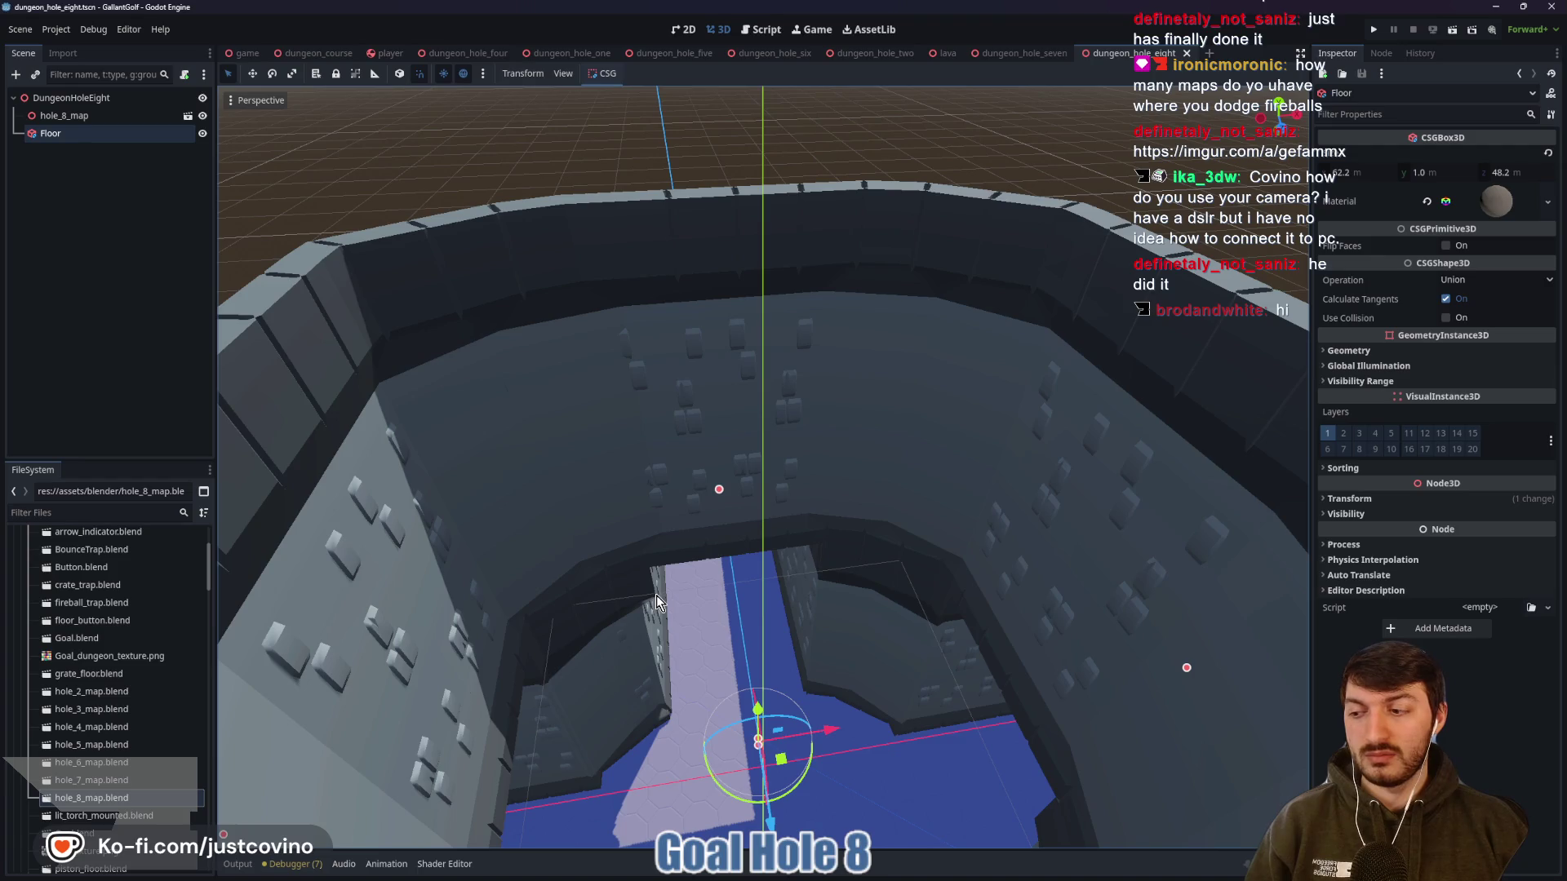
pyautogui.moveTo(922, 604)
pyautogui.mouseDown()
pyautogui.moveTo(891, 555)
pyautogui.moveTo(1115, 329)
pyautogui.moveTo(963, 457)
pyautogui.mouseUp()
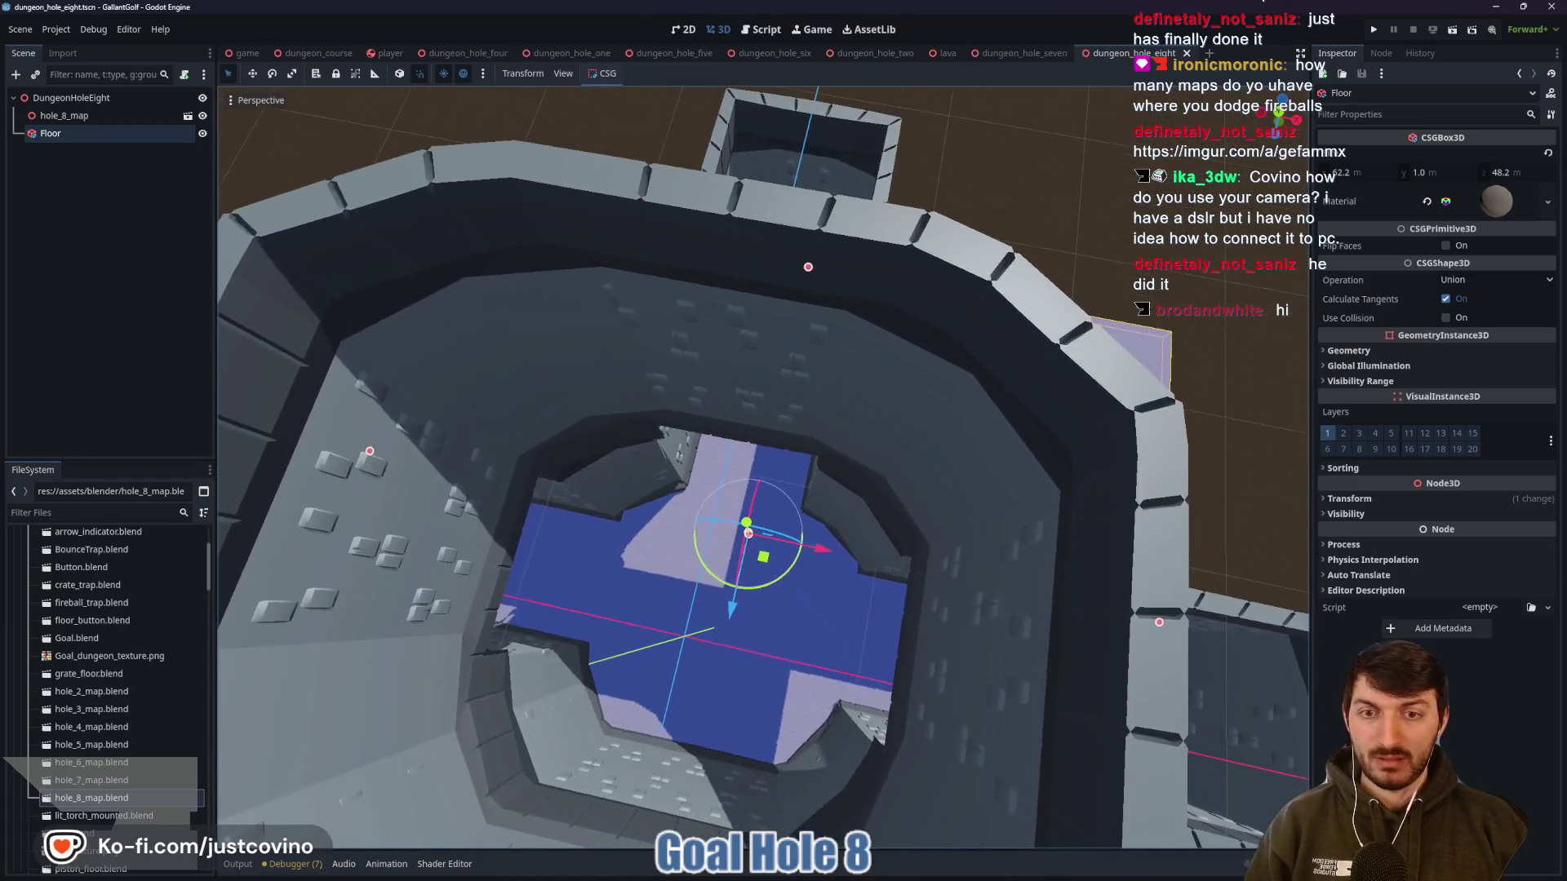
pyautogui.scroll(8, 764, 467)
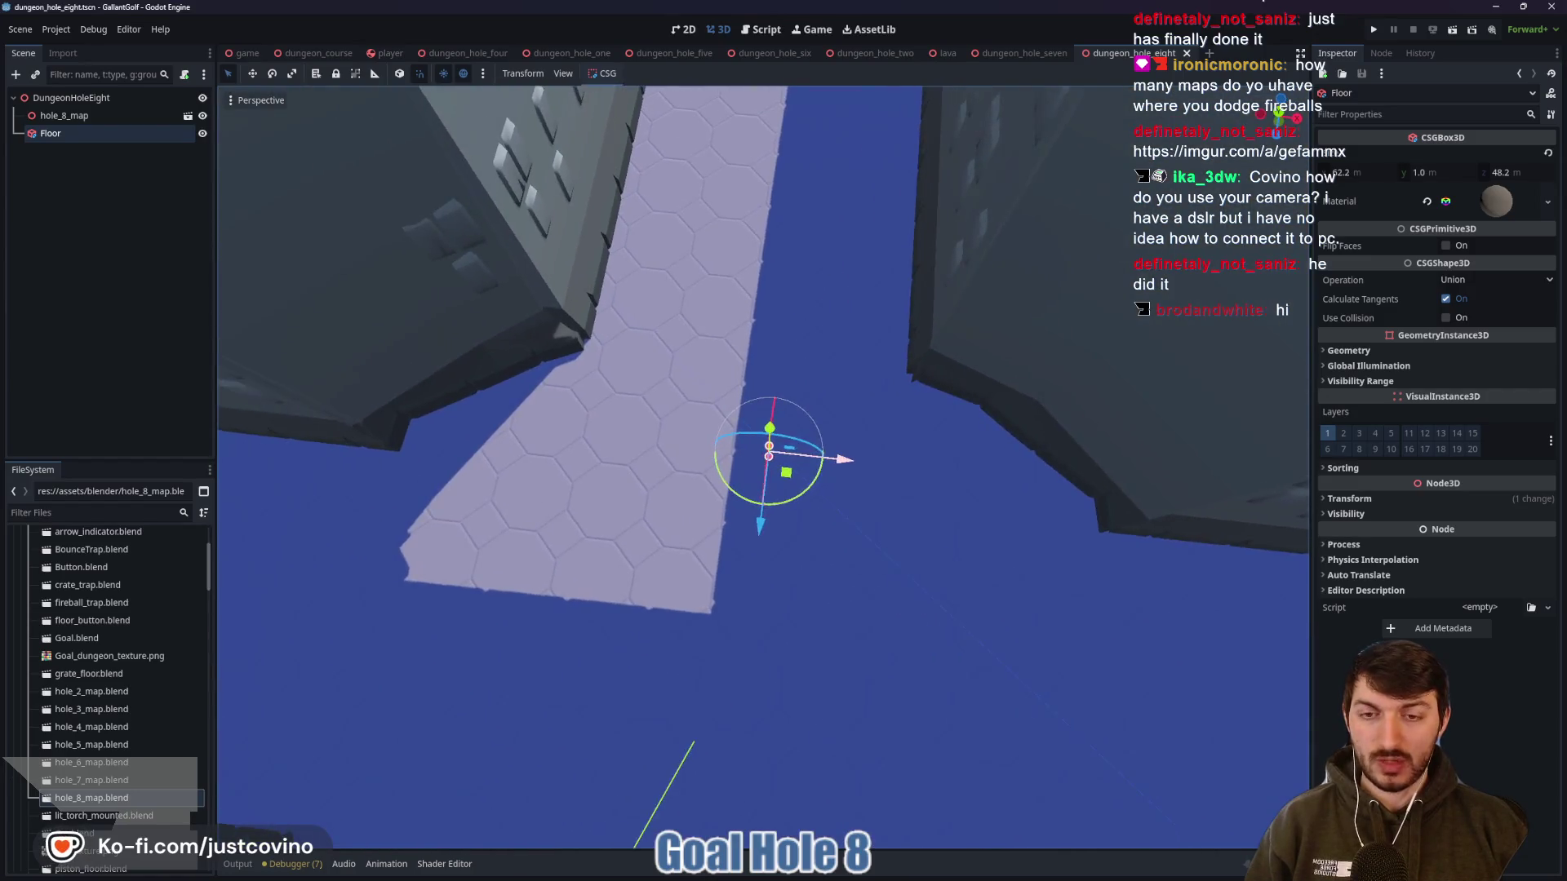
pyautogui.moveTo(764, 468)
pyautogui.mouseDown()
pyautogui.moveTo(792, 433)
pyautogui.moveTo(808, 457)
pyautogui.moveTo(767, 384)
pyautogui.moveTo(783, 400)
pyautogui.moveTo(718, 465)
pyautogui.mouseUp()
pyautogui.moveTo(905, 523); pyautogui.dragTo(905, 523)
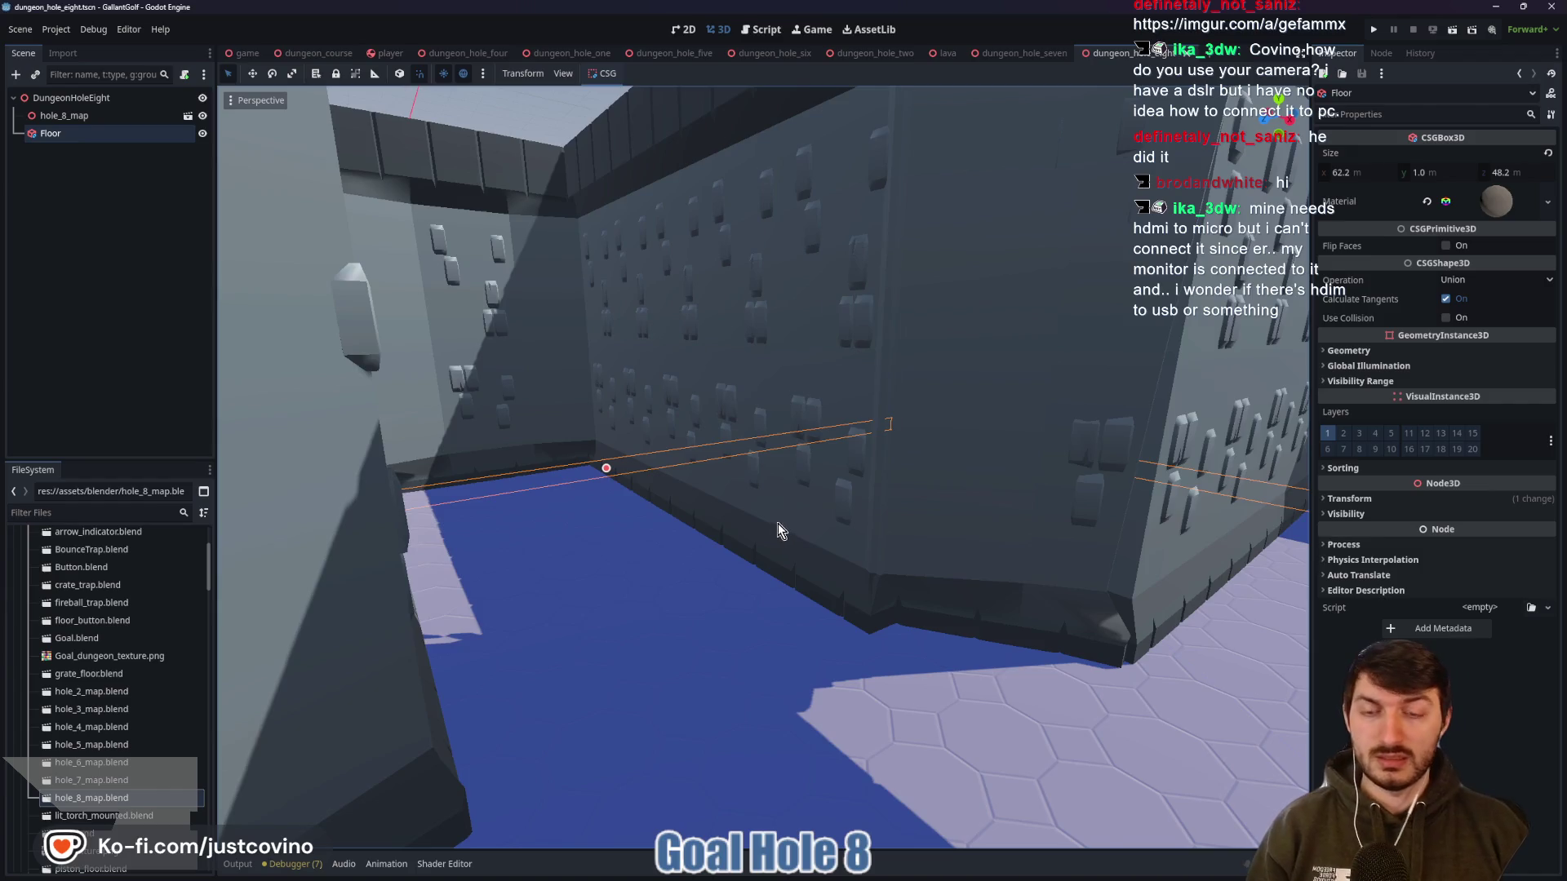
pyautogui.moveTo(776, 523)
pyautogui.mouseDown()
pyautogui.moveTo(842, 540)
pyautogui.moveTo(759, 540)
pyautogui.moveTo(869, 565)
pyautogui.moveTo(752, 549)
pyautogui.moveTo(725, 569)
pyautogui.mouseUp()
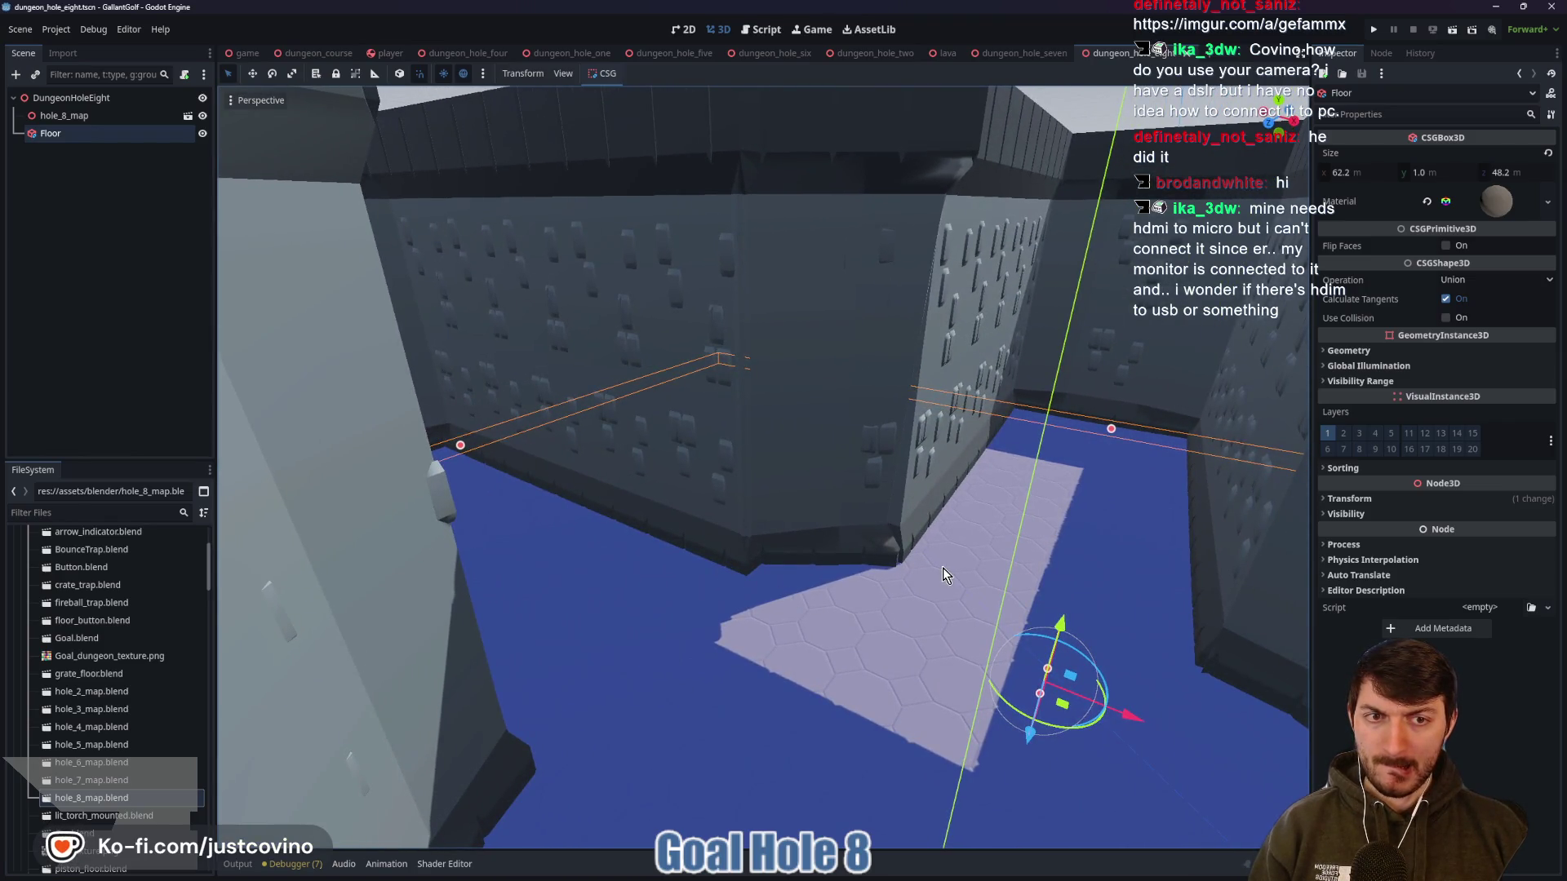
pyautogui.moveTo(943, 575)
pyautogui.mouseDown()
pyautogui.moveTo(870, 560)
pyautogui.moveTo(959, 598)
pyautogui.moveTo(942, 542)
pyautogui.moveTo(906, 550)
pyautogui.moveTo(738, 498)
pyautogui.moveTo(874, 532)
pyautogui.moveTo(648, 565)
pyautogui.moveTo(840, 542)
pyautogui.mouseUp()
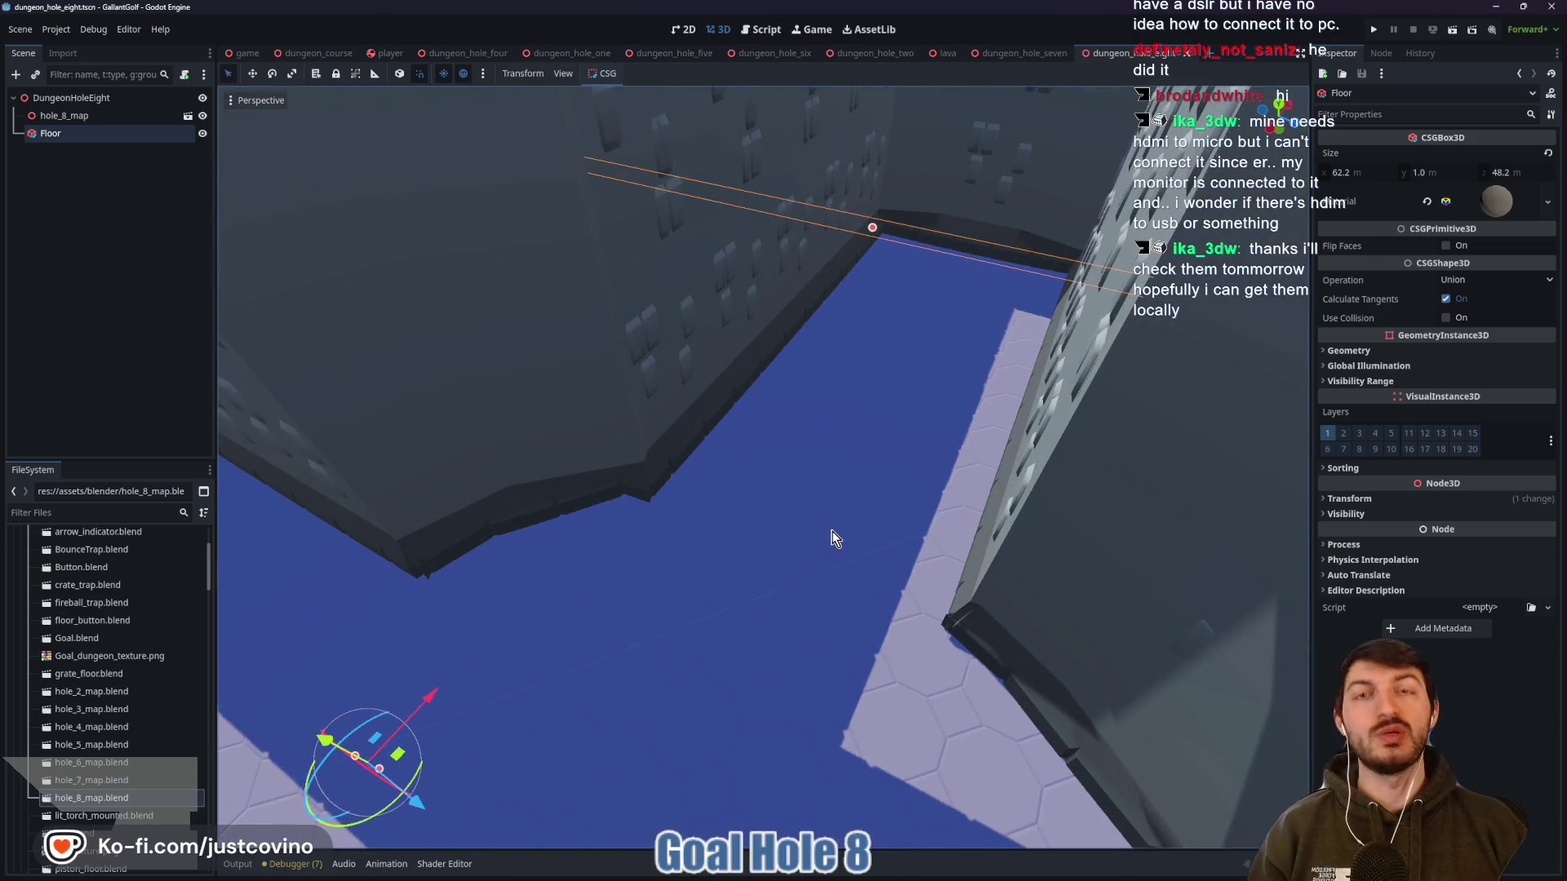
pyautogui.moveTo(812, 522)
pyautogui.mouseDown()
pyautogui.moveTo(688, 523)
pyautogui.moveTo(844, 511)
pyautogui.moveTo(874, 480)
pyautogui.mouseUp()
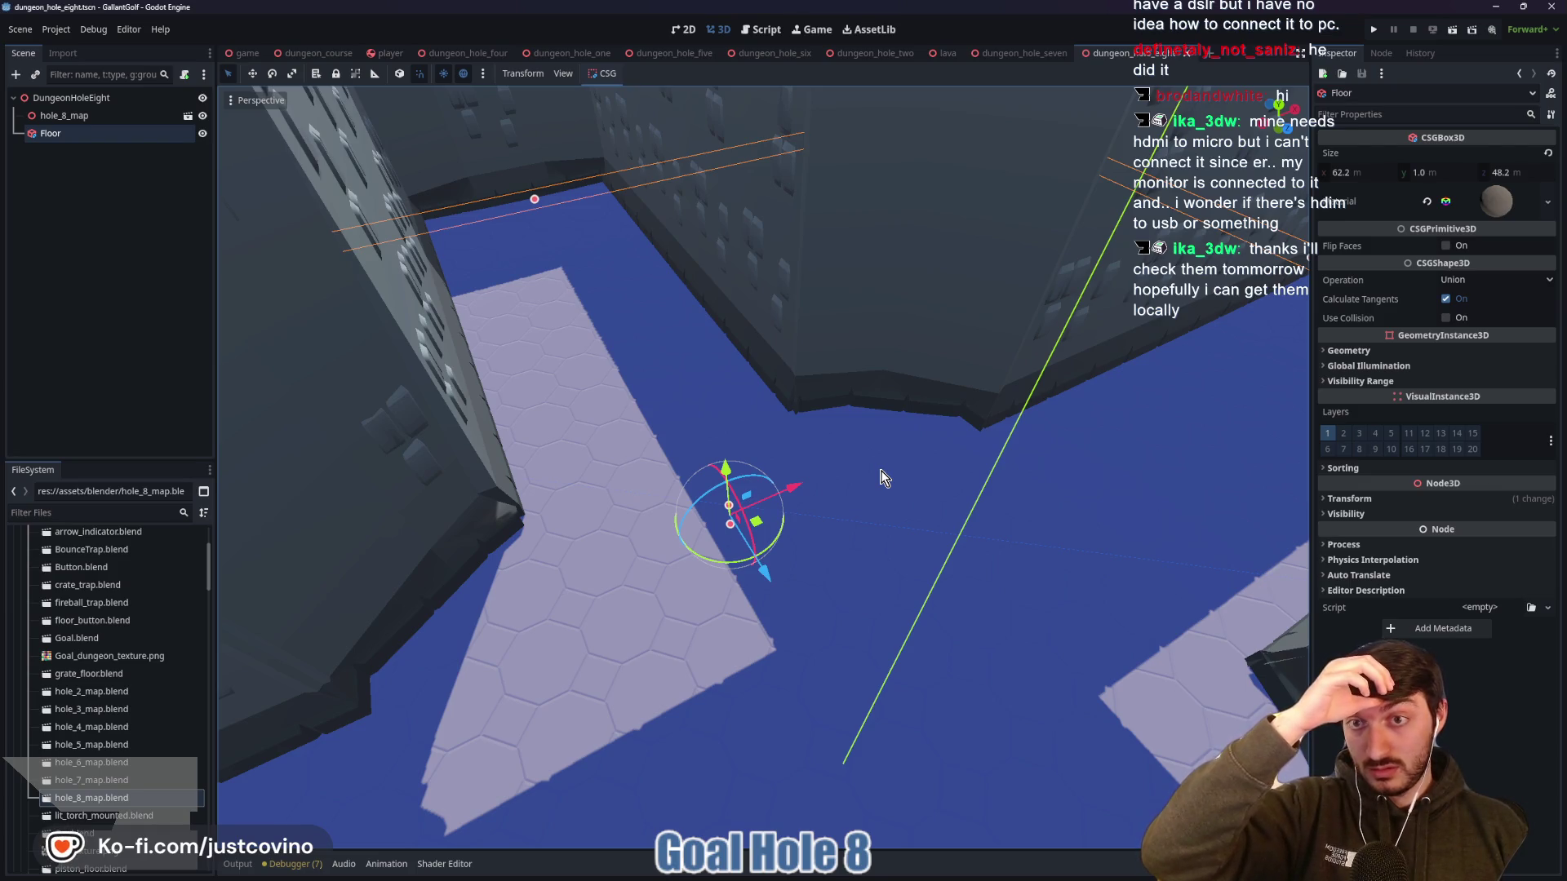
pyautogui.moveTo(847, 401)
pyautogui.mouseDown()
pyautogui.moveTo(885, 458)
pyautogui.moveTo(847, 511)
pyautogui.moveTo(800, 473)
pyautogui.moveTo(808, 400)
pyautogui.moveTo(808, 457)
pyautogui.moveTo(808, 433)
pyautogui.moveTo(898, 428)
pyautogui.moveTo(825, 416)
pyautogui.moveTo(898, 408)
pyautogui.moveTo(881, 425)
pyautogui.moveTo(922, 429)
pyautogui.moveTo(625, 403)
pyautogui.moveTo(860, 419)
pyautogui.mouseUp()
pyautogui.scroll(2, 877, 532)
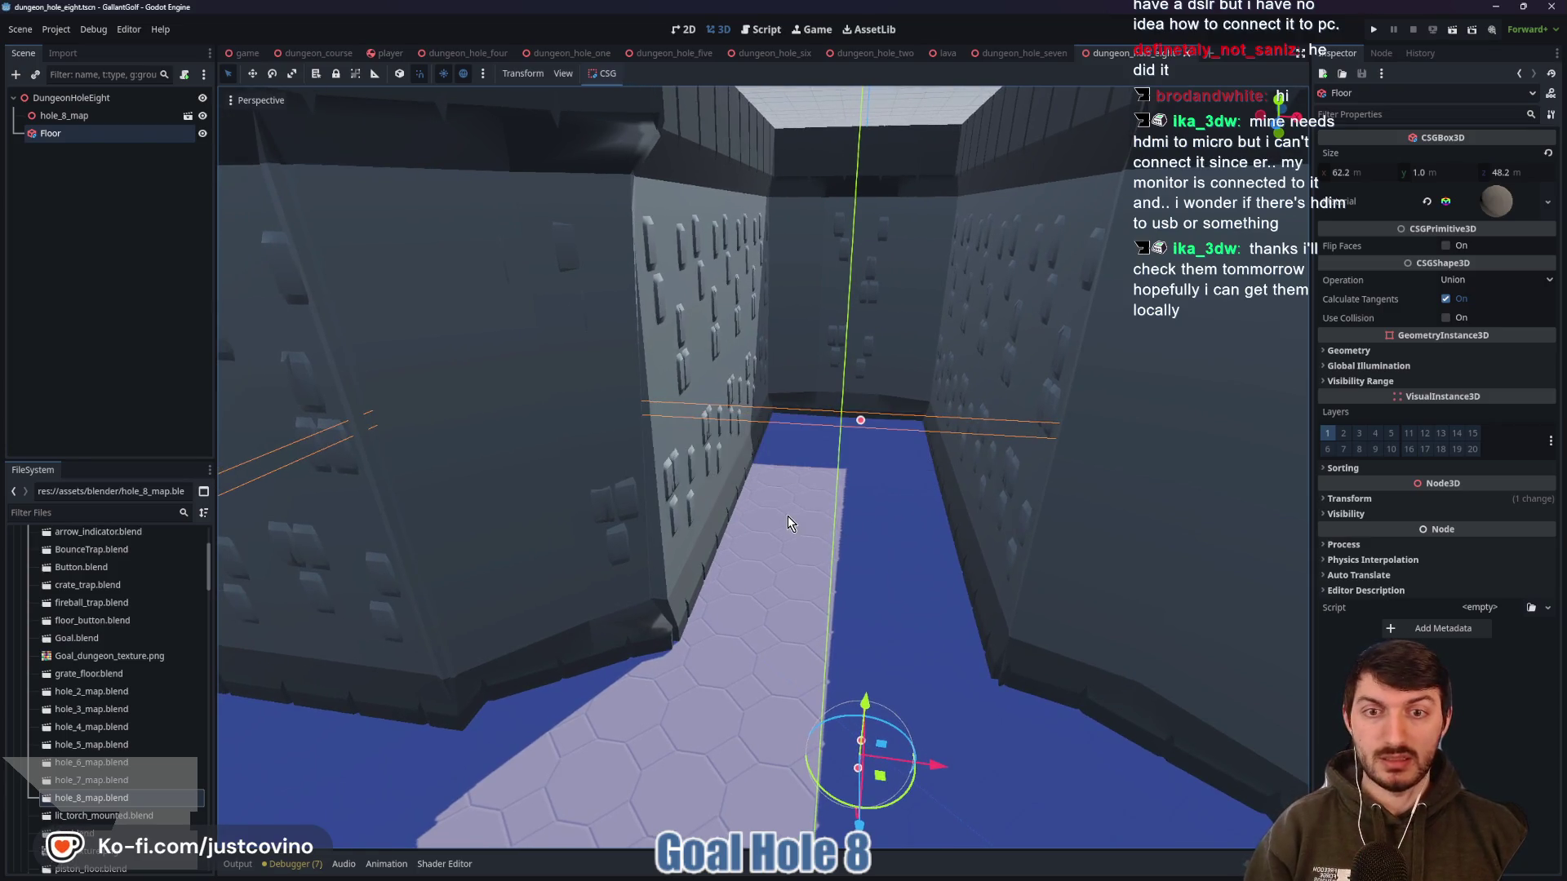
pyautogui.scroll(5, 763, 468)
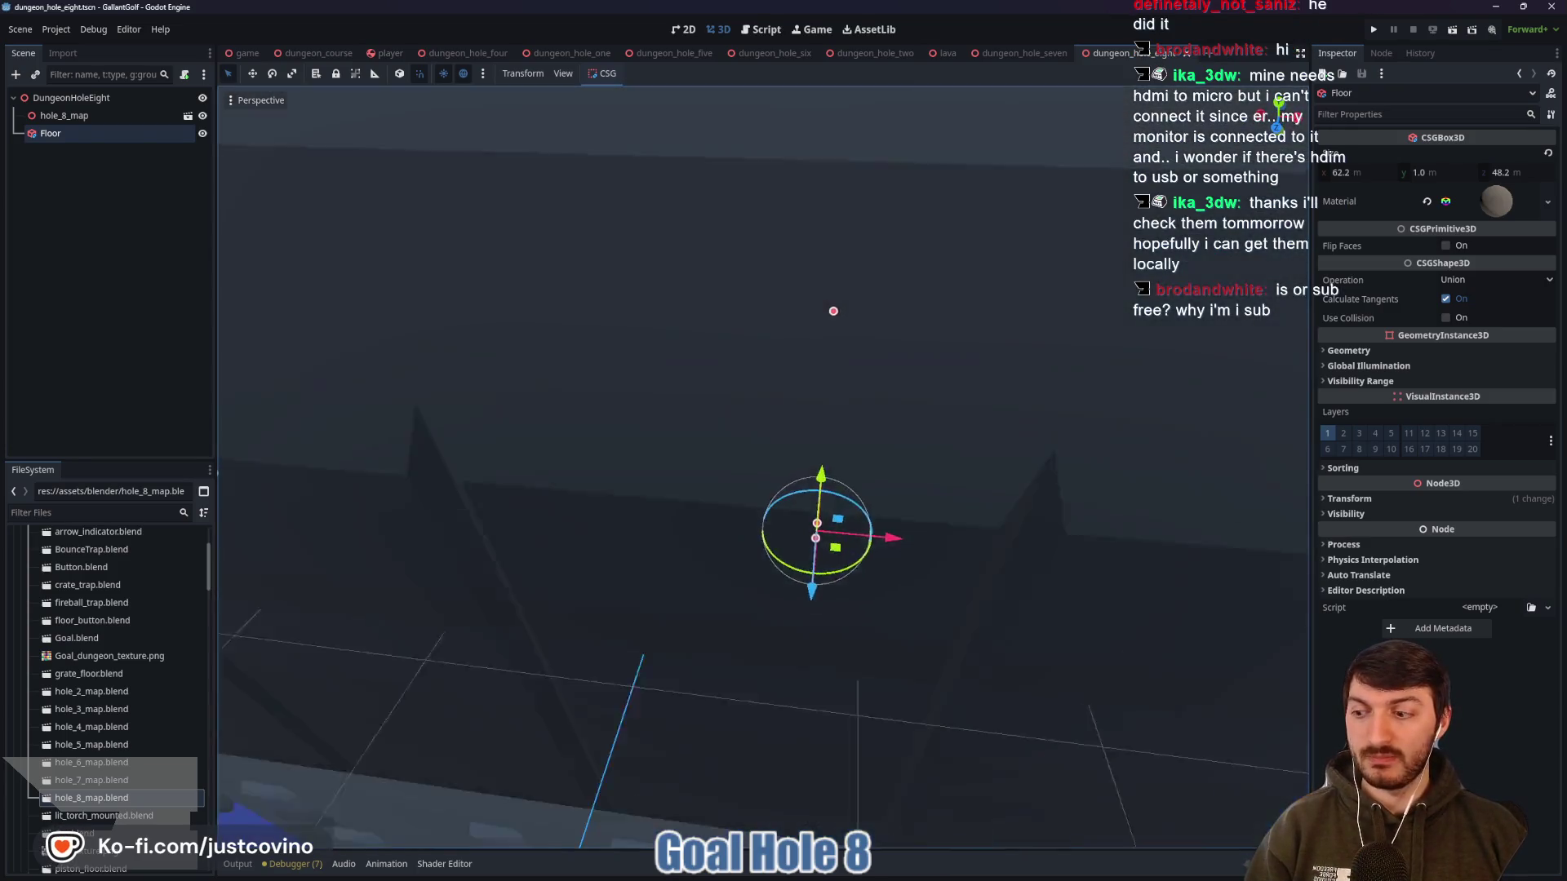
pyautogui.scroll(-5, 763, 467)
pyautogui.scroll(3, 763, 468)
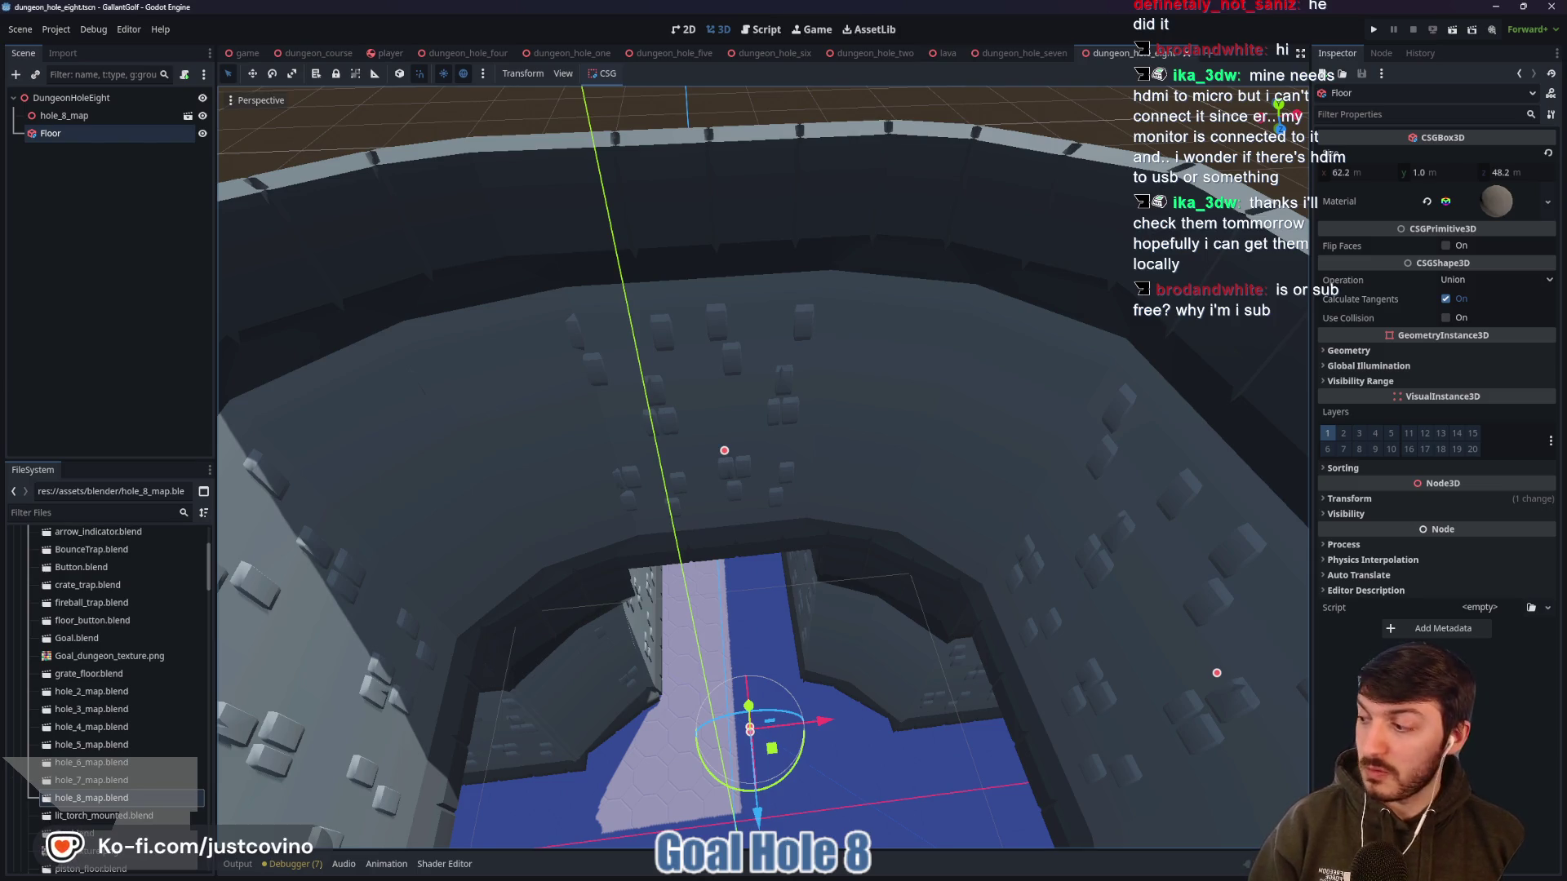
pyautogui.hotkey('alt', 'Tab')
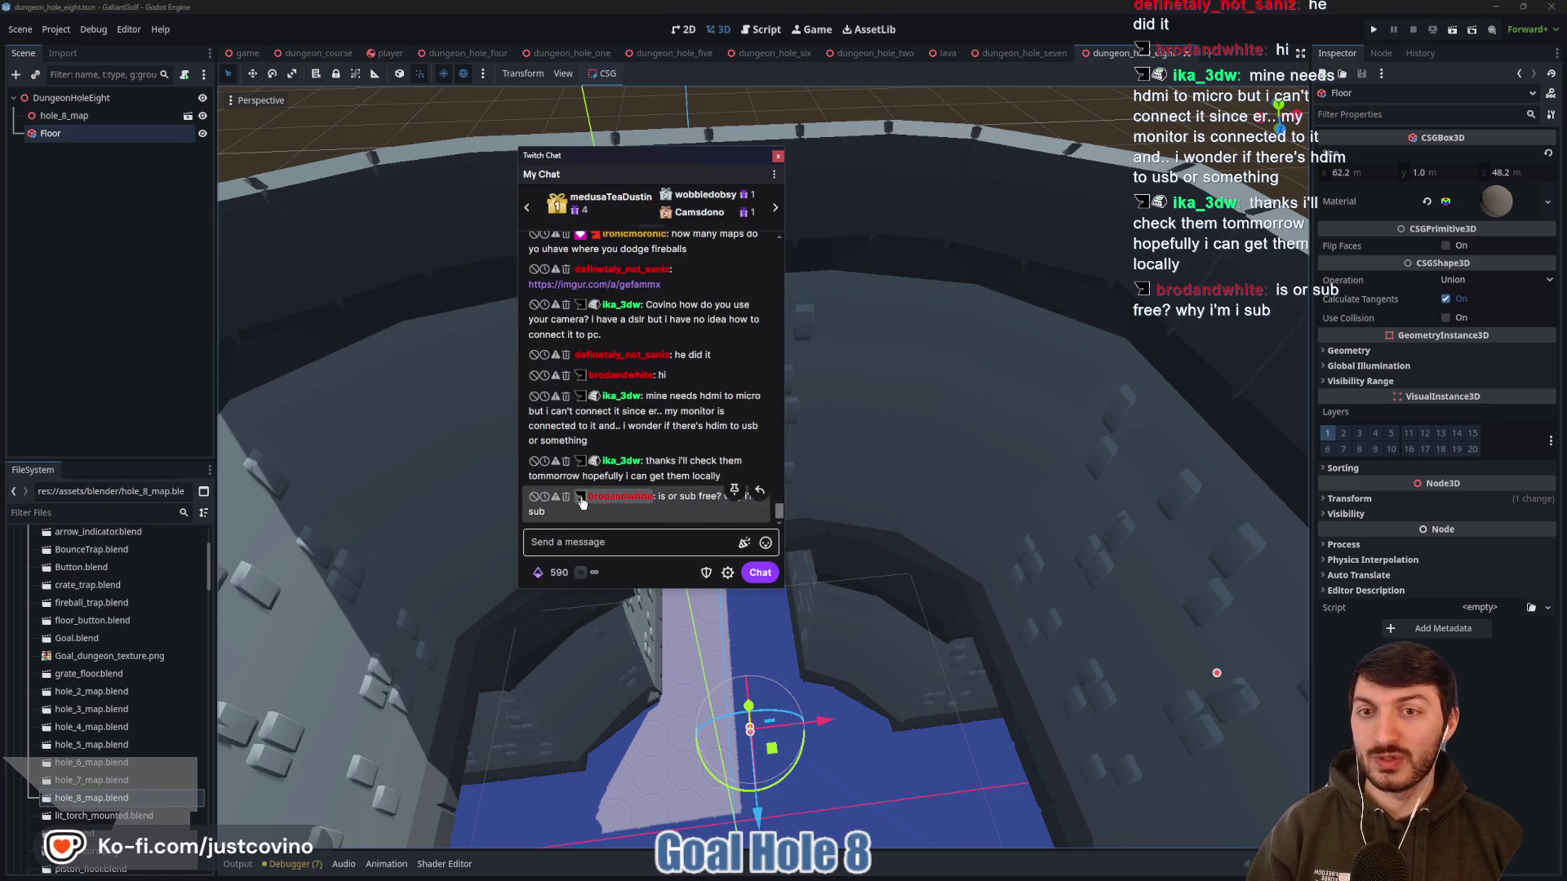
pyautogui.moveTo(673, 150); pyautogui.dragTo(811, 148)
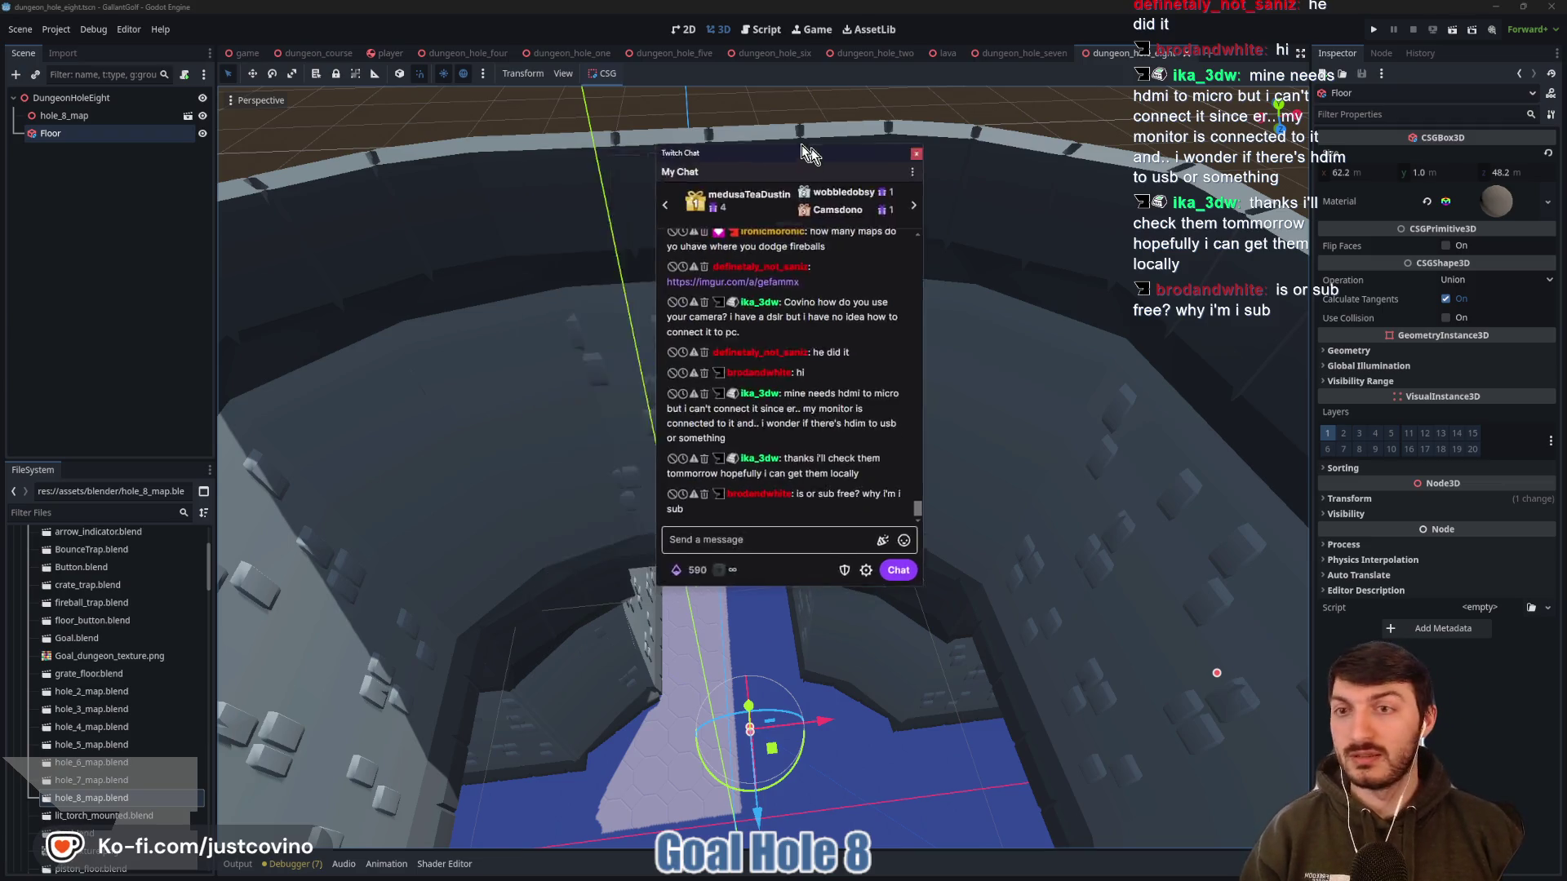
pyautogui.hotkey('alt', 'Tab')
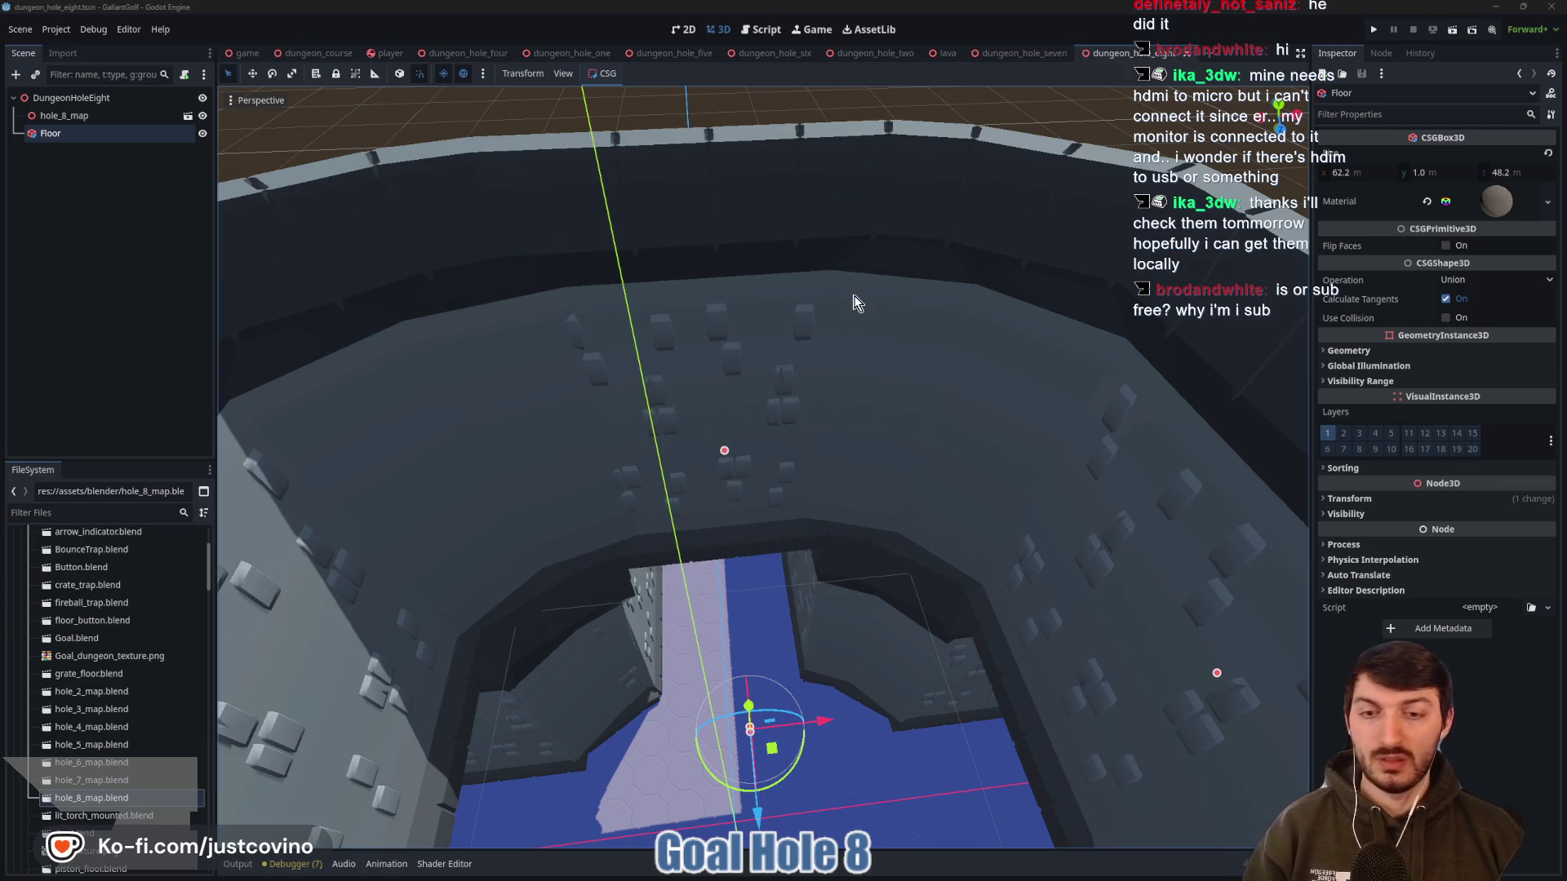
pyautogui.moveTo(735, 457); pyautogui.dragTo(869, 339)
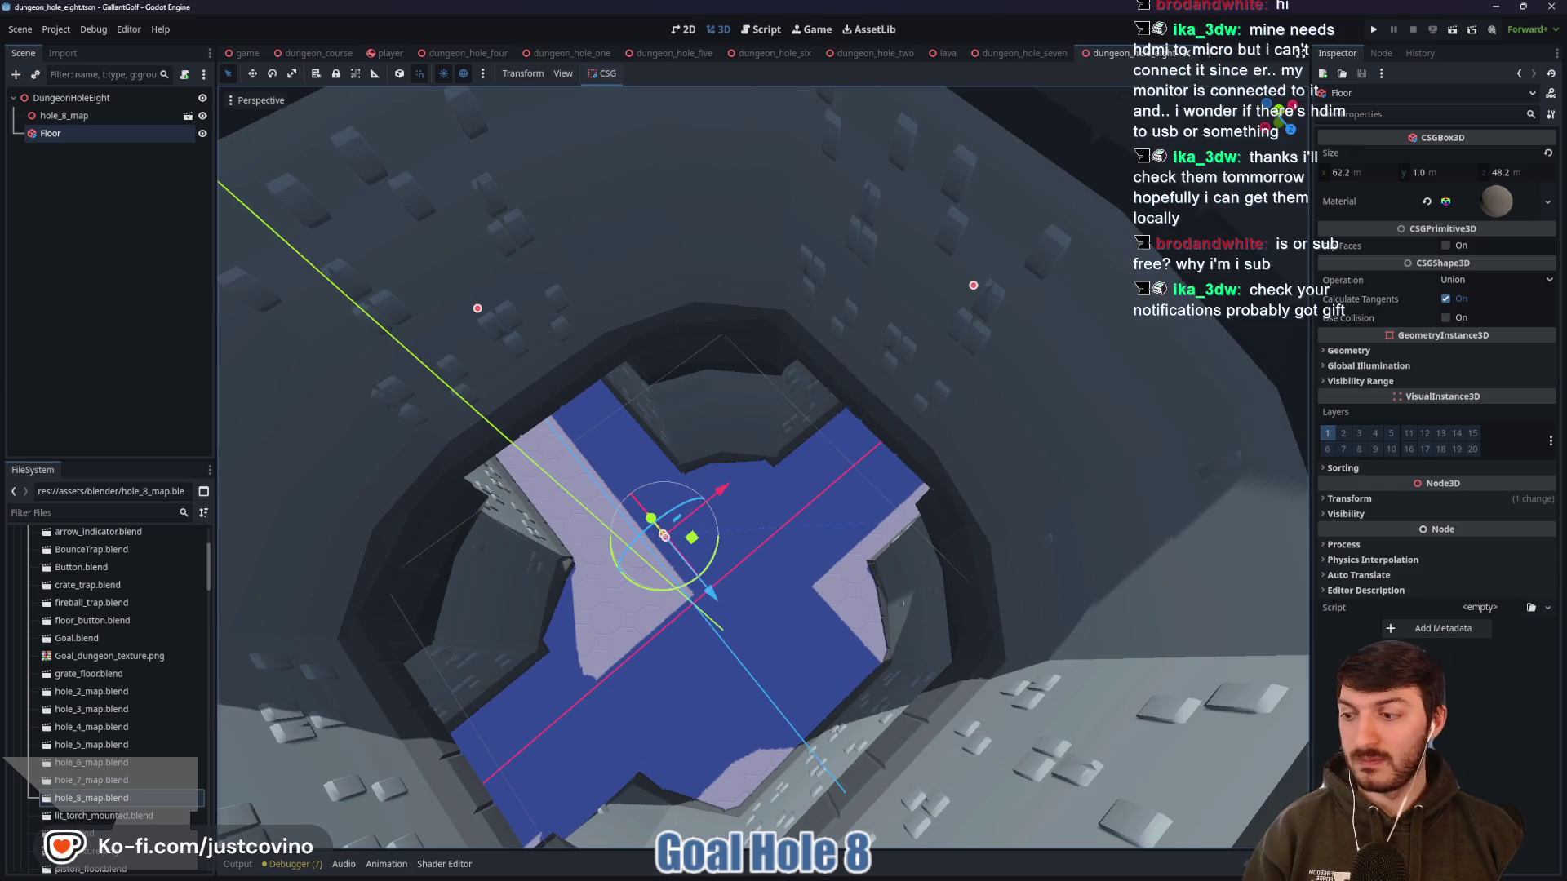
# Look straight down on the cross-shaped floor beneath the octagonal walled pit
pyautogui.moveTo(763, 466); pyautogui.dragTo(898, 408)
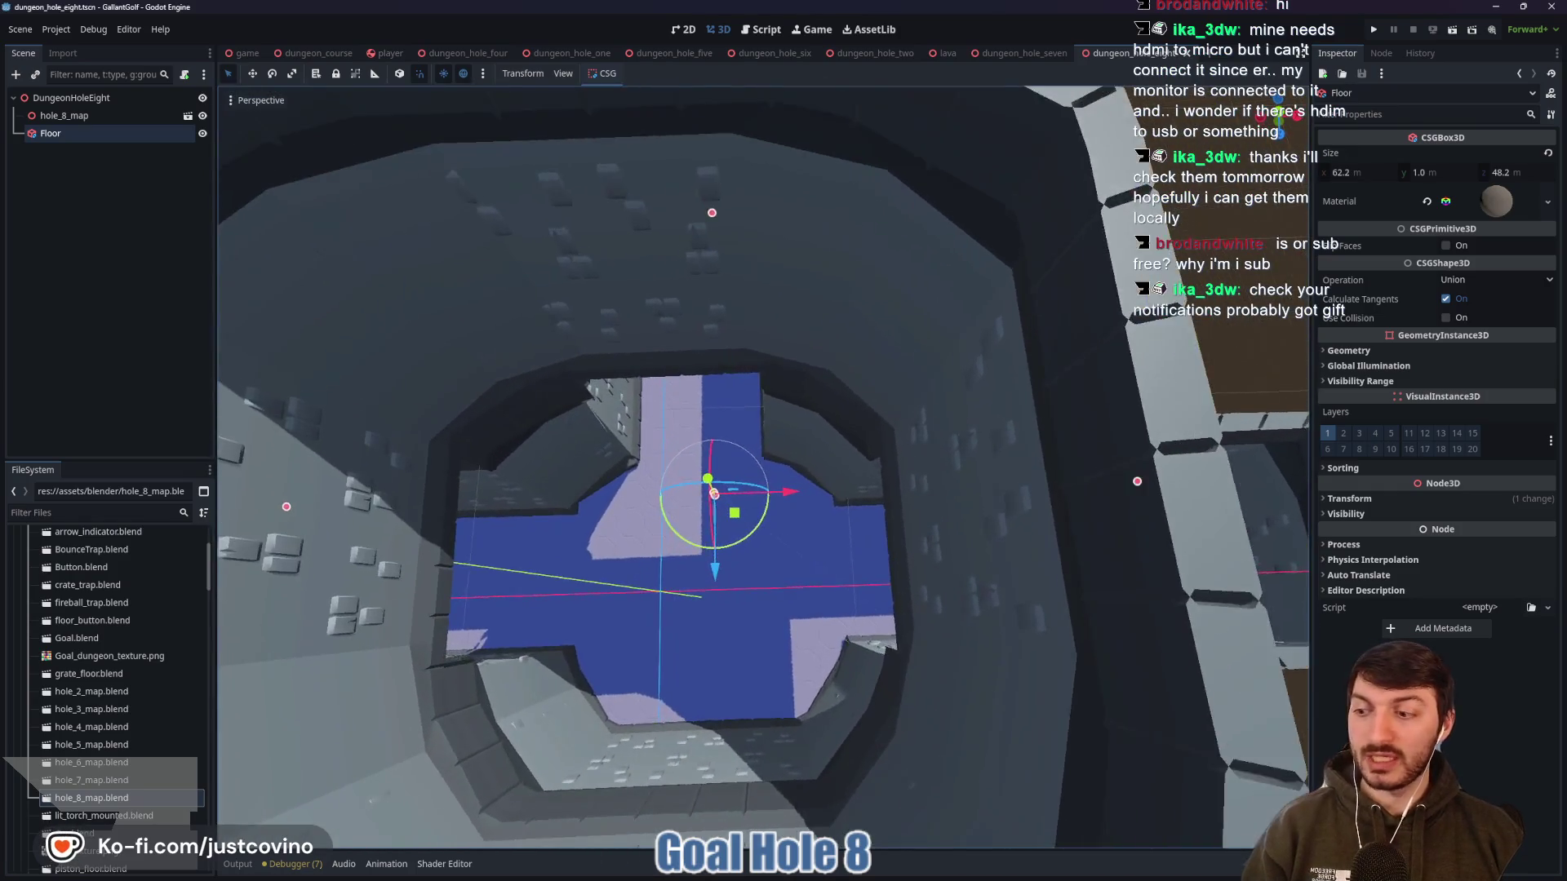
pyautogui.scroll(-5, 763, 468)
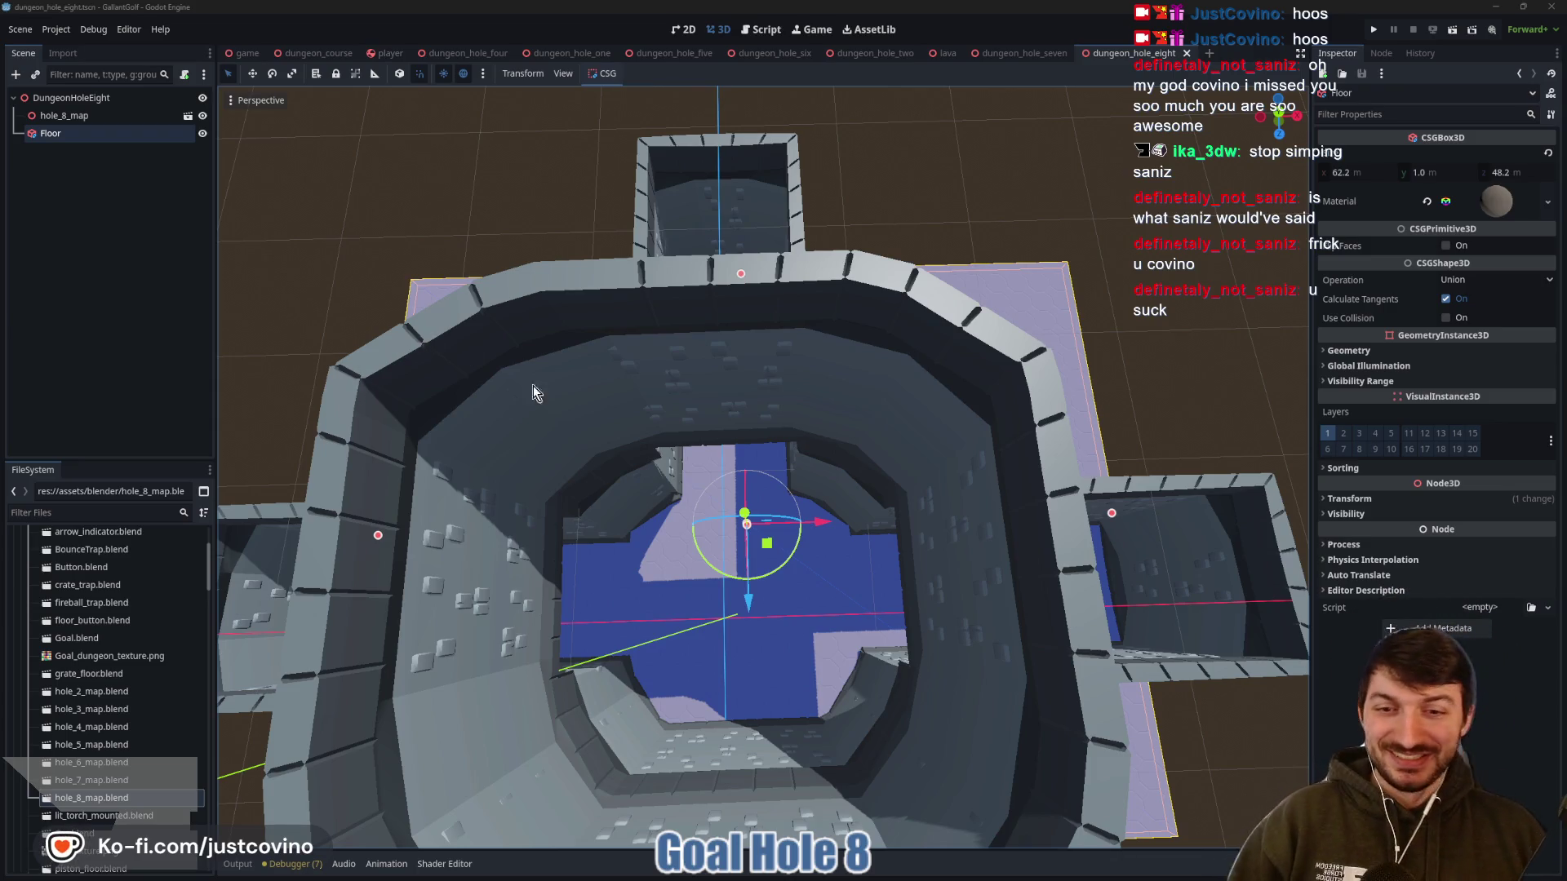
# In Blender, save hole_8_map.blend with the walls unchanged and orbit to look into the tower
pyautogui.click(971, 871)
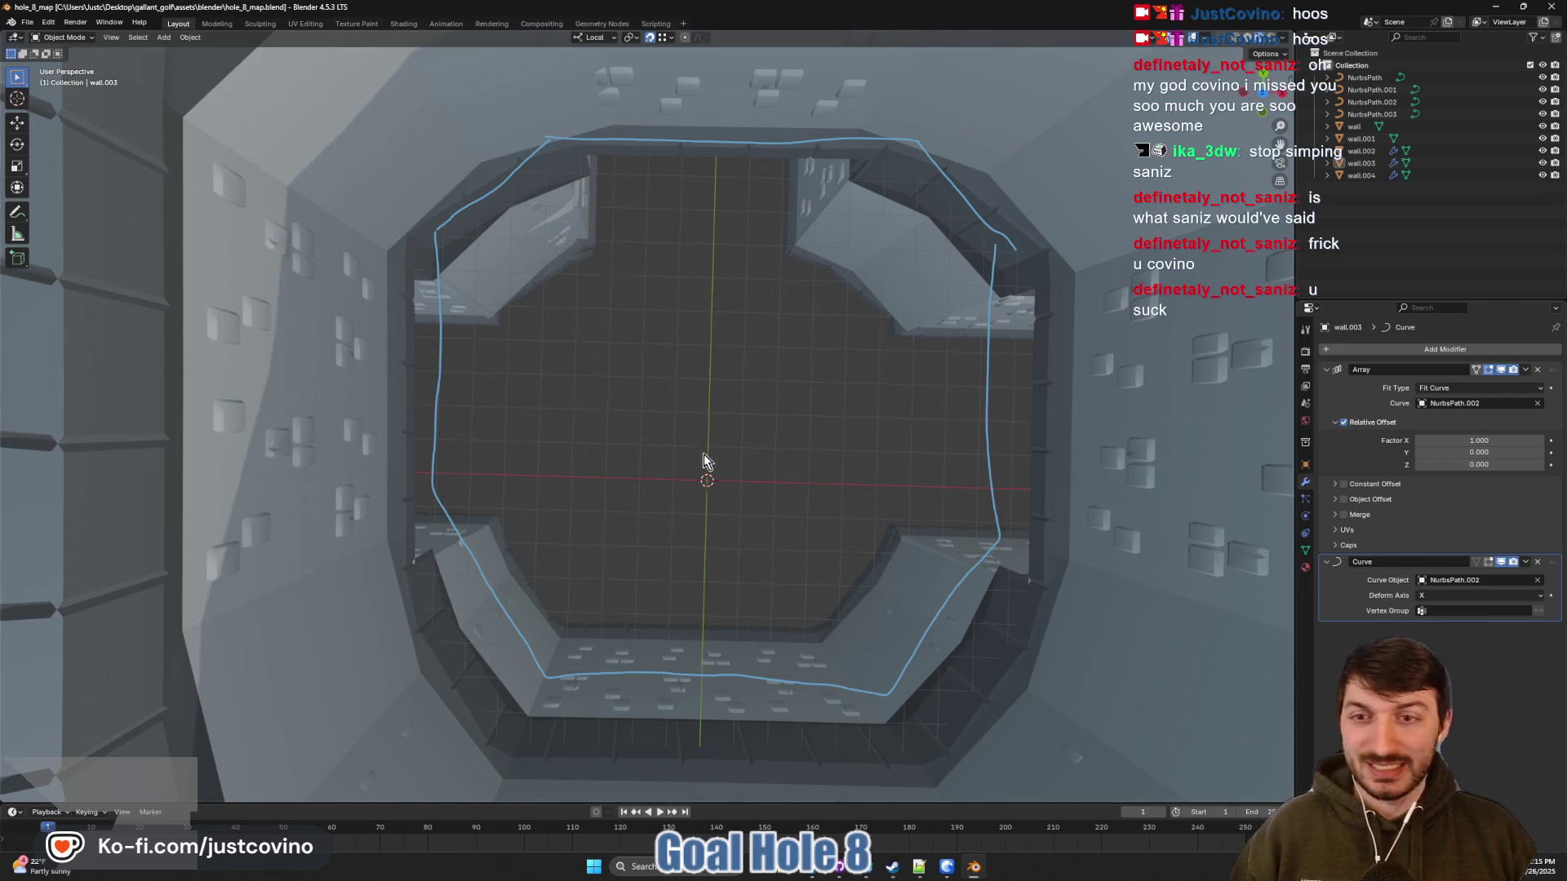
pyautogui.scroll(-3, 702, 490)
pyautogui.click(703, 501)
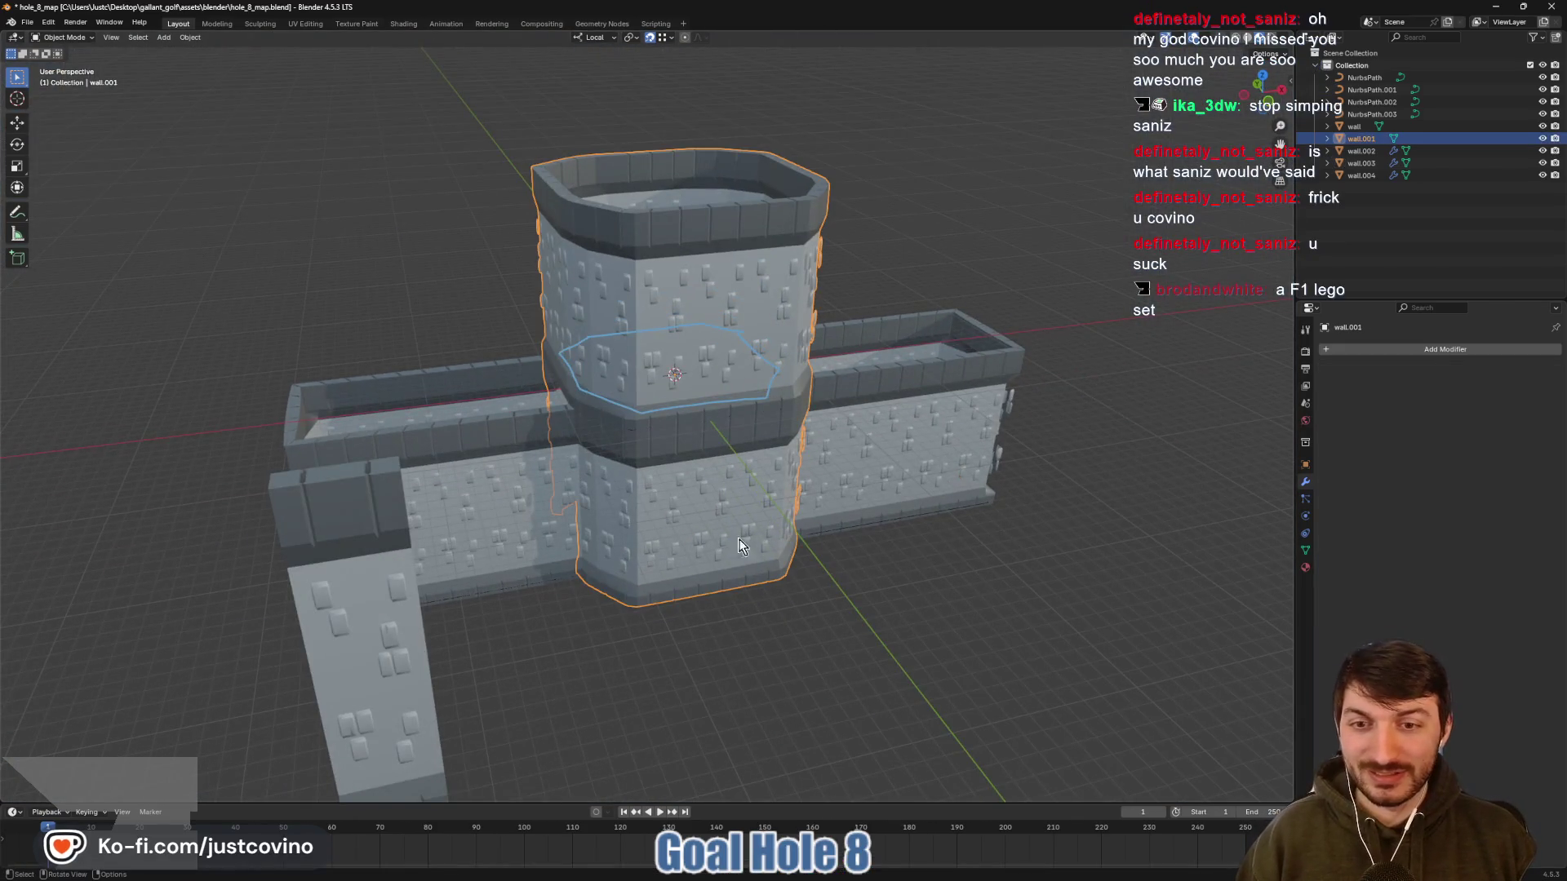
pyautogui.click(795, 616)
pyautogui.hotkey('ctrl', 's')
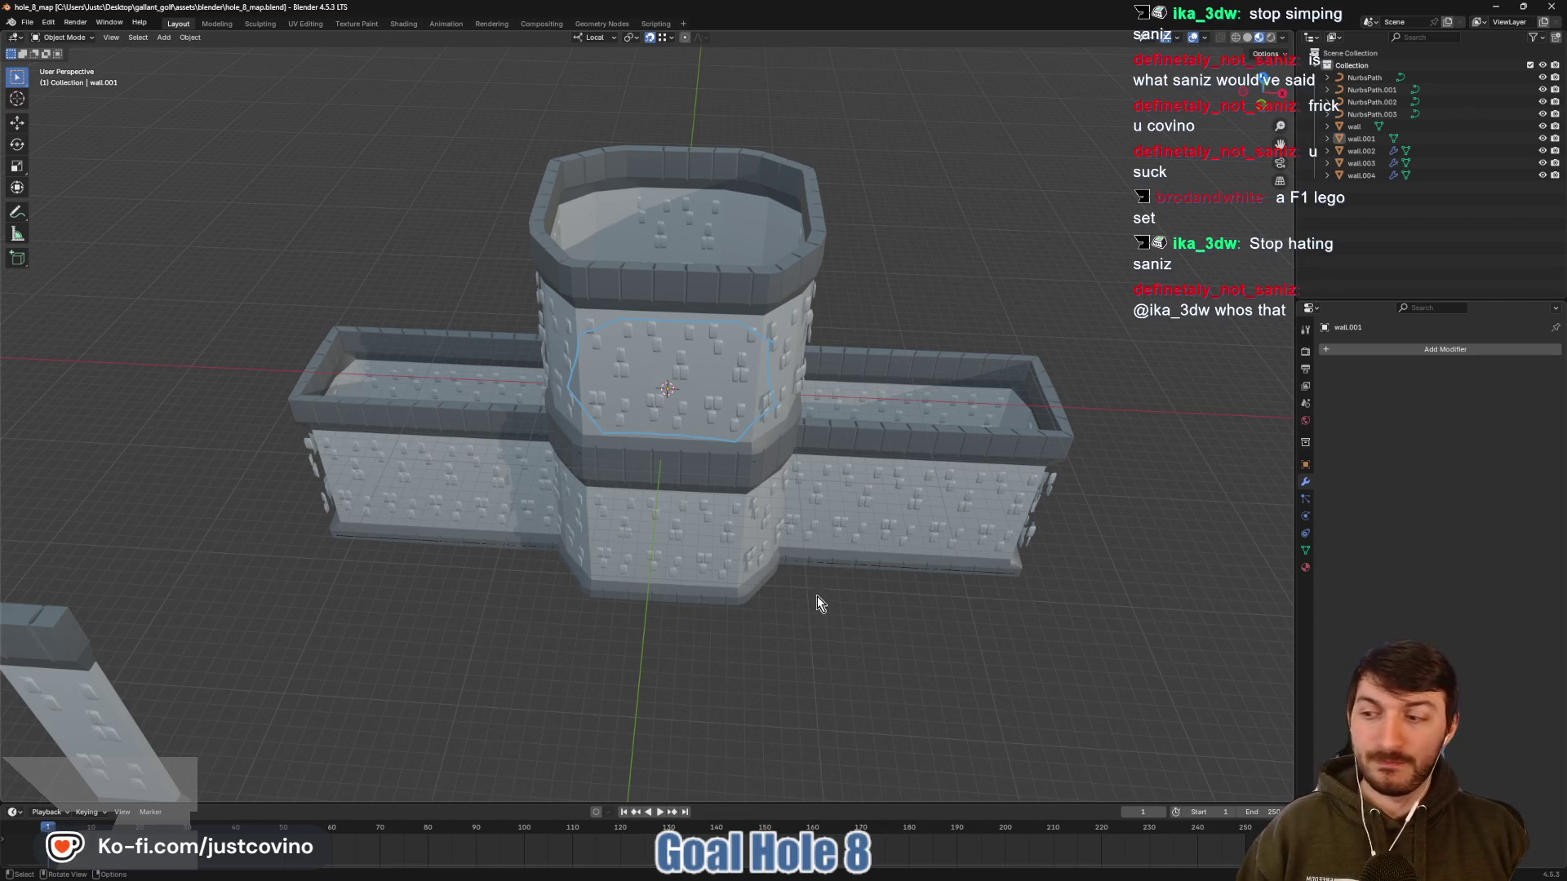
pyautogui.moveTo(817, 597); pyautogui.dragTo(846, 599)
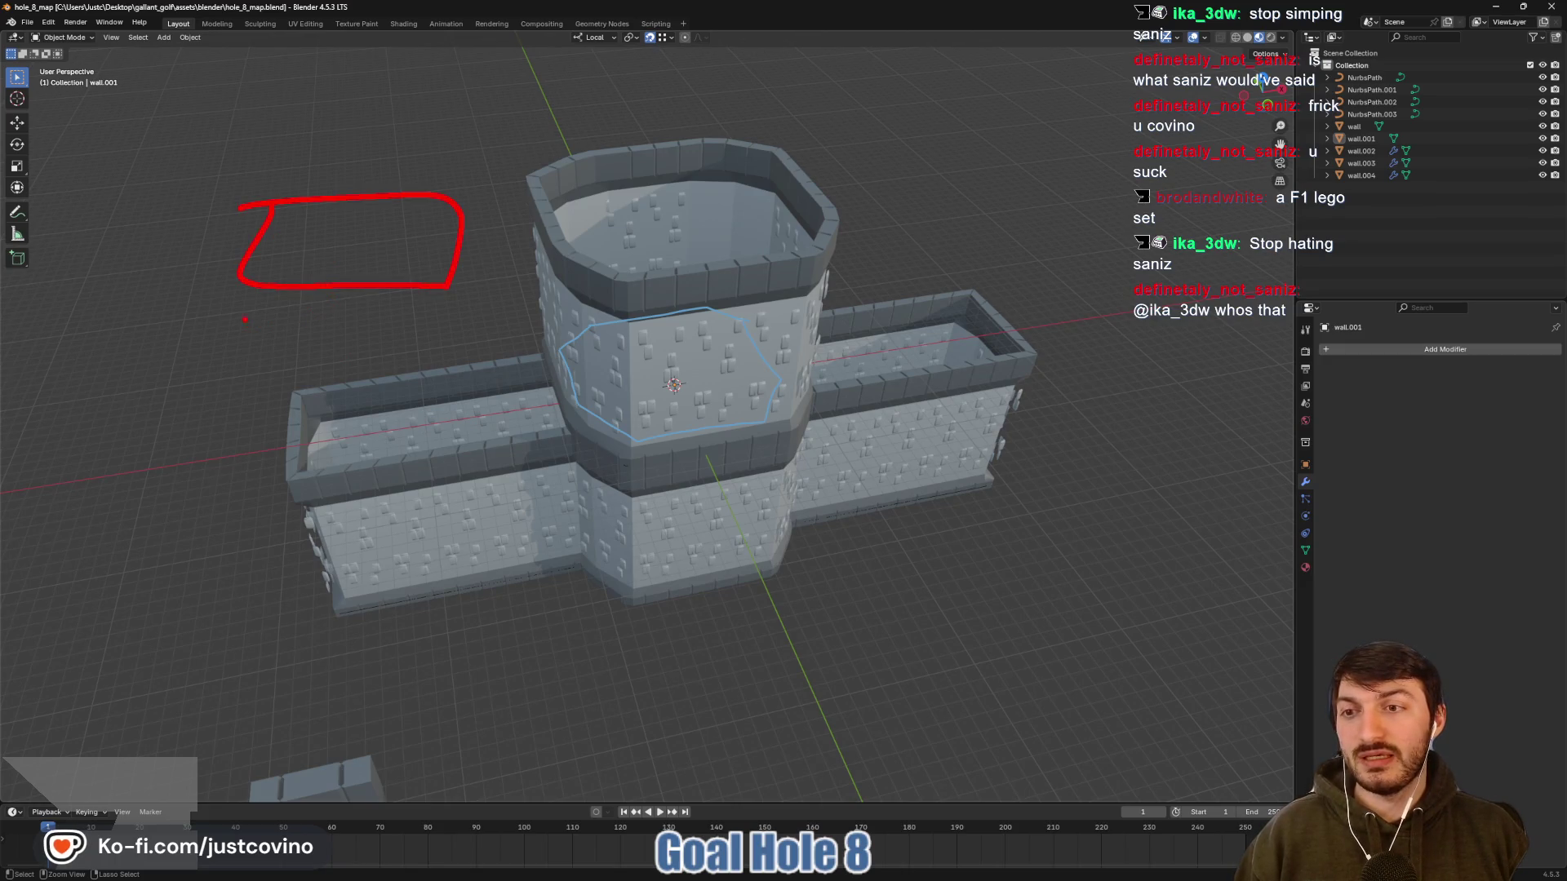
pyautogui.moveTo(245, 319); pyautogui.dragTo(443, 337)
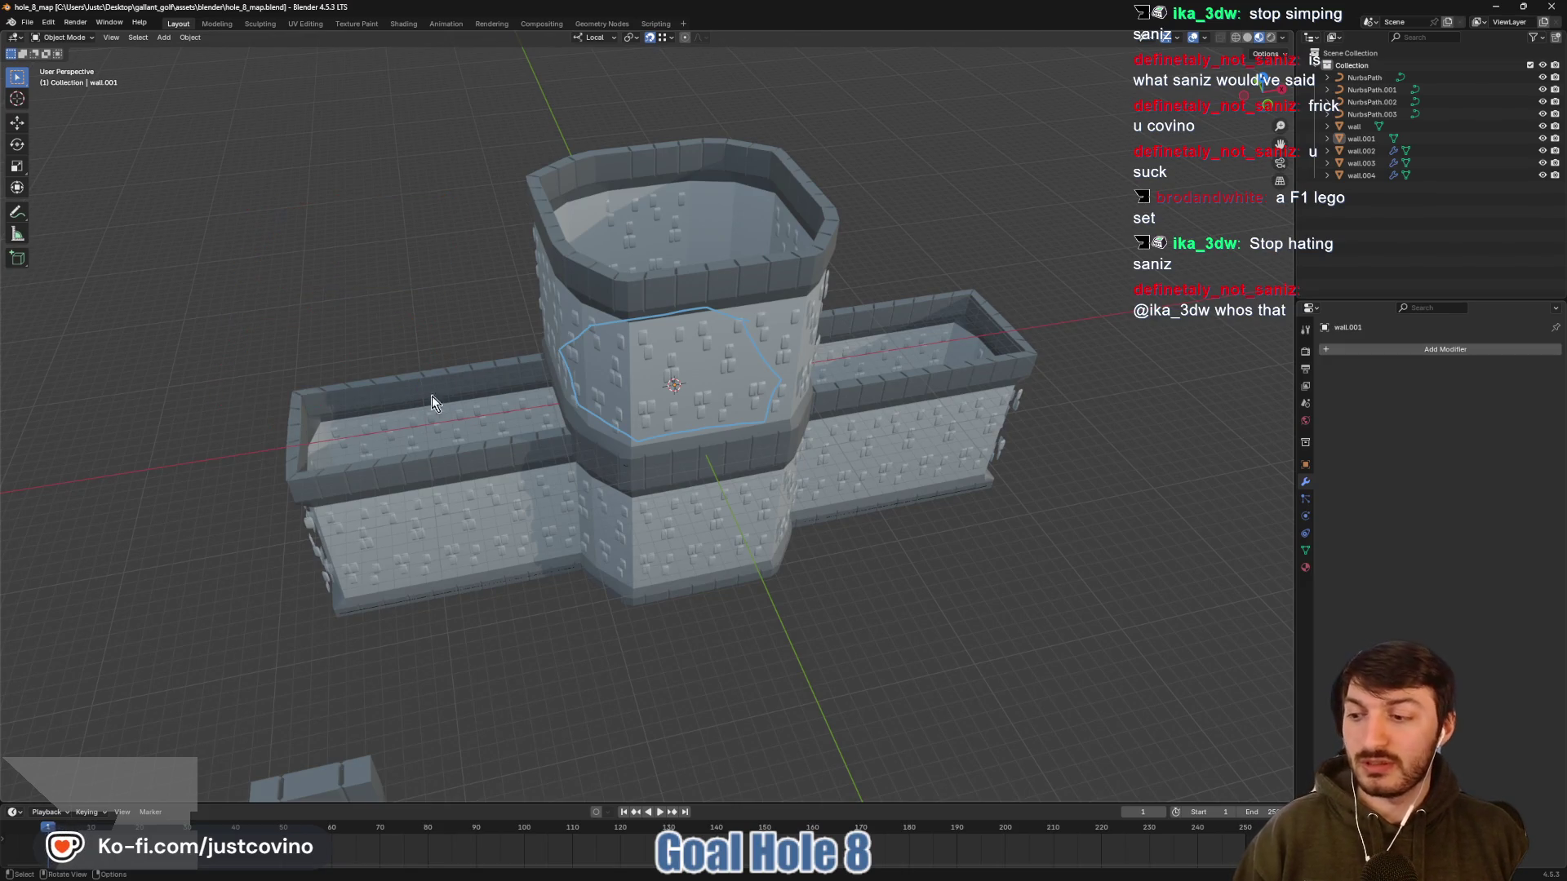
pyautogui.moveTo(745, 383)
pyautogui.mouseDown()
pyautogui.moveTo(878, 485)
pyautogui.moveTo(831, 636)
pyautogui.moveTo(700, 526)
pyautogui.mouseUp()
# Add a cube mesh, then delete it
pyautogui.hotkey('shift', 'a')
pyautogui.moveTo(698, 520)
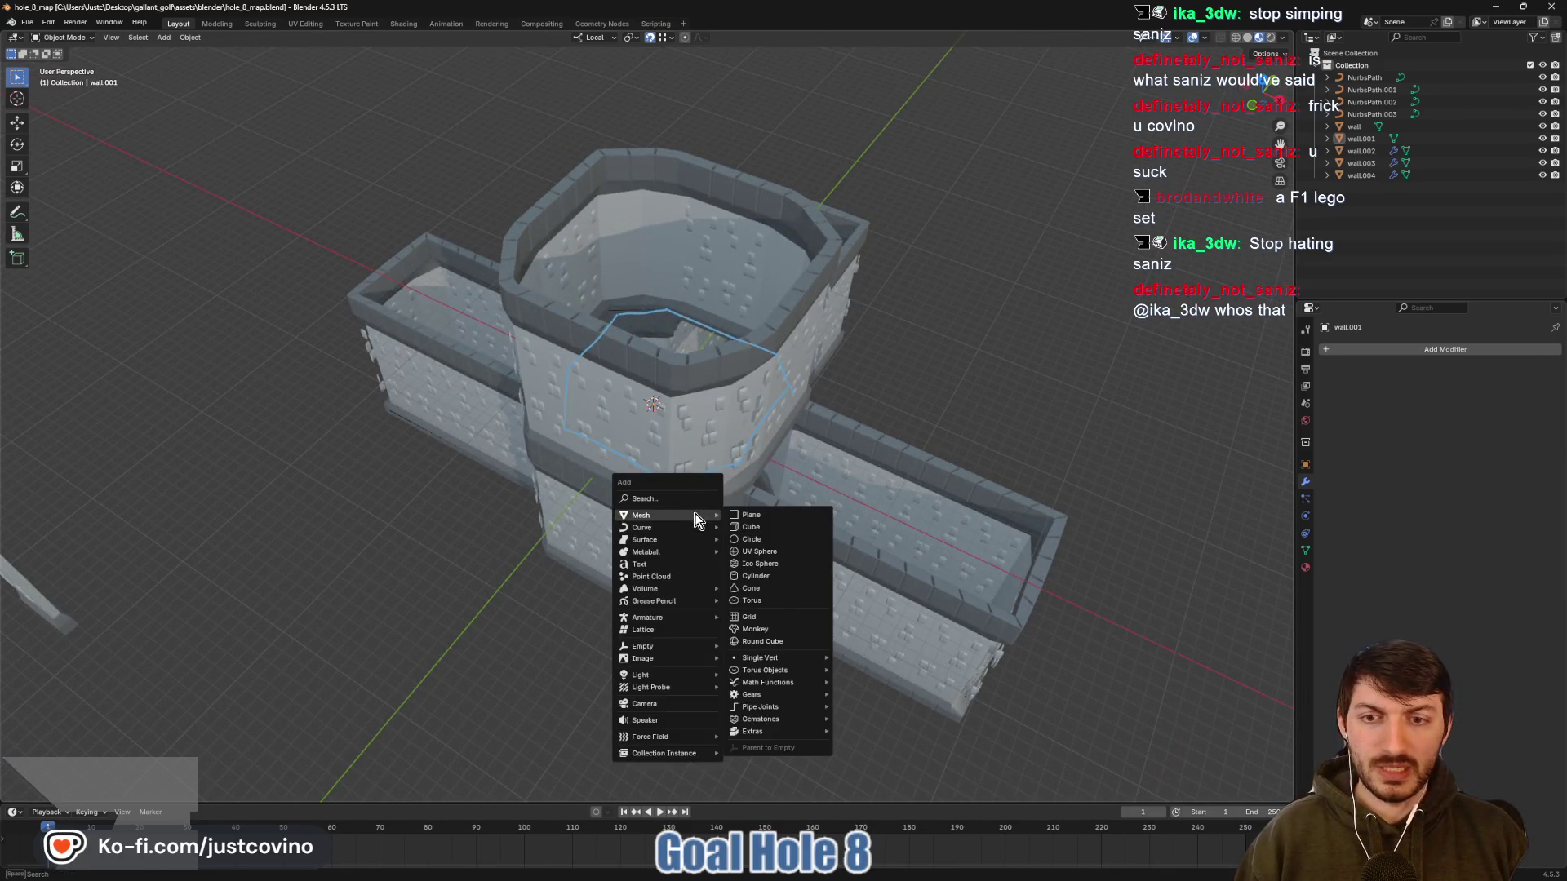
pyautogui.click(750, 526)
pyautogui.moveTo(751, 526)
pyautogui.mouseDown()
pyautogui.moveTo(703, 520)
pyautogui.moveTo(645, 467)
pyautogui.mouseUp()
pyautogui.press('x')
pyautogui.click(637, 441)
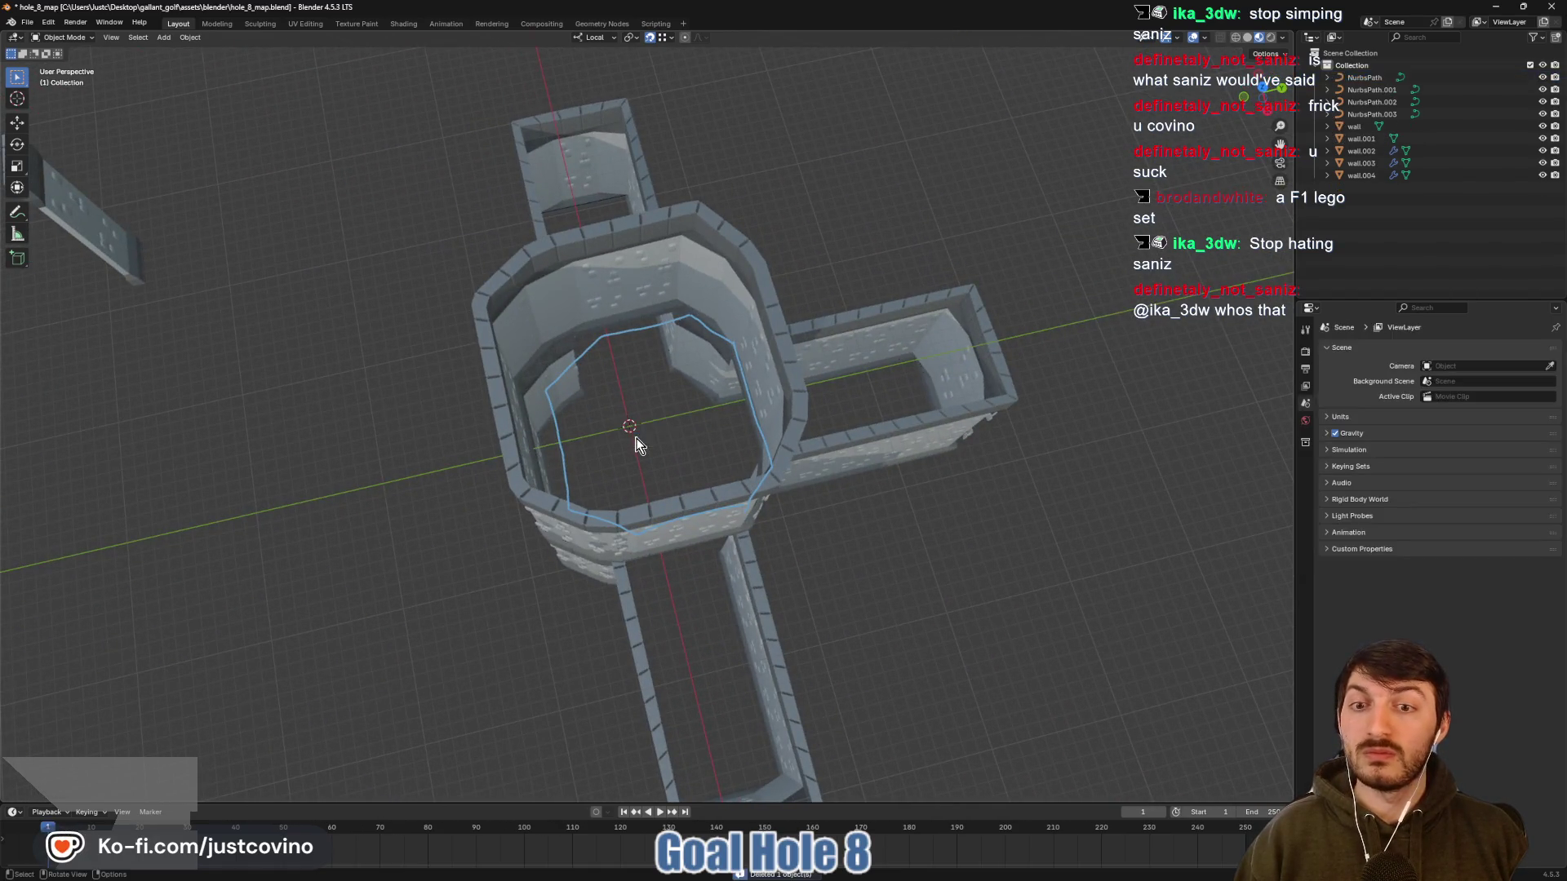
# Add a new plane at the scene origin and scale it up
pyautogui.hotkey('shift', 'a')
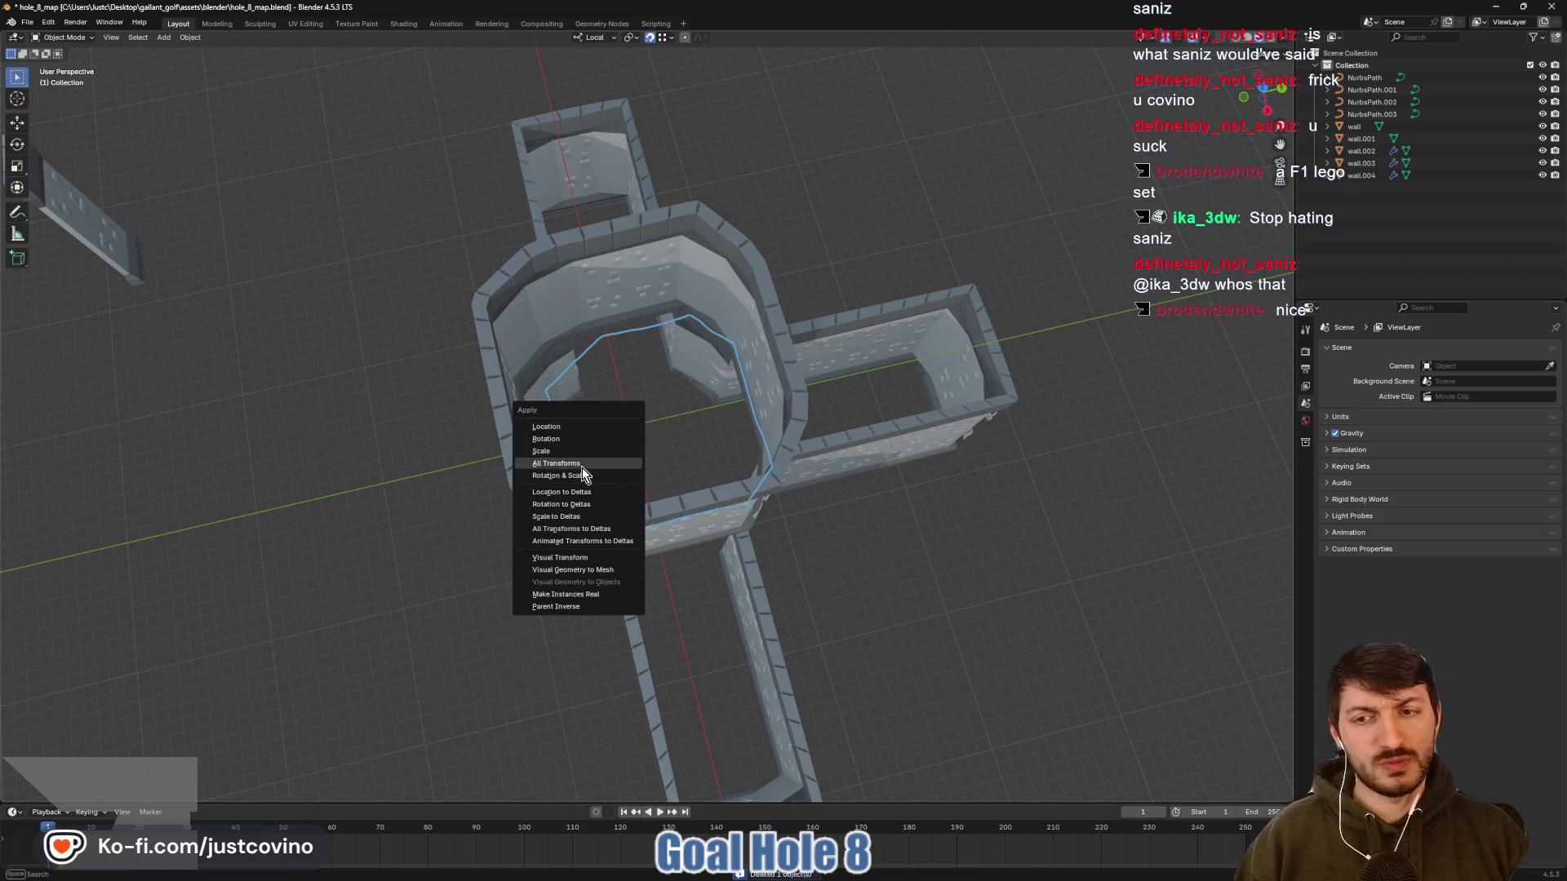
pyautogui.press('Escape')
pyautogui.hotkey('shift', 'a')
pyautogui.click(676, 433)
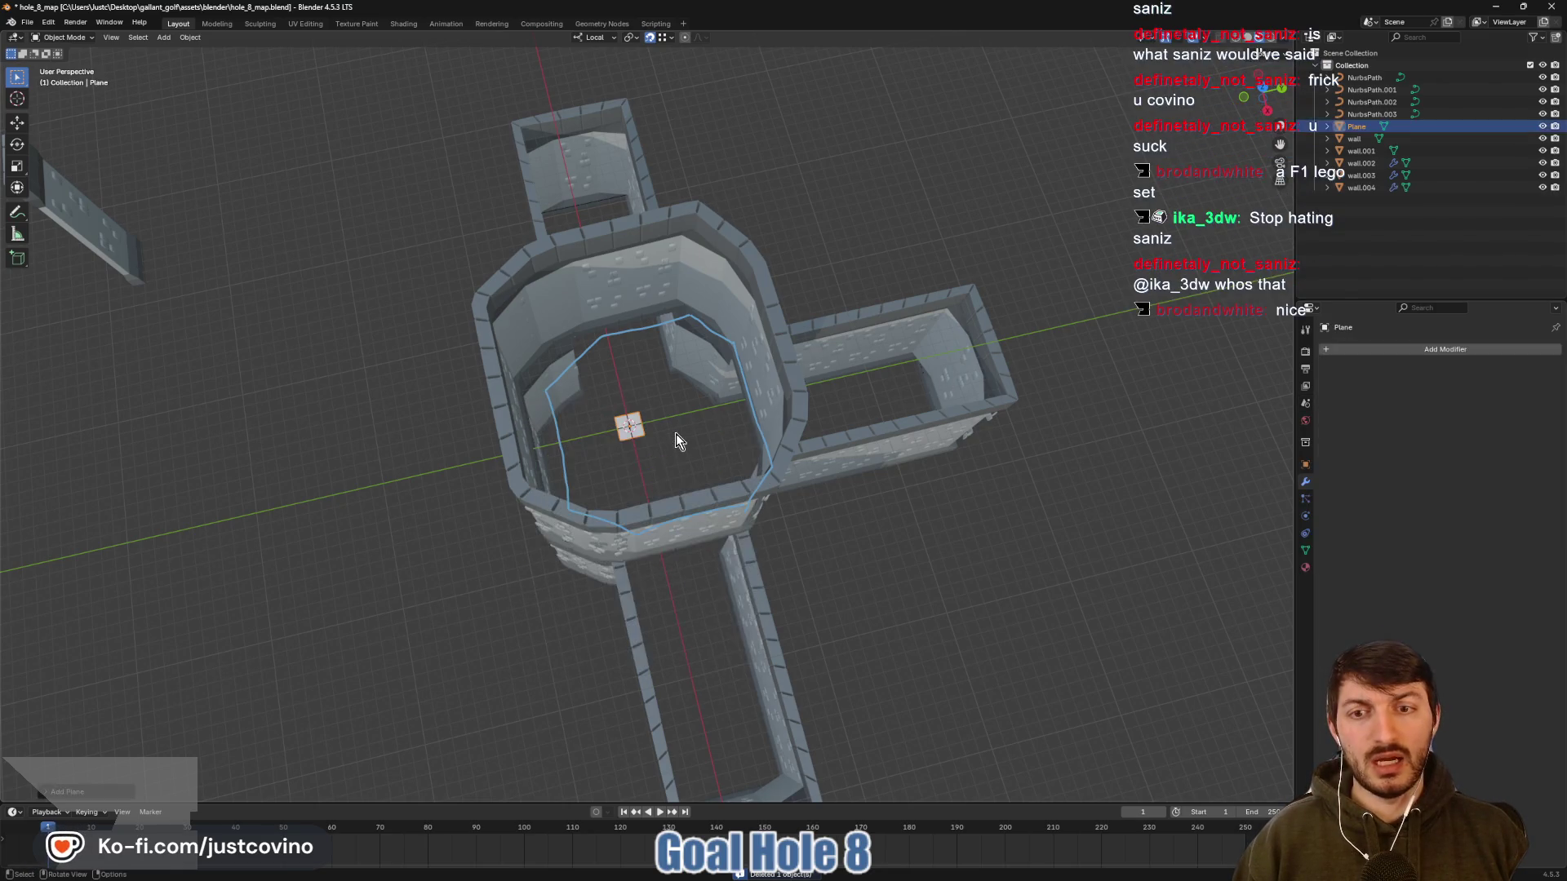
pyautogui.press('s')
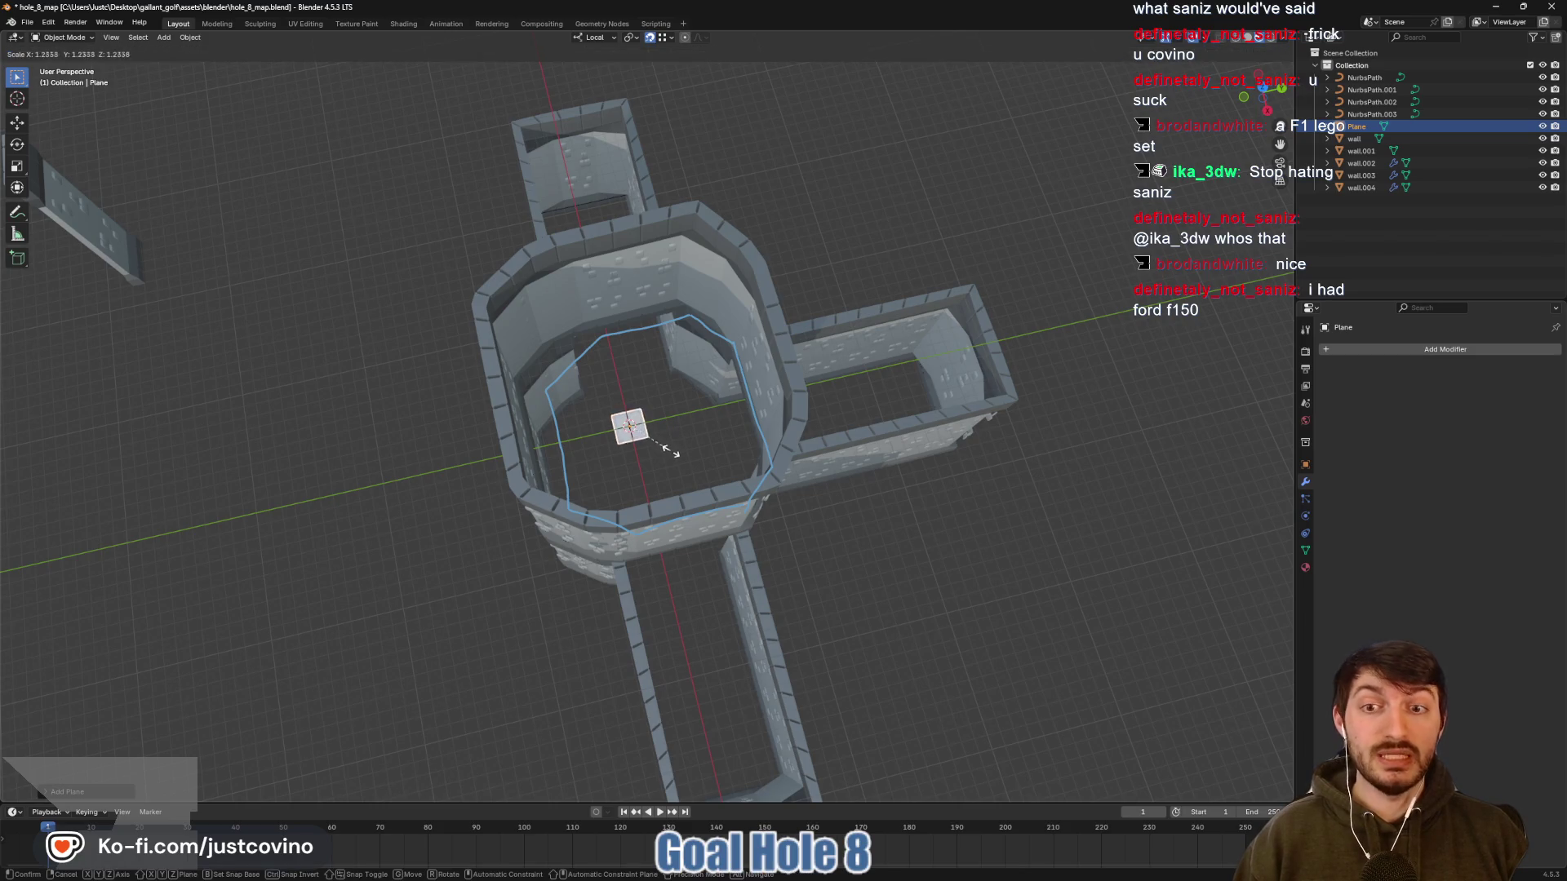
pyautogui.click(675, 454)
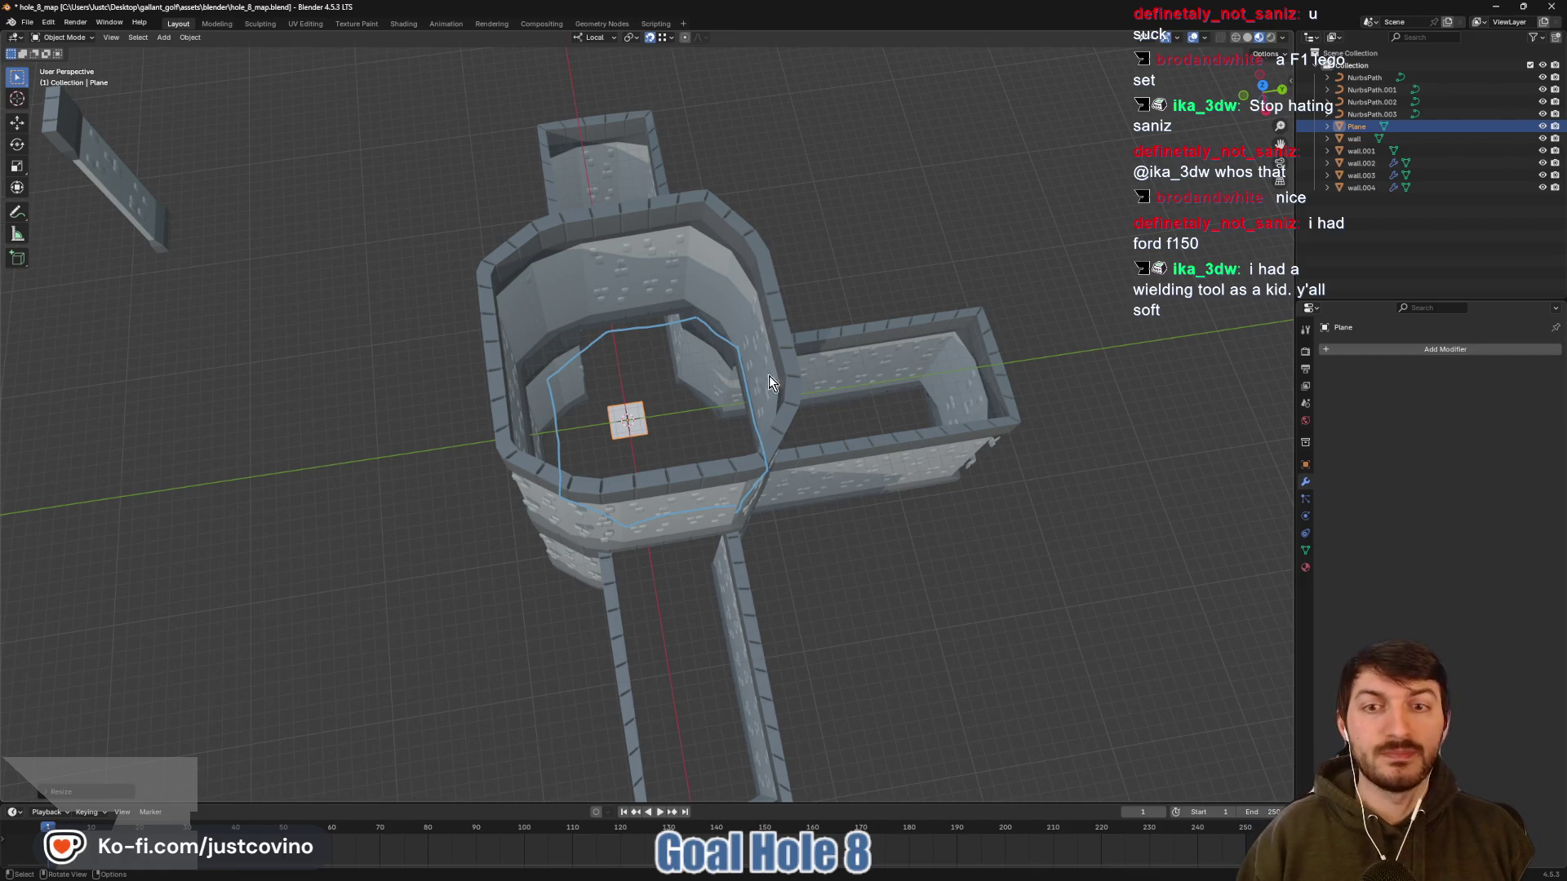
# In top view, switch transforms to Global and move the plane along Y against the octagon's bottom wall
pyautogui.click(1262, 86)
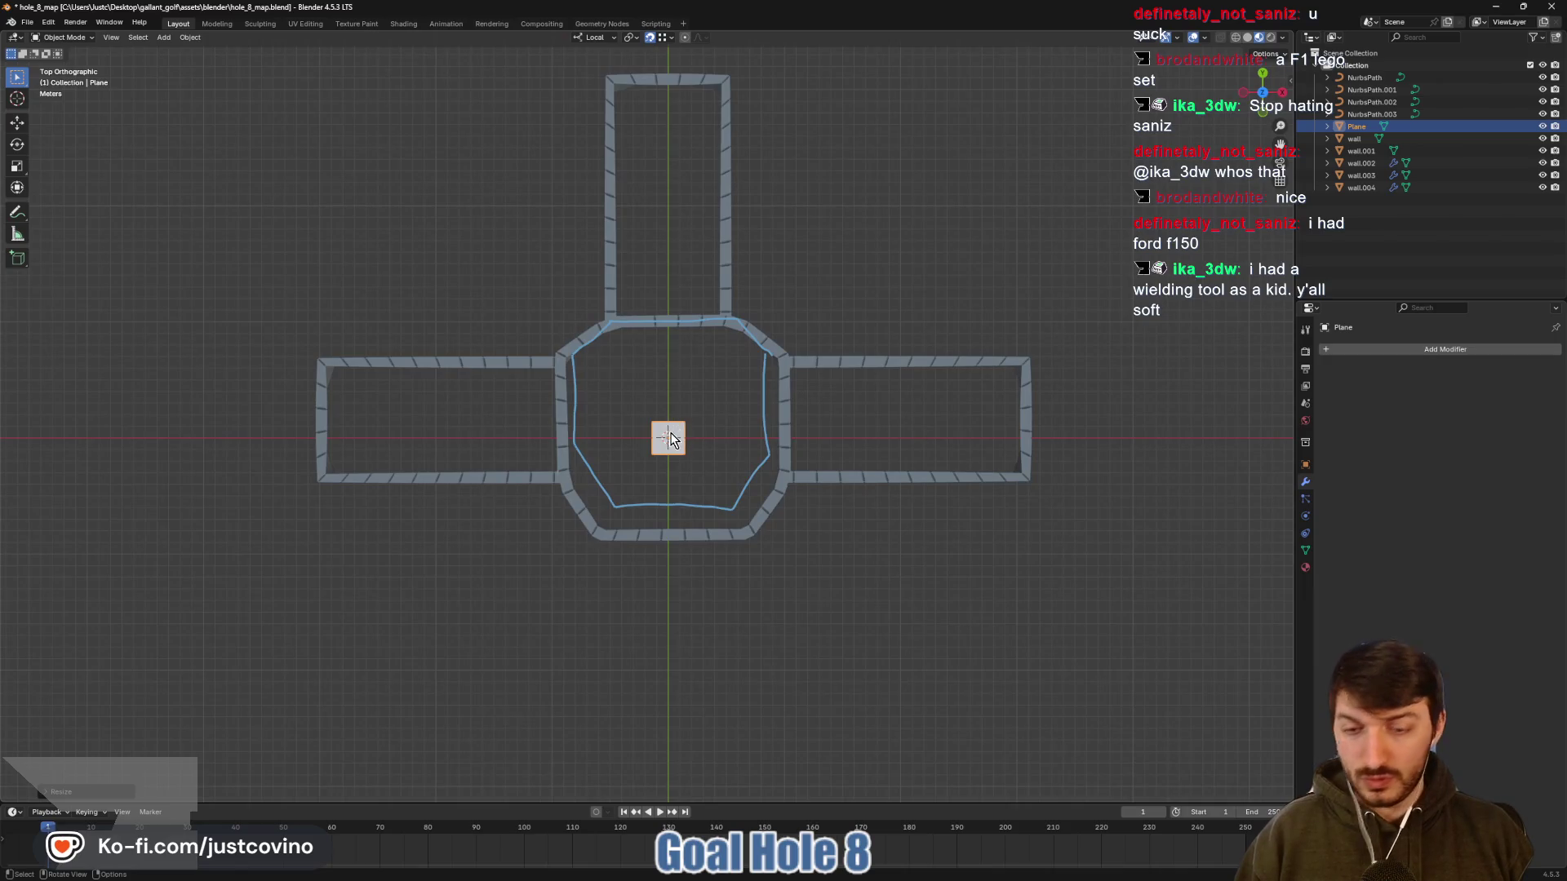
pyautogui.press('g')
pyautogui.press('y')
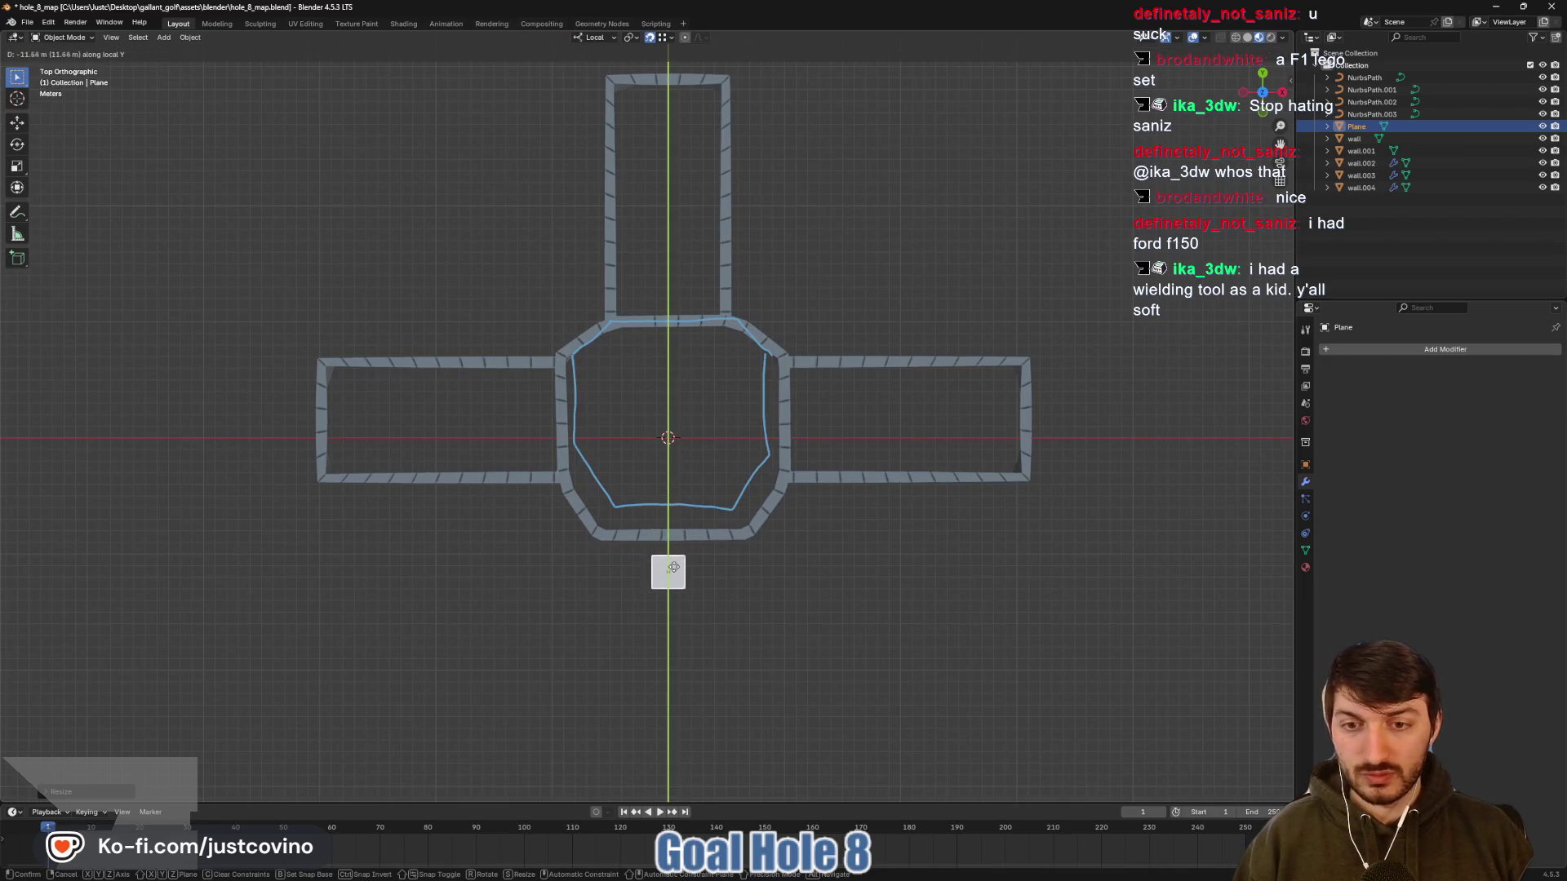
pyautogui.click(673, 561)
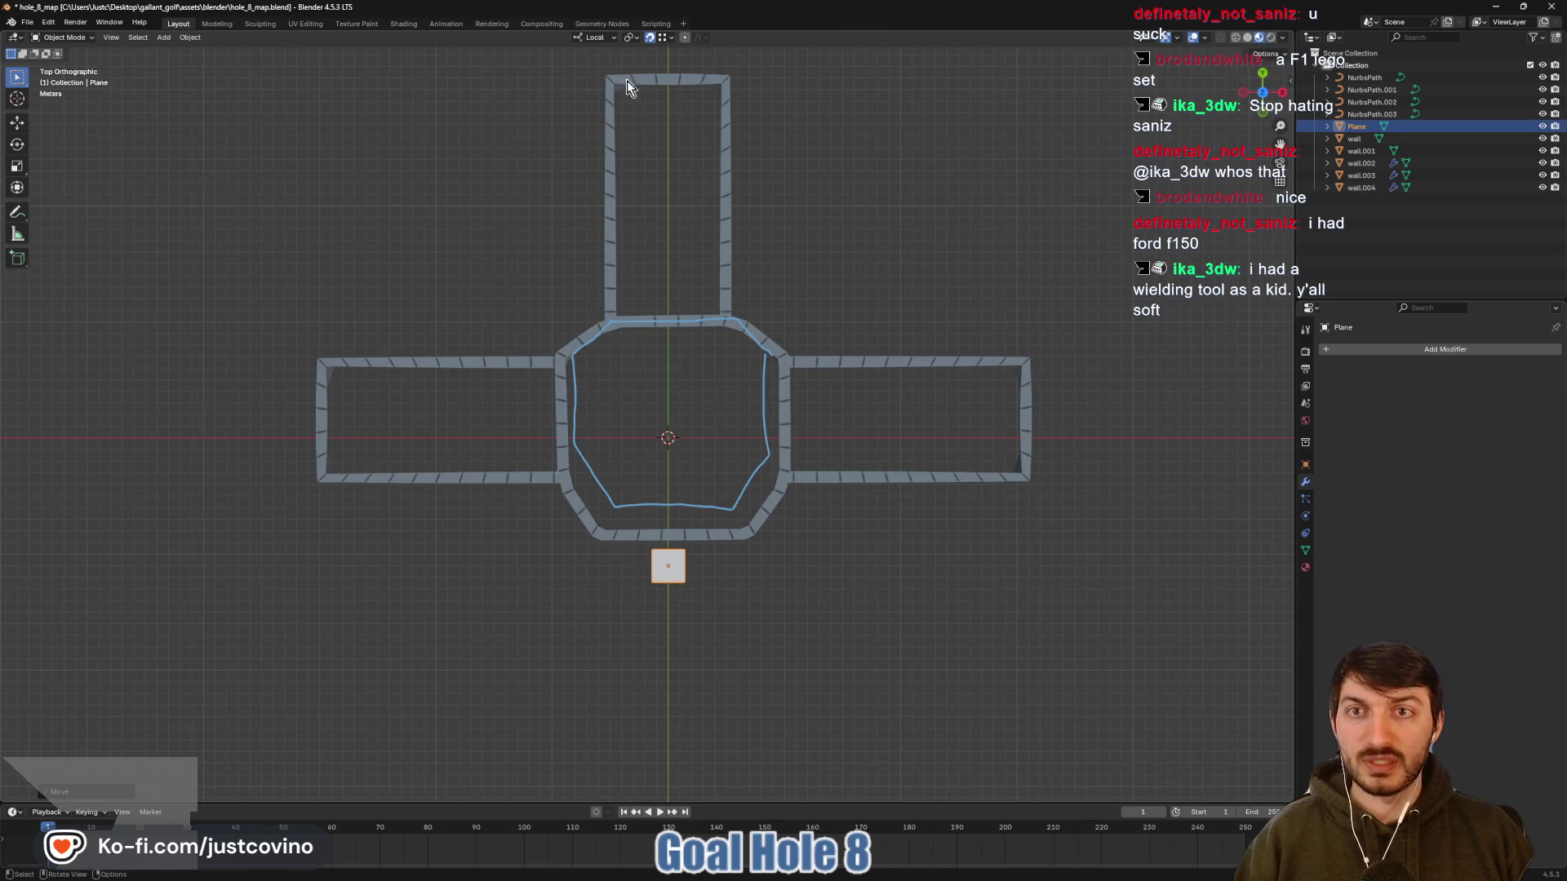
pyautogui.click(594, 36)
pyautogui.click(602, 75)
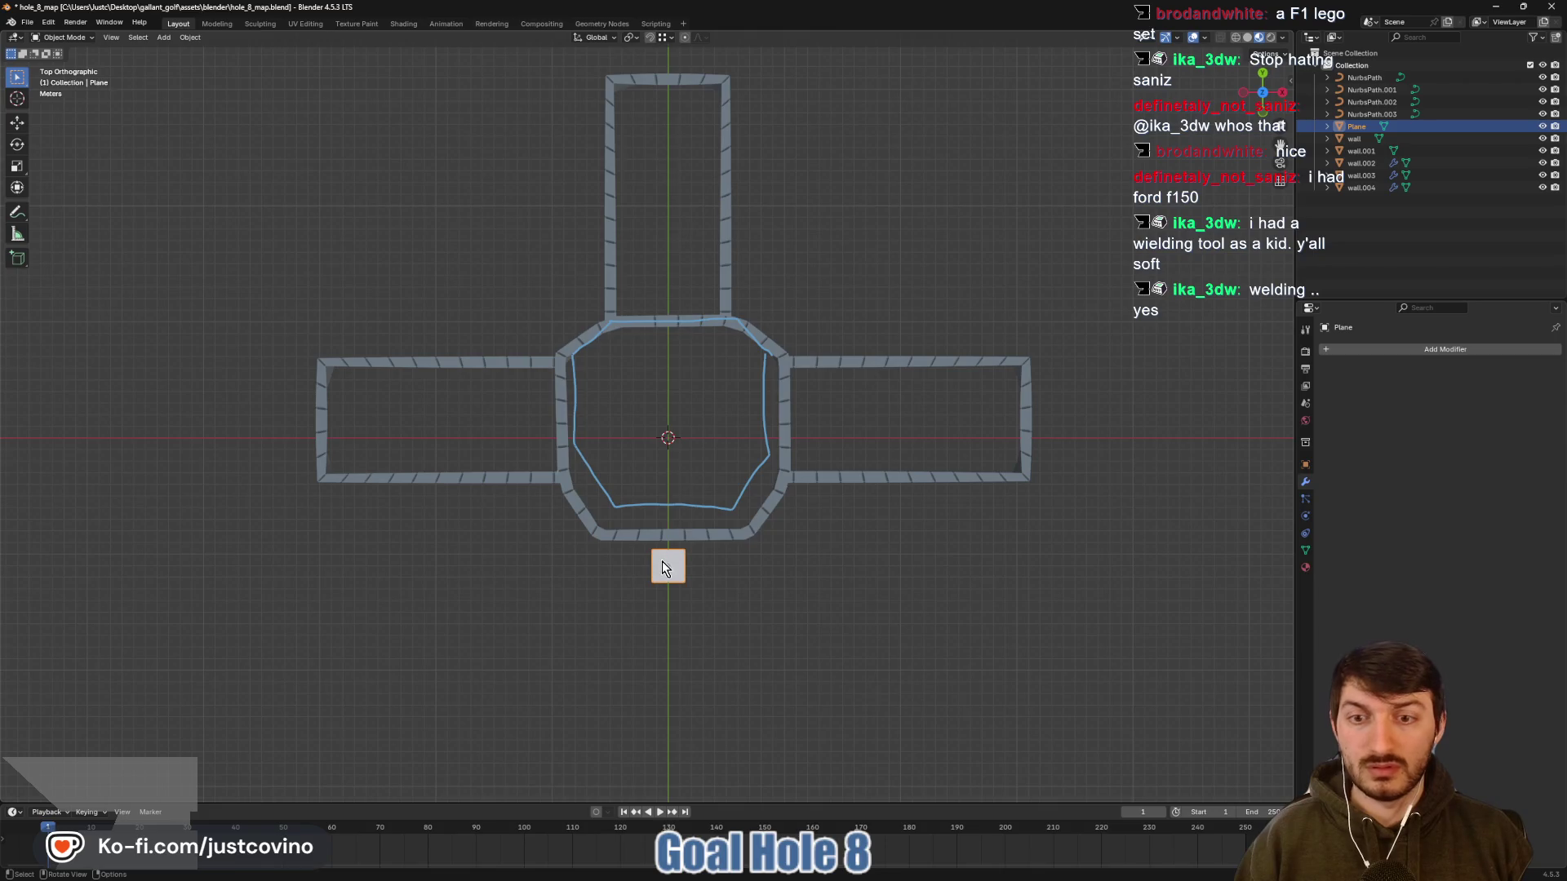
pyautogui.press('g')
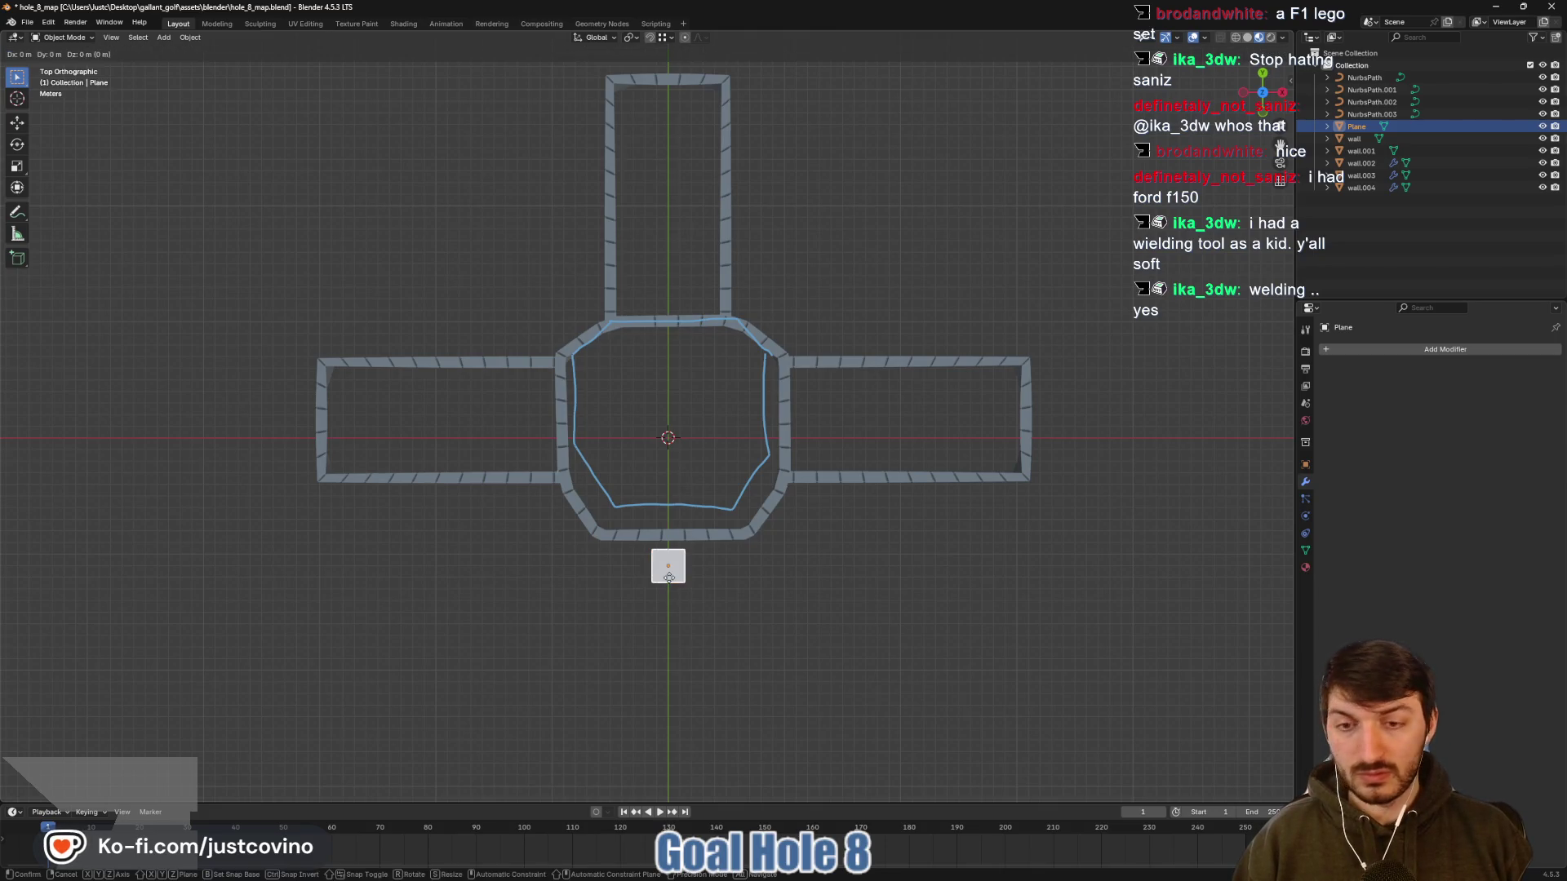
pyautogui.press('y')
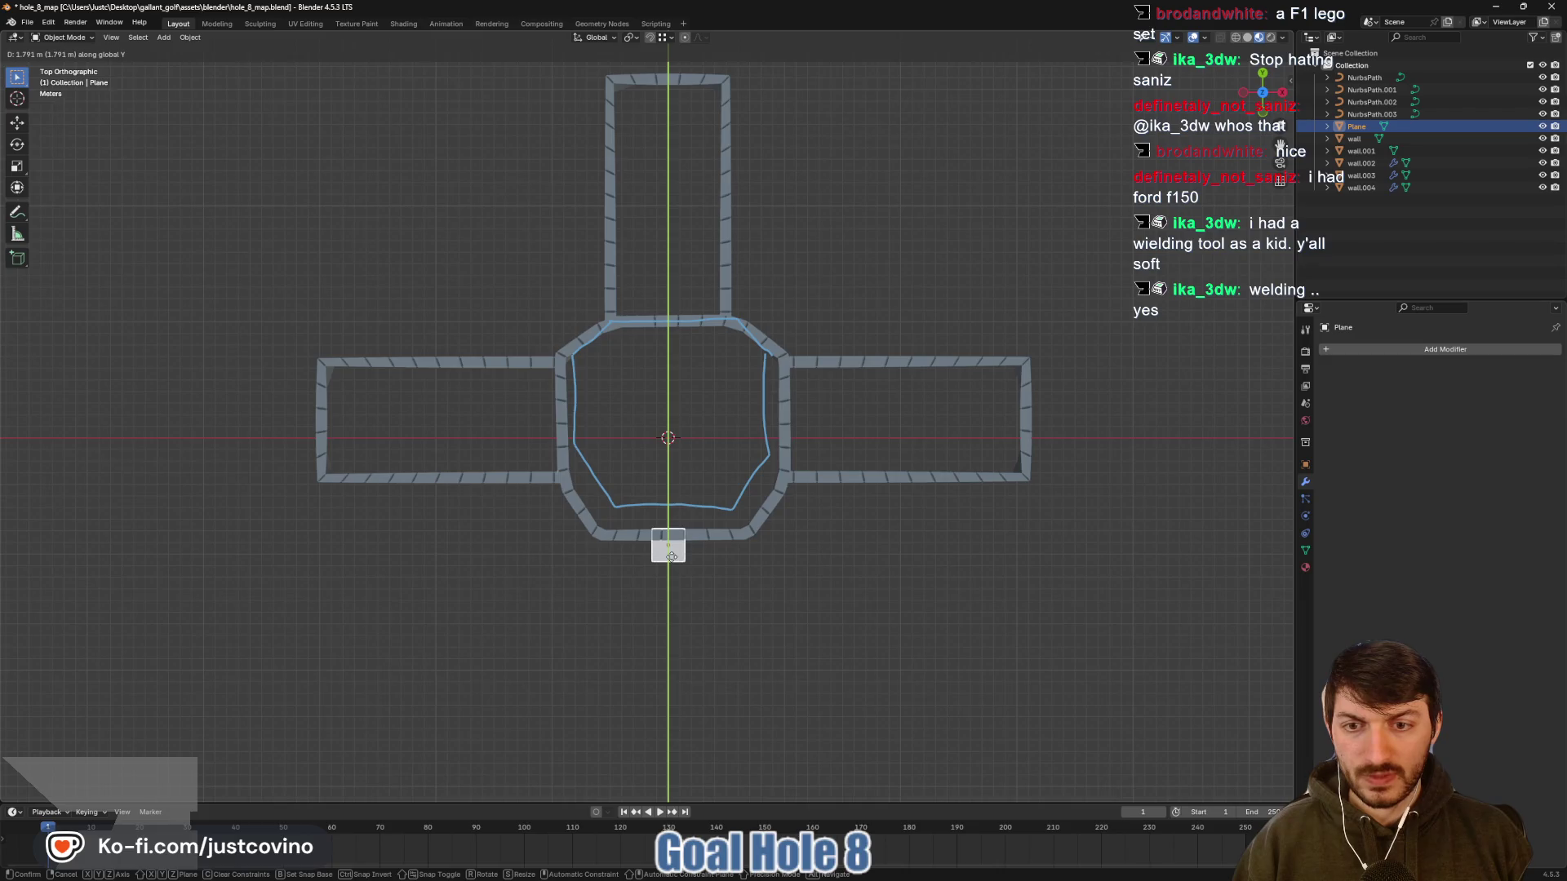
pyautogui.click(671, 557)
# Stand the plane upright by rotating it 90° about the X axis
pyautogui.moveTo(844, 586)
pyautogui.mouseDown()
pyautogui.moveTo(590, 541)
pyautogui.moveTo(700, 555)
pyautogui.moveTo(520, 490)
pyautogui.mouseUp()
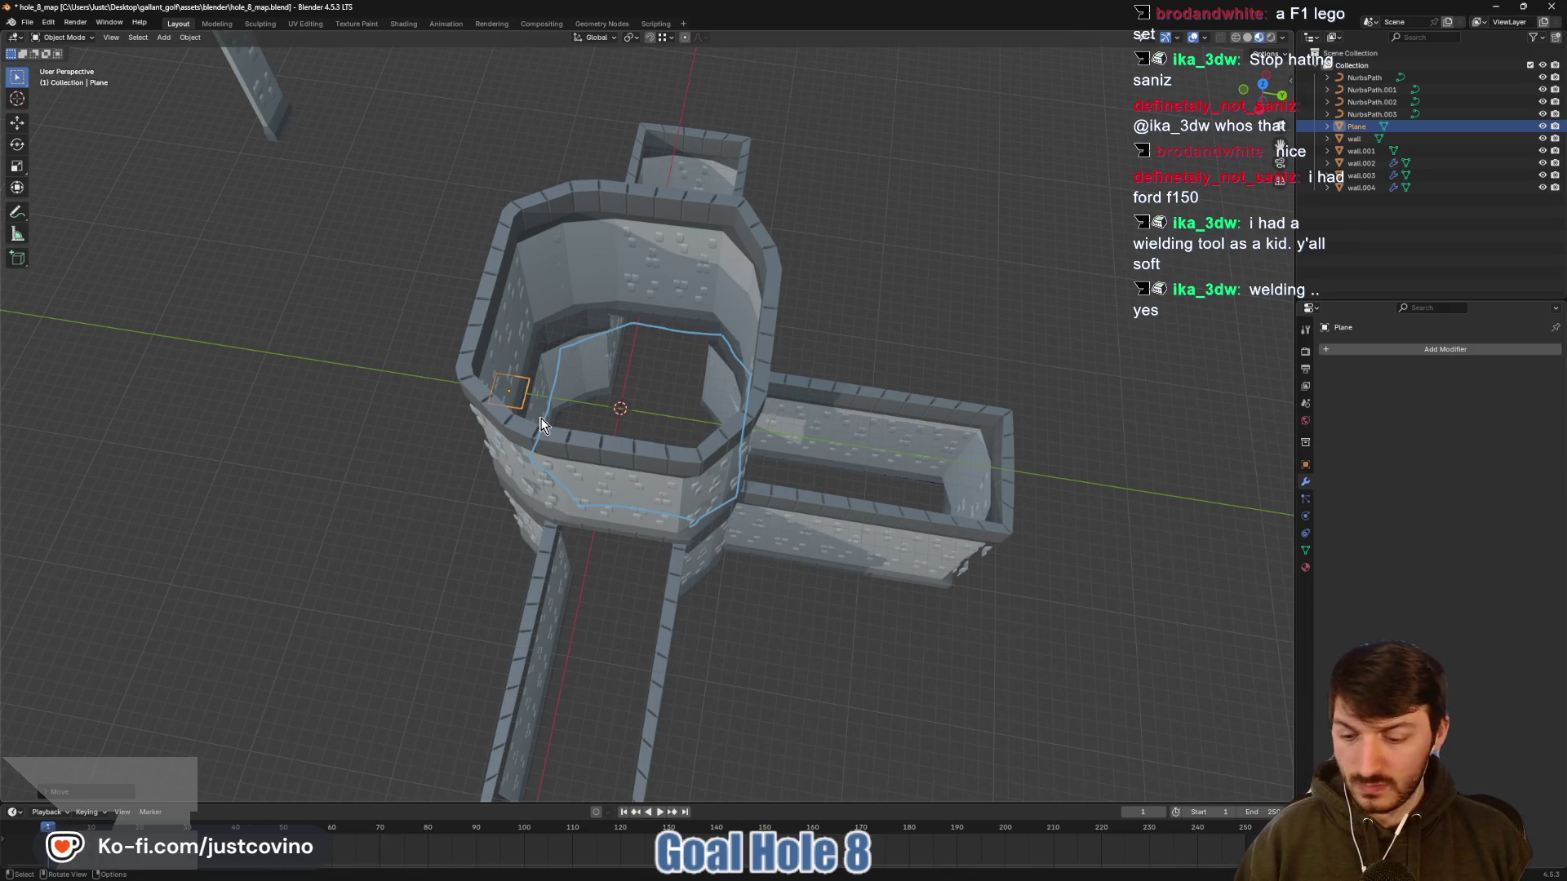
pyautogui.press('r')
pyautogui.press('x')
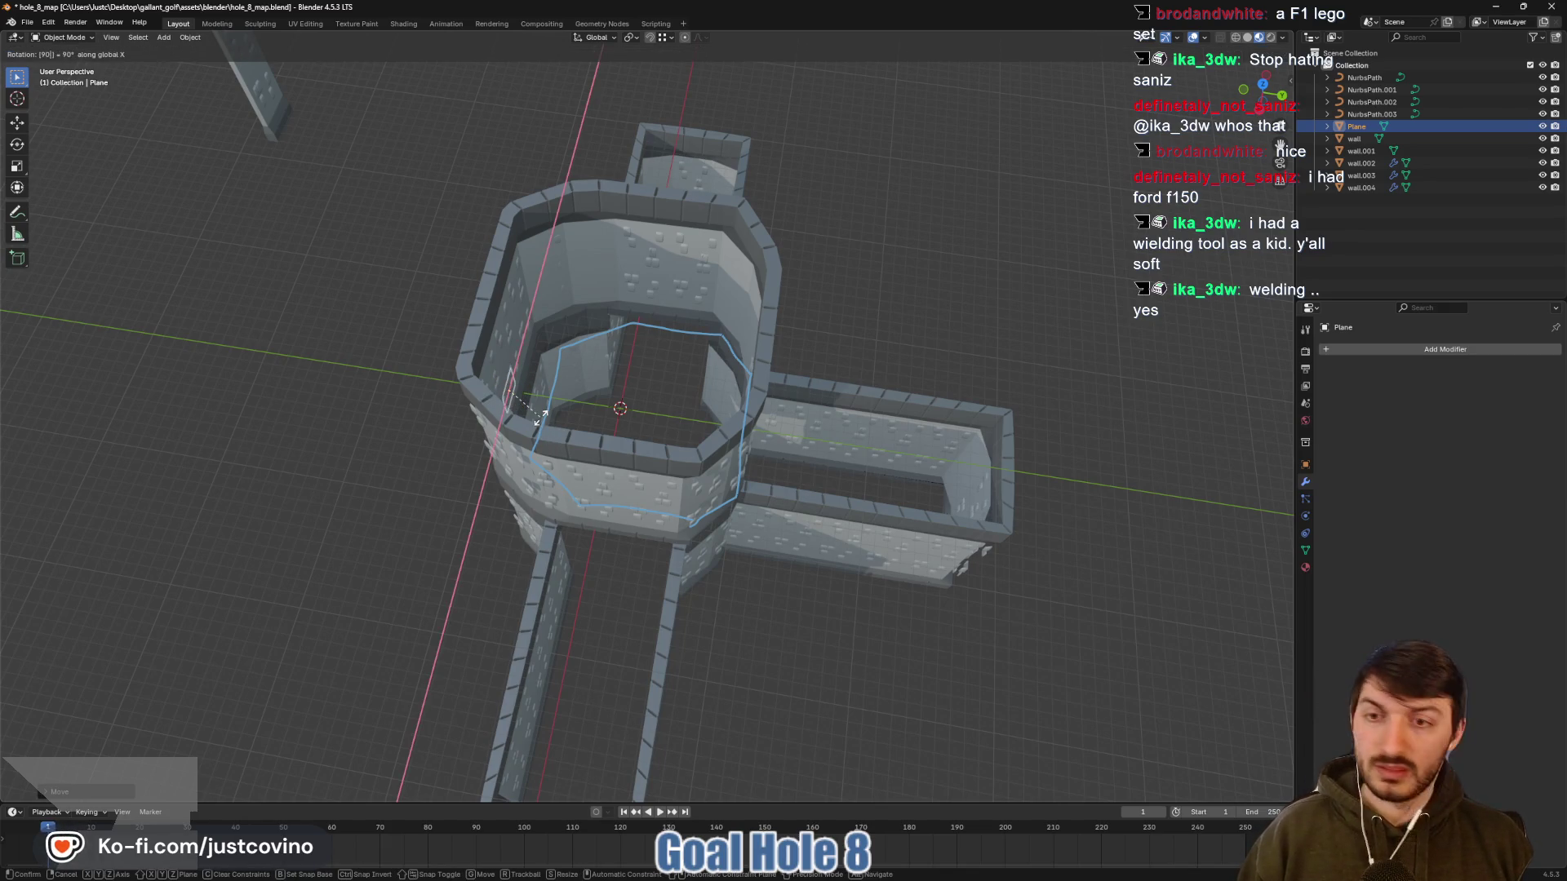
pyautogui.press('Return')
pyautogui.moveTo(559, 413); pyautogui.dragTo(497, 404)
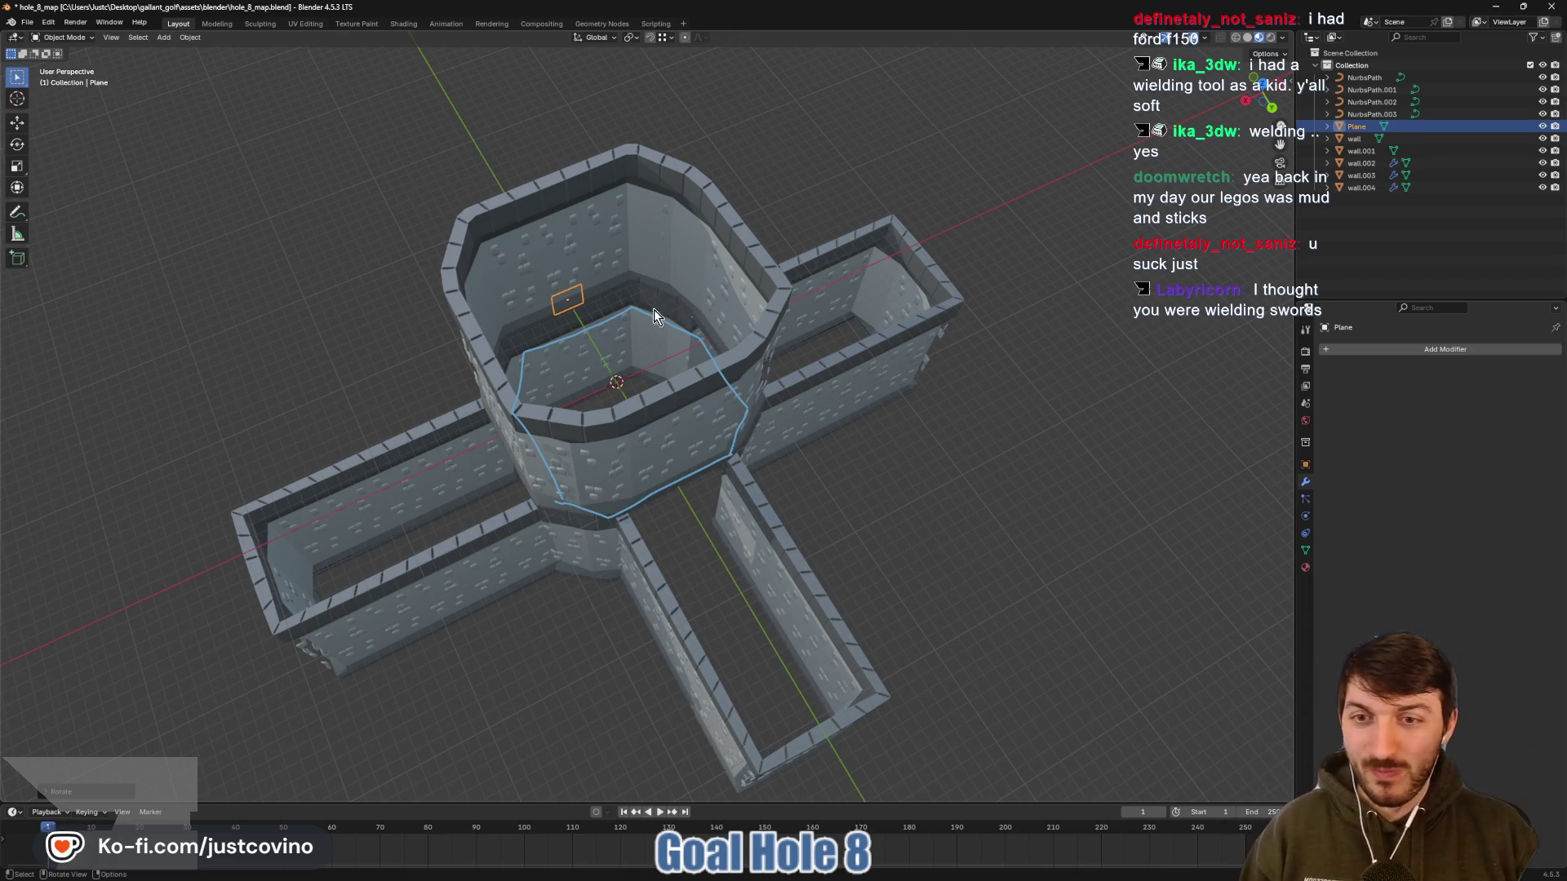
# Lower the upright plane along Z to the walls' bottom edge, checking in front view
pyautogui.moveTo(586, 356); pyautogui.dragTo(912, 271)
pyautogui.moveTo(807, 422); pyautogui.dragTo(793, 316)
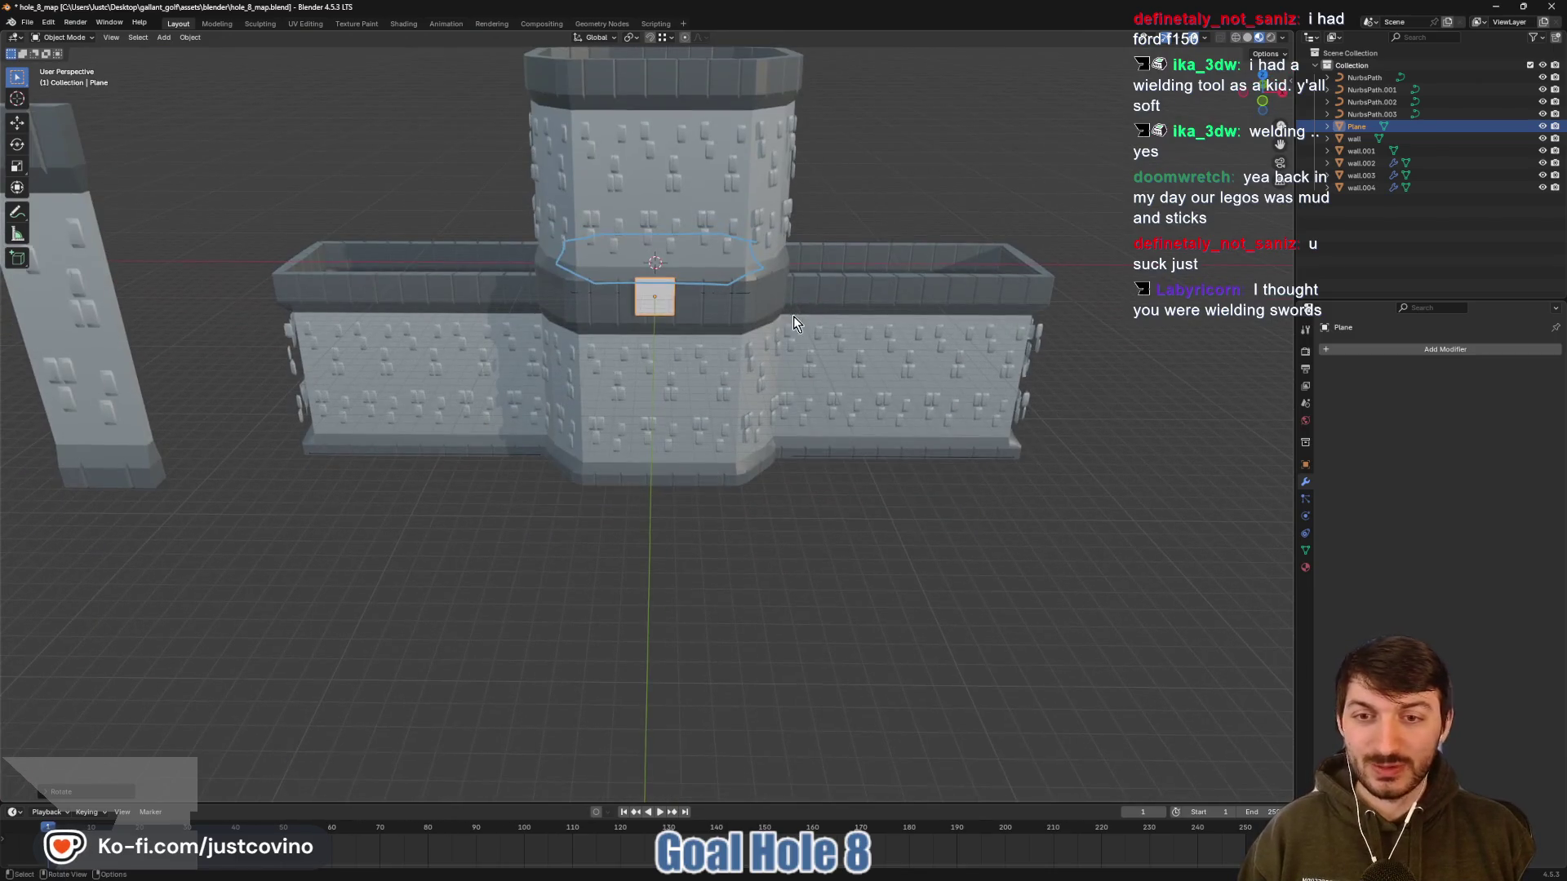
pyautogui.press('g')
pyautogui.press('z')
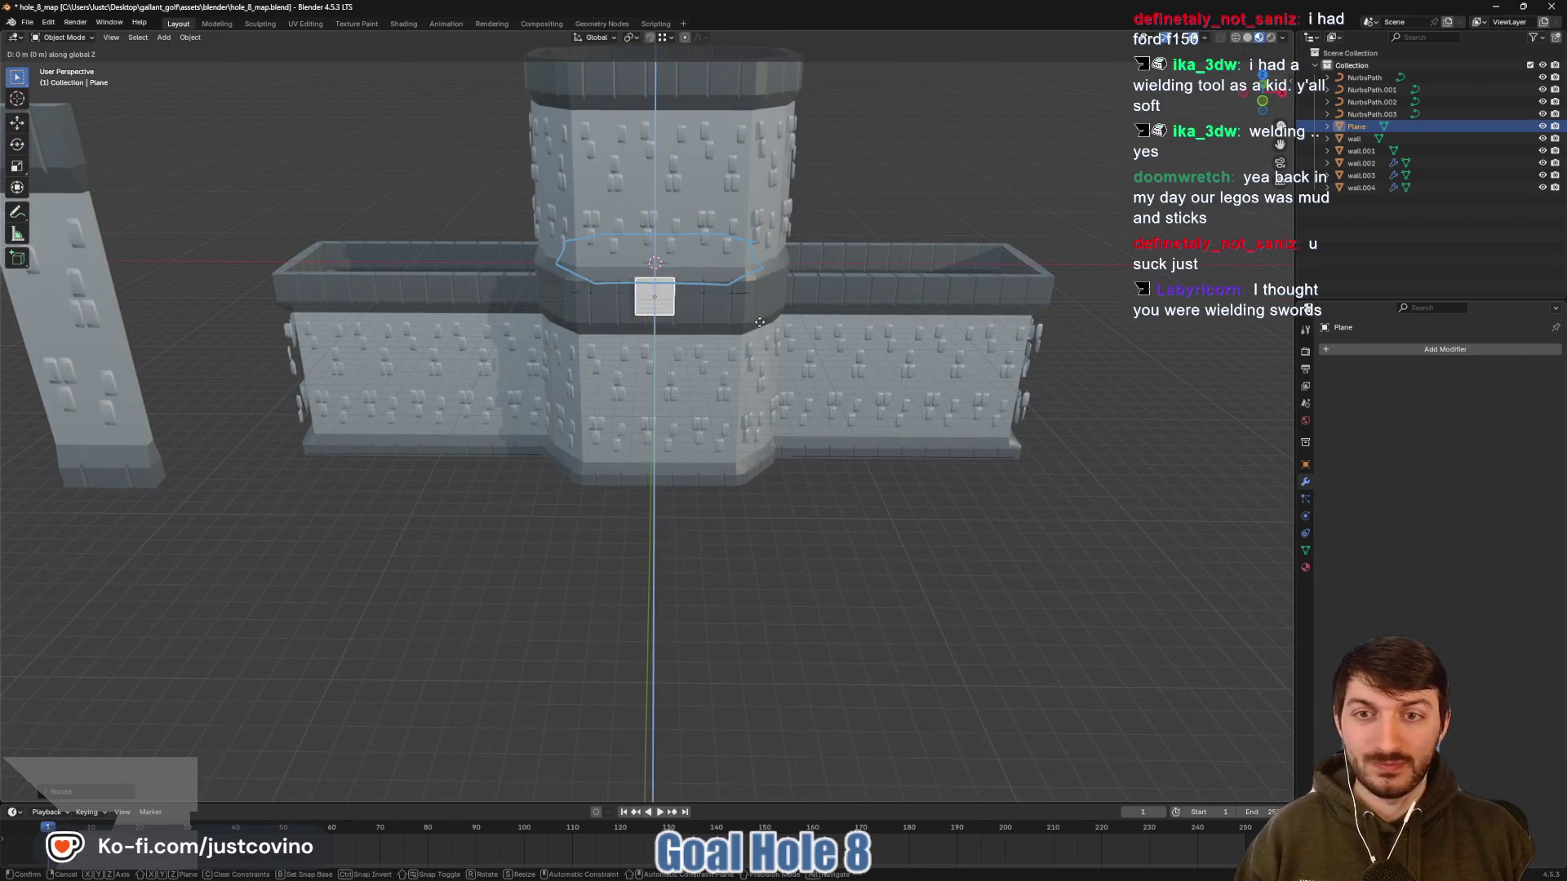
pyautogui.click(761, 495)
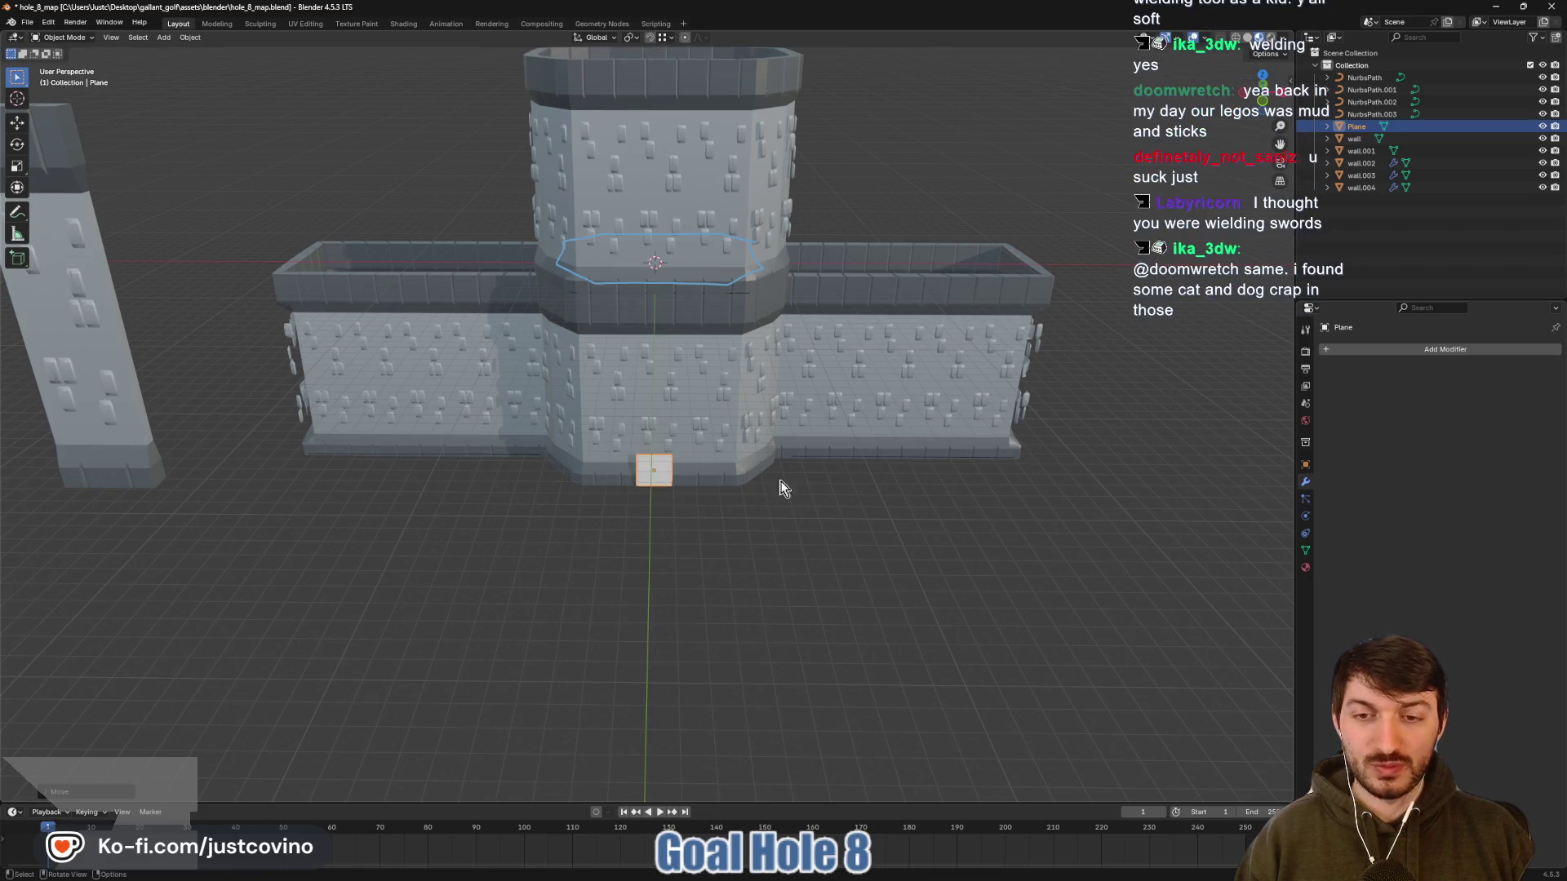
pyautogui.press('KP_1')
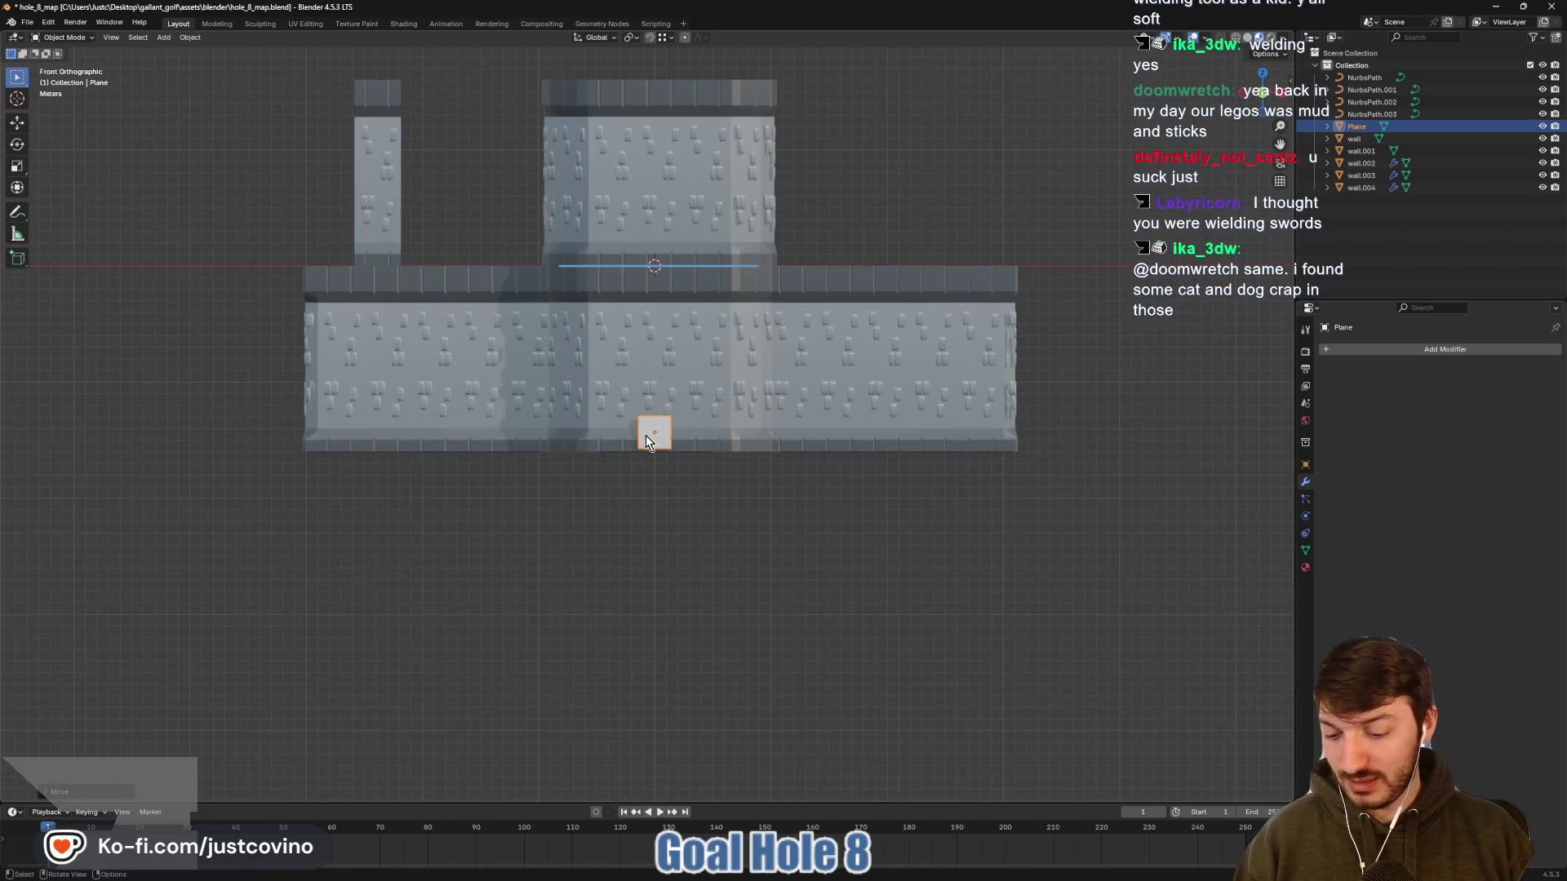
pyautogui.press('g')
pyautogui.press('z')
pyautogui.click(668, 437)
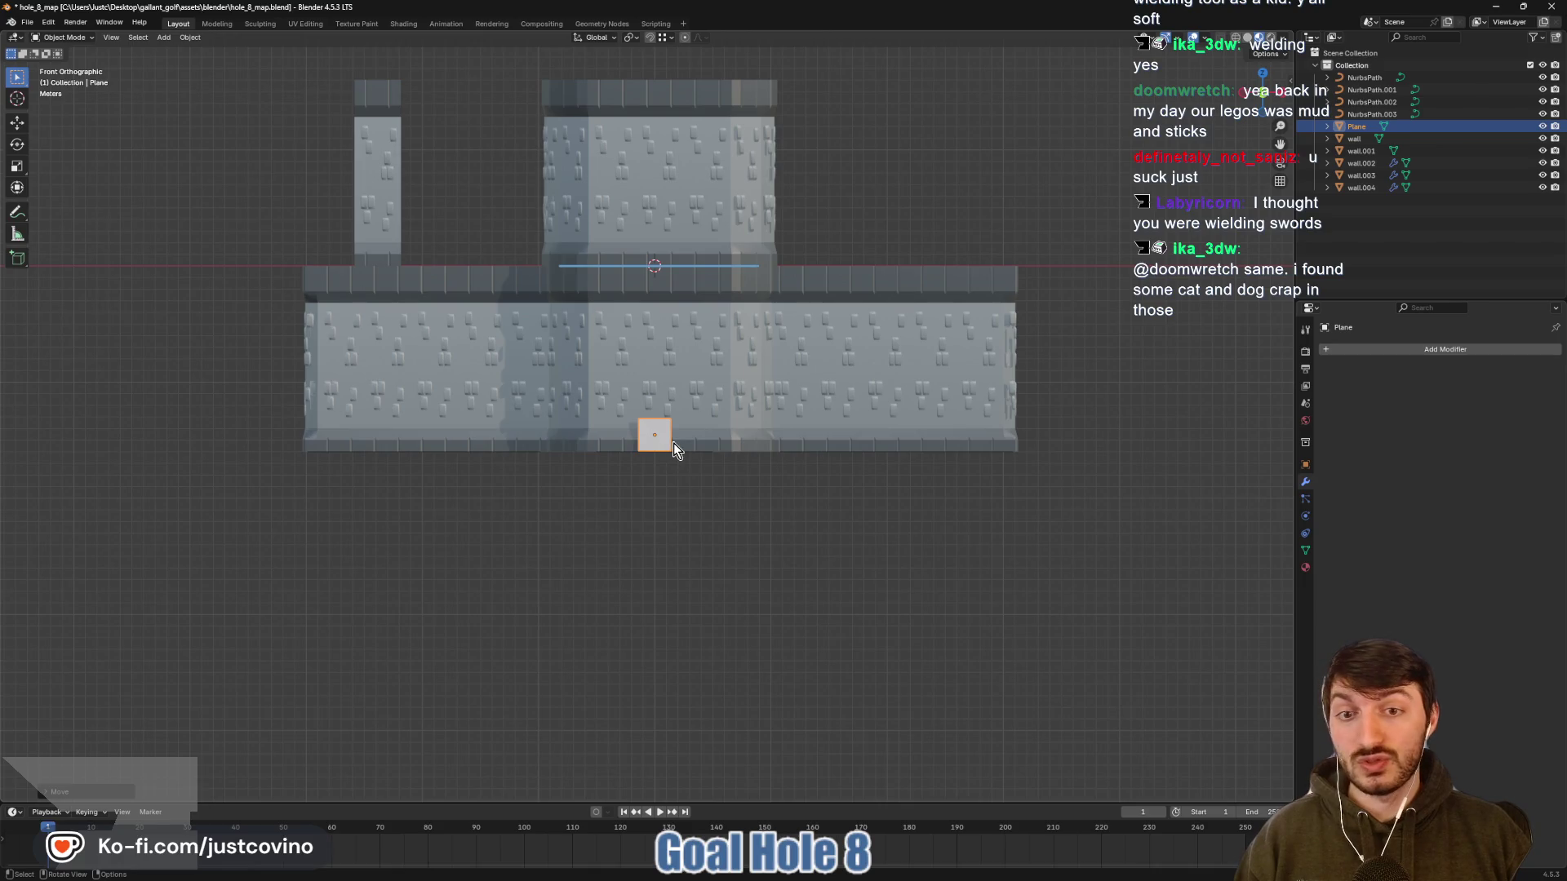
# Stretch the plane along X to span the front wall section
pyautogui.press('s')
pyautogui.press('x')
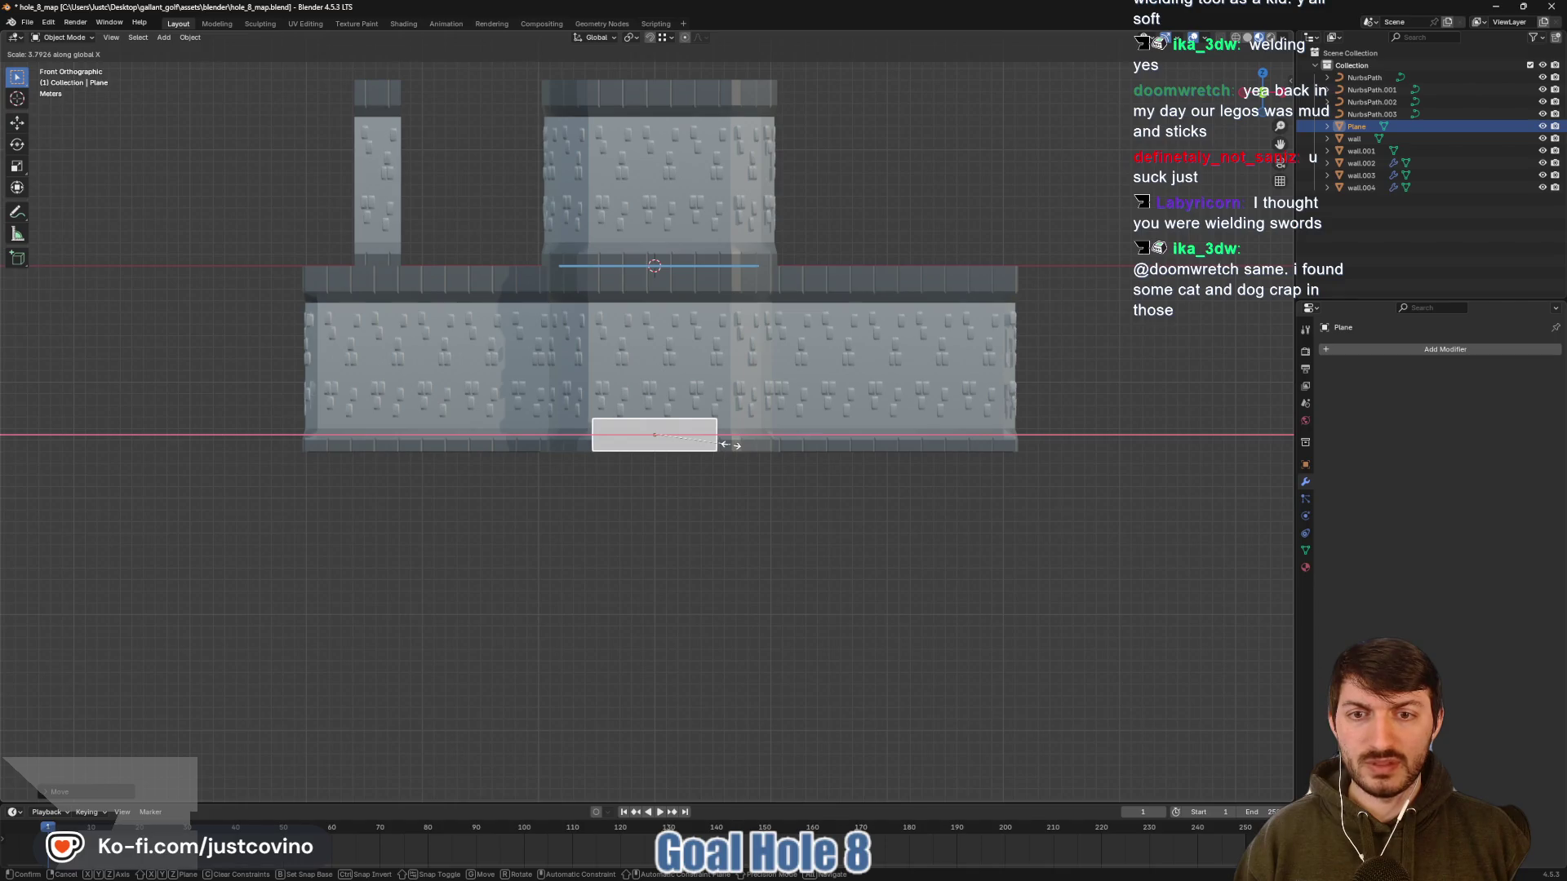
pyautogui.click(730, 445)
pyautogui.moveTo(763, 483)
pyautogui.mouseDown()
pyautogui.moveTo(699, 514)
pyautogui.moveTo(641, 472)
pyautogui.moveTo(640, 492)
pyautogui.moveTo(644, 474)
pyautogui.mouseUp()
# Extrude the plane's top edge straight up along Z into a tall strip
pyautogui.press('Tab')
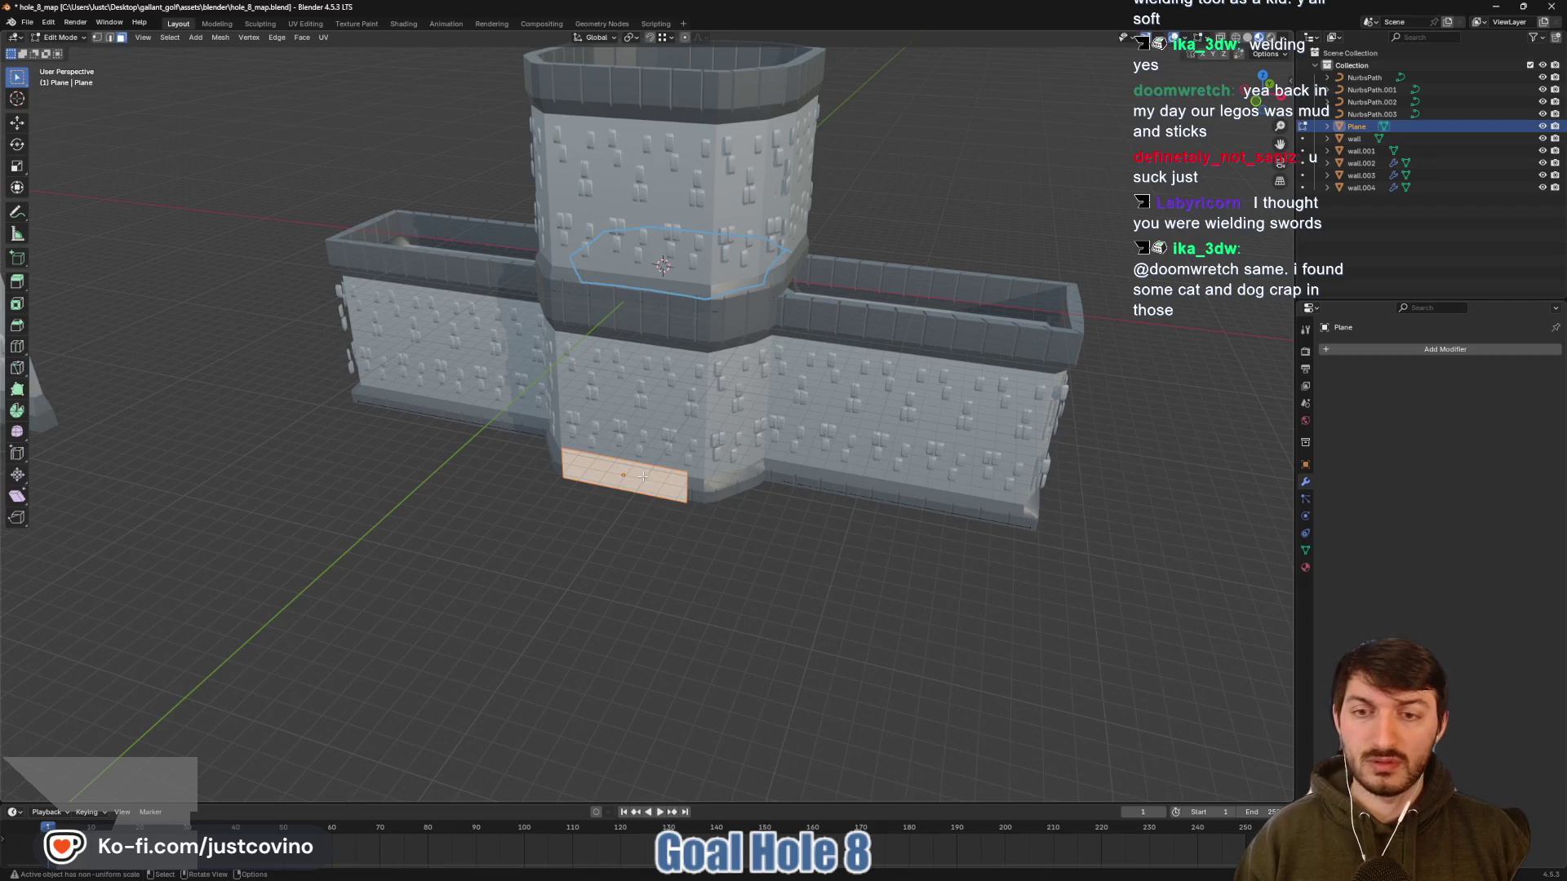
pyautogui.press('2')
pyautogui.click(646, 468)
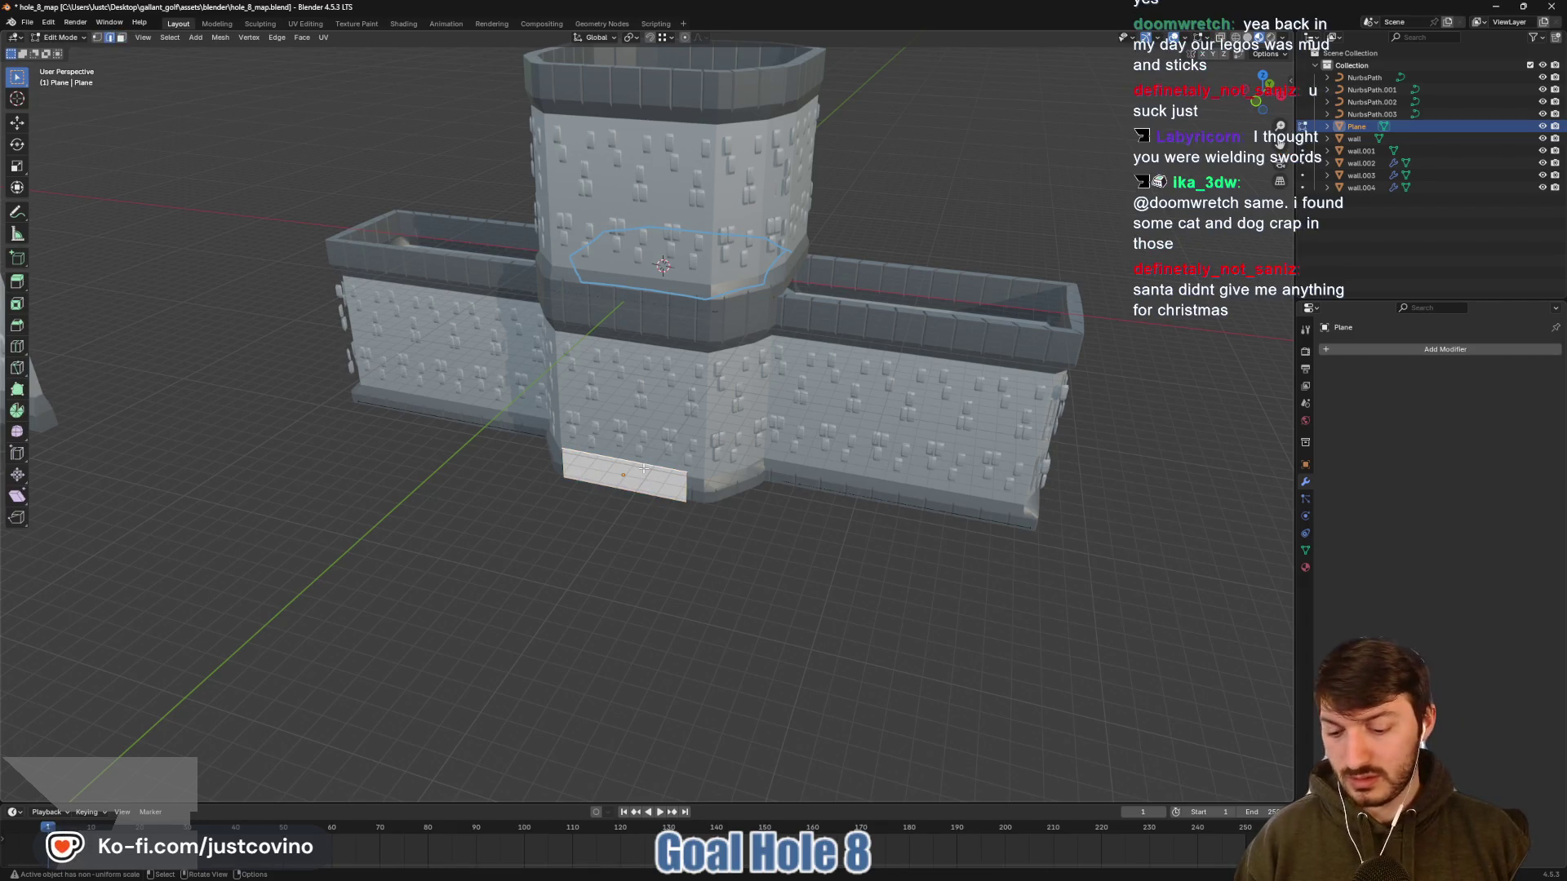
pyautogui.press('e')
pyautogui.press('z')
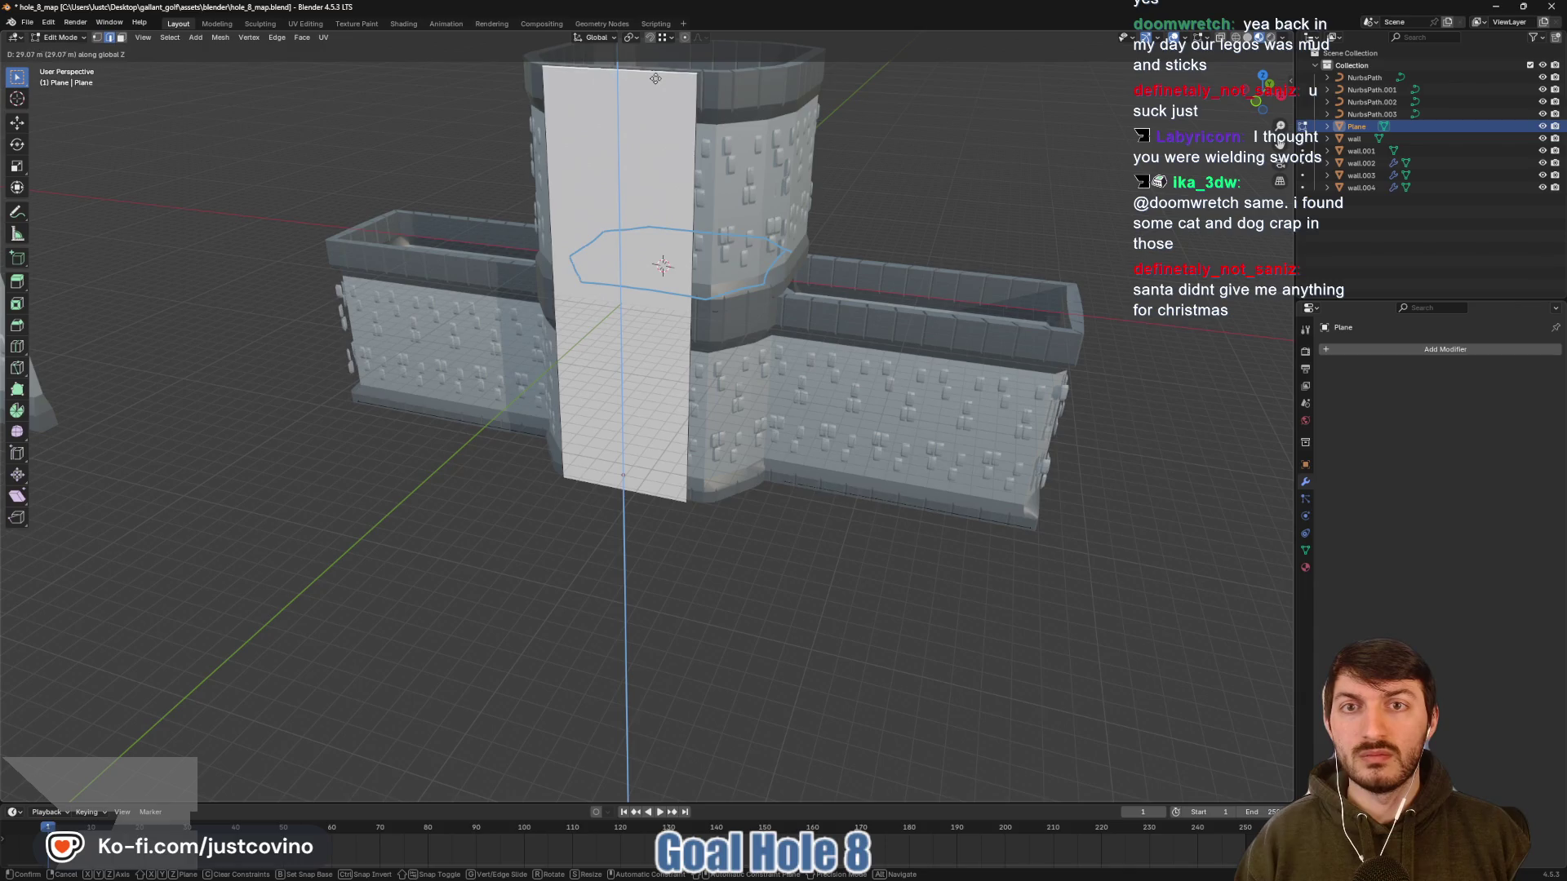
pyautogui.click(655, 78)
pyautogui.moveTo(656, 79)
pyautogui.mouseDown()
pyautogui.moveTo(804, 280)
pyautogui.moveTo(707, 336)
pyautogui.mouseUp()
# Shift the plane about 1.228 m along Y toward the walls, then re-enter Edit Mode in top view
pyautogui.press('Tab')
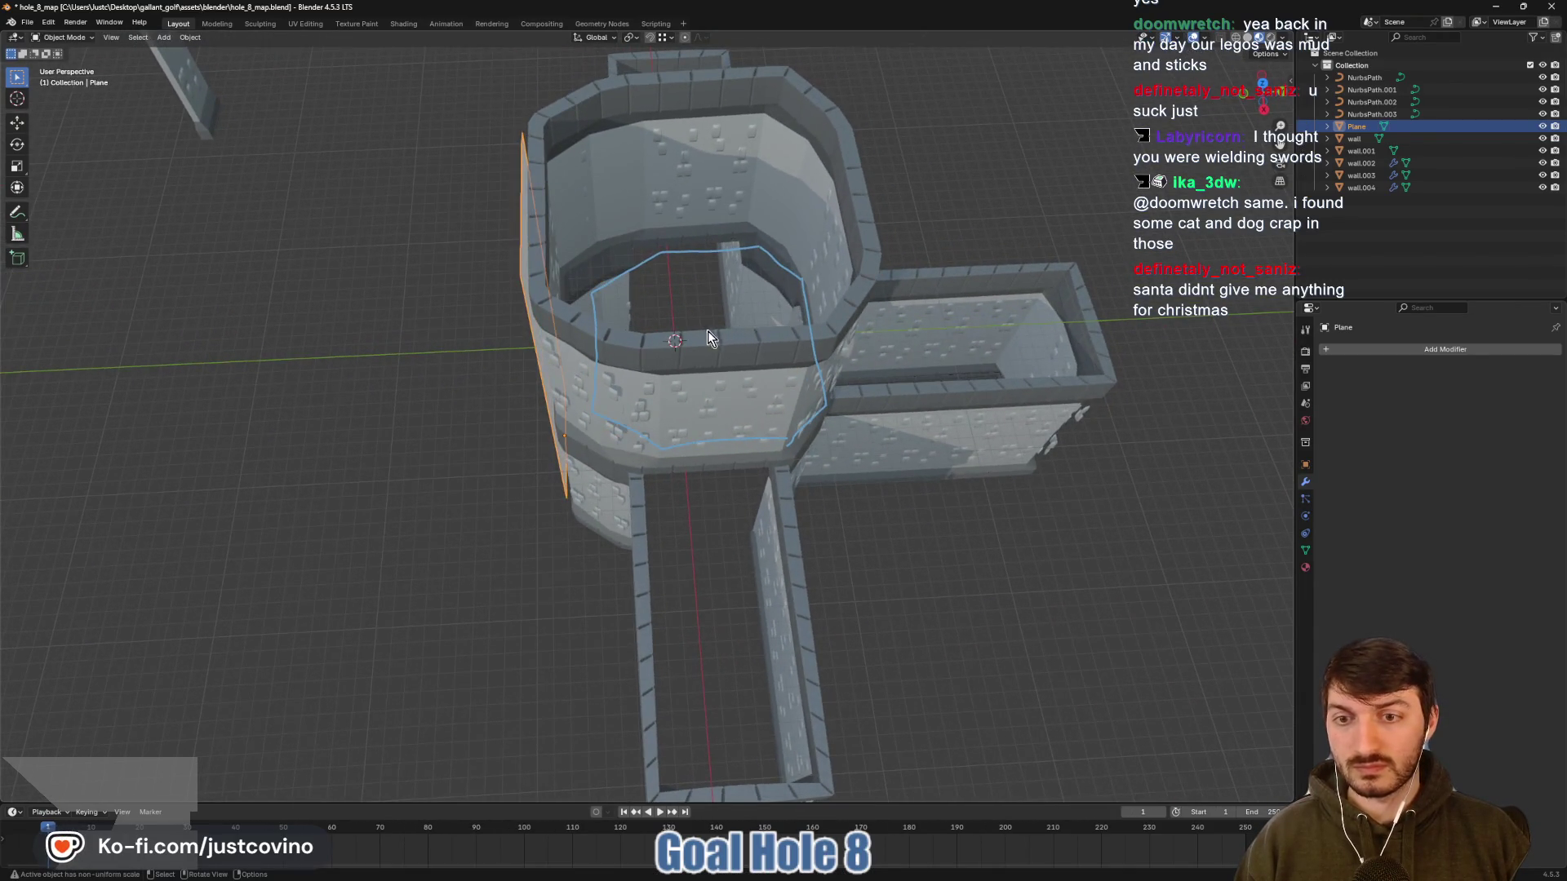
pyautogui.press('g')
pyautogui.press('y')
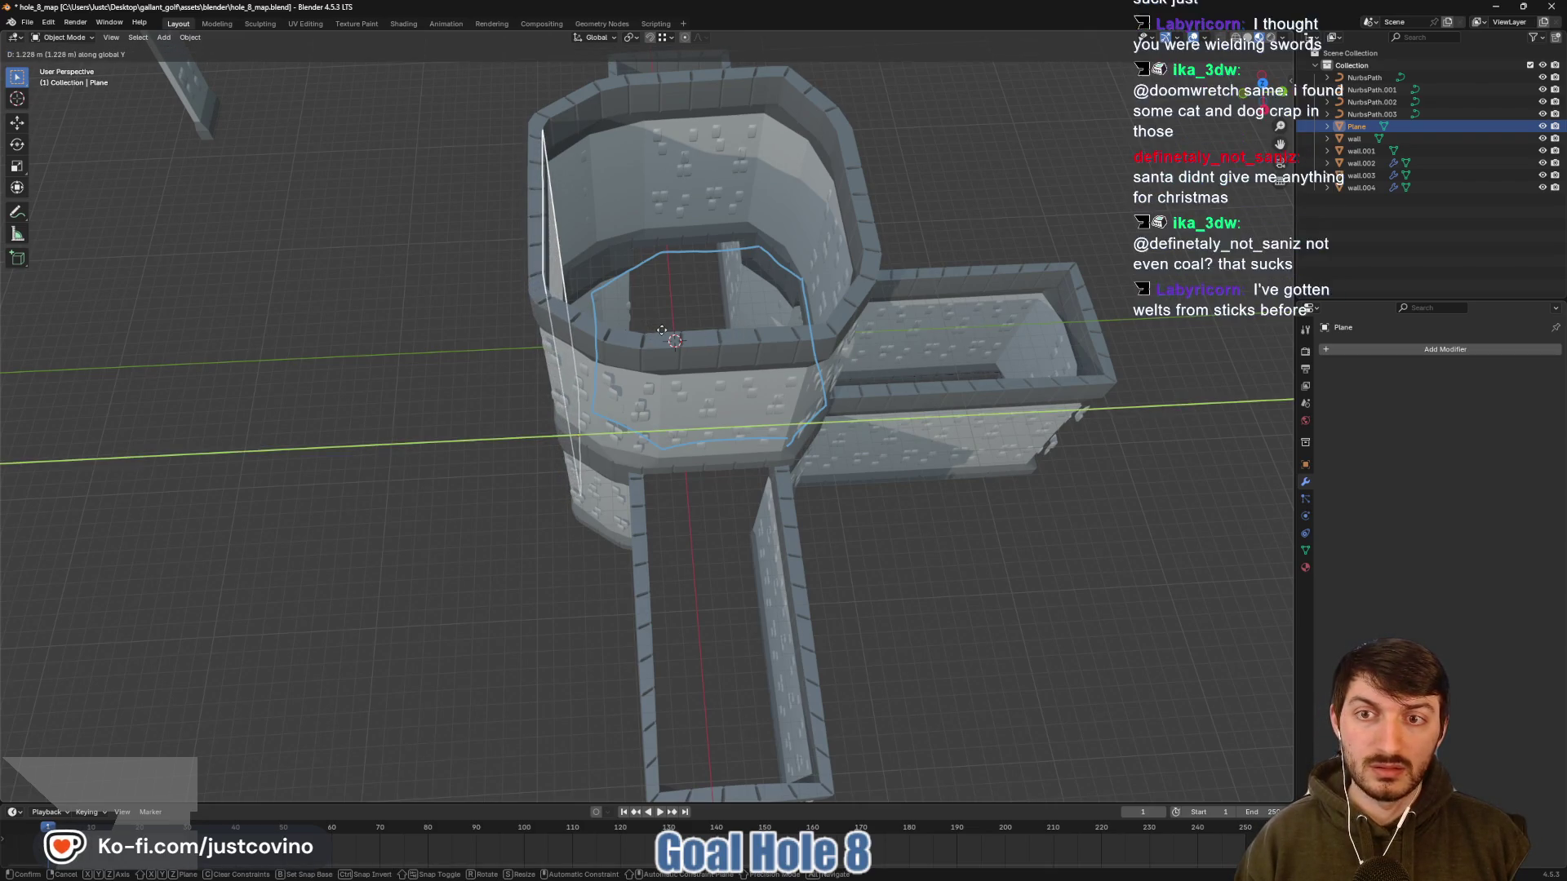
pyautogui.click(663, 337)
pyautogui.moveTo(660, 330)
pyautogui.mouseDown()
pyautogui.moveTo(673, 350)
pyautogui.moveTo(637, 340)
pyautogui.moveTo(658, 318)
pyautogui.moveTo(711, 312)
pyautogui.mouseUp()
pyautogui.press('Tab')
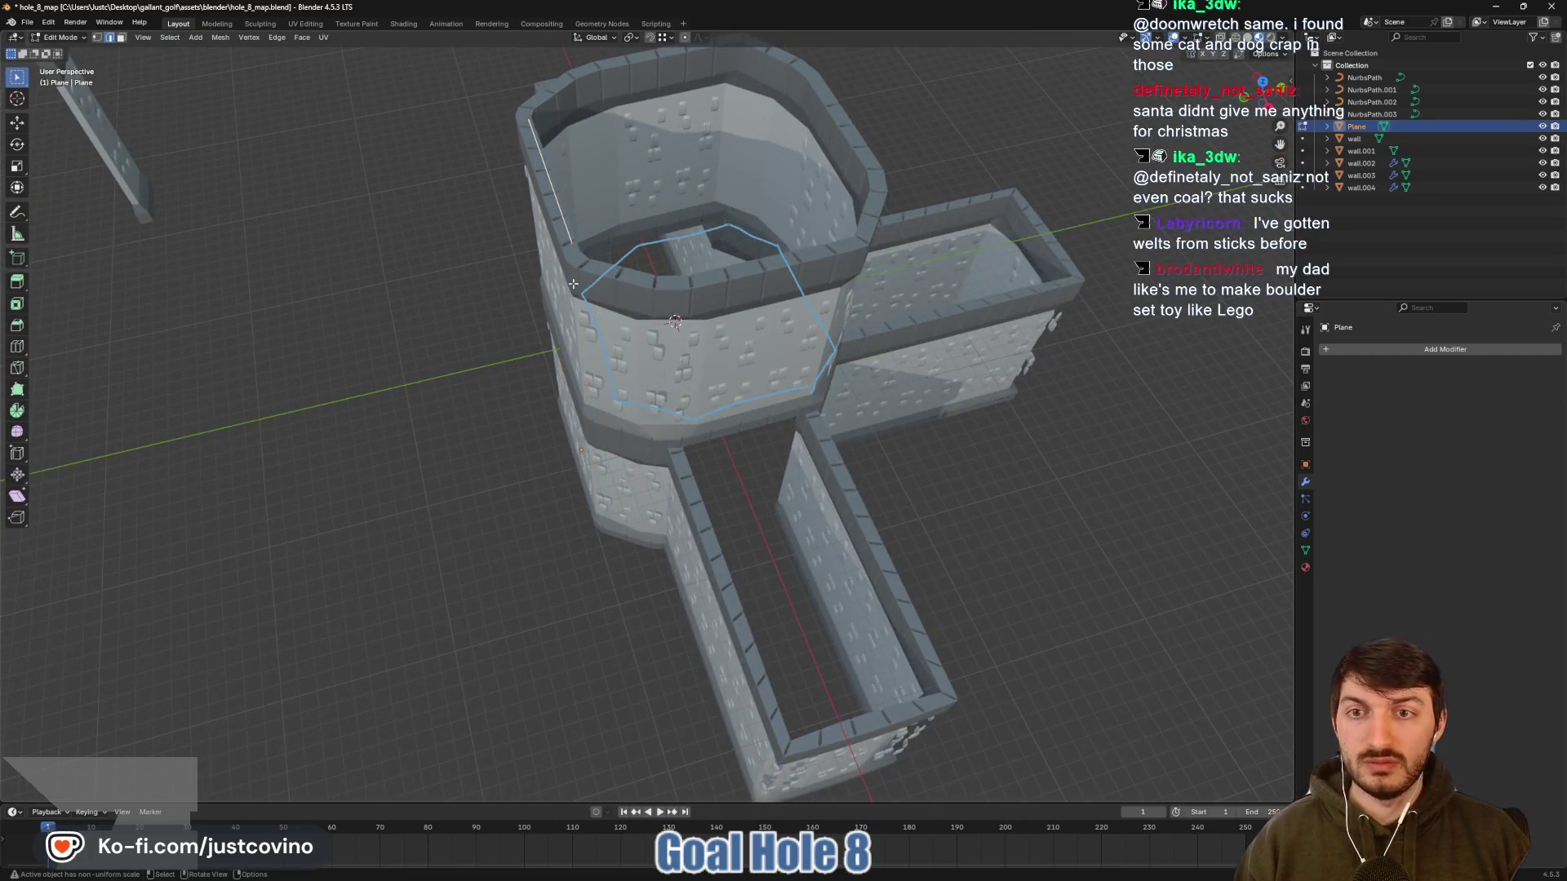
pyautogui.moveTo(578, 282); pyautogui.dragTo(599, 385)
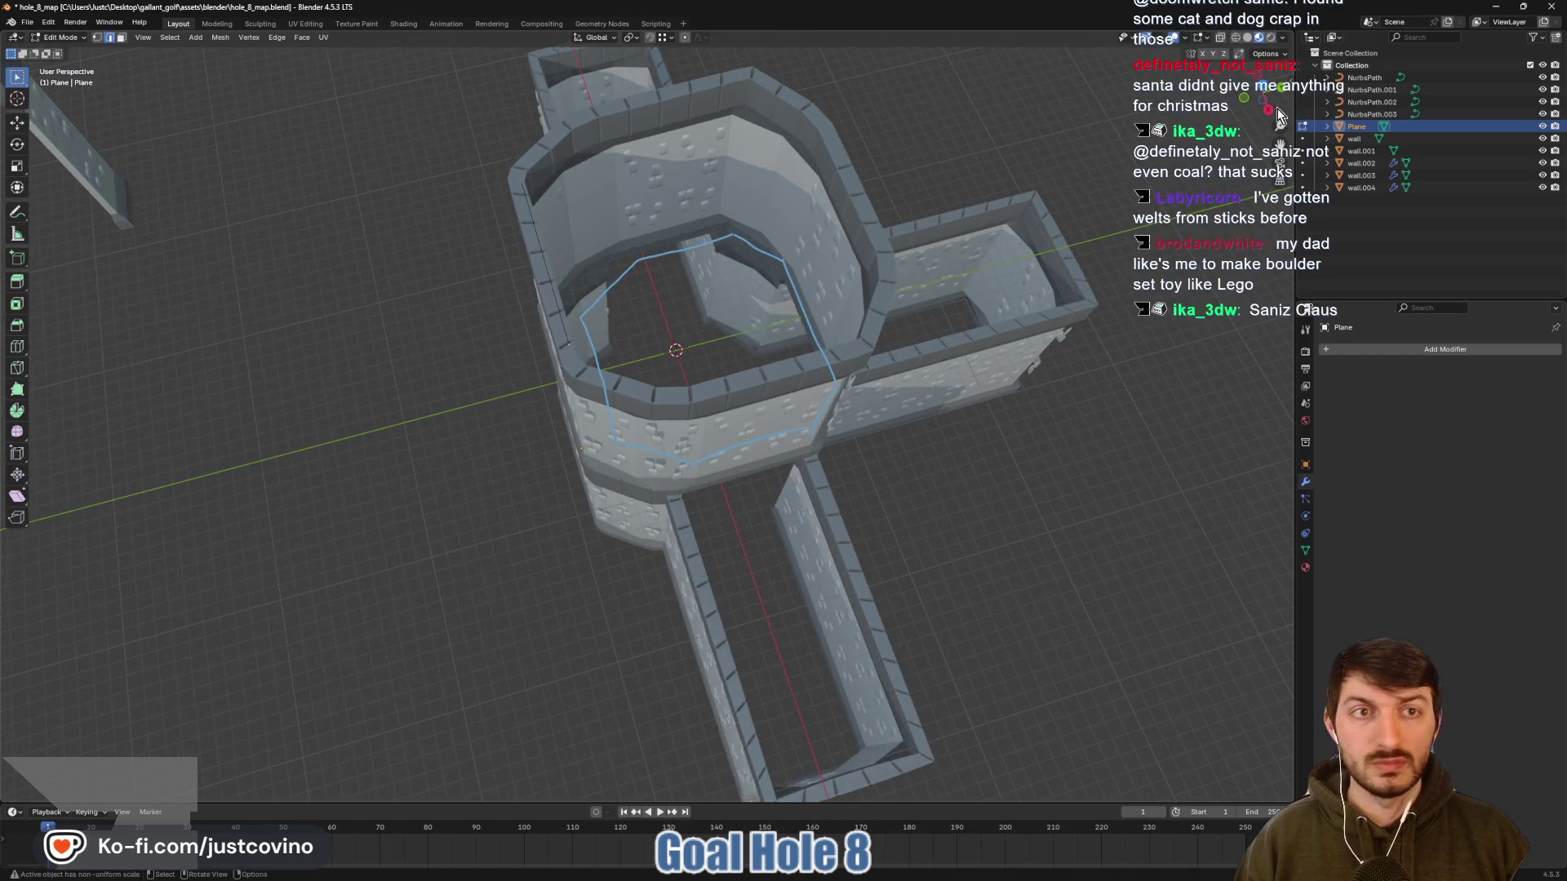
pyautogui.press('KP_7')
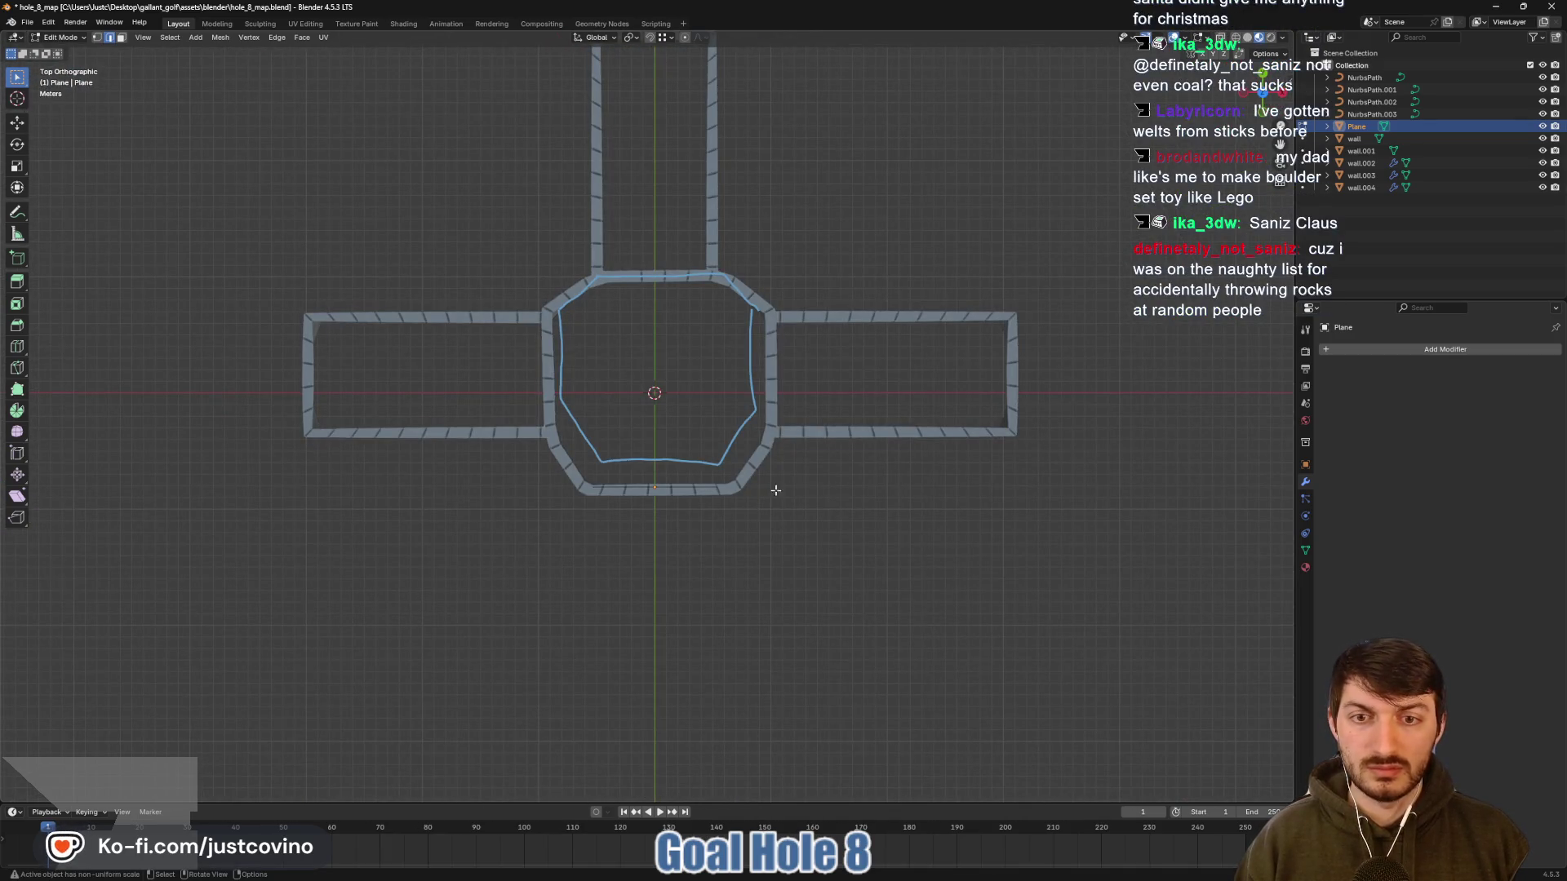
# Move the extruded point along X to continue the outline inside the octagonal wall, then view from the top
pyautogui.scroll(4, 778, 470)
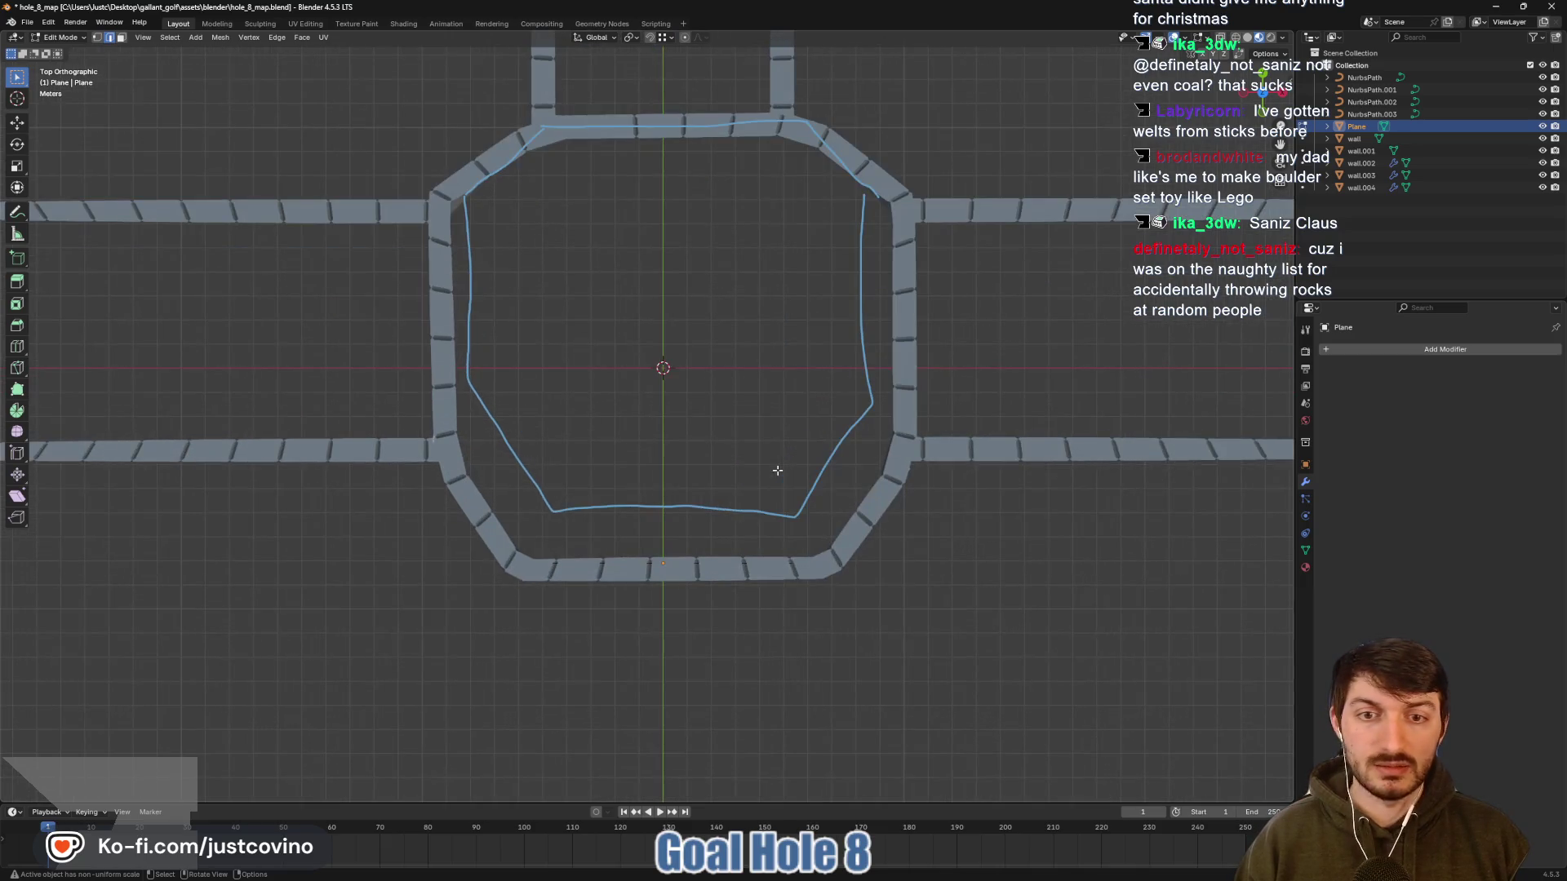
pyautogui.moveTo(863, 480)
pyautogui.mouseDown()
pyautogui.moveTo(773, 400)
pyautogui.moveTo(731, 401)
pyautogui.moveTo(705, 431)
pyautogui.moveTo(454, 389)
pyautogui.mouseUp()
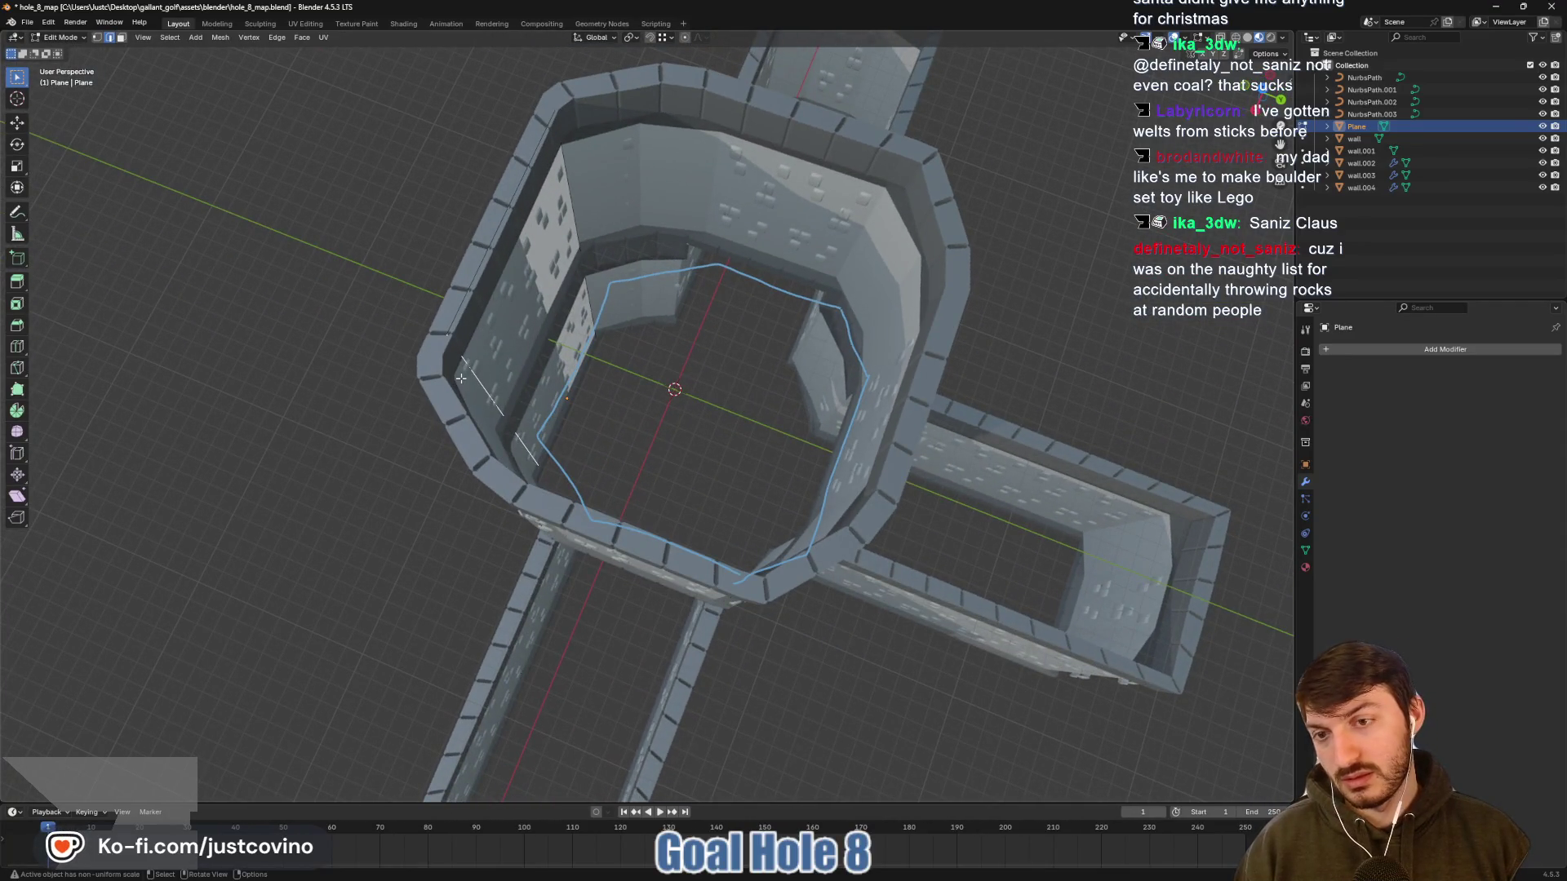
pyautogui.press('g')
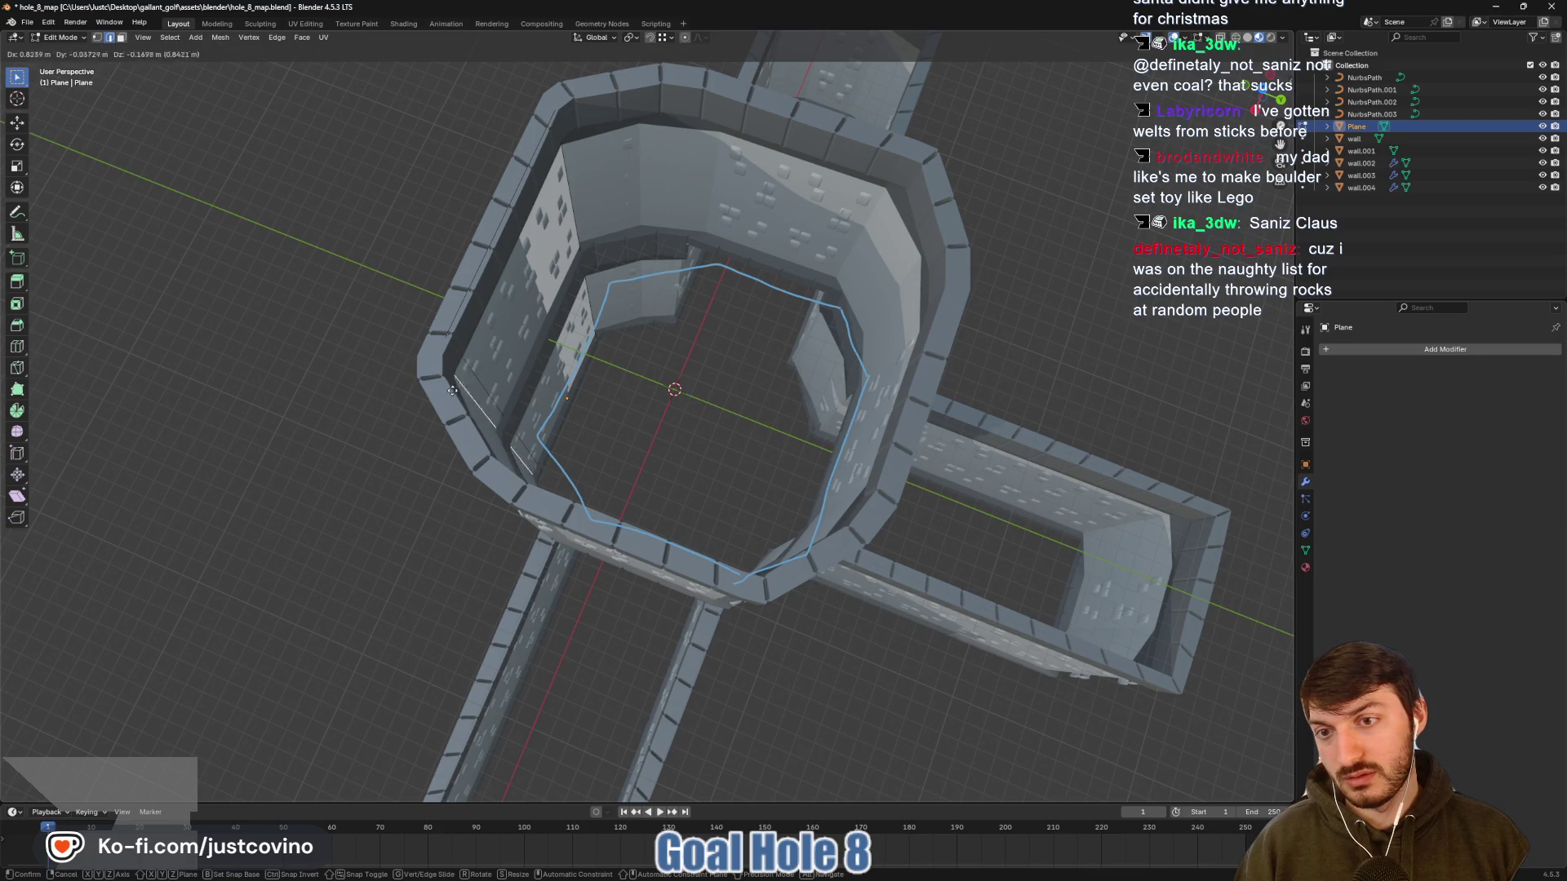
pyautogui.press('z')
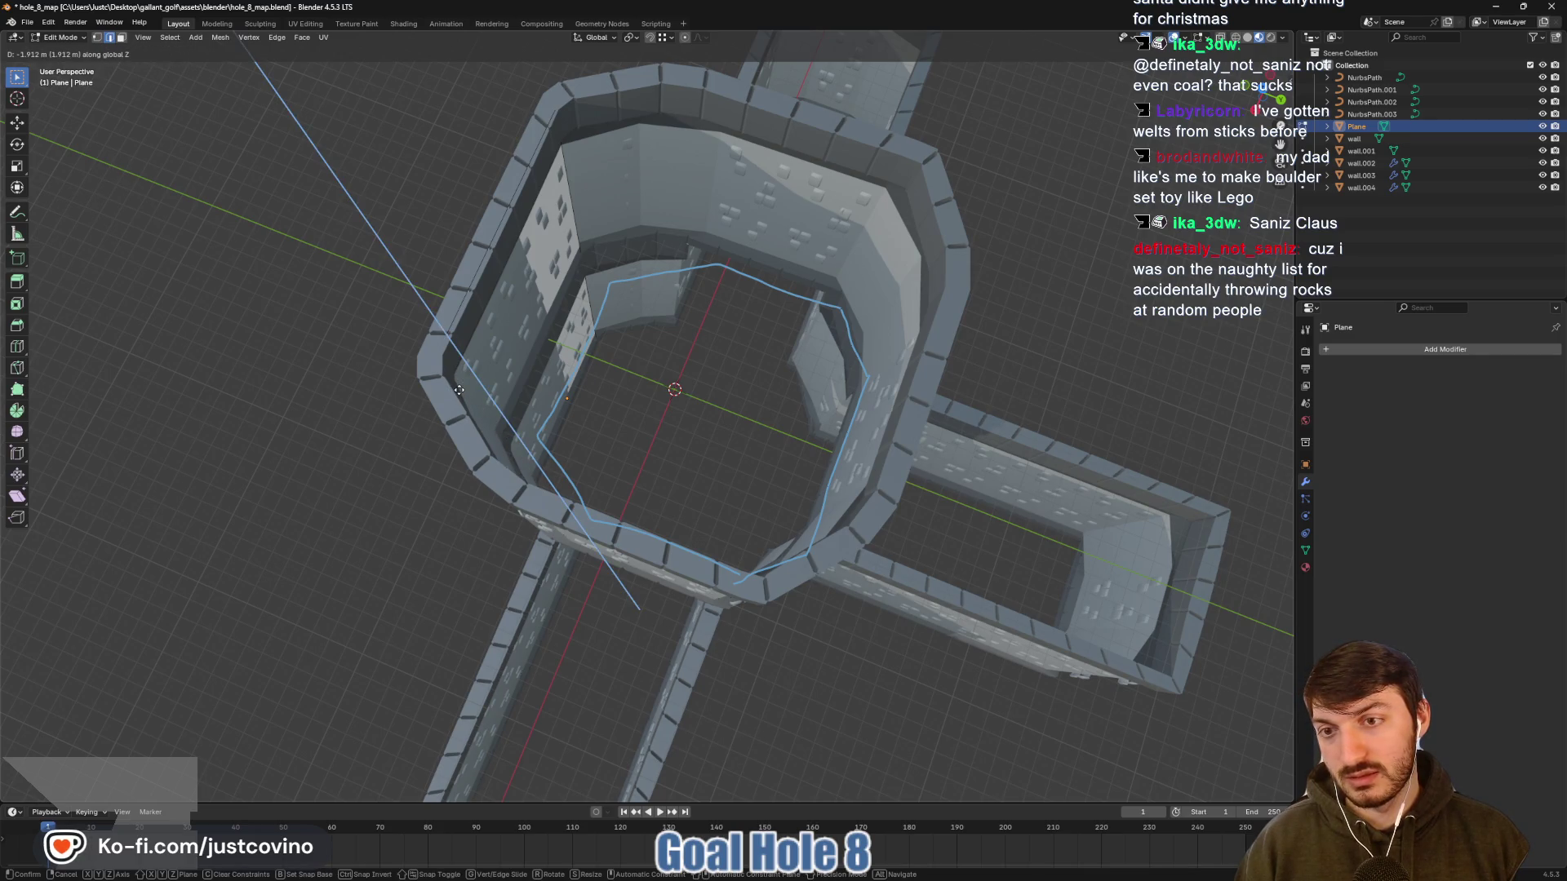
pyautogui.press('x')
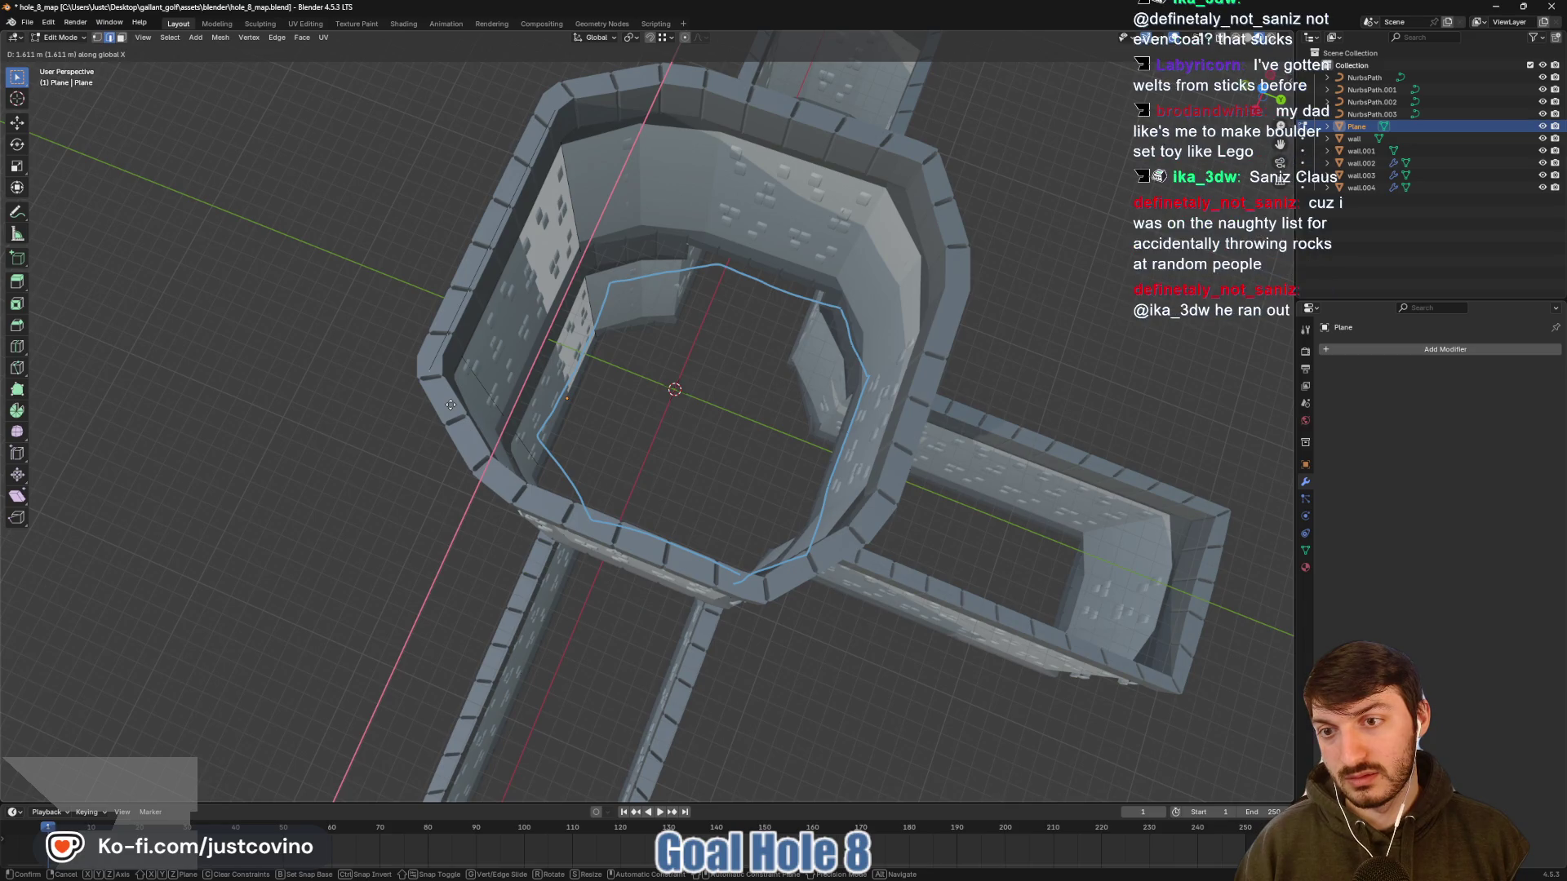
pyautogui.click(454, 404)
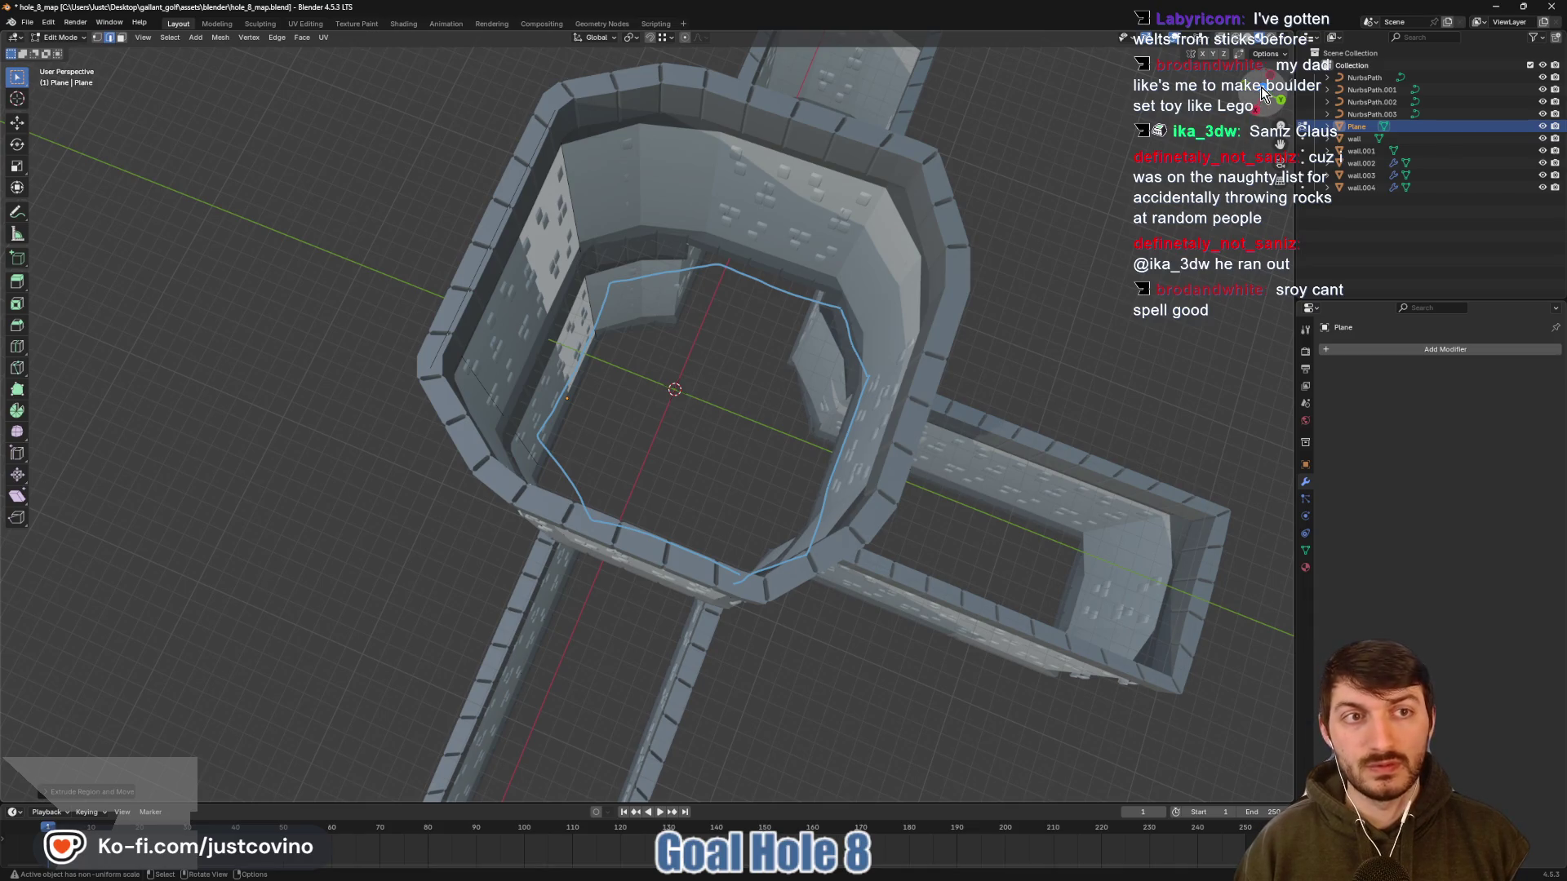
pyautogui.press('KP_7')
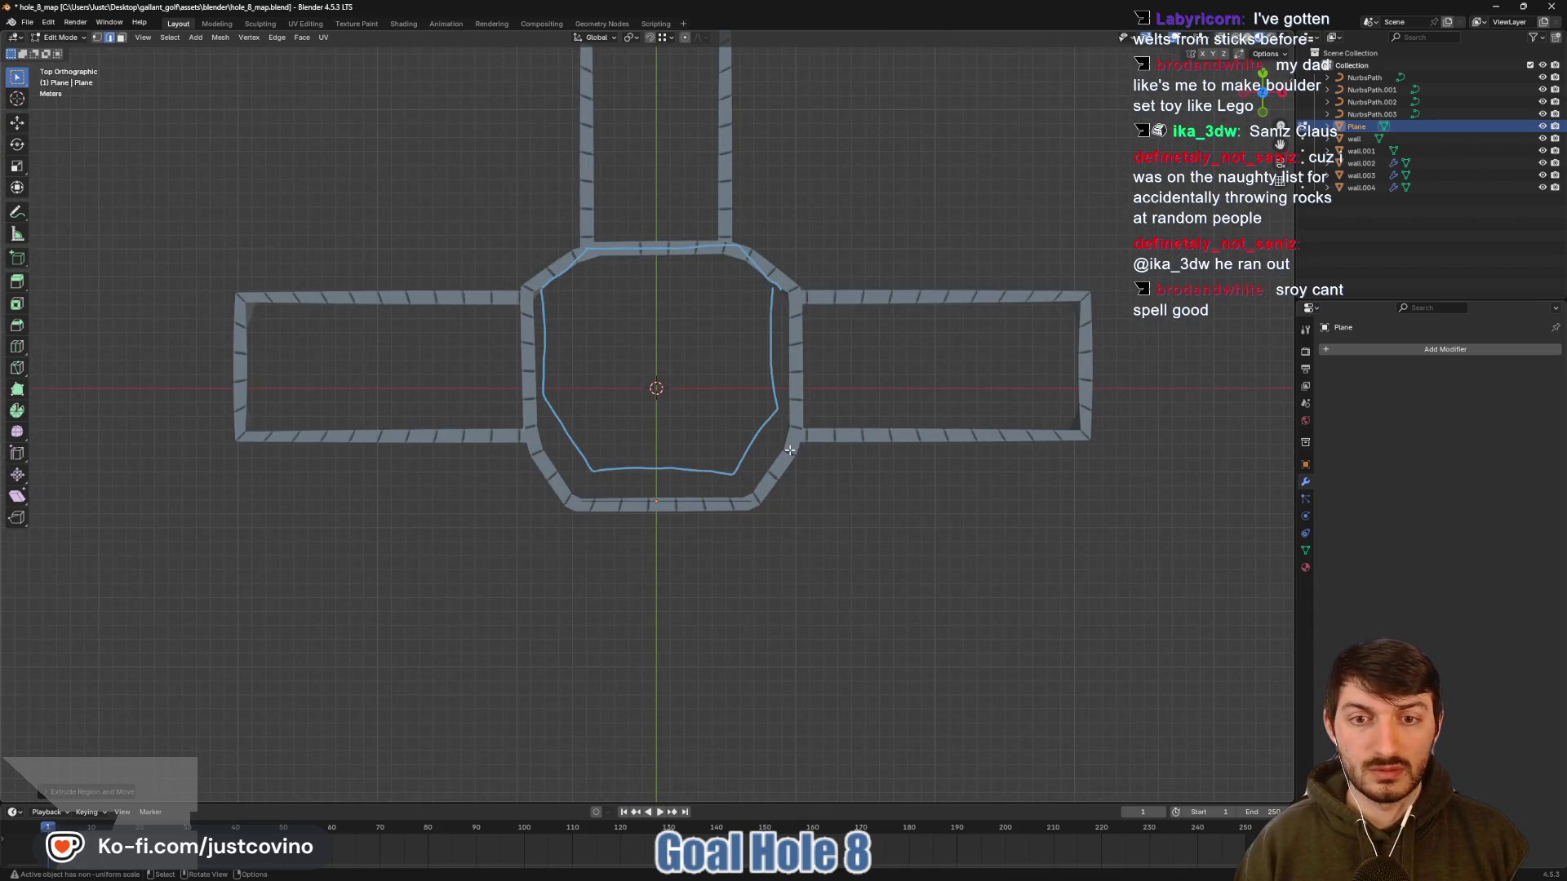
# Move the floor outline's vertices onto the tower wall's inner edge
pyautogui.press('g')
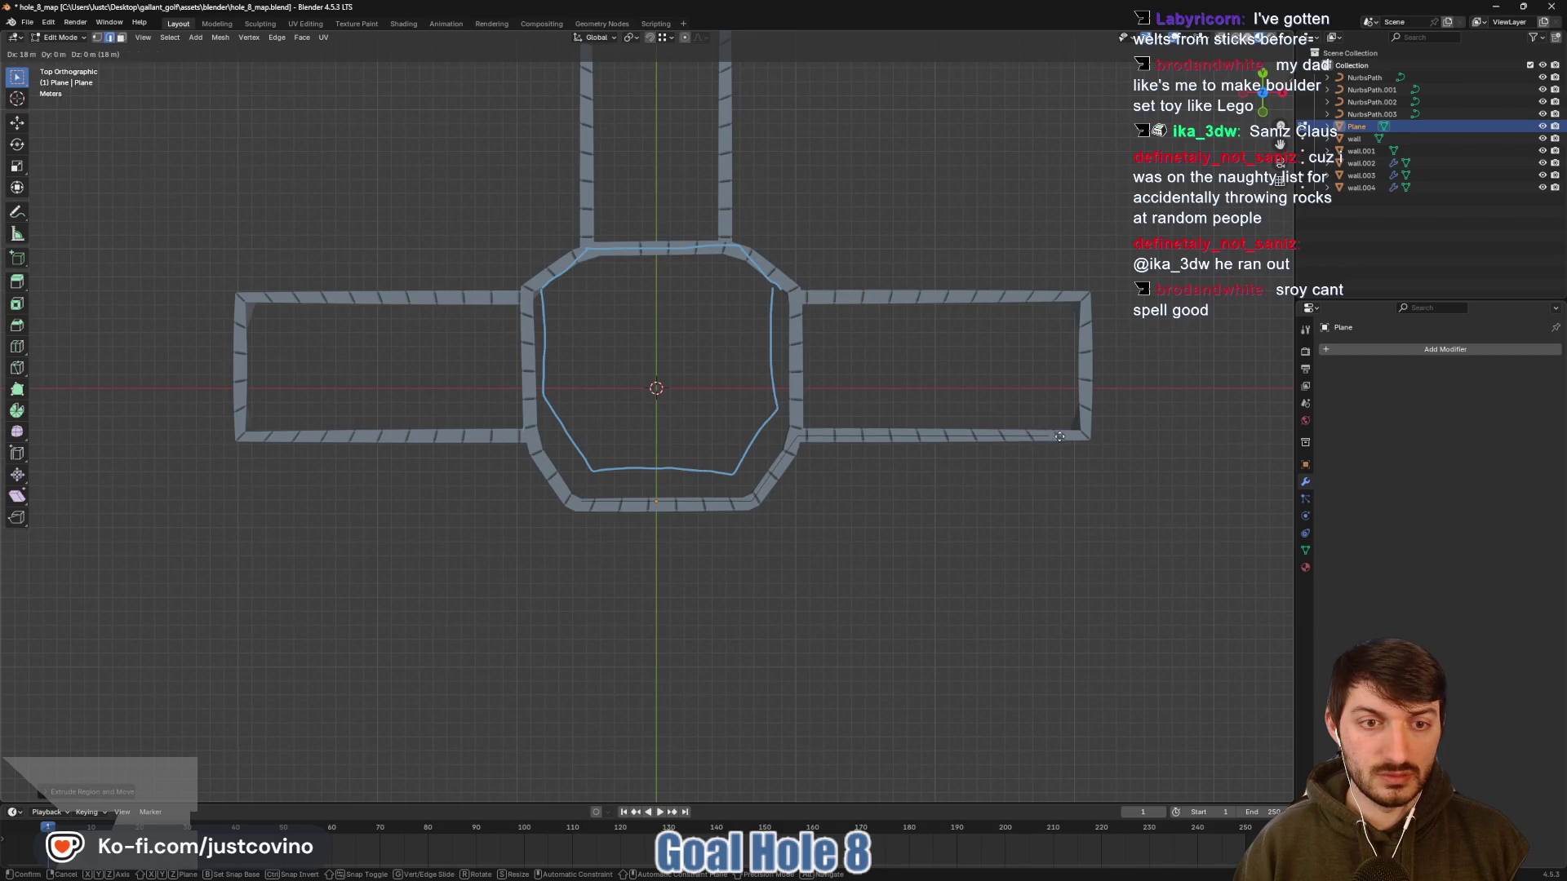
pyautogui.click(1093, 436)
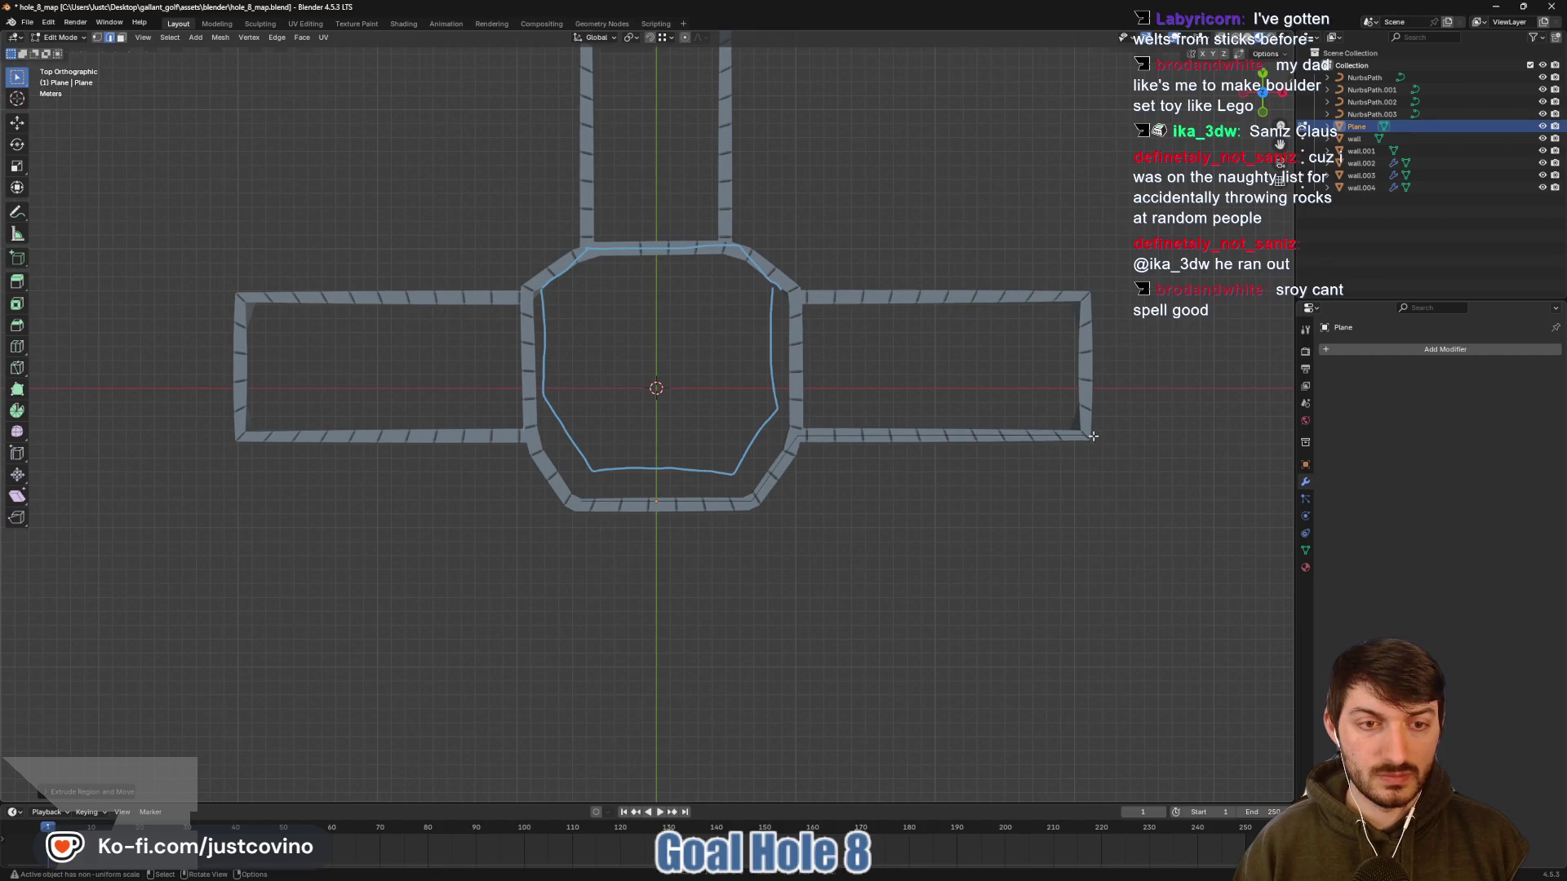
pyautogui.press('g')
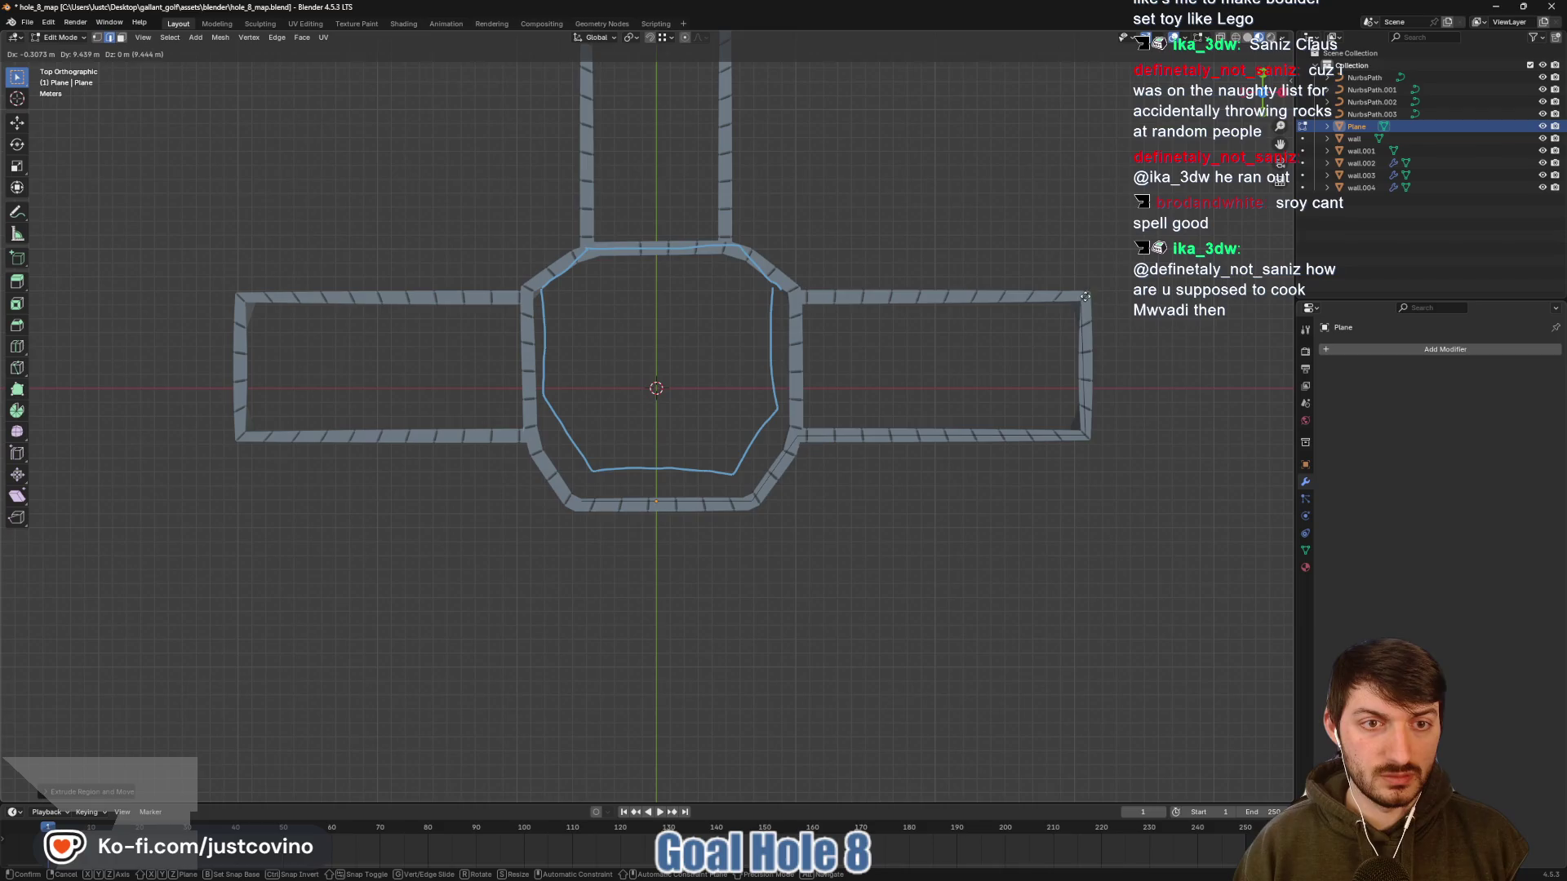
pyautogui.click(1089, 292)
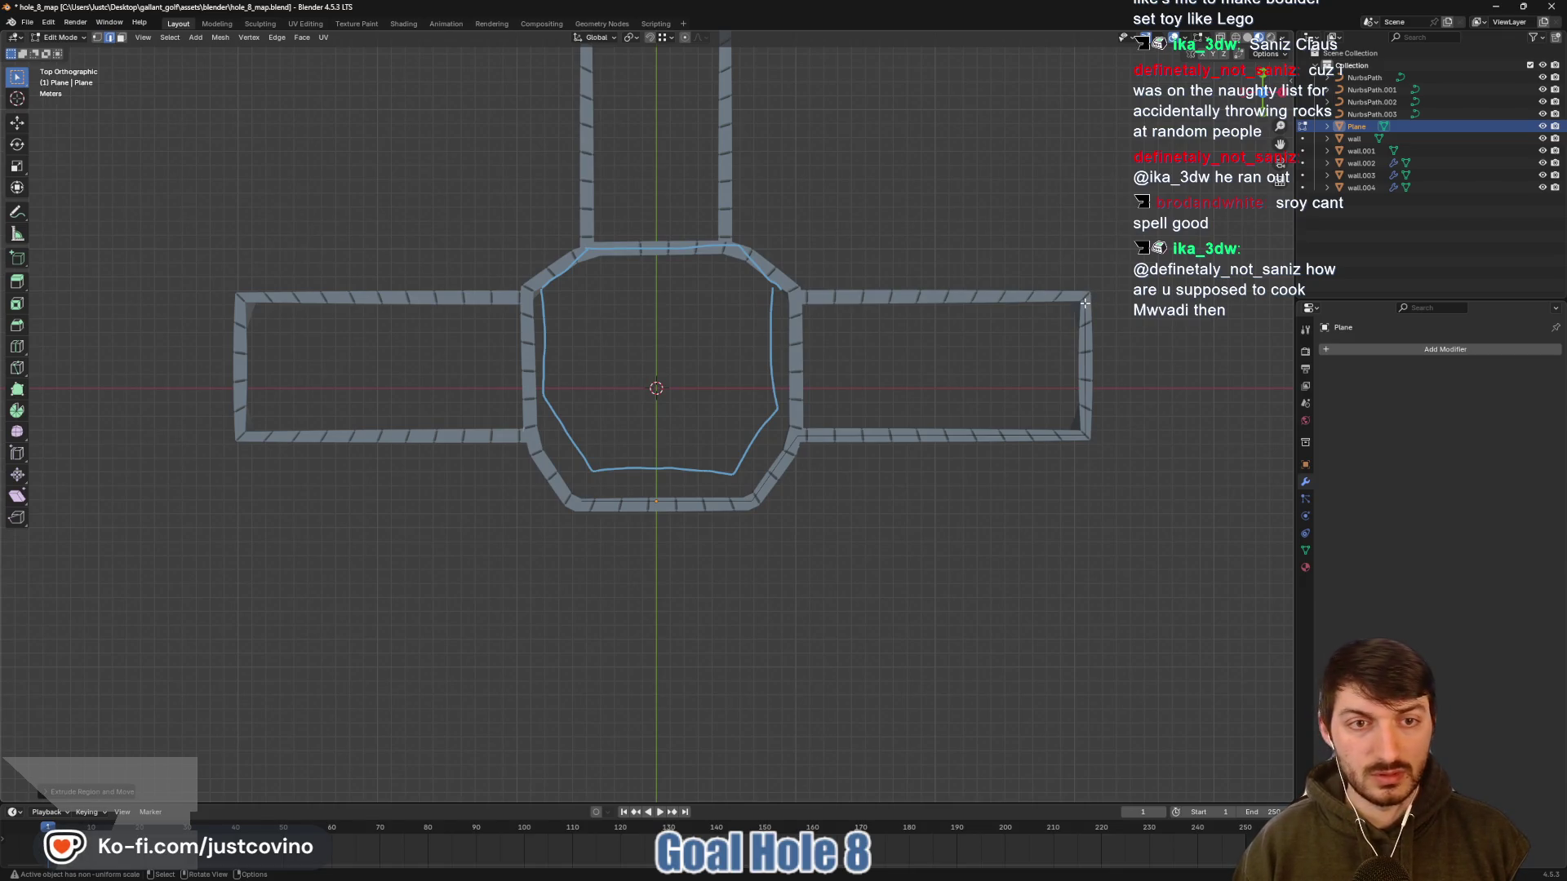
pyautogui.press('g')
pyautogui.click(1090, 306)
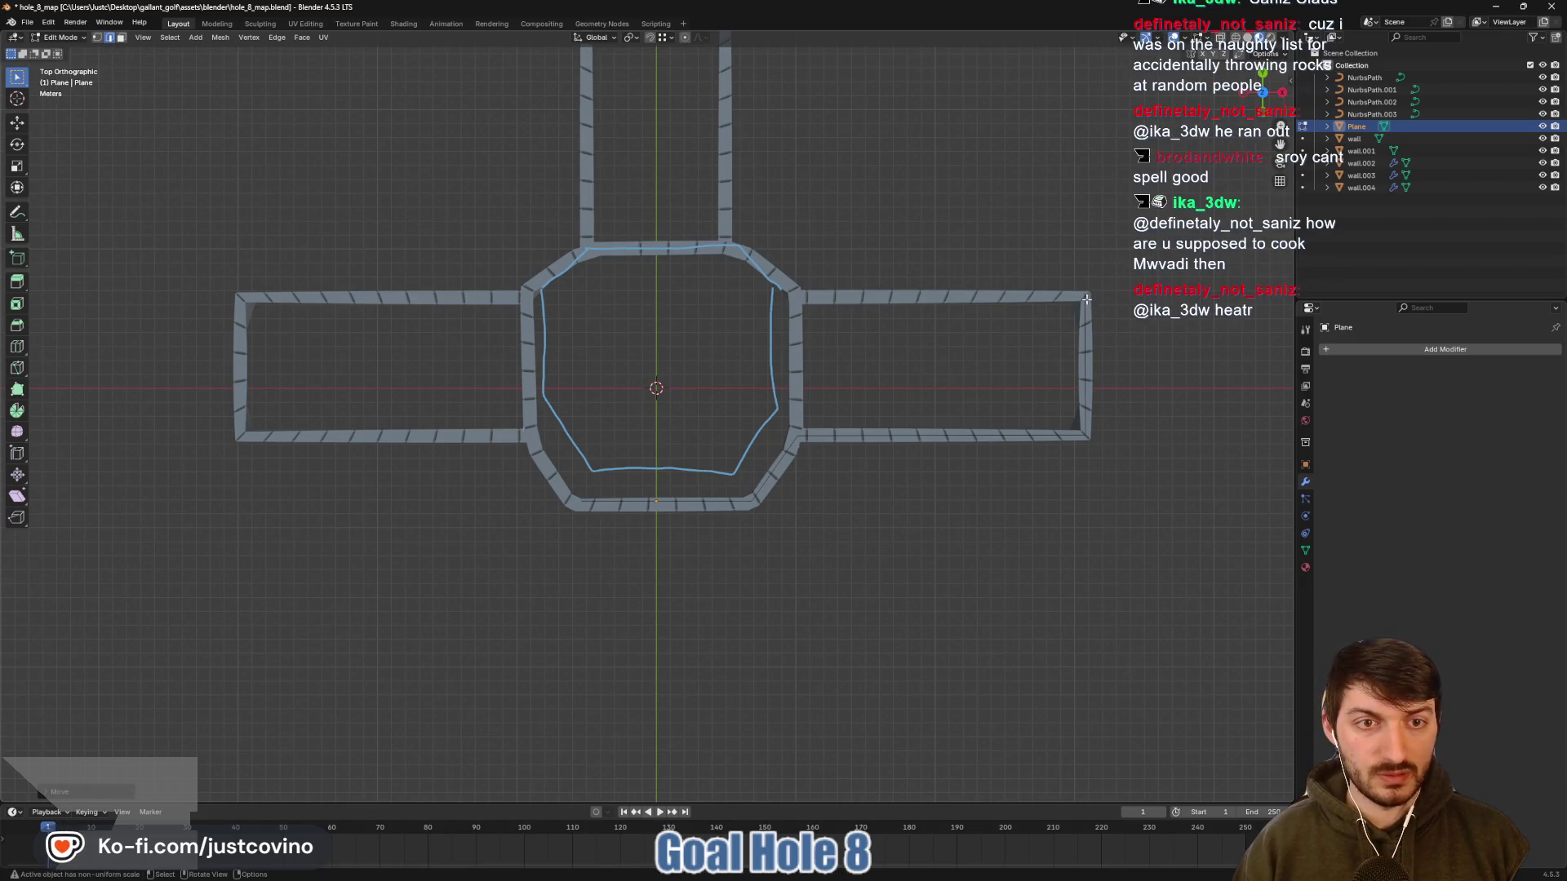
pyautogui.press('g')
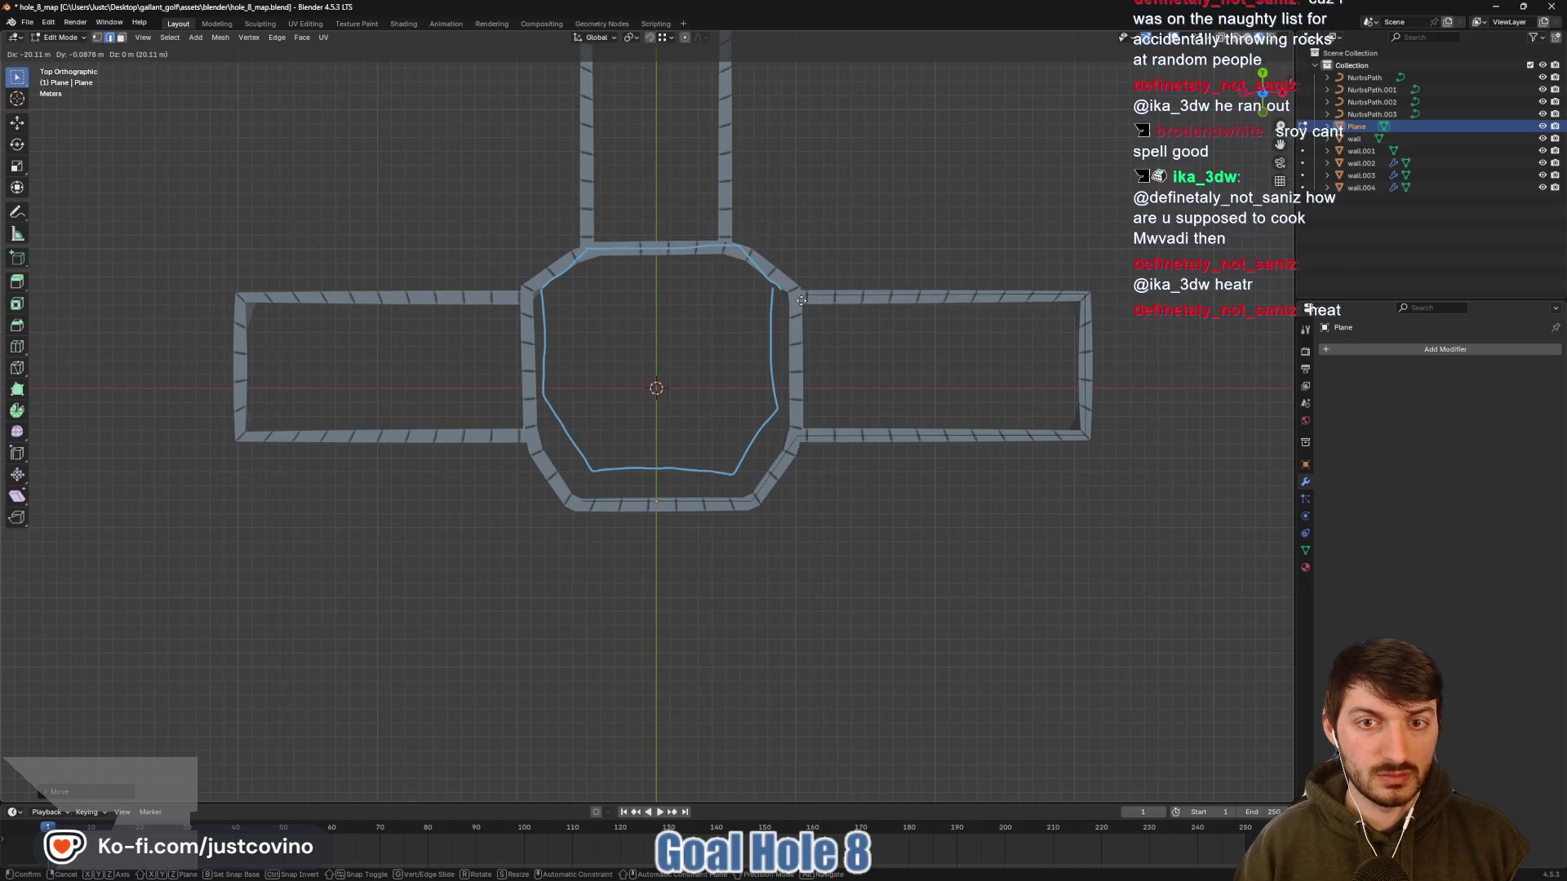
pyautogui.press('Escape')
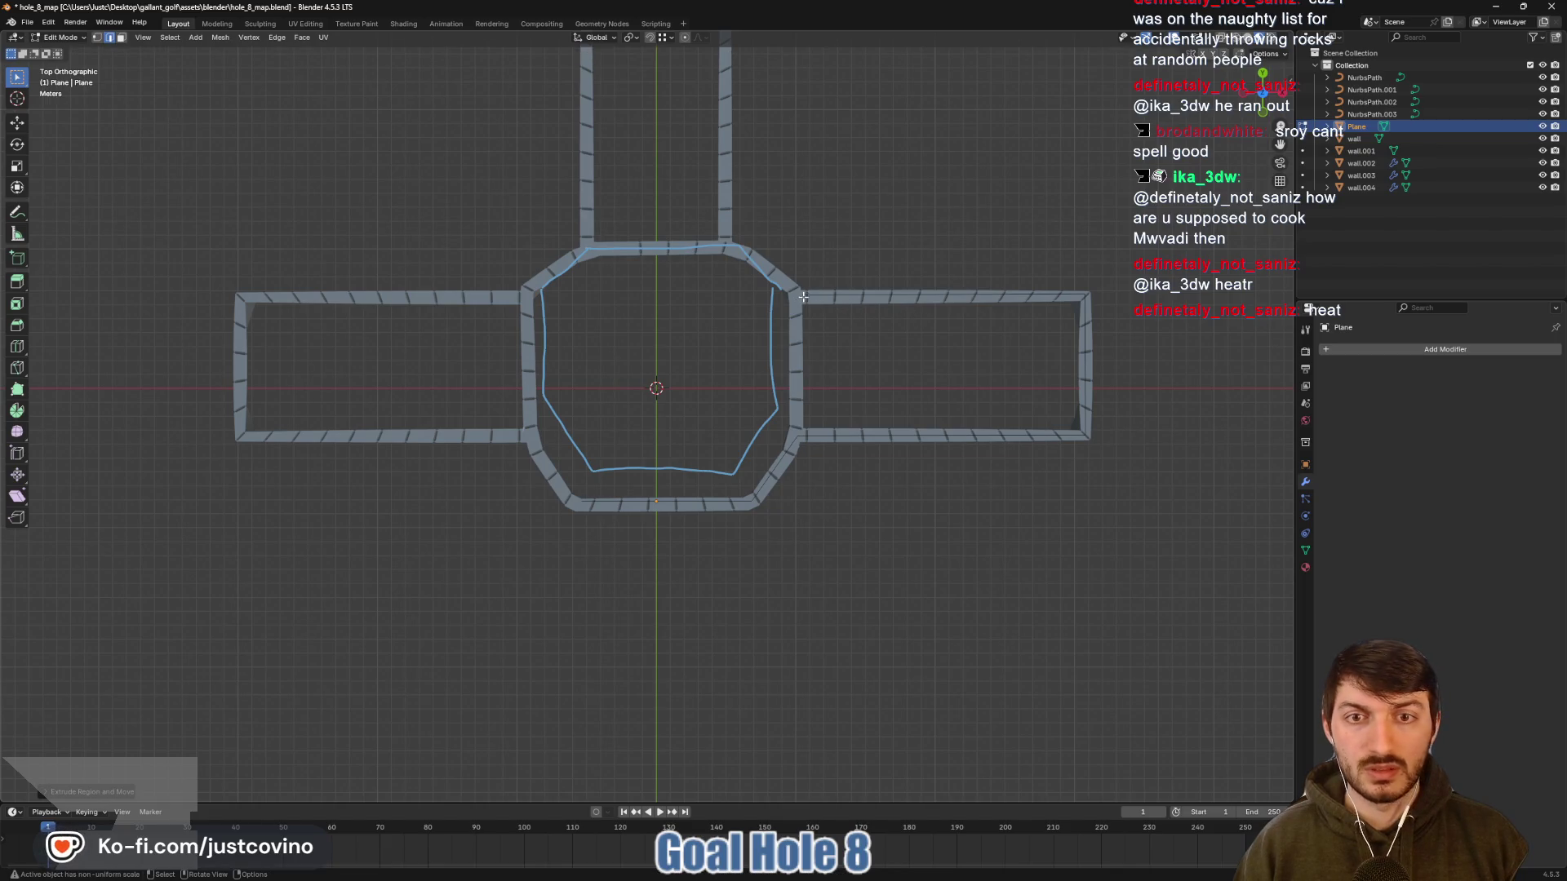
pyautogui.press('g')
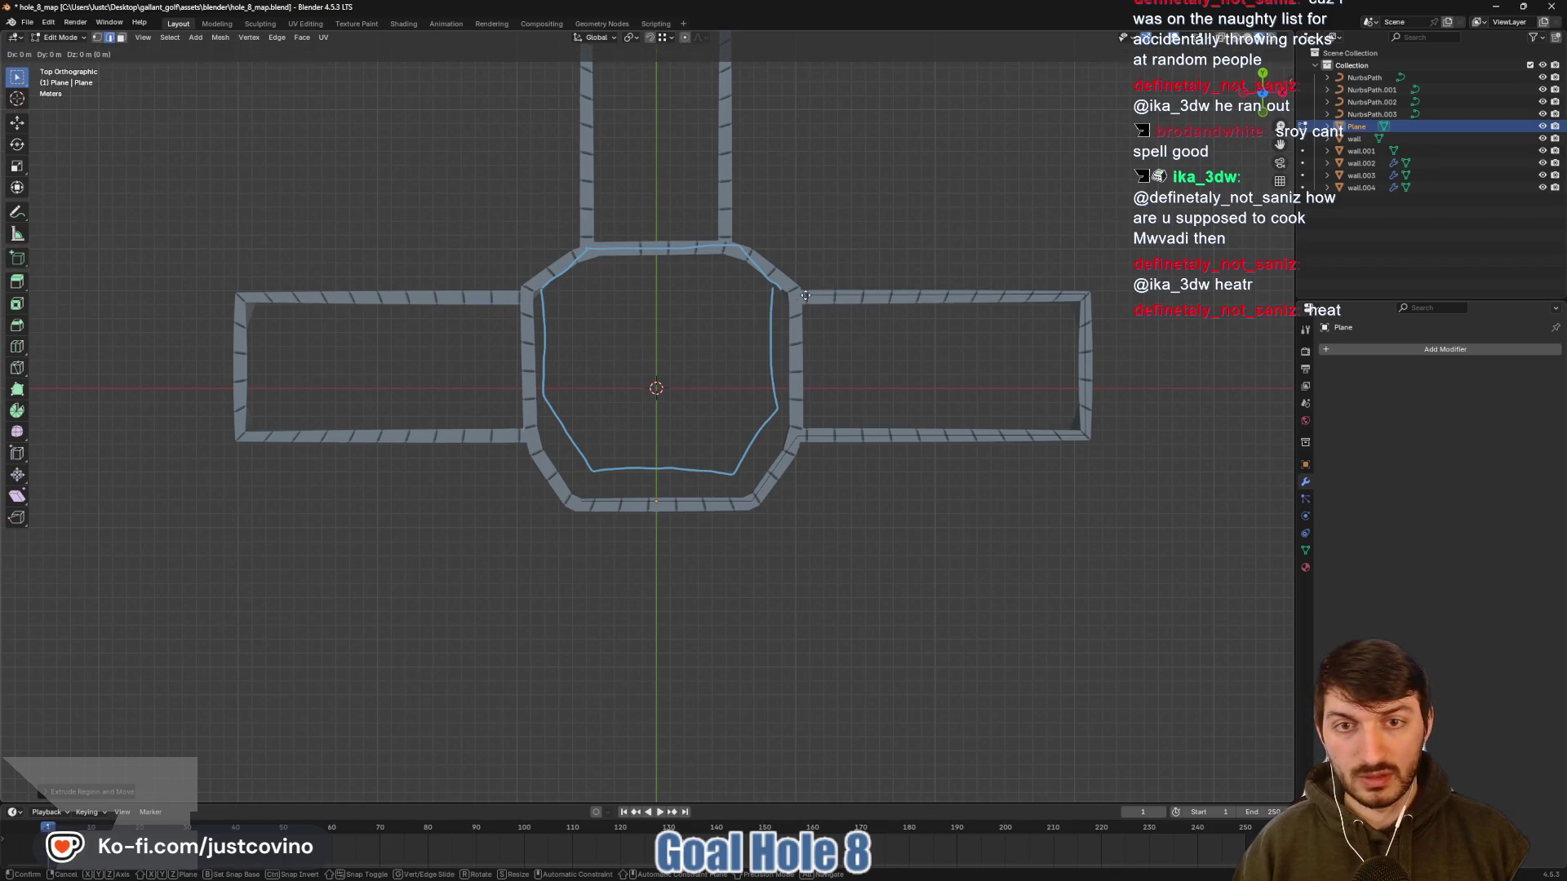
pyautogui.click(799, 296)
# Place an outline point near the octagon's top corner, then return to a top-down view
pyautogui.press('g')
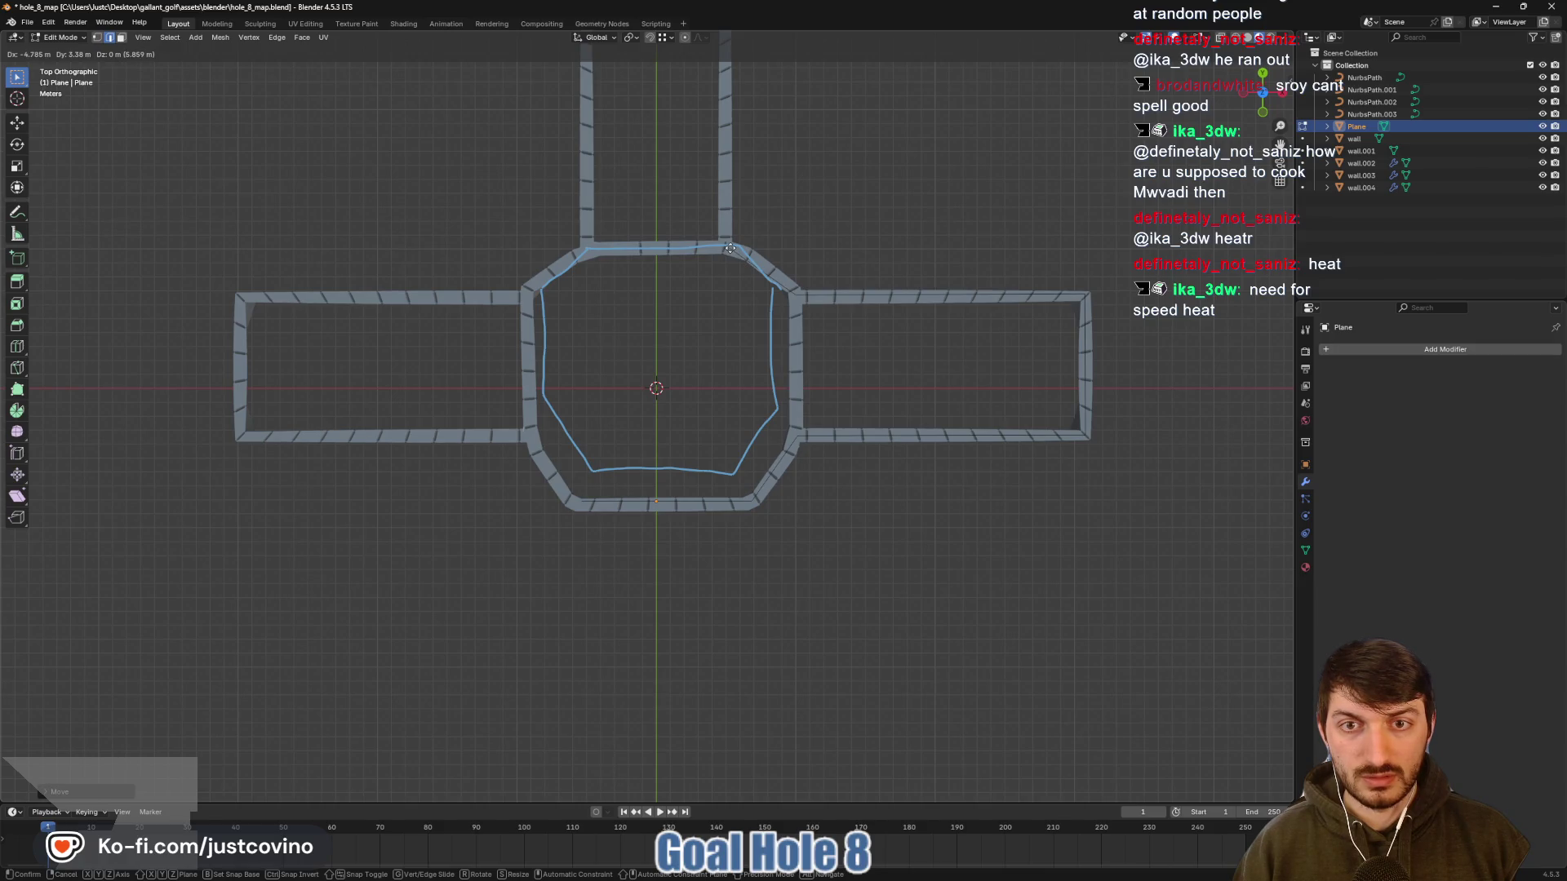
pyautogui.click(730, 247)
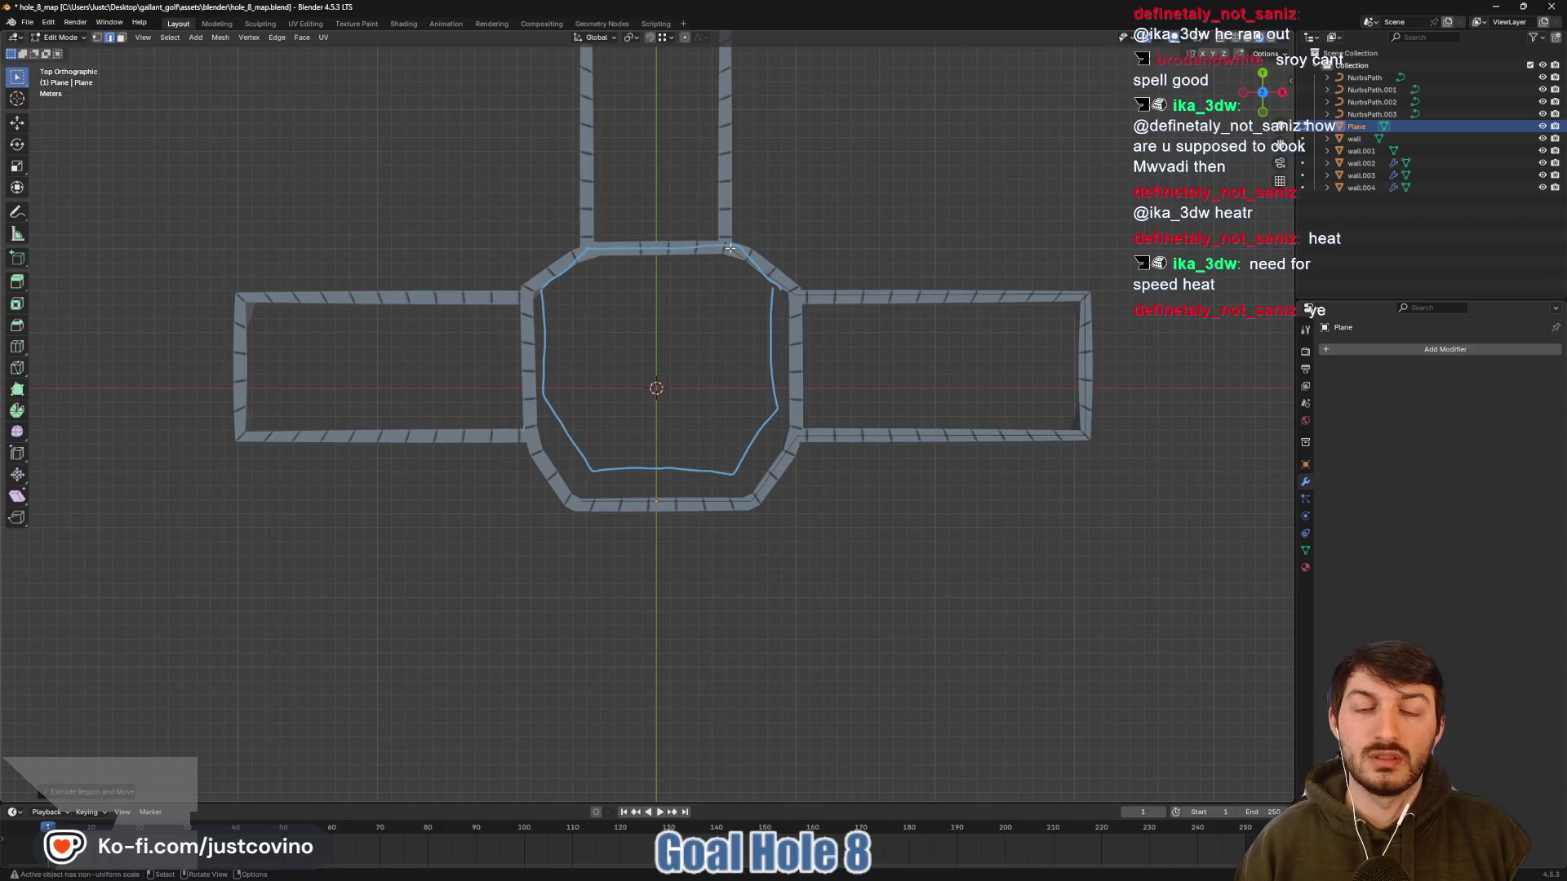
pyautogui.press('e')
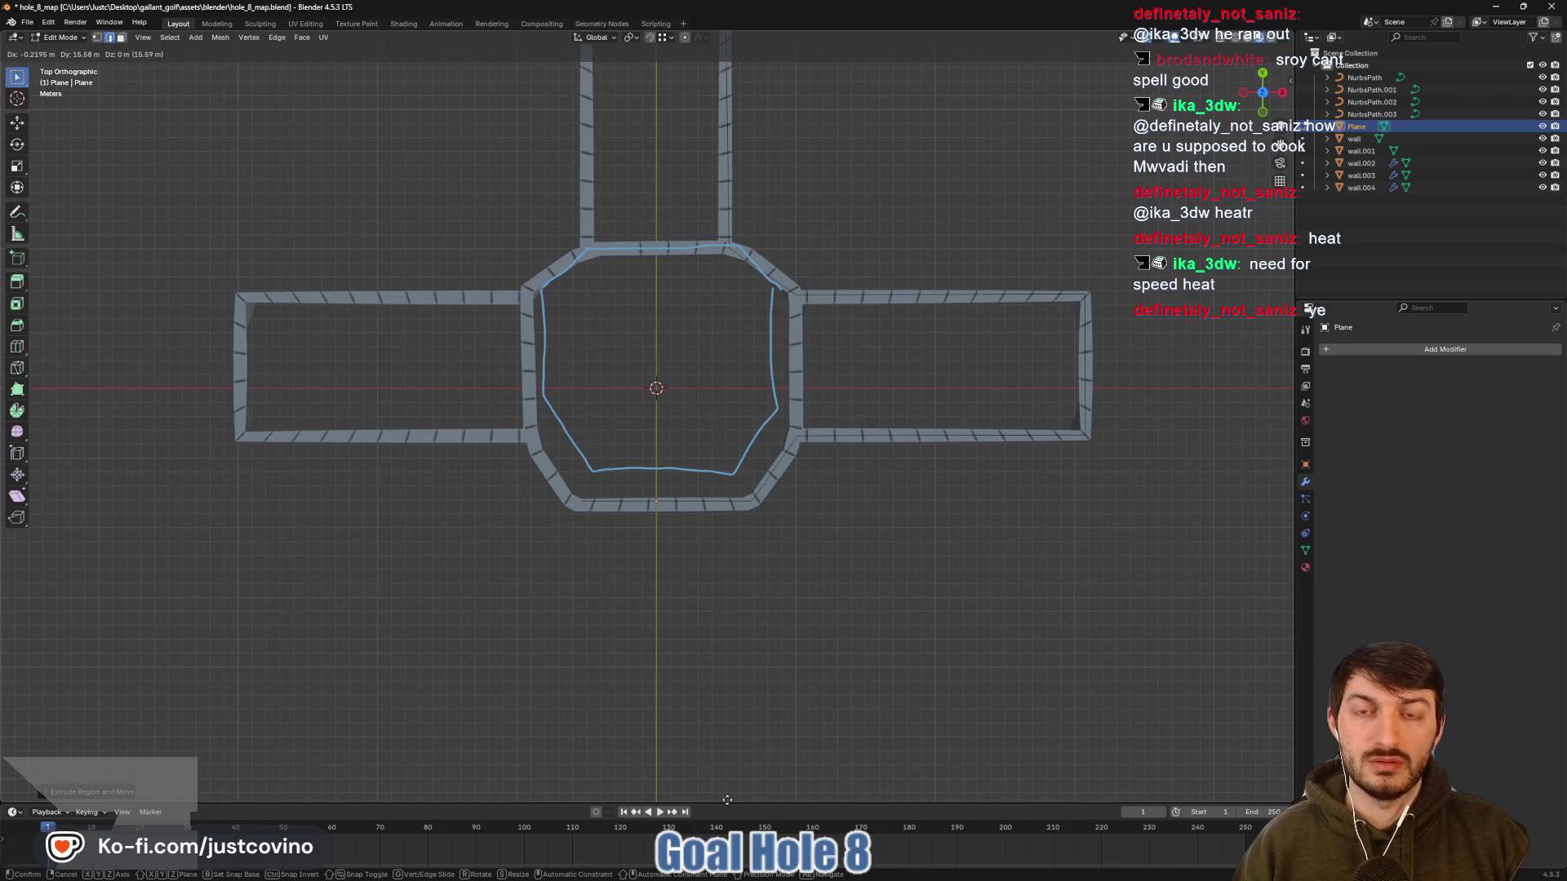
pyautogui.press('Escape')
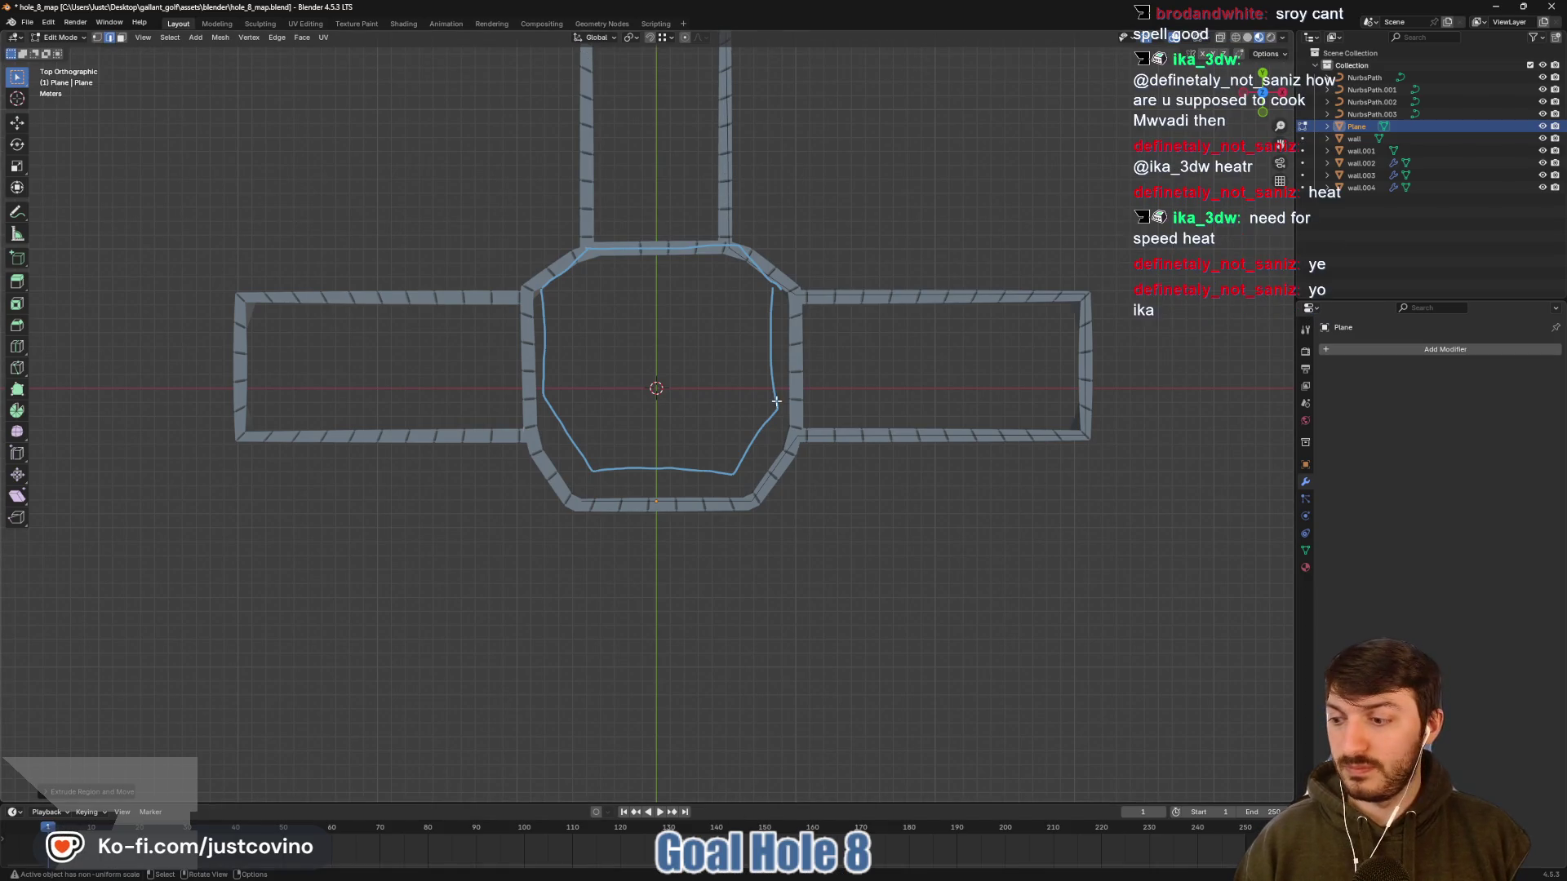
pyautogui.moveTo(1263, 91)
pyautogui.mouseDown()
pyautogui.moveTo(1263, 106)
pyautogui.moveTo(1263, 81)
pyautogui.mouseUp()
pyautogui.click(1262, 72)
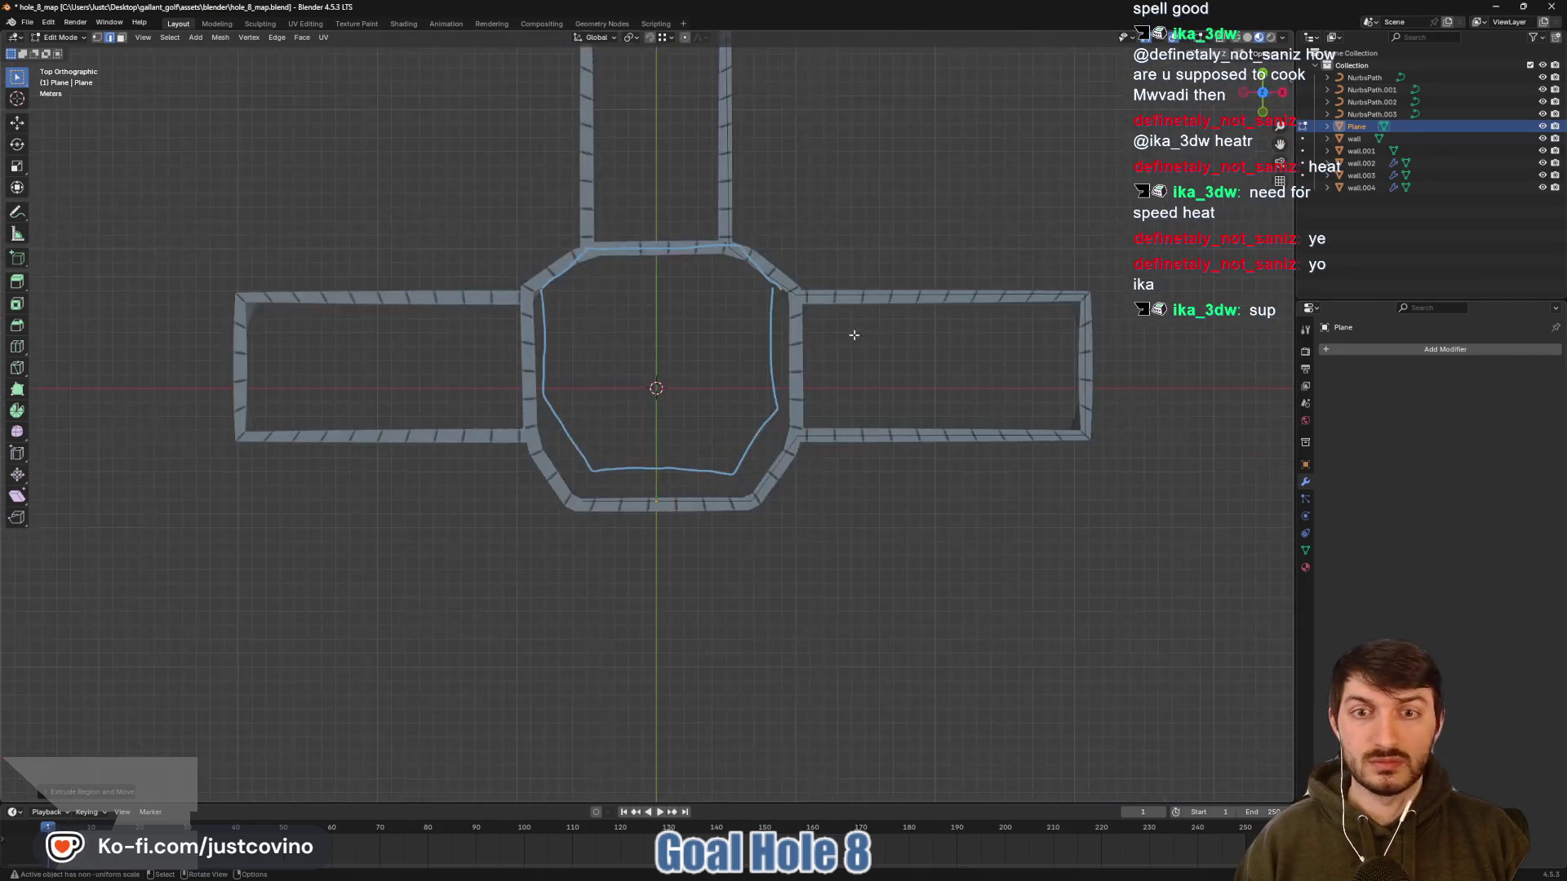
pyautogui.scroll(5, 853, 335)
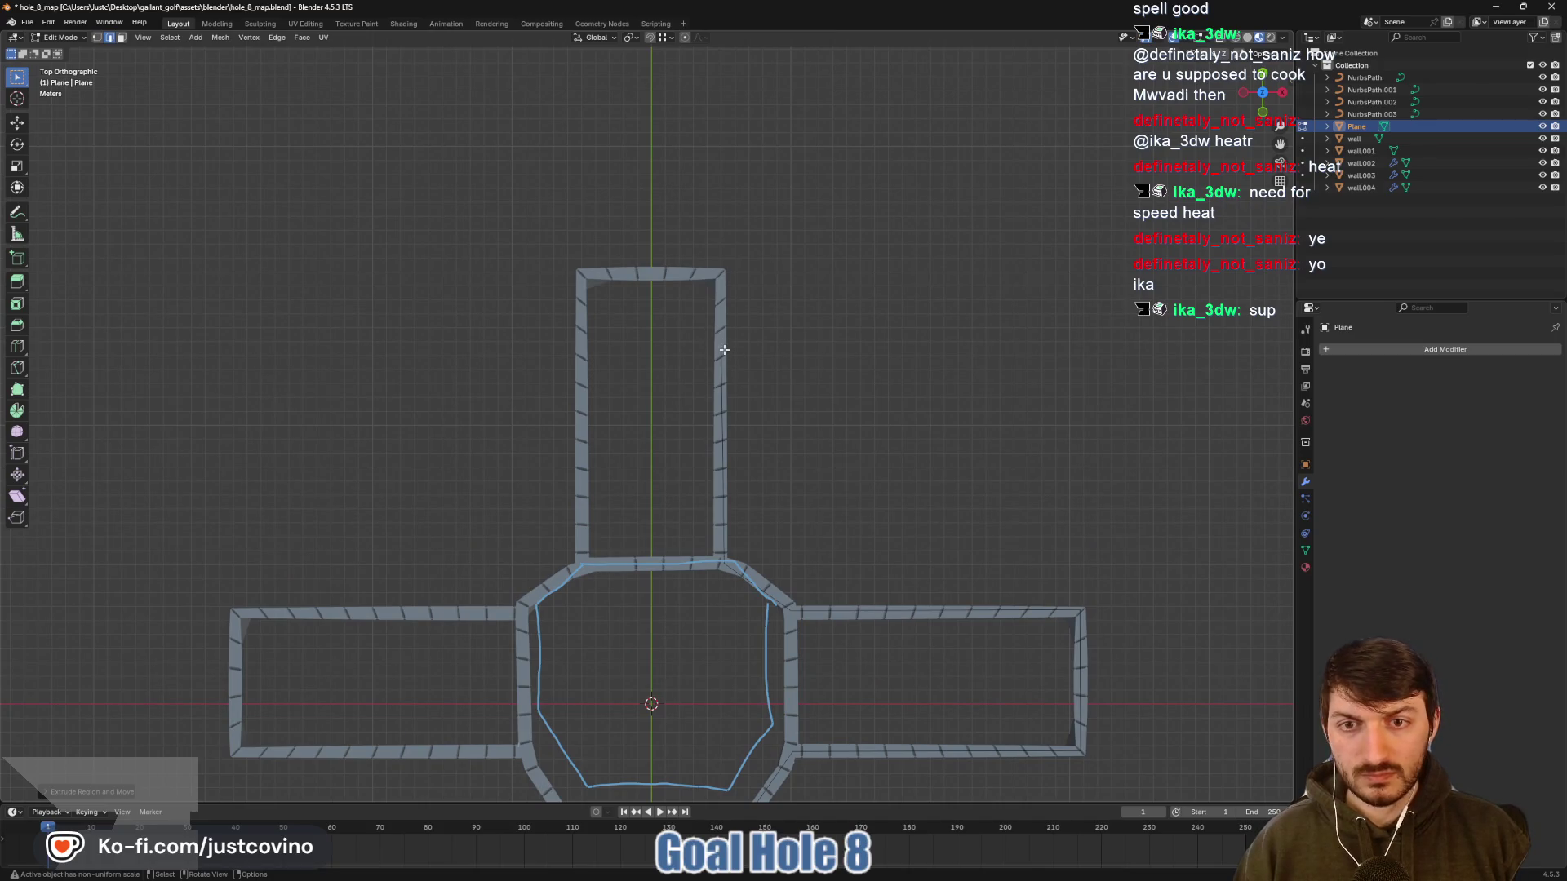
# Trace the top corridor's right and left corners and its left wall down to the octagon
pyautogui.press('g')
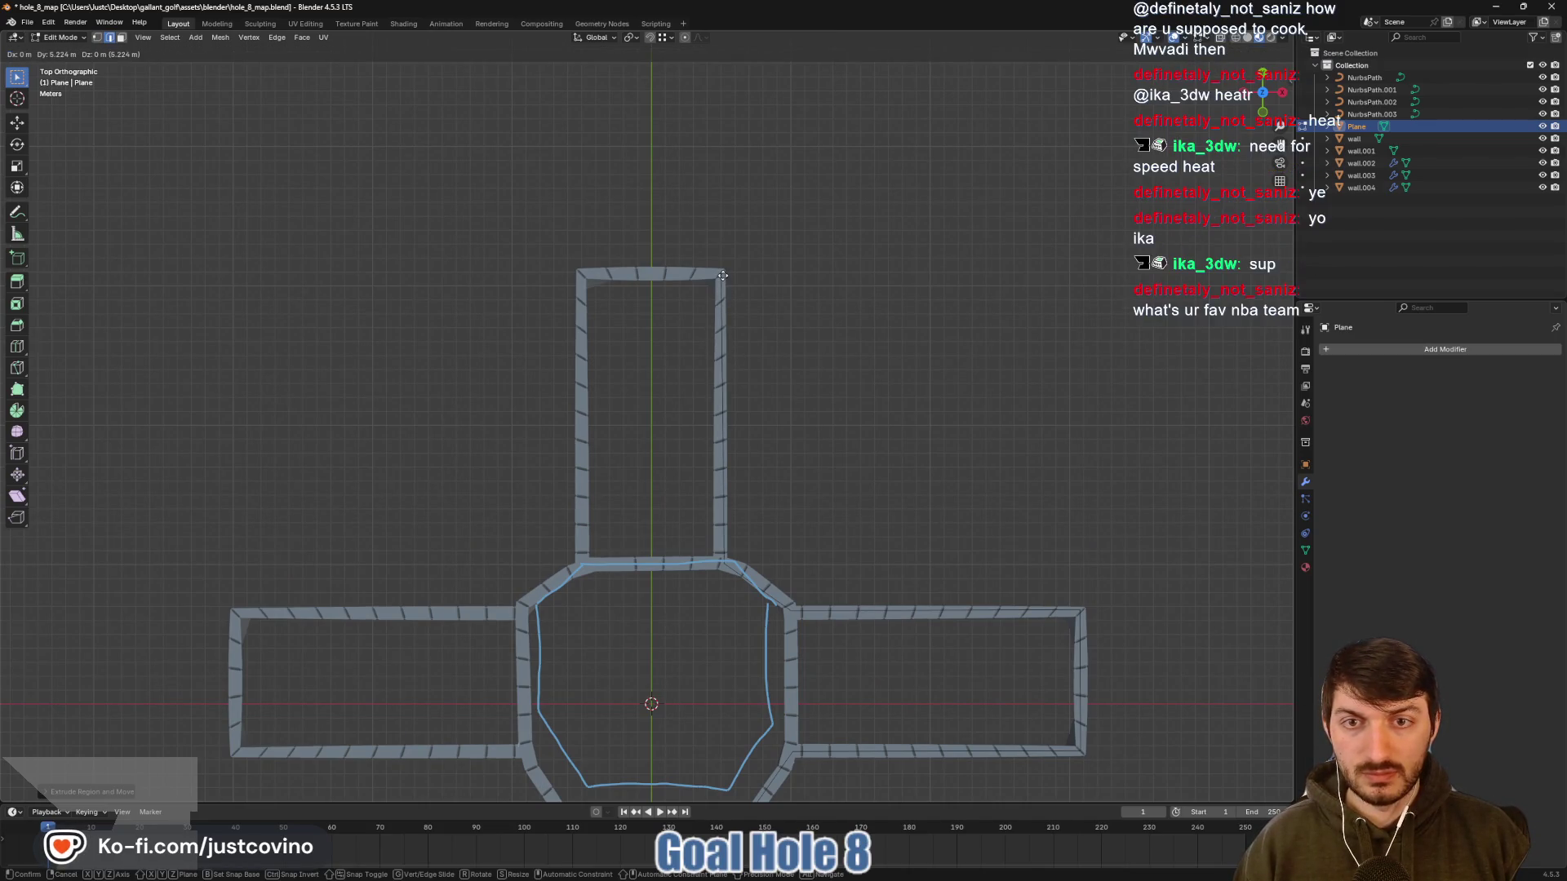
pyautogui.click(722, 274)
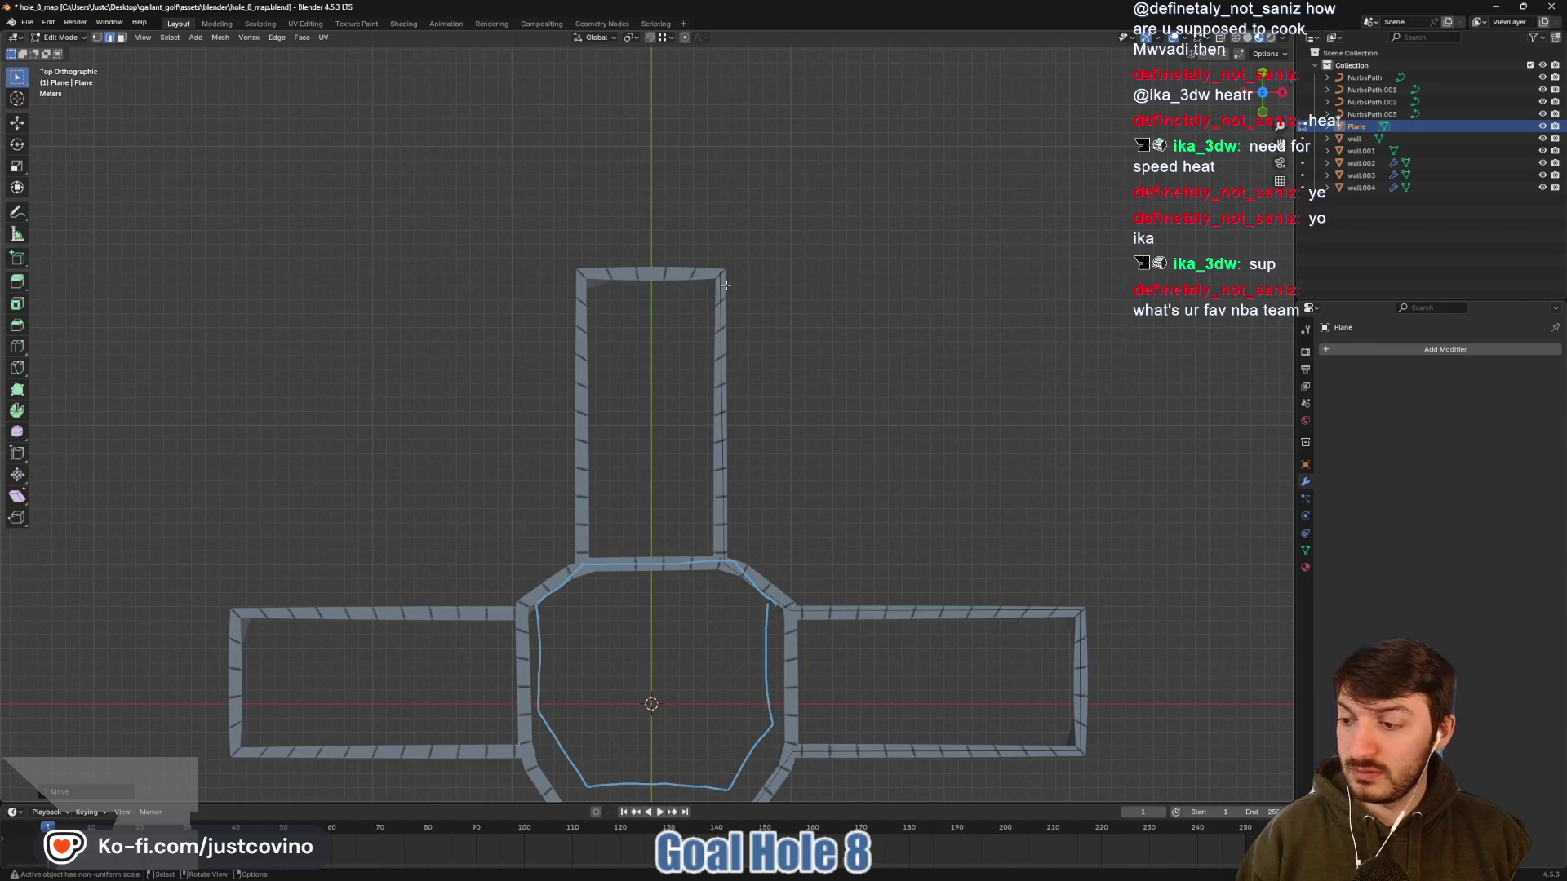
pyautogui.press('g')
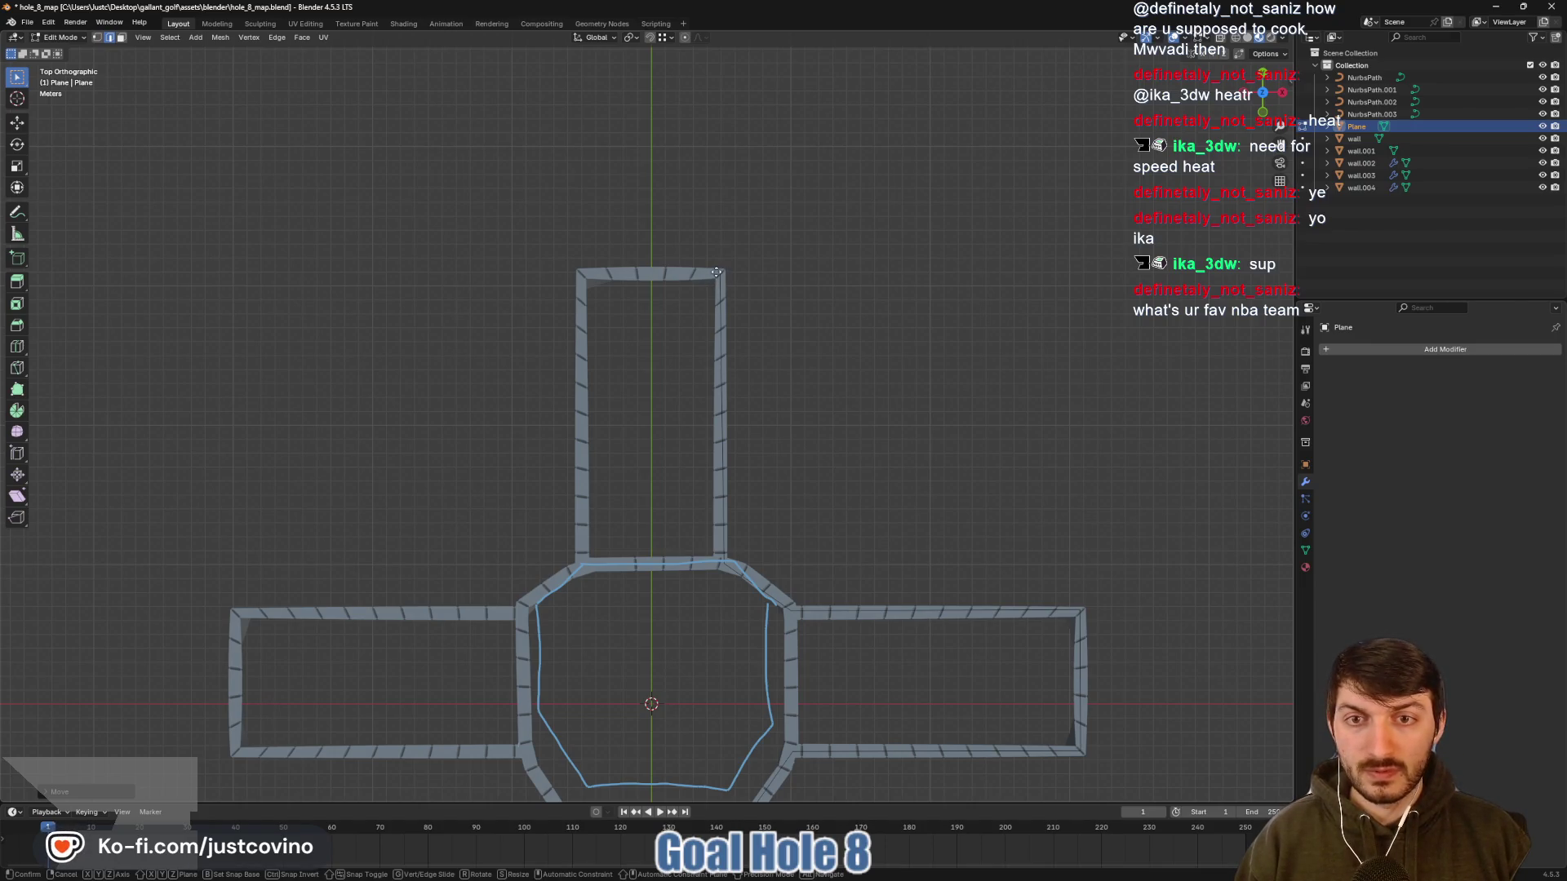
pyautogui.click(581, 273)
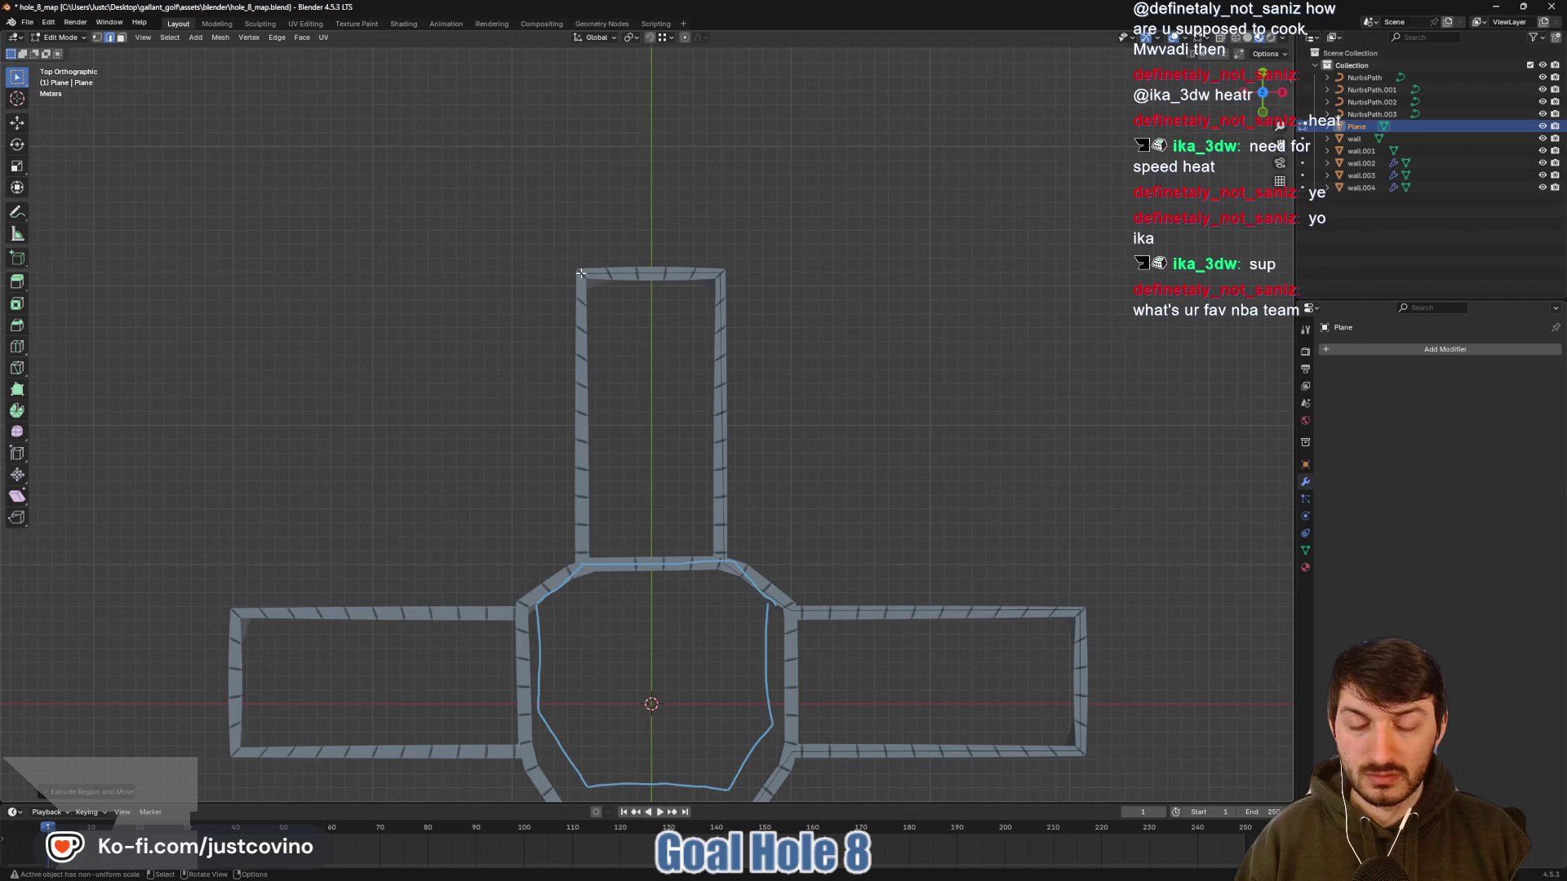
pyautogui.press('e')
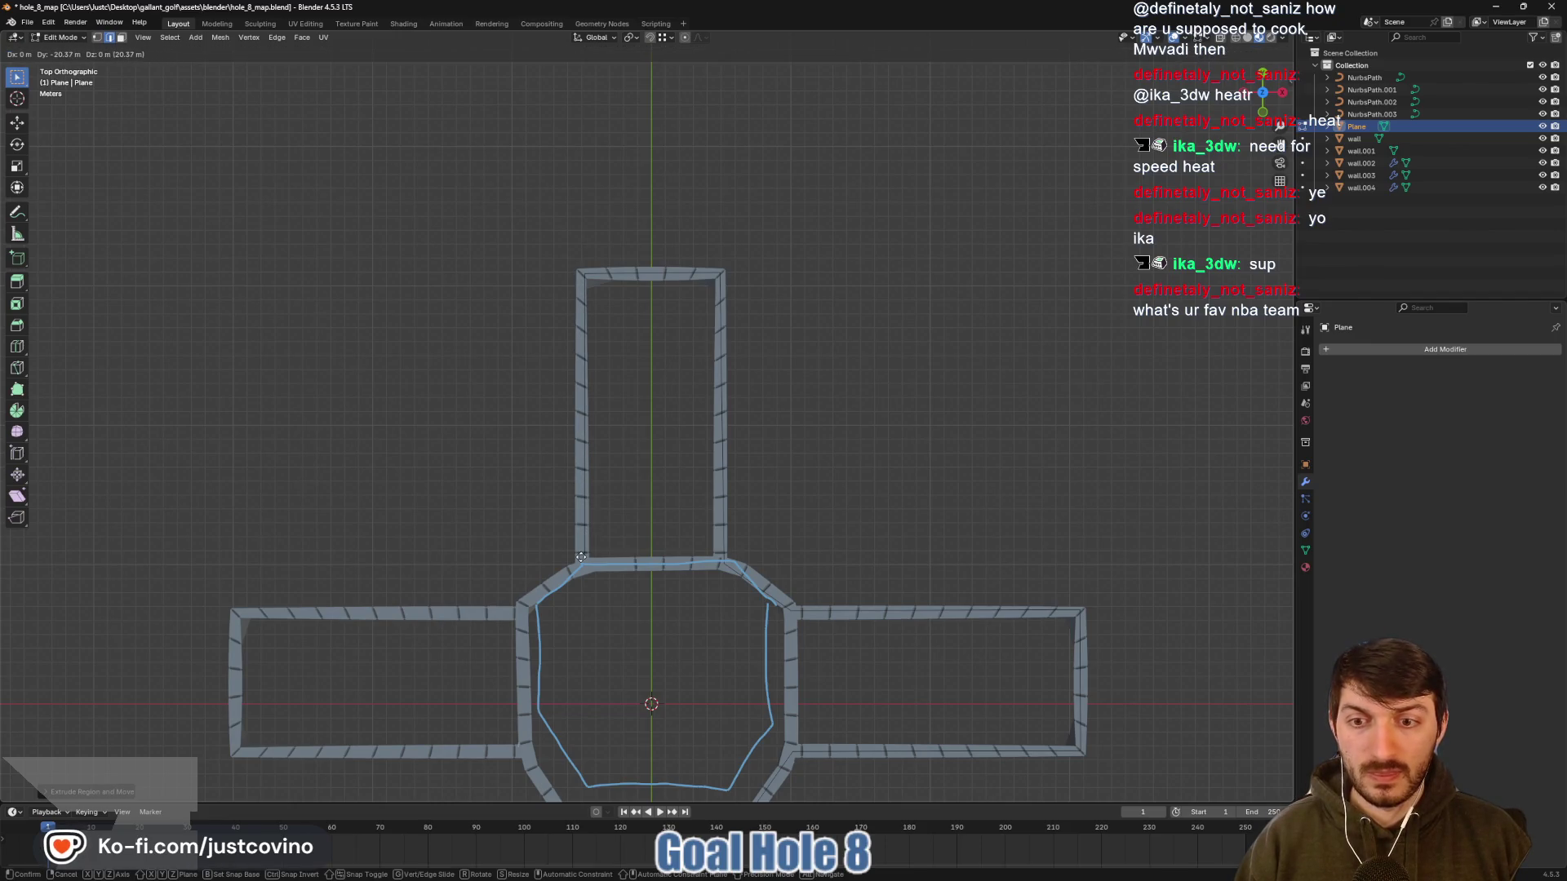
pyautogui.click(581, 565)
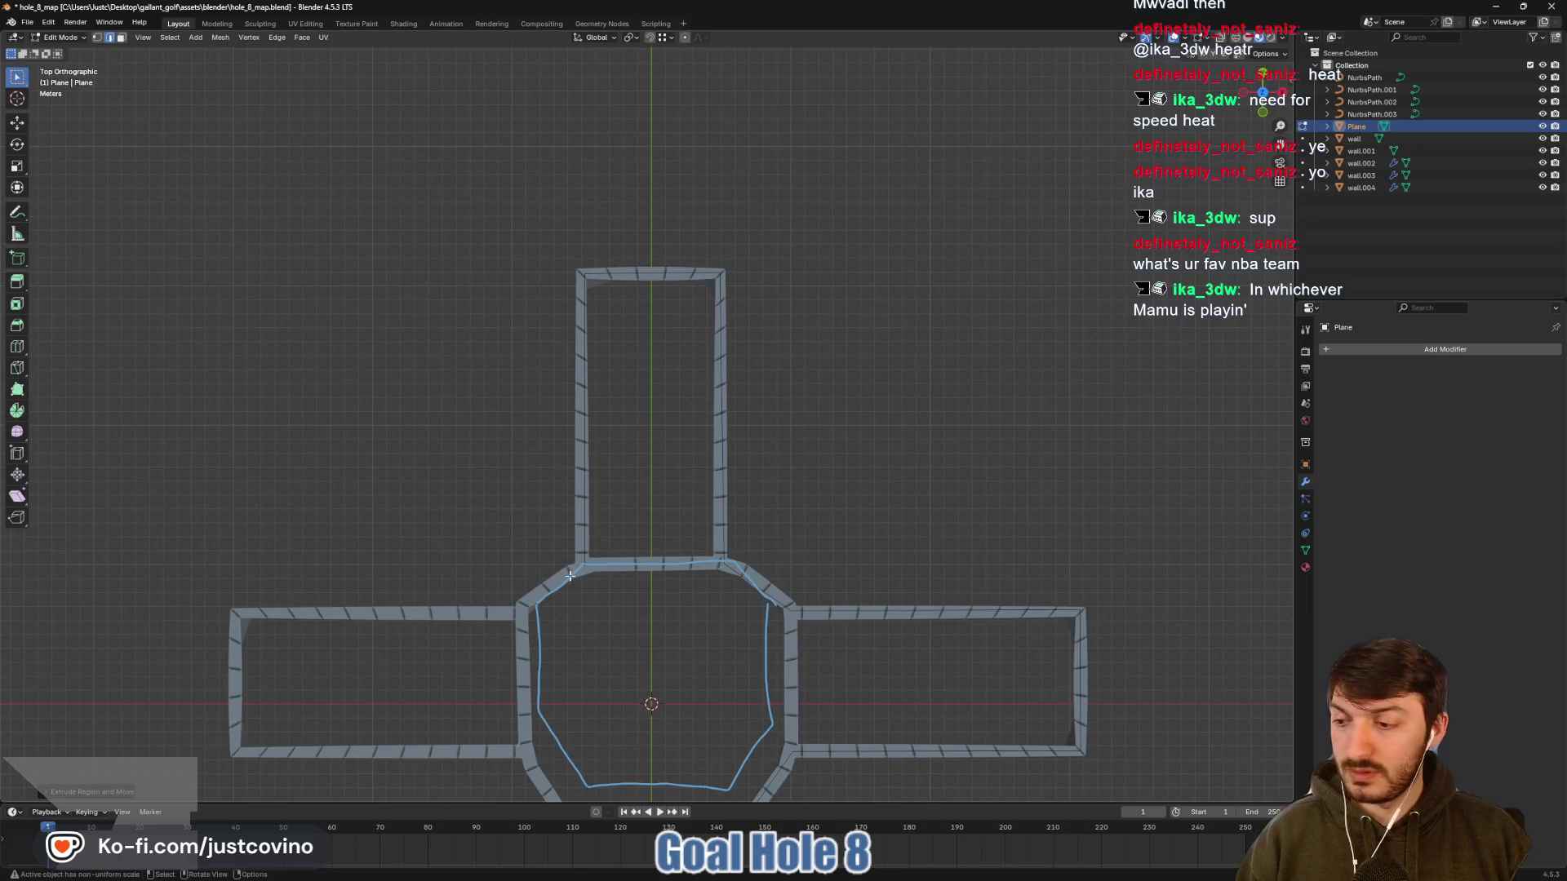
pyautogui.moveTo(589, 571)
pyautogui.mouseDown()
pyautogui.moveTo(594, 511)
pyautogui.moveTo(634, 437)
pyautogui.mouseUp()
# Set the vertex at the octagon's upper-left corner and extrude to the left corridor's top-left corner
pyautogui.press('g')
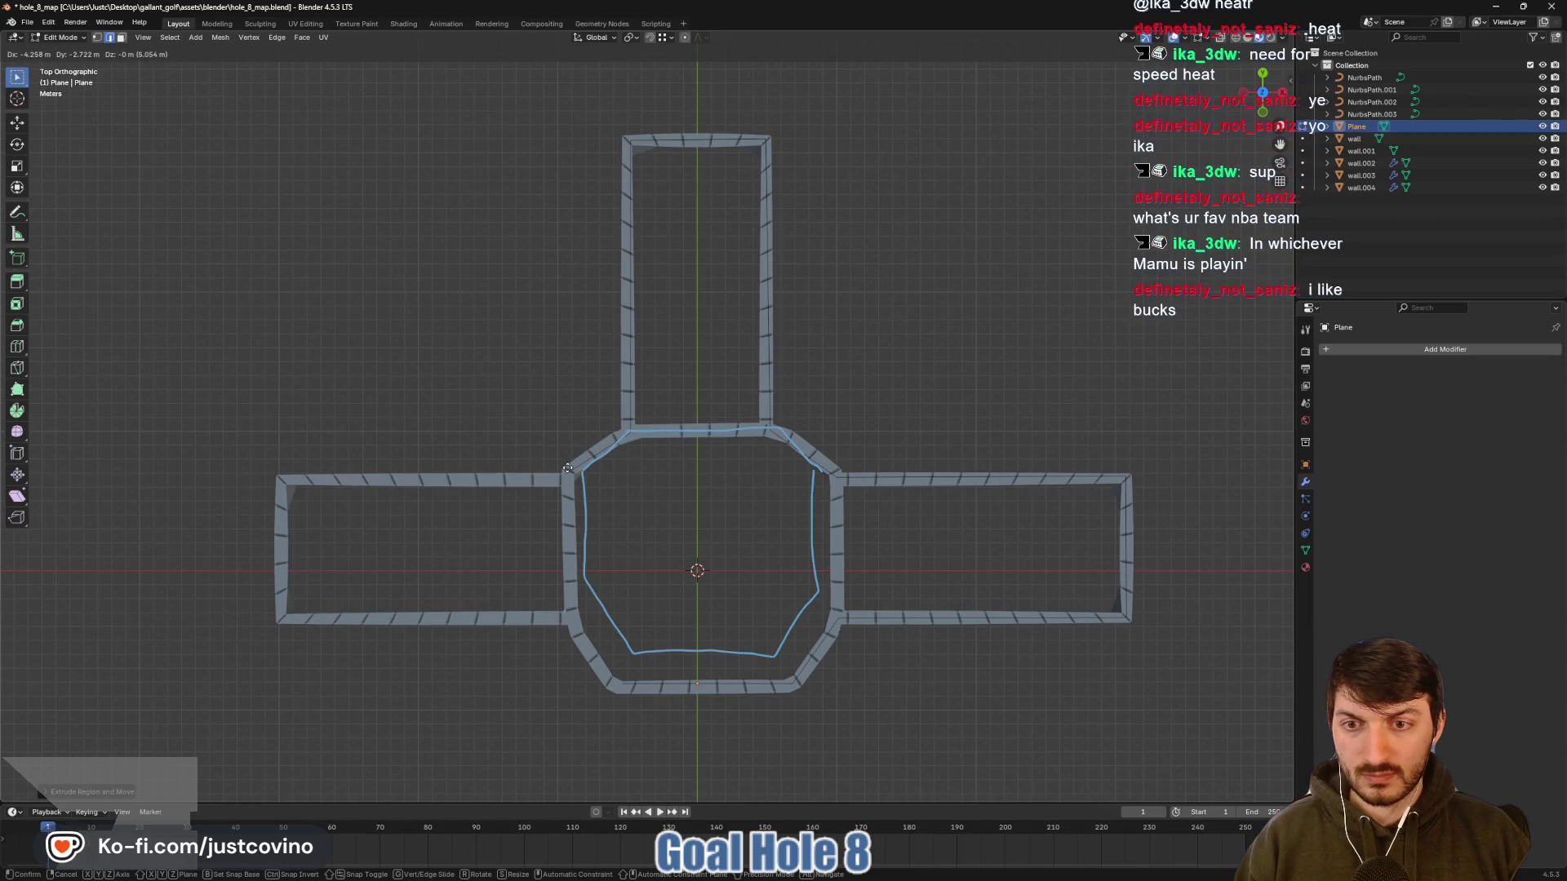
pyautogui.press('Escape')
pyautogui.press('g')
pyautogui.click(564, 490)
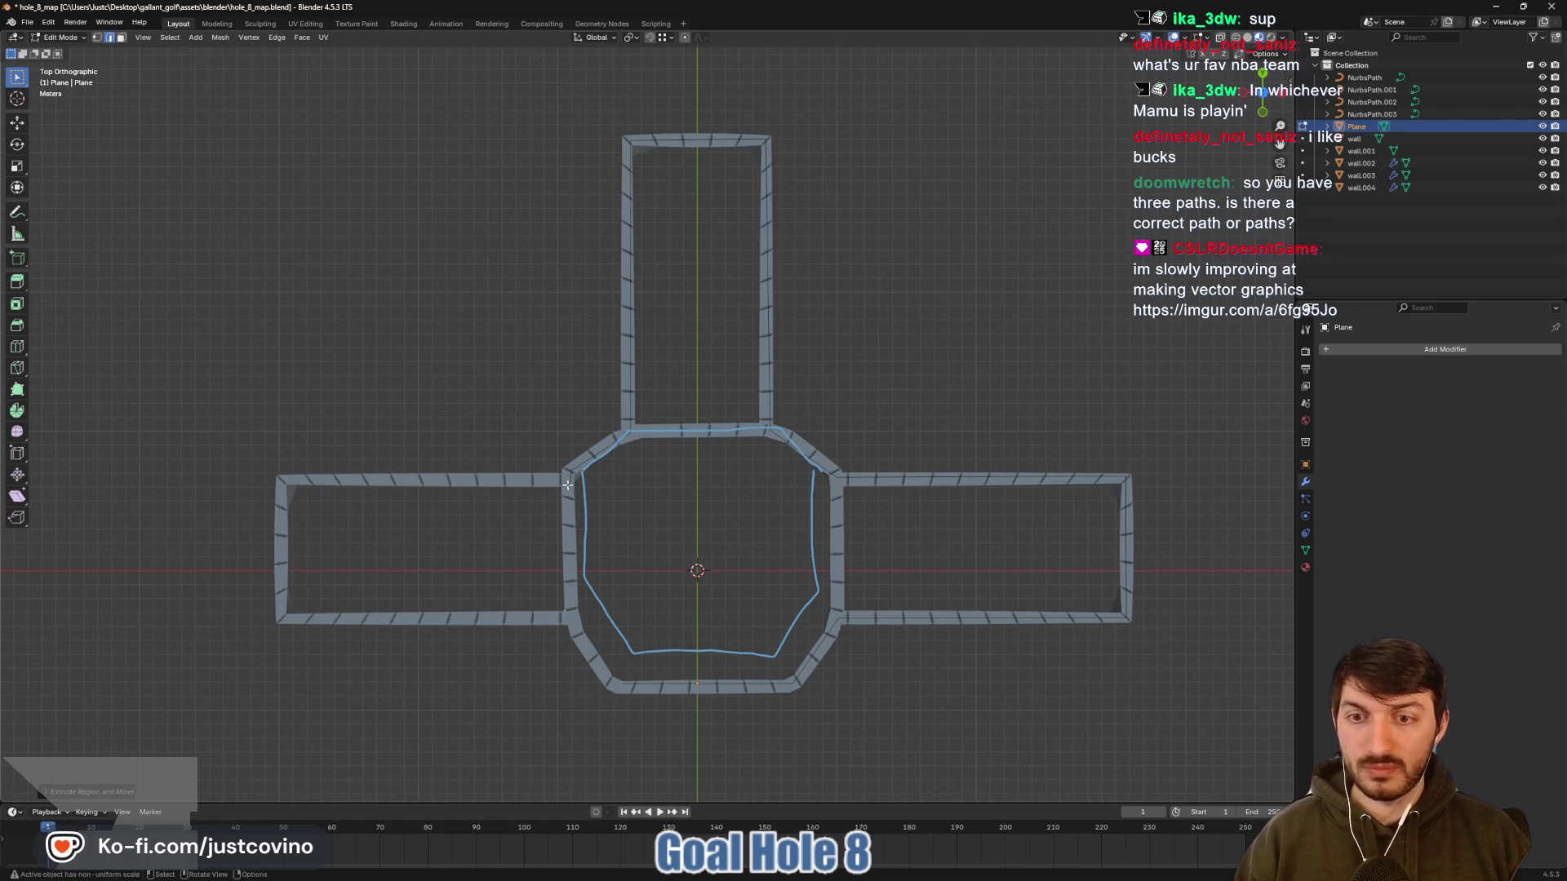
pyautogui.press('e')
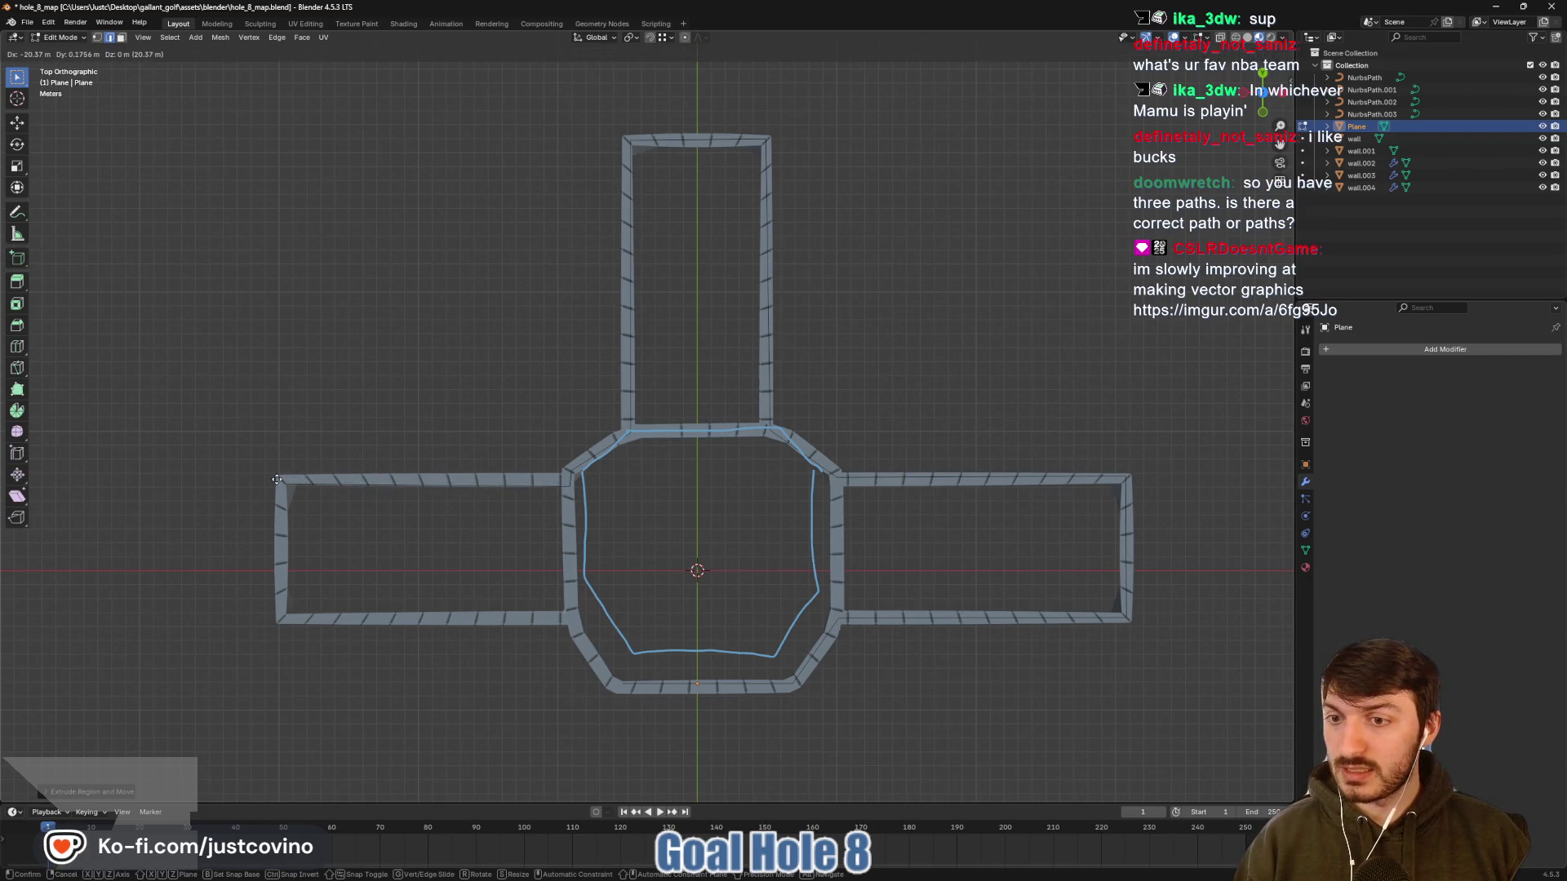
pyautogui.click(277, 479)
# Trace the left corridor's bottom-left corner back to the octagon, then select the outline's bottom edge
pyautogui.press('e')
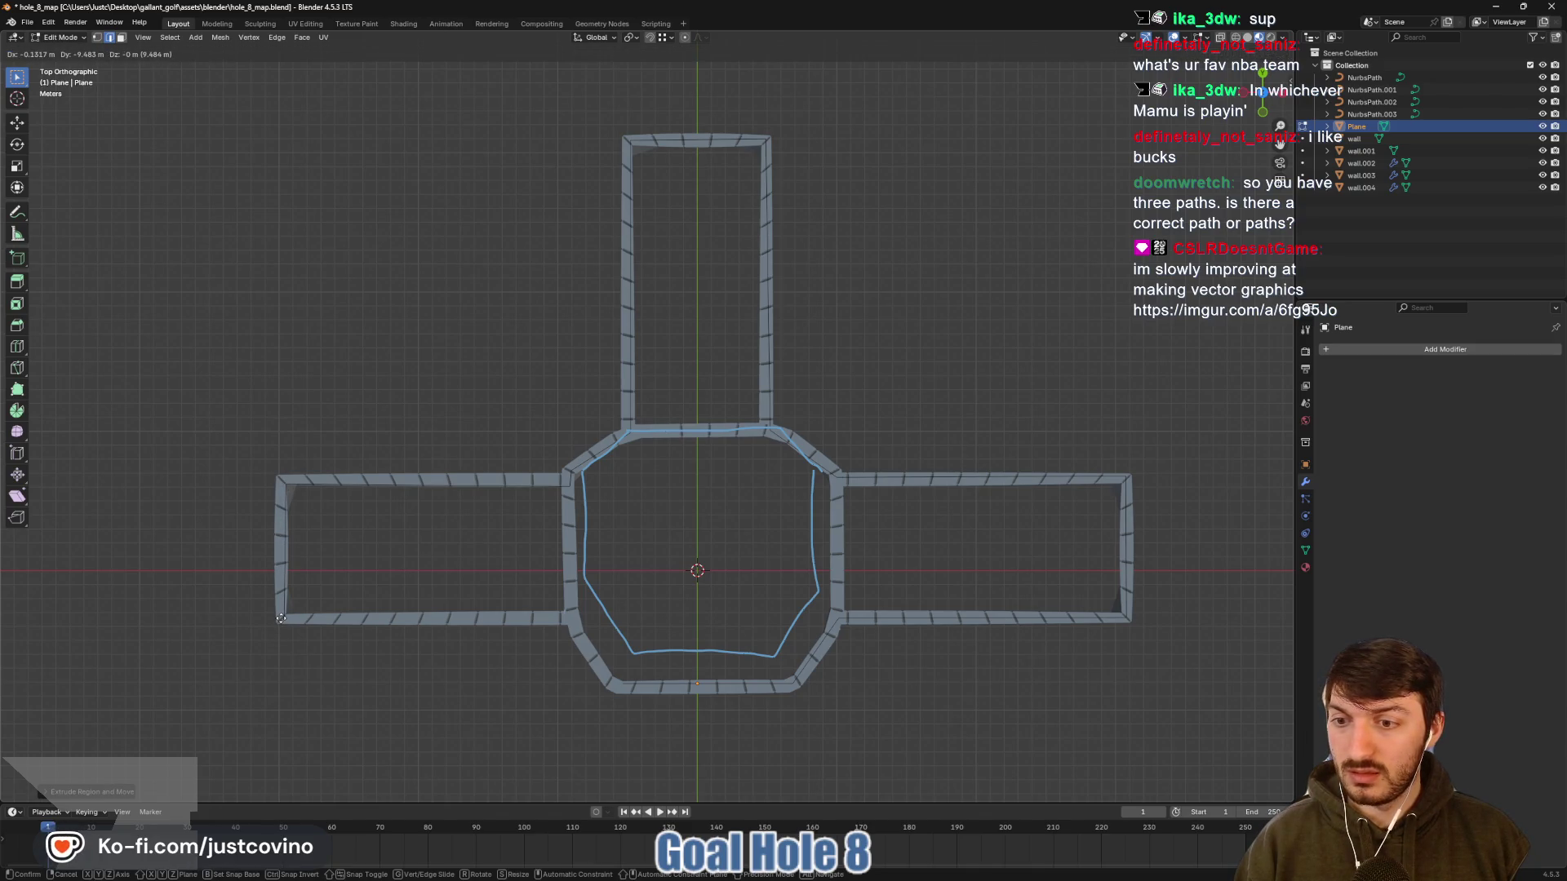
pyautogui.click(280, 619)
pyautogui.press('e')
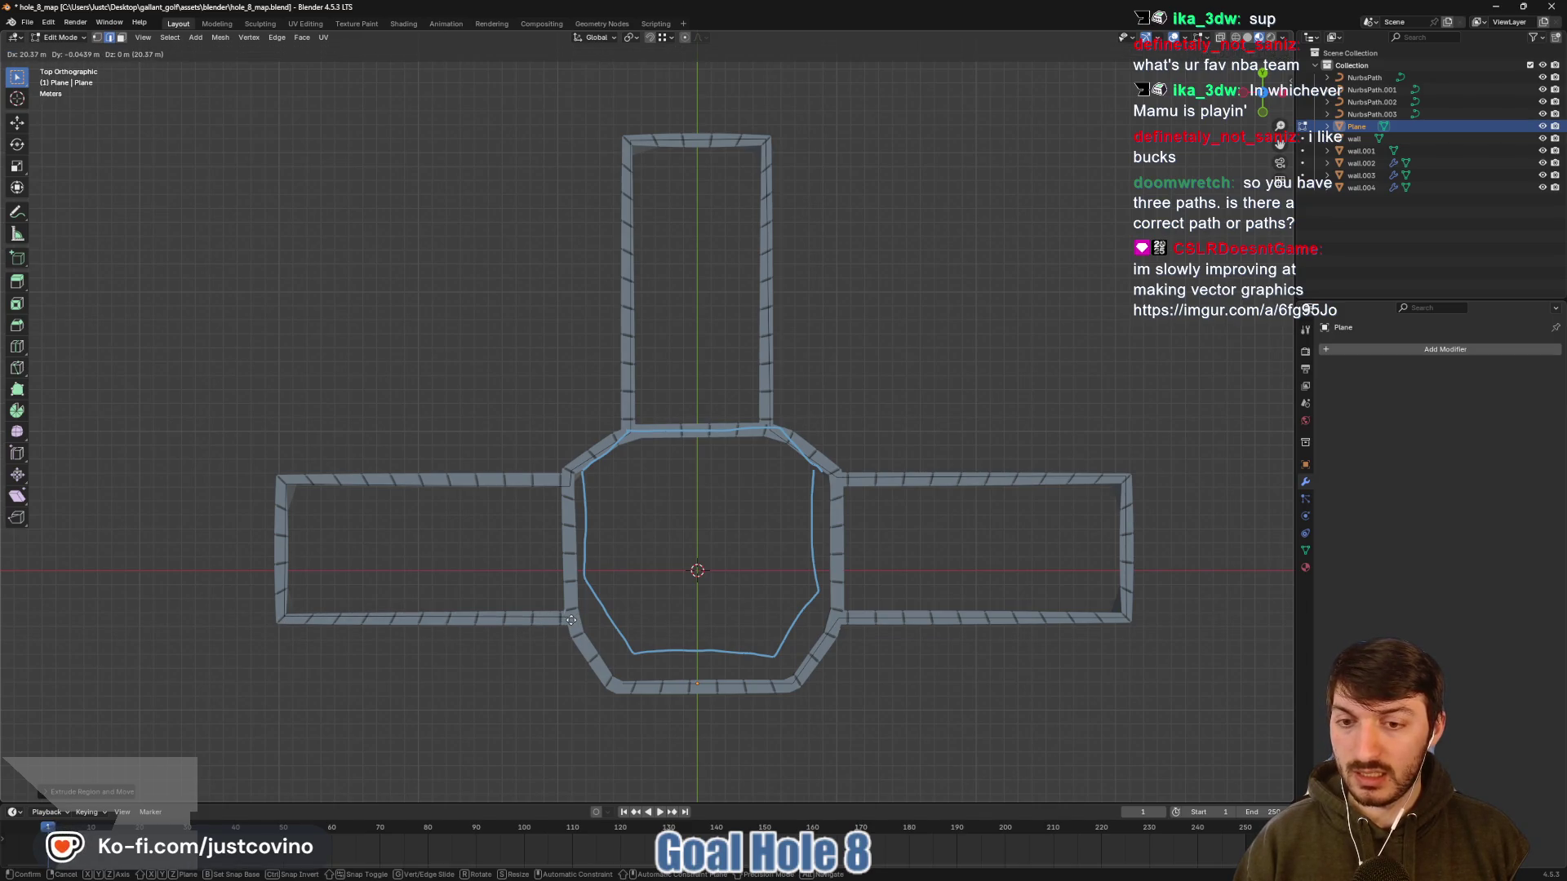
pyautogui.click(572, 620)
pyautogui.press('e')
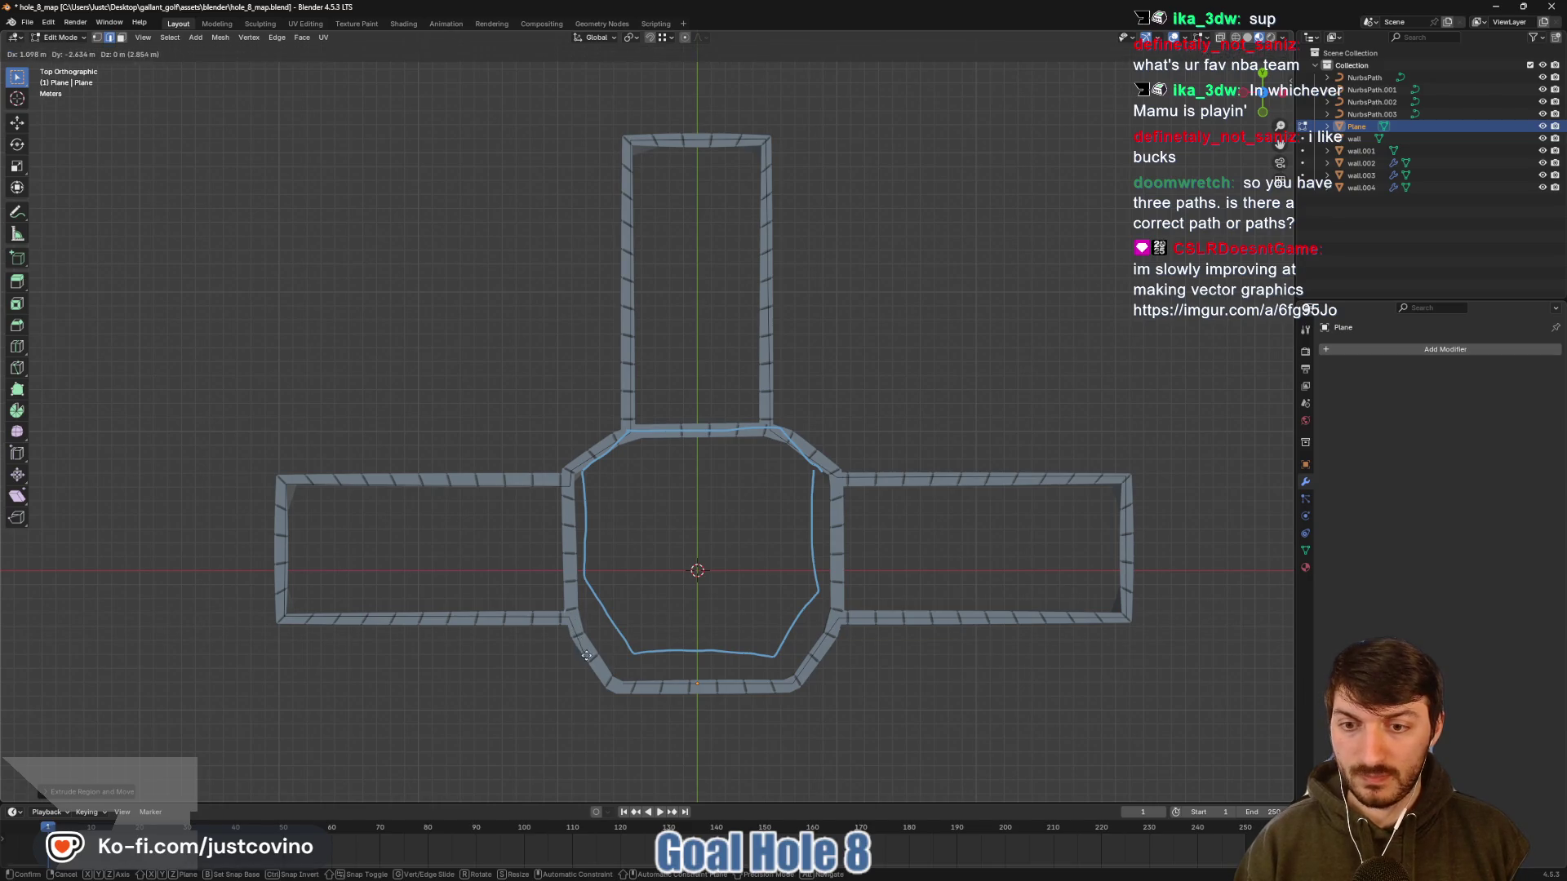
pyautogui.click(613, 686)
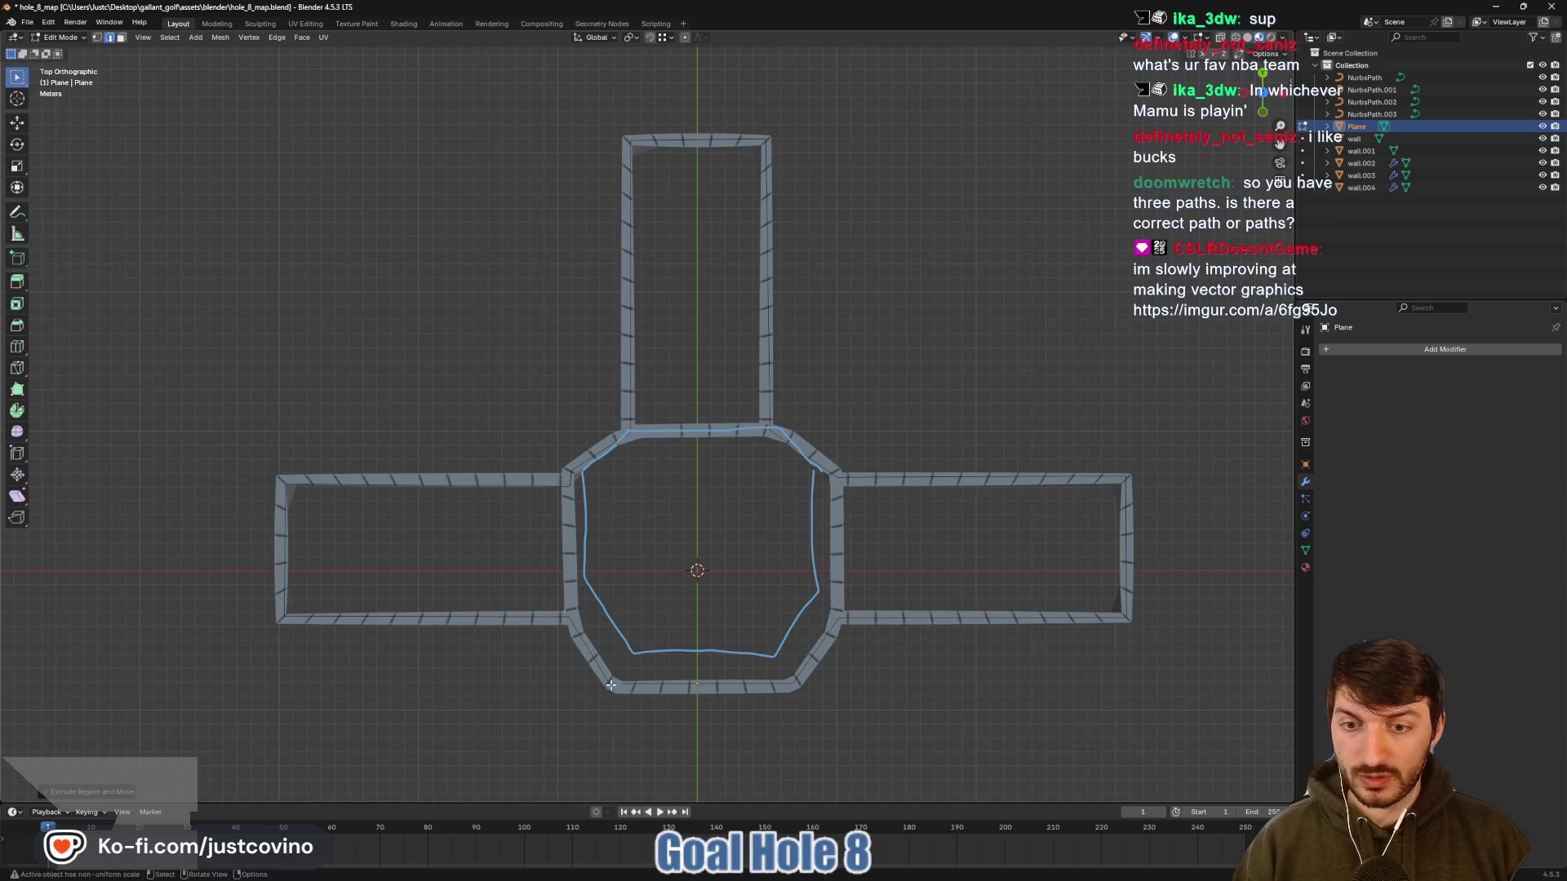
pyautogui.click(625, 686)
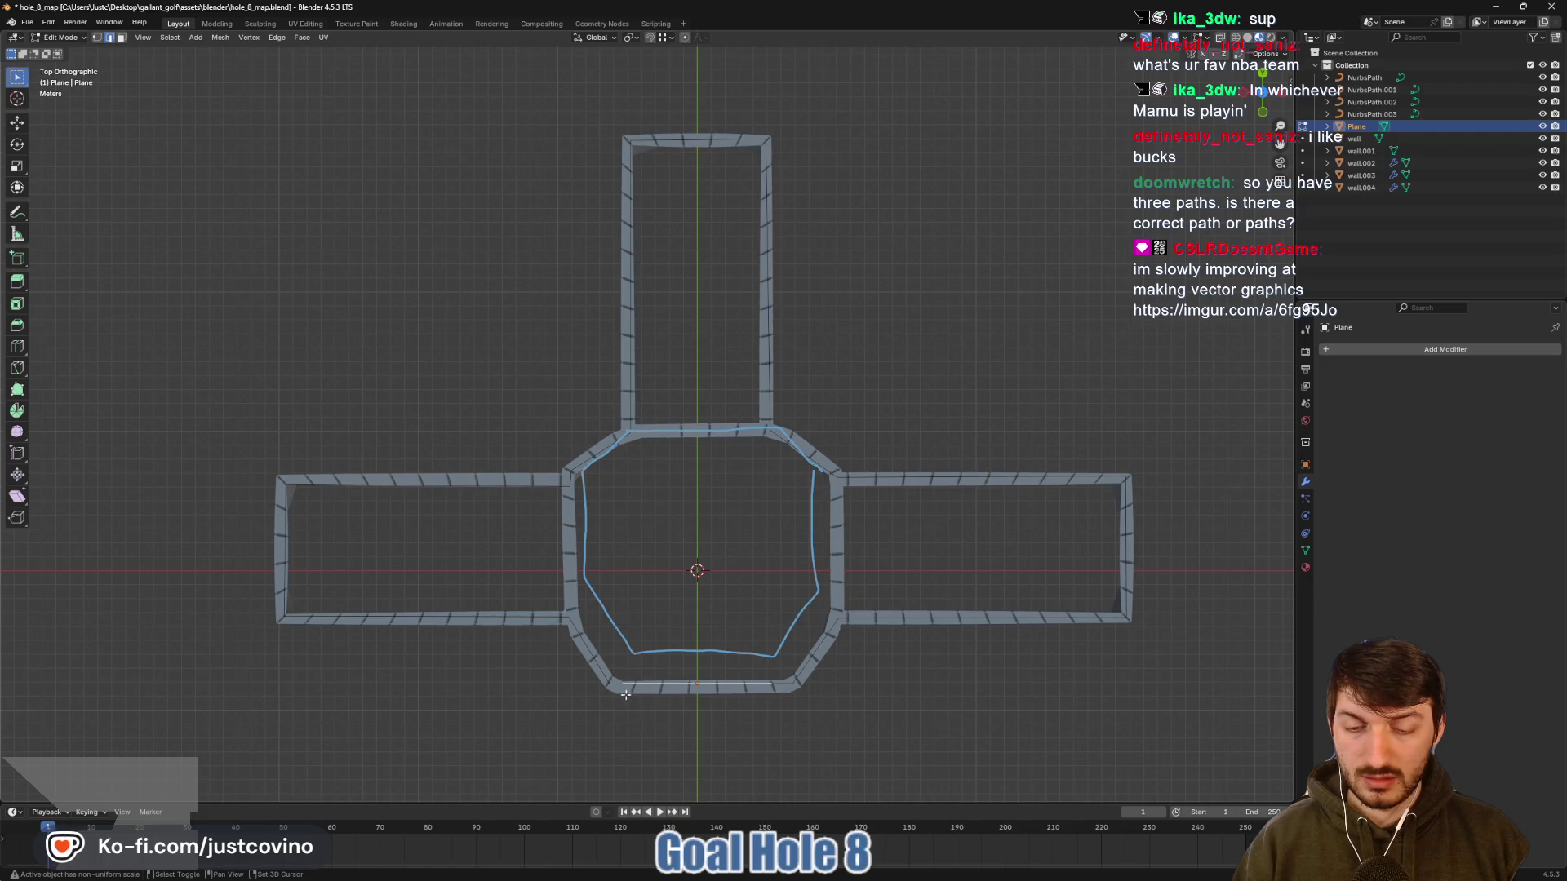
pyautogui.scroll(5, 626, 695)
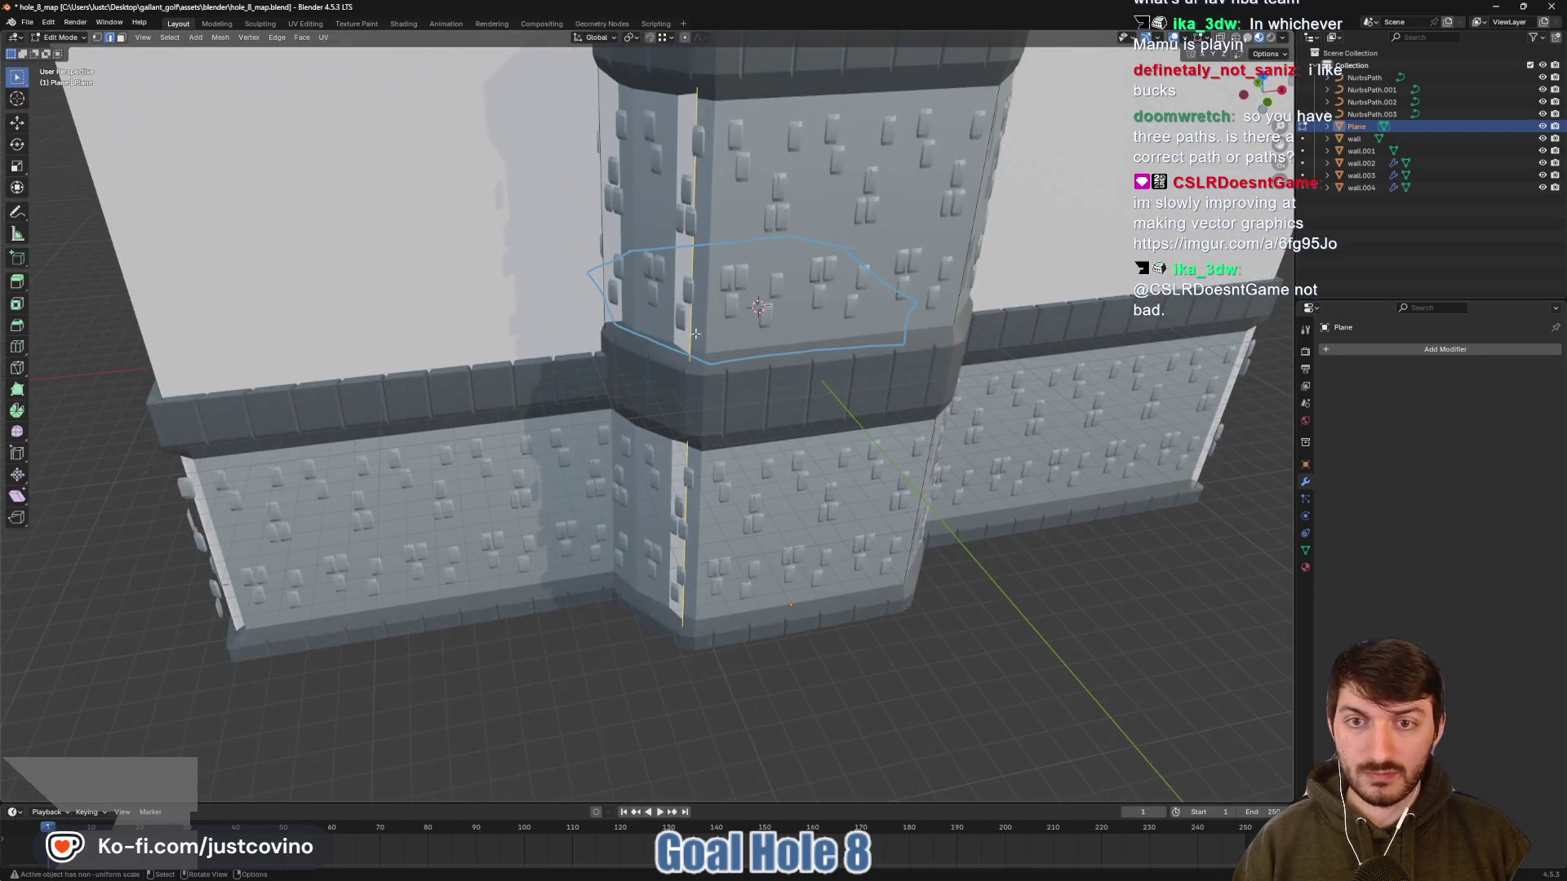
# Inspect the floor plane inside the tower, cancelling a trial move along X
pyautogui.moveTo(747, 389)
pyautogui.mouseDown()
pyautogui.moveTo(612, 582)
pyautogui.moveTo(786, 479)
pyautogui.mouseUp()
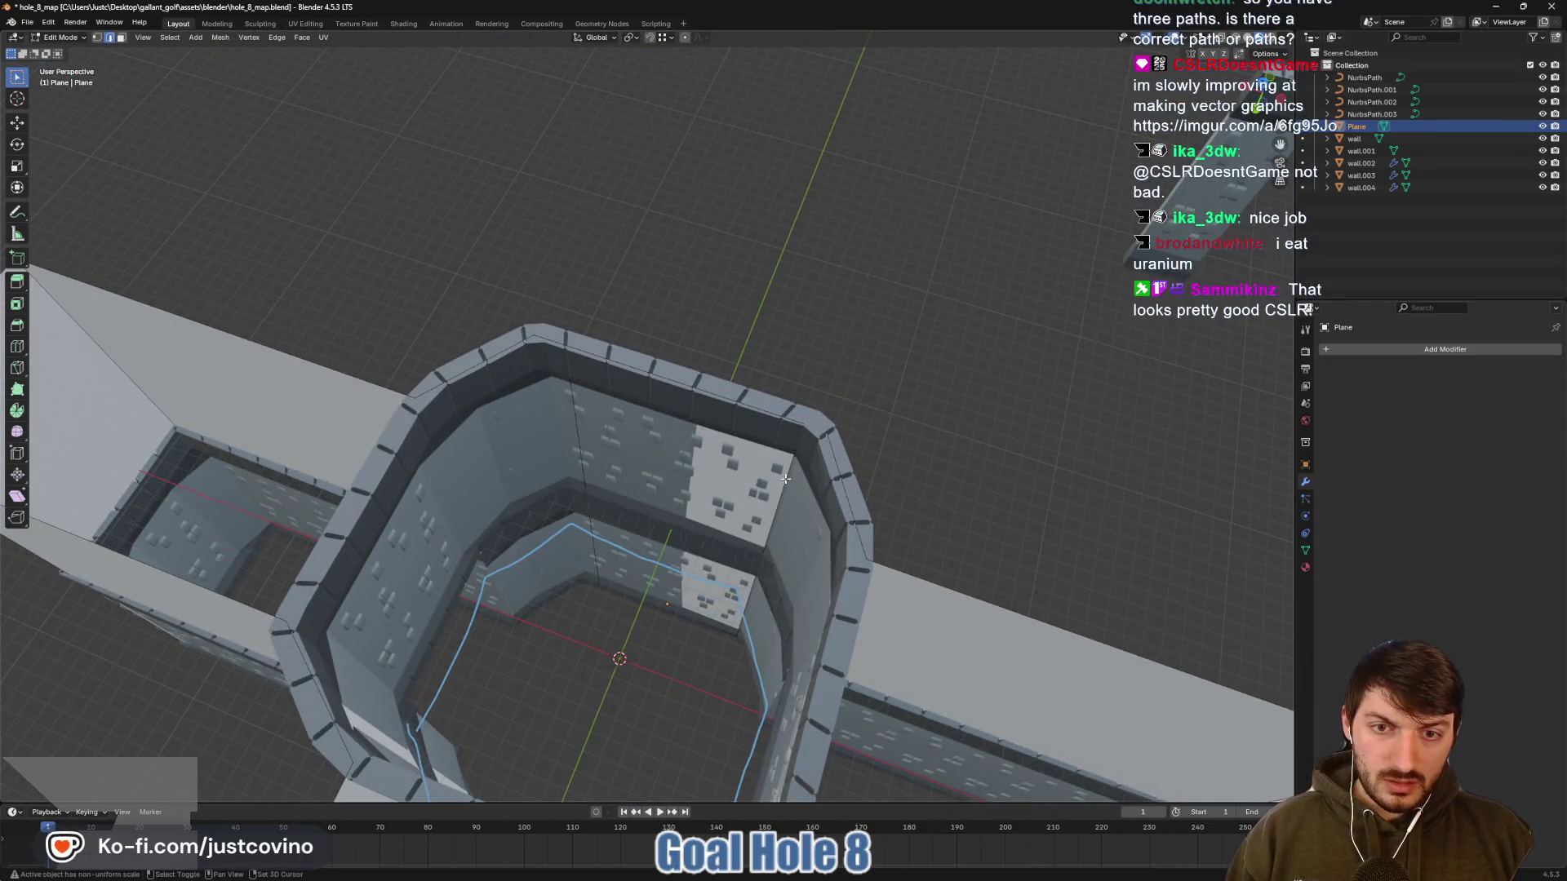
pyautogui.press('g')
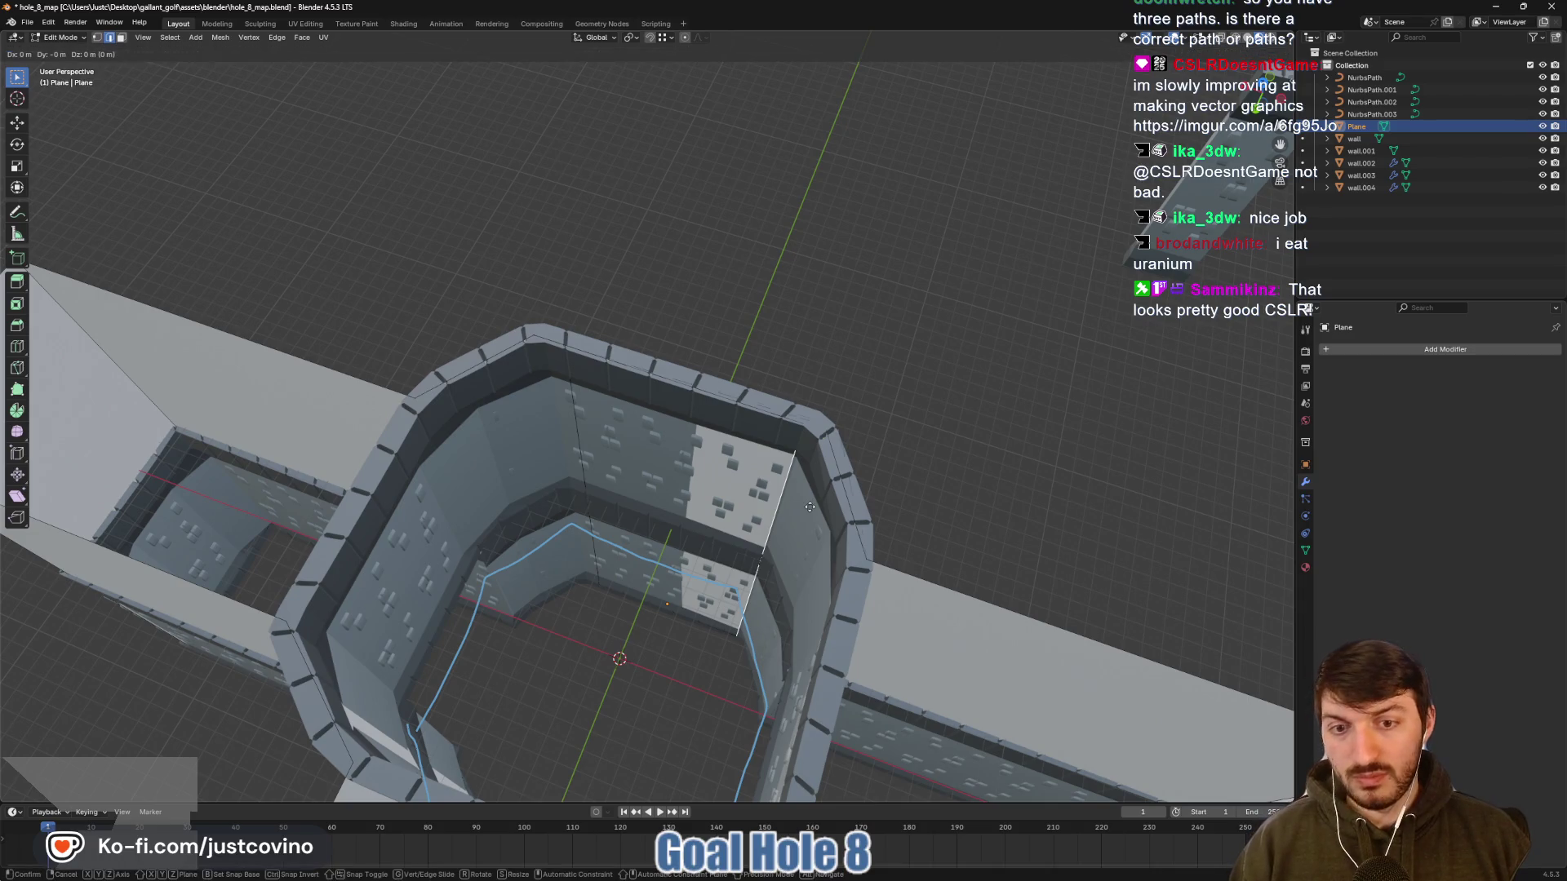
pyautogui.press('x')
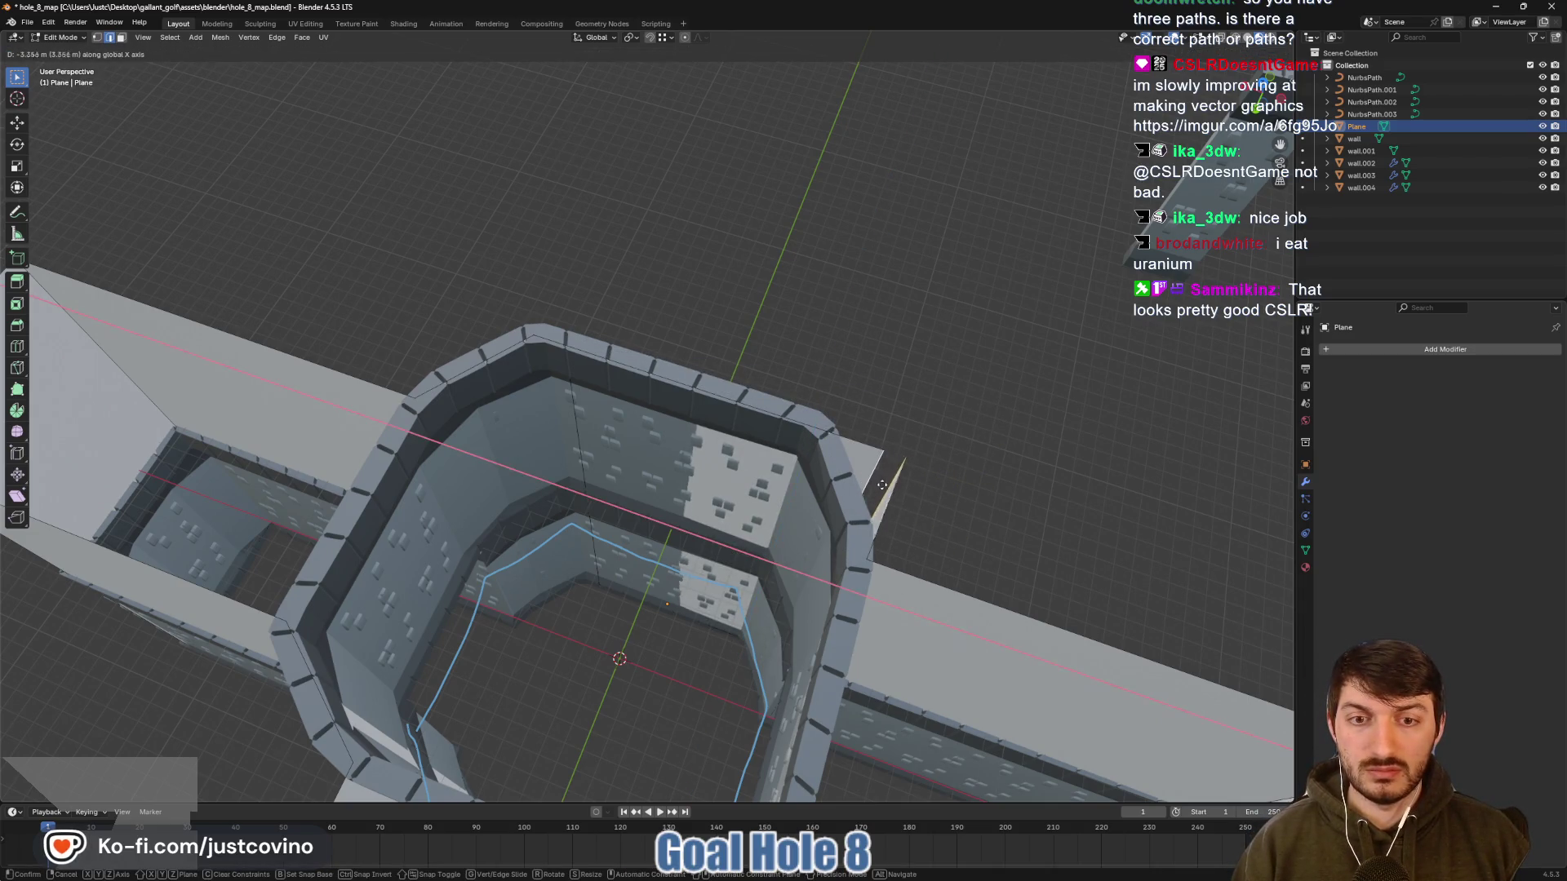
pyautogui.rightClick(878, 483)
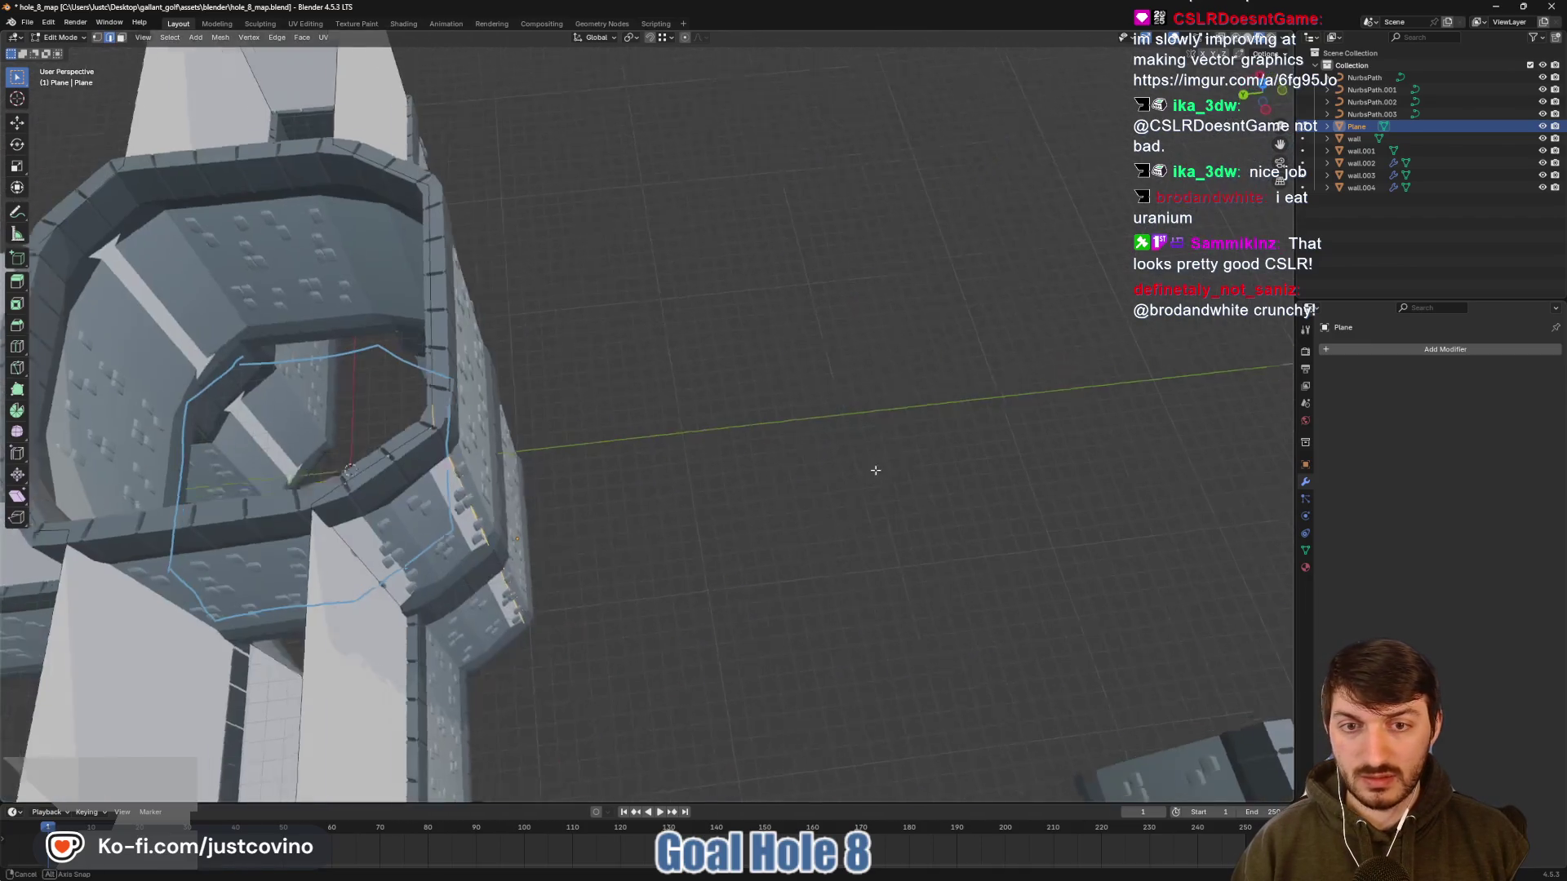
pyautogui.moveTo(974, 471)
pyautogui.mouseDown()
pyautogui.moveTo(707, 467)
pyautogui.moveTo(852, 538)
pyautogui.moveTo(676, 340)
pyautogui.mouseUp()
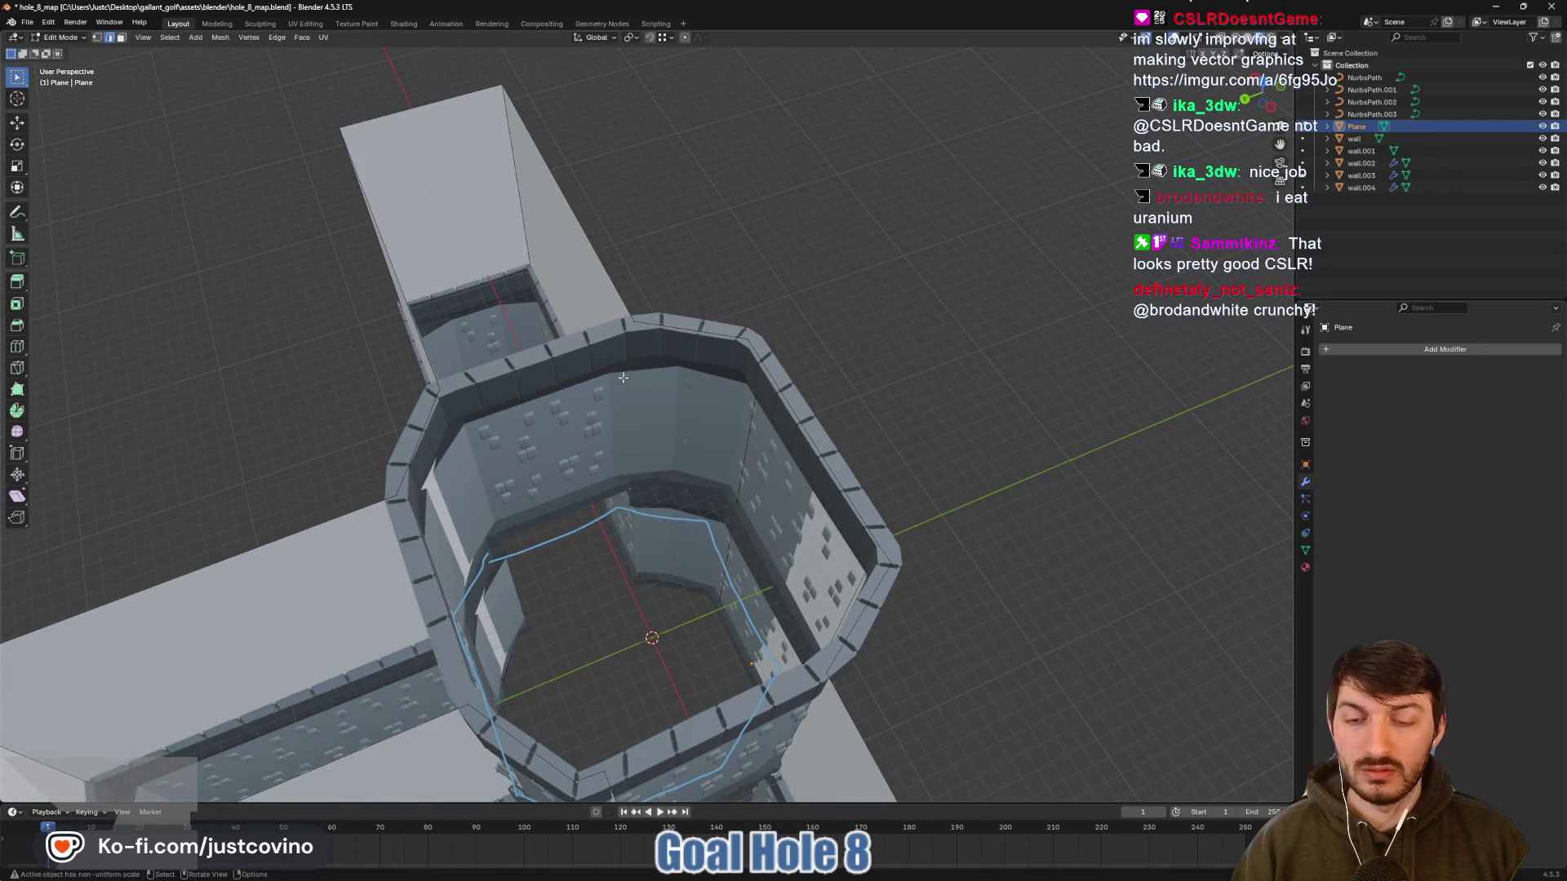
# Add a loop cut to the Plane strip and view the map from top (numpad 7)
pyautogui.hotkey('ctrl', 'r')
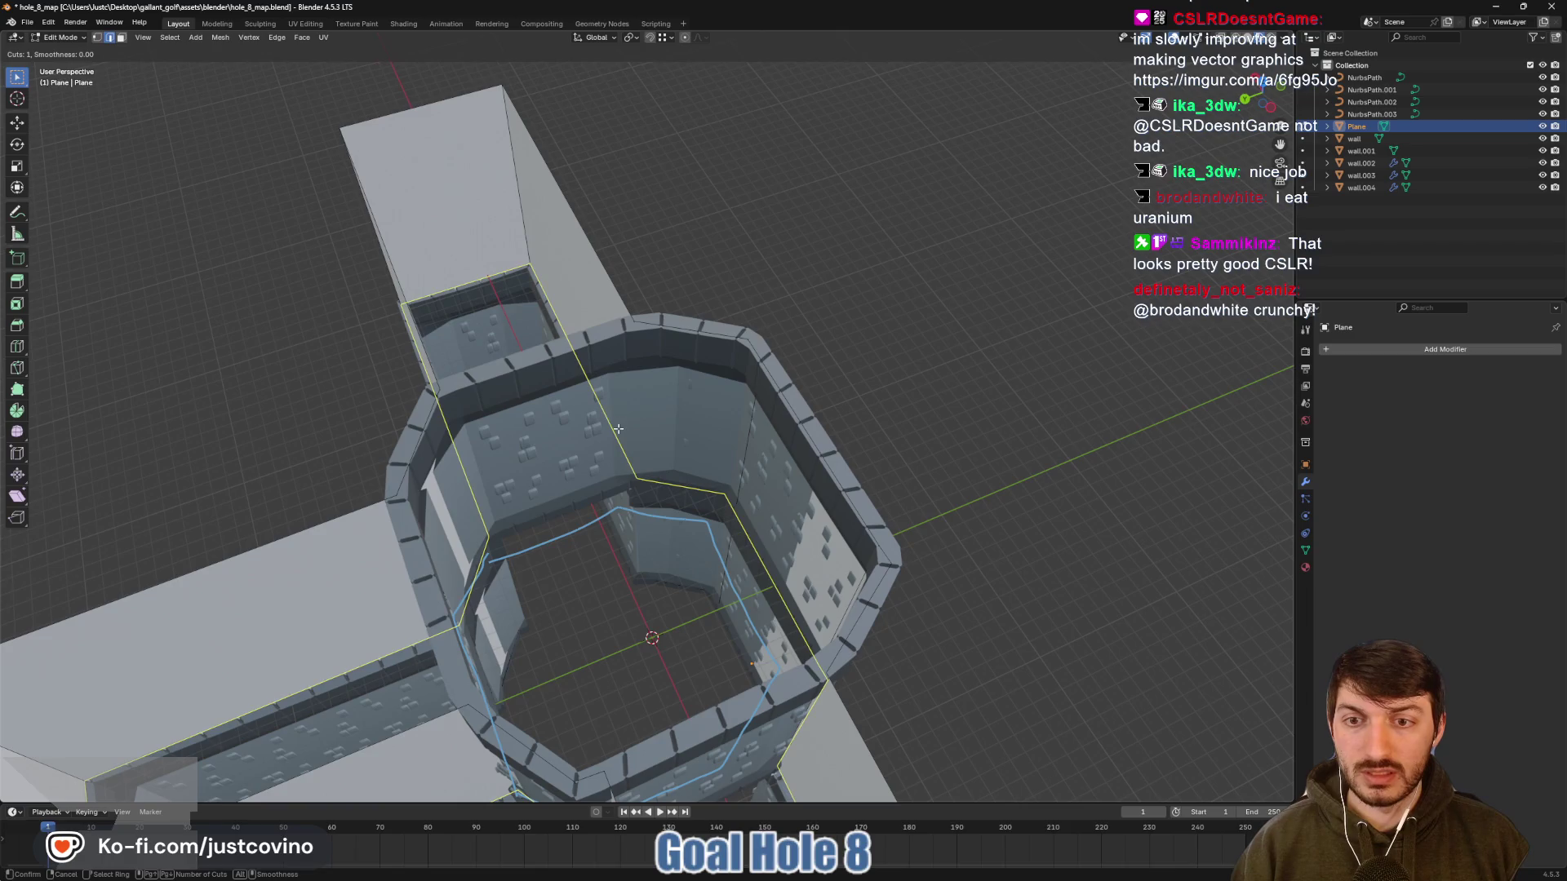
pyautogui.click(618, 429)
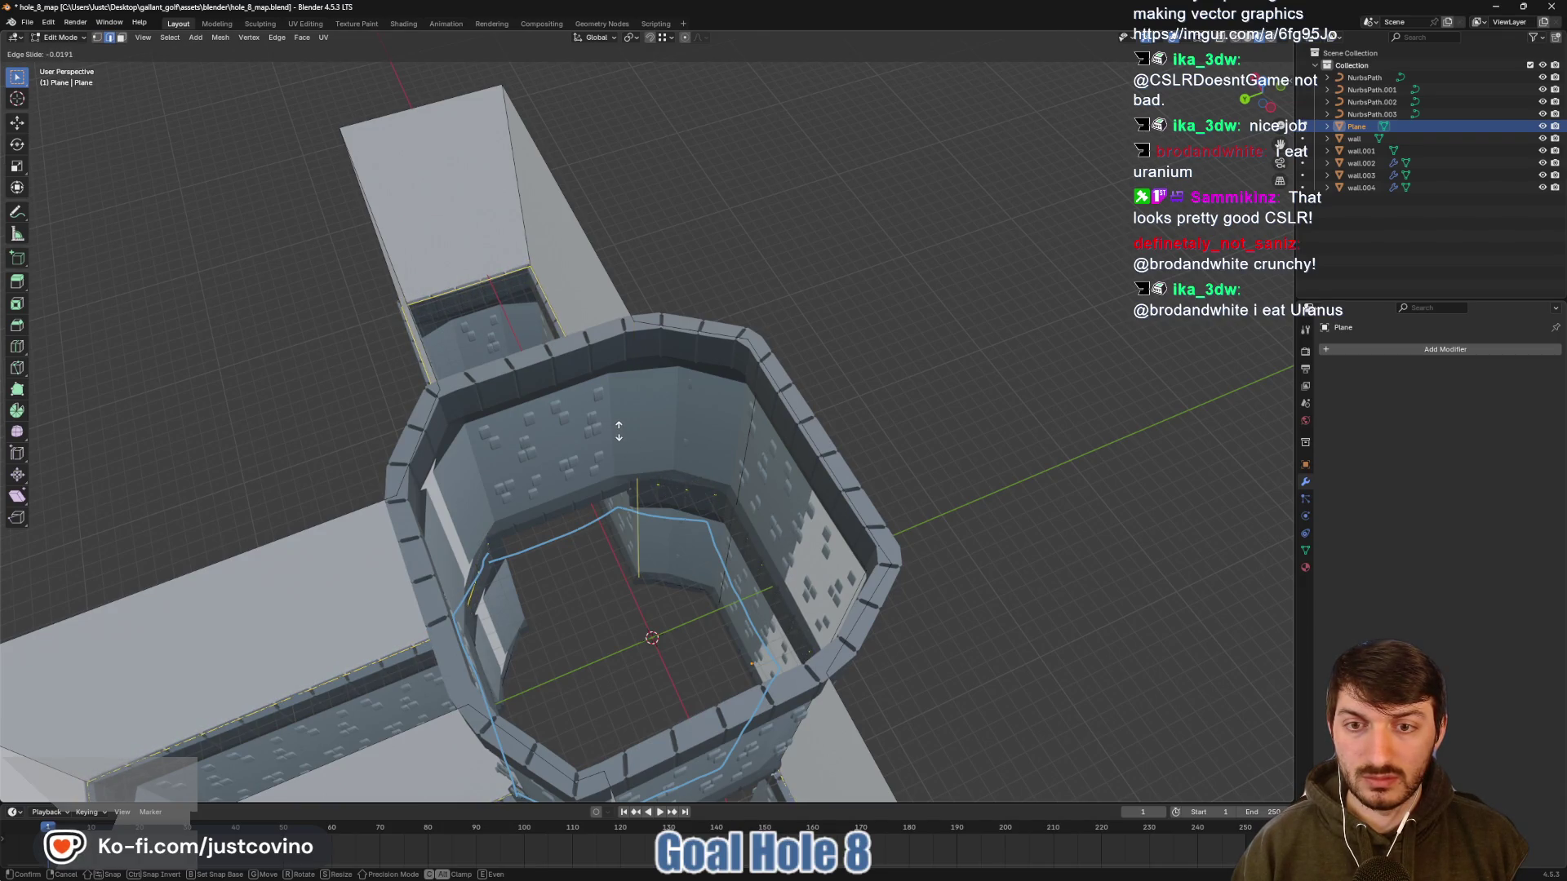
pyautogui.click(619, 431)
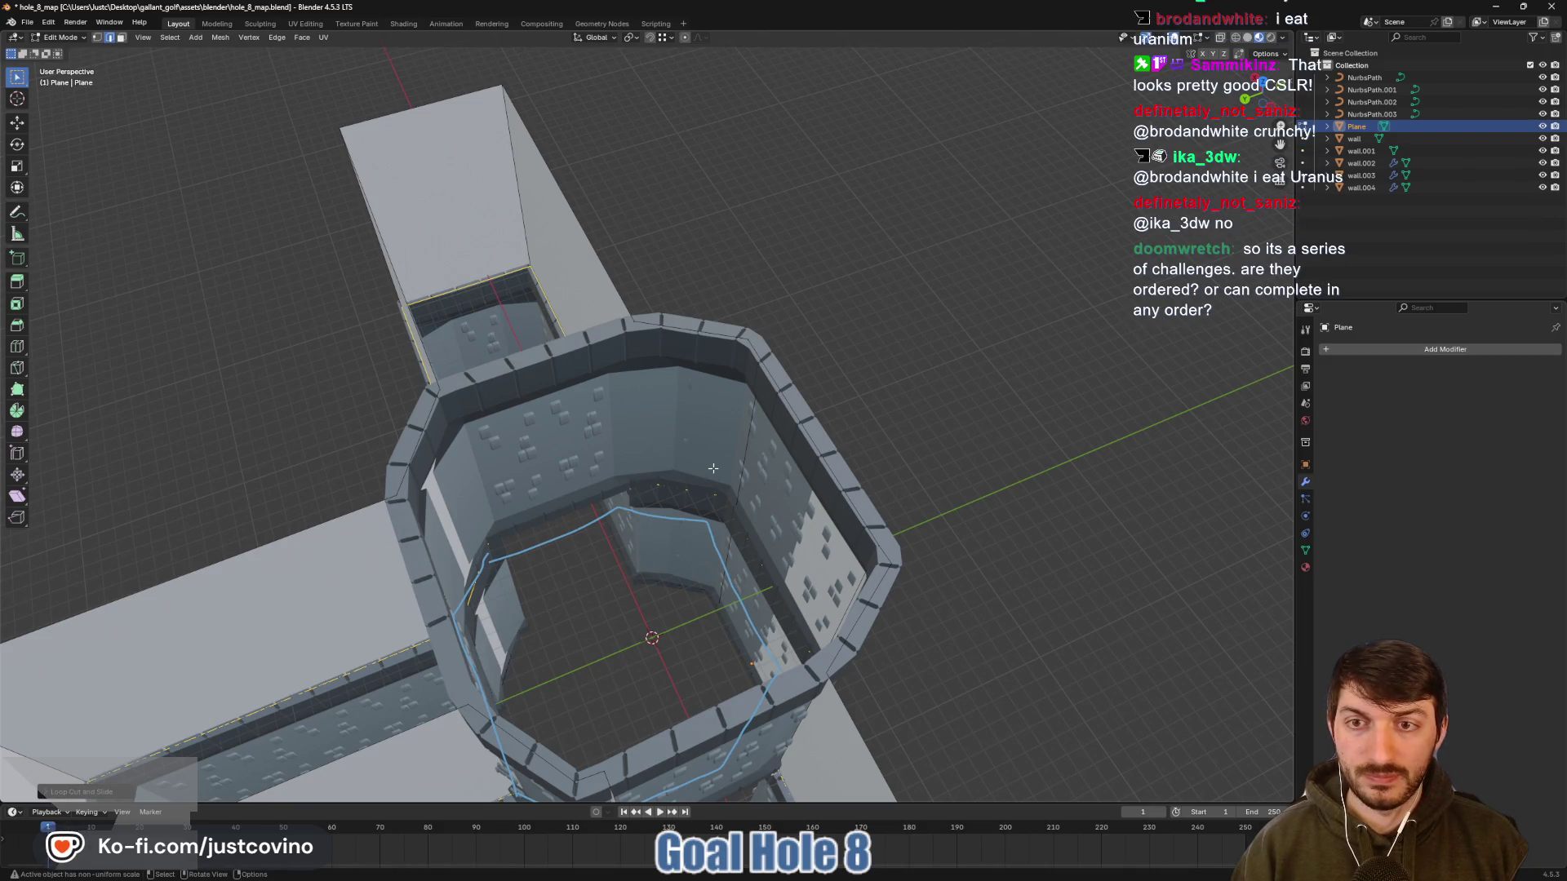
pyautogui.moveTo(713, 468); pyautogui.dragTo(683, 378)
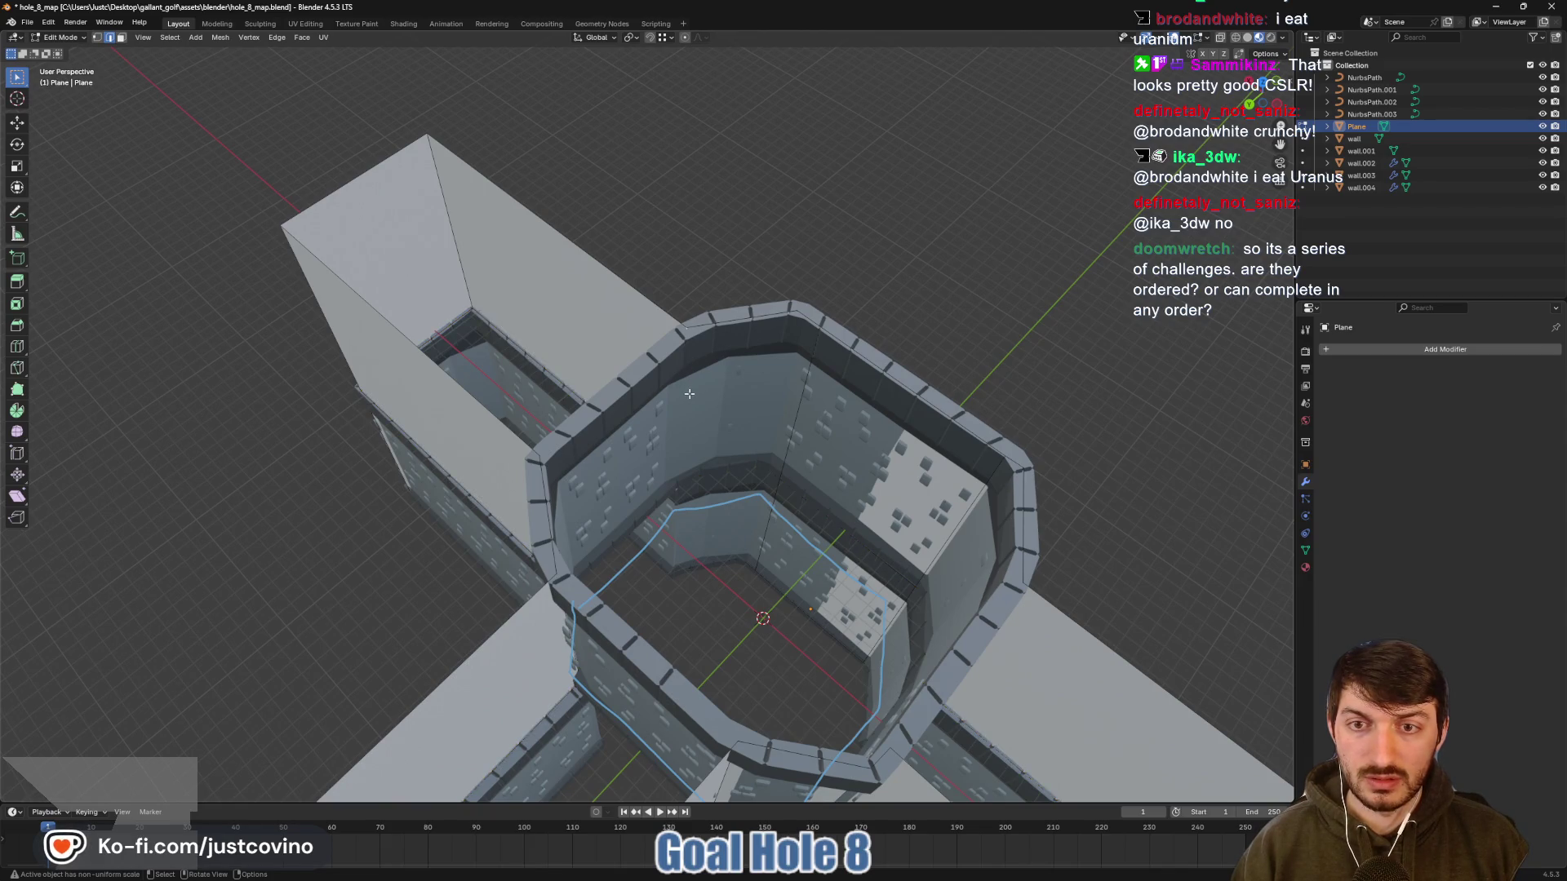
pyautogui.moveTo(689, 394); pyautogui.dragTo(689, 383)
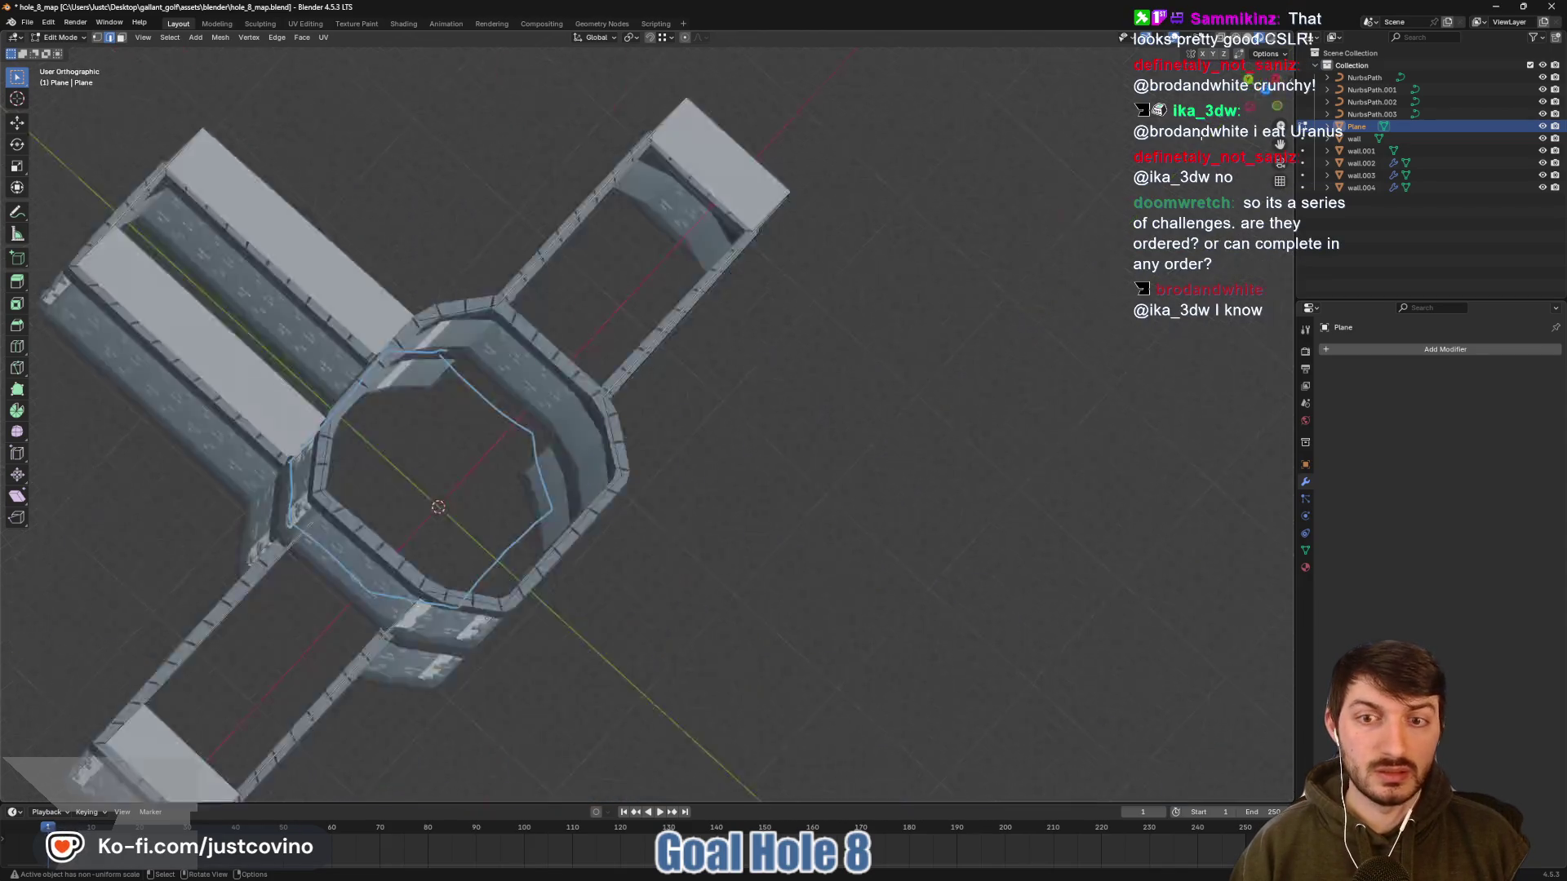
pyautogui.press('KP_7')
pyautogui.press('g')
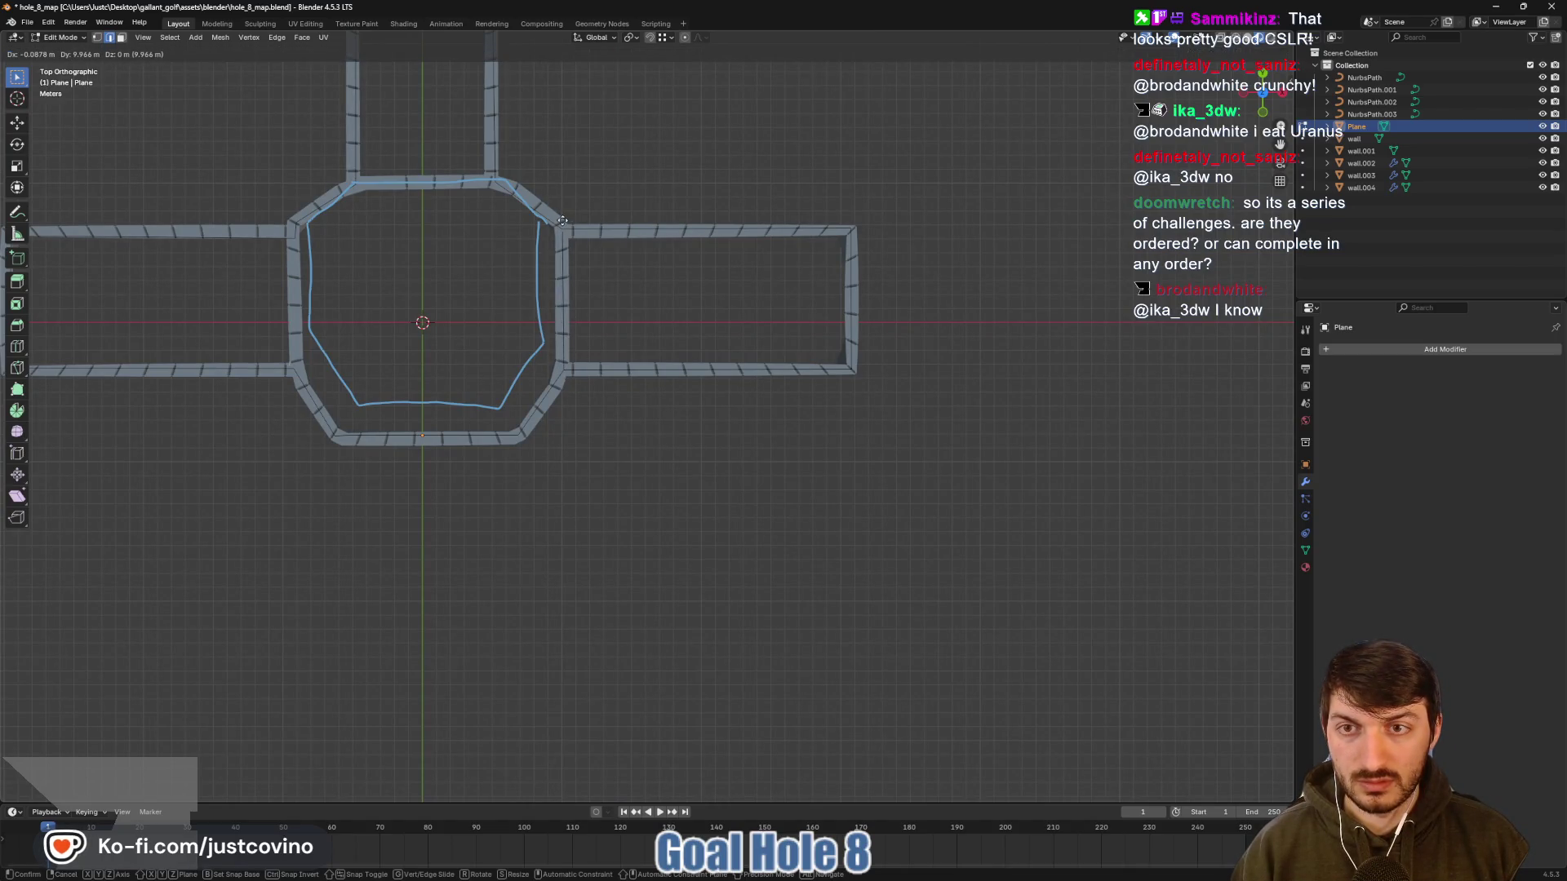
# Confirm the extruded outline edge and slide the selected edge along the Y axis
pyautogui.click(562, 220)
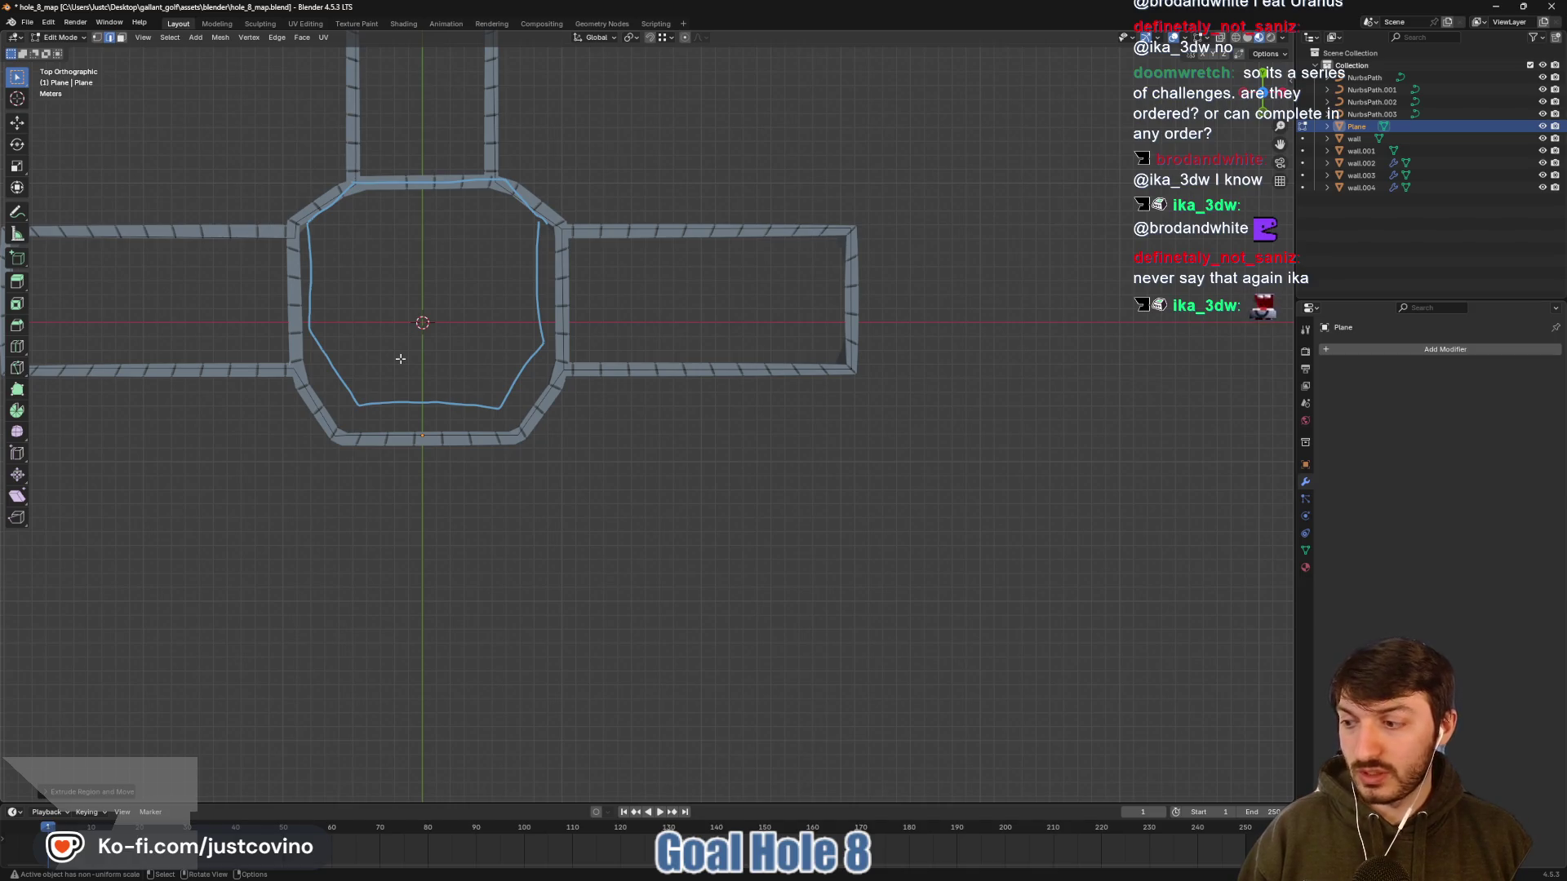
pyautogui.moveTo(401, 360); pyautogui.dragTo(556, 296)
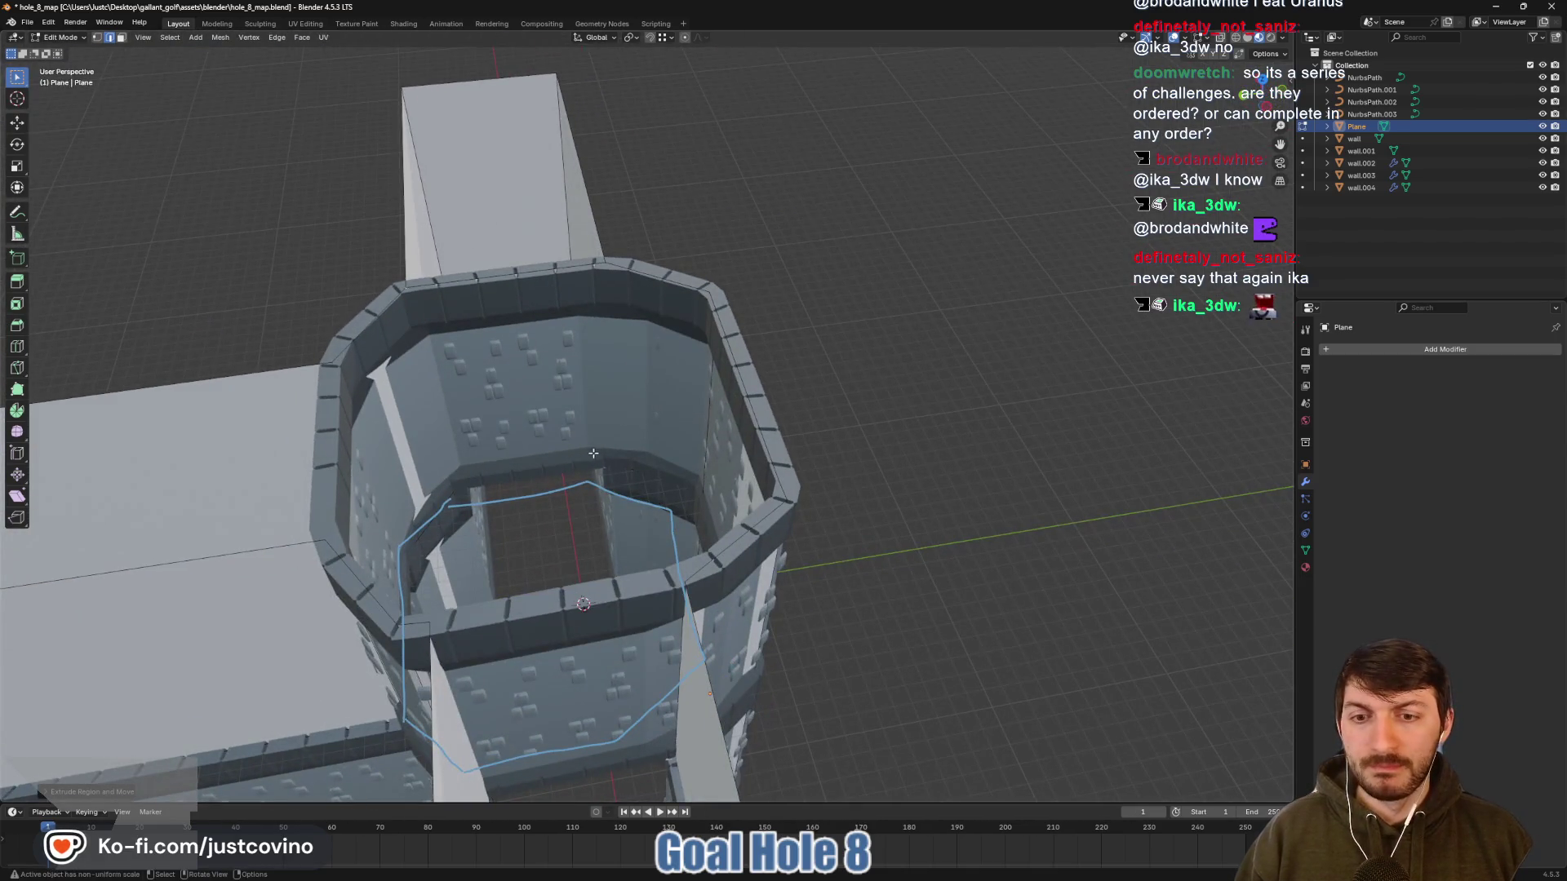
pyautogui.moveTo(593, 453); pyautogui.dragTo(767, 429)
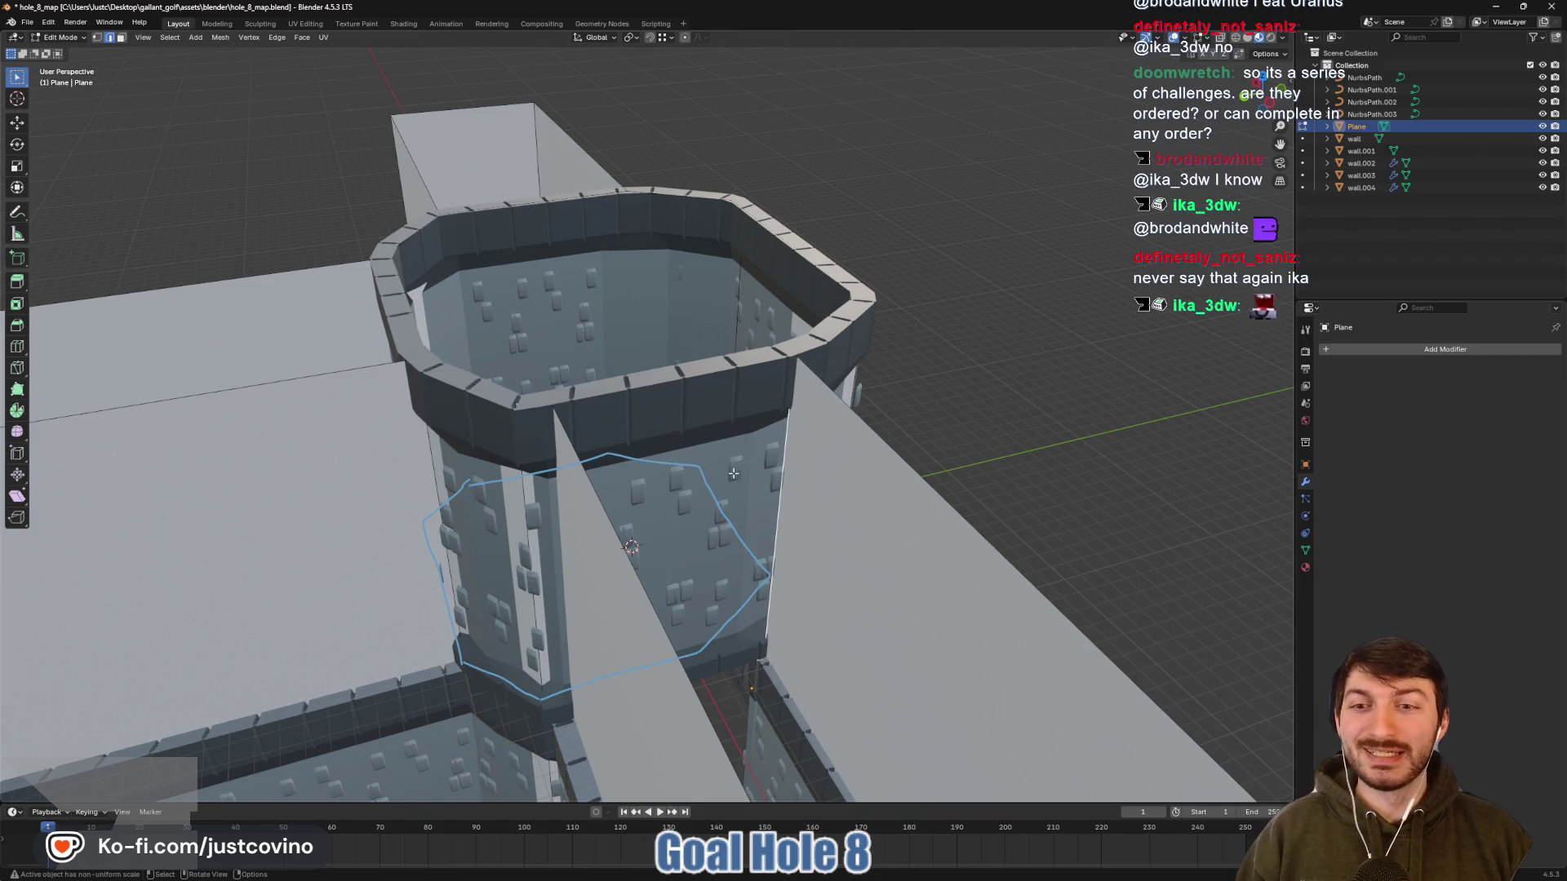
pyautogui.moveTo(734, 474); pyautogui.dragTo(709, 474)
pyautogui.press('g')
pyautogui.press('y')
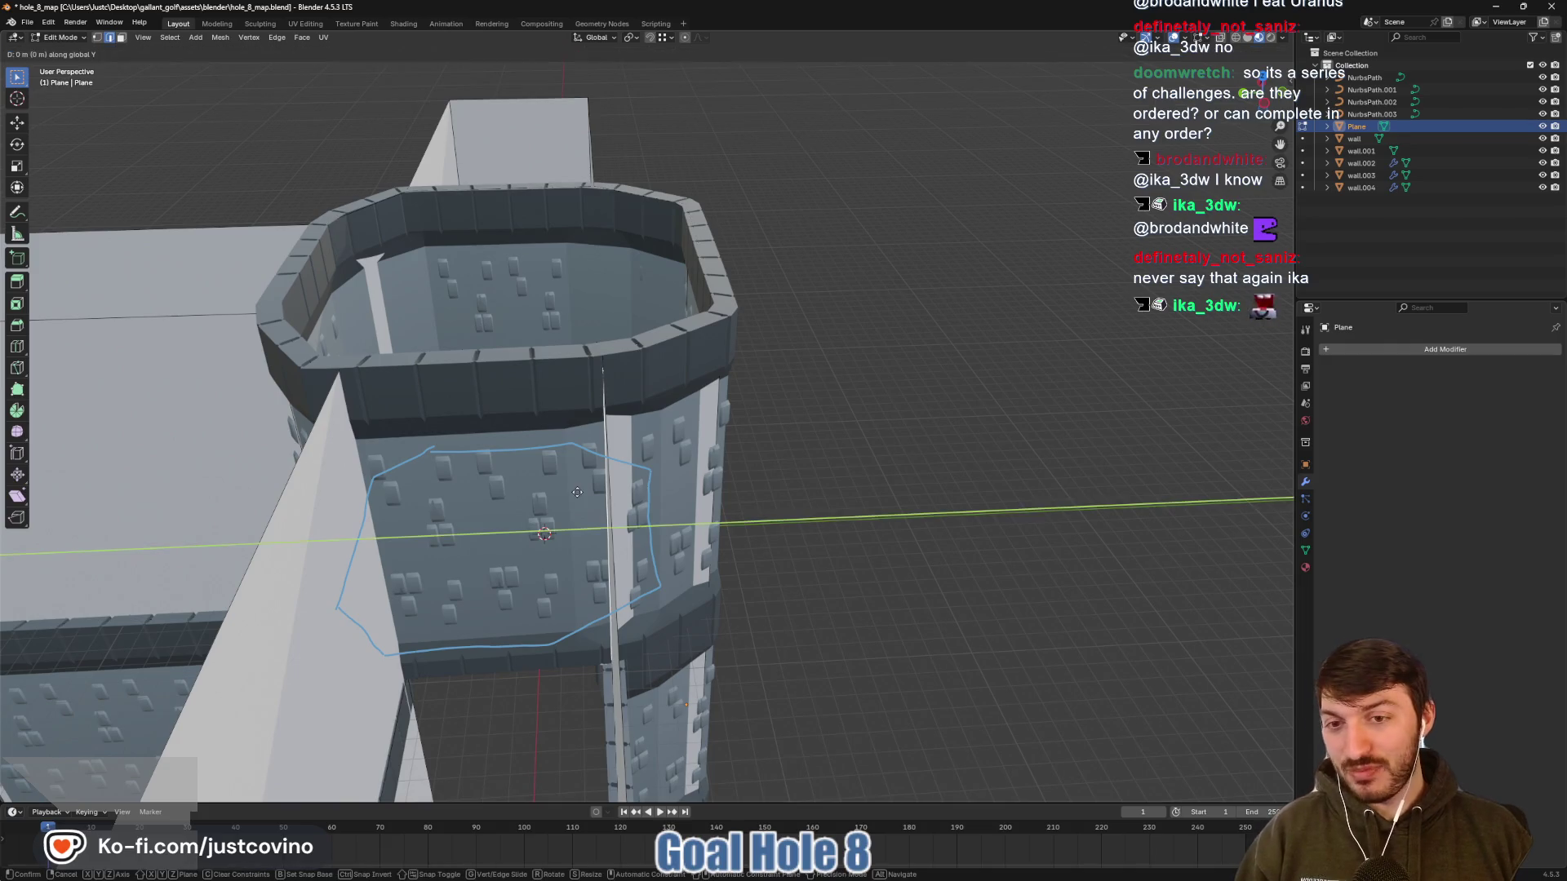
pyautogui.click(368, 521)
# From a top view, adjust an outline point to fit the walls and save hole_8_map.blend
pyautogui.moveTo(368, 520)
pyautogui.mouseDown()
pyautogui.moveTo(954, 576)
pyautogui.moveTo(653, 526)
pyautogui.mouseUp()
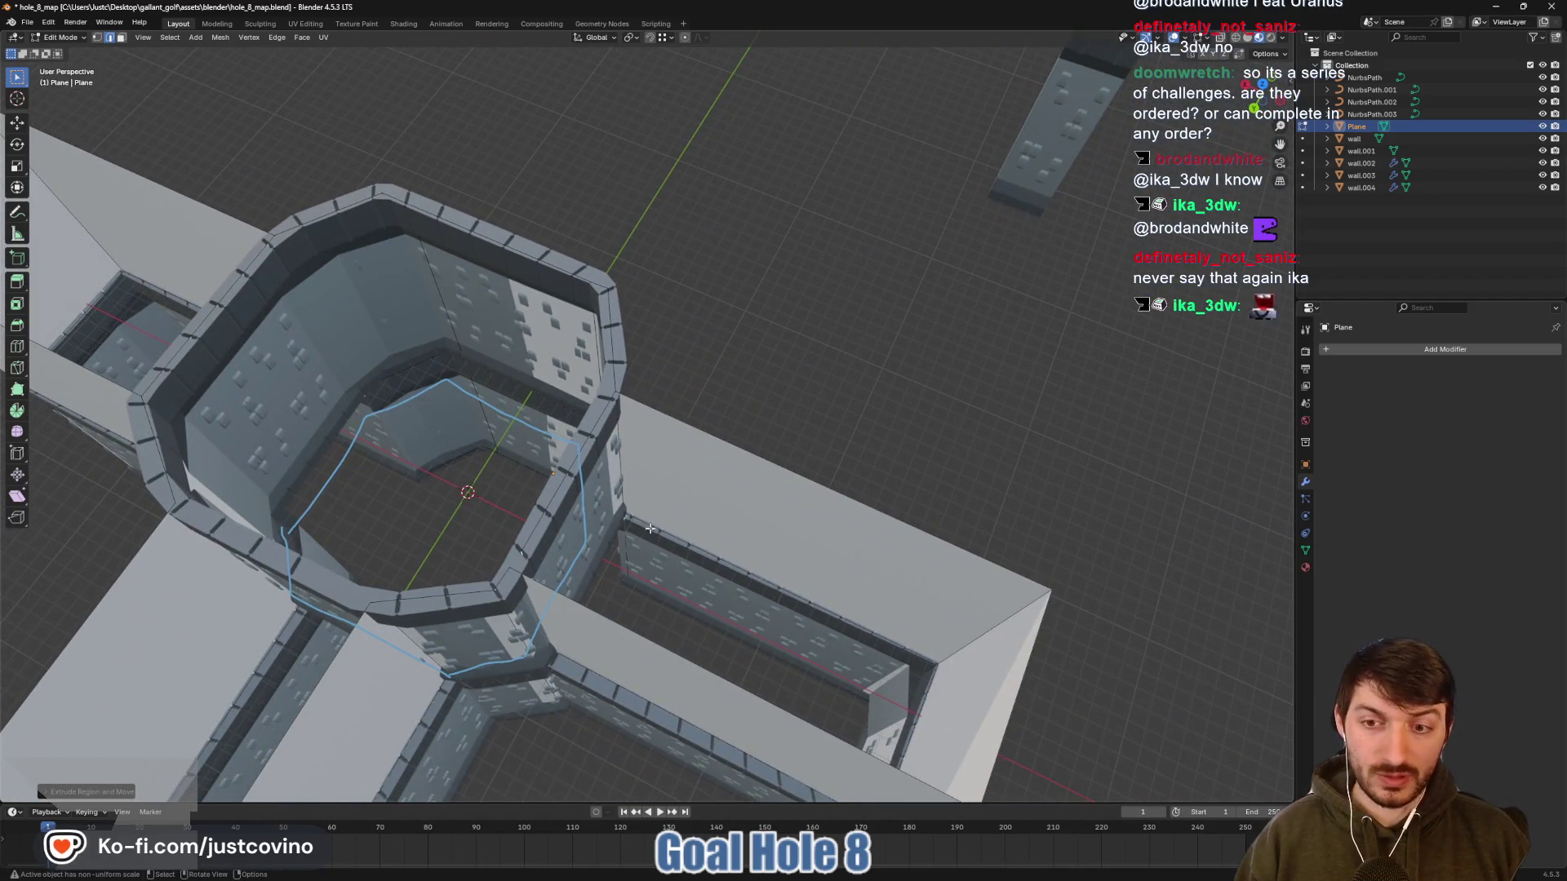
pyautogui.click(1262, 84)
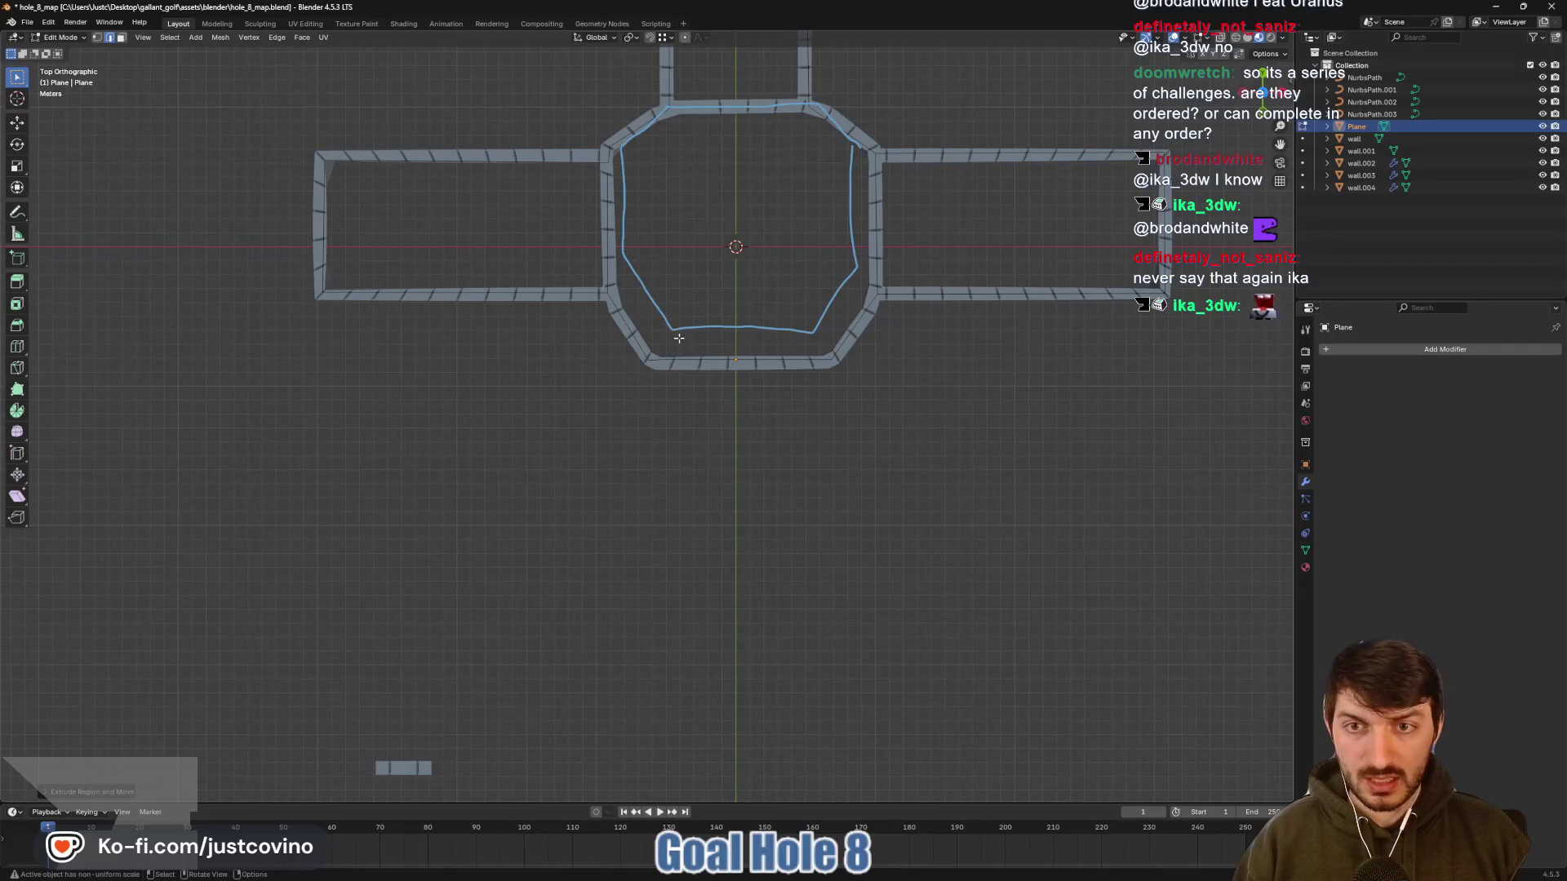
pyautogui.press('g')
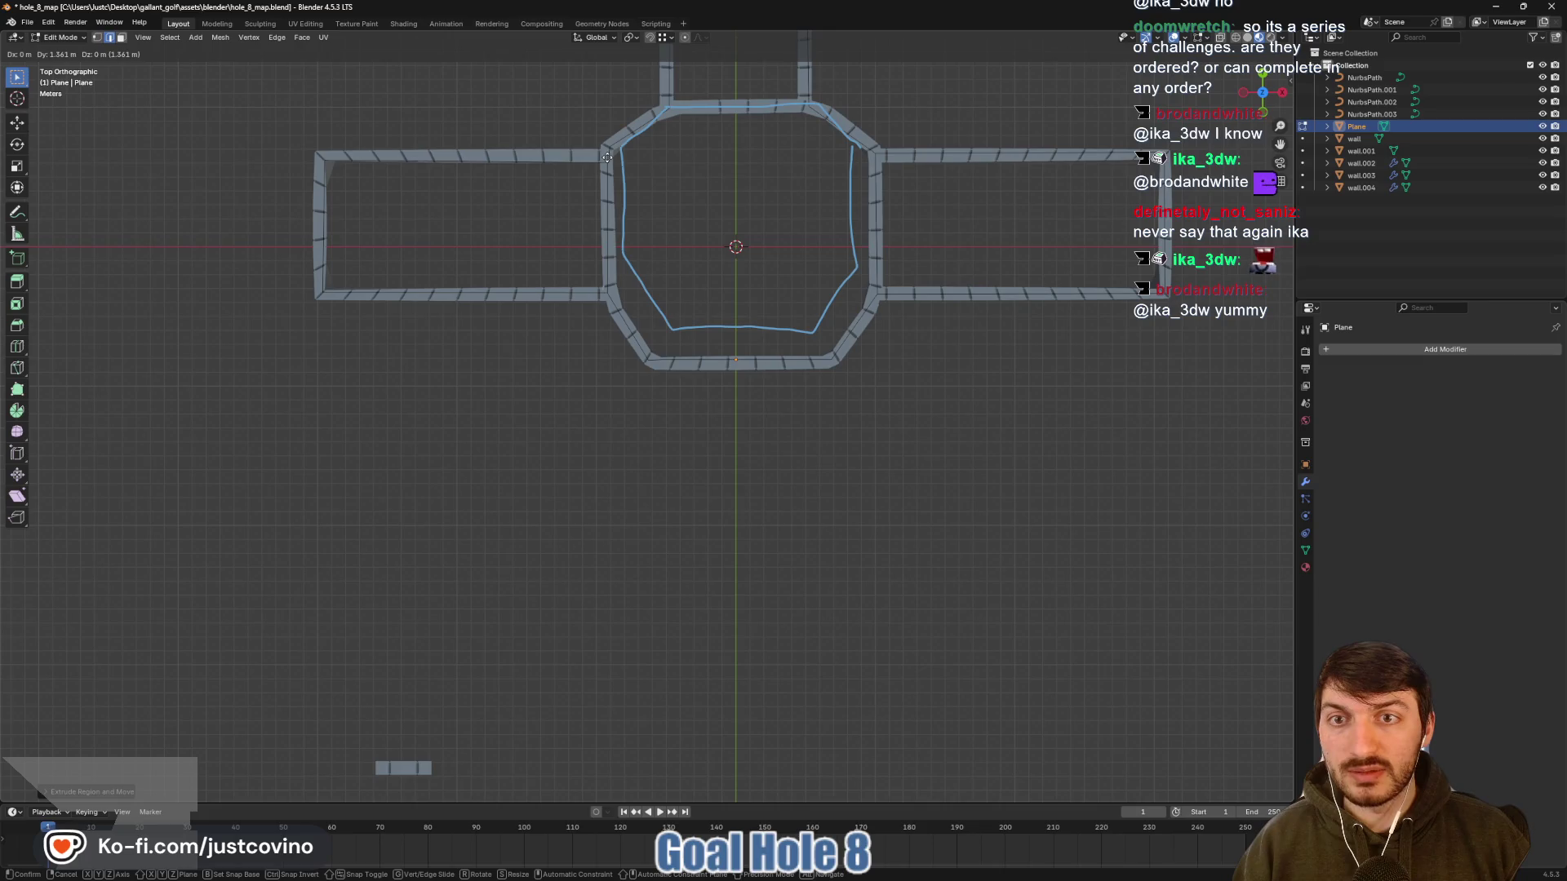
pyautogui.click(607, 158)
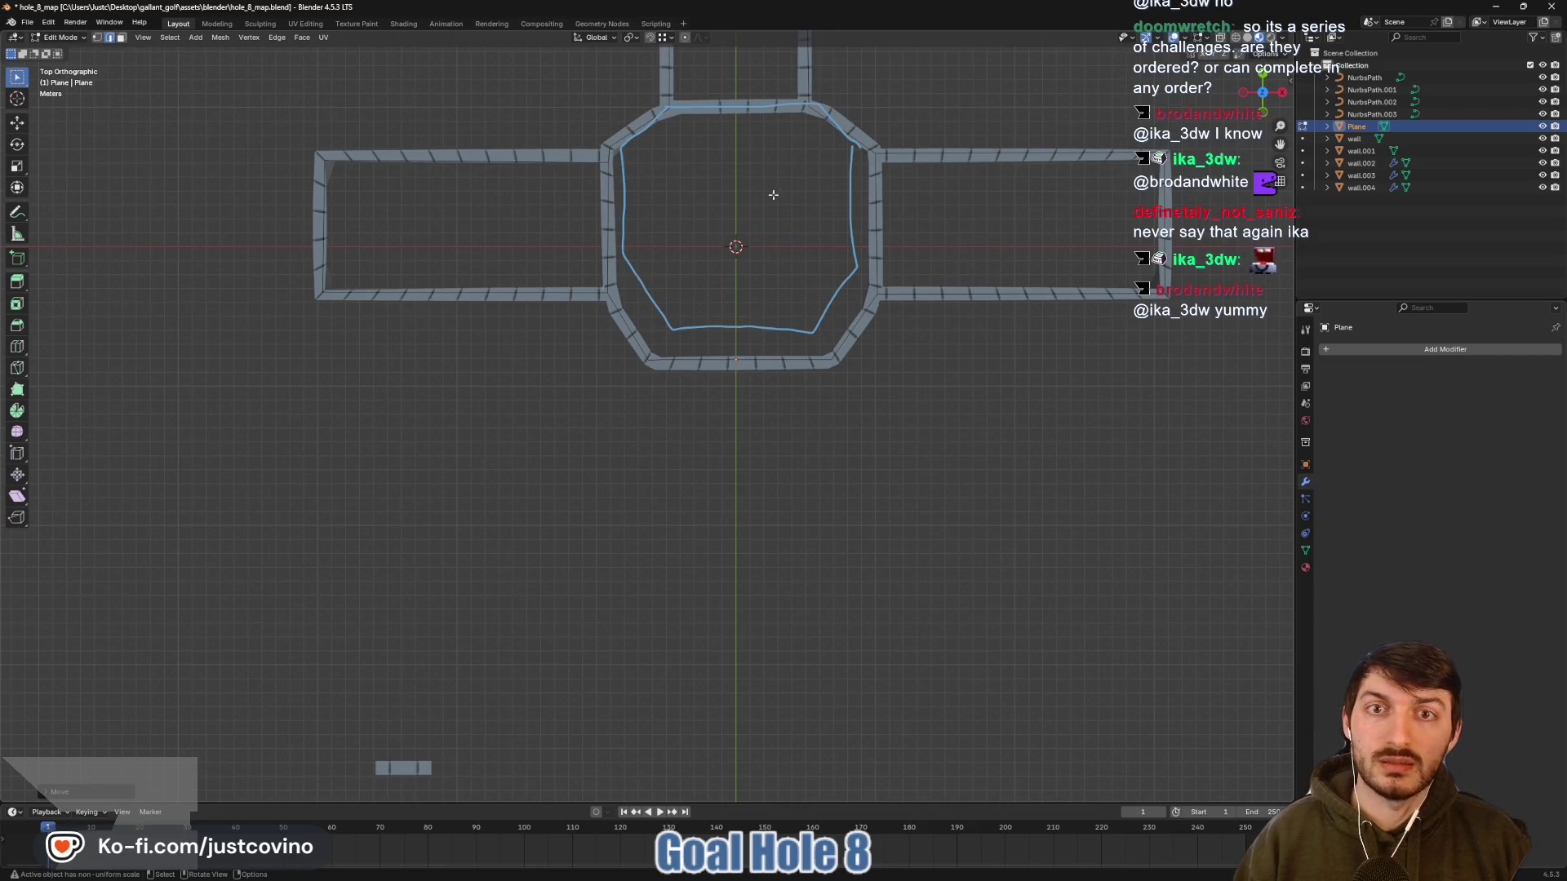
pyautogui.moveTo(762, 168)
pyautogui.mouseDown()
pyautogui.moveTo(730, 271)
pyautogui.moveTo(737, 334)
pyautogui.moveTo(907, 223)
pyautogui.mouseUp()
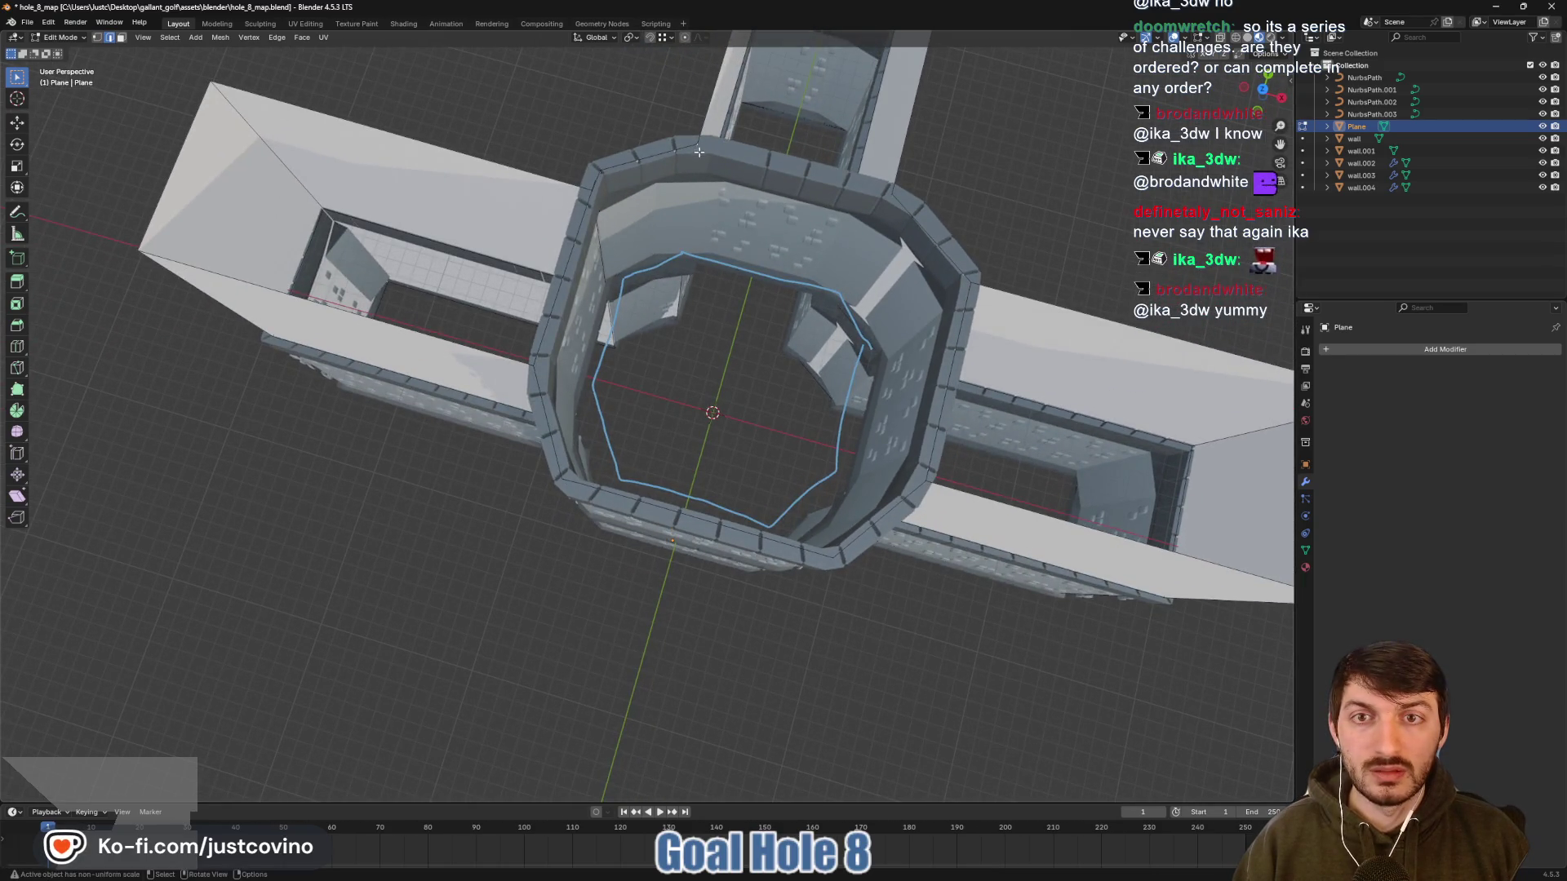
pyautogui.click(1262, 91)
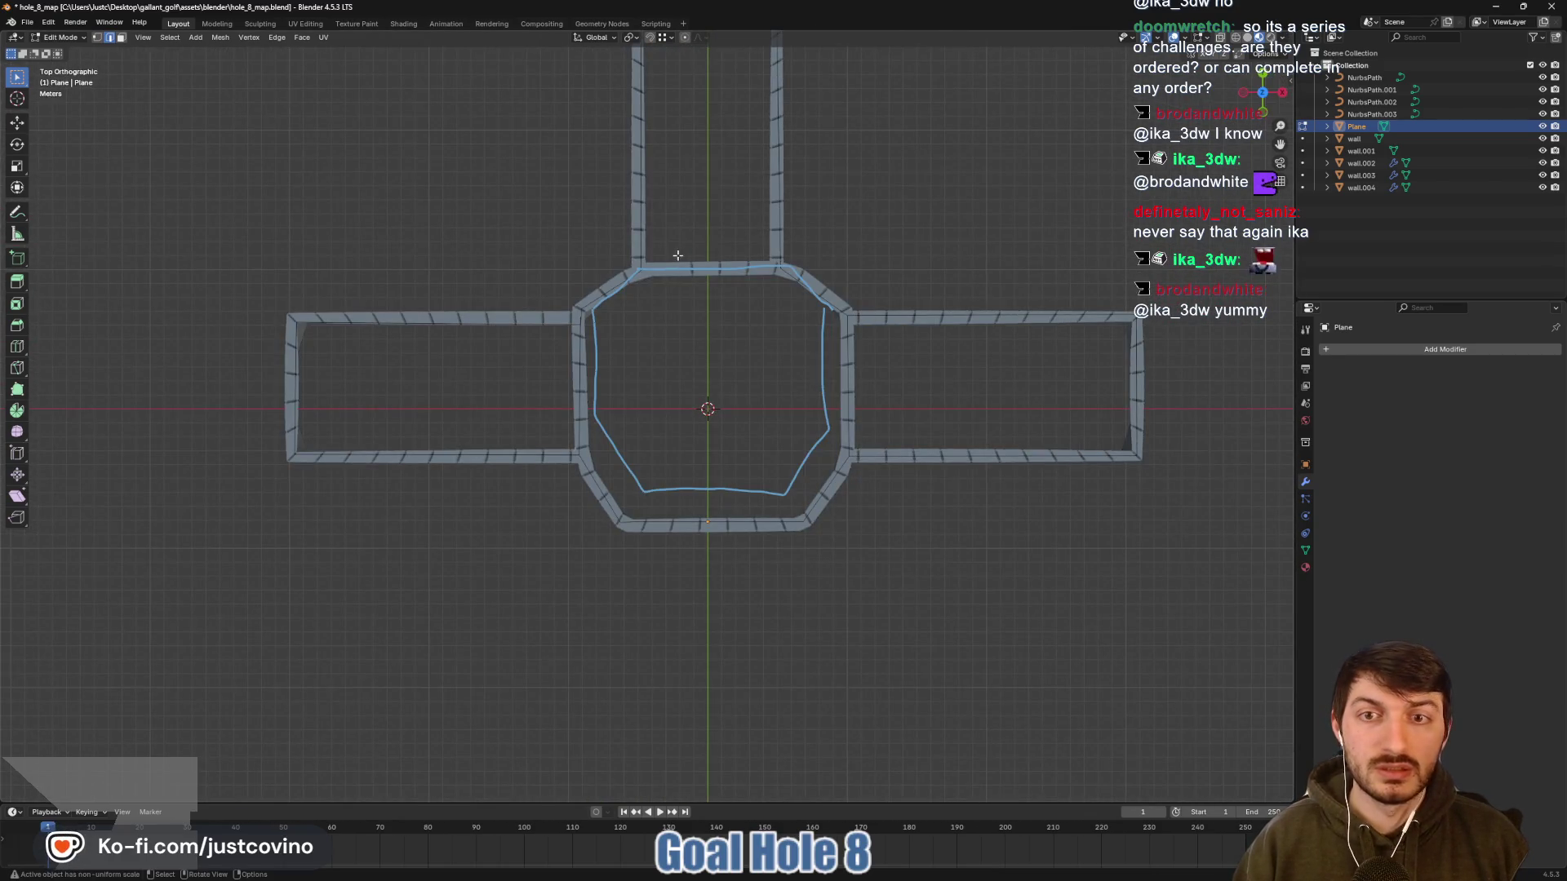
pyautogui.moveTo(652, 270); pyautogui.dragTo(792, 269)
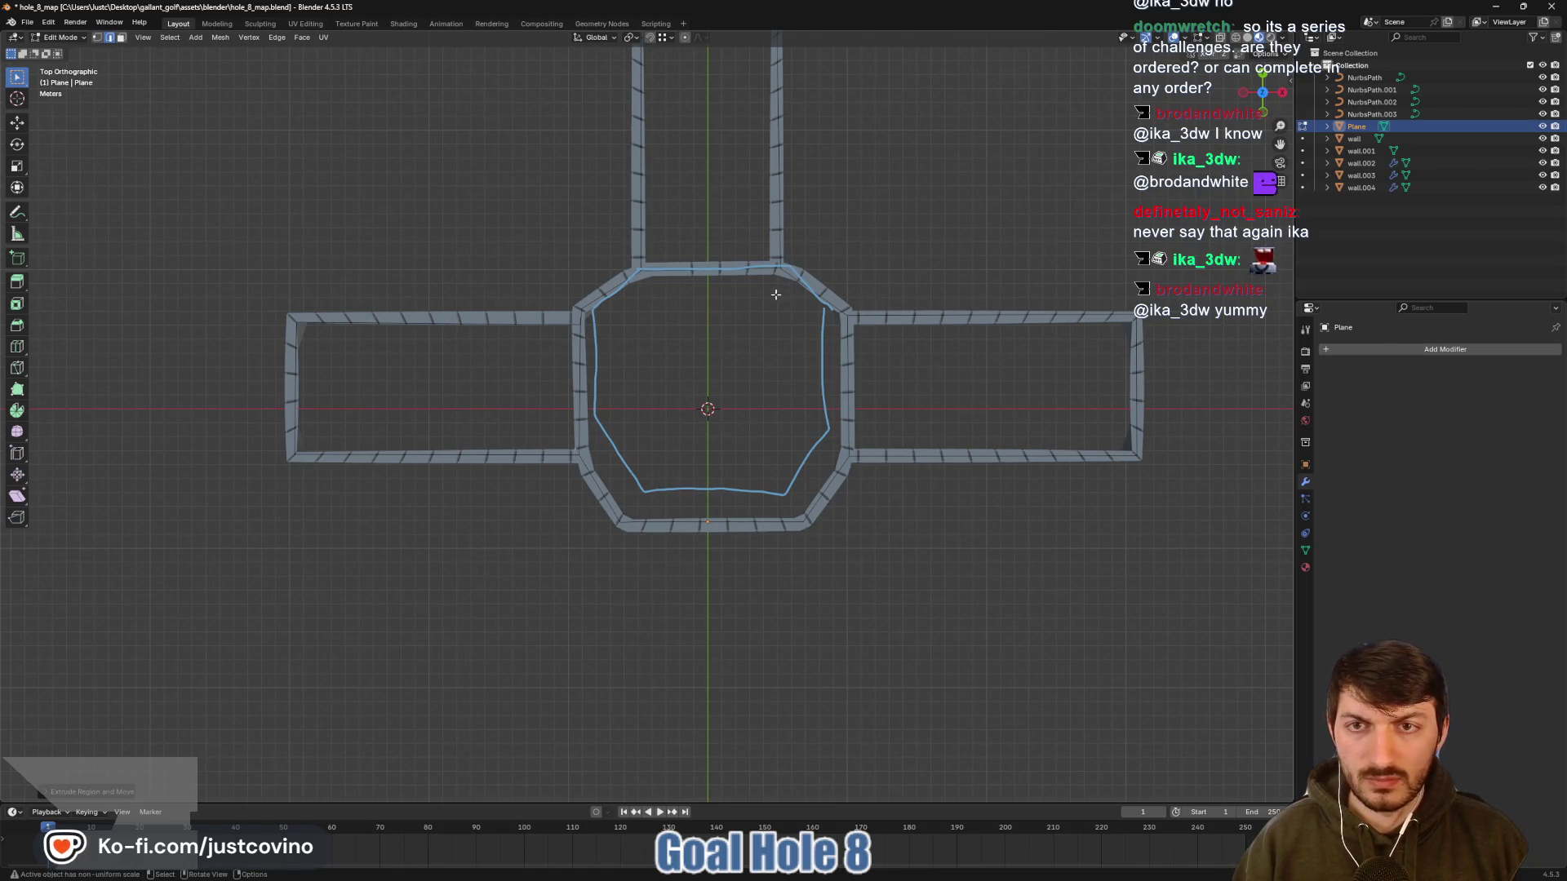
pyautogui.hotkey('ctrl', 's')
pyautogui.moveTo(941, 313)
pyautogui.mouseDown()
pyautogui.moveTo(786, 314)
pyautogui.moveTo(786, 351)
pyautogui.moveTo(785, 205)
pyautogui.moveTo(788, 335)
pyautogui.mouseUp()
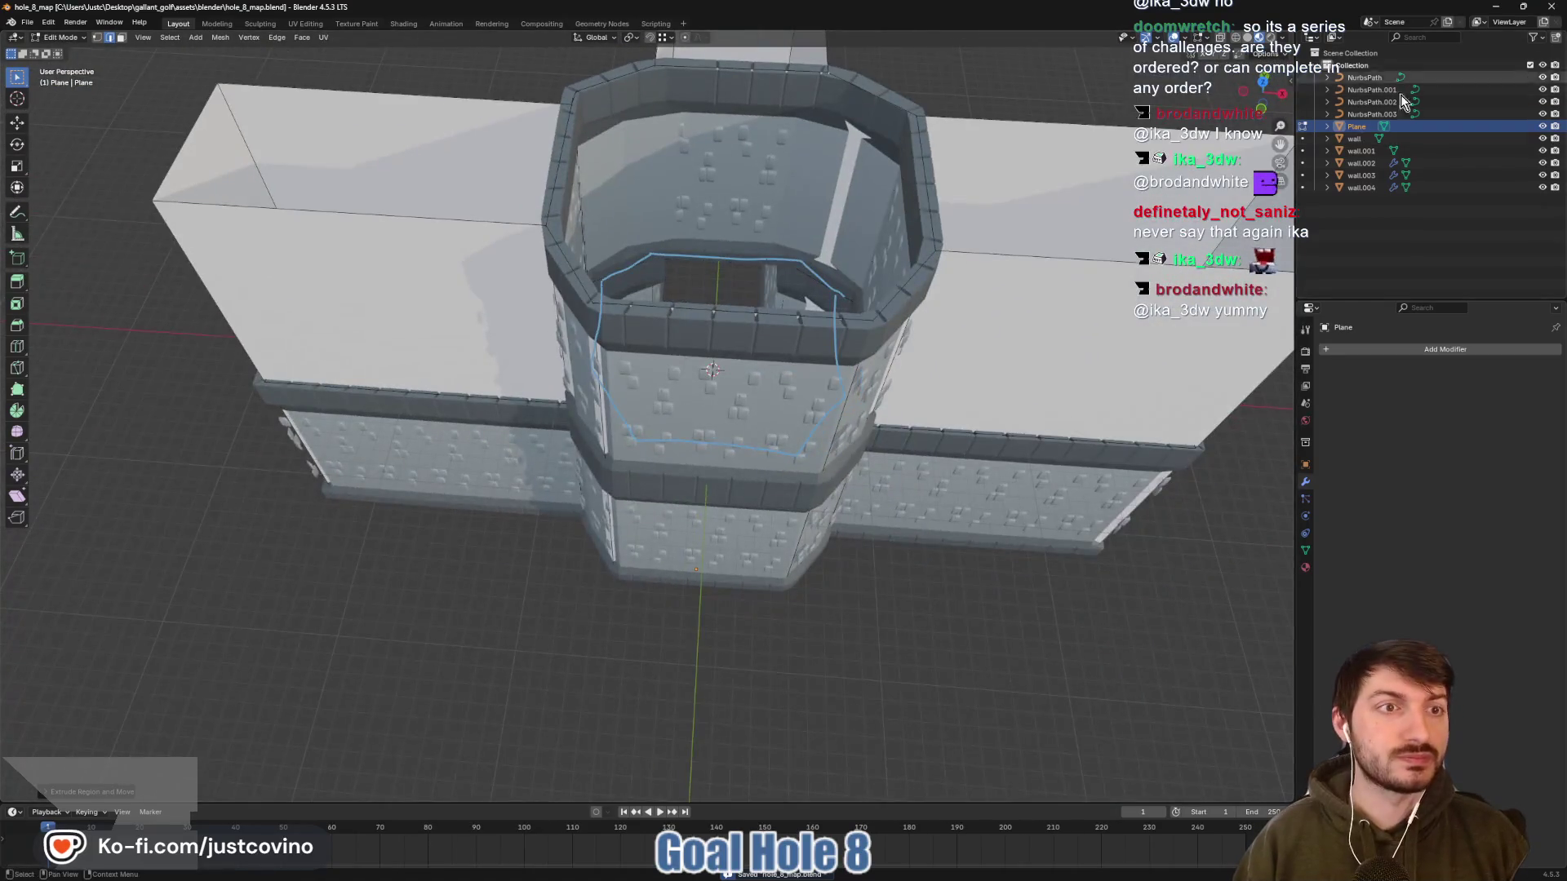
# Rename the Plane to 'Collisions-colonly' in the Outliner and save hole_8_map.blend
pyautogui.doubleClick(1367, 128)
pyautogui.write('Collisions-colonly')
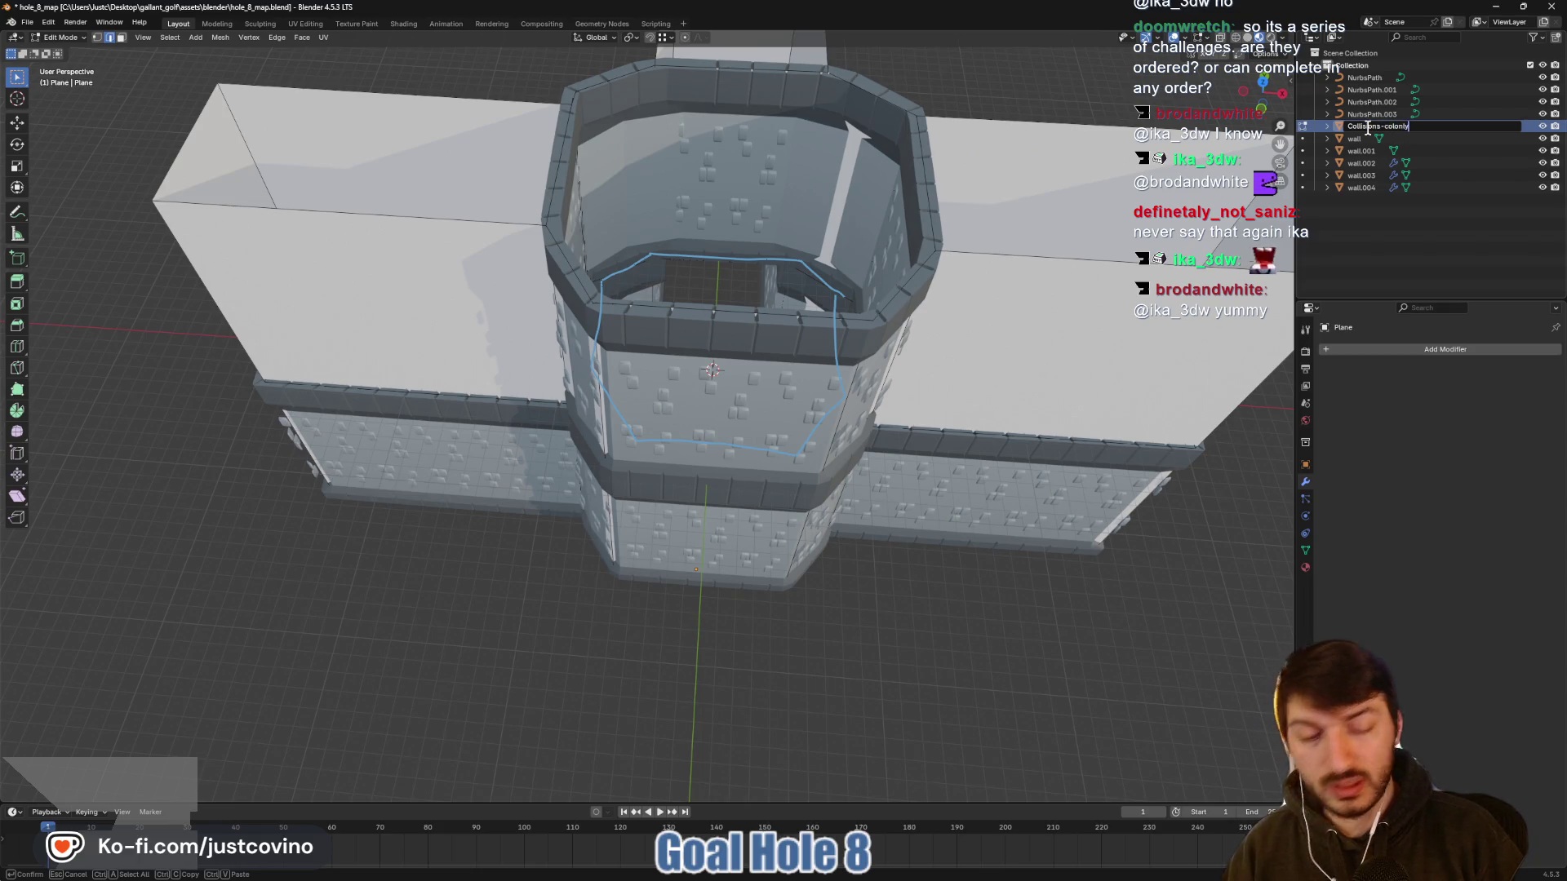
pyautogui.press('Return')
pyautogui.hotkey('ctrl', 's')
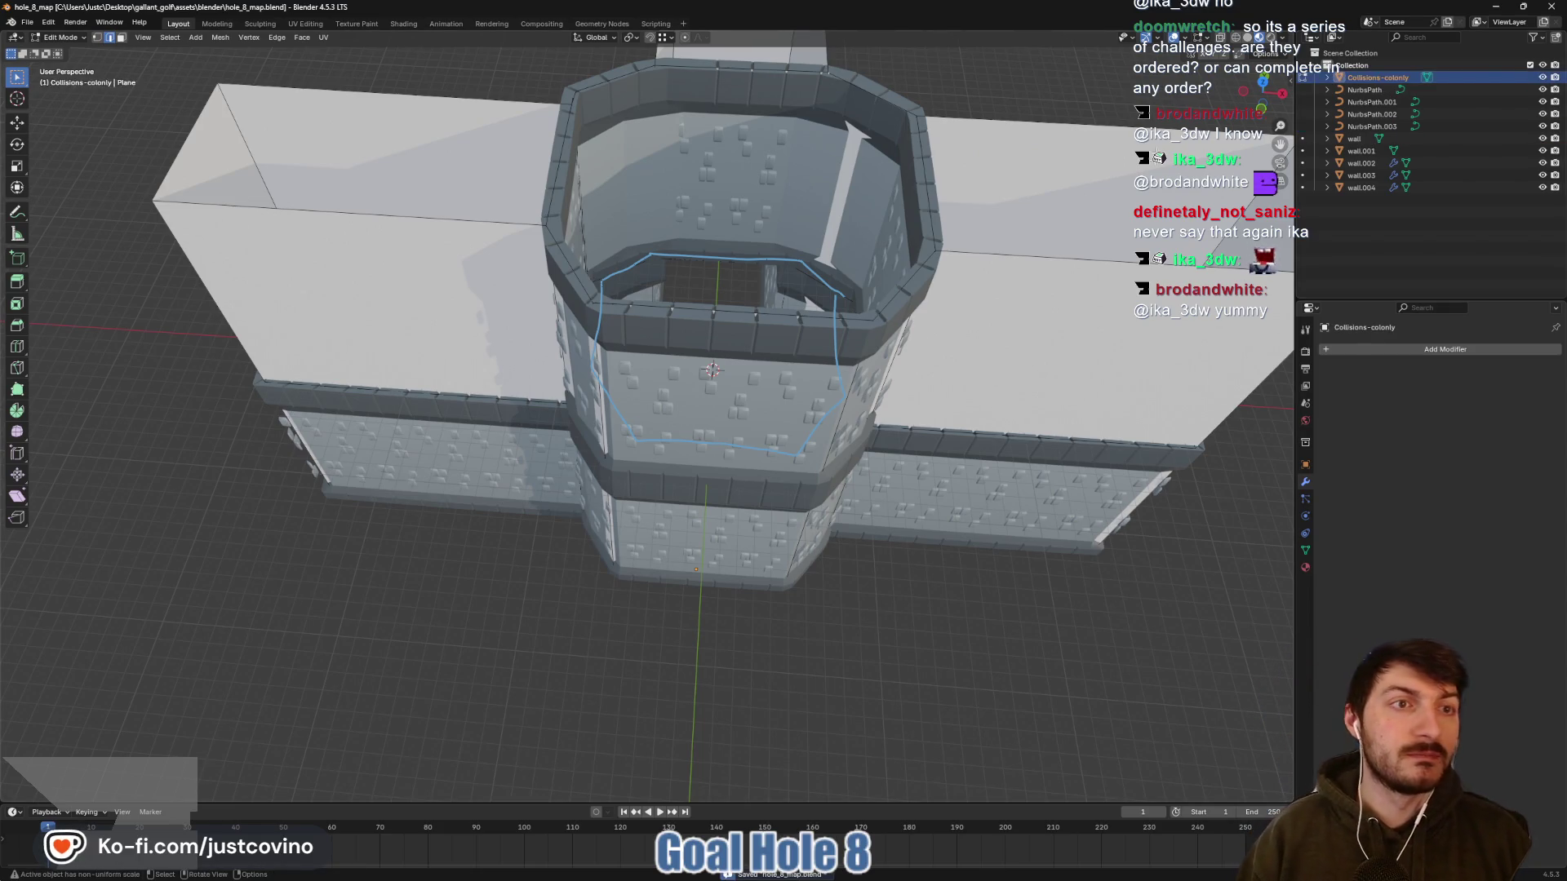
pyautogui.moveTo(752, 408); pyautogui.dragTo(671, 538)
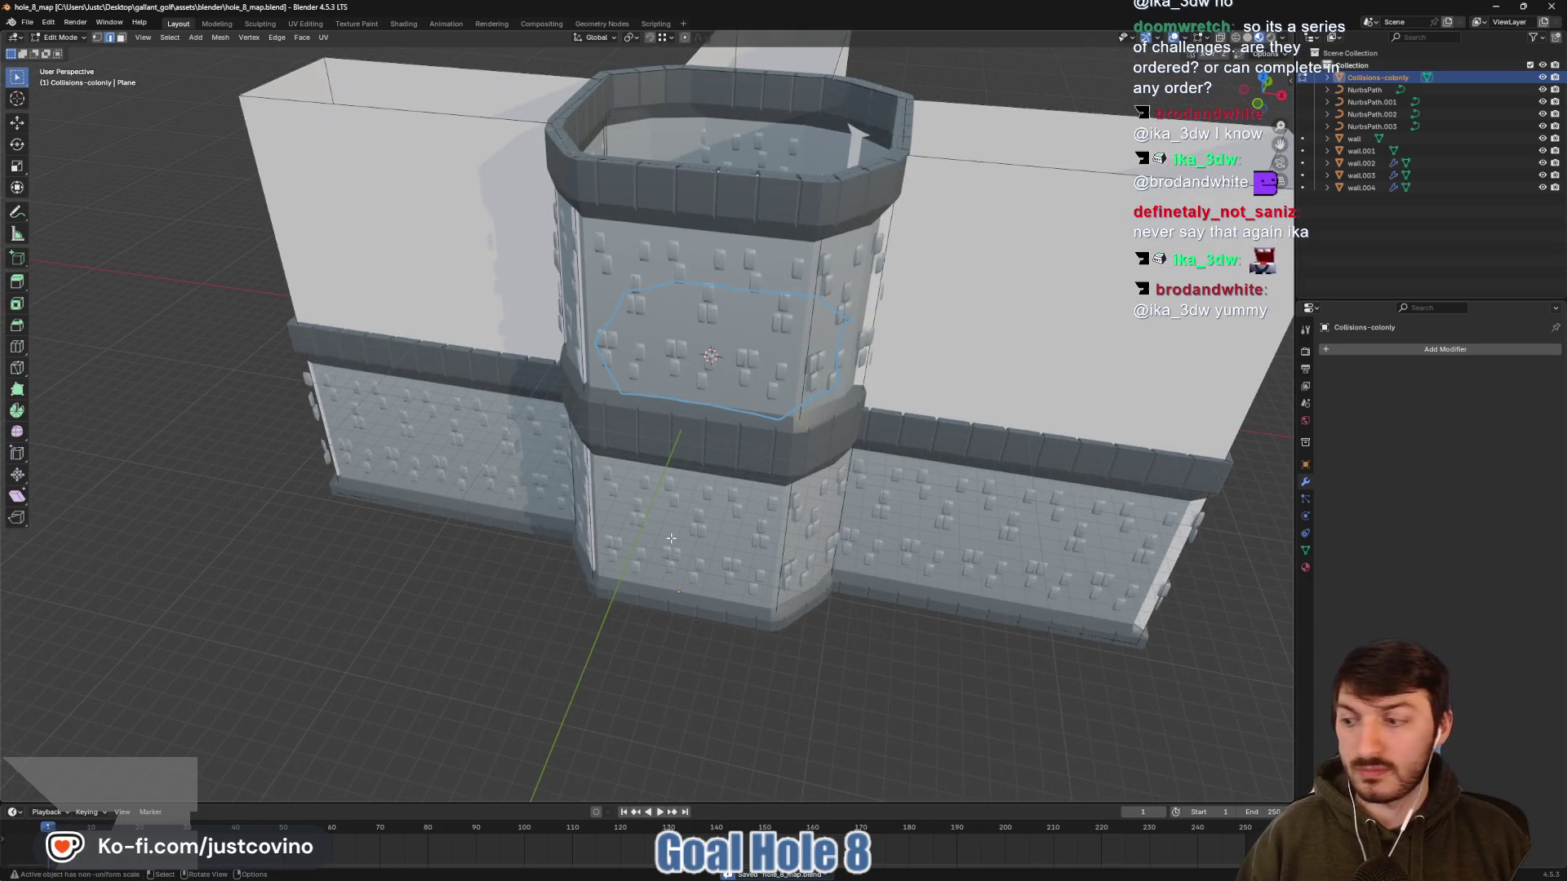
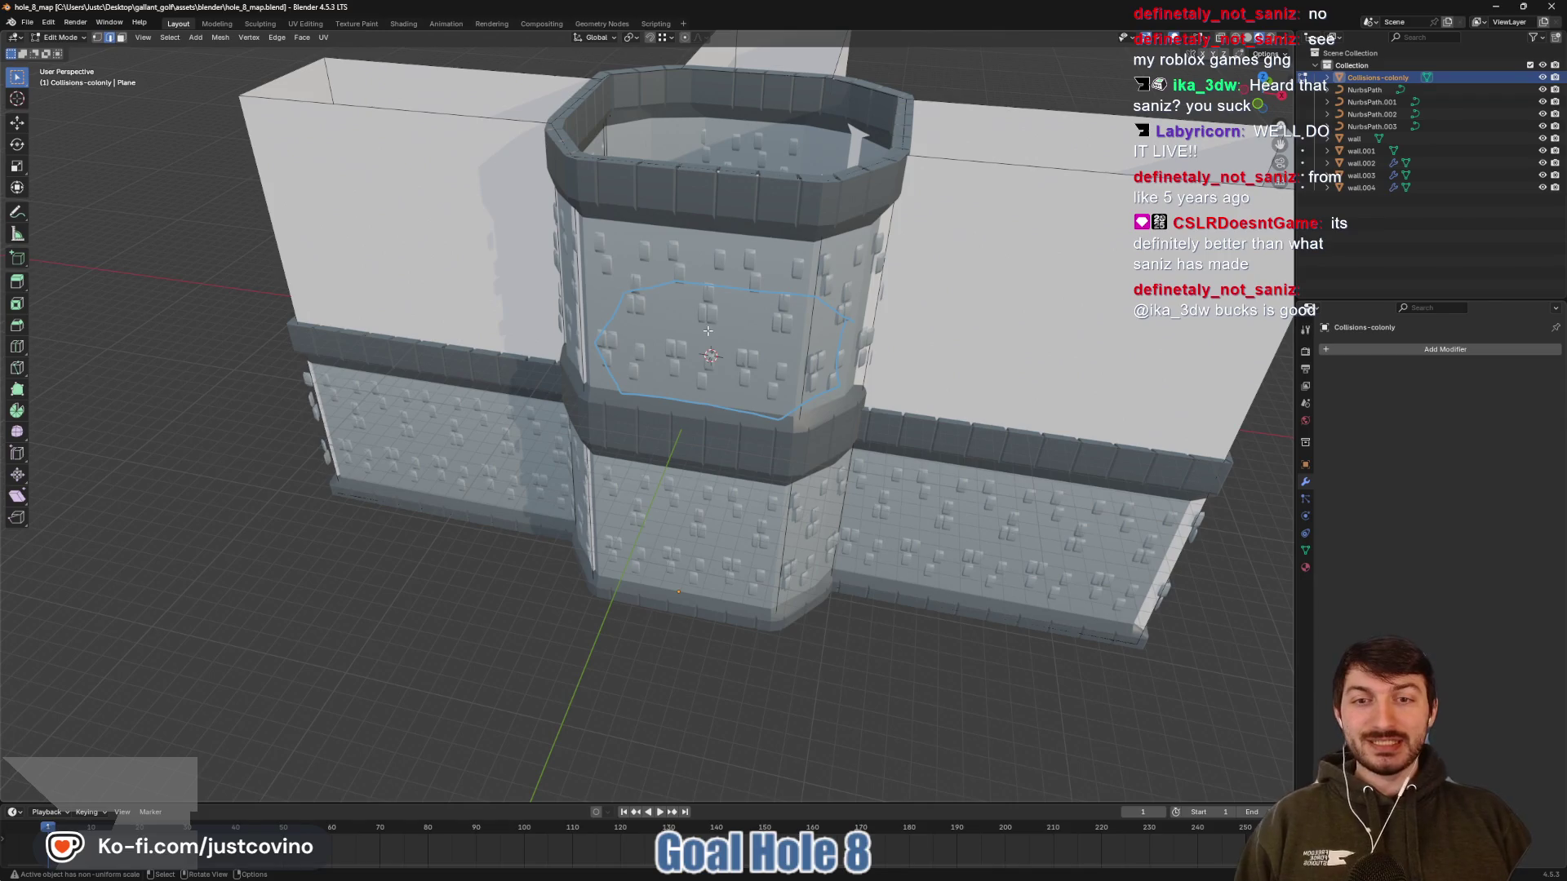
# Check the tower's collision mesh from top and oblique views and save hole_8_map.blend
pyautogui.press('KP_7')
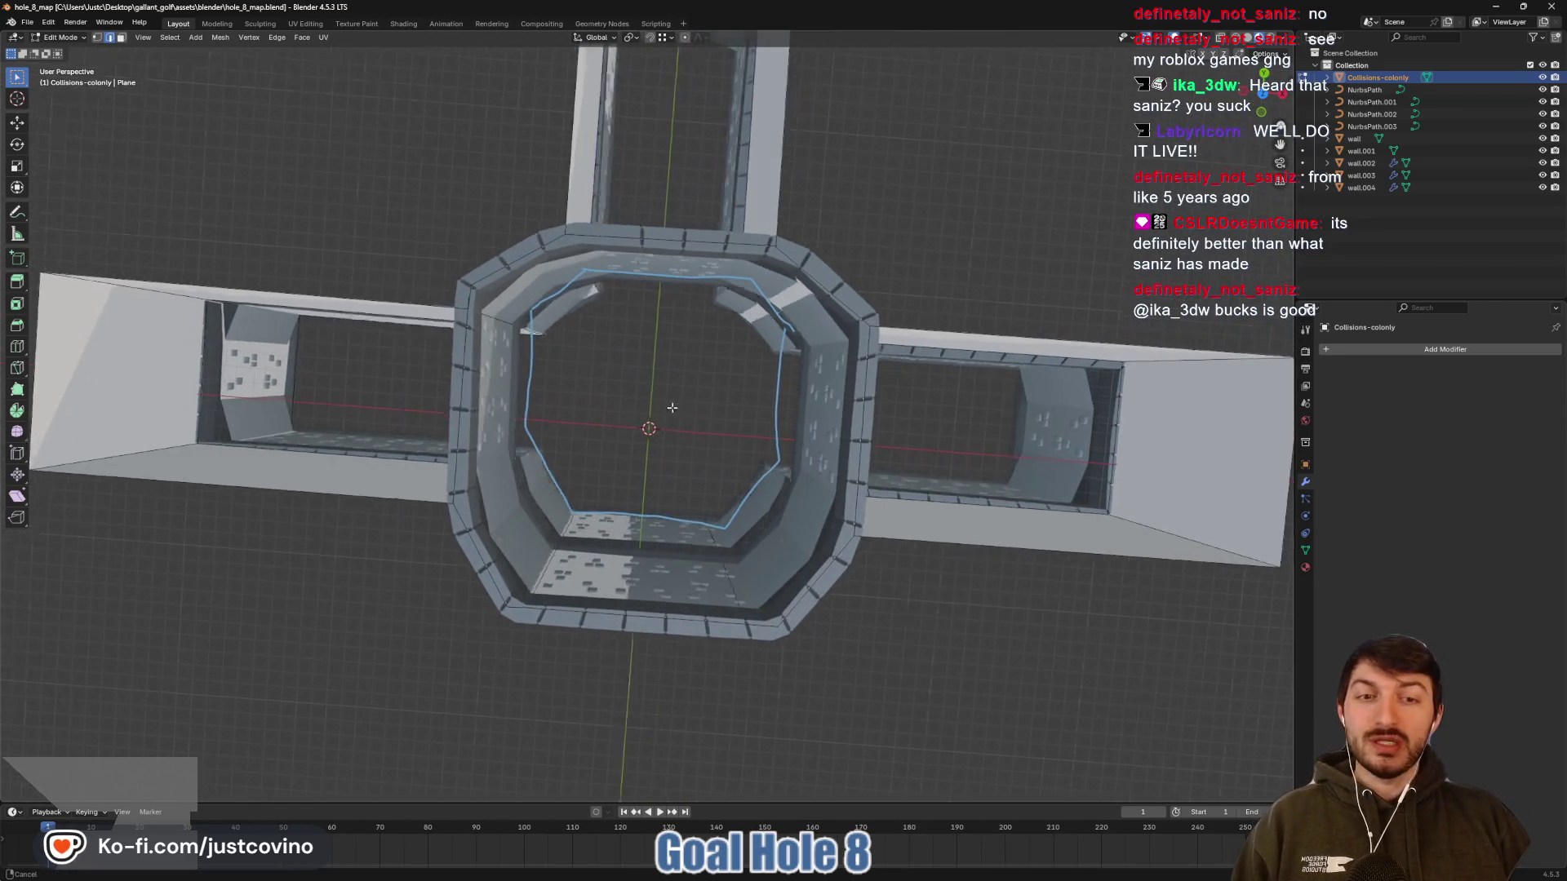
pyautogui.hotkey('ctrl', 's')
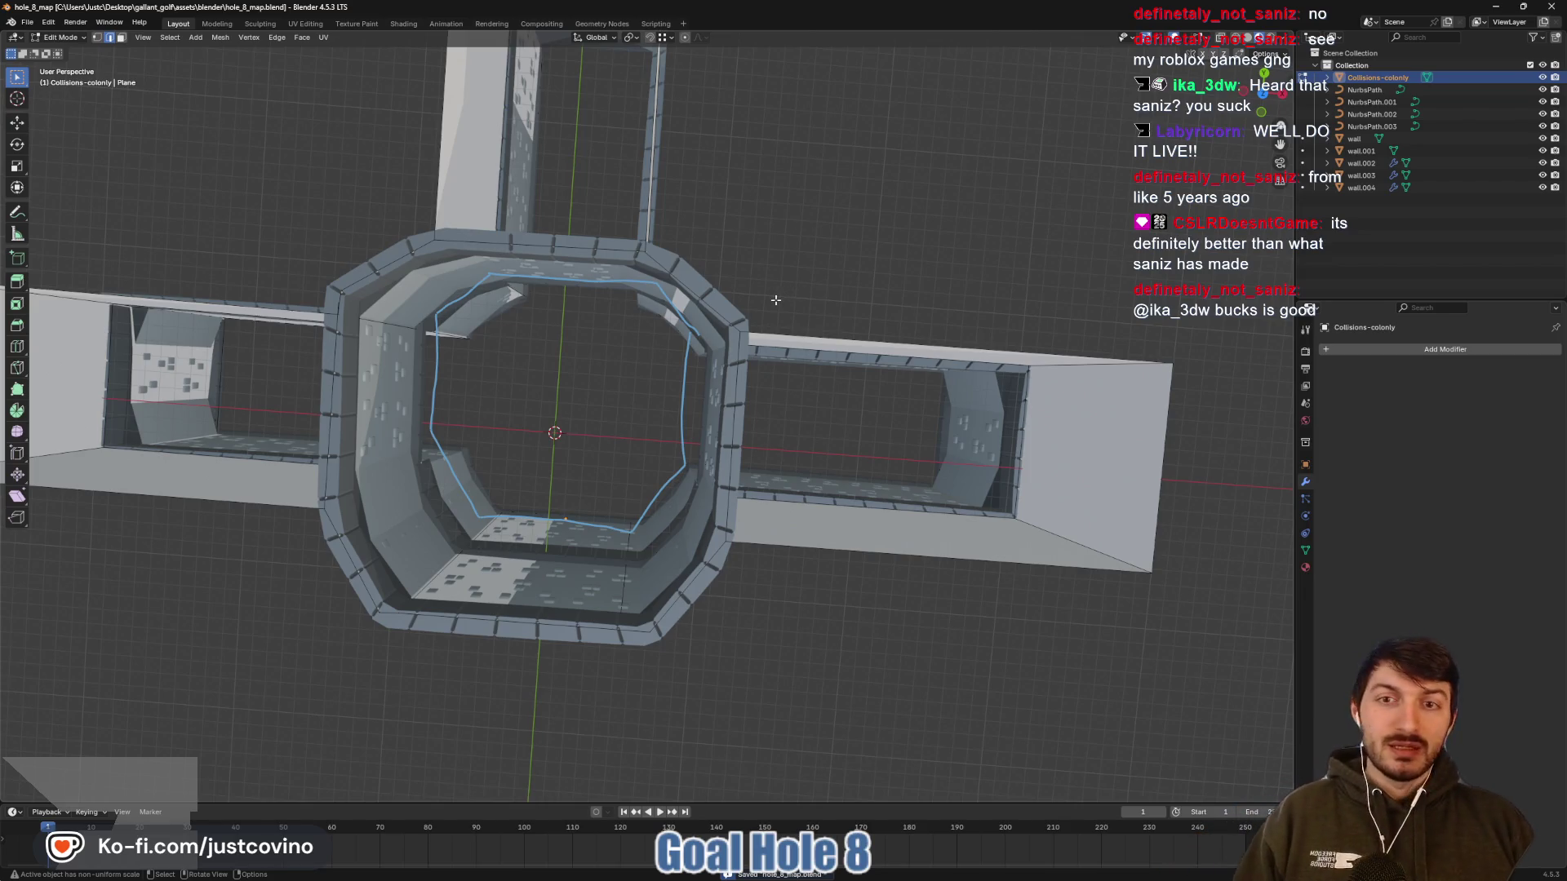
pyautogui.moveTo(582, 394)
pyautogui.mouseDown()
pyautogui.moveTo(563, 310)
pyautogui.moveTo(762, 397)
pyautogui.mouseUp()
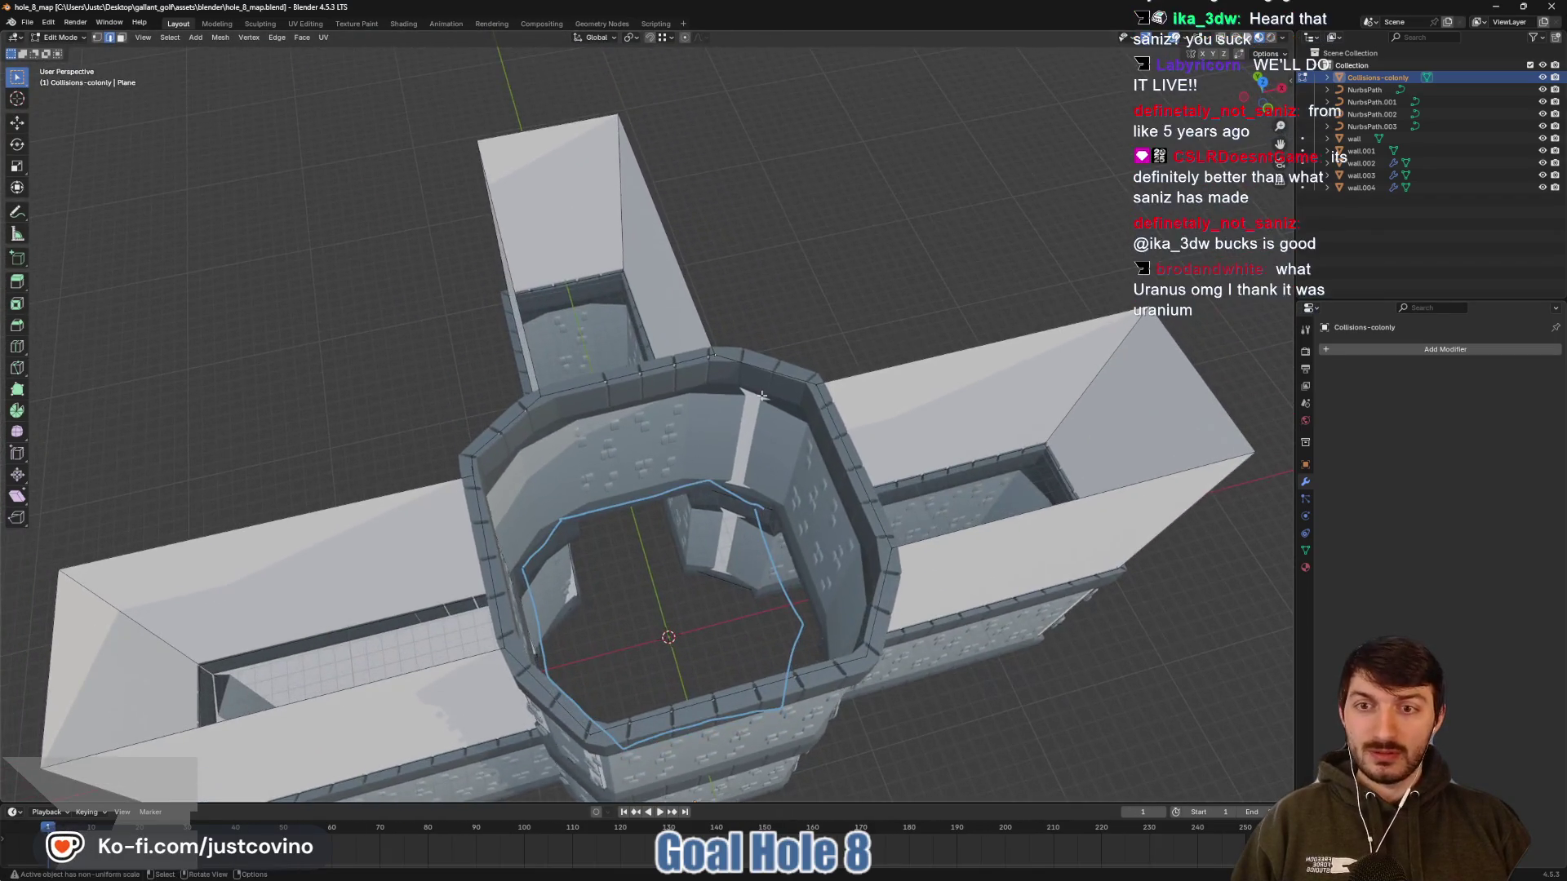
pyautogui.hotkey('ctrl', 's')
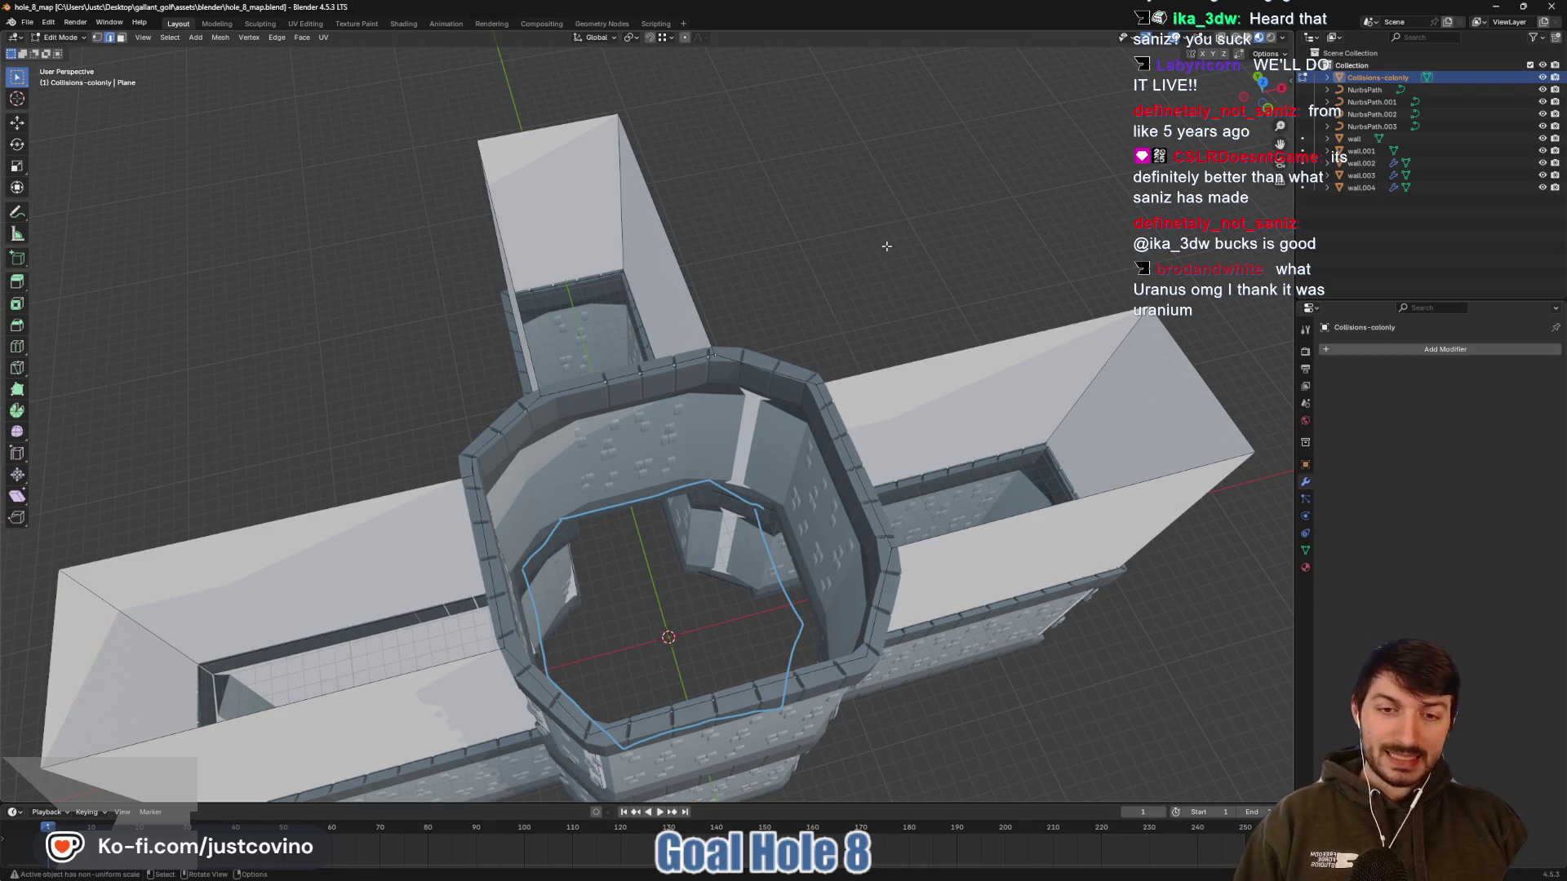
# Orbit the model to one more angle, close the notes window and return to Godot
pyautogui.moveTo(886, 245); pyautogui.dragTo(846, 277)
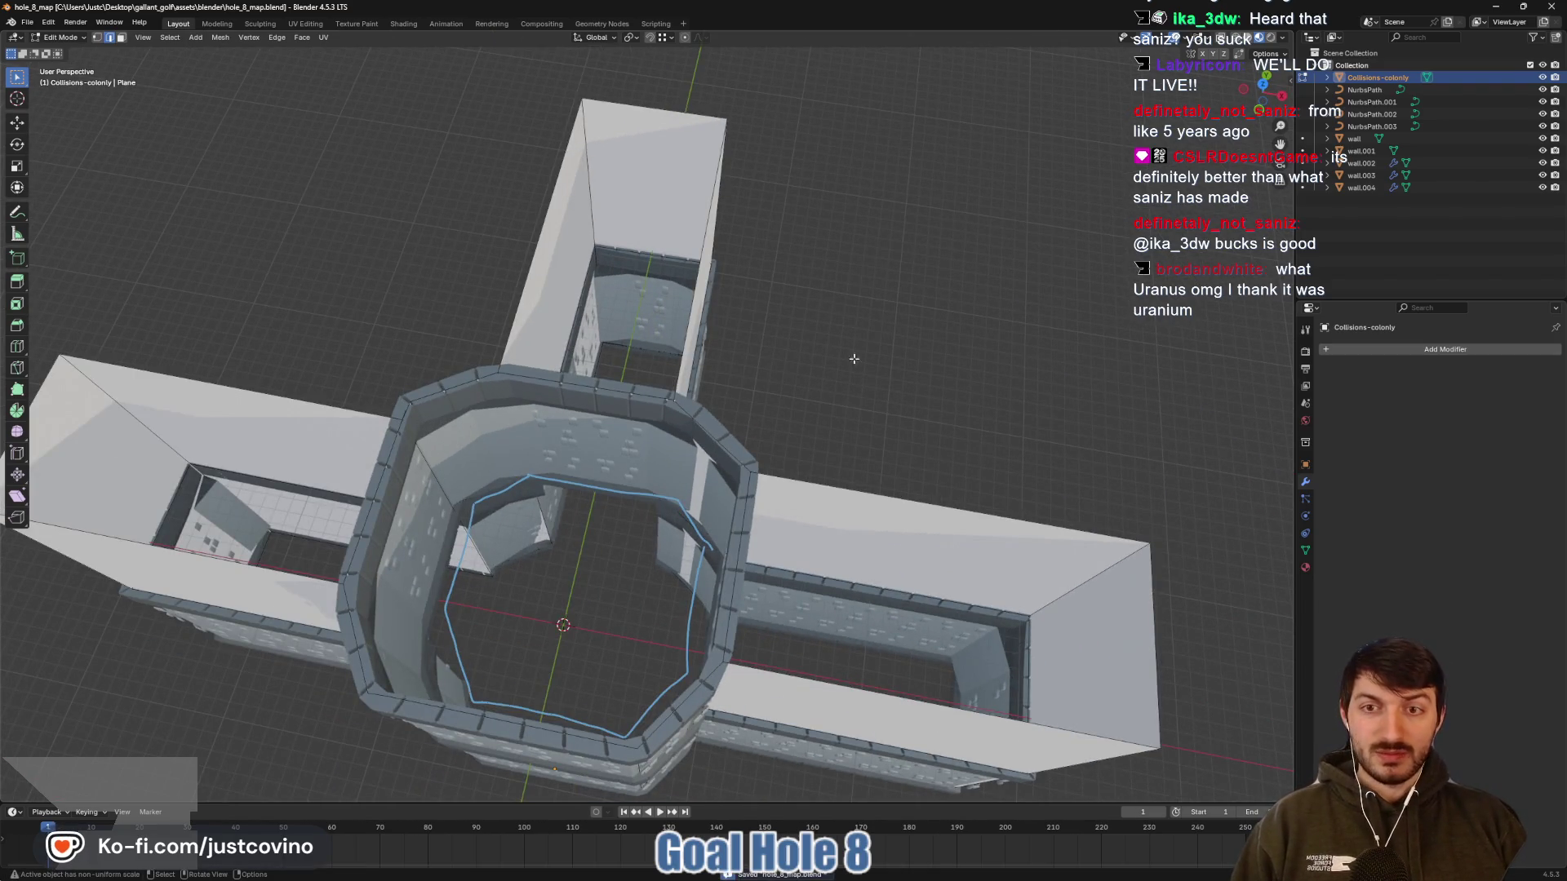
pyautogui.moveTo(888, 873)
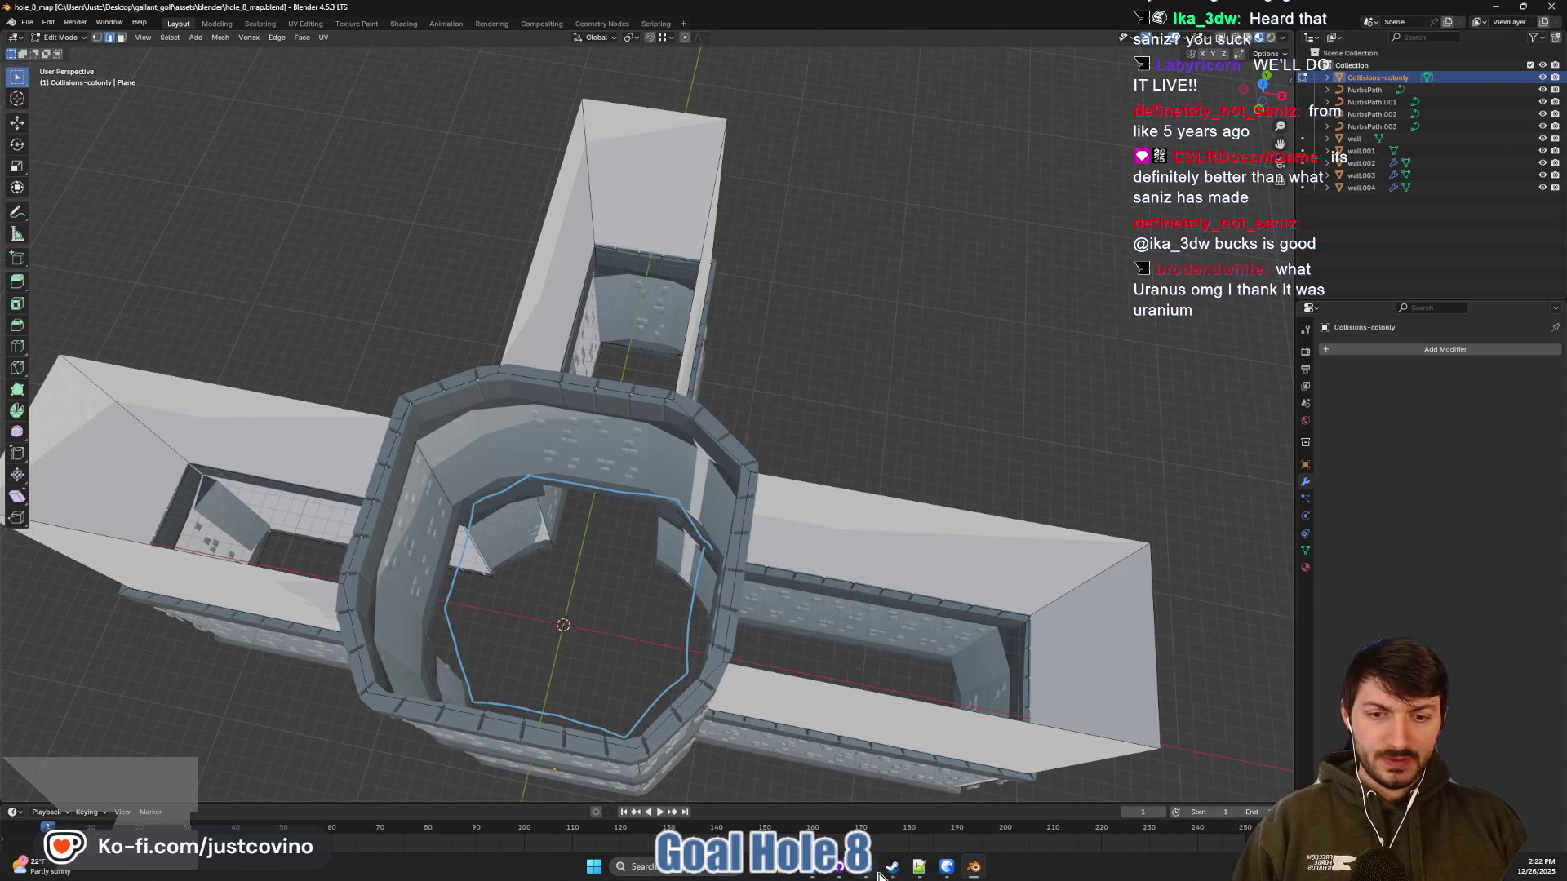
pyautogui.click(975, 763)
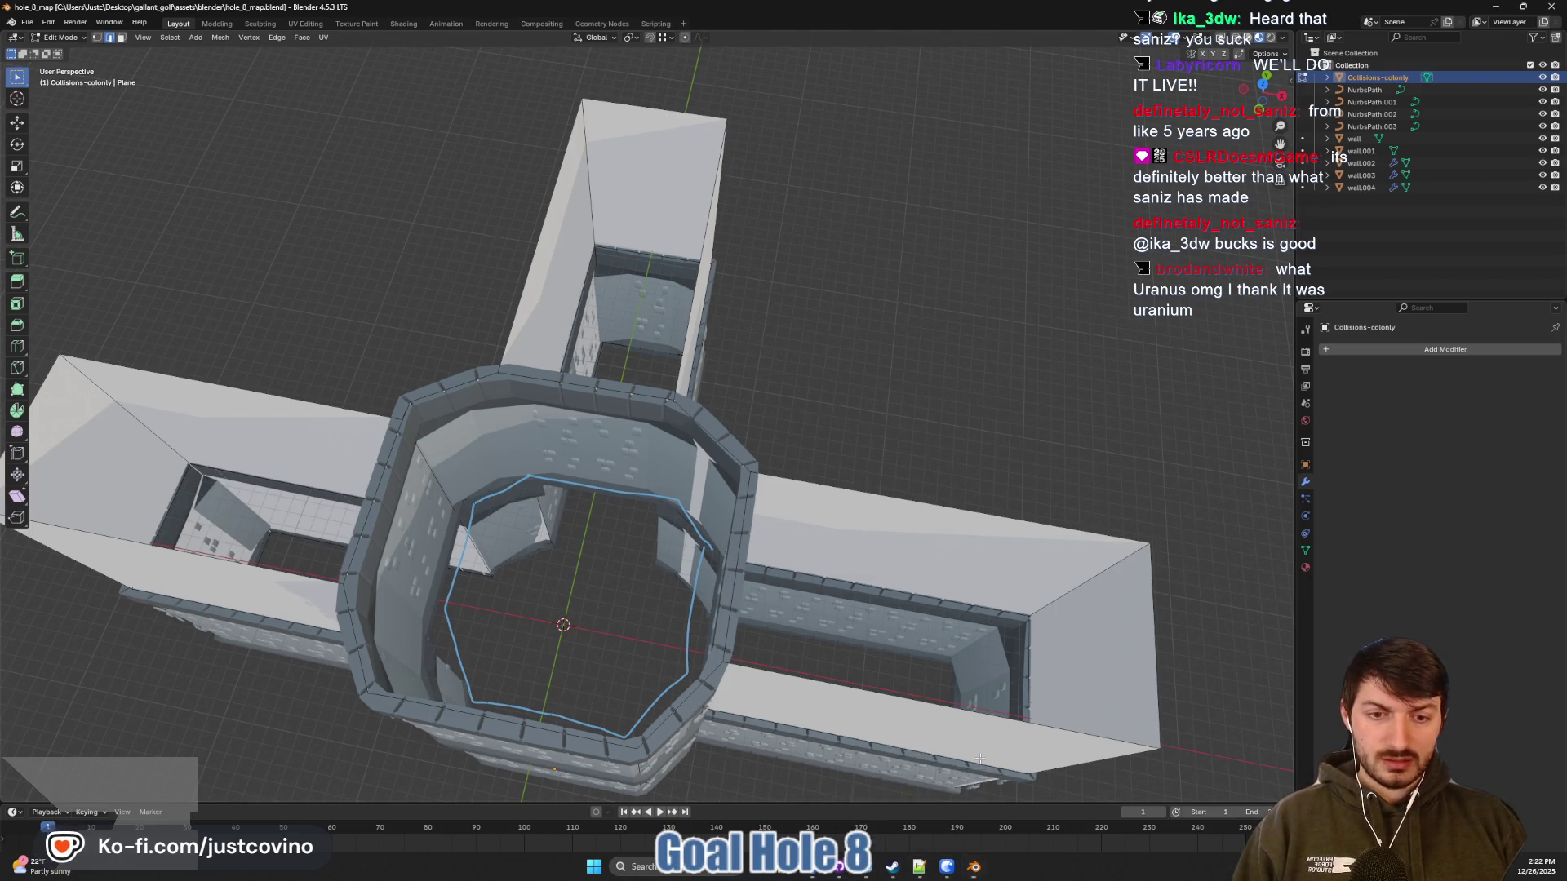
pyautogui.click(879, 857)
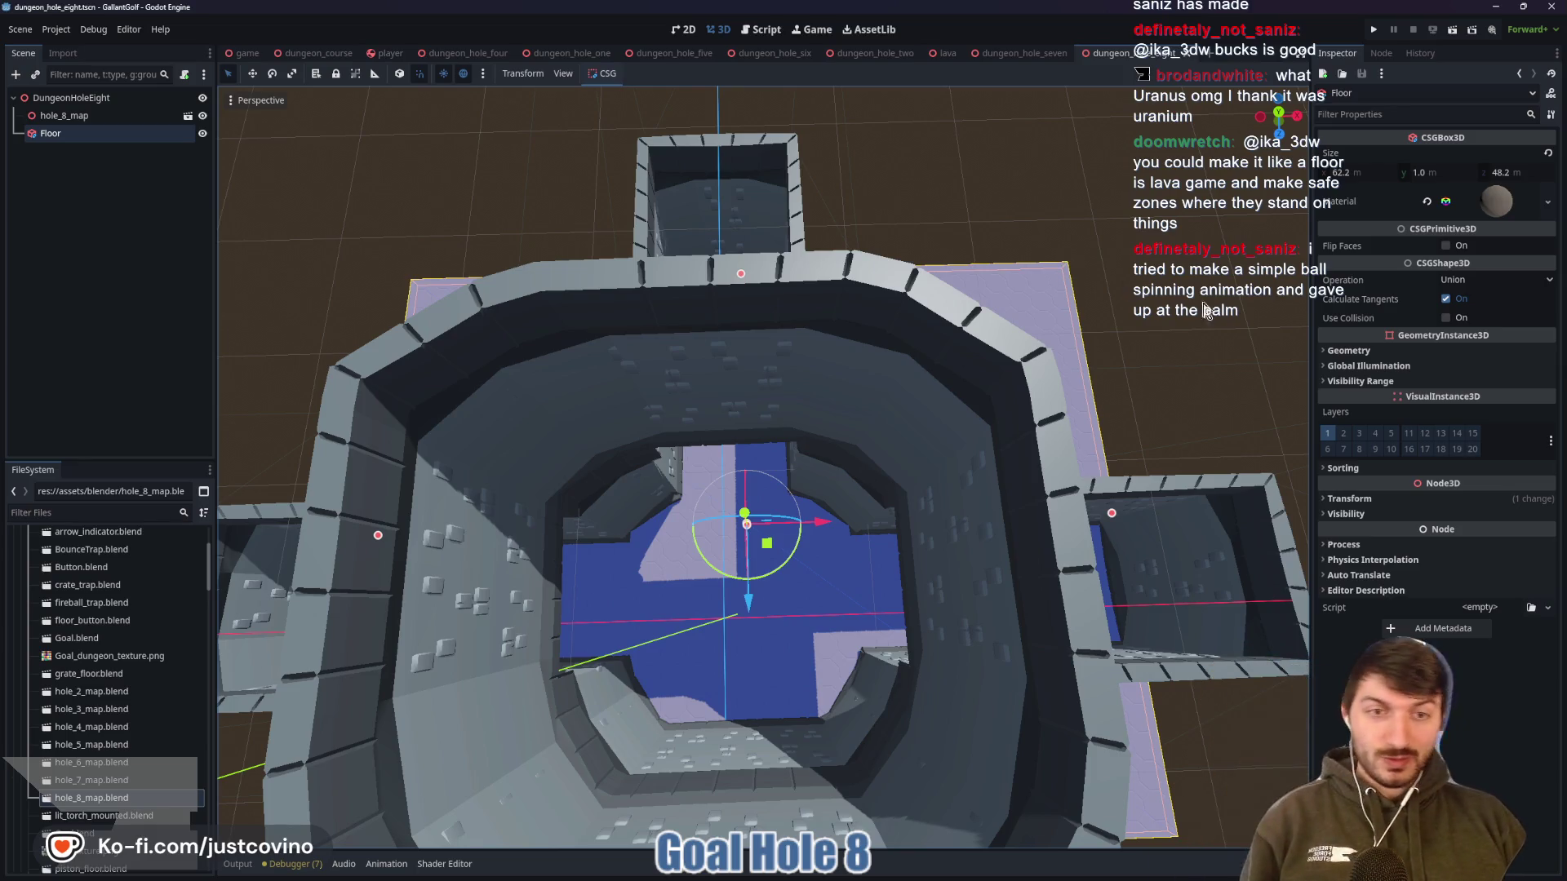
# Deselect the Floor node so the hole_8_map dungeon shows clearly on the floor box
pyautogui.click(1132, 321)
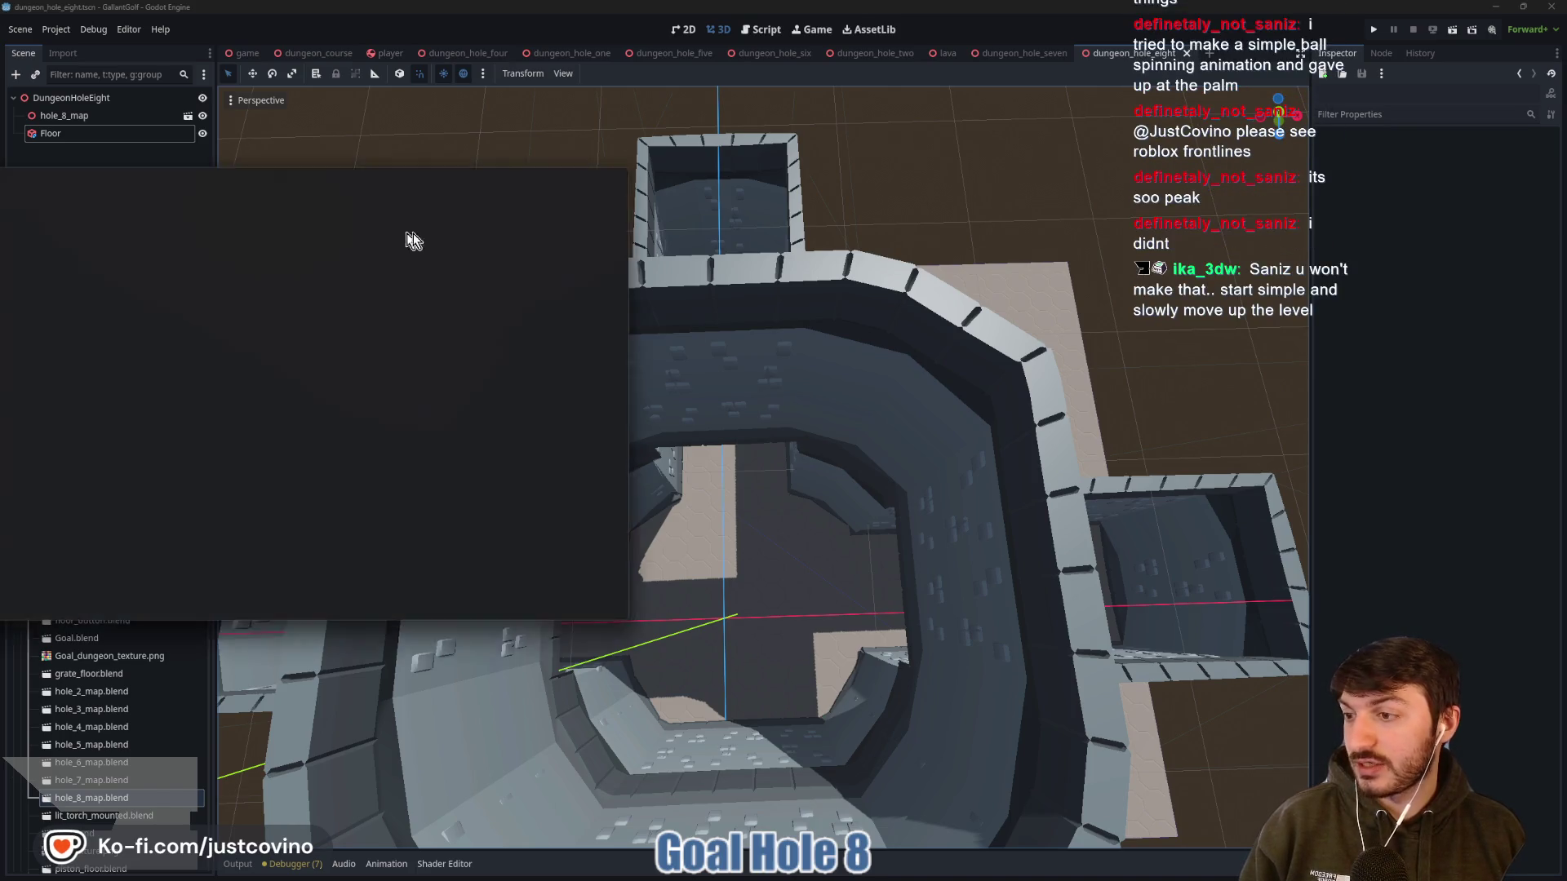
# Move the browser into view and advance the FRONTLINES screenshot carousel
pyautogui.moveTo(409, 237); pyautogui.dragTo(416, 204)
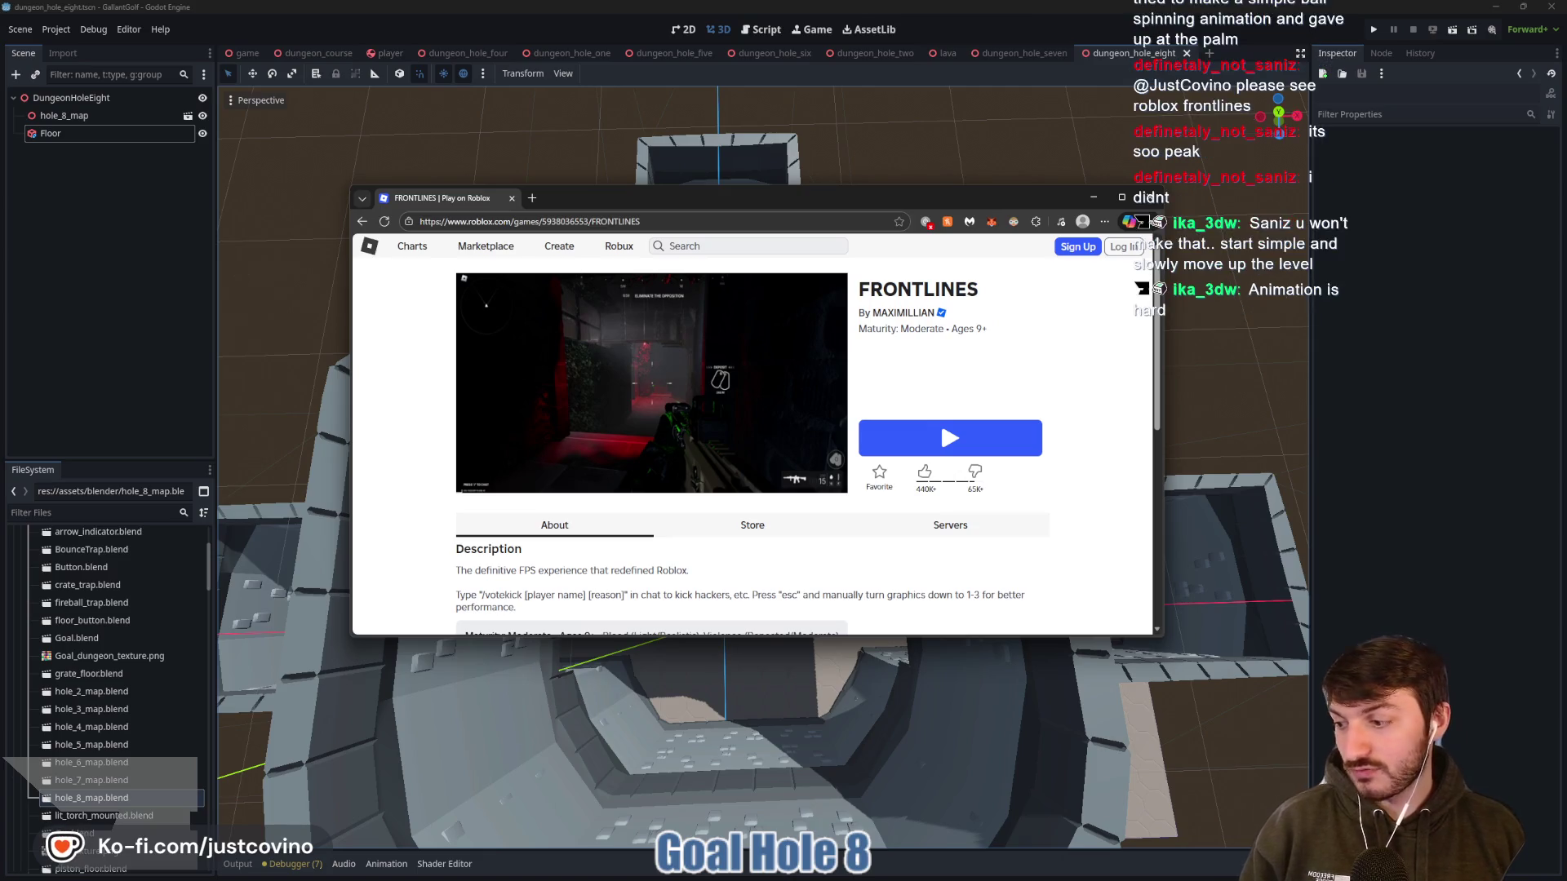
pyautogui.moveTo(693, 354)
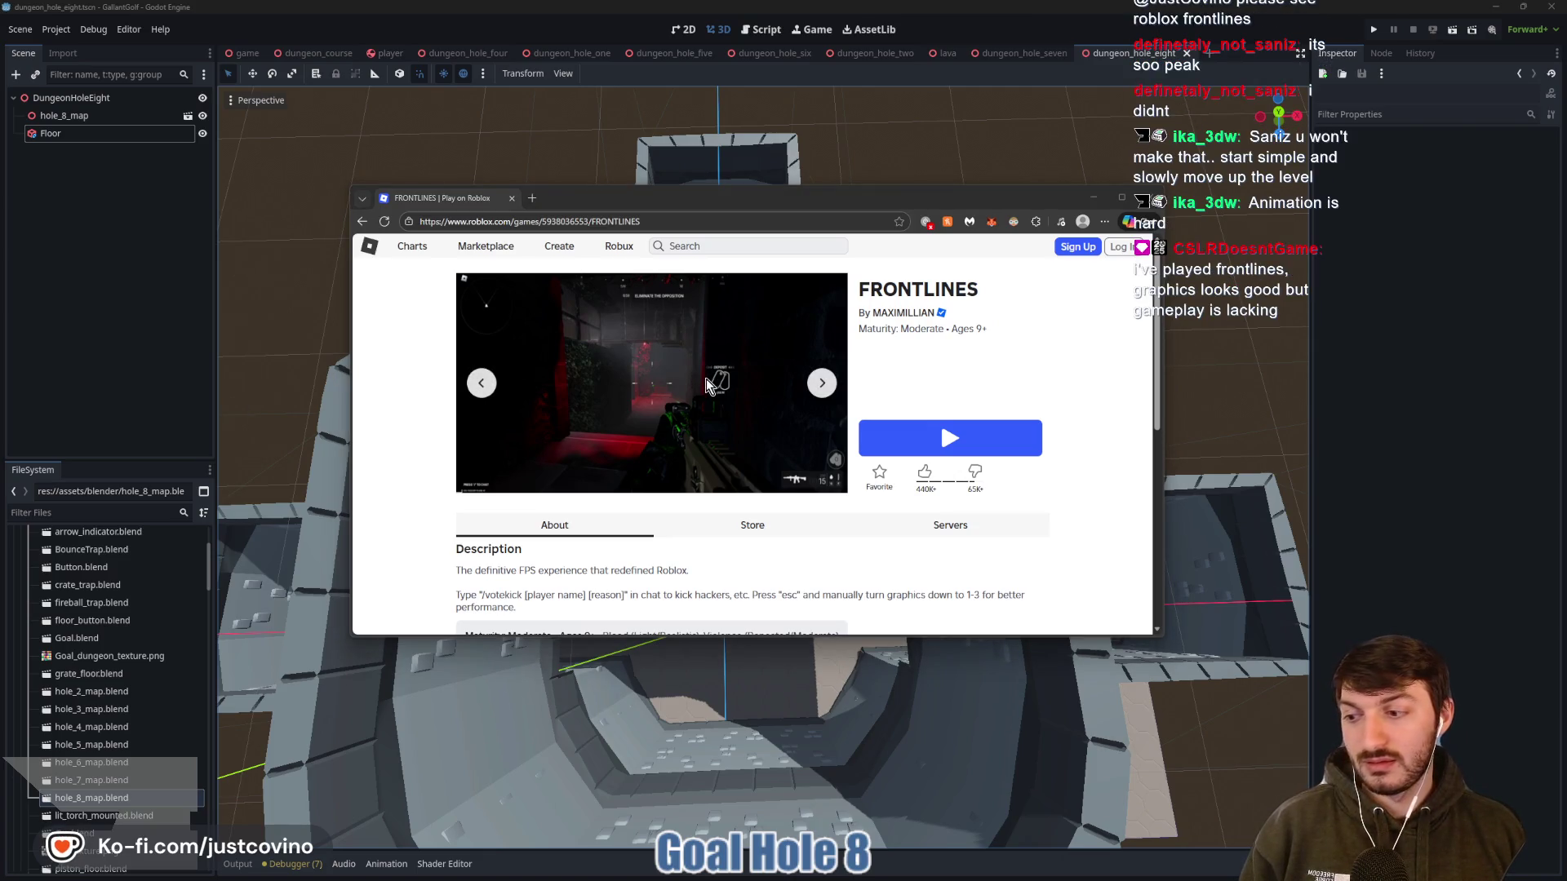
pyautogui.click(821, 383)
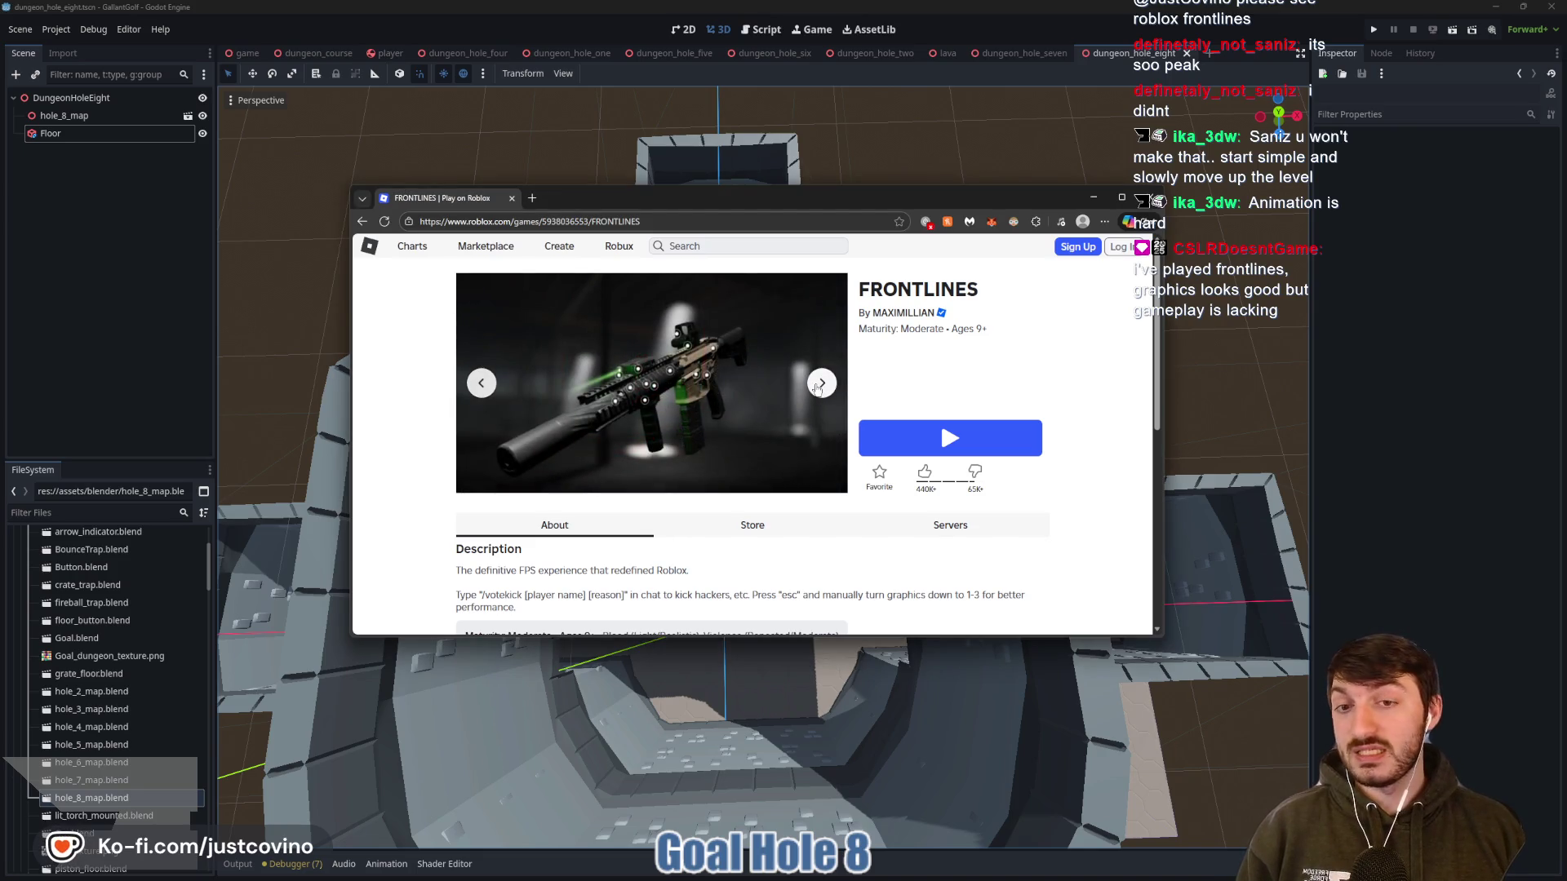
pyautogui.click(819, 384)
pyautogui.click(819, 385)
pyautogui.click(820, 385)
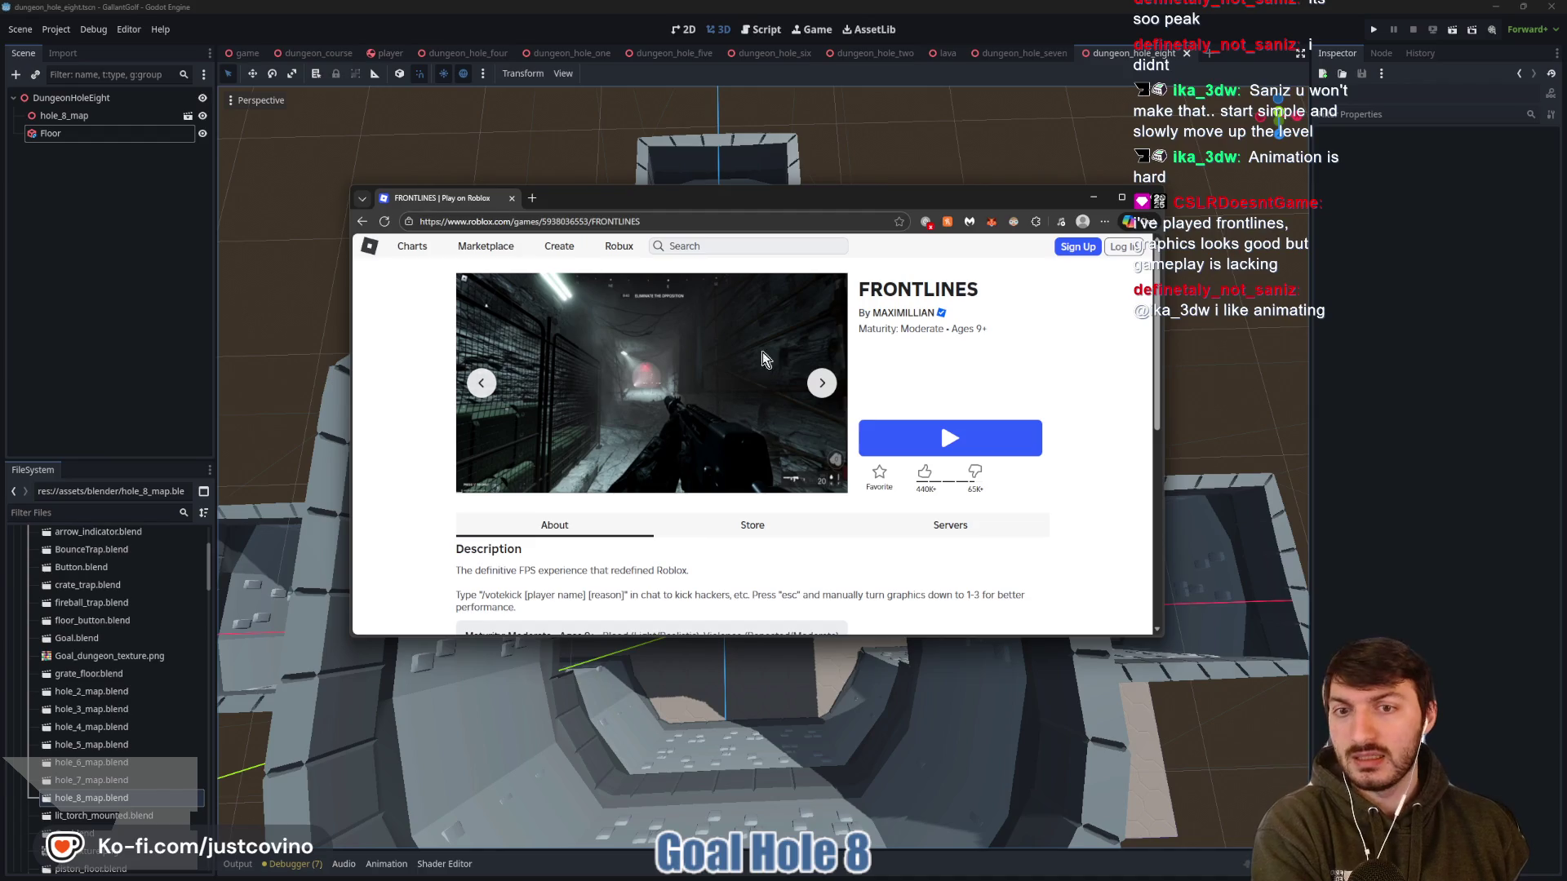
# Page through the remaining FRONTLINES screenshots and scroll the game page down and back
pyautogui.click(822, 387)
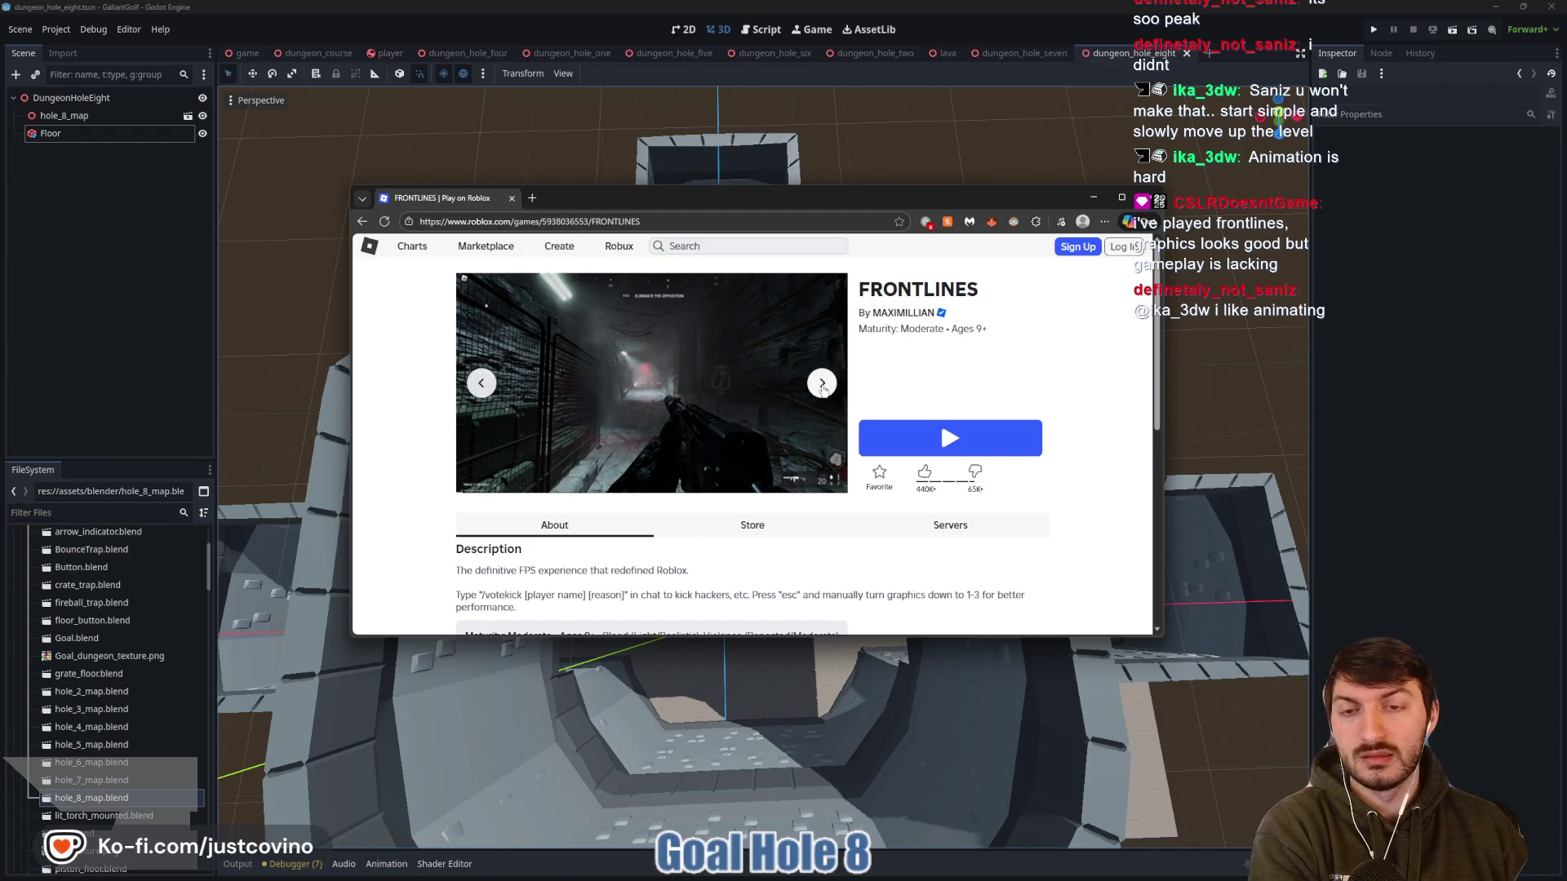
pyautogui.click(823, 389)
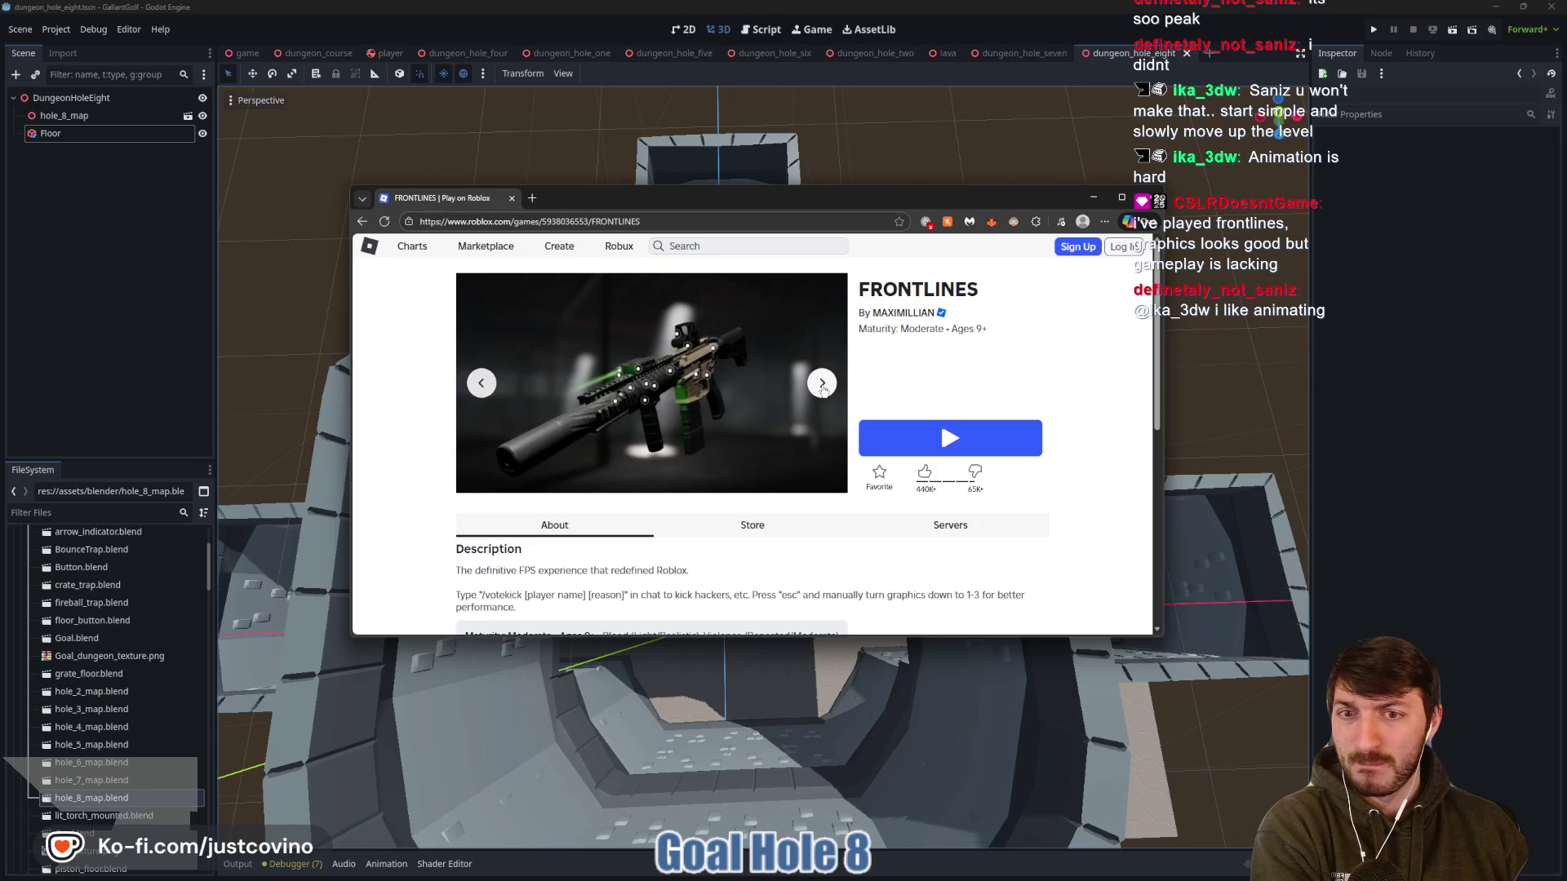
pyautogui.click(823, 389)
pyautogui.click(822, 389)
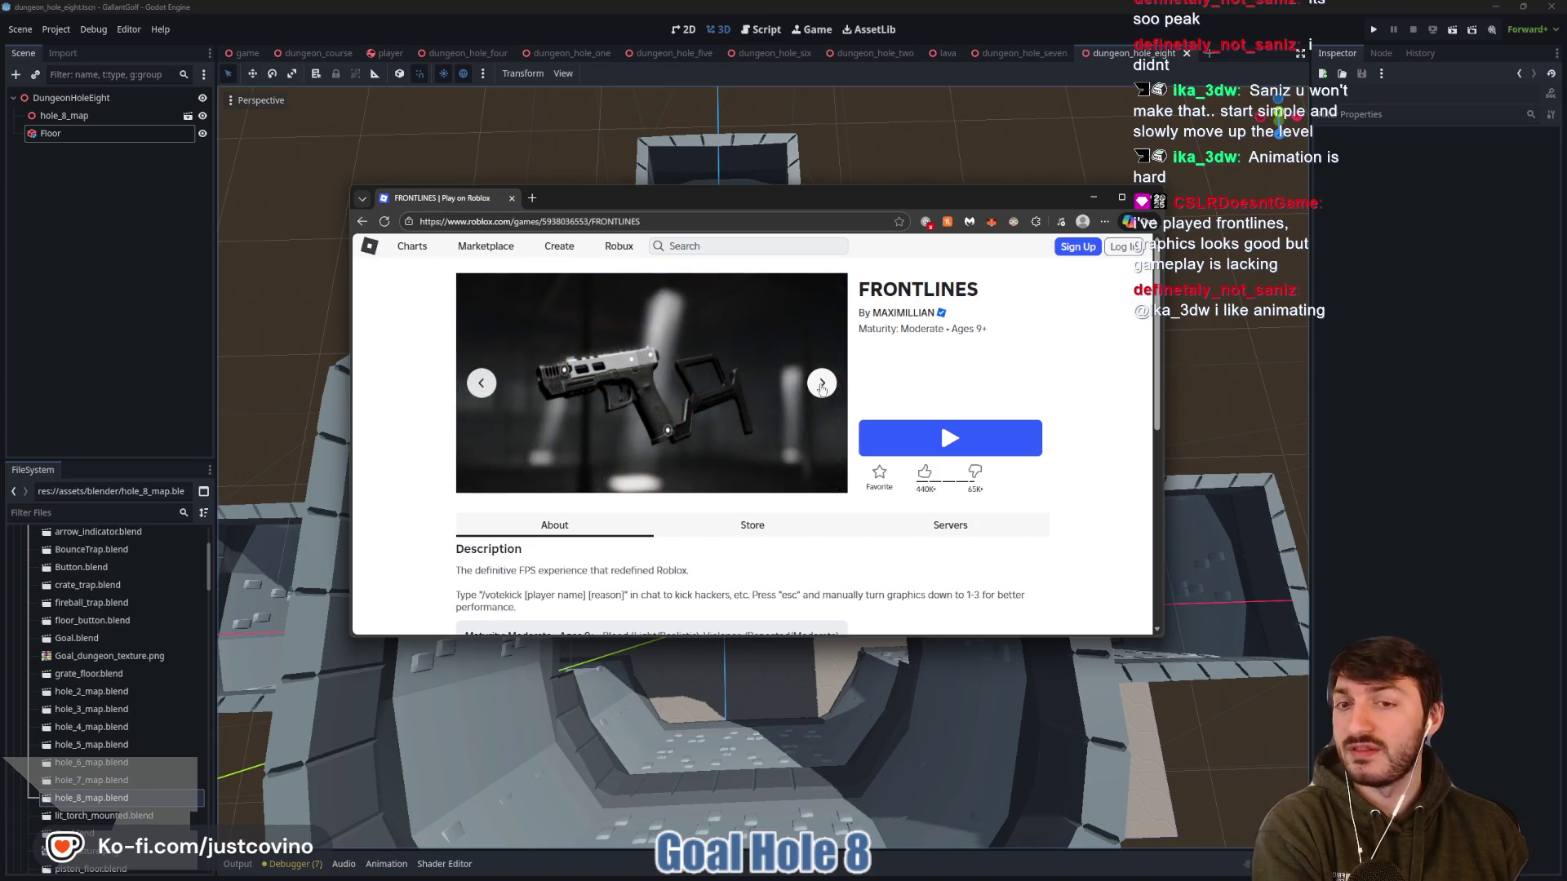
pyautogui.click(822, 387)
pyautogui.click(822, 387)
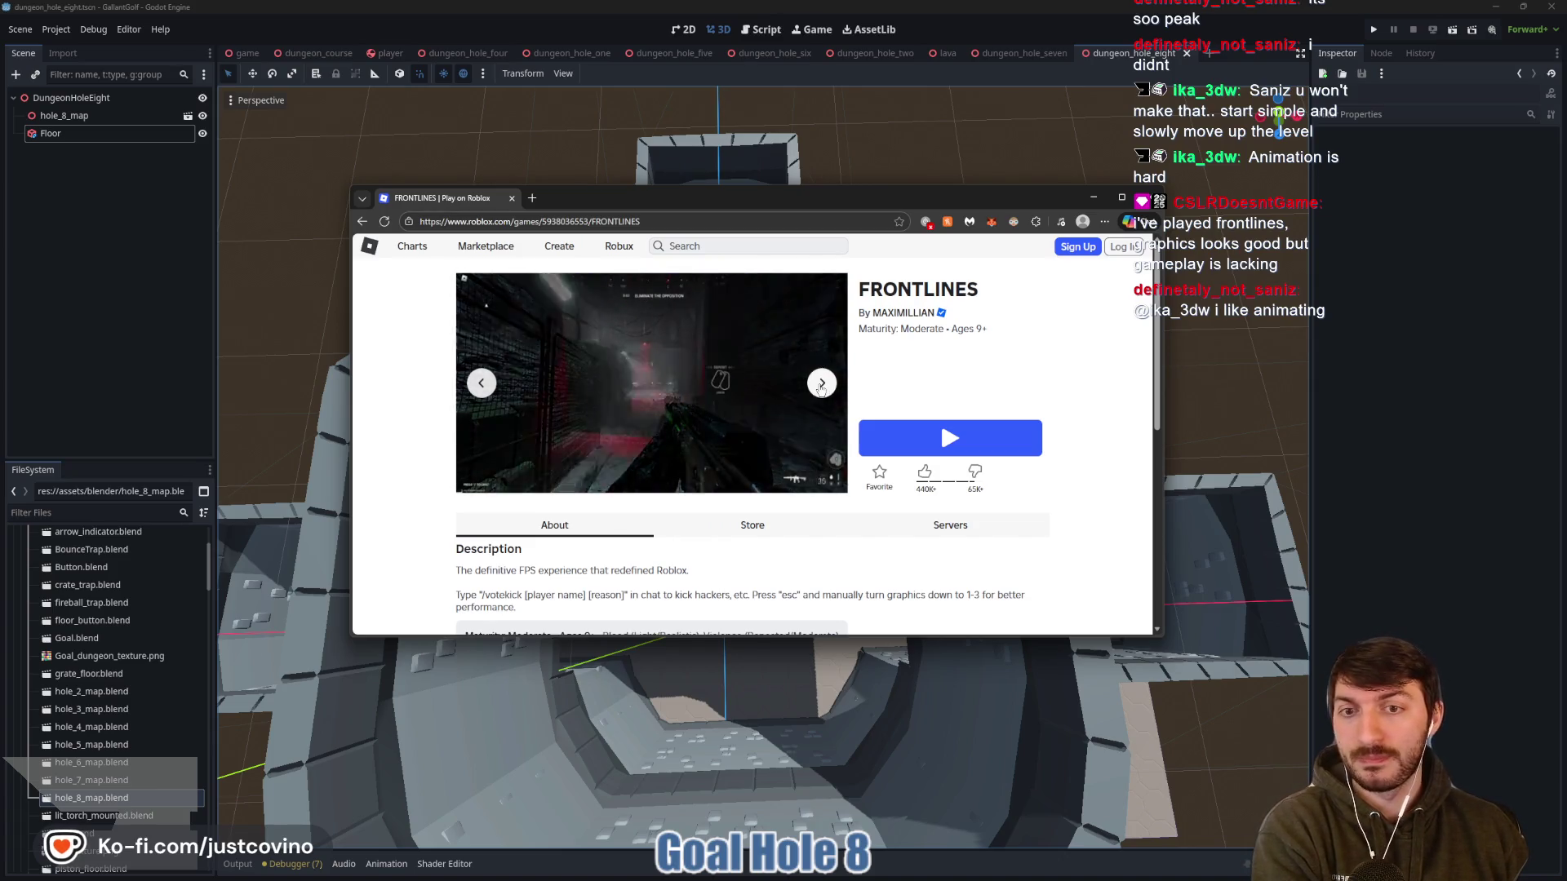
pyautogui.click(821, 389)
pyautogui.click(821, 388)
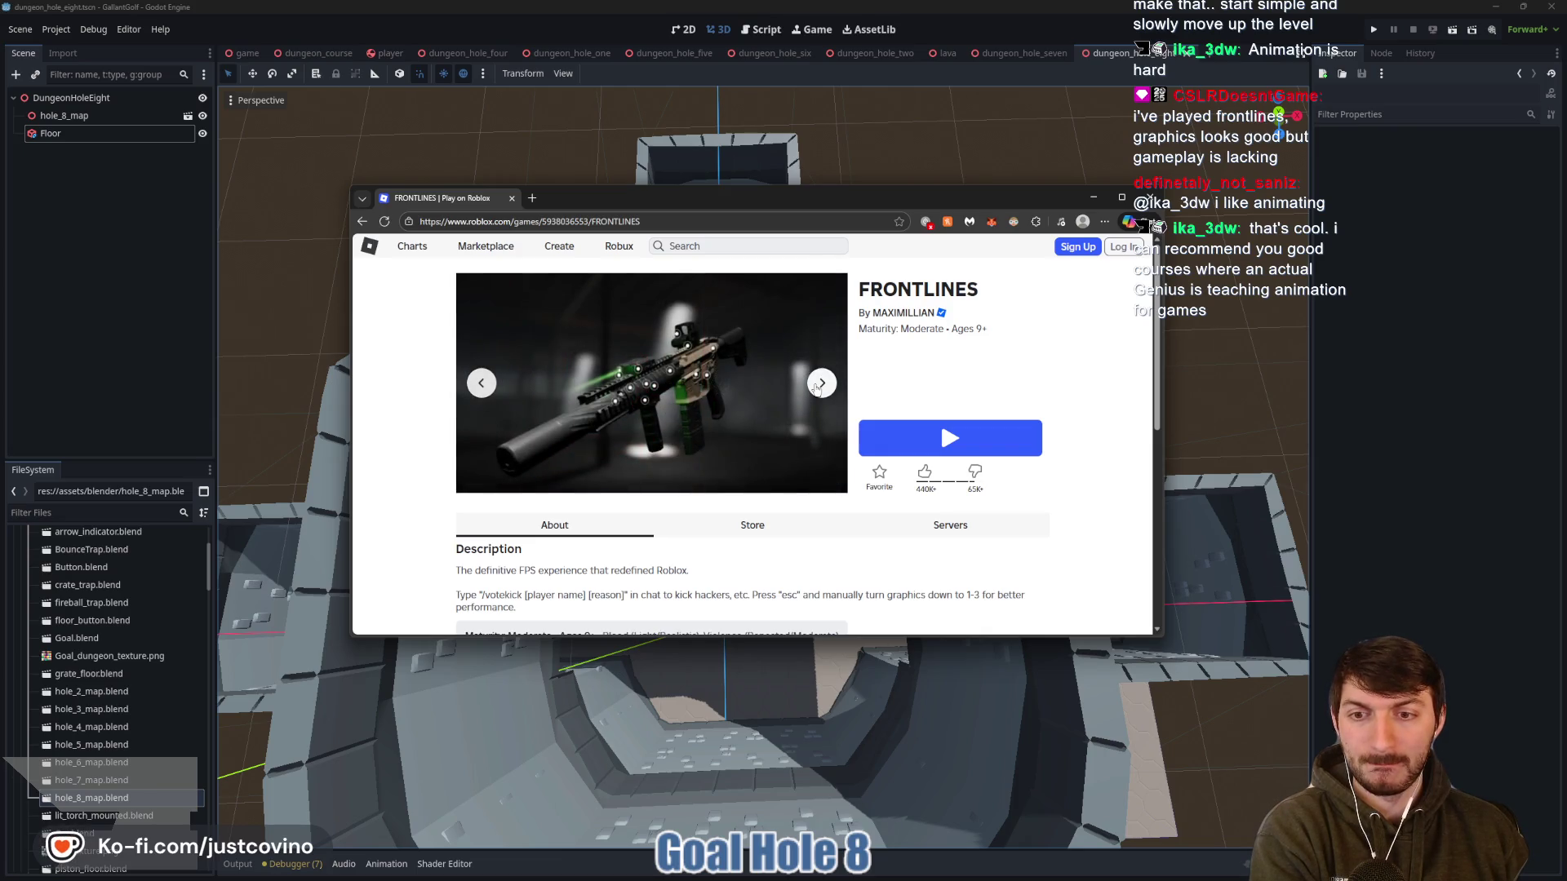
pyautogui.scroll(-3, 796, 383)
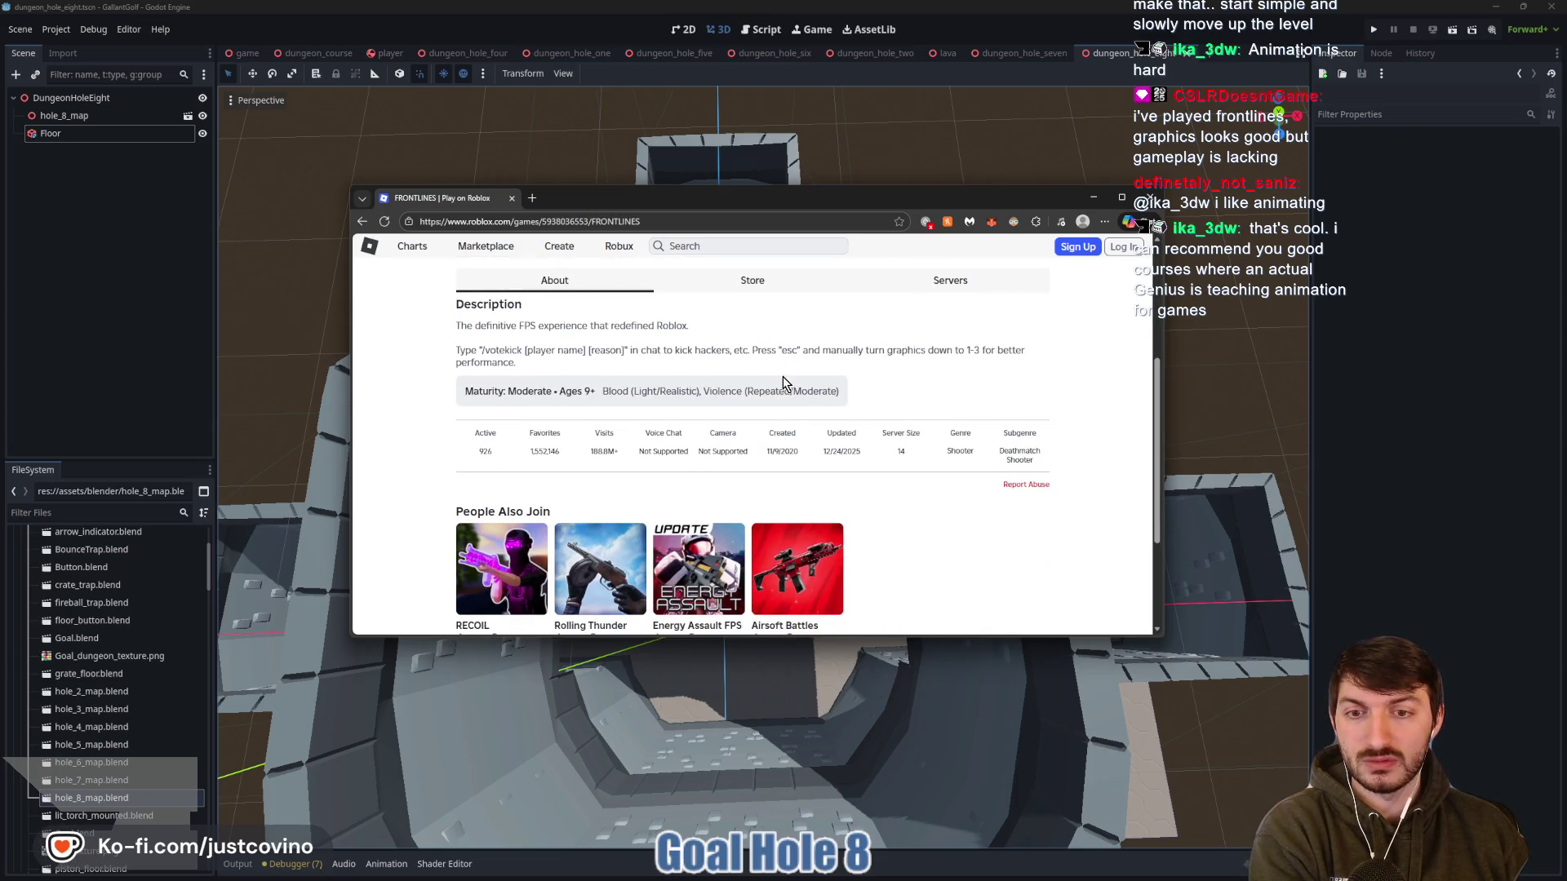
pyautogui.scroll(3, 796, 392)
# Hide the browser and view the hole 8 tower's walls from close and low side angles
pyautogui.click(1094, 197)
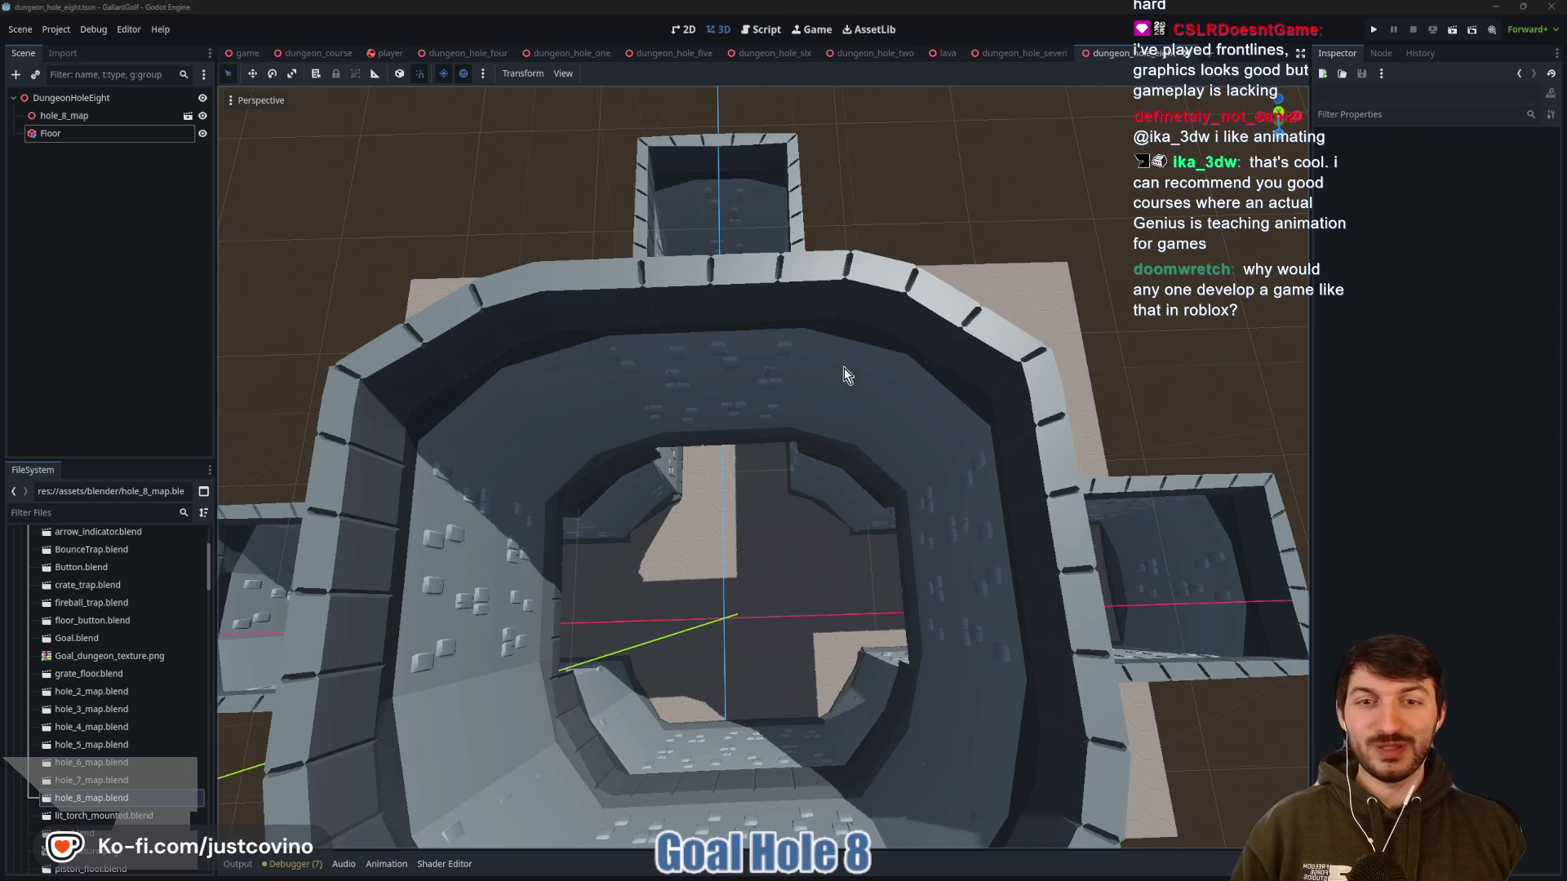
pyautogui.moveTo(844, 369); pyautogui.dragTo(808, 324)
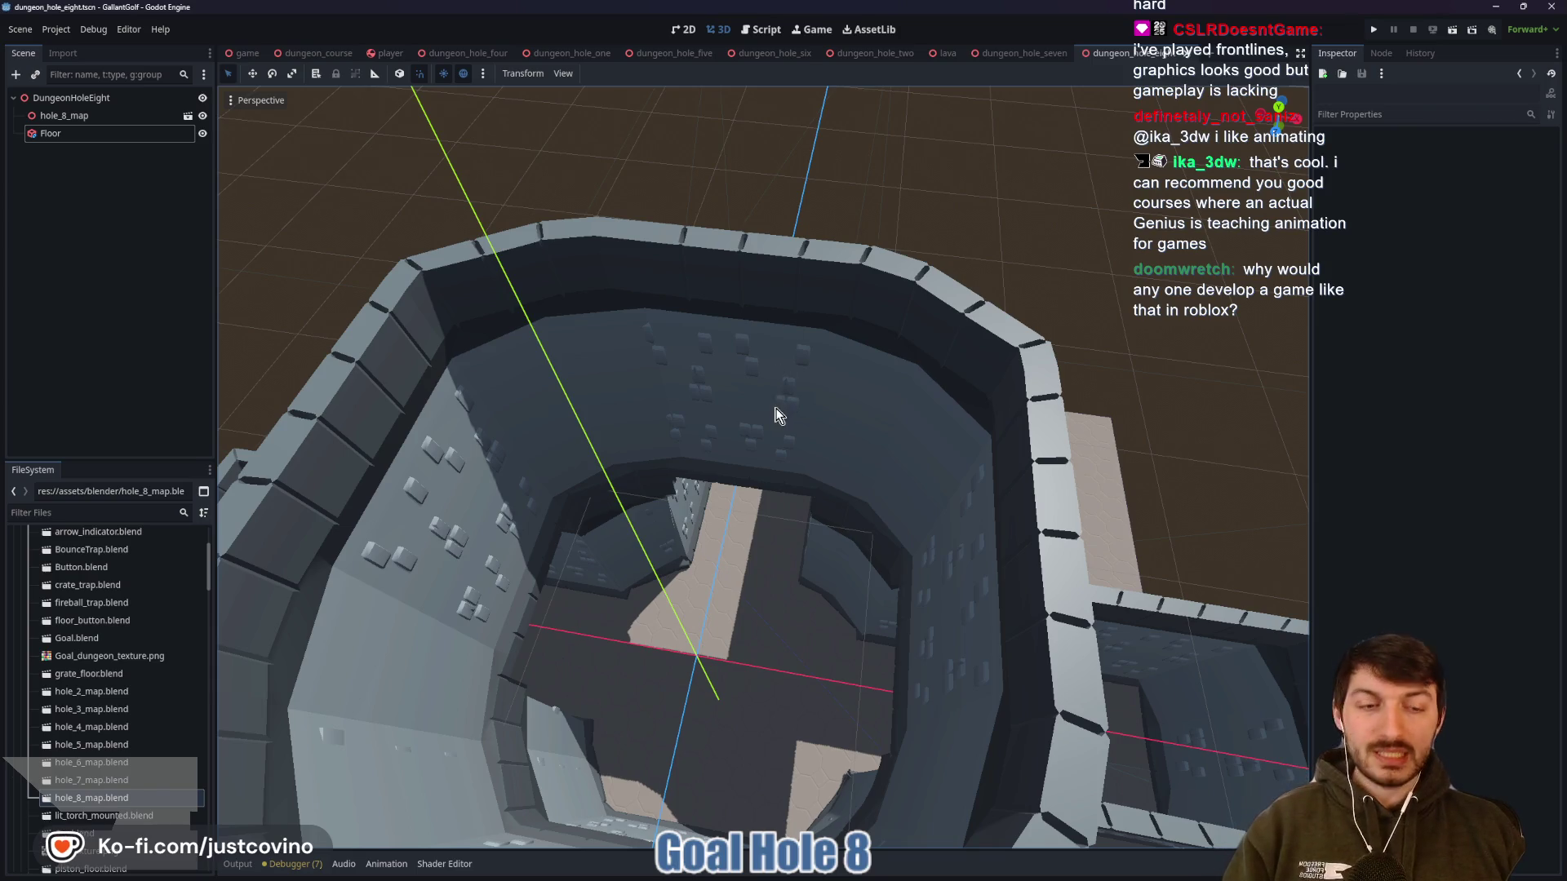
pyautogui.scroll(-5, 729, 399)
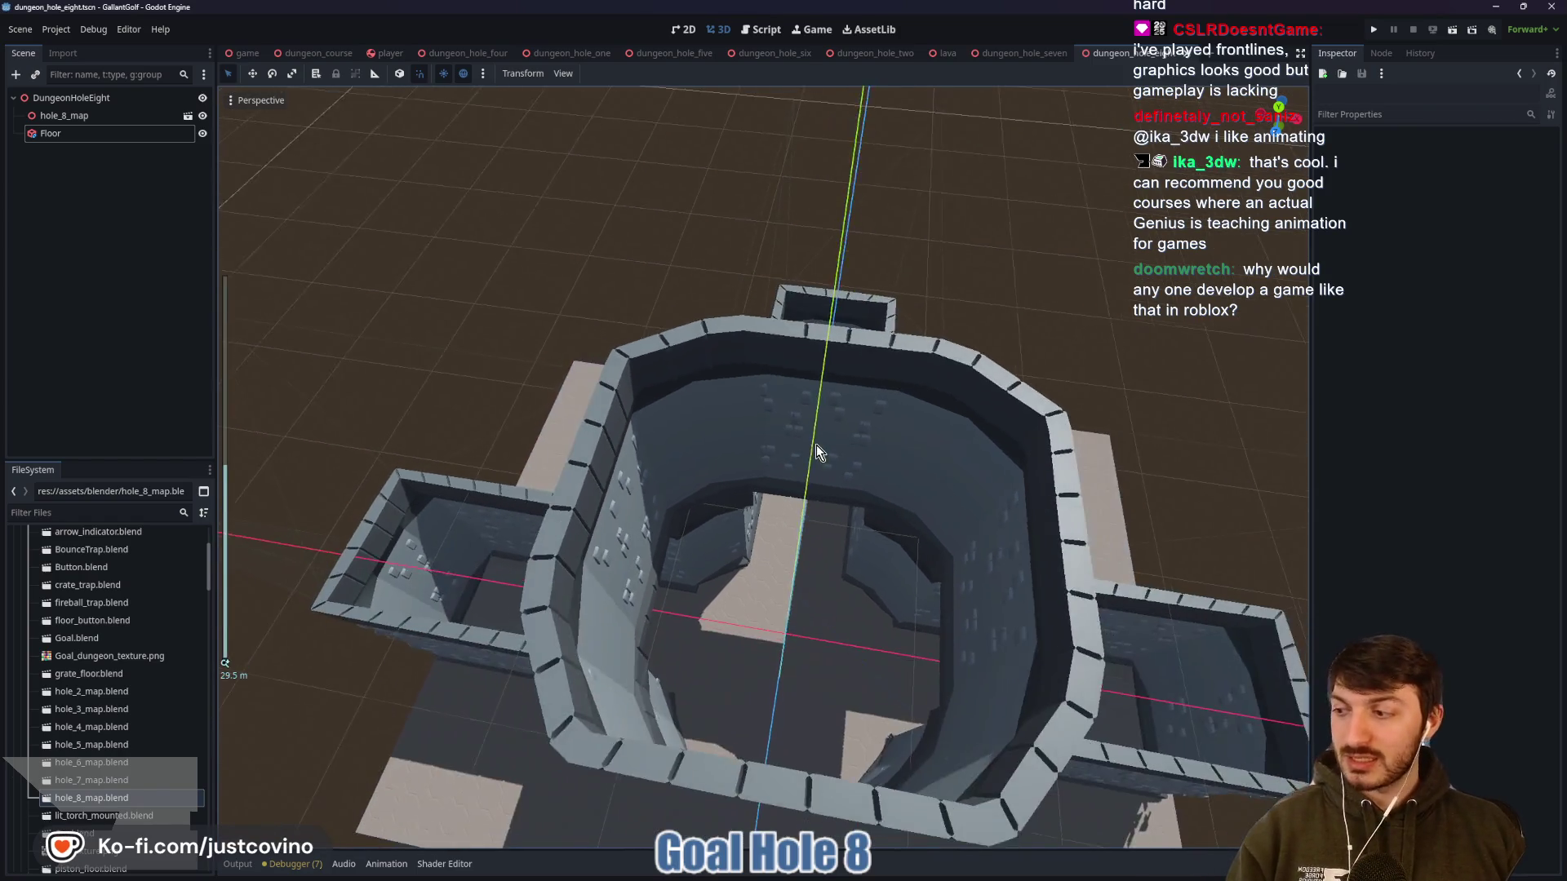
pyautogui.moveTo(867, 444)
pyautogui.mouseDown()
pyautogui.moveTo(829, 452)
pyautogui.moveTo(815, 411)
pyautogui.mouseUp()
pyautogui.moveTo(798, 535)
pyautogui.mouseDown()
pyautogui.moveTo(824, 454)
pyautogui.moveTo(825, 490)
pyautogui.moveTo(843, 449)
pyautogui.moveTo(876, 430)
pyautogui.mouseUp()
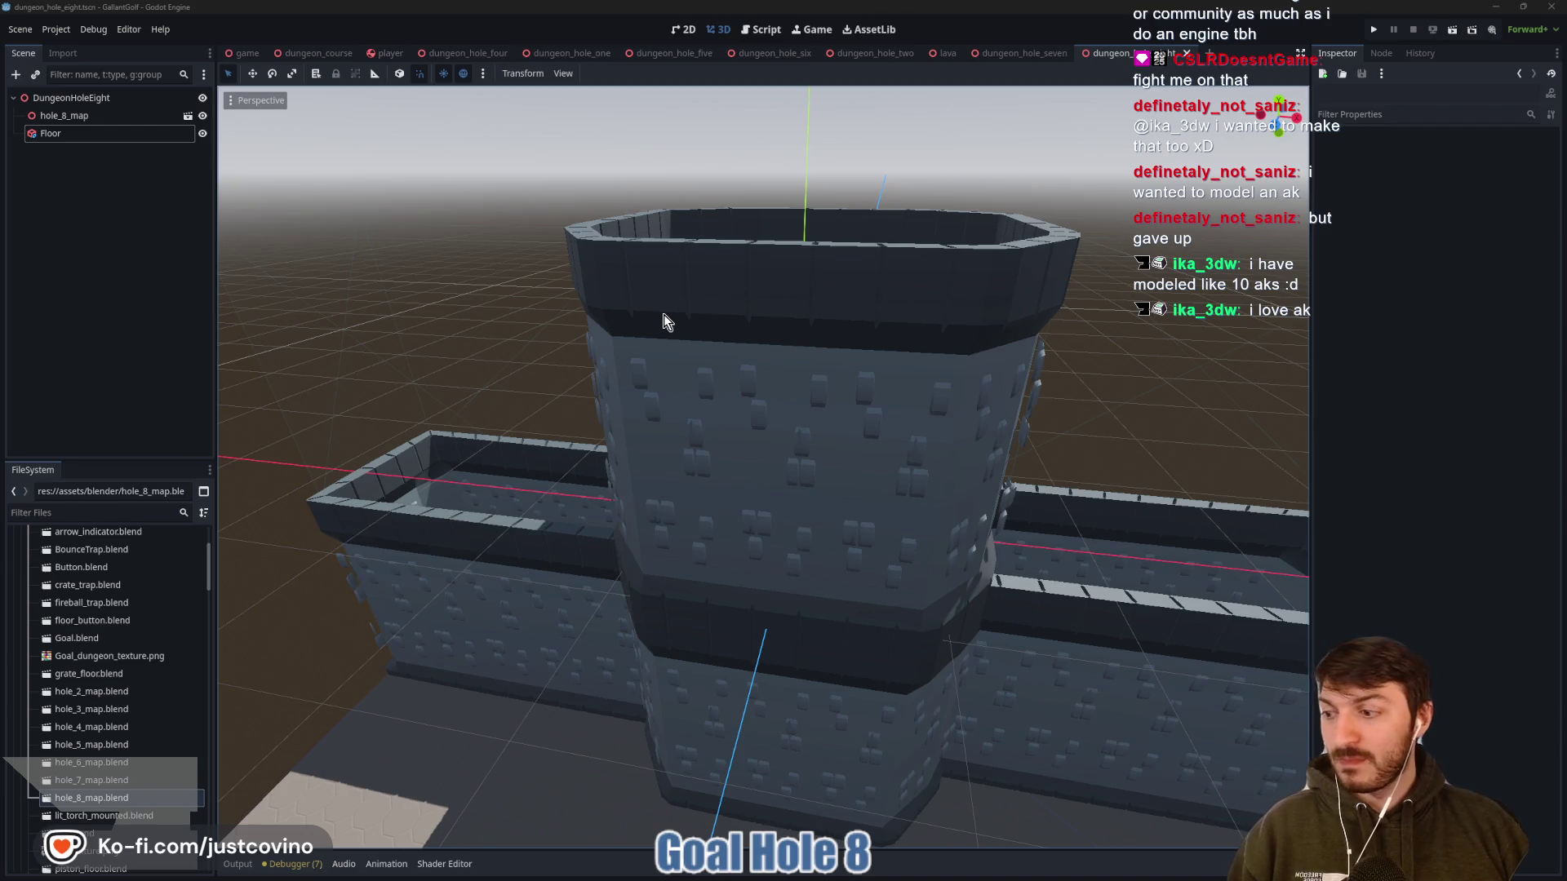
pyautogui.scroll(-5, 615, 346)
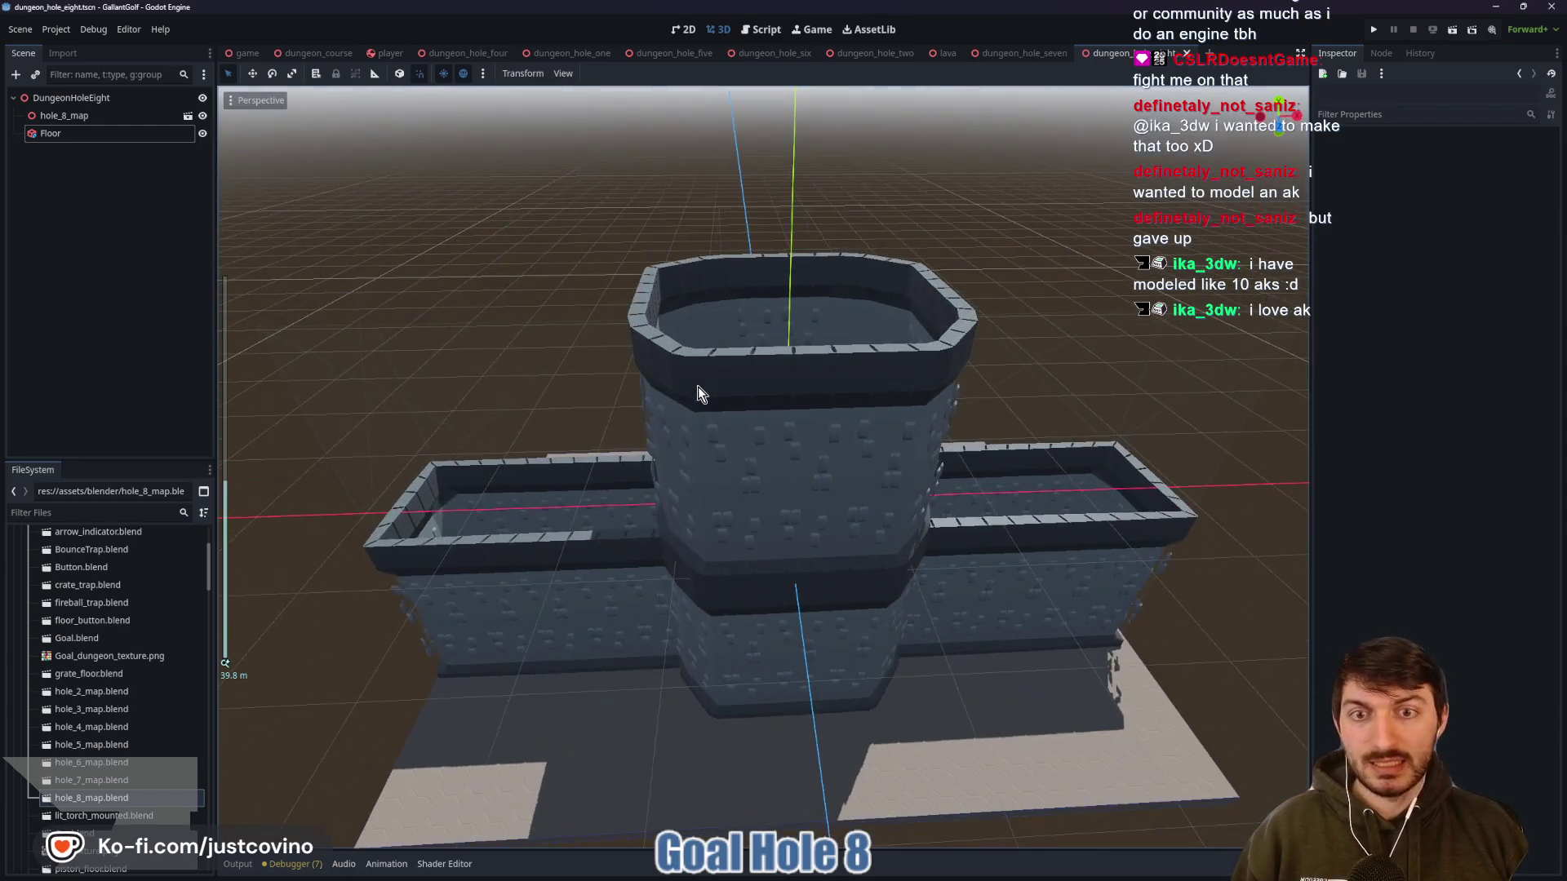
pyautogui.moveTo(683, 369)
pyautogui.mouseDown()
pyautogui.moveTo(650, 444)
pyautogui.moveTo(653, 496)
pyautogui.moveTo(703, 456)
pyautogui.moveTo(648, 419)
pyautogui.mouseUp()
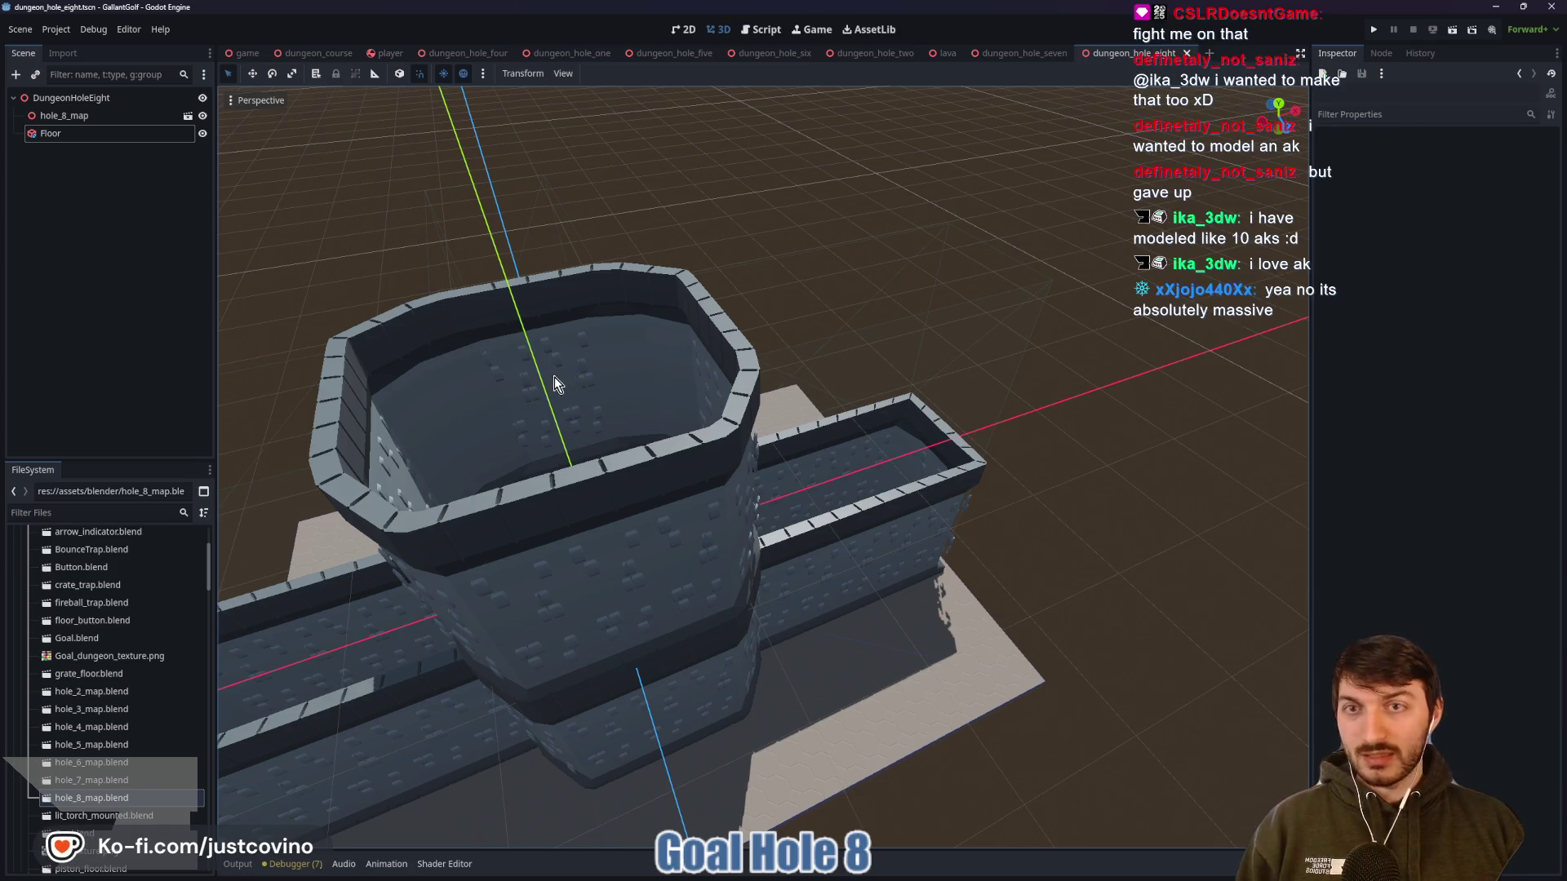
pyautogui.moveTo(550, 395); pyautogui.dragTo(641, 392)
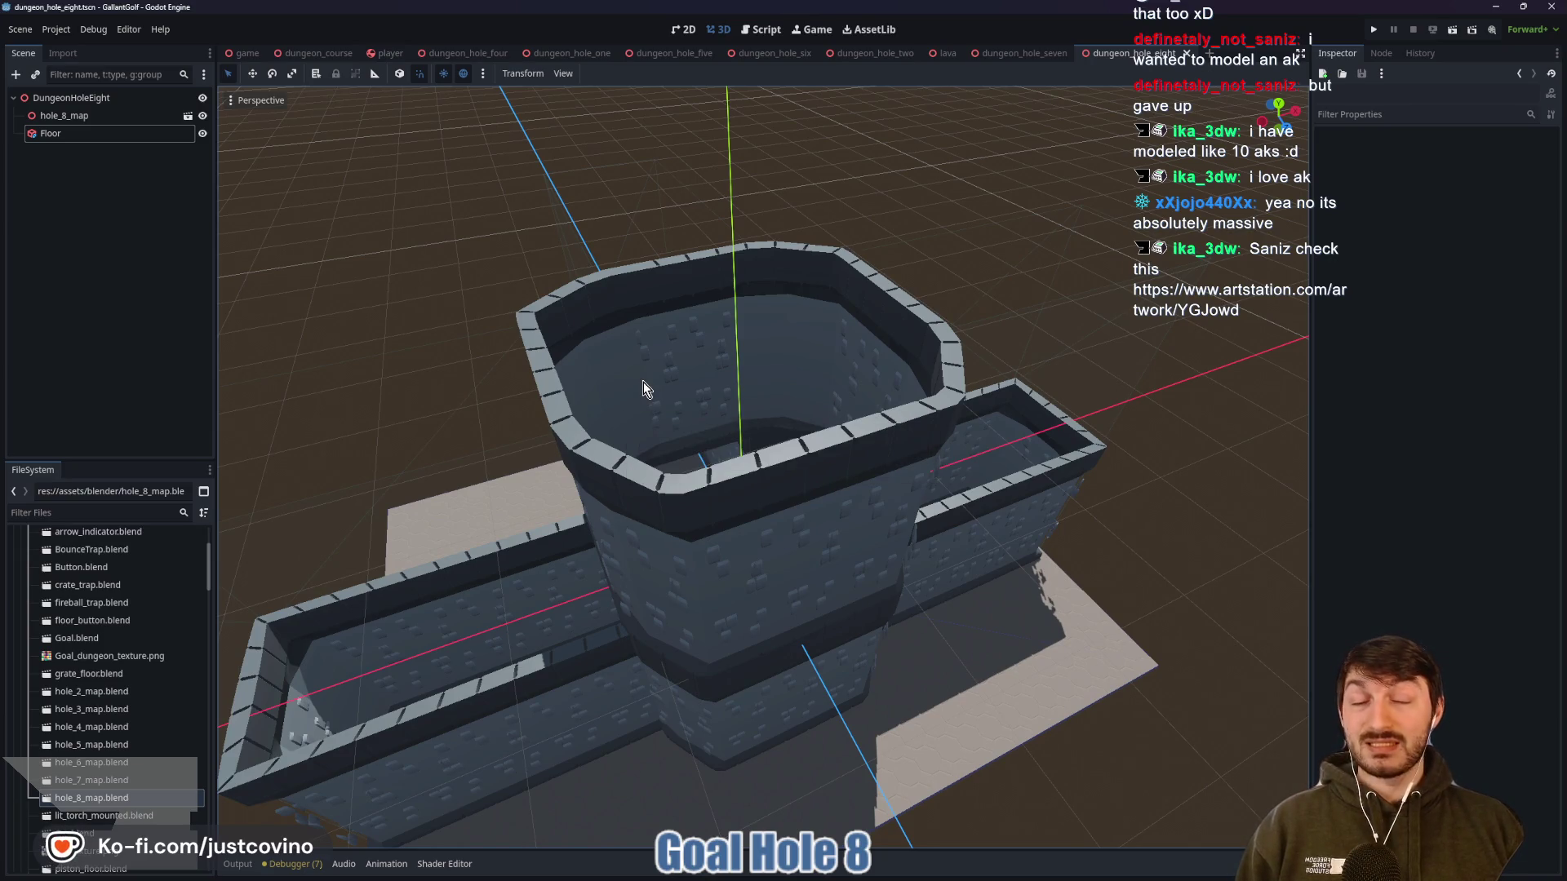
pyautogui.moveTo(639, 380)
pyautogui.mouseDown()
pyautogui.moveTo(876, 402)
pyautogui.moveTo(836, 419)
pyautogui.moveTo(938, 384)
pyautogui.moveTo(981, 333)
pyautogui.moveTo(808, 382)
pyautogui.moveTo(591, 406)
pyautogui.moveTo(807, 392)
pyautogui.moveTo(746, 444)
pyautogui.moveTo(682, 392)
pyautogui.mouseUp()
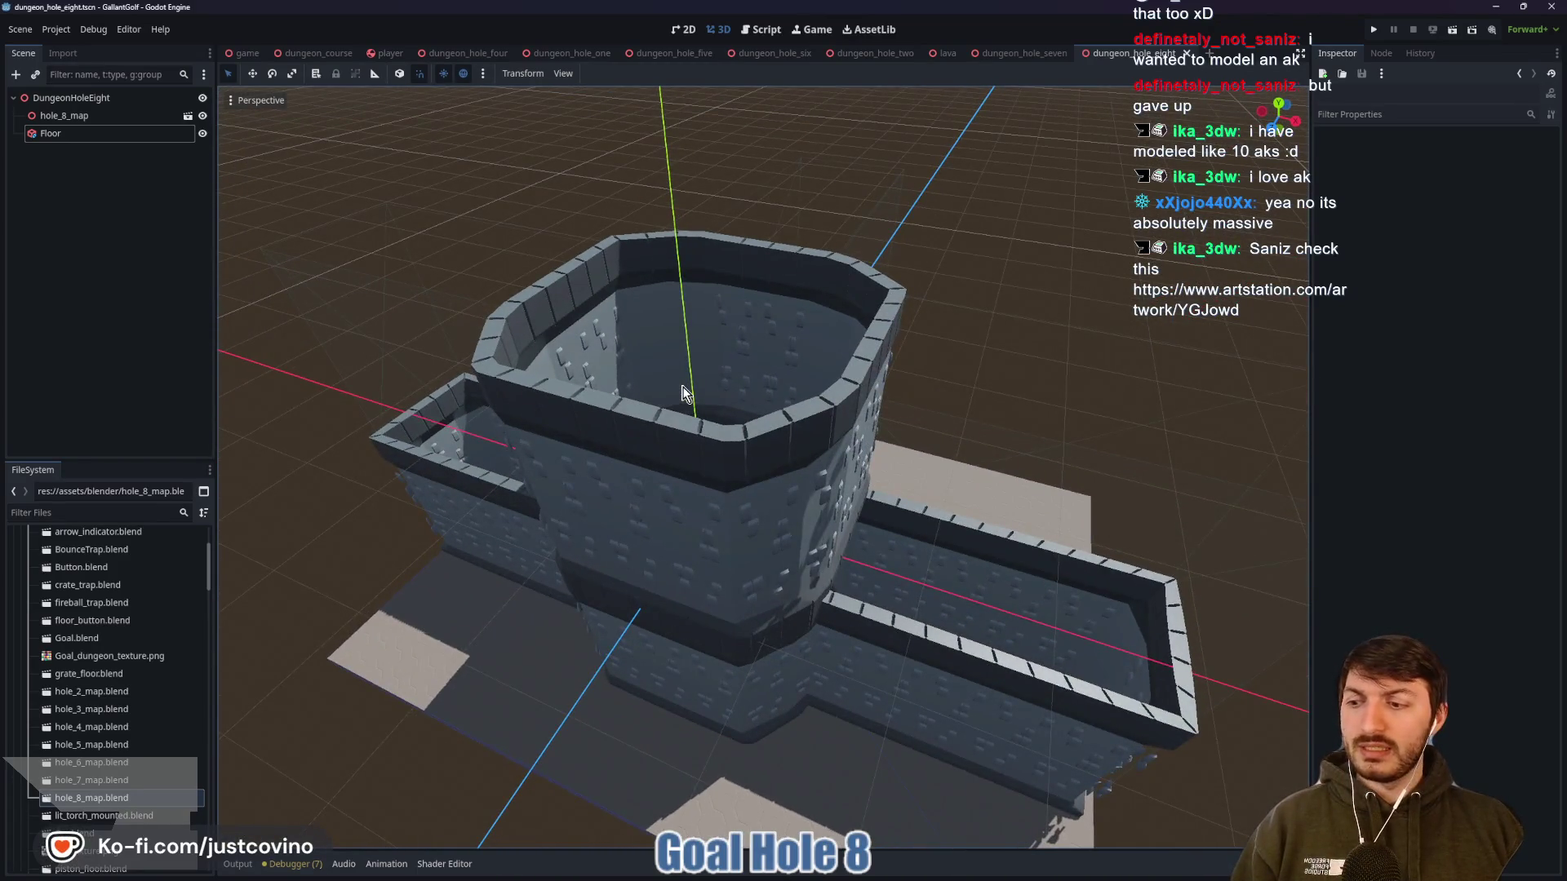
pyautogui.moveTo(703, 308)
pyautogui.mouseDown()
pyautogui.moveTo(764, 408)
pyautogui.moveTo(819, 325)
pyautogui.moveTo(849, 235)
pyautogui.mouseUp()
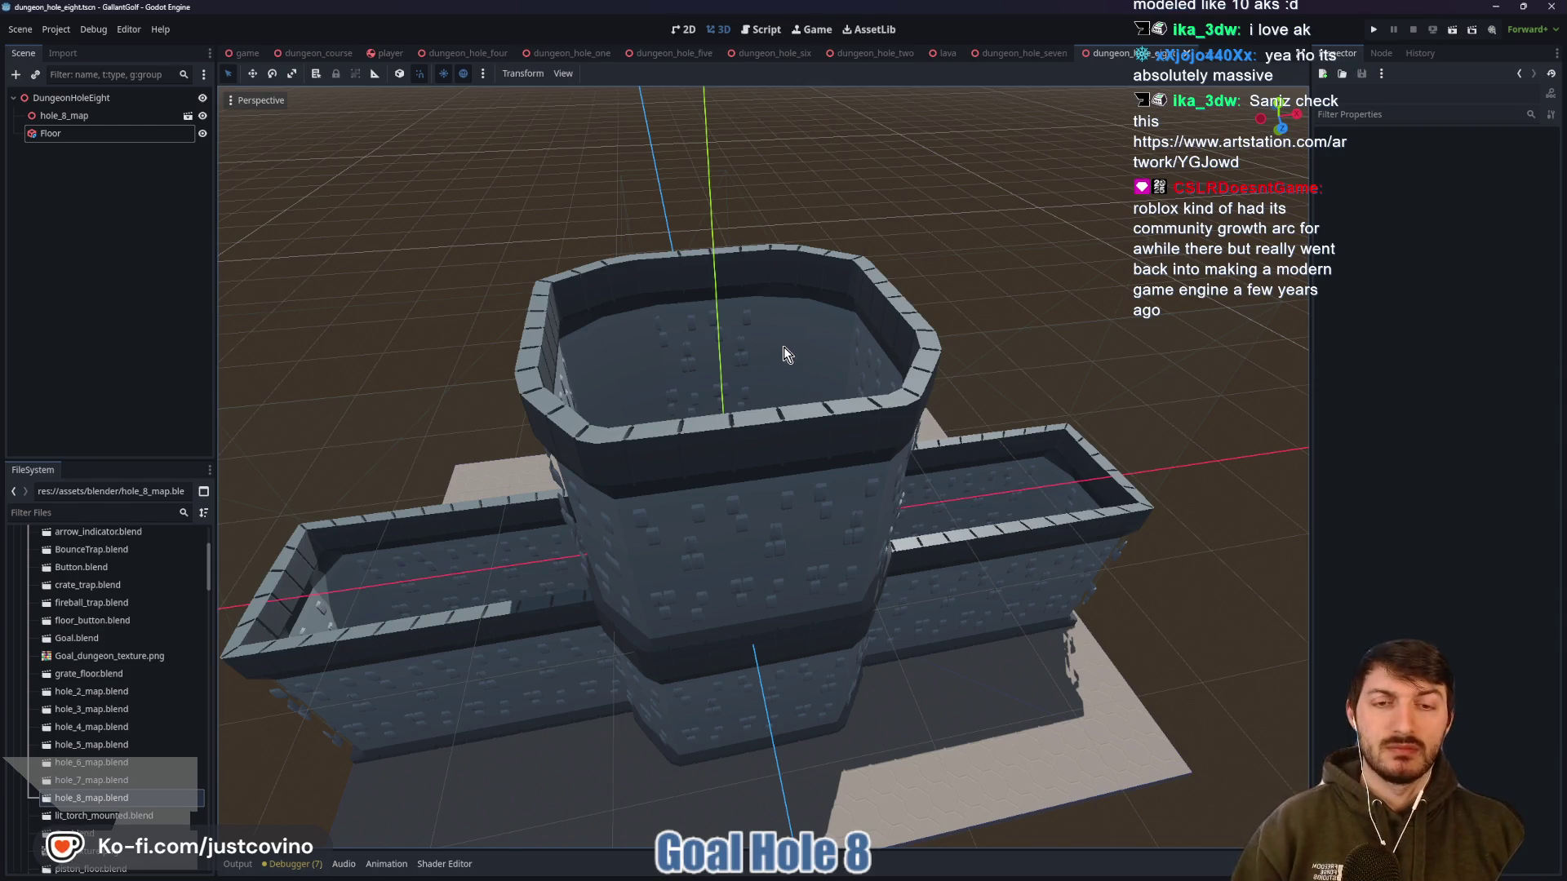
pyautogui.moveTo(762, 350)
pyautogui.mouseDown()
pyautogui.moveTo(745, 460)
pyautogui.moveTo(760, 462)
pyautogui.mouseUp()
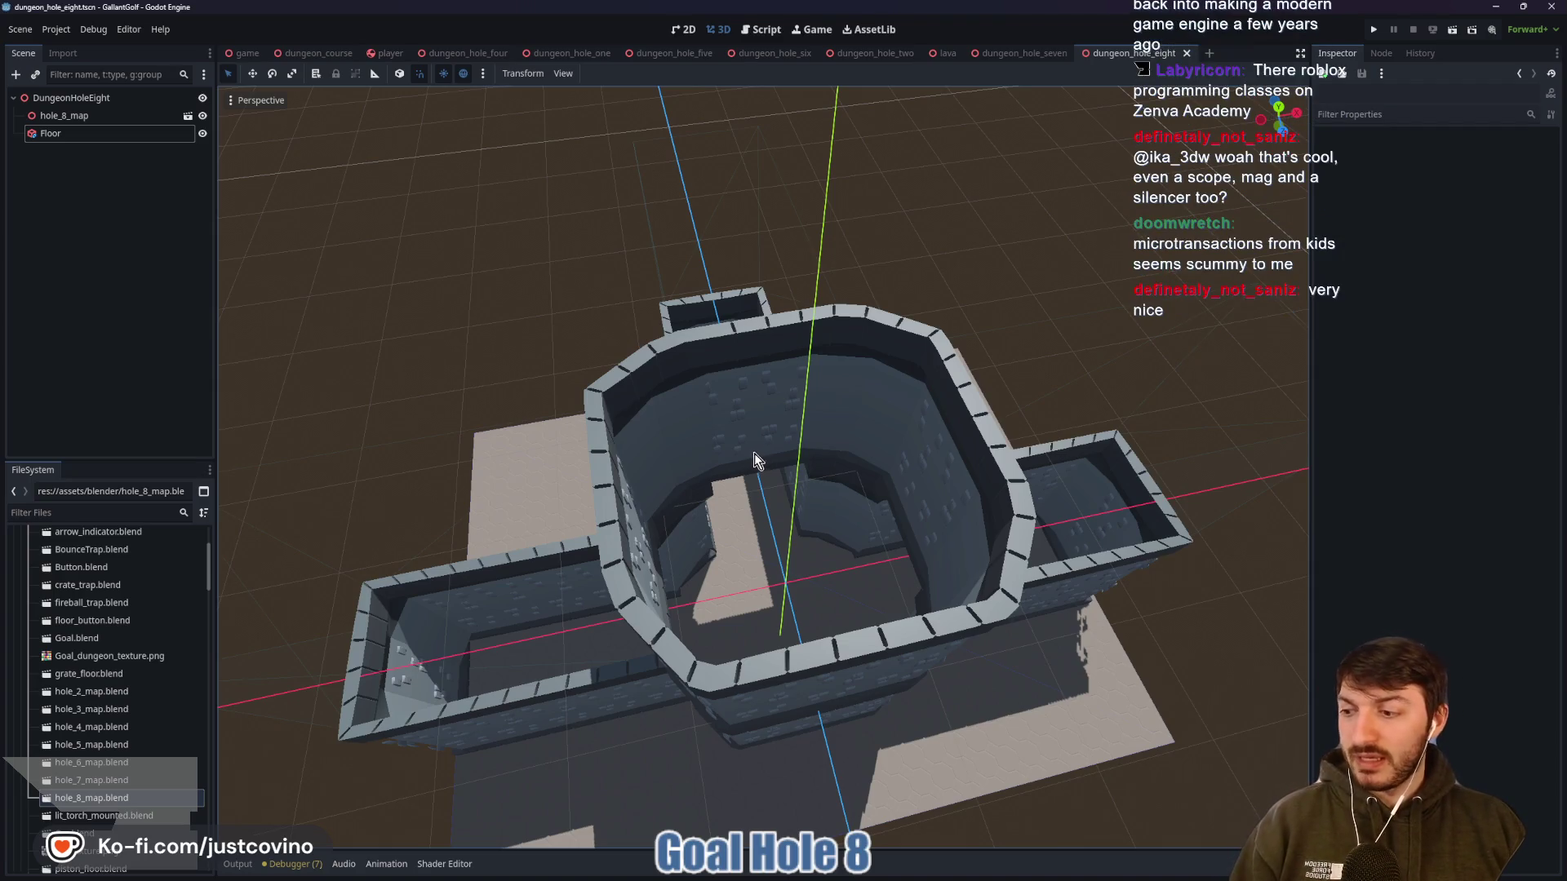
pyautogui.moveTo(746, 560); pyautogui.dragTo(745, 512)
pyautogui.scroll(5, 744, 512)
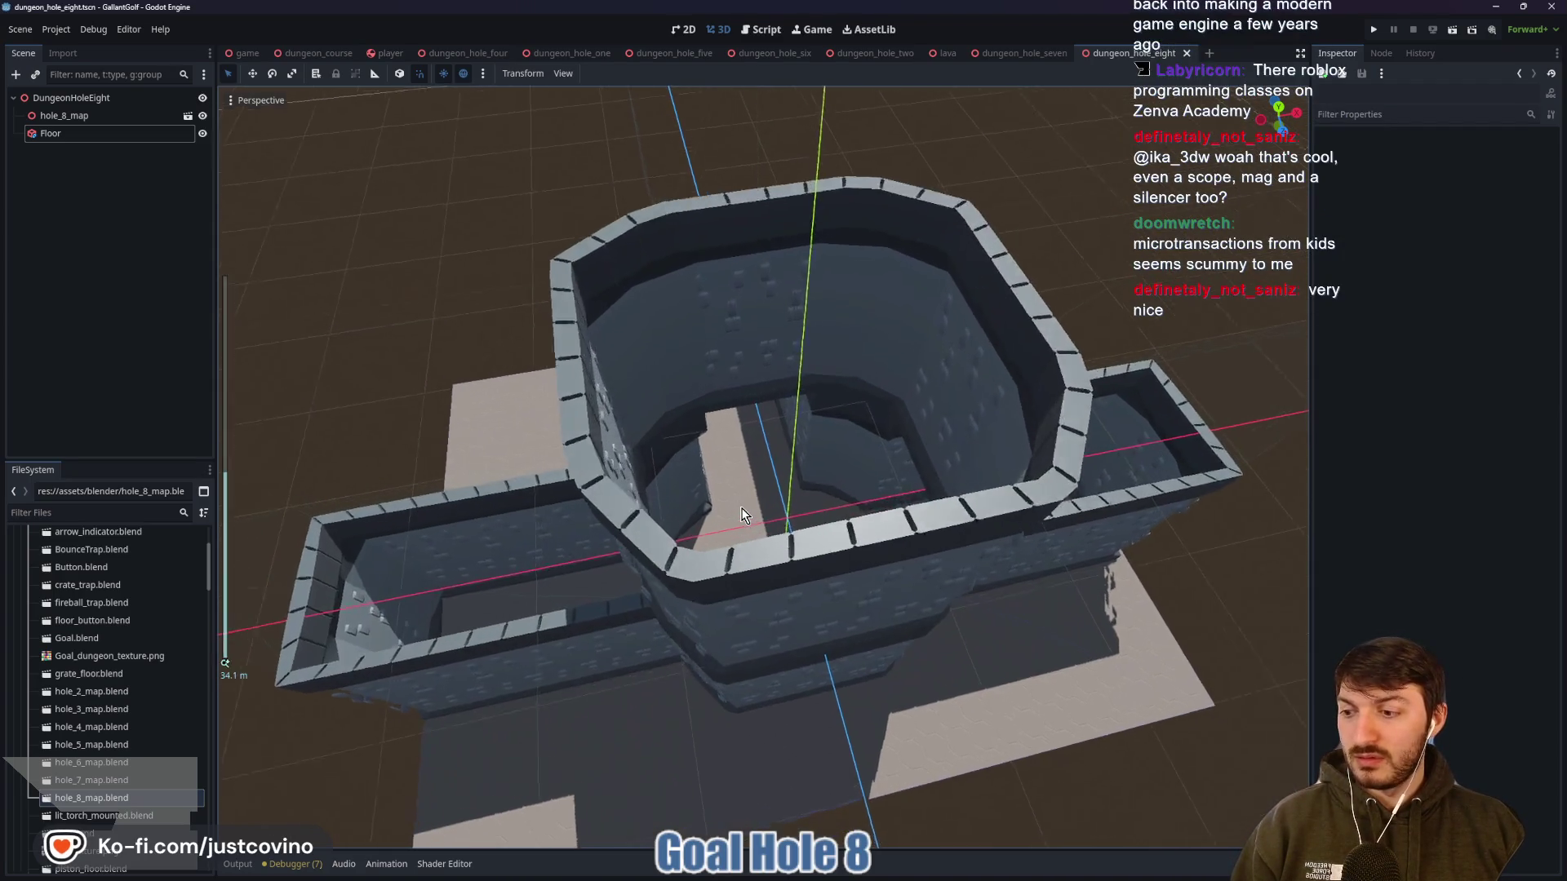
pyautogui.scroll(3, 744, 497)
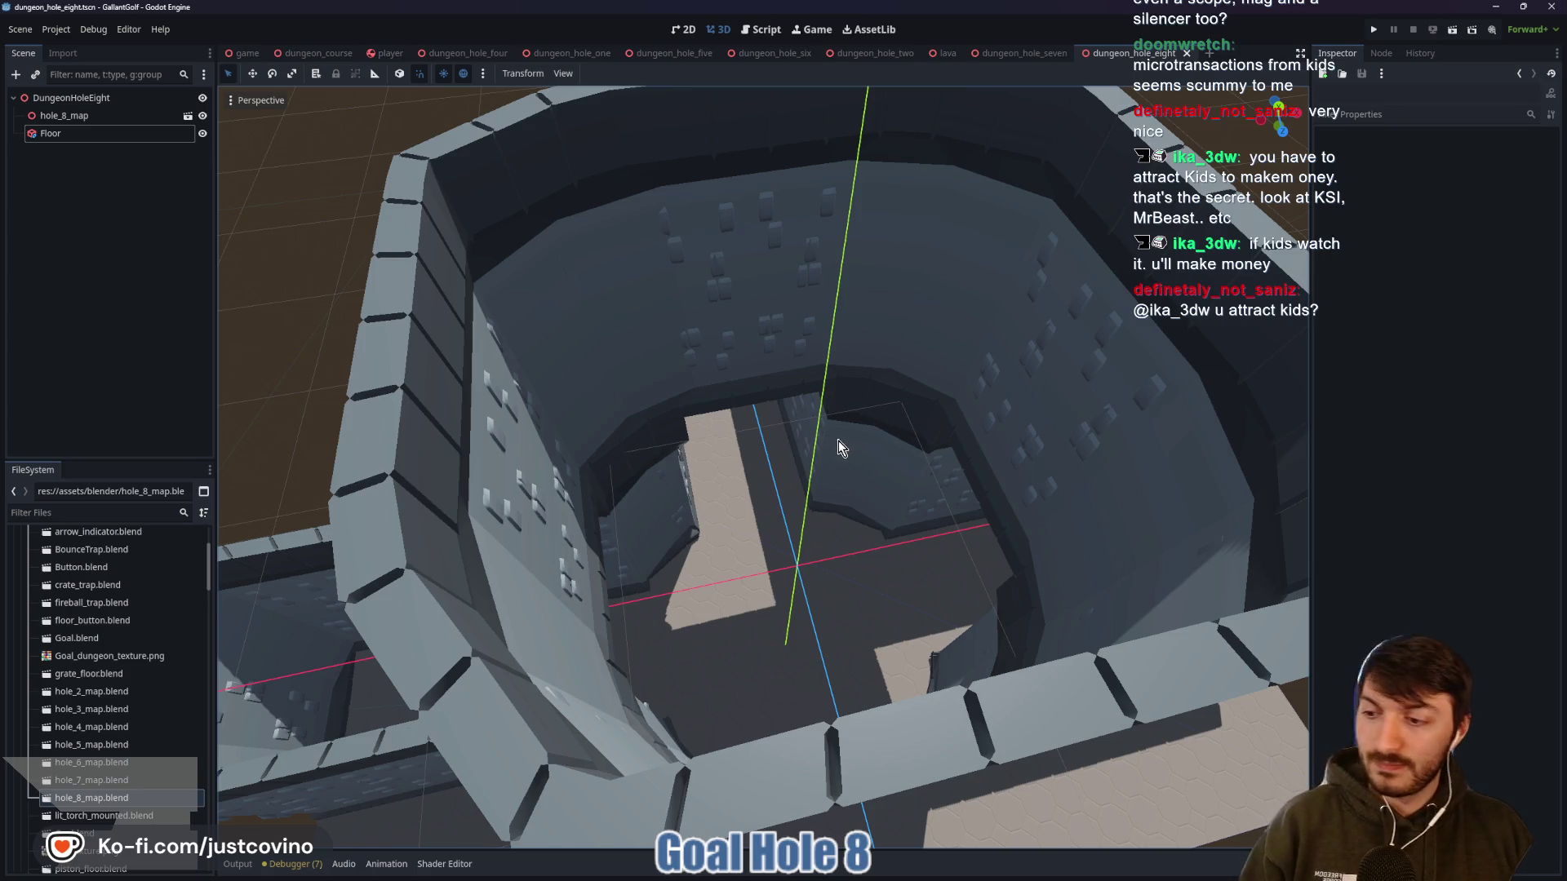
pyautogui.scroll(5, 762, 542)
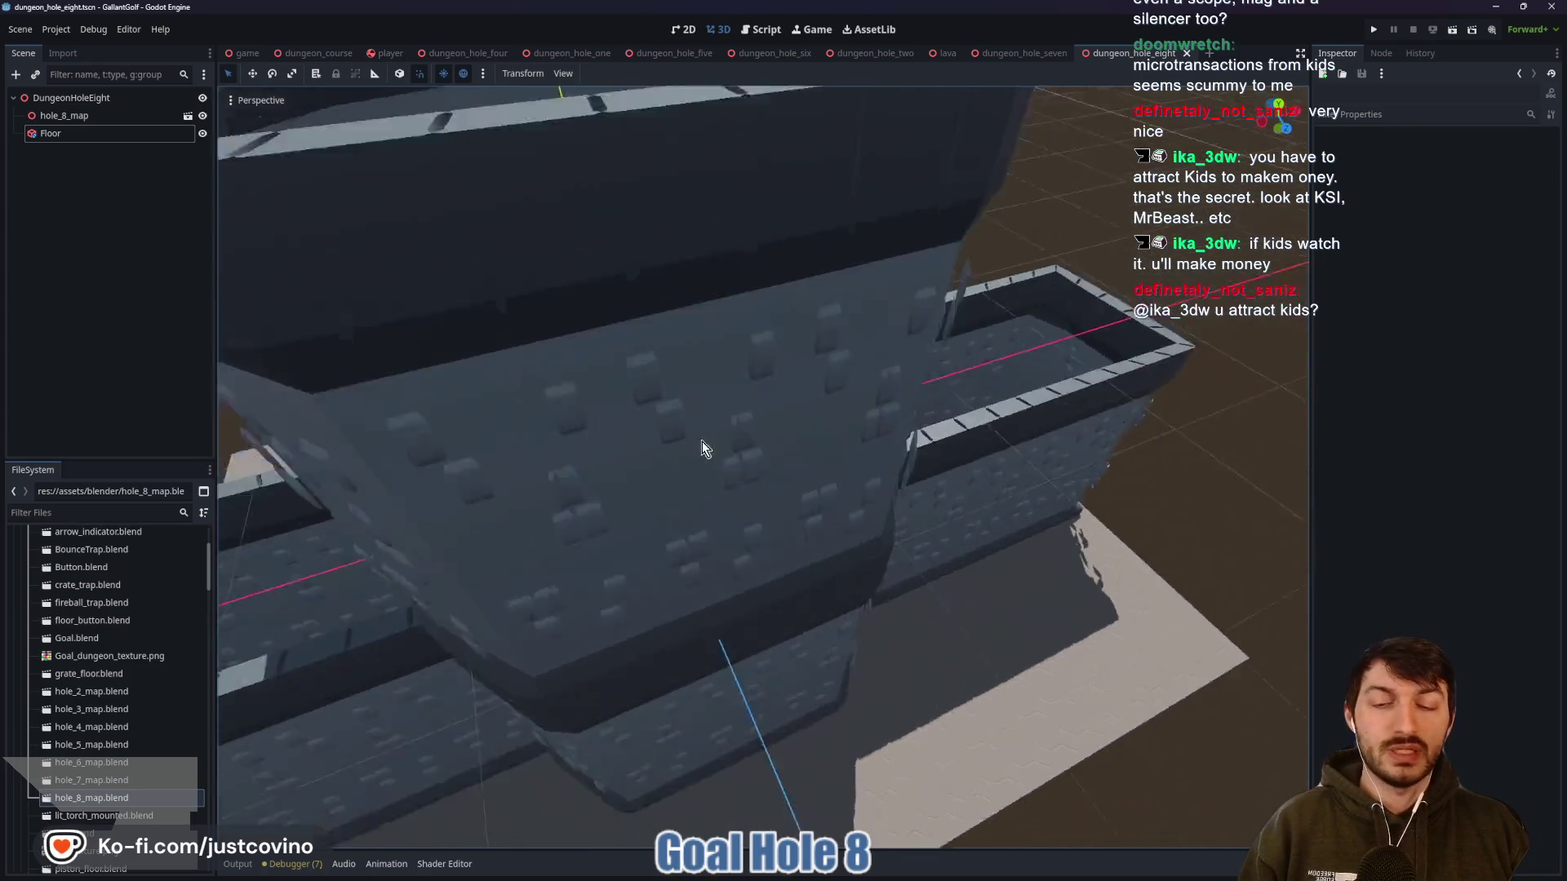
pyautogui.scroll(-5, 846, 481)
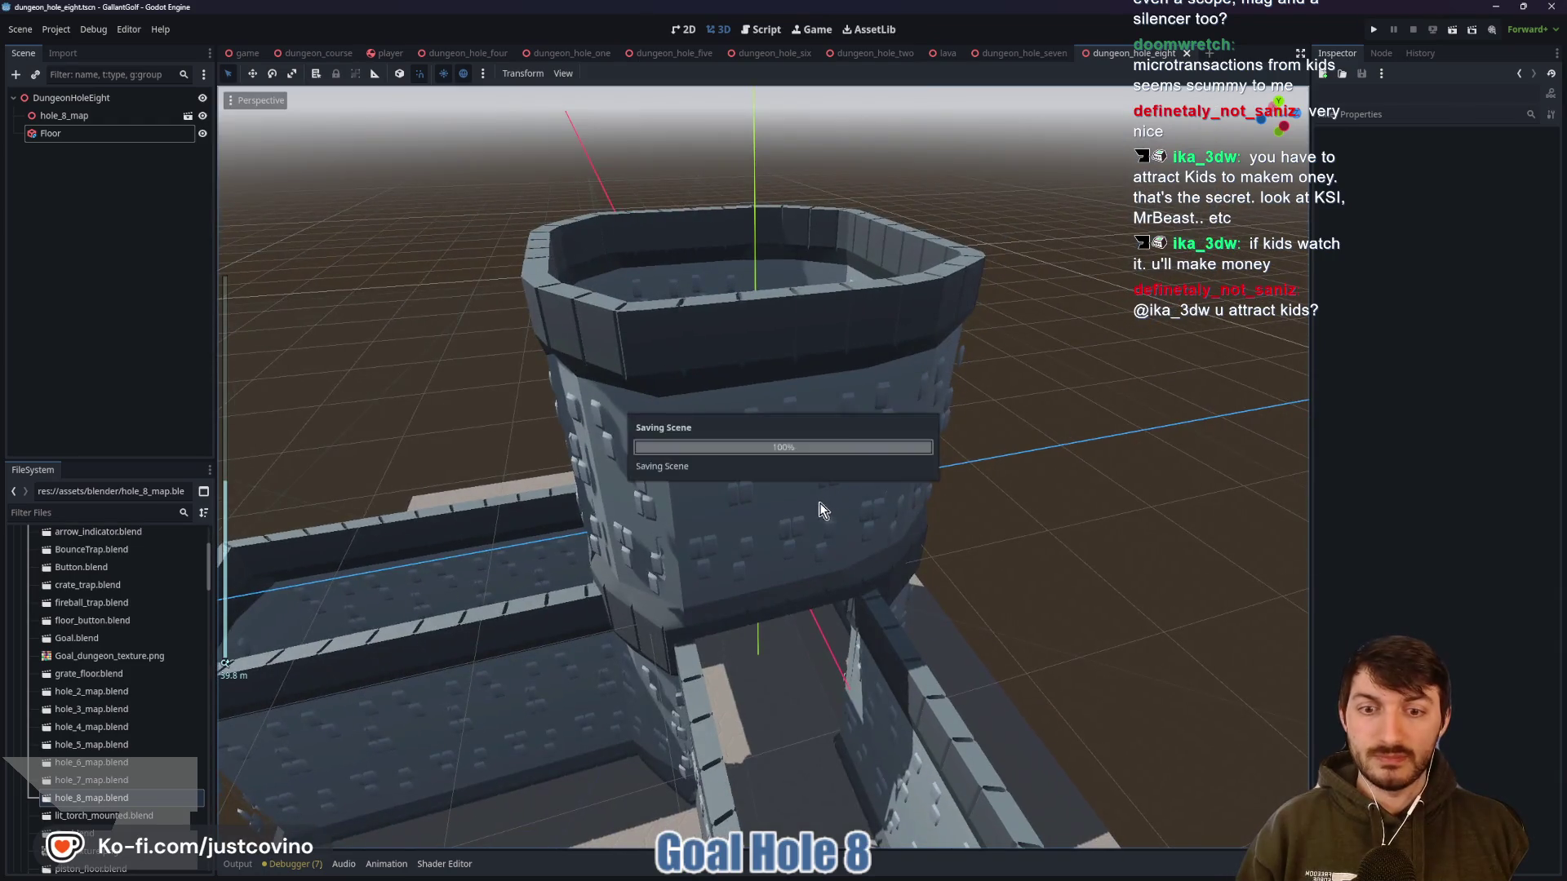
pyautogui.moveTo(812, 525)
pyautogui.mouseDown()
pyautogui.moveTo(862, 561)
pyautogui.moveTo(628, 609)
pyautogui.moveTo(623, 584)
pyautogui.moveTo(720, 618)
pyautogui.moveTo(756, 666)
pyautogui.moveTo(744, 620)
pyautogui.mouseUp()
pyautogui.scroll(5, 708, 586)
pyautogui.scroll(-5, 723, 602)
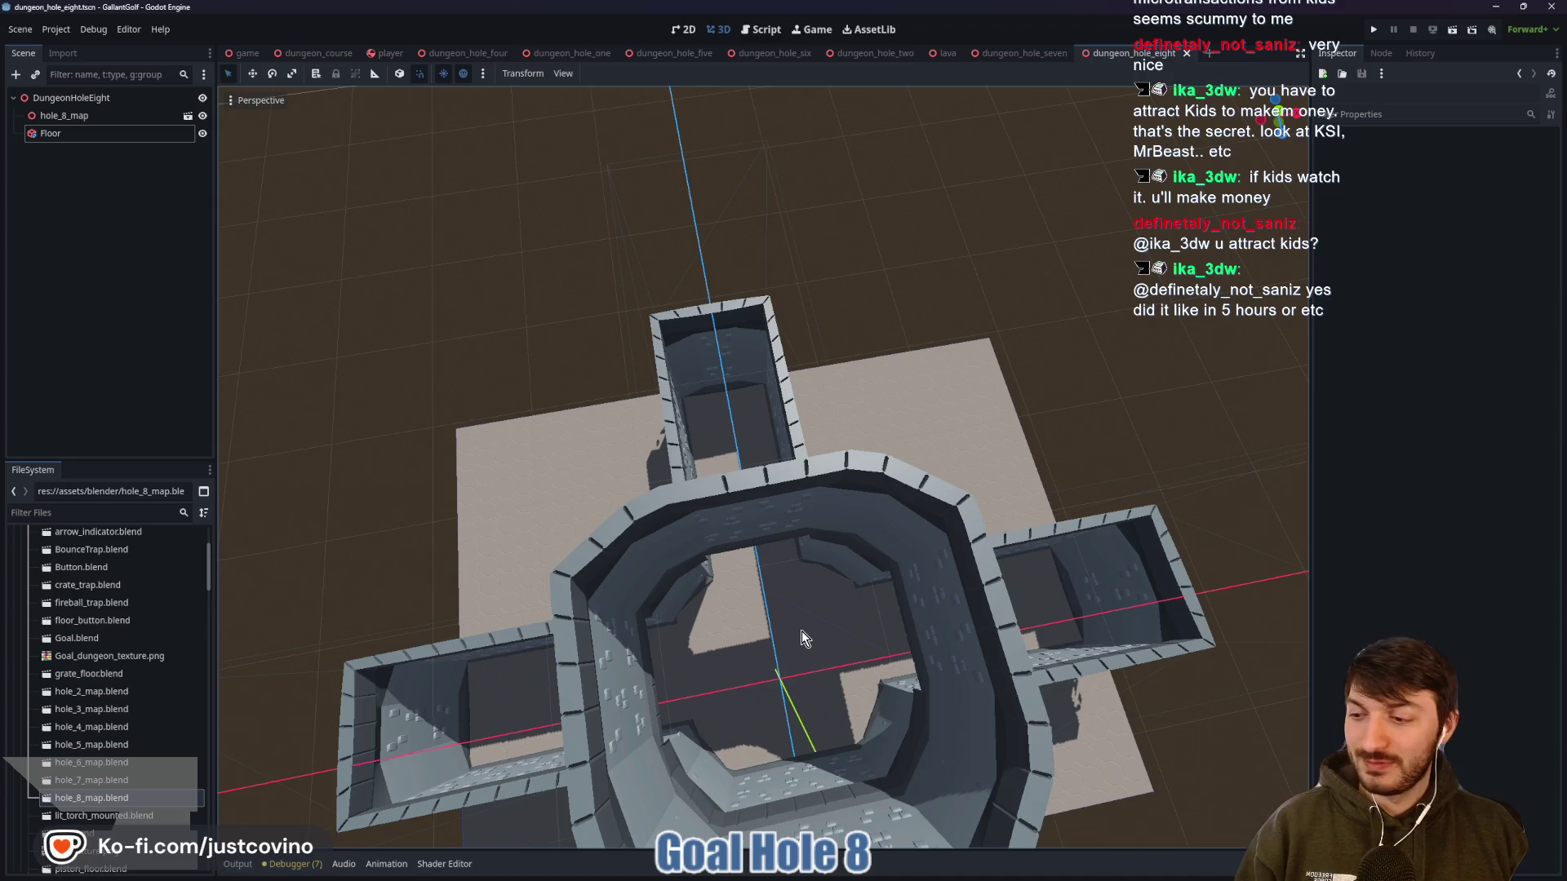
pyautogui.moveTo(785, 621)
pyautogui.mouseDown()
pyautogui.moveTo(988, 487)
pyautogui.moveTo(1039, 411)
pyautogui.mouseUp()
pyautogui.moveTo(960, 456)
pyautogui.mouseDown()
pyautogui.moveTo(785, 478)
pyautogui.moveTo(658, 650)
pyautogui.moveTo(734, 608)
pyautogui.moveTo(684, 581)
pyautogui.moveTo(807, 594)
pyautogui.moveTo(802, 485)
pyautogui.moveTo(1176, 441)
pyautogui.moveTo(958, 463)
pyautogui.moveTo(835, 585)
pyautogui.moveTo(929, 427)
pyautogui.moveTo(923, 403)
pyautogui.mouseUp()
pyautogui.hotkey('ctrl', 's')
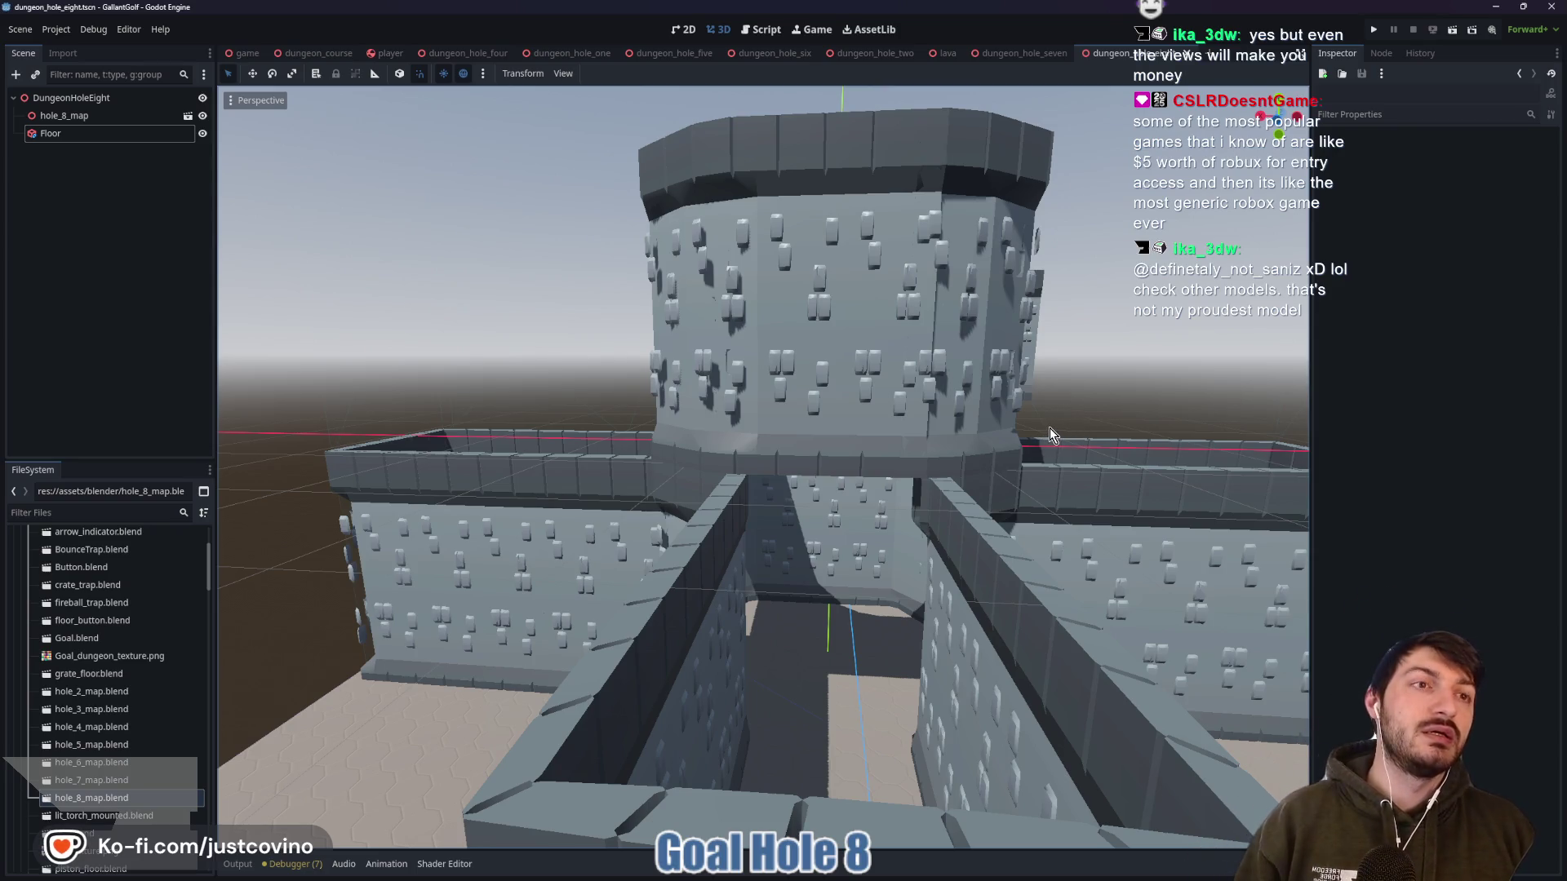
pyautogui.moveTo(1107, 350)
pyautogui.mouseDown()
pyautogui.moveTo(1089, 390)
pyautogui.moveTo(1015, 445)
pyautogui.mouseUp()
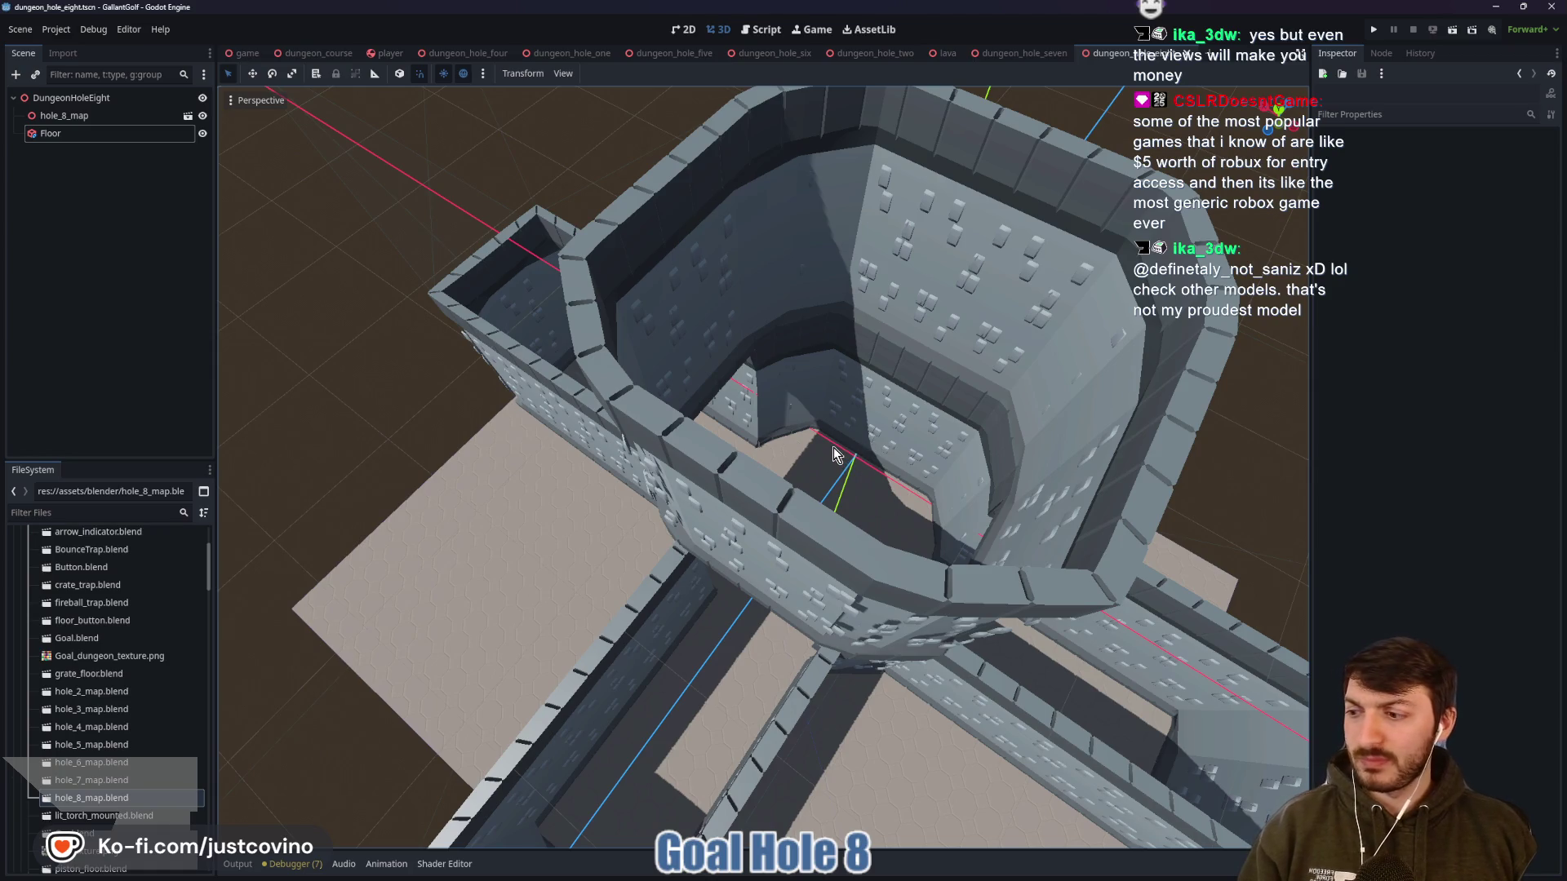
pyautogui.moveTo(835, 447)
pyautogui.mouseDown()
pyautogui.moveTo(882, 440)
pyautogui.moveTo(908, 480)
pyautogui.moveTo(909, 440)
pyautogui.moveTo(762, 471)
pyautogui.moveTo(689, 416)
pyautogui.mouseUp()
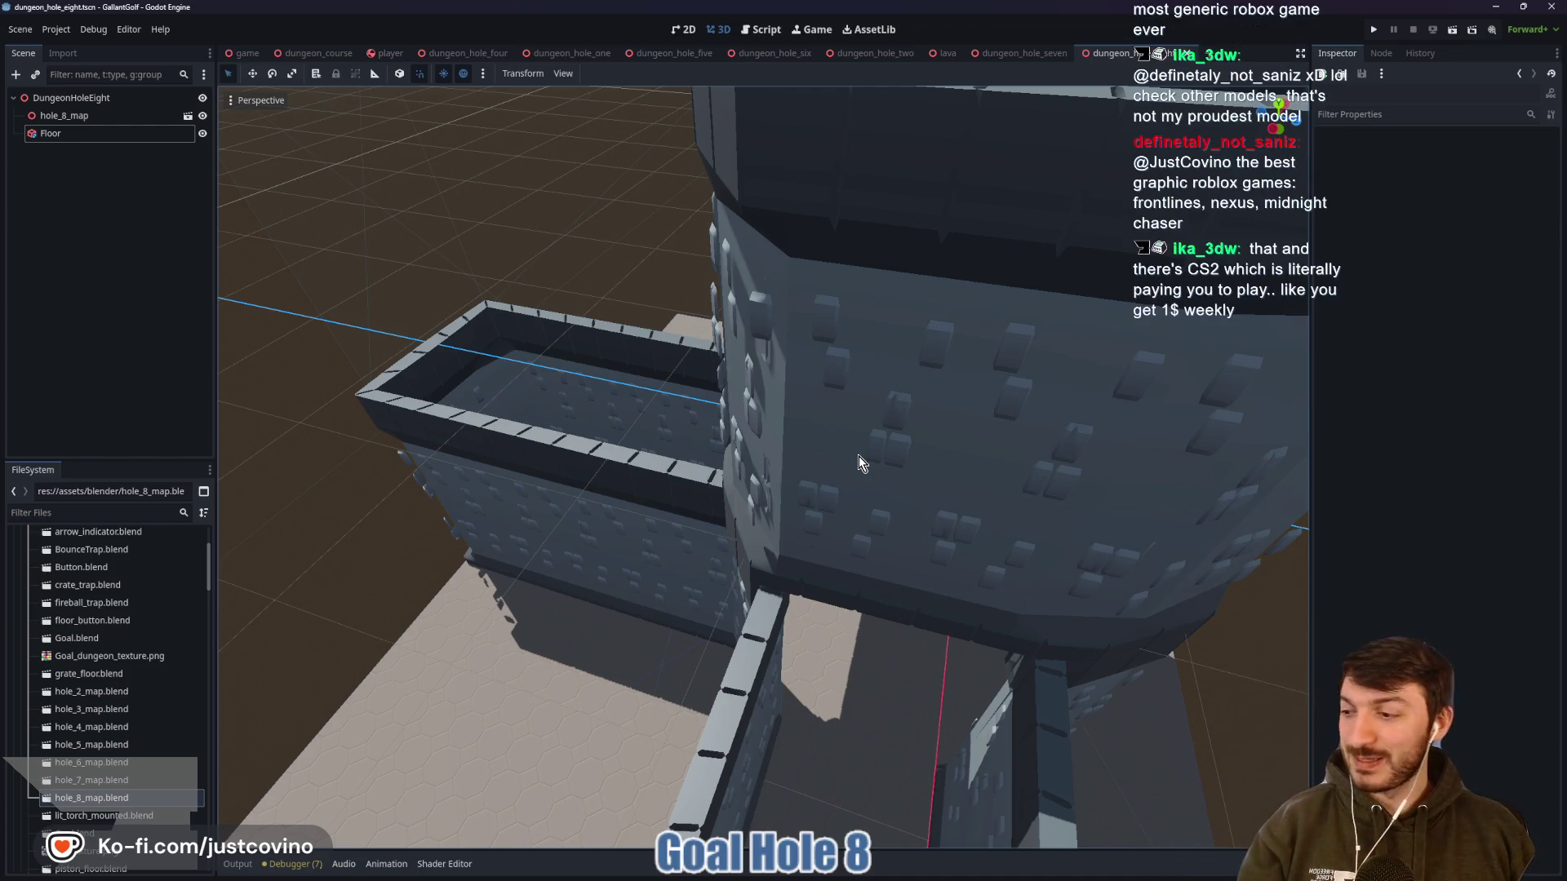
pyautogui.moveTo(873, 349)
pyautogui.mouseDown()
pyautogui.moveTo(879, 383)
pyautogui.moveTo(854, 413)
pyautogui.moveTo(801, 403)
pyautogui.mouseUp()
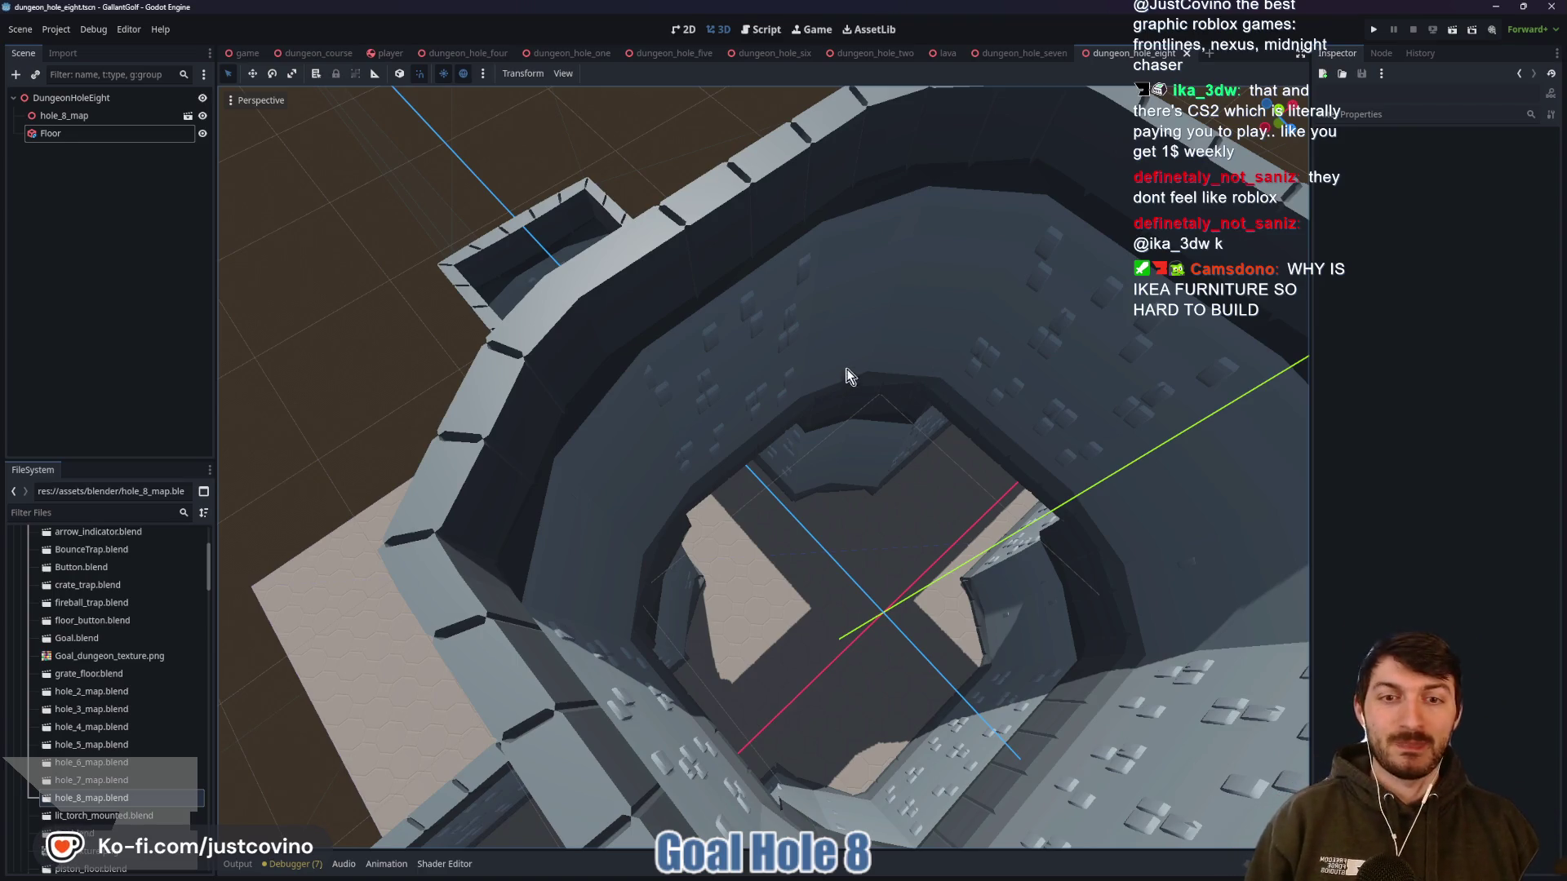
pyautogui.moveTo(907, 379)
pyautogui.mouseDown()
pyautogui.moveTo(894, 400)
pyautogui.moveTo(756, 375)
pyautogui.moveTo(777, 395)
pyautogui.moveTo(748, 359)
pyautogui.moveTo(879, 434)
pyautogui.moveTo(1030, 389)
pyautogui.moveTo(835, 414)
pyautogui.moveTo(761, 395)
pyautogui.mouseUp()
pyautogui.scroll(3, 880, 435)
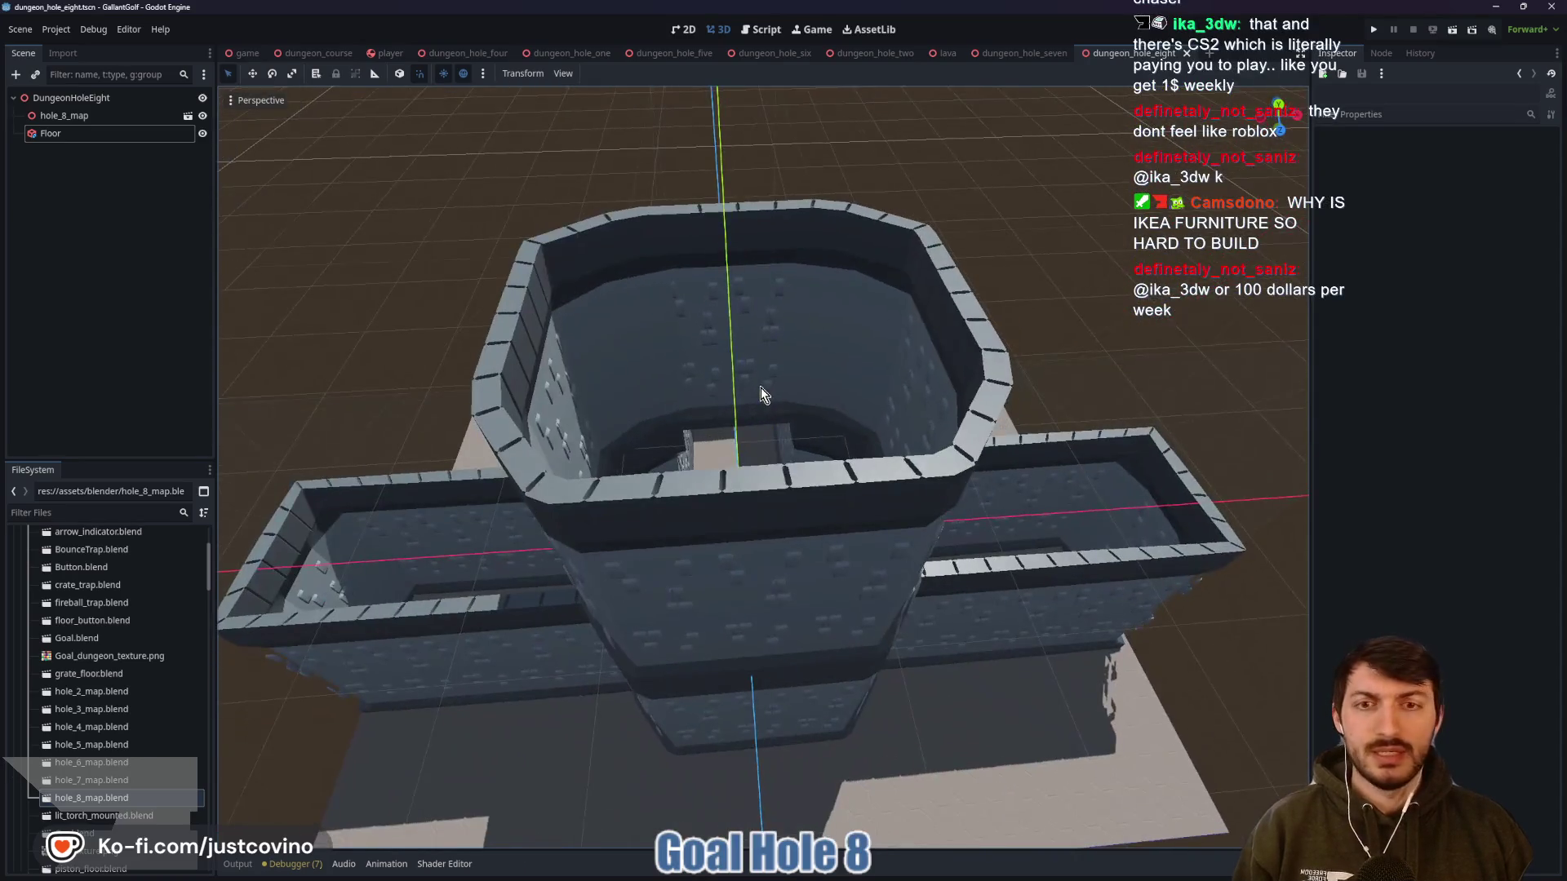
pyautogui.scroll(5, 759, 395)
pyautogui.scroll(-3, 759, 395)
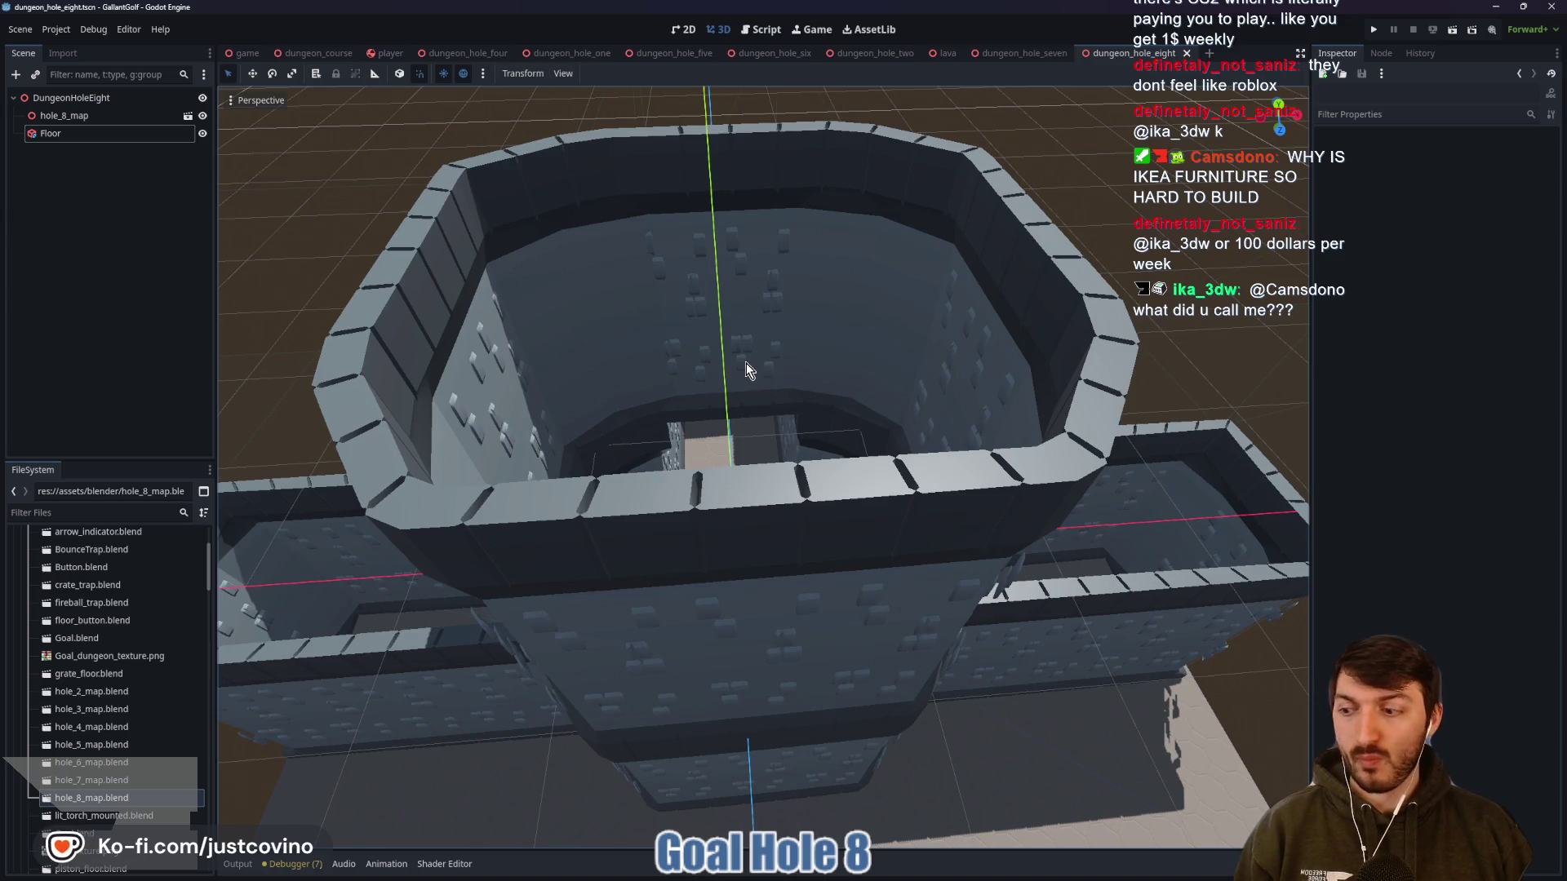
pyautogui.moveTo(737, 372); pyautogui.dragTo(741, 402)
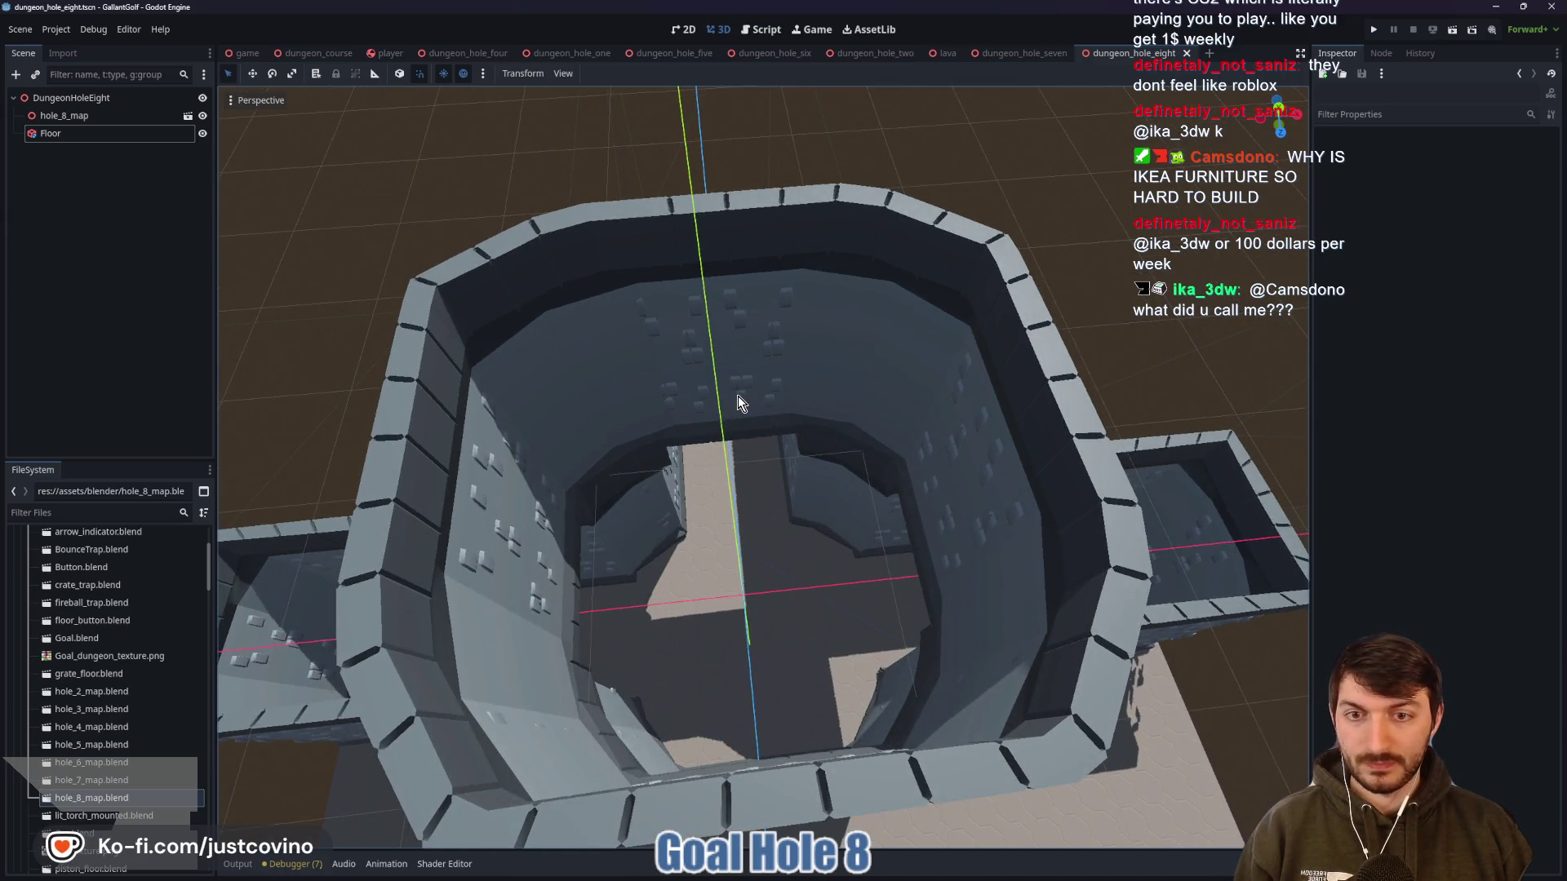
# Filter files by 'floor', open floor_tile_small.fbx's import settings and enable Physics on its mesh
pyautogui.click(72, 97)
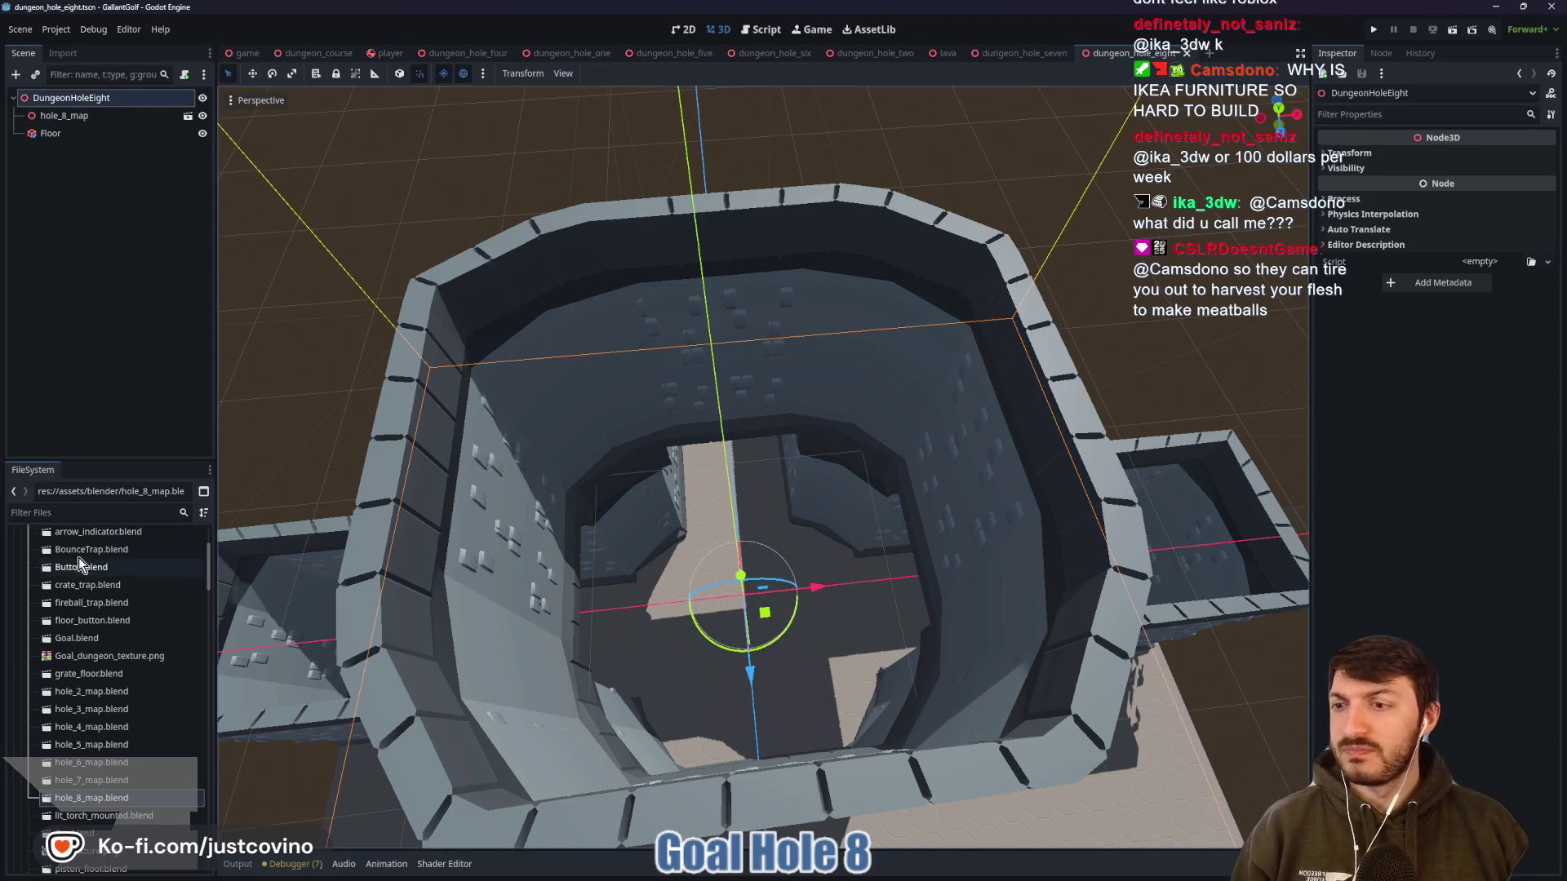
pyautogui.click(57, 513)
pyautogui.write('floor')
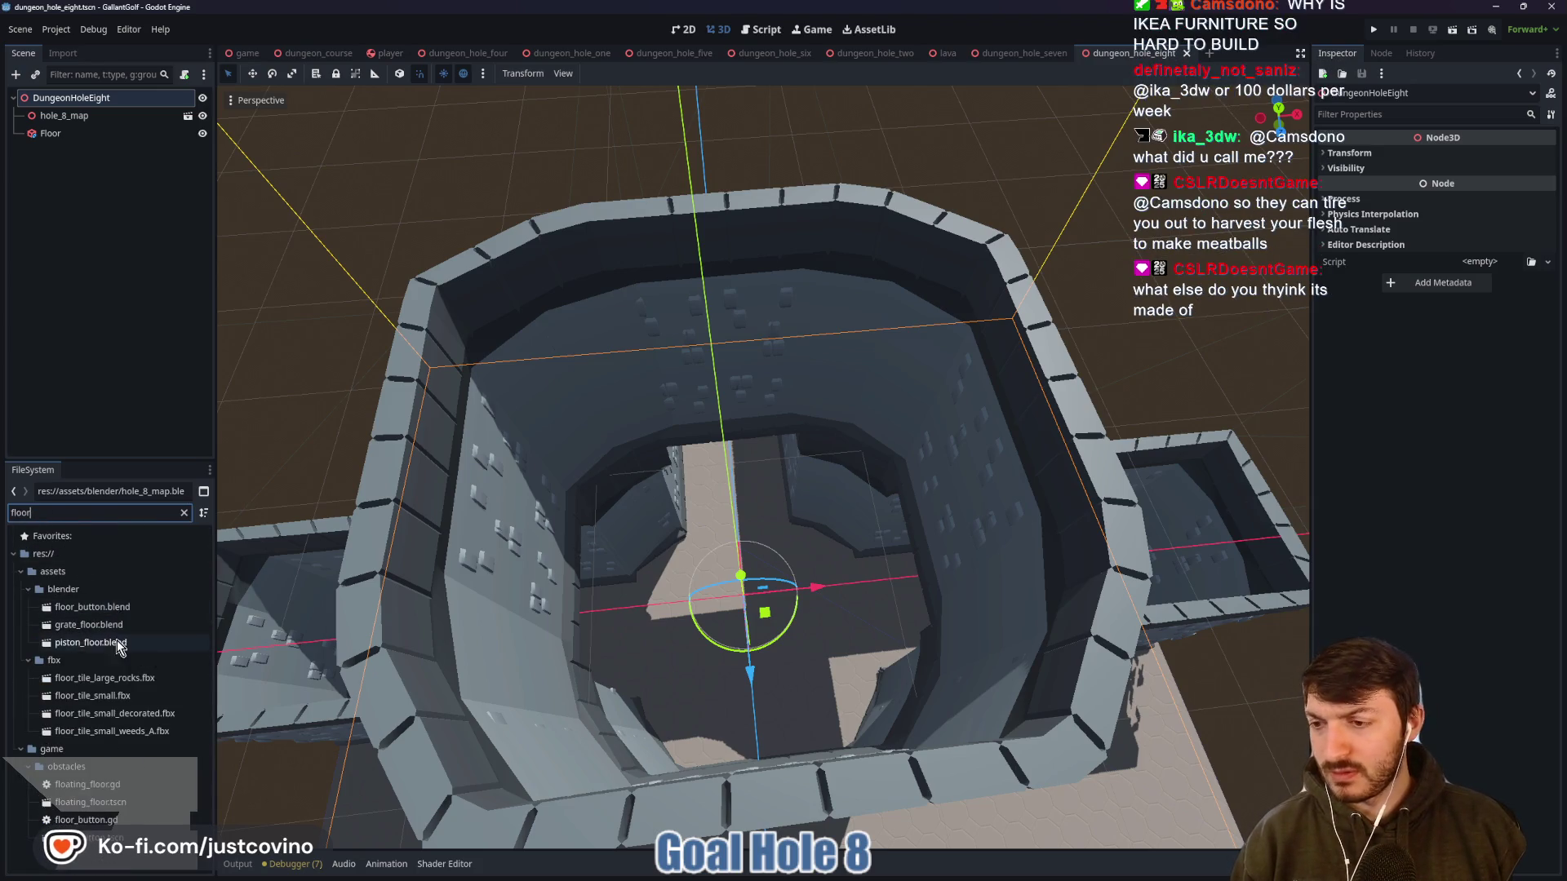
pyautogui.doubleClick(121, 703)
pyautogui.moveTo(804, 557)
pyautogui.mouseDown()
pyautogui.moveTo(811, 573)
pyautogui.moveTo(790, 519)
pyautogui.moveTo(832, 572)
pyautogui.moveTo(777, 576)
pyautogui.mouseUp()
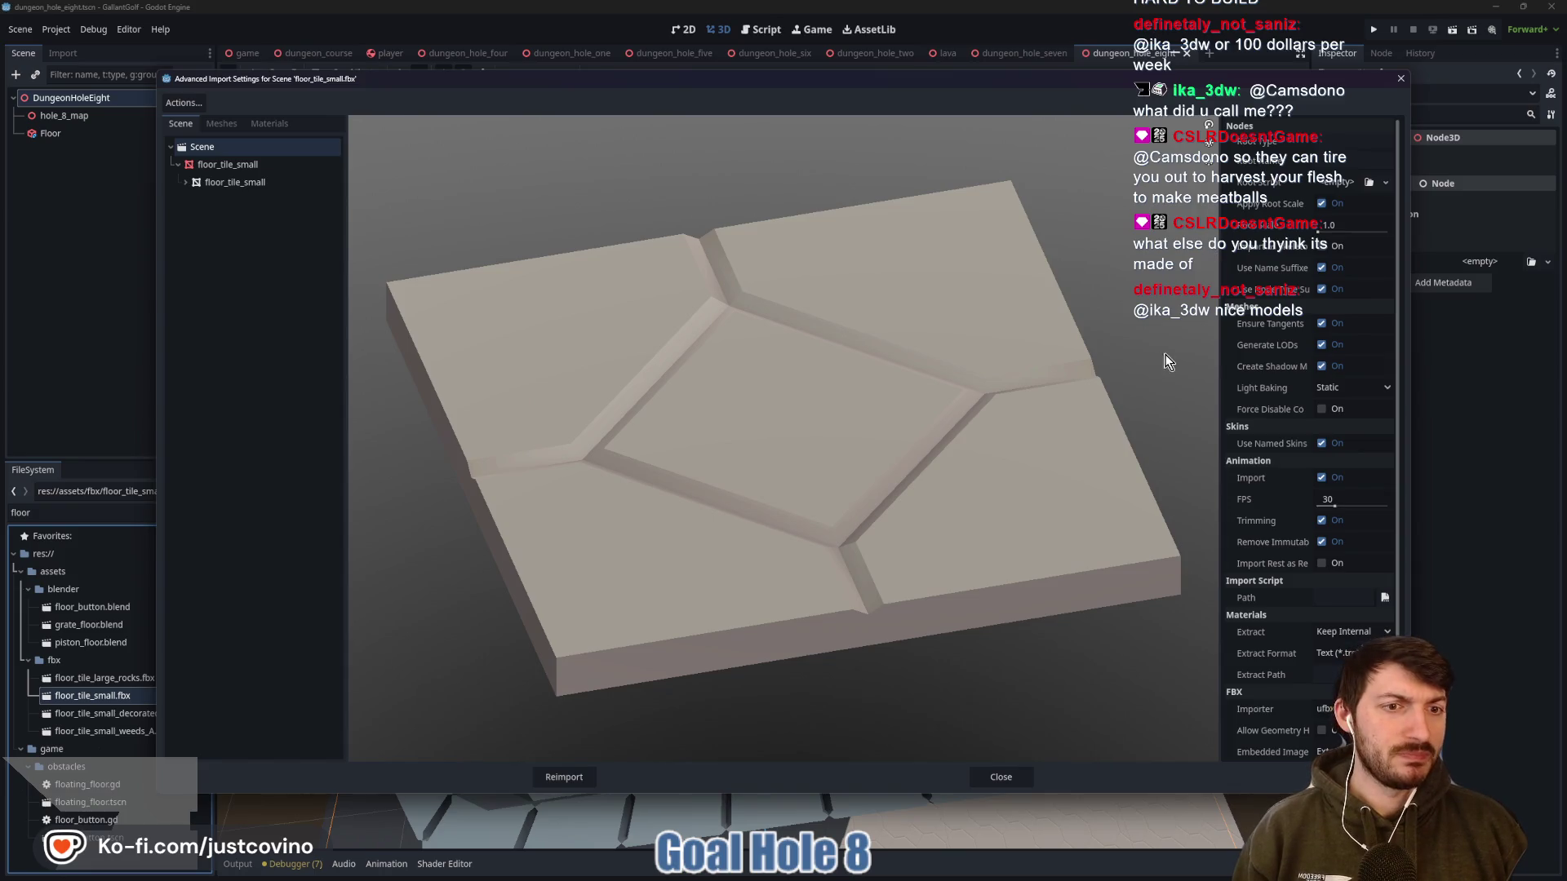
pyautogui.click(244, 165)
pyautogui.click(1325, 211)
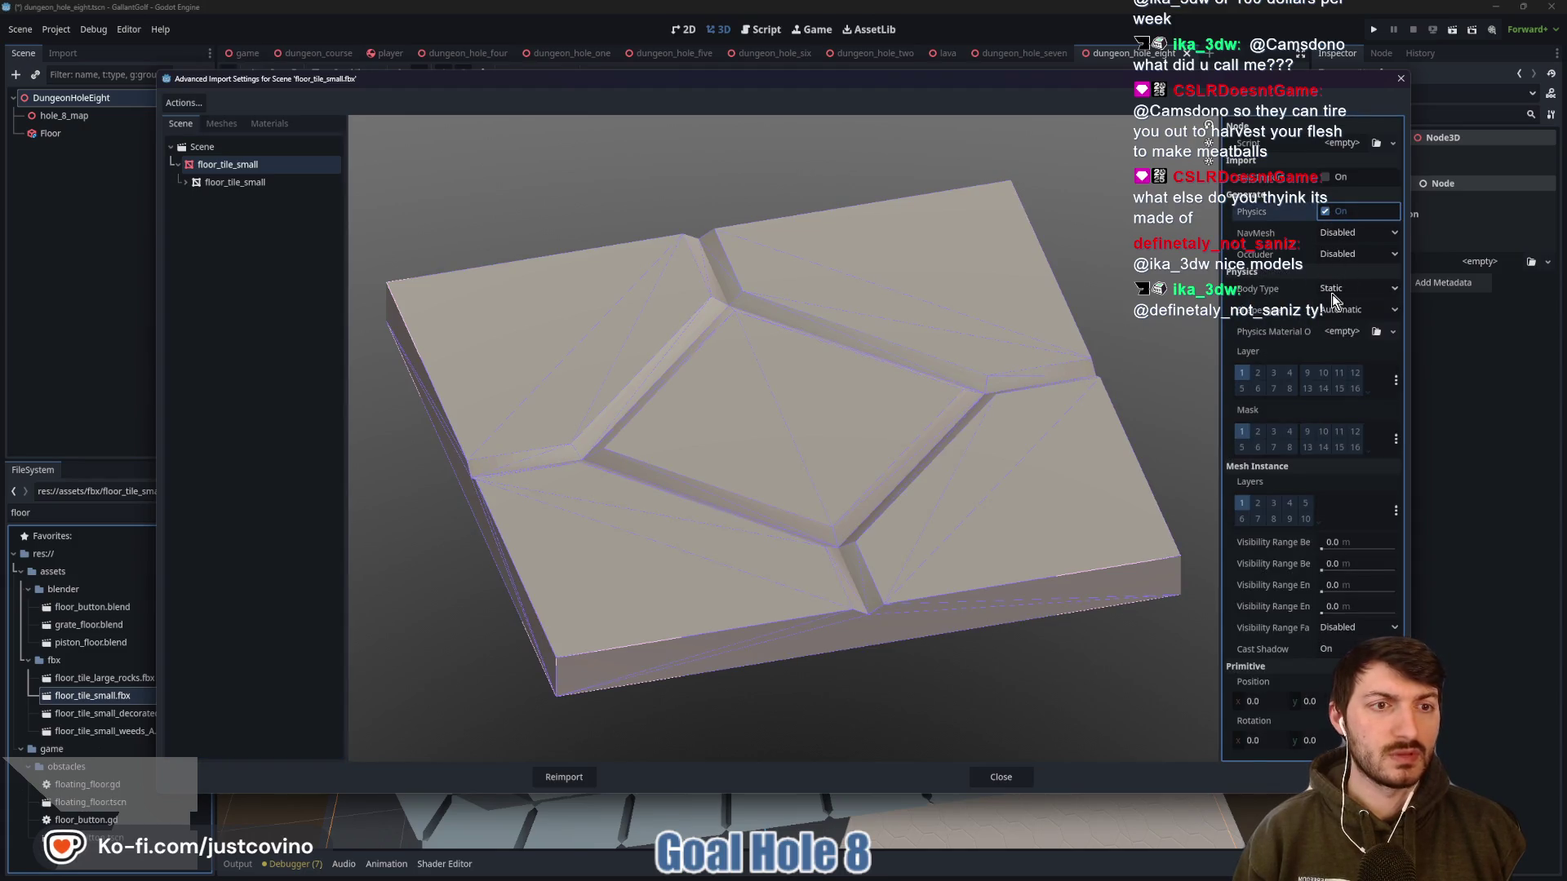
# Reimport the floor tile and place one instance down inside the hole 8 pit
pyautogui.click(564, 776)
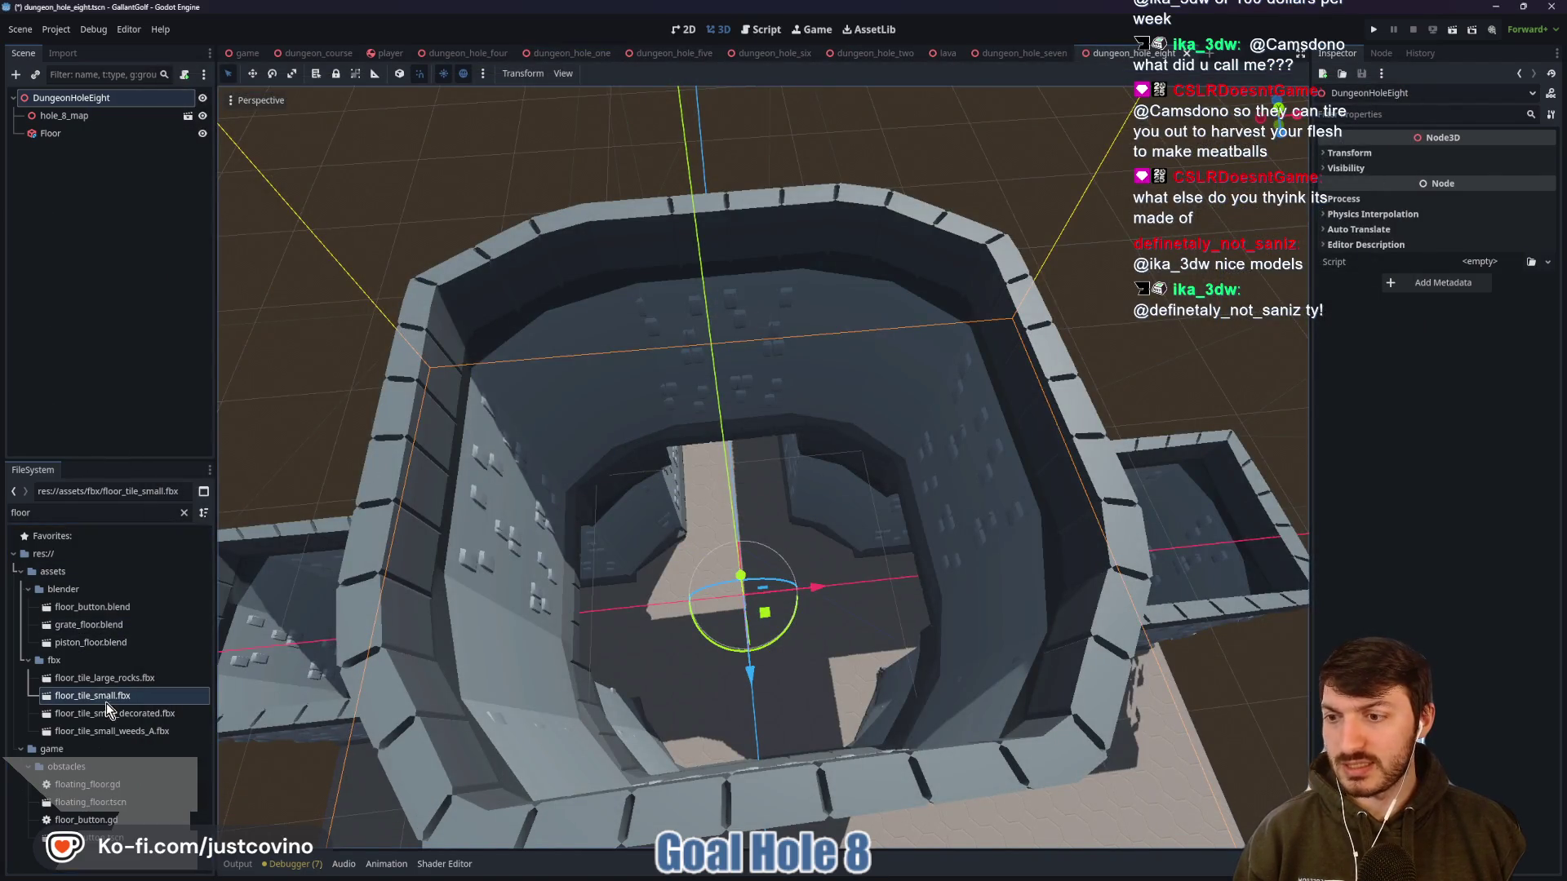
pyautogui.moveTo(106, 699)
pyautogui.mouseDown()
pyautogui.moveTo(732, 612)
pyautogui.moveTo(725, 387)
pyautogui.mouseUp()
pyautogui.moveTo(859, 366)
pyautogui.mouseDown()
pyautogui.moveTo(842, 401)
pyautogui.moveTo(864, 325)
pyautogui.mouseUp()
pyautogui.moveTo(752, 204)
pyautogui.mouseDown()
pyautogui.moveTo(837, 343)
pyautogui.moveTo(830, 492)
pyautogui.mouseUp()
pyautogui.scroll(4, 830, 492)
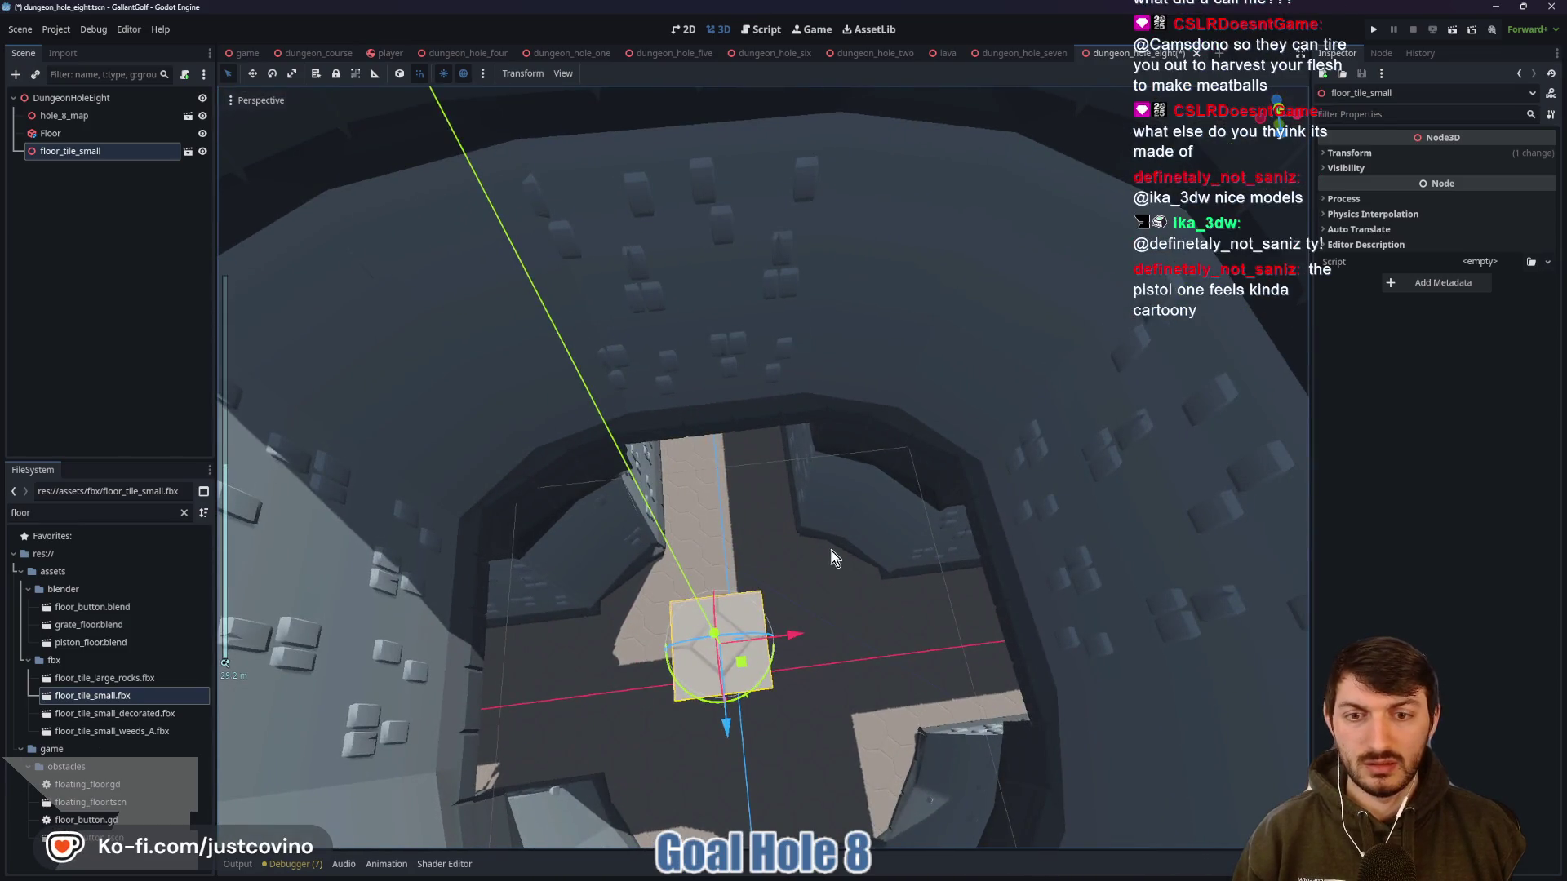
pyautogui.scroll(-4, 831, 552)
pyautogui.moveTo(716, 568); pyautogui.dragTo(918, 559)
# Duplicate the tile twice, slide the third copy into place, and save the scene
pyautogui.hotkey('ctrl', 'd')
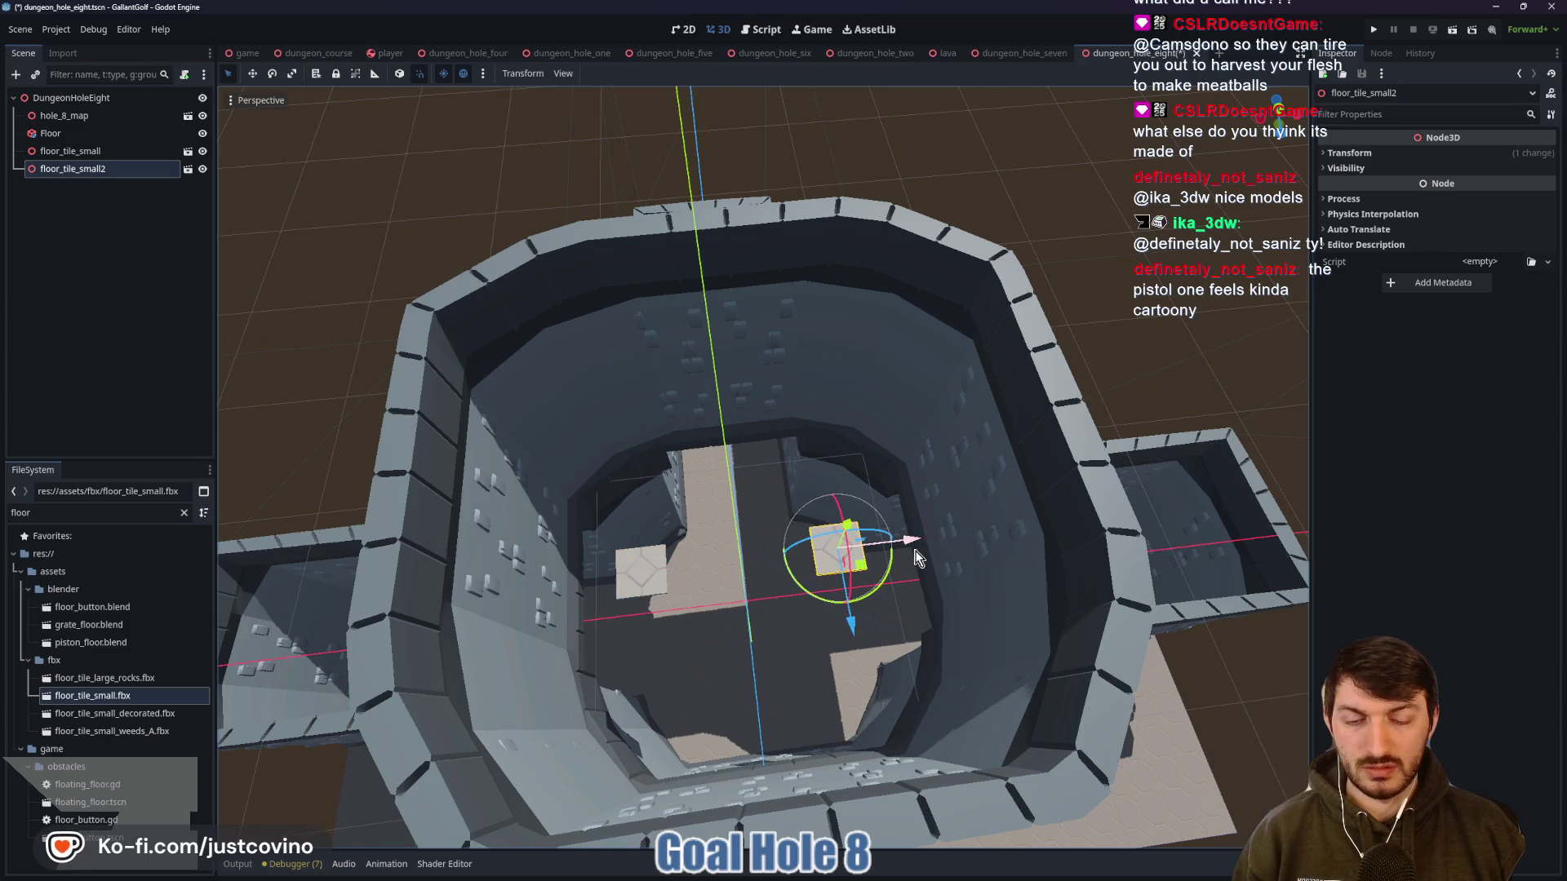
pyautogui.hotkey('ctrl', 'd')
pyautogui.moveTo(848, 625); pyautogui.dragTo(878, 729)
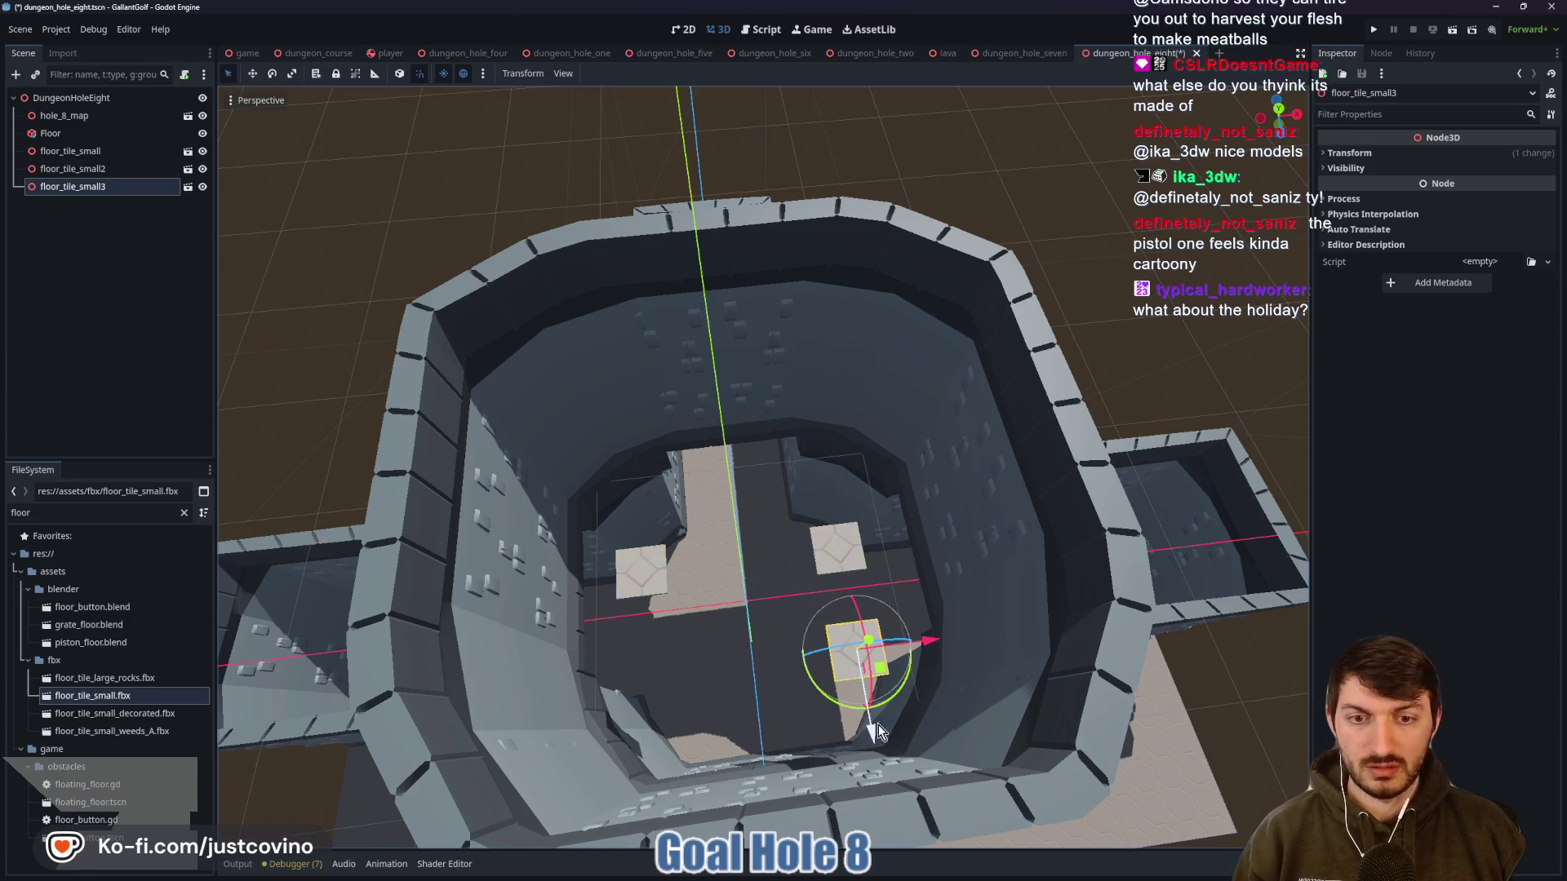
pyautogui.moveTo(933, 644); pyautogui.dragTo(839, 662)
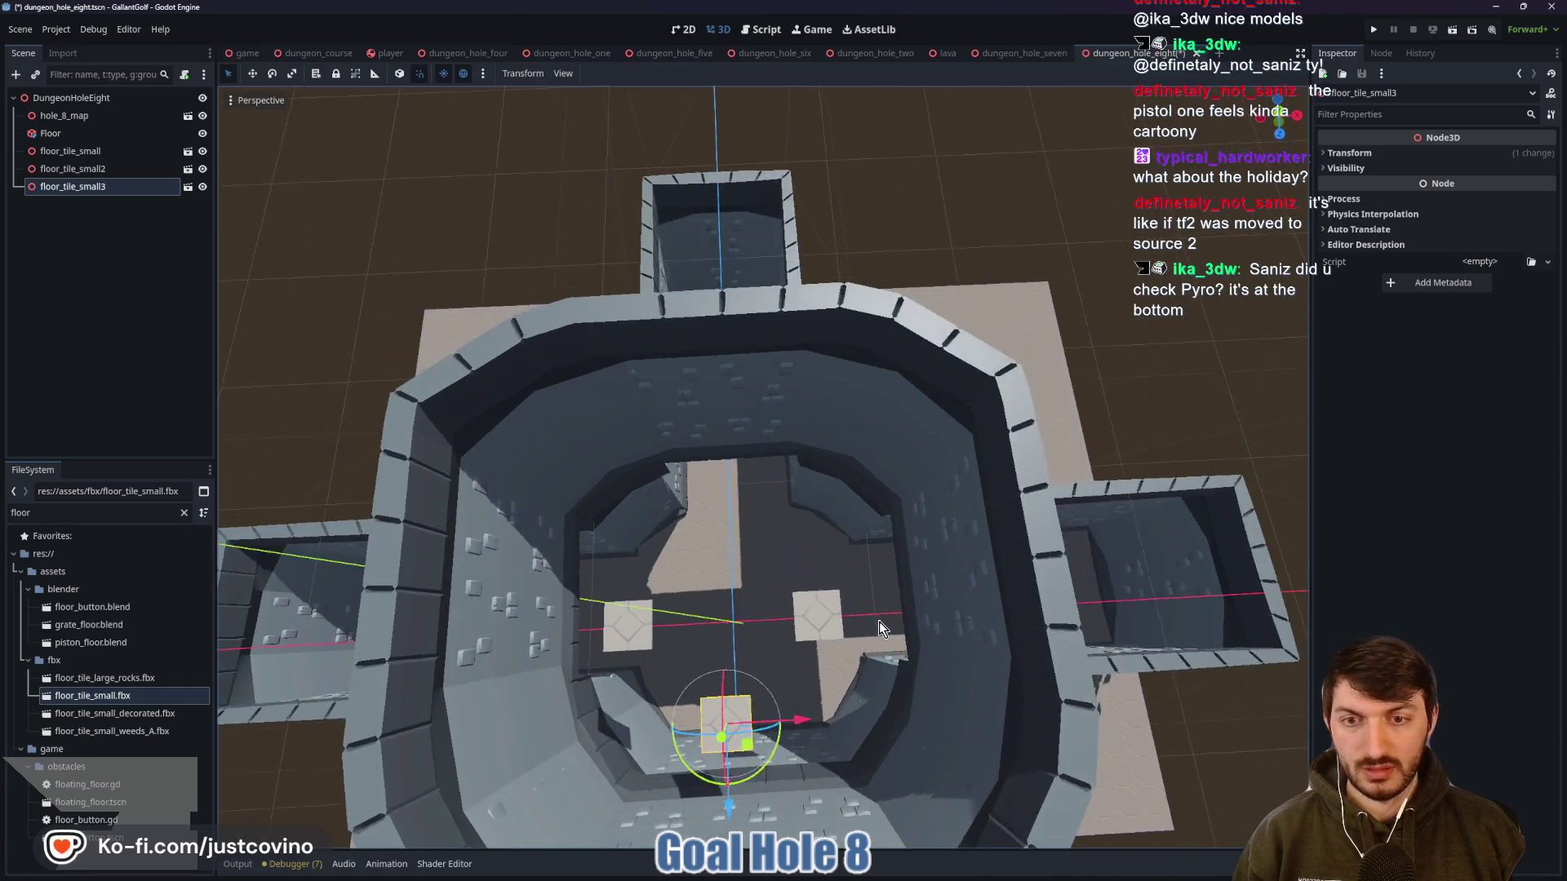
pyautogui.hotkey('ctrl', 's')
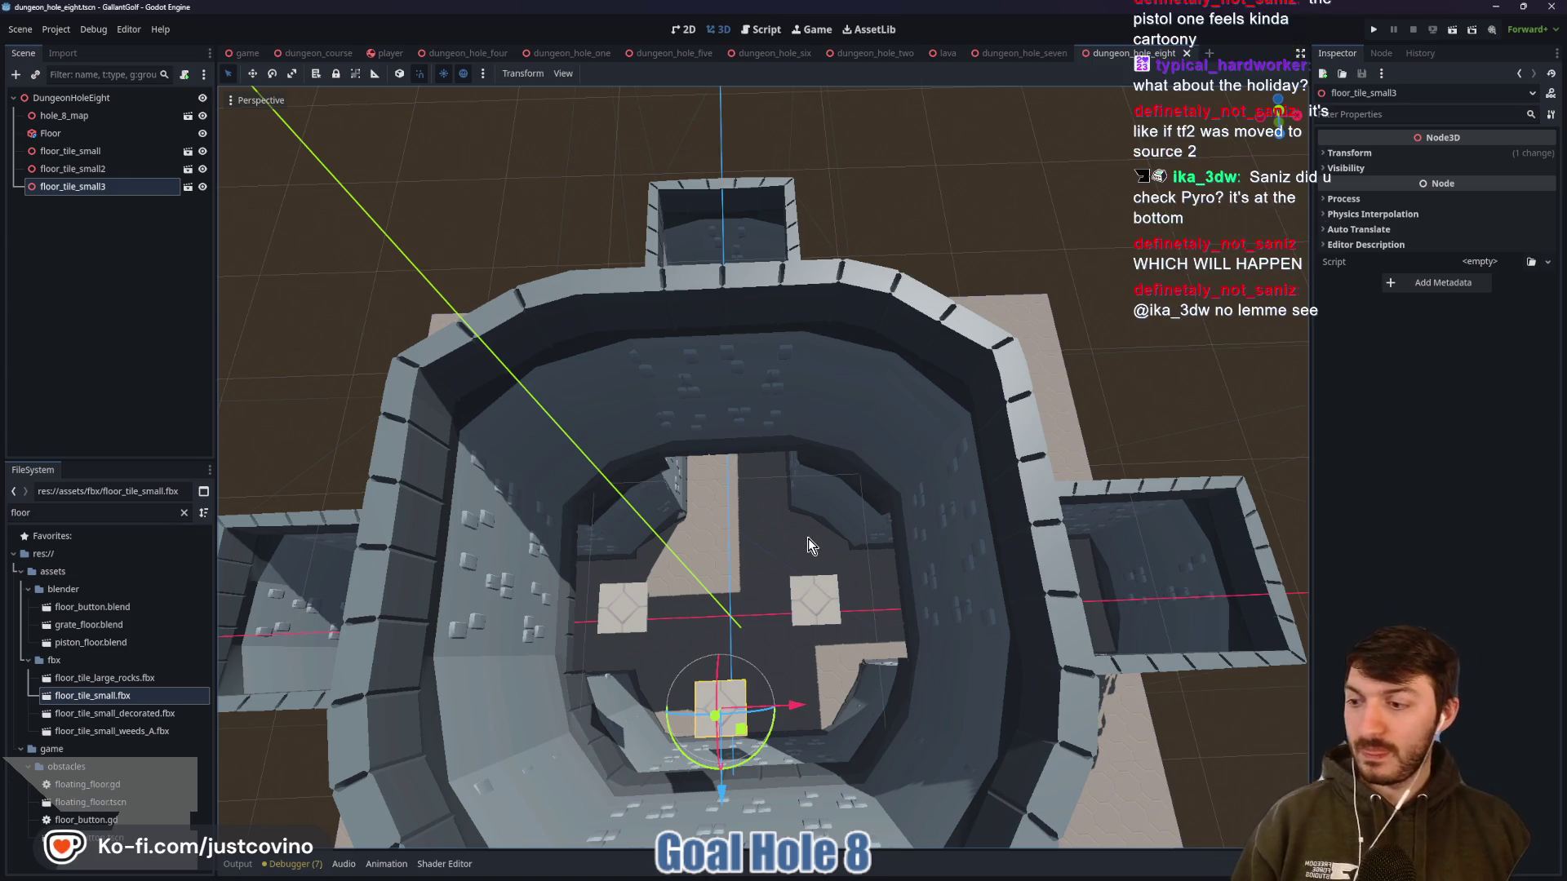
pyautogui.moveTo(728, 557)
pyautogui.mouseDown()
pyautogui.moveTo(706, 537)
pyautogui.moveTo(719, 523)
pyautogui.mouseUp()
pyautogui.hotkey('ctrl', 's')
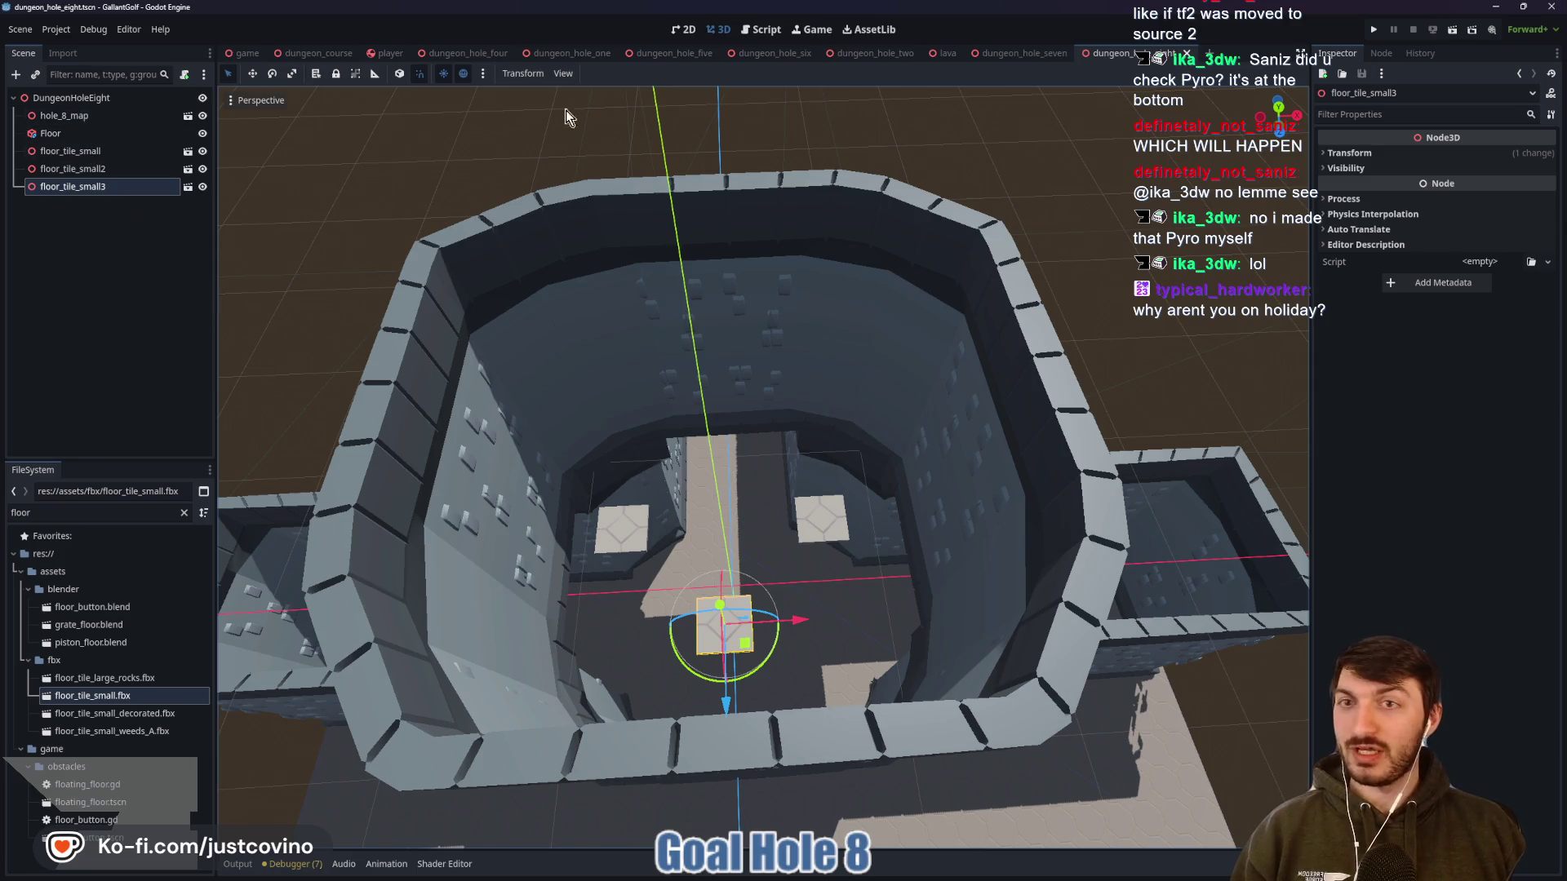
# In dungeon_hole_six, dismiss the popup and select both the Characters and CameraRig nodes
pyautogui.click(759, 53)
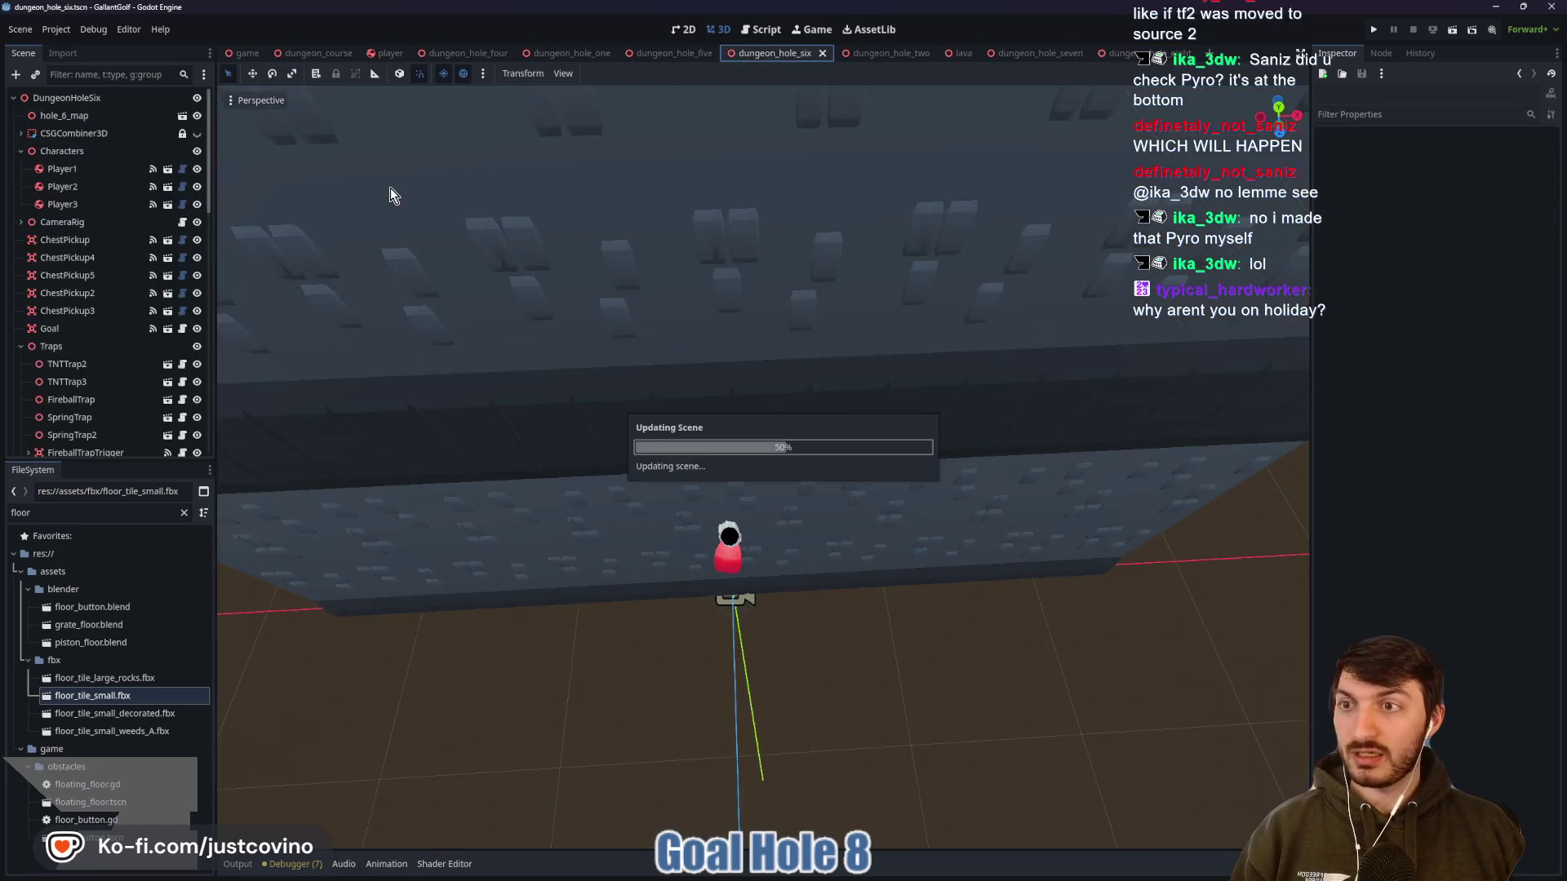
pyautogui.scroll(-3, 102, 271)
pyautogui.scroll(3, 95, 280)
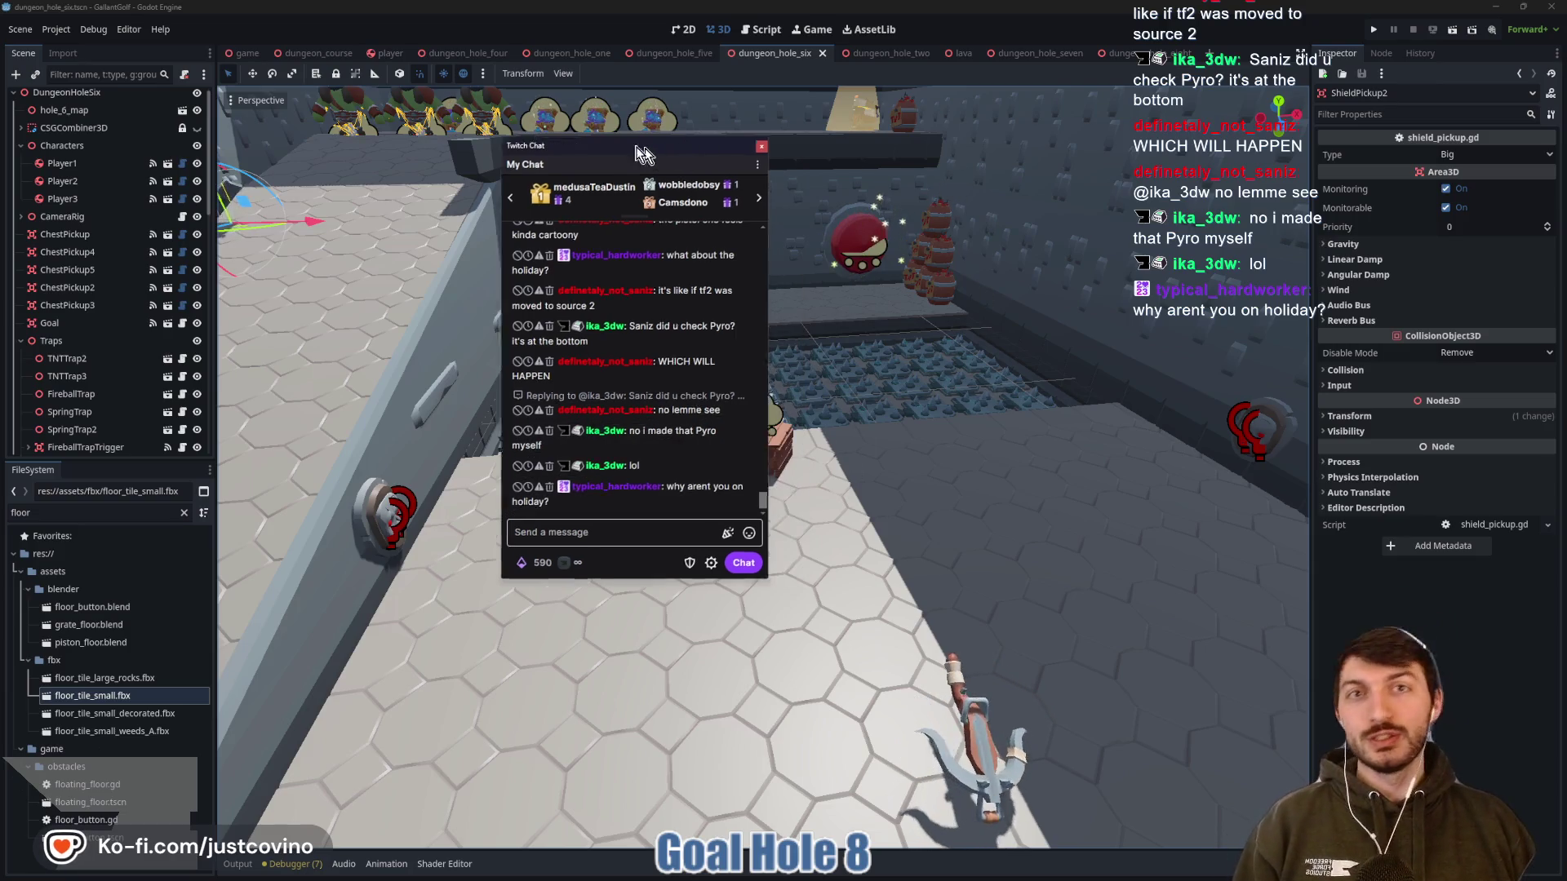
pyautogui.click(795, 145)
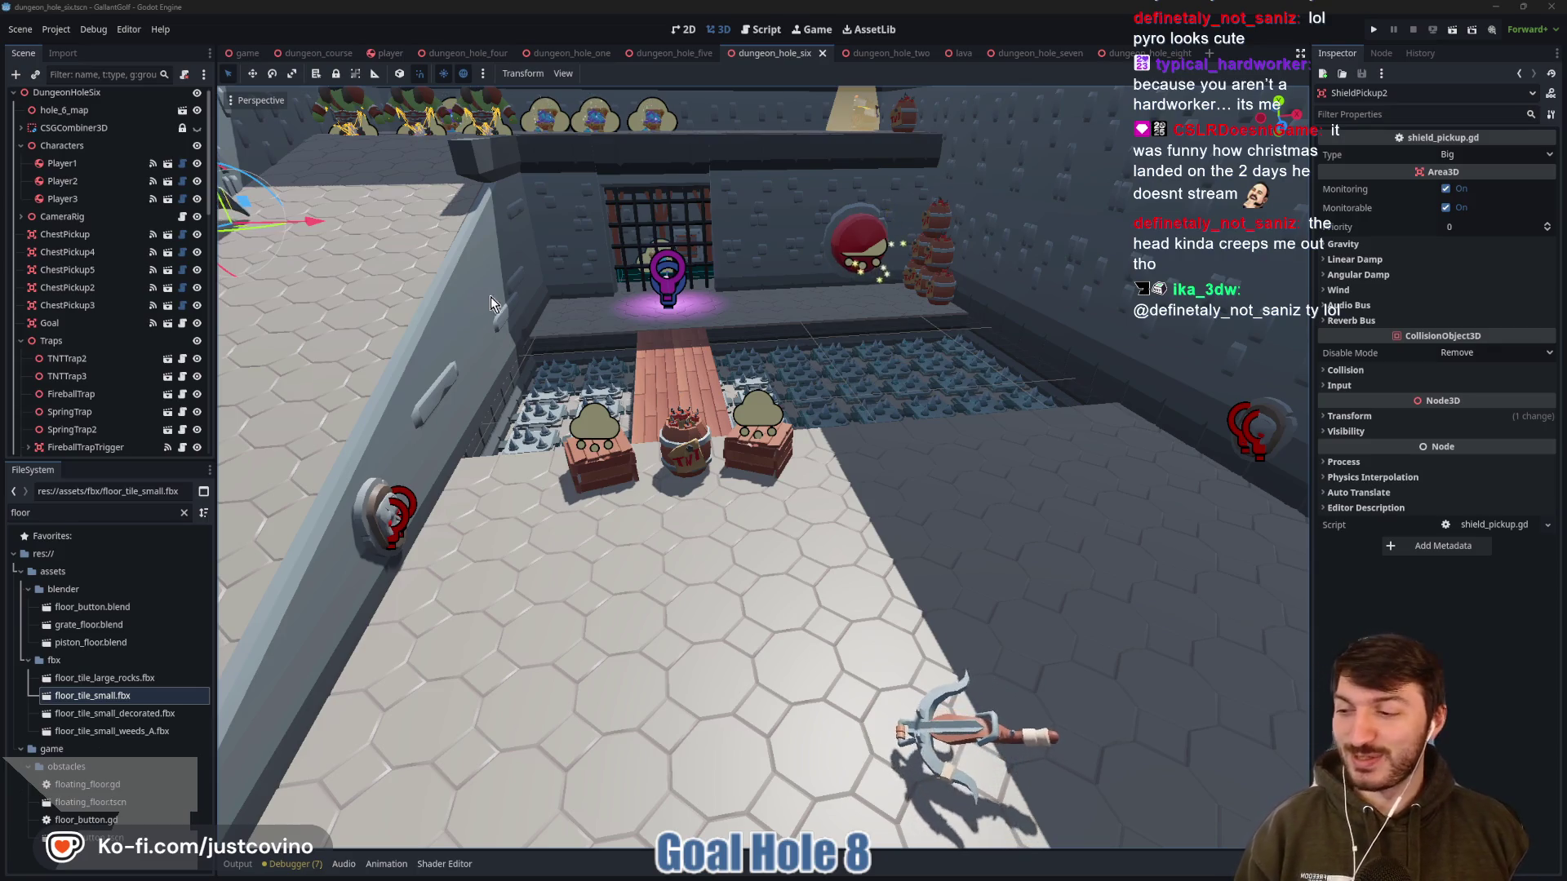
pyautogui.click(69, 149)
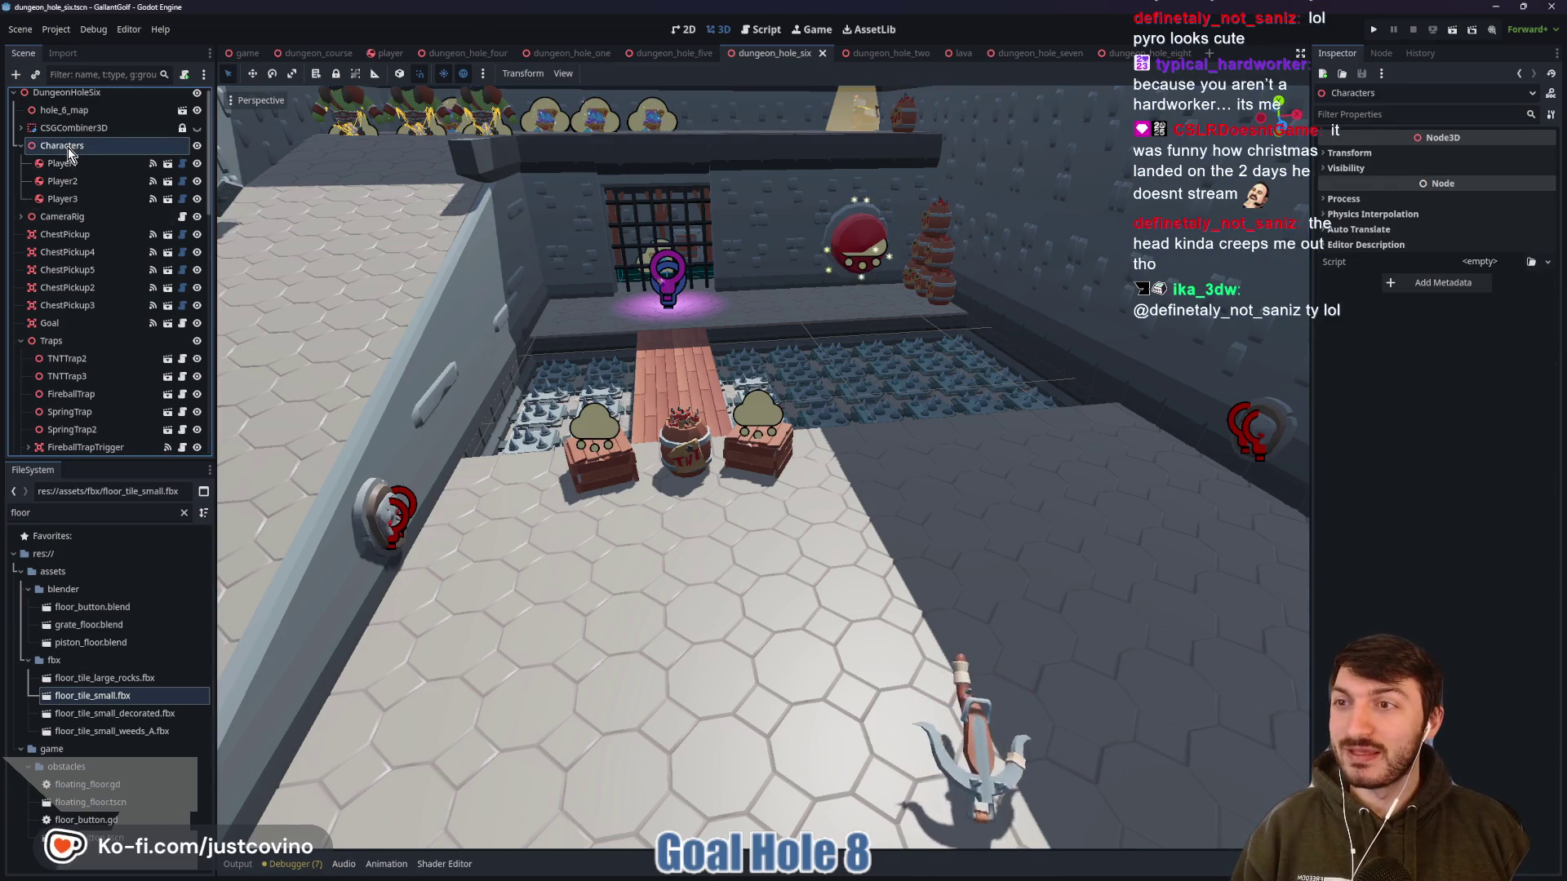
pyautogui.keyDown('ctrl'); pyautogui.click(74, 217); pyautogui.keyUp('ctrl')
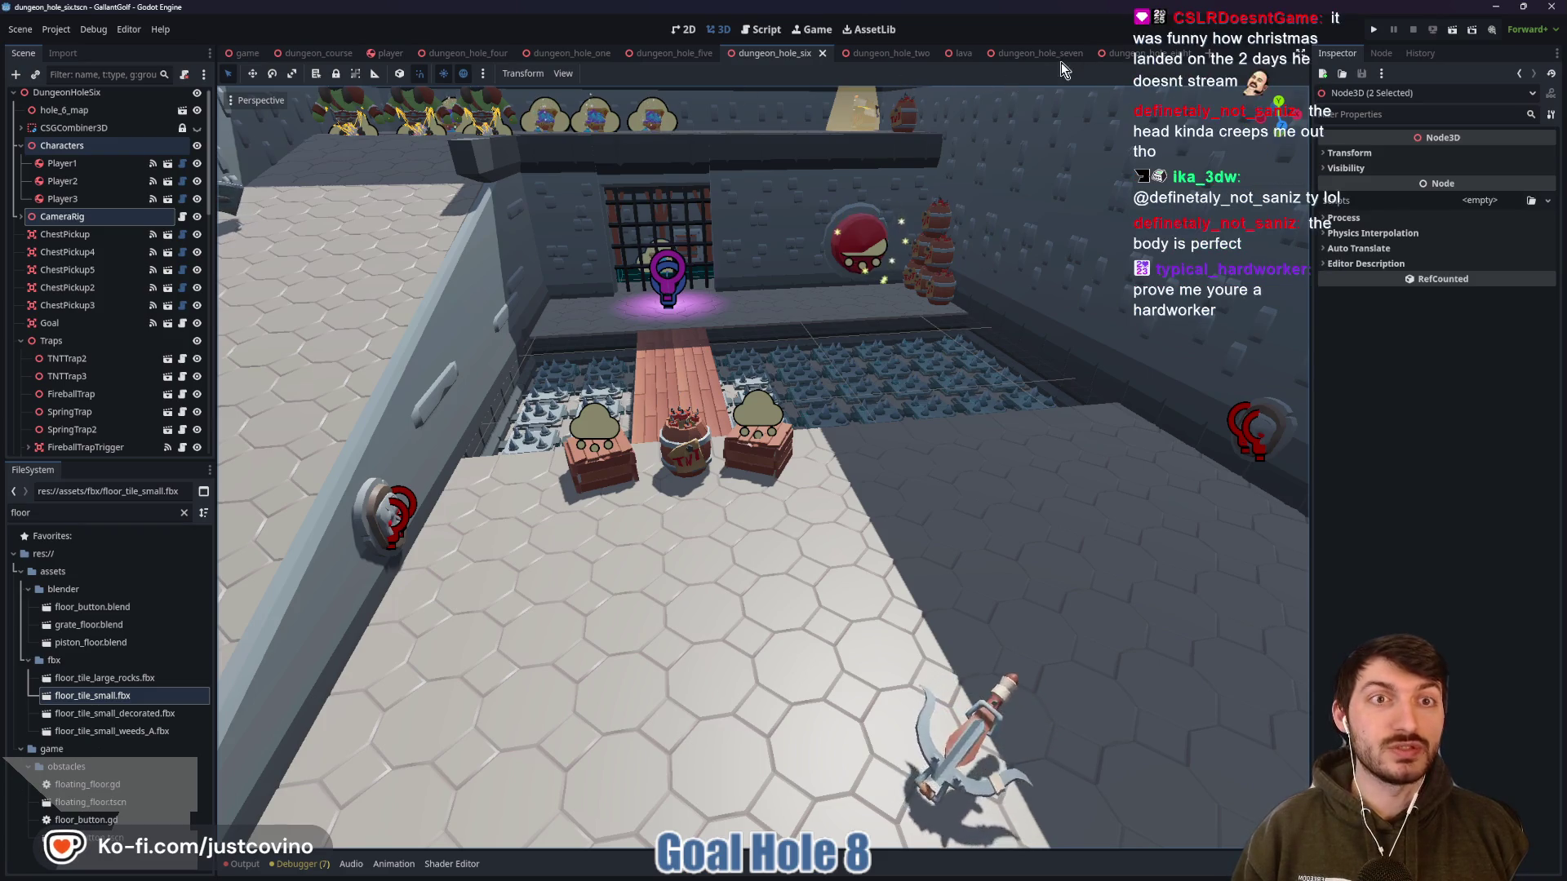
pyautogui.click(1139, 53)
# Paste Characters and CameraRig under DungeonHoleEight and collapse CameraRig's children
pyautogui.click(57, 98)
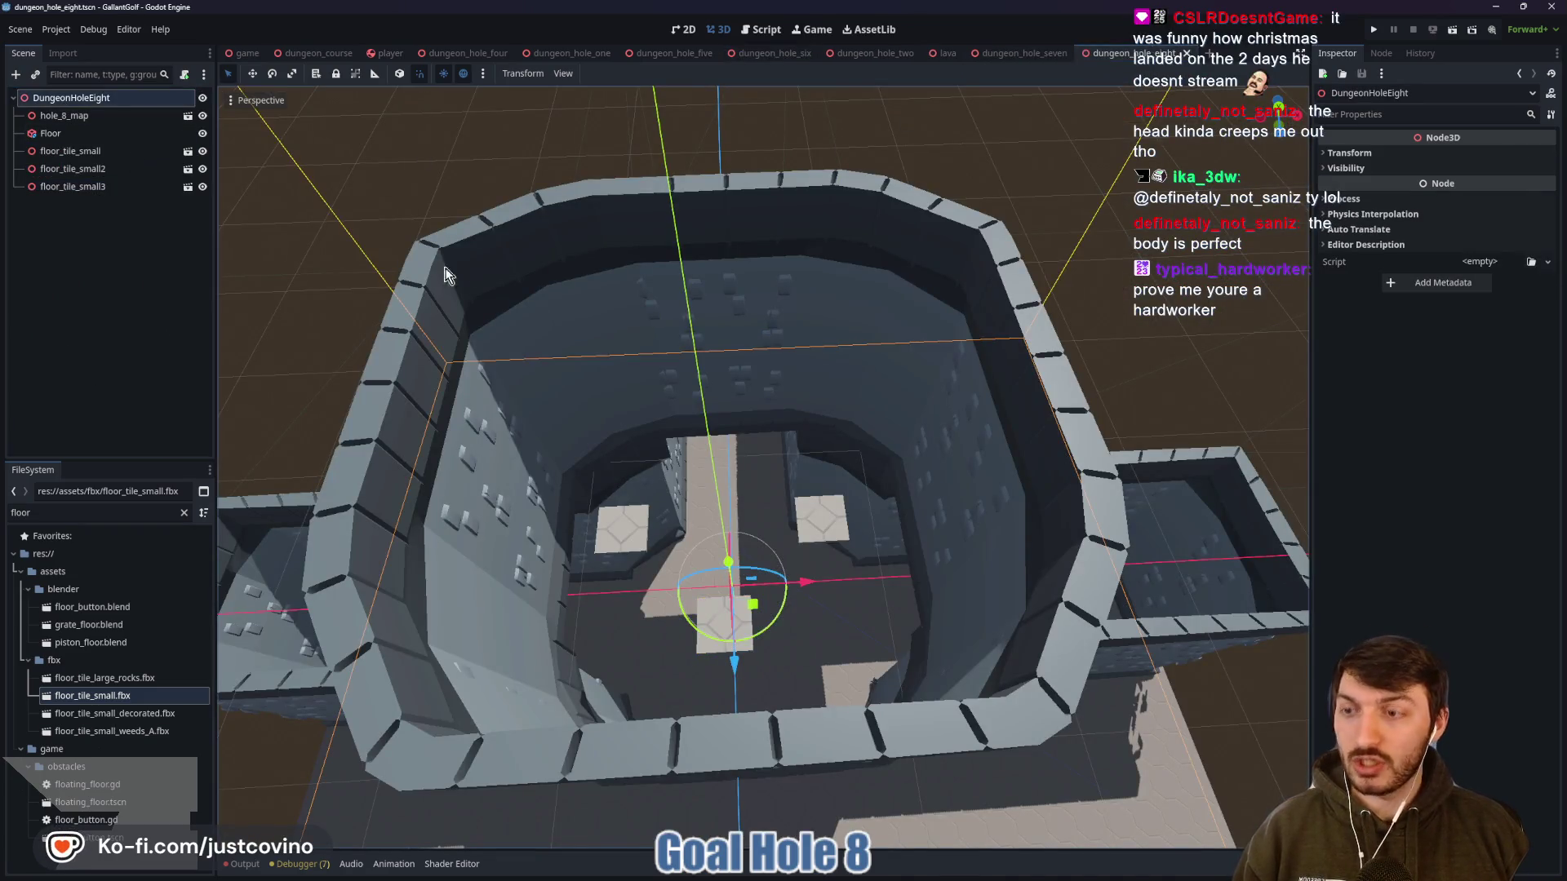
pyautogui.hotkey('ctrl', 'v')
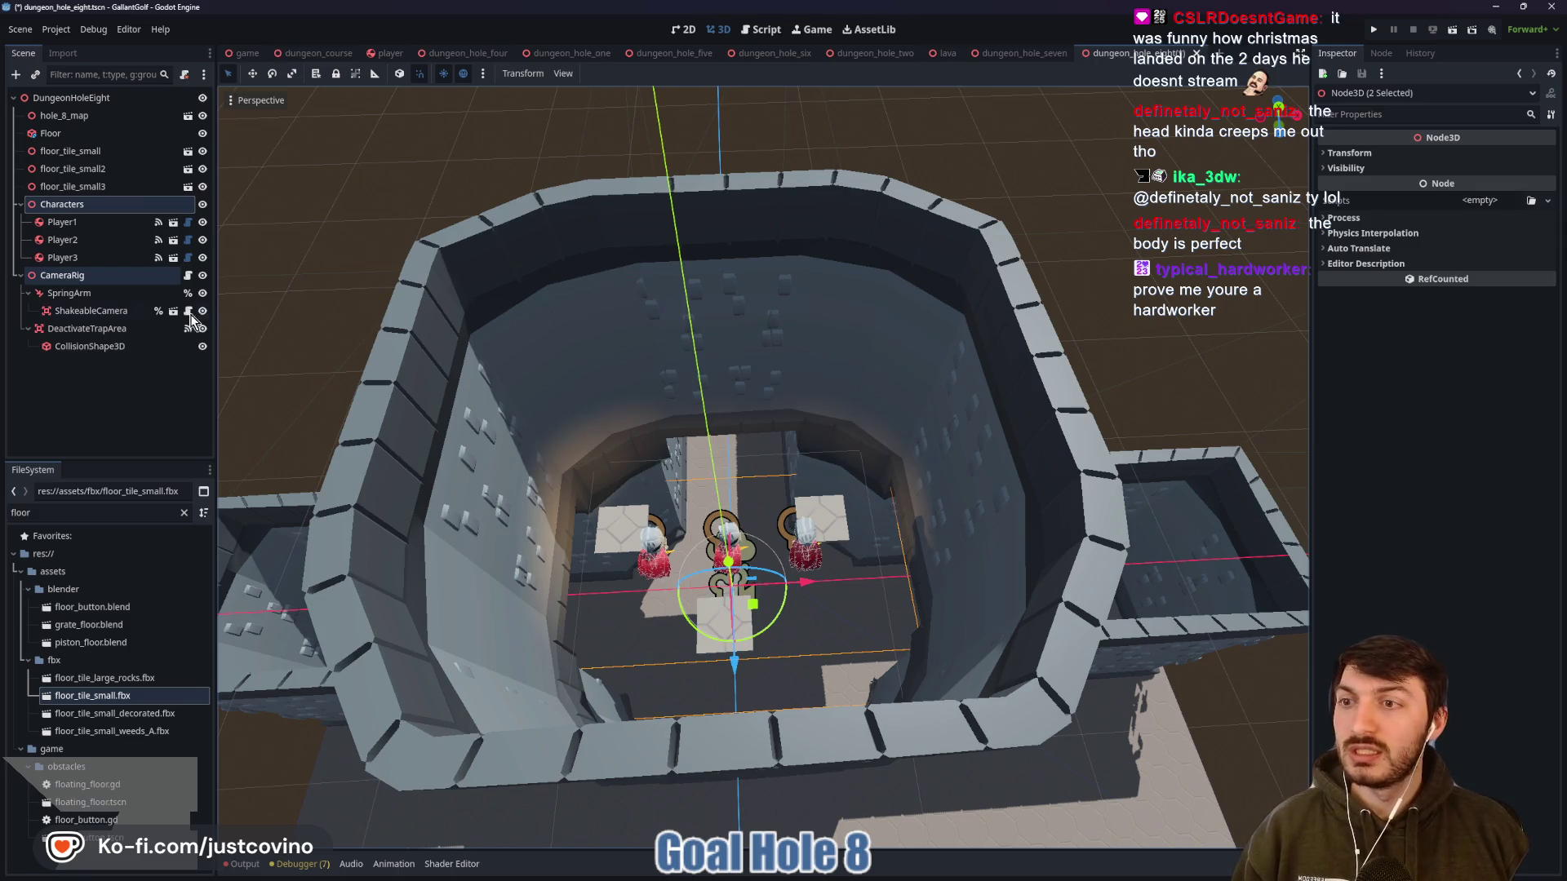
pyautogui.click(20, 277)
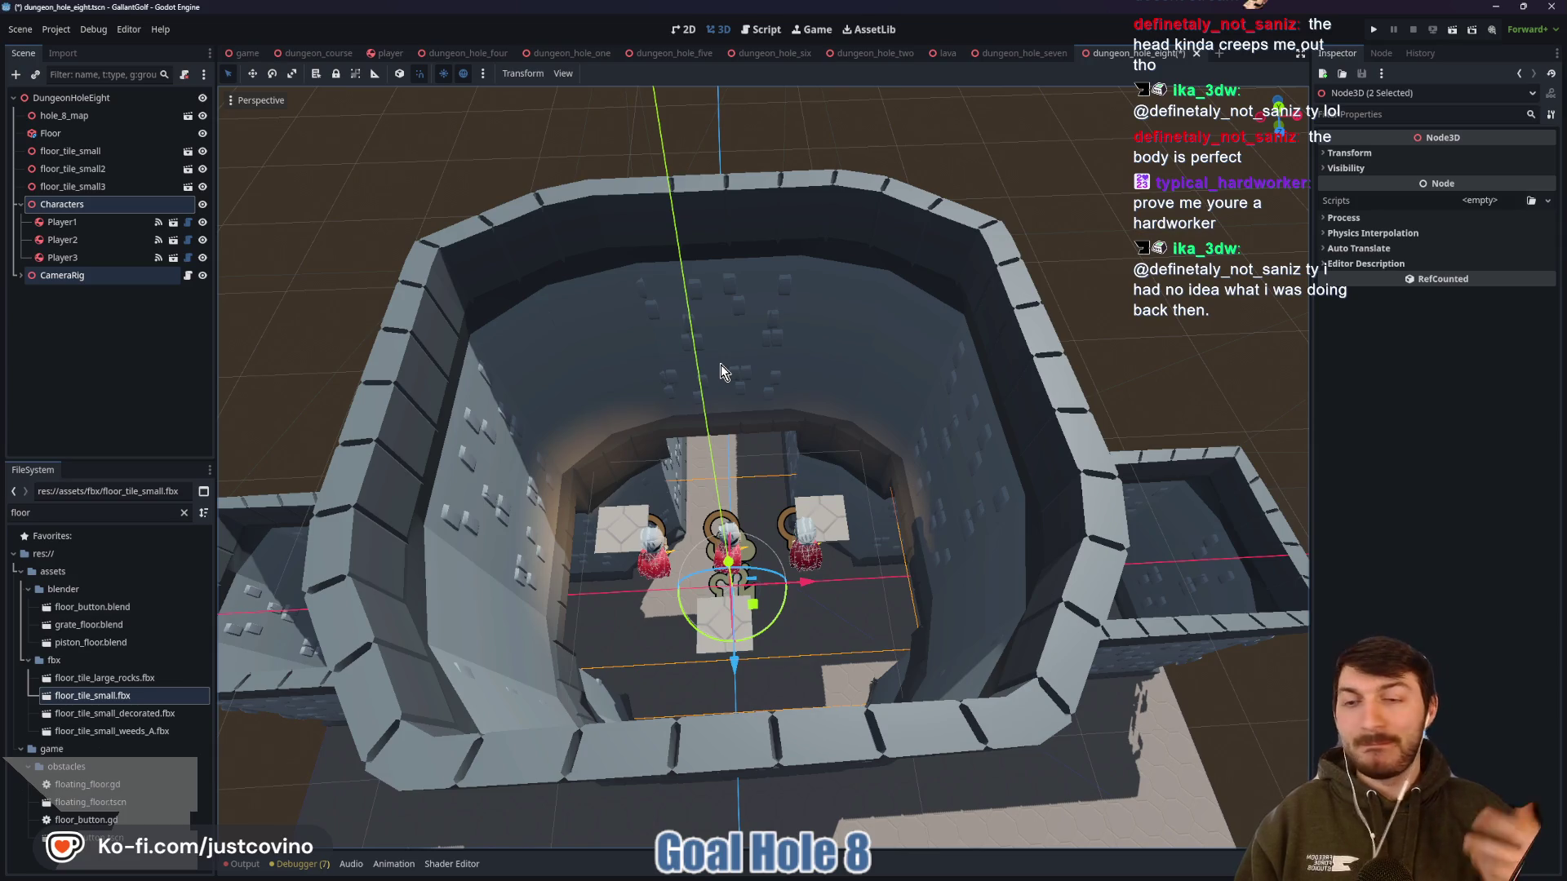
pyautogui.click(85, 222)
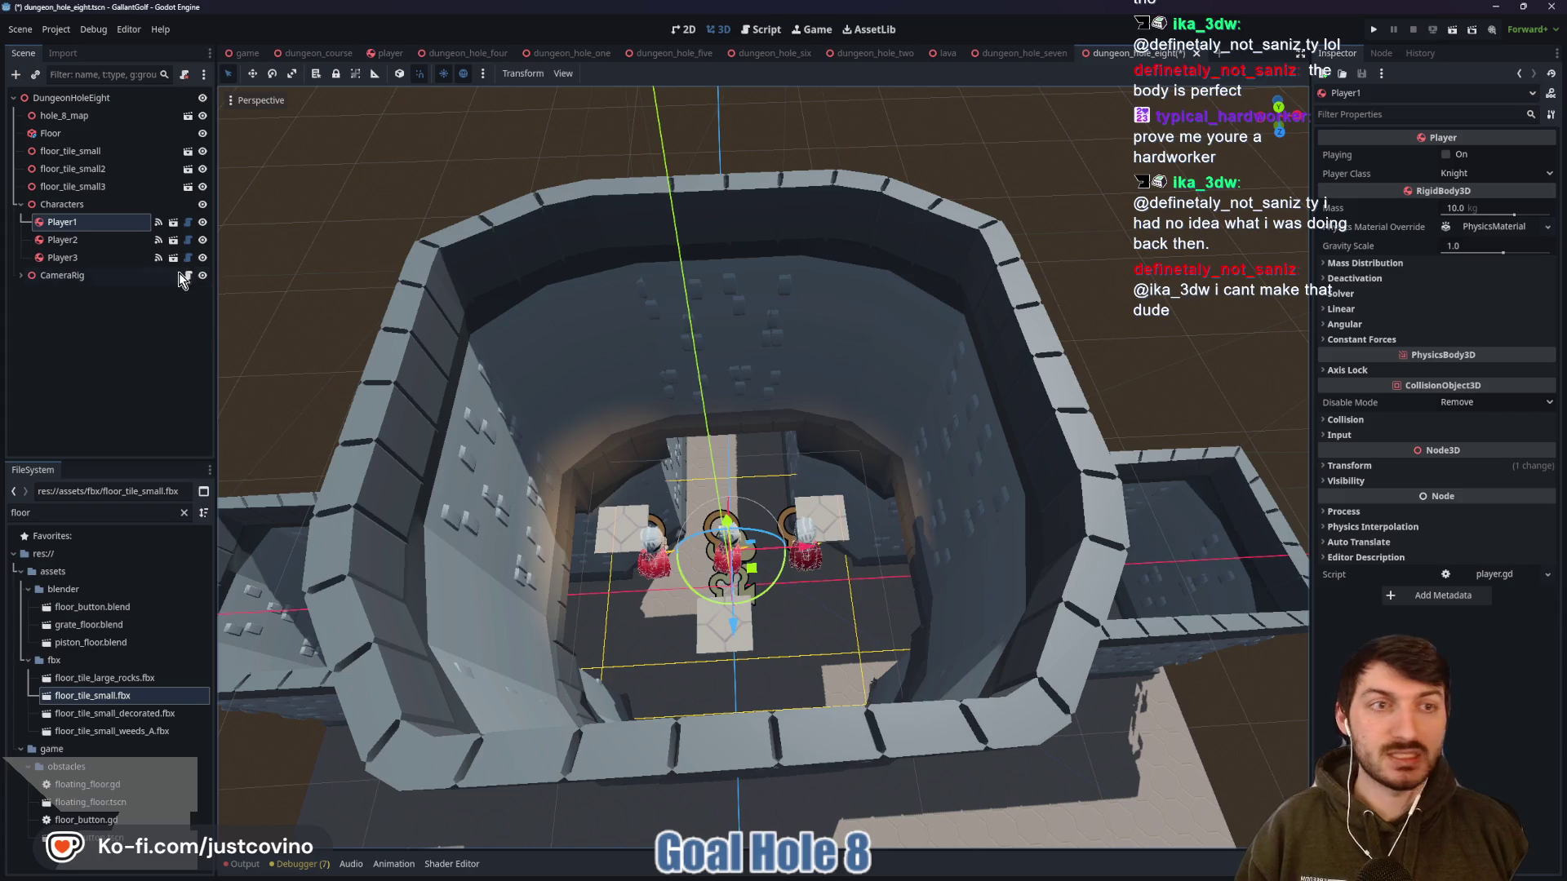
# Set Player2's Player Class to Wizard and Player3's to Rogue
pyautogui.press('Down')
pyautogui.click(1500, 174)
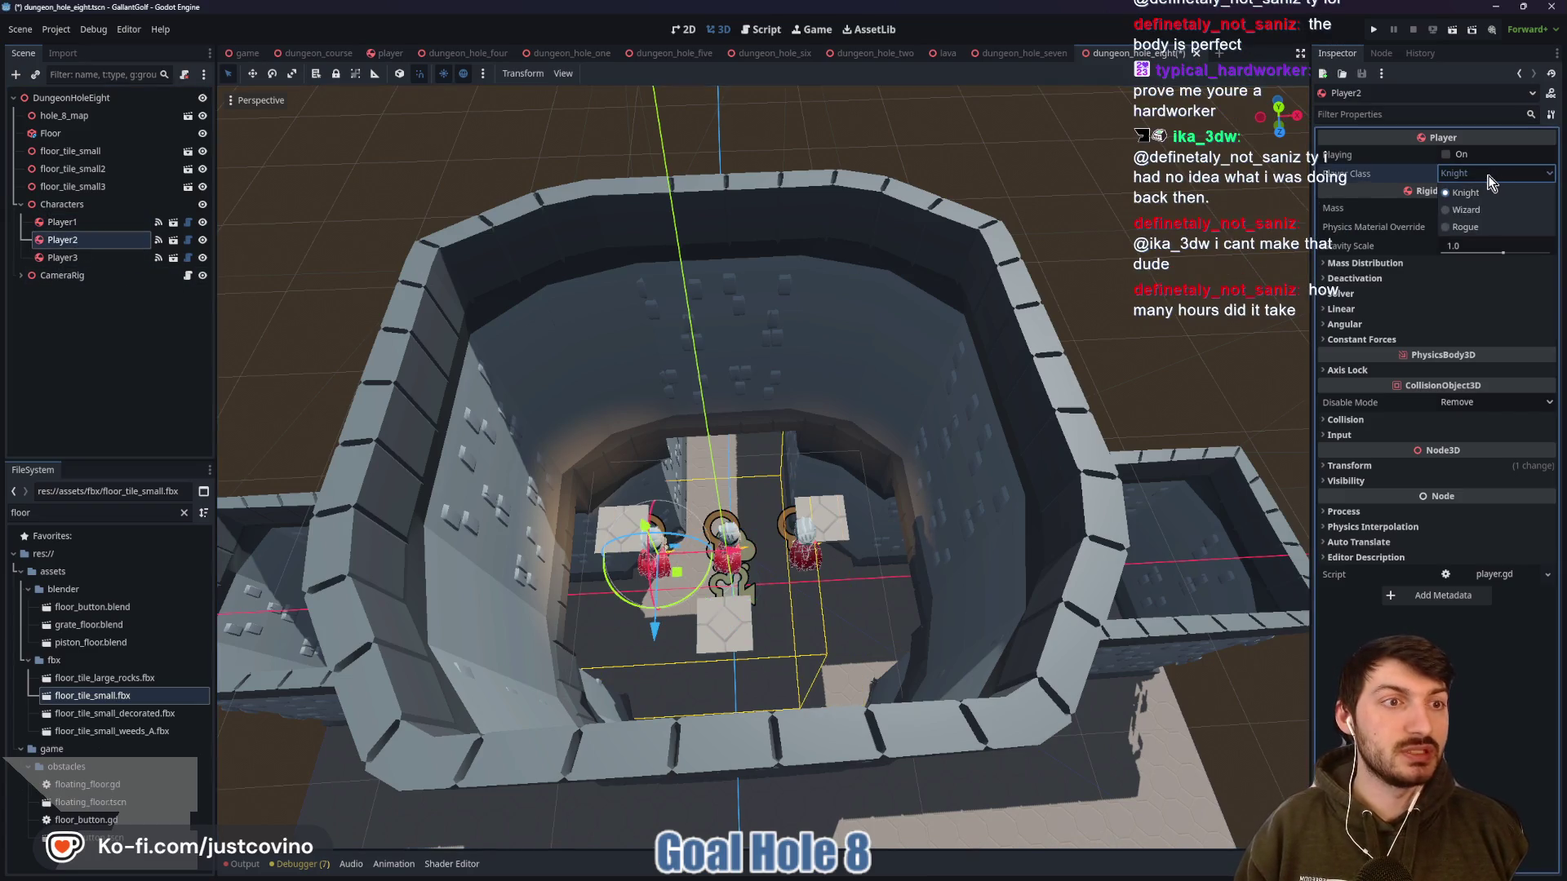
pyautogui.click(1493, 214)
pyautogui.click(69, 257)
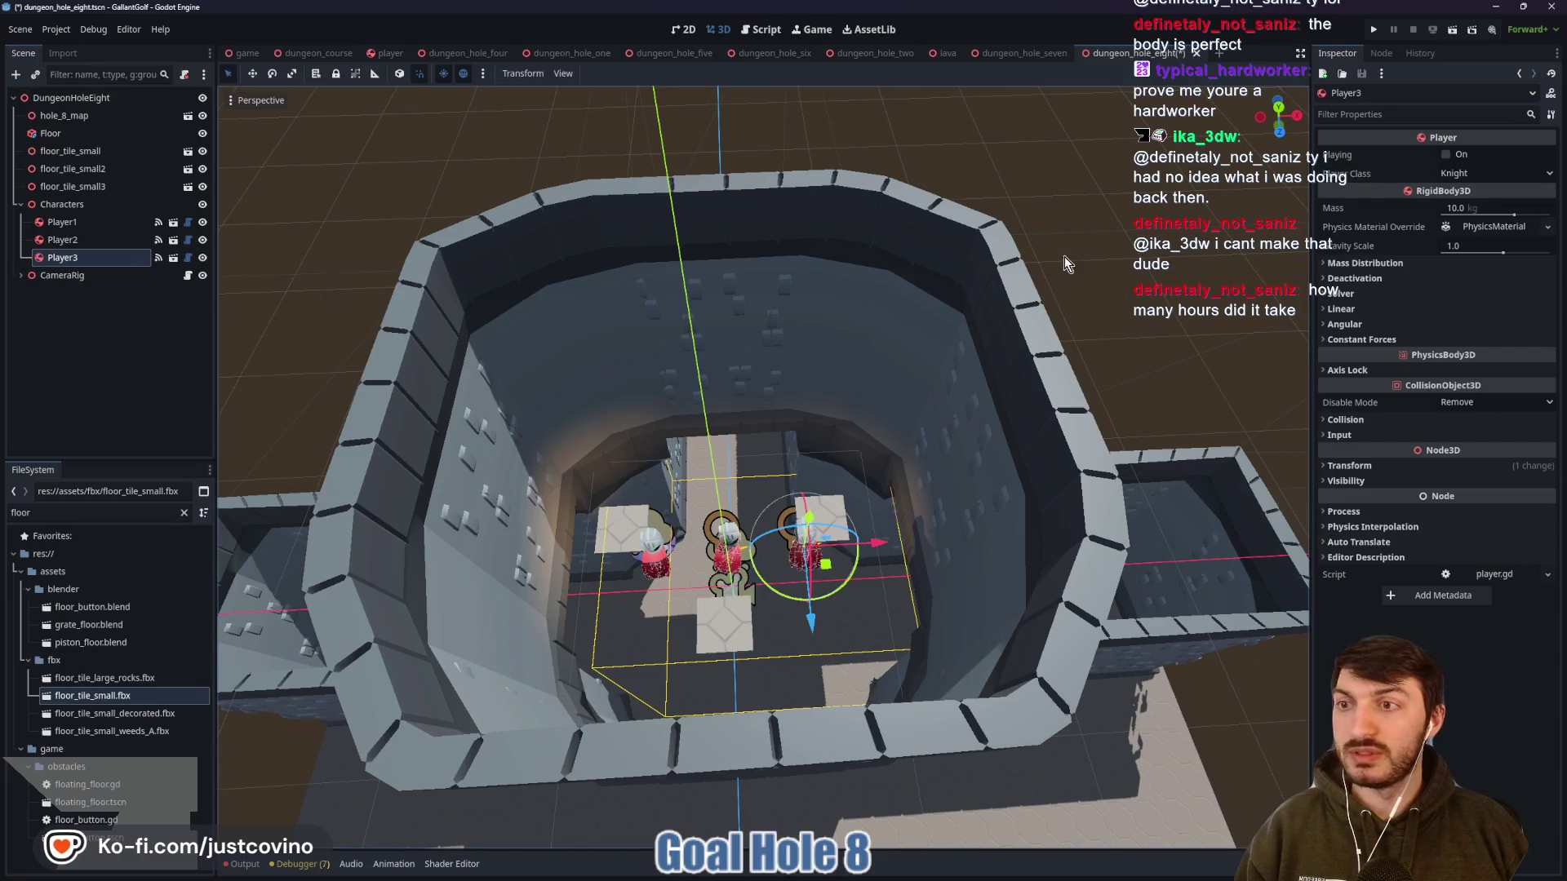
pyautogui.click(1493, 173)
pyautogui.click(1442, 237)
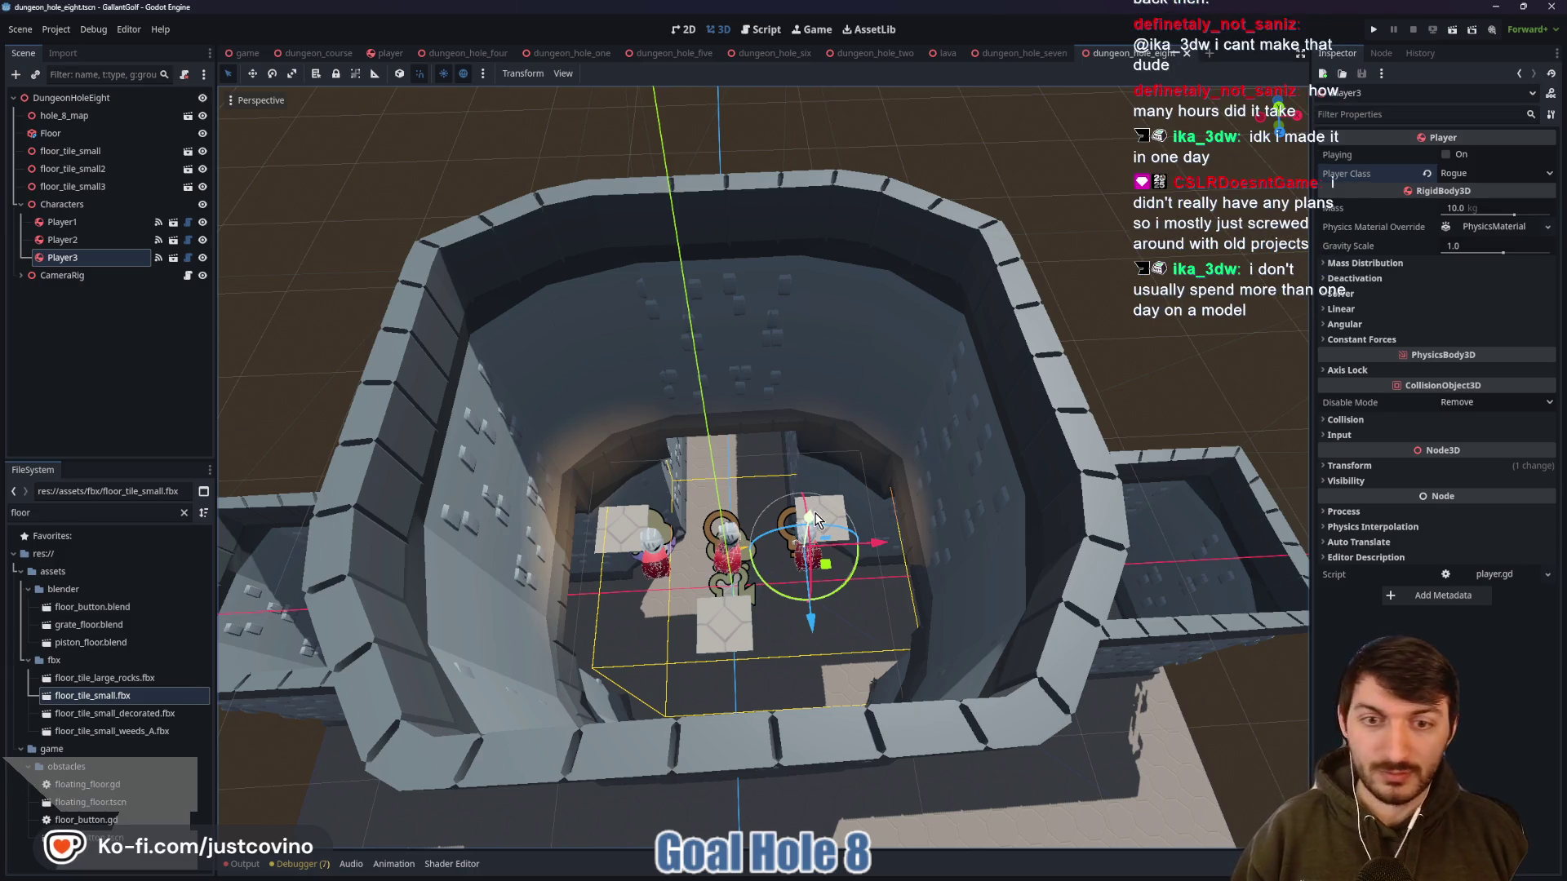
# Lift Player3 off the floor and set it down on a raised platform
pyautogui.scroll(-3, 795, 462)
pyautogui.scroll(8, 868, 508)
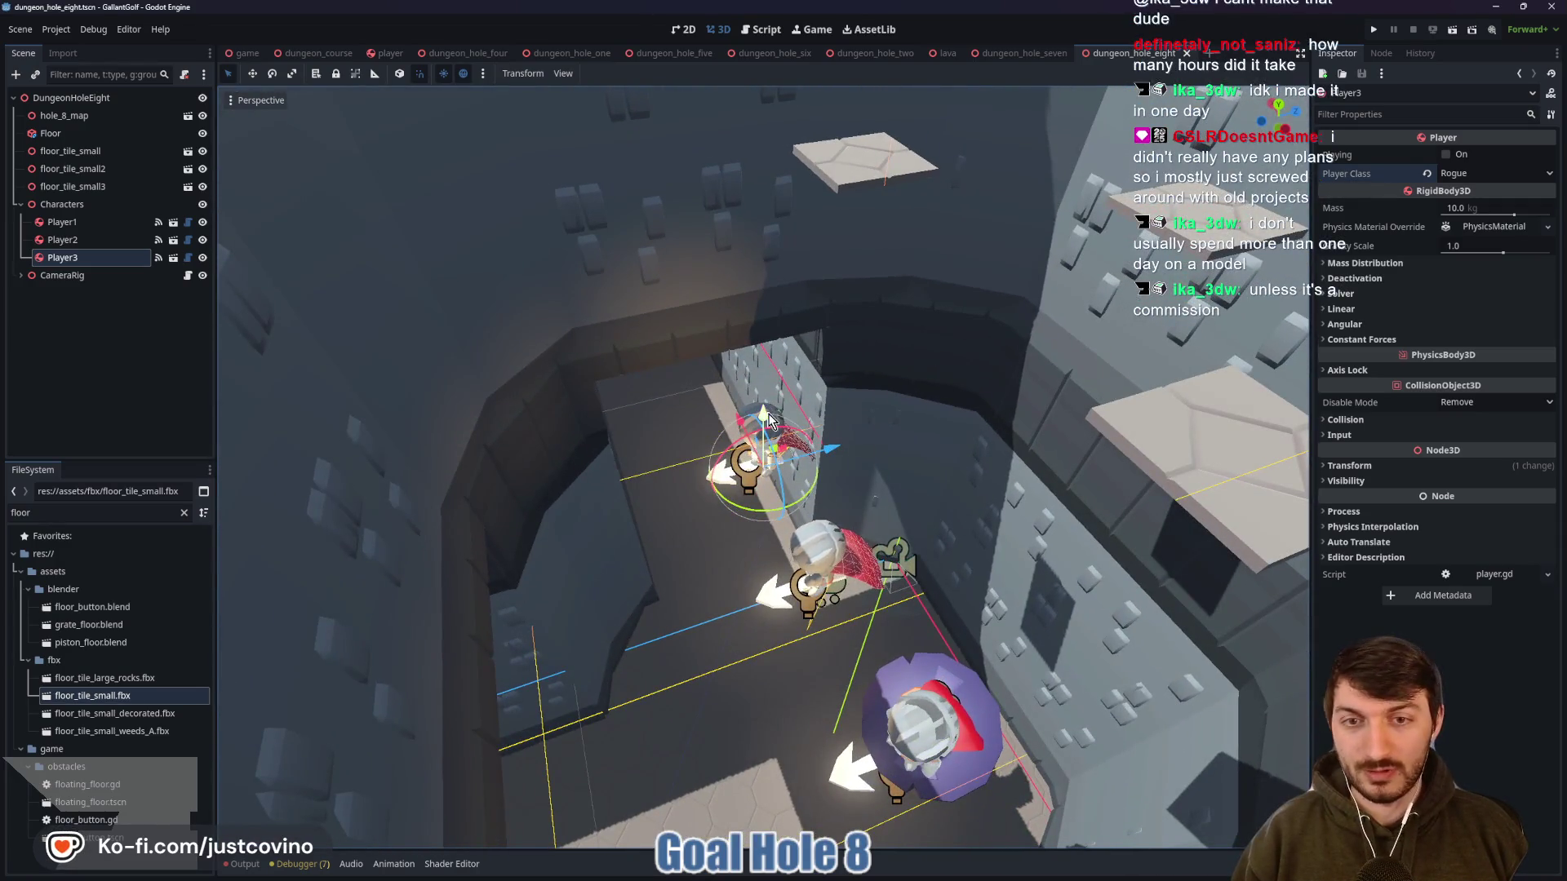
pyautogui.moveTo(771, 327); pyautogui.dragTo(775, 134)
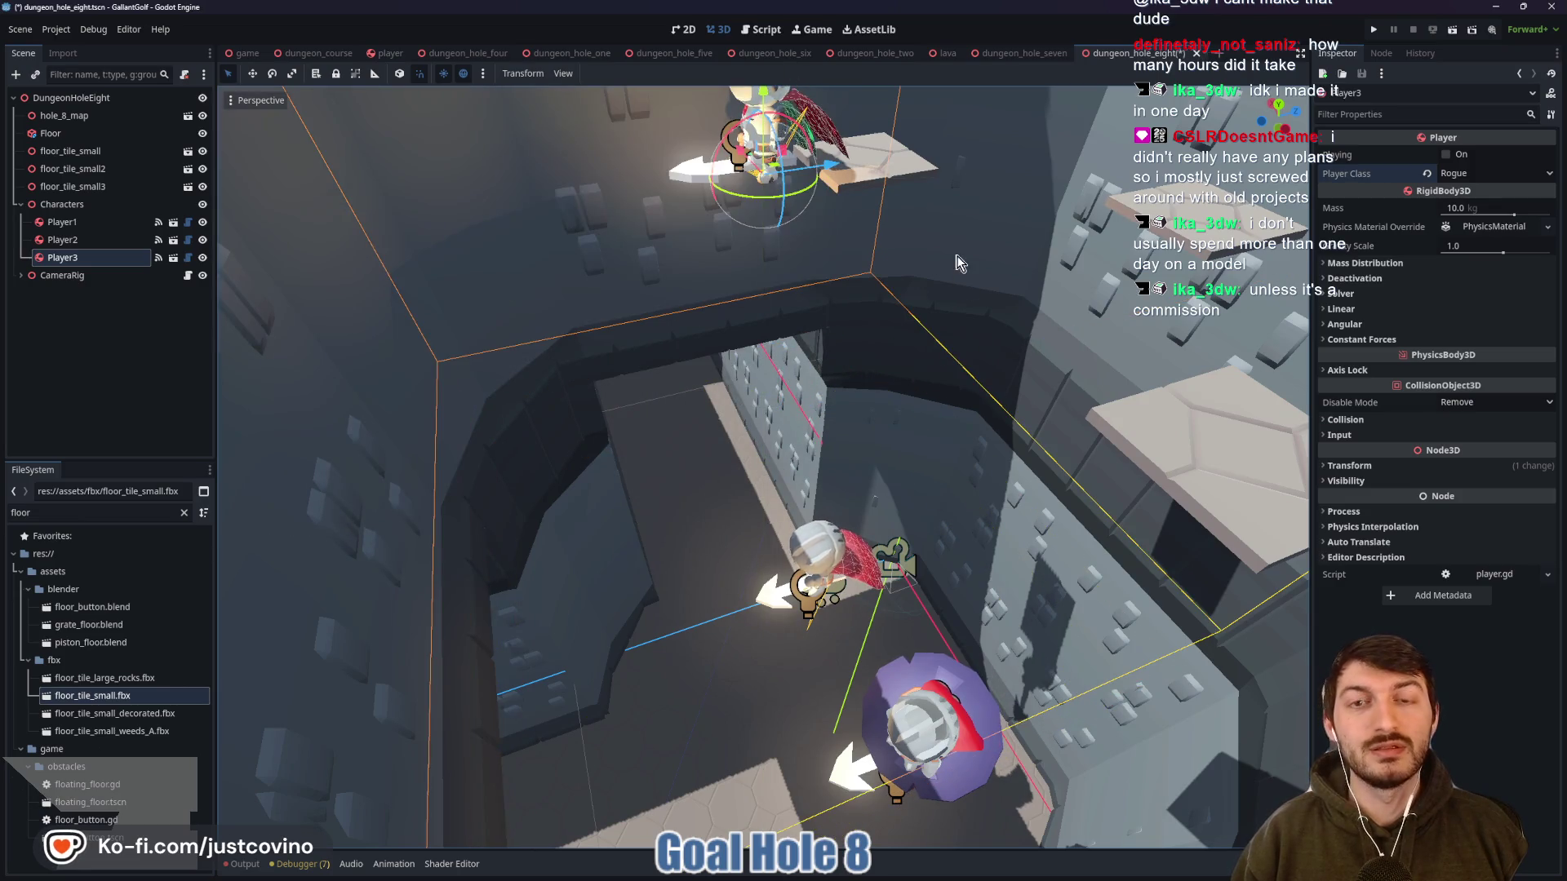
pyautogui.scroll(3, 903, 377)
pyautogui.moveTo(622, 391)
pyautogui.mouseDown()
pyautogui.moveTo(606, 331)
pyautogui.moveTo(624, 393)
pyautogui.mouseUp()
pyautogui.scroll(4, 775, 422)
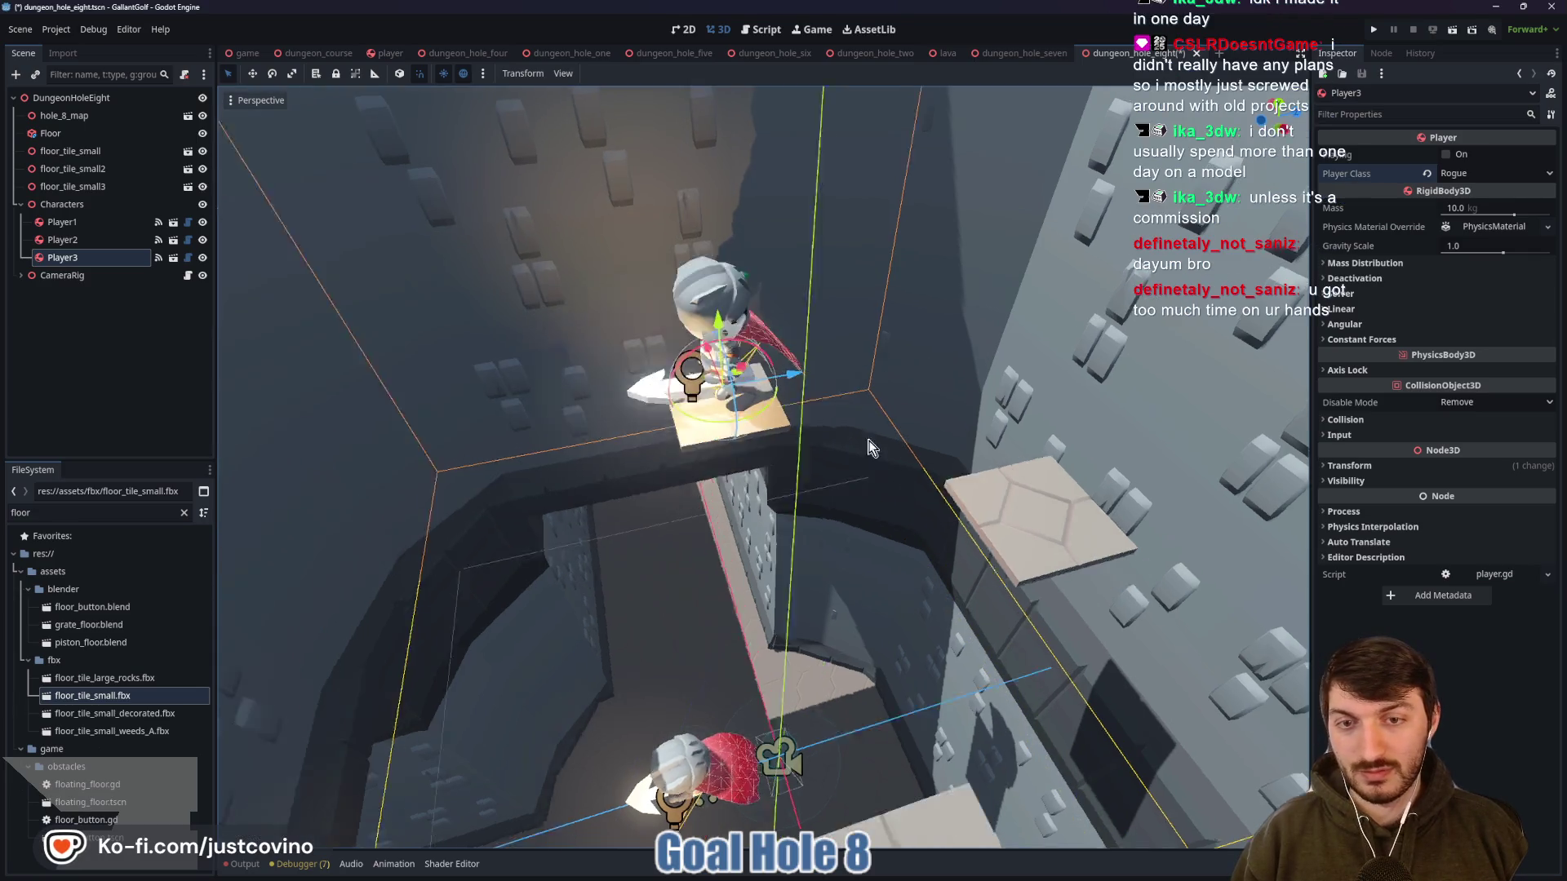
pyautogui.scroll(5, 820, 418)
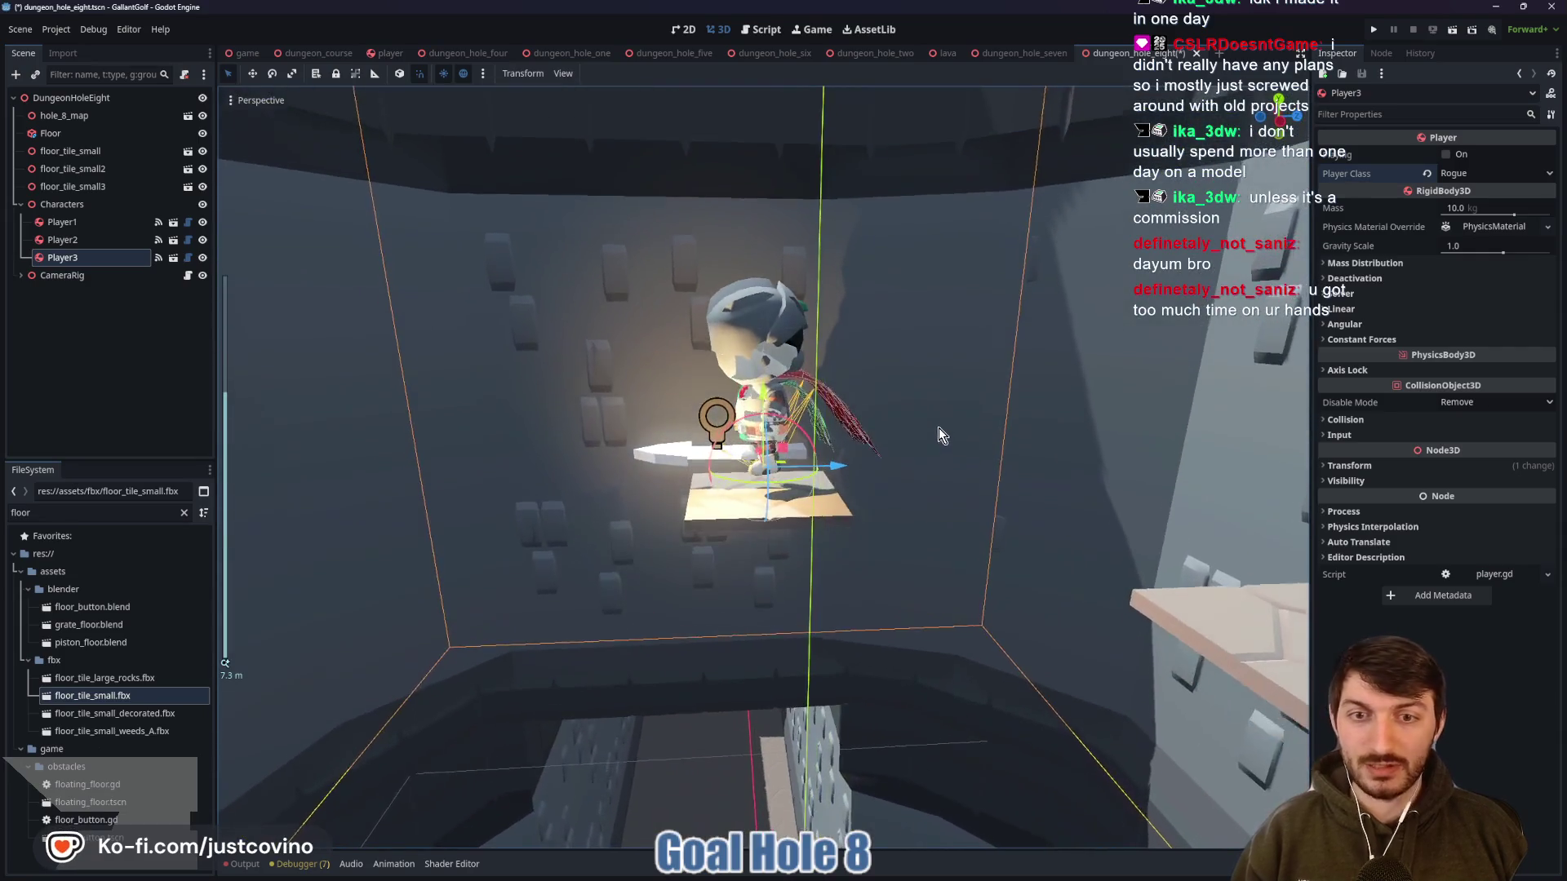
pyautogui.moveTo(765, 389)
pyautogui.mouseDown()
pyautogui.moveTo(937, 459)
pyautogui.moveTo(818, 589)
pyautogui.moveTo(510, 527)
pyautogui.mouseUp()
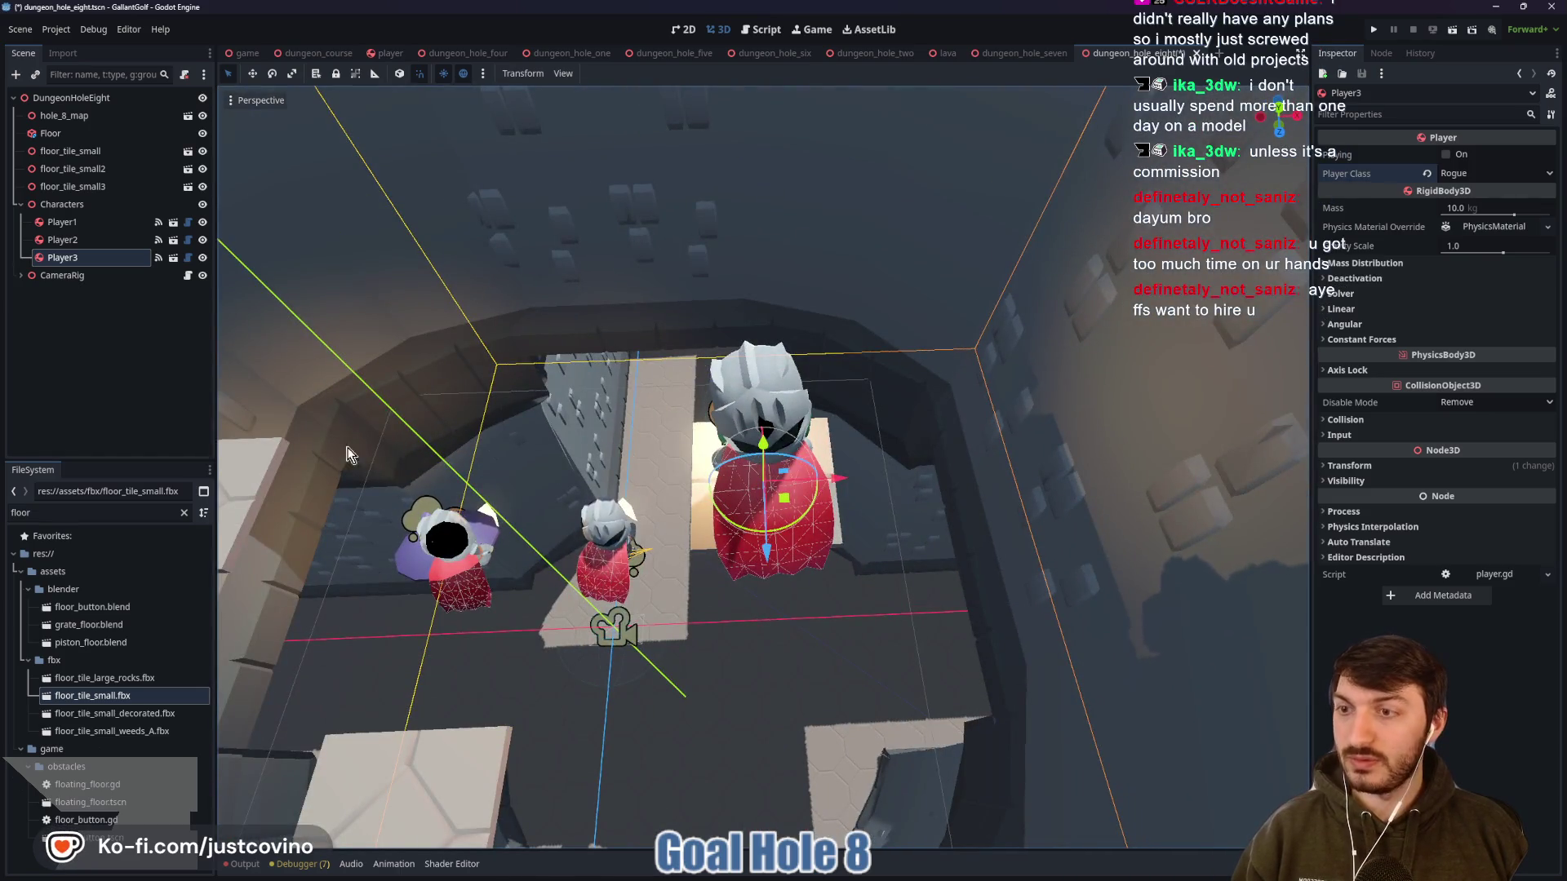
# Select the wizard Player2, start moving it, and frame it in the view
pyautogui.click(63, 239)
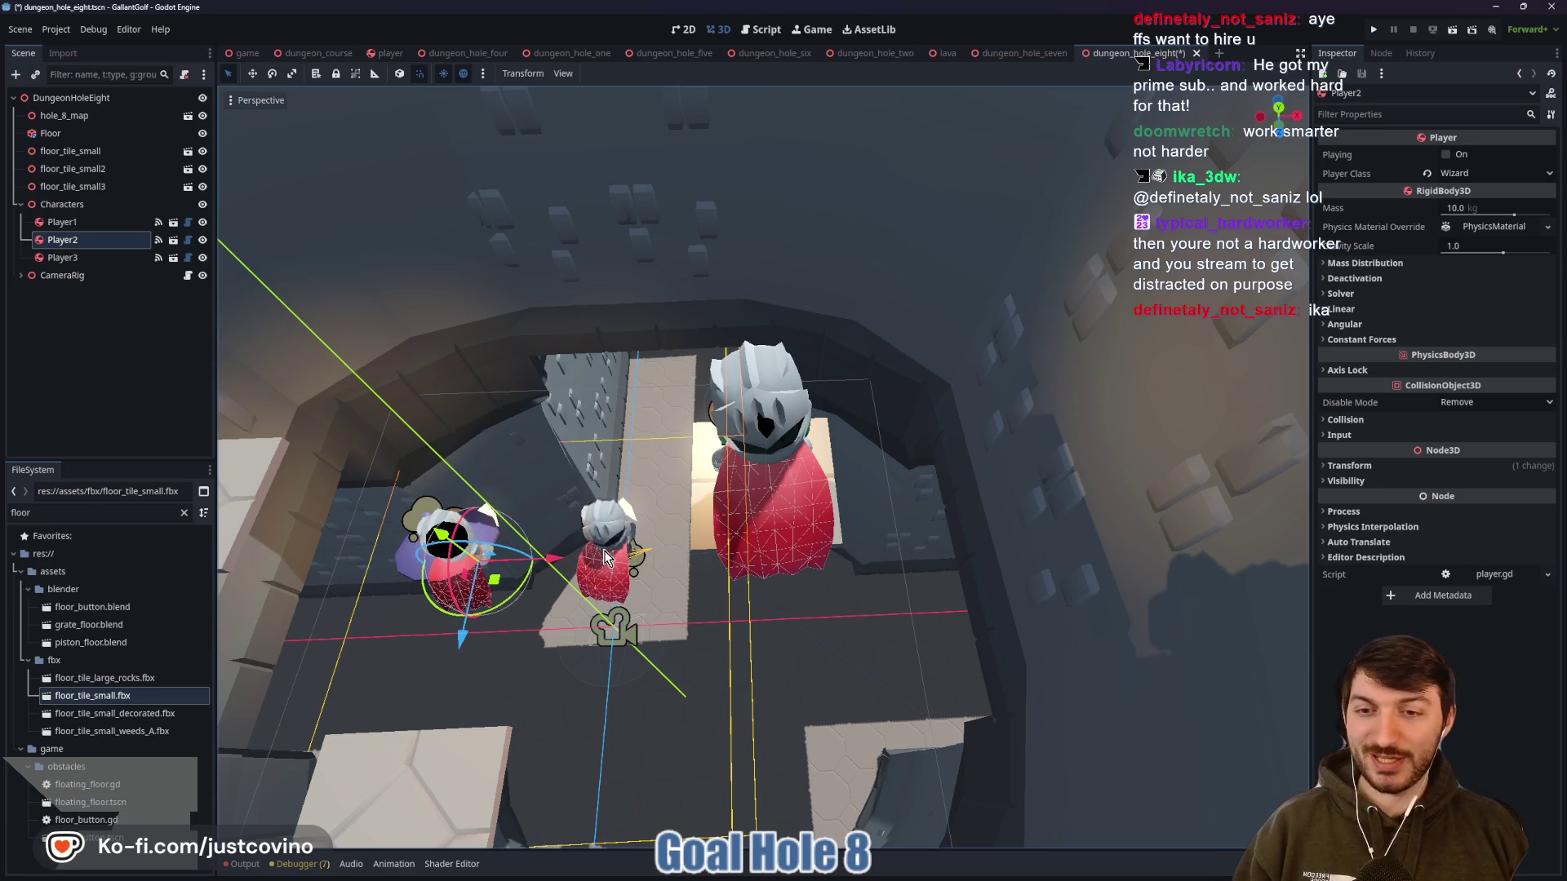
pyautogui.press('g')
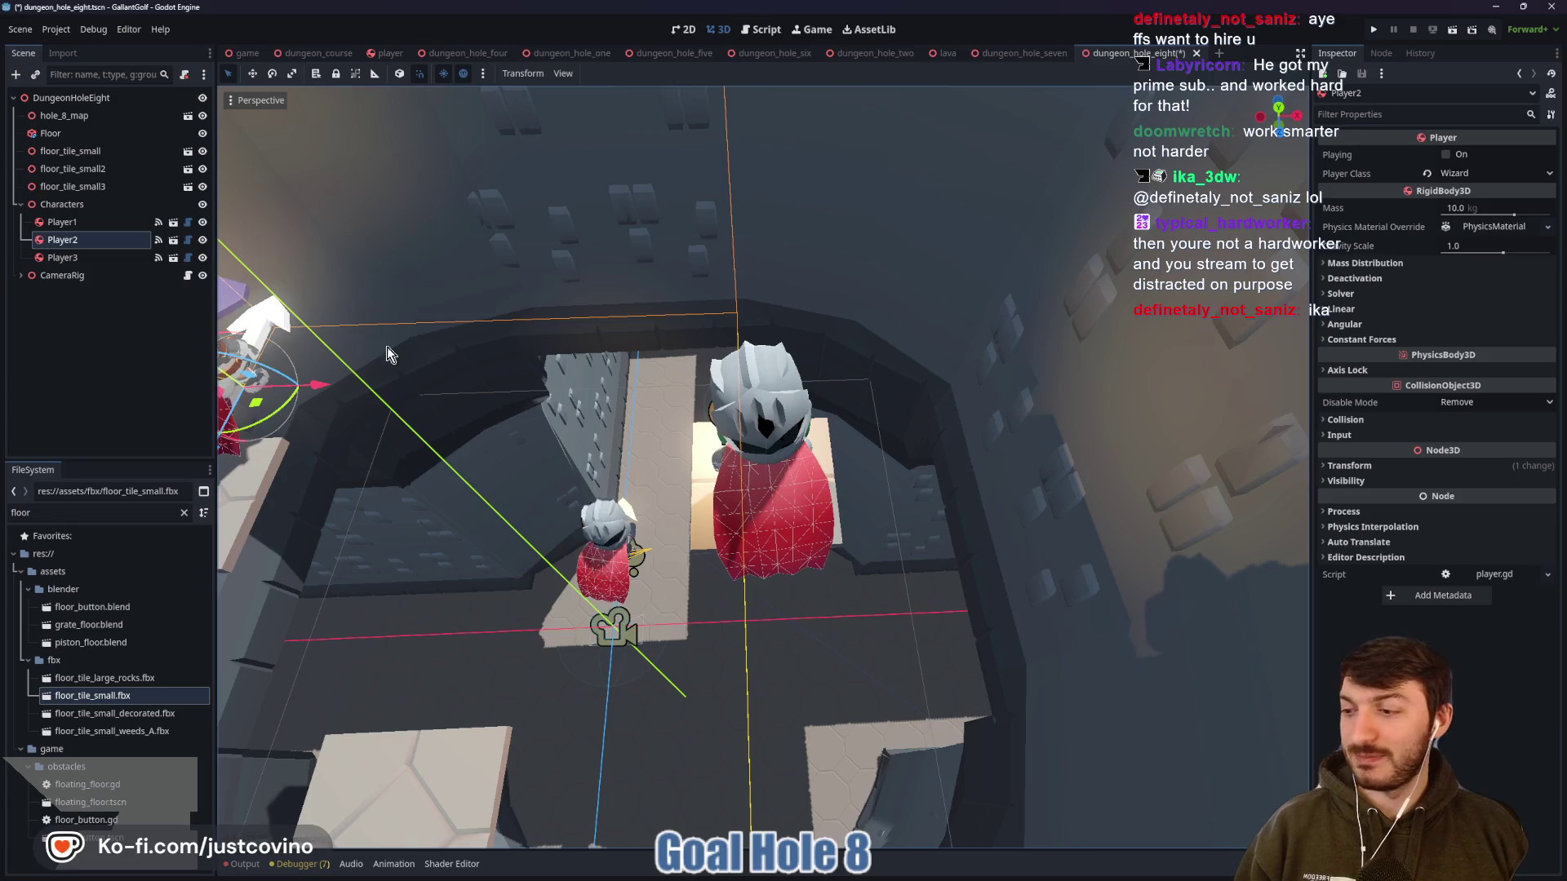
pyautogui.press('f')
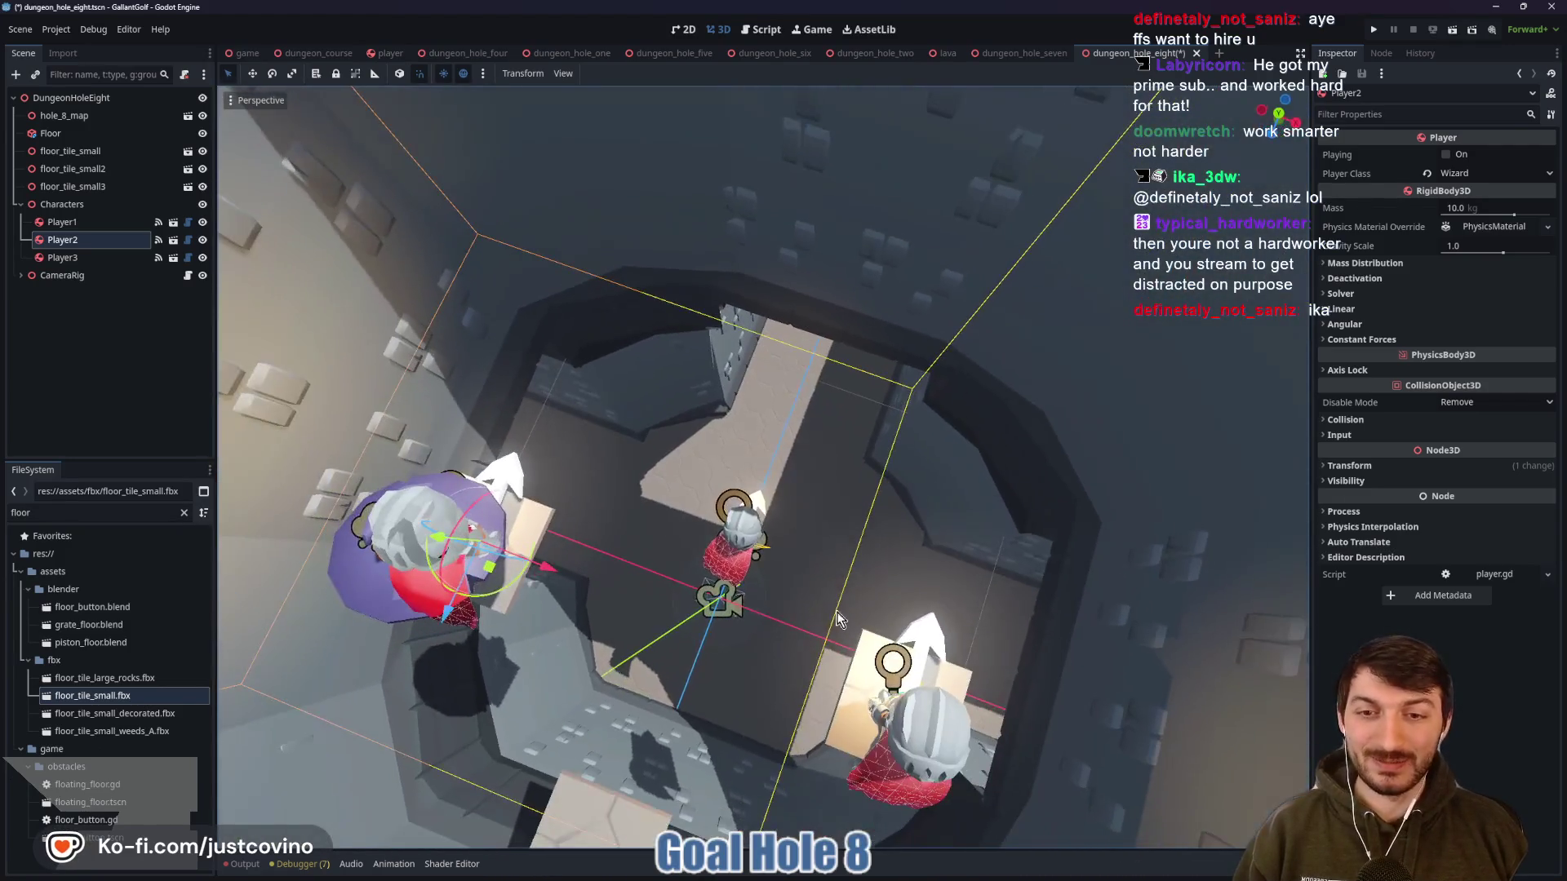
# Move Player1 up along Y and forward along Z onto its platform, then save
pyautogui.click(773, 558)
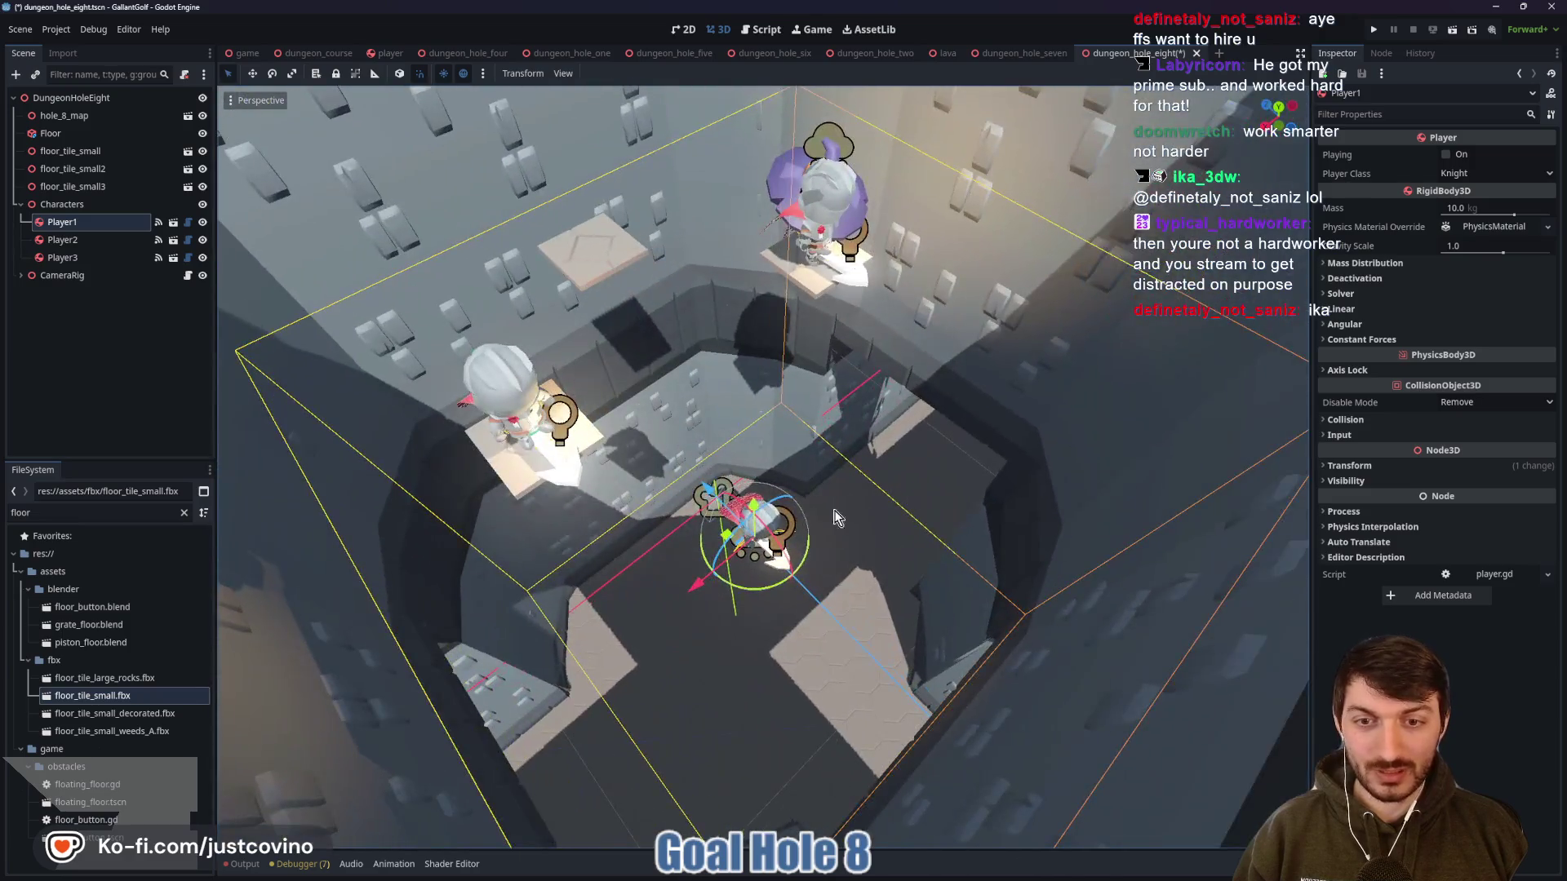
pyautogui.press('g')
pyautogui.press('y')
pyautogui.click(732, 394)
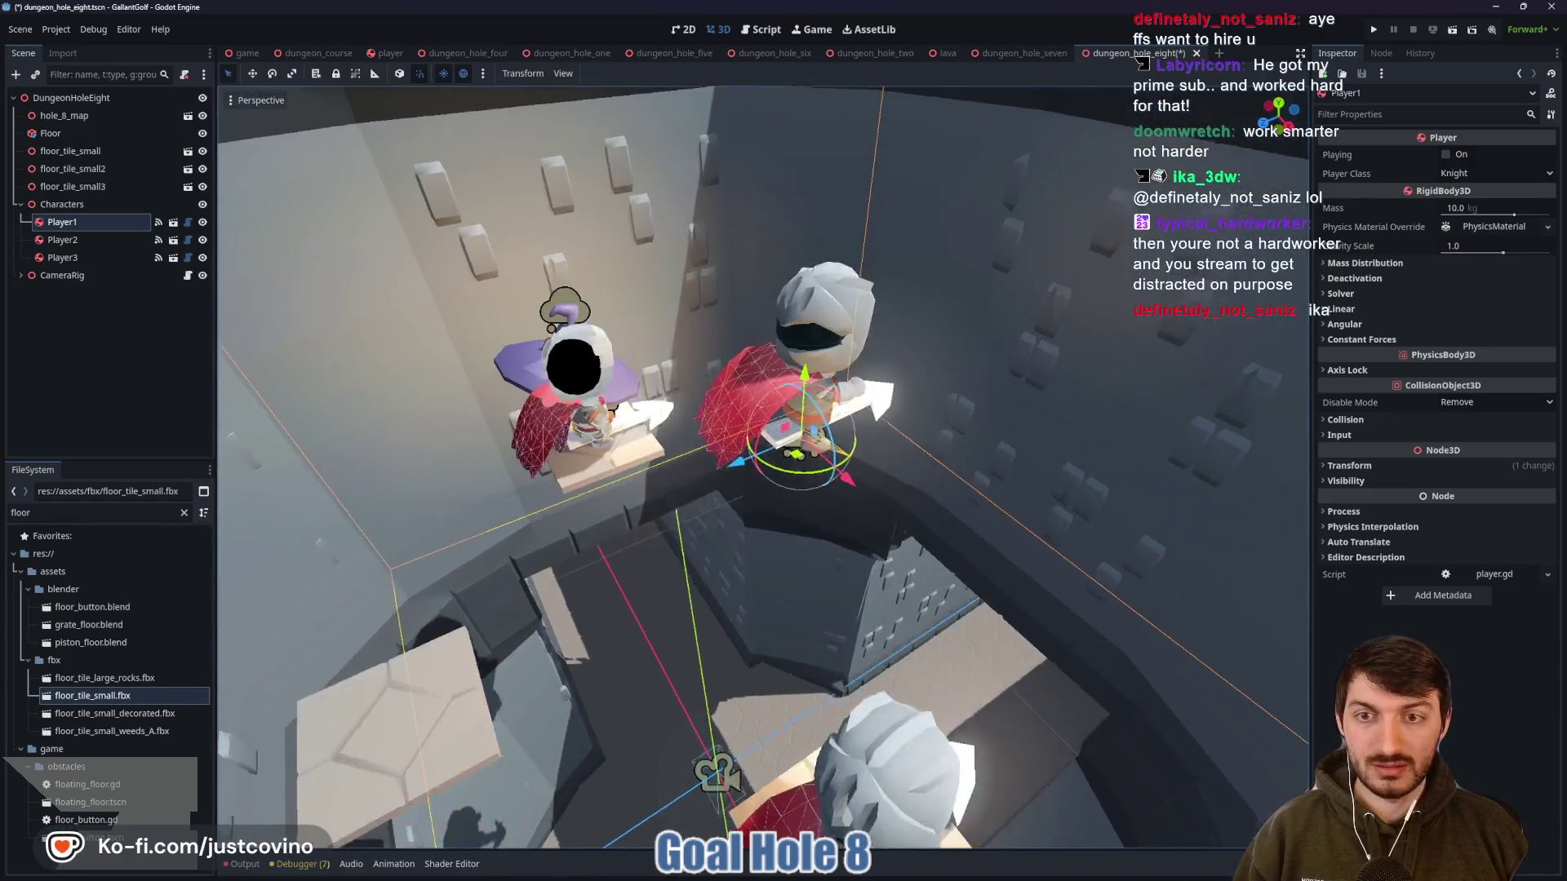
pyautogui.press('g')
pyautogui.press('z')
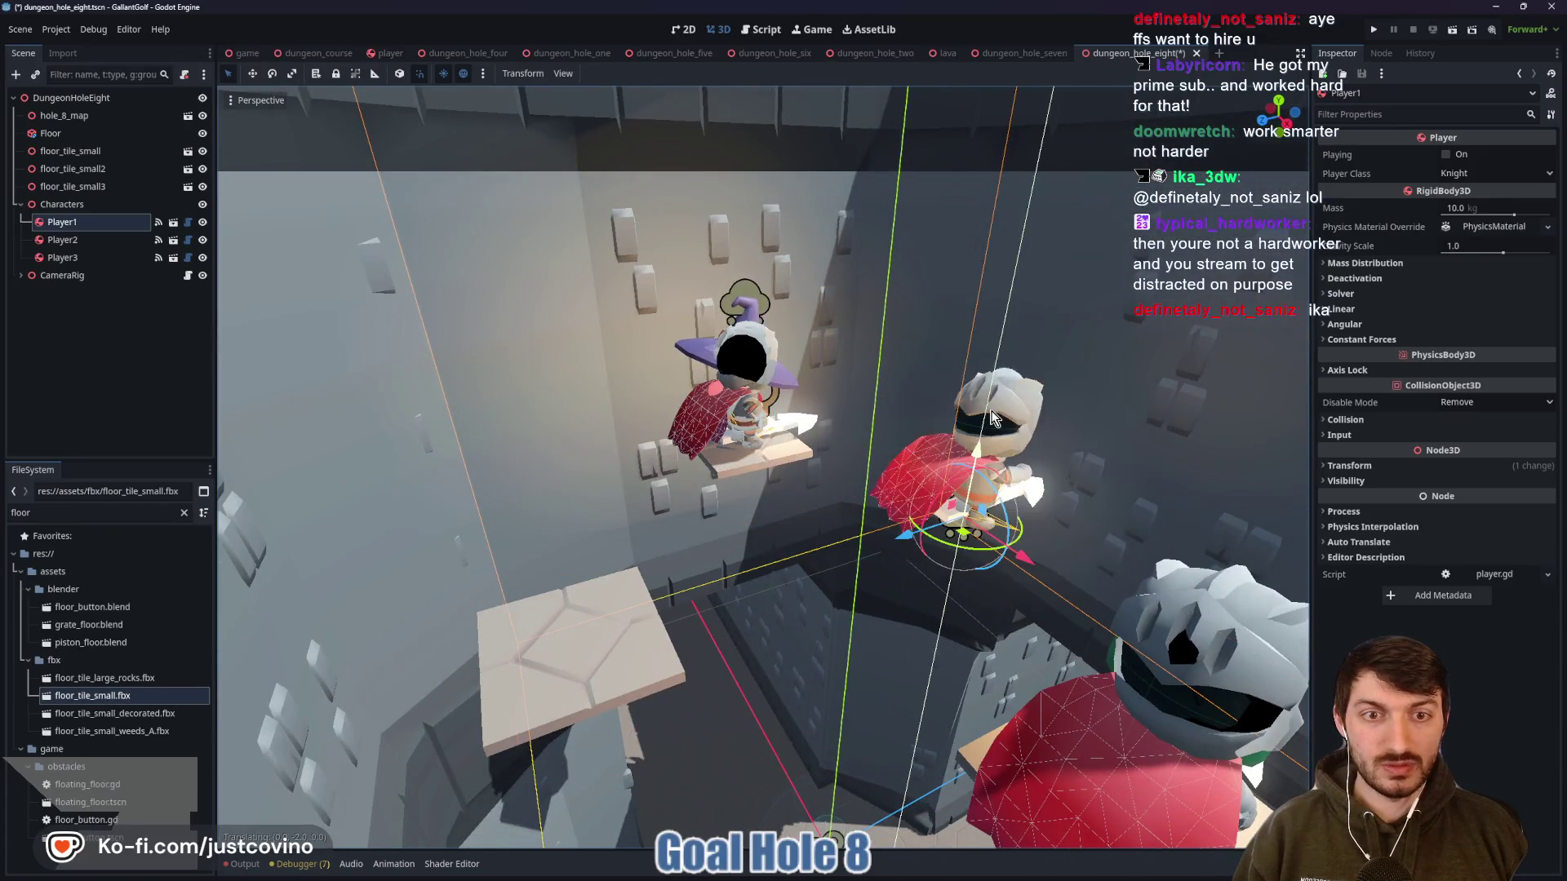
pyautogui.click(555, 642)
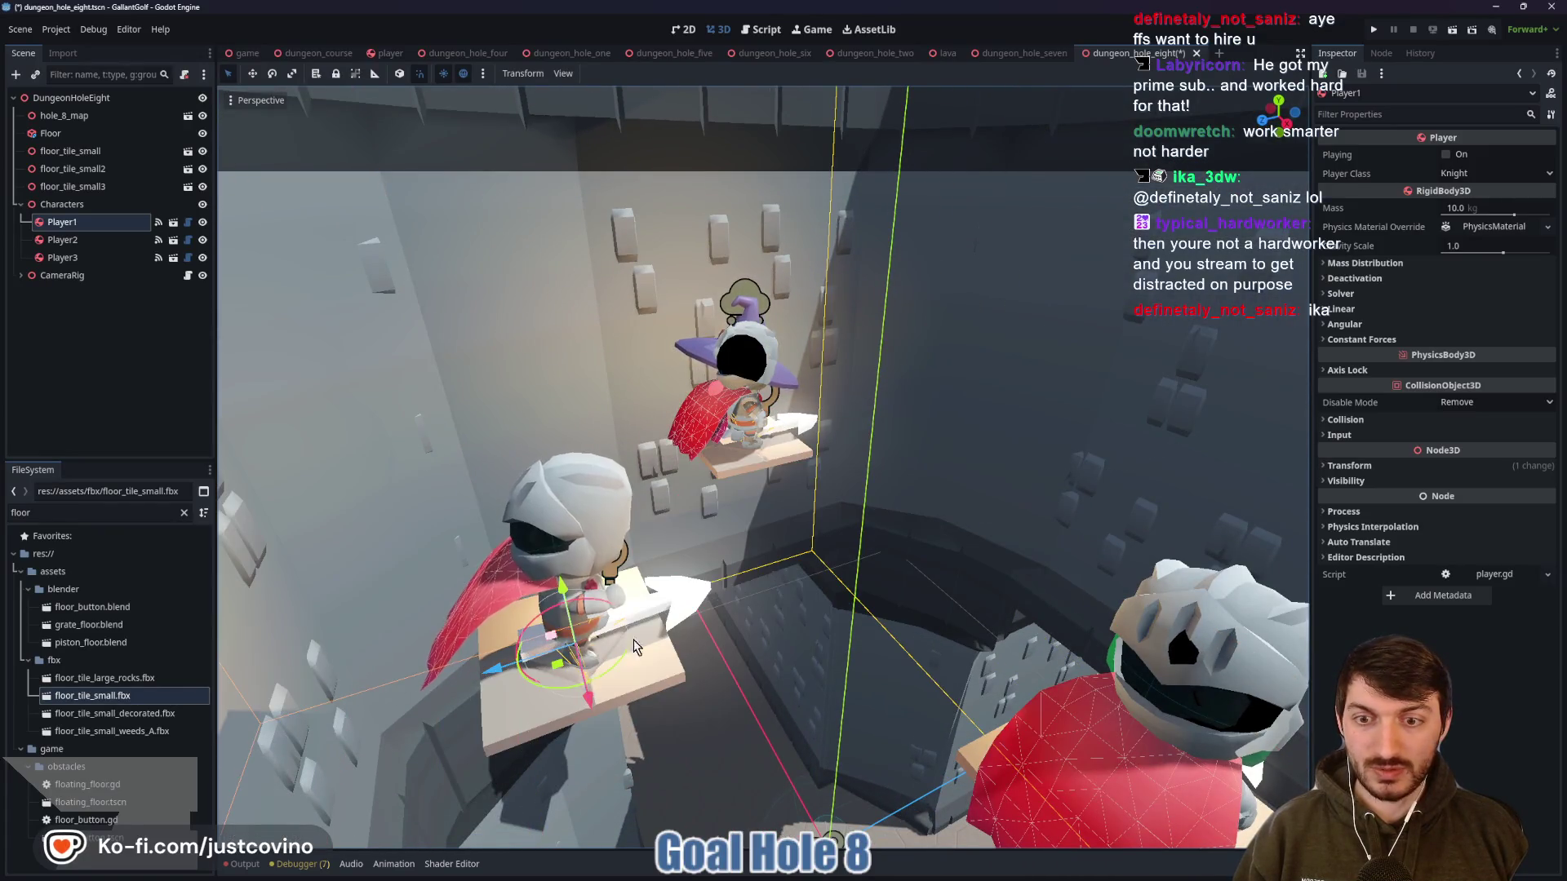
pyautogui.hotkey('ctrl', 's')
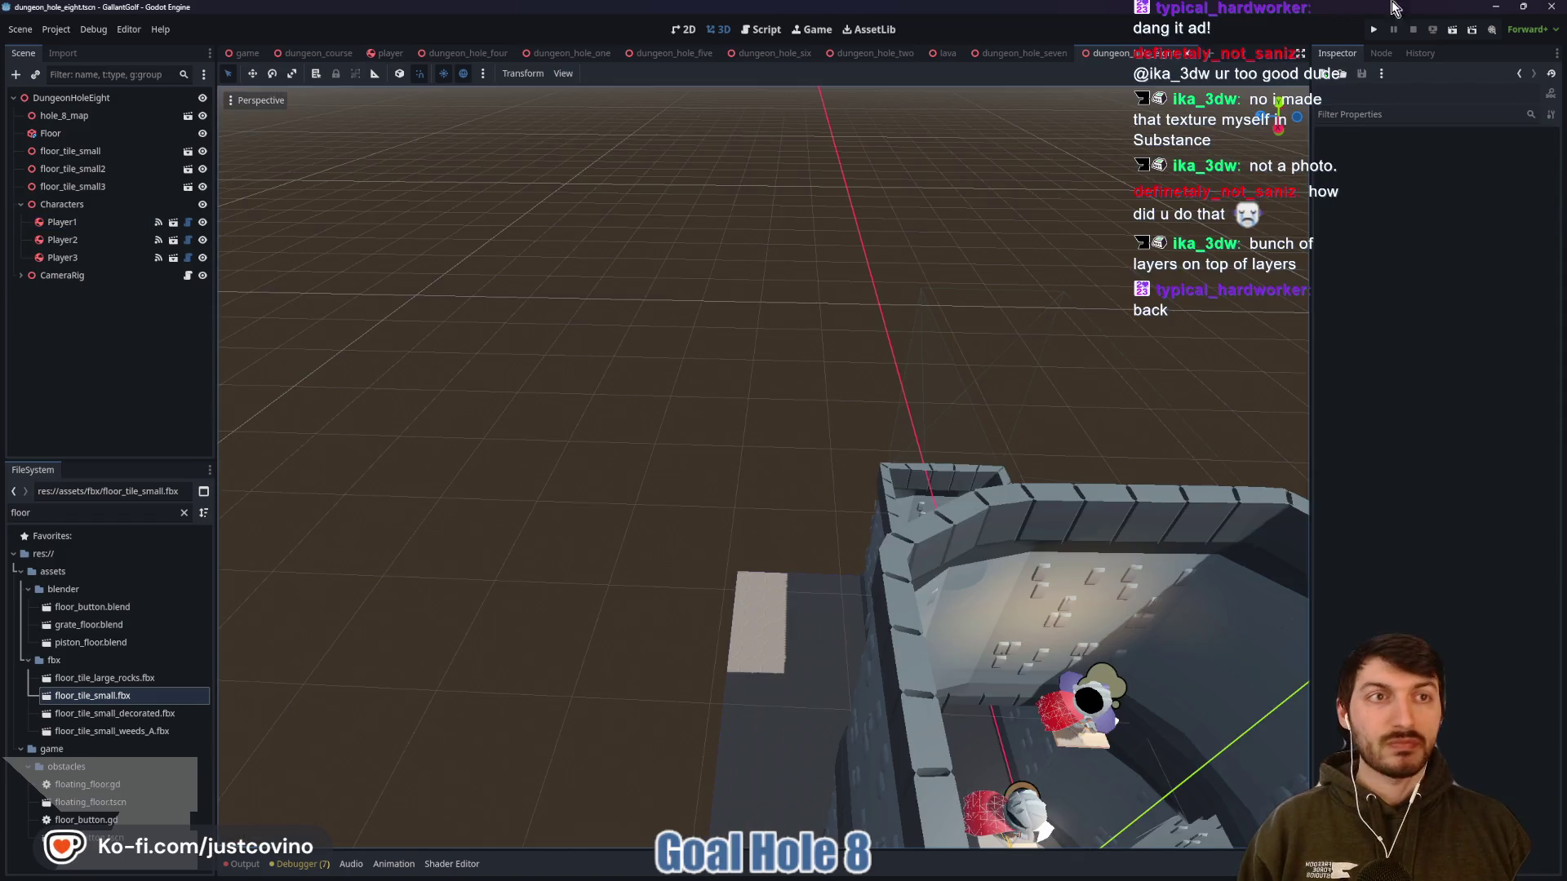
# Switch to the game scene and clear the FileSystem filter to list all files
pyautogui.click(1376, 30)
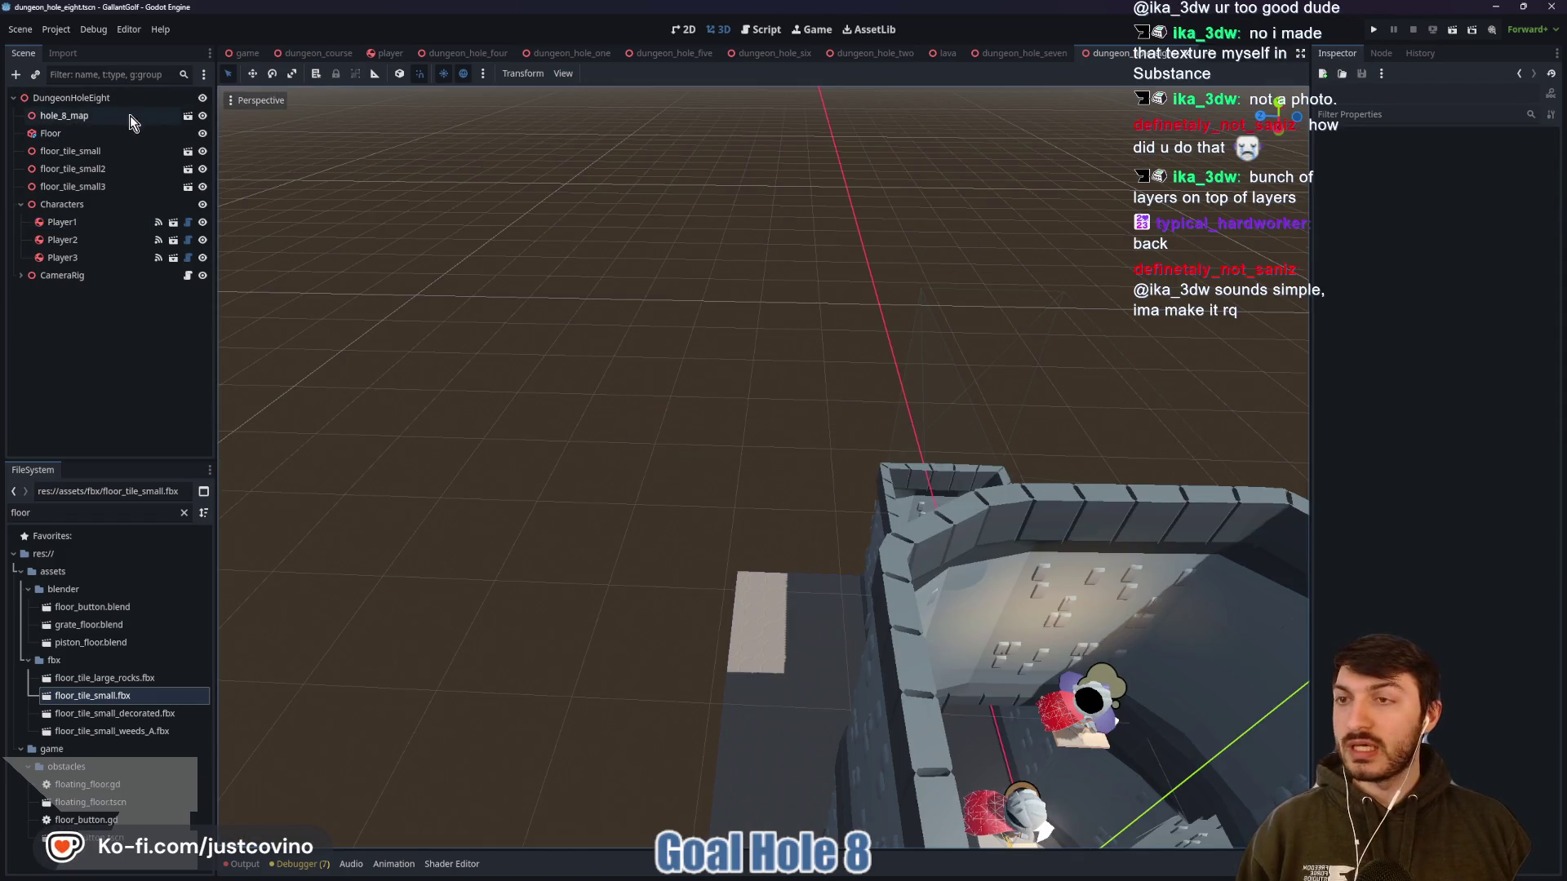
pyautogui.click(242, 54)
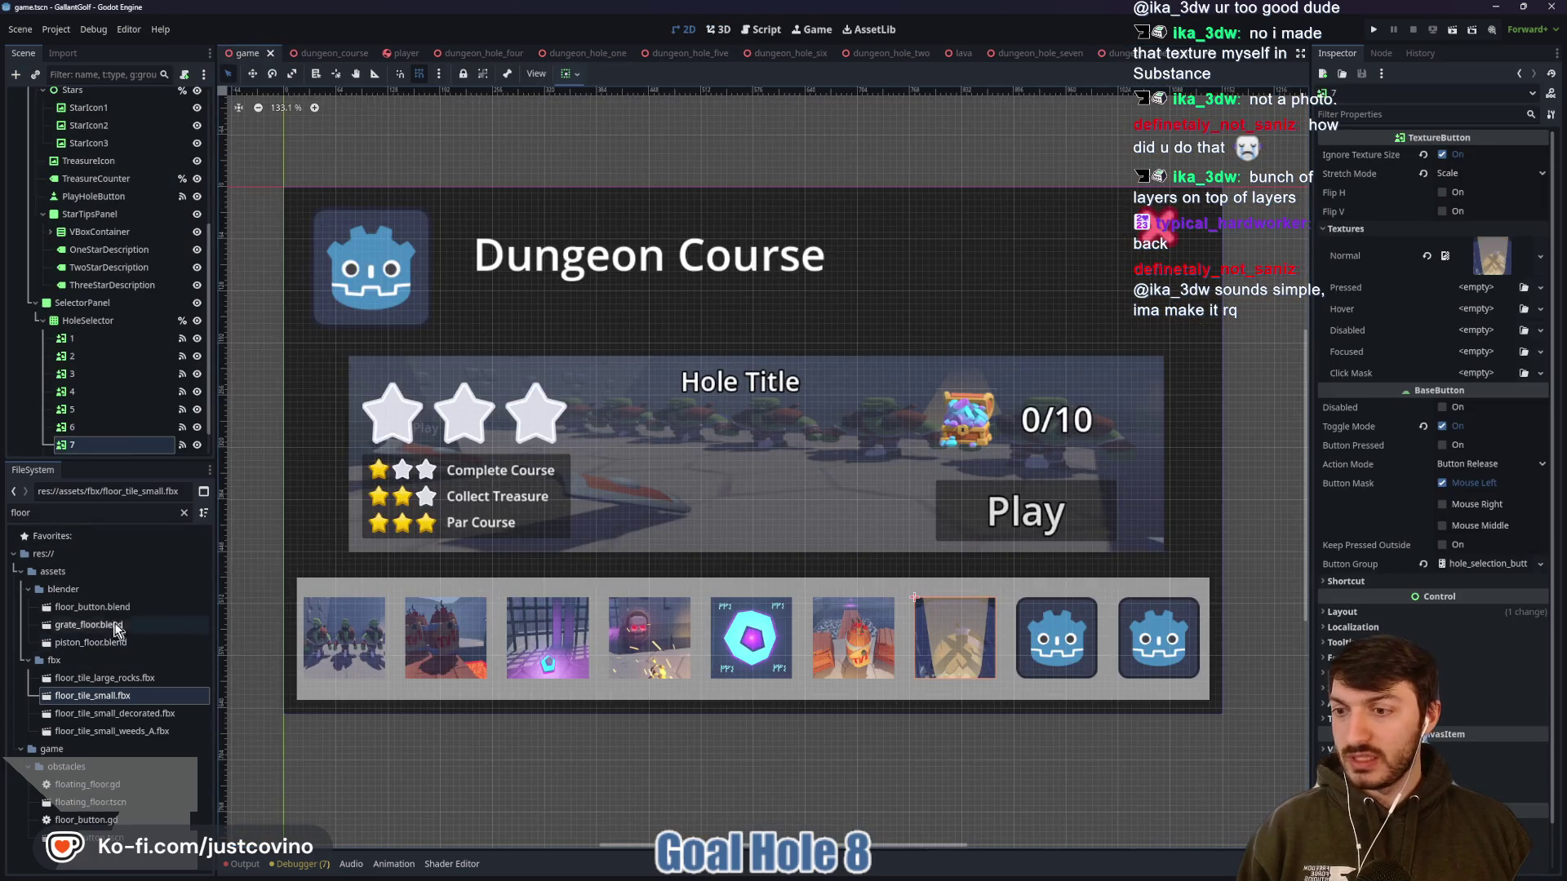
pyautogui.click(184, 514)
pyautogui.scroll(-2, 122, 657)
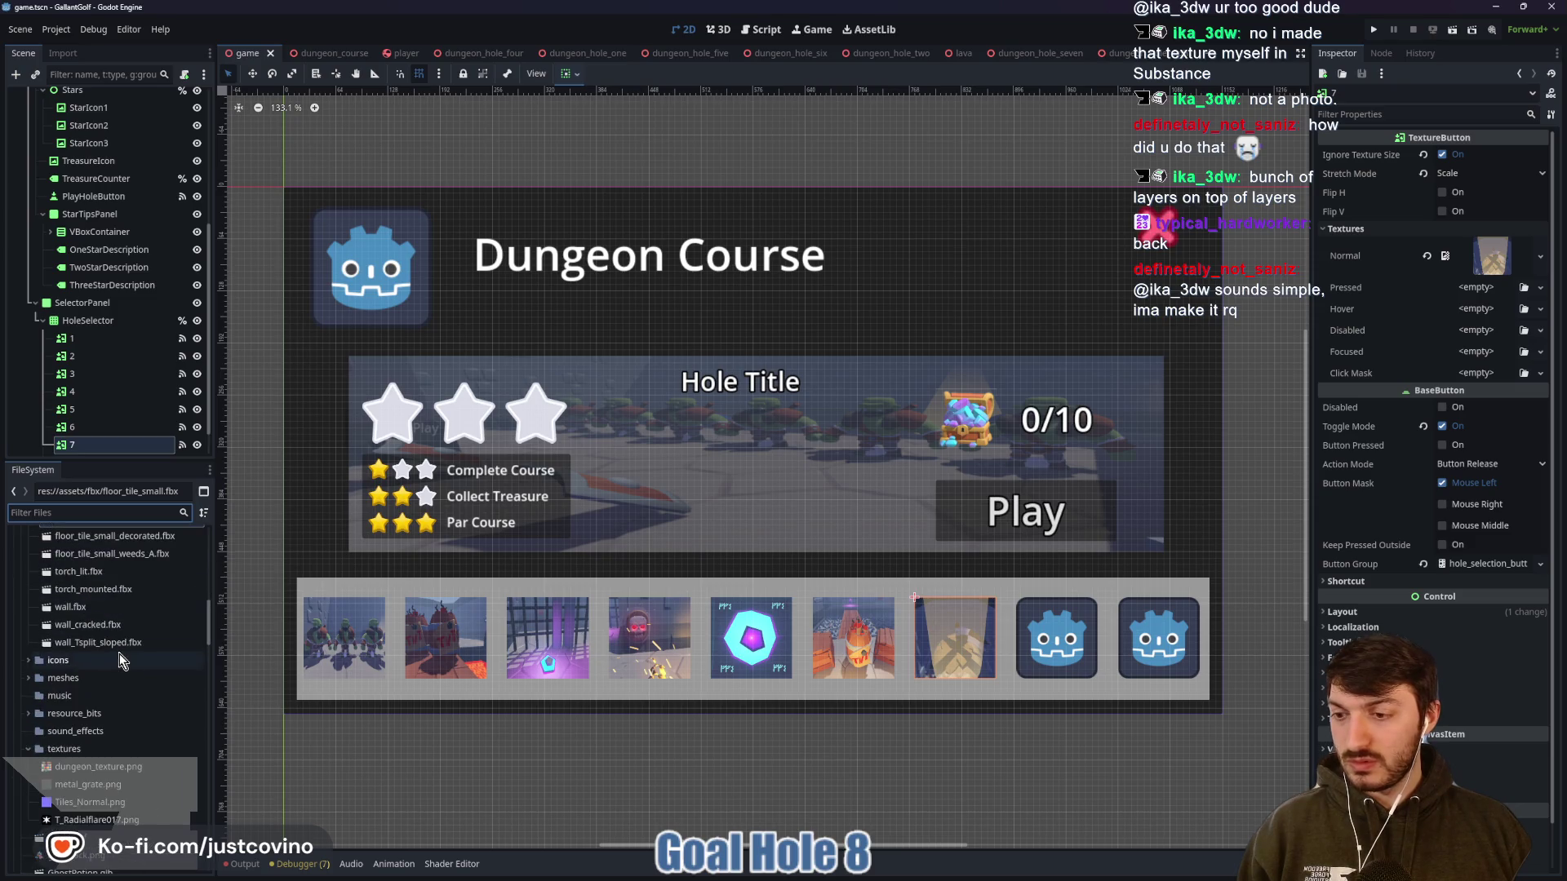
pyautogui.scroll(-4, 119, 648)
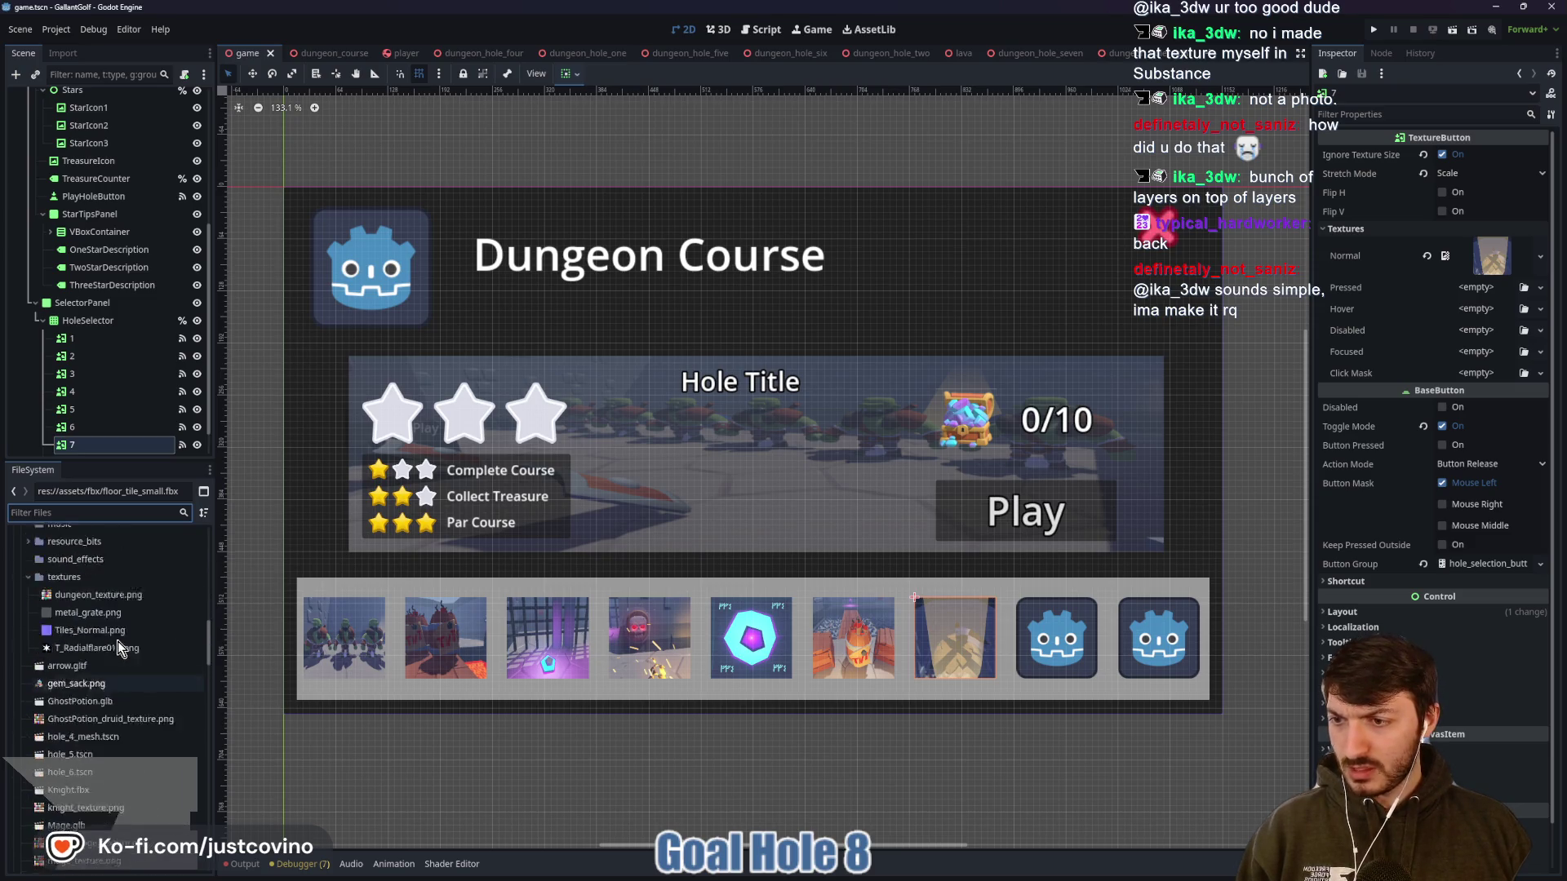
pyautogui.scroll(-5, 109, 644)
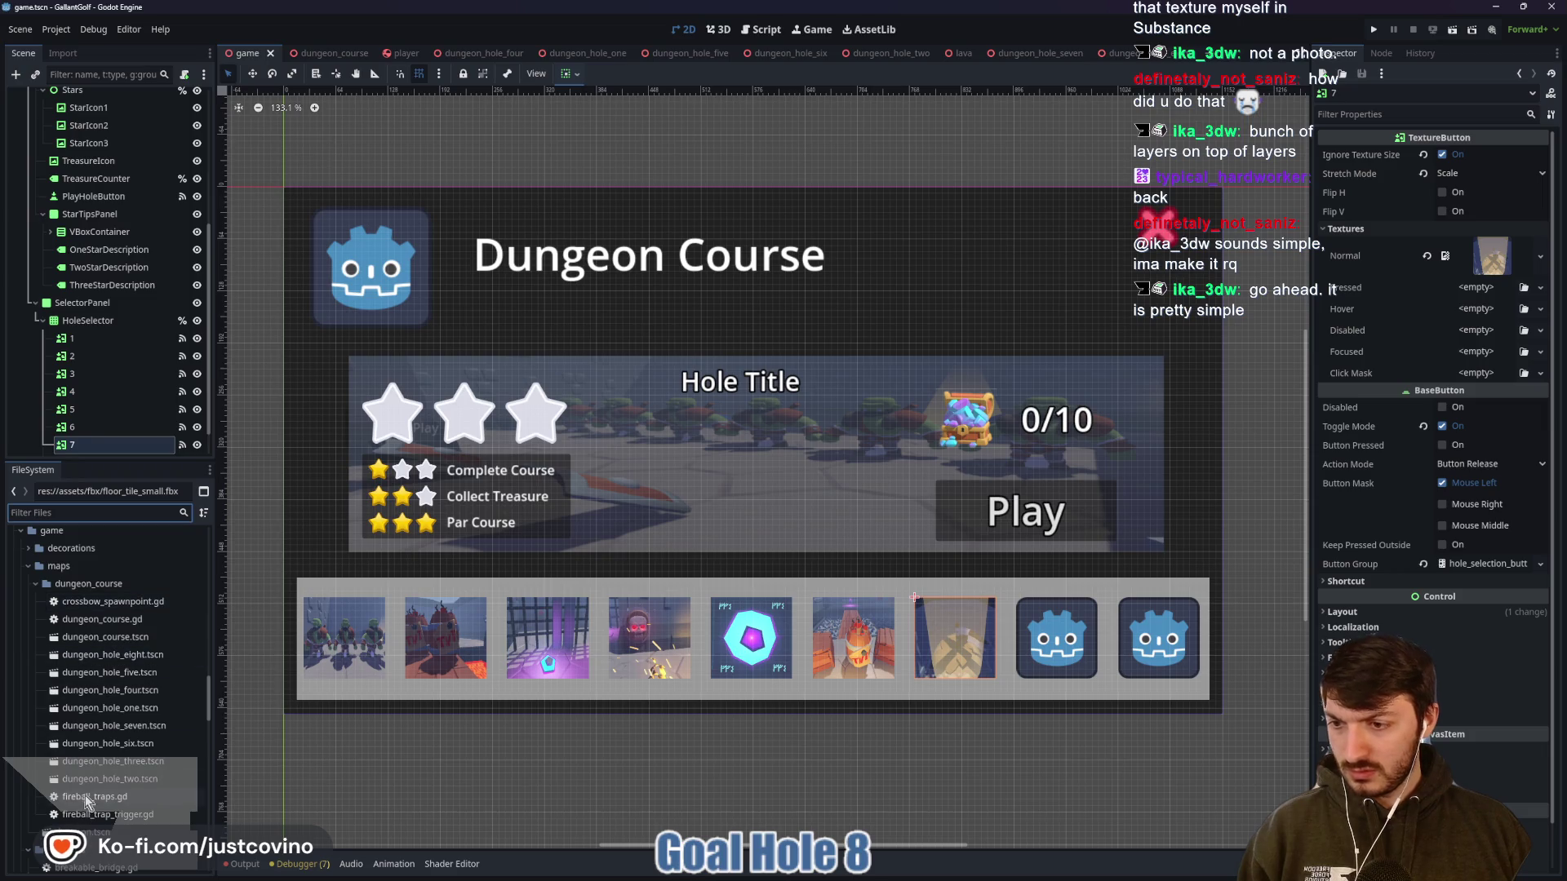
# Copy dungeon_hole_eight.tscn's path from its context menu and open the game.gd script
pyautogui.click(104, 657)
pyautogui.rightClick(104, 663)
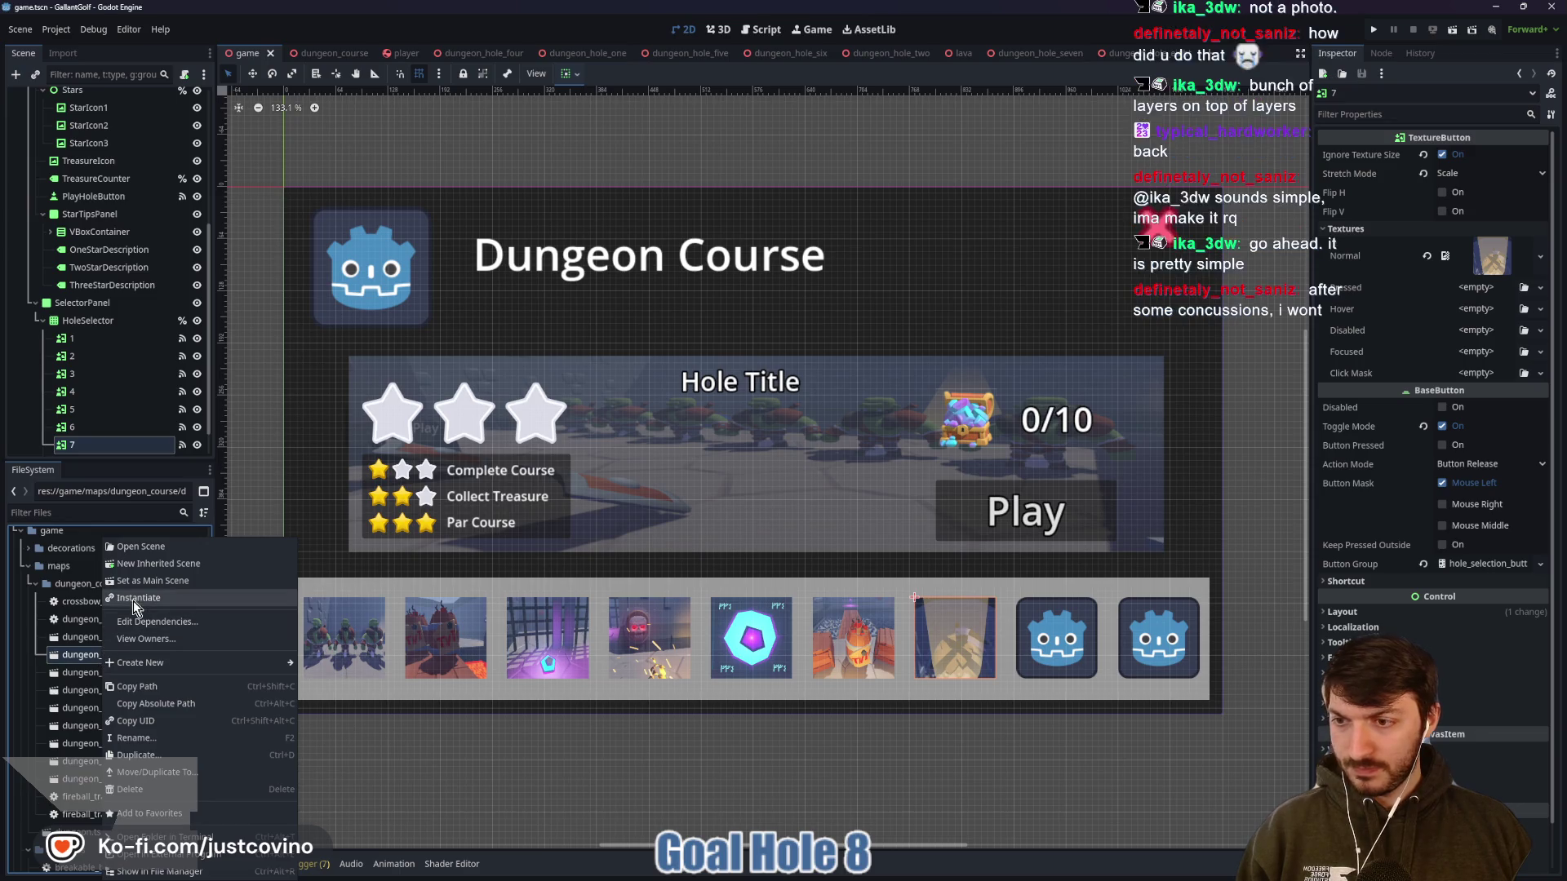
pyautogui.click(130, 686)
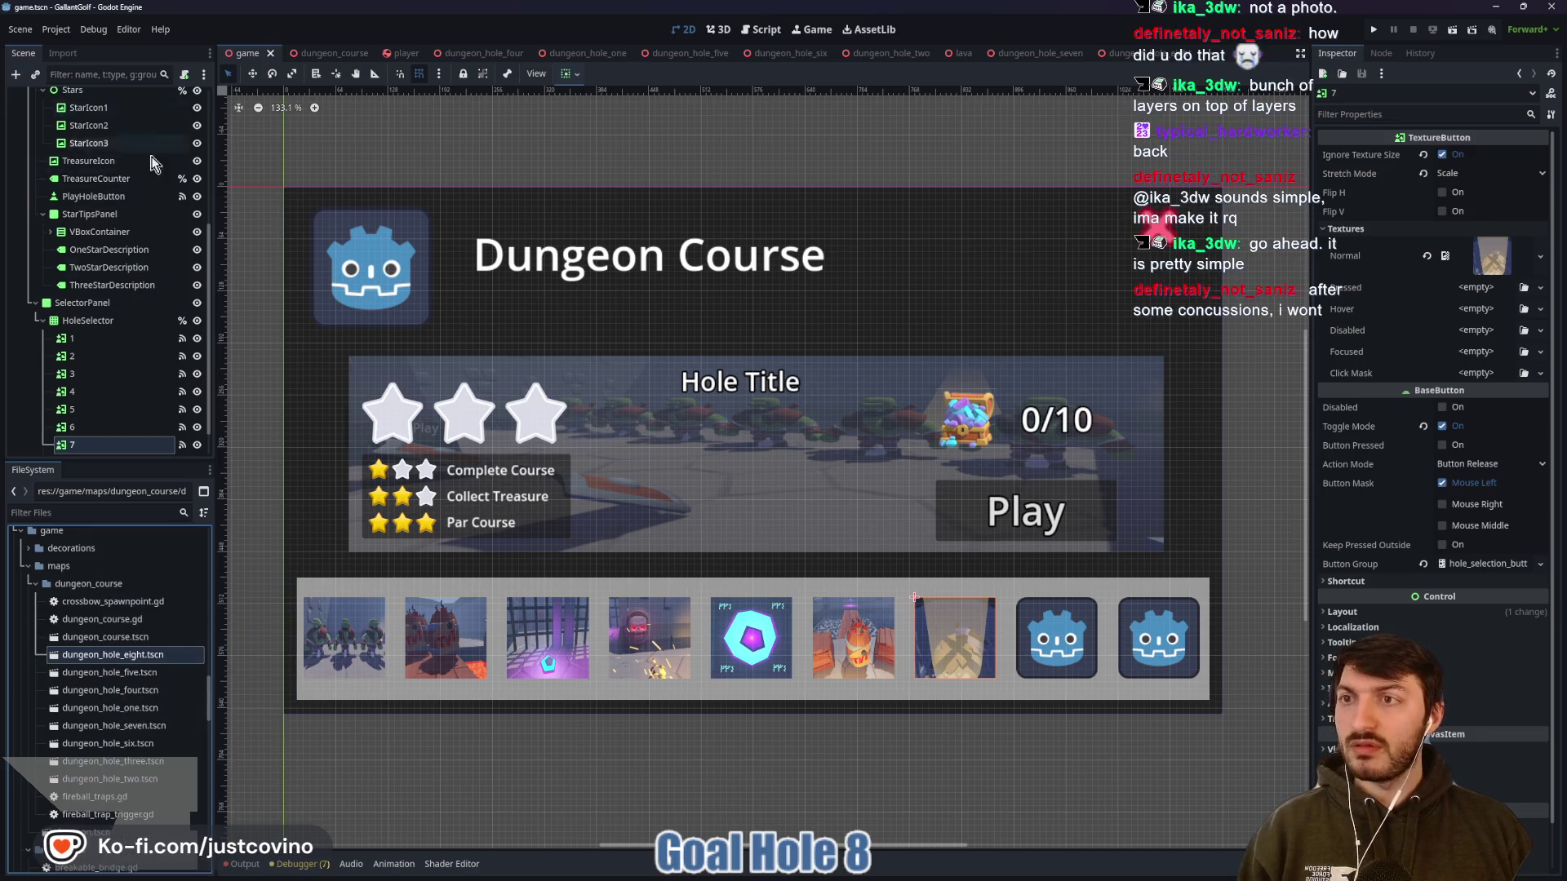
pyautogui.scroll(5, 122, 286)
pyautogui.click(184, 98)
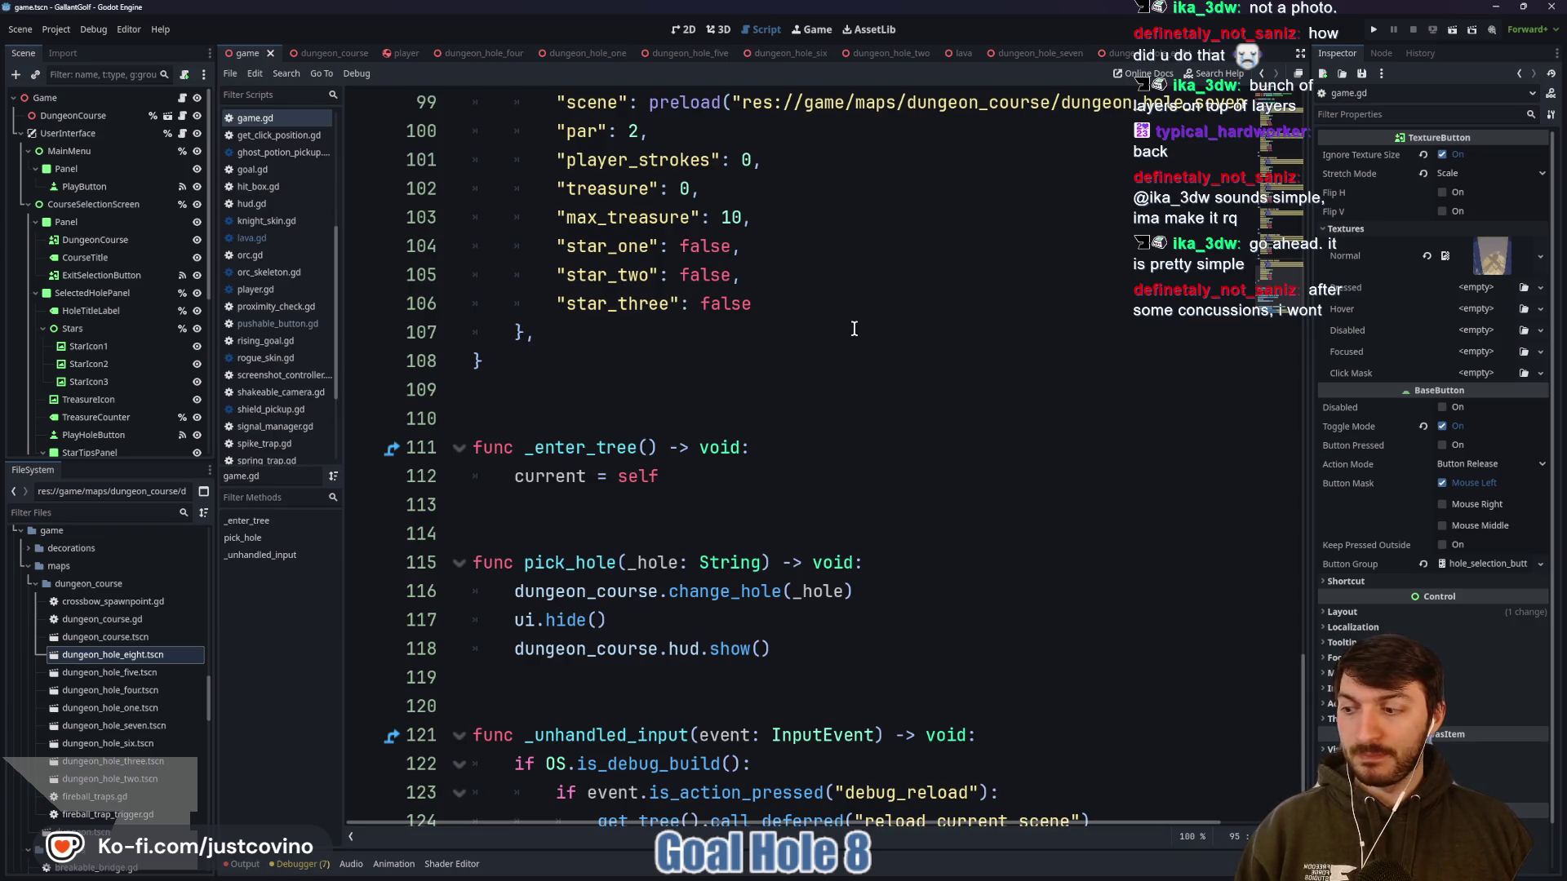
# Duplicate the hole 7 entry below itself and change the copy's key to 8
pyautogui.scroll(3, 840, 323)
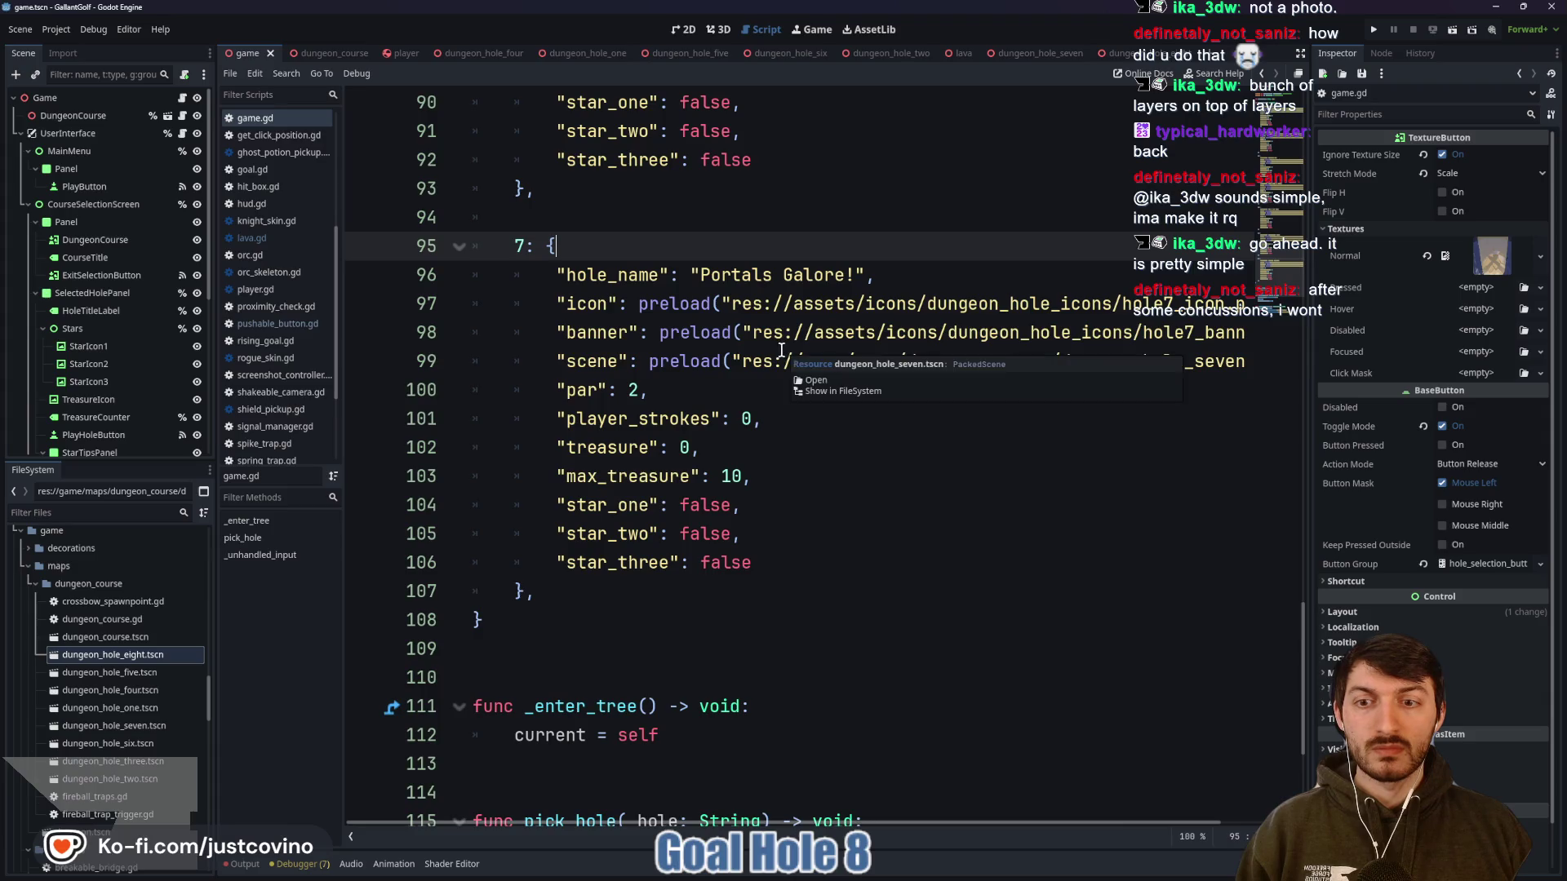
pyautogui.click(623, 591)
pyautogui.hotkey('shift', 'Up')
pyautogui.hotkey('shift', 'Up')
pyautogui.hotkey('shift', 'Up')
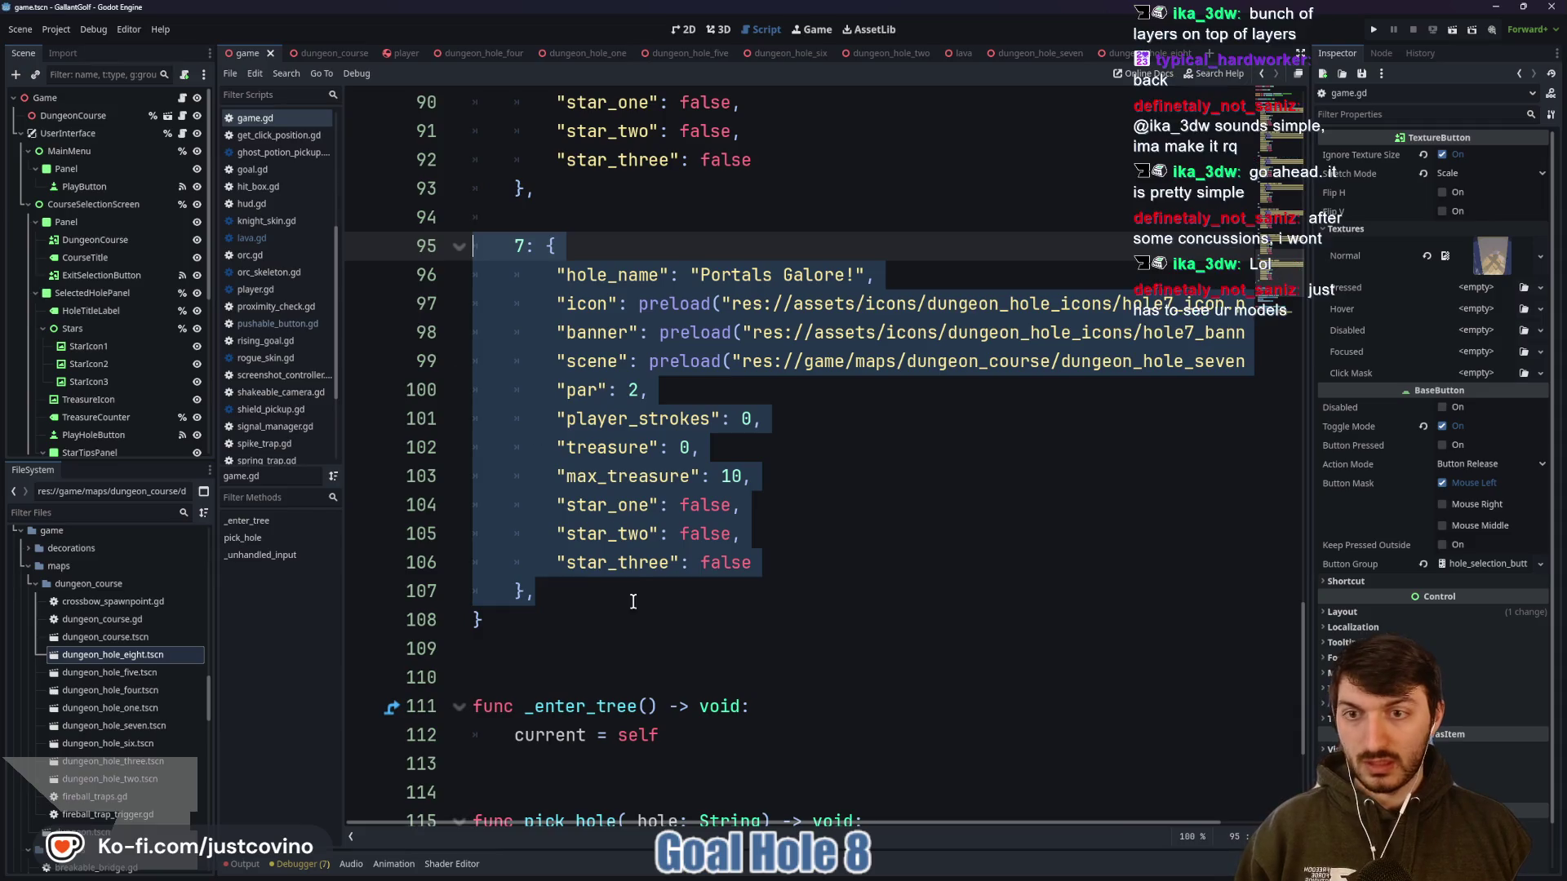
pyautogui.click(582, 581)
pyautogui.press('Return')
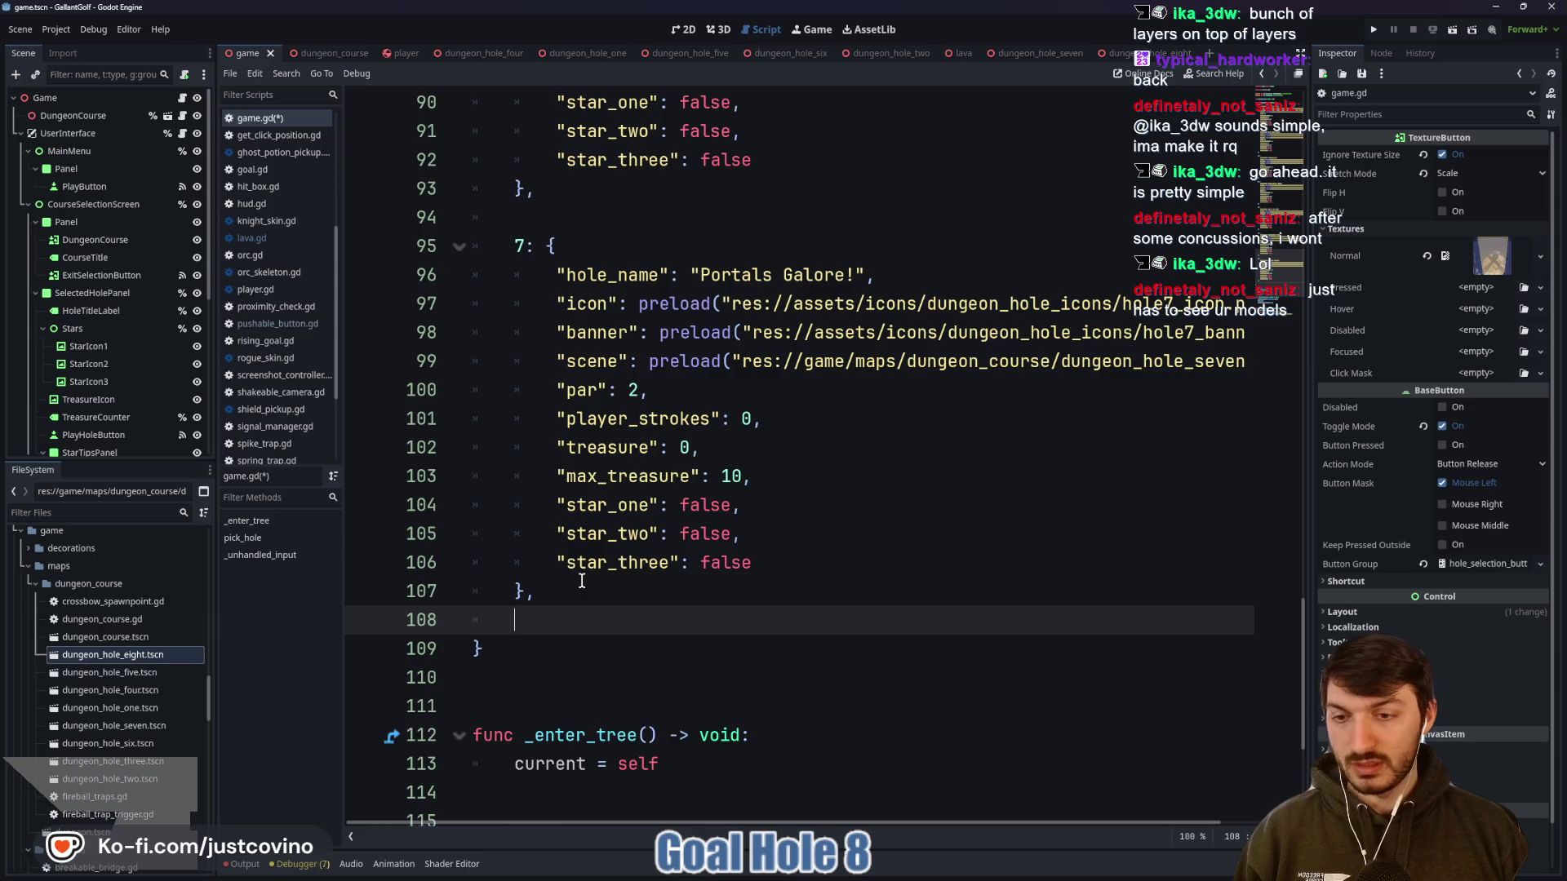
pyautogui.press('Return')
pyautogui.hotkey('ctrl', 'v')
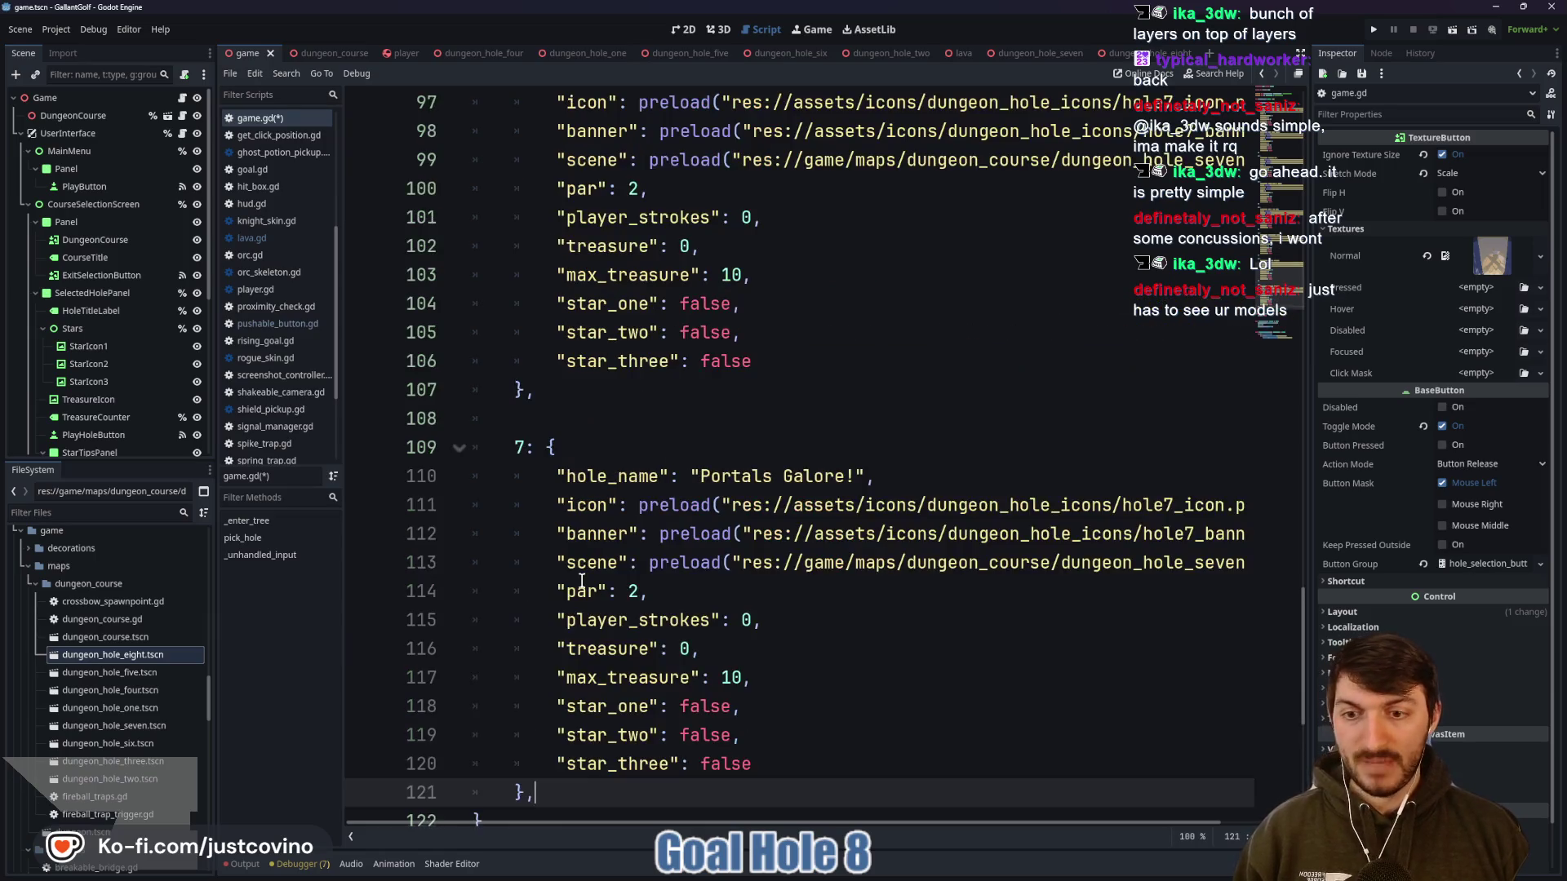
pyautogui.click(525, 442)
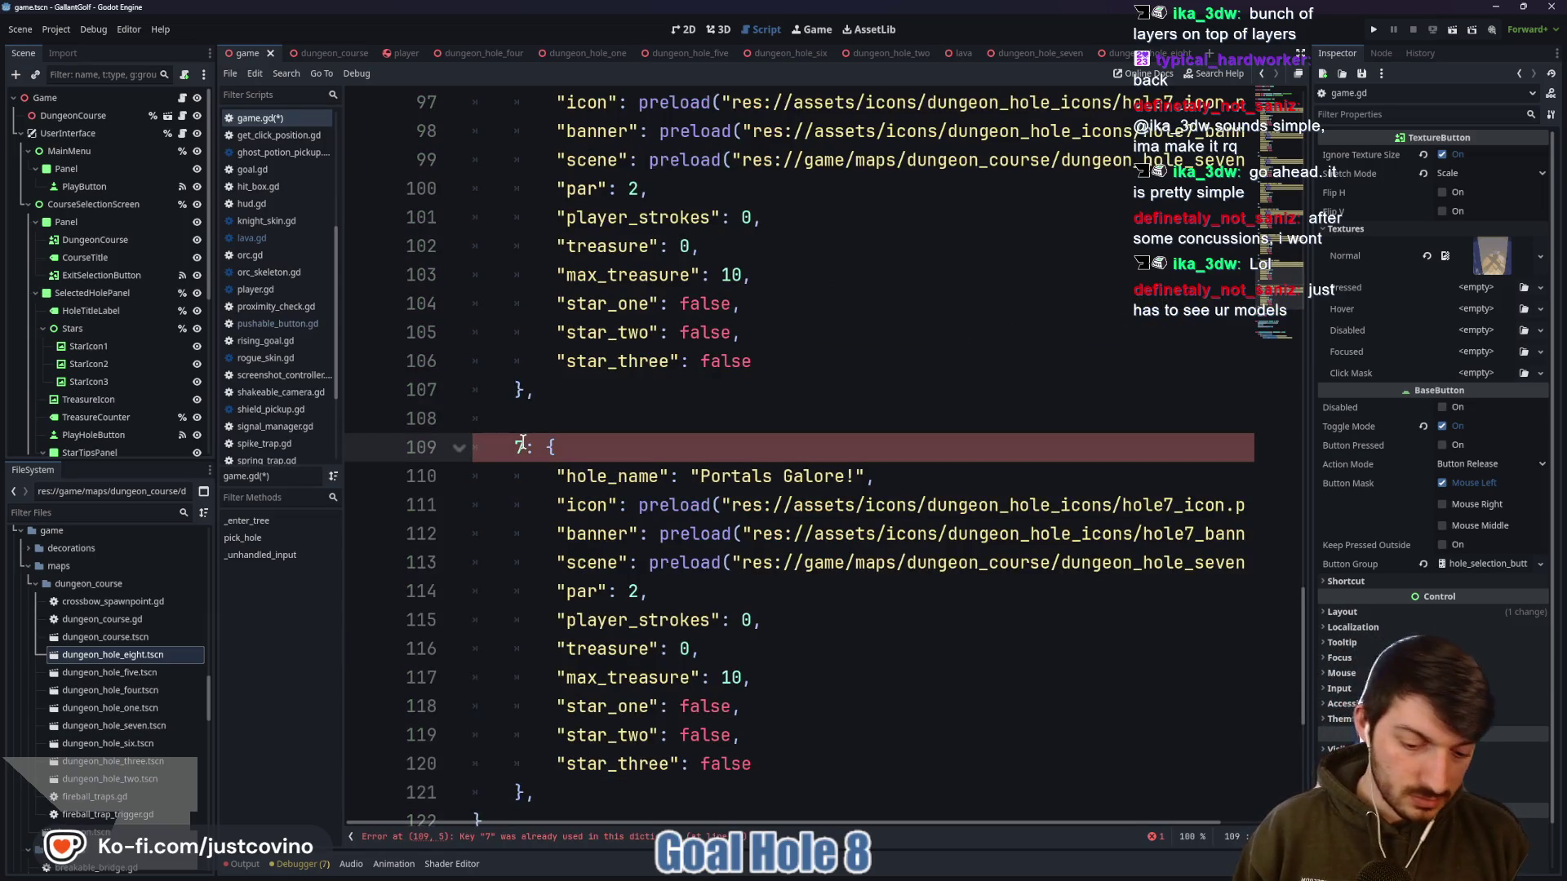
pyautogui.press('BackSpace')
pyautogui.write('8')
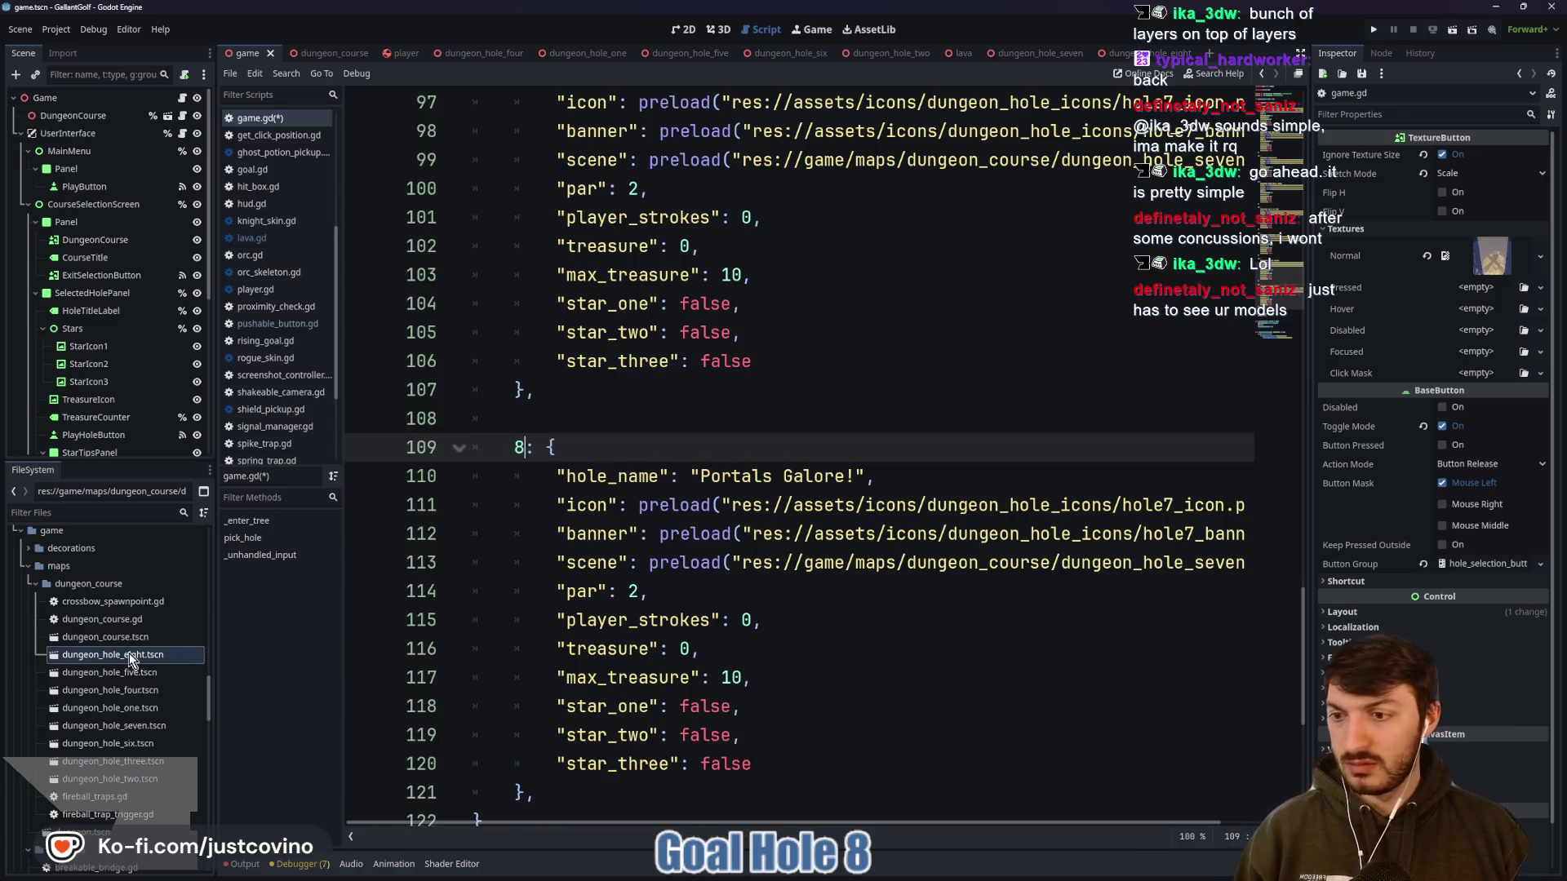
# Point the new entry's scene at the dungeon_hole_eight.tscn path and save game.gd
pyautogui.rightClick(129, 658)
pyautogui.click(169, 691)
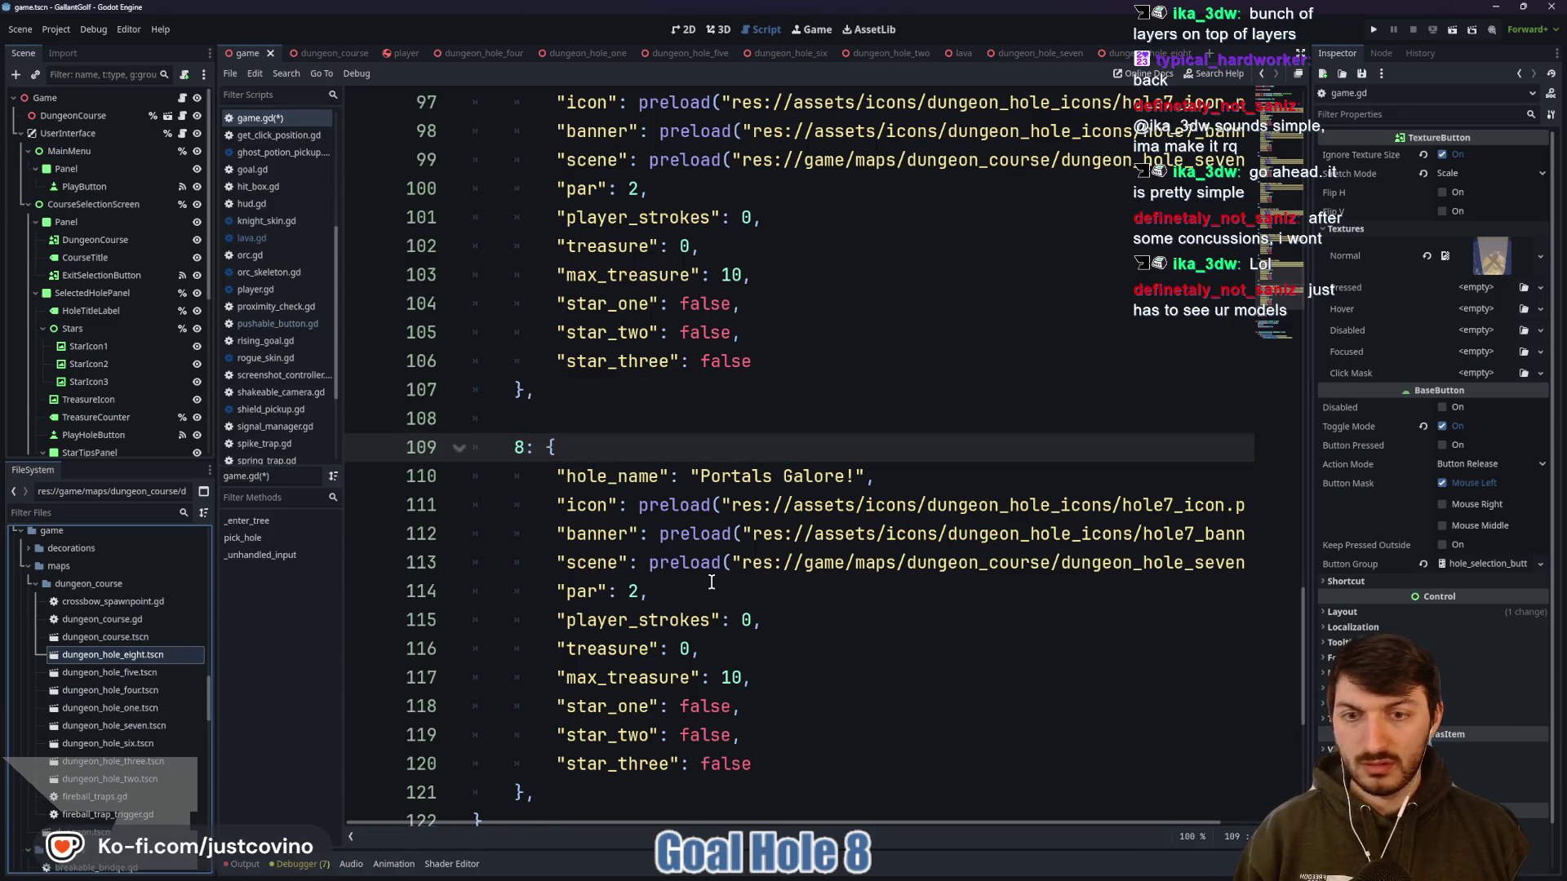
pyautogui.moveTo(744, 562)
pyautogui.mouseDown()
pyautogui.moveTo(1236, 563)
pyautogui.moveTo(1214, 566)
pyautogui.mouseUp()
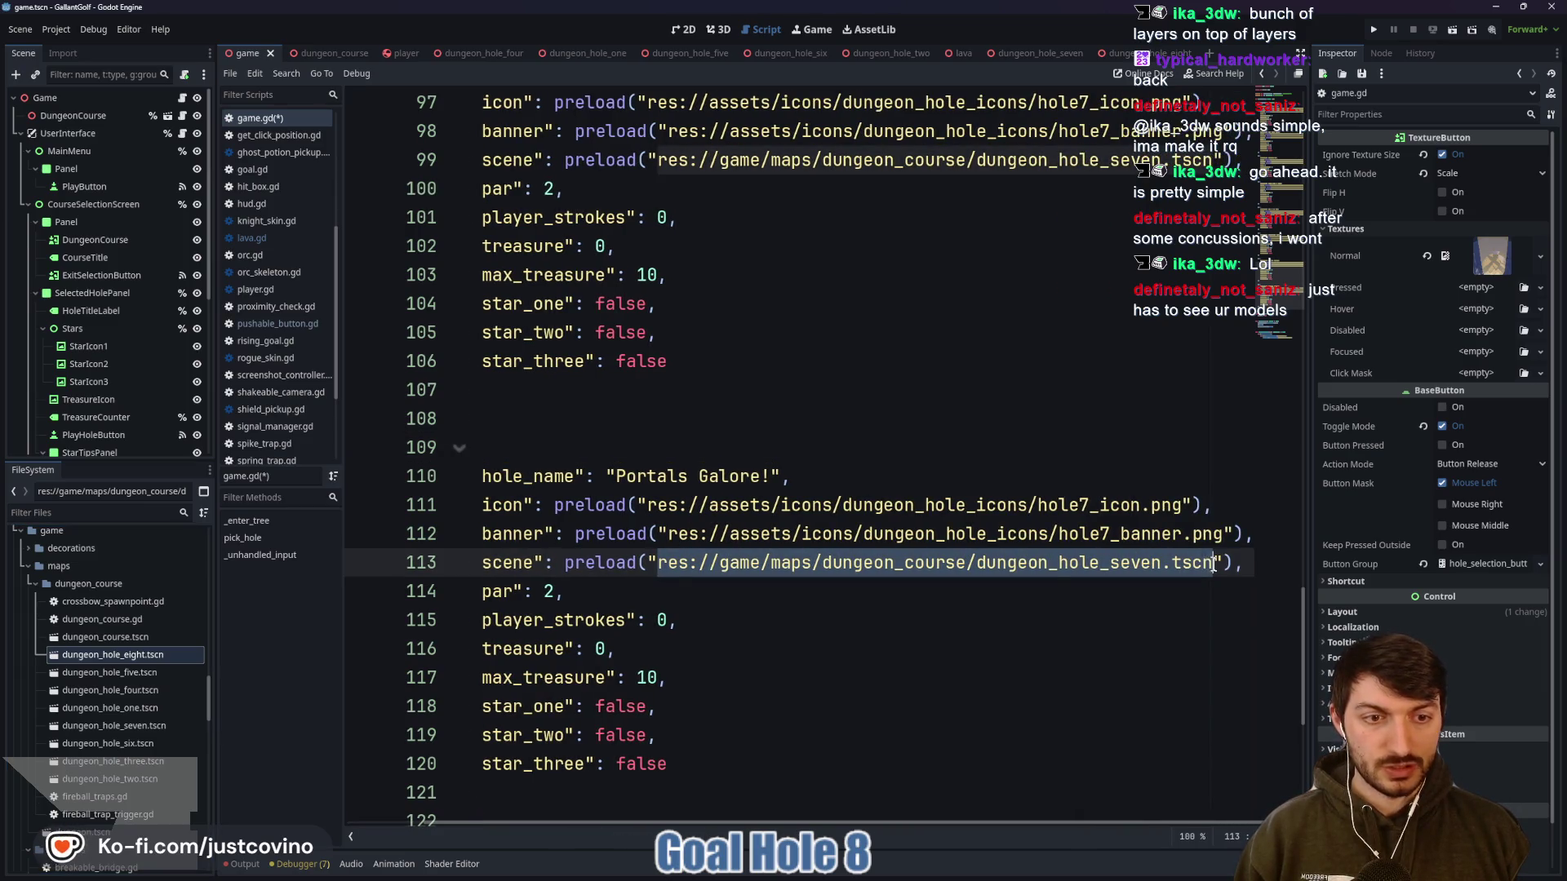
pyautogui.hotkey('ctrl', 'v')
pyautogui.hotkey('ctrl', 's')
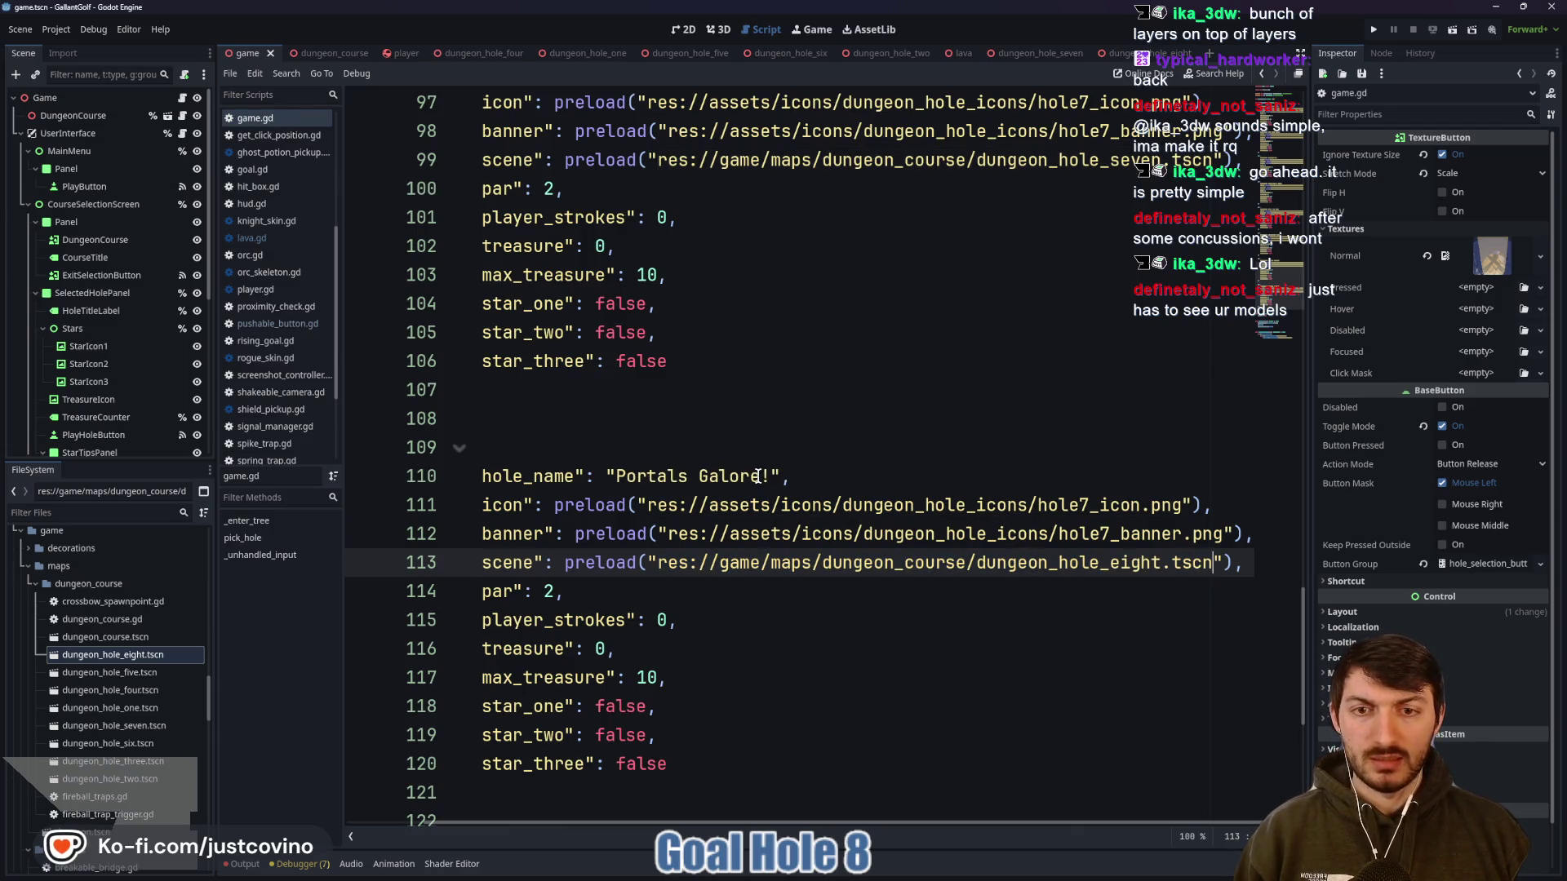
# Rename the hole 8 entry from Portals Galore to 'The Drop.'
pyautogui.moveTo(760, 476); pyautogui.dragTo(614, 476)
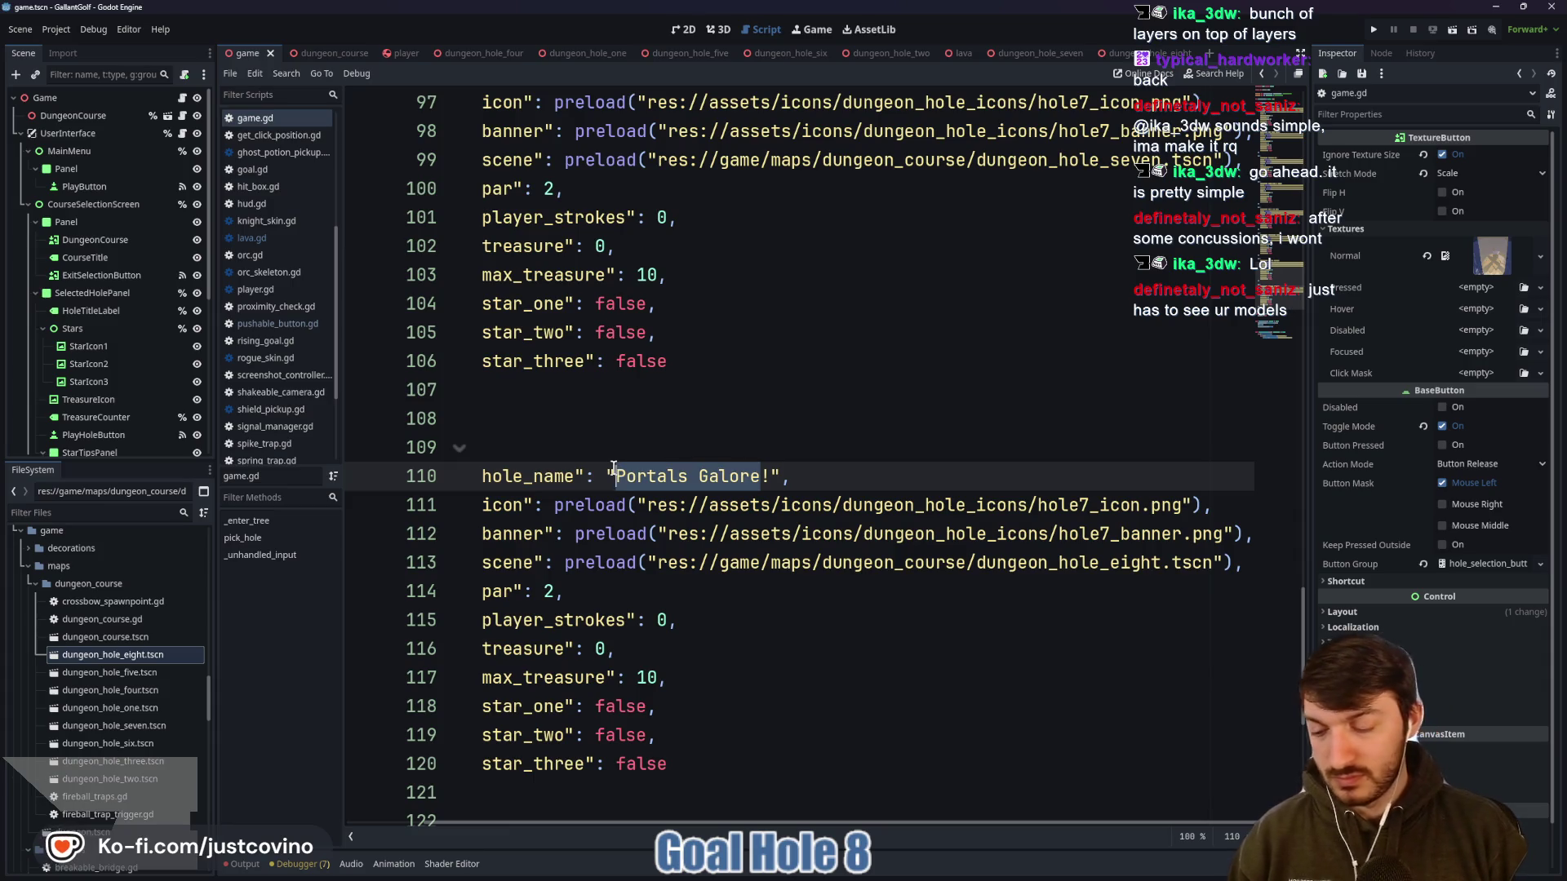
pyautogui.write('The Drop.')
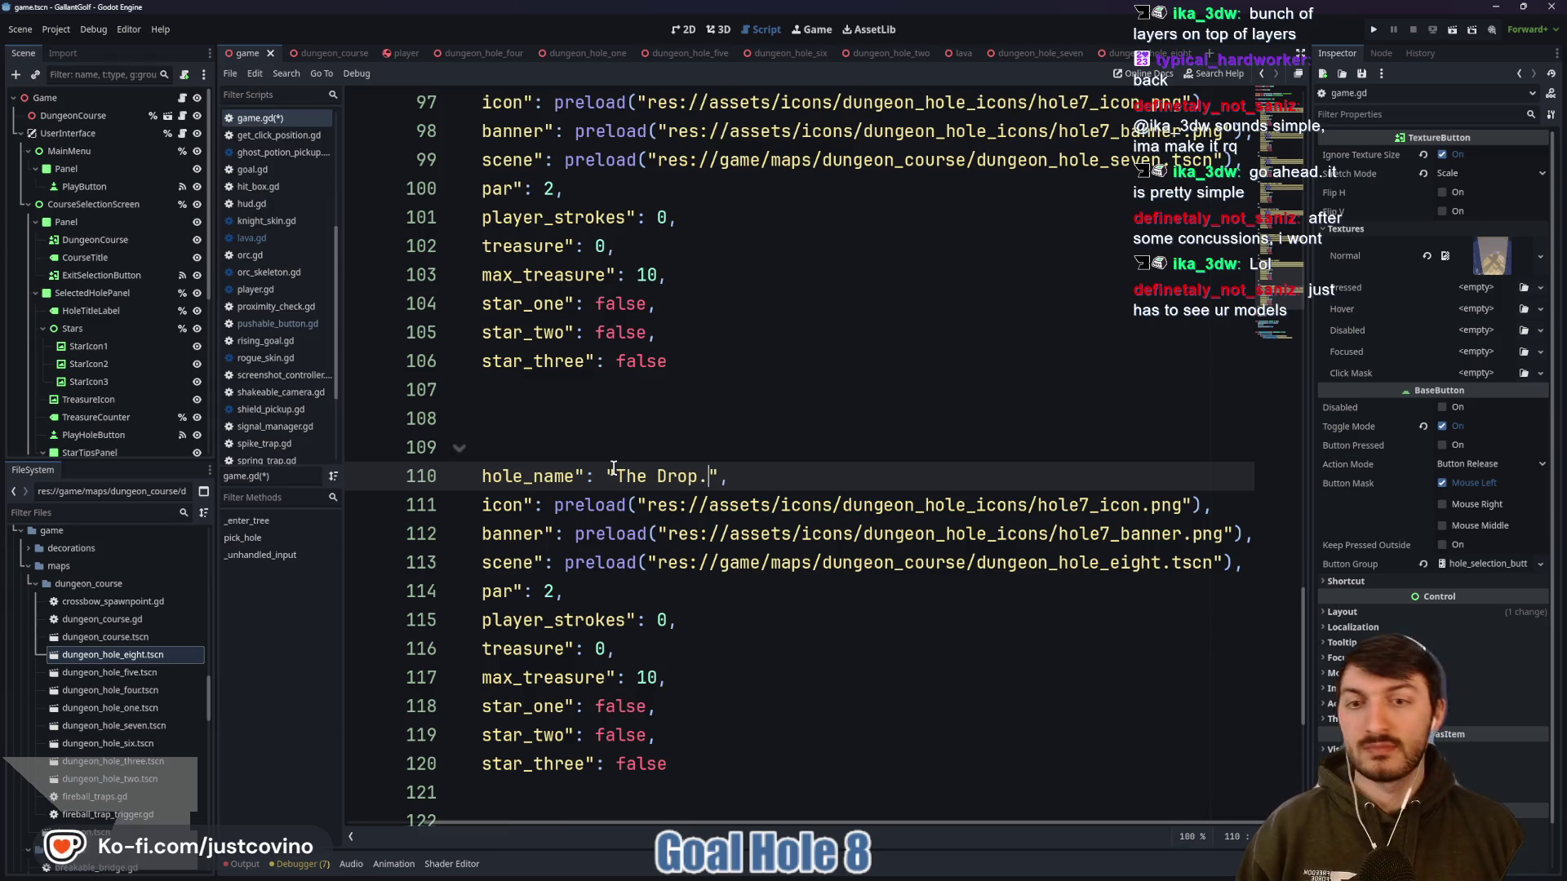
pyautogui.press('End')
pyautogui.scroll(-2, 840, 594)
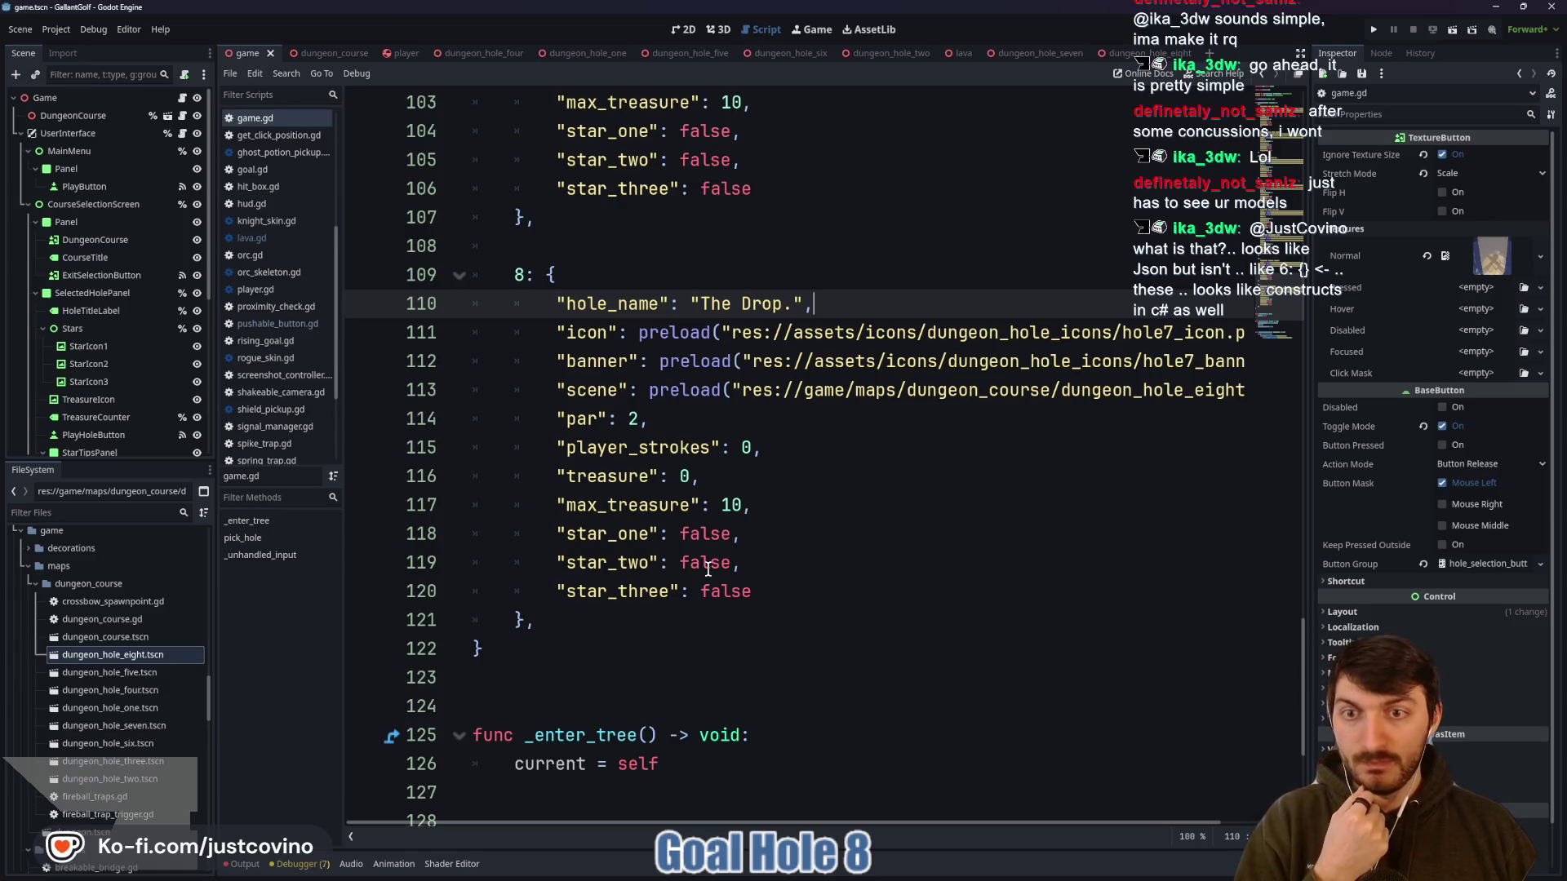
pyautogui.click(552, 276)
pyautogui.scroll(20, 549, 276)
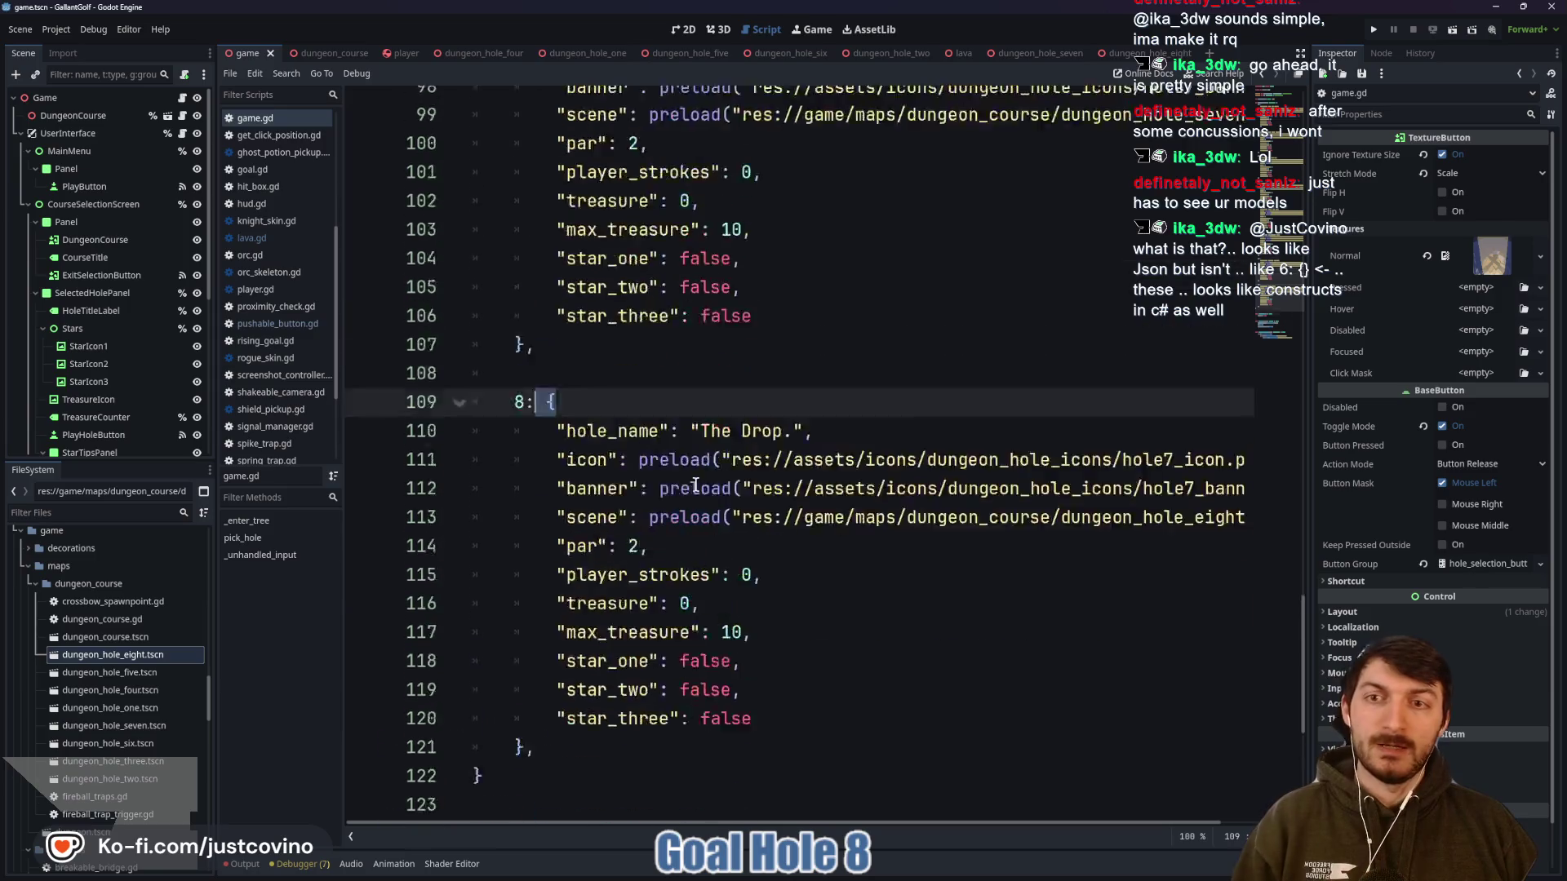
pyautogui.scroll(9, 664, 495)
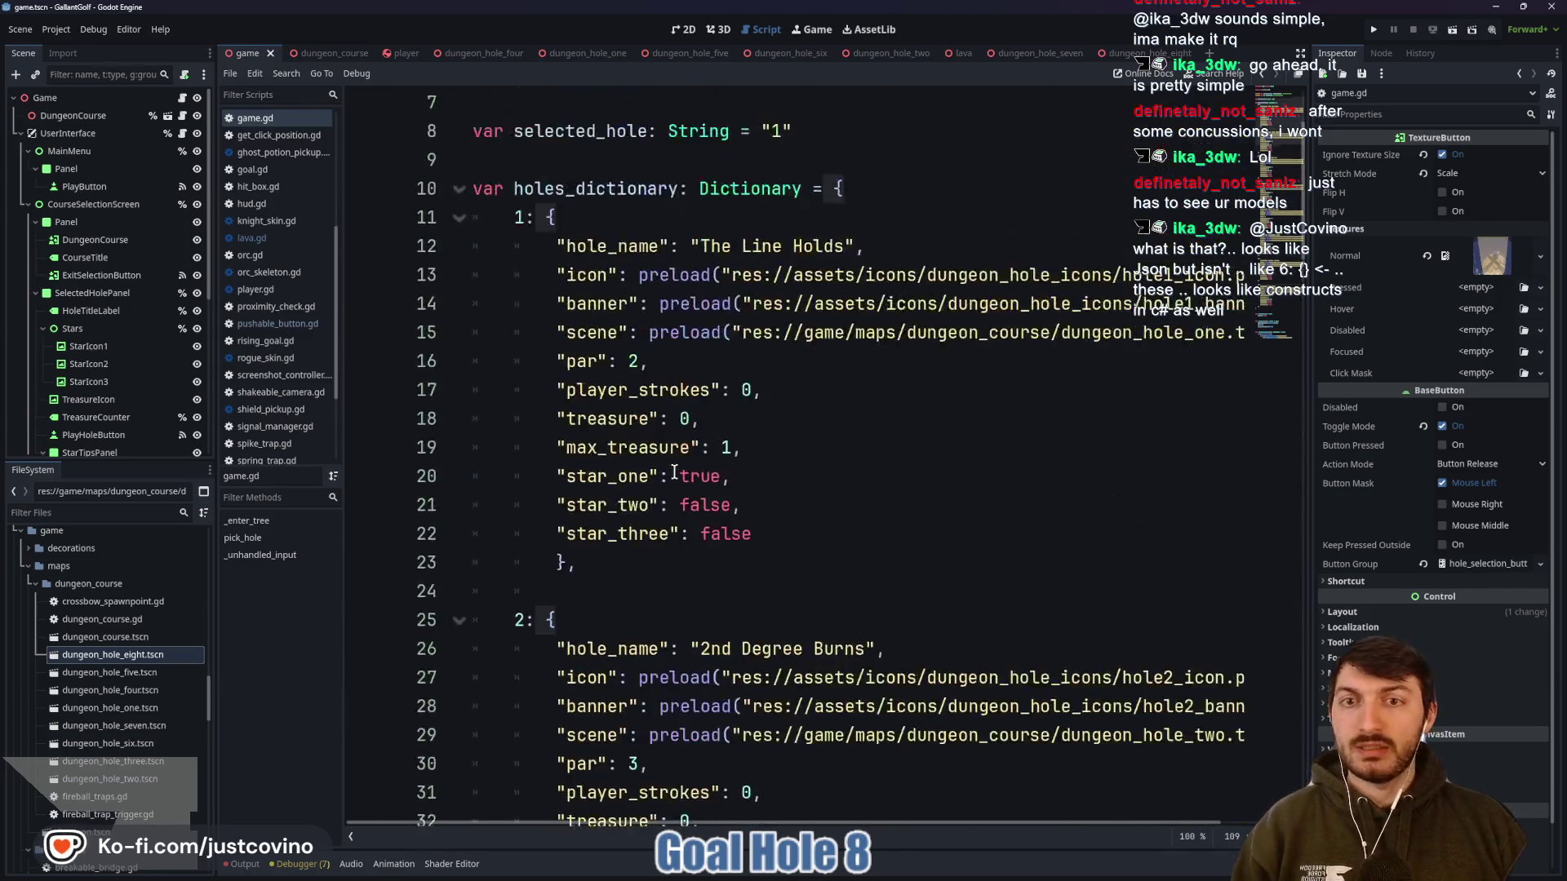
pyautogui.click(726, 389)
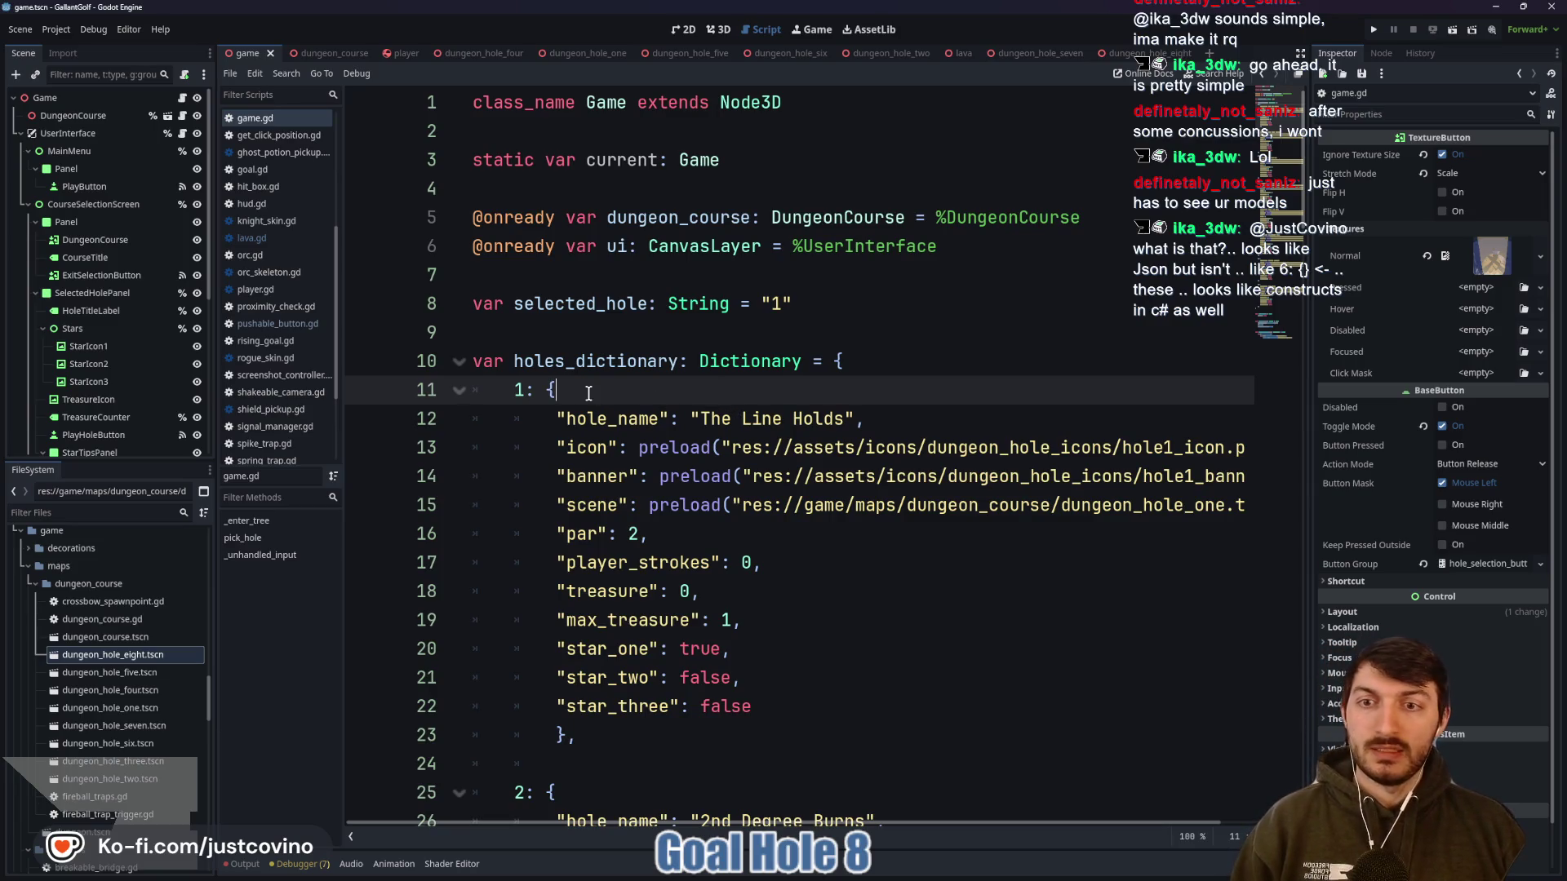
pyautogui.scroll(-1, 719, 392)
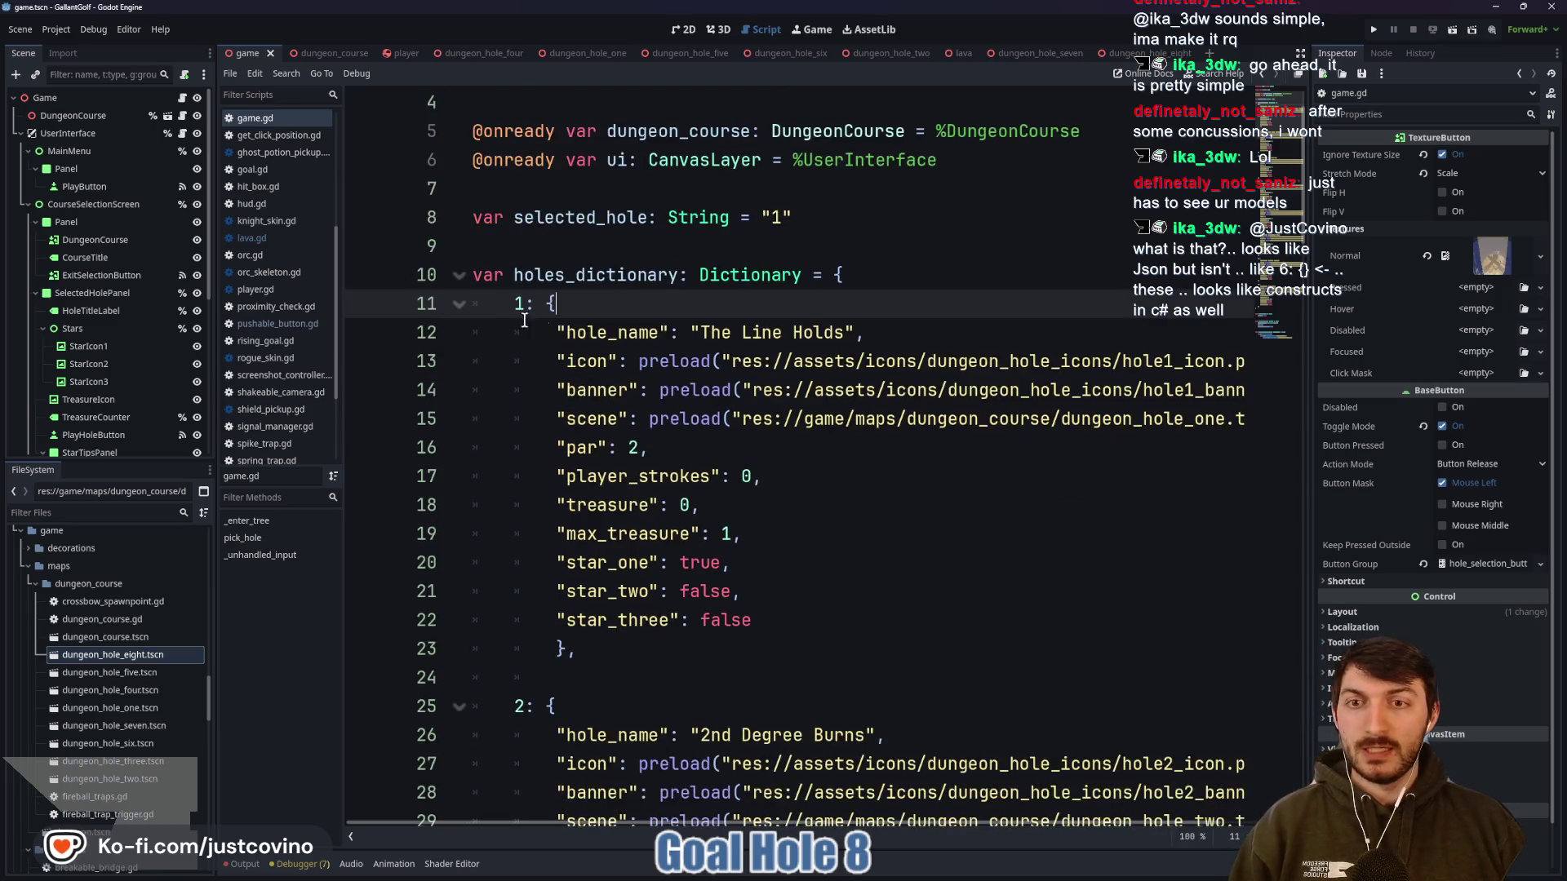
pyautogui.click(522, 303)
pyautogui.moveTo(549, 302)
pyautogui.mouseDown()
pyautogui.moveTo(840, 560)
pyautogui.moveTo(849, 649)
pyautogui.mouseUp()
pyautogui.click(568, 275)
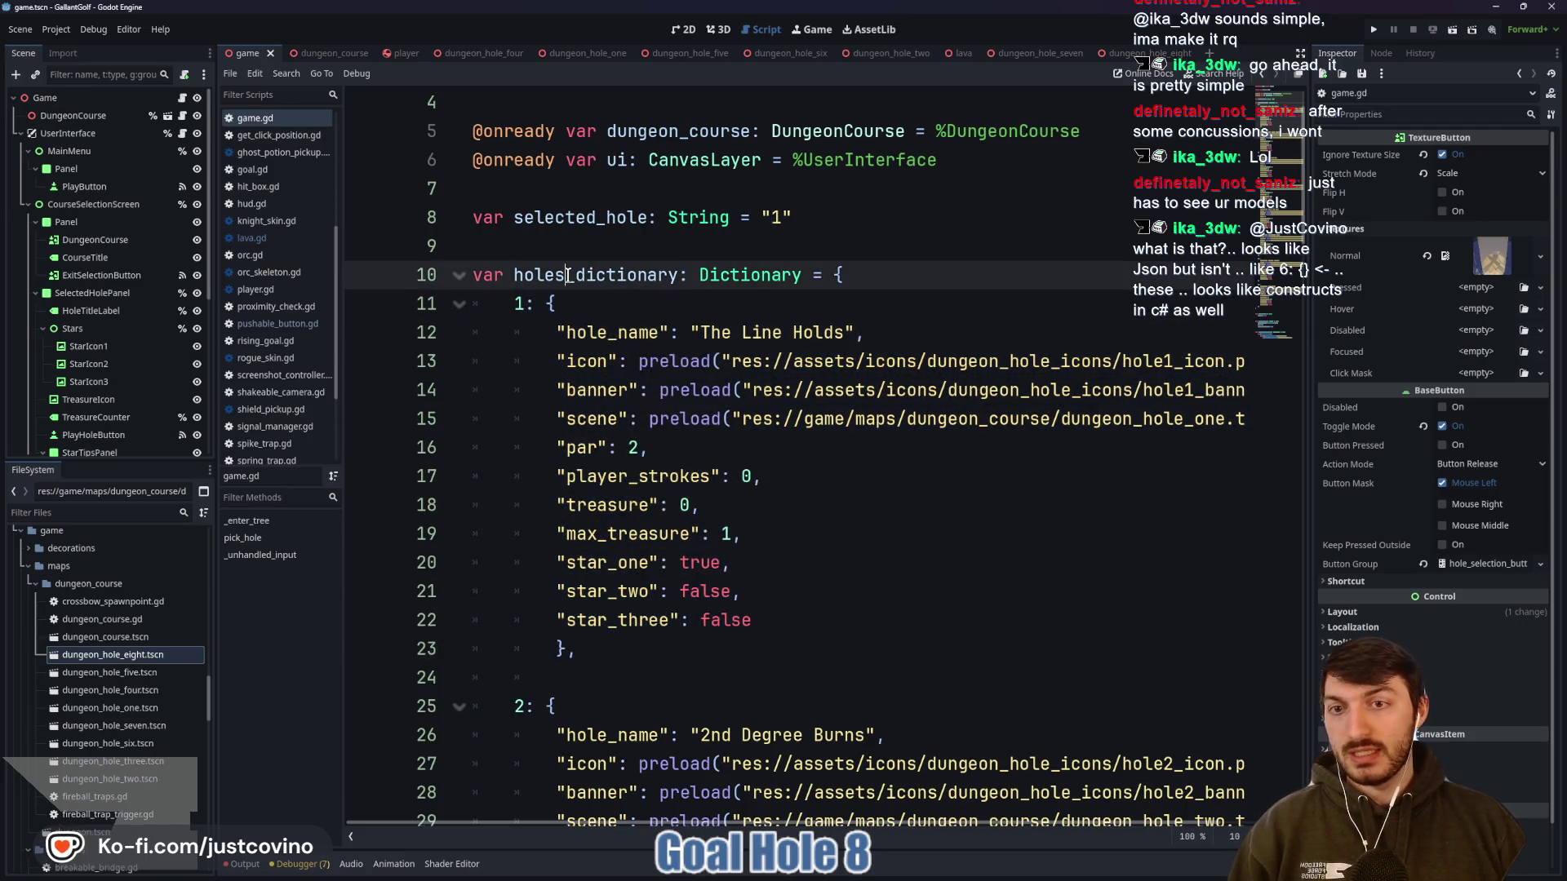
pyautogui.click(648, 563)
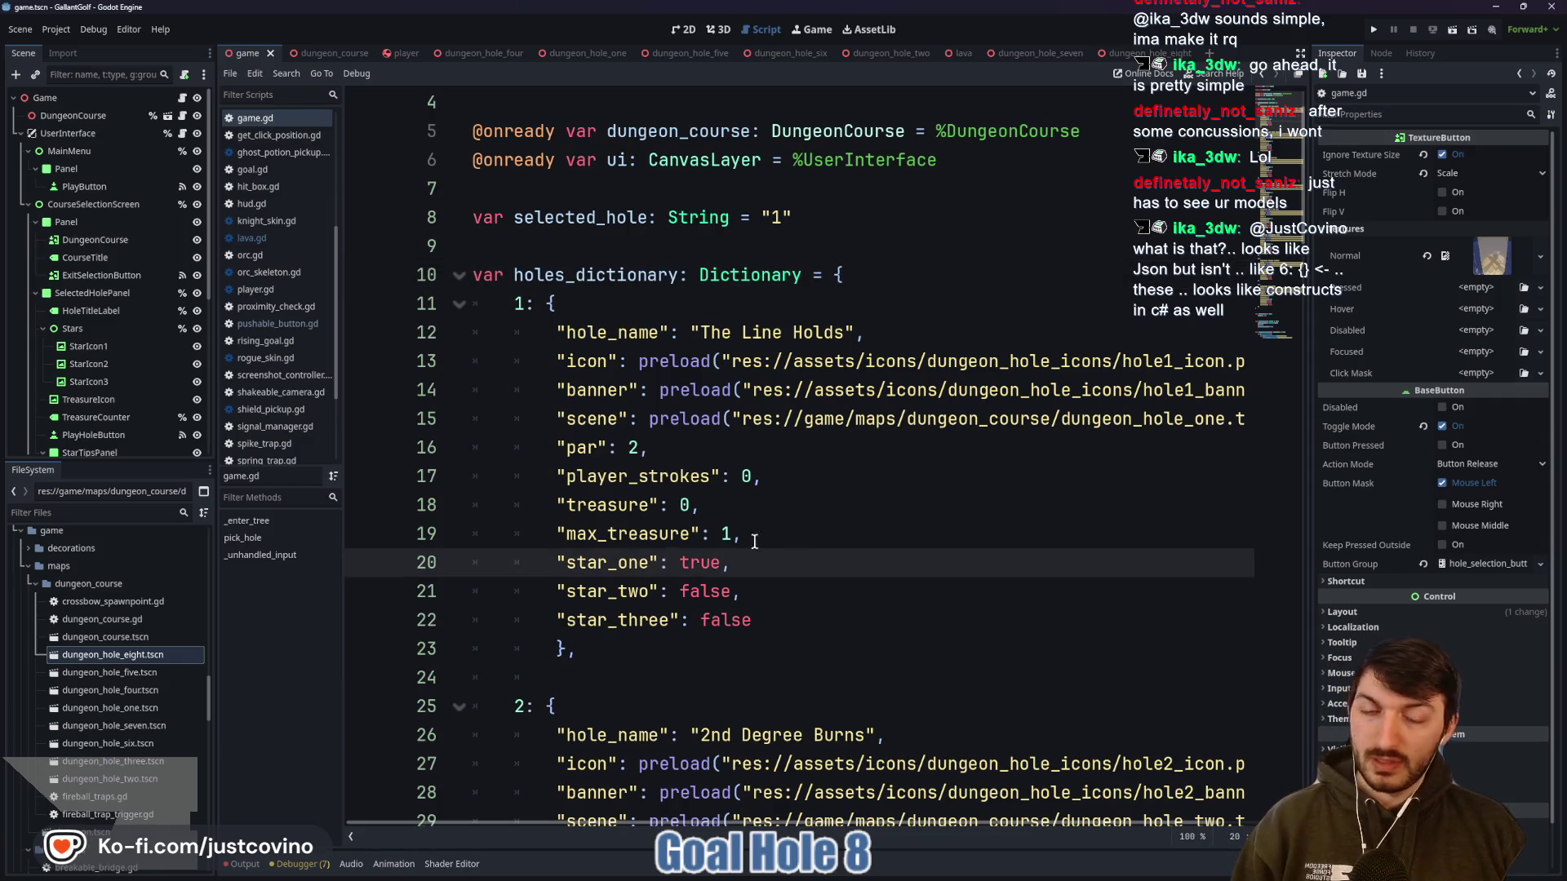
pyautogui.doubleClick(519, 303)
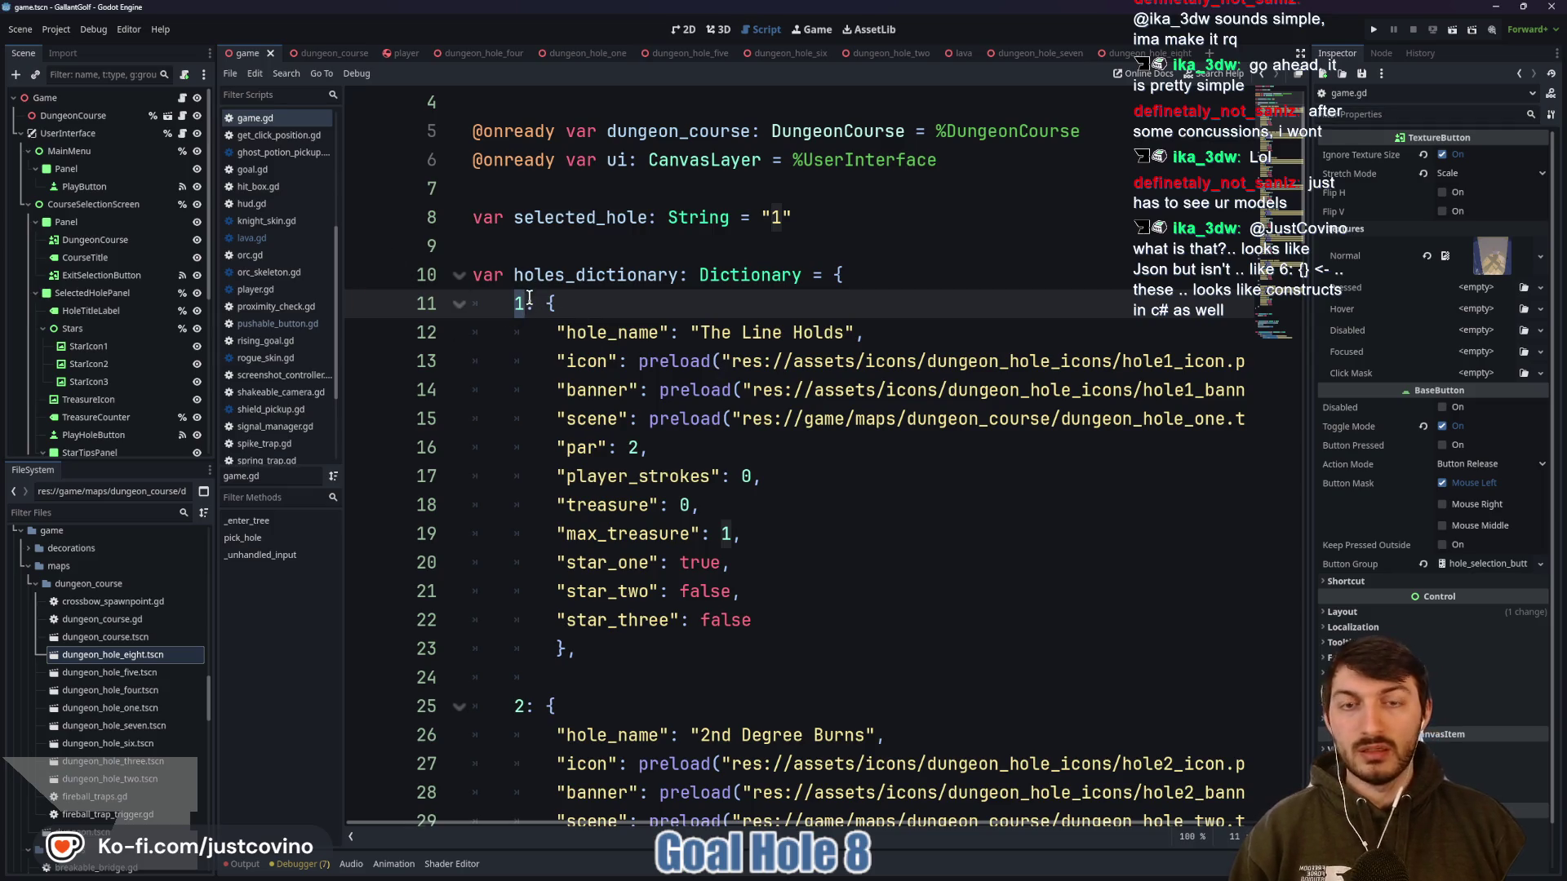
pyautogui.moveTo(546, 304)
pyautogui.mouseDown()
pyautogui.moveTo(653, 449)
pyautogui.moveTo(742, 645)
pyautogui.mouseUp()
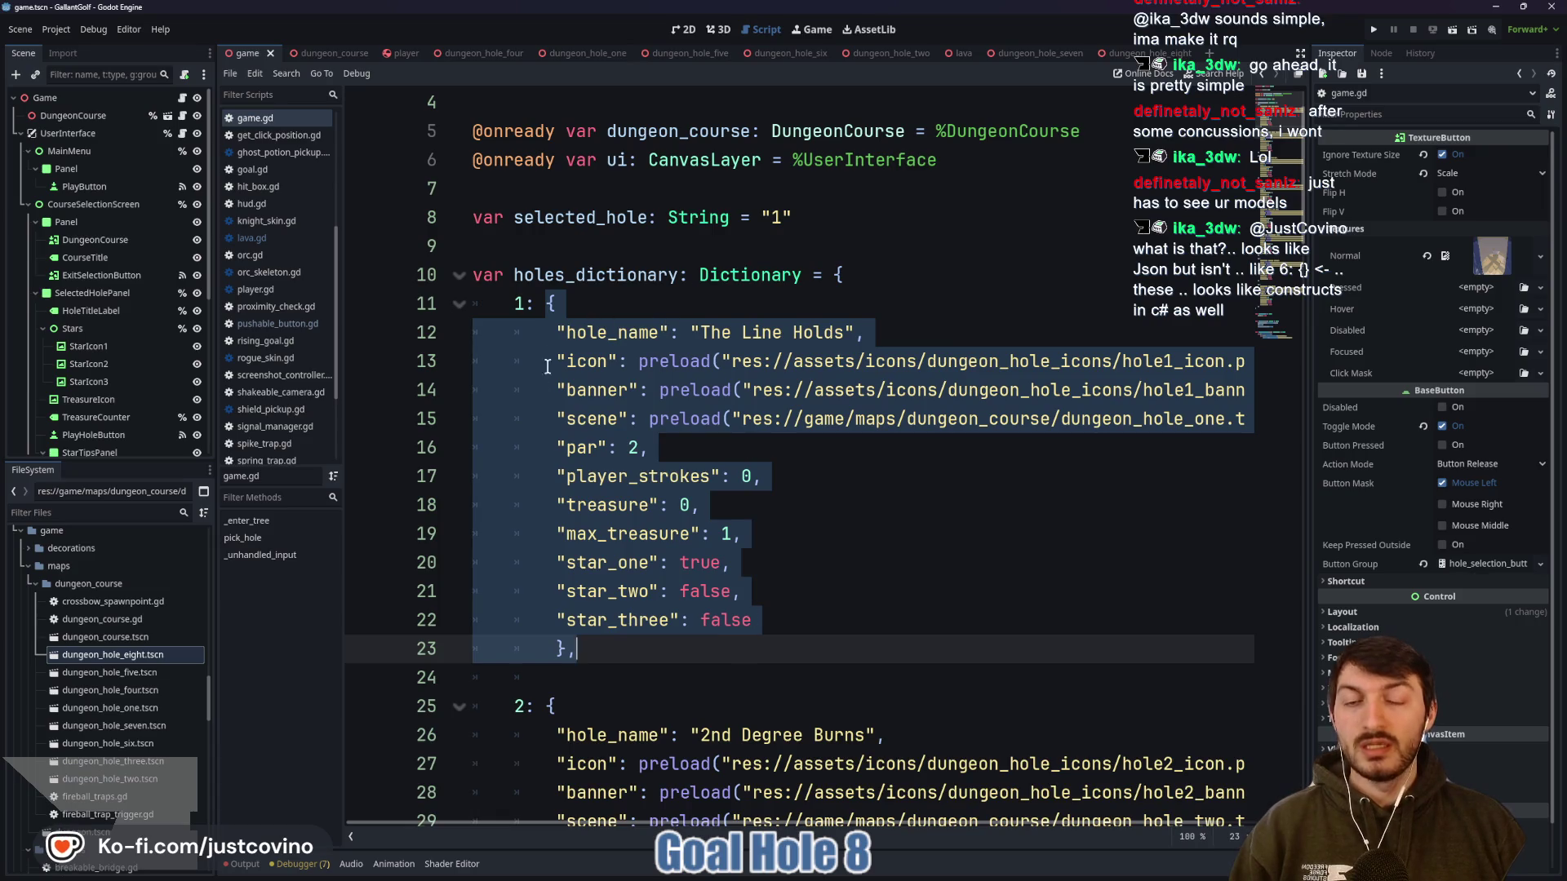
pyautogui.doubleClick(618, 331)
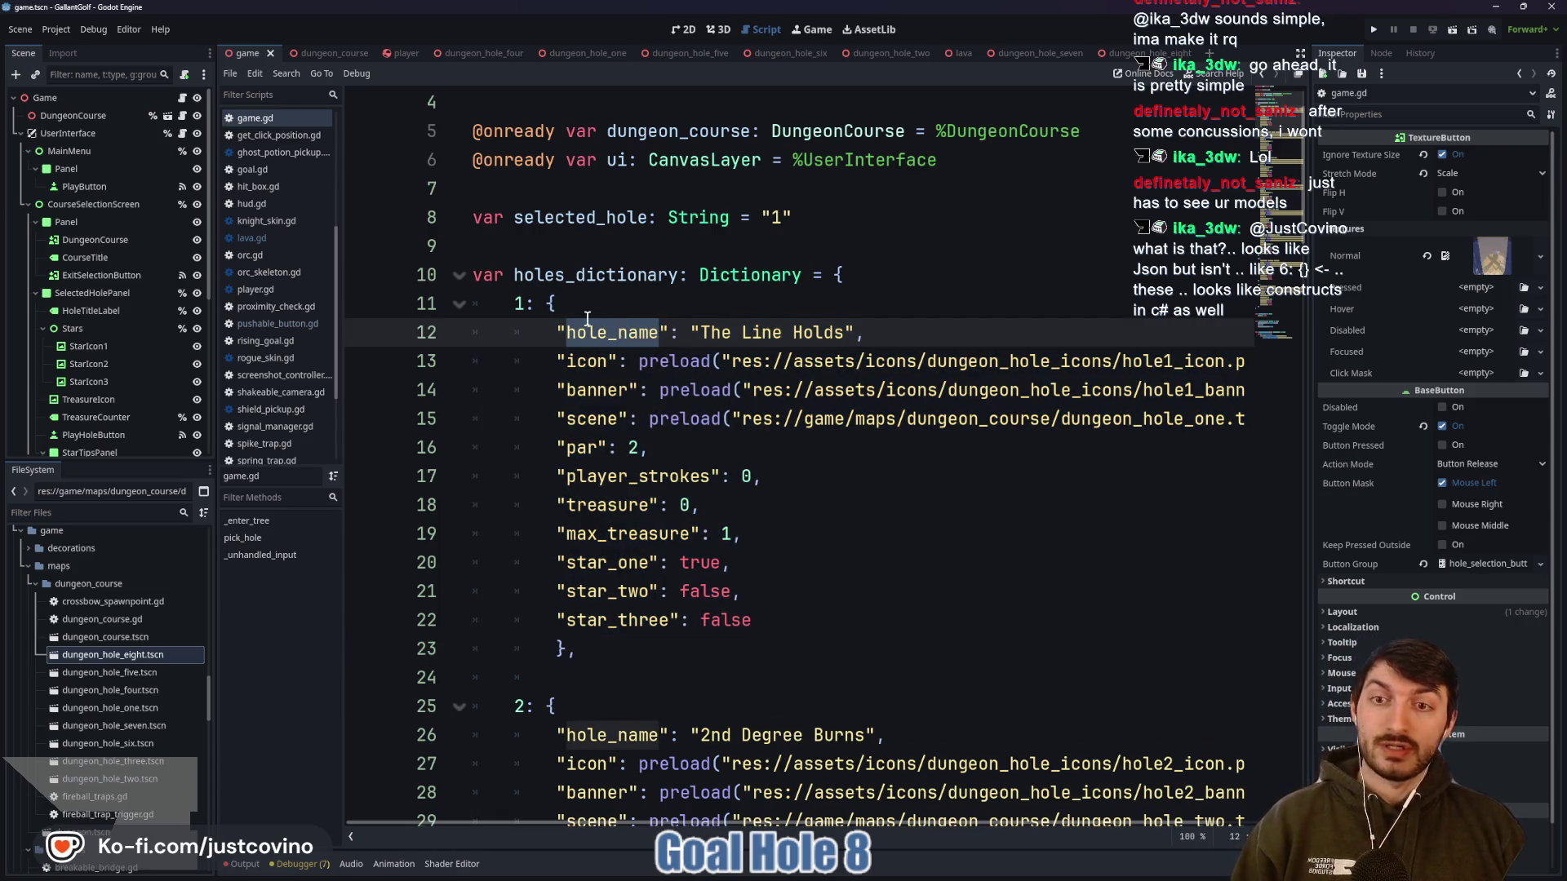
pyautogui.doubleClick(754, 332)
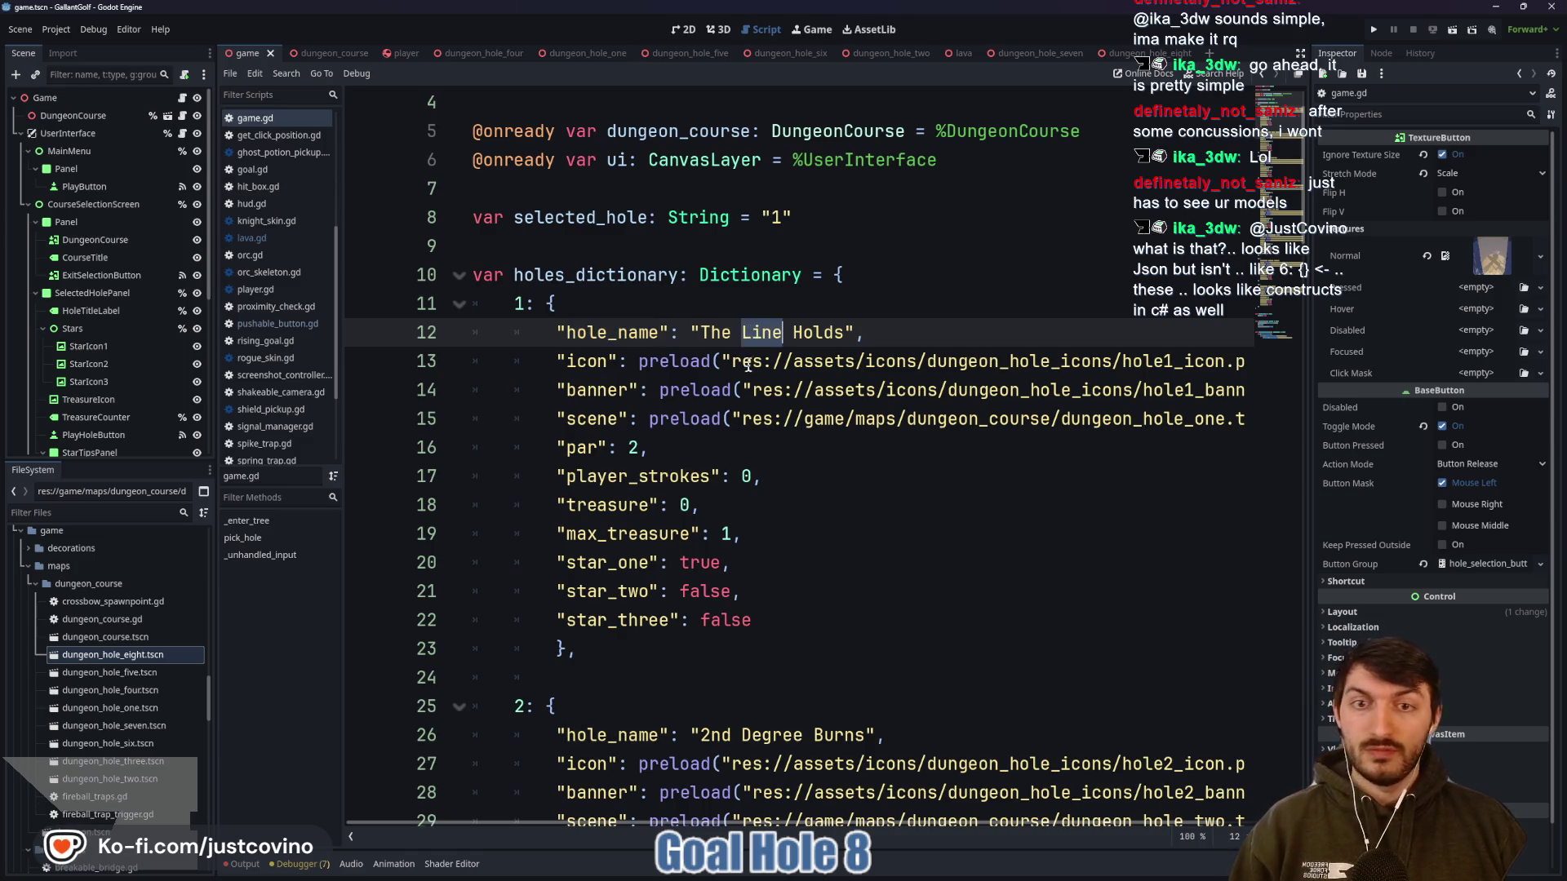
pyautogui.moveTo(863, 332)
pyautogui.mouseDown()
pyautogui.moveTo(677, 336)
pyautogui.moveTo(691, 361)
pyautogui.moveTo(1249, 370)
pyautogui.mouseUp()
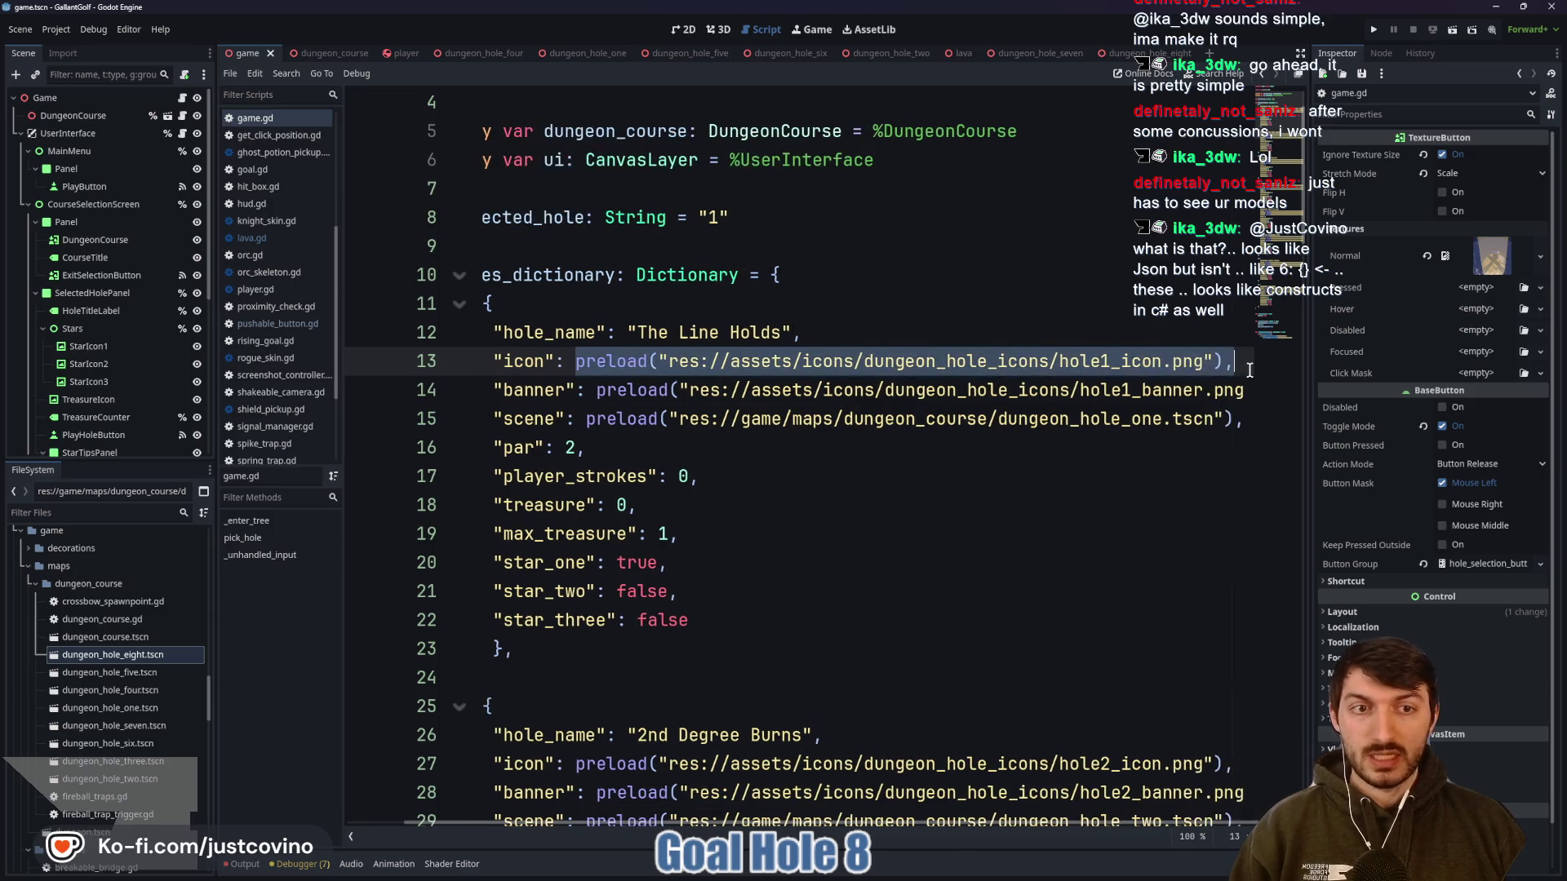
pyautogui.moveTo(763, 826); pyautogui.dragTo(694, 825)
pyautogui.click(700, 563)
pyautogui.click(726, 533)
pyautogui.moveTo(726, 531); pyautogui.dragTo(719, 529)
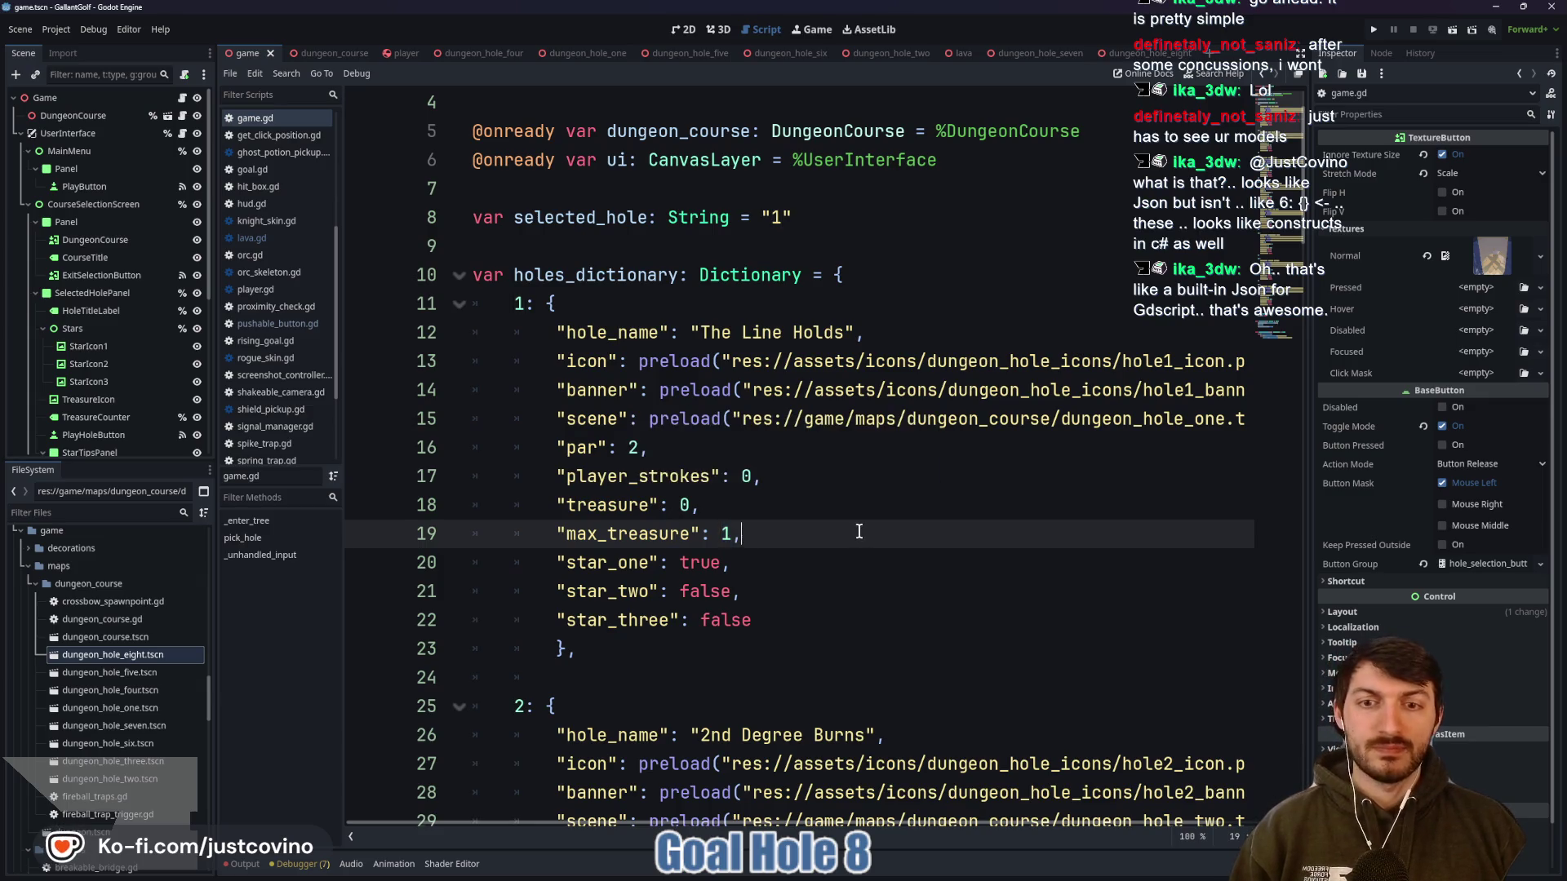
pyautogui.scroll(-10, 848, 517)
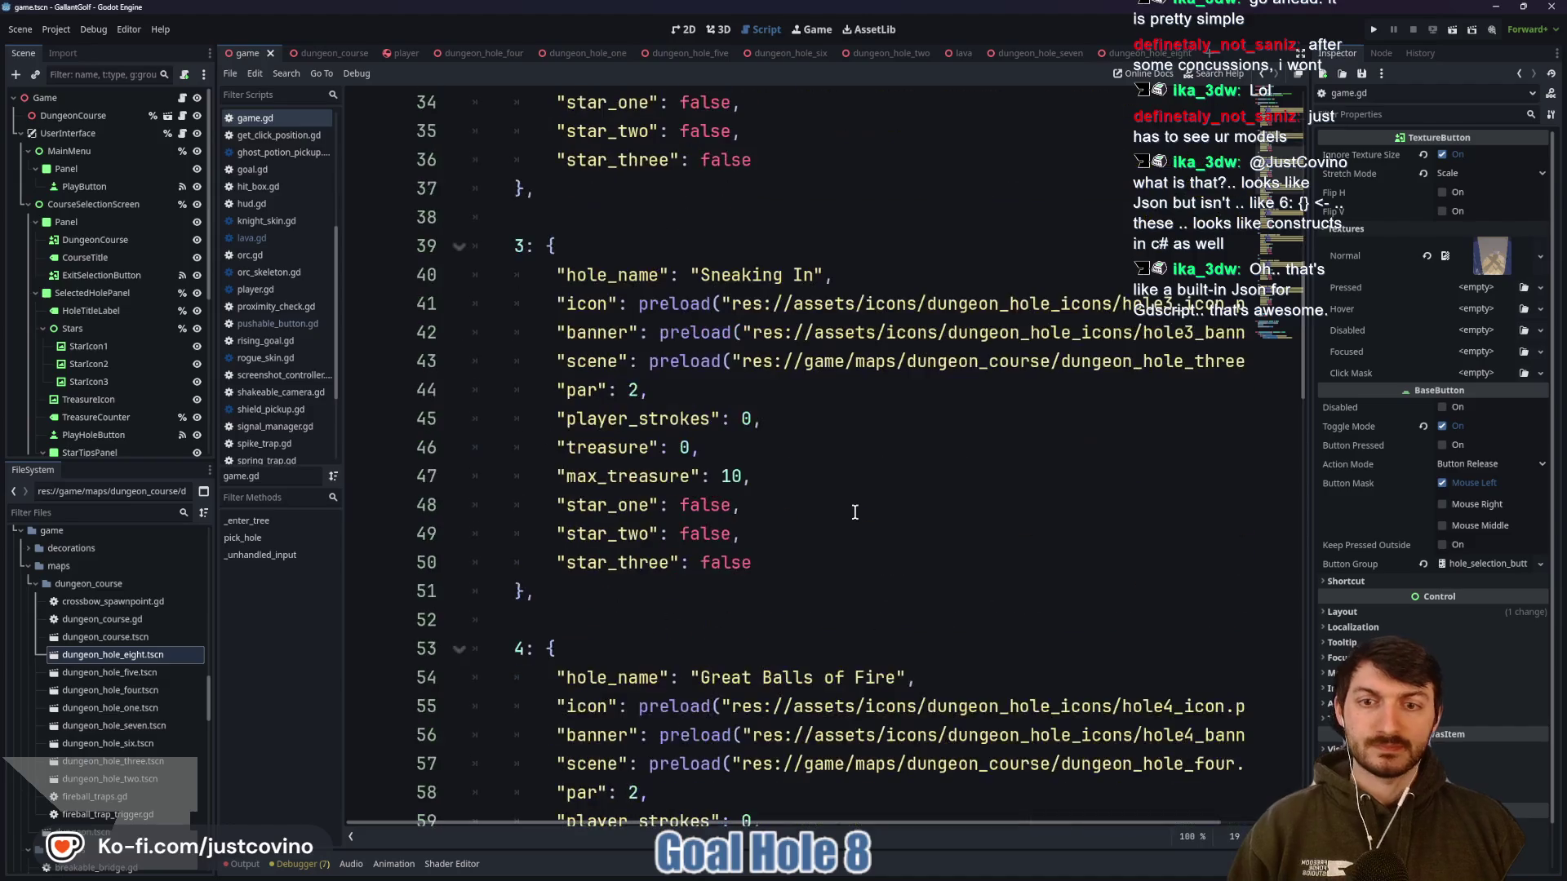
pyautogui.scroll(-19, 854, 512)
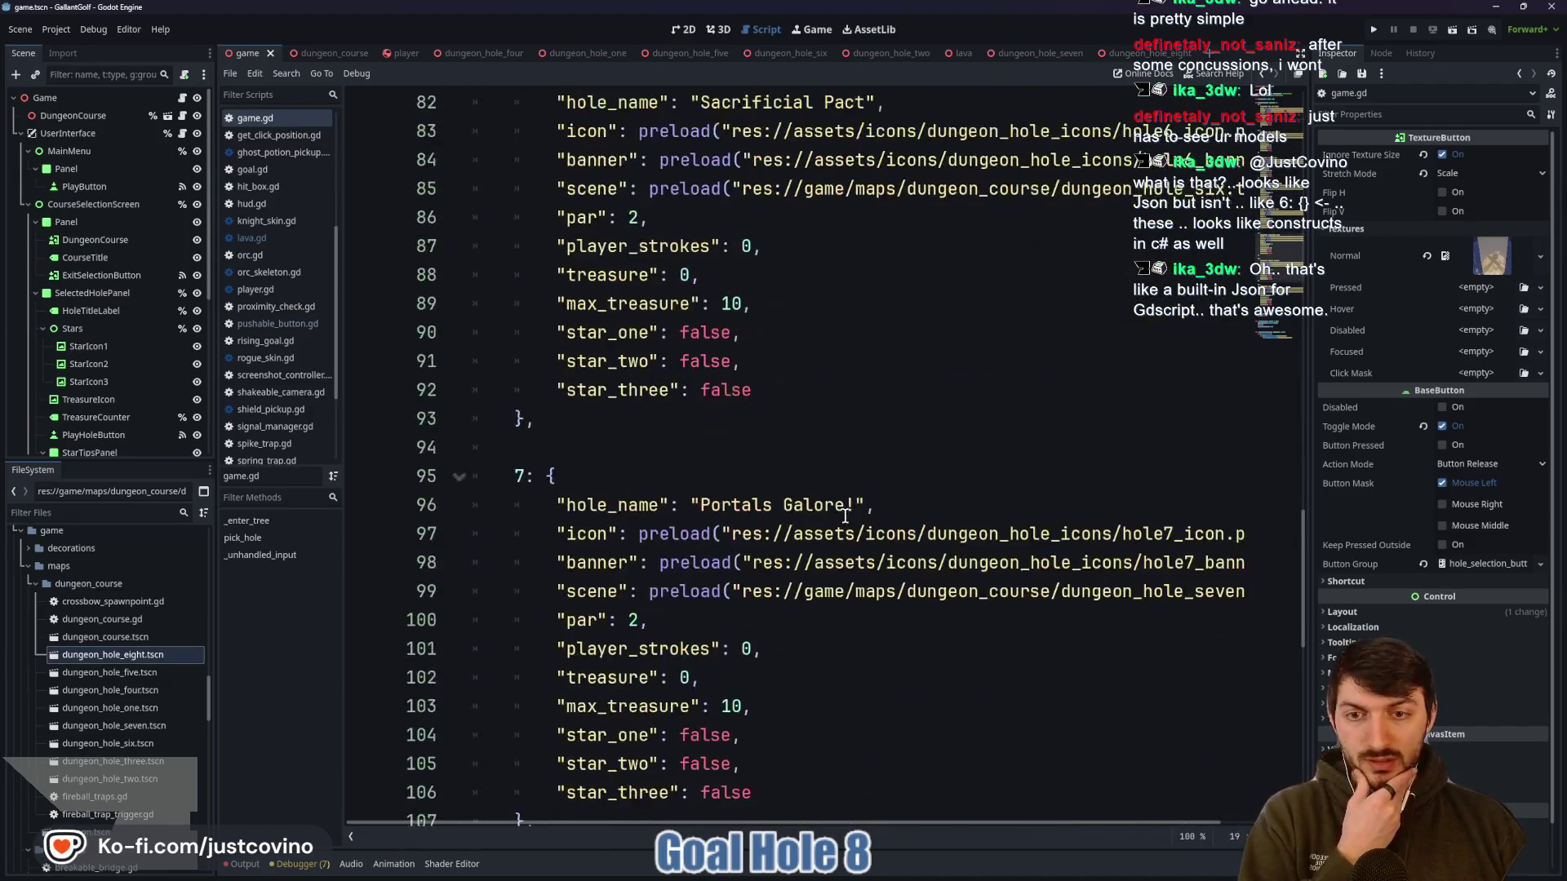
pyautogui.scroll(-7, 839, 516)
pyautogui.scroll(14, 848, 522)
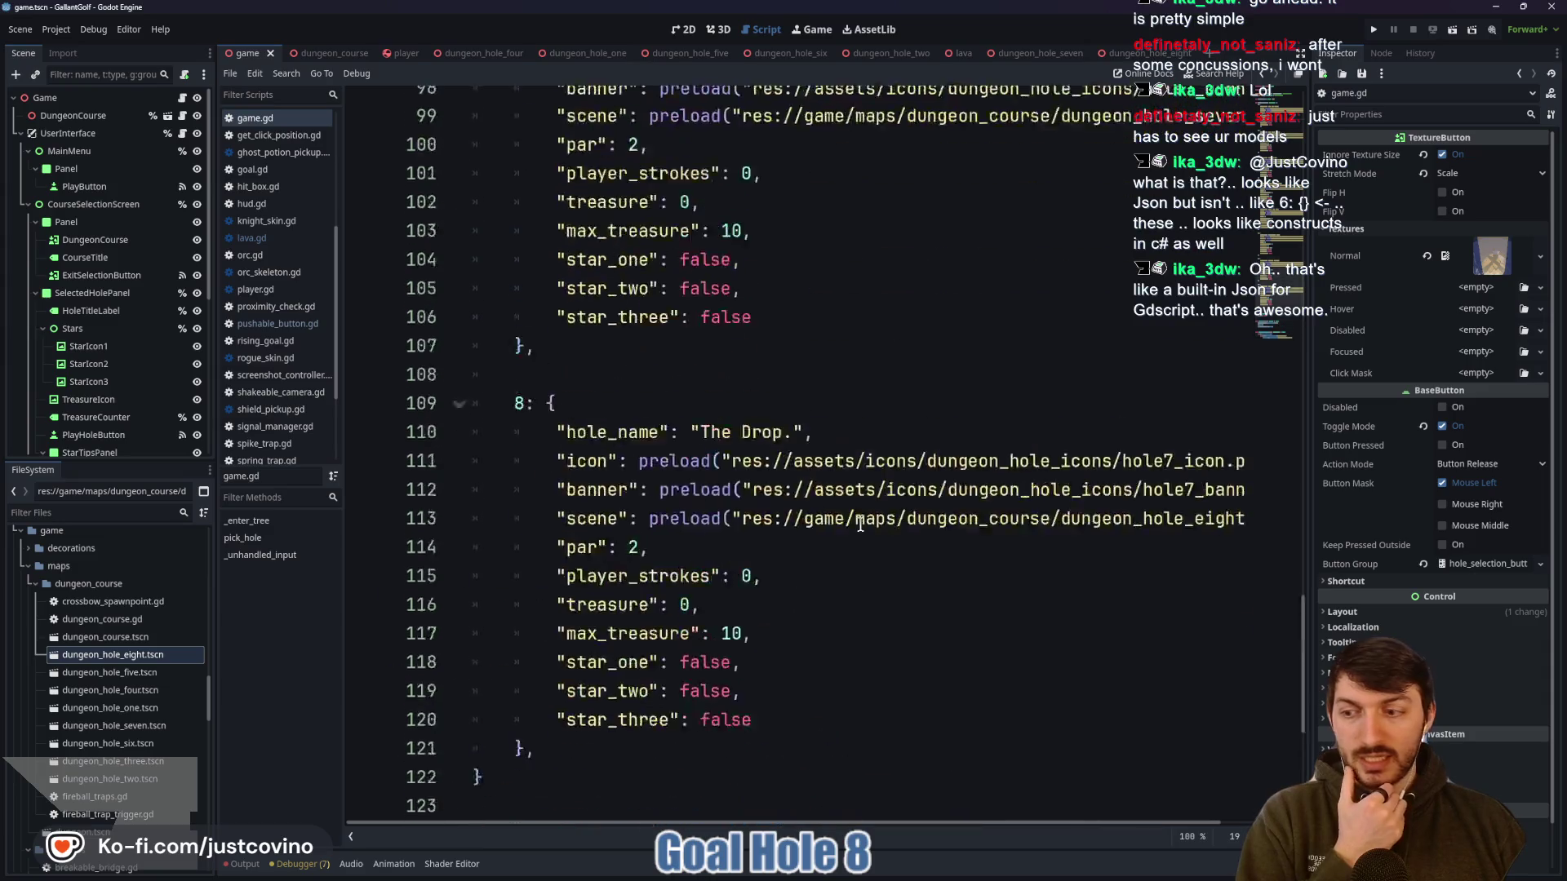
pyautogui.scroll(20, 865, 533)
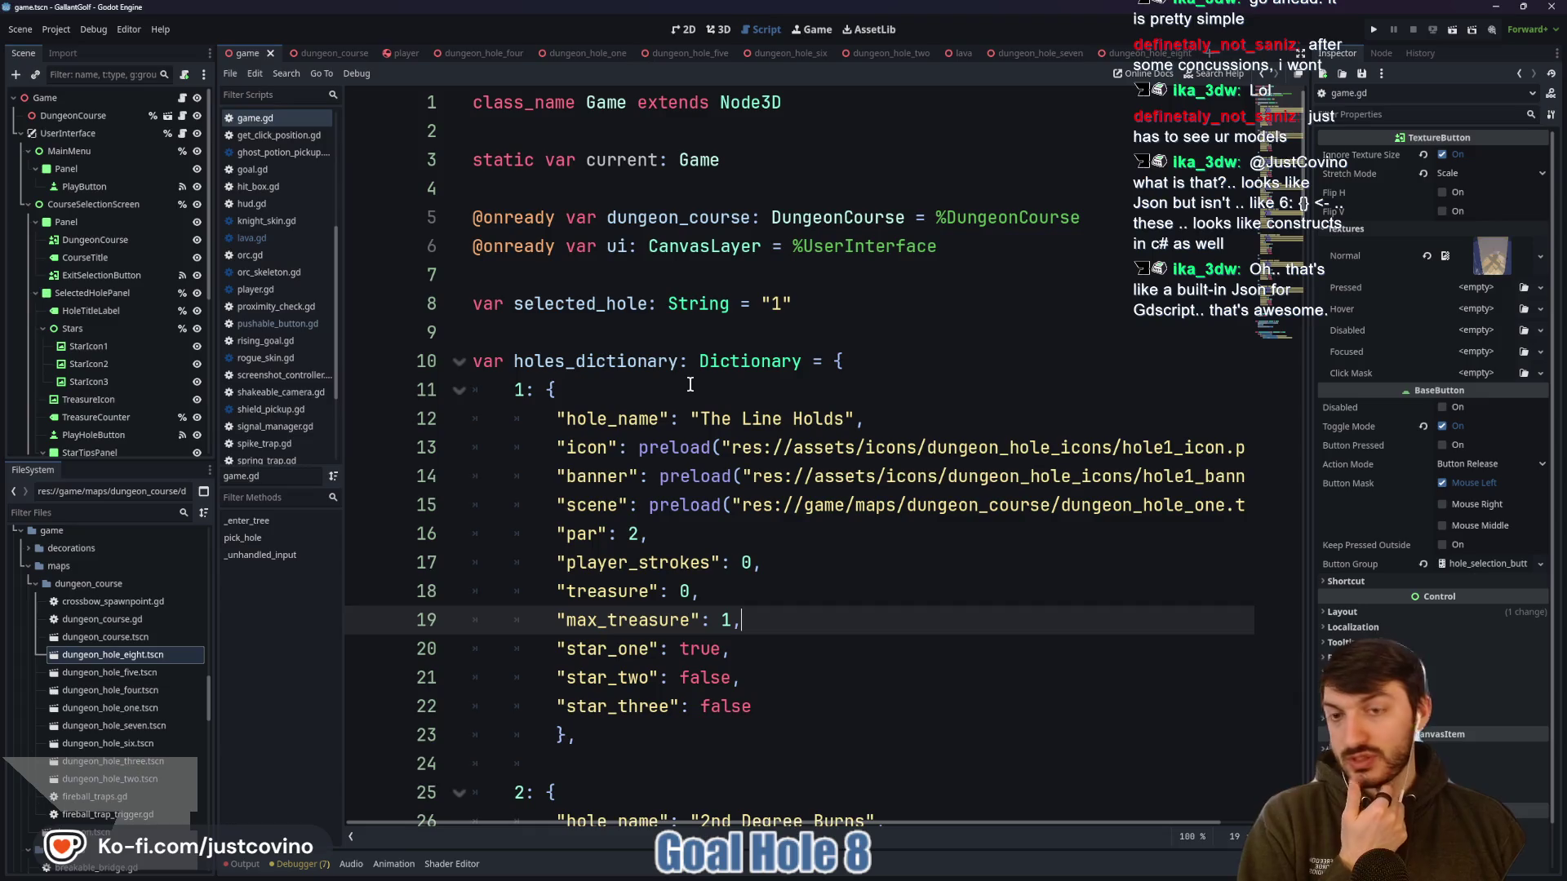
pyautogui.doubleClick(581, 353)
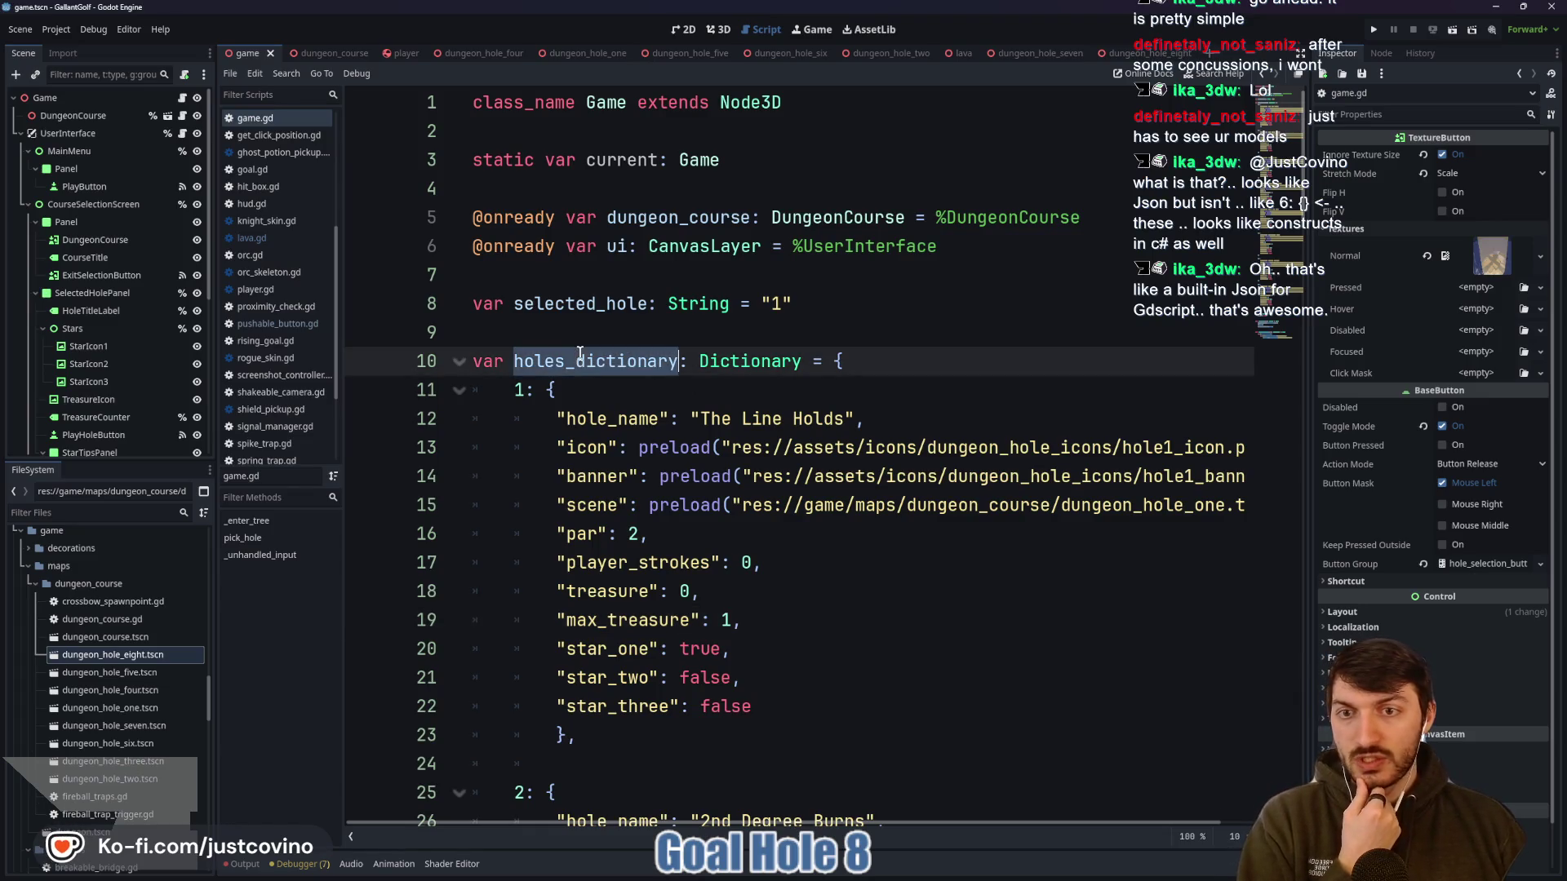
pyautogui.doubleClick(520, 385)
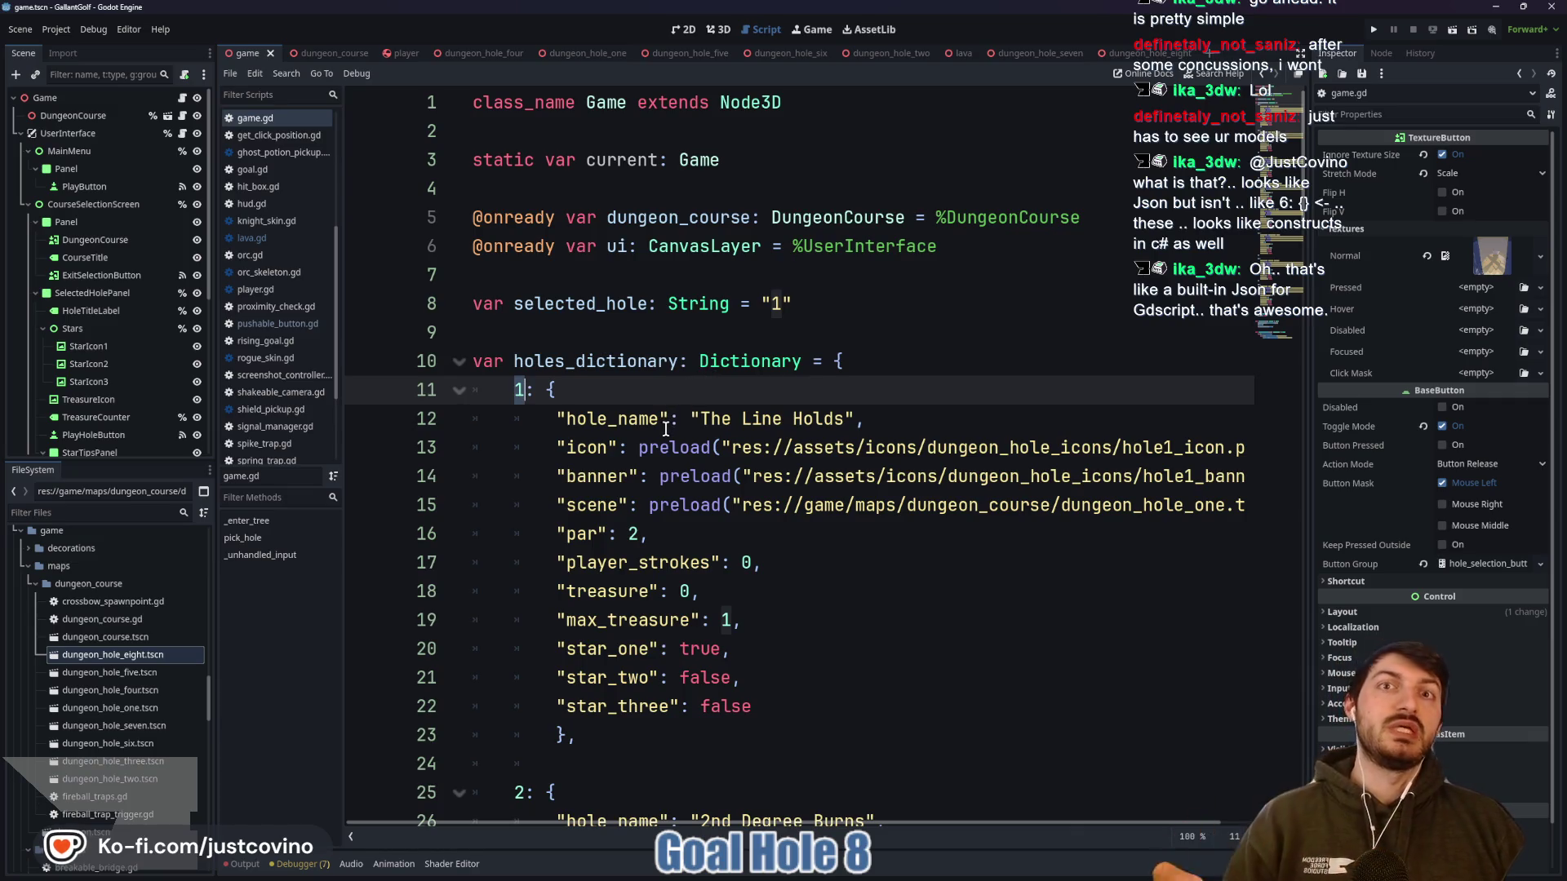
pyautogui.click(553, 392)
pyautogui.moveTo(539, 398)
pyautogui.mouseDown()
pyautogui.moveTo(811, 650)
pyautogui.moveTo(837, 708)
pyautogui.mouseUp()
pyautogui.doubleClick(556, 365)
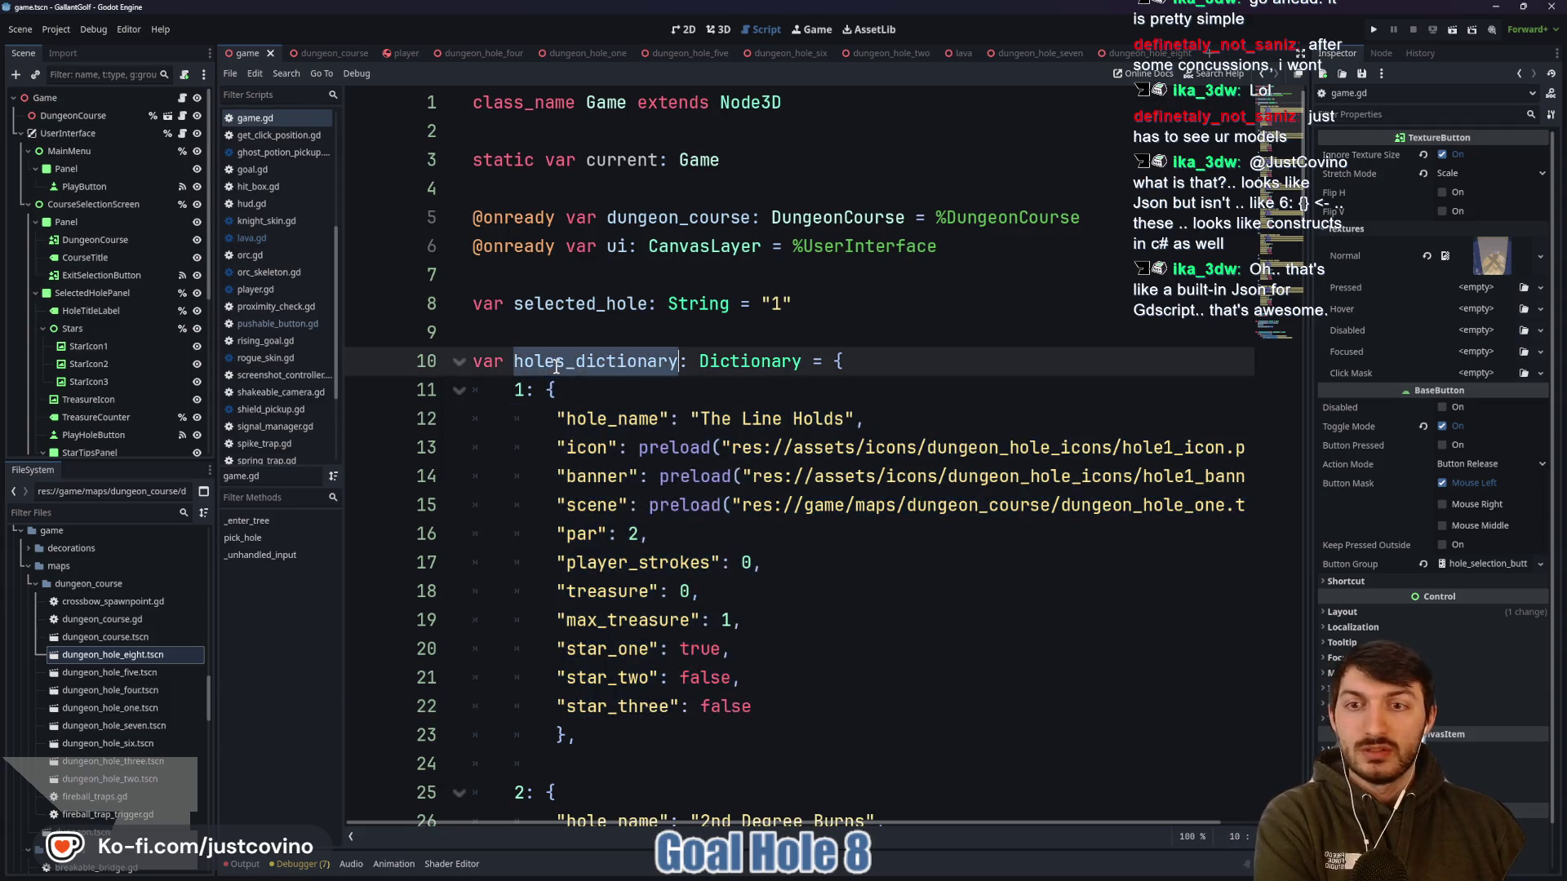
pyautogui.click(519, 388)
pyautogui.doubleClick(586, 420)
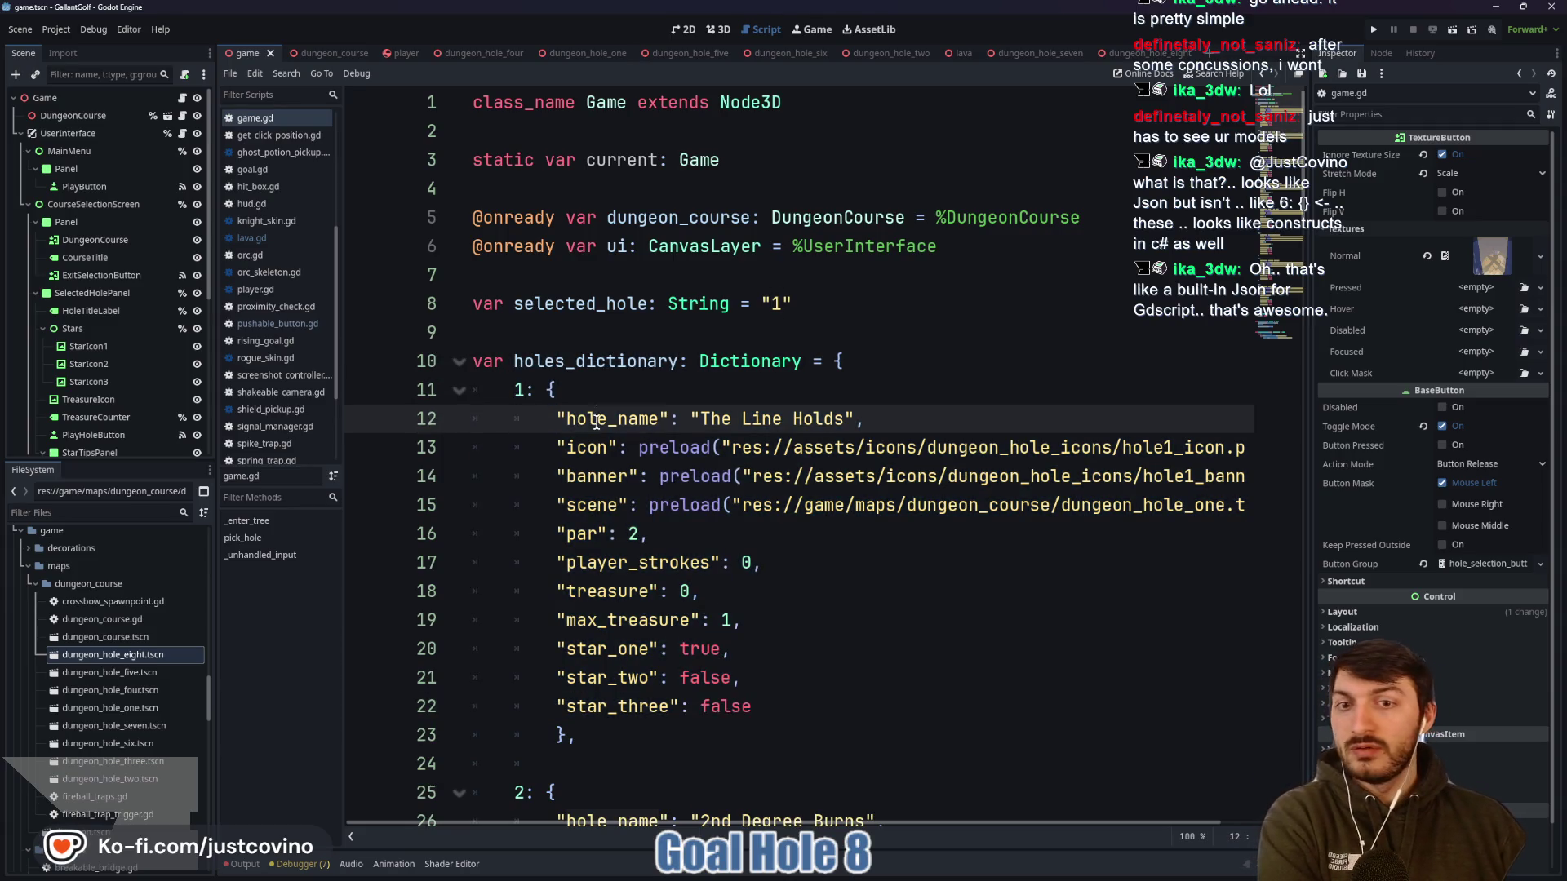
pyautogui.doubleClick(763, 420)
pyautogui.scroll(-20, 767, 427)
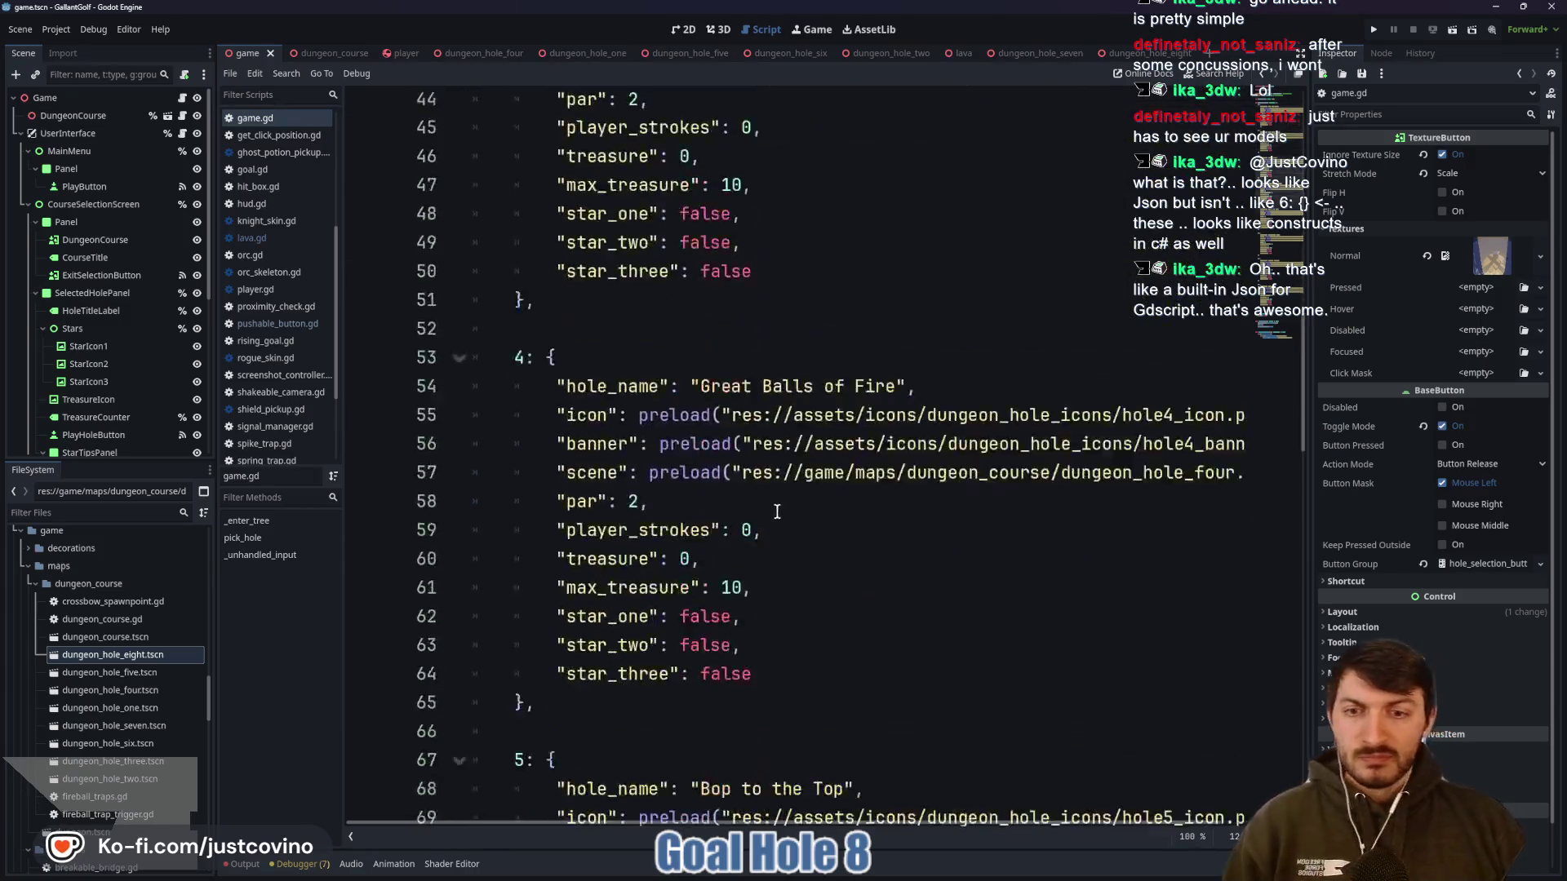
pyautogui.click(786, 544)
pyautogui.scroll(-15, 771, 535)
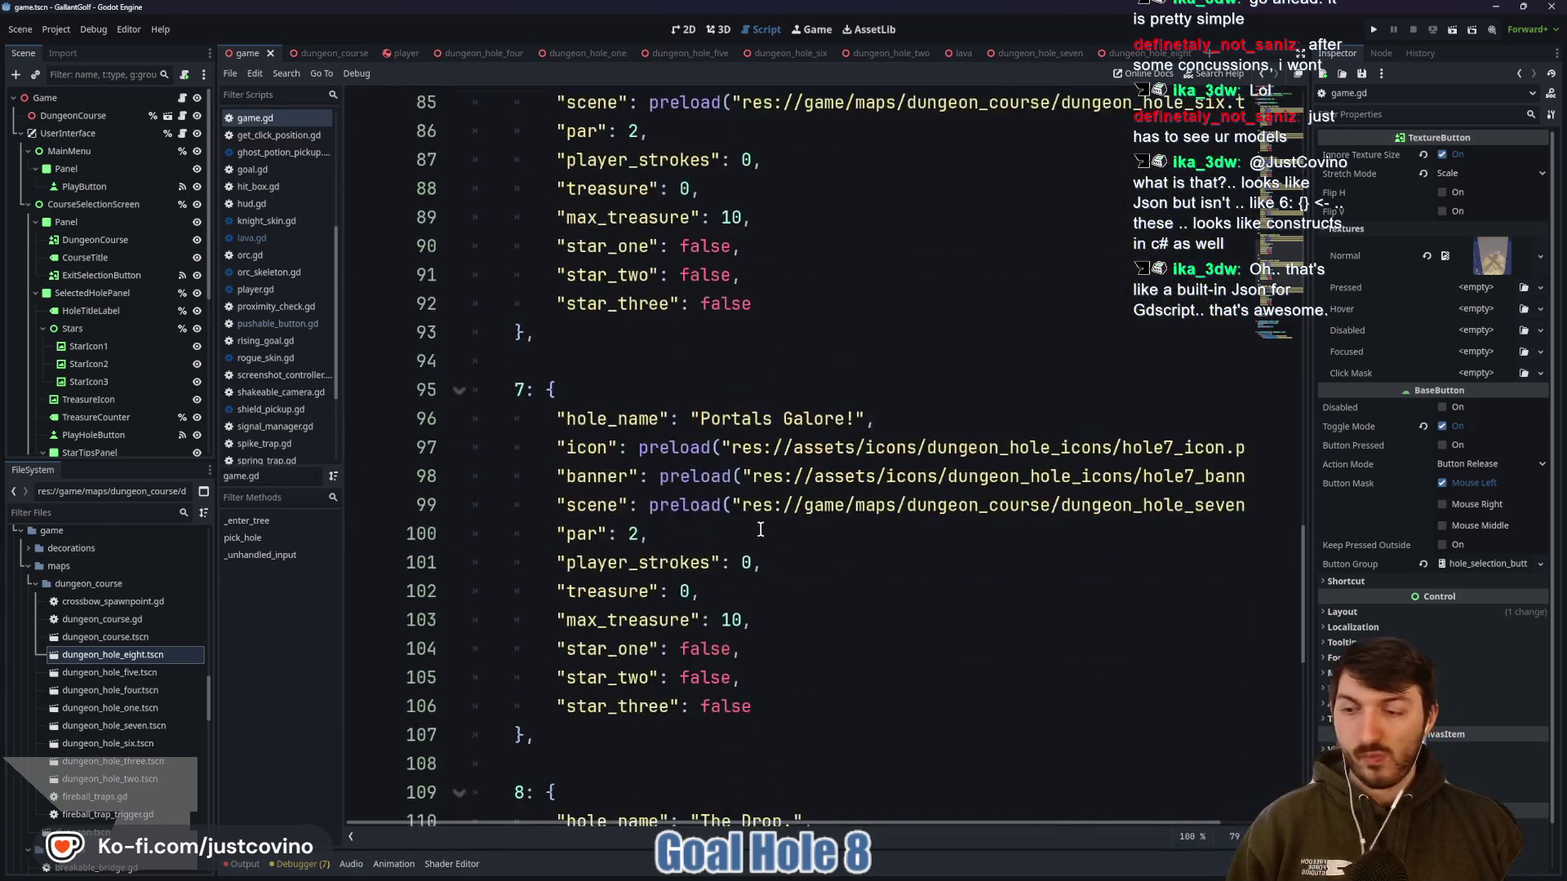
pyautogui.scroll(-2, 755, 525)
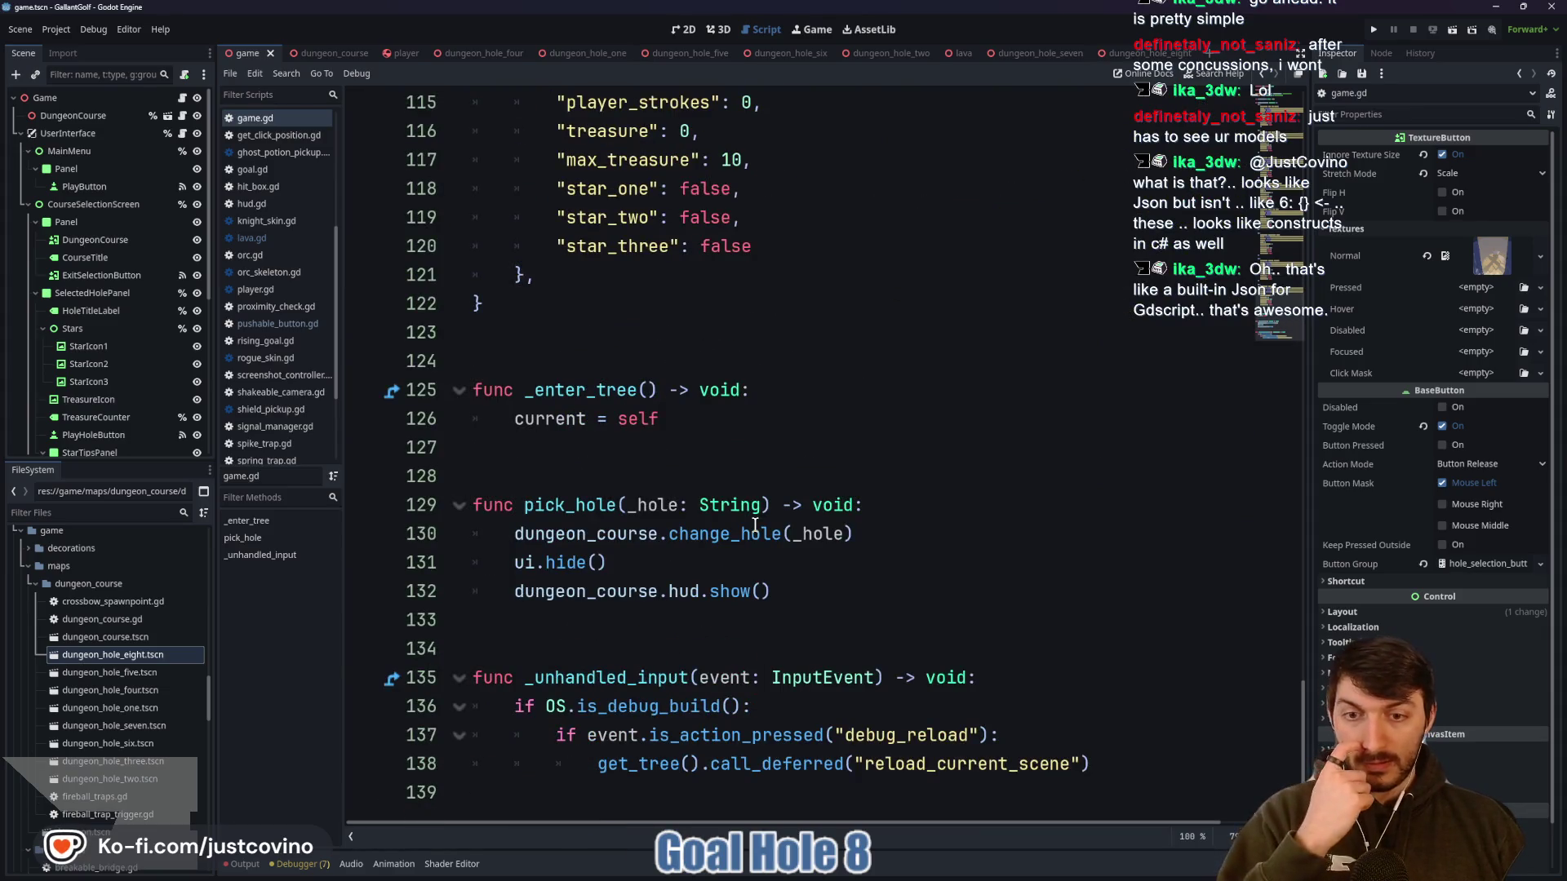
pyautogui.scroll(6, 755, 525)
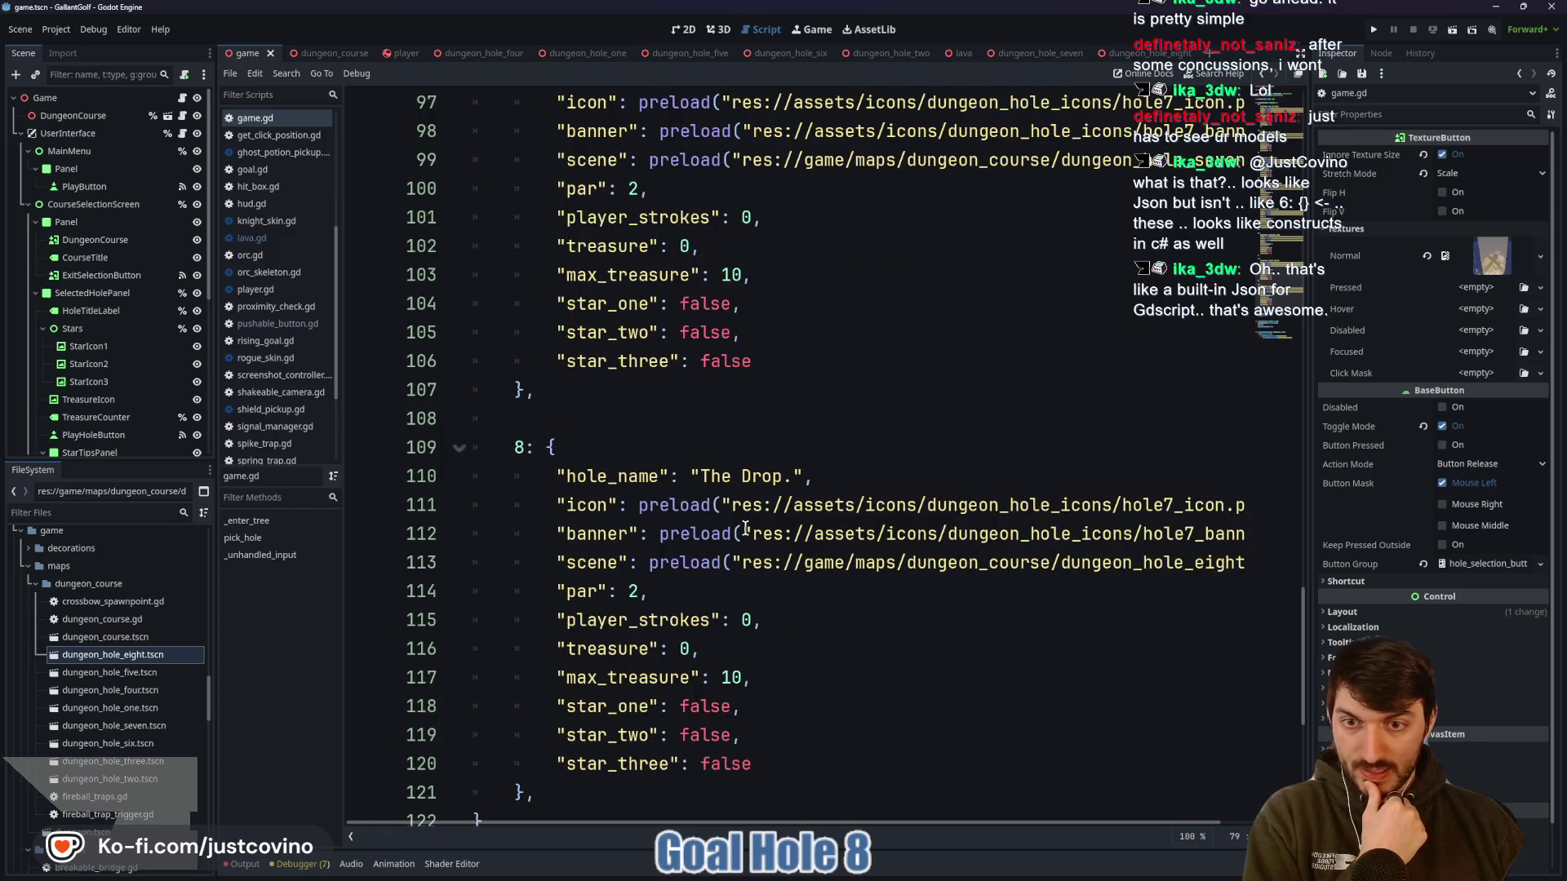
pyautogui.scroll(-1, 745, 528)
# Run the game and start hole 8, The Drop. Then stop it and return to the hole 8 scene
pyautogui.click(1373, 28)
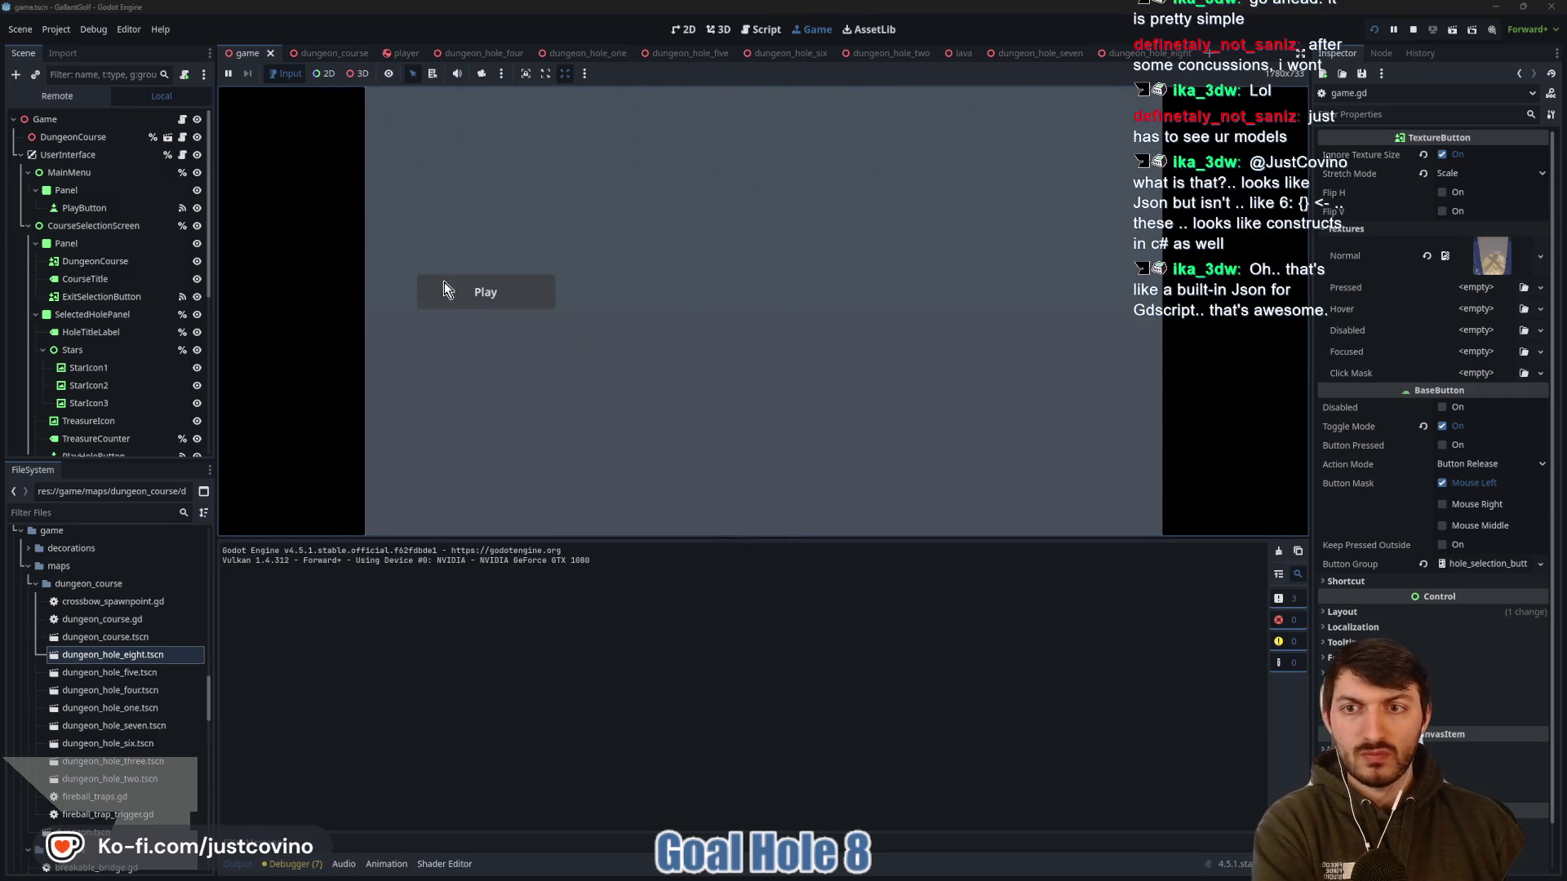
pyautogui.click(444, 283)
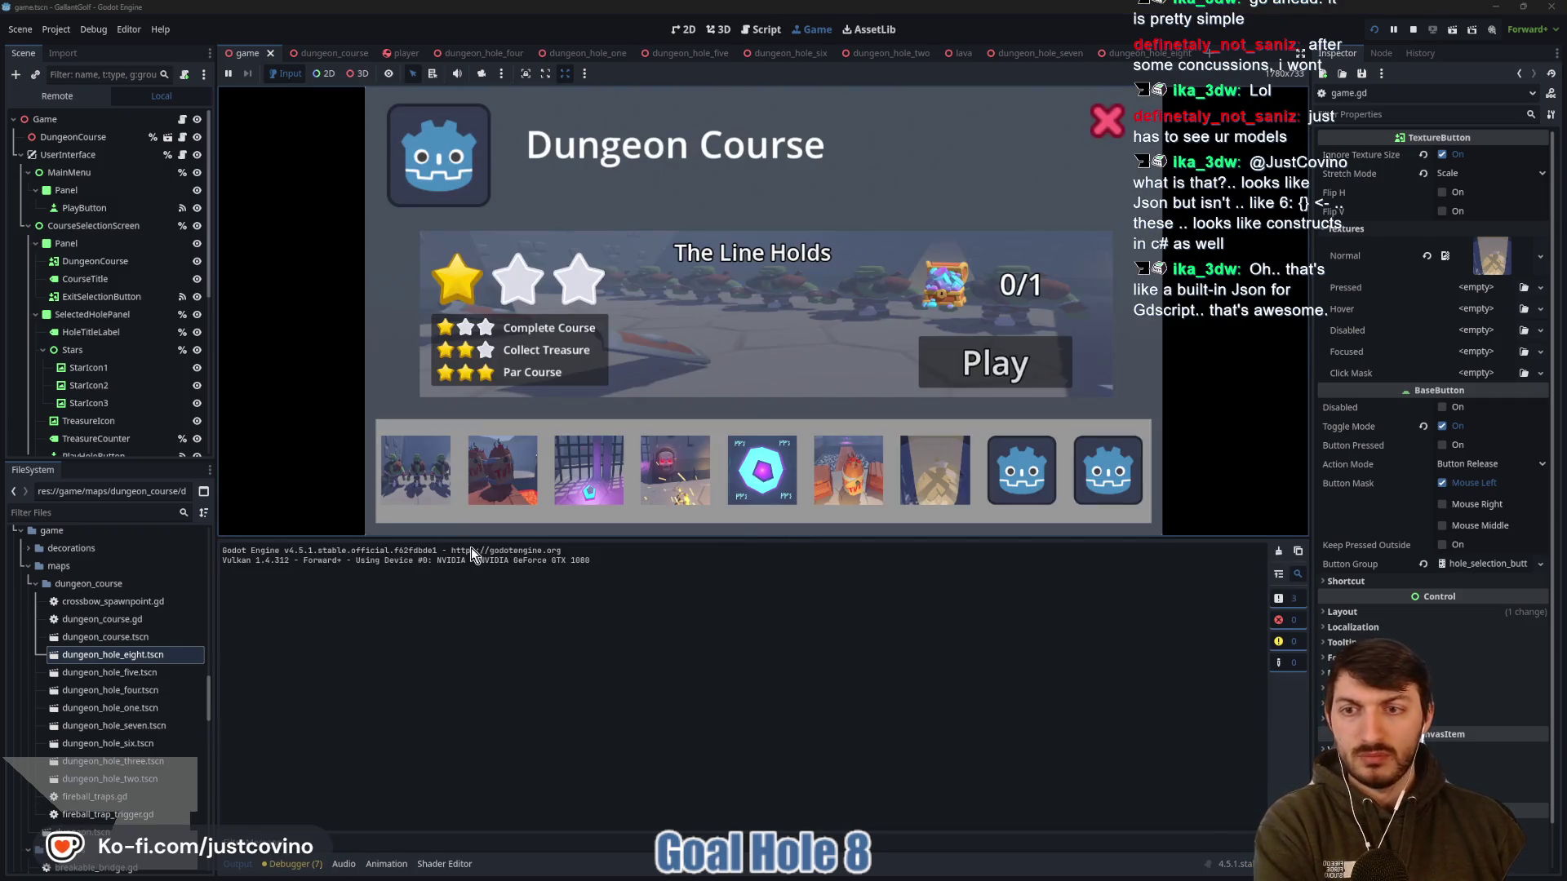
pyautogui.click(229, 876)
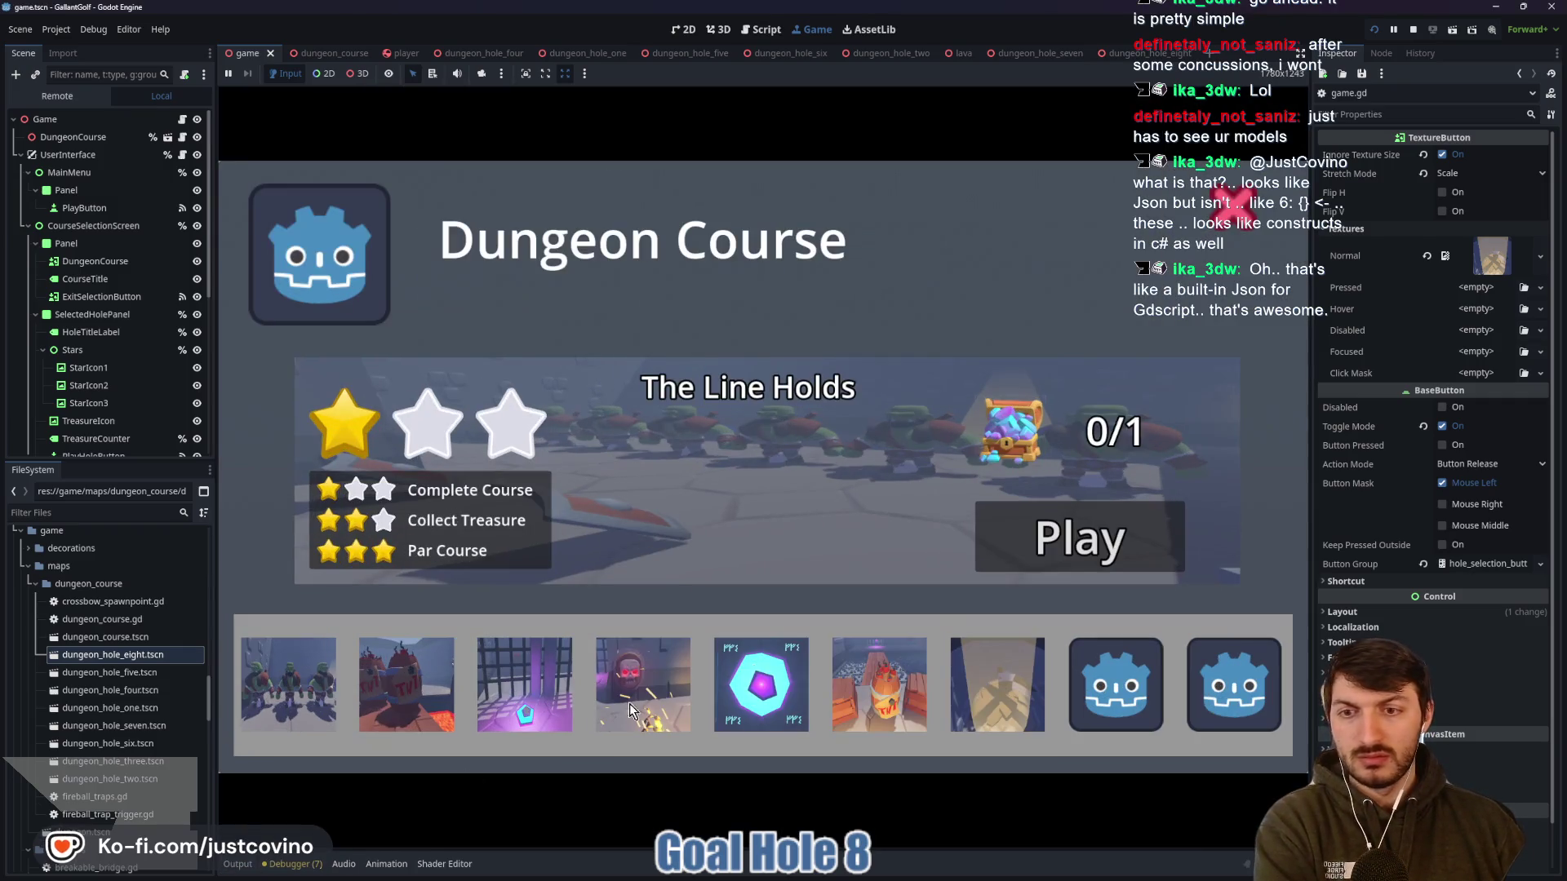
pyautogui.click(1053, 562)
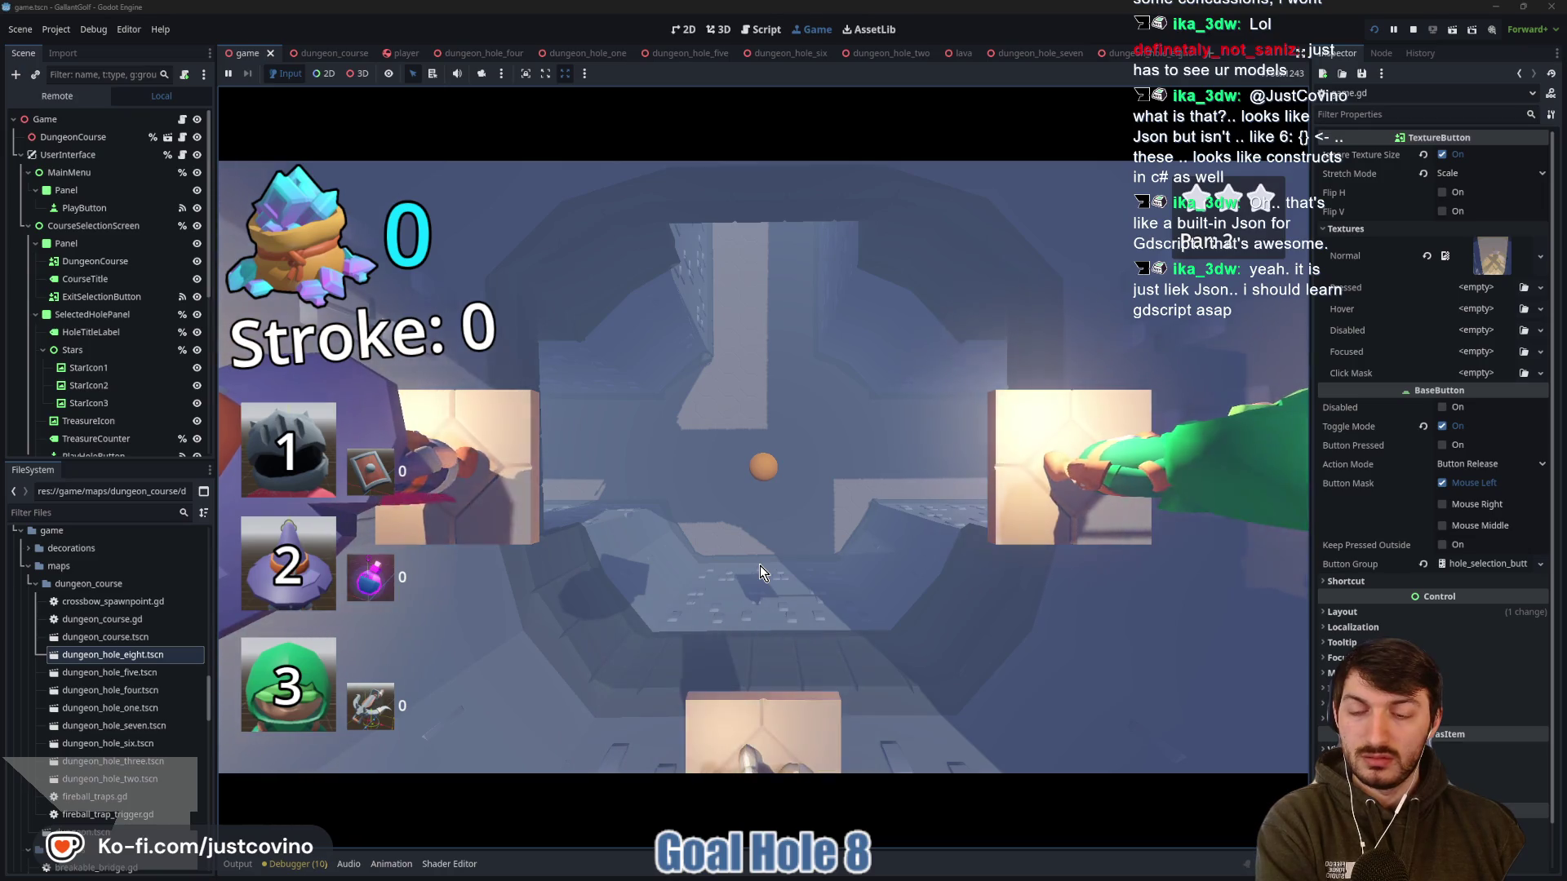
pyautogui.press('F8')
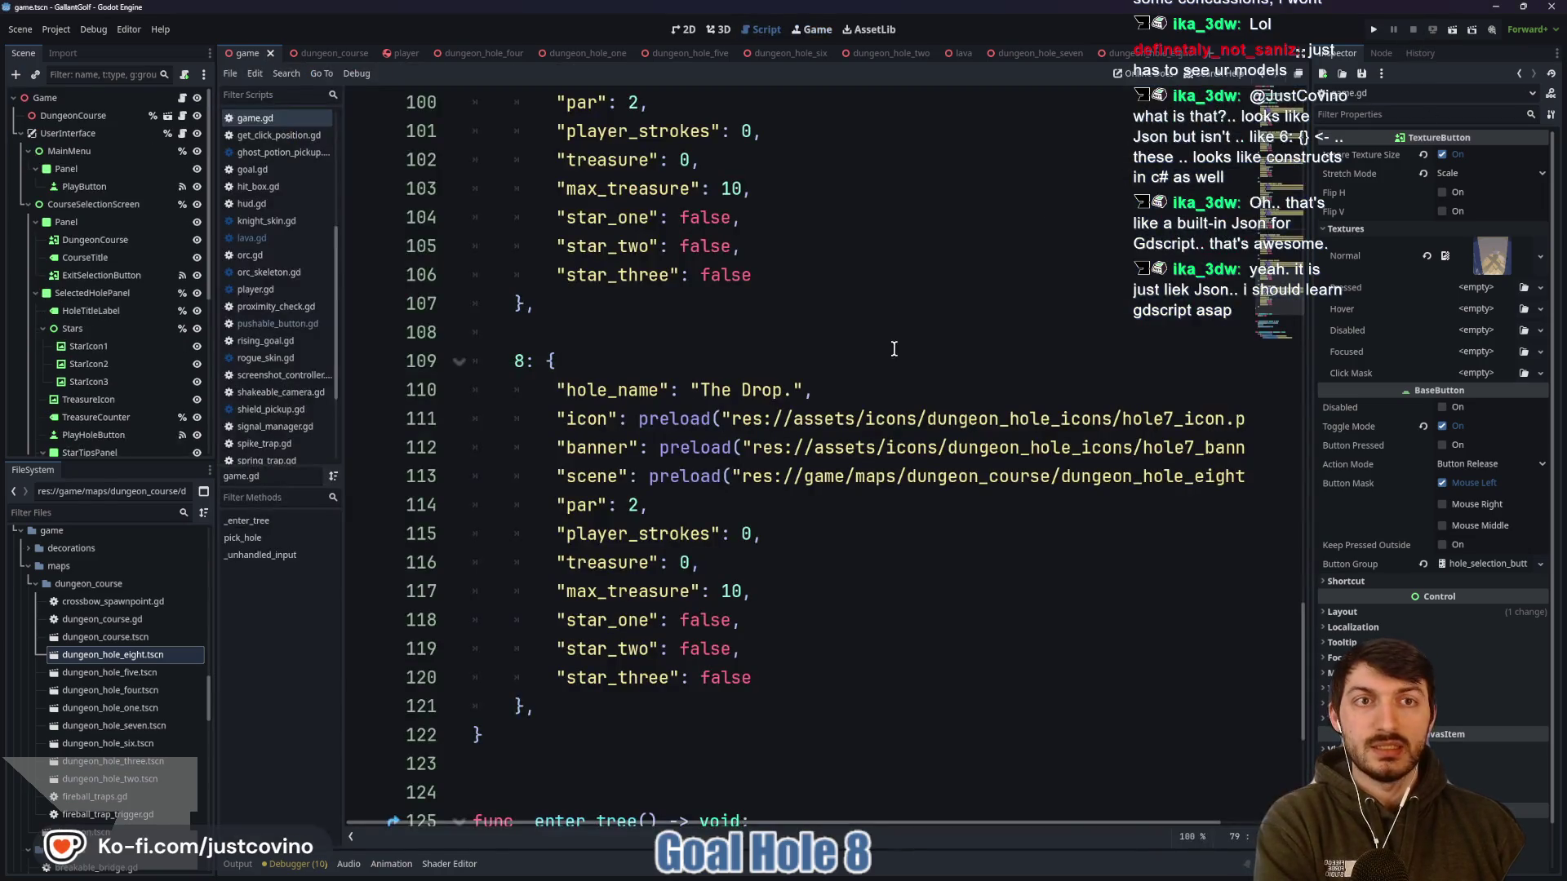
pyautogui.click(1163, 54)
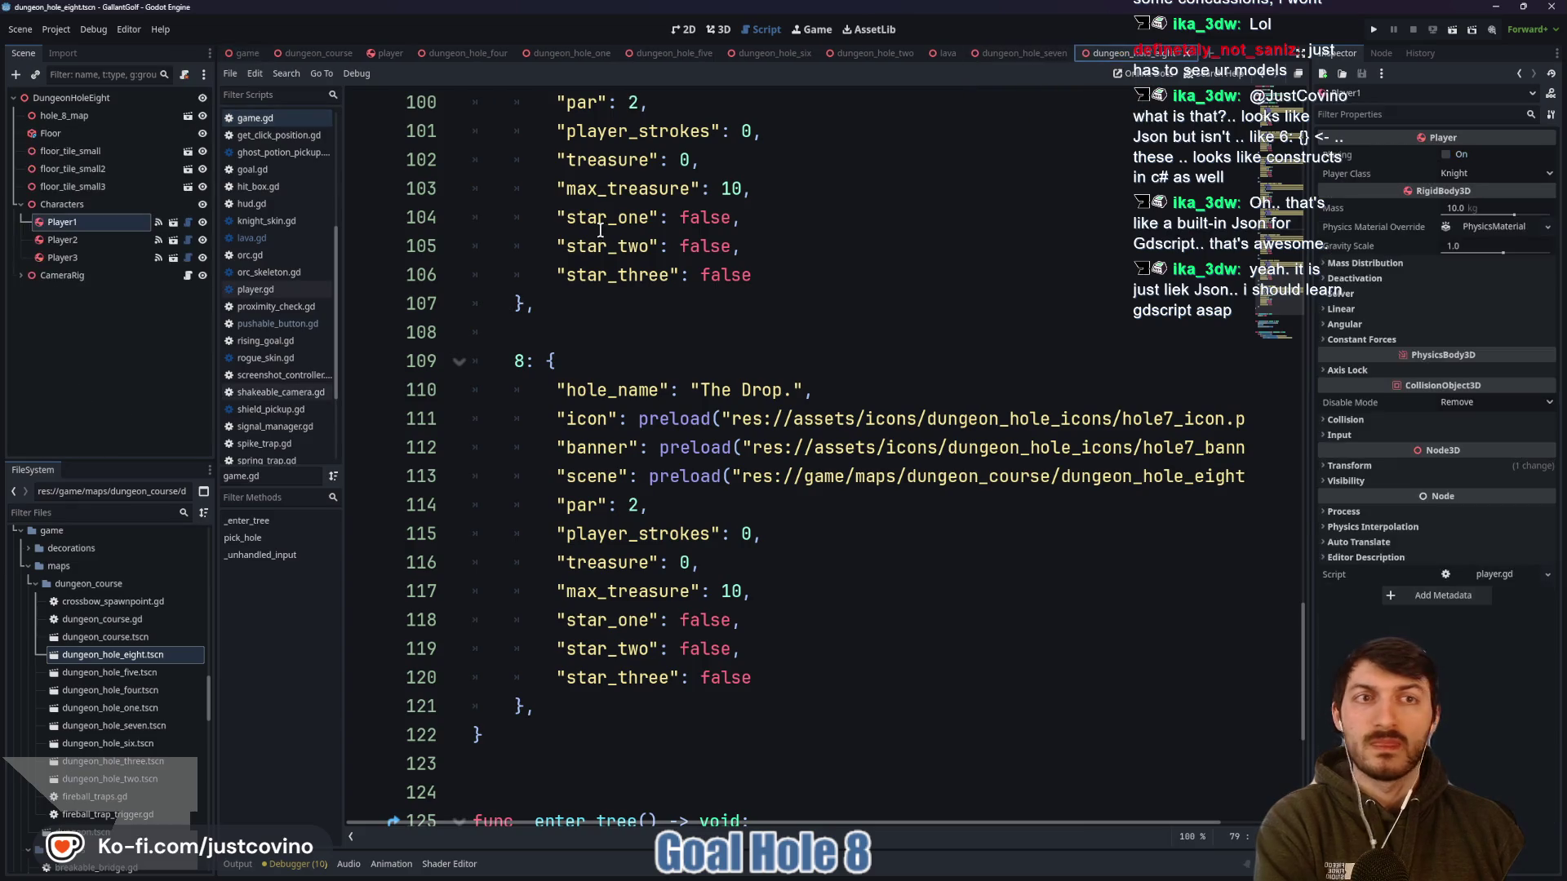
# Assign Player1 as CameraRig's target and the Characters node as its characters
pyautogui.click(98, 275)
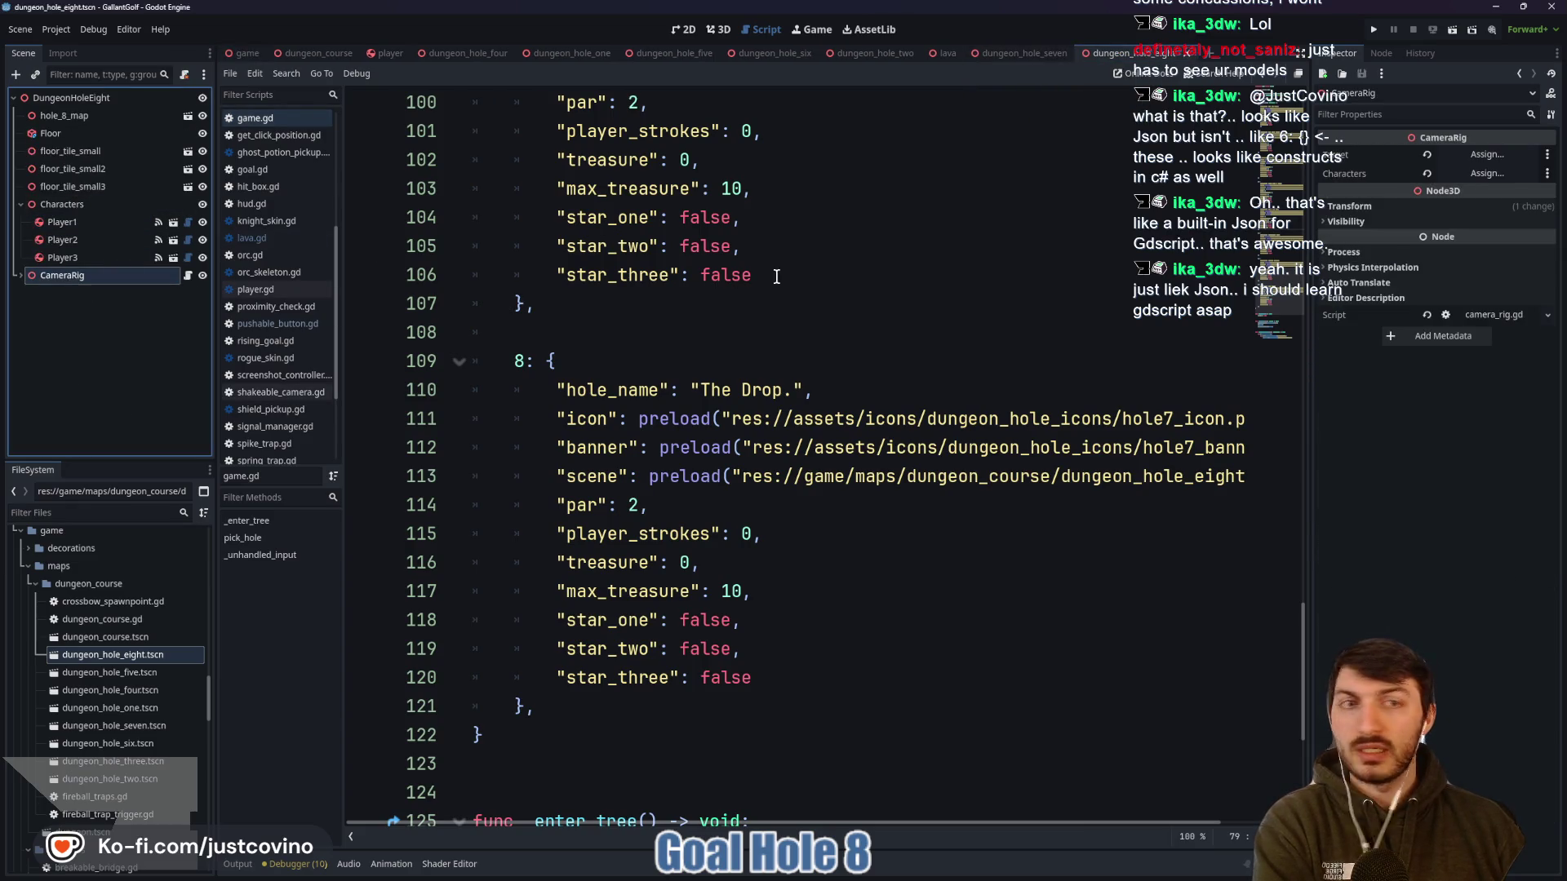
pyautogui.click(1487, 154)
pyautogui.click(750, 409)
pyautogui.click(737, 639)
pyautogui.click(1487, 173)
pyautogui.click(739, 396)
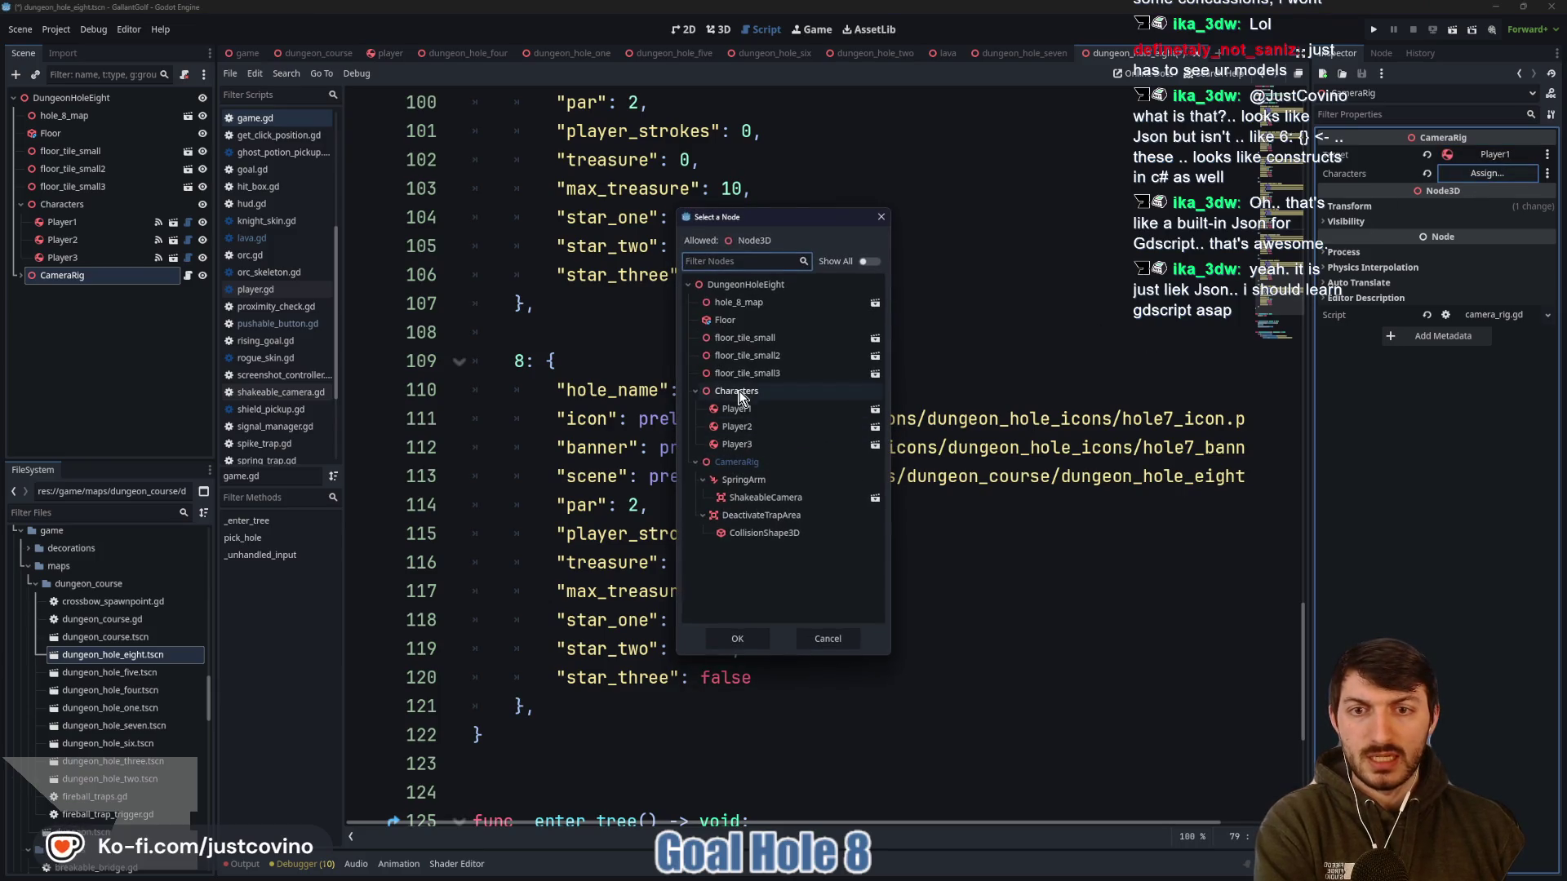
pyautogui.click(737, 639)
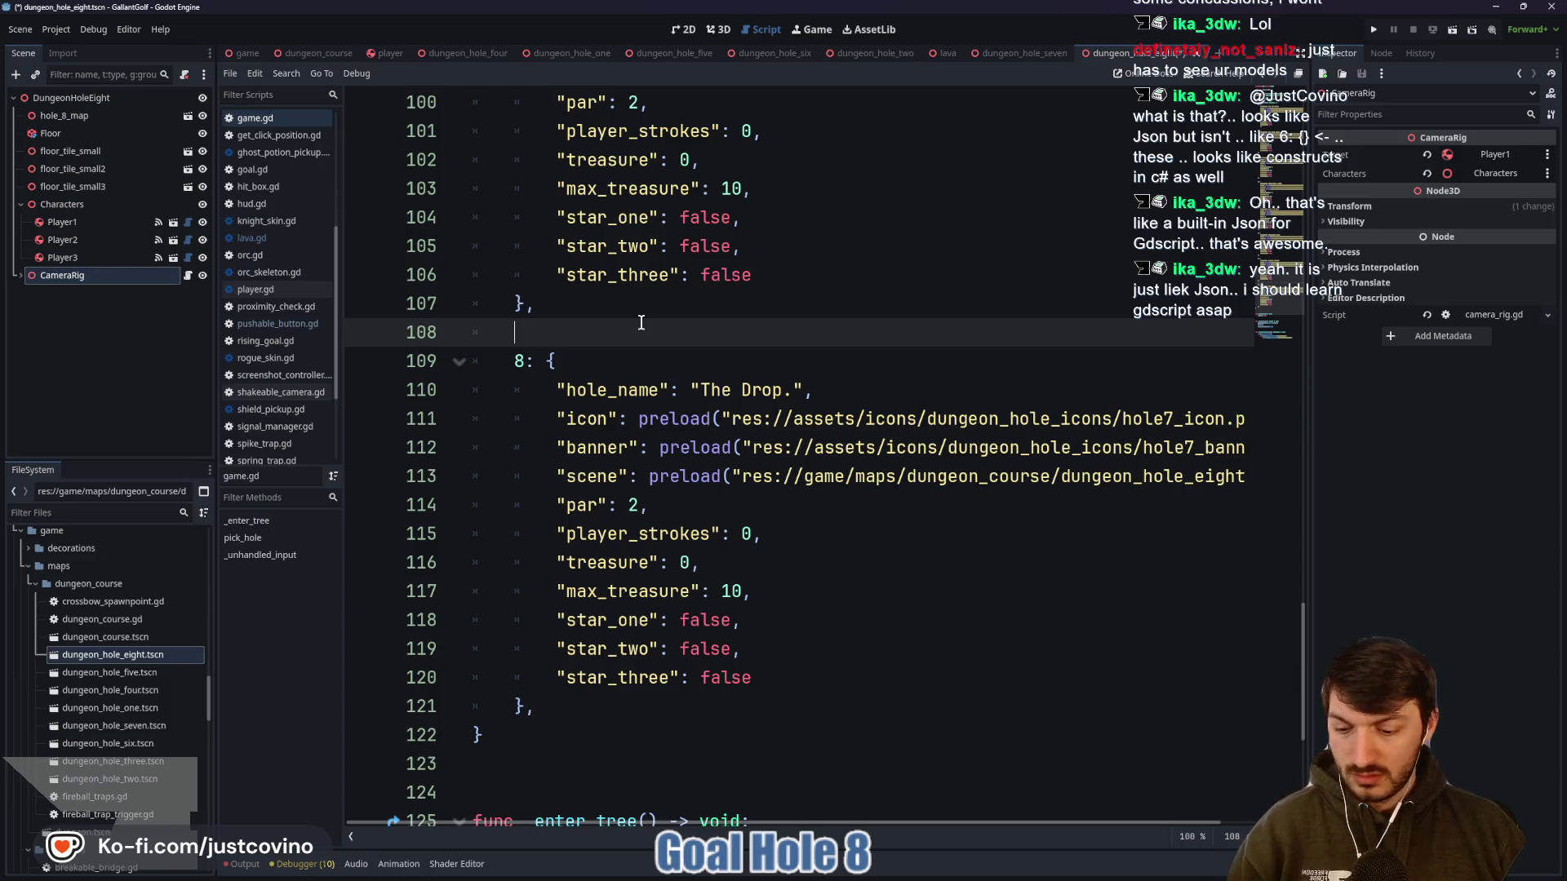
# Play-test The Drop. with one shot, stop the game, and save the hole 8 scene
pyautogui.click(1373, 29)
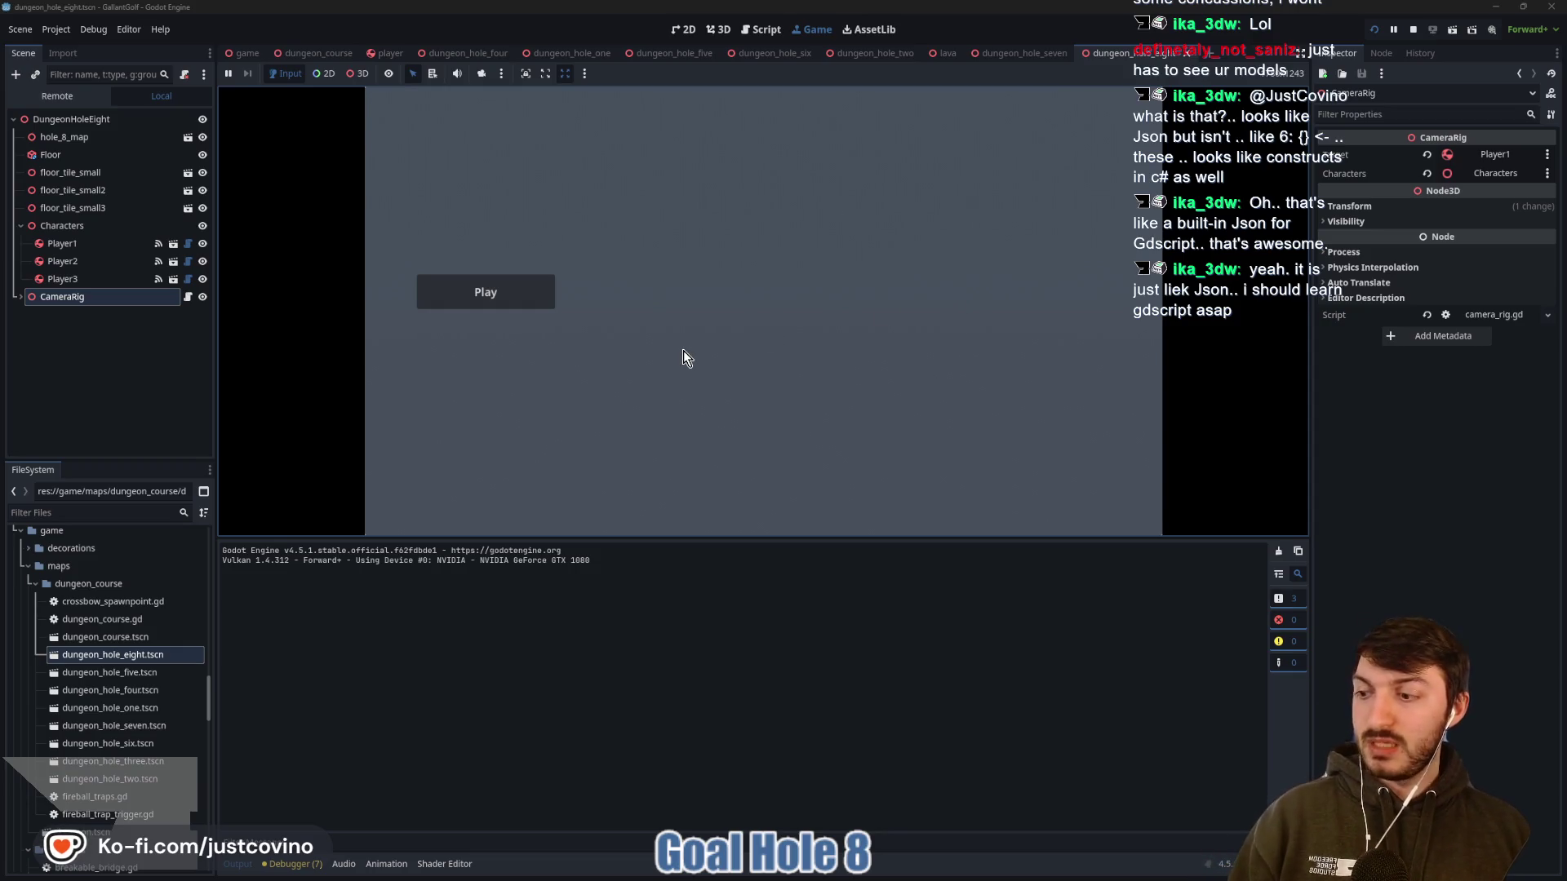
pyautogui.click(506, 300)
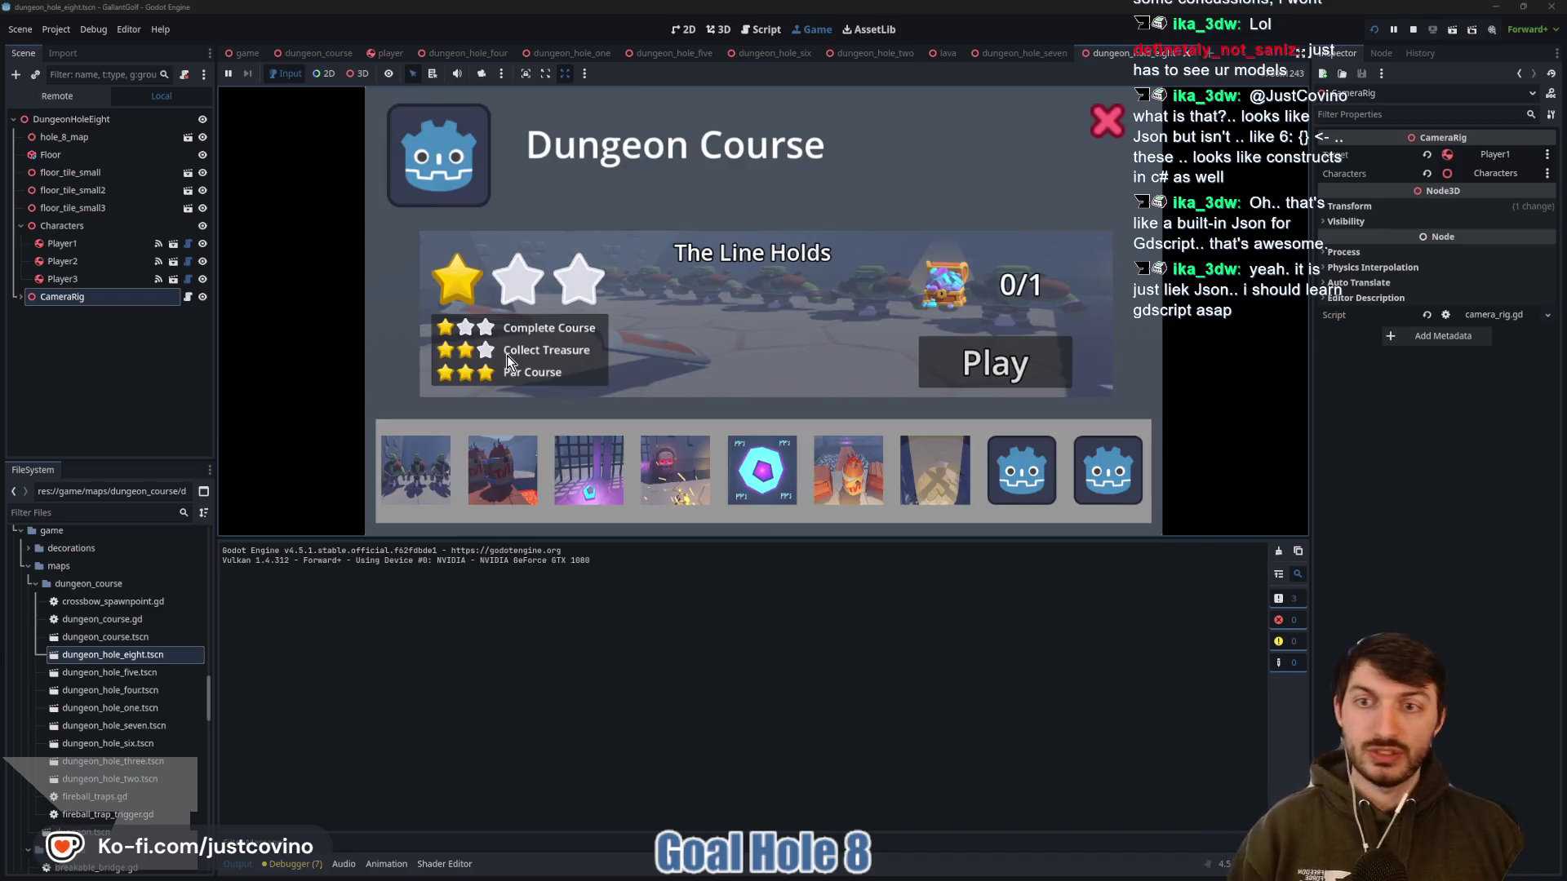
pyautogui.click(247, 868)
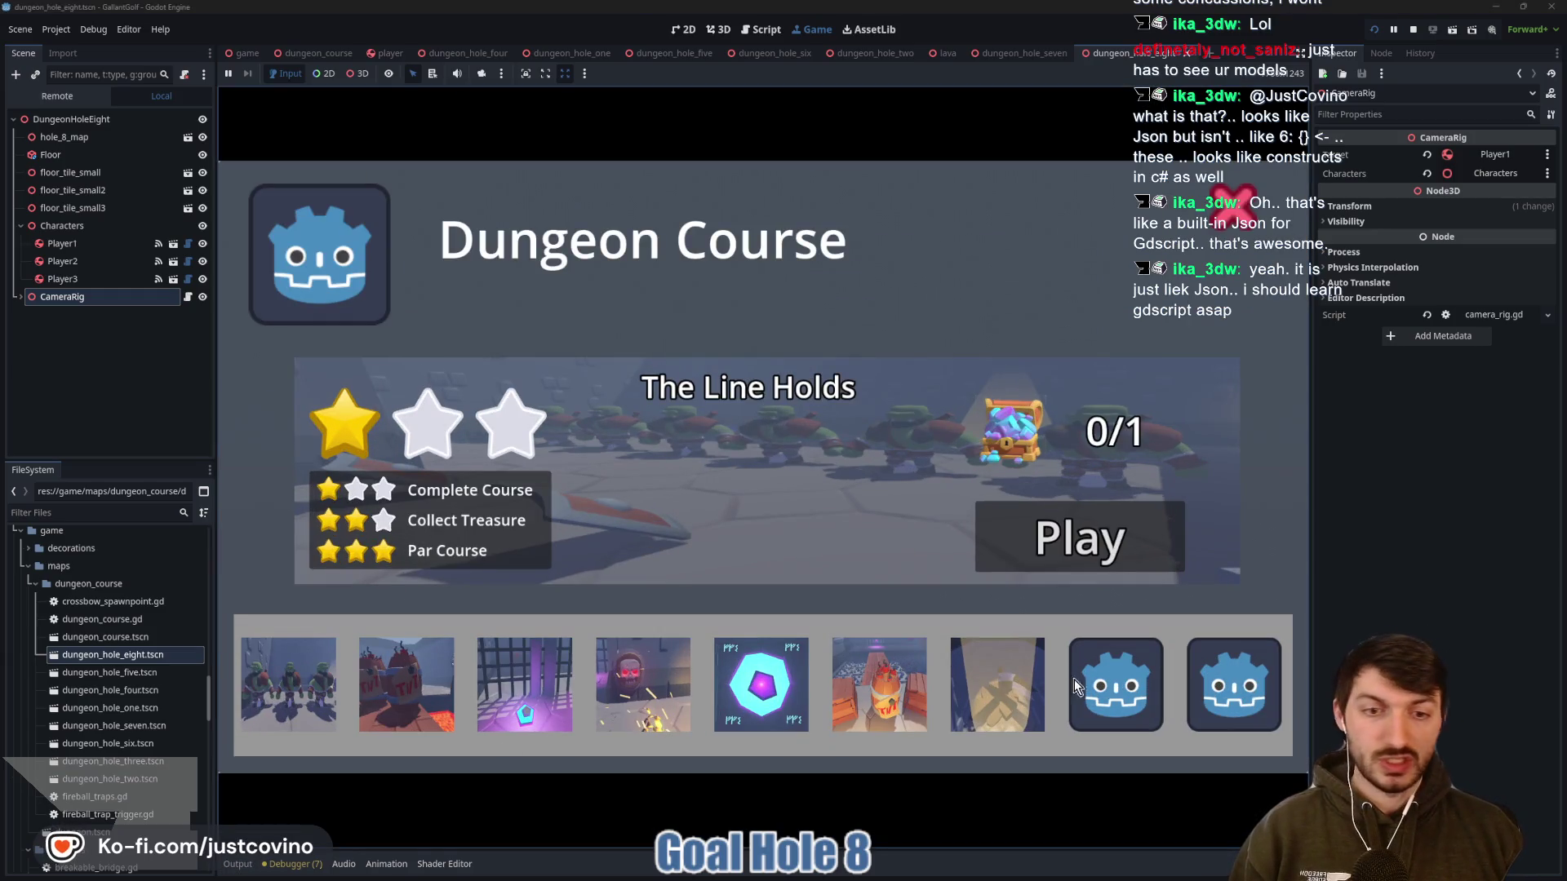
pyautogui.click(1084, 532)
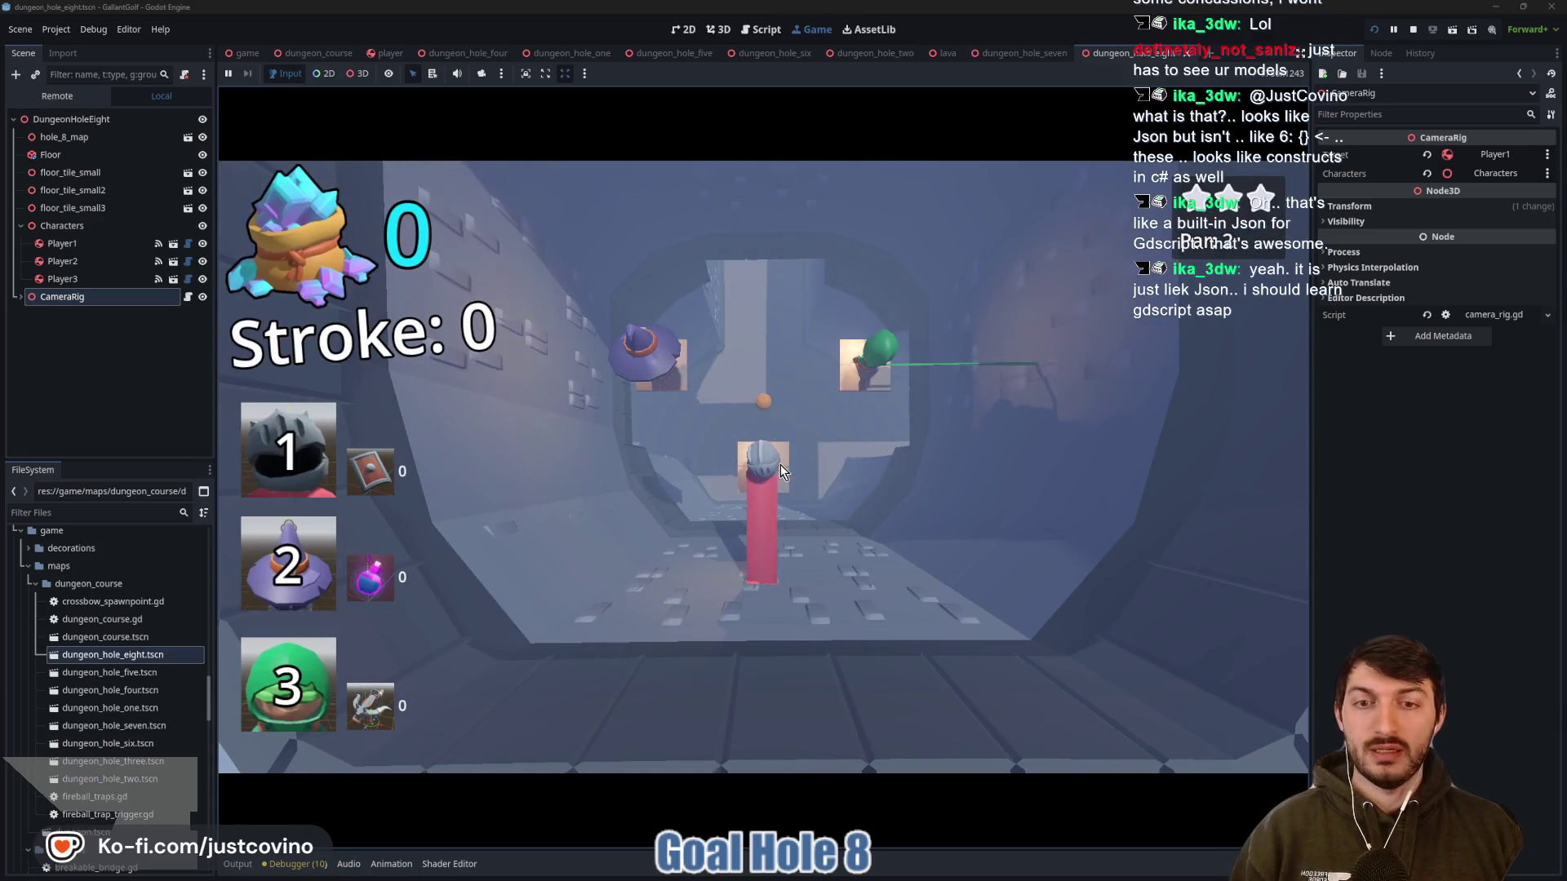
pyautogui.moveTo(761, 483); pyautogui.dragTo(772, 614)
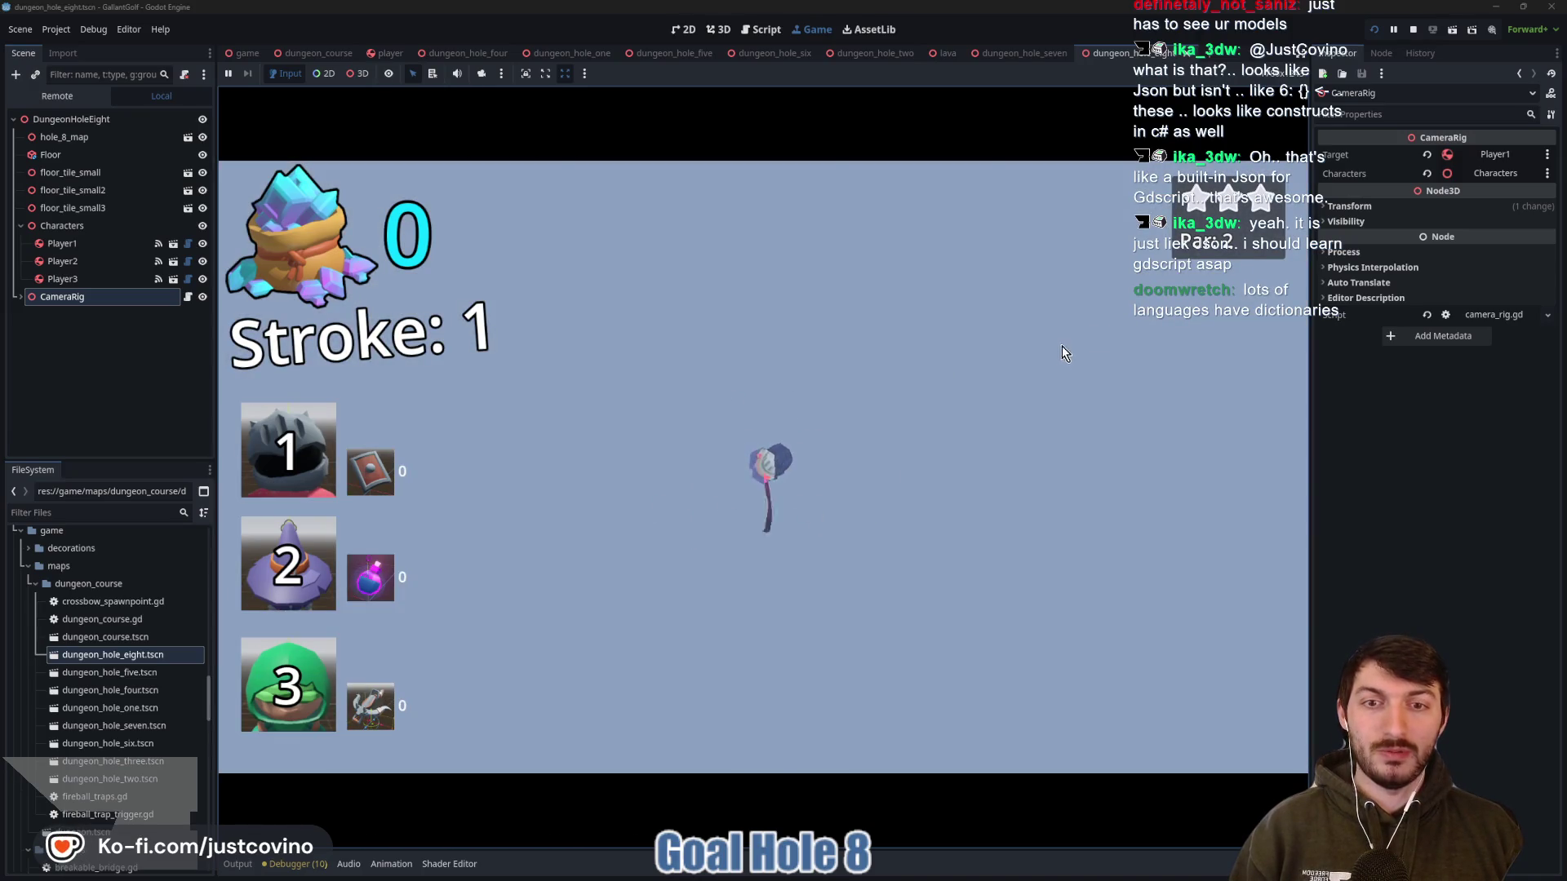
pyautogui.click(1414, 33)
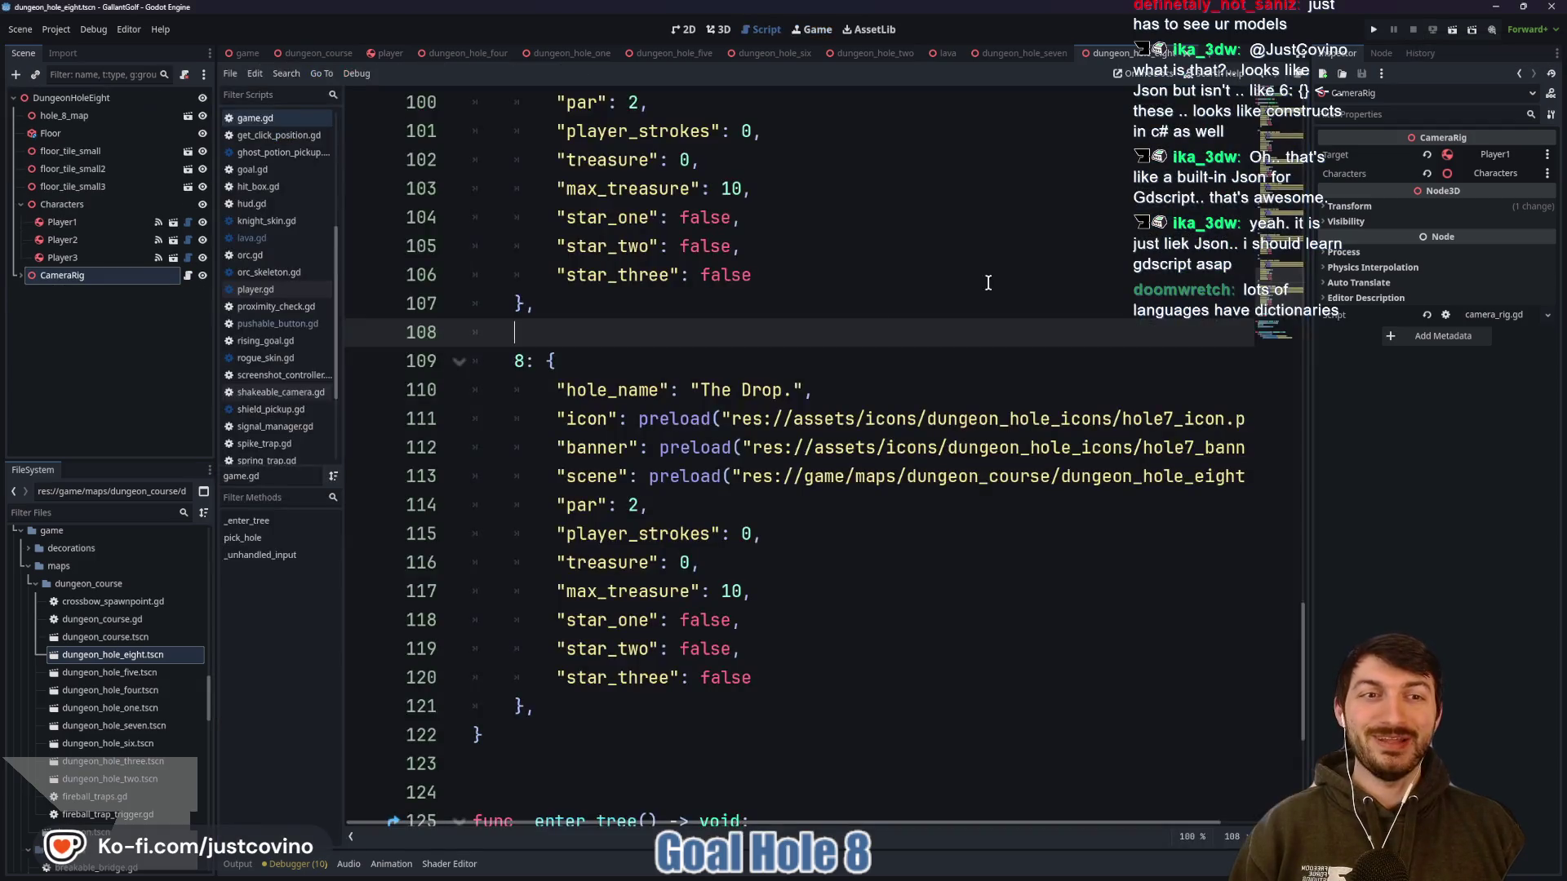
pyautogui.hotkey('ctrl', 's')
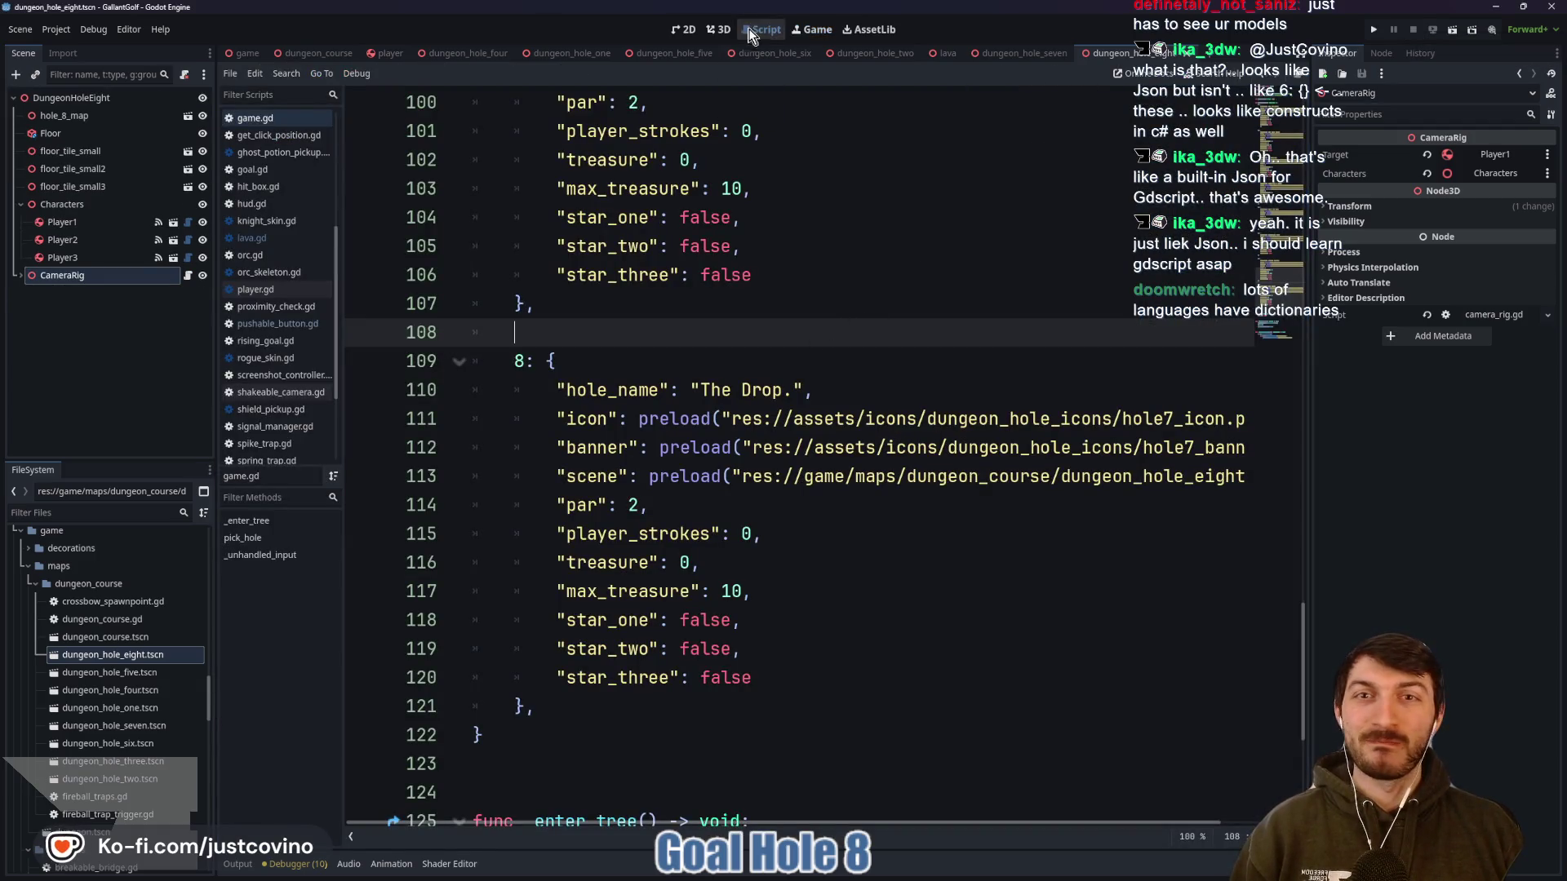
pyautogui.click(718, 29)
pyautogui.click(50, 133)
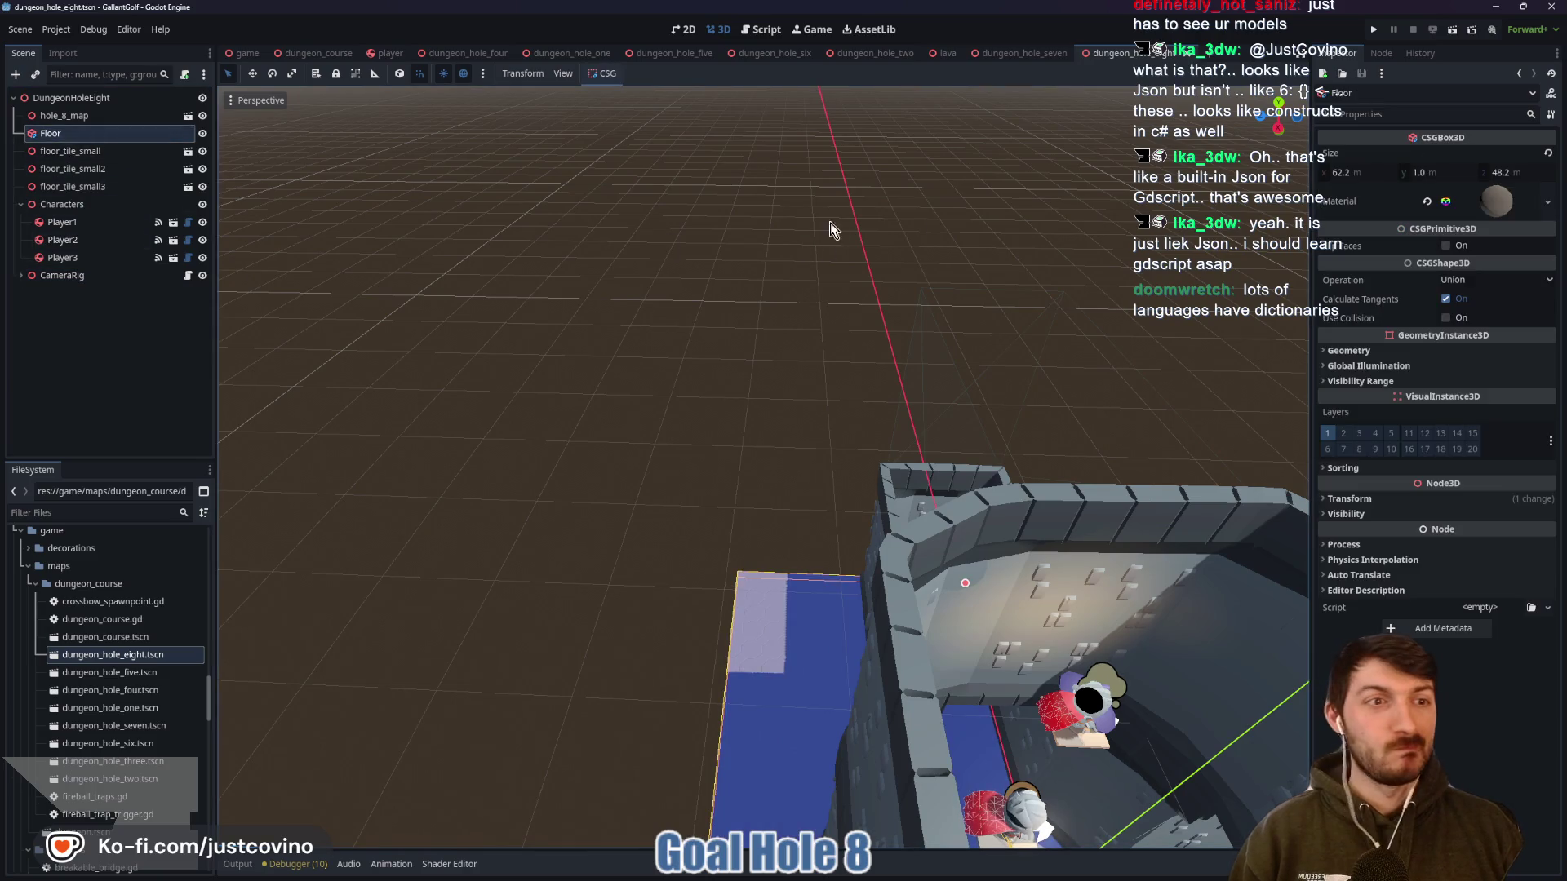
# Enable Use Collision on the Floor box and run the game again
pyautogui.click(1446, 319)
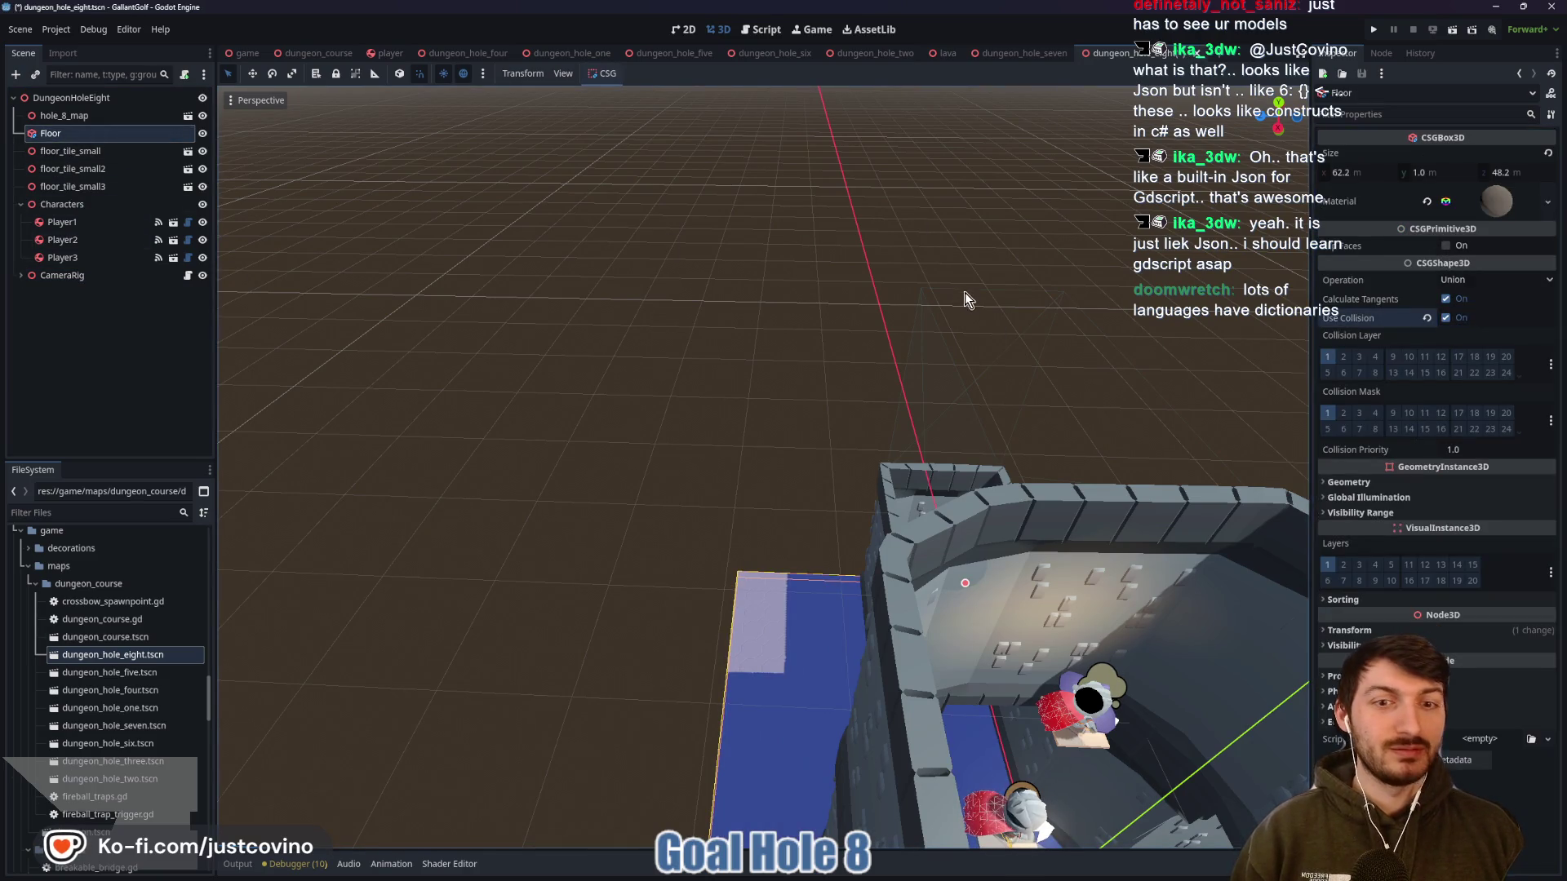
pyautogui.moveTo(955, 337)
pyautogui.mouseDown()
pyautogui.moveTo(832, 217)
pyautogui.moveTo(790, 272)
pyautogui.moveTo(808, 336)
pyautogui.moveTo(833, 324)
pyautogui.mouseUp()
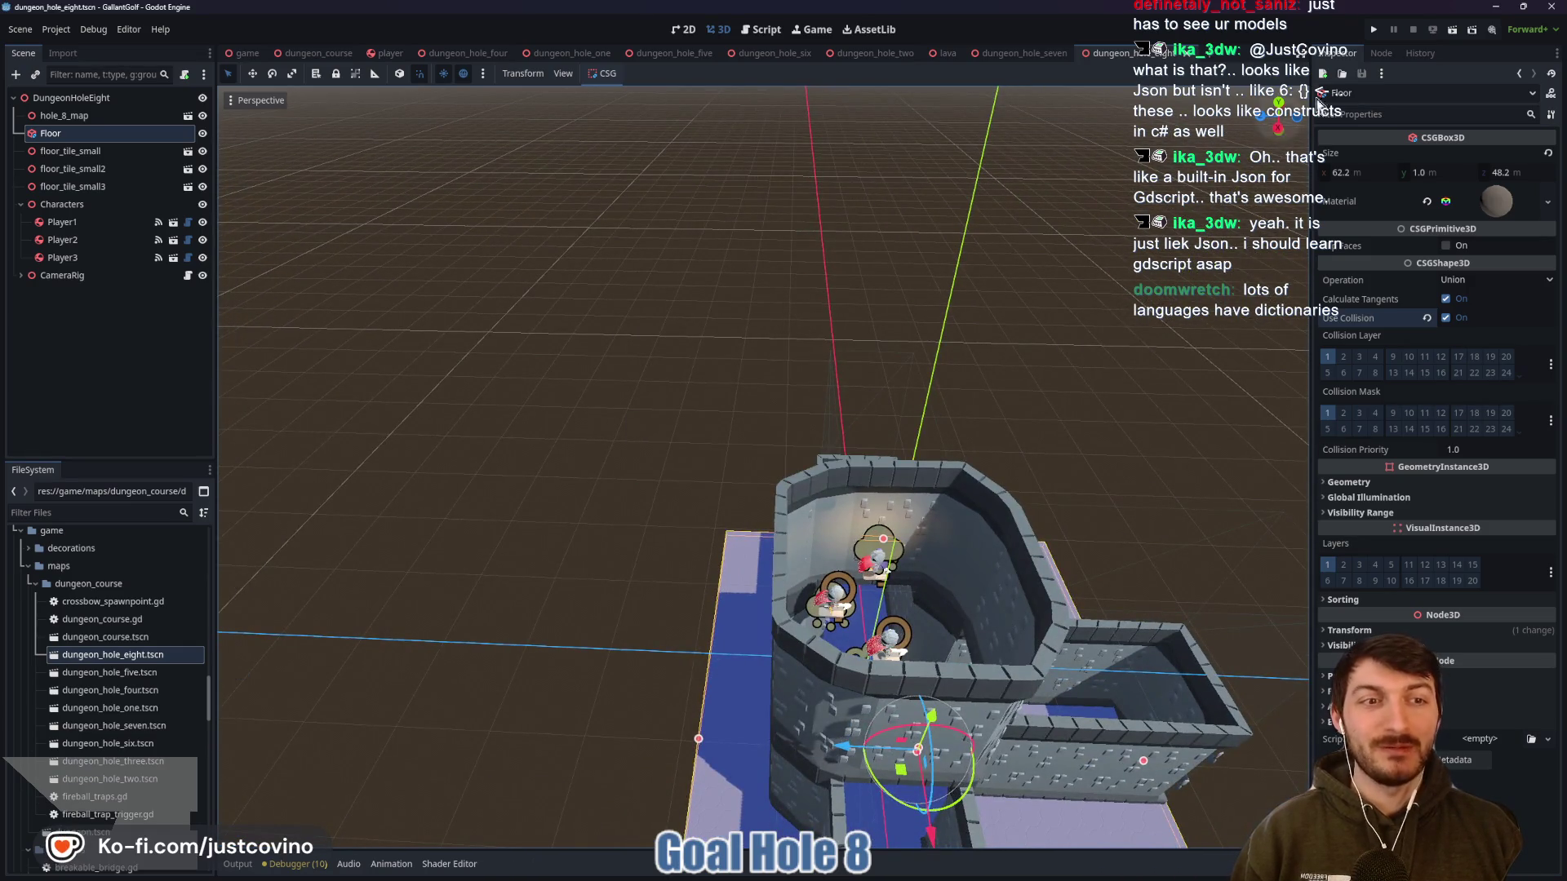
pyautogui.click(1373, 31)
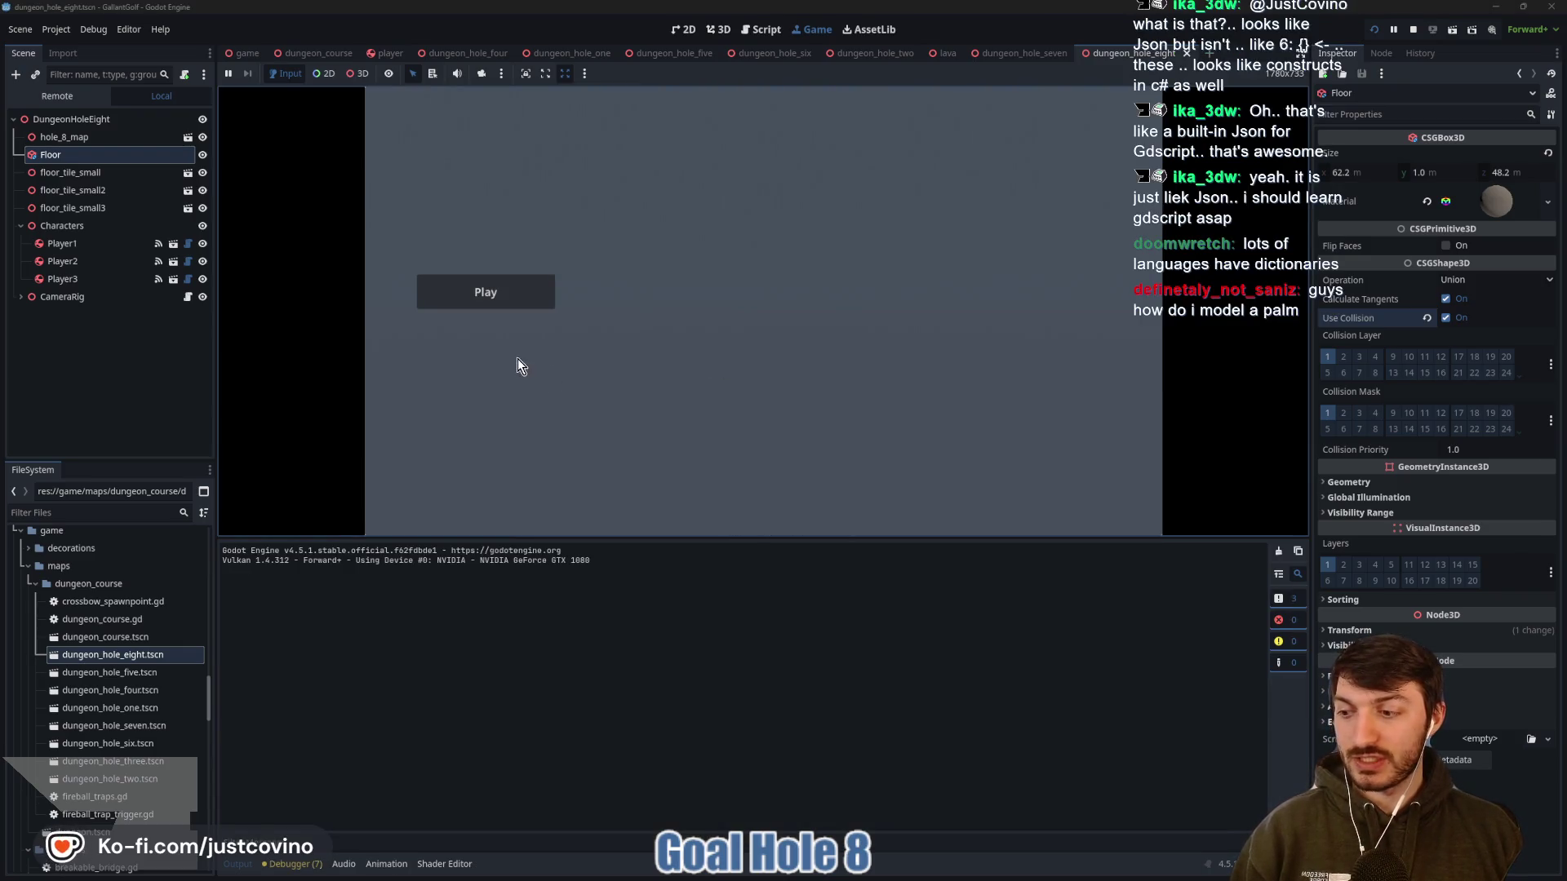
# Play The Drop. and take two shots with the ball, then stop the game
pyautogui.click(237, 864)
pyautogui.click(384, 453)
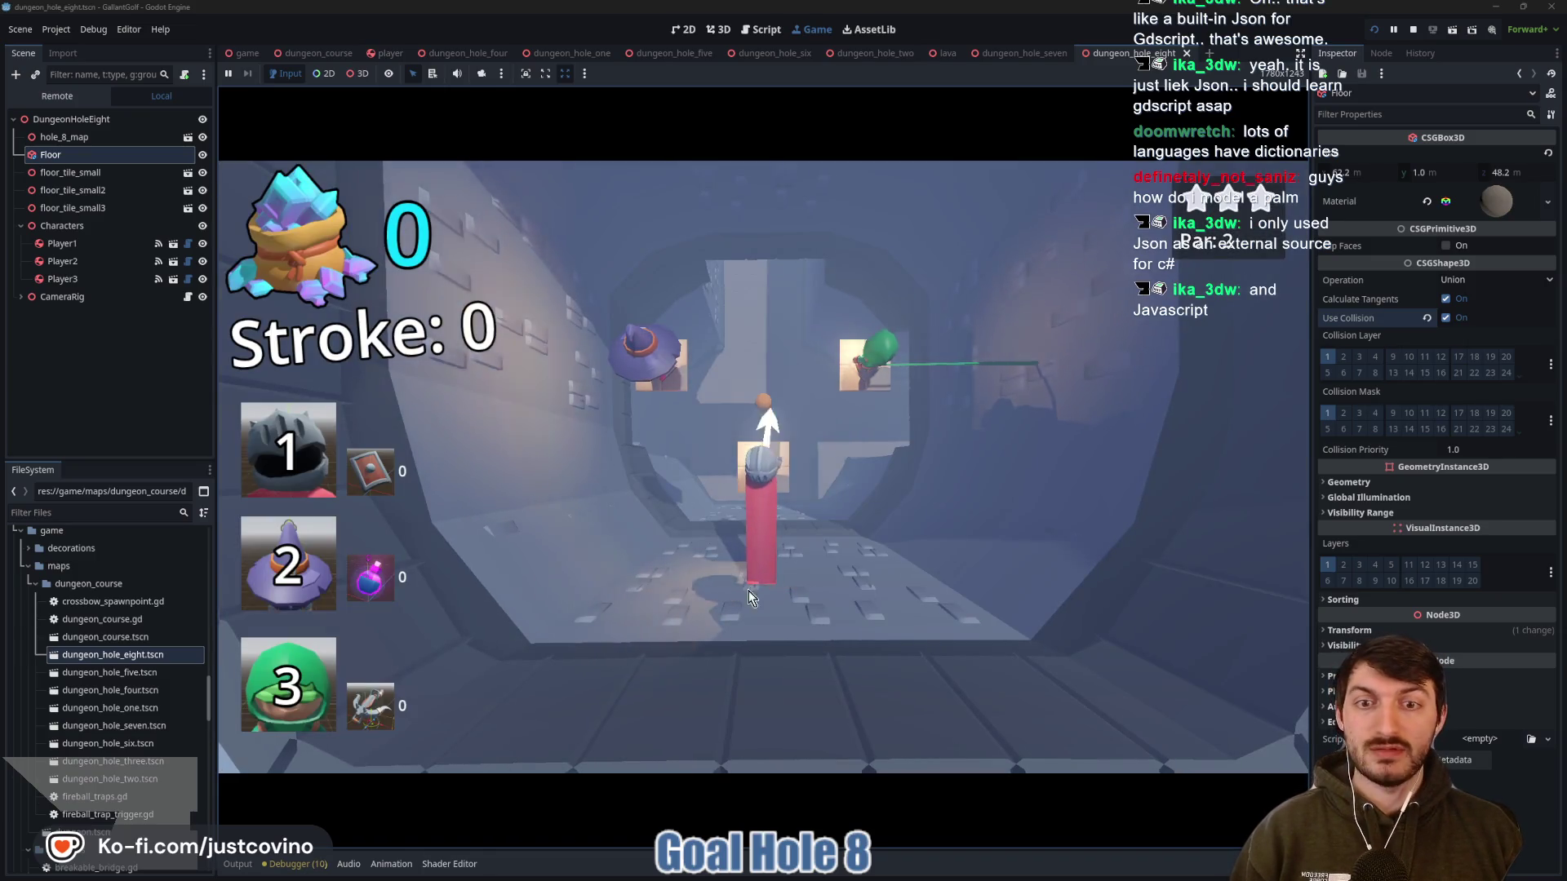
pyautogui.click(744, 641)
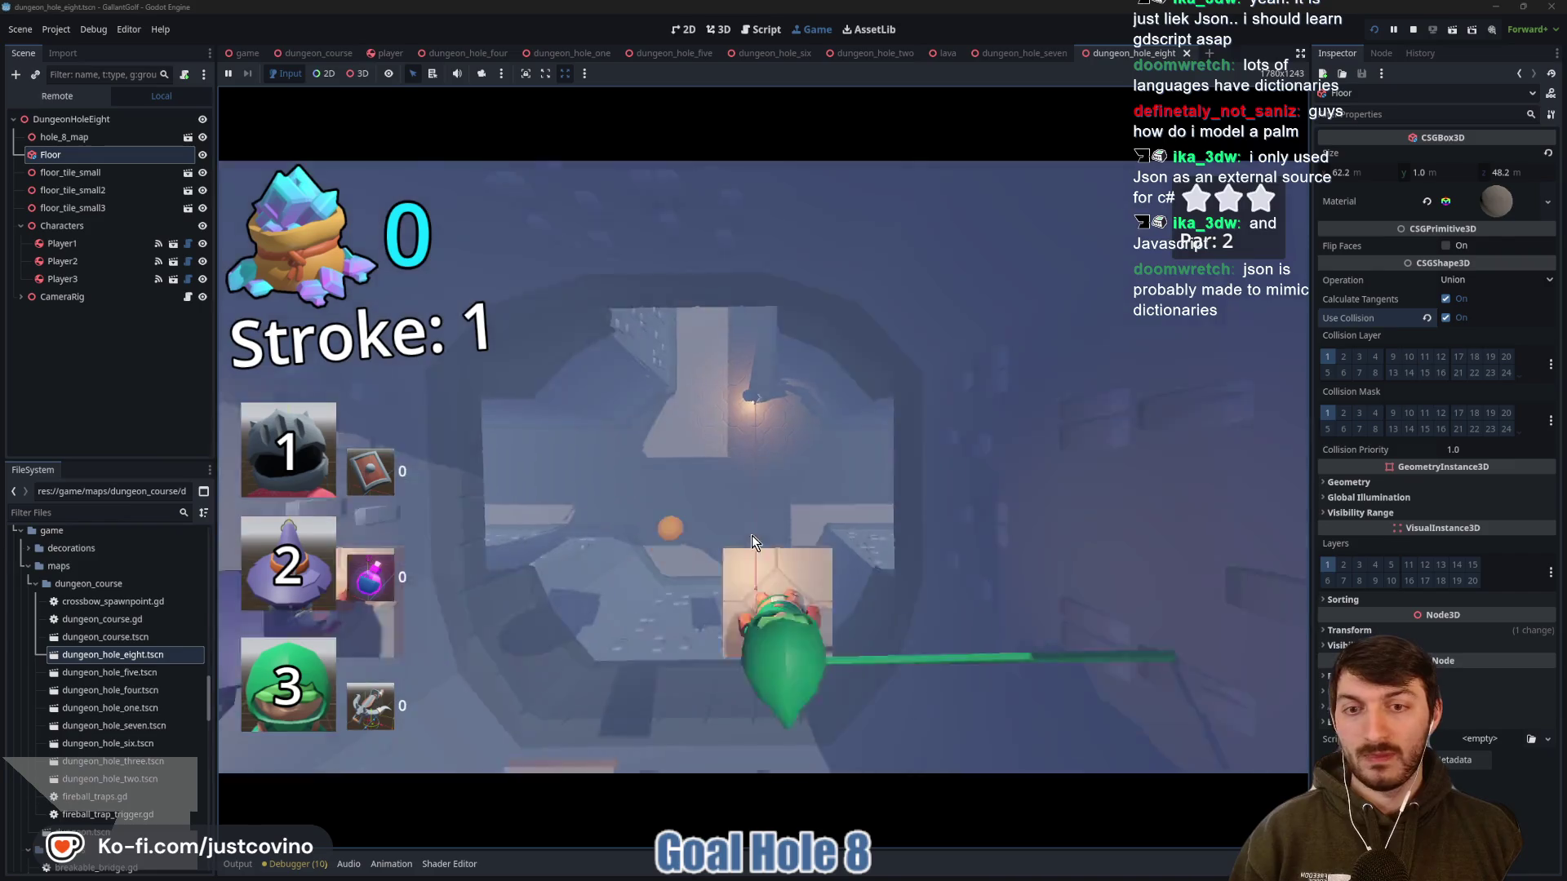
pyautogui.click(760, 478)
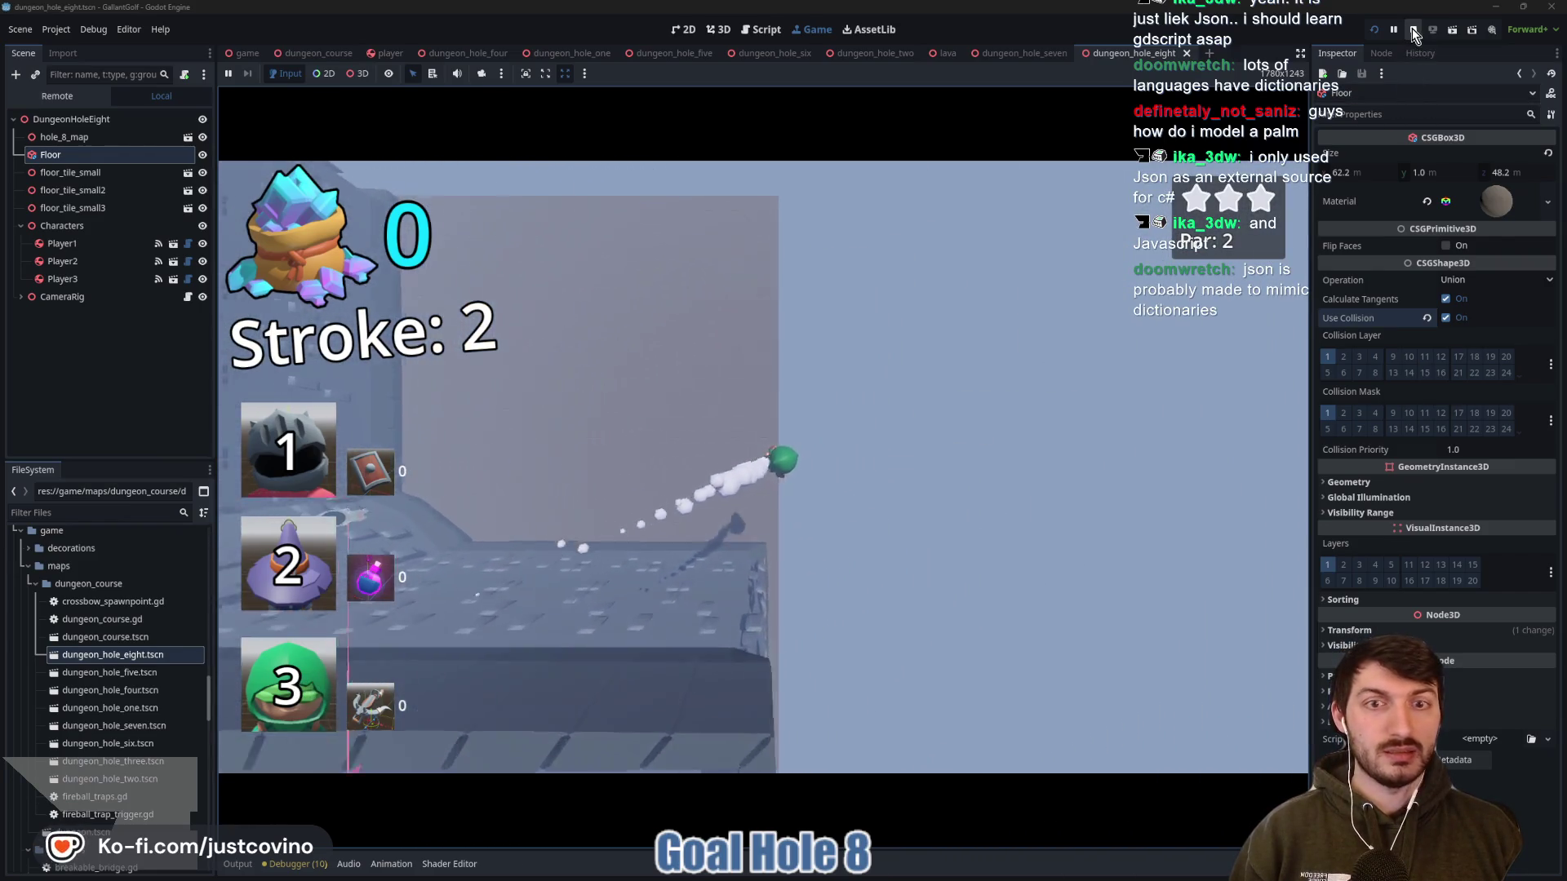
pyautogui.click(1412, 28)
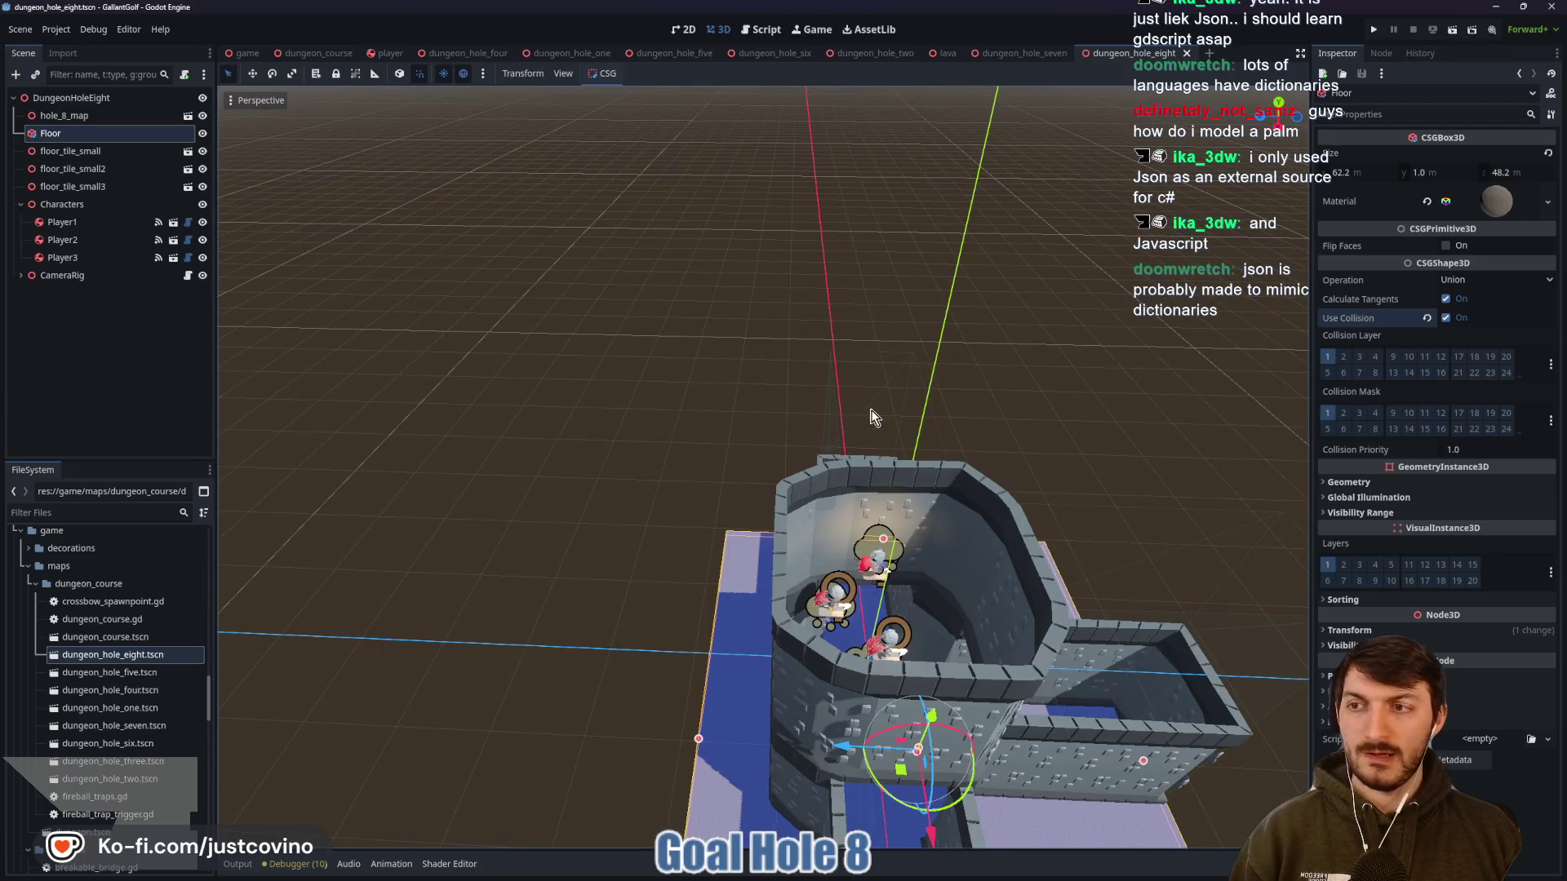
# Save the hole eight scene and select the hole_8_map node in the scene tree
pyautogui.hotkey('ctrl', 's')
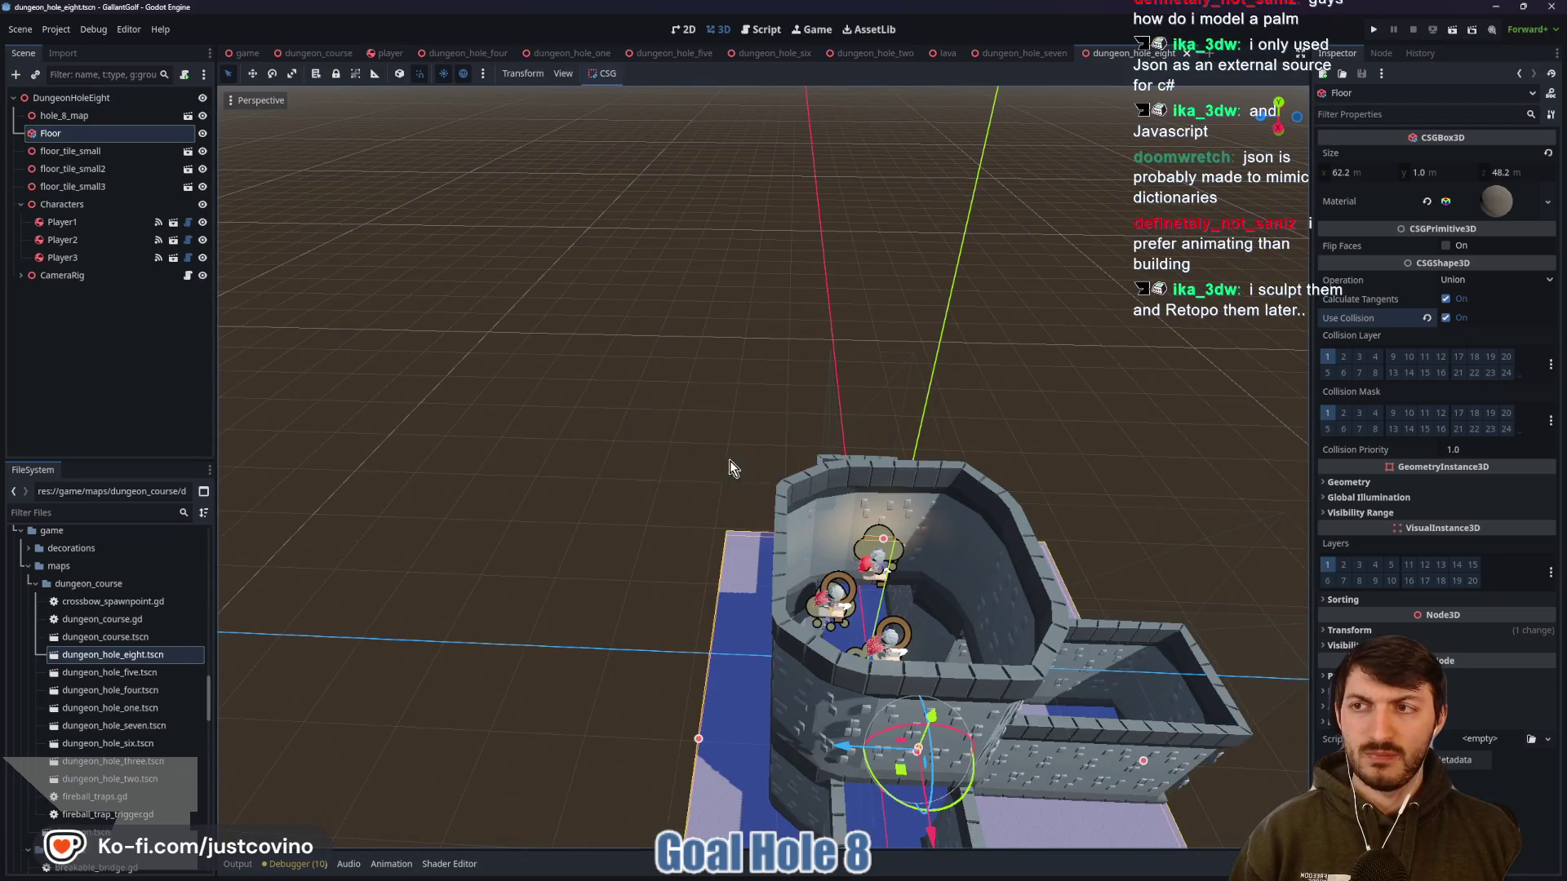
pyautogui.click(90, 117)
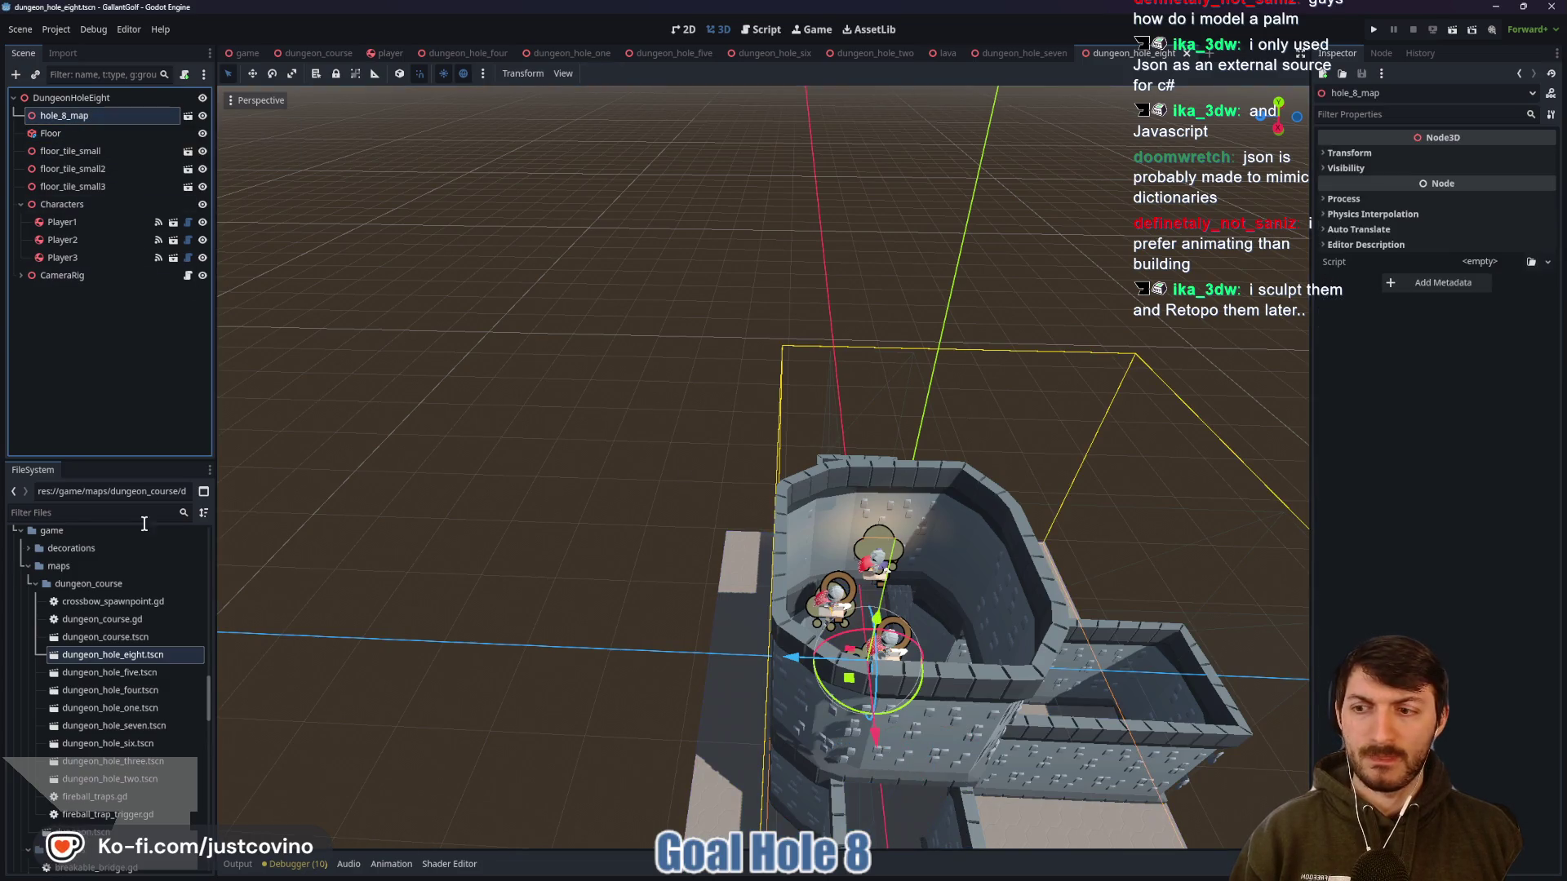
pyautogui.scroll(-10, 124, 664)
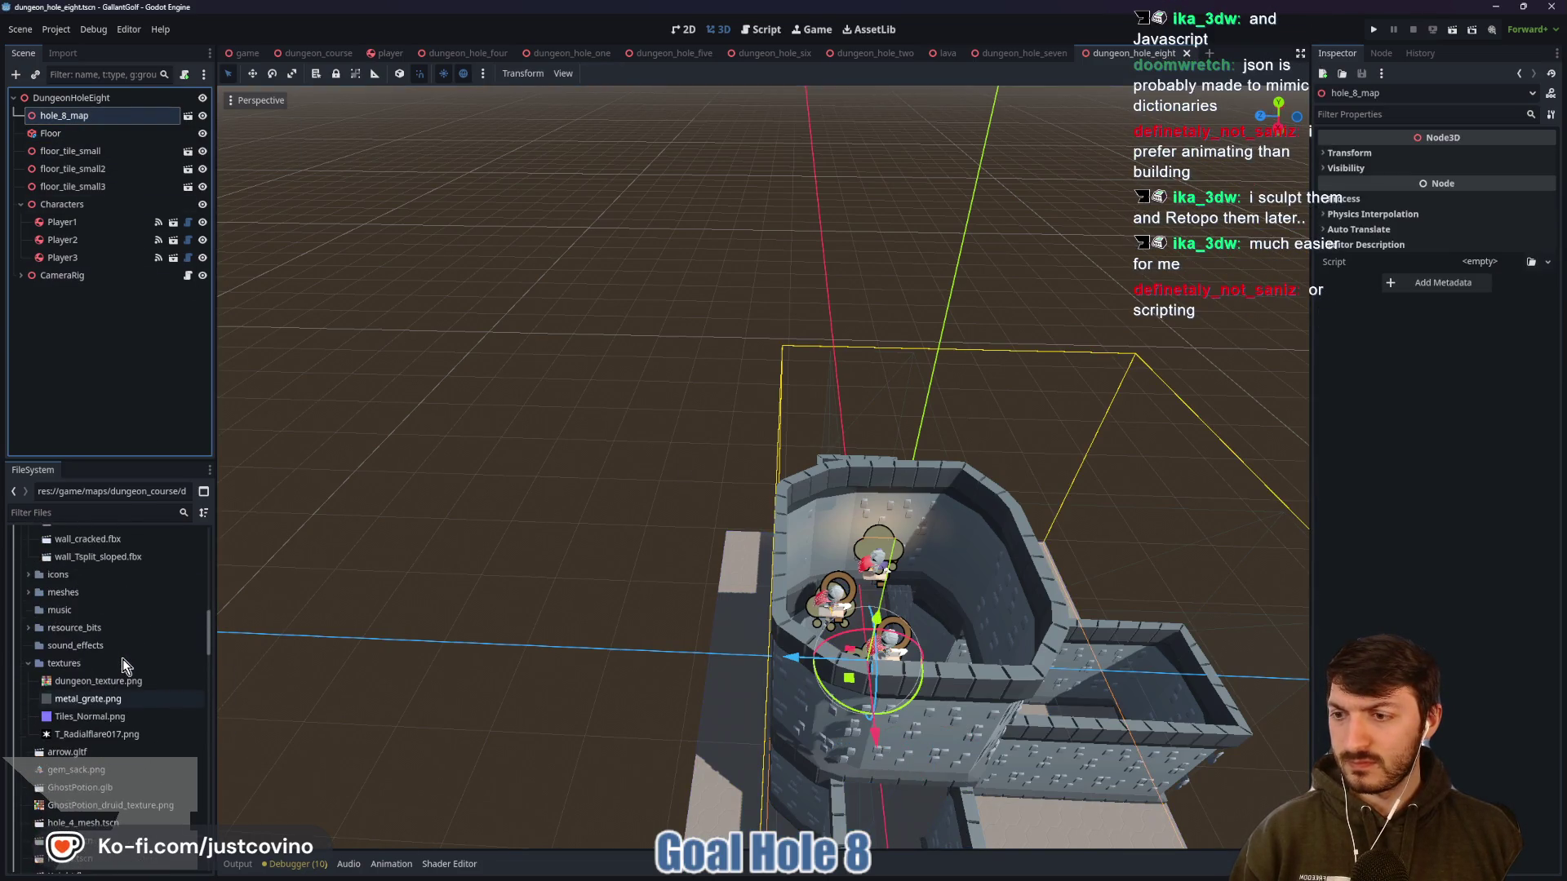
pyautogui.scroll(15, 122, 665)
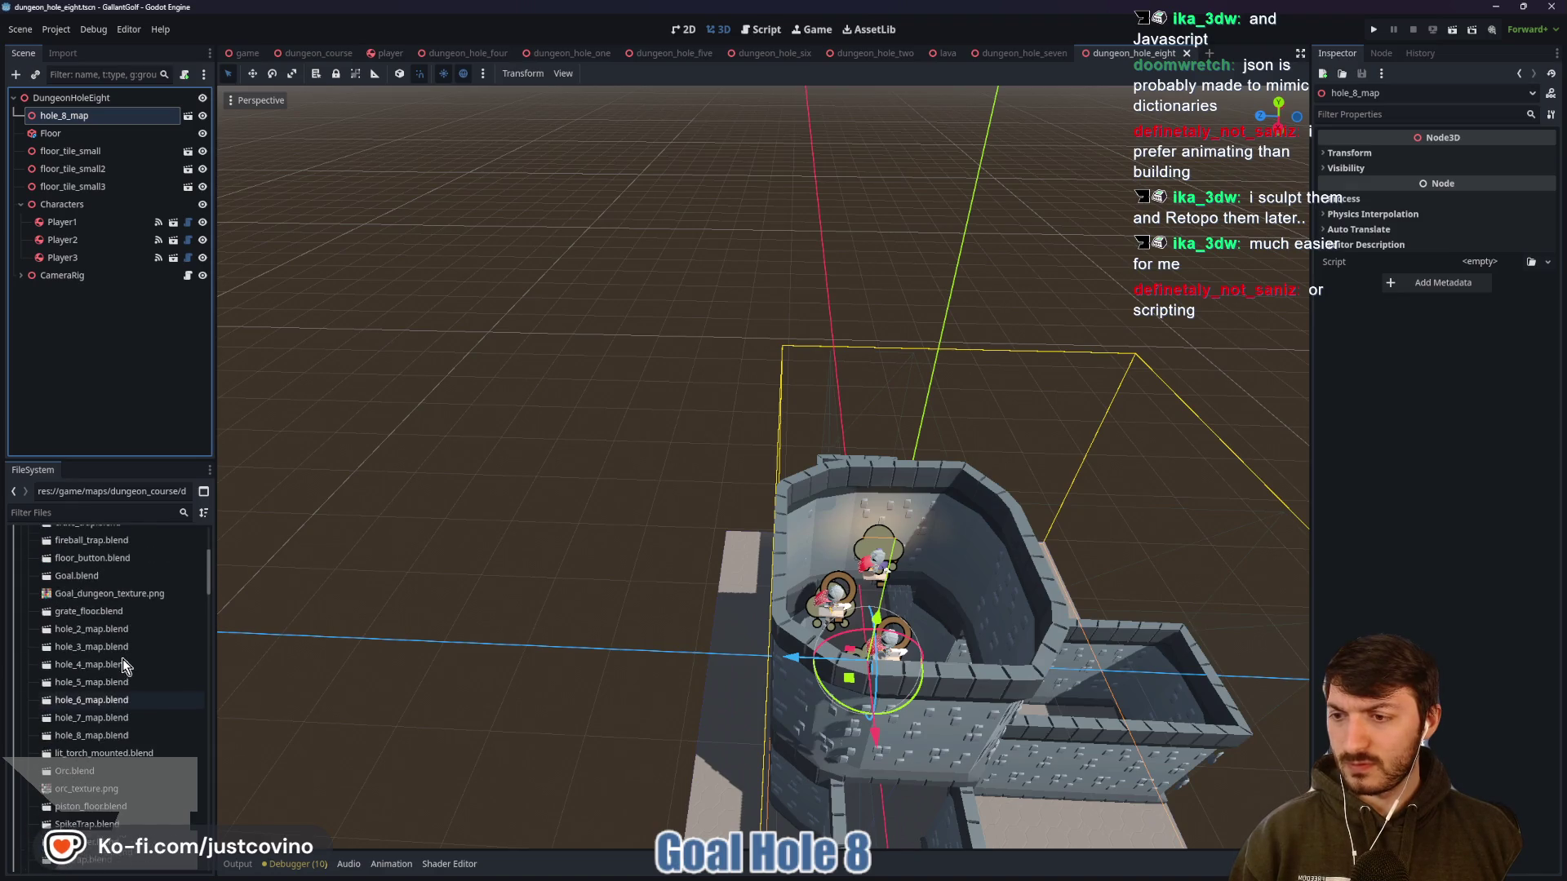
pyautogui.scroll(-3, 122, 659)
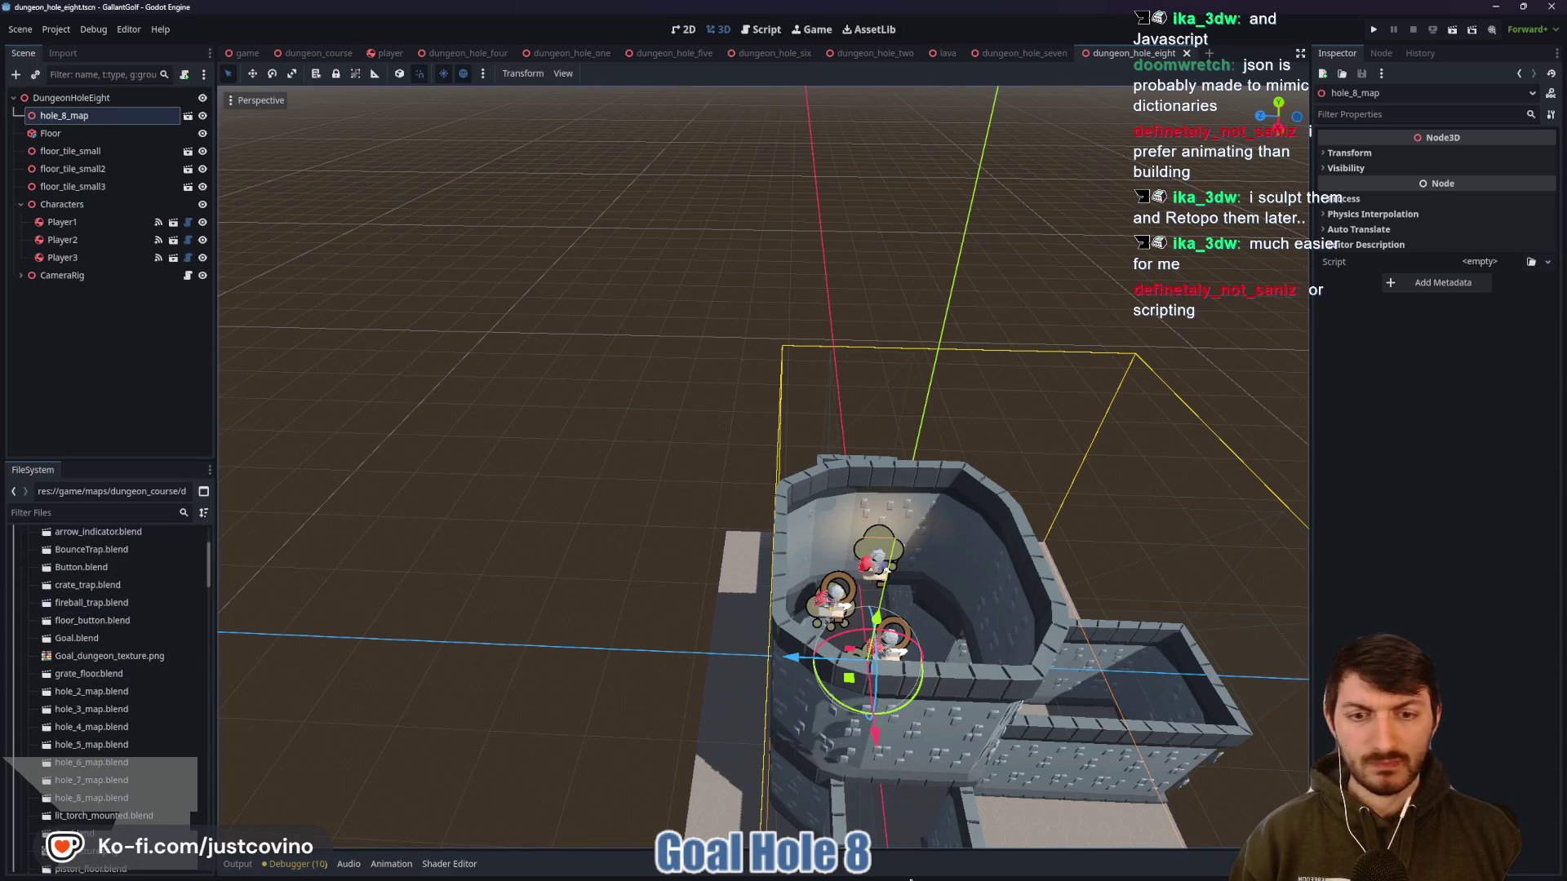
# Switch to Blender and select the tower's Collisions-colonly mesh
pyautogui.click(946, 868)
pyautogui.moveTo(812, 502)
pyautogui.mouseDown()
pyautogui.moveTo(915, 419)
pyautogui.moveTo(897, 399)
pyautogui.moveTo(1039, 408)
pyautogui.mouseUp()
pyautogui.click(777, 571)
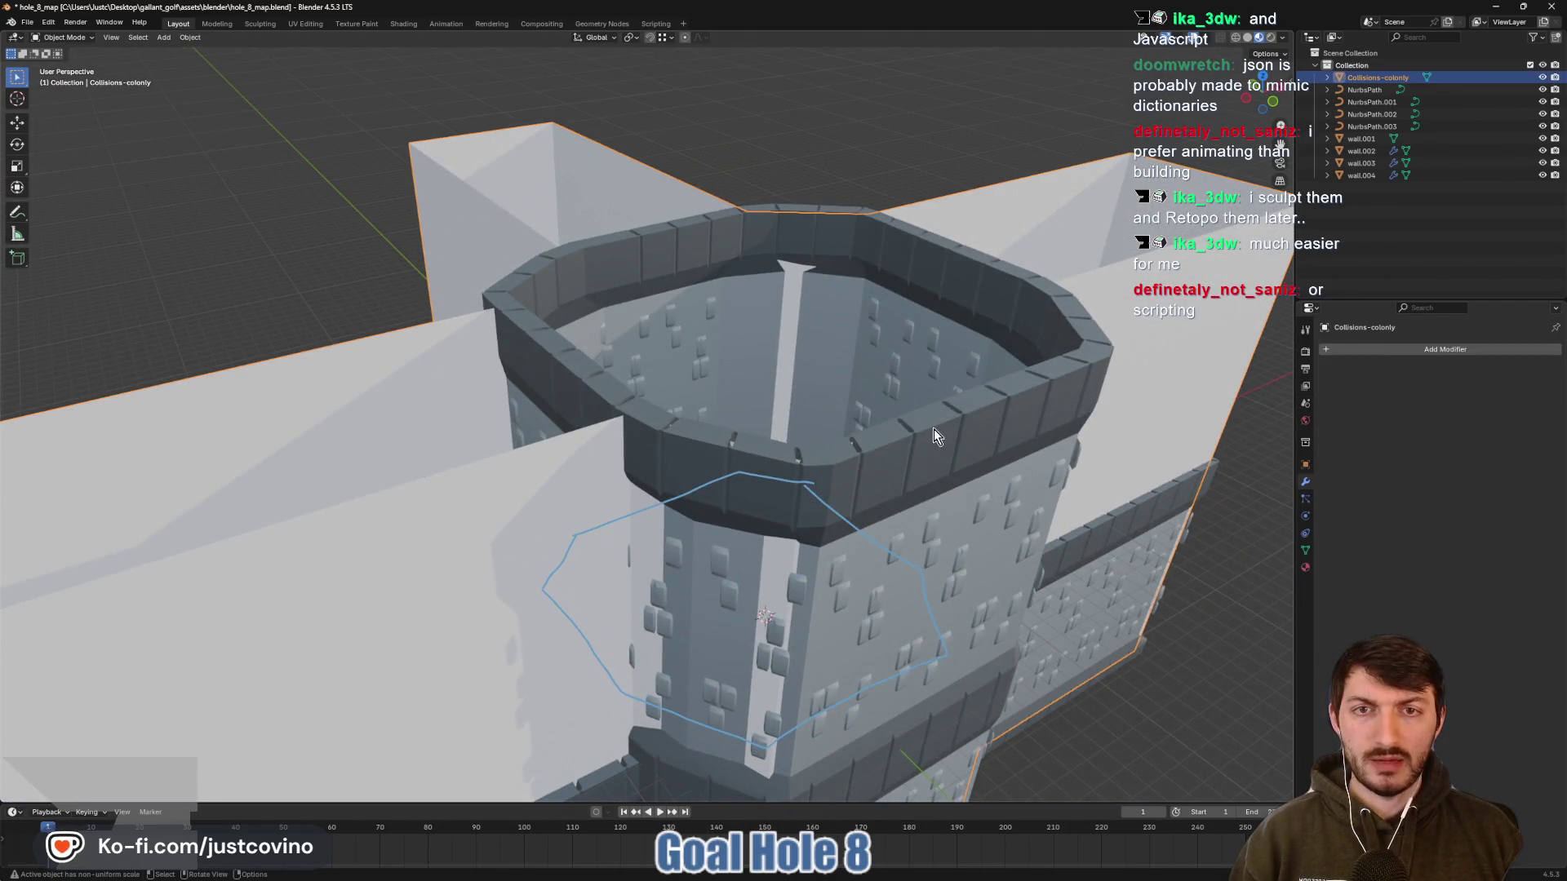
# Inspect the tower and deselect all. Save hole_8_map.blend and switch back to Godot
pyautogui.moveTo(933, 428); pyautogui.dragTo(924, 472)
pyautogui.press('Tab')
pyautogui.moveTo(610, 577); pyautogui.dragTo(722, 533)
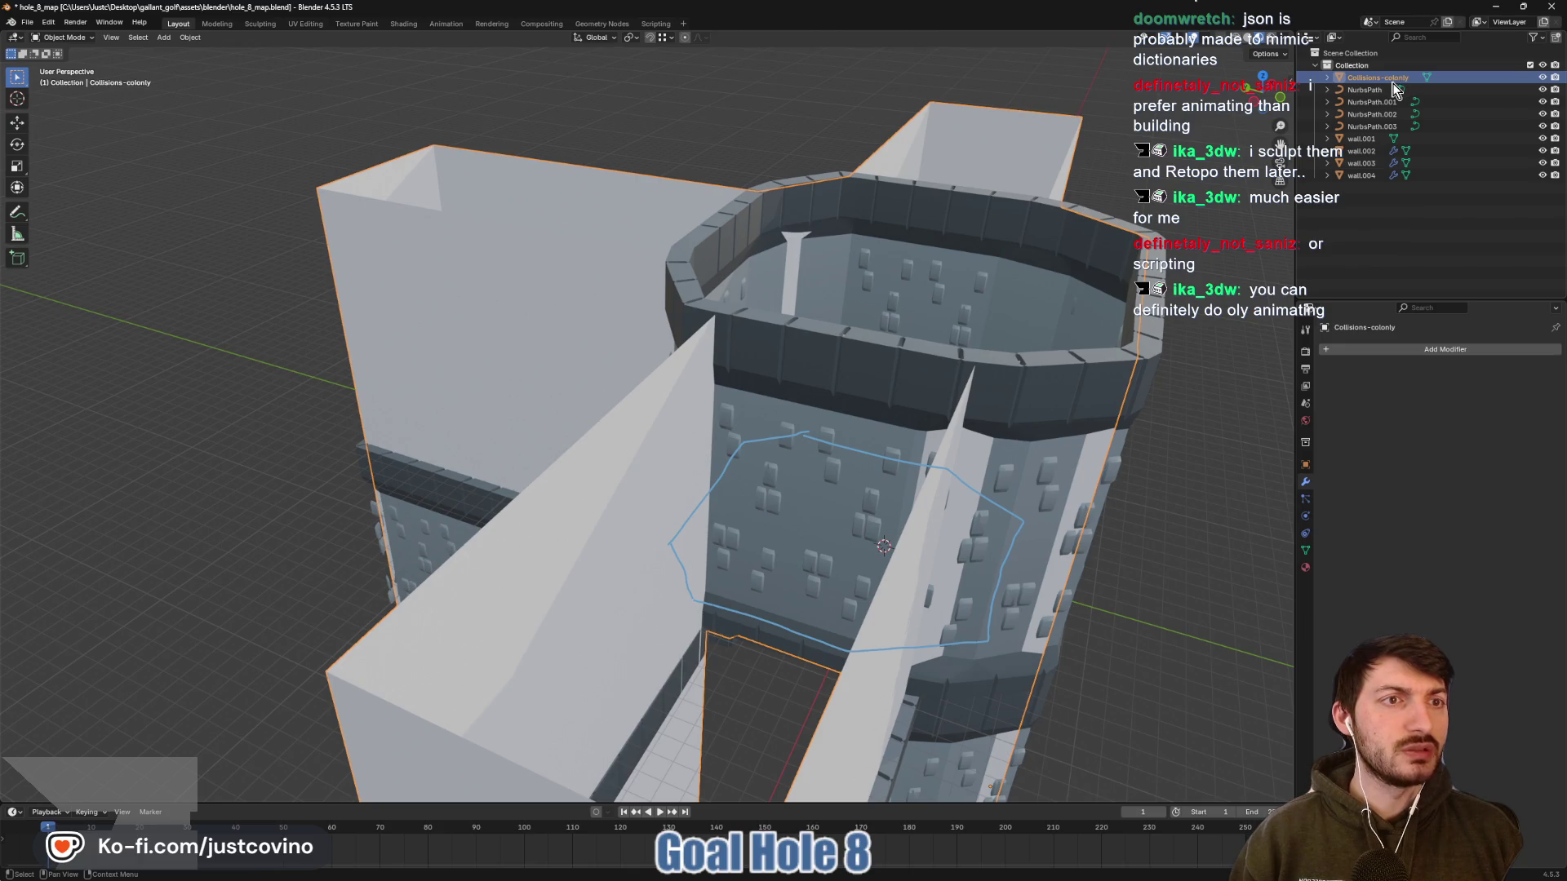
pyautogui.hotkey('alt', 'a')
pyautogui.hotkey('ctrl', 's')
pyautogui.hotkey('alt', 'Tab')
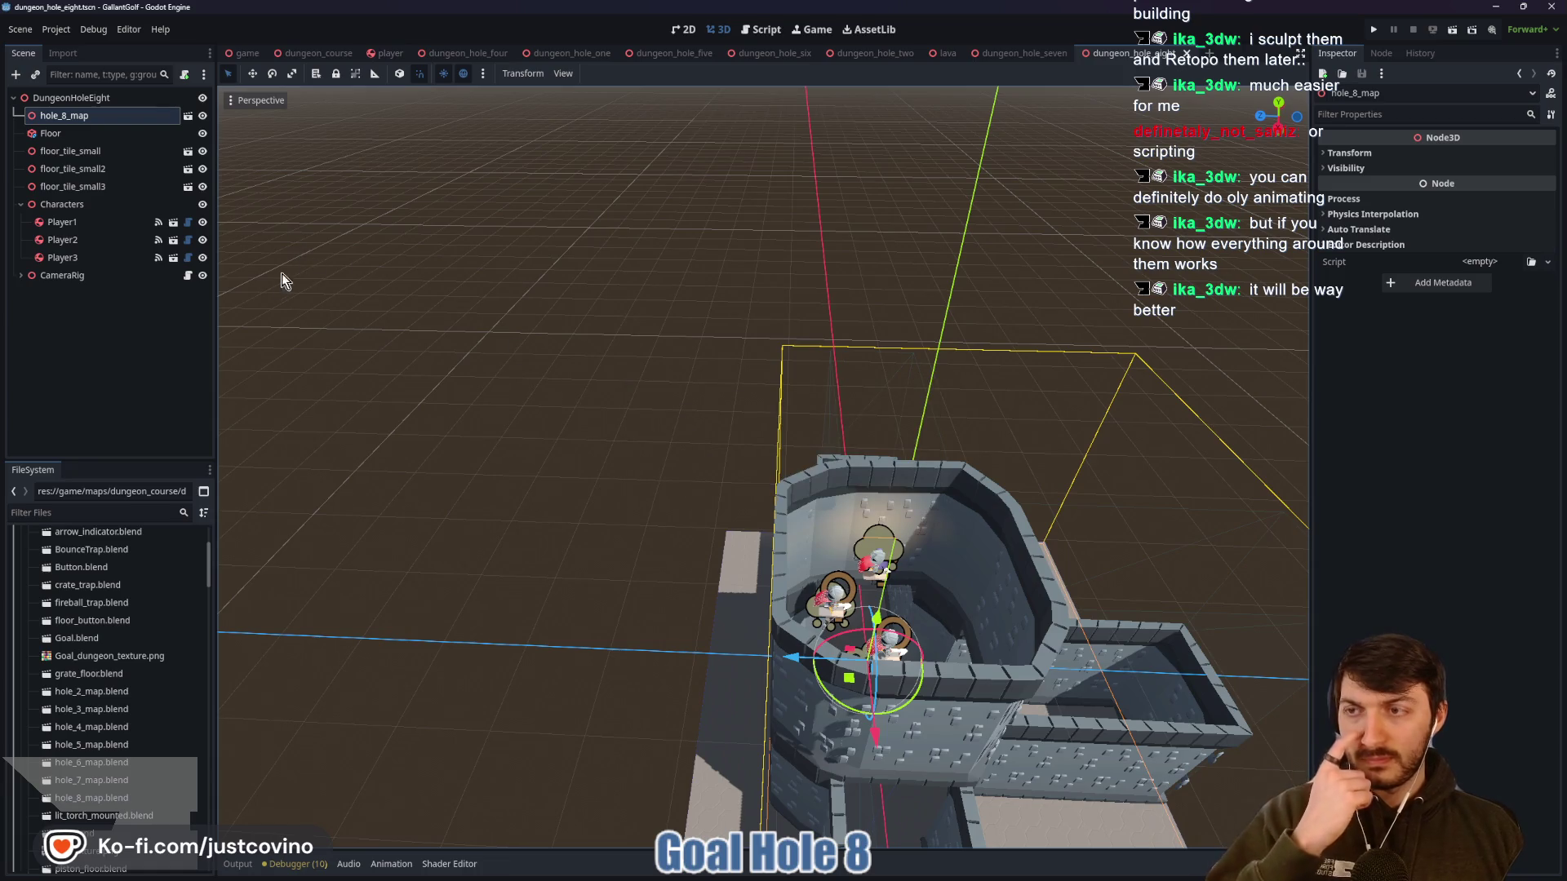
# Filter the FileSystem to '8' and open hole_8_map.blend's Advanced Import Settings
pyautogui.scroll(3, 106, 637)
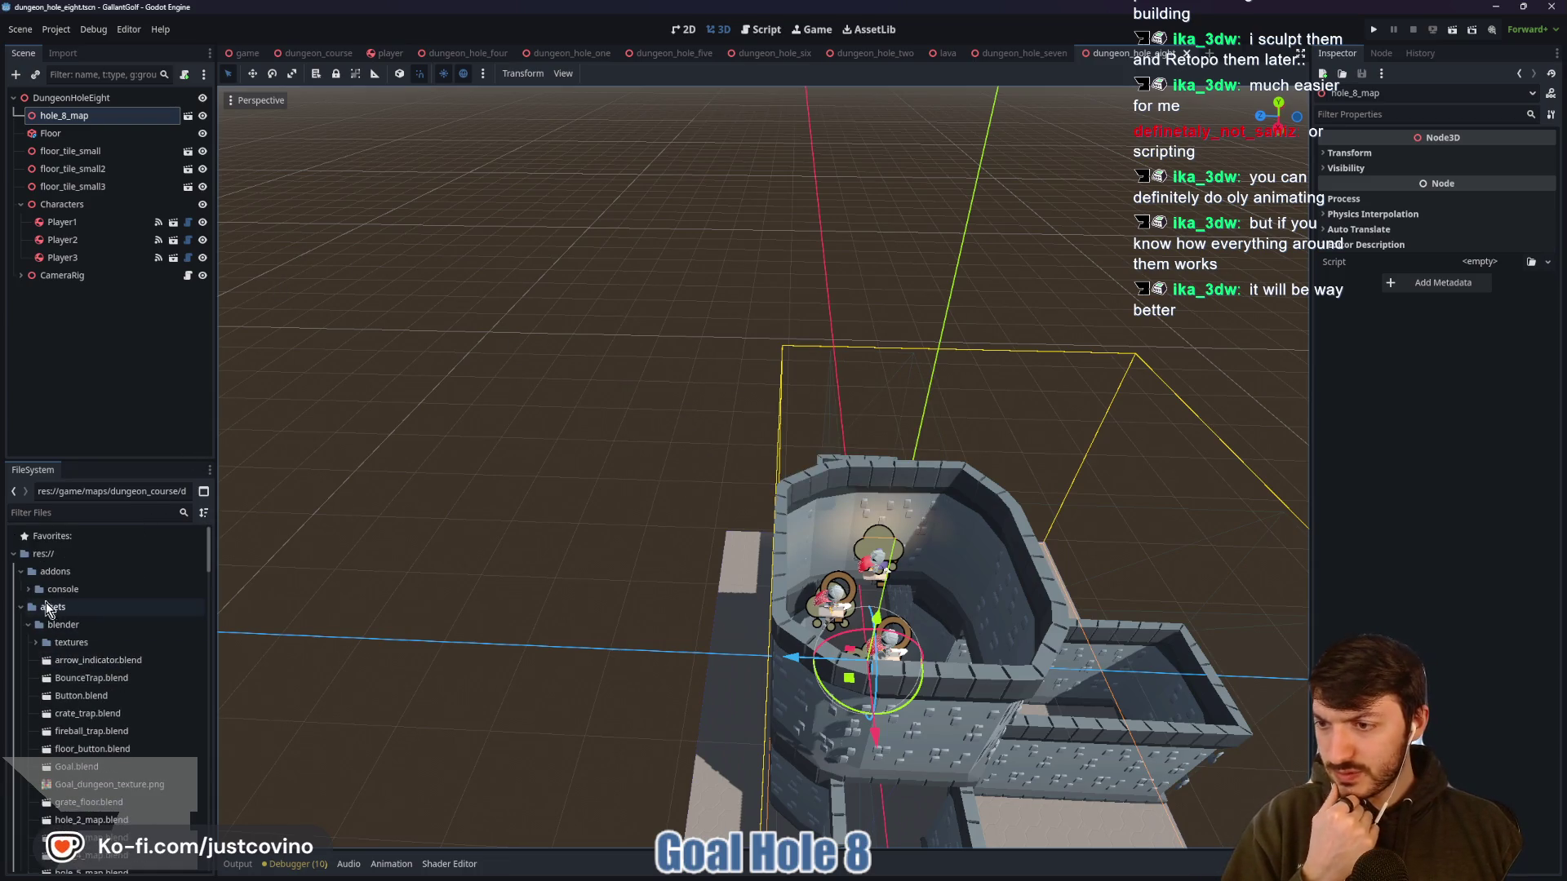
pyautogui.click(79, 508)
pyautogui.write('8')
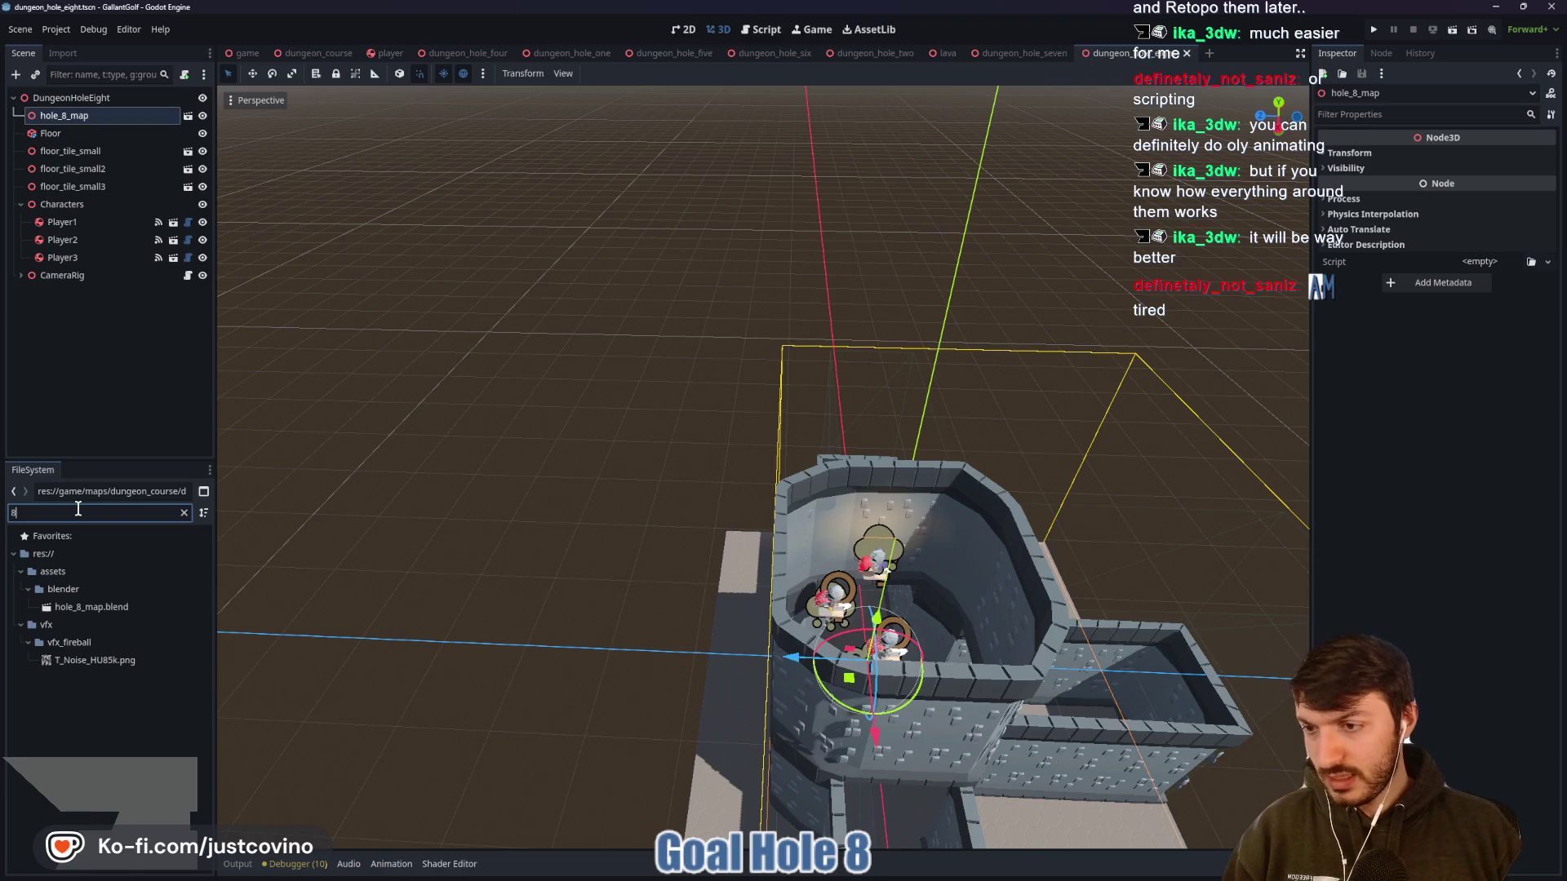
pyautogui.doubleClick(114, 607)
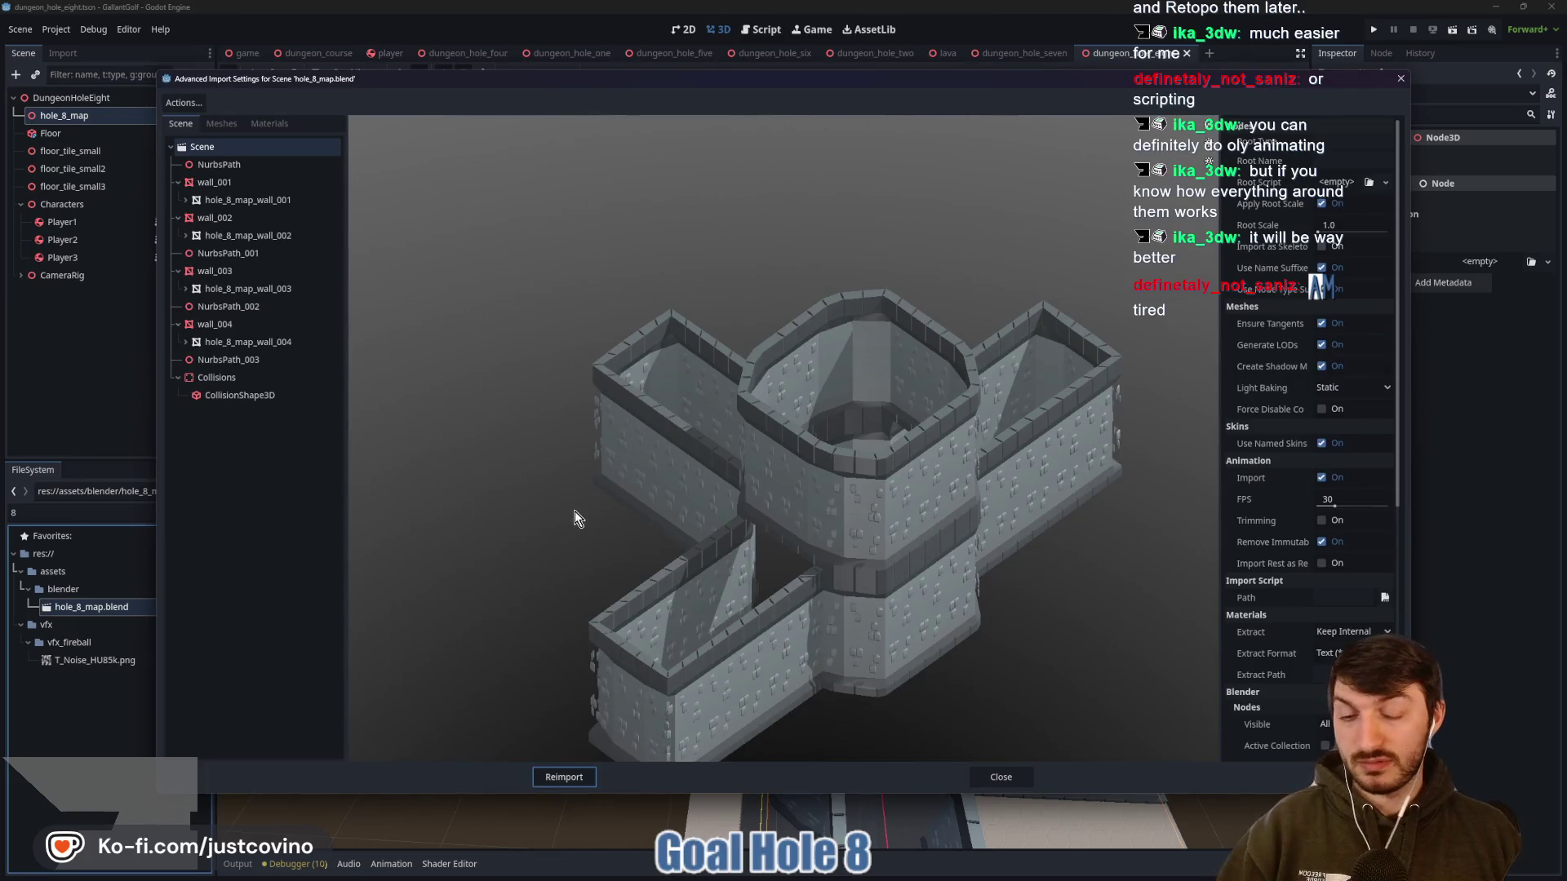
# Review the Collisions, CollisionShape3D and wall_004 import settings, then close without changes
pyautogui.click(245, 380)
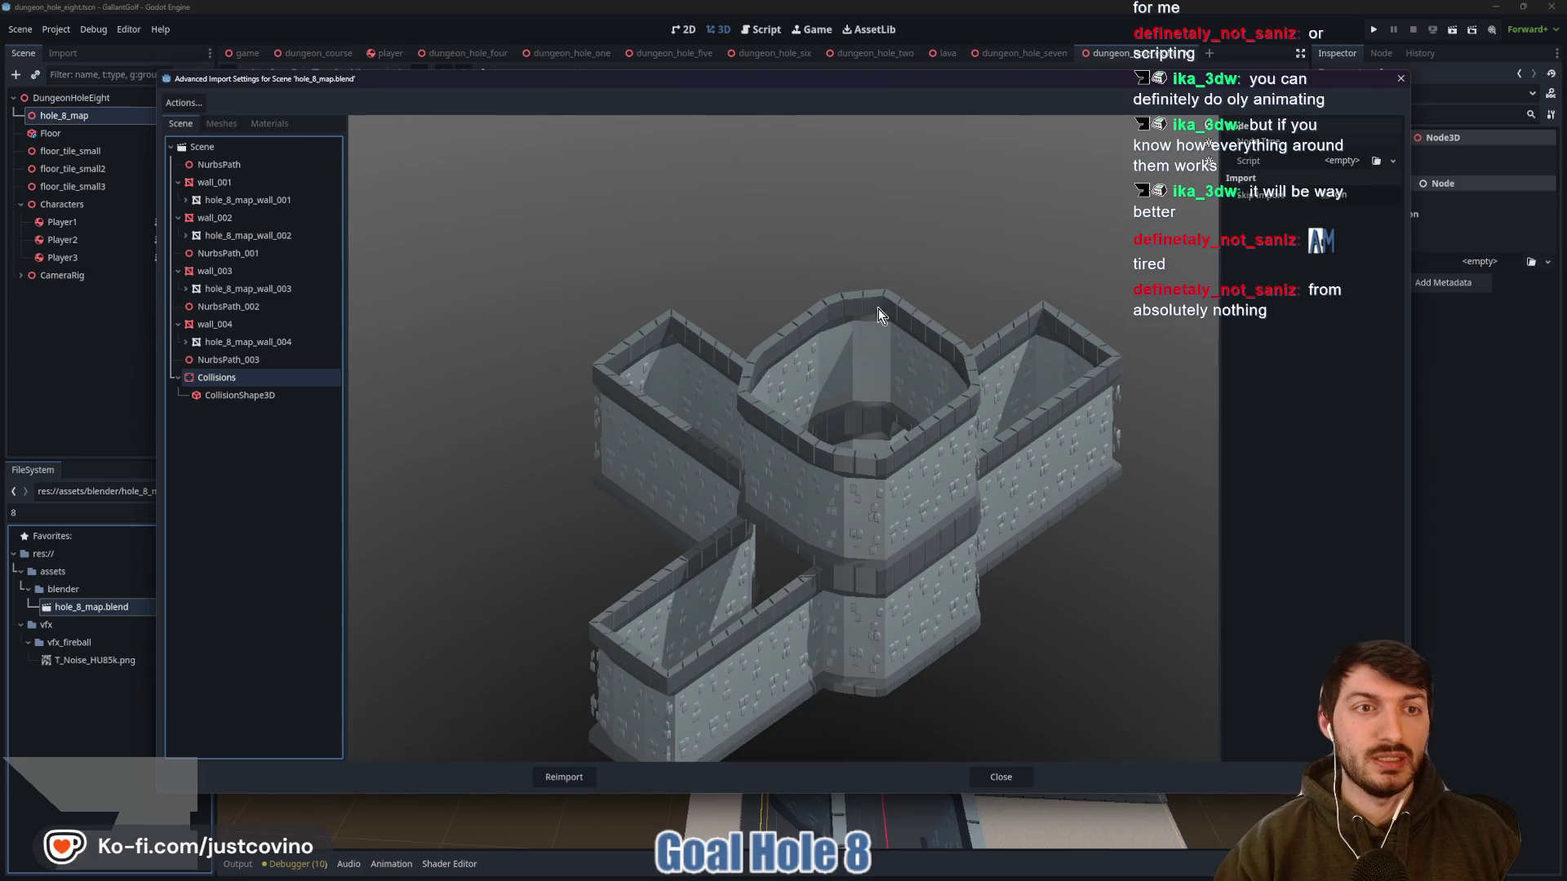
pyautogui.click(324, 398)
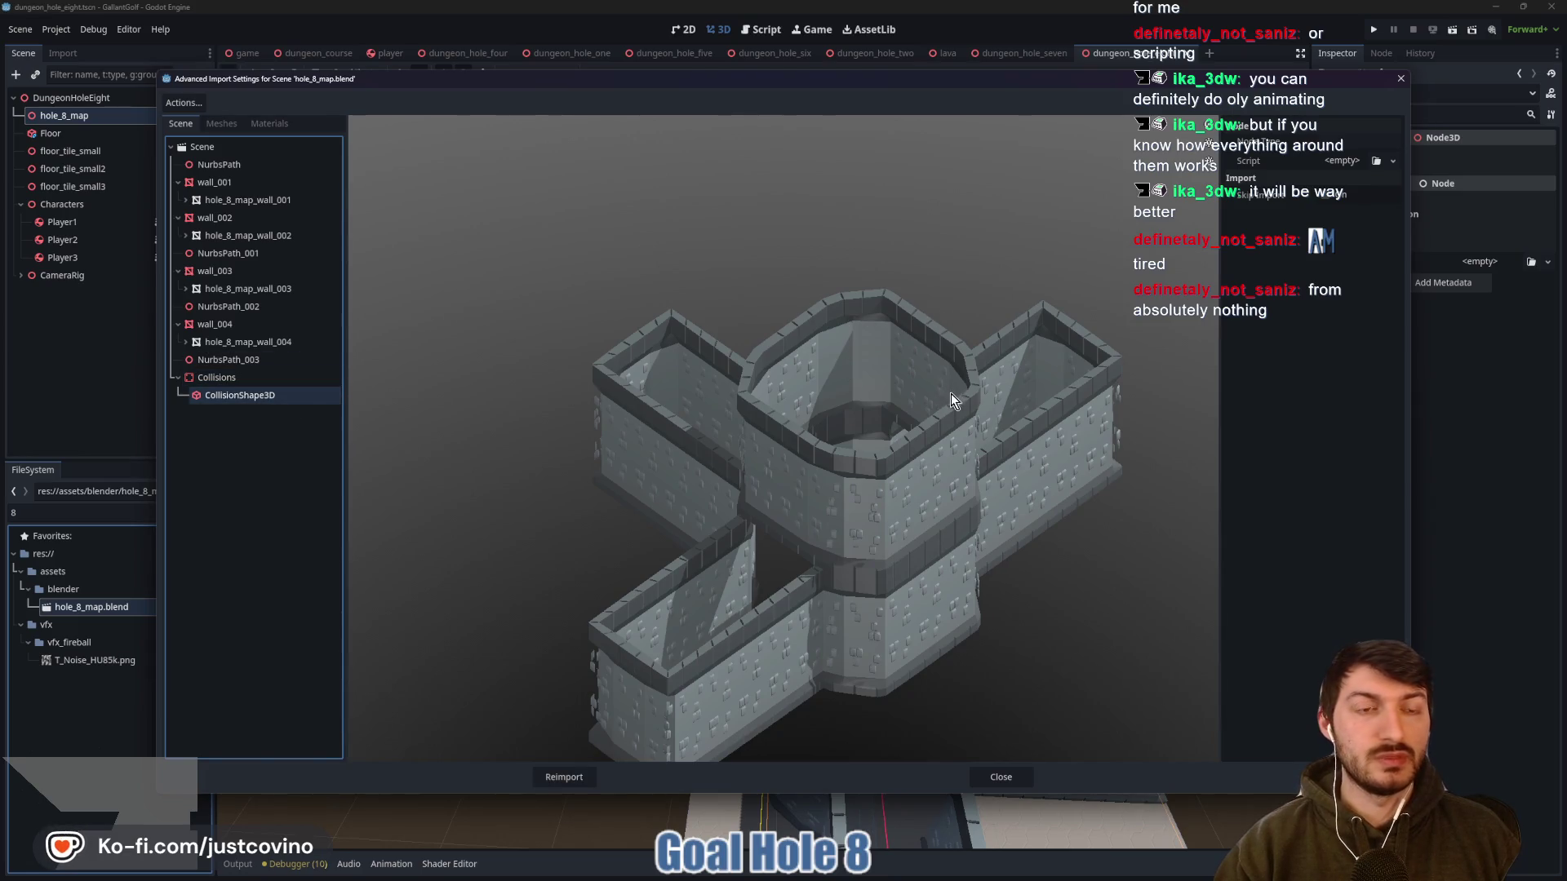
pyautogui.moveTo(868, 392)
pyautogui.mouseDown()
pyautogui.moveTo(831, 444)
pyautogui.moveTo(812, 413)
pyautogui.moveTo(824, 437)
pyautogui.moveTo(591, 413)
pyautogui.mouseUp()
pyautogui.moveTo(413, 364); pyautogui.dragTo(774, 382)
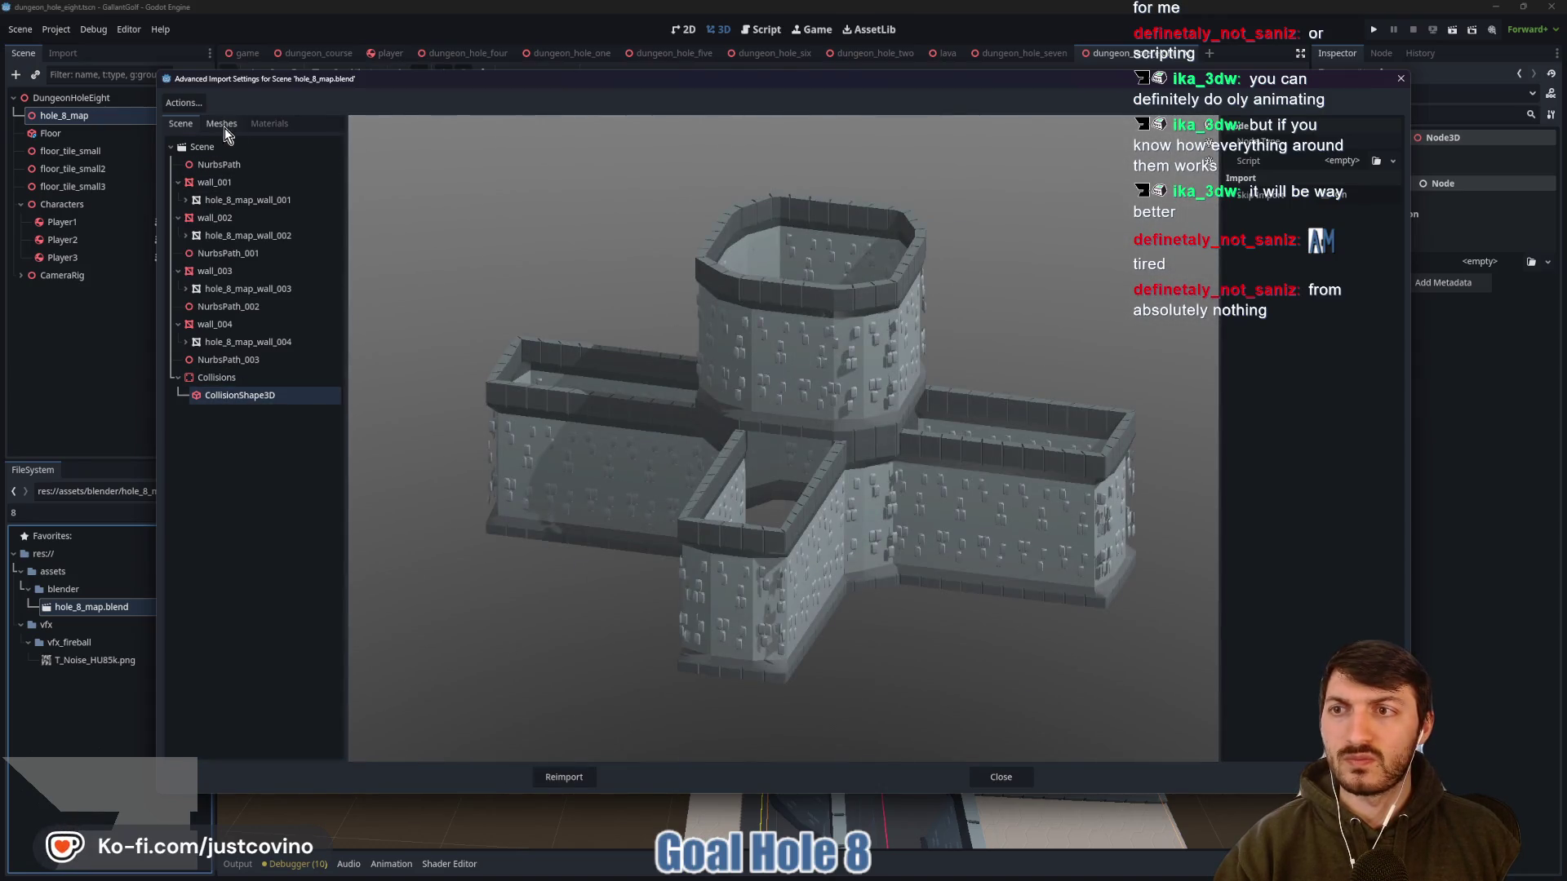
pyautogui.click(219, 324)
pyautogui.click(229, 360)
pyautogui.click(219, 325)
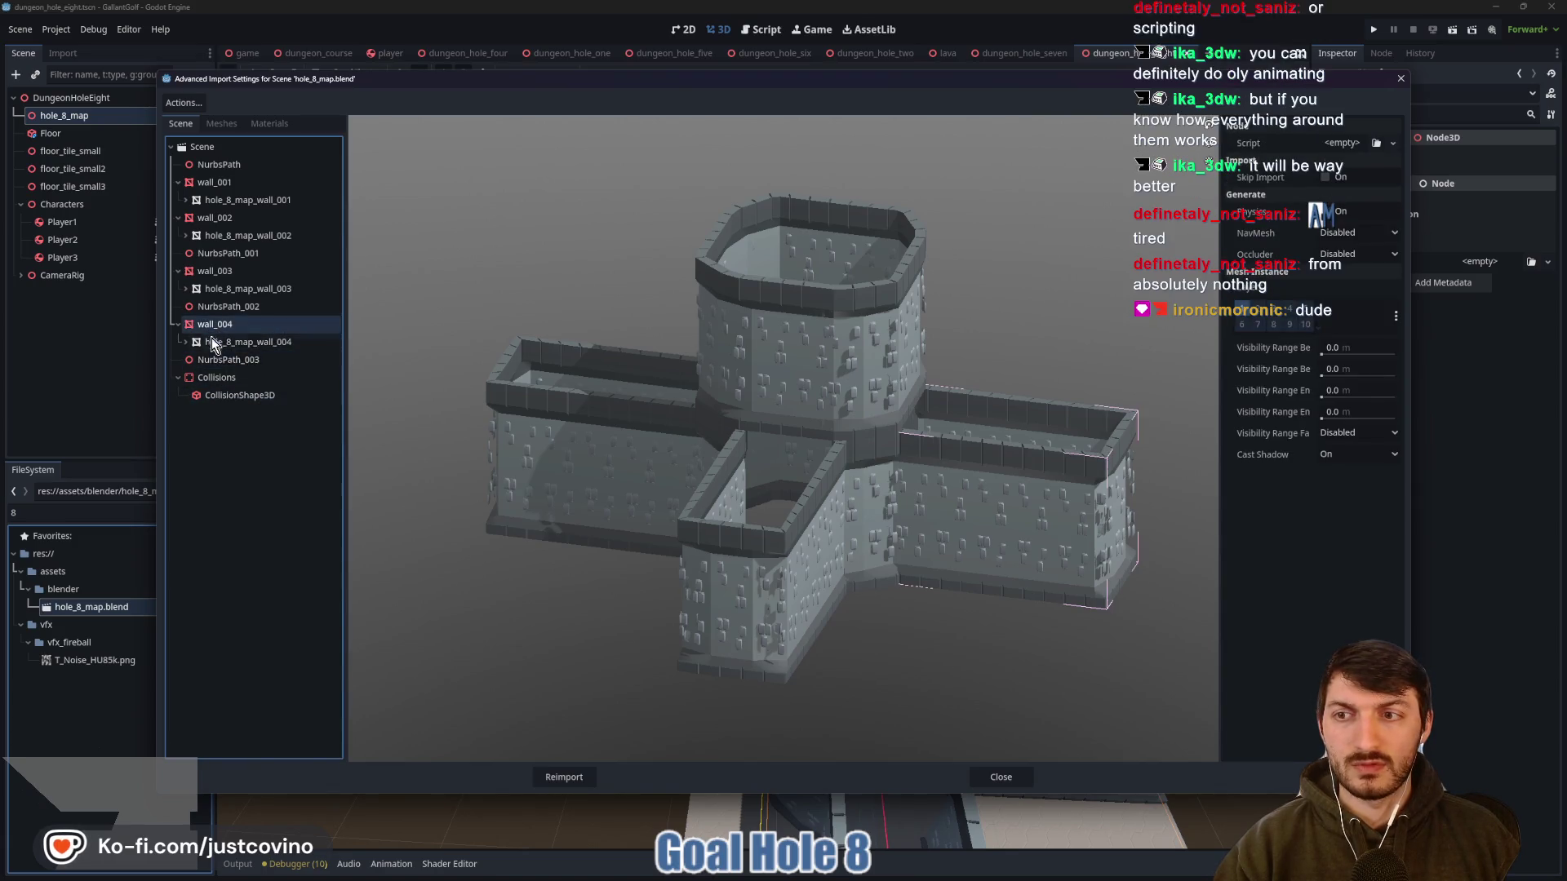
pyautogui.click(226, 398)
pyautogui.click(222, 379)
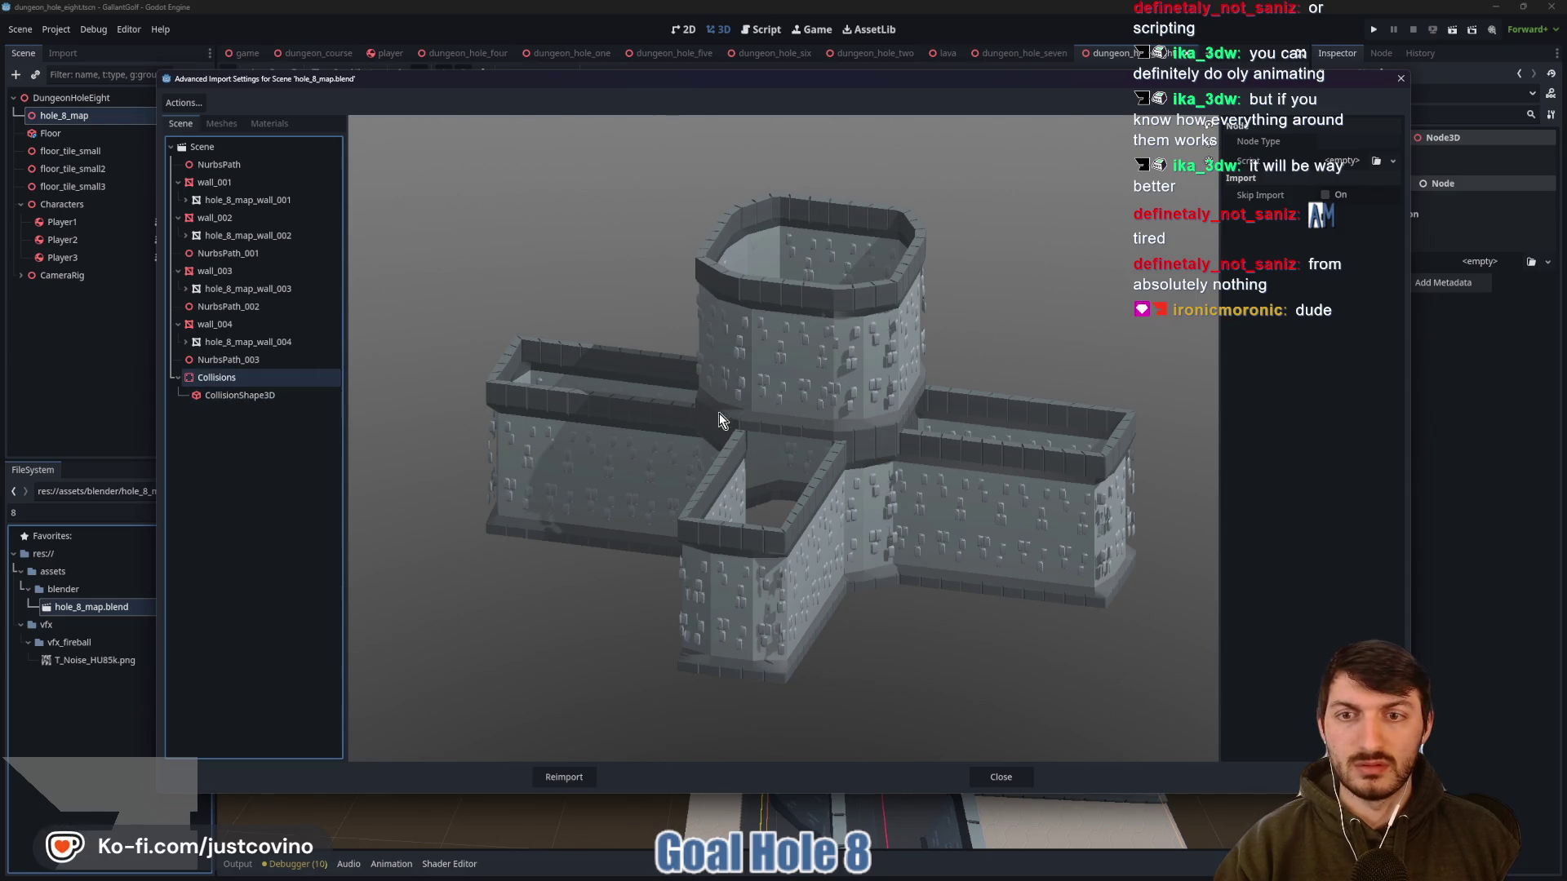
pyautogui.click(999, 776)
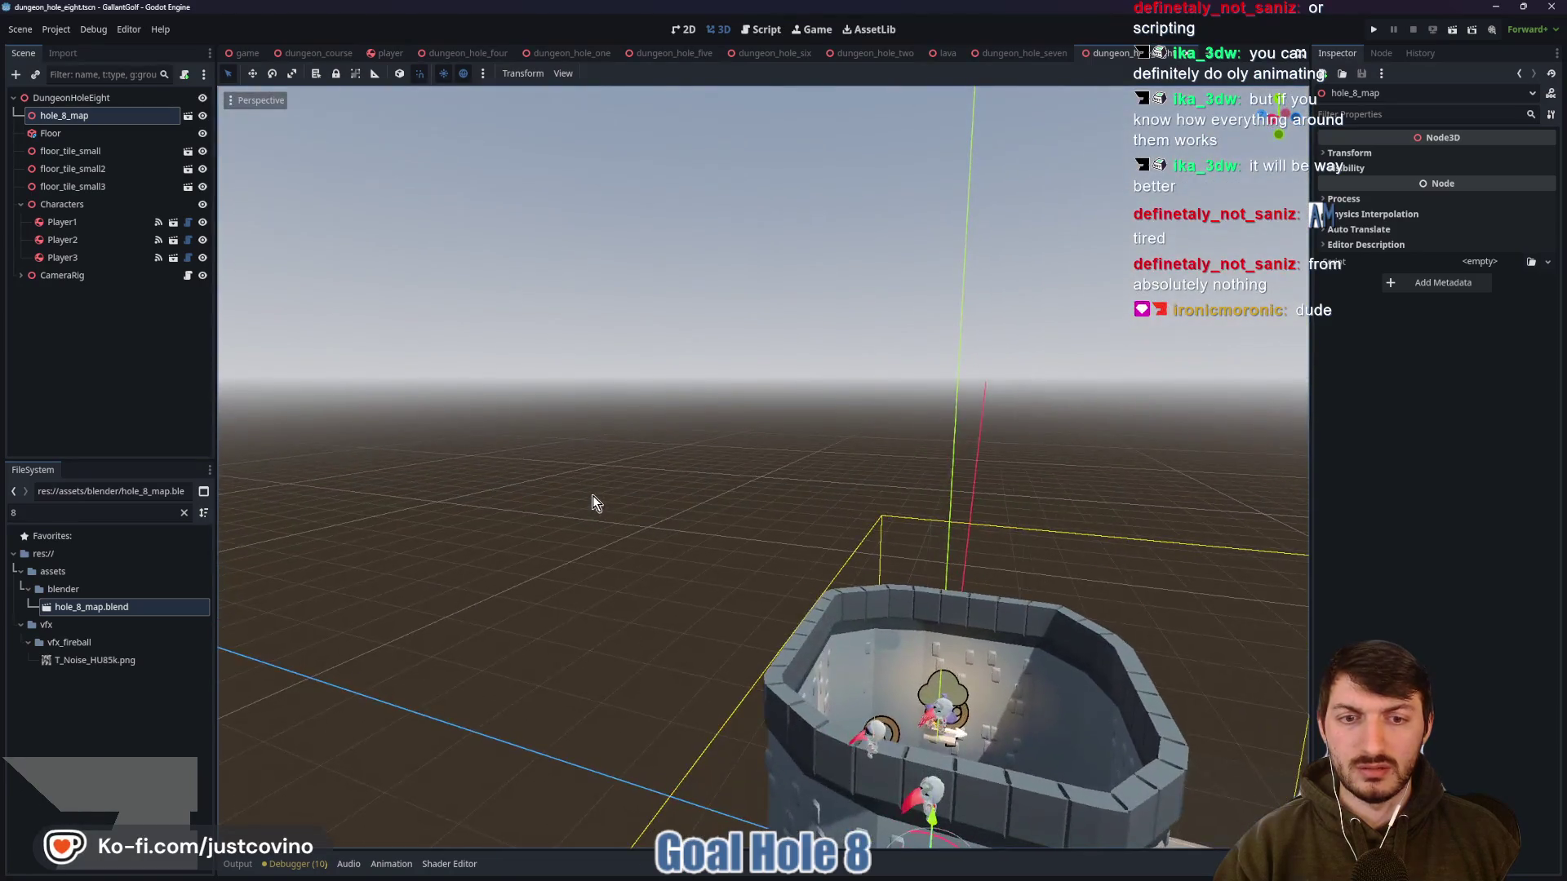
# Make hole_8_map's children editable and inspect its CollisionShape3D around the tower
pyautogui.scroll(-3, 592, 496)
pyautogui.scroll(2, 595, 587)
pyautogui.moveTo(594, 587)
pyautogui.mouseDown()
pyautogui.moveTo(538, 572)
pyautogui.moveTo(511, 535)
pyautogui.moveTo(436, 580)
pyautogui.moveTo(375, 572)
pyautogui.moveTo(437, 553)
pyautogui.moveTo(532, 558)
pyautogui.moveTo(581, 610)
pyautogui.moveTo(644, 633)
pyautogui.moveTo(892, 661)
pyautogui.moveTo(988, 515)
pyautogui.mouseUp()
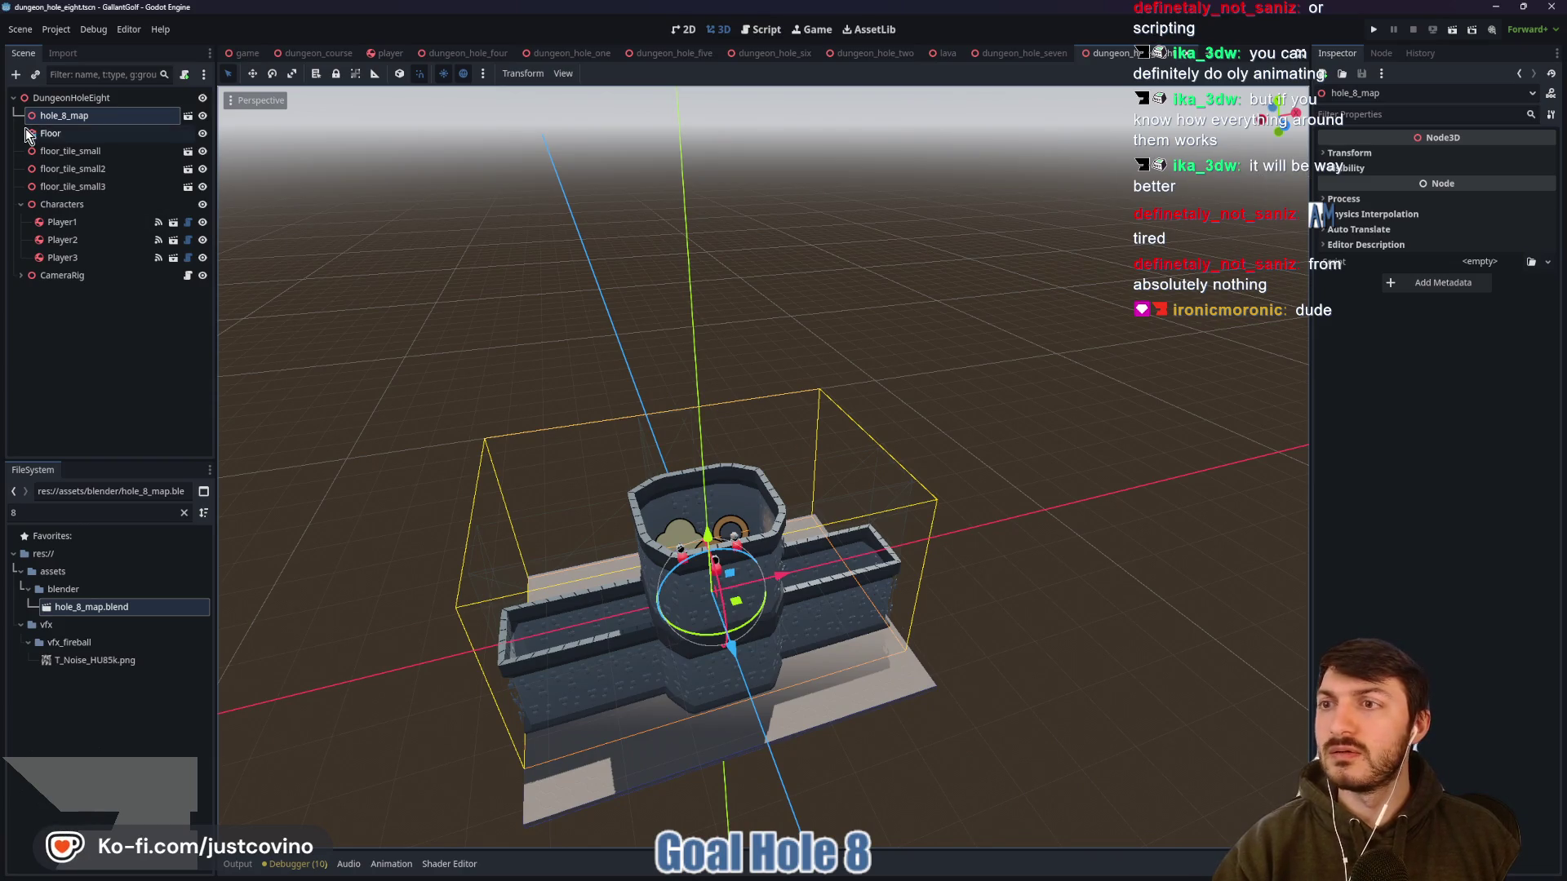
pyautogui.rightClick(52, 118)
pyautogui.click(118, 485)
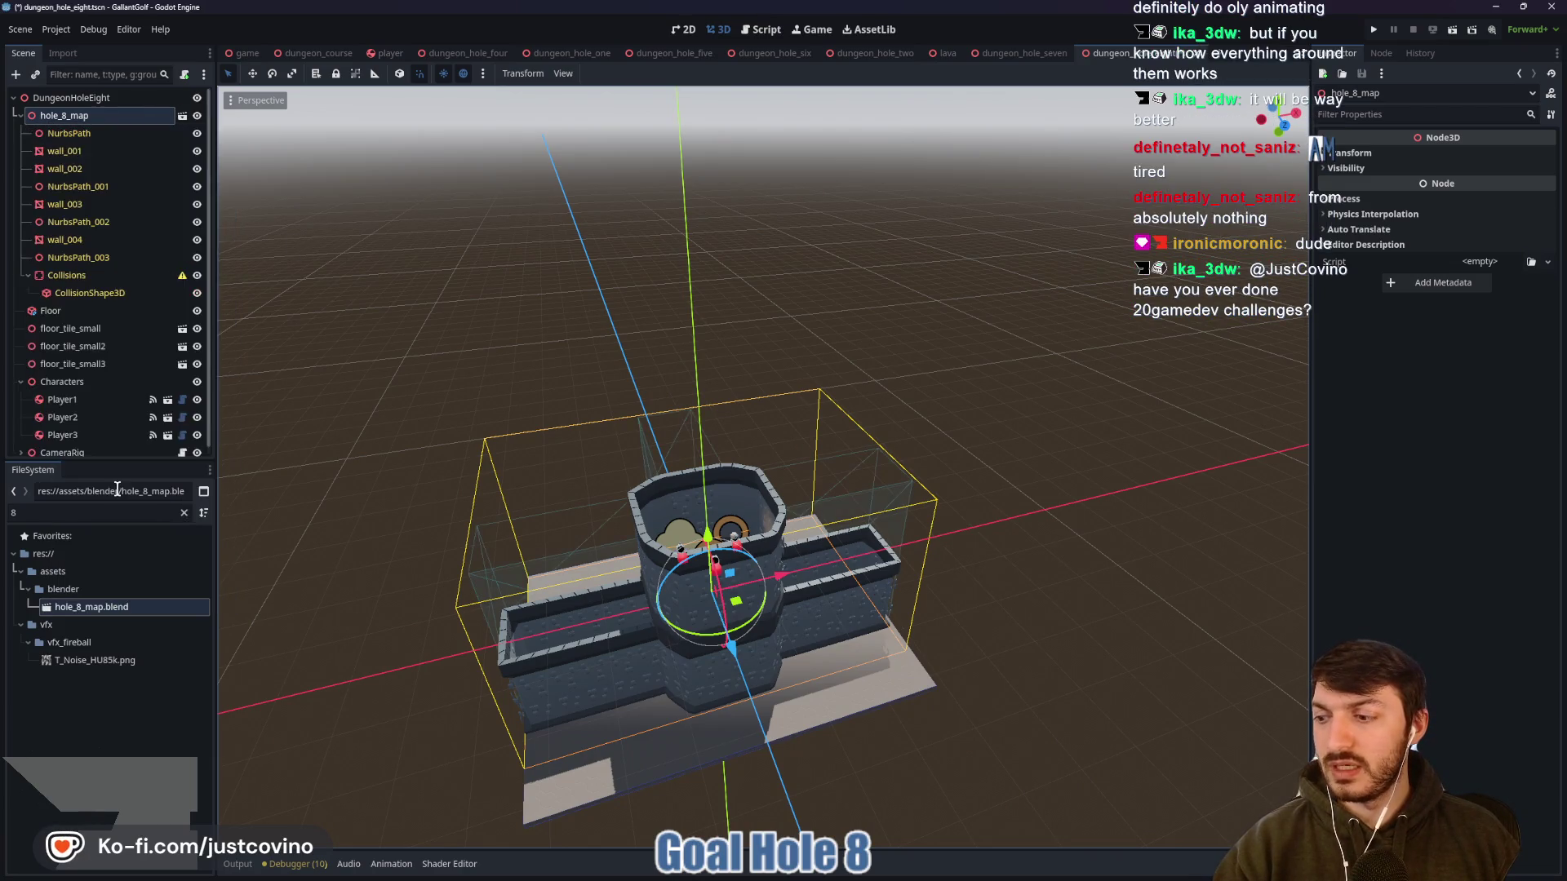
pyautogui.click(110, 278)
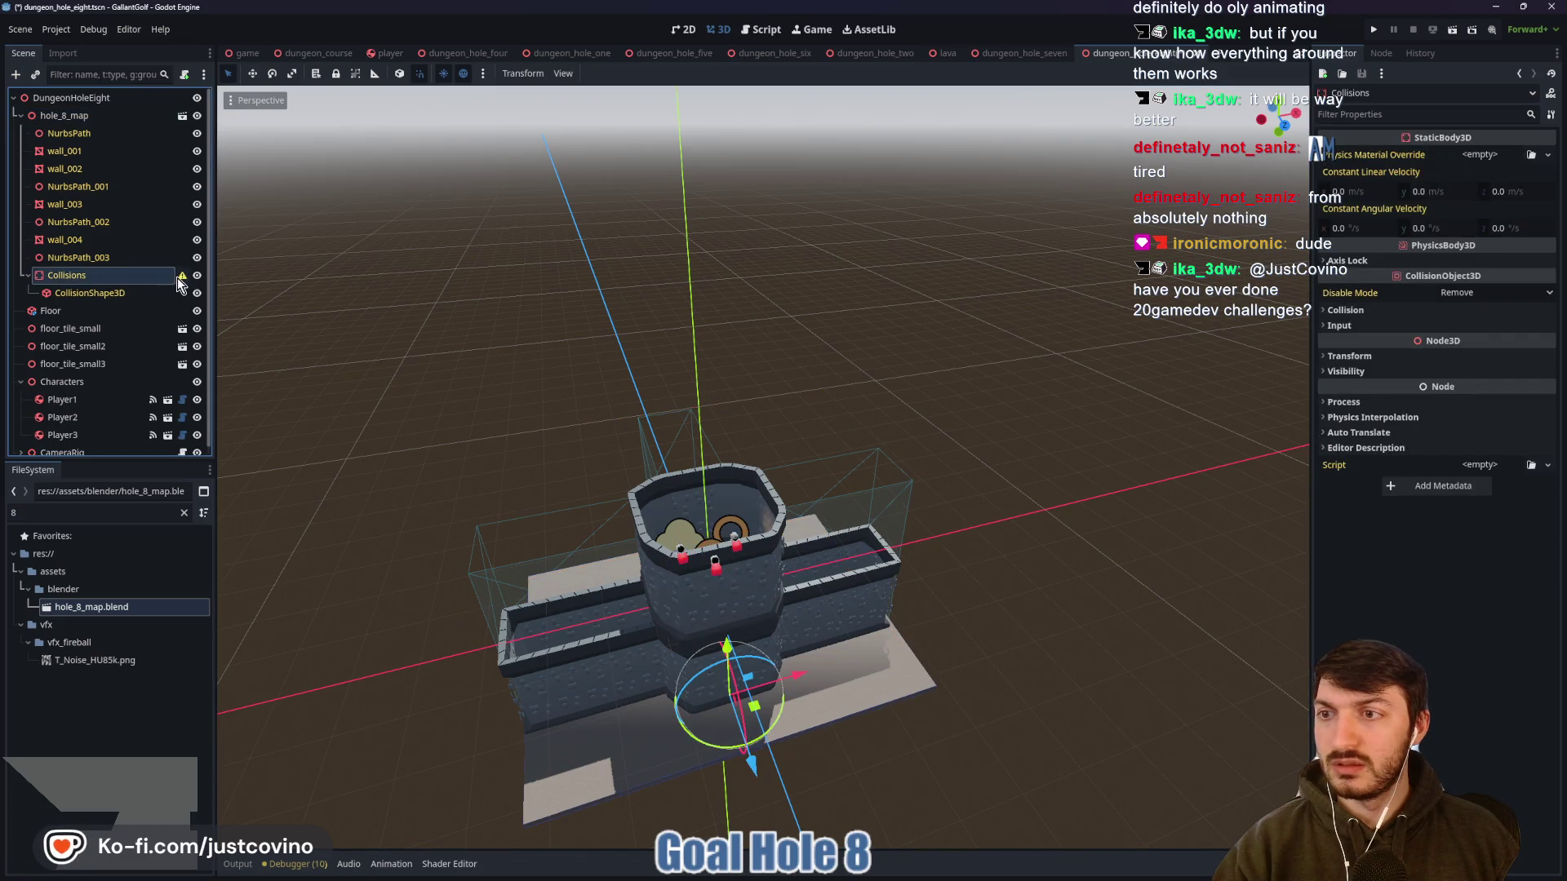
pyautogui.moveTo(181, 284)
pyautogui.click(123, 294)
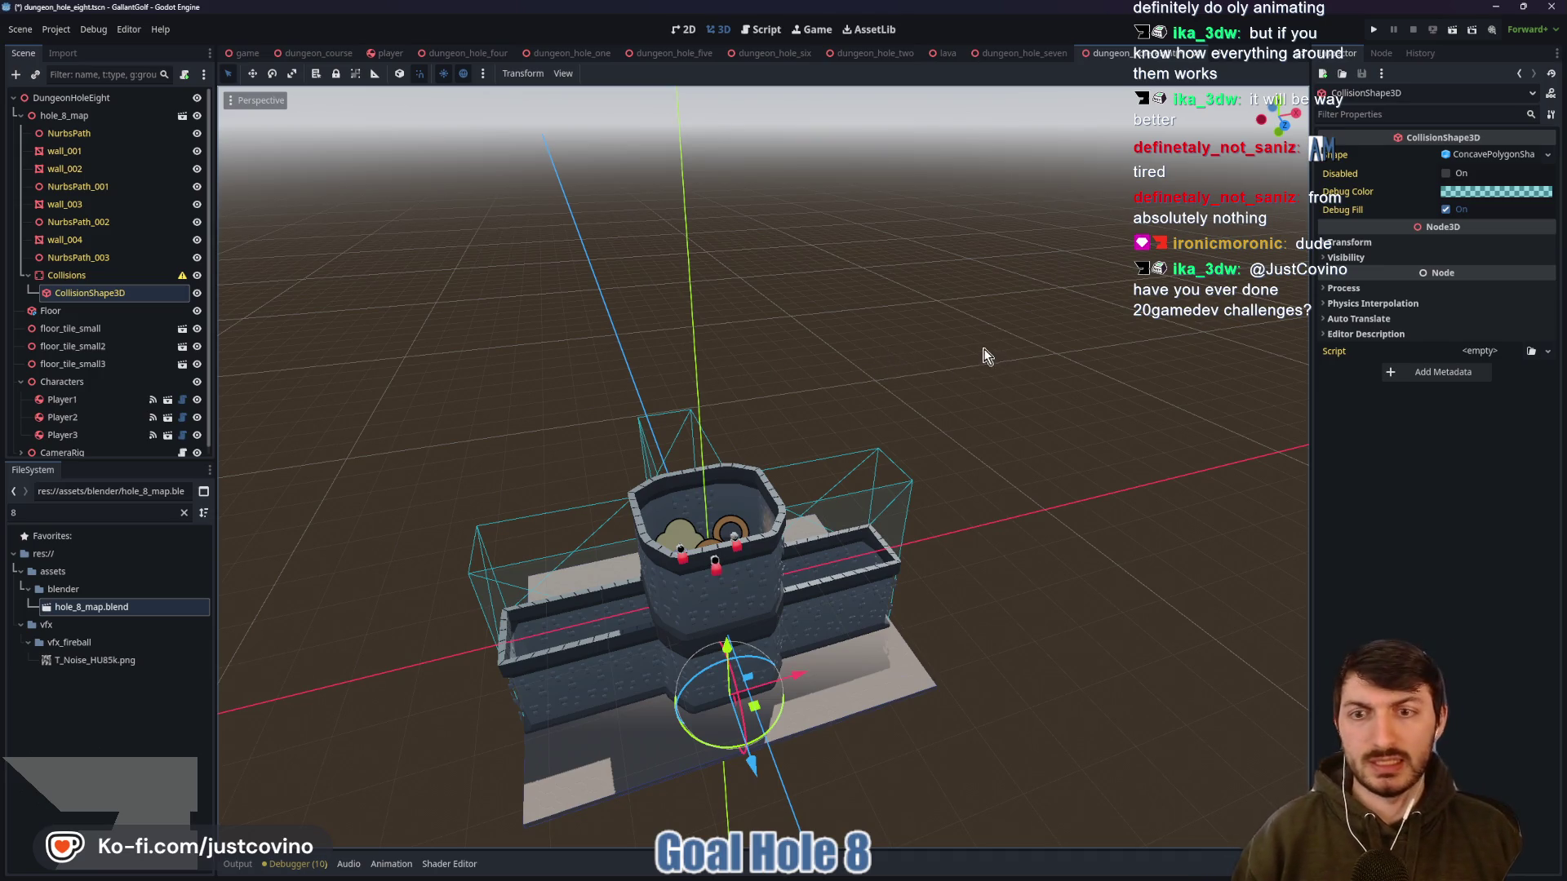
pyautogui.scroll(5, 994, 349)
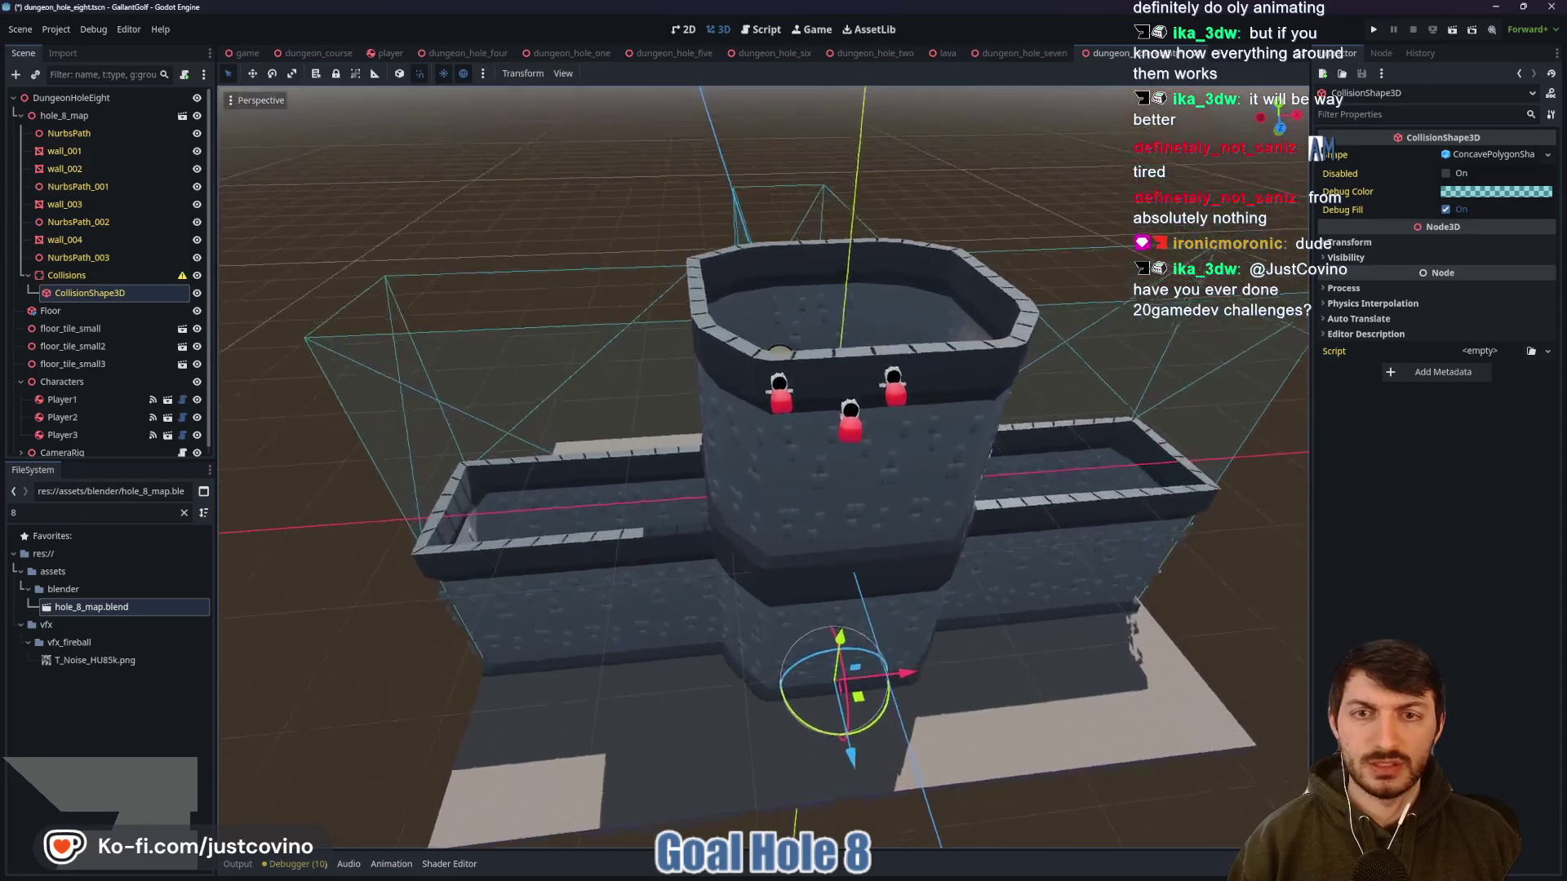
pyautogui.scroll(5, 763, 468)
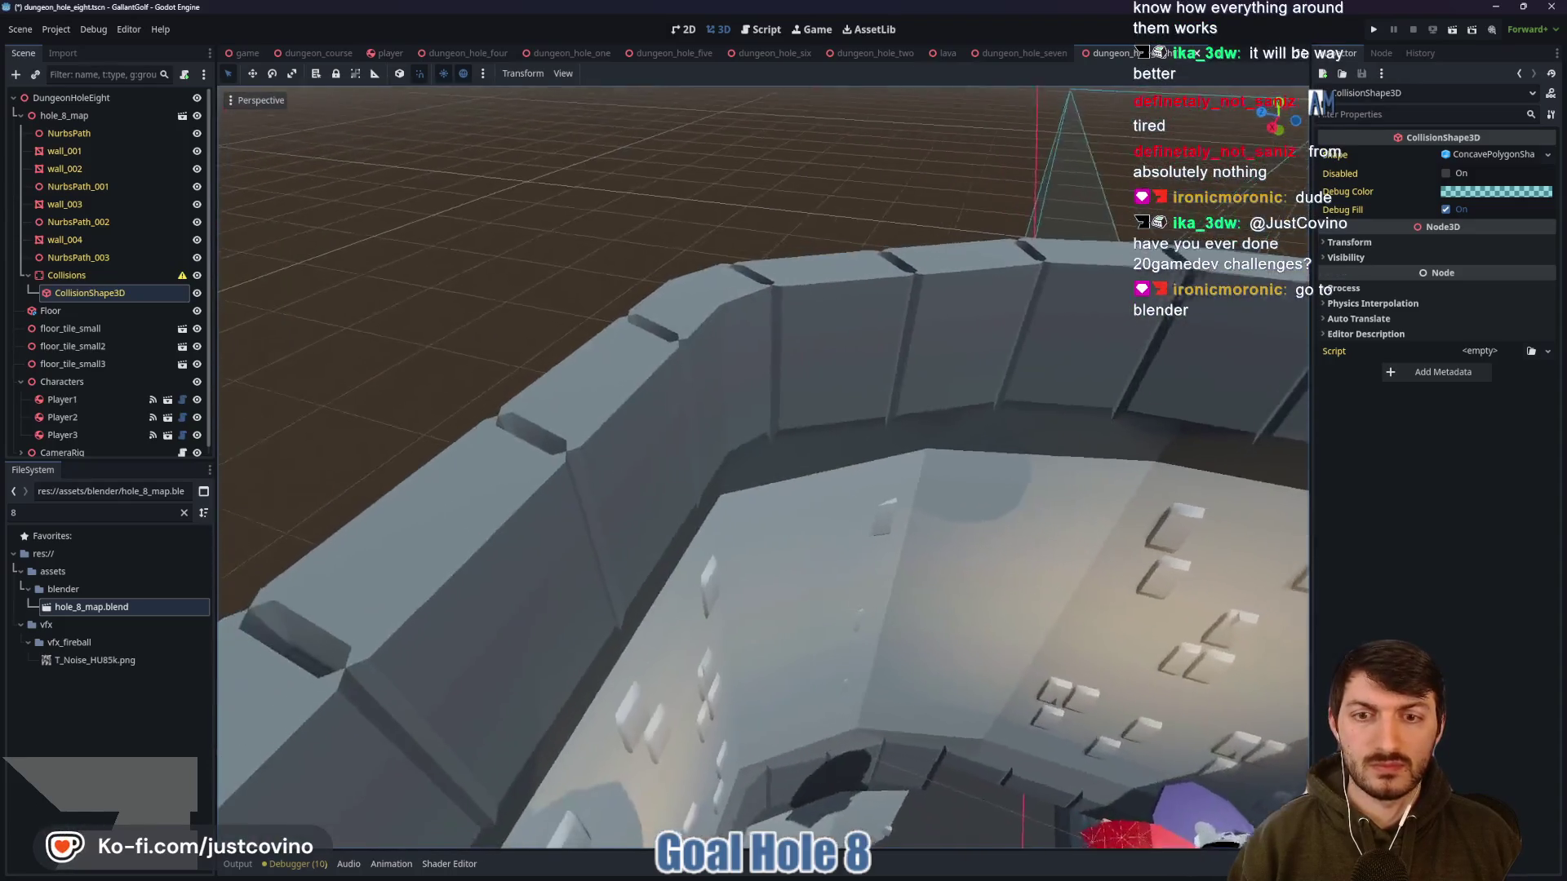
pyautogui.scroll(-5, 763, 468)
pyautogui.scroll(5, 763, 467)
pyautogui.scroll(-5, 931, 379)
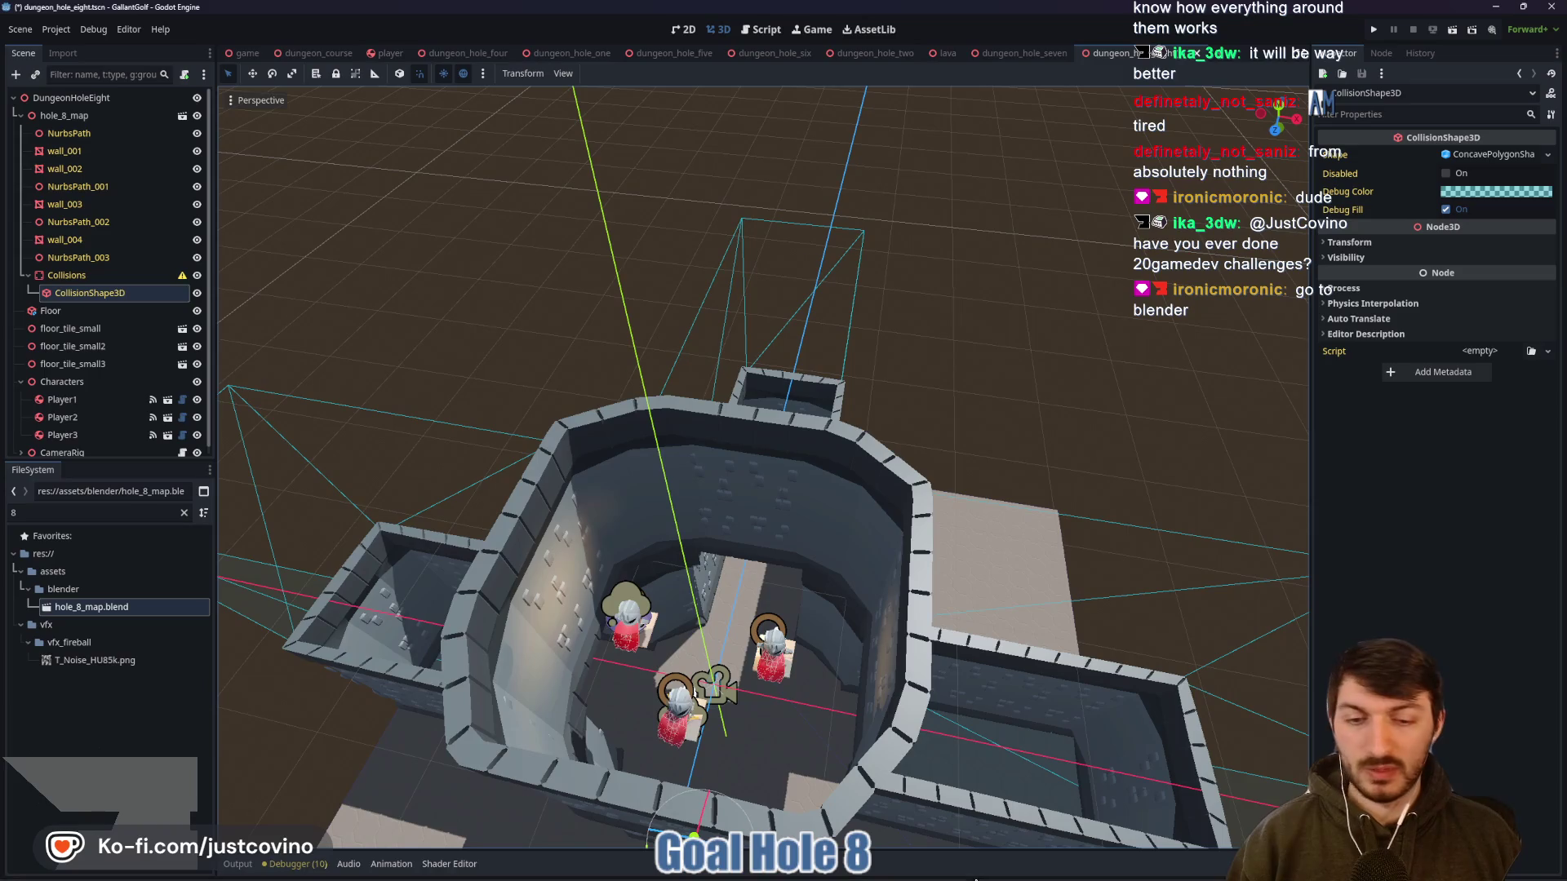
# Switch to Blender and select the Collisions-colonly mesh inside the tower
pyautogui.click(967, 870)
pyautogui.moveTo(1208, 472)
pyautogui.mouseDown()
pyautogui.moveTo(992, 471)
pyautogui.moveTo(993, 522)
pyautogui.mouseUp()
pyautogui.click(928, 414)
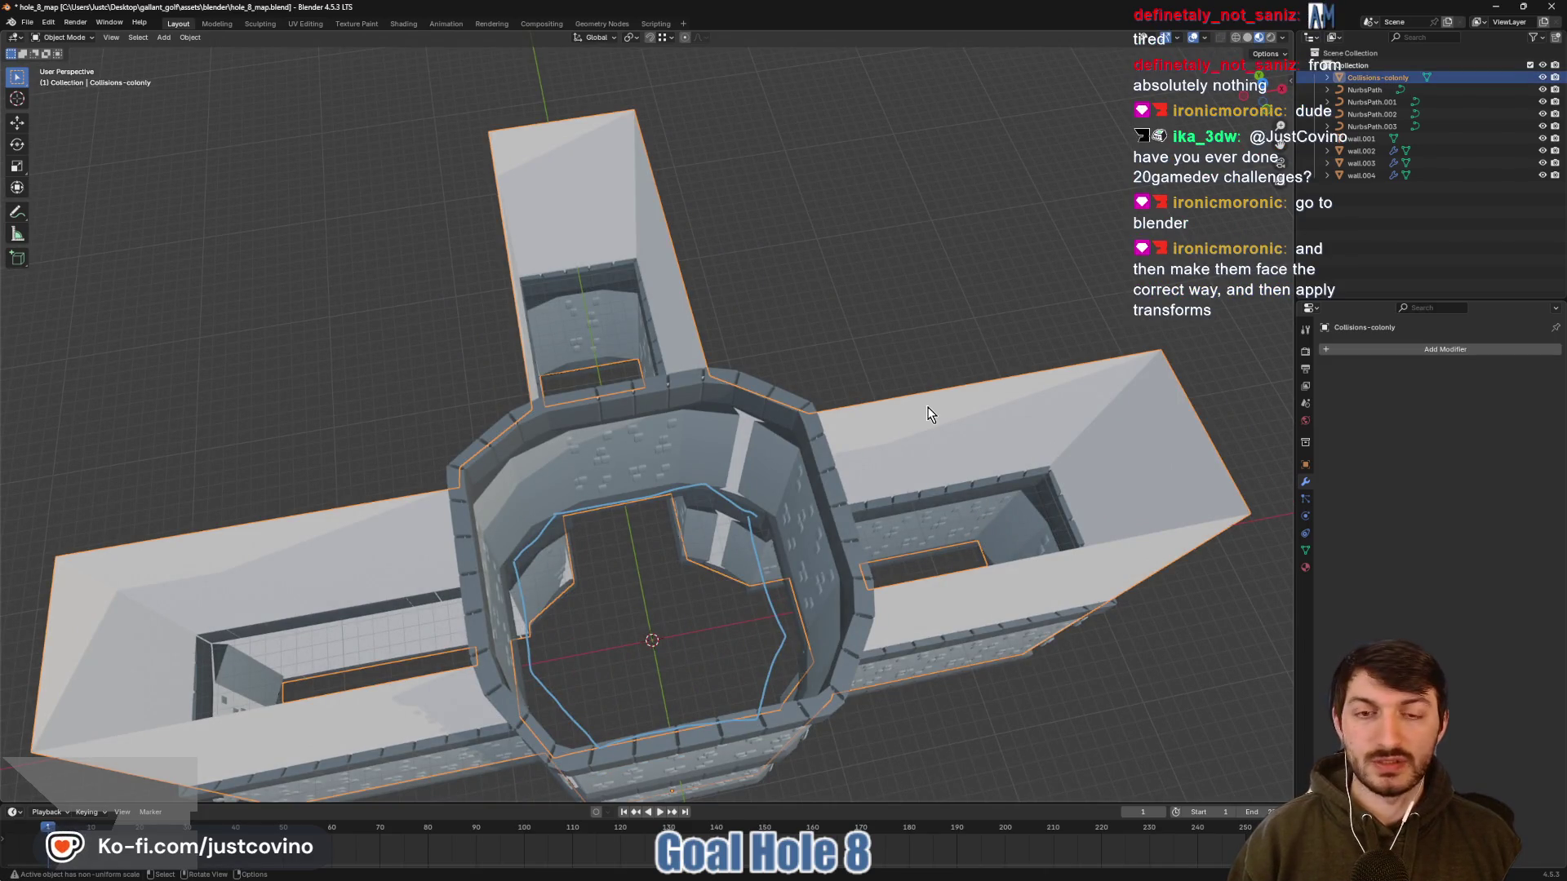
# Turn on face orientation so the collision mesh's backwards faces show in red
pyautogui.click(1206, 37)
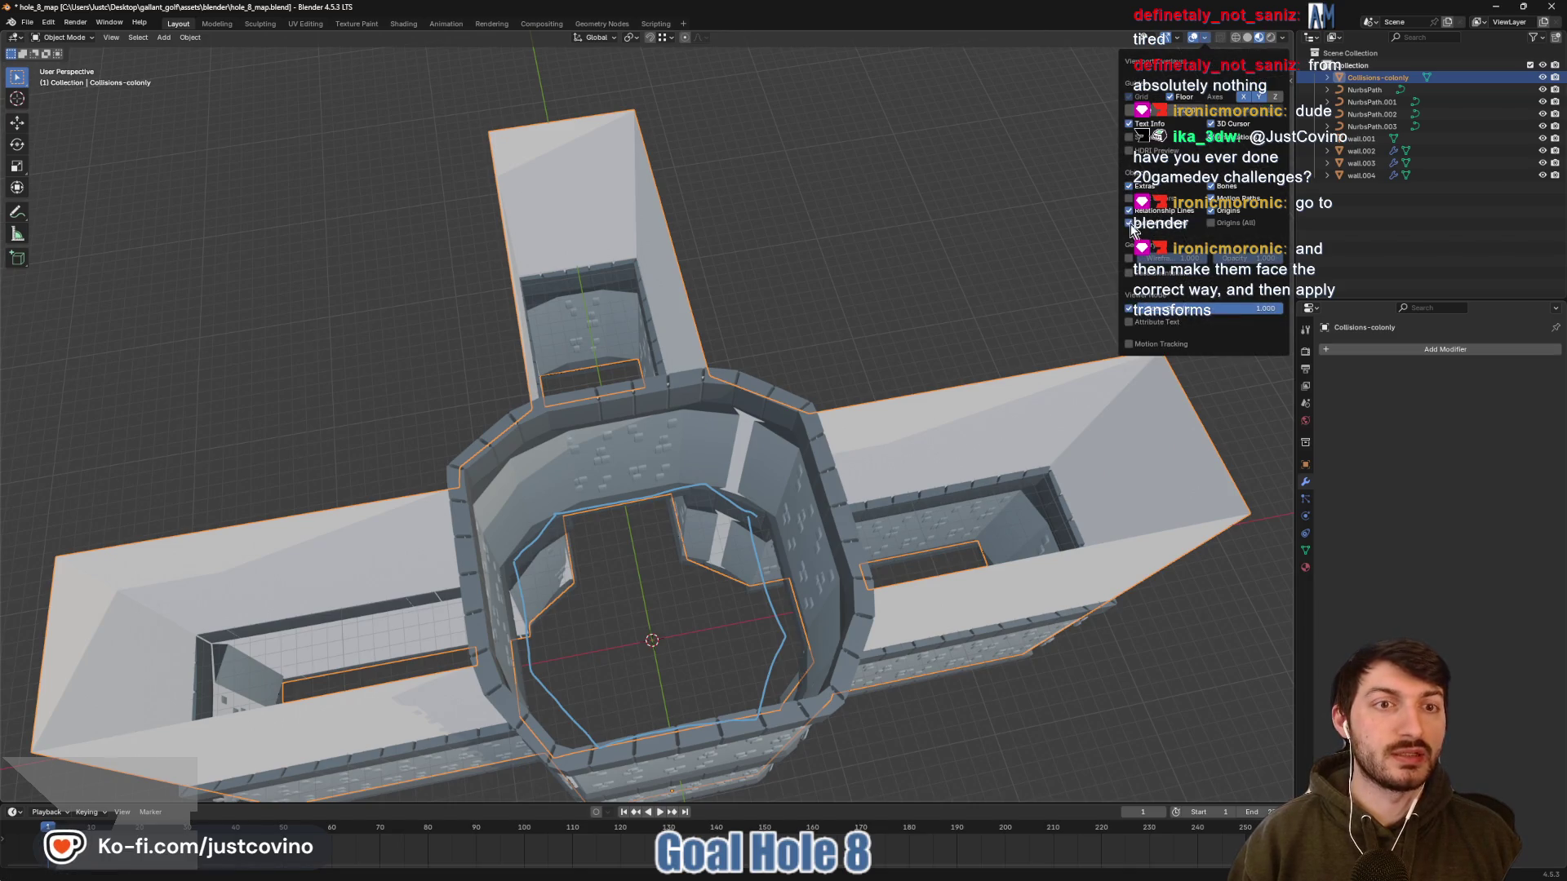
pyautogui.click(1126, 274)
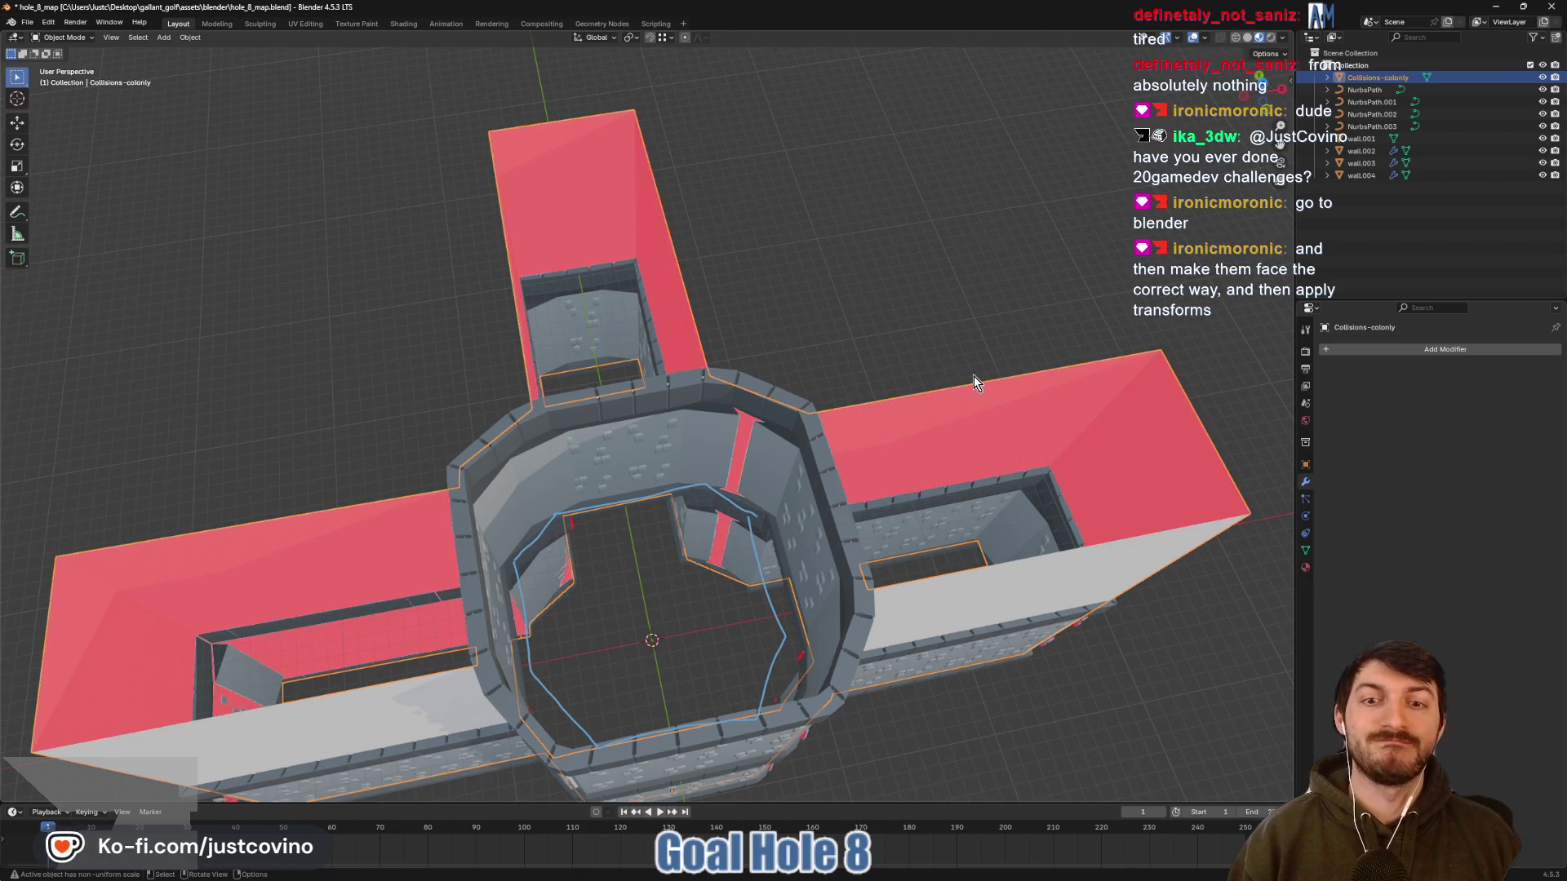
pyautogui.rightClick(978, 411)
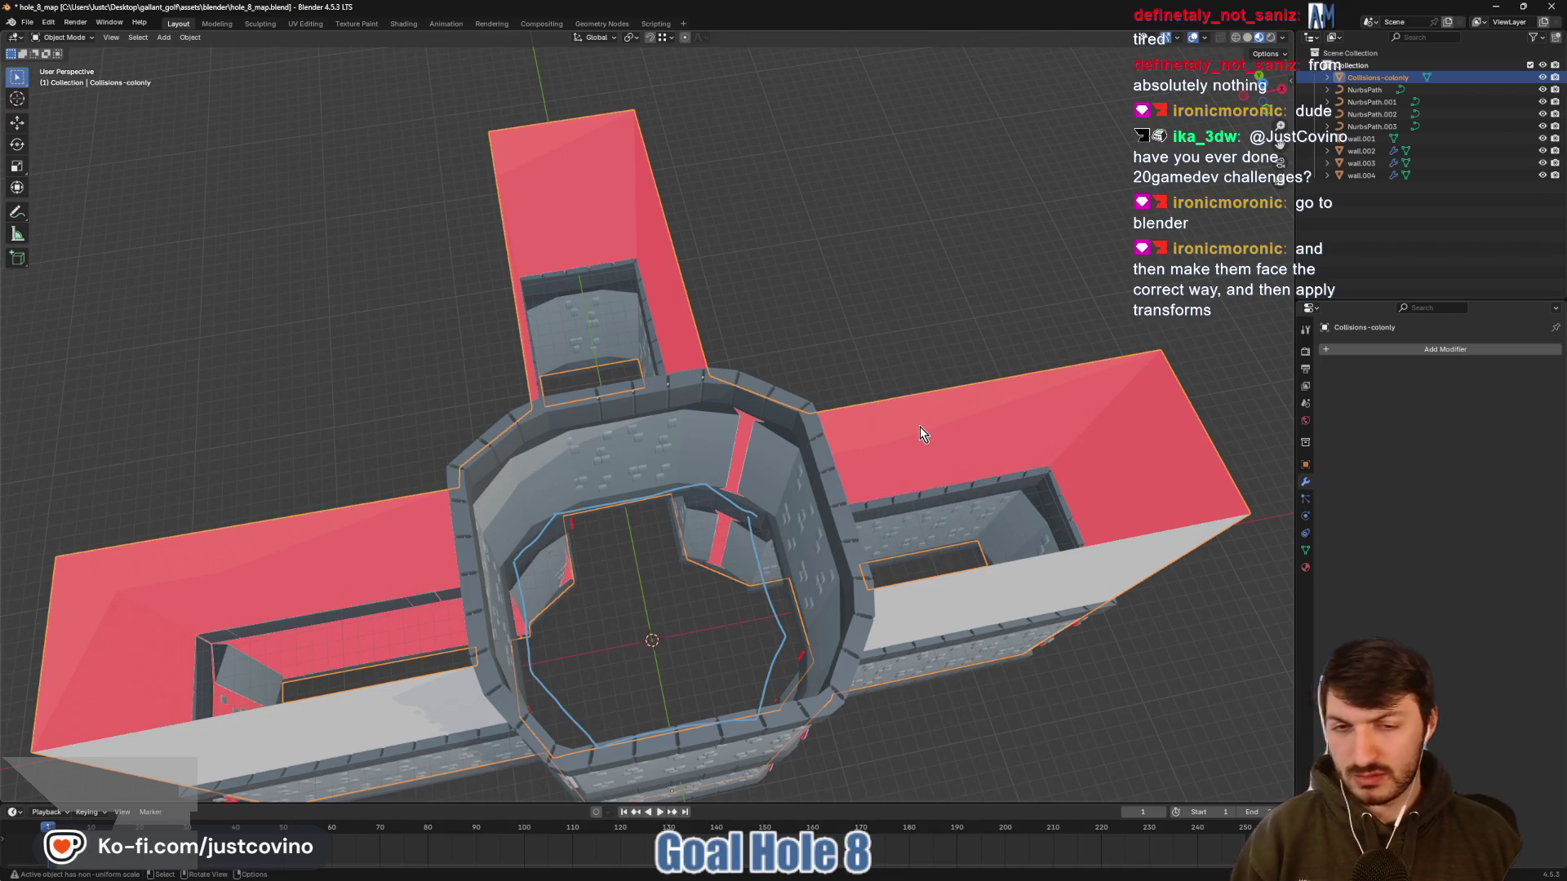
pyautogui.hotkey('ctrl', 'n')
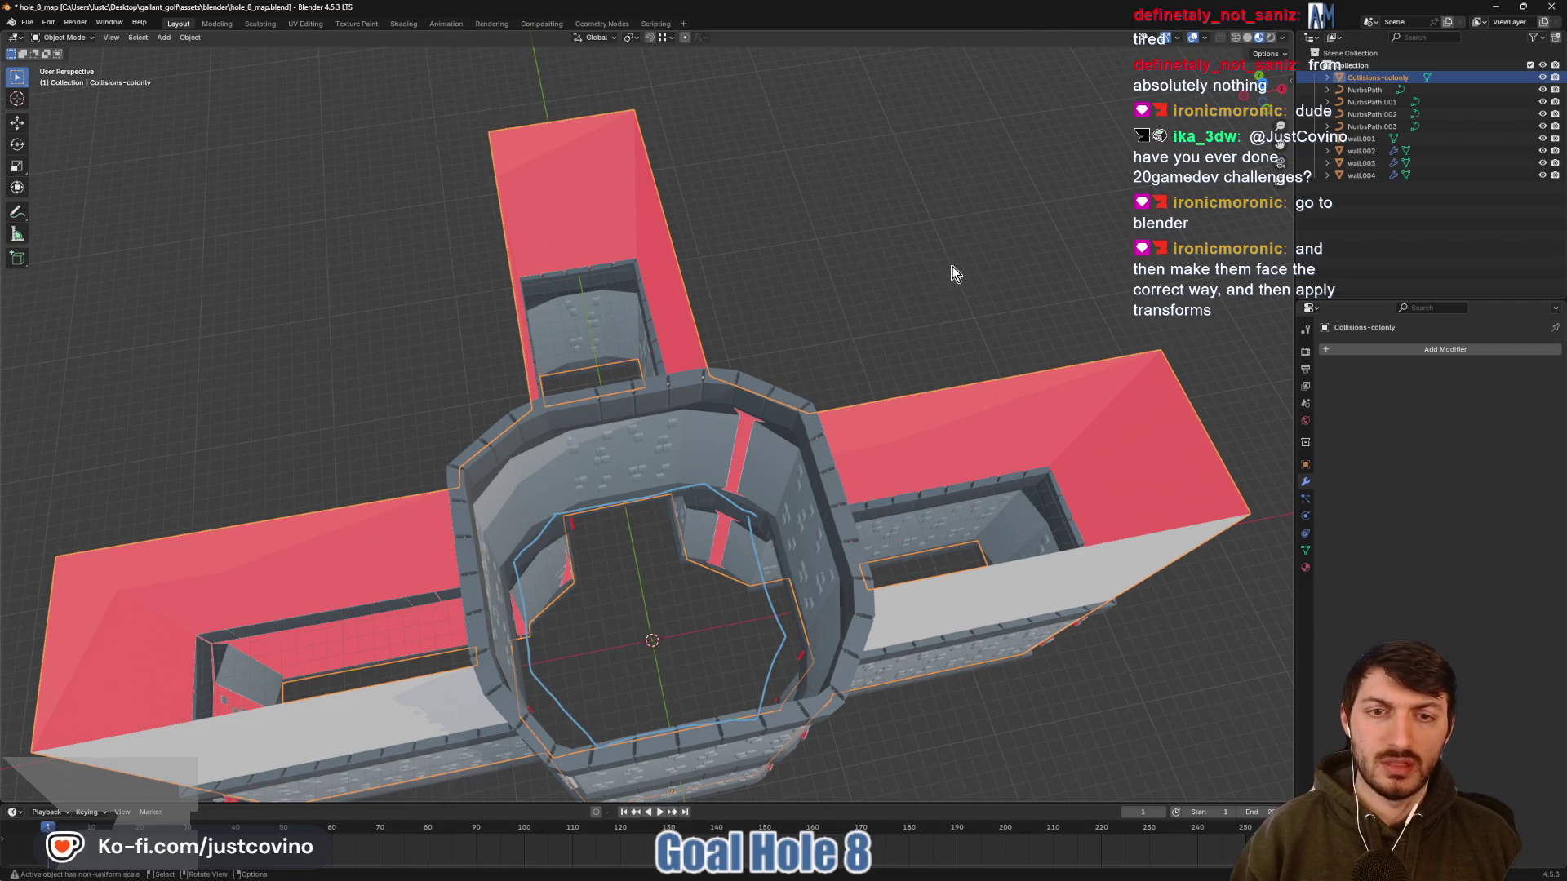
# In Edit Mode, select all collision mesh faces and flip their normals
pyautogui.press('Tab')
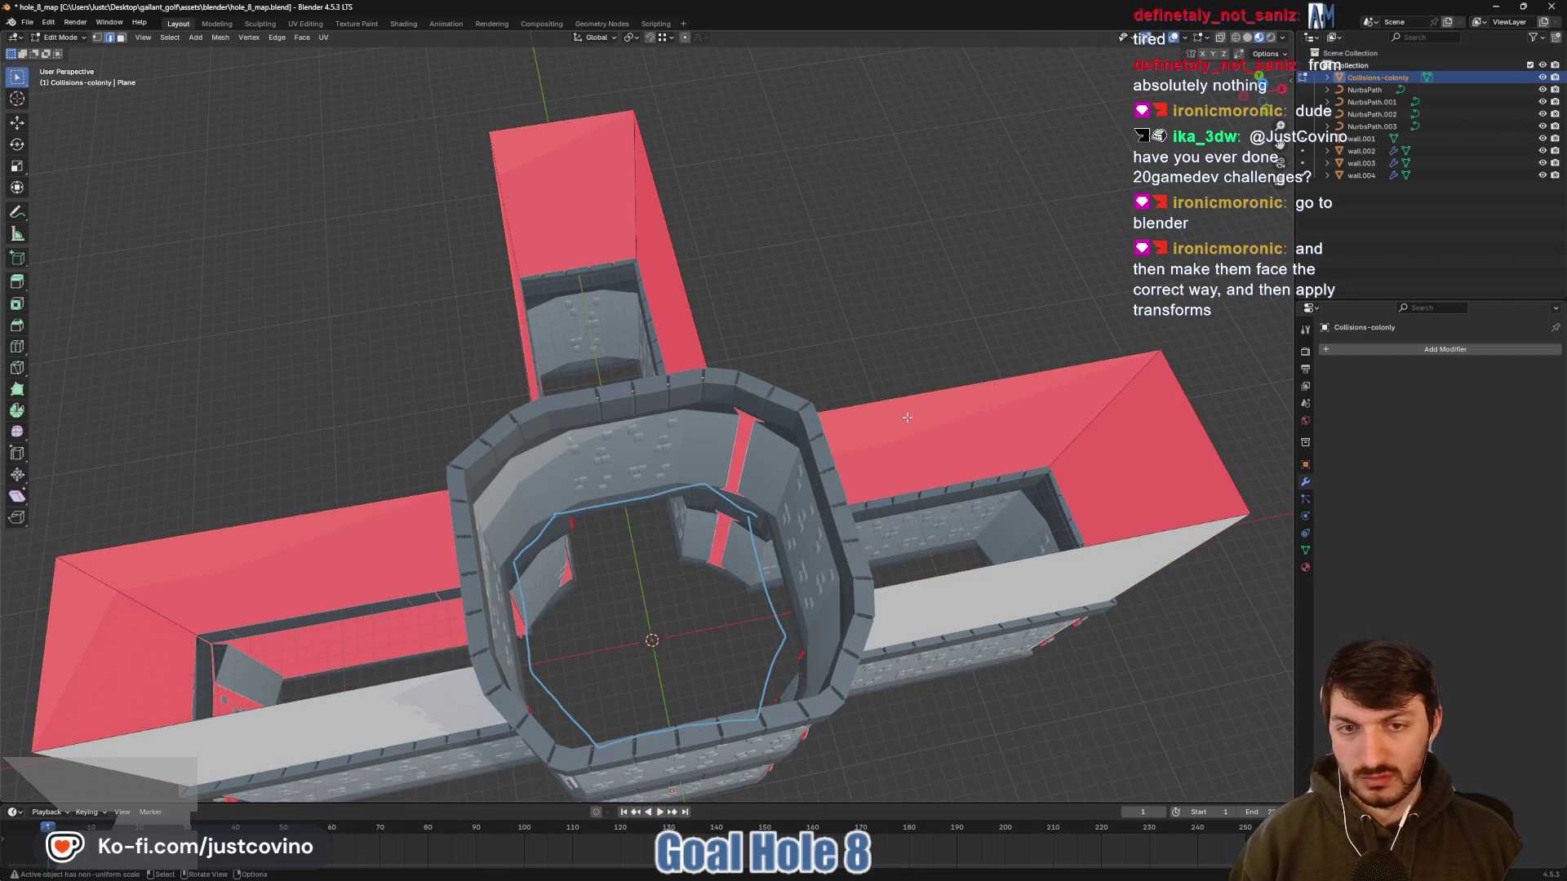
pyautogui.press('a')
pyautogui.hotkey('ctrl', 'n')
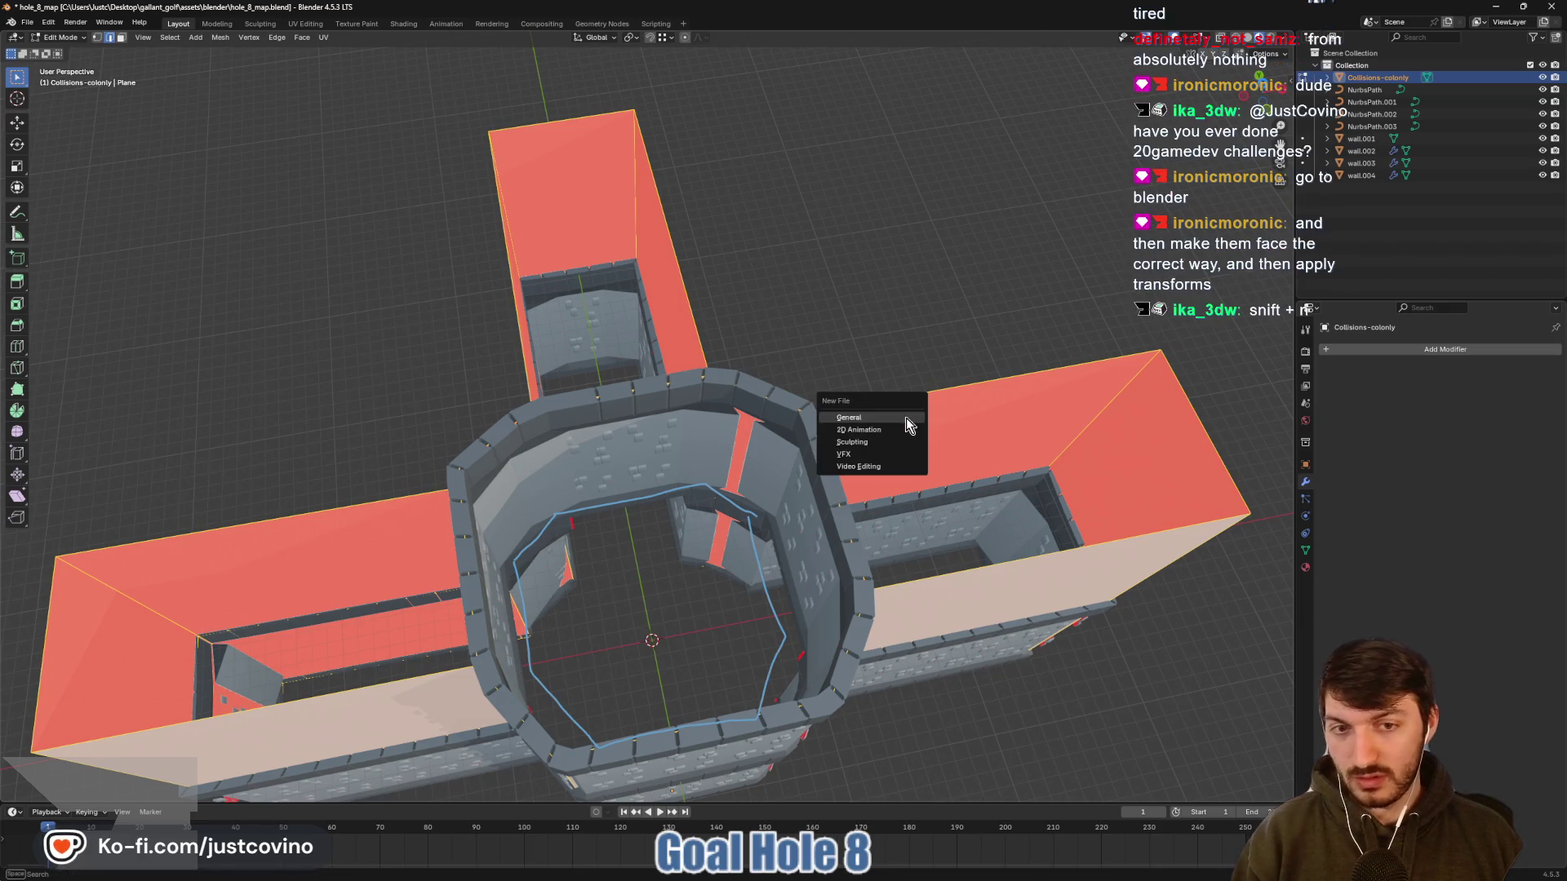
pyautogui.hotkey('alt', 'n')
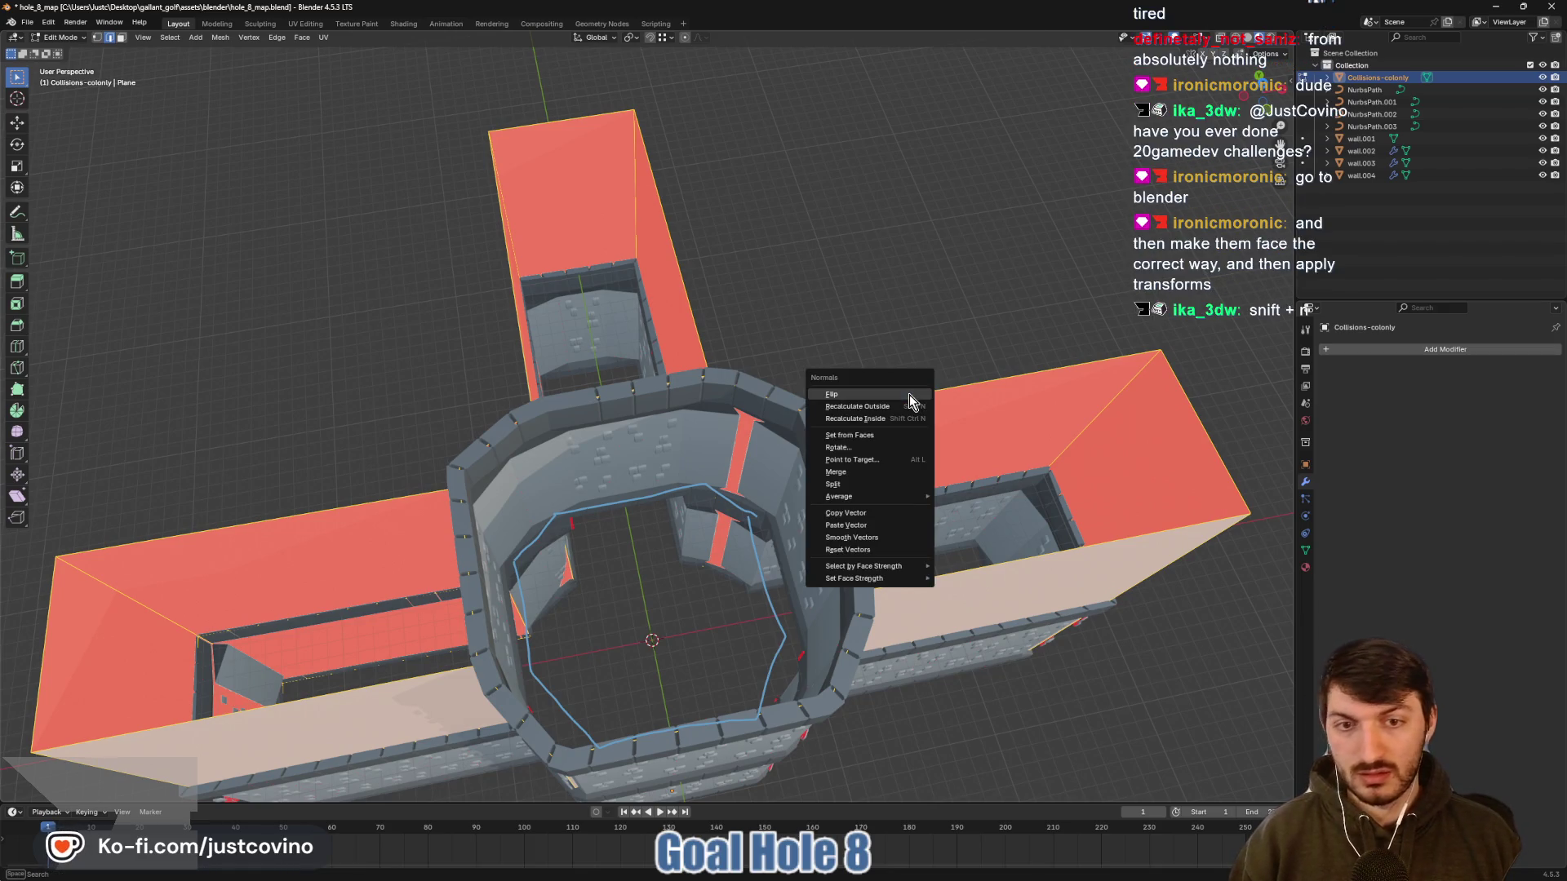
pyautogui.click(910, 394)
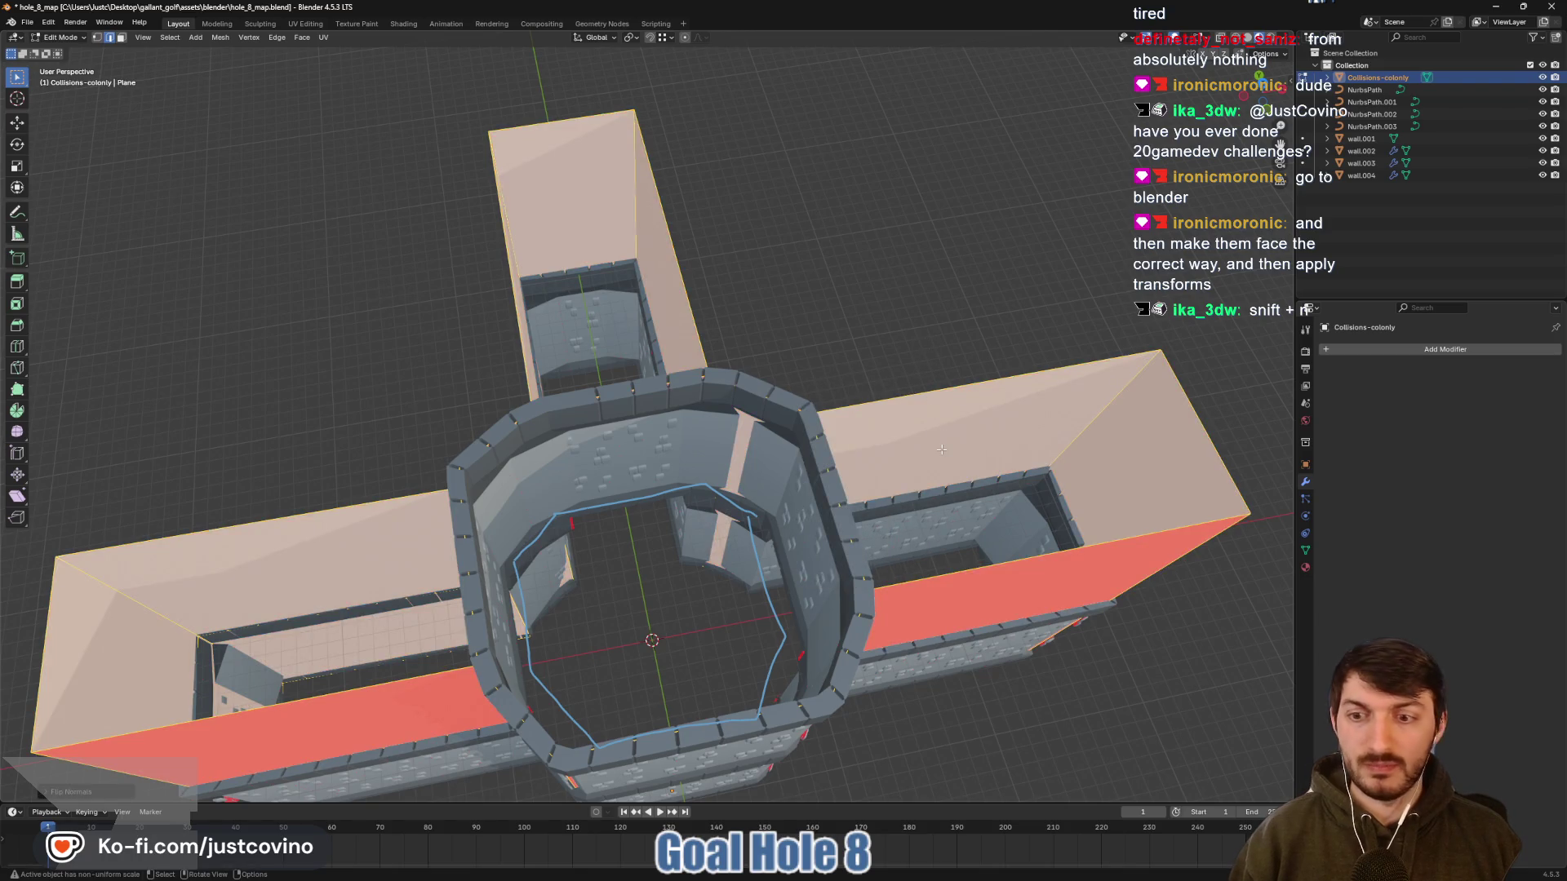
# Inspect the flipped mesh in X-ray view and select the wall's thin right side face
pyautogui.moveTo(917, 432)
pyautogui.mouseDown()
pyautogui.moveTo(843, 479)
pyautogui.moveTo(1080, 469)
pyautogui.moveTo(1045, 401)
pyautogui.moveTo(849, 267)
pyautogui.mouseUp()
pyautogui.scroll(5, 1033, 377)
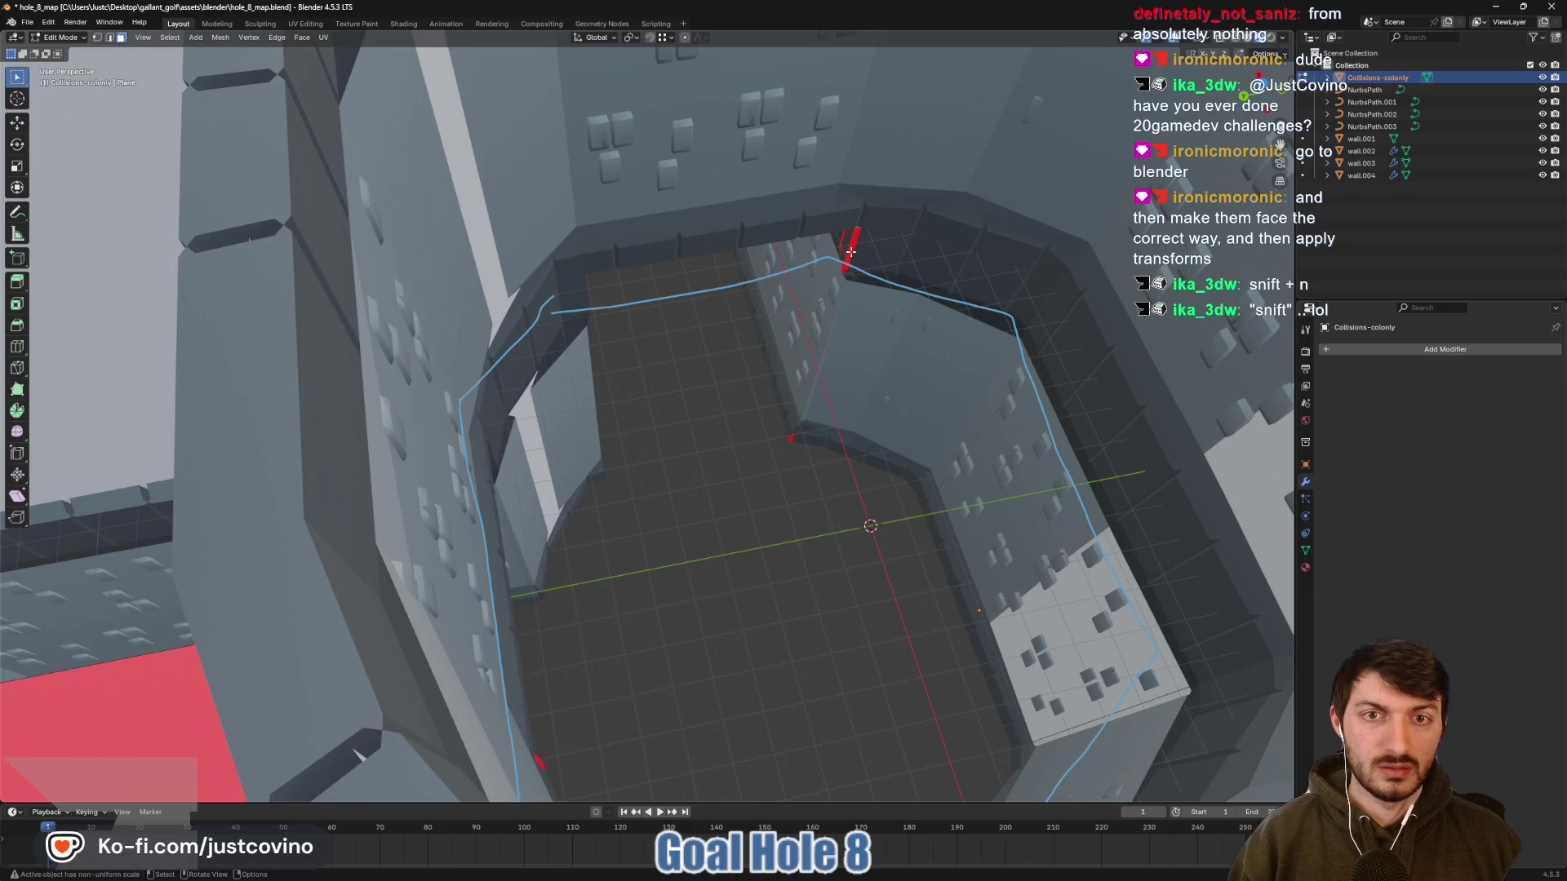
pyautogui.scroll(3, 854, 302)
pyautogui.moveTo(806, 490)
pyautogui.mouseDown()
pyautogui.moveTo(584, 490)
pyautogui.moveTo(512, 544)
pyautogui.moveTo(951, 735)
pyautogui.moveTo(883, 471)
pyautogui.mouseUp()
pyautogui.hotkey('alt', 'h')
pyautogui.scroll(-8, 815, 476)
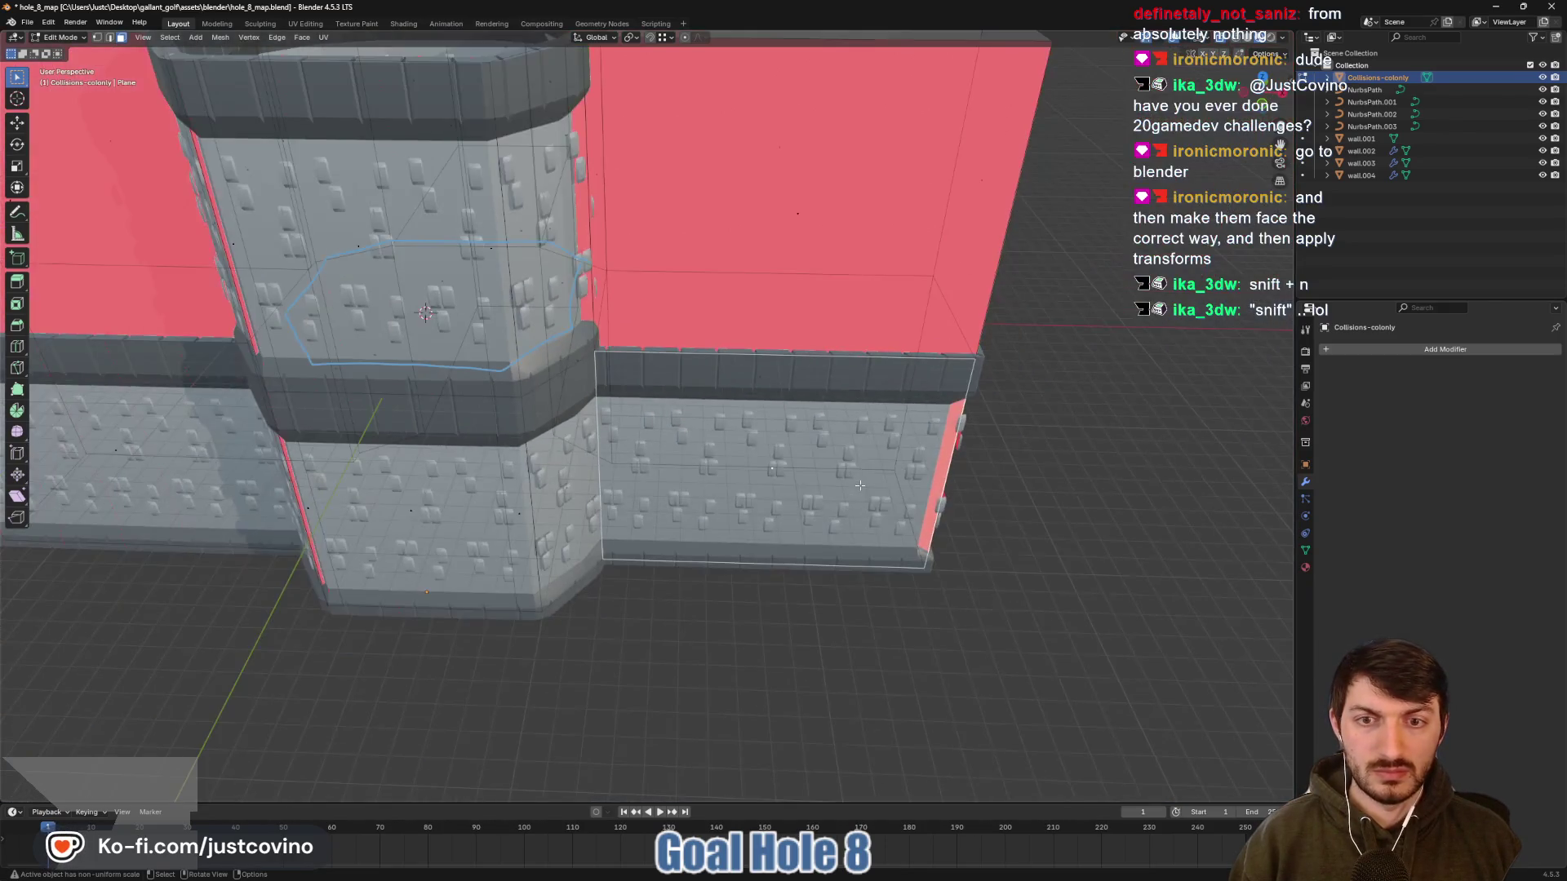
pyautogui.click(944, 450)
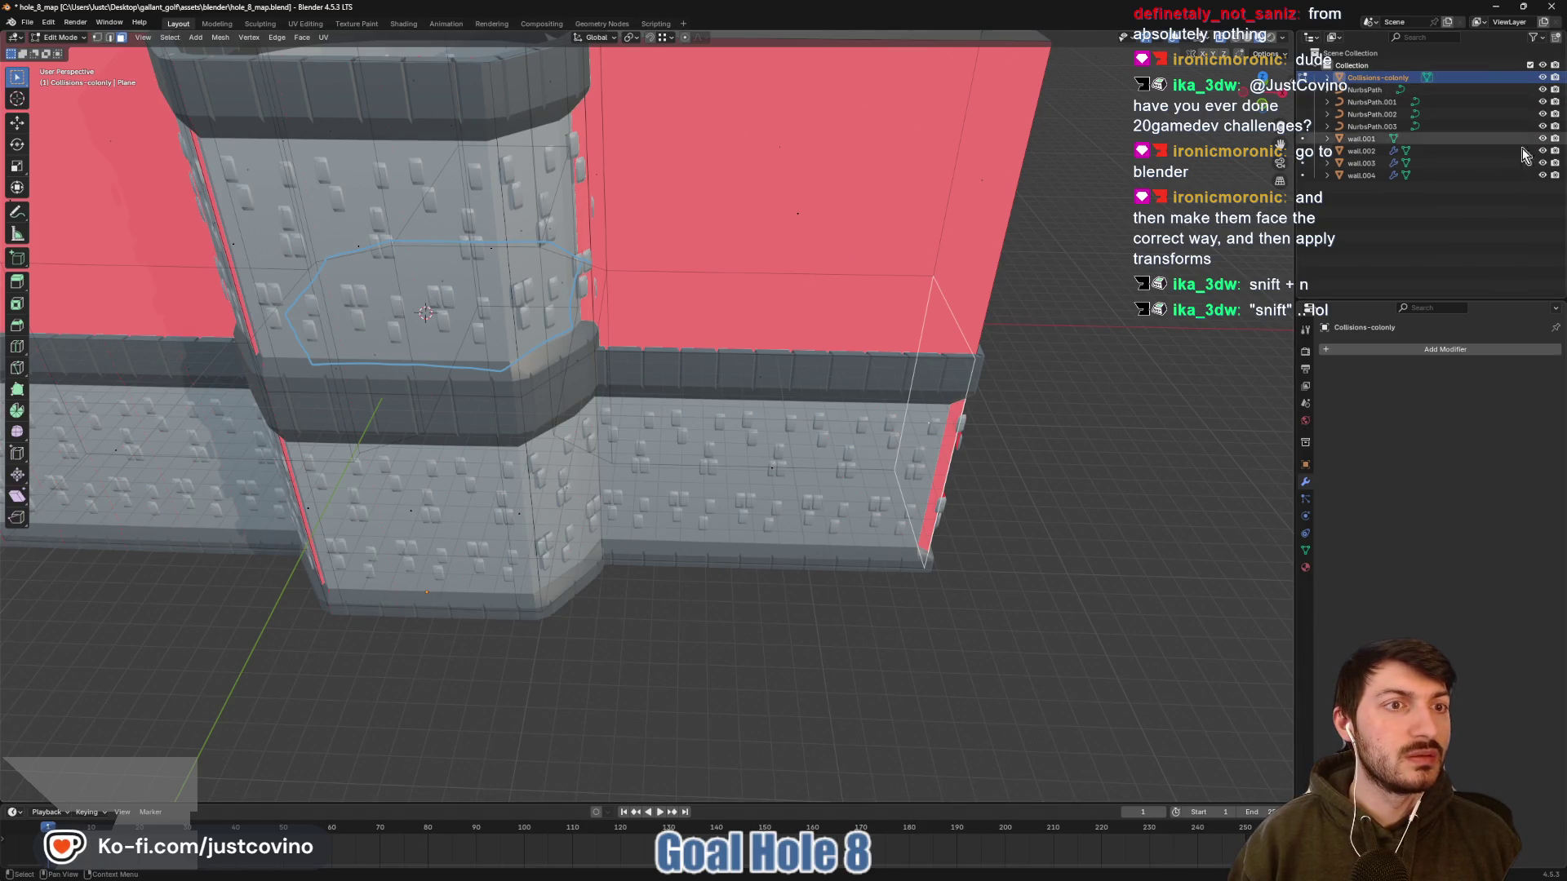
# Hide wall.003, wall.004, the remaining walls and paths, and NurbsPath in the outliner
pyautogui.click(1542, 174)
pyautogui.click(1542, 163)
pyautogui.click(1543, 151)
pyautogui.click(1542, 139)
pyautogui.click(1542, 126)
pyautogui.click(1543, 115)
pyautogui.click(1542, 89)
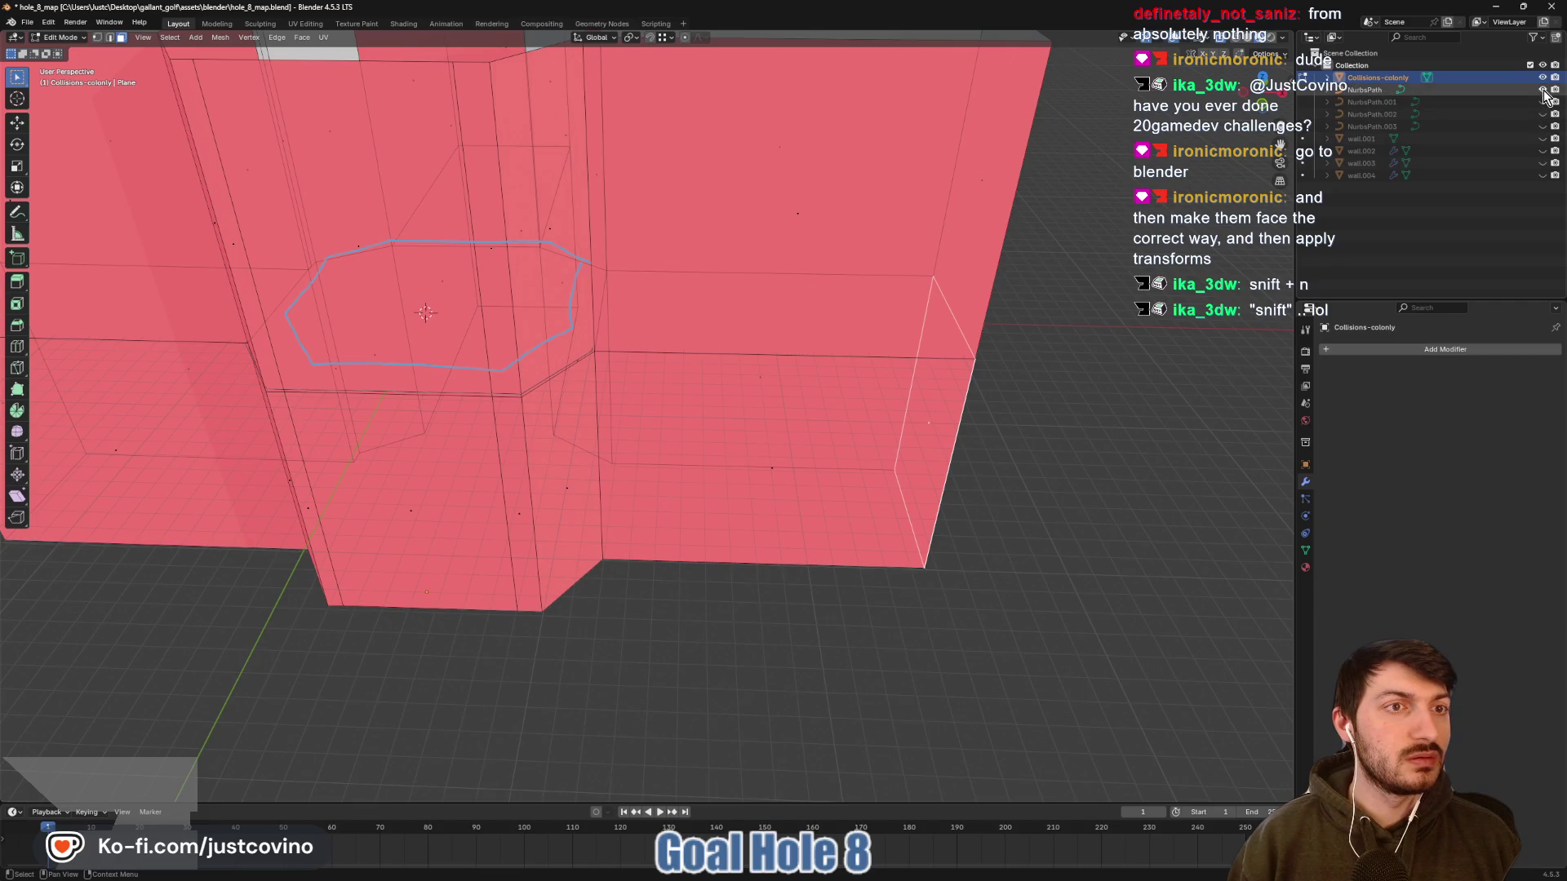
# With the mesh opaque again, flip the normal of a face still pointing inward
pyautogui.moveTo(980, 434); pyautogui.dragTo(1040, 427)
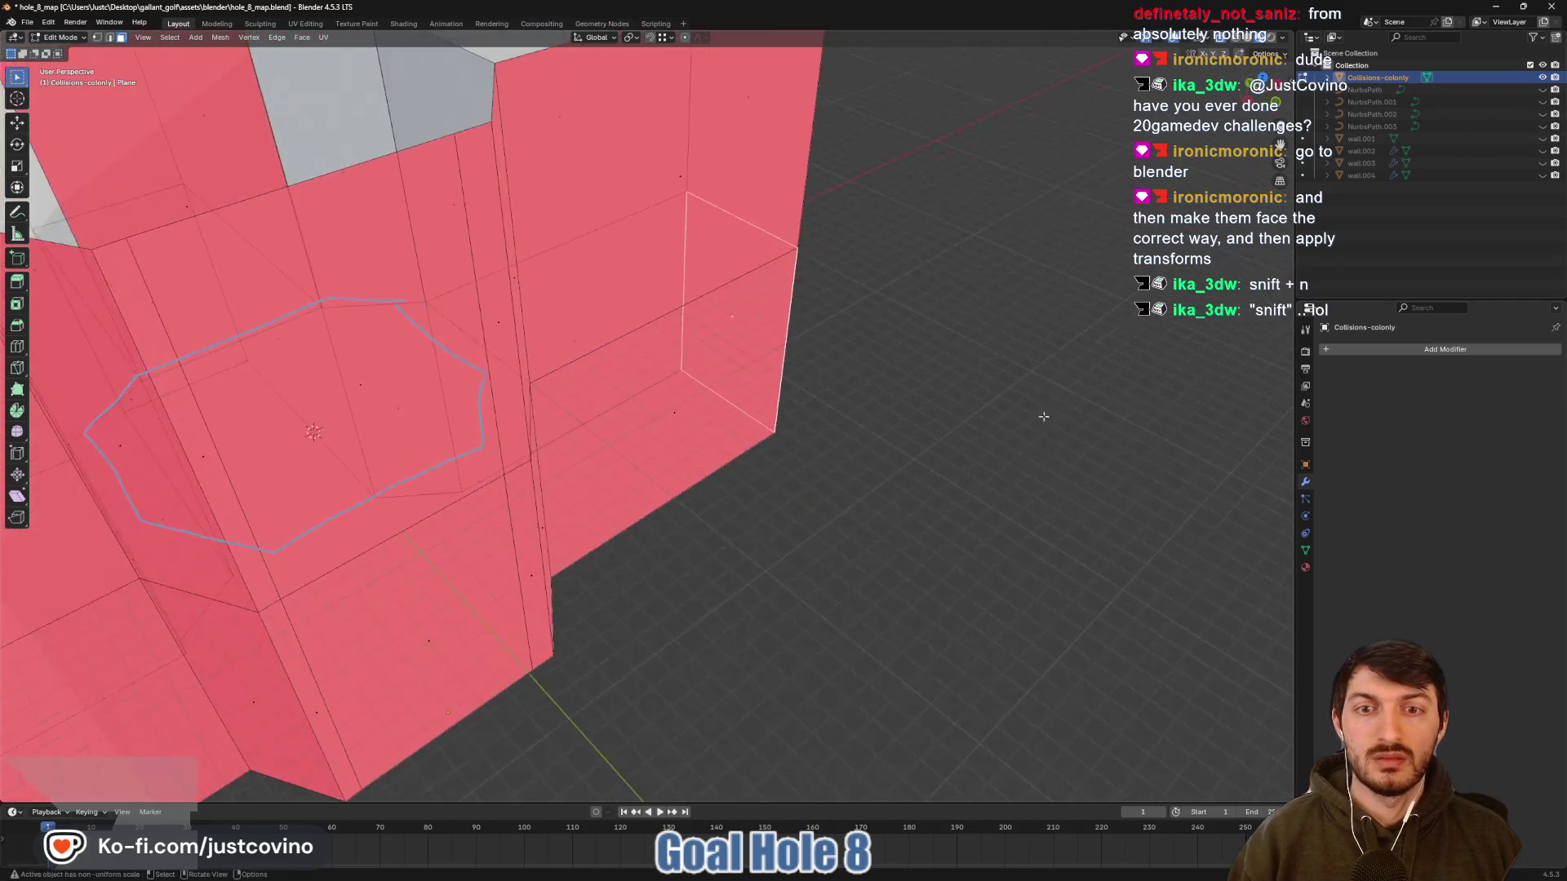
pyautogui.hotkey('alt', 'z')
pyautogui.scroll(-5, 739, 449)
pyautogui.moveTo(739, 449); pyautogui.dragTo(490, 359)
pyautogui.click(365, 318)
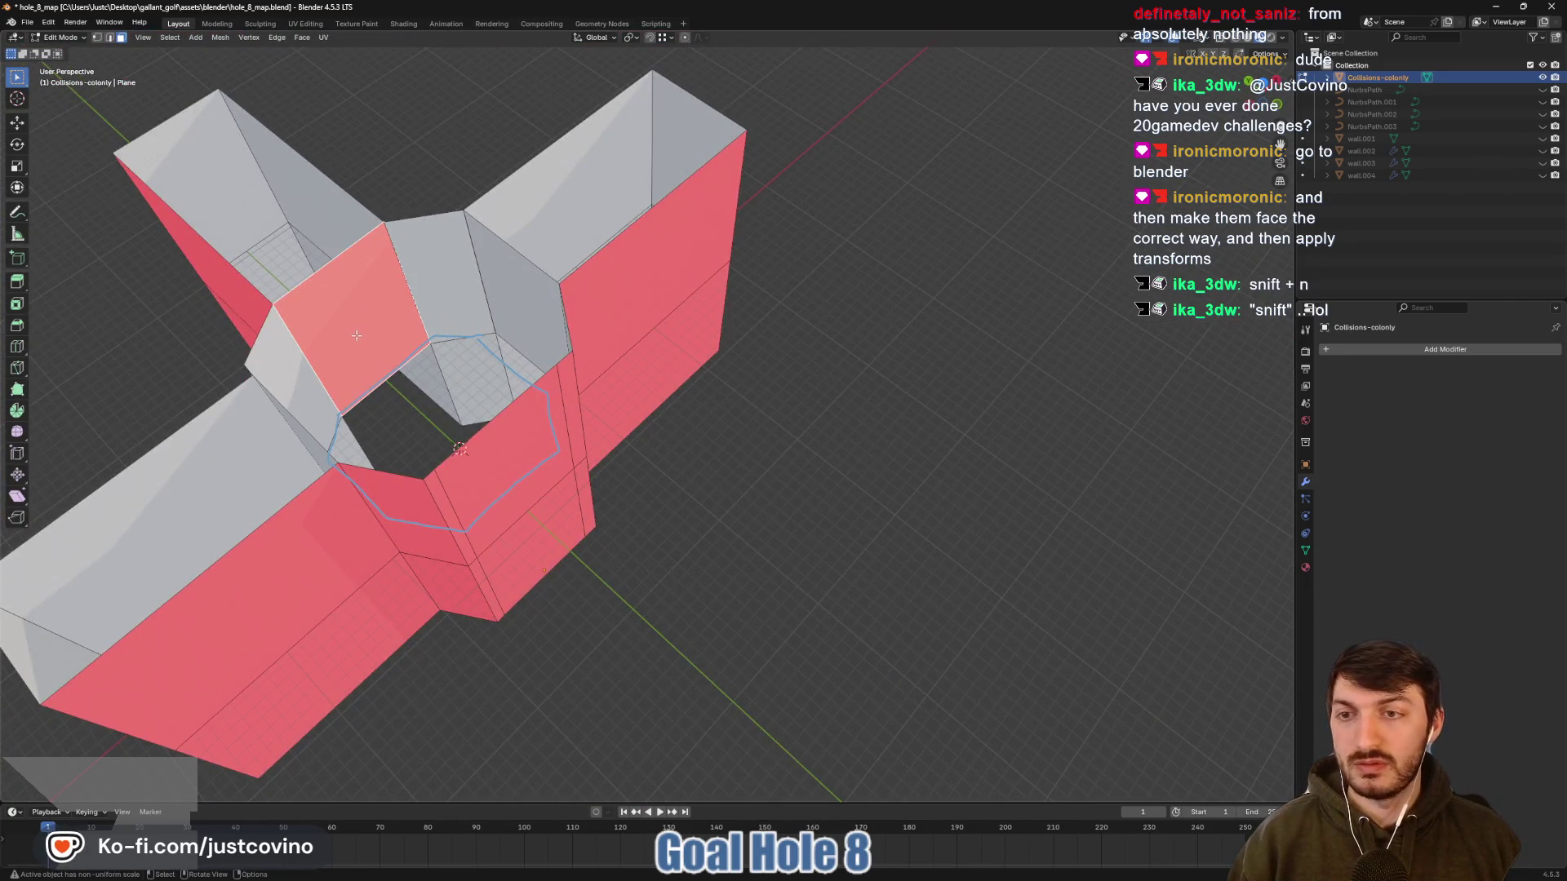
pyautogui.hotkey('alt', 'n')
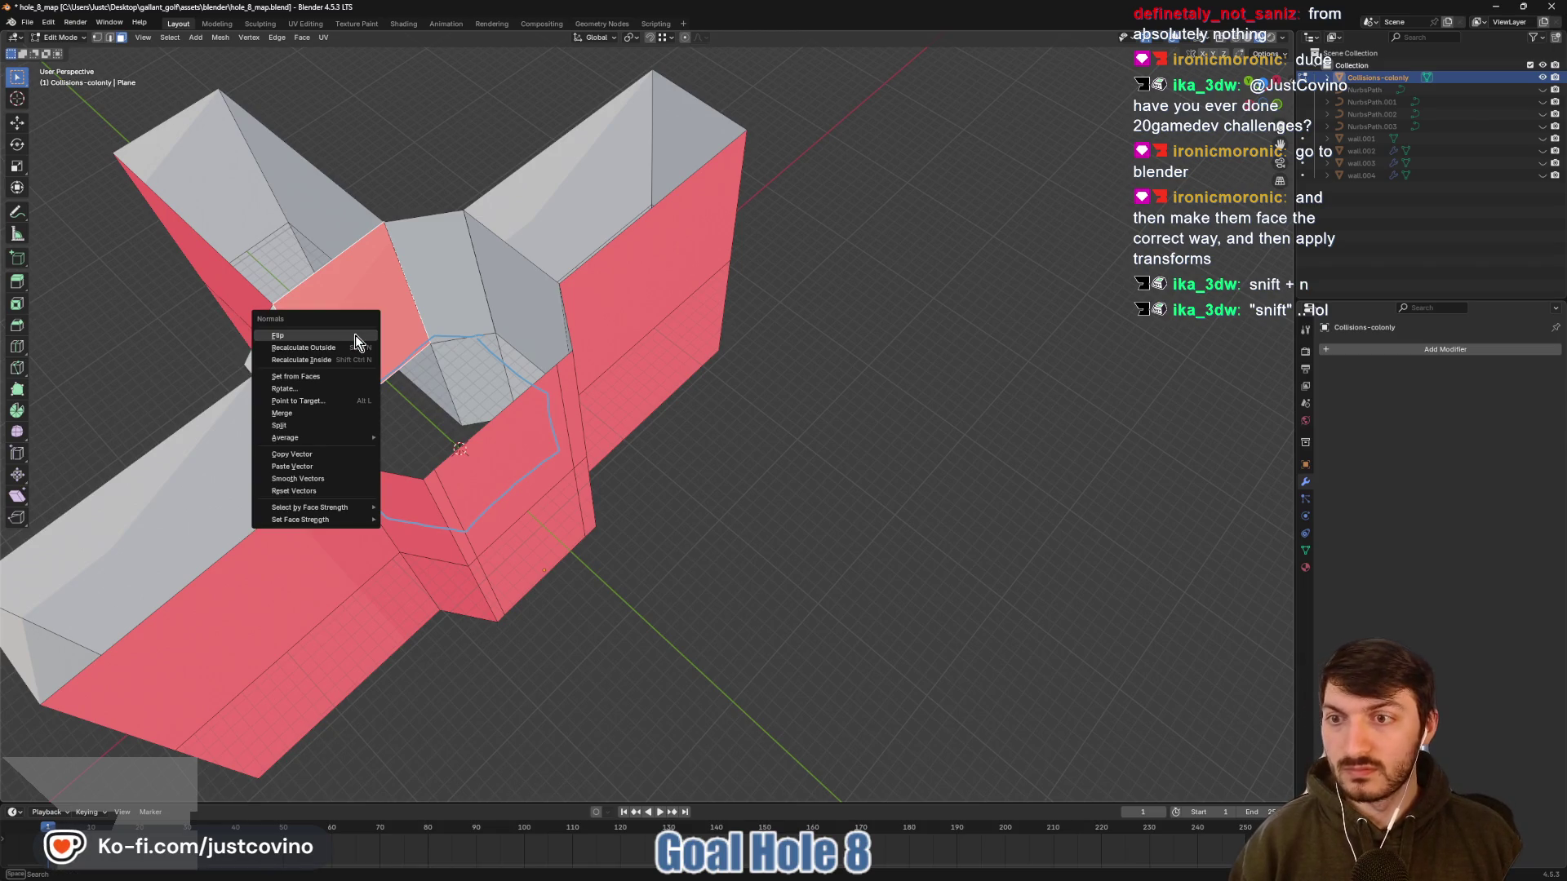
pyautogui.click(355, 330)
# Flip another backwards face near the octagon hole and save the blend file
pyautogui.moveTo(355, 330)
pyautogui.mouseDown()
pyautogui.moveTo(440, 404)
pyautogui.moveTo(658, 381)
pyautogui.moveTo(510, 361)
pyautogui.moveTo(1003, 405)
pyautogui.mouseUp()
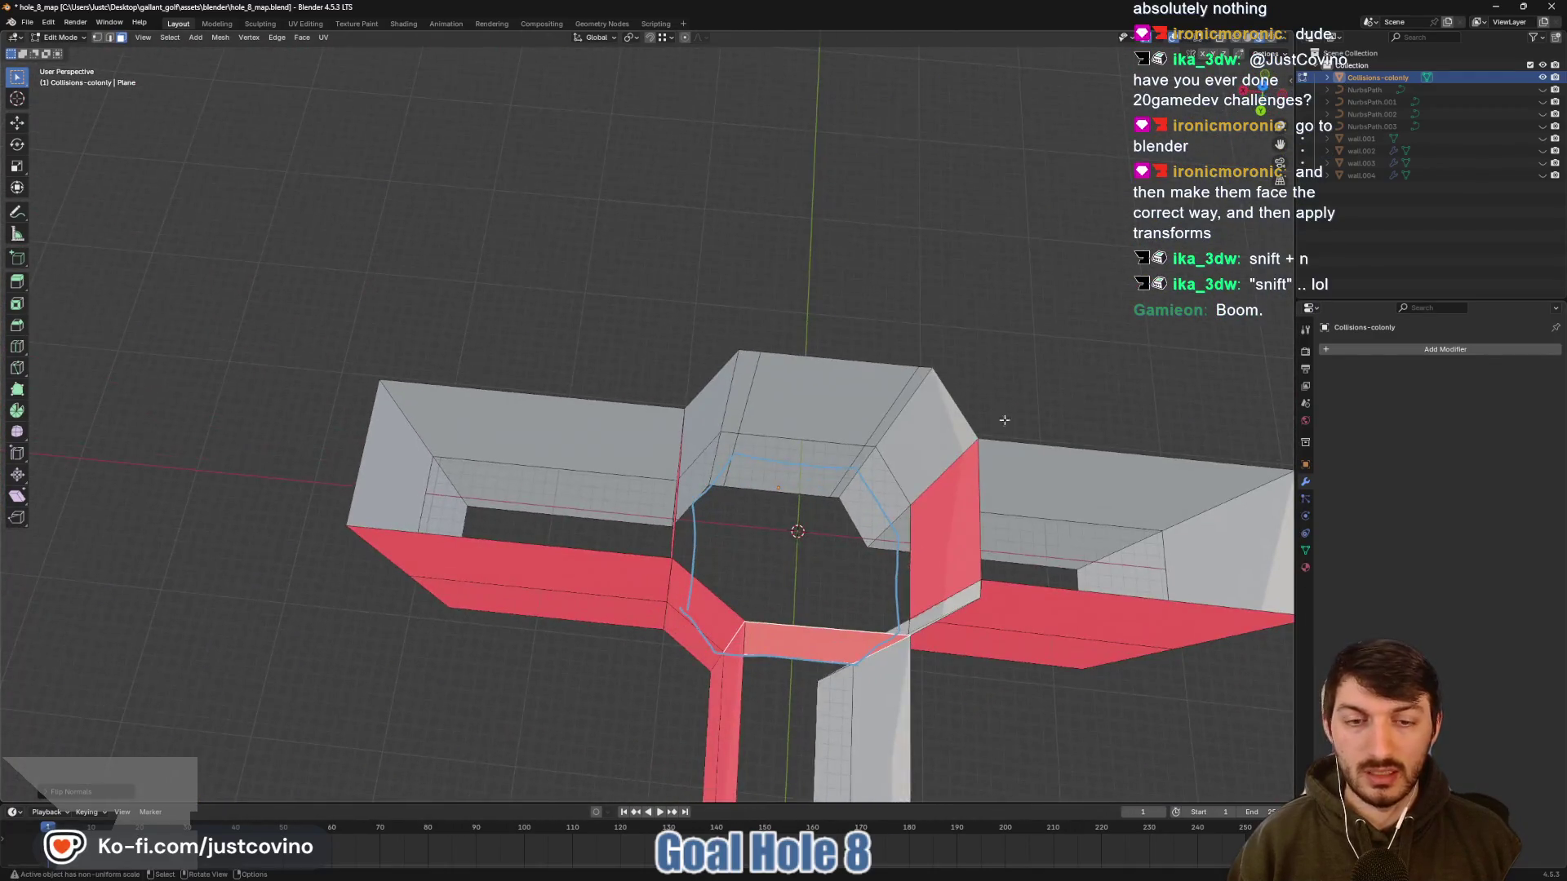
pyautogui.moveTo(896, 506); pyautogui.dragTo(956, 374)
pyautogui.click(955, 374)
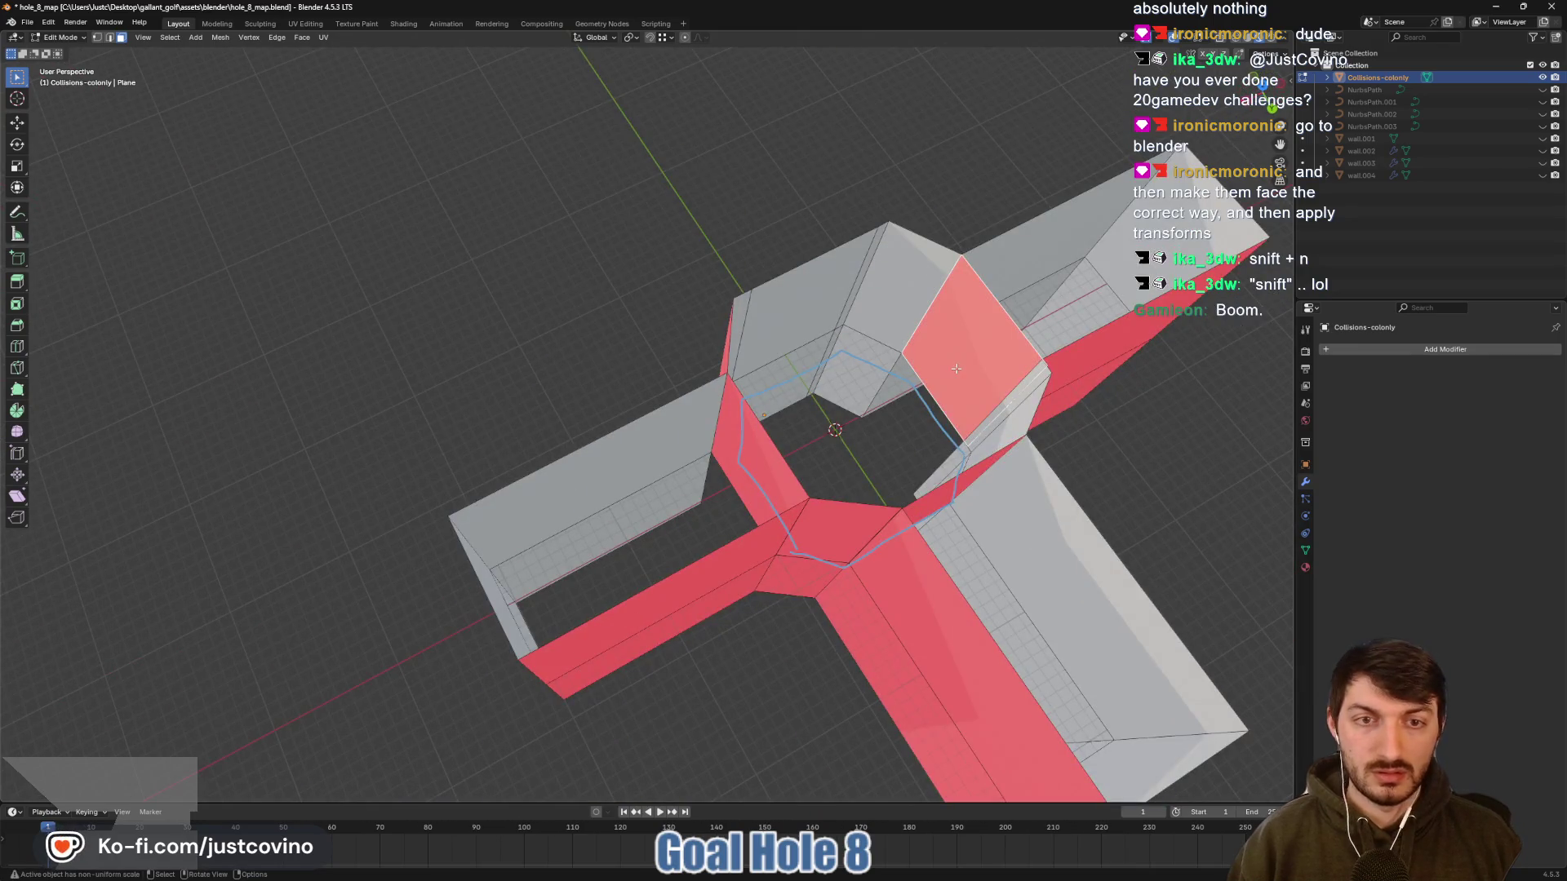
pyautogui.hotkey('alt', 'n')
pyautogui.click(953, 379)
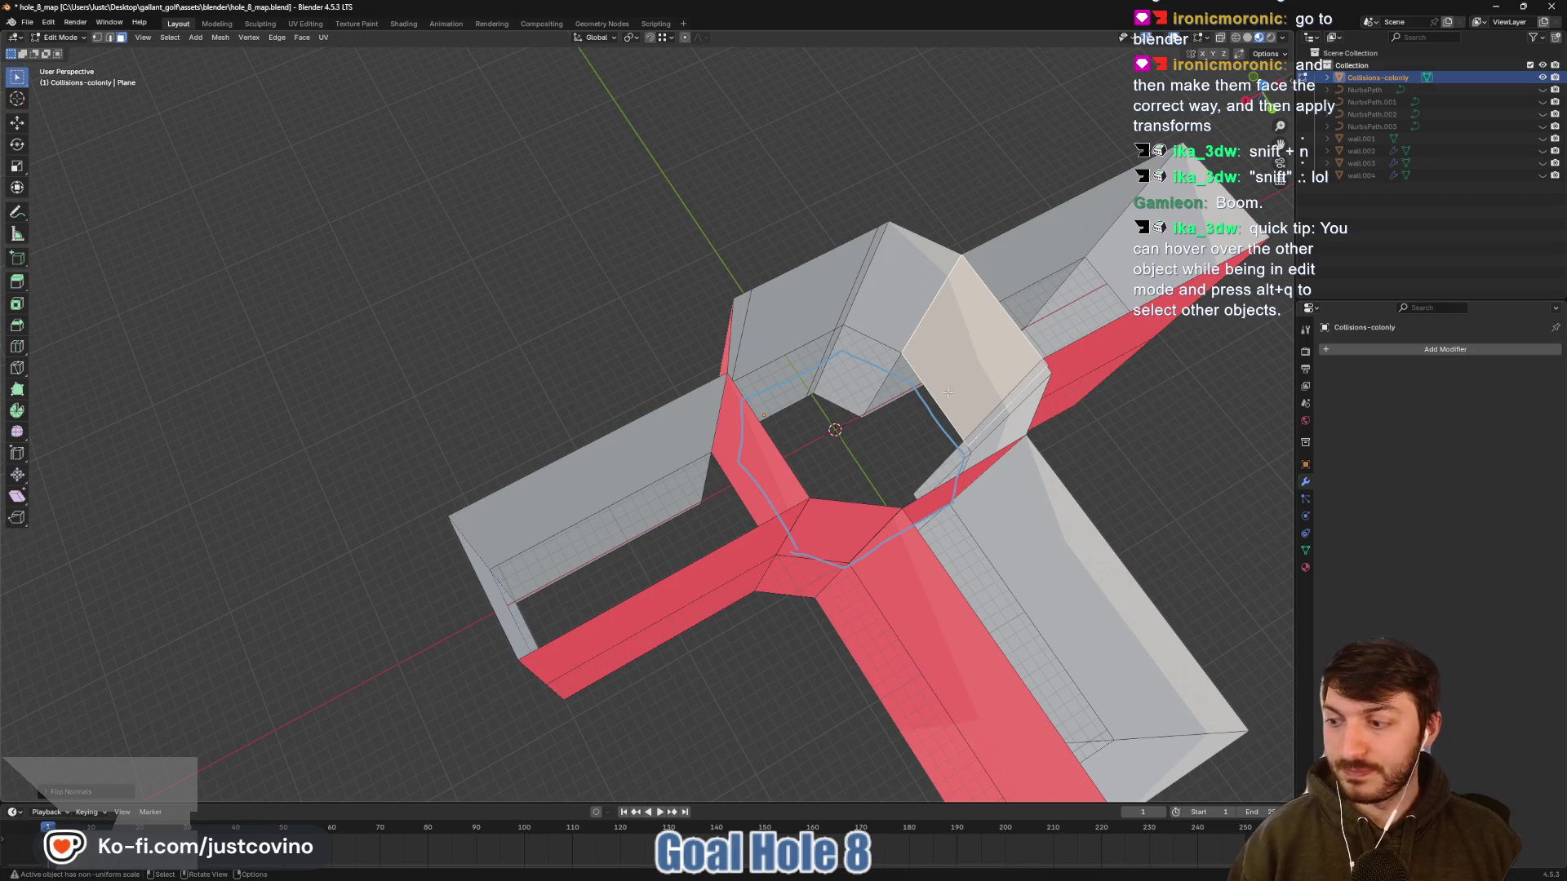
pyautogui.moveTo(948, 393); pyautogui.dragTo(818, 428)
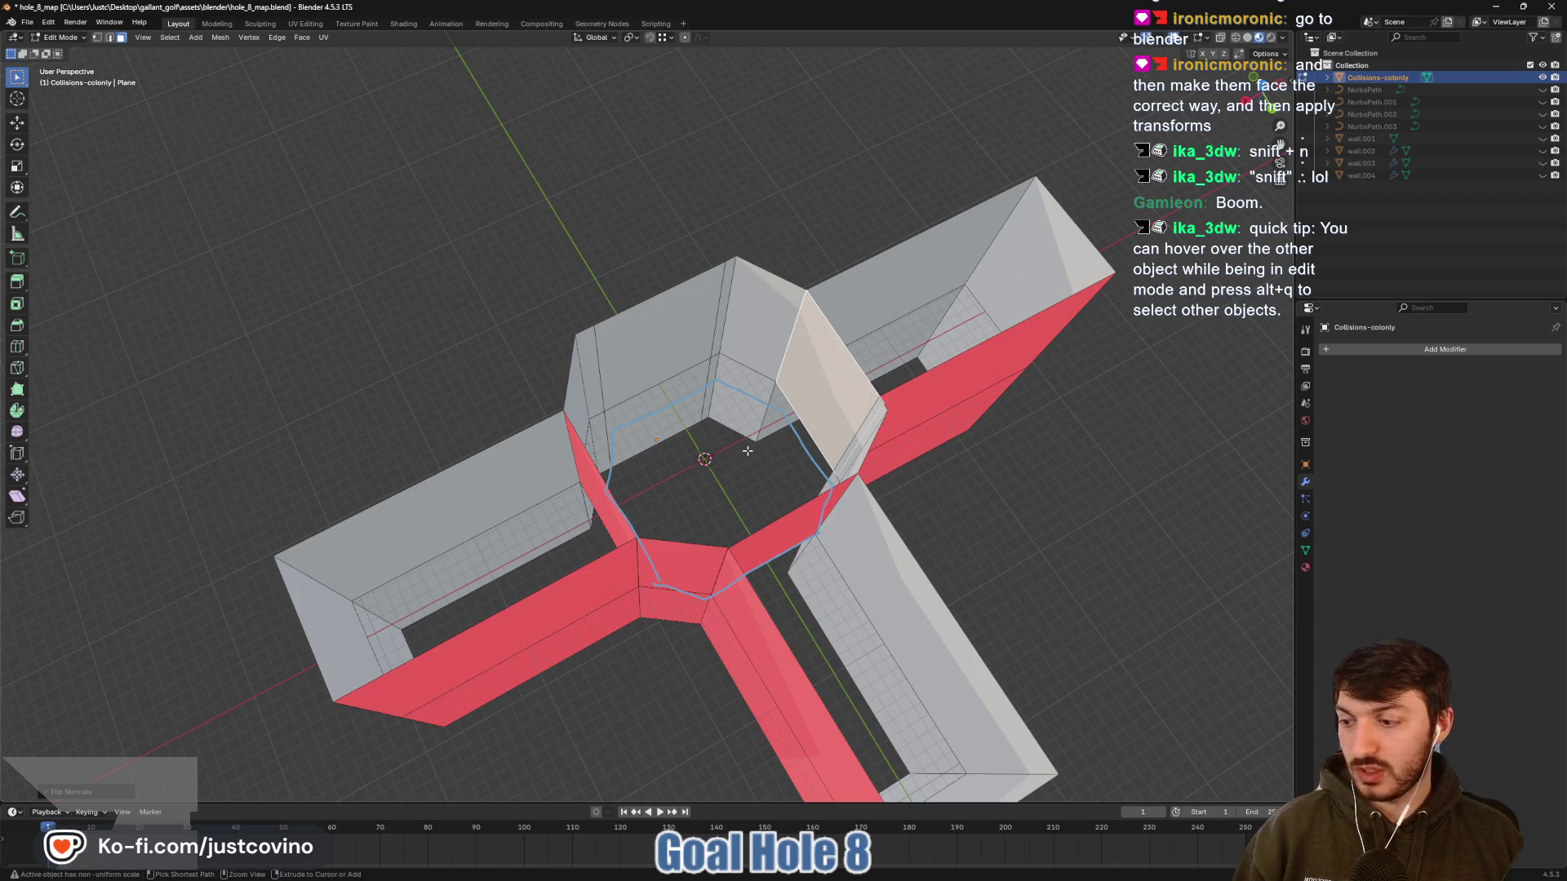
pyautogui.hotkey('ctrl', 's')
# Check the remaining faces, select the upper-right wall face, and return to Object Mode
pyautogui.moveTo(748, 451)
pyautogui.mouseDown()
pyautogui.moveTo(780, 324)
pyautogui.moveTo(623, 492)
pyautogui.mouseUp()
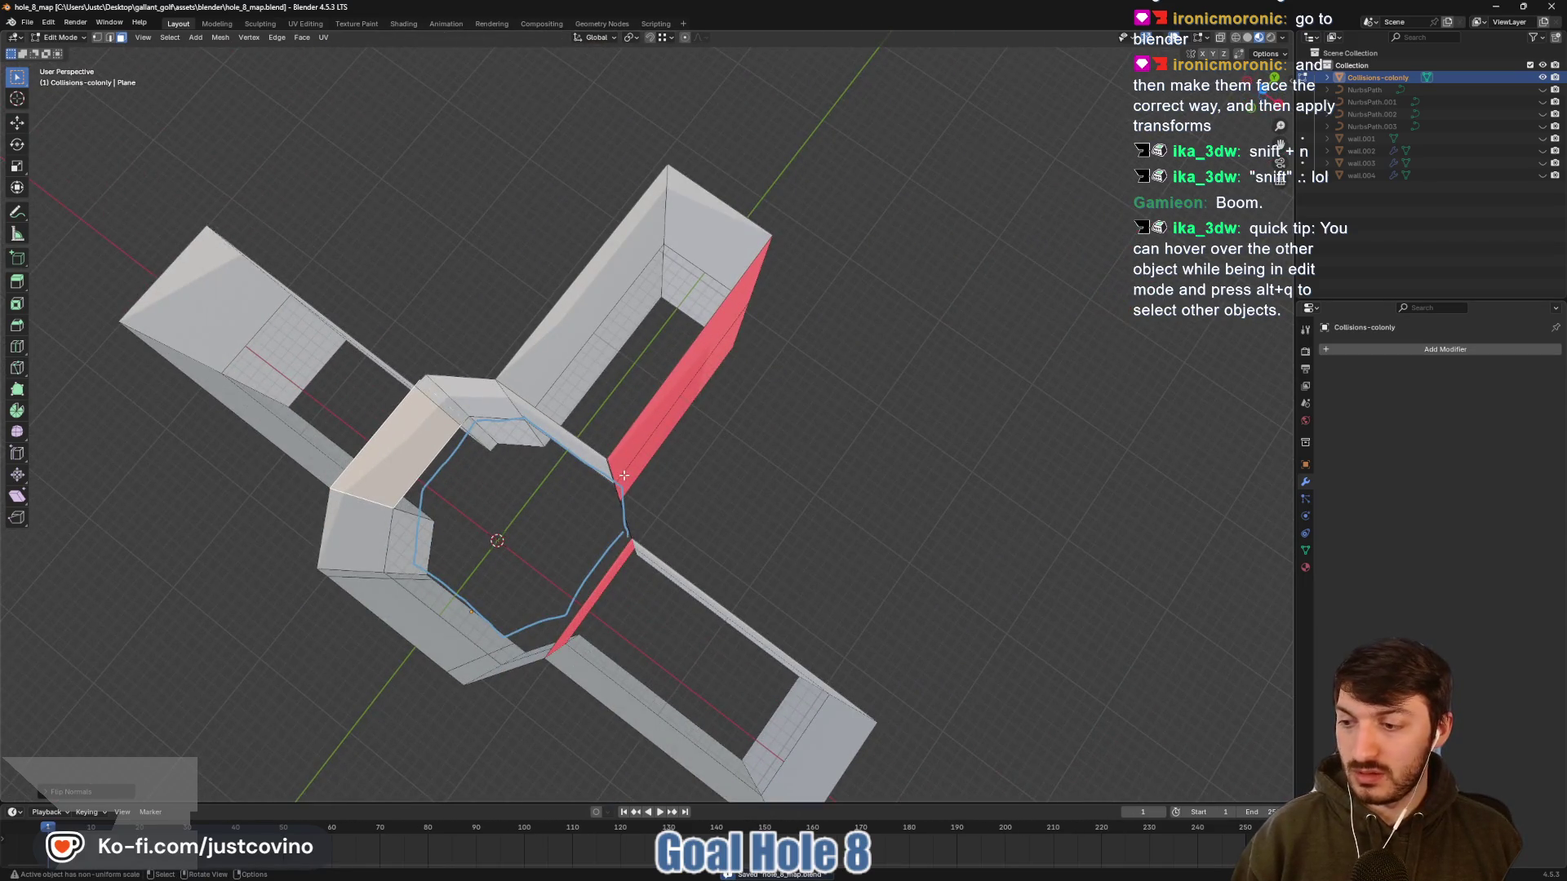
pyautogui.moveTo(710, 463); pyautogui.dragTo(647, 400)
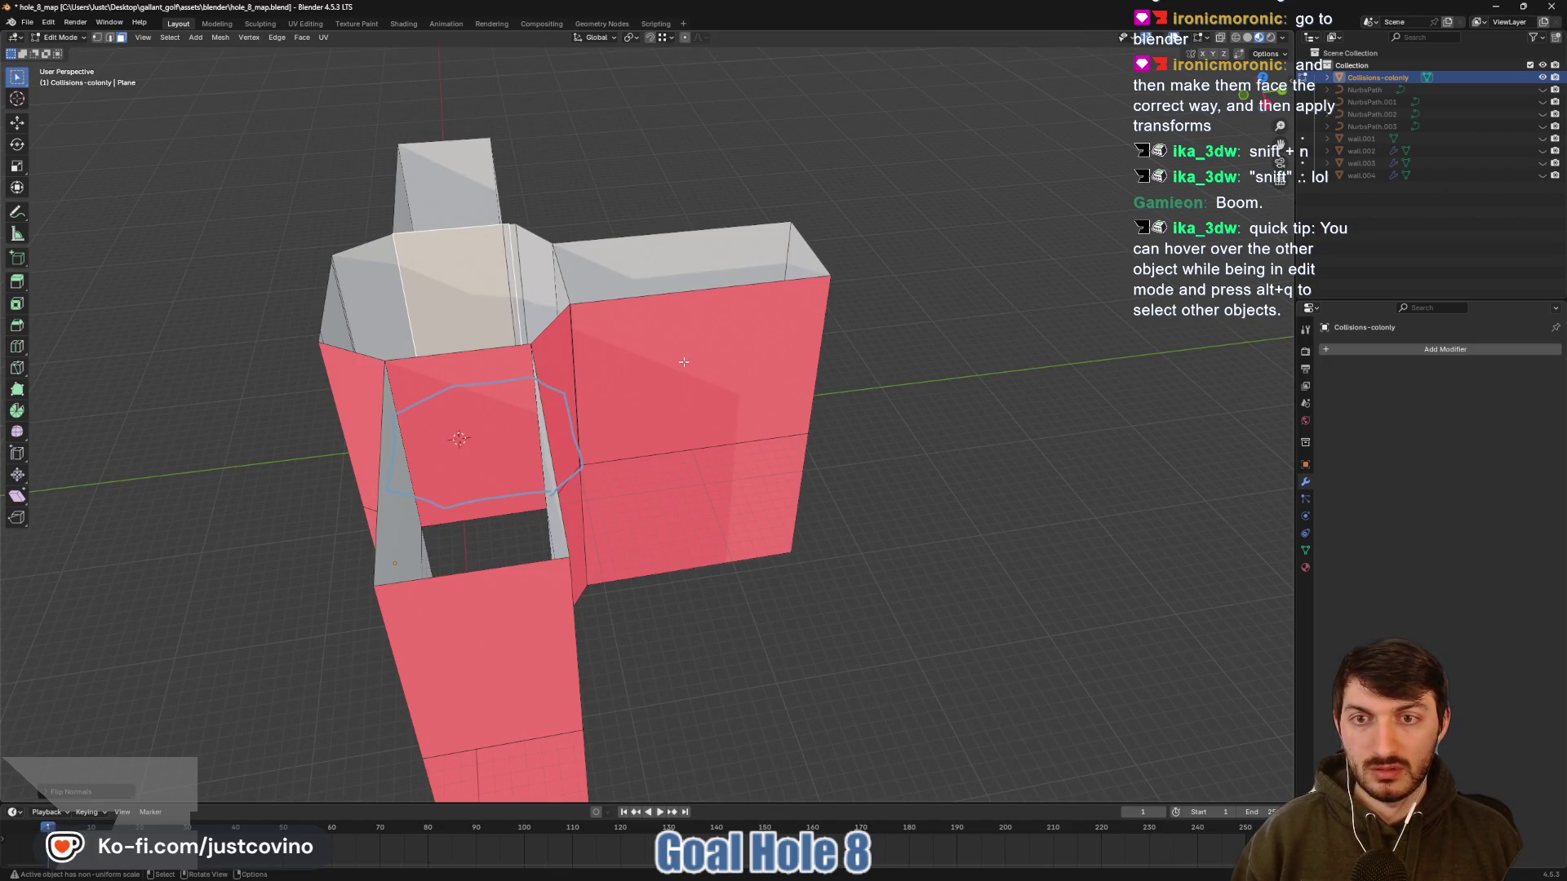
pyautogui.click(606, 416)
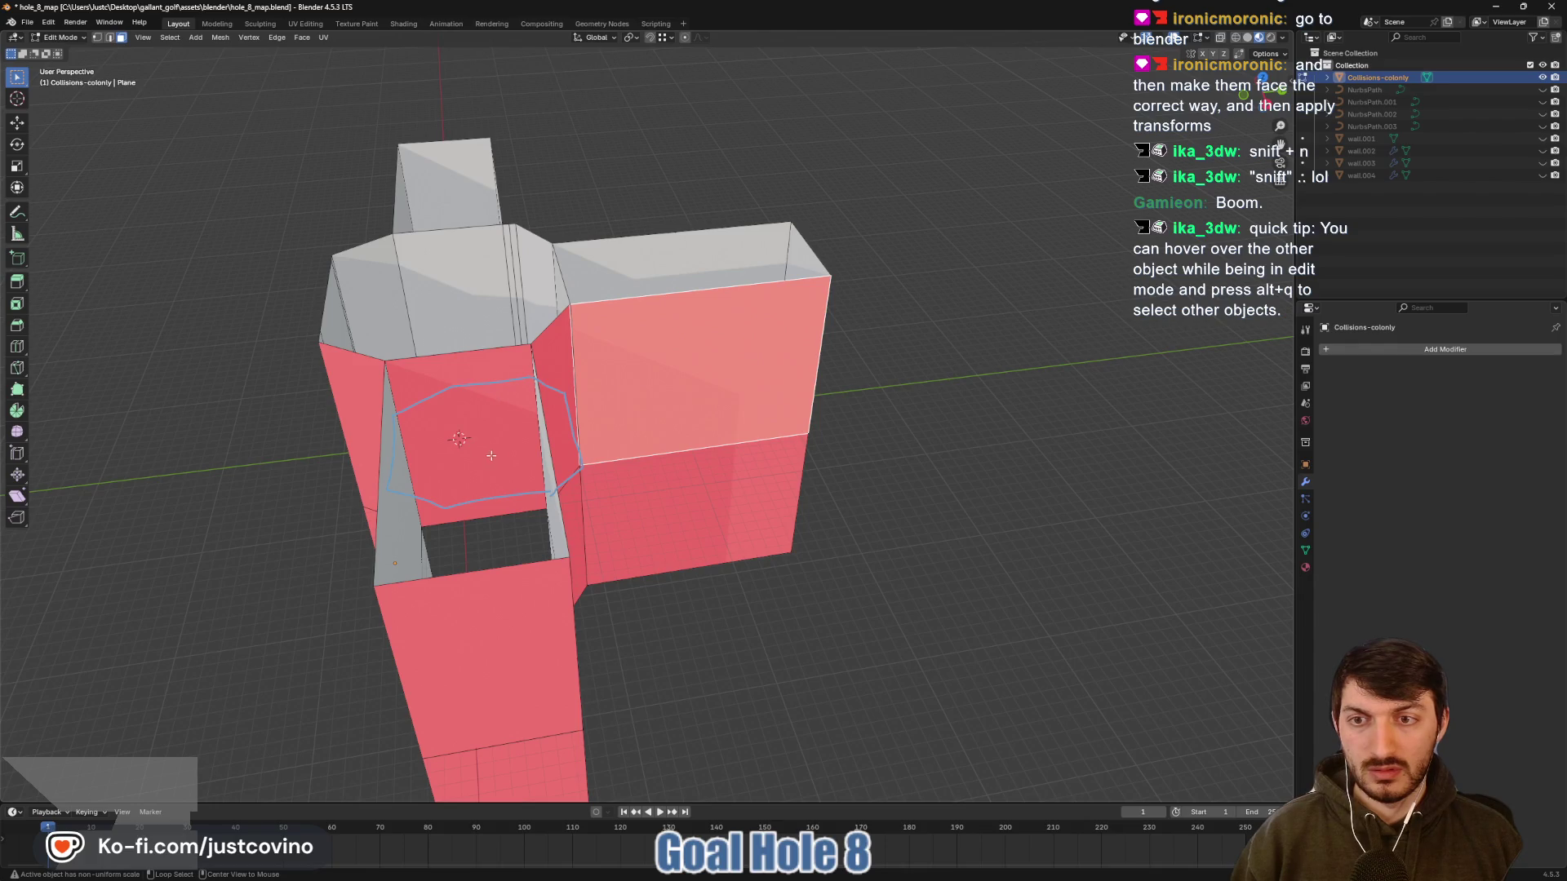
pyautogui.hotkey('alt', 'q')
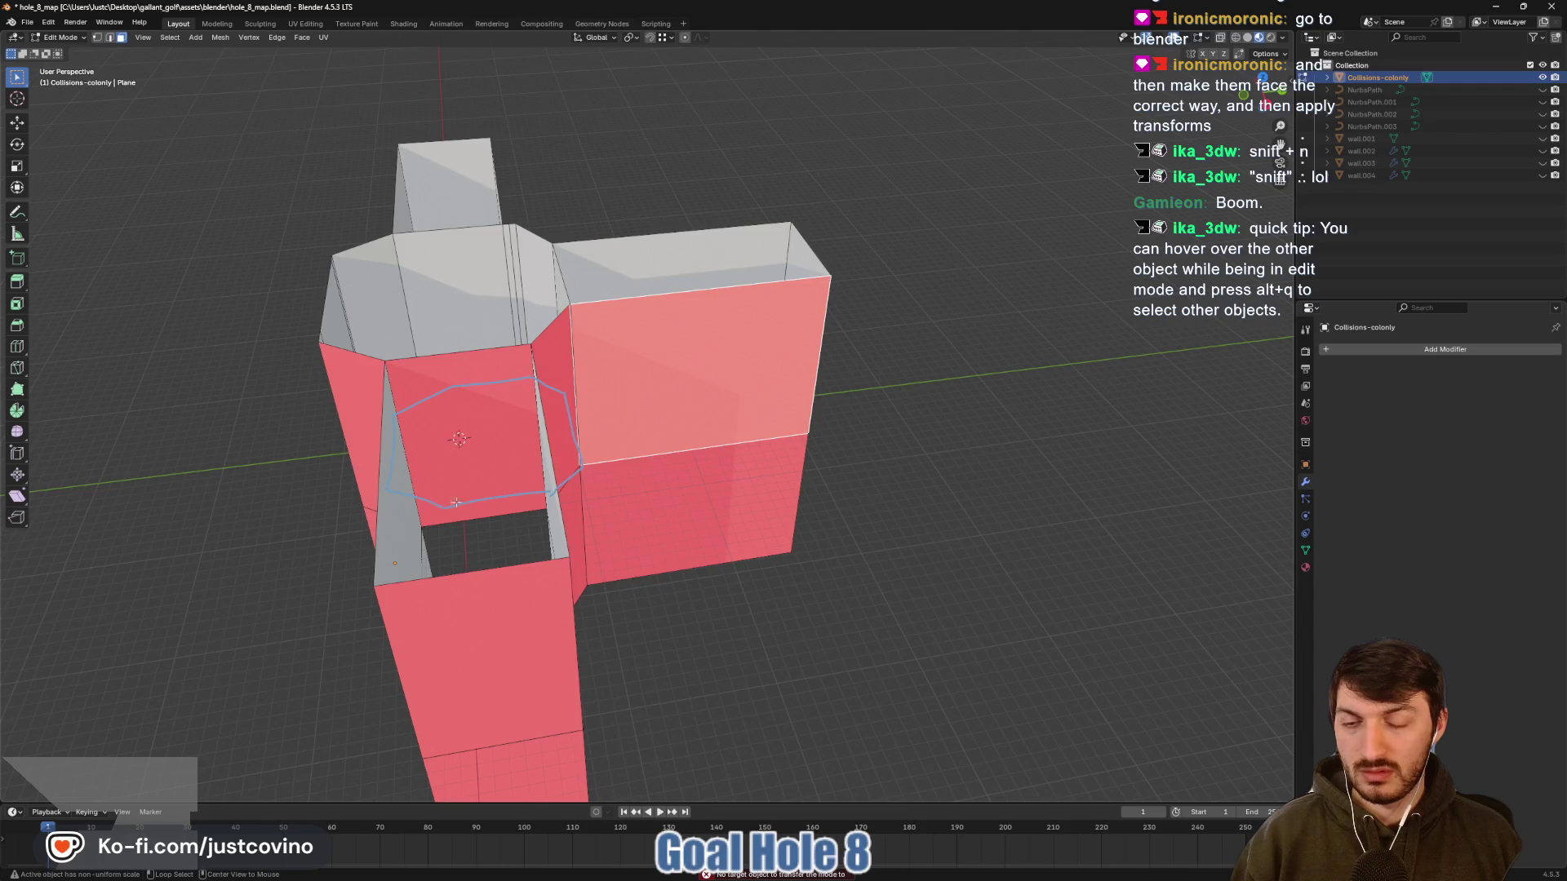
pyautogui.press('Tab')
pyautogui.moveTo(675, 450)
pyautogui.mouseDown()
pyautogui.moveTo(812, 482)
pyautogui.moveTo(841, 522)
pyautogui.moveTo(882, 438)
pyautogui.mouseUp()
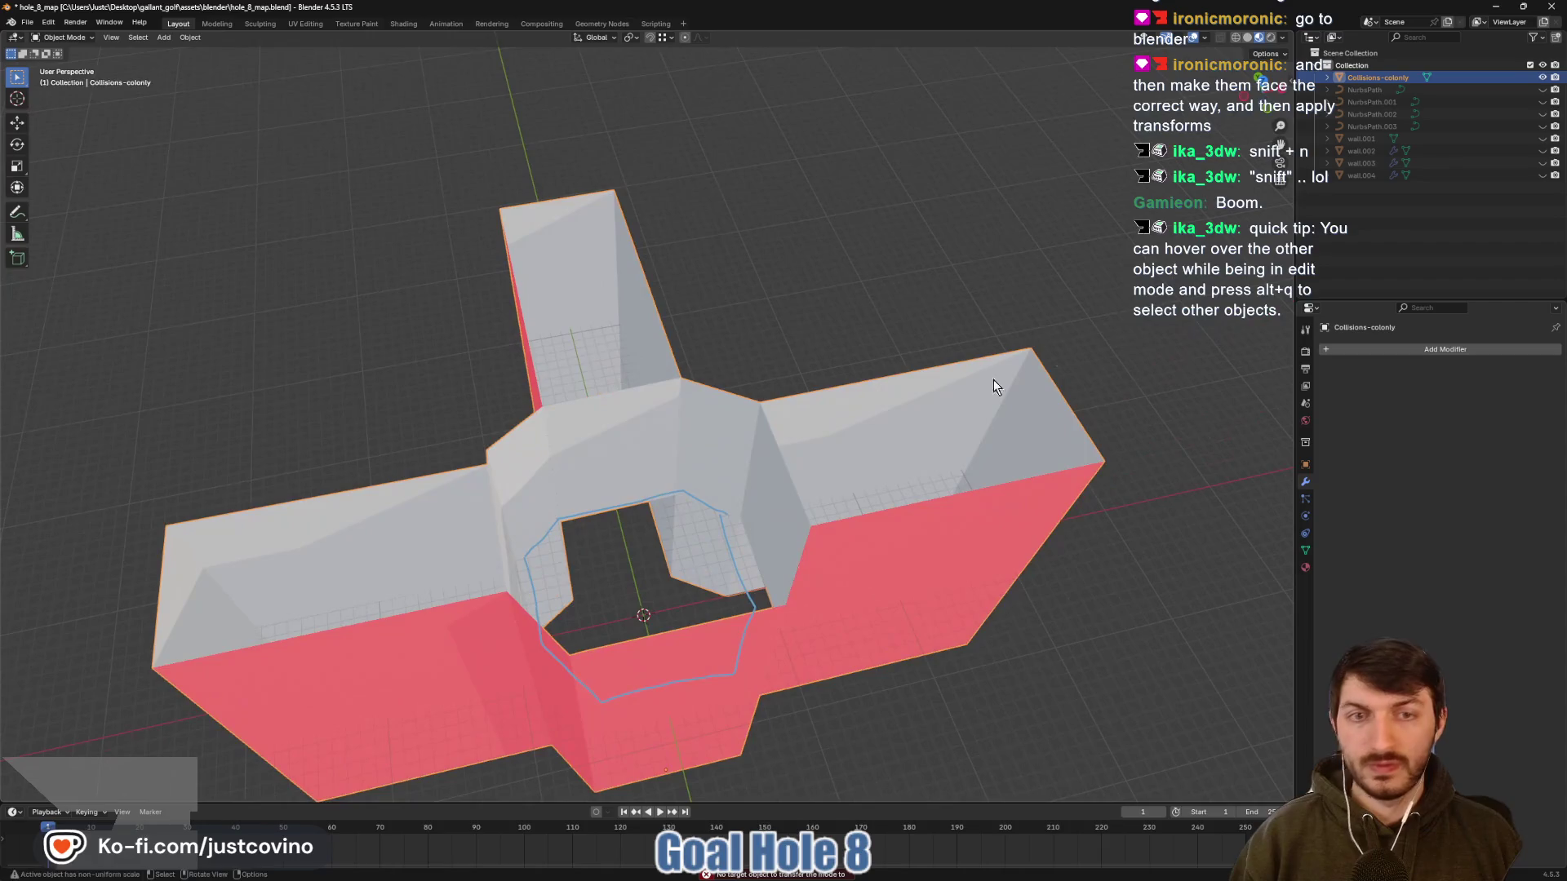
# Unhide NurbsPath and the walls, save hole_8_map.blend, and return to Godot
pyautogui.click(1542, 89)
pyautogui.moveTo(1546, 104); pyautogui.dragTo(1544, 176)
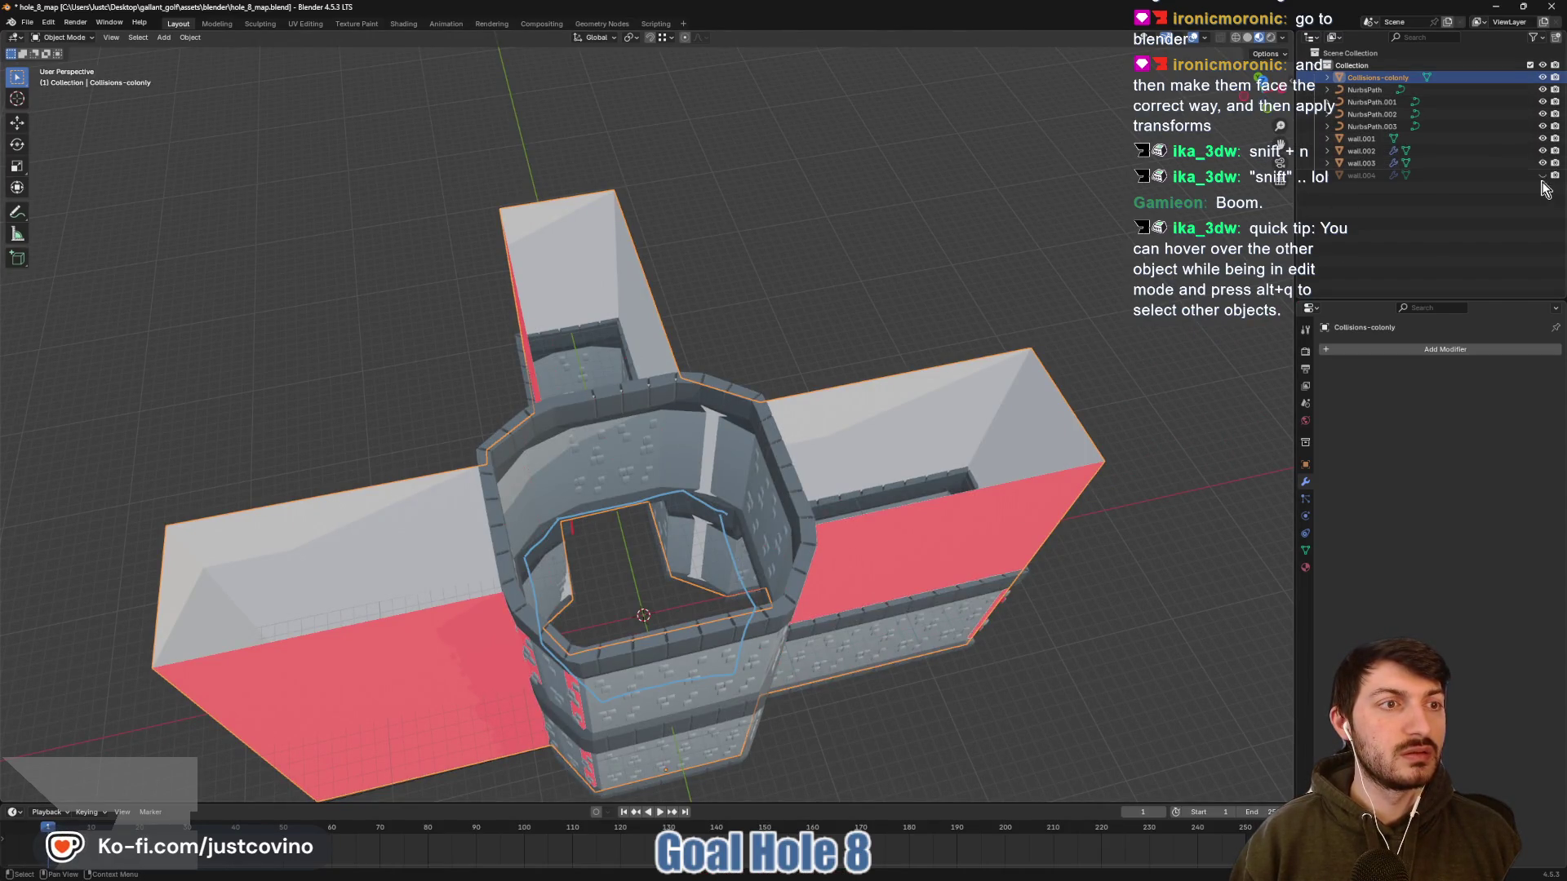
pyautogui.hotkey('ctrl', 's')
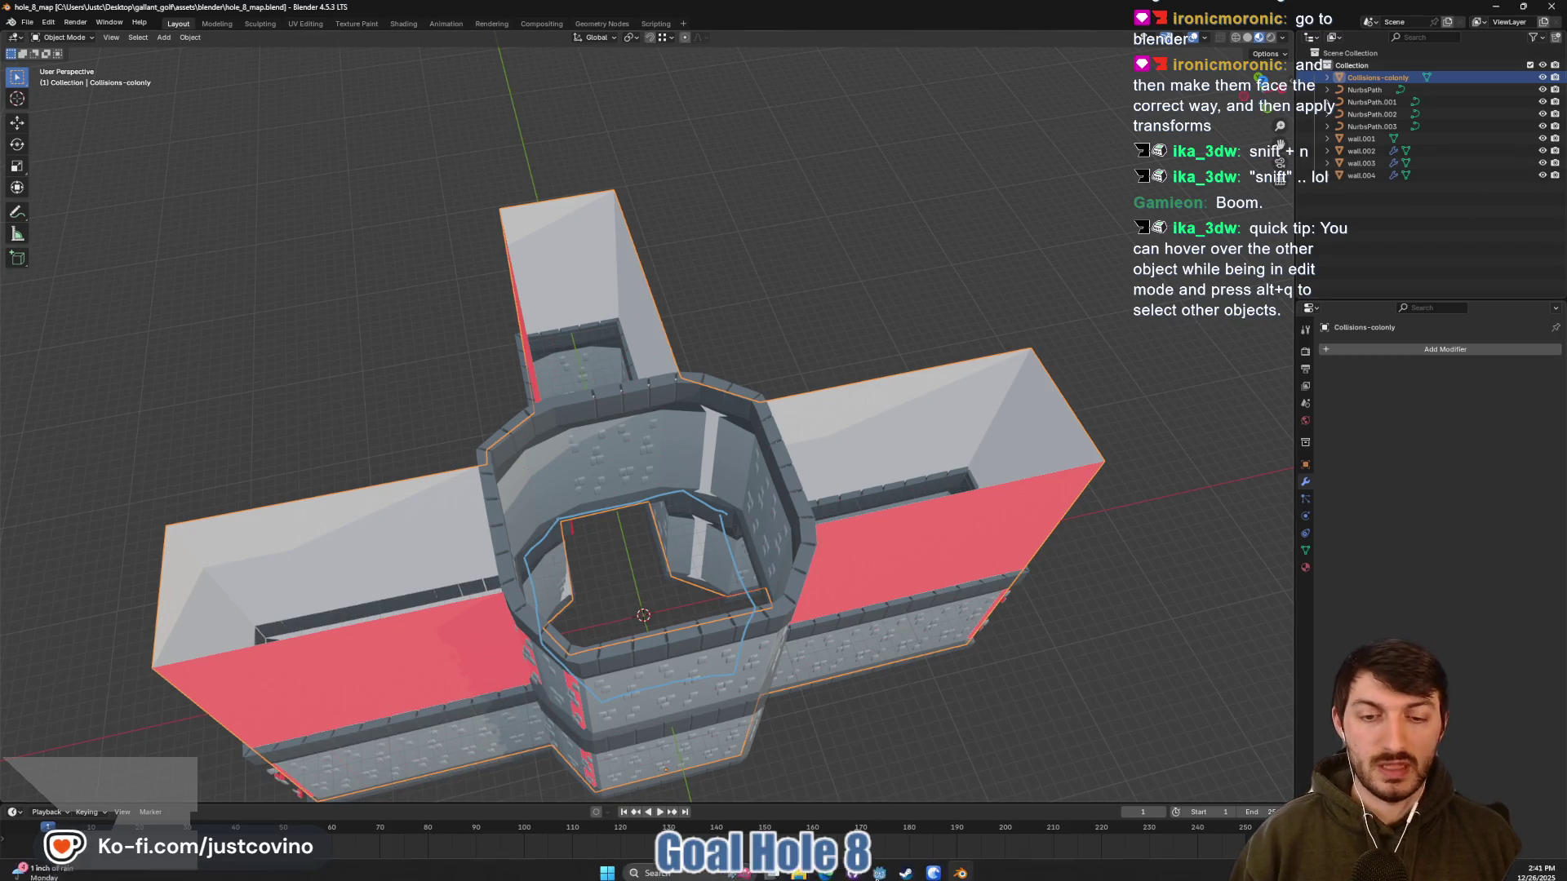
pyautogui.hotkey('alt', 'Tab')
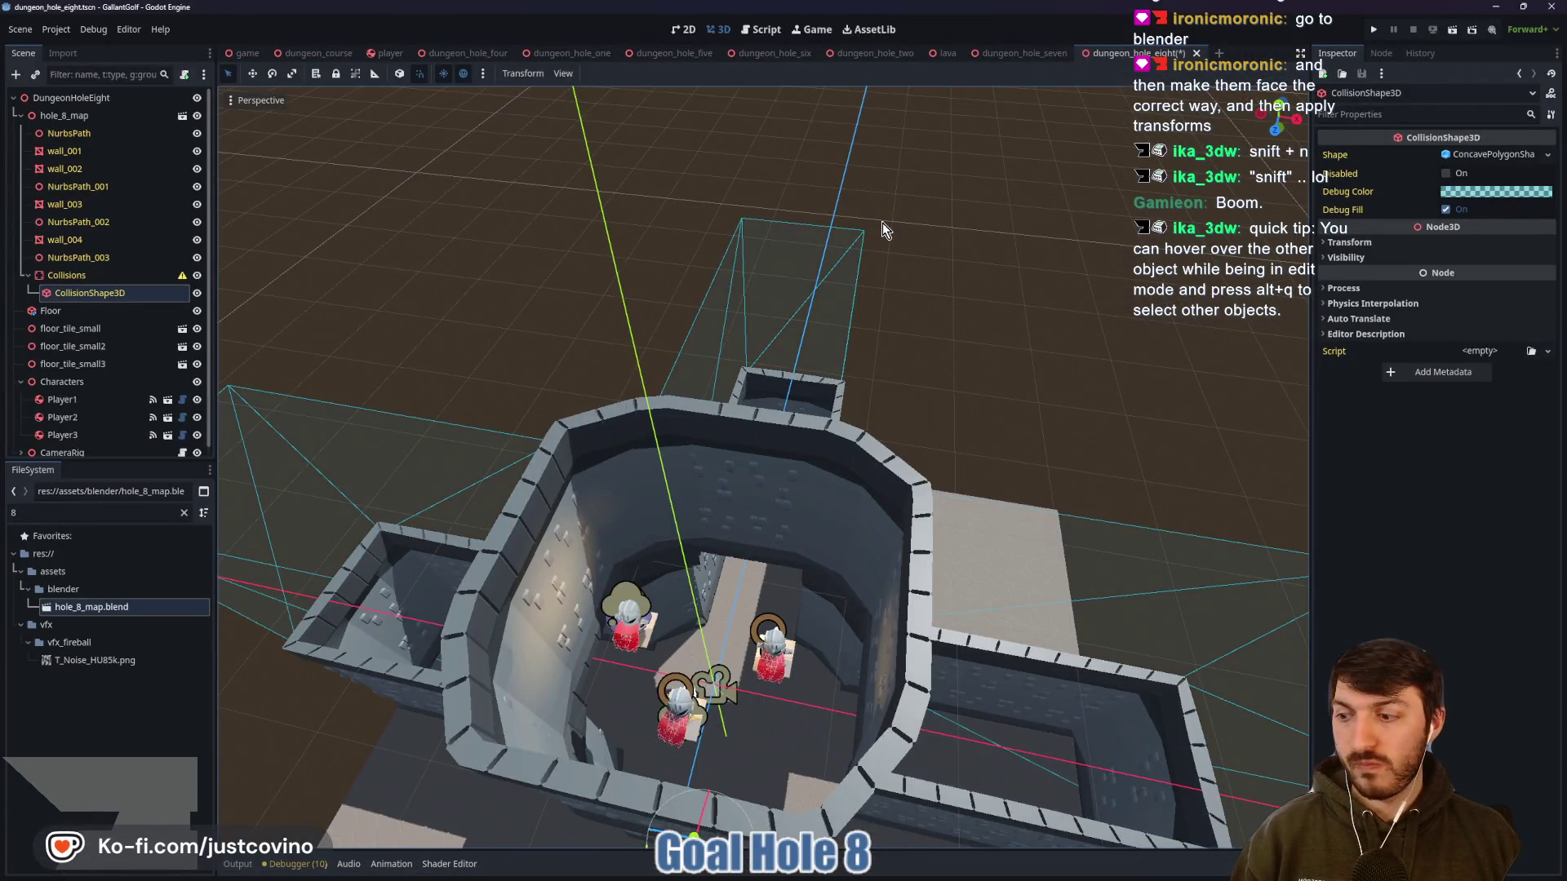
# Run the game and start the newest hole from the Dungeon Course level select
pyautogui.click(1373, 31)
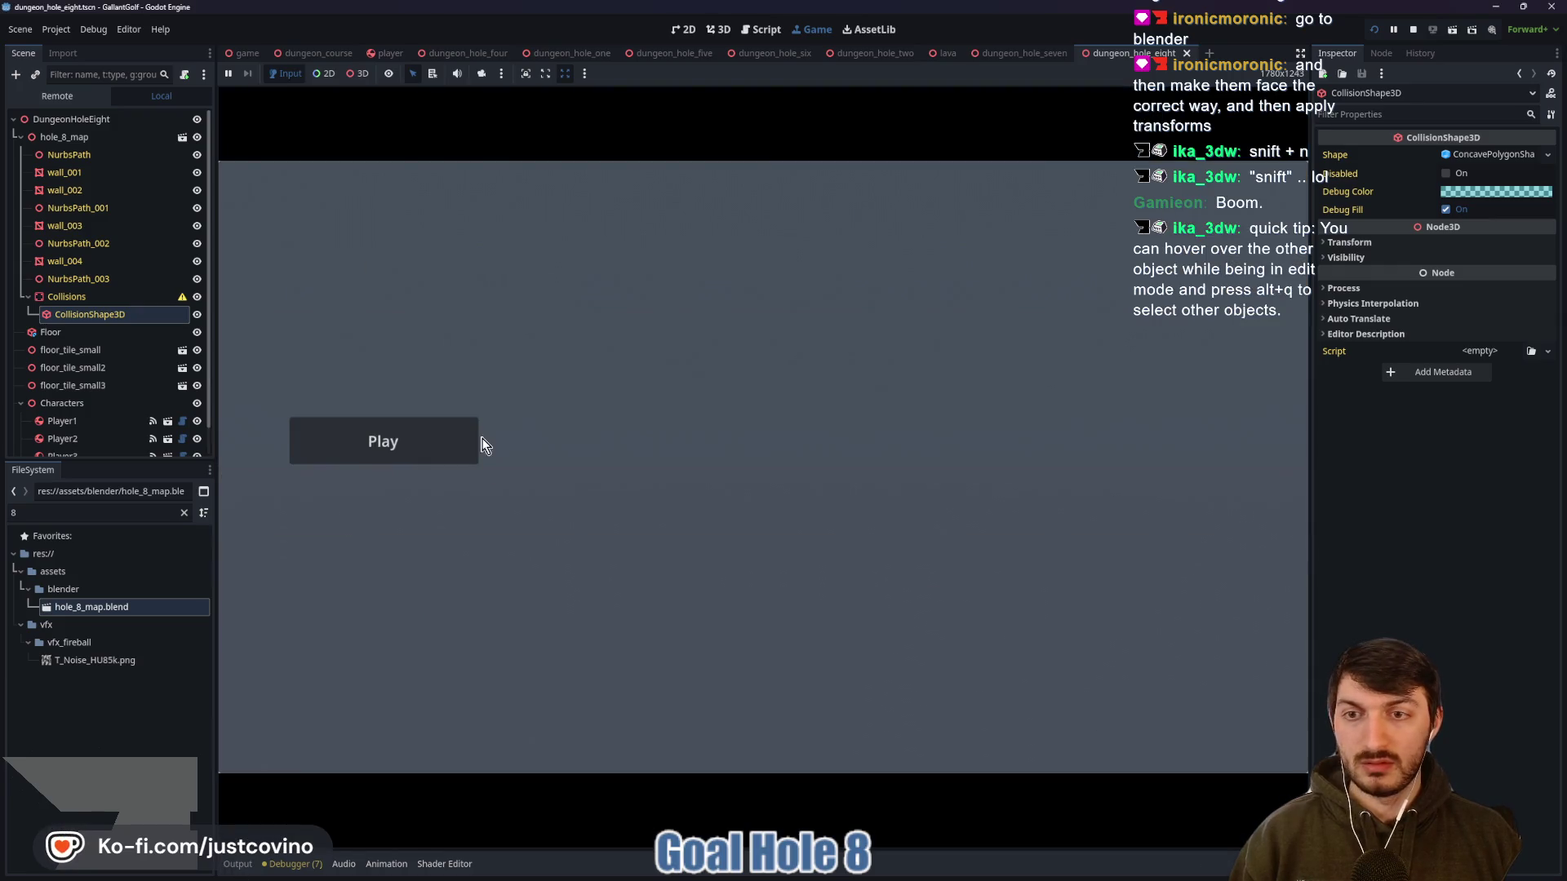
pyautogui.click(478, 445)
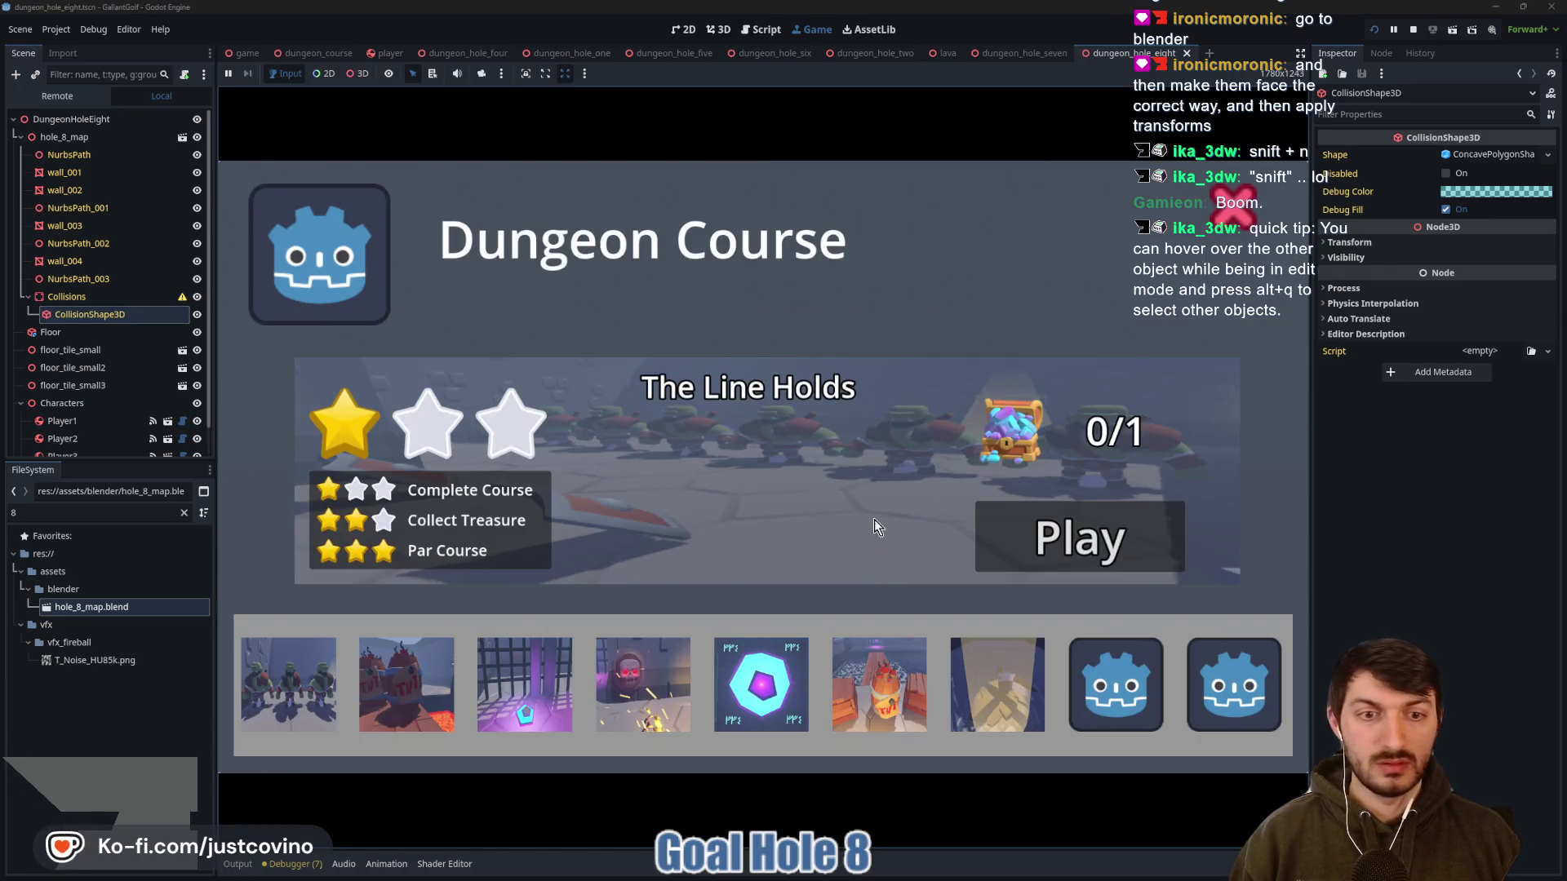
pyautogui.click(1125, 719)
pyautogui.click(1062, 530)
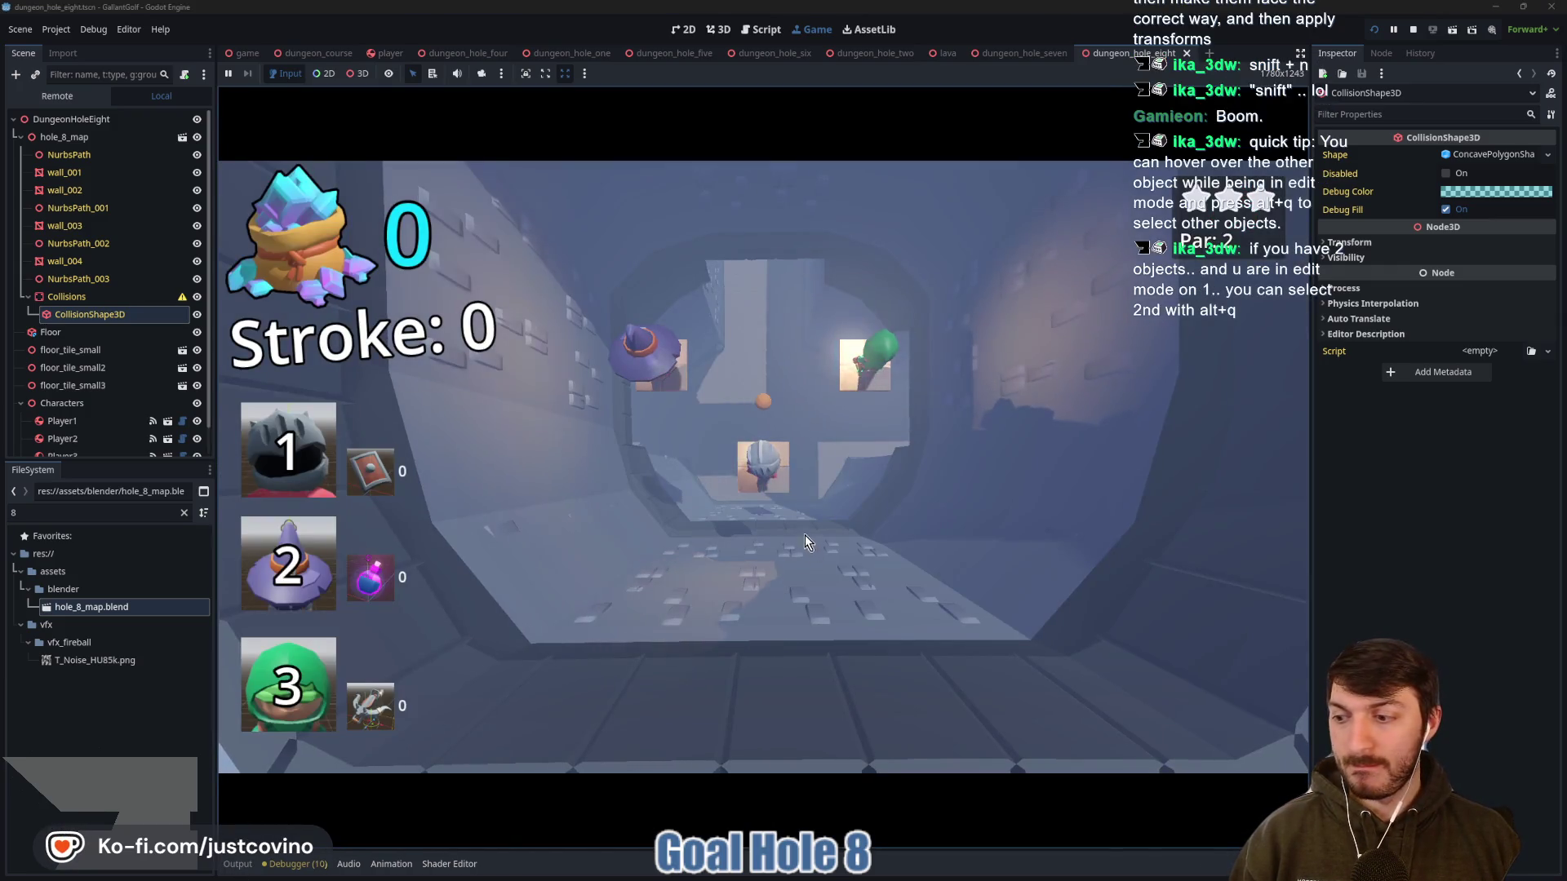
# Take several shots, including two up the ramp, then stop the running game
pyautogui.moveTo(800, 470)
pyautogui.mouseDown()
pyautogui.moveTo(1221, 649)
pyautogui.moveTo(1383, 413)
pyautogui.moveTo(1350, 414)
pyautogui.mouseUp()
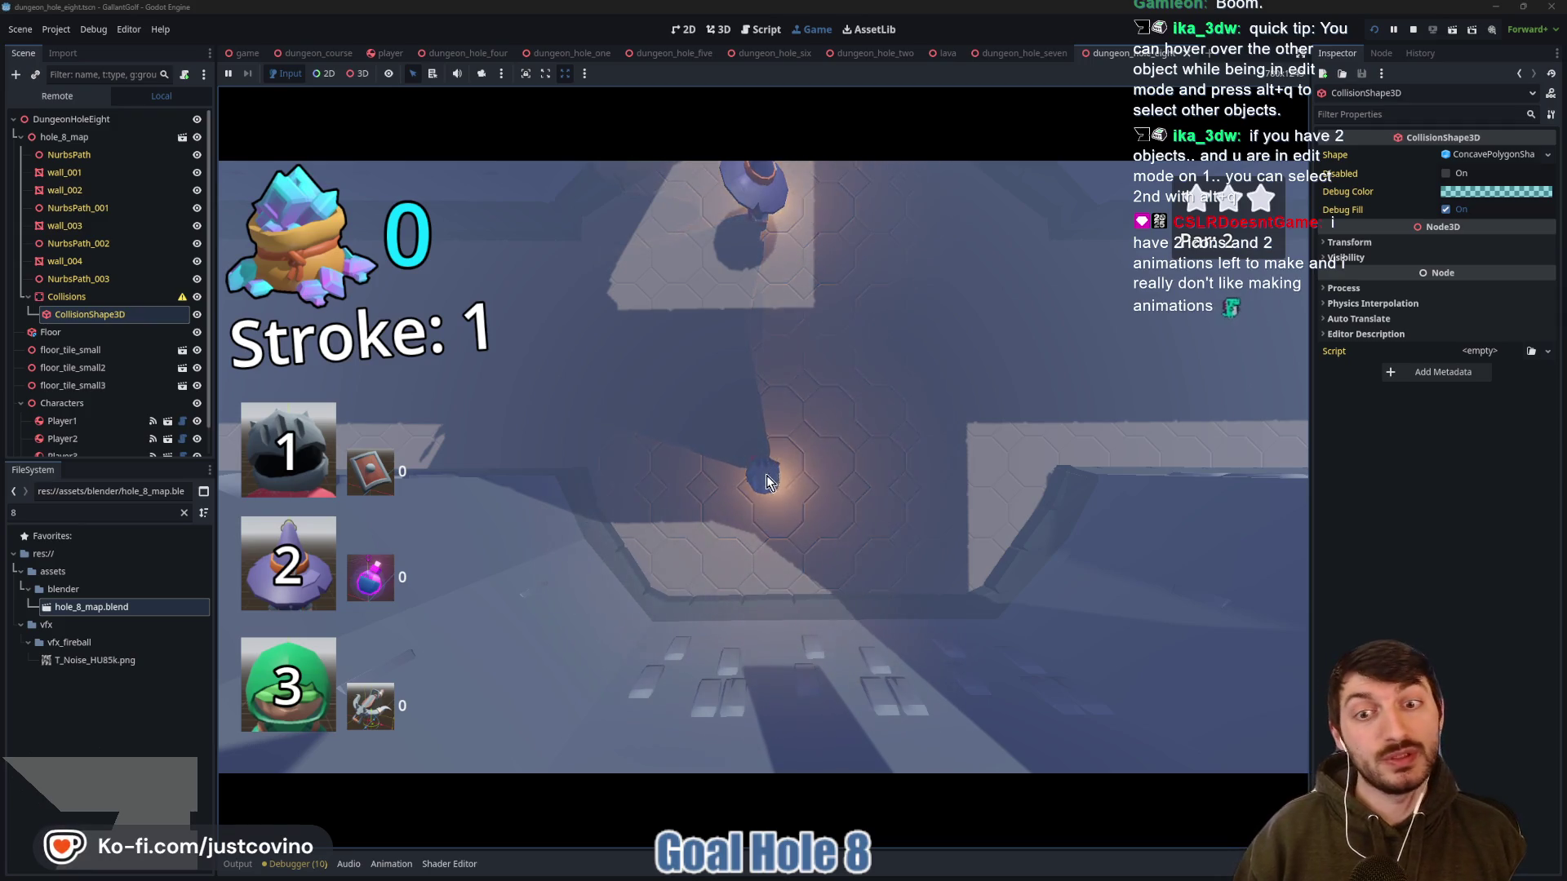
pyautogui.moveTo(742, 445); pyautogui.dragTo(835, 544)
pyautogui.moveTo(826, 463); pyautogui.dragTo(886, 463)
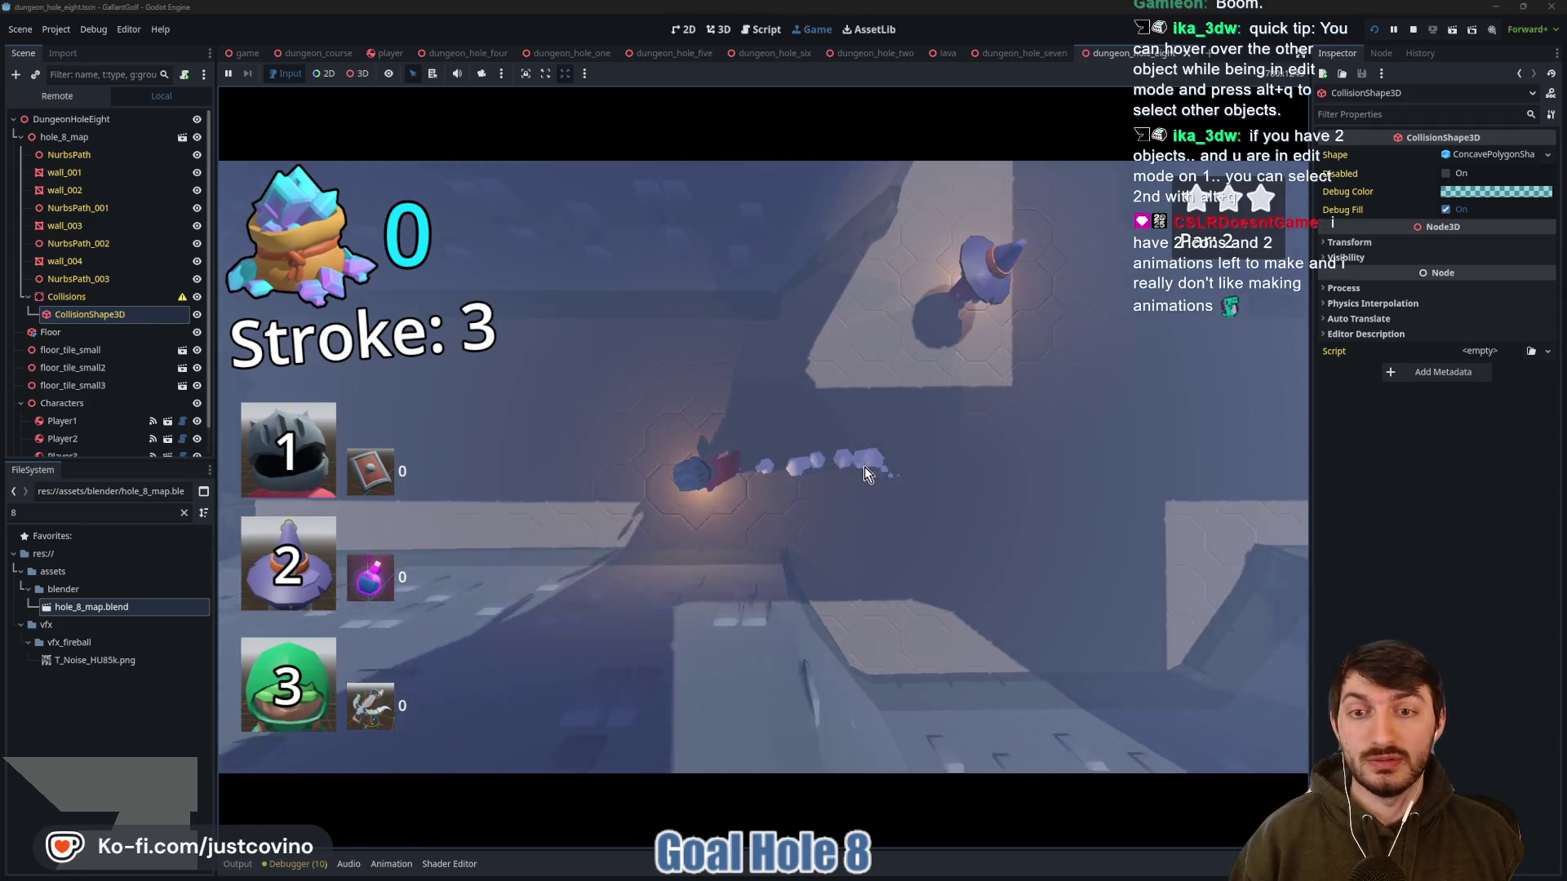
pyautogui.moveTo(1118, 471)
pyautogui.mouseDown()
pyautogui.moveTo(1002, 496)
pyautogui.moveTo(1004, 481)
pyautogui.mouseUp()
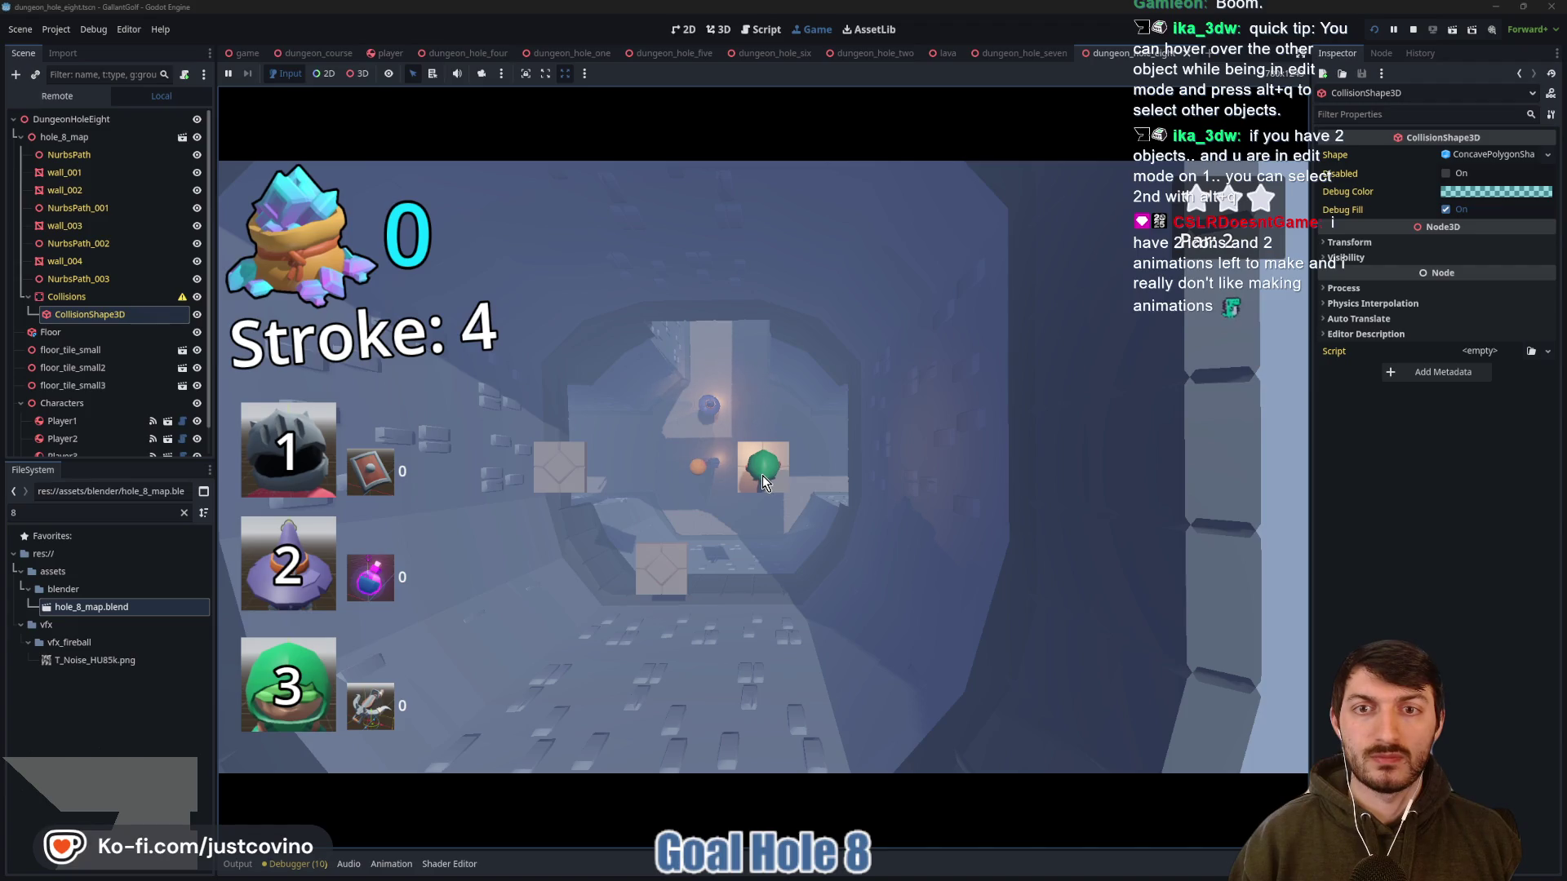
pyautogui.moveTo(763, 482); pyautogui.dragTo(820, 878)
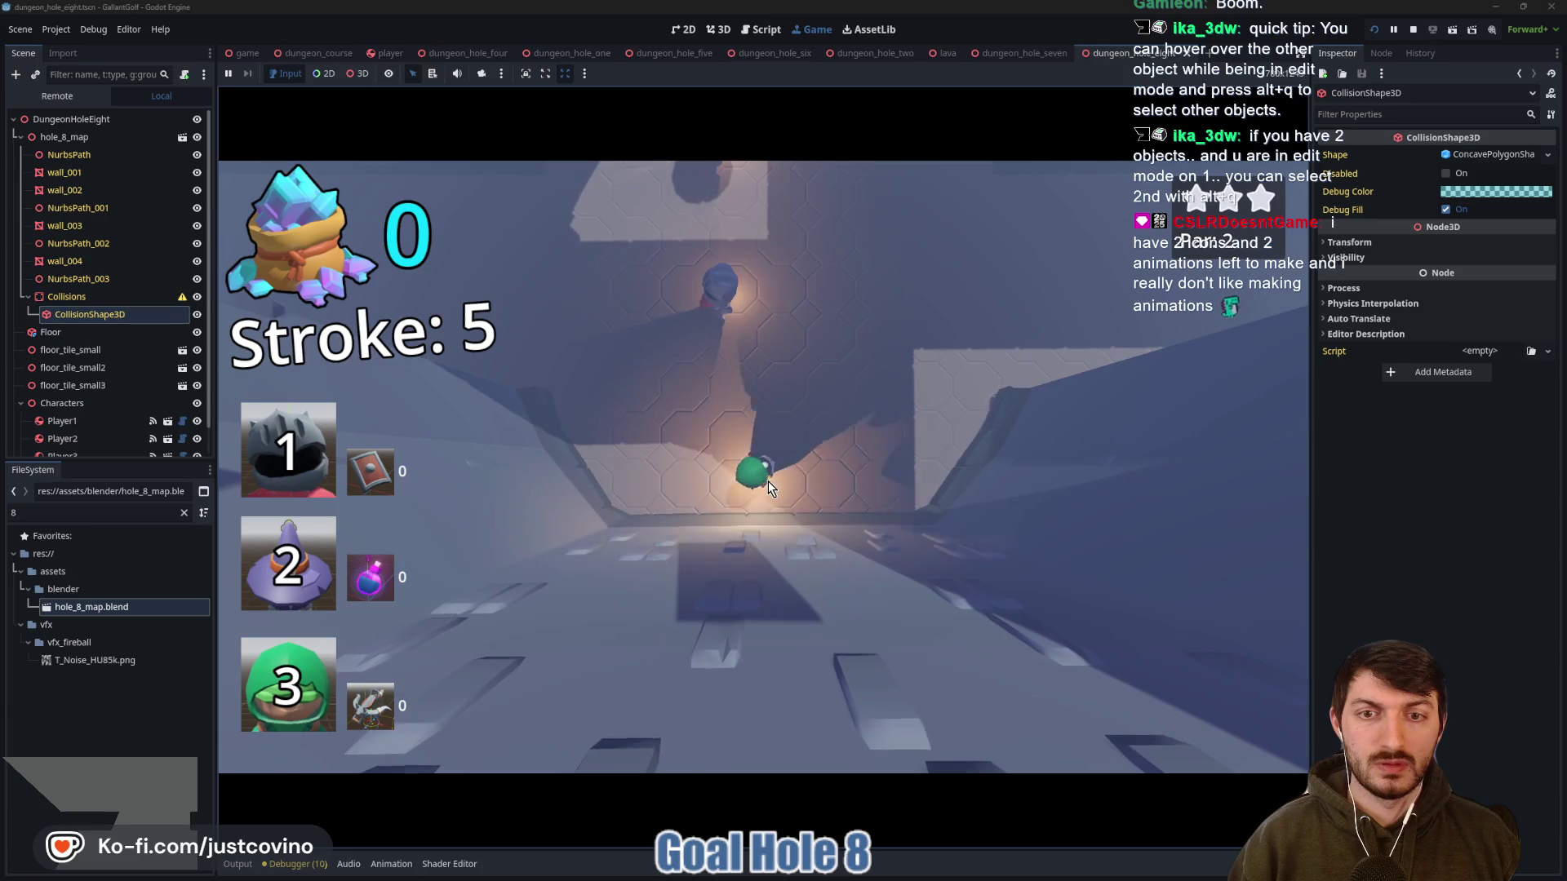
pyautogui.moveTo(766, 479); pyautogui.dragTo(606, 634)
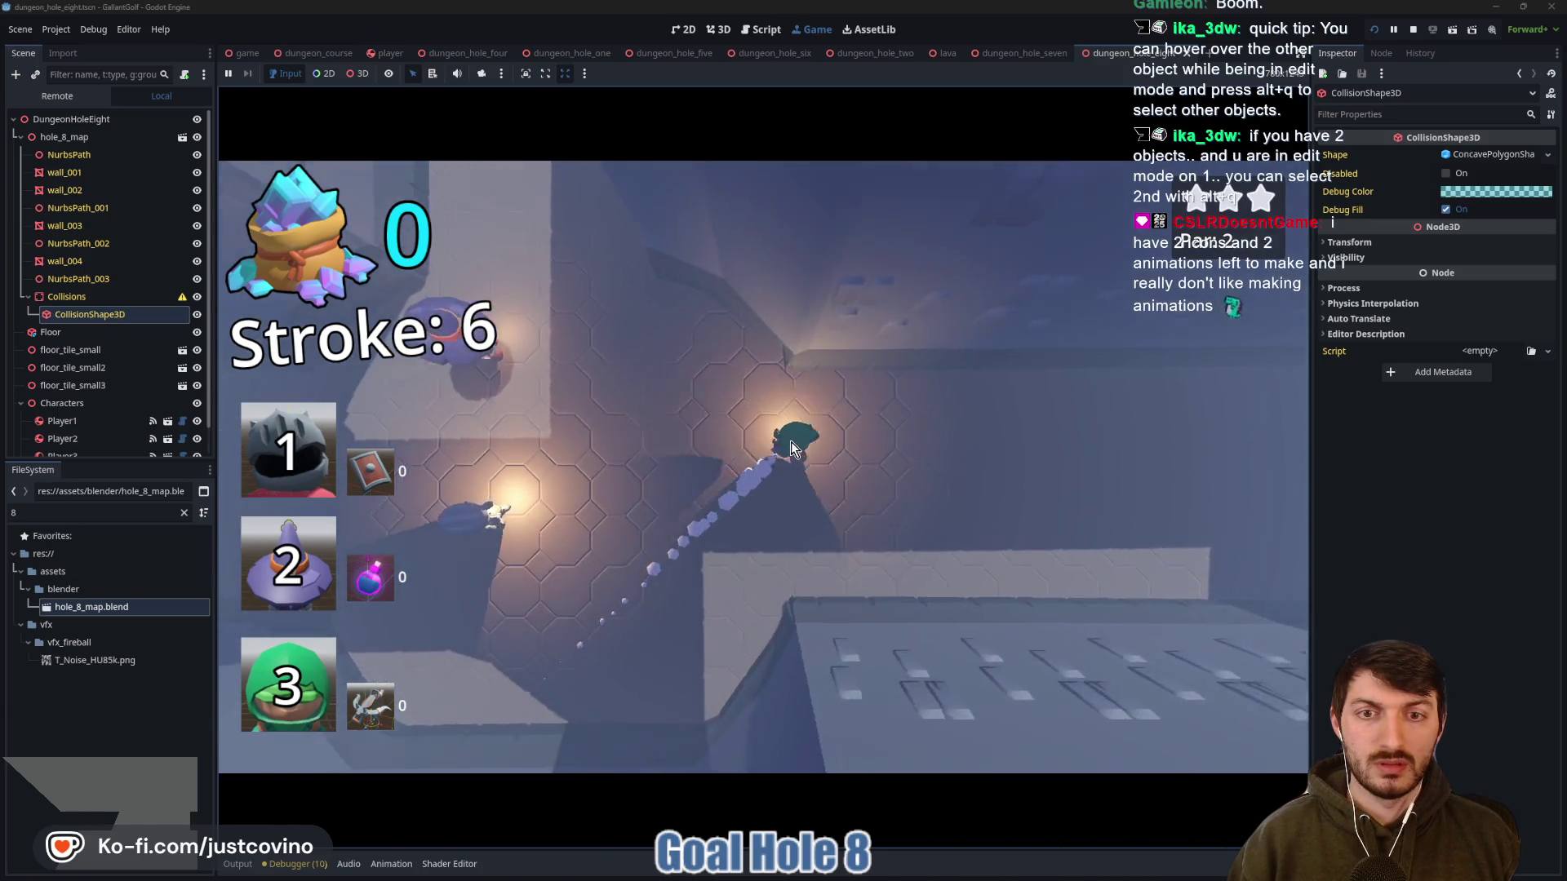
pyautogui.click(1414, 33)
pyautogui.scroll(8, 652, 396)
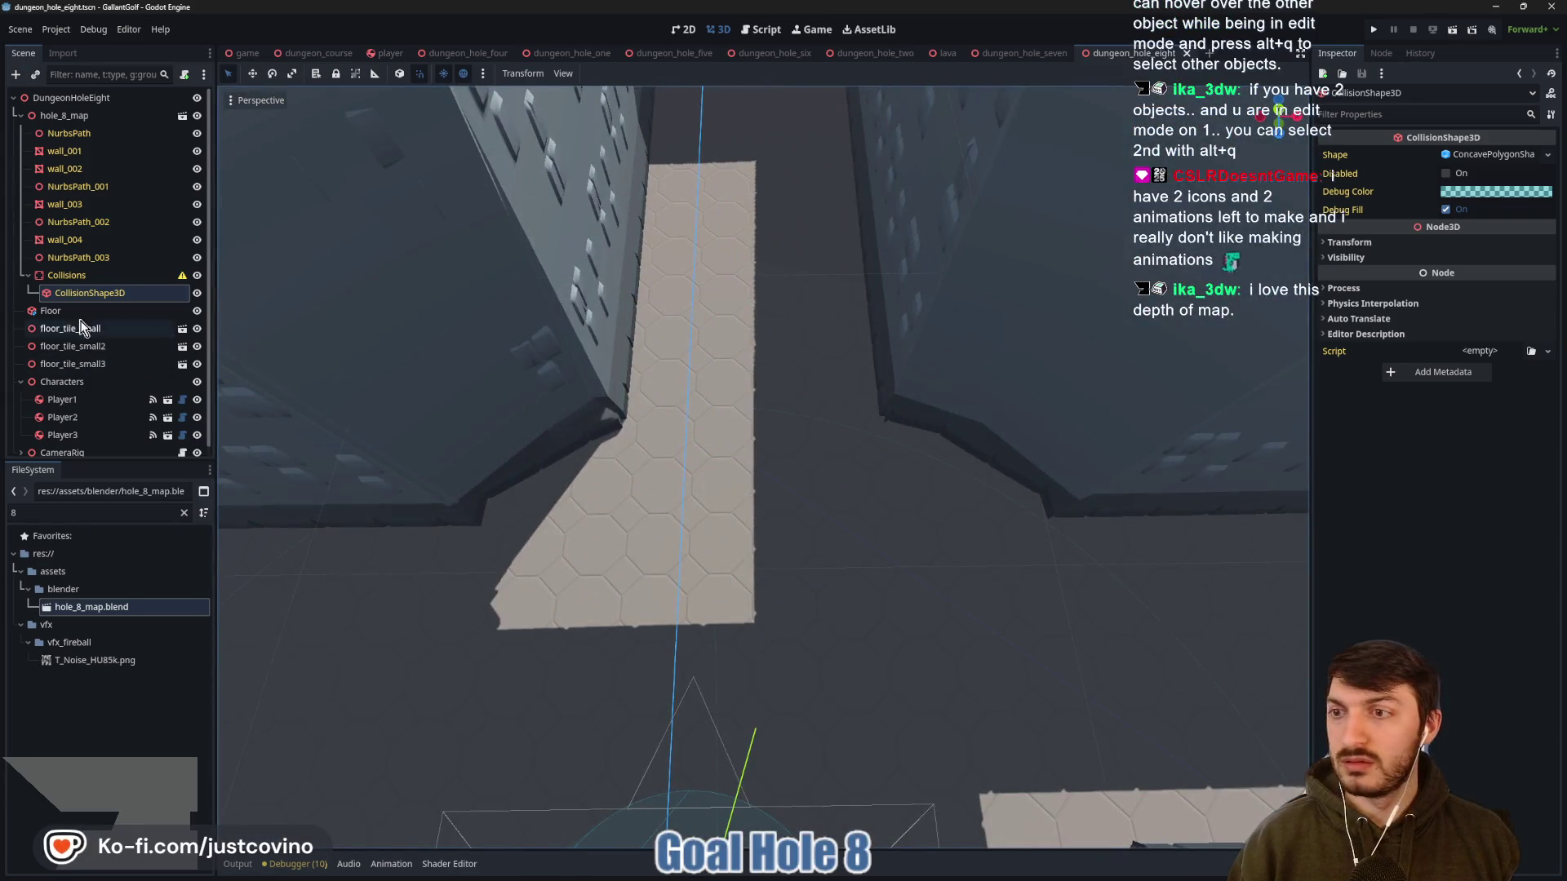
# Collapse hole_8_map, deselect CollisionShape3D, clear the FileSystem filter, and view the room from above
pyautogui.click(20, 116)
pyautogui.click(106, 293)
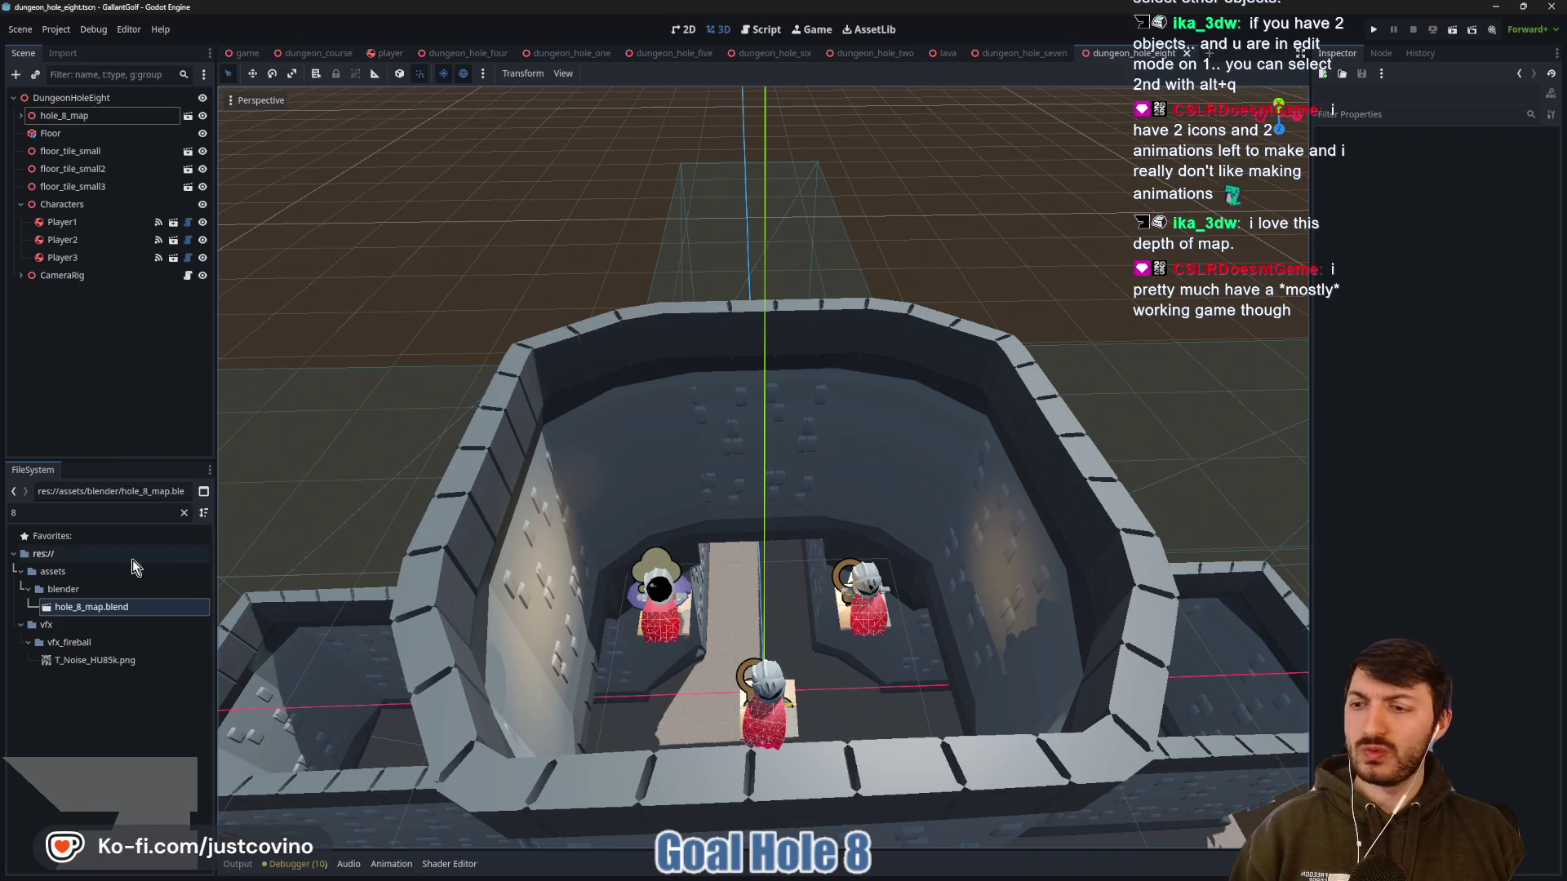
pyautogui.click(183, 513)
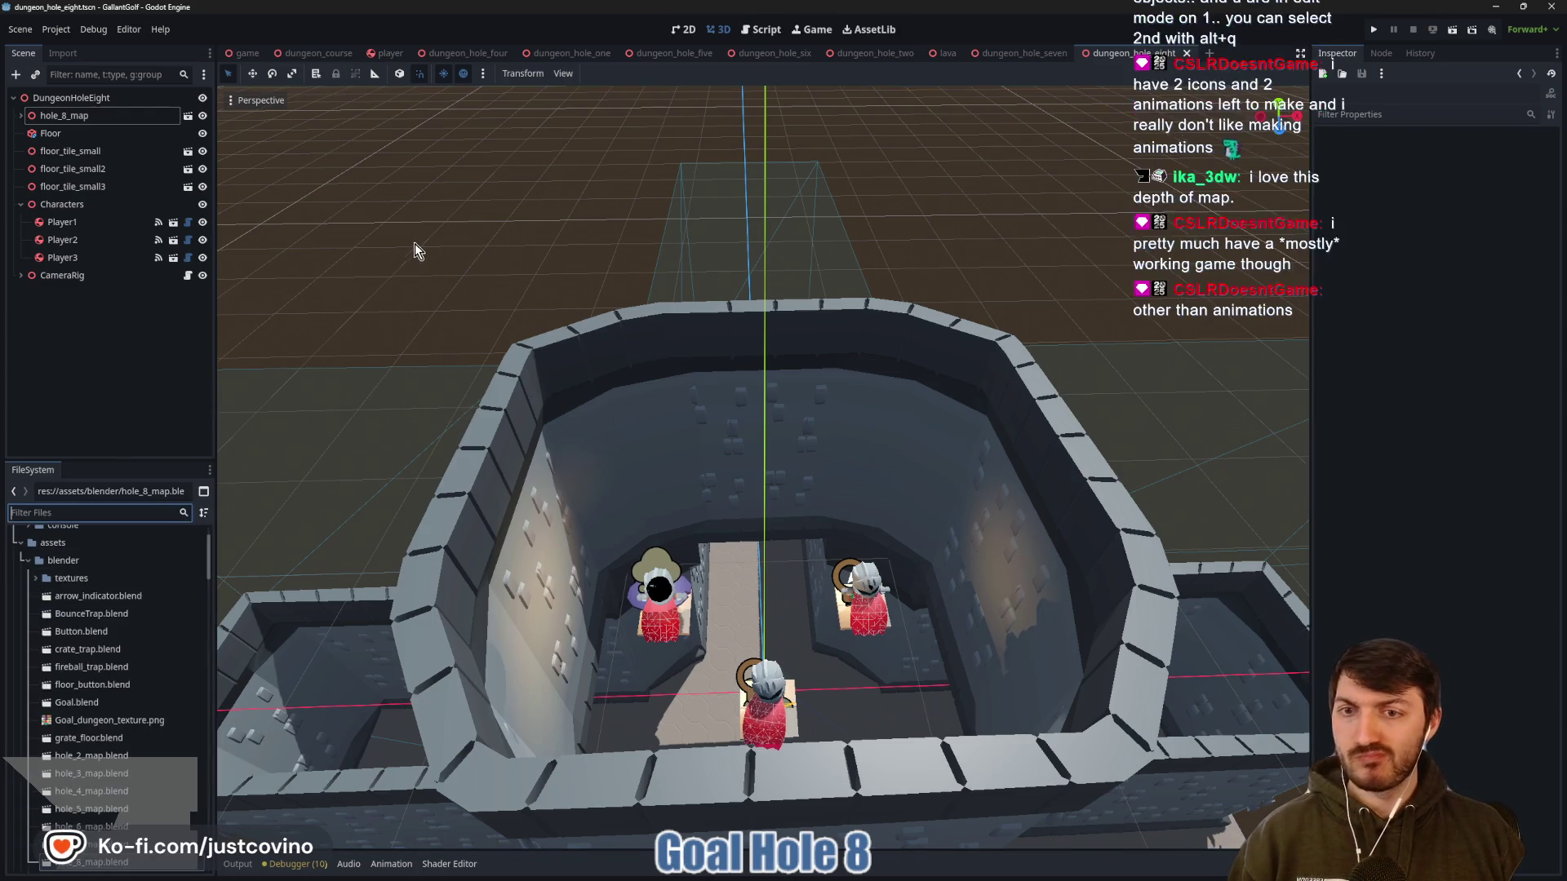
pyautogui.scroll(3, 631, 291)
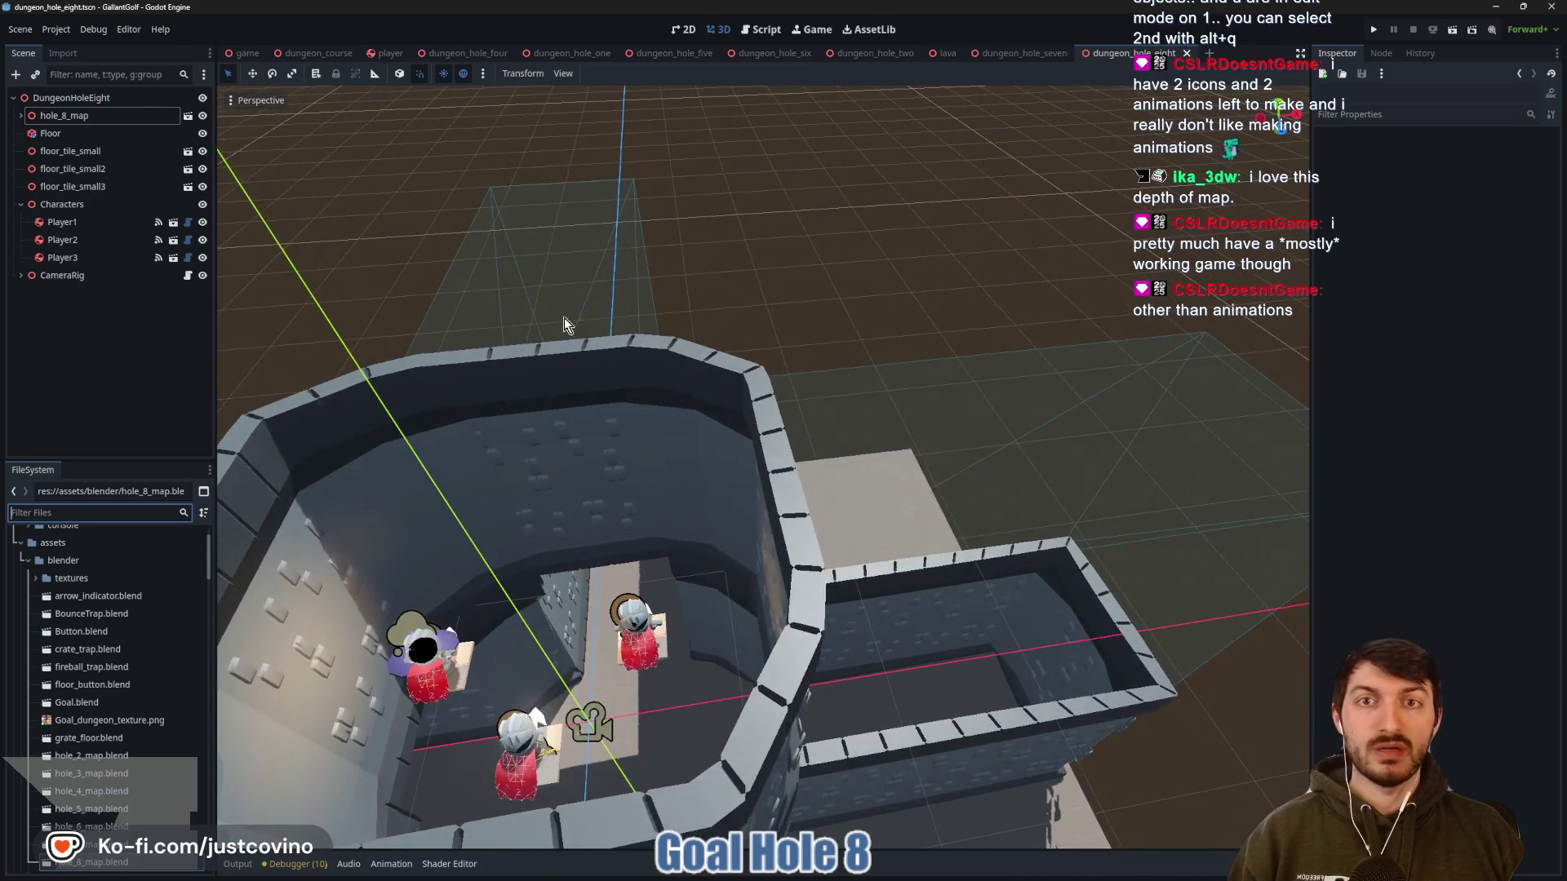
pyautogui.moveTo(564, 317); pyautogui.dragTo(648, 300)
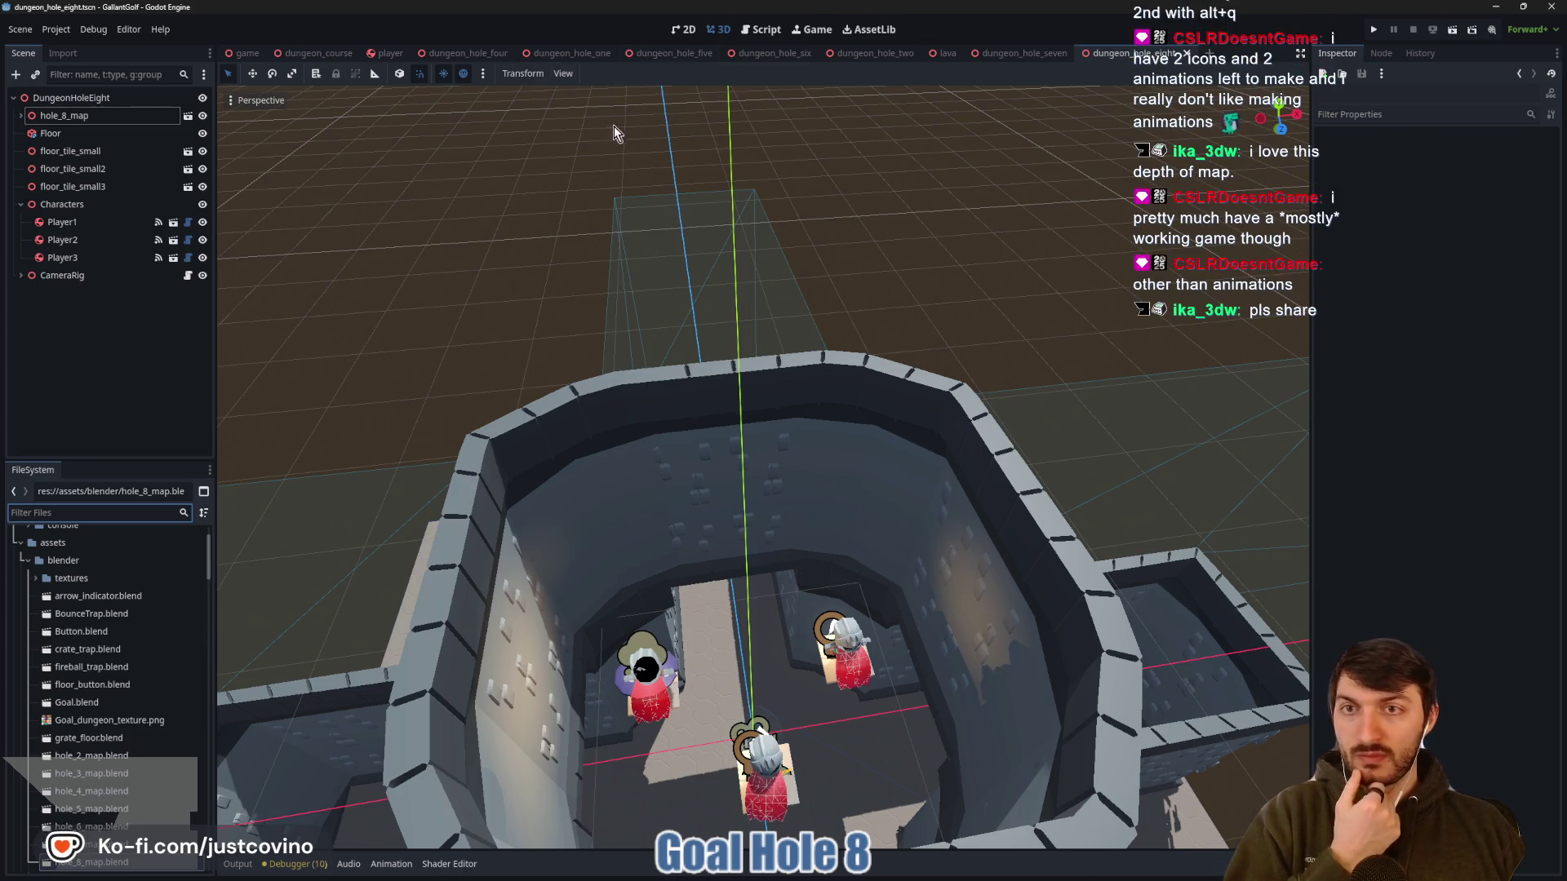
# Browse the dungeon_hole_one, five, six and seven scenes
pyautogui.click(551, 56)
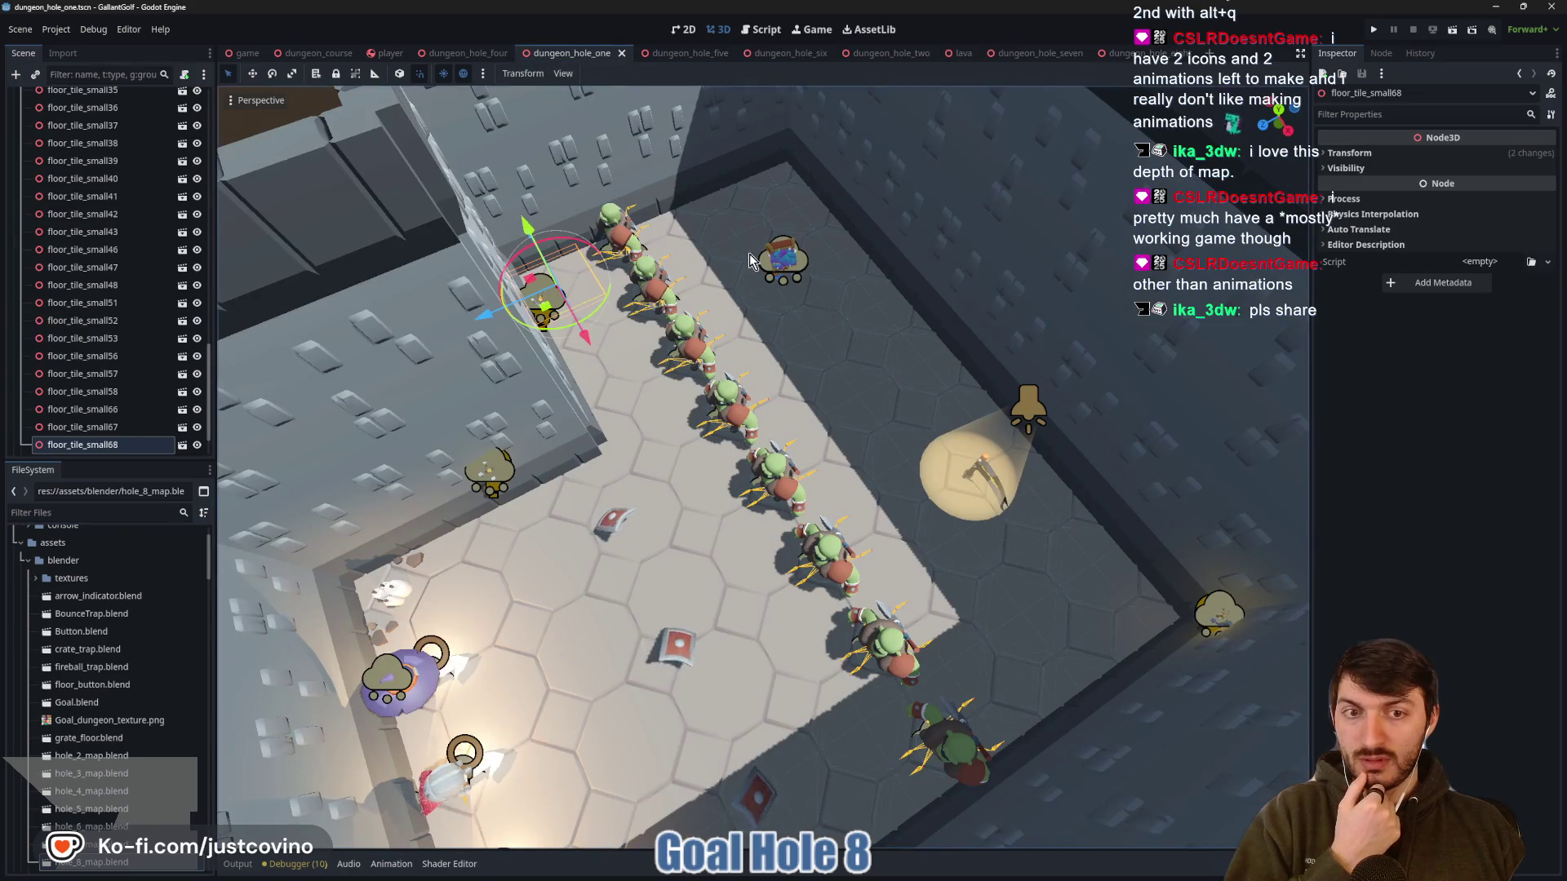
pyautogui.scroll(-6, 749, 252)
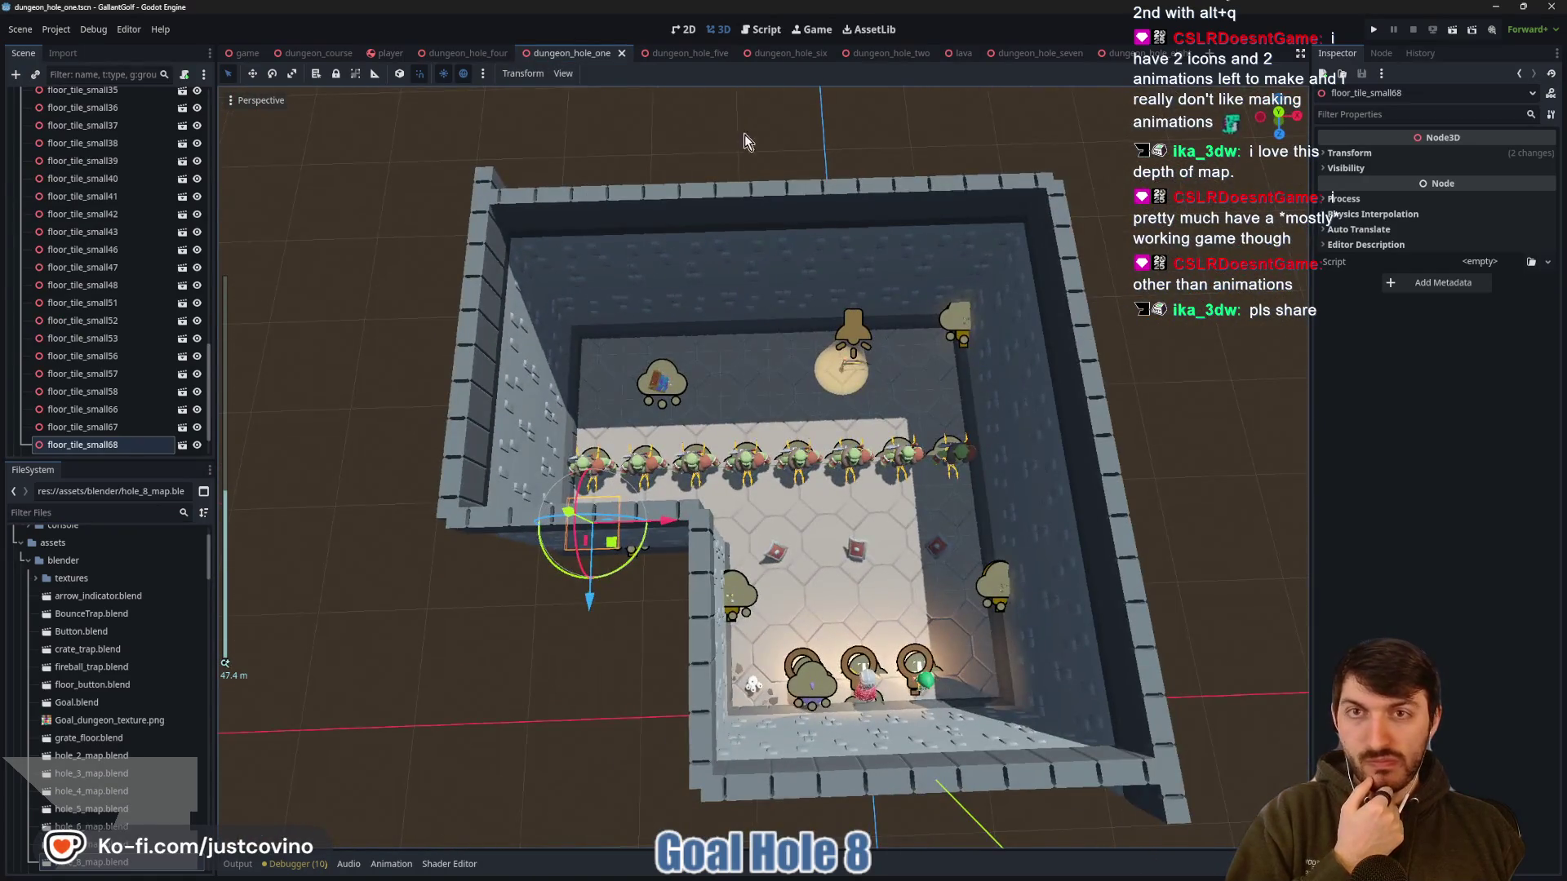
pyautogui.click(676, 54)
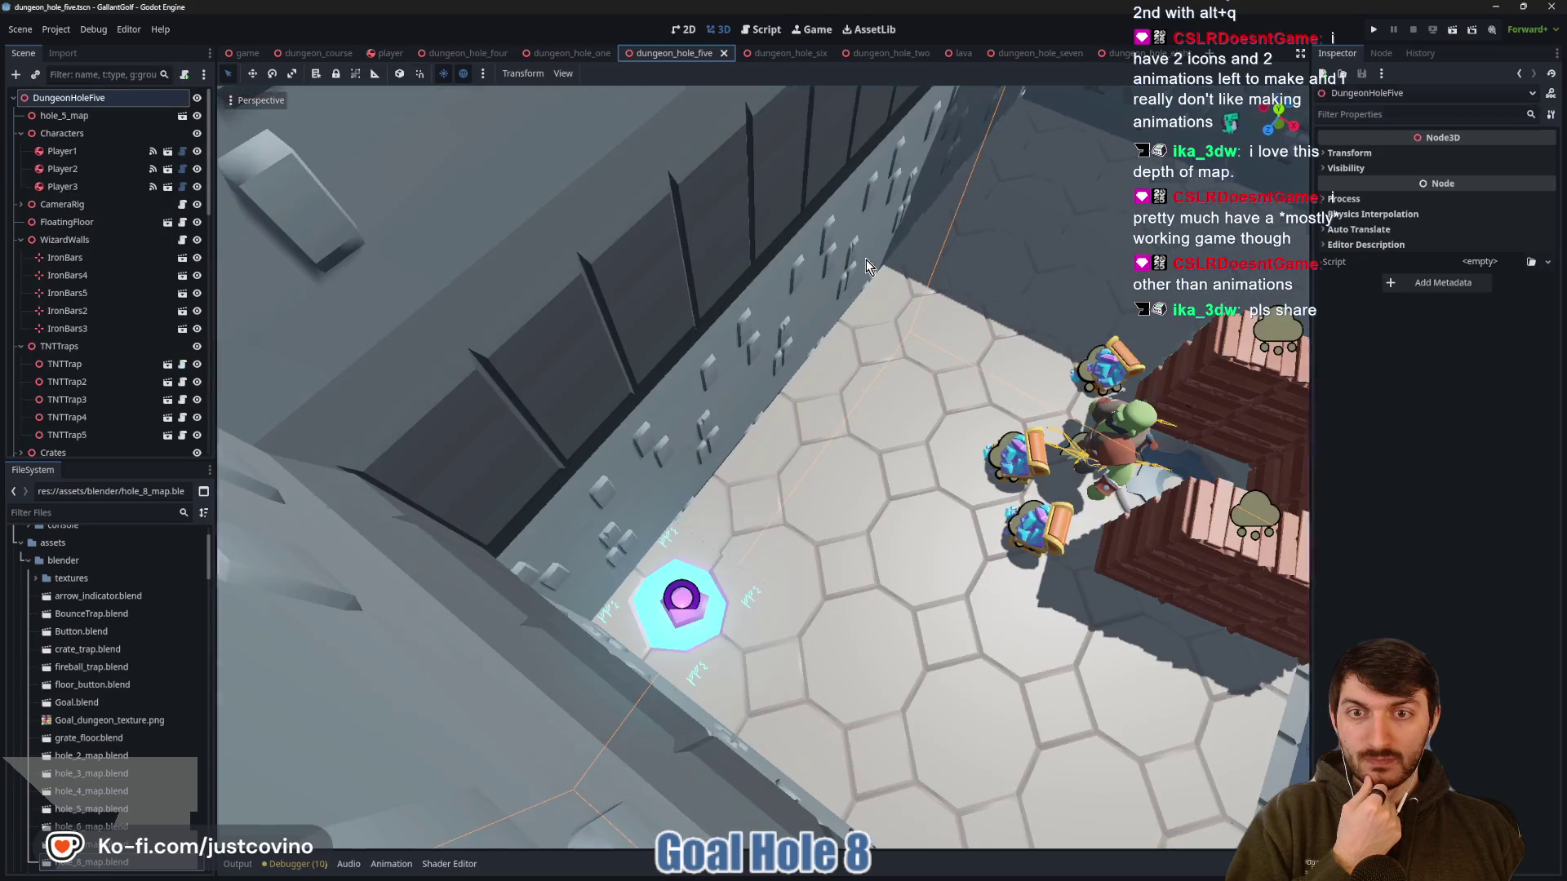
pyautogui.scroll(-5, 870, 264)
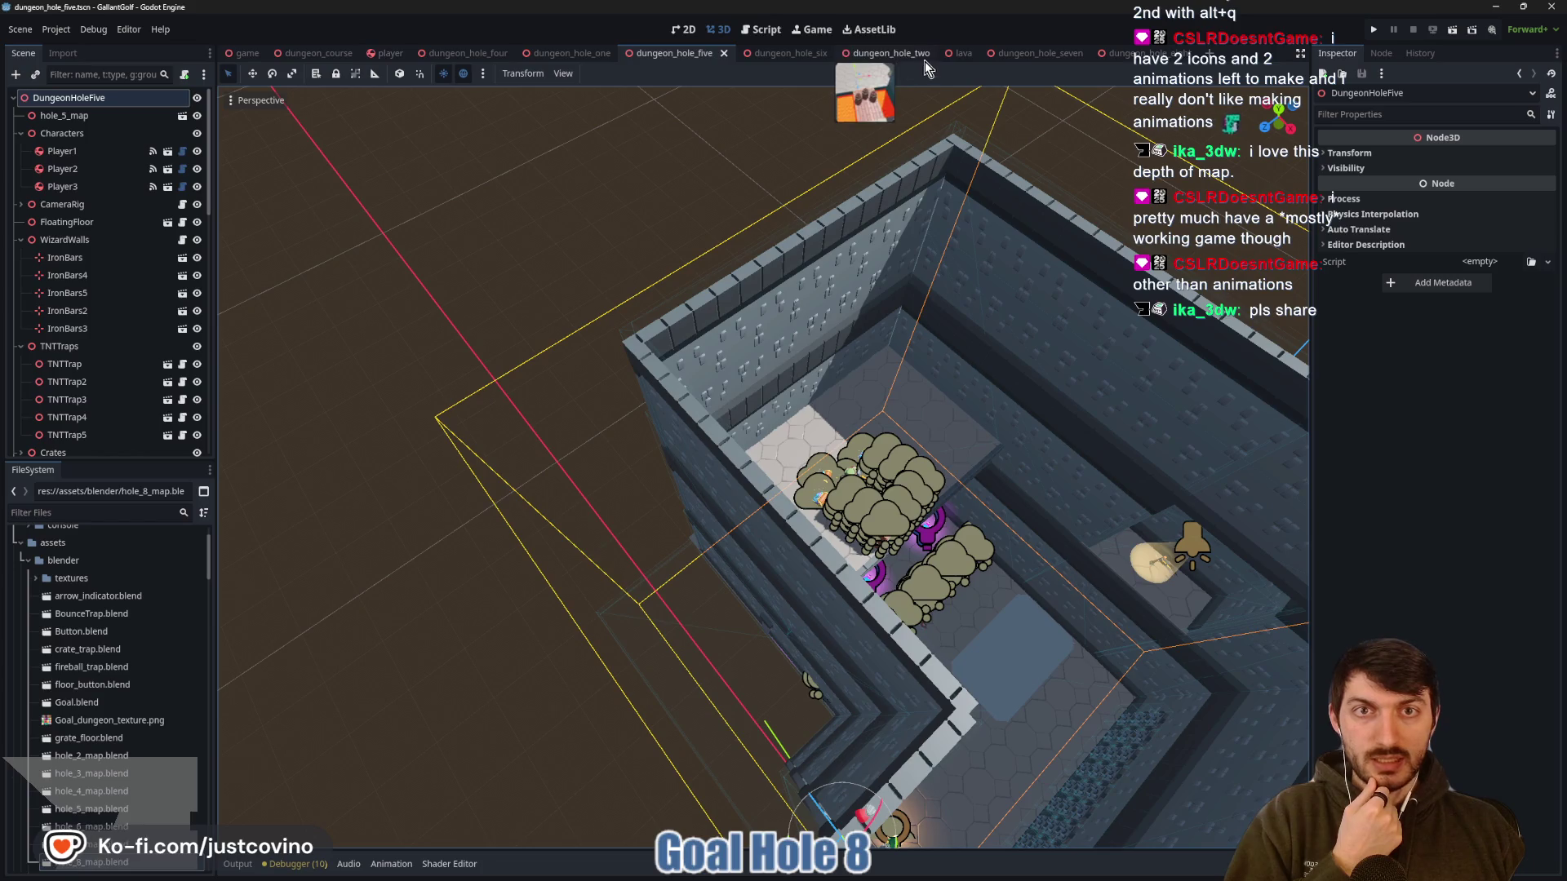
pyautogui.click(780, 54)
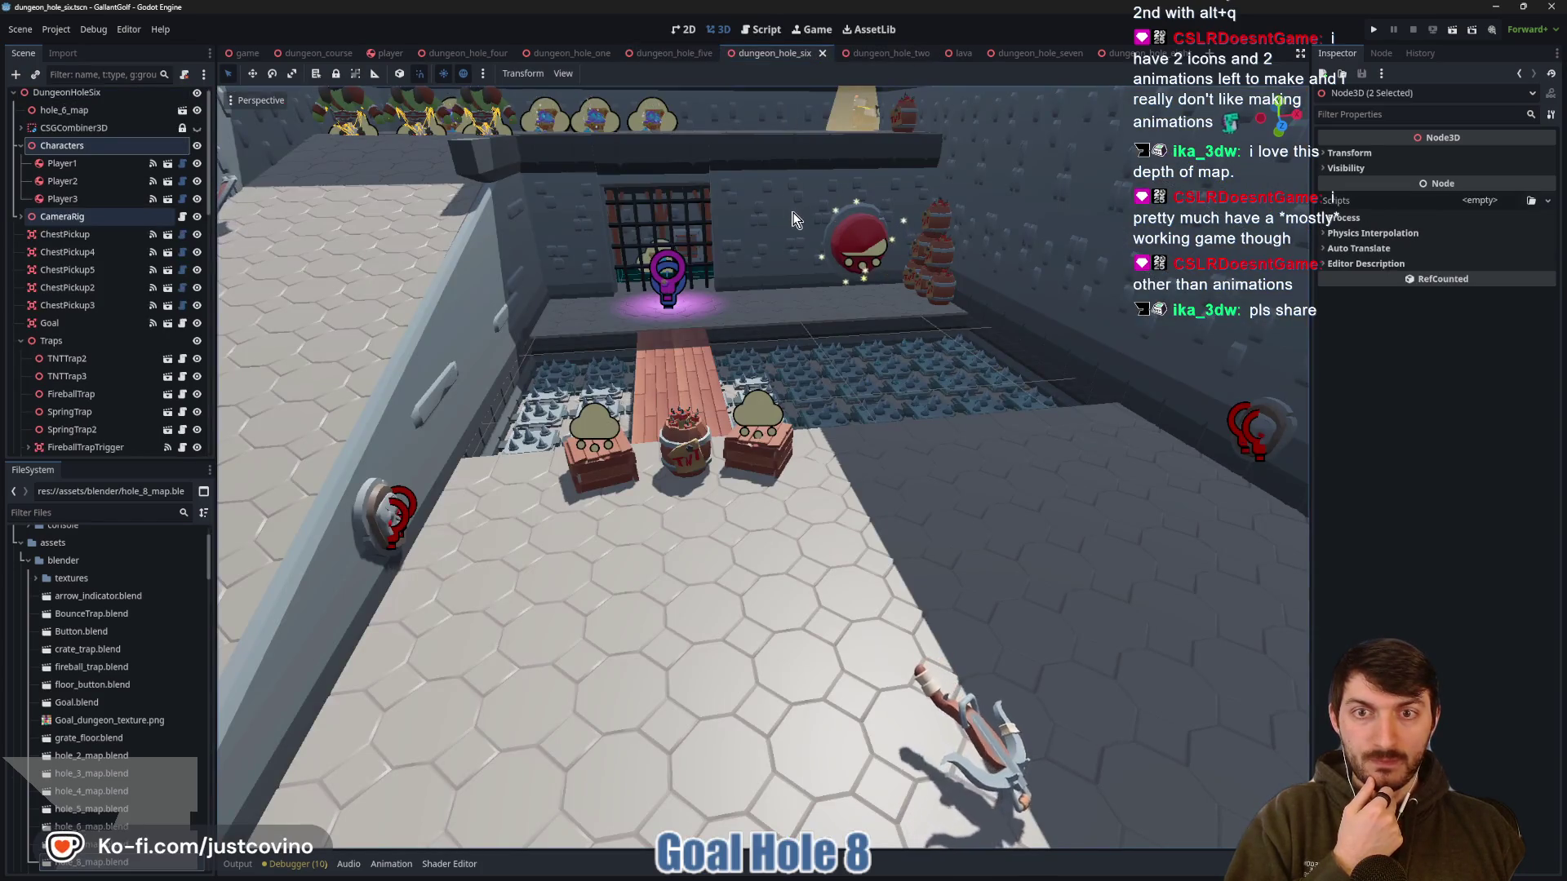
pyautogui.click(1050, 53)
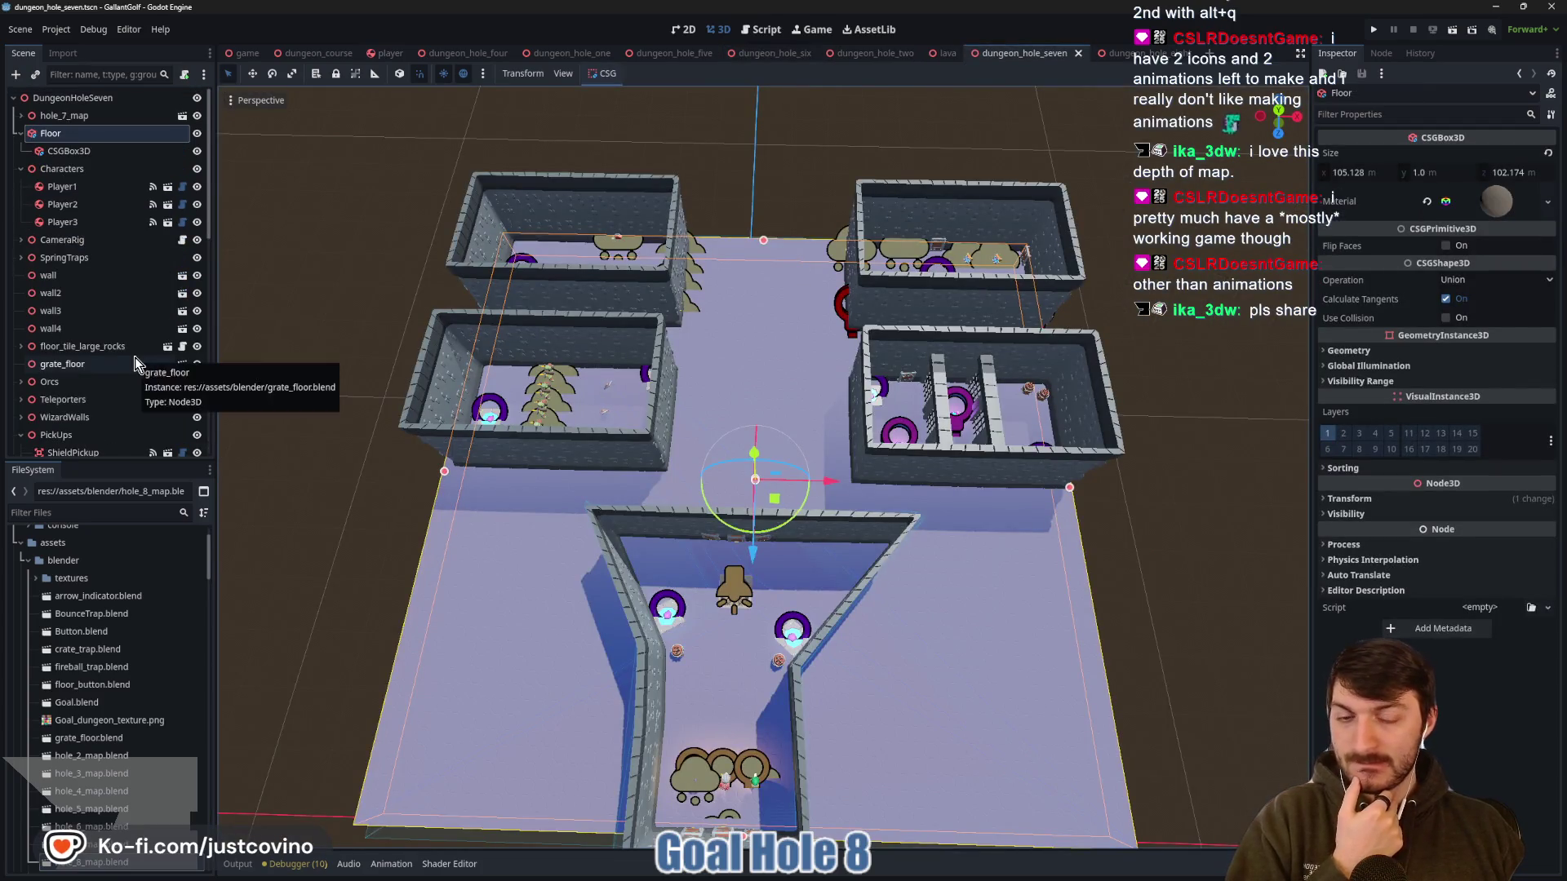
pyautogui.scroll(-10, 111, 397)
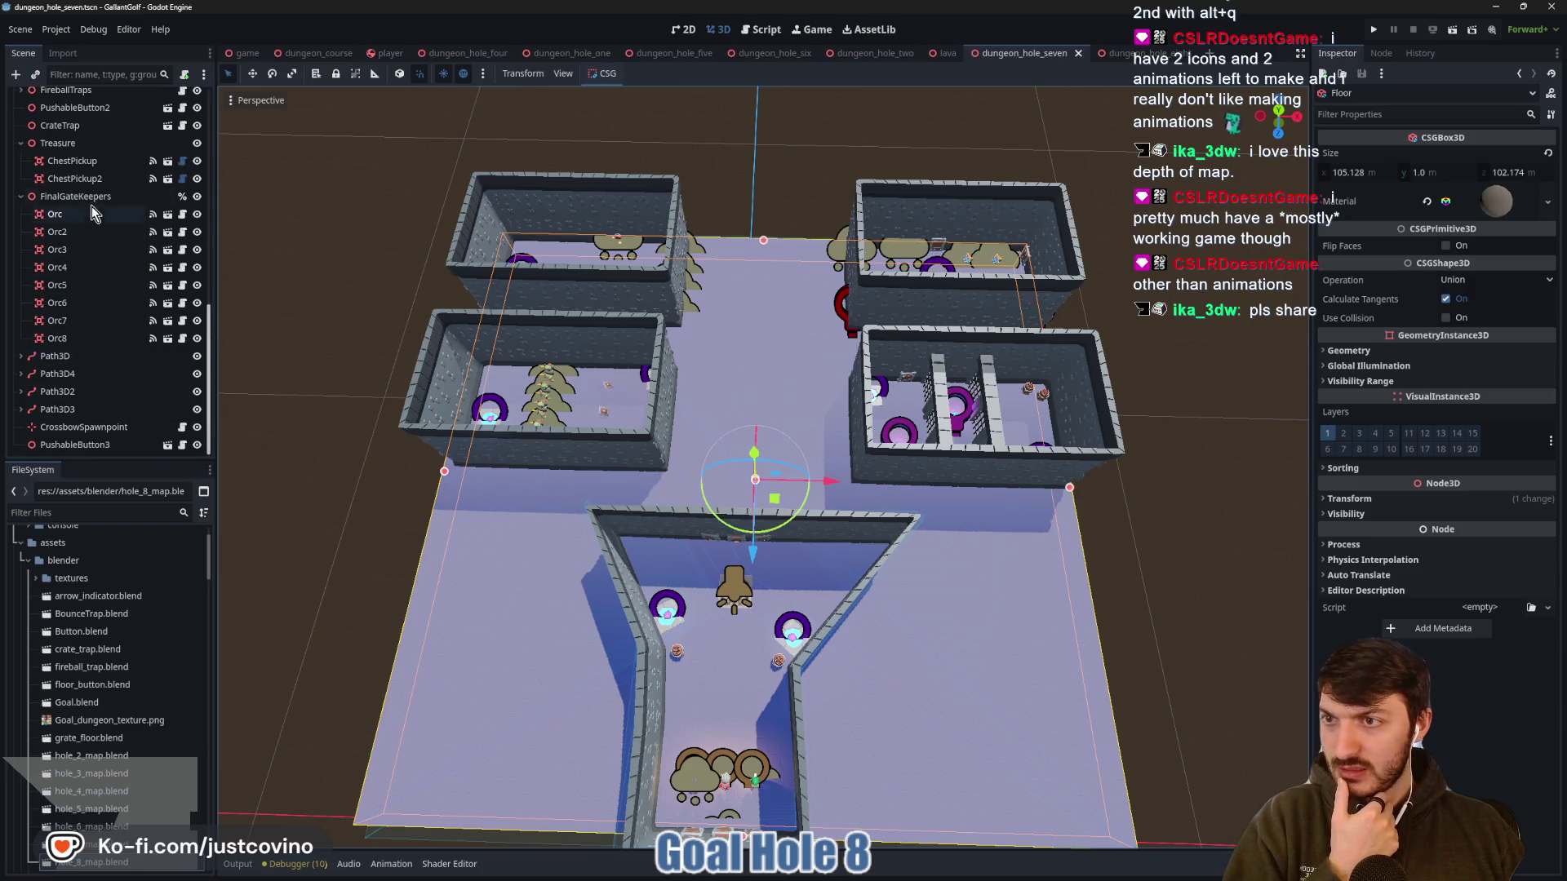
pyautogui.scroll(3, 94, 204)
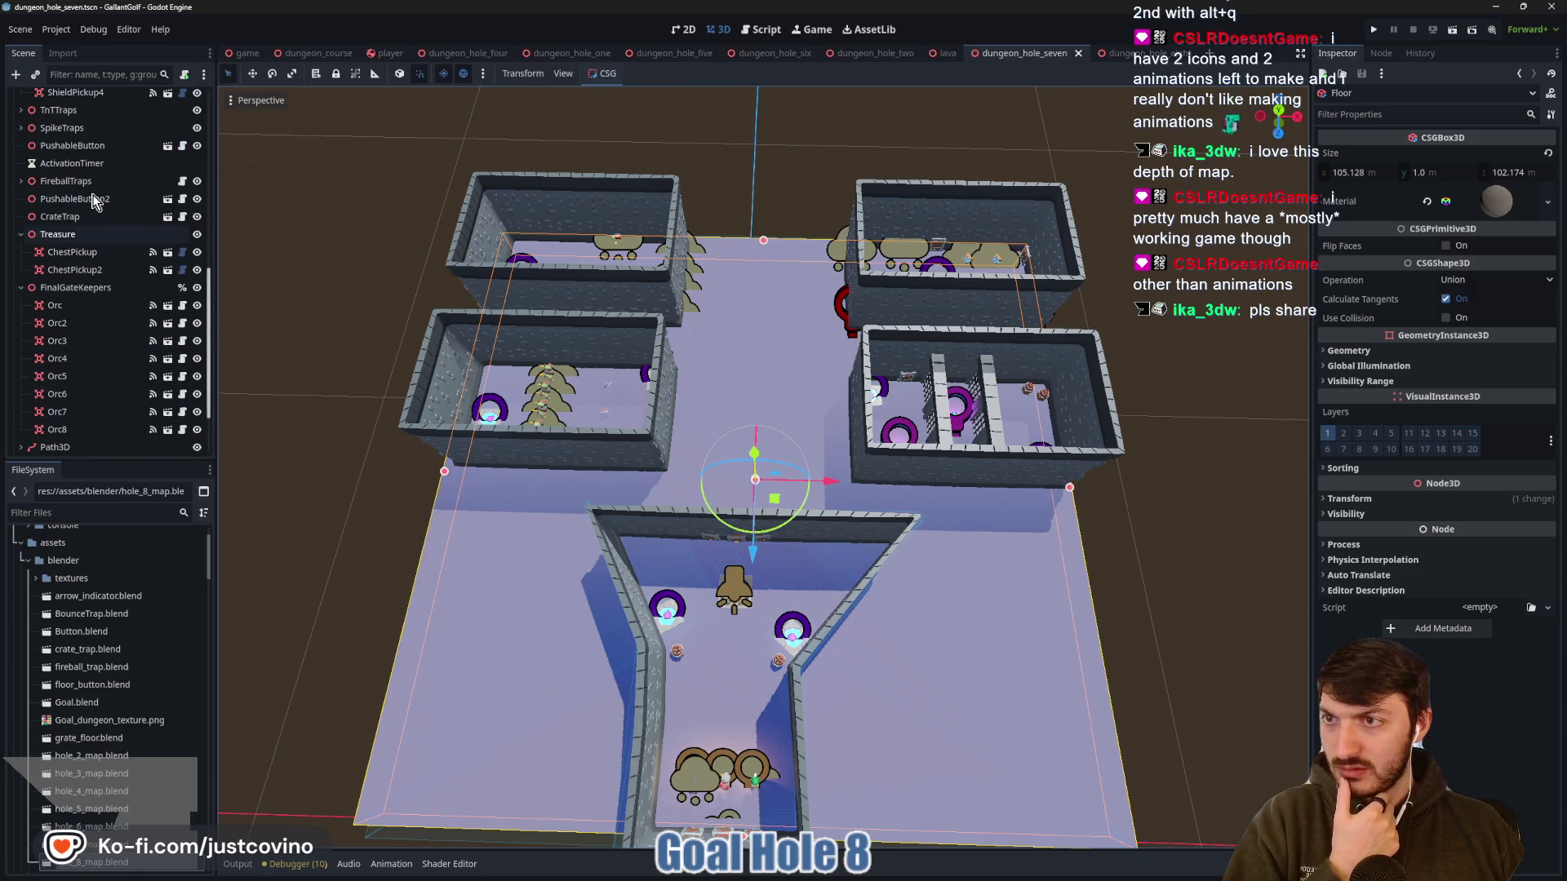
pyautogui.scroll(2, 106, 371)
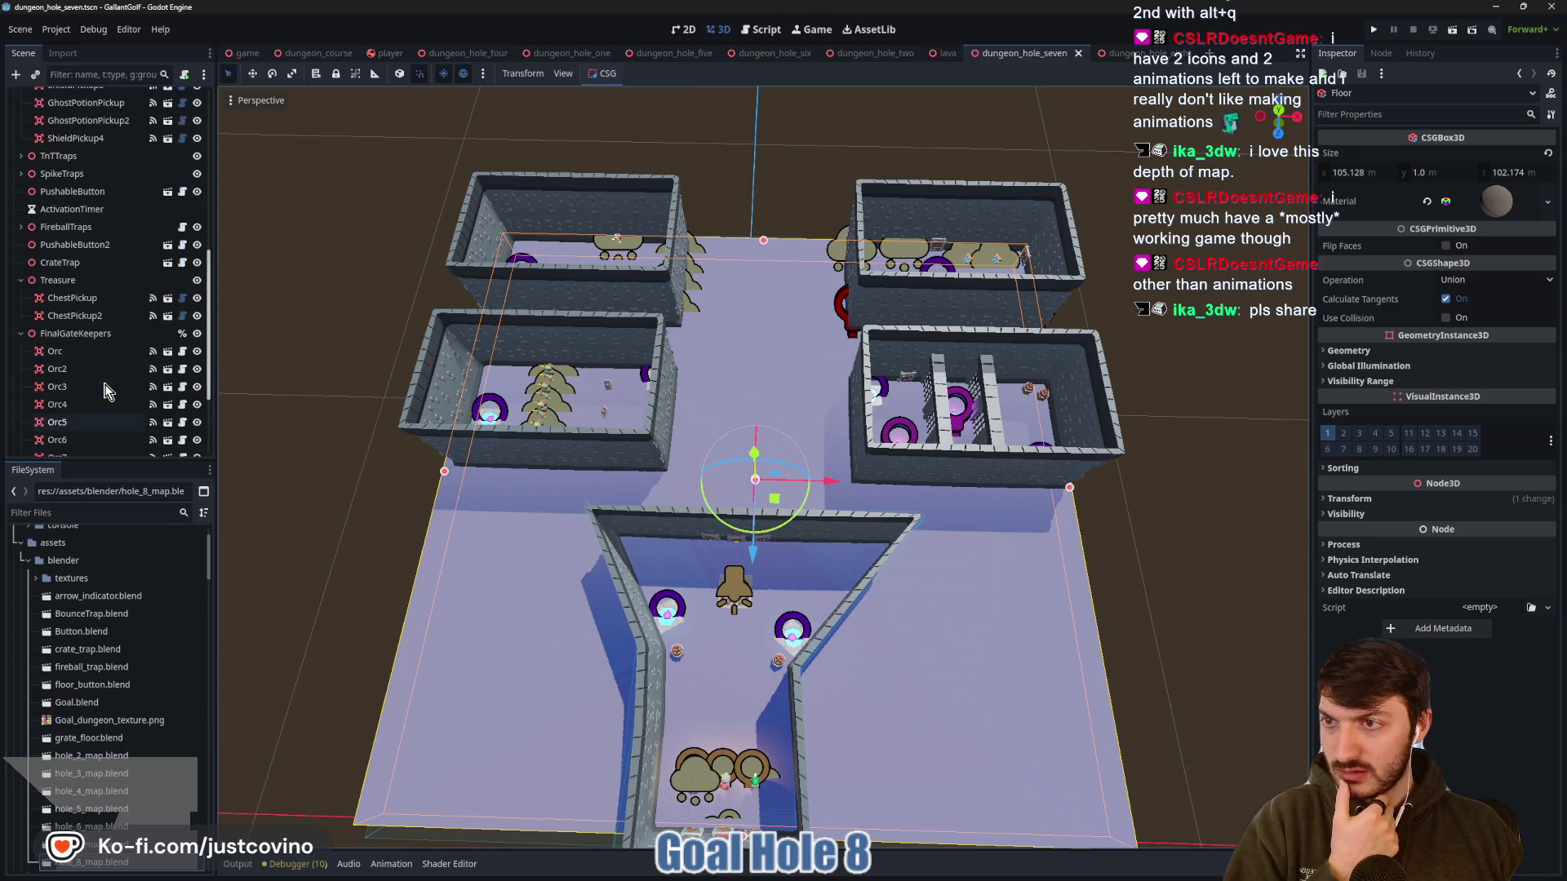
pyautogui.scroll(2, 71, 253)
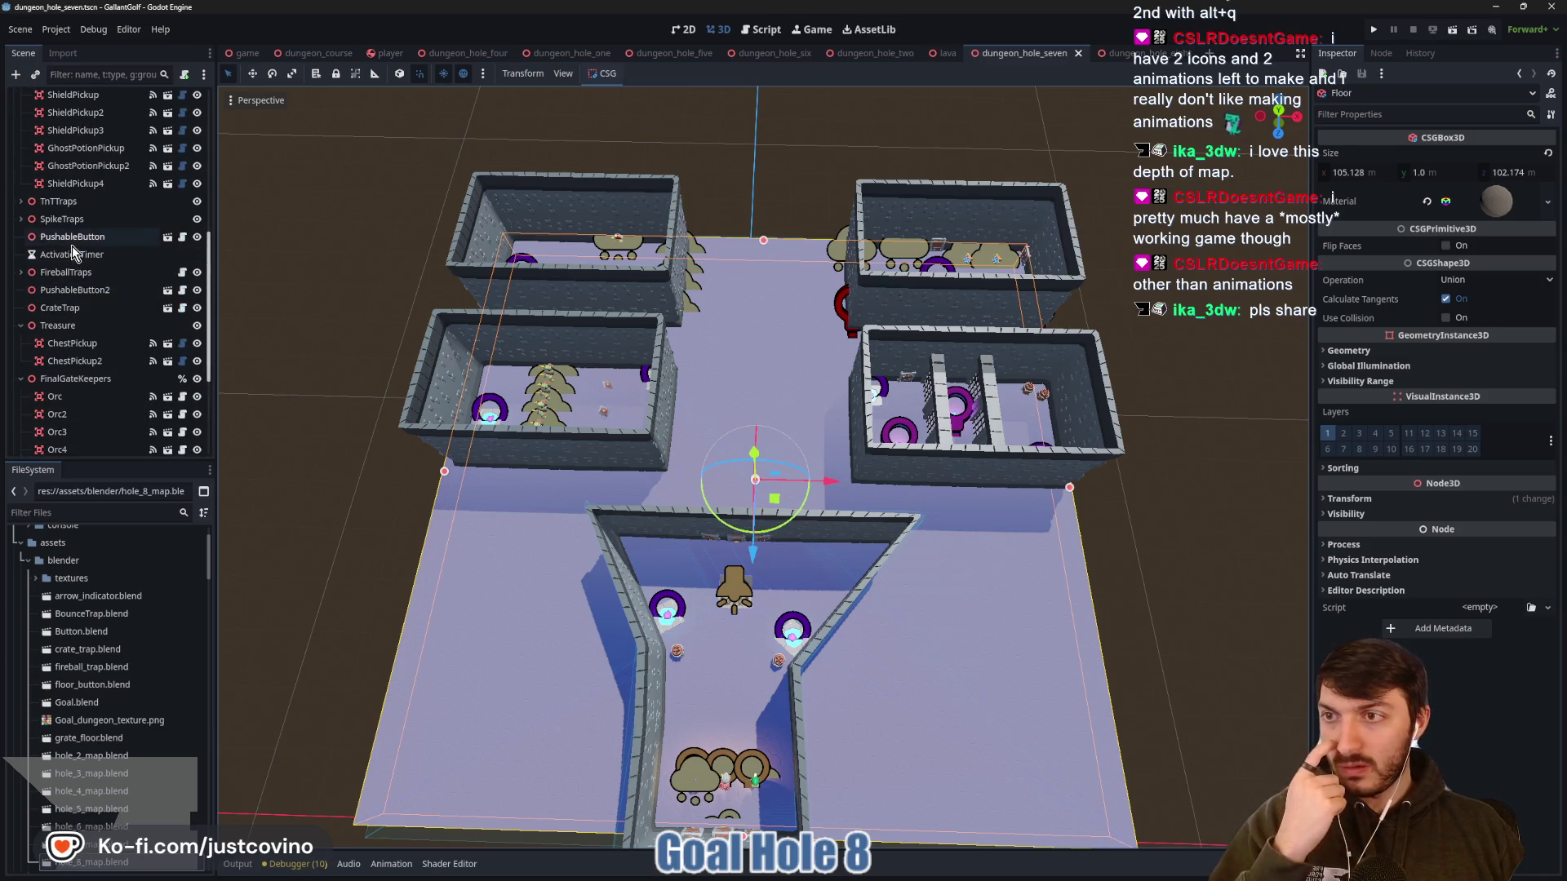
pyautogui.scroll(3, 73, 248)
pyautogui.scroll(3, 85, 278)
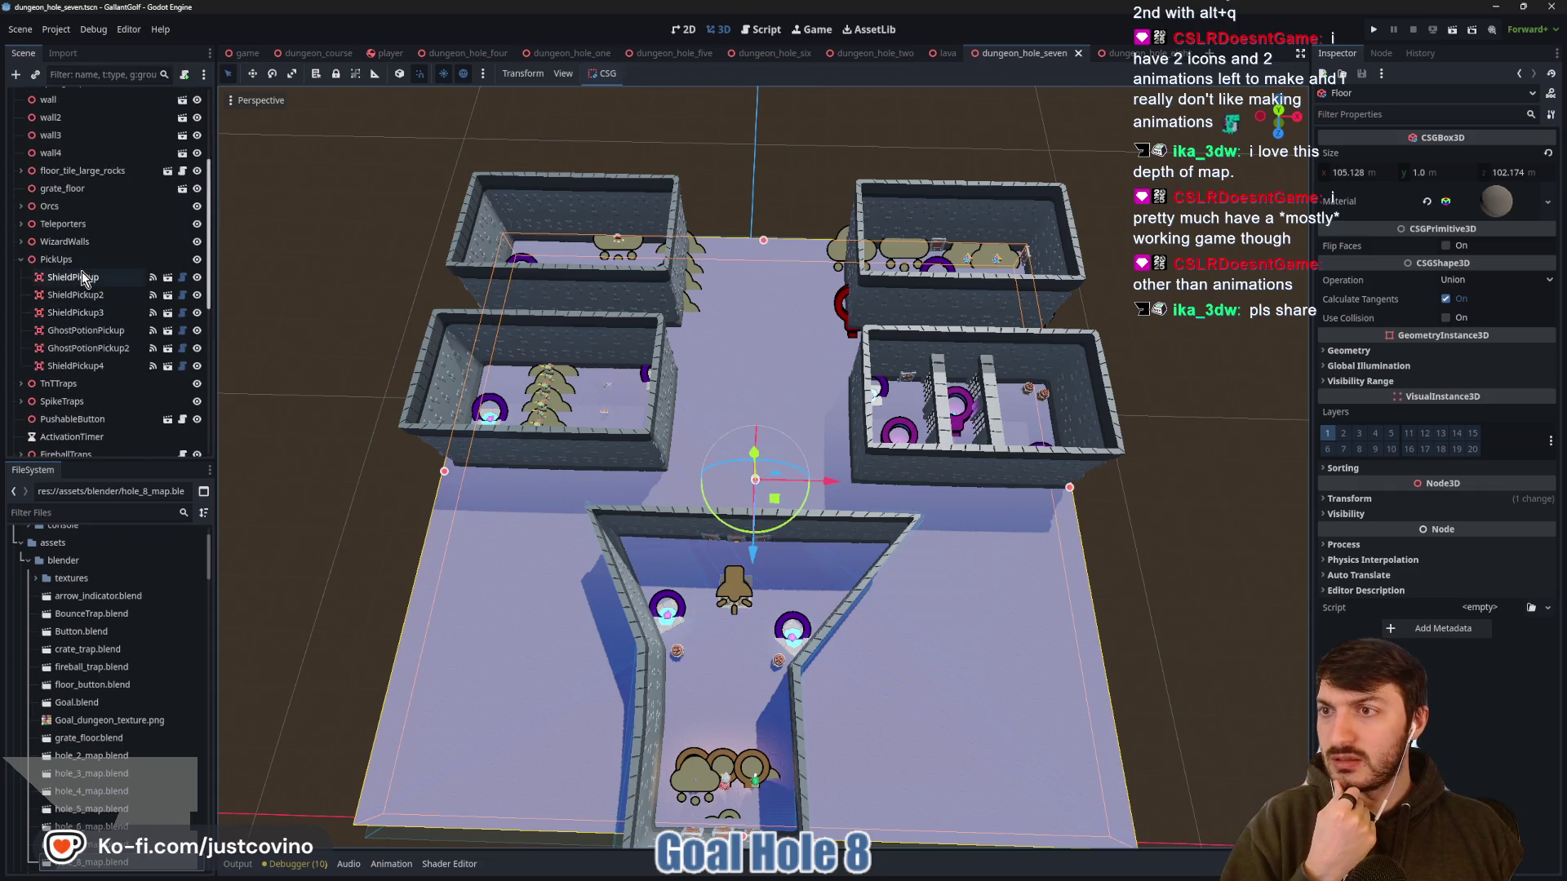
# Select floor_tile_large_rocks in hole seven and open its rising_goal.gd script
pyautogui.click(85, 173)
pyautogui.scroll(6, 707, 394)
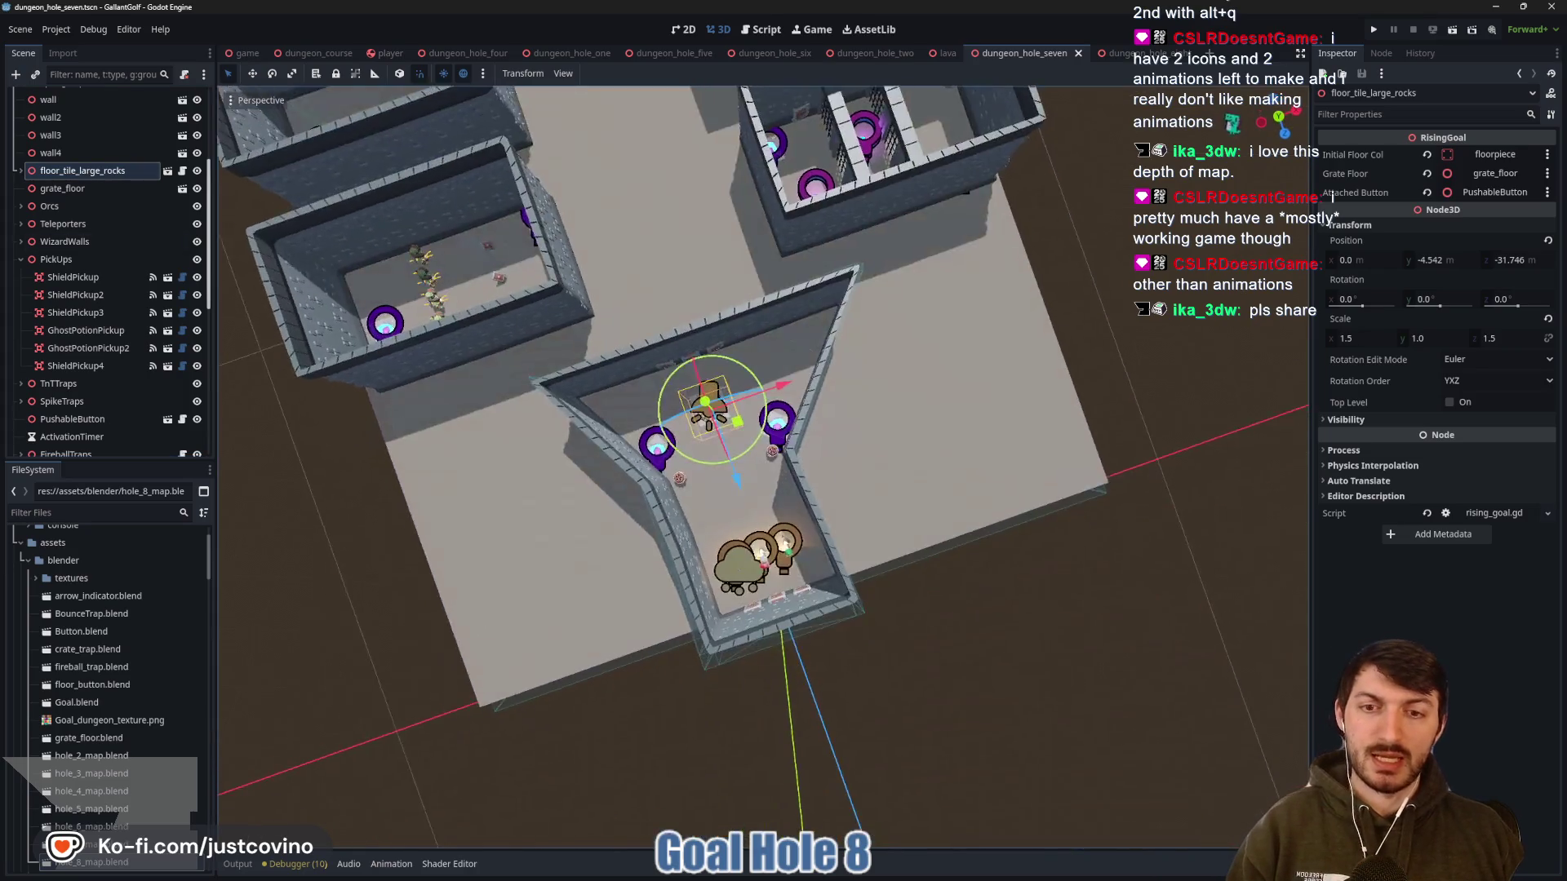
pyautogui.scroll(8, 749, 383)
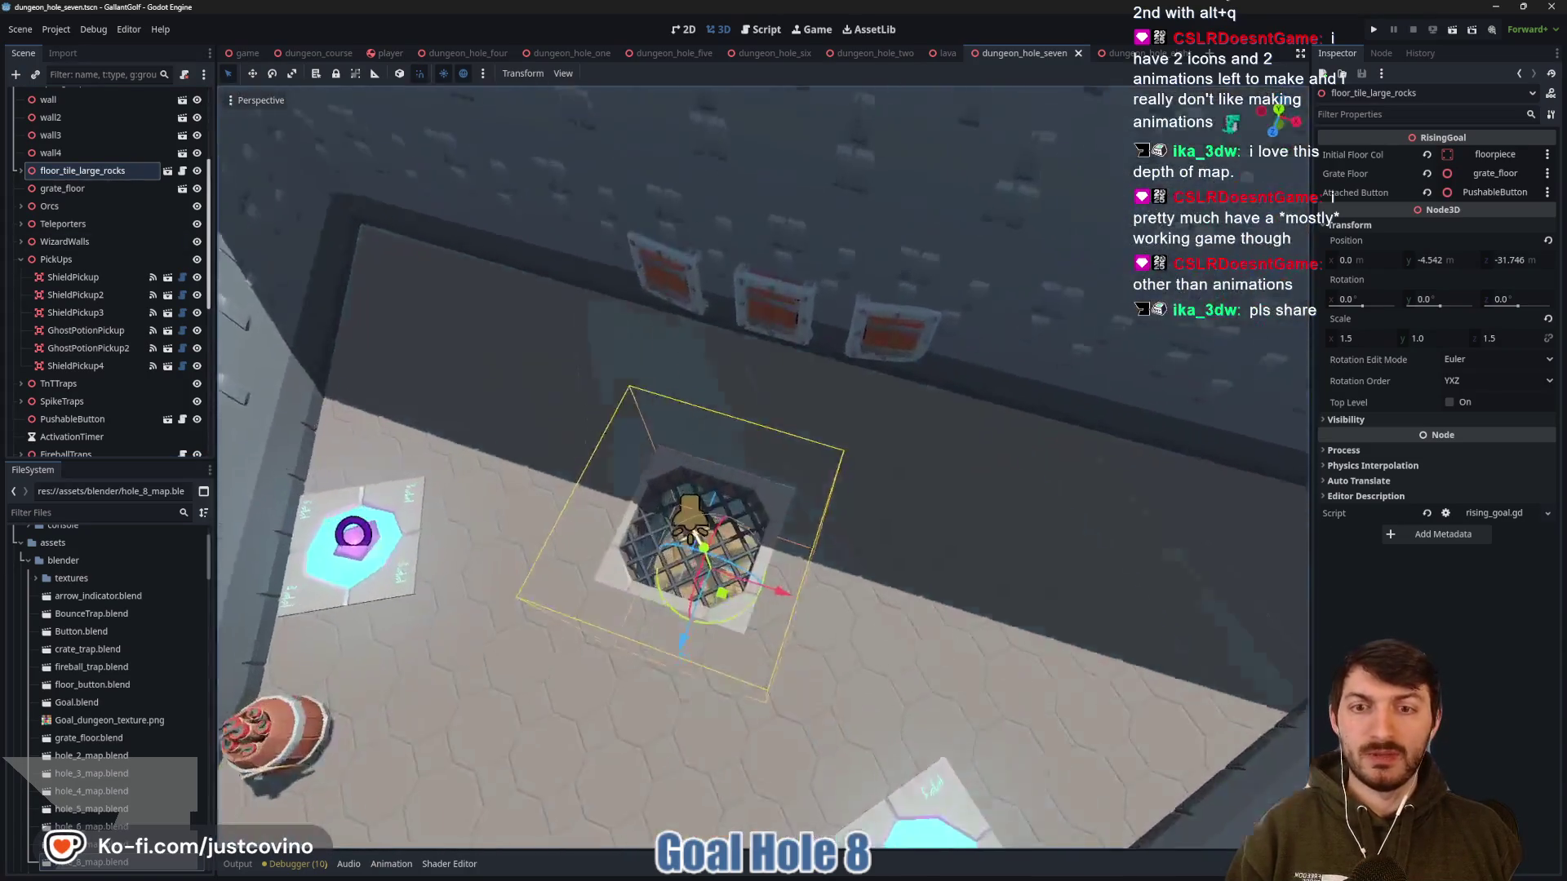
pyautogui.scroll(5, 763, 465)
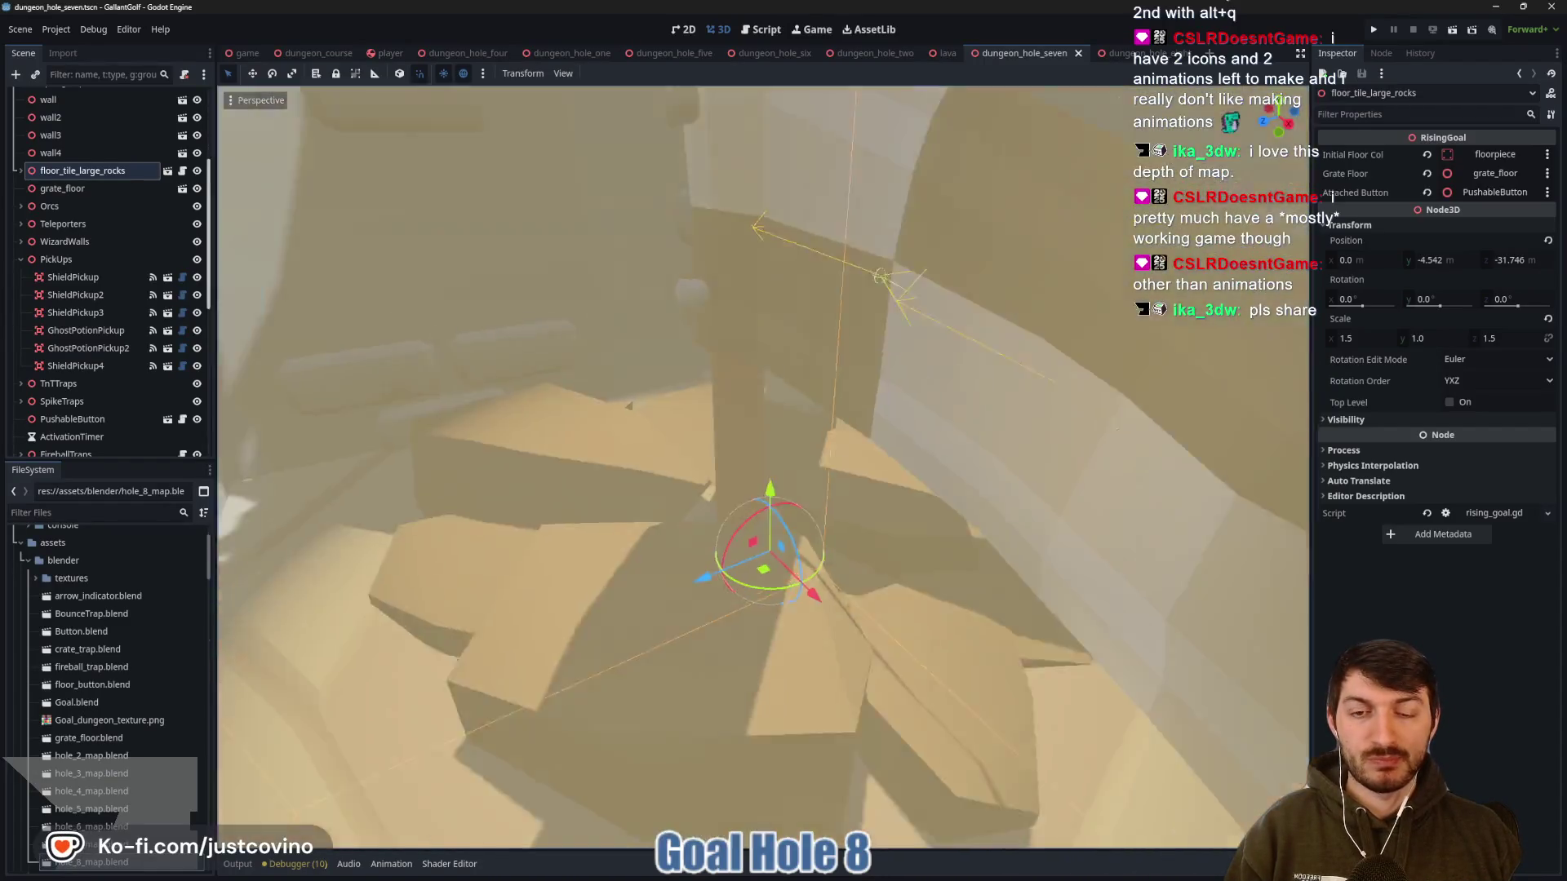
pyautogui.scroll(-8, 763, 466)
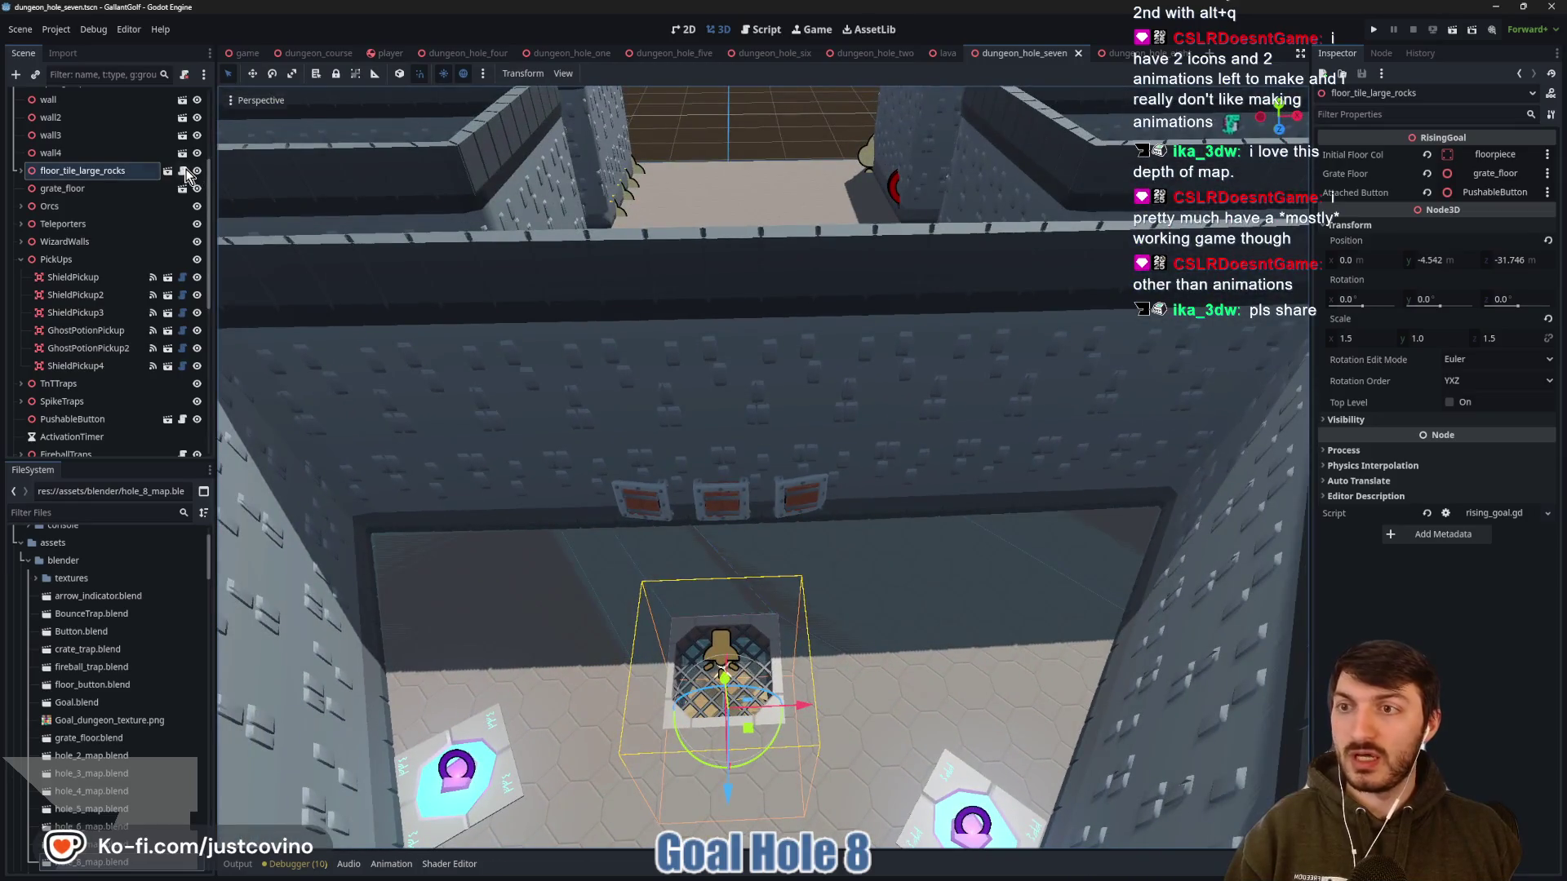
pyautogui.click(182, 170)
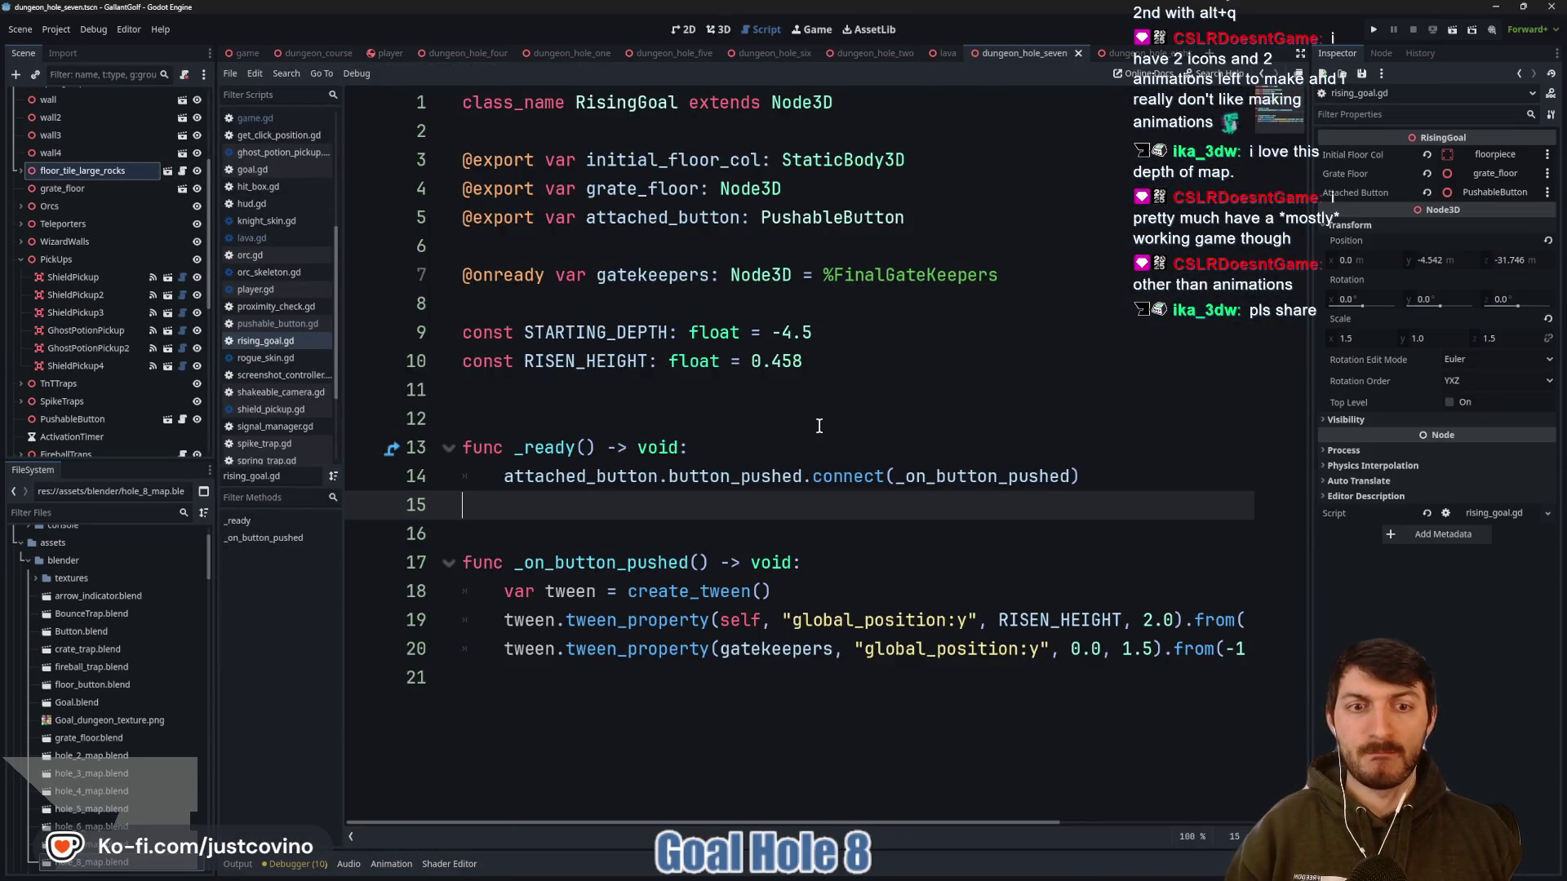
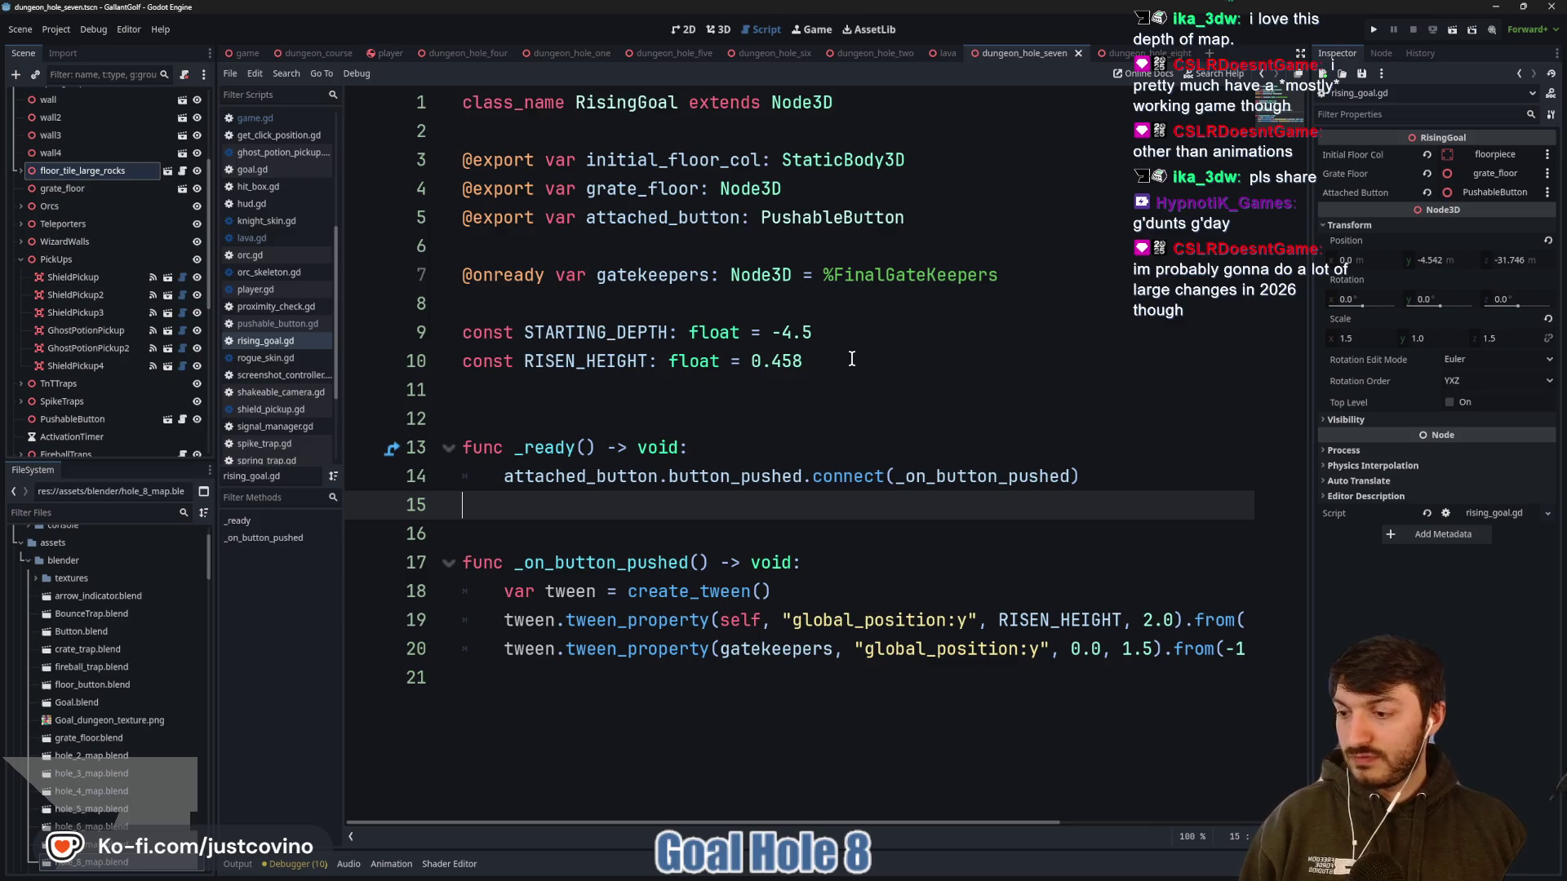
# Bring up the dungeon_hole_eight scene in the 3D view and select the DungeonHoleEight root
pyautogui.click(836, 390)
pyautogui.hotkey('ctrl', 'Tab')
pyautogui.click(718, 29)
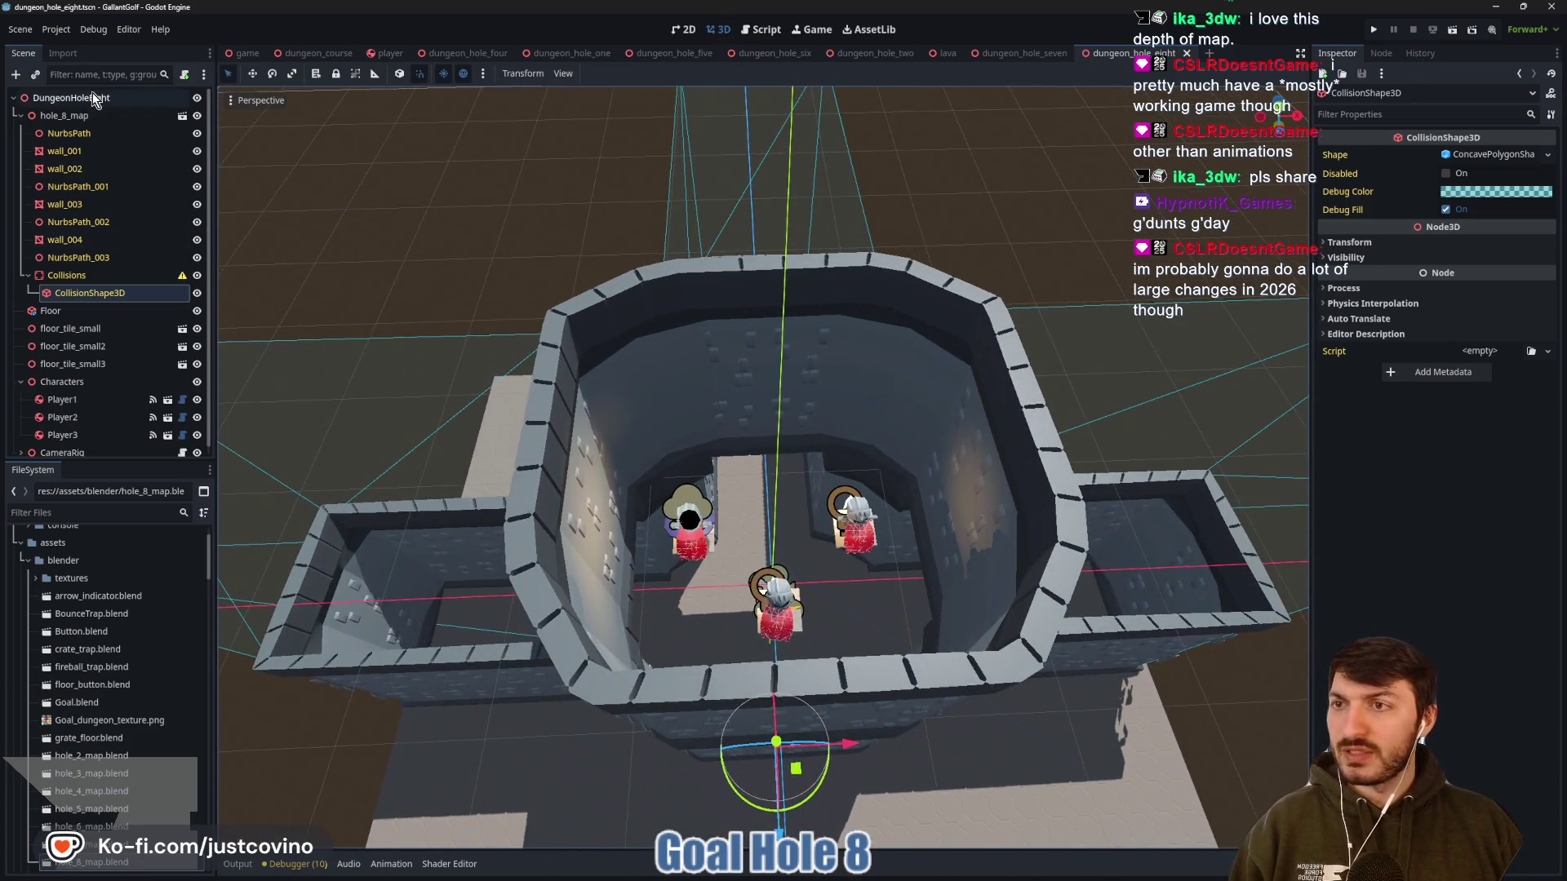
pyautogui.click(94, 99)
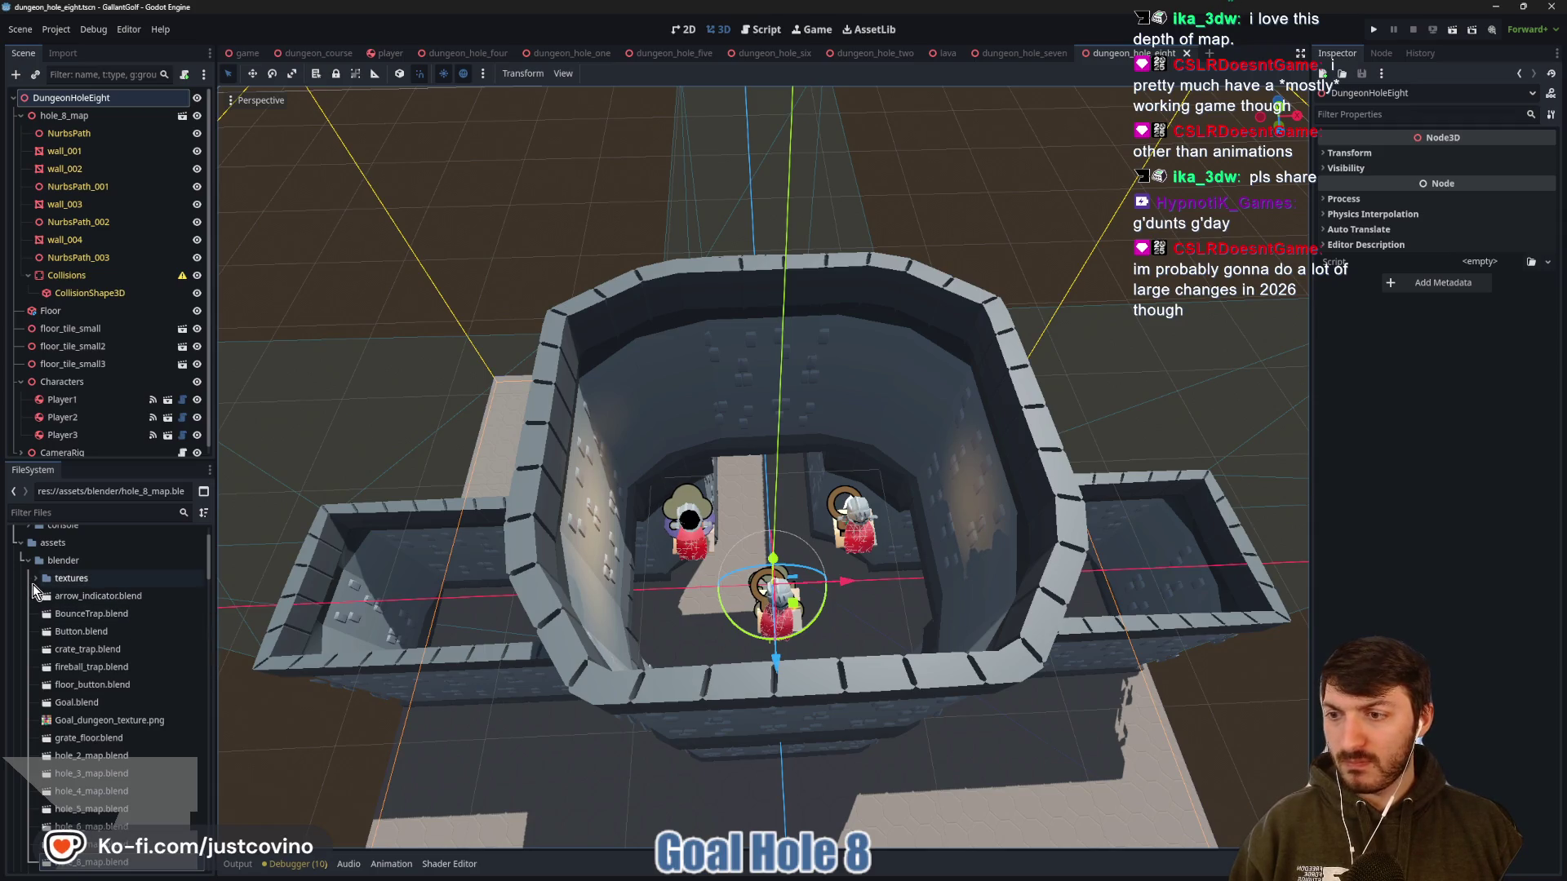
# Scroll through the FileSystem dock to browse the project's files
pyautogui.scroll(-3, 98, 628)
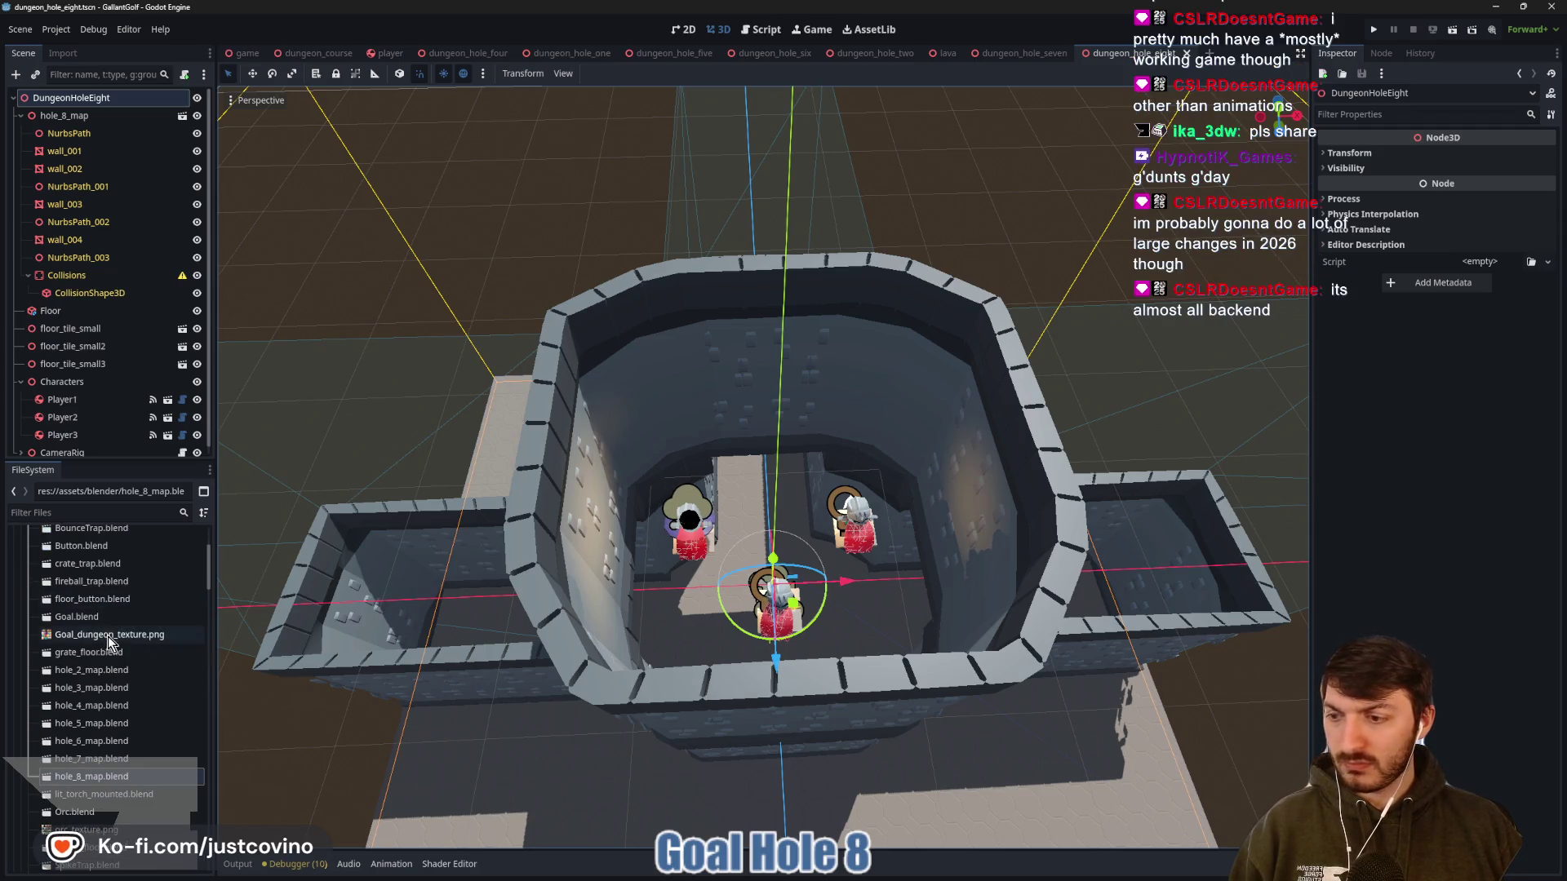
pyautogui.scroll(-3, 125, 661)
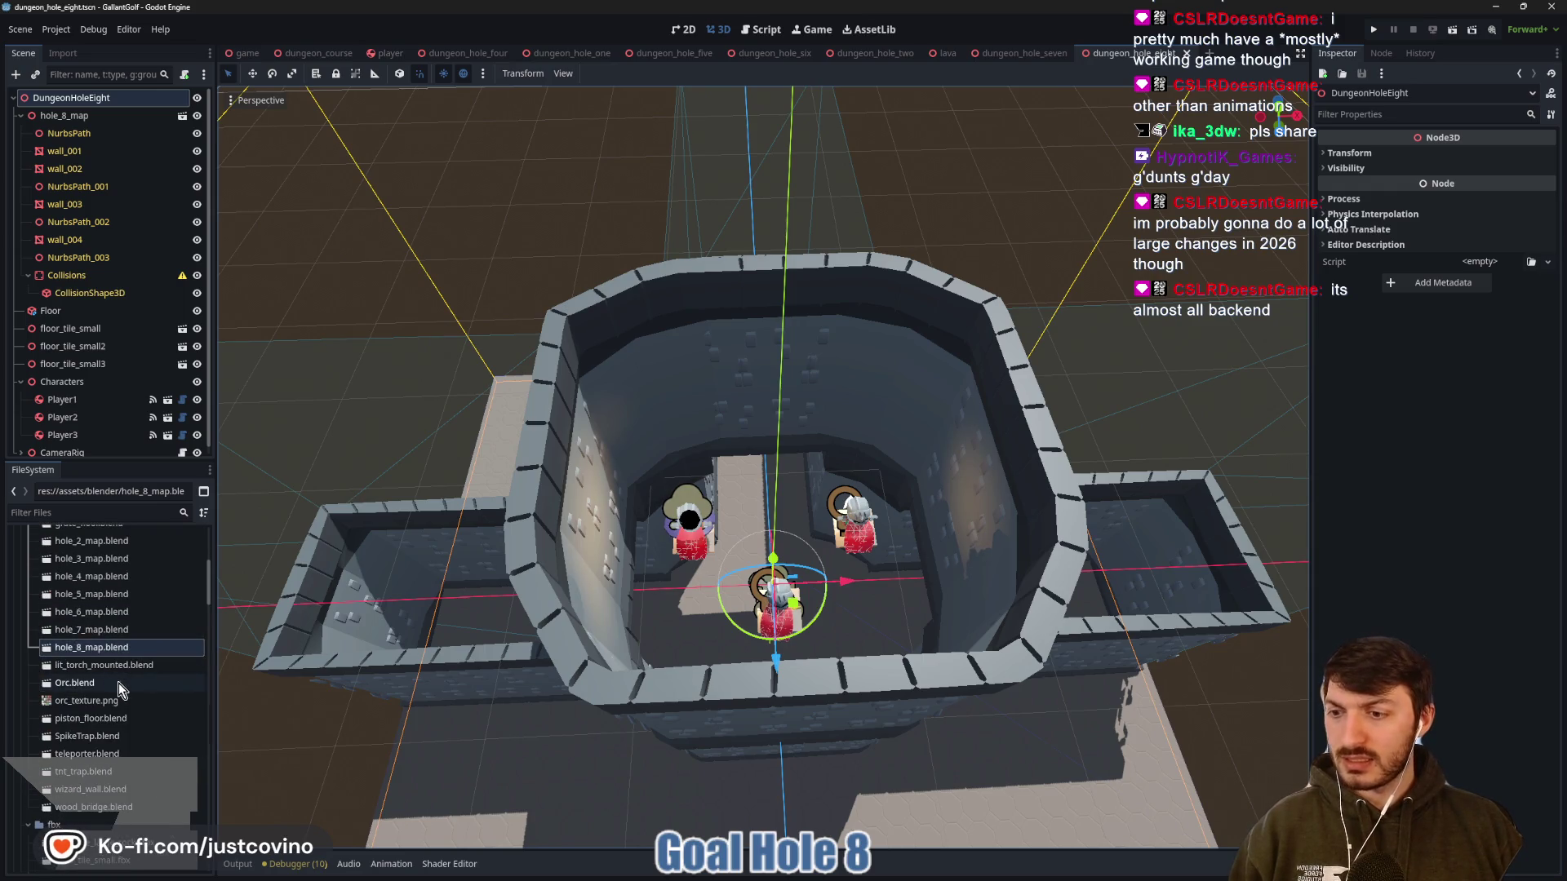
pyautogui.scroll(-1, 119, 683)
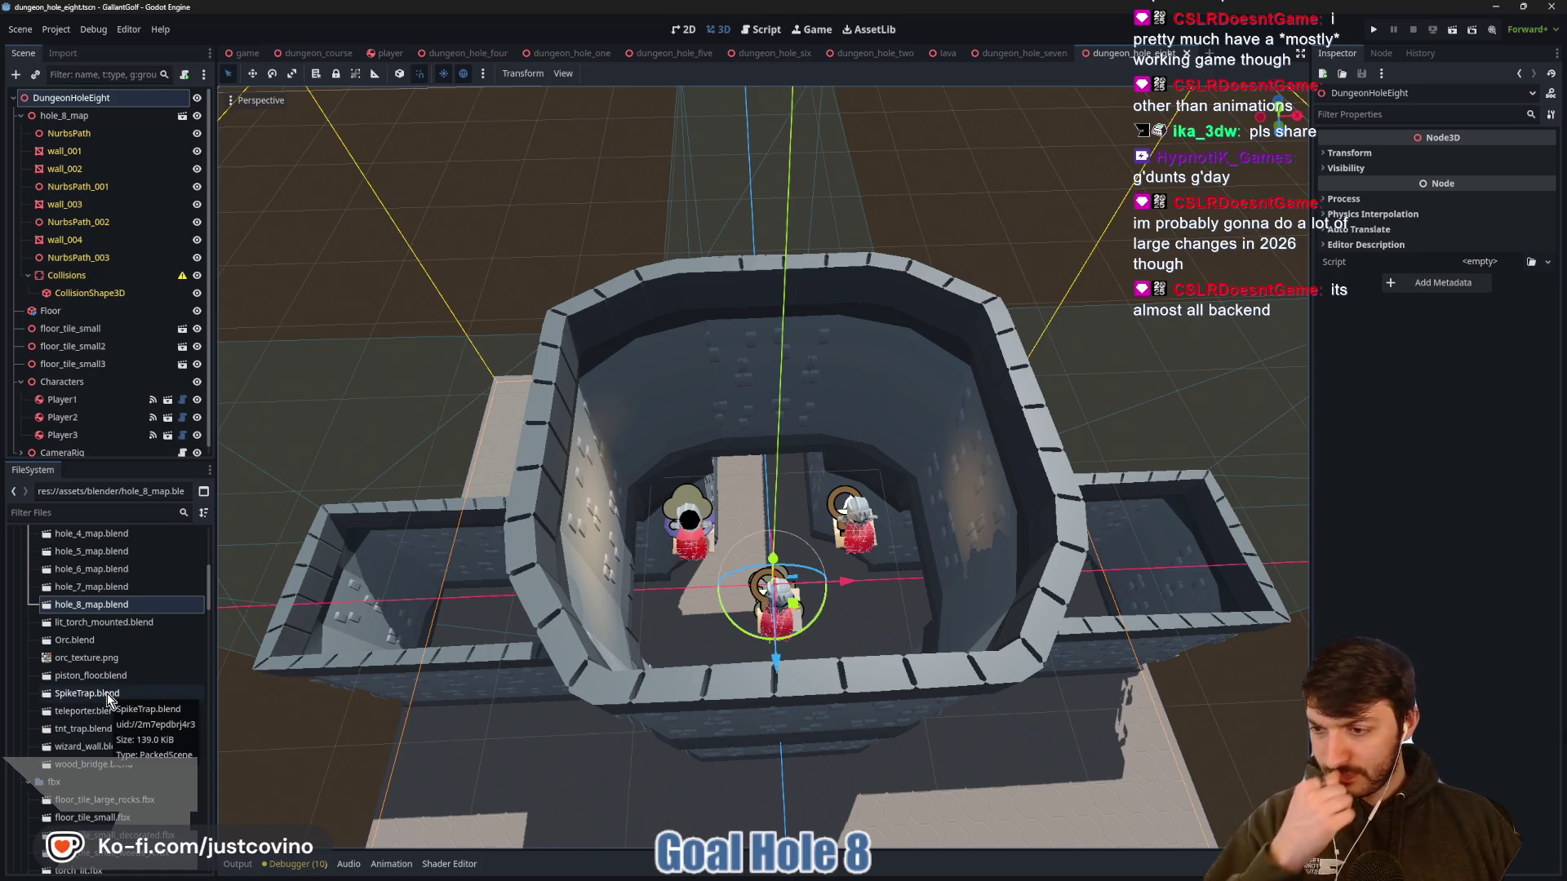
pyautogui.scroll(-3, 111, 696)
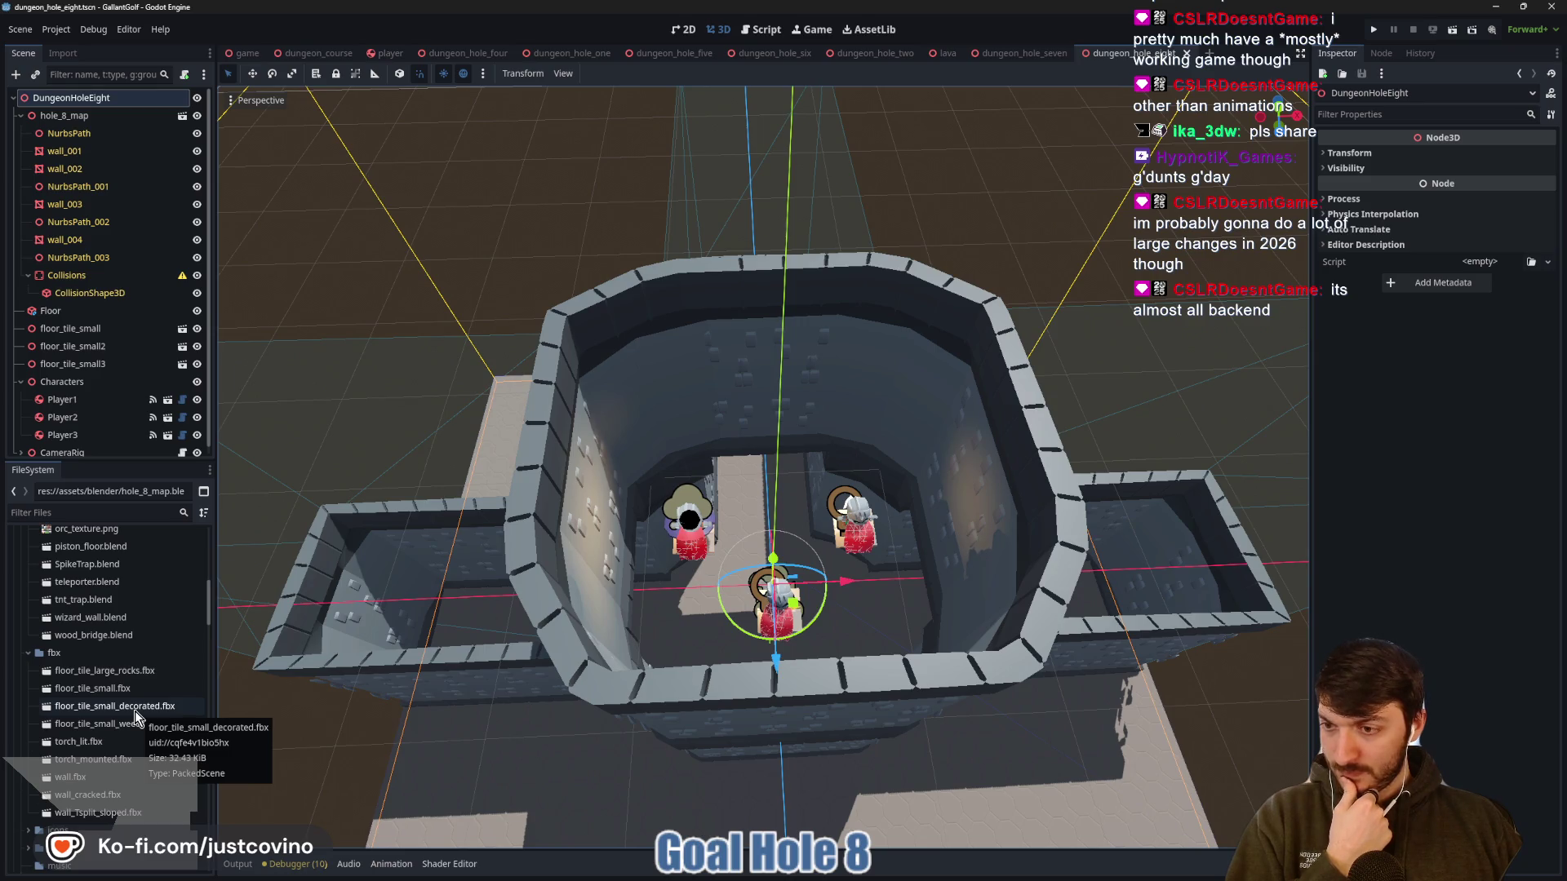
pyautogui.scroll(-2, 134, 710)
pyautogui.scroll(6, 134, 710)
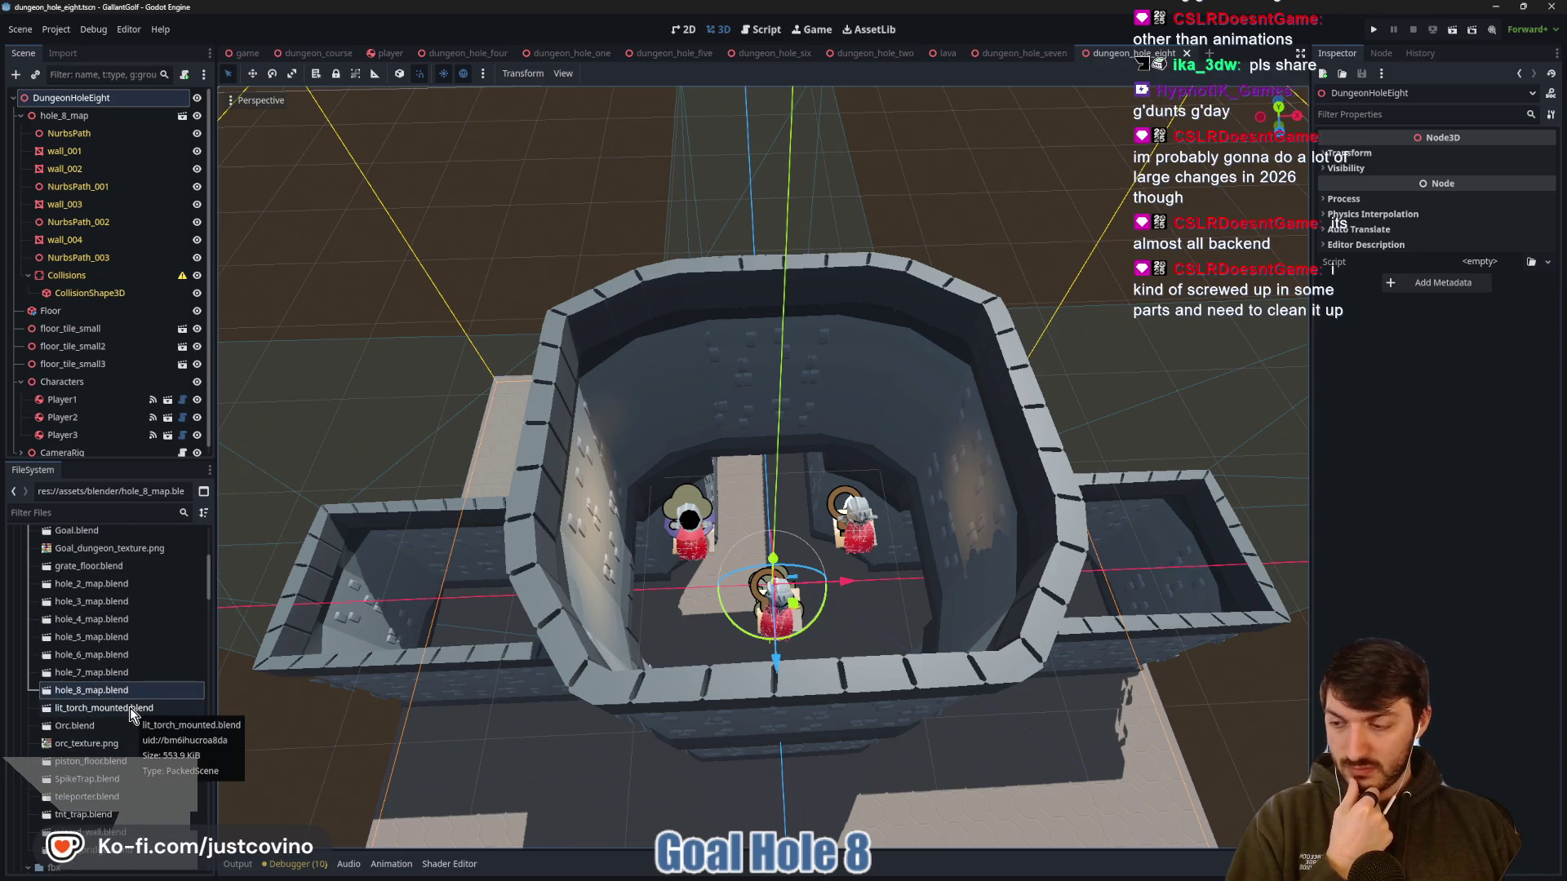
pyautogui.scroll(2, 129, 707)
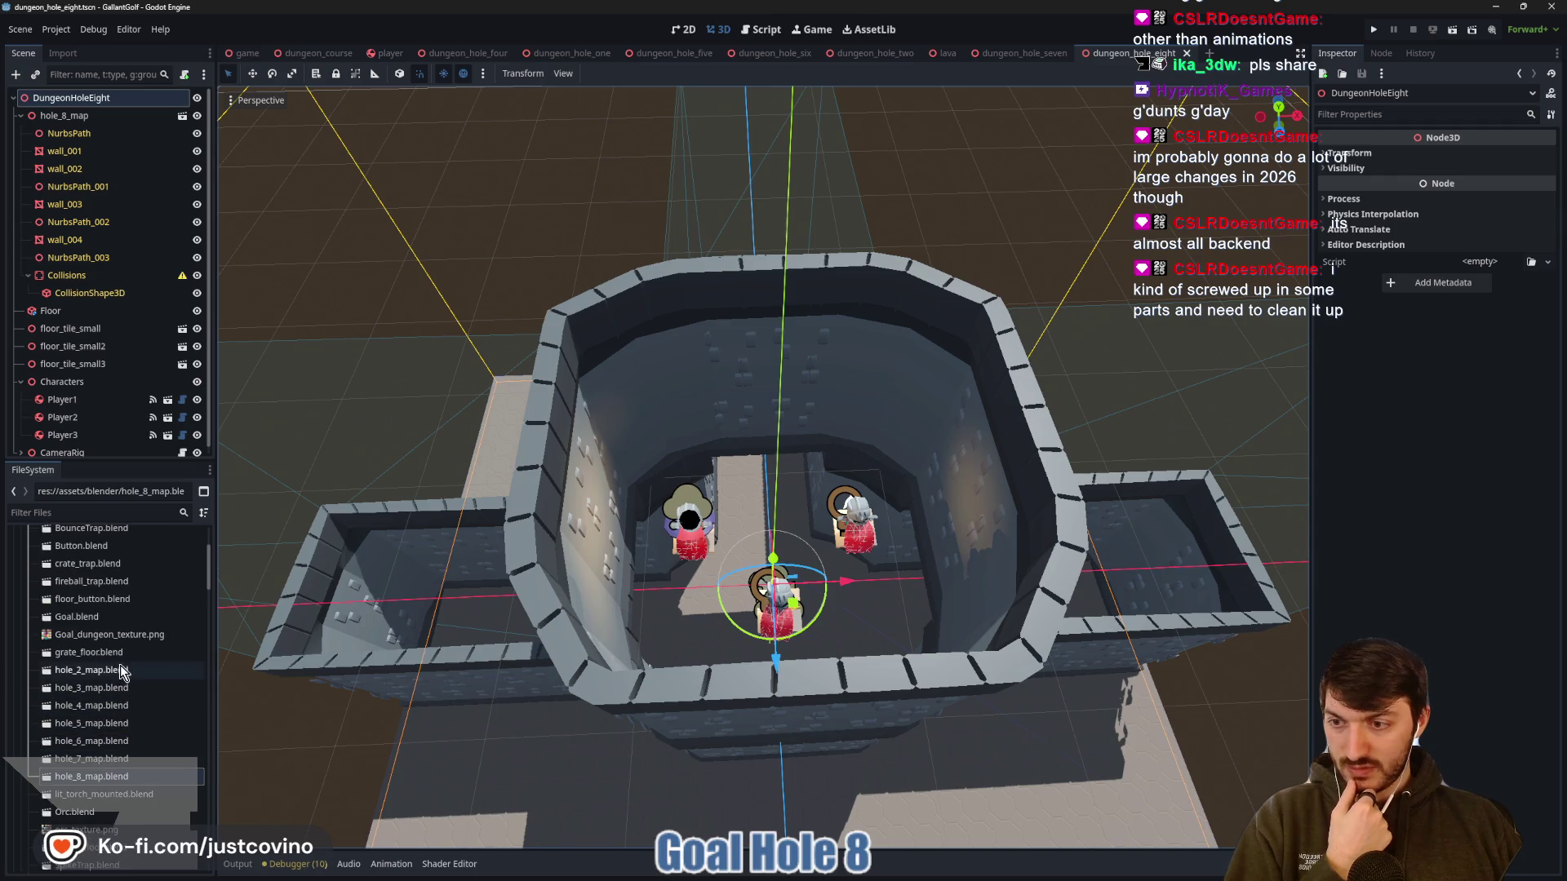
pyautogui.scroll(3, 108, 628)
pyautogui.scroll(1, 107, 628)
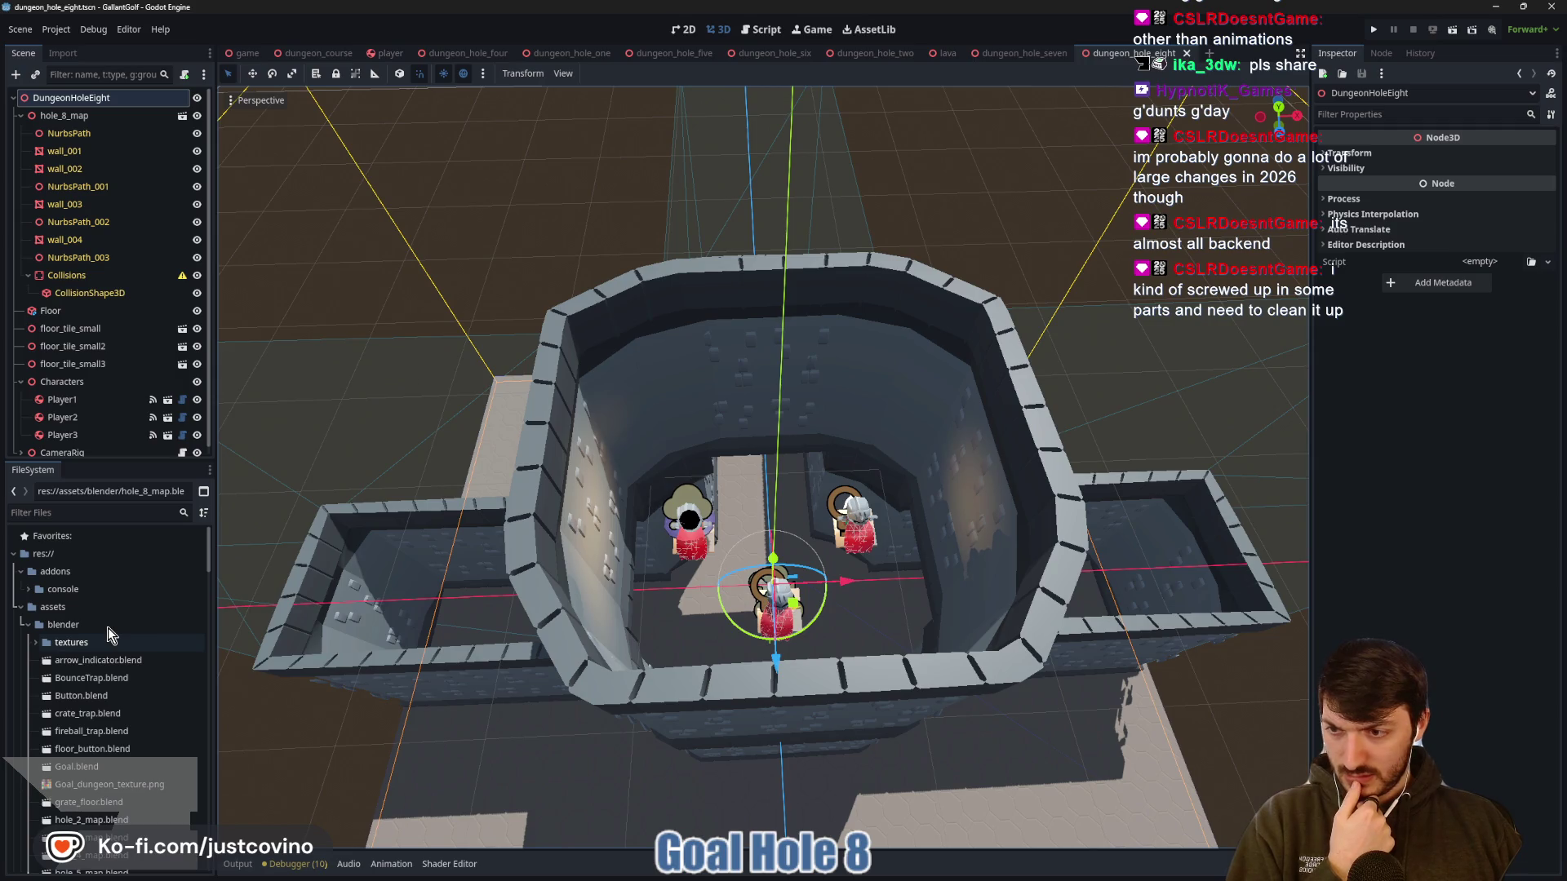
# Filter files by 'floor' and drop floor_tile_large_rocks.fbx at the bottom of the hole
pyautogui.click(86, 512)
pyautogui.write('floor')
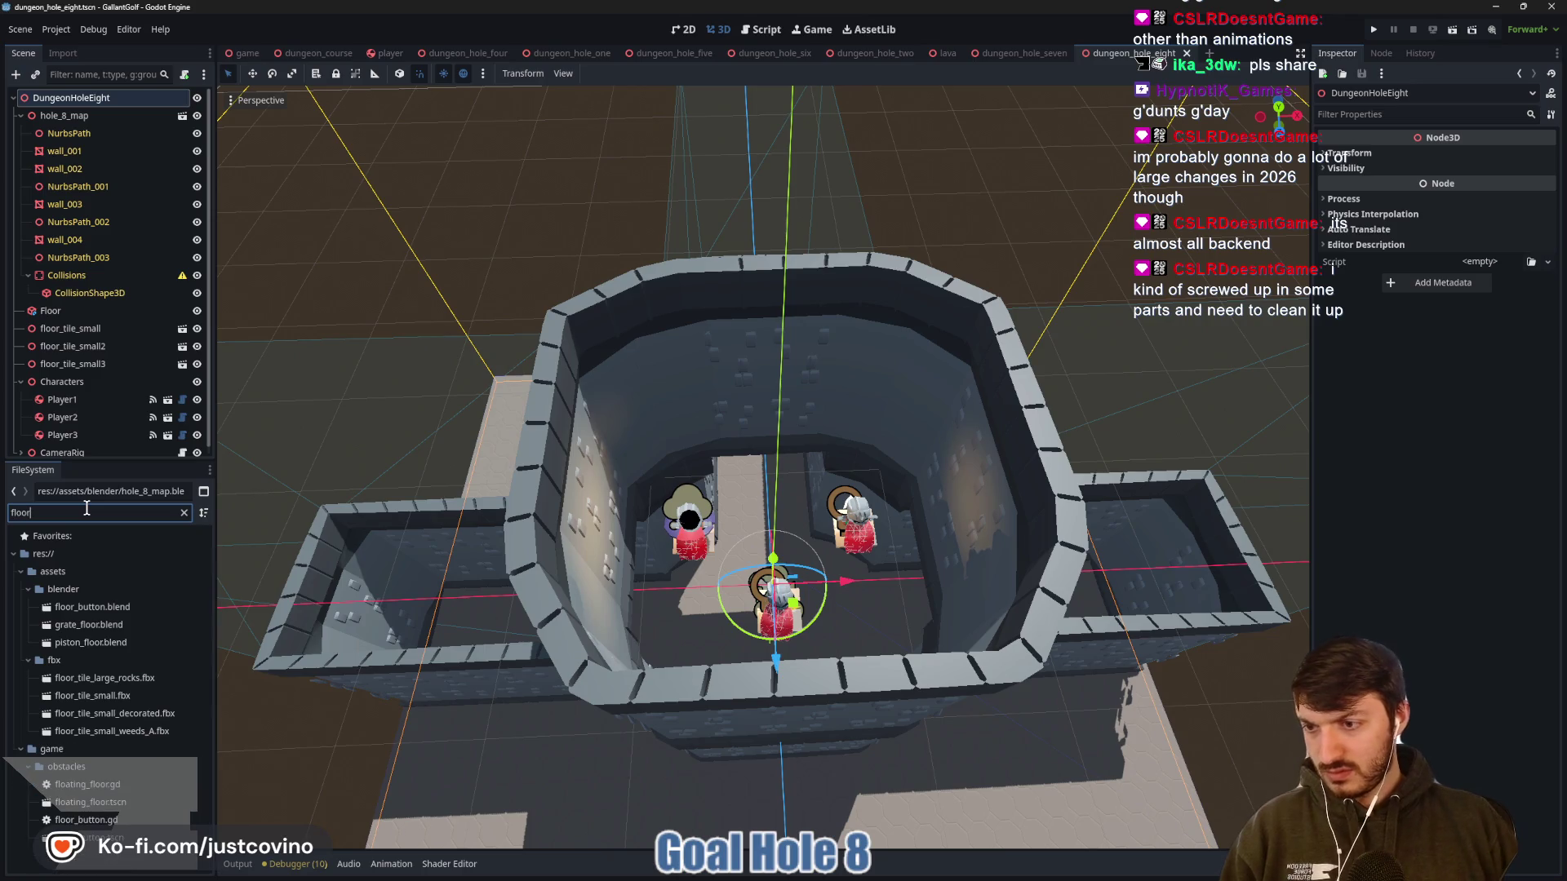
pyautogui.click(142, 688)
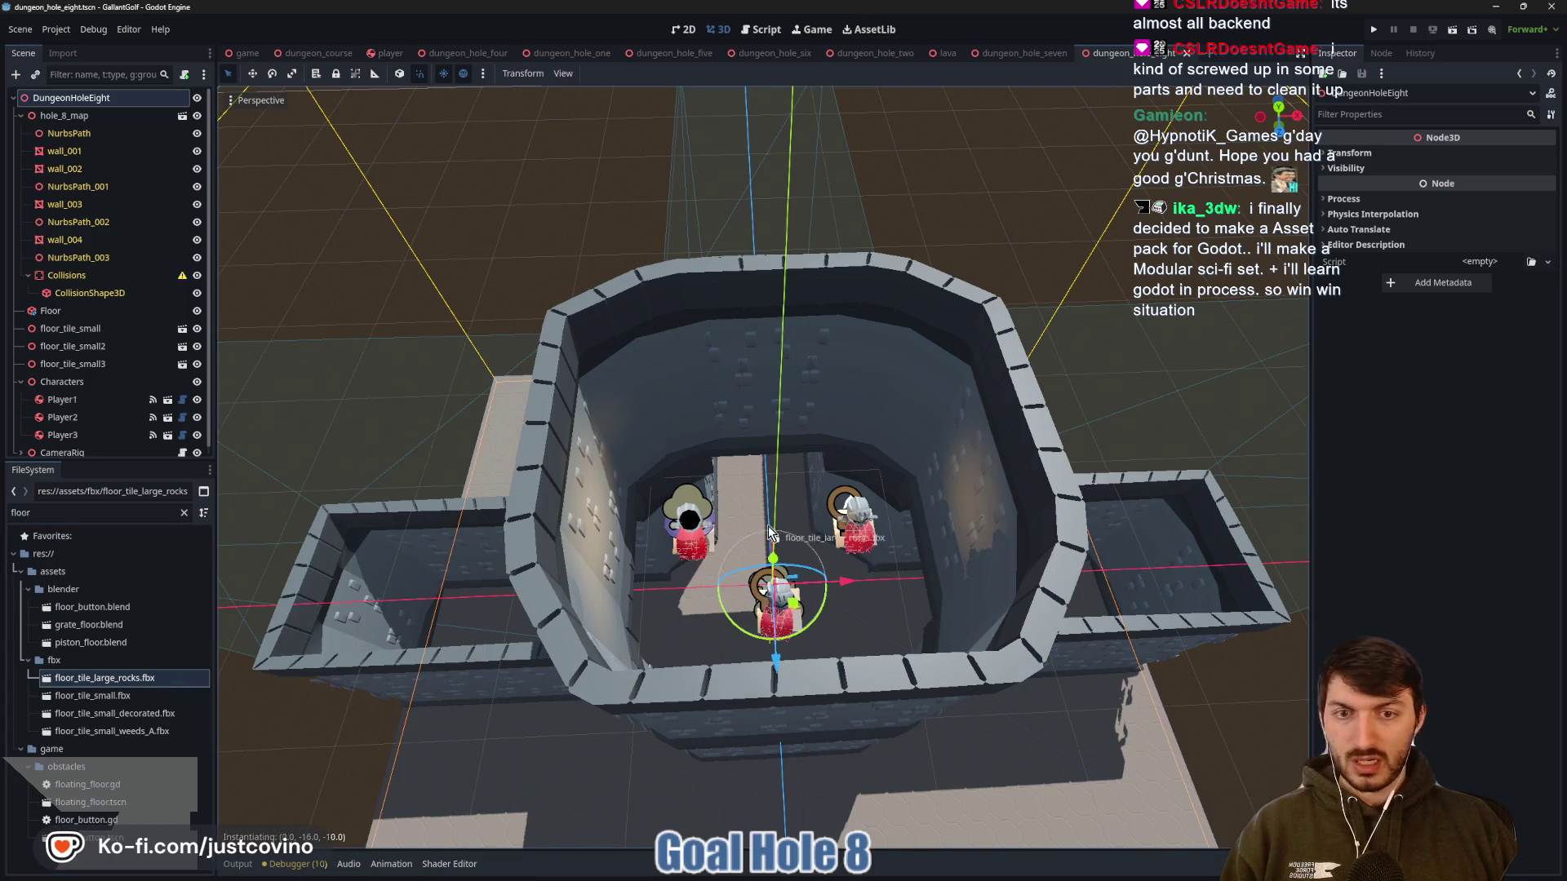
pyautogui.moveTo(135, 686)
pyautogui.mouseDown()
pyautogui.moveTo(529, 412)
pyautogui.moveTo(490, 408)
pyautogui.moveTo(783, 514)
pyautogui.mouseUp()
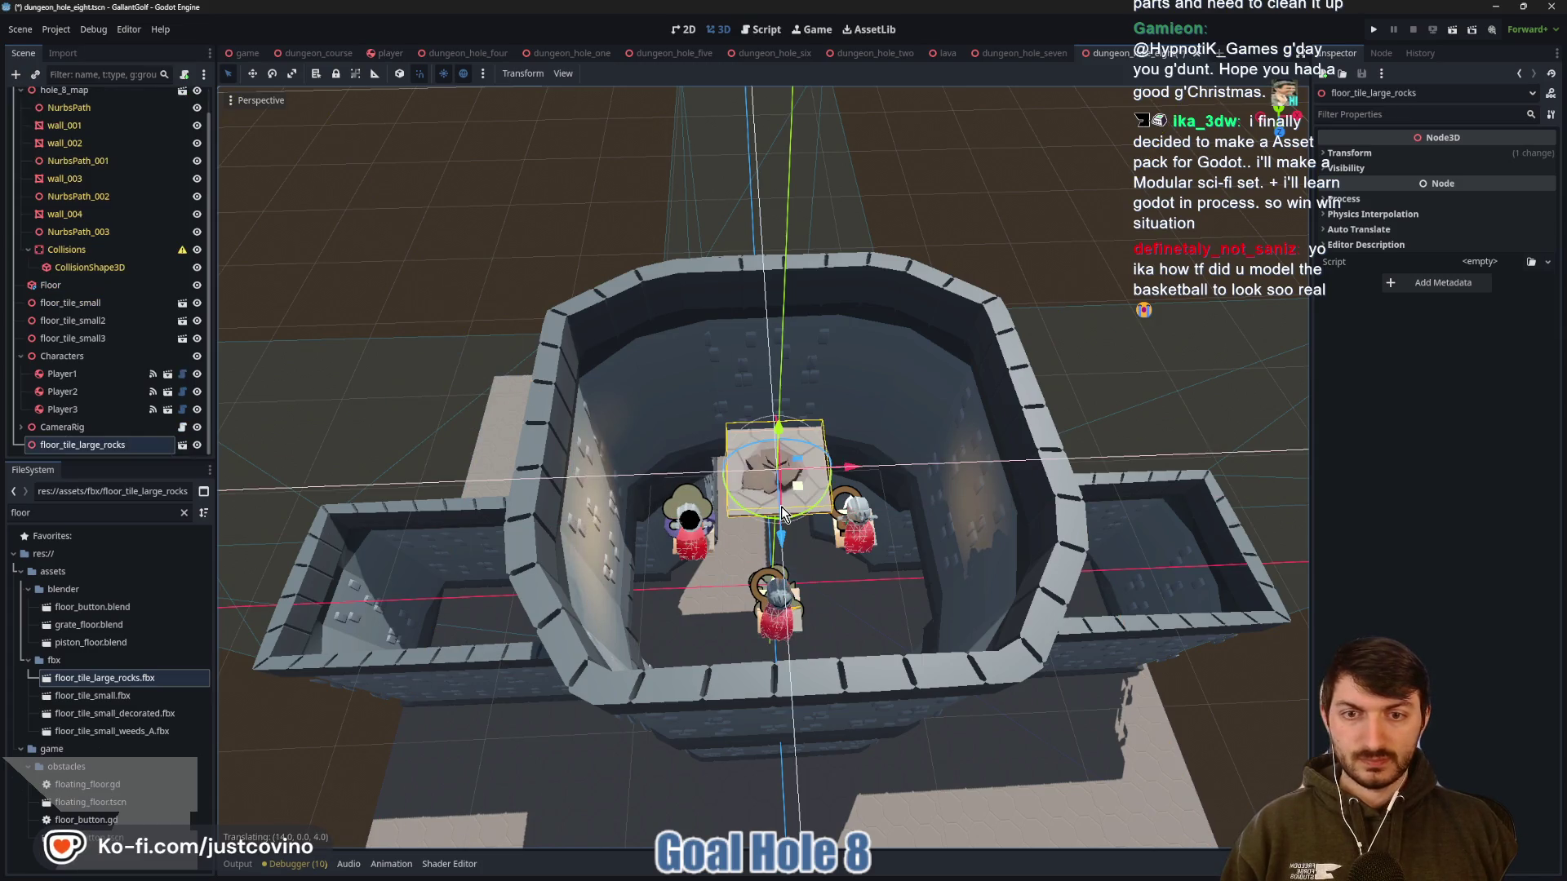
pyautogui.scroll(5, 782, 512)
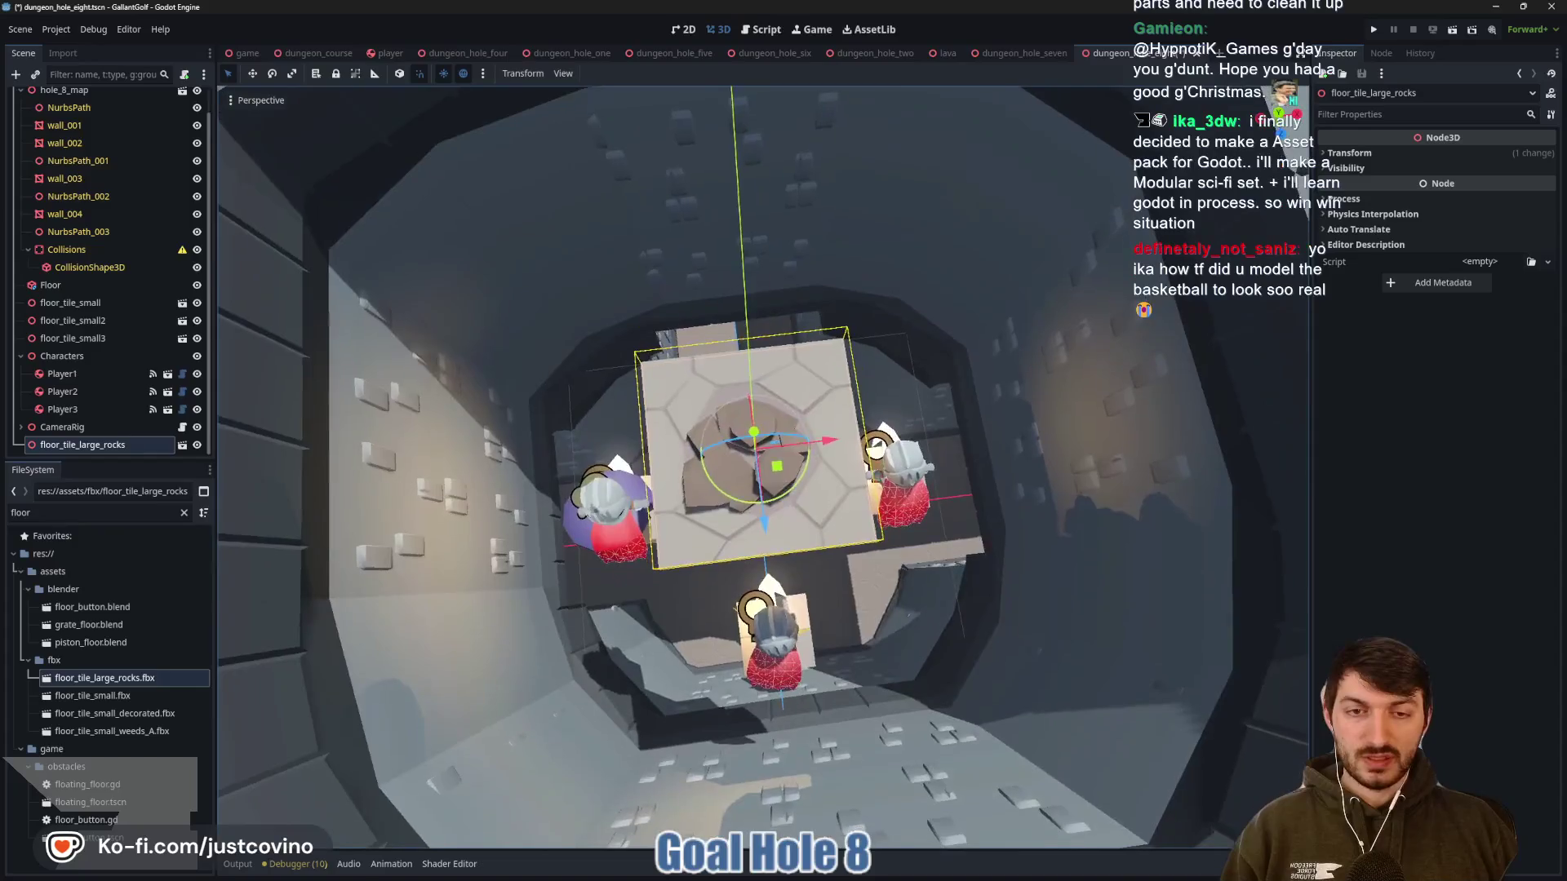
pyautogui.moveTo(782, 513)
pyautogui.mouseDown()
pyautogui.moveTo(727, 457)
pyautogui.moveTo(605, 458)
pyautogui.mouseUp()
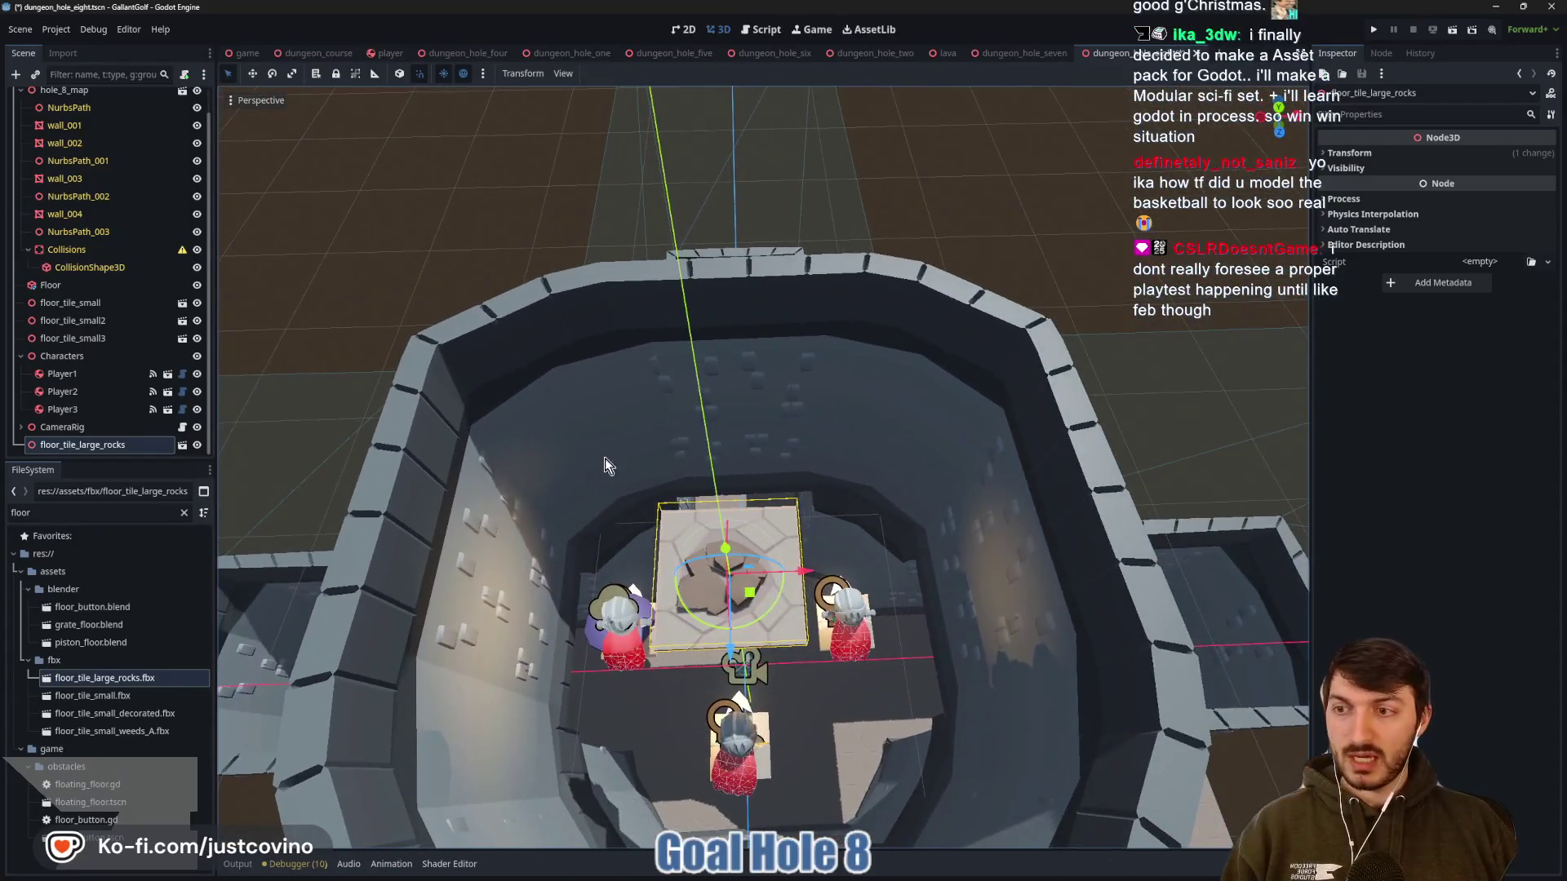
# Rename the rock floor tile GoalFloorPiece and instance goal.tscn as its child
pyautogui.doubleClick(132, 448)
pyautogui.write('GoalFloorP')
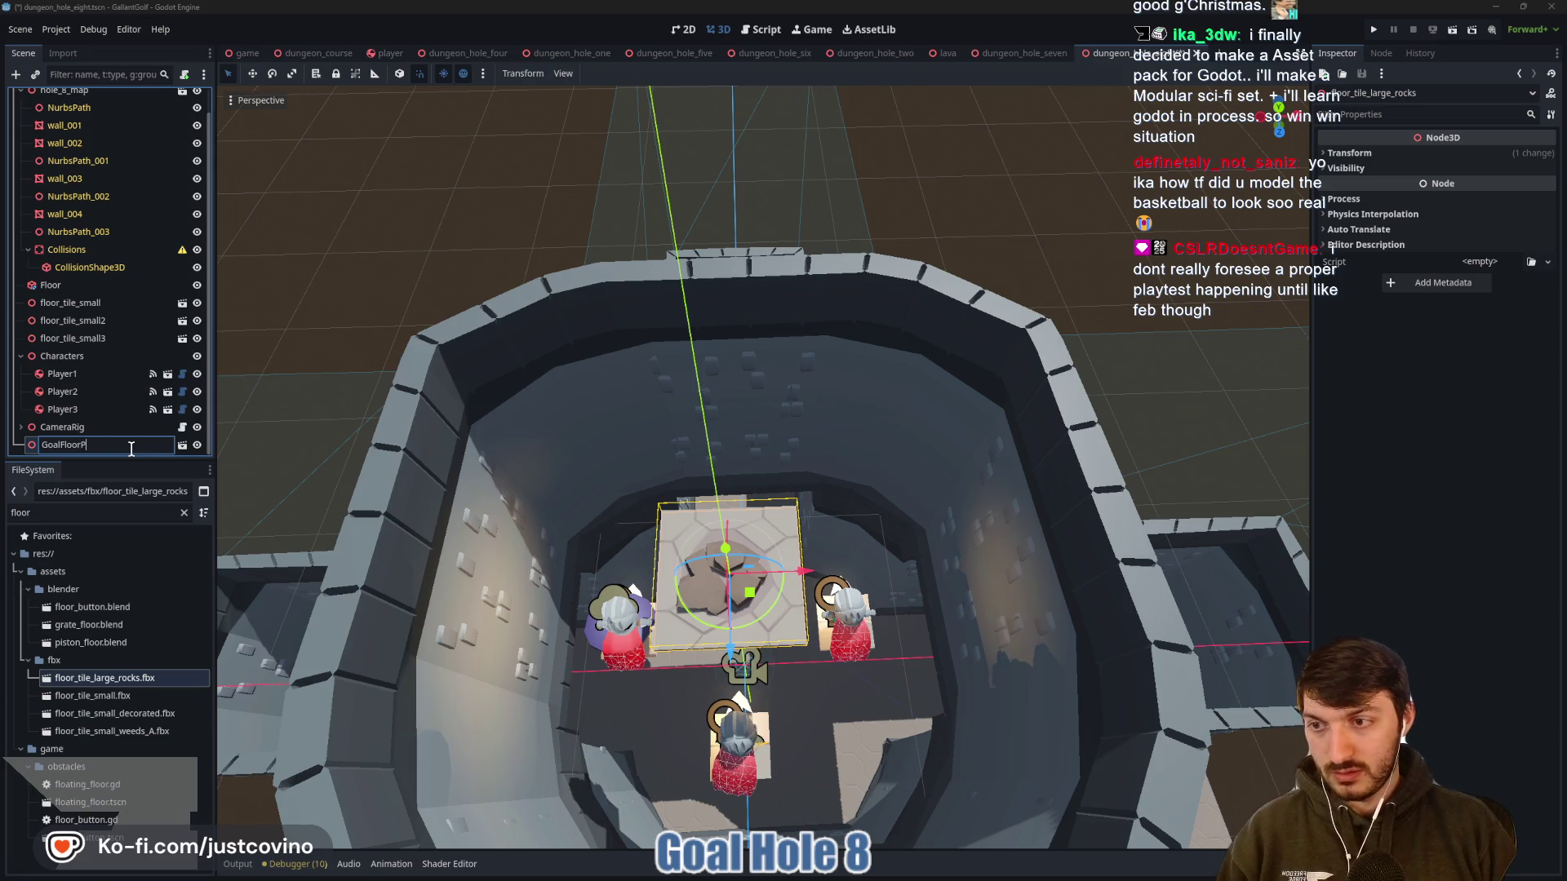
pyautogui.write('iece')
pyautogui.press('Return')
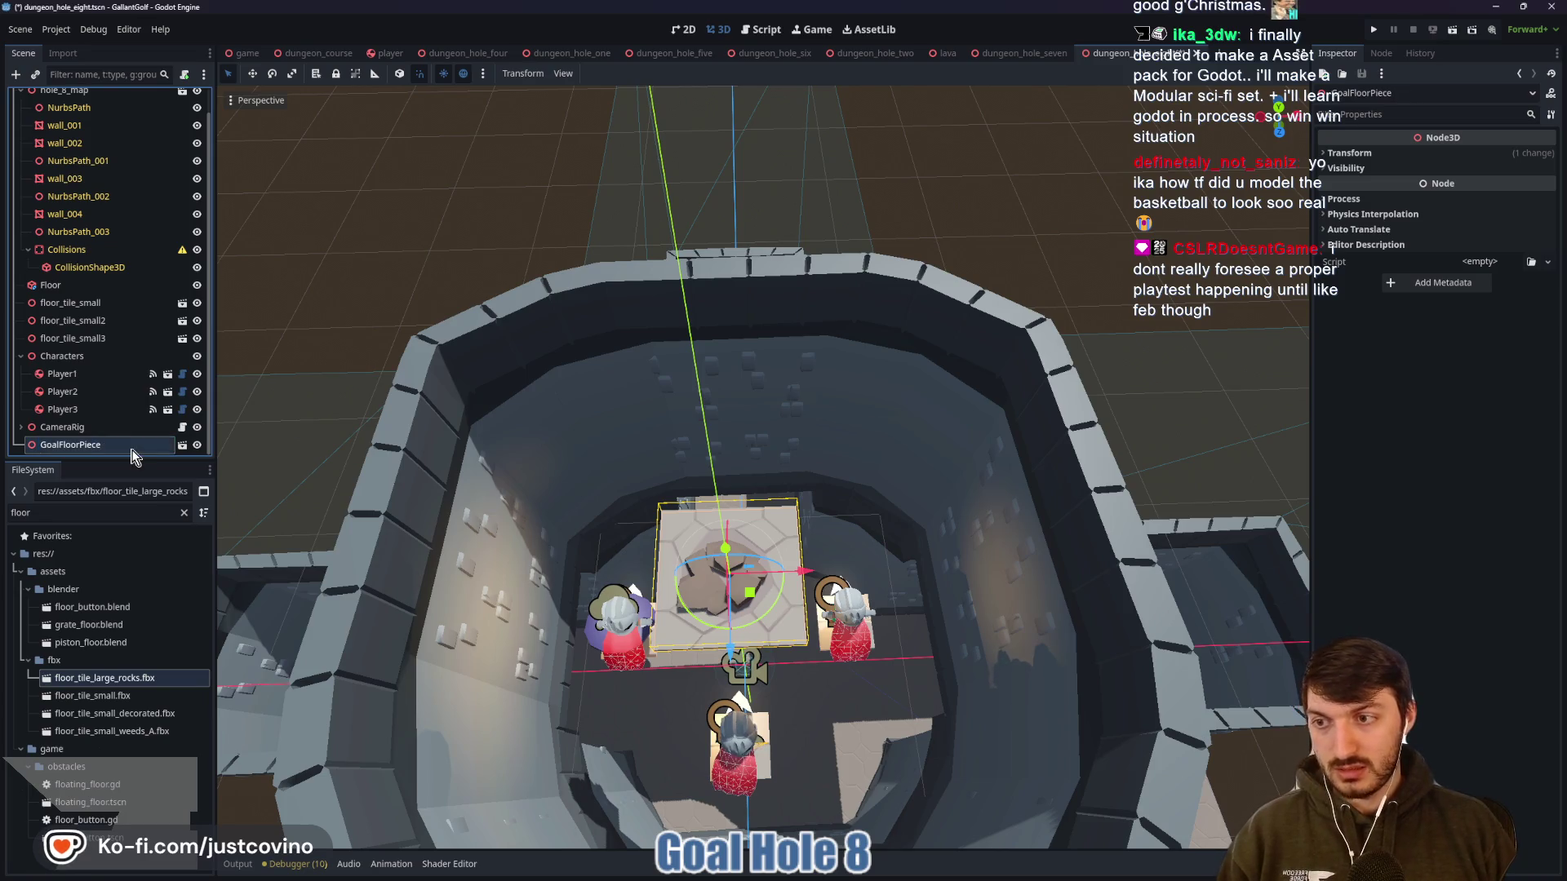
pyautogui.hotkey('ctrl', 'shift', 'a')
pyautogui.write('goal')
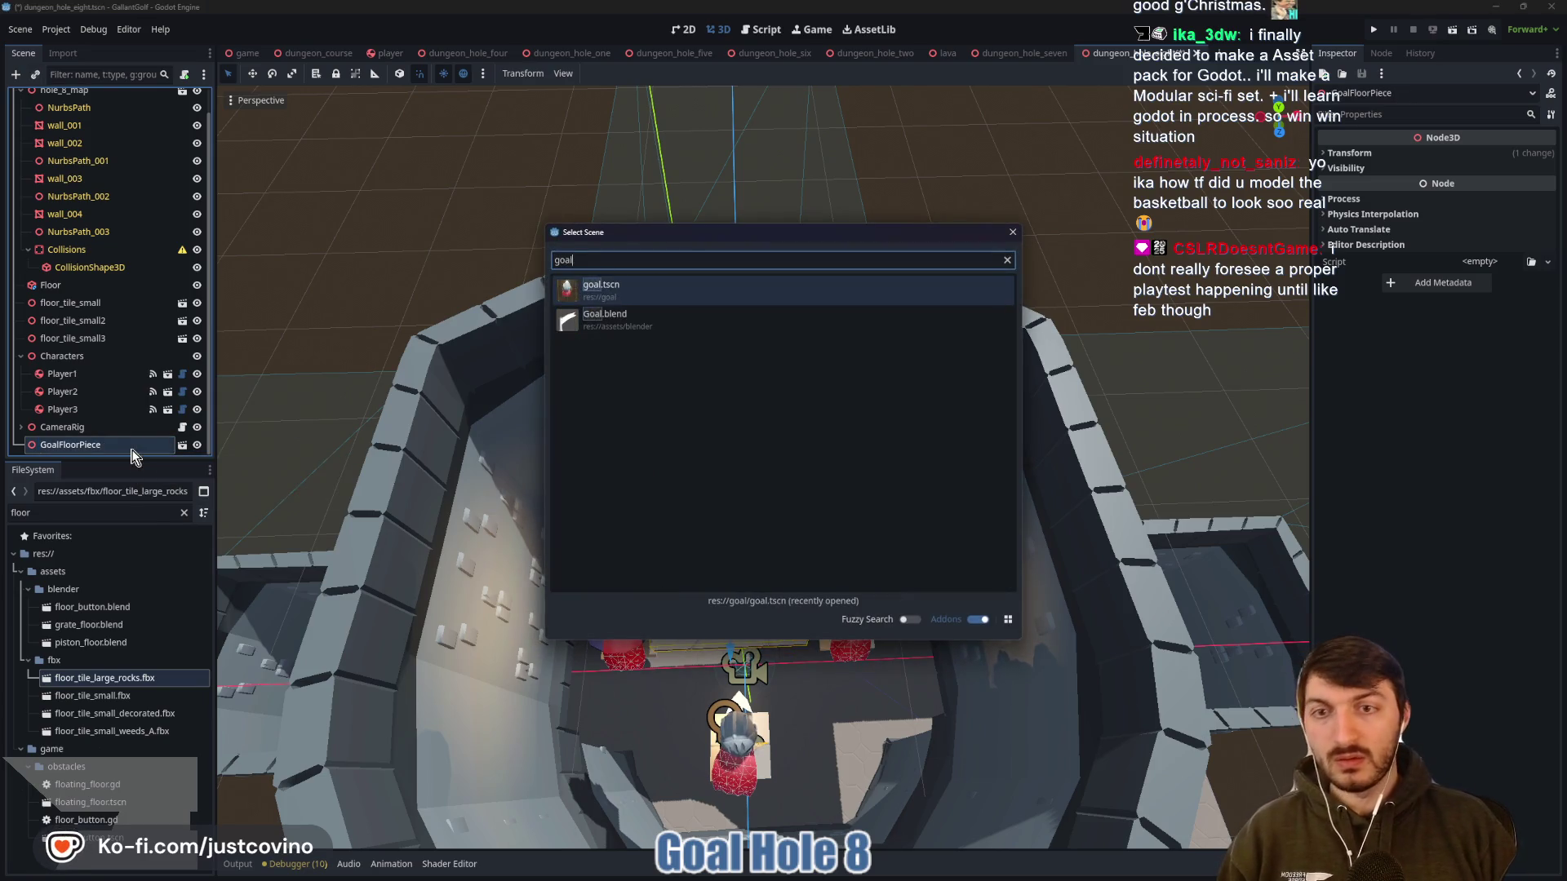
pyautogui.press('Return')
pyautogui.press('f')
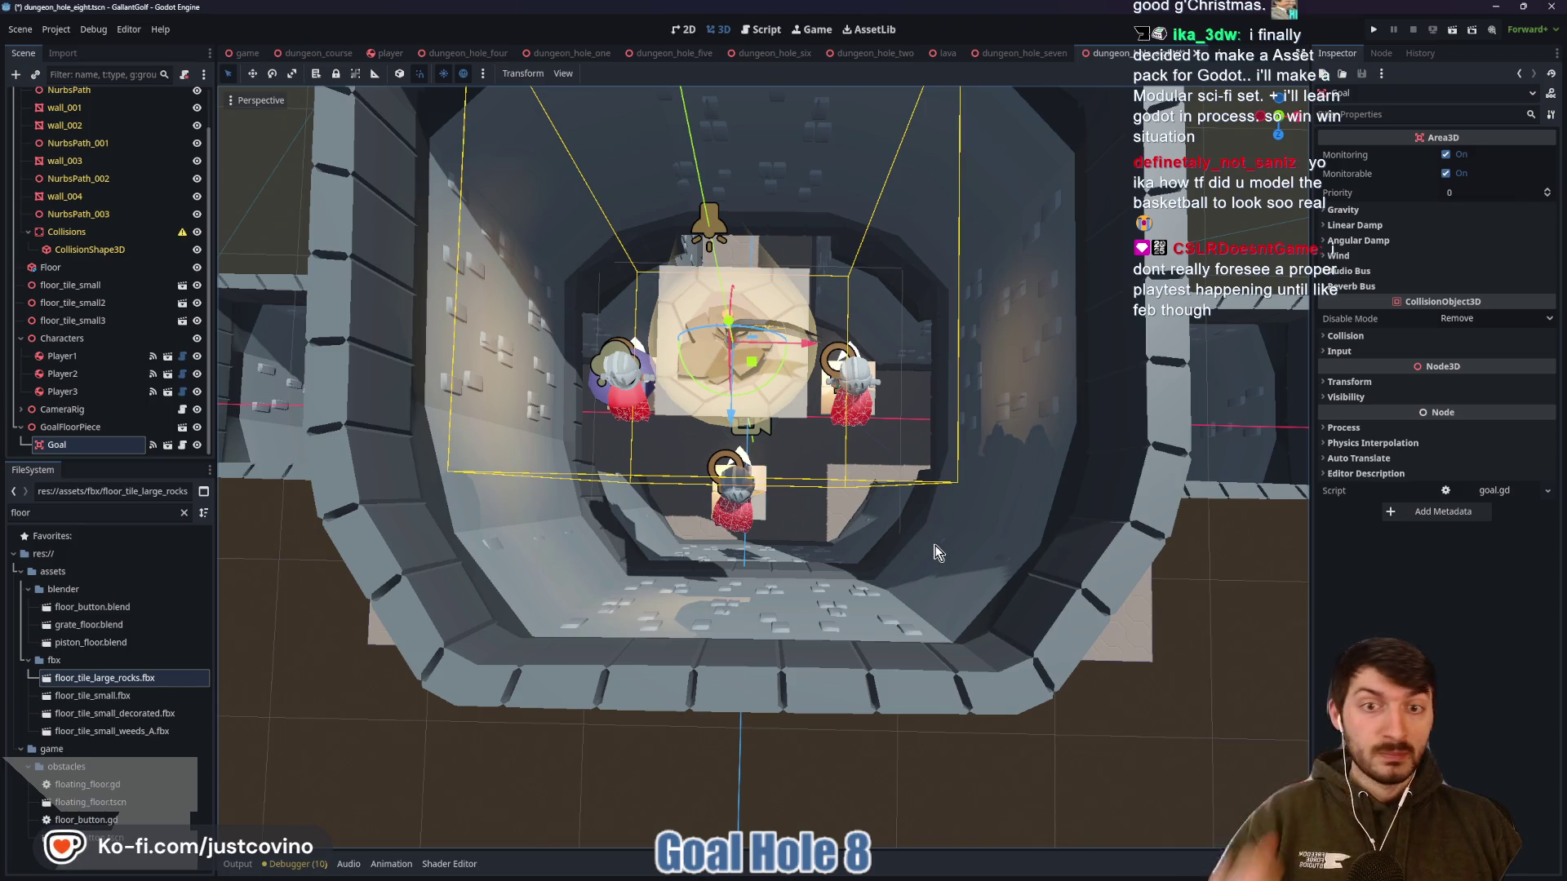
# Save the hole eight scene and fly the camera down the goal shaft to inspect it
pyautogui.hotkey('ctrl', 's')
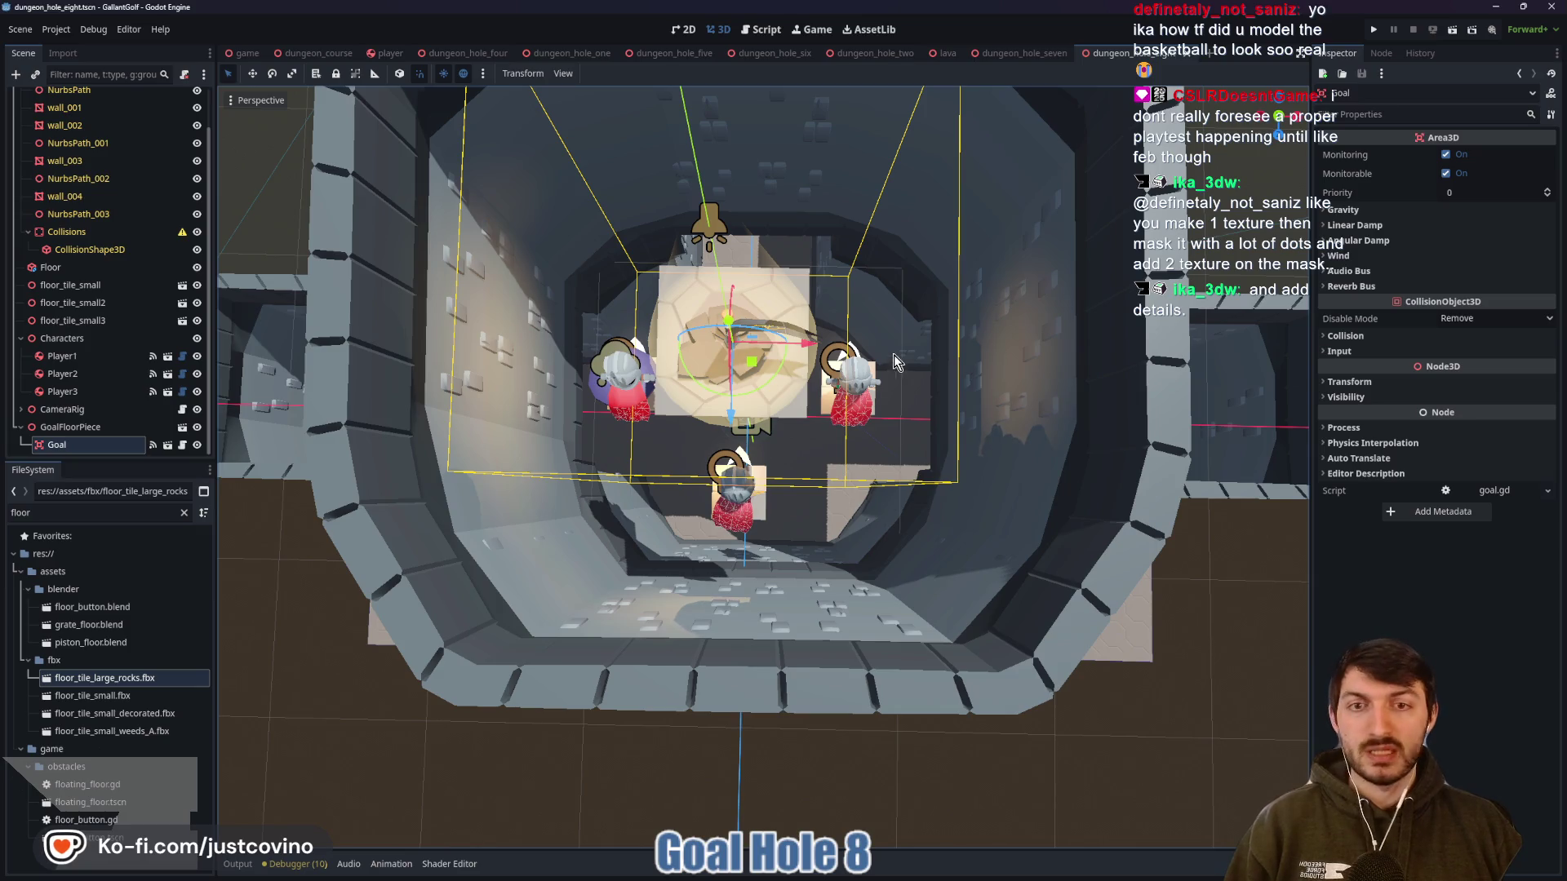
pyautogui.click(1246, 214)
pyautogui.press('w')
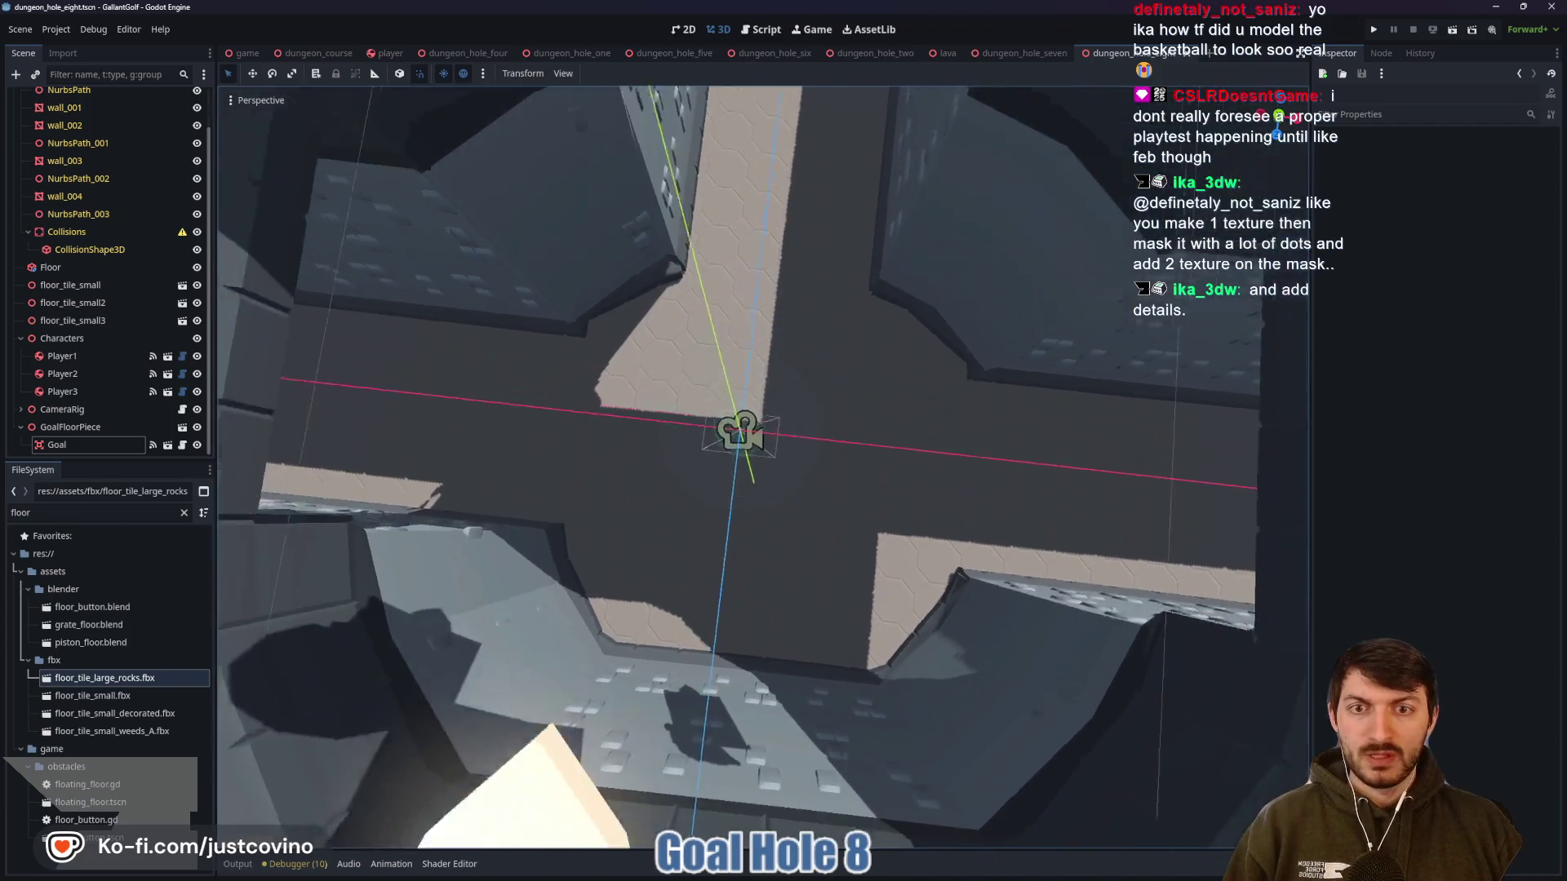
pyautogui.press('s')
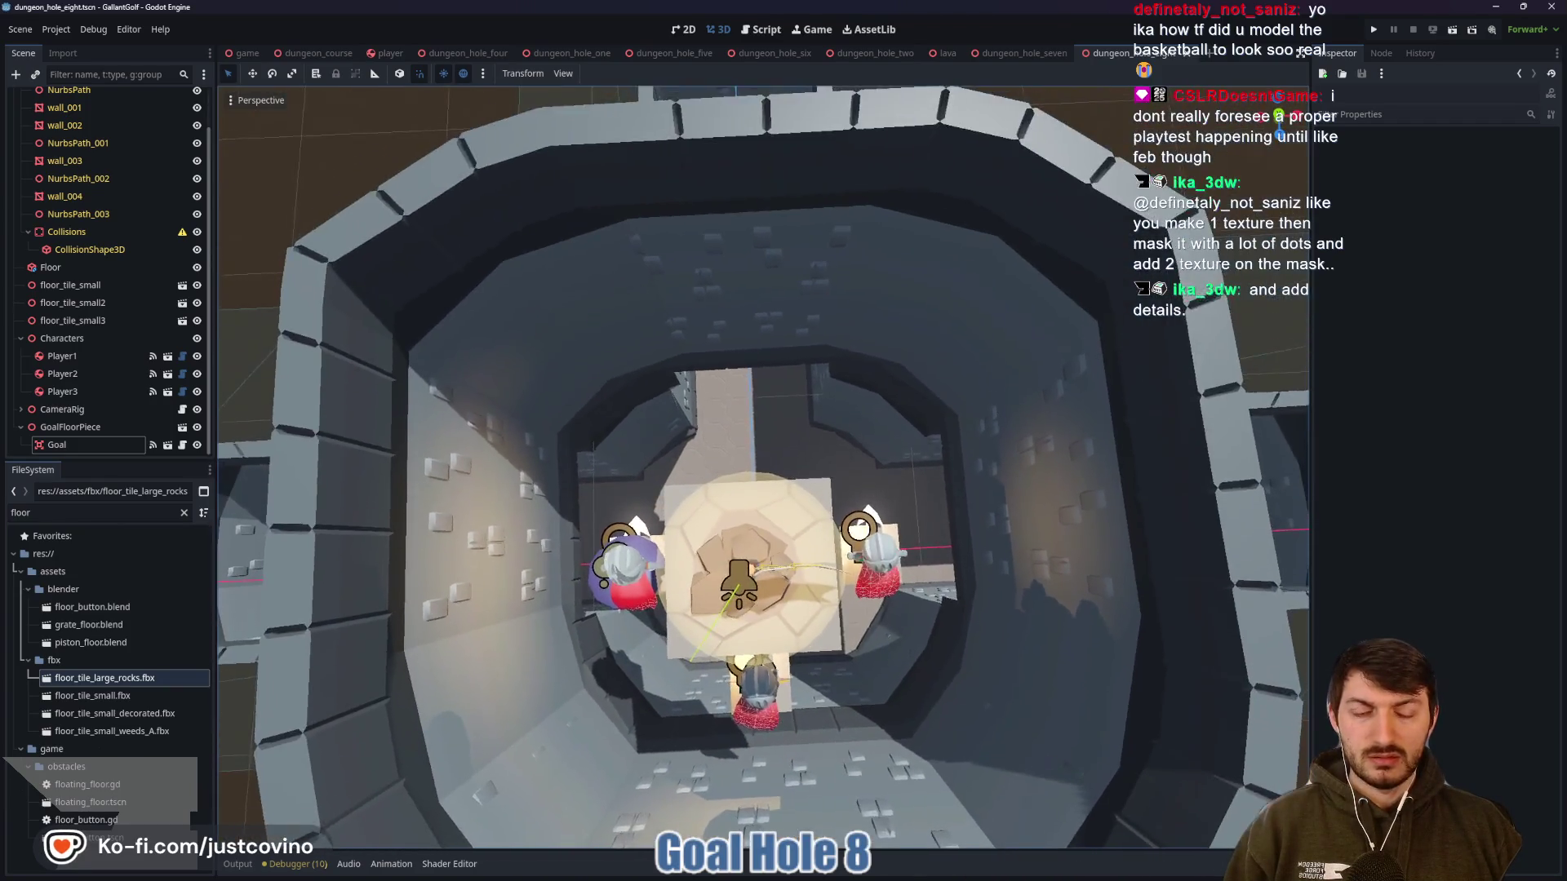
pyautogui.press('w')
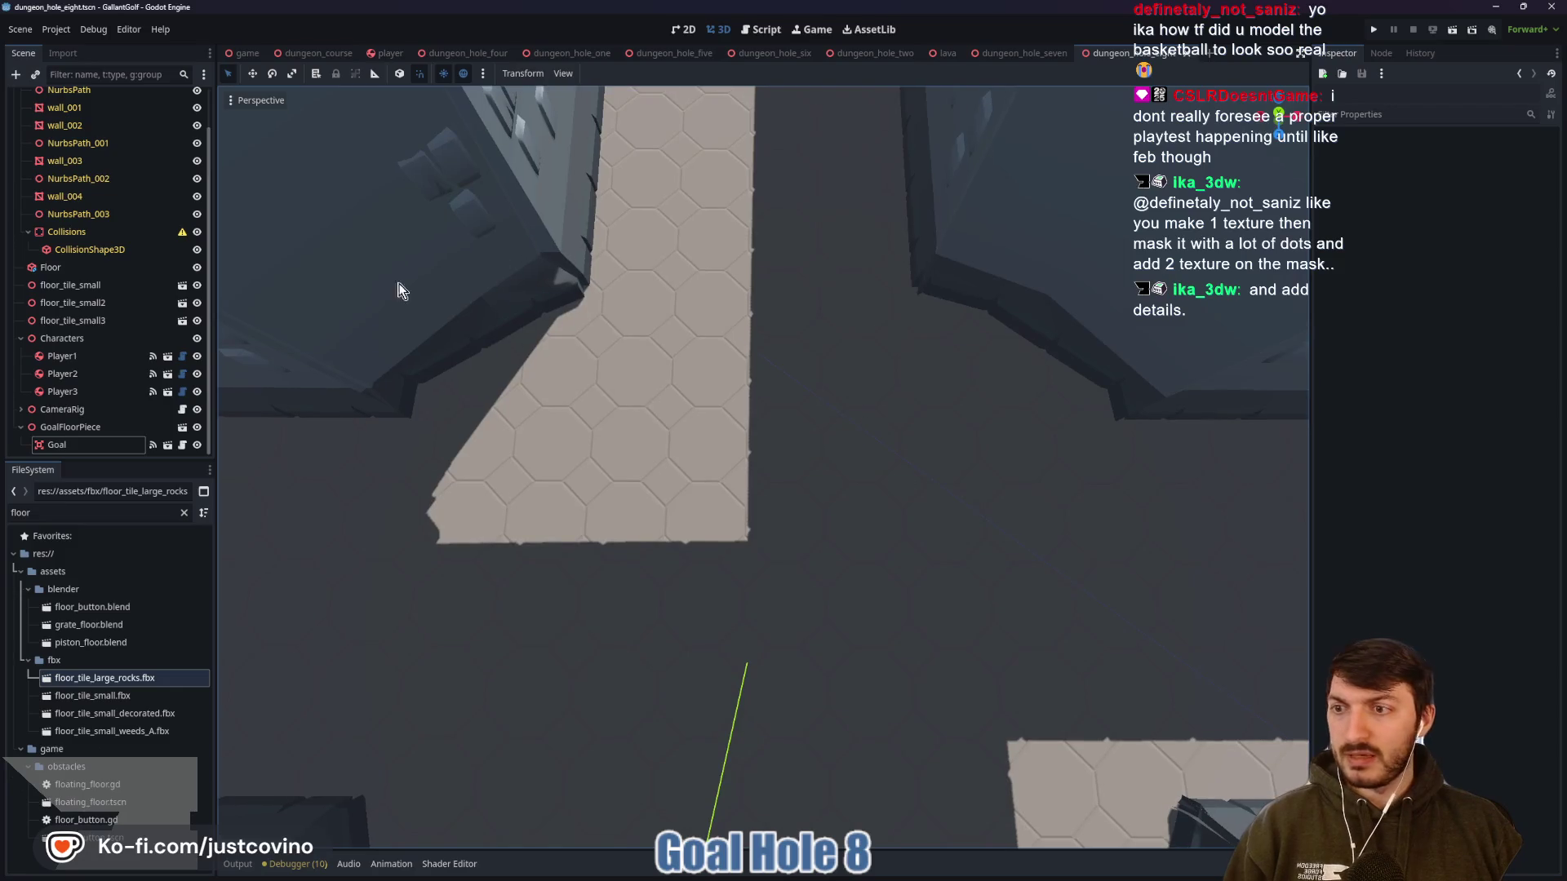
pyautogui.scroll(2, 104, 294)
pyautogui.click(21, 115)
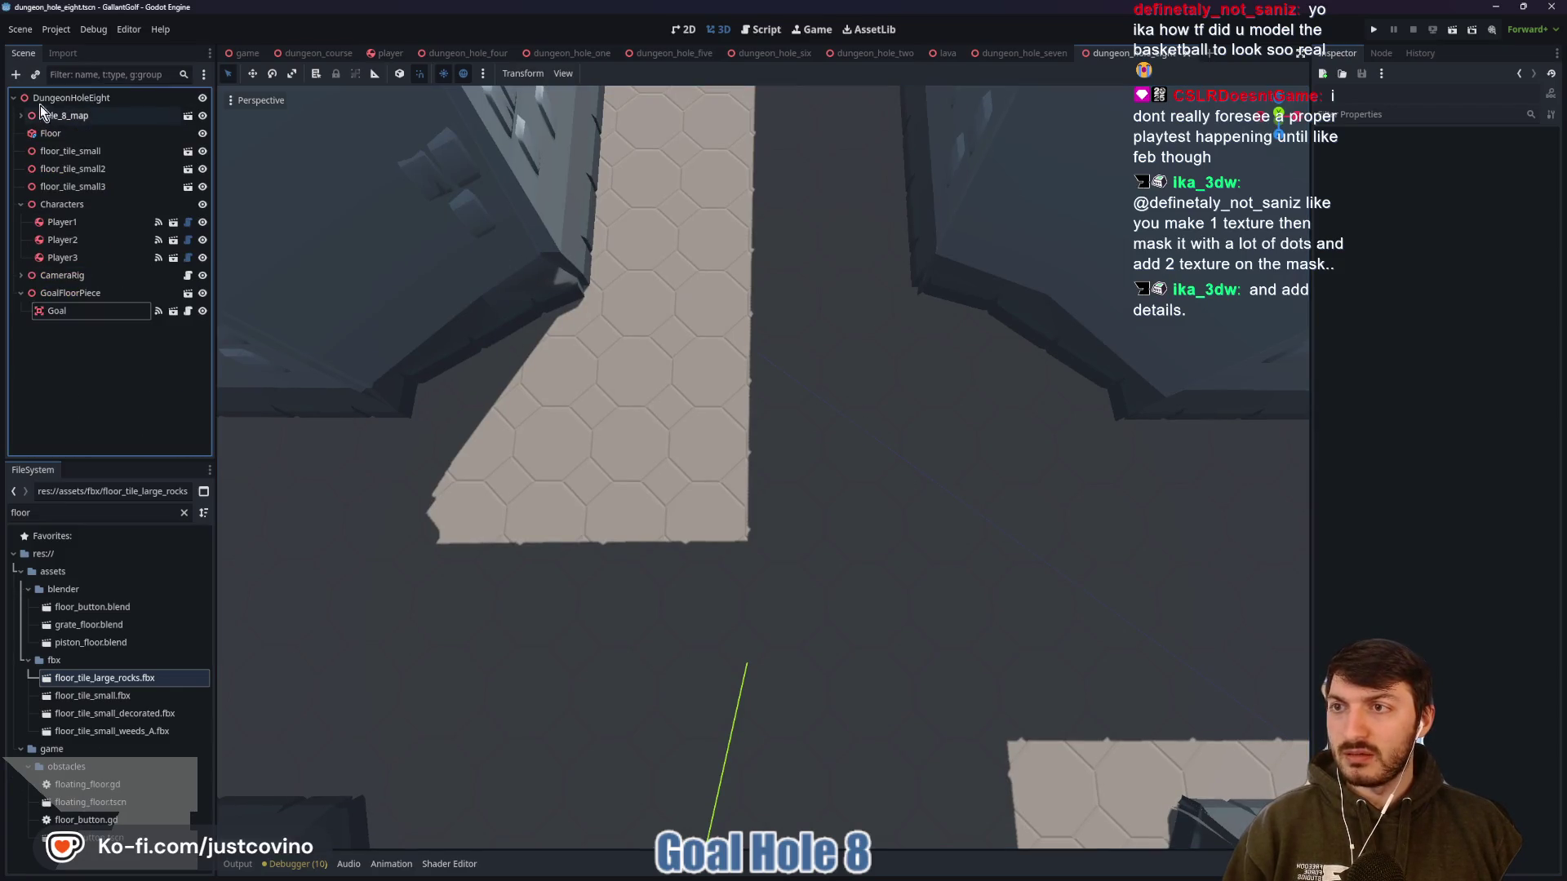
# Add a Node3D named Pickups under the DungeonHoleEight root
pyautogui.click(74, 98)
pyautogui.hotkey('ctrl', 'a')
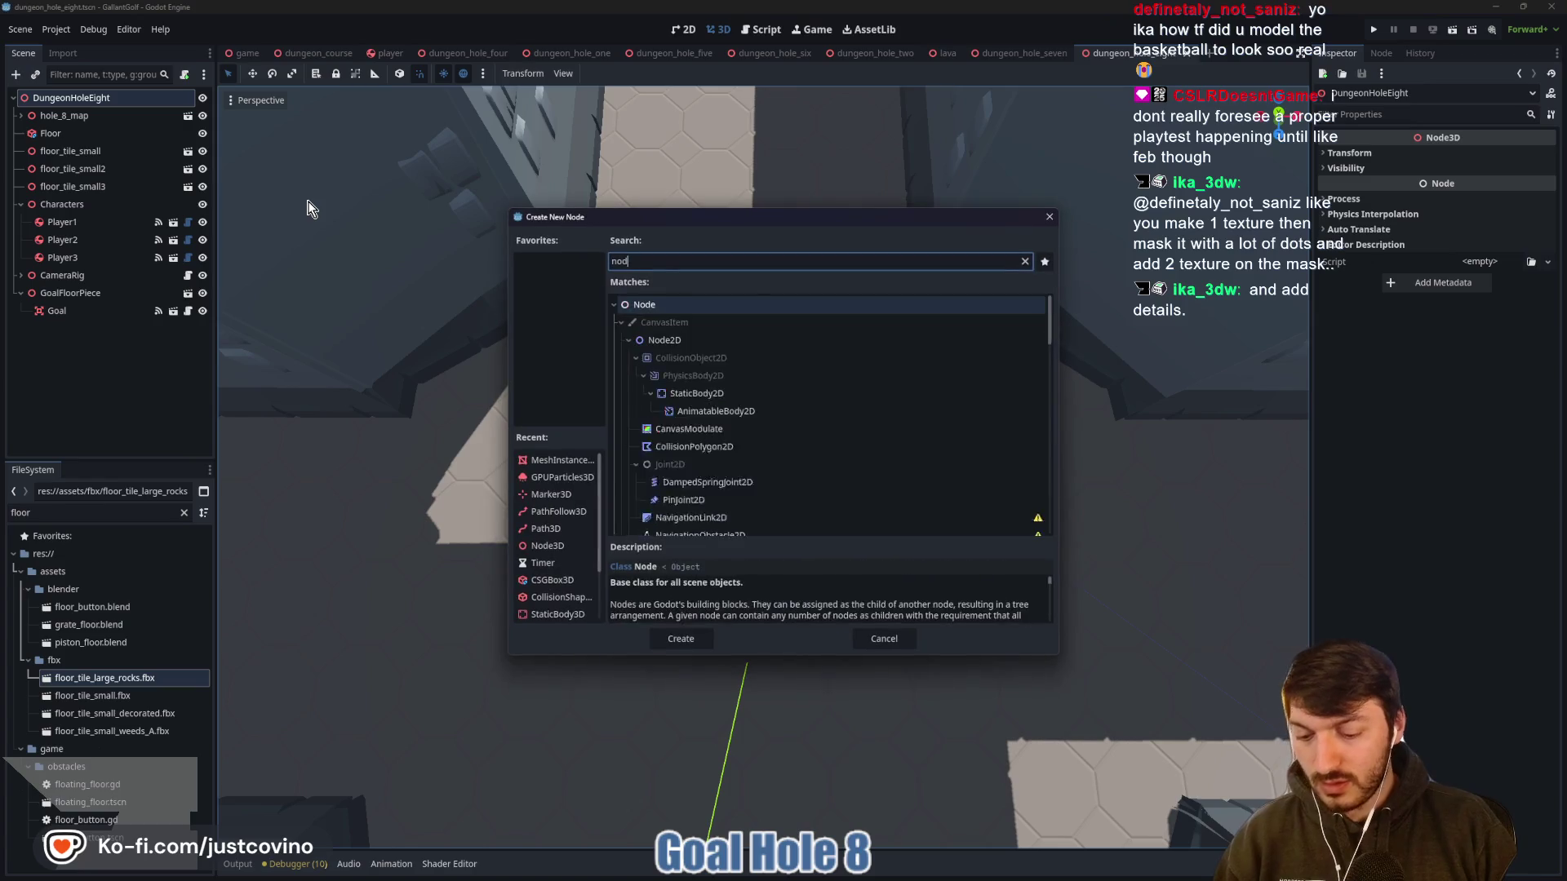
pyautogui.write('node3d')
pyautogui.press('Return')
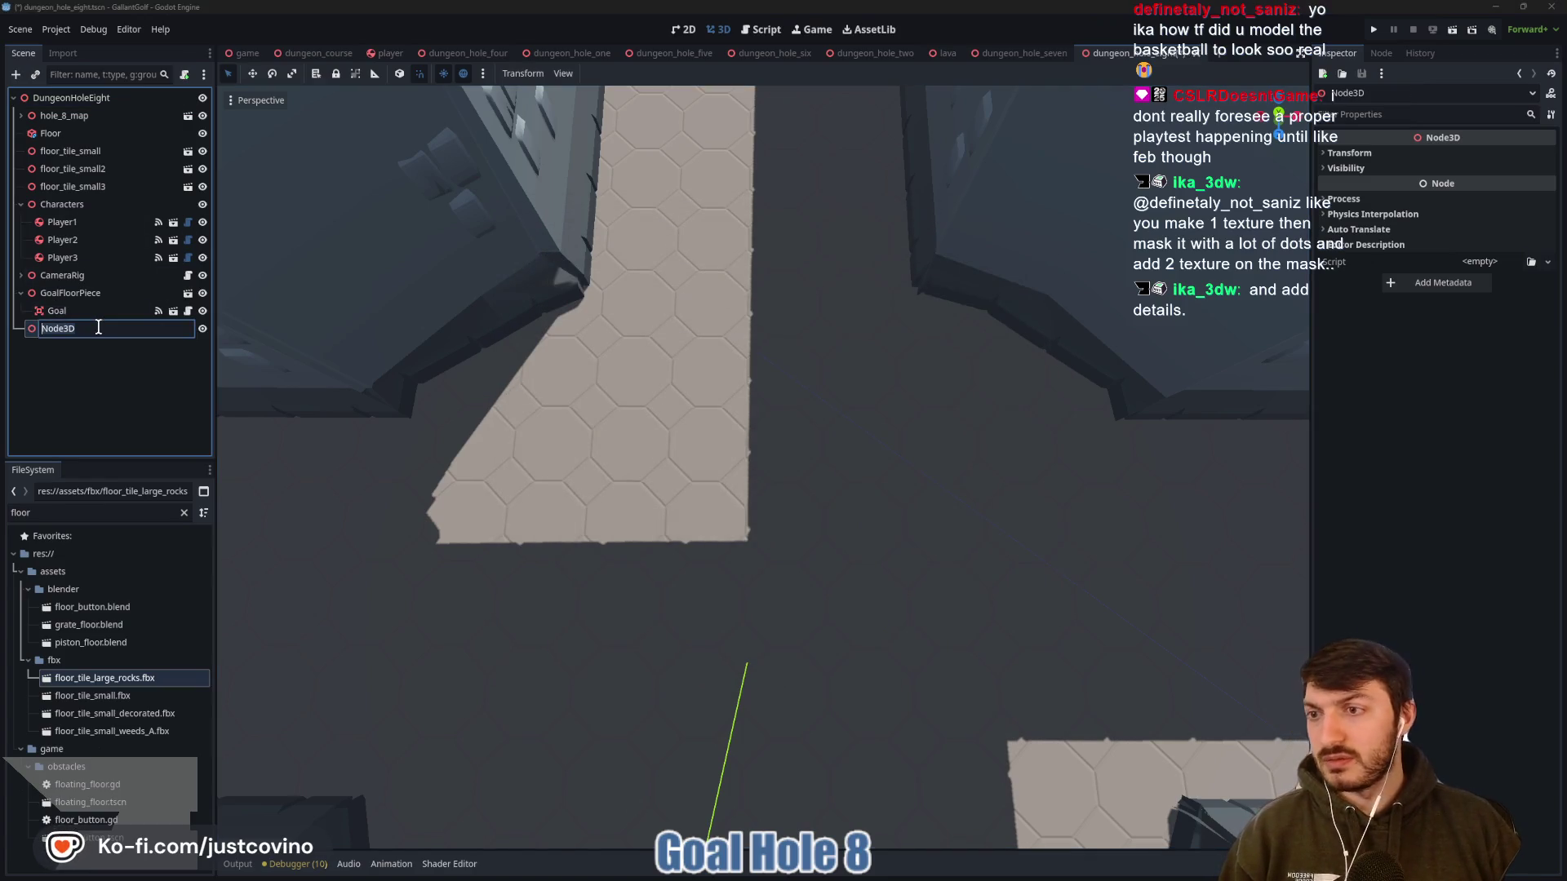
pyautogui.write('Pickups')
pyautogui.press('Return')
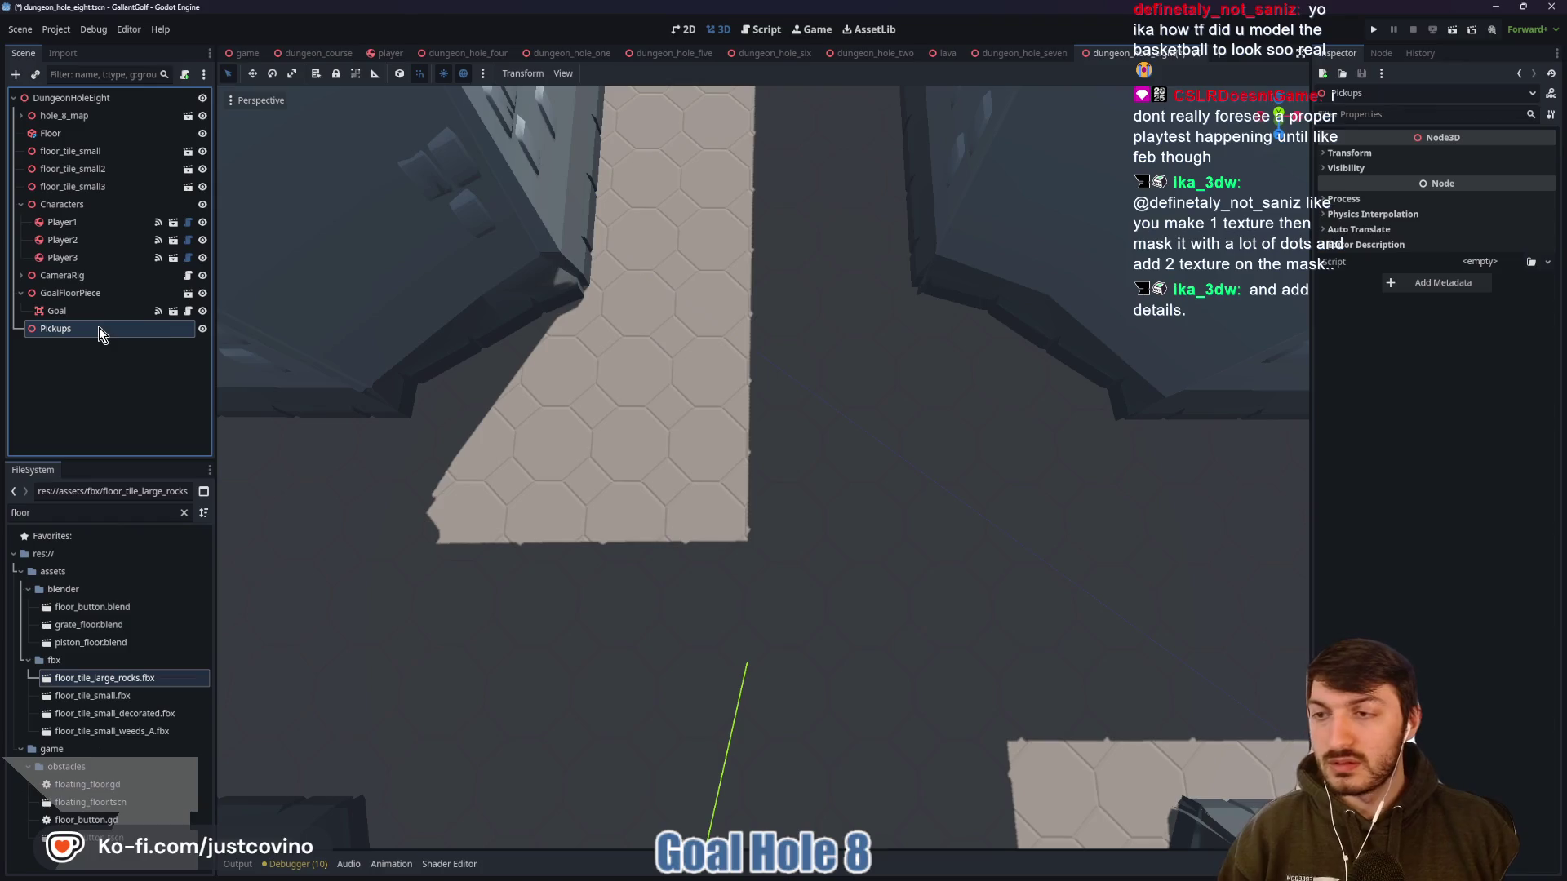
# Instance ghost_potion_pickup.tscn under Pickups
pyautogui.hotkey('ctrl', 'shift', 'a')
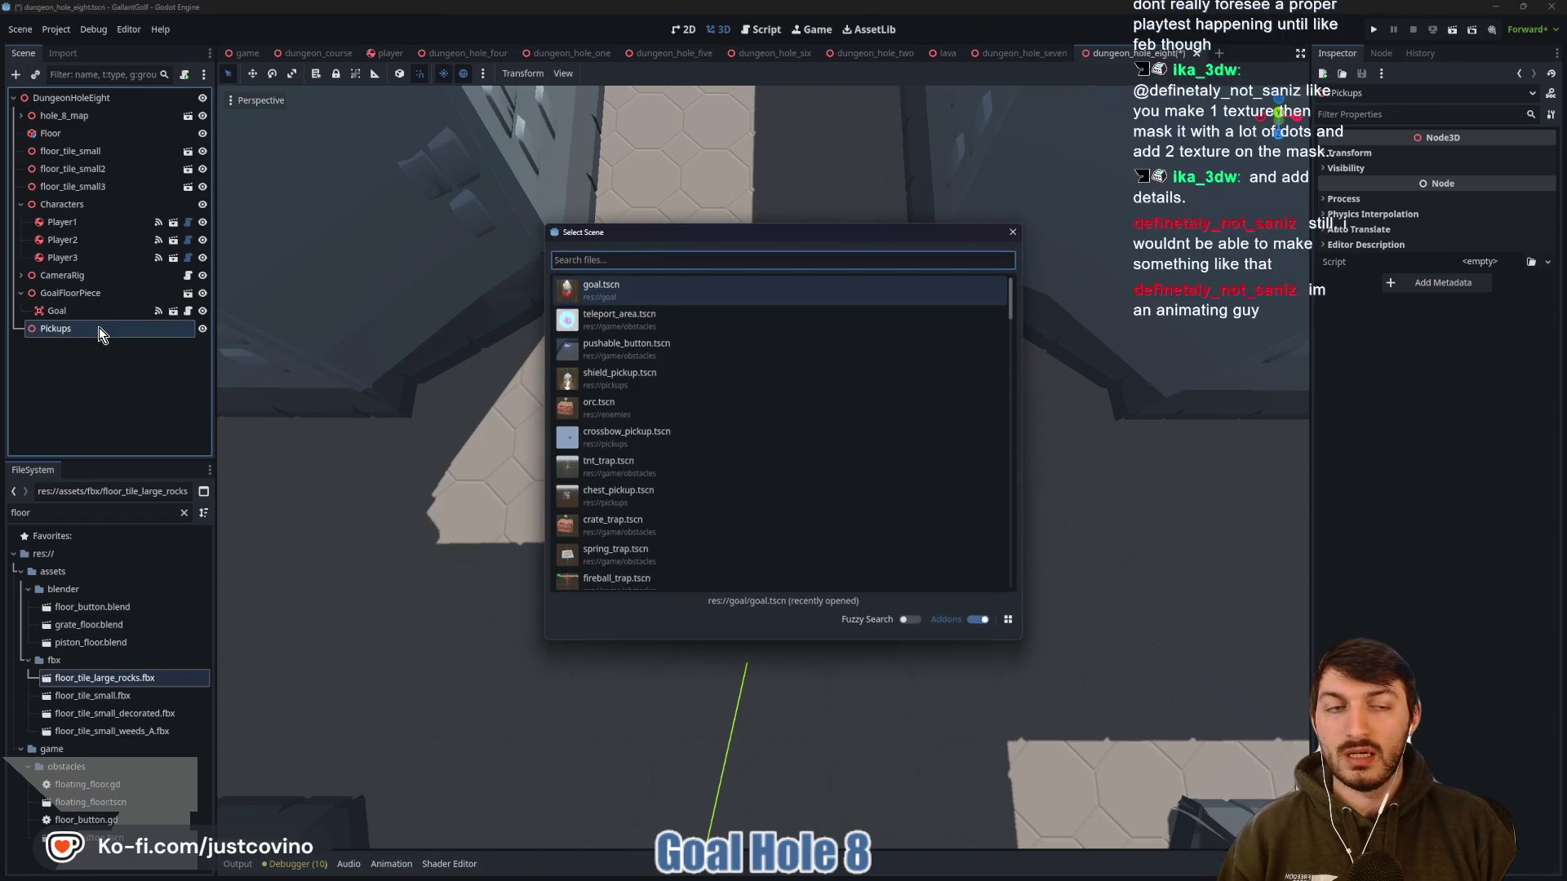
pyautogui.write('gh')
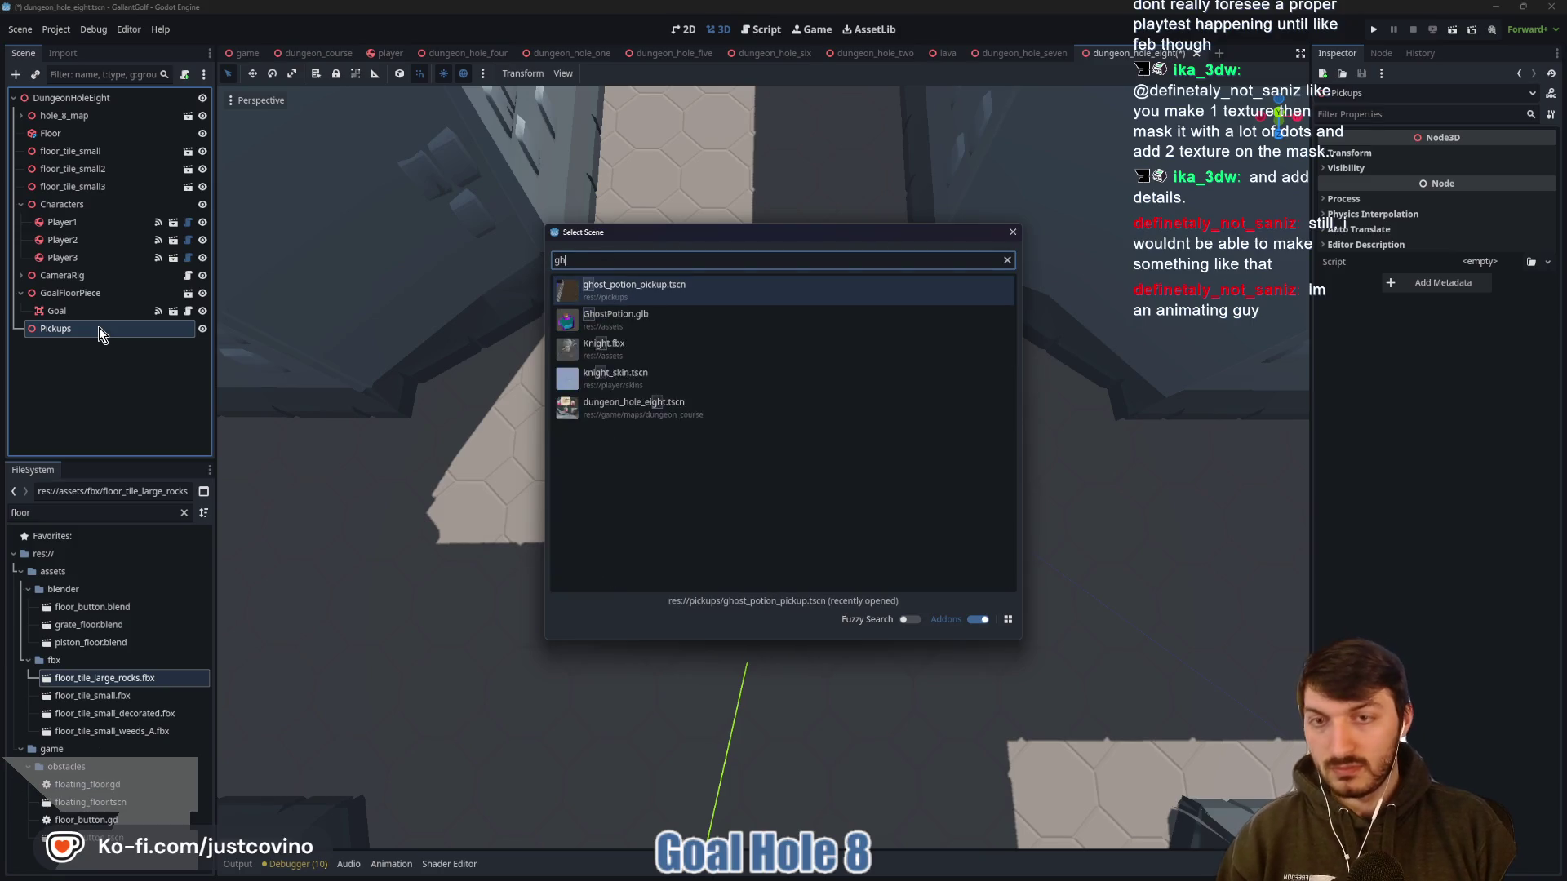
pyautogui.doubleClick(681, 297)
pyautogui.press('f')
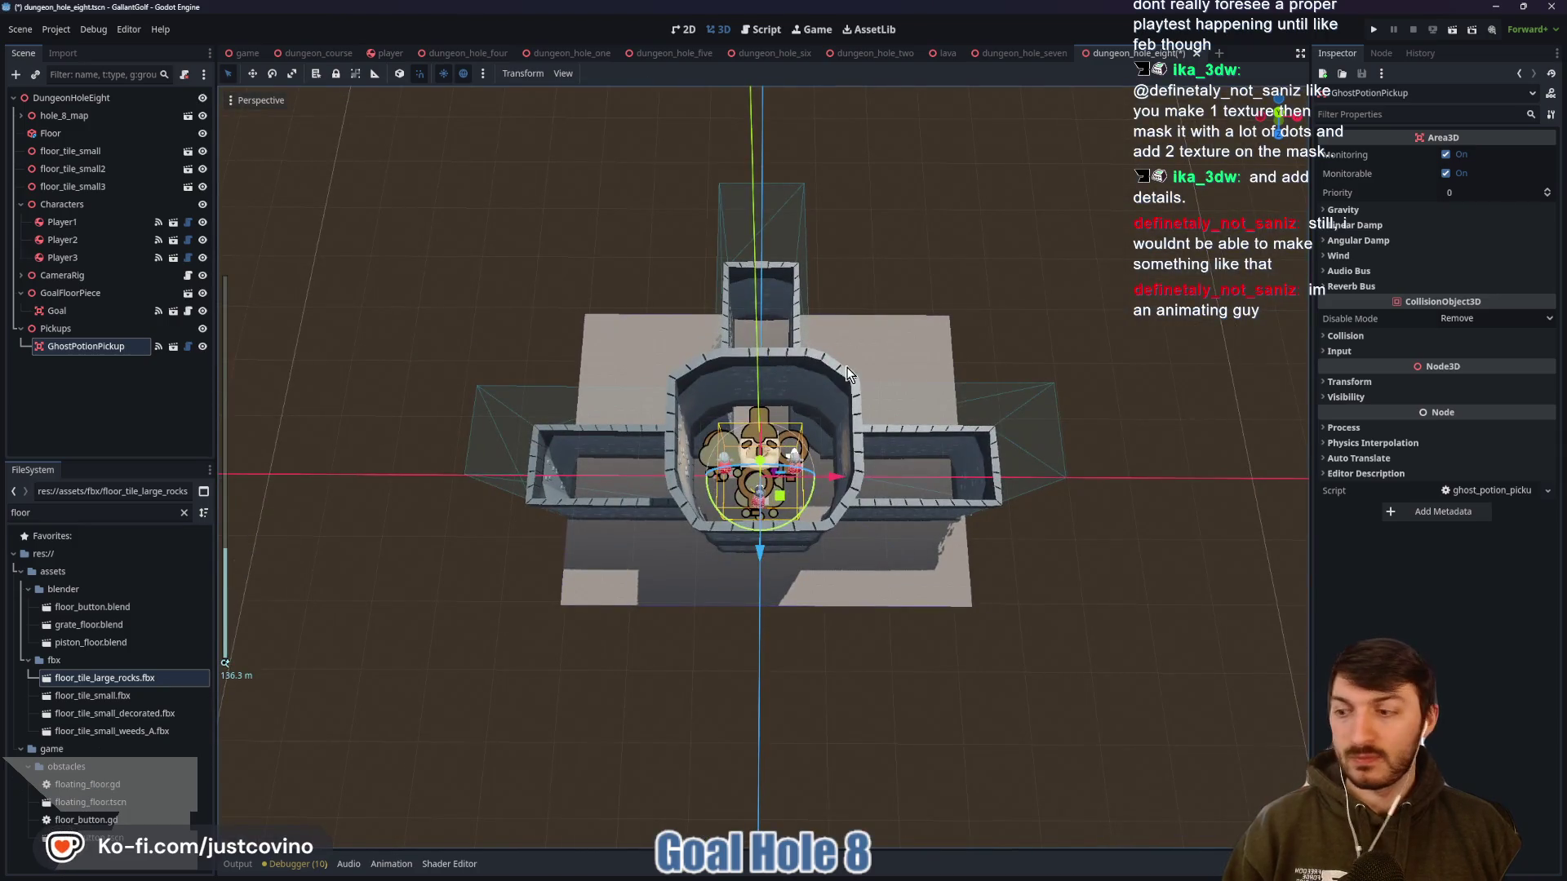
# Lower the ghost potion pickup 14 units and slide it onto the corridor floor
pyautogui.scroll(3, 845, 367)
pyautogui.moveTo(909, 369)
pyautogui.mouseDown()
pyautogui.moveTo(893, 346)
pyautogui.moveTo(895, 374)
pyautogui.moveTo(832, 358)
pyautogui.mouseUp()
pyautogui.scroll(-5, 895, 349)
pyautogui.scroll(4, 904, 364)
pyautogui.scroll(3, 895, 373)
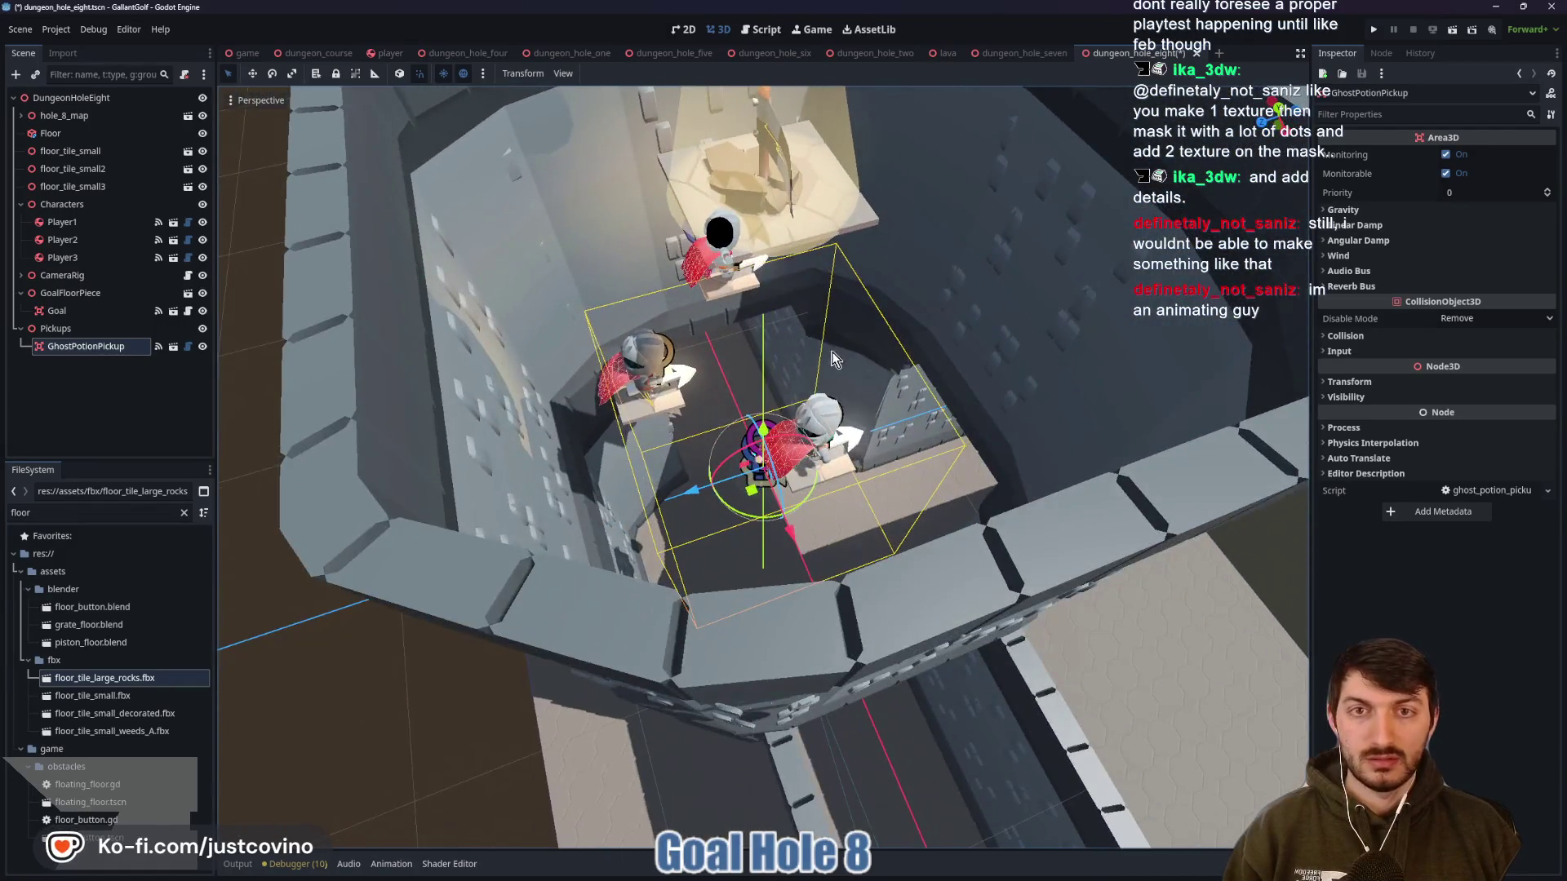
pyautogui.scroll(5, 832, 357)
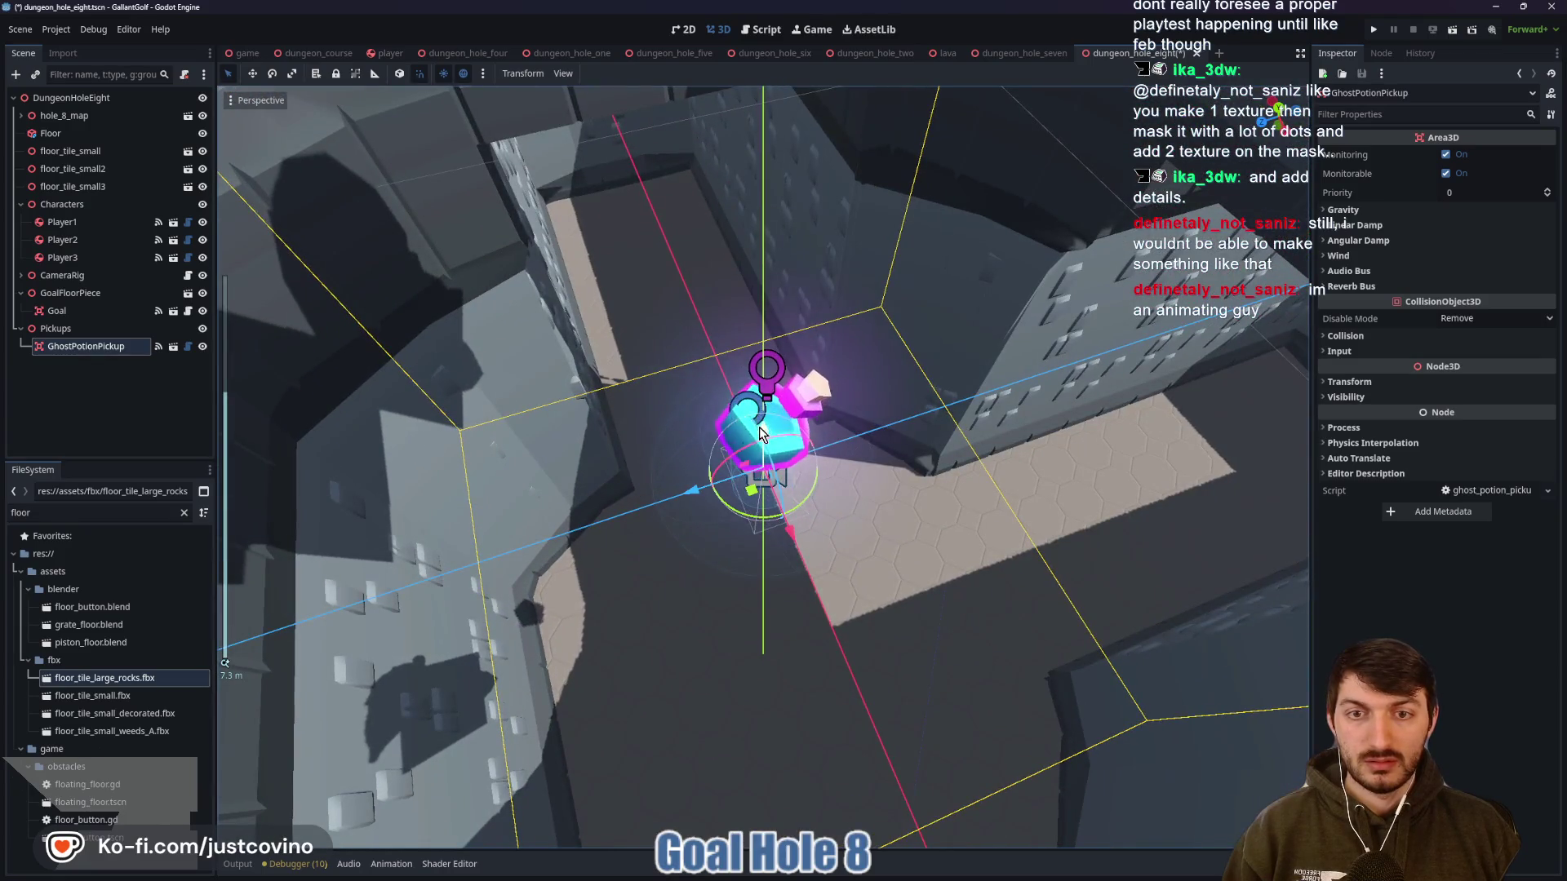
pyautogui.moveTo(759, 433)
pyautogui.mouseDown()
pyautogui.moveTo(786, 653)
pyautogui.moveTo(797, 604)
pyautogui.moveTo(957, 509)
pyautogui.moveTo(757, 399)
pyautogui.moveTo(761, 560)
pyautogui.mouseUp()
pyautogui.scroll(6, 786, 653)
pyautogui.moveTo(981, 501); pyautogui.dragTo(943, 526)
pyautogui.scroll(-3, 944, 526)
pyautogui.moveTo(777, 583)
pyautogui.mouseDown()
pyautogui.moveTo(708, 467)
pyautogui.moveTo(752, 341)
pyautogui.mouseUp()
pyautogui.moveTo(501, 346); pyautogui.dragTo(501, 346)
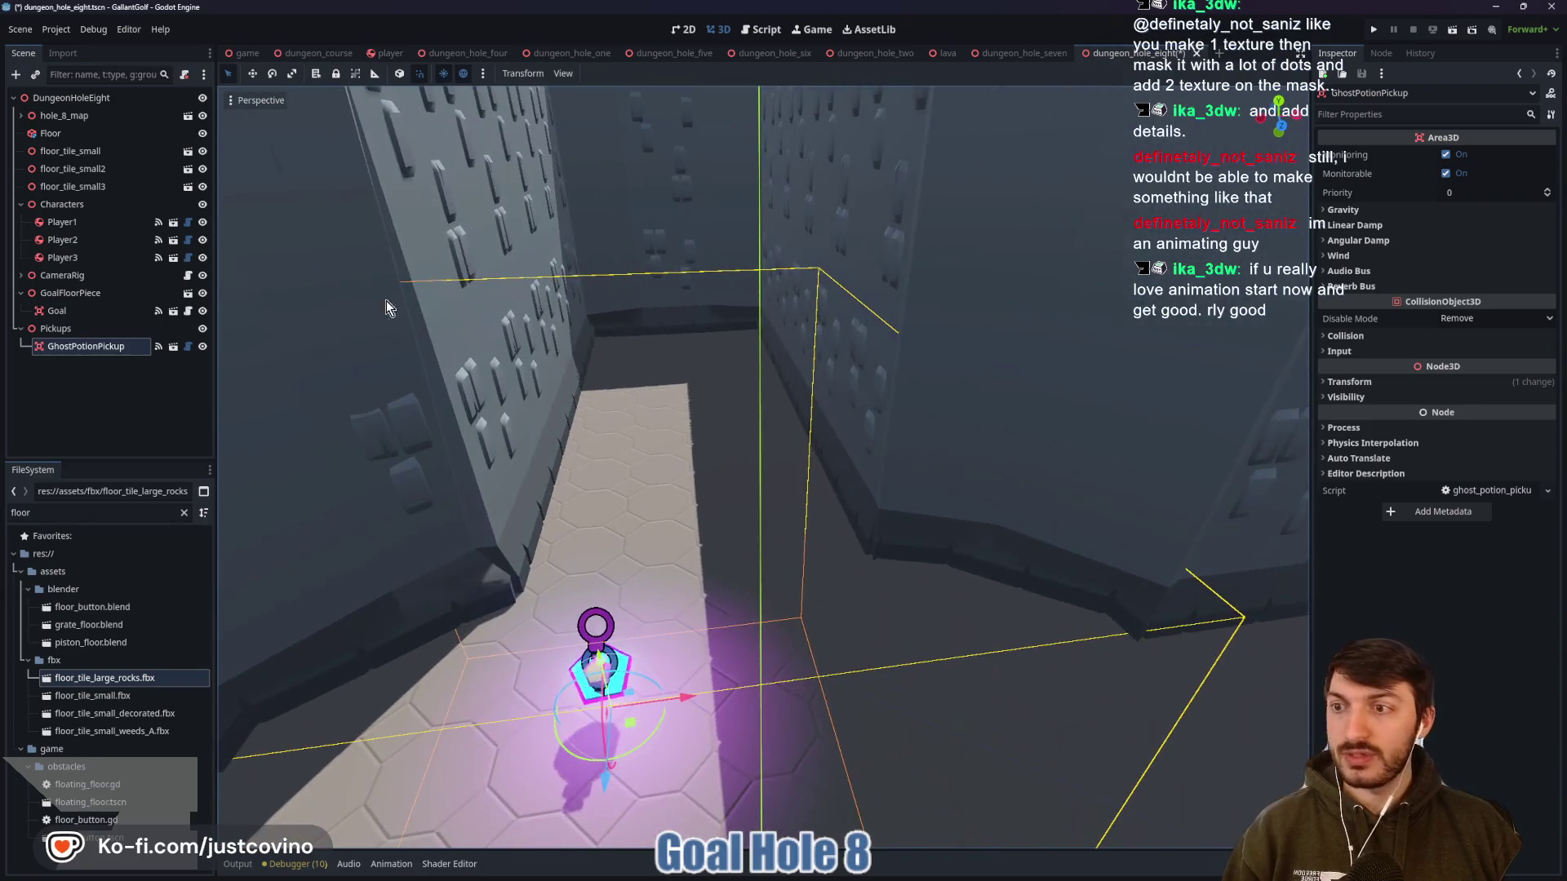
pyautogui.click(129, 97)
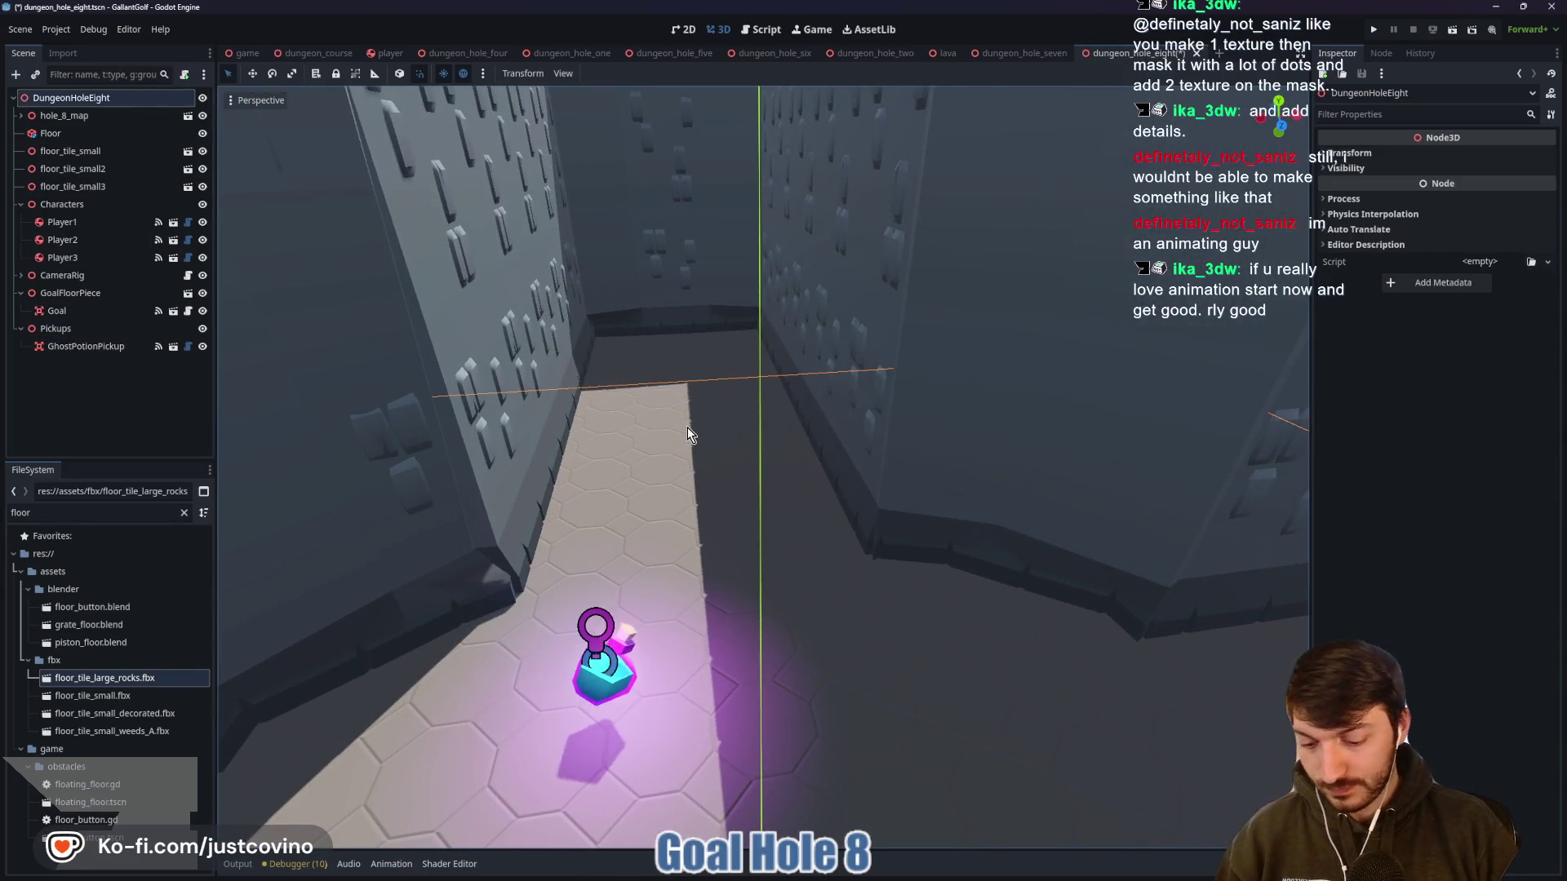
# Add a WizardWalls Node3D under the root and instance iron_bars.tscn inside it
pyautogui.hotkey('ctrl', 'a')
pyautogui.press('Return')
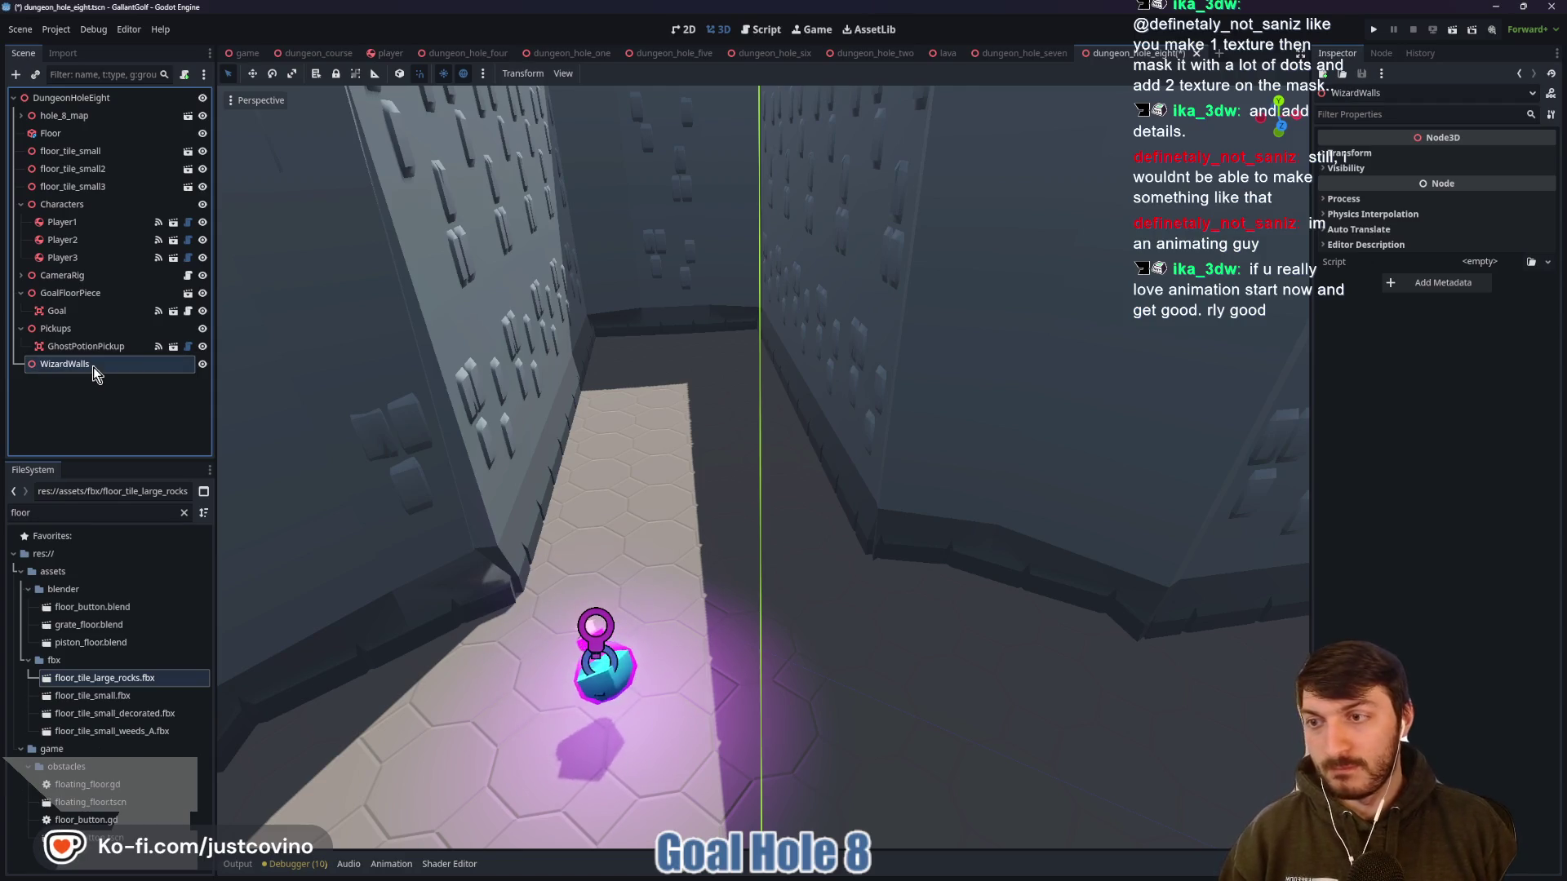
pyautogui.hotkey('ctrl', 'shift', 'a')
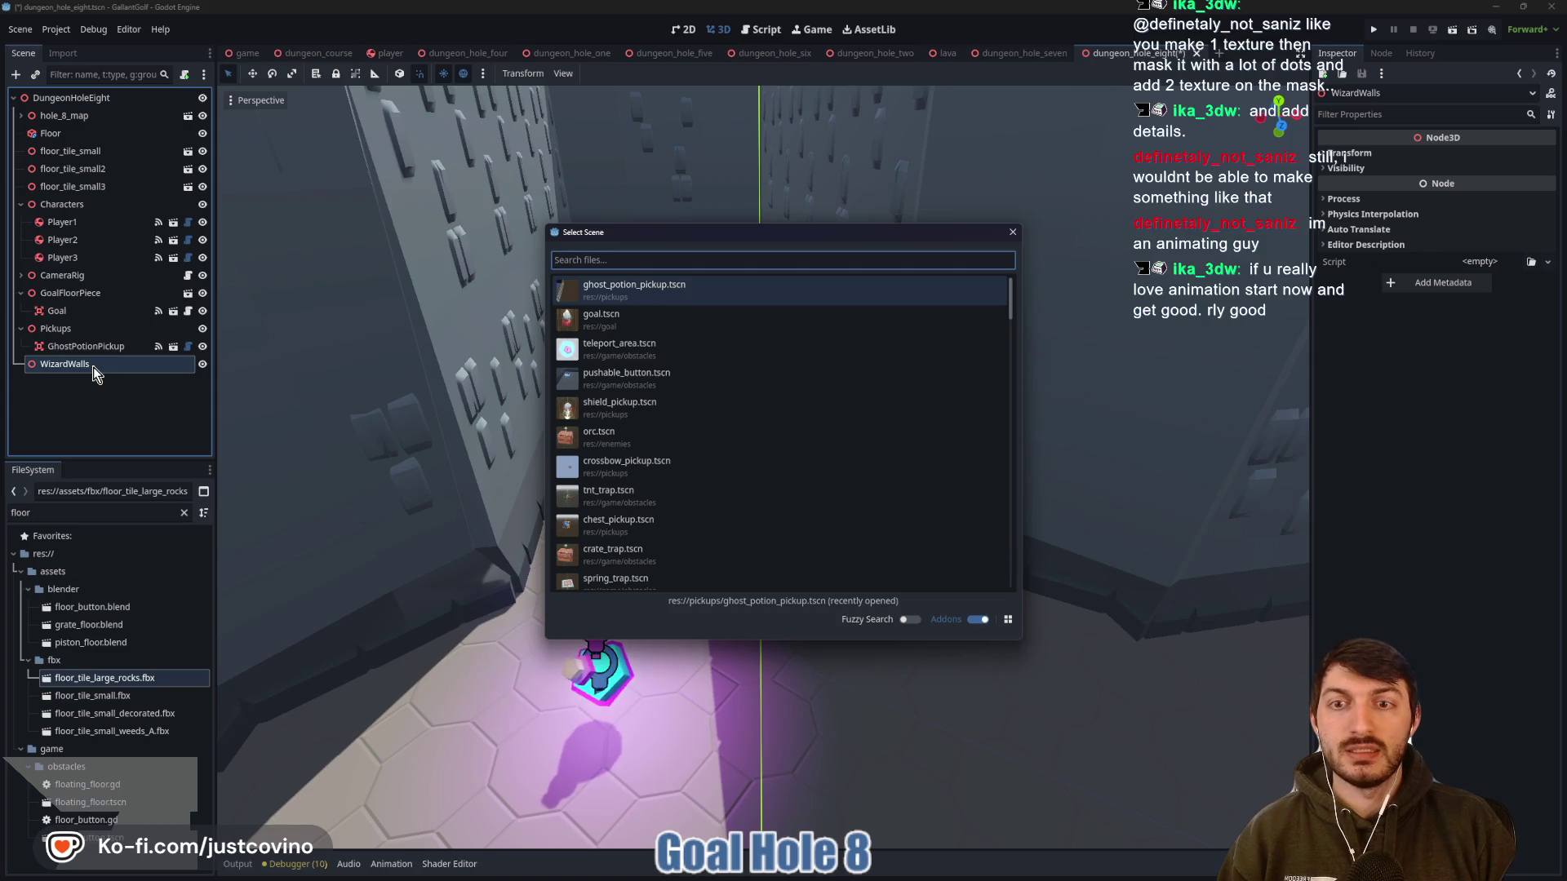
pyautogui.write('iron')
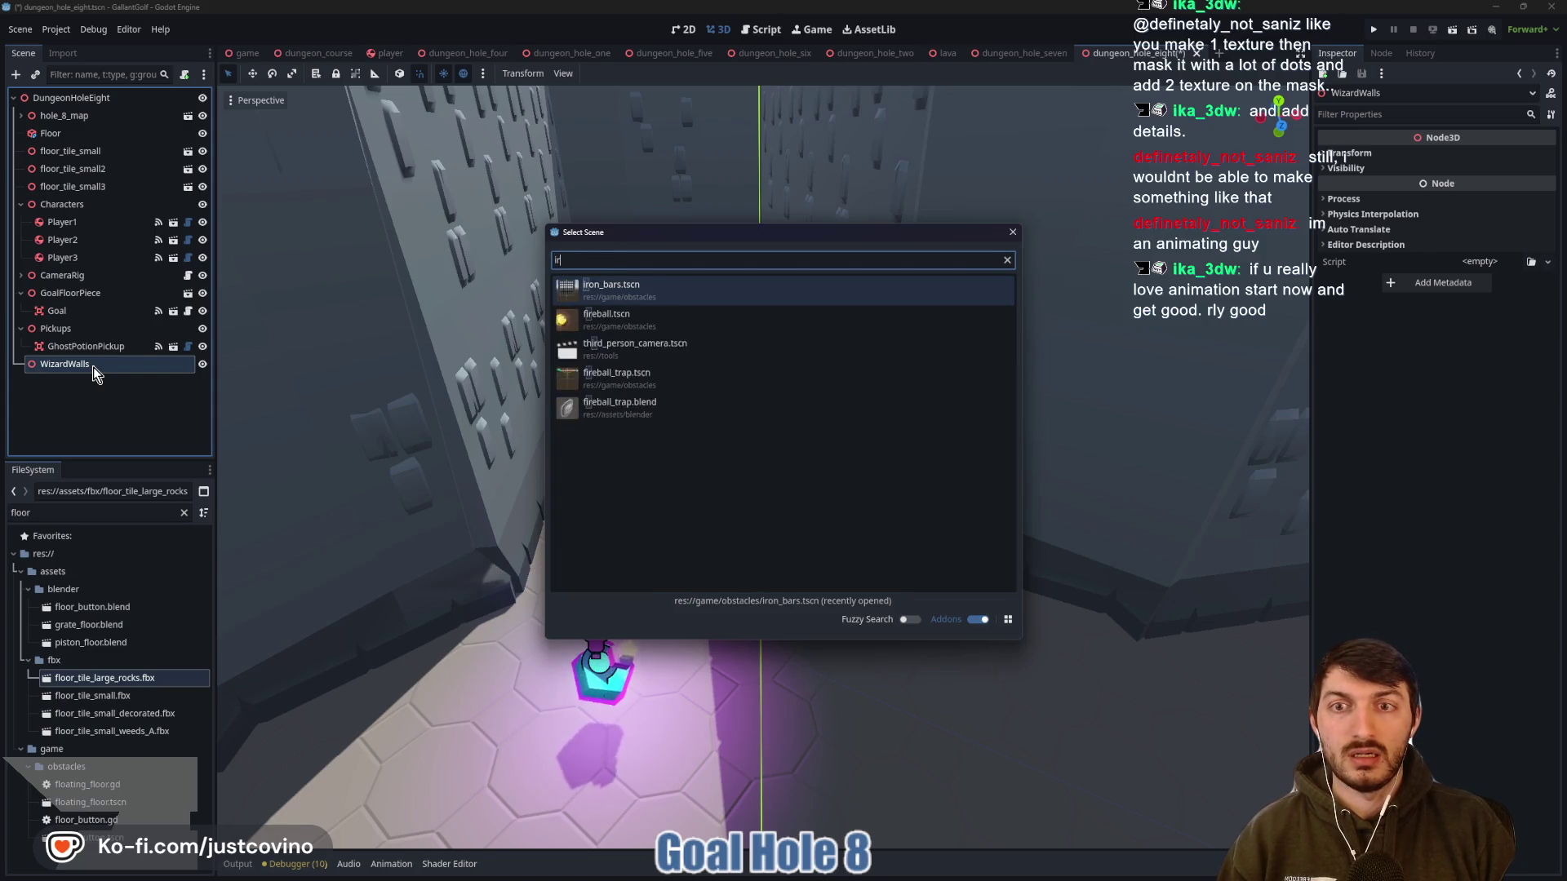
pyautogui.press('Return')
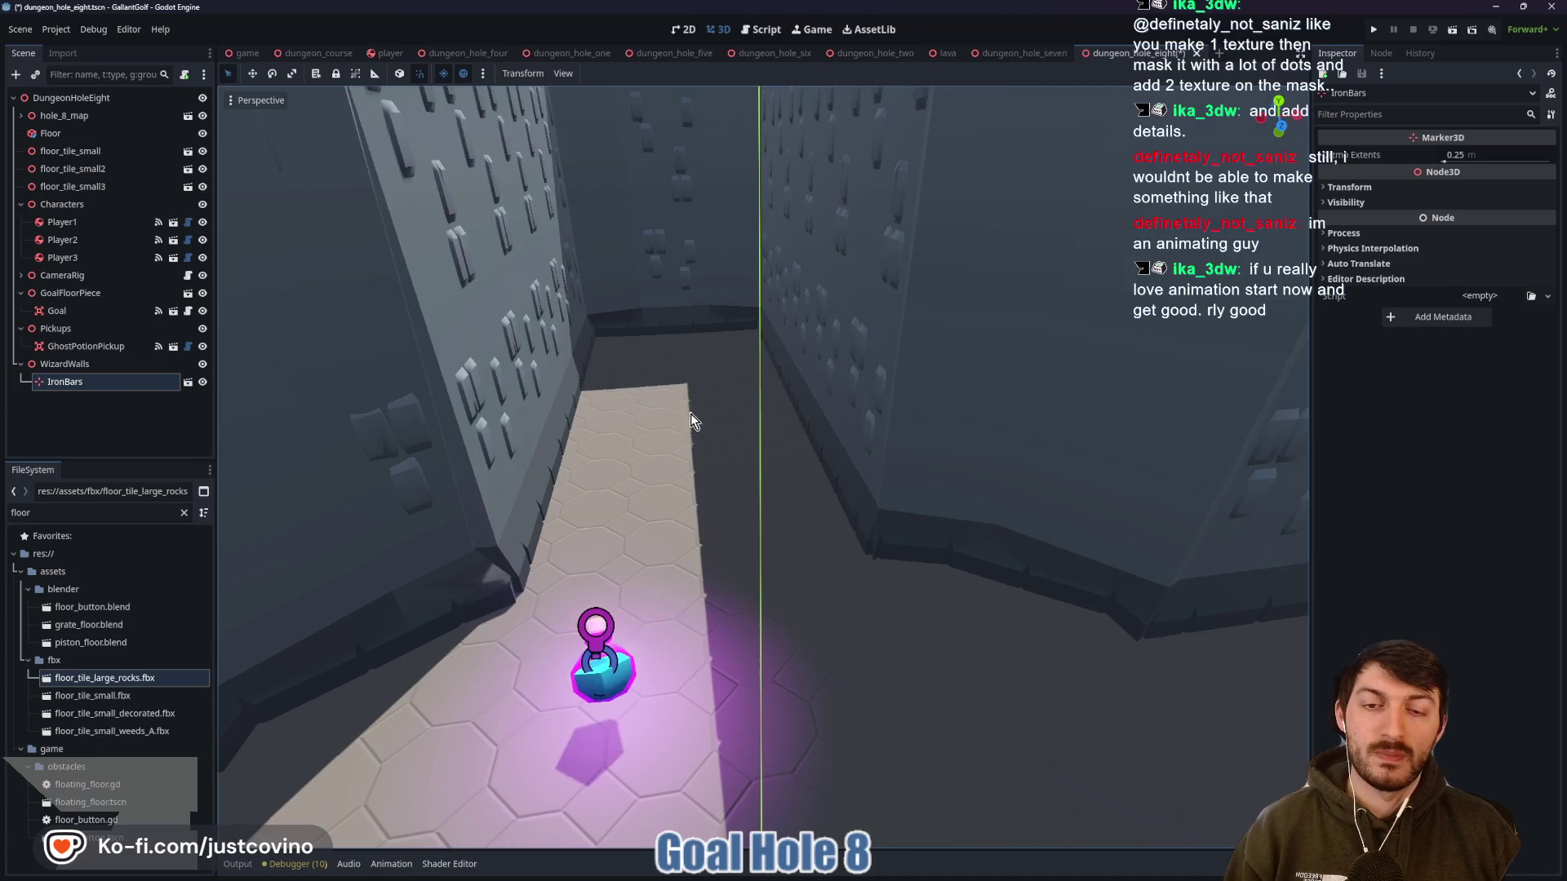
pyautogui.press('f')
# Lower IronBars 8 units and move it 12 units along Z into the doorway
pyautogui.moveTo(763, 393); pyautogui.dragTo(798, 827)
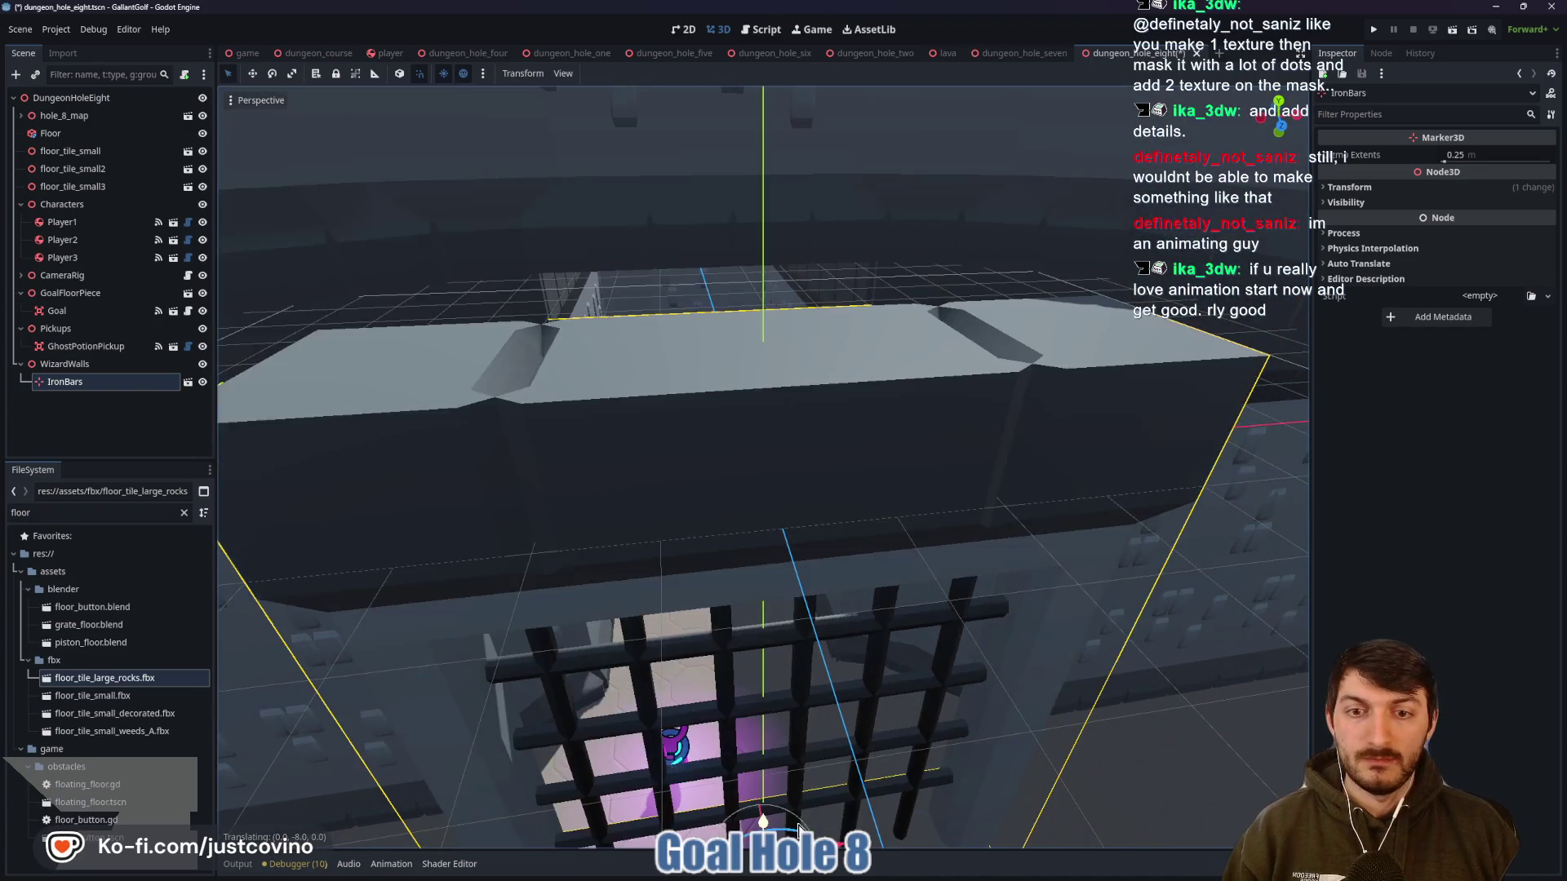
pyautogui.press('f')
pyautogui.moveTo(790, 640)
pyautogui.mouseDown()
pyautogui.moveTo(777, 692)
pyautogui.moveTo(791, 725)
pyautogui.mouseUp()
pyautogui.press('f')
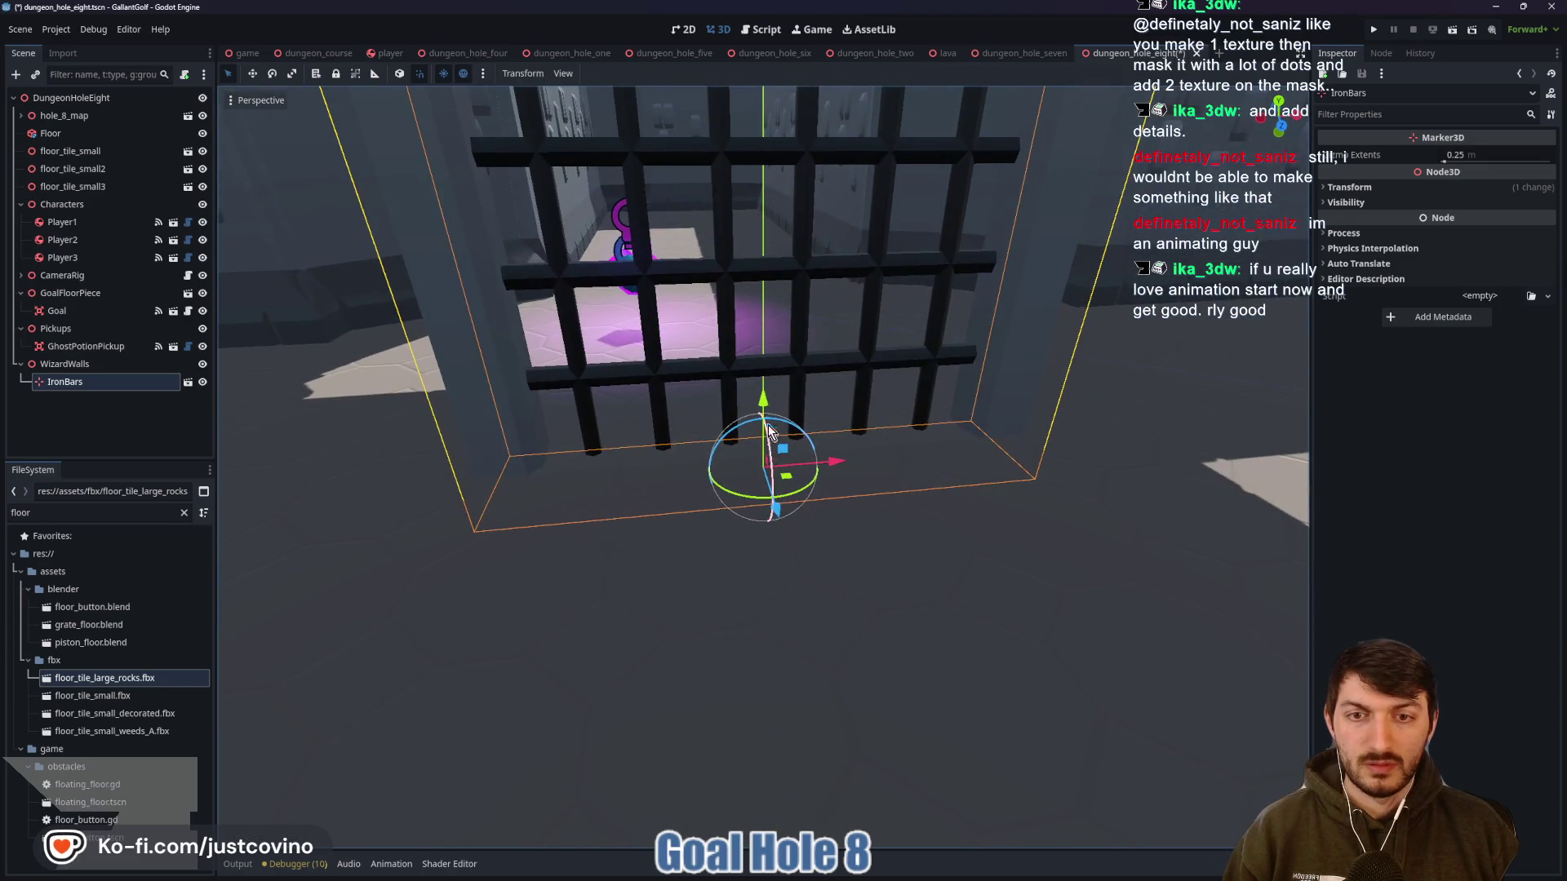
pyautogui.moveTo(794, 492)
pyautogui.mouseDown()
pyautogui.moveTo(739, 433)
pyautogui.moveTo(698, 312)
pyautogui.mouseUp()
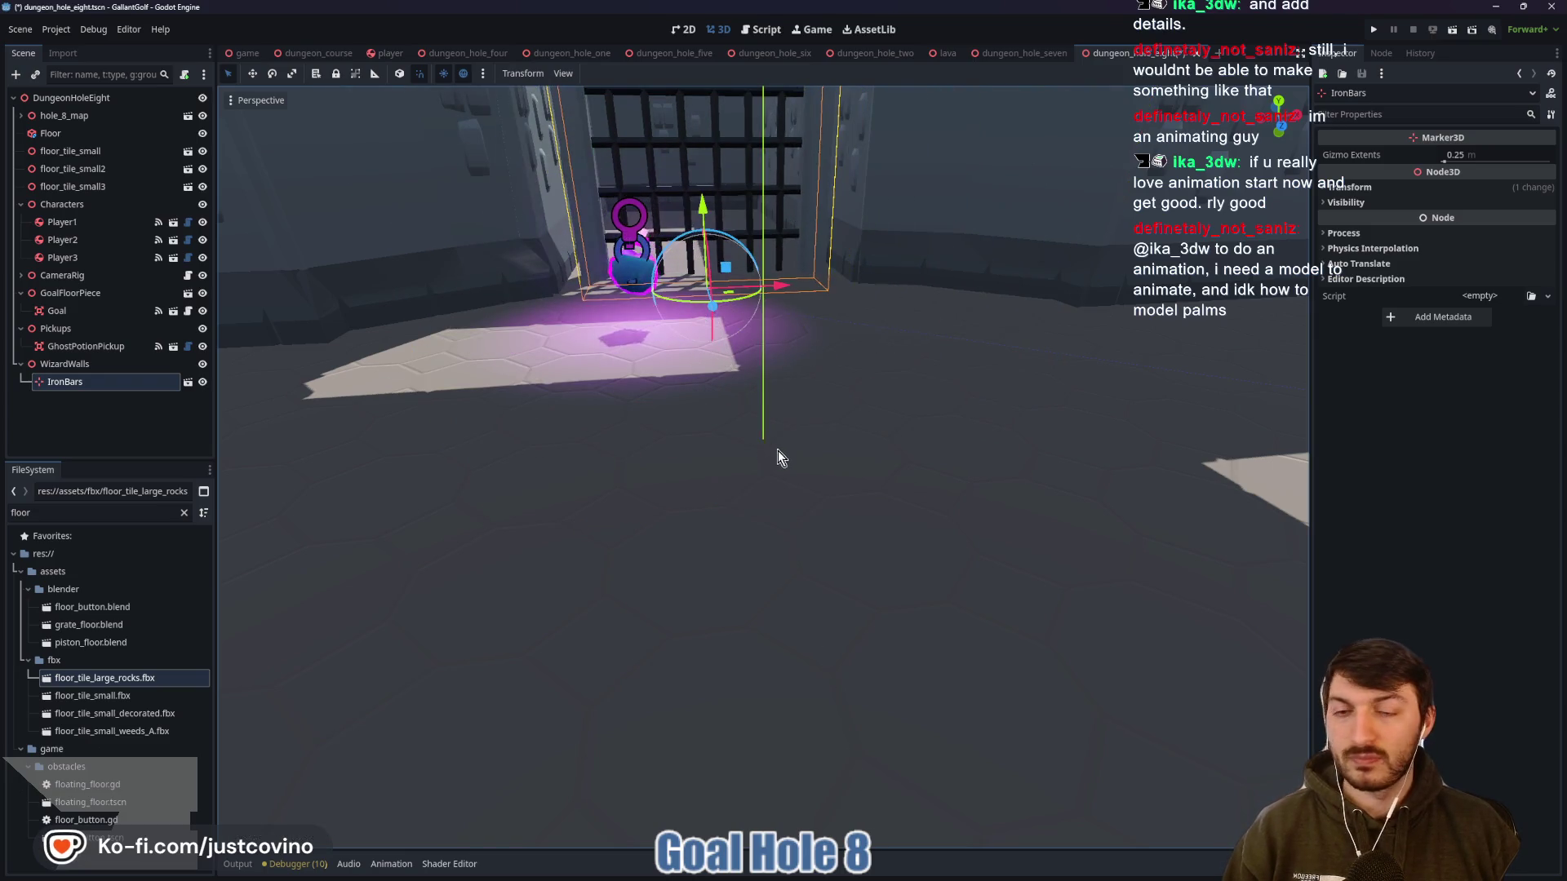
pyautogui.press('w')
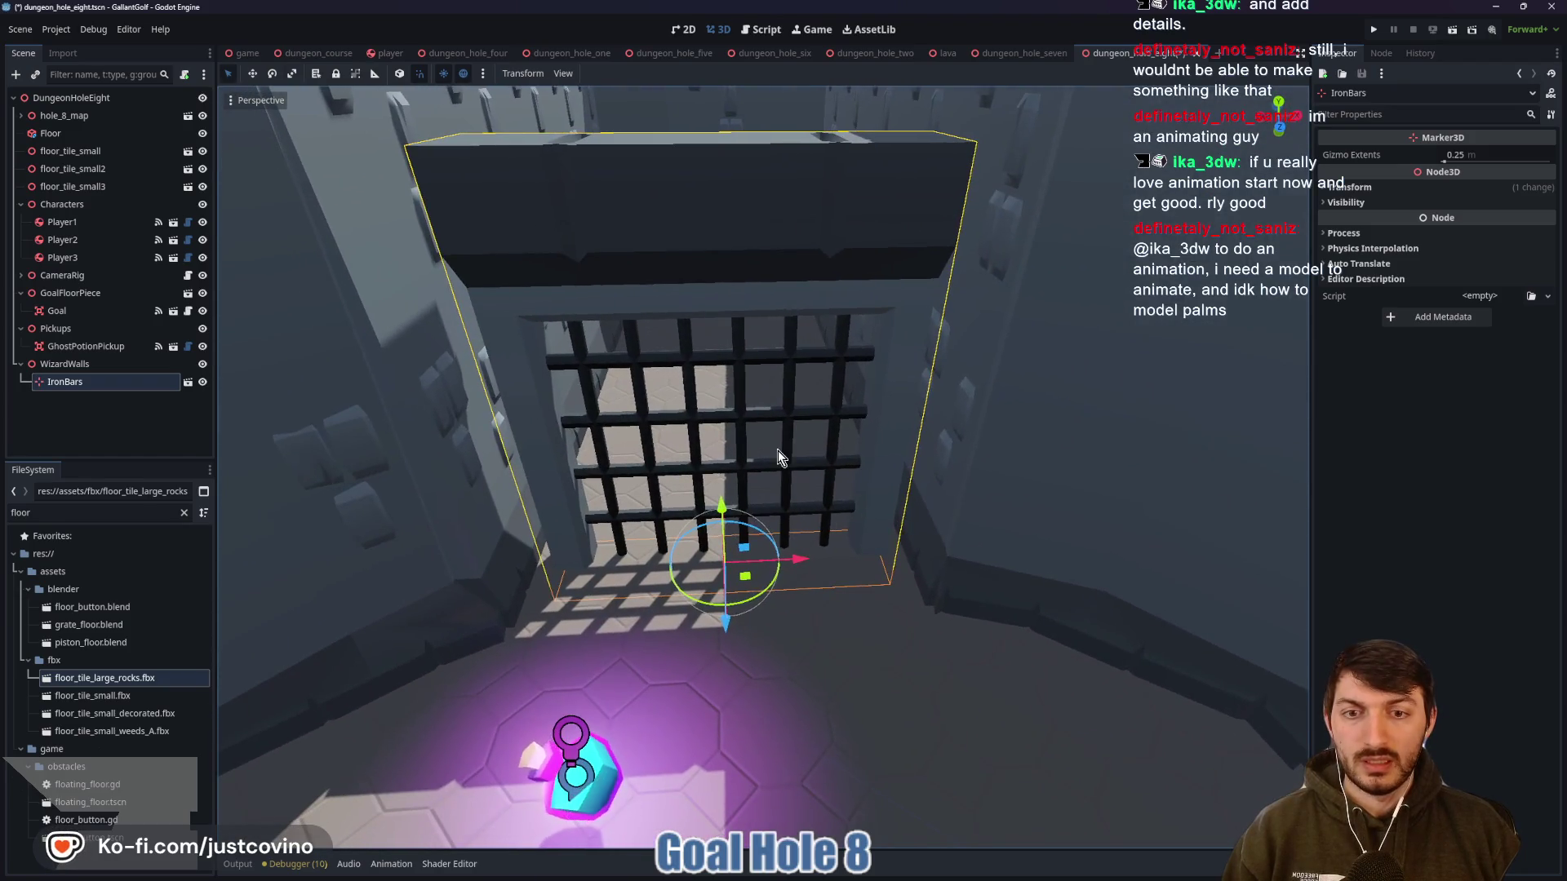
# Stretch the iron bars wider and taller so they fill the doorway
pyautogui.moveTo(802, 563); pyautogui.dragTo(822, 567)
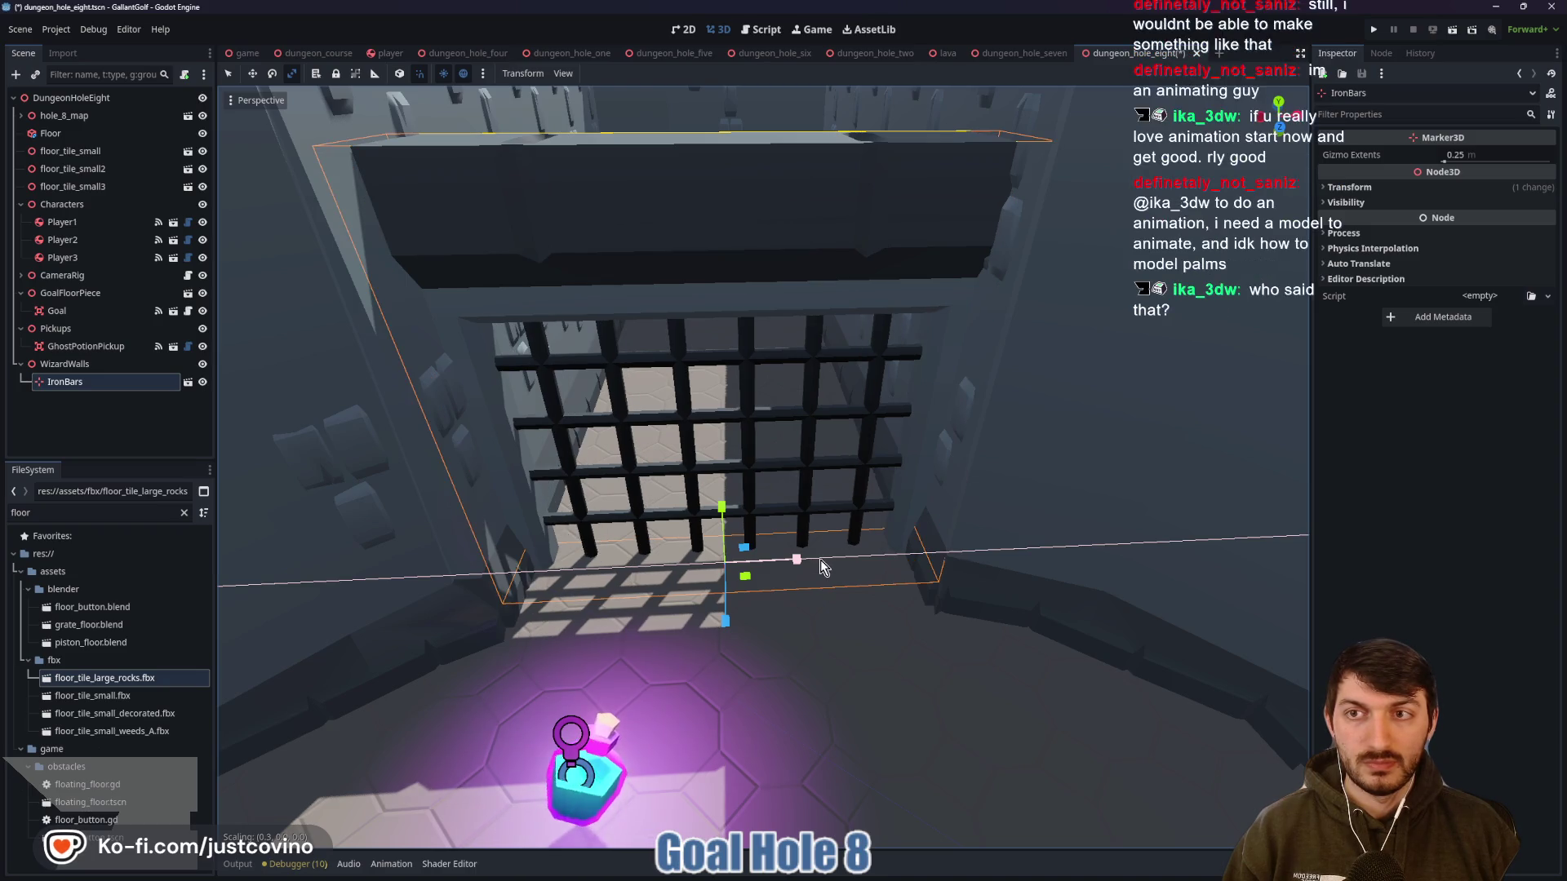
pyautogui.moveTo(723, 513); pyautogui.dragTo(716, 499)
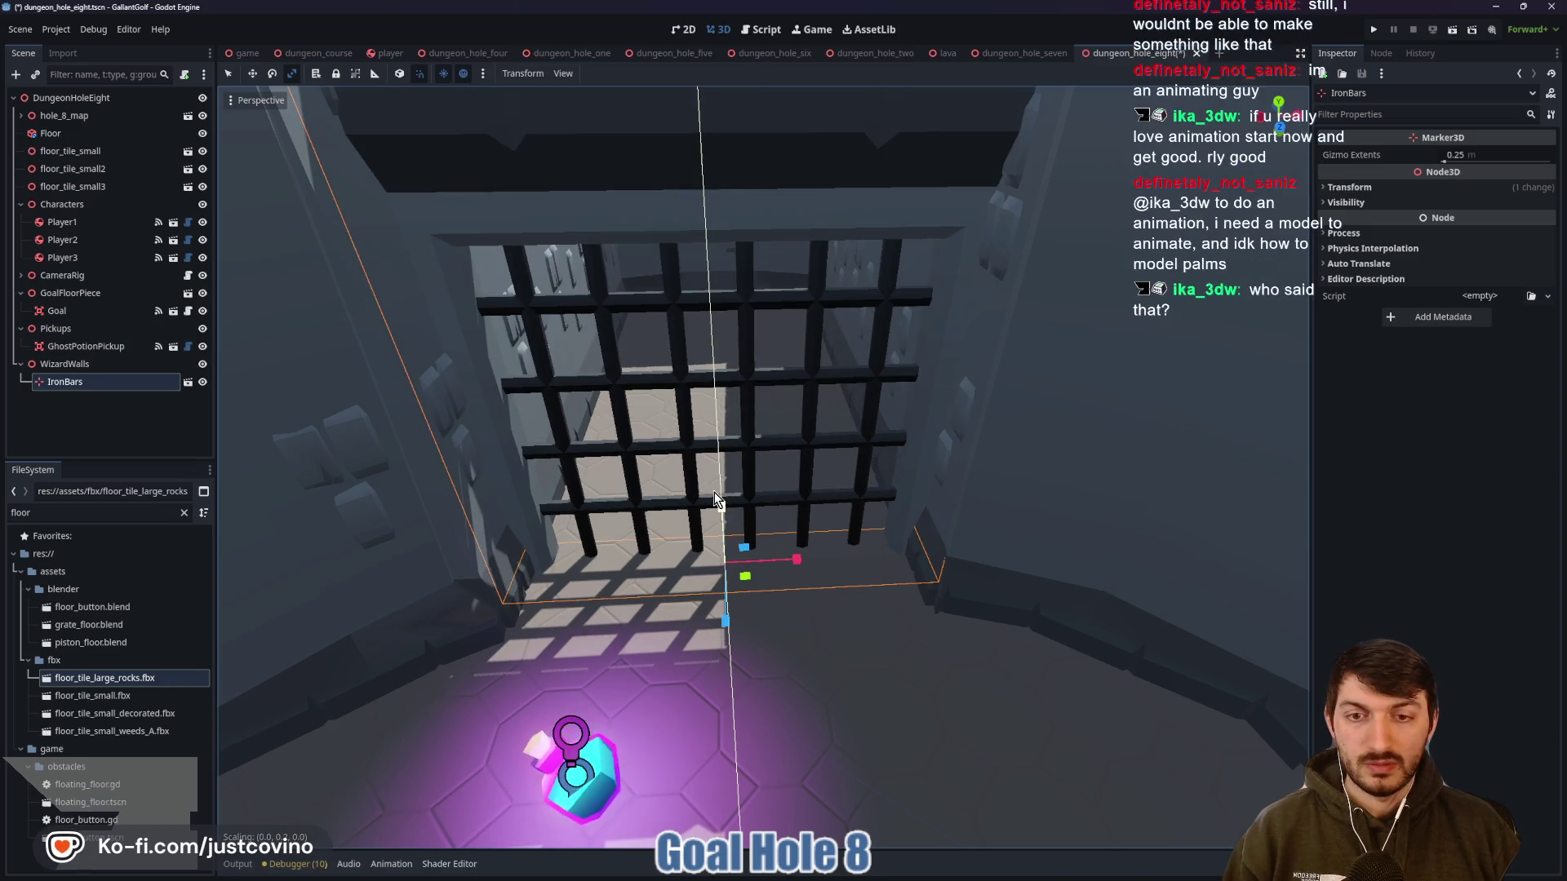
pyautogui.scroll(-5, 907, 543)
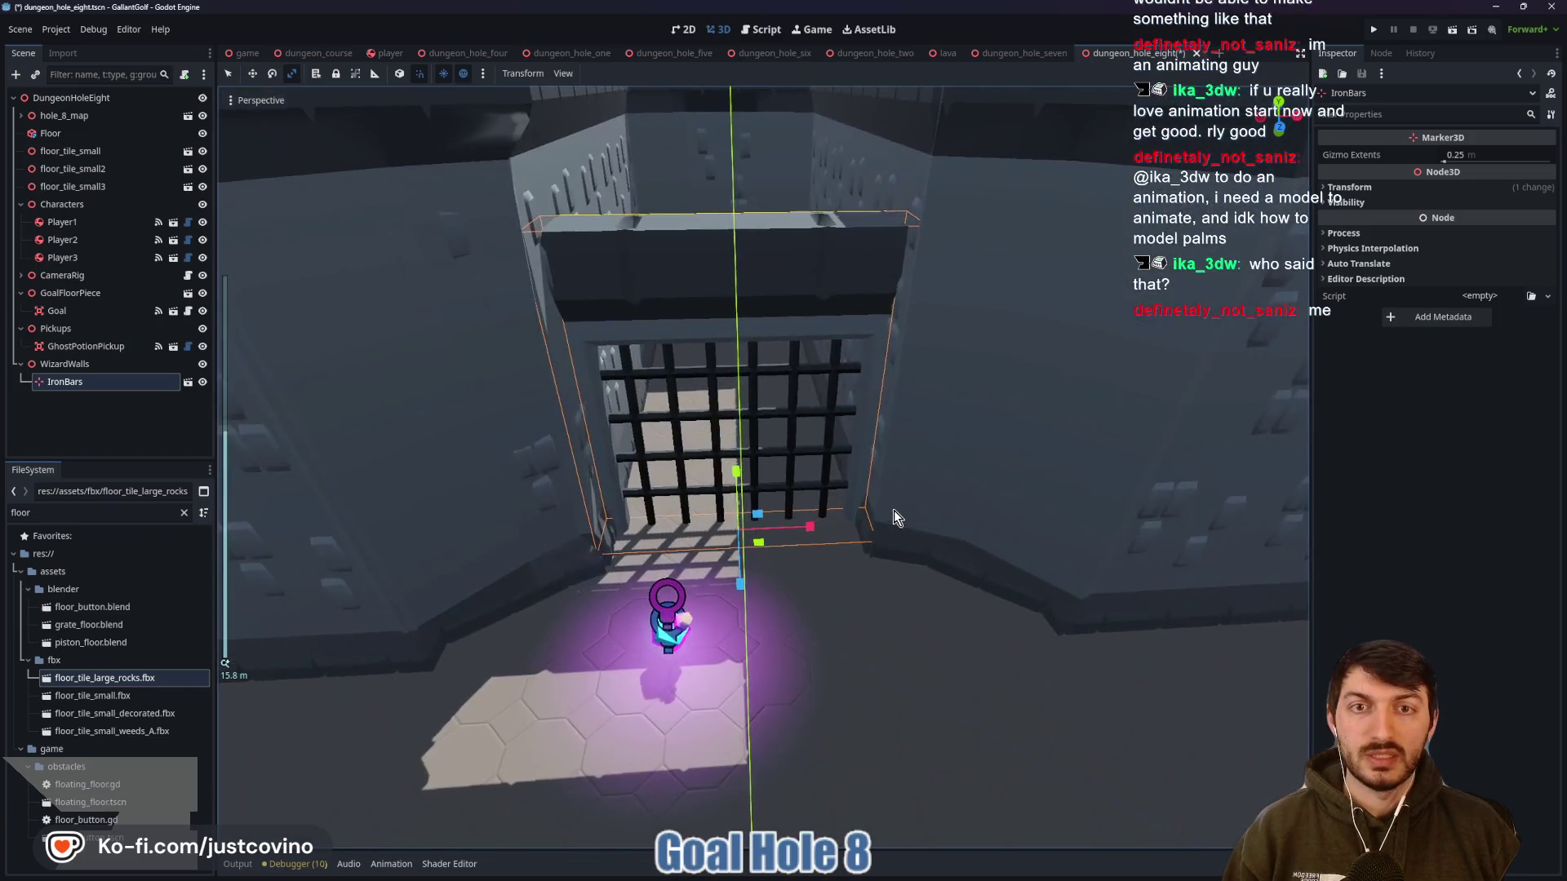
pyautogui.scroll(5, 894, 511)
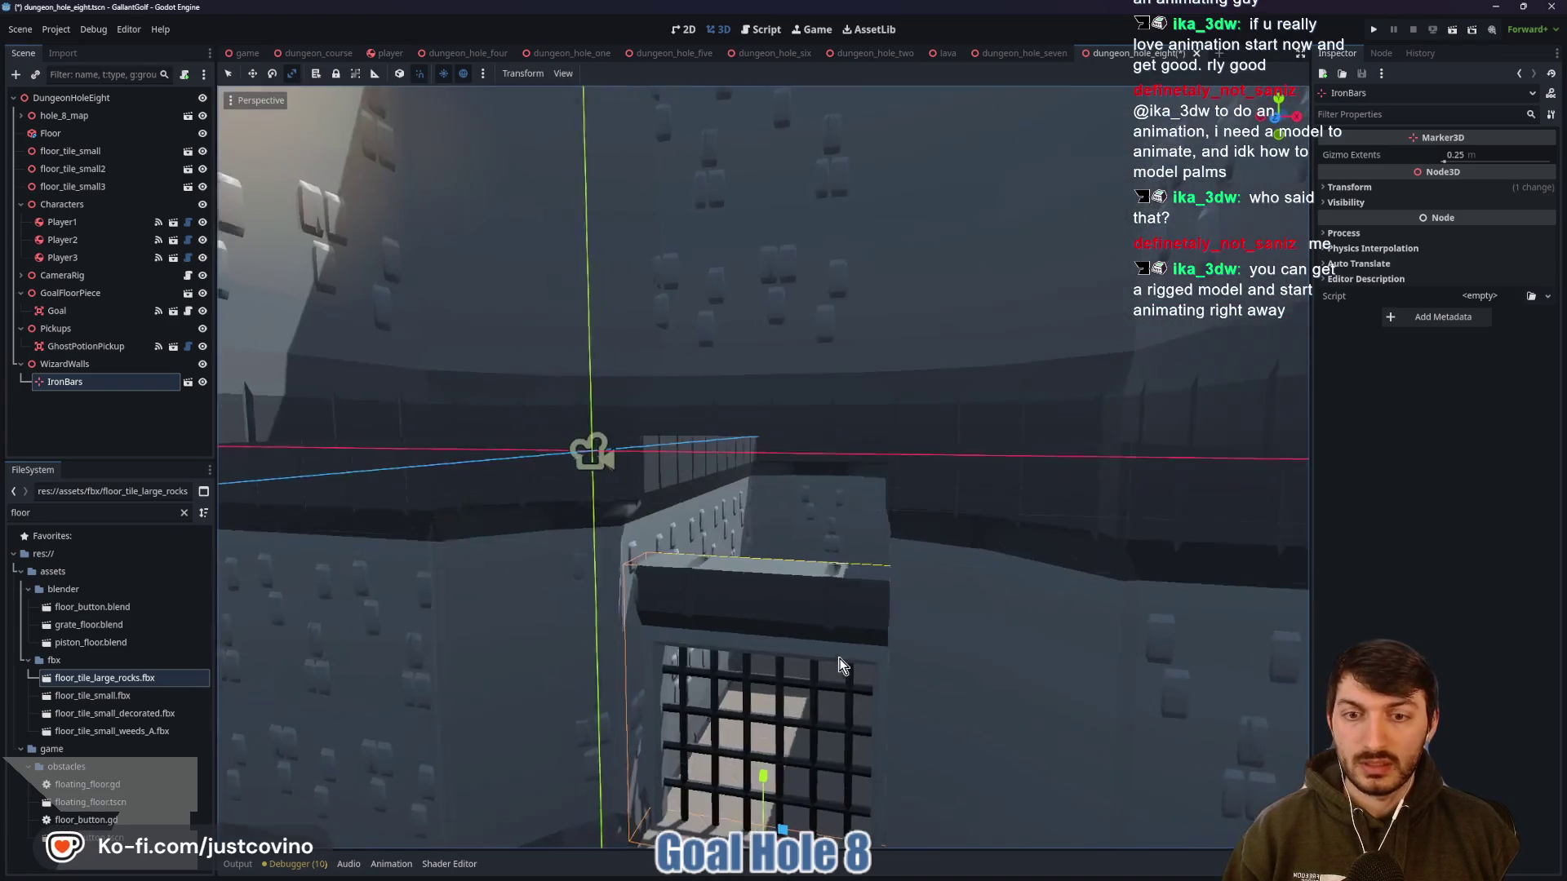
pyautogui.scroll(-5, 834, 658)
pyautogui.scroll(4, 820, 665)
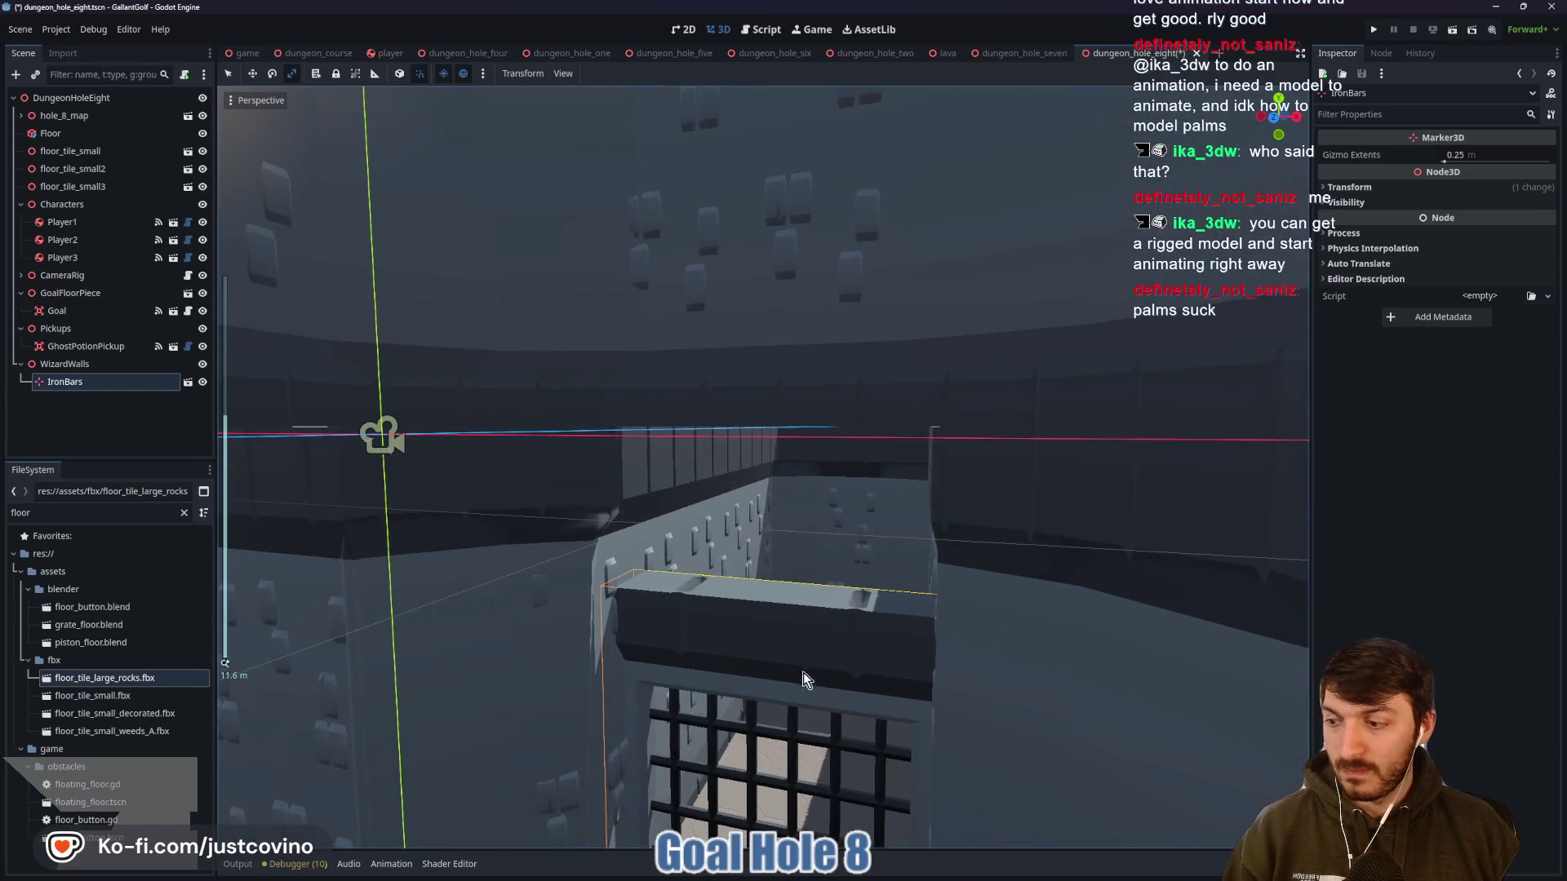
pyautogui.scroll(2, 767, 642)
pyautogui.moveTo(767, 722)
pyautogui.mouseDown()
pyautogui.moveTo(790, 543)
pyautogui.moveTo(808, 541)
pyautogui.moveTo(790, 586)
pyautogui.mouseUp()
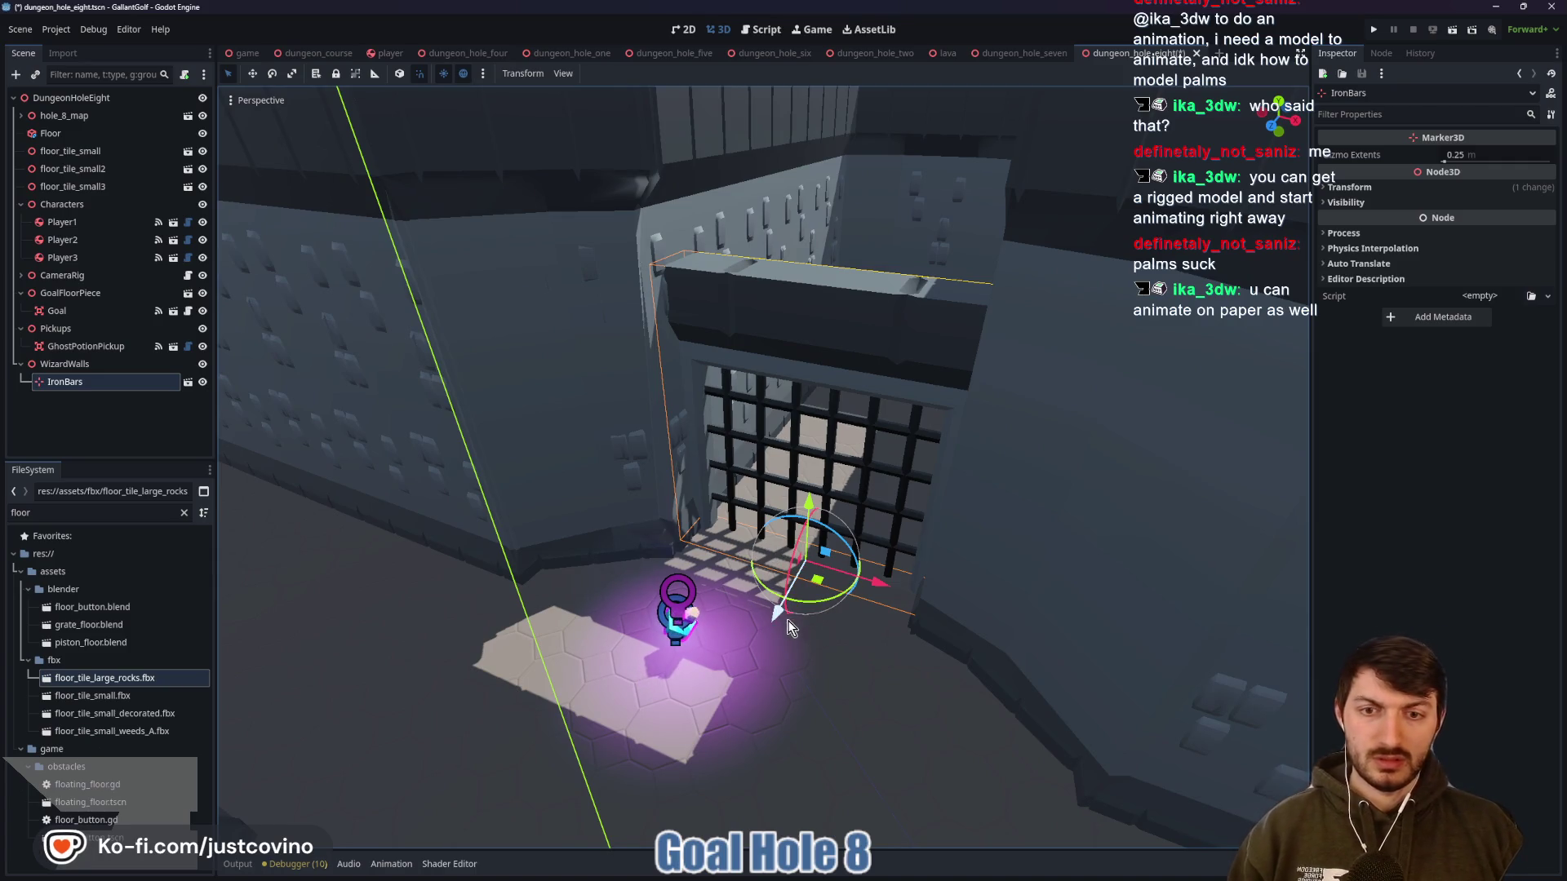
# Move IronBars2 about 10 units along Z and 10 along X into the side opening
pyautogui.moveTo(778, 614)
pyautogui.mouseDown()
pyautogui.moveTo(661, 804)
pyautogui.moveTo(677, 800)
pyautogui.moveTo(583, 792)
pyautogui.mouseUp()
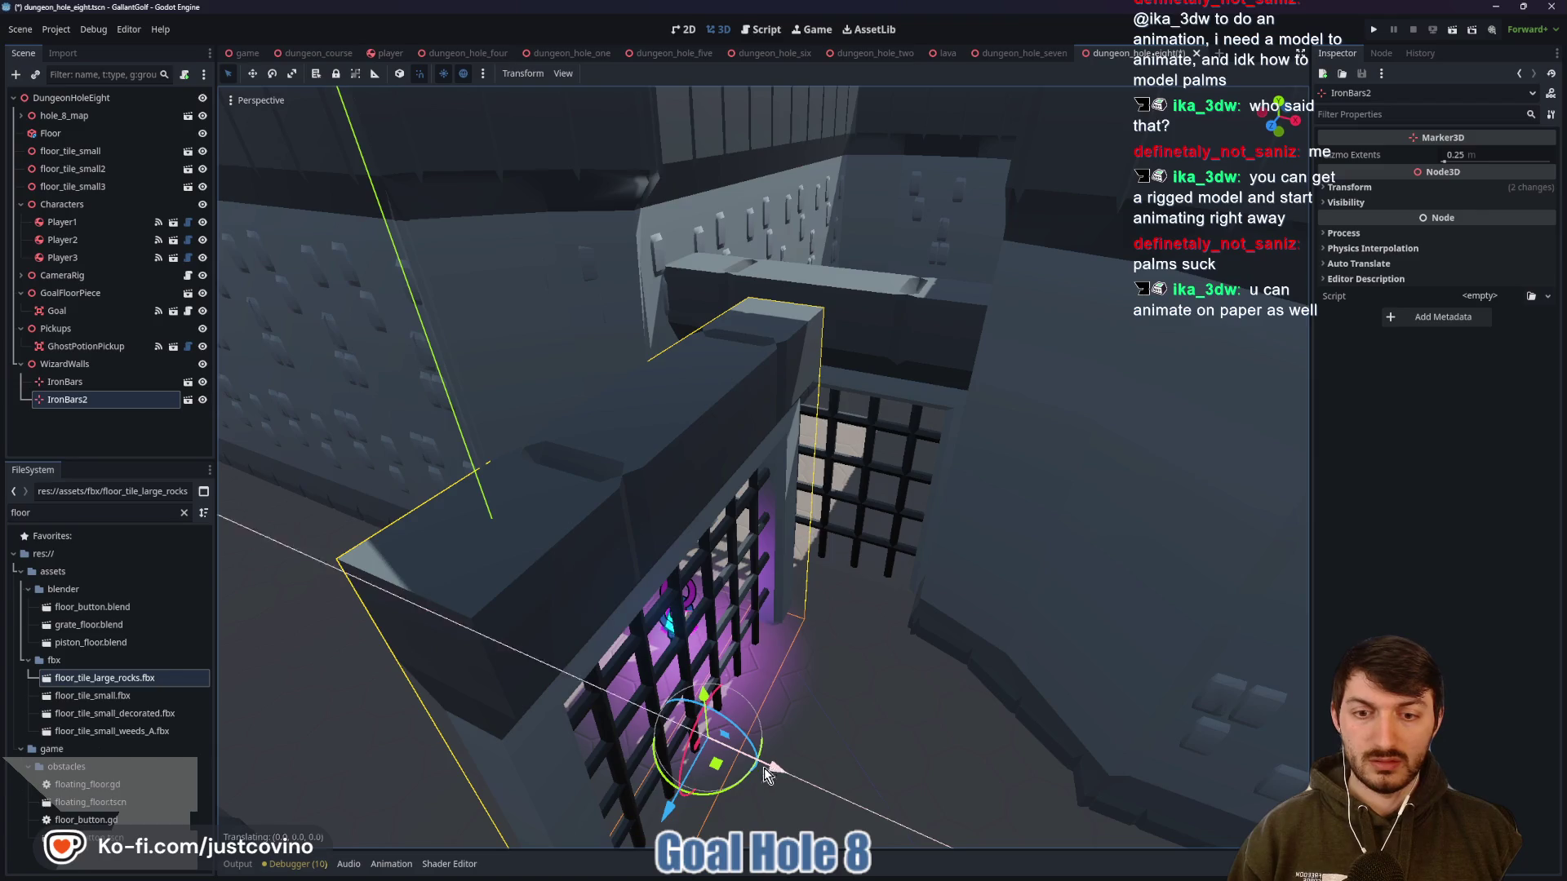
pyautogui.moveTo(775, 772); pyautogui.dragTo(484, 741)
pyautogui.moveTo(383, 696)
pyautogui.mouseDown()
pyautogui.moveTo(312, 739)
pyautogui.moveTo(262, 798)
pyautogui.mouseUp()
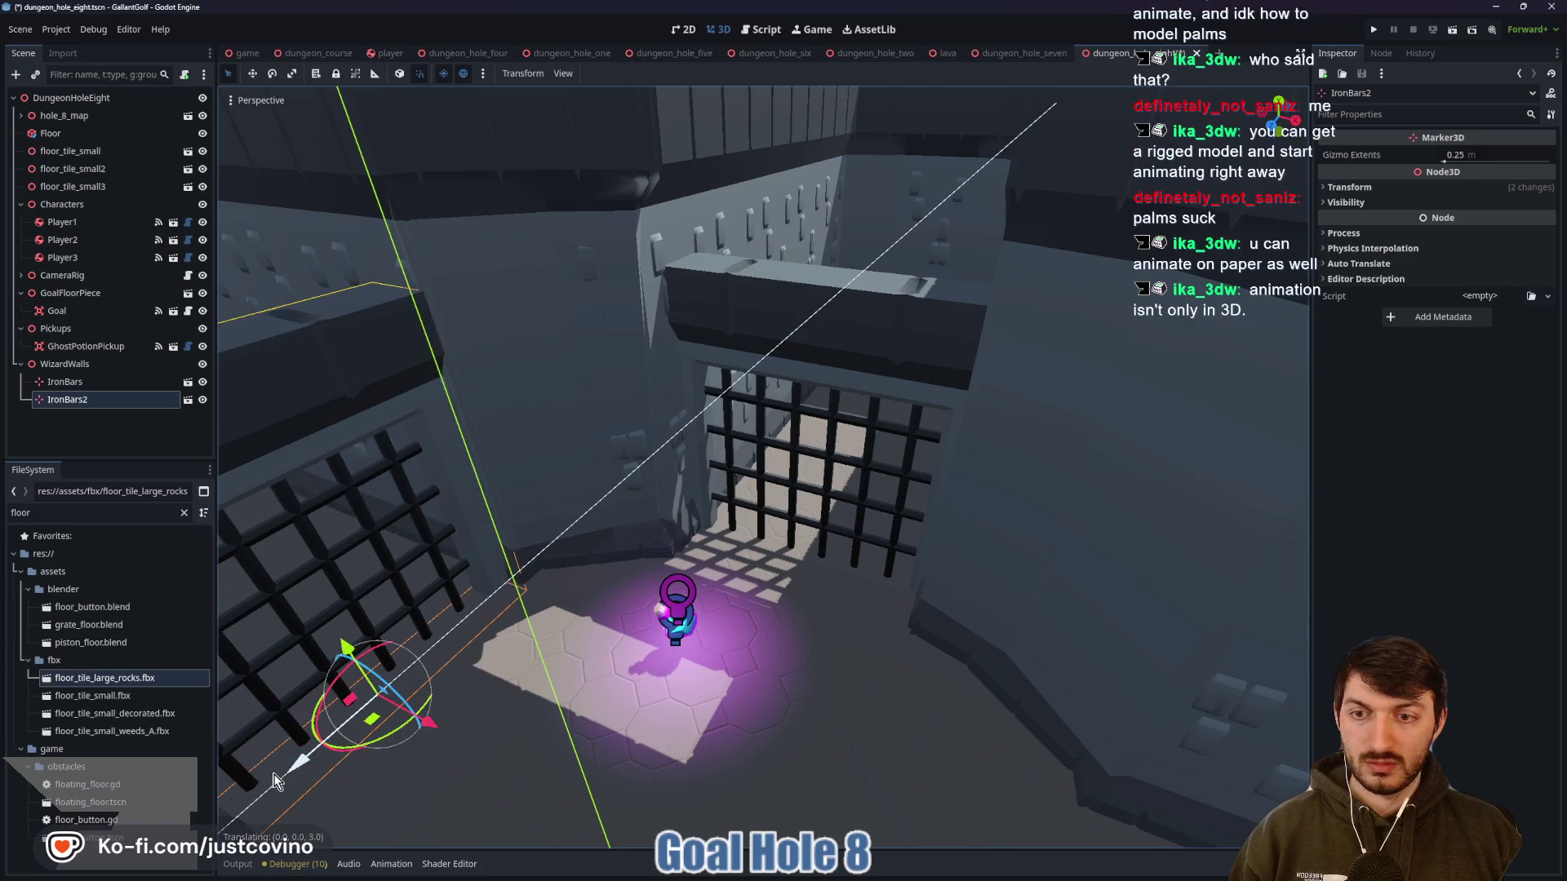
pyautogui.scroll(5, 504, 732)
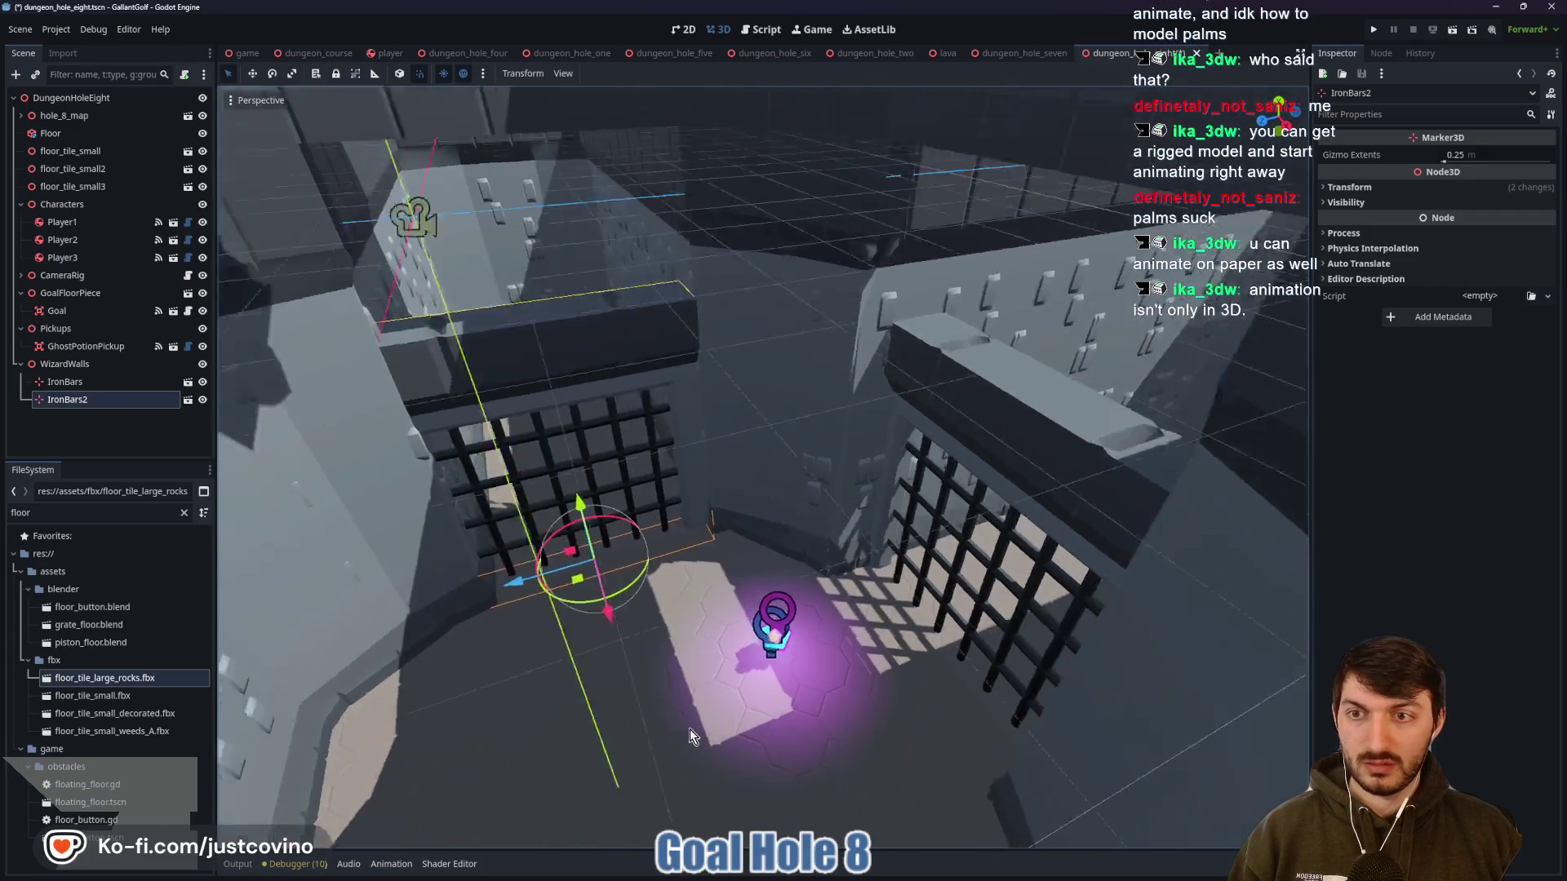
pyautogui.scroll(3, 762, 468)
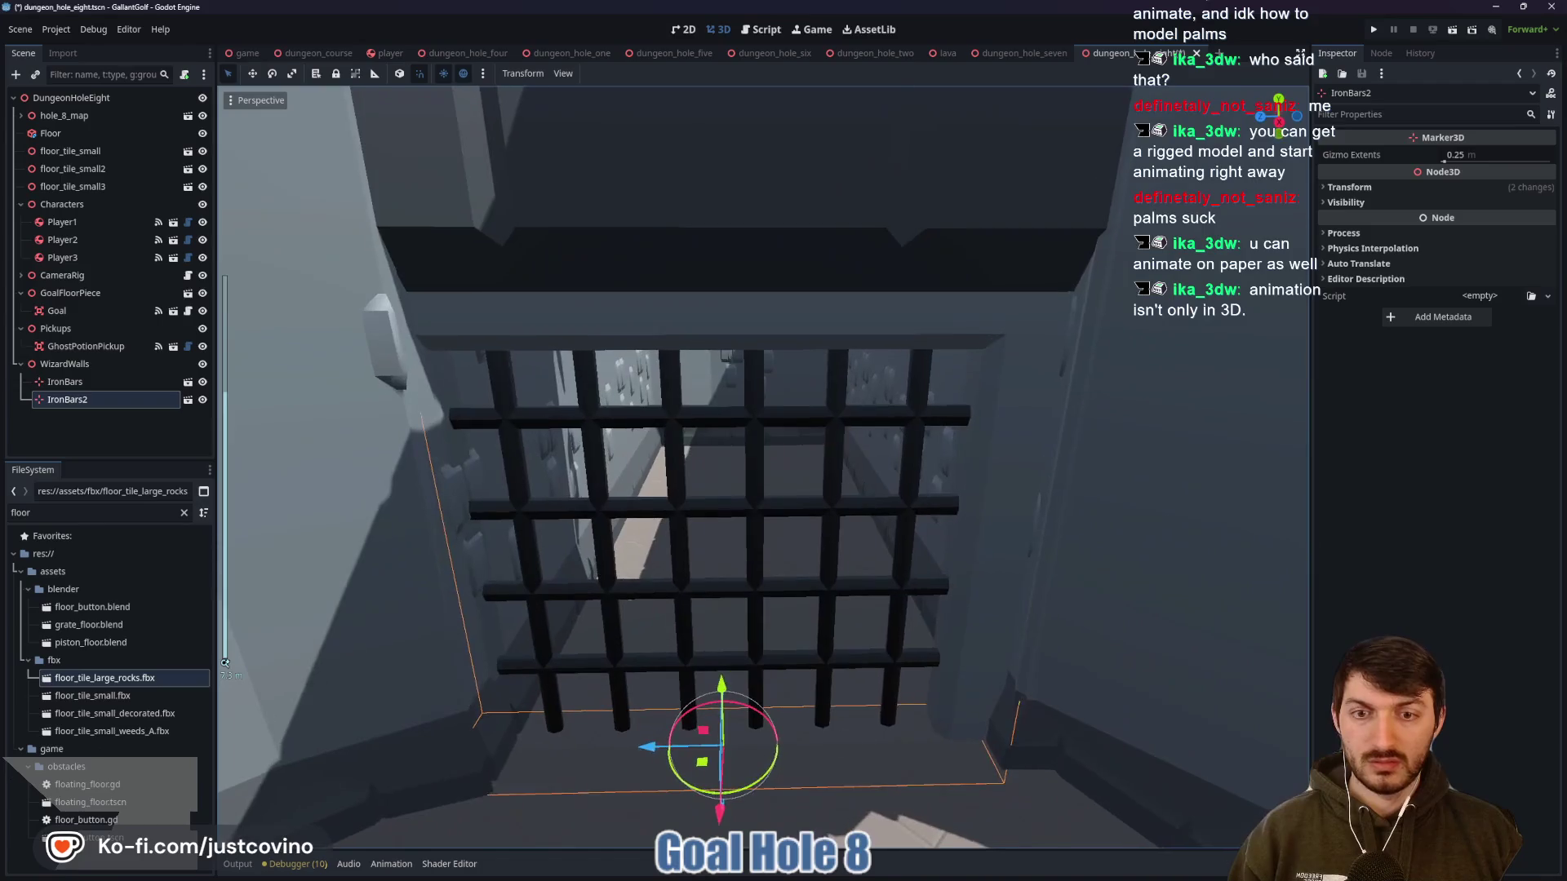
pyautogui.moveTo(658, 759); pyautogui.dragTo(727, 794)
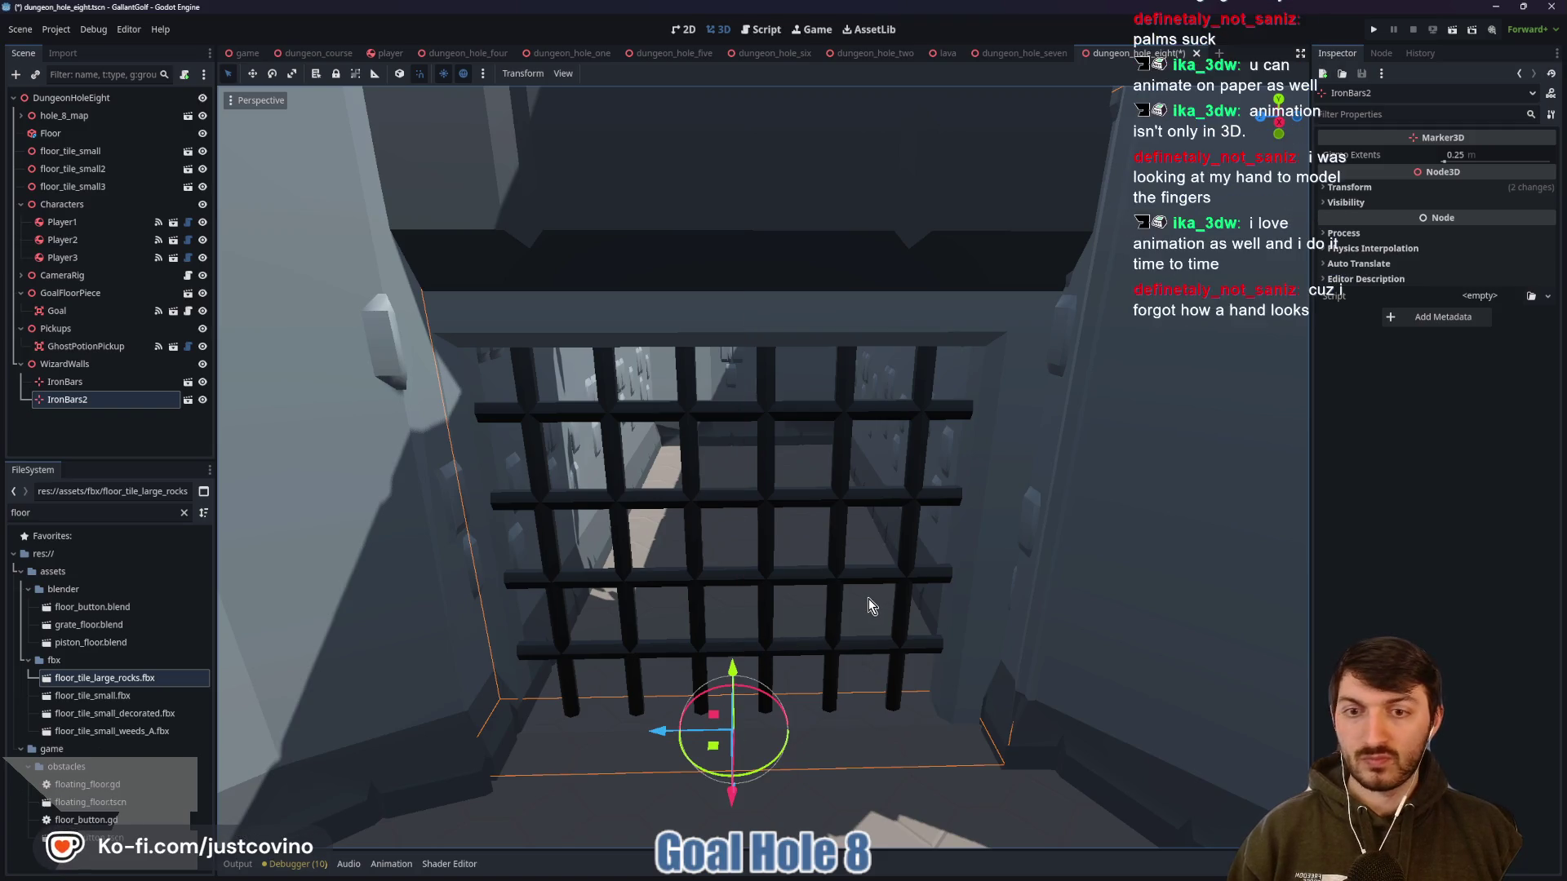
pyautogui.scroll(-3, 869, 599)
pyautogui.scroll(-2, 874, 599)
pyautogui.scroll(3, 1055, 697)
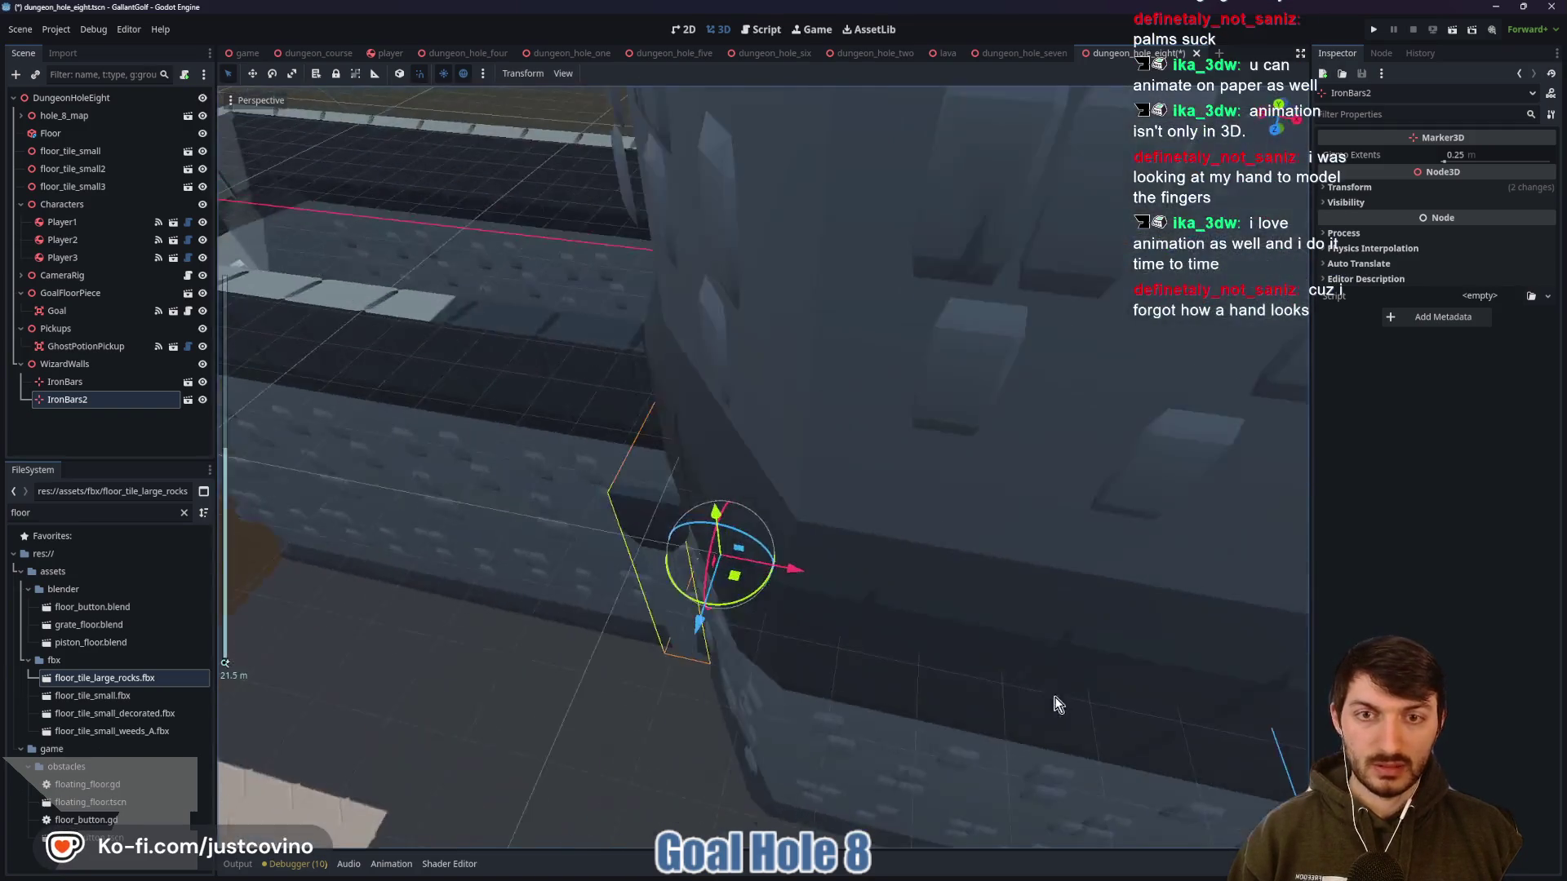
pyautogui.scroll(-3, 819, 705)
pyautogui.scroll(3, 807, 697)
pyautogui.scroll(-5, 806, 697)
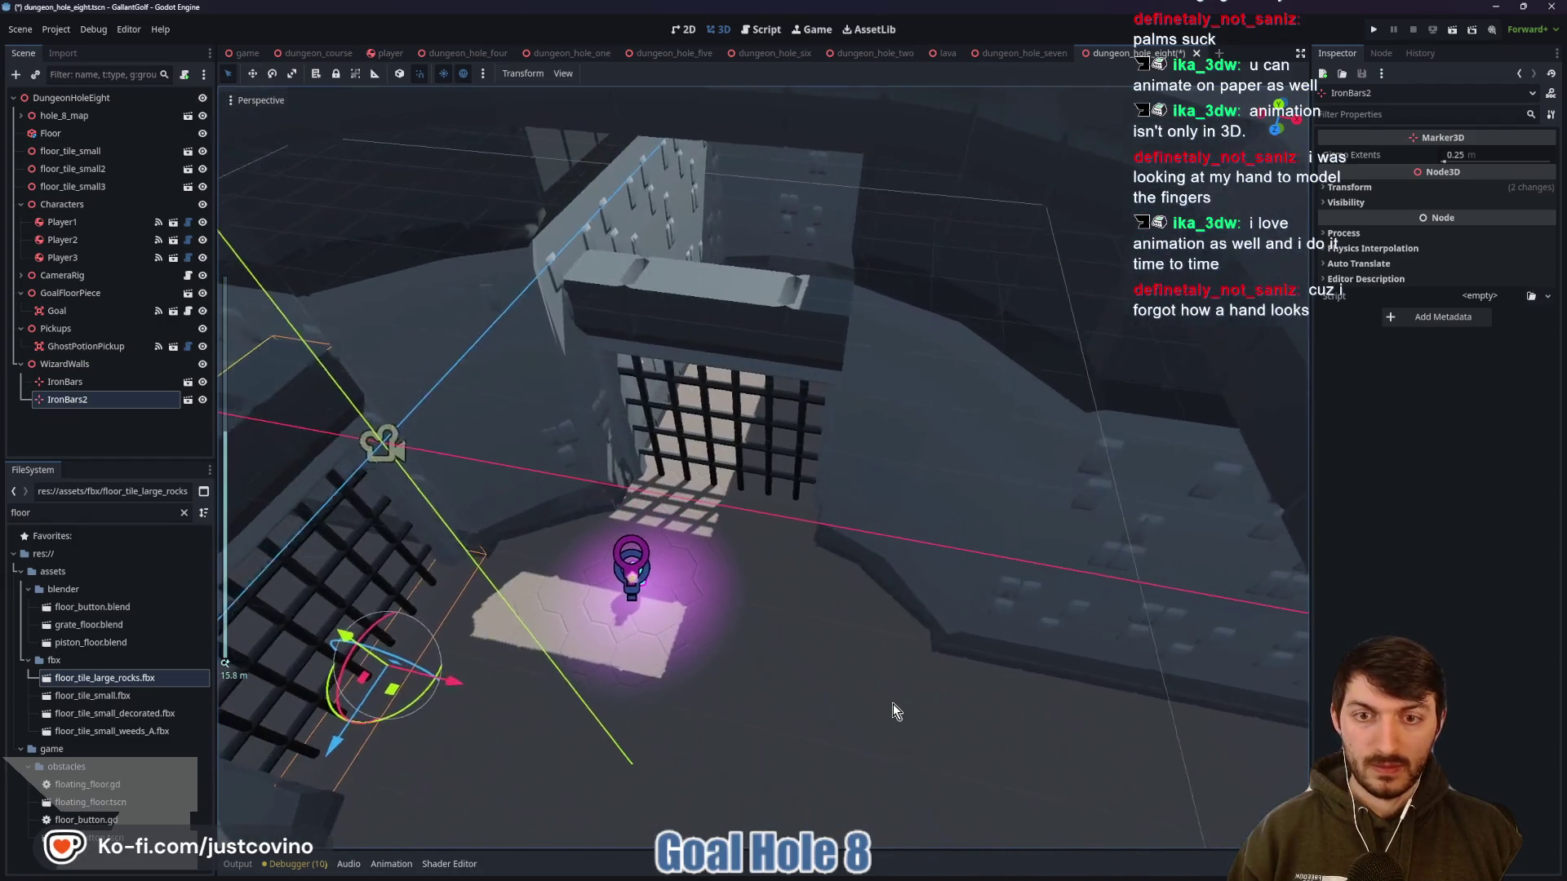
pyautogui.scroll(1, 765, 693)
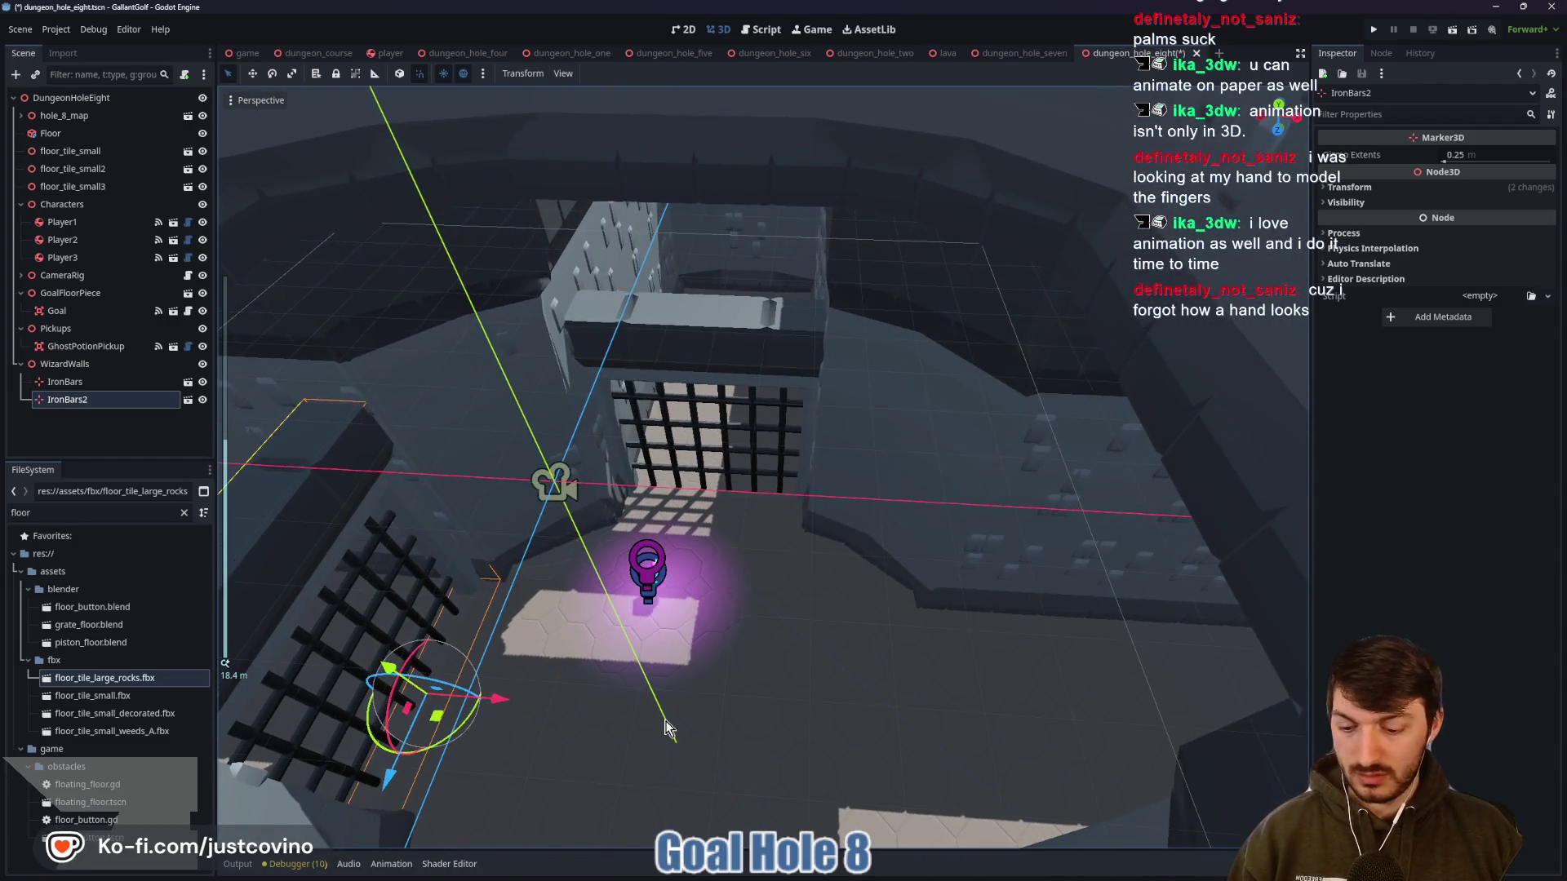
# Duplicate the gate as IronBars3 and shift it 2 units along X into another doorway
pyautogui.hotkey('ctrl', 'd')
pyautogui.moveTo(497, 703); pyautogui.dragTo(1080, 749)
pyautogui.moveTo(829, 684); pyautogui.dragTo(587, 636)
# Save the scene and fly the camera around the iron-bar gates and floating ghost potion
pyautogui.hotkey('ctrl', 's')
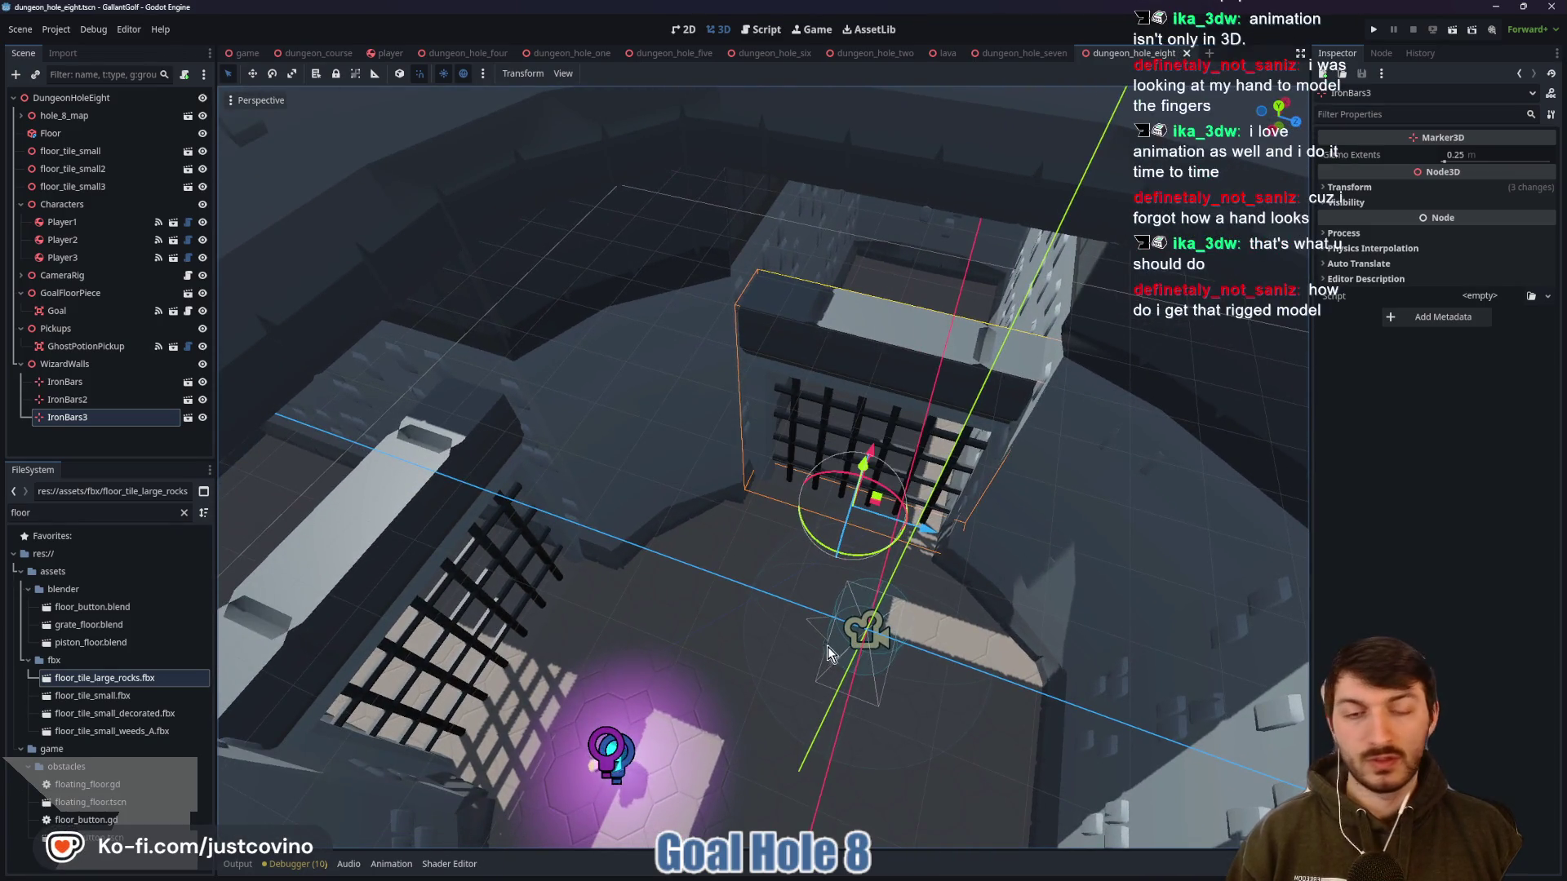
pyautogui.moveTo(824, 654)
pyautogui.mouseDown()
pyautogui.moveTo(702, 571)
pyautogui.moveTo(481, 351)
pyautogui.moveTo(798, 673)
pyautogui.mouseUp()
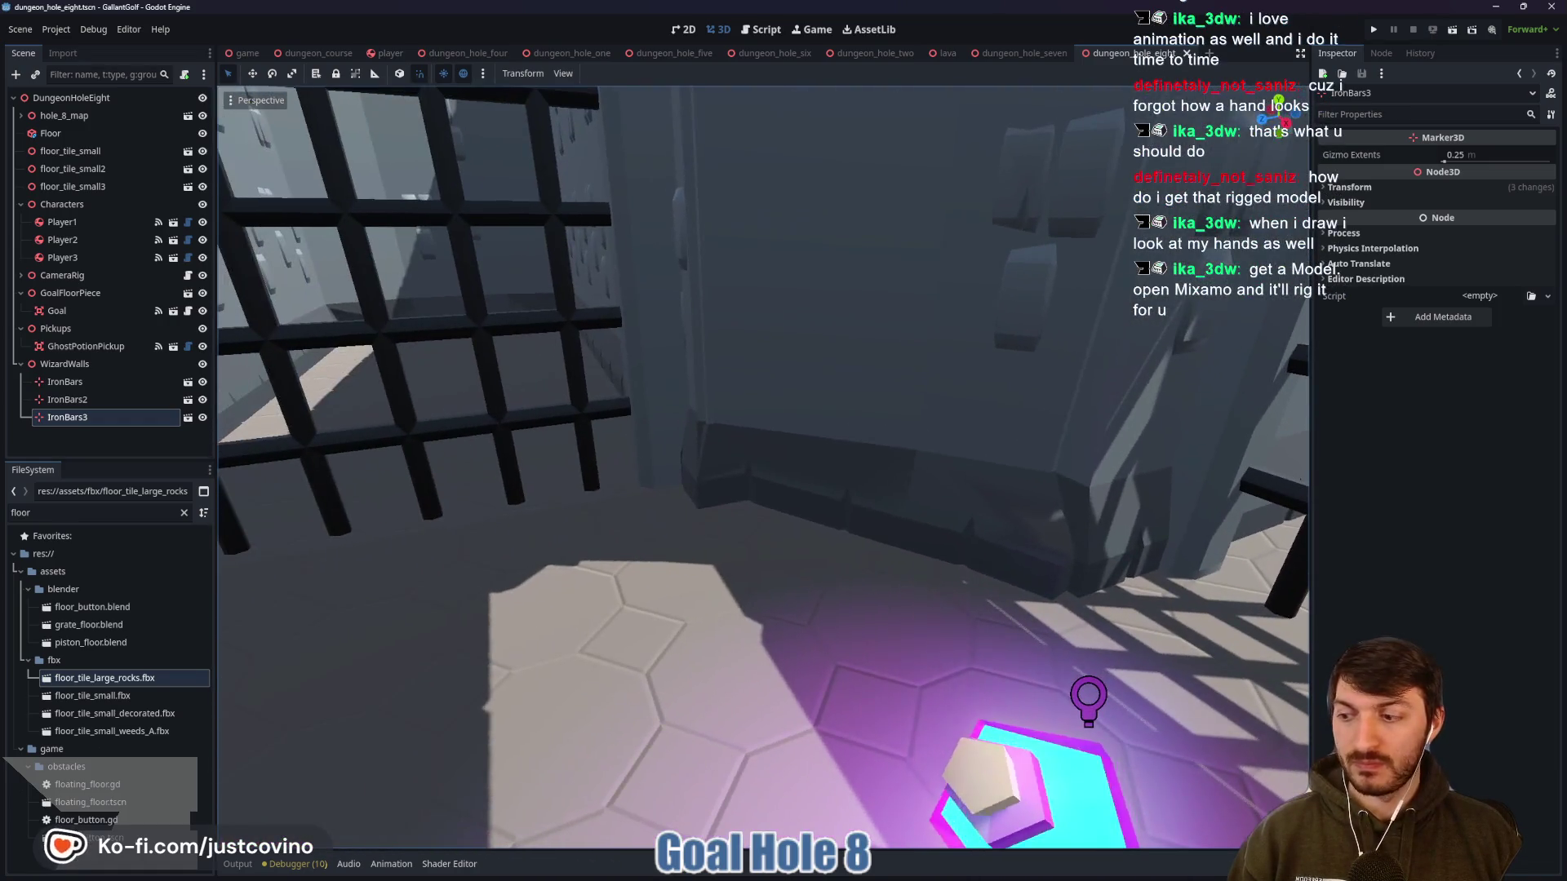
pyautogui.hotkey('ctrl', 's')
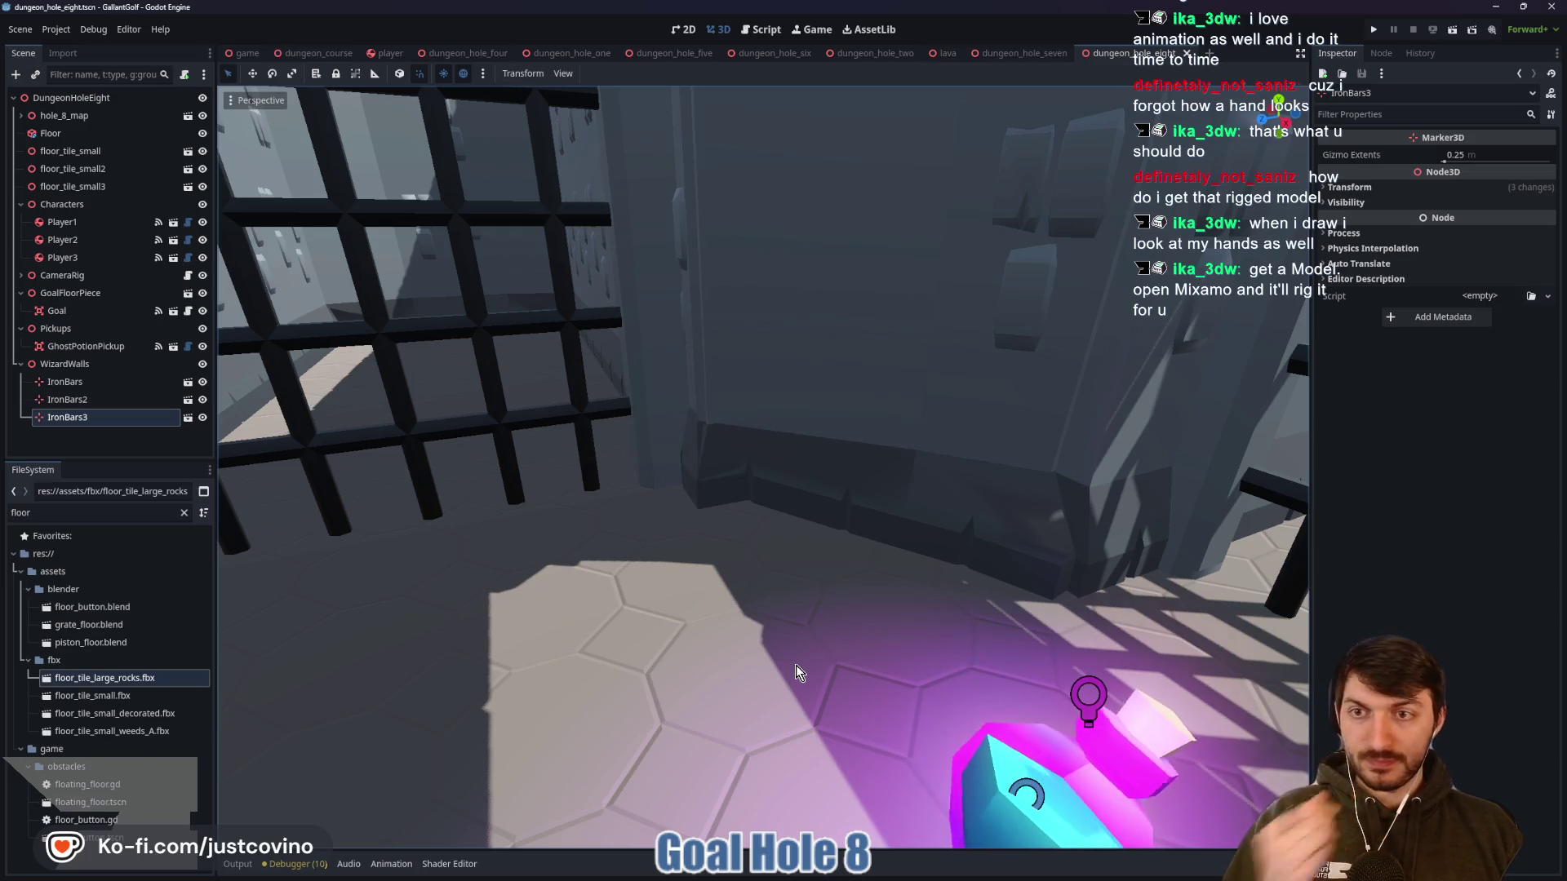
pyautogui.moveTo(804, 647)
pyautogui.mouseDown()
pyautogui.moveTo(661, 636)
pyautogui.moveTo(645, 665)
pyautogui.moveTo(604, 653)
pyautogui.moveTo(661, 661)
pyautogui.moveTo(870, 579)
pyautogui.mouseUp()
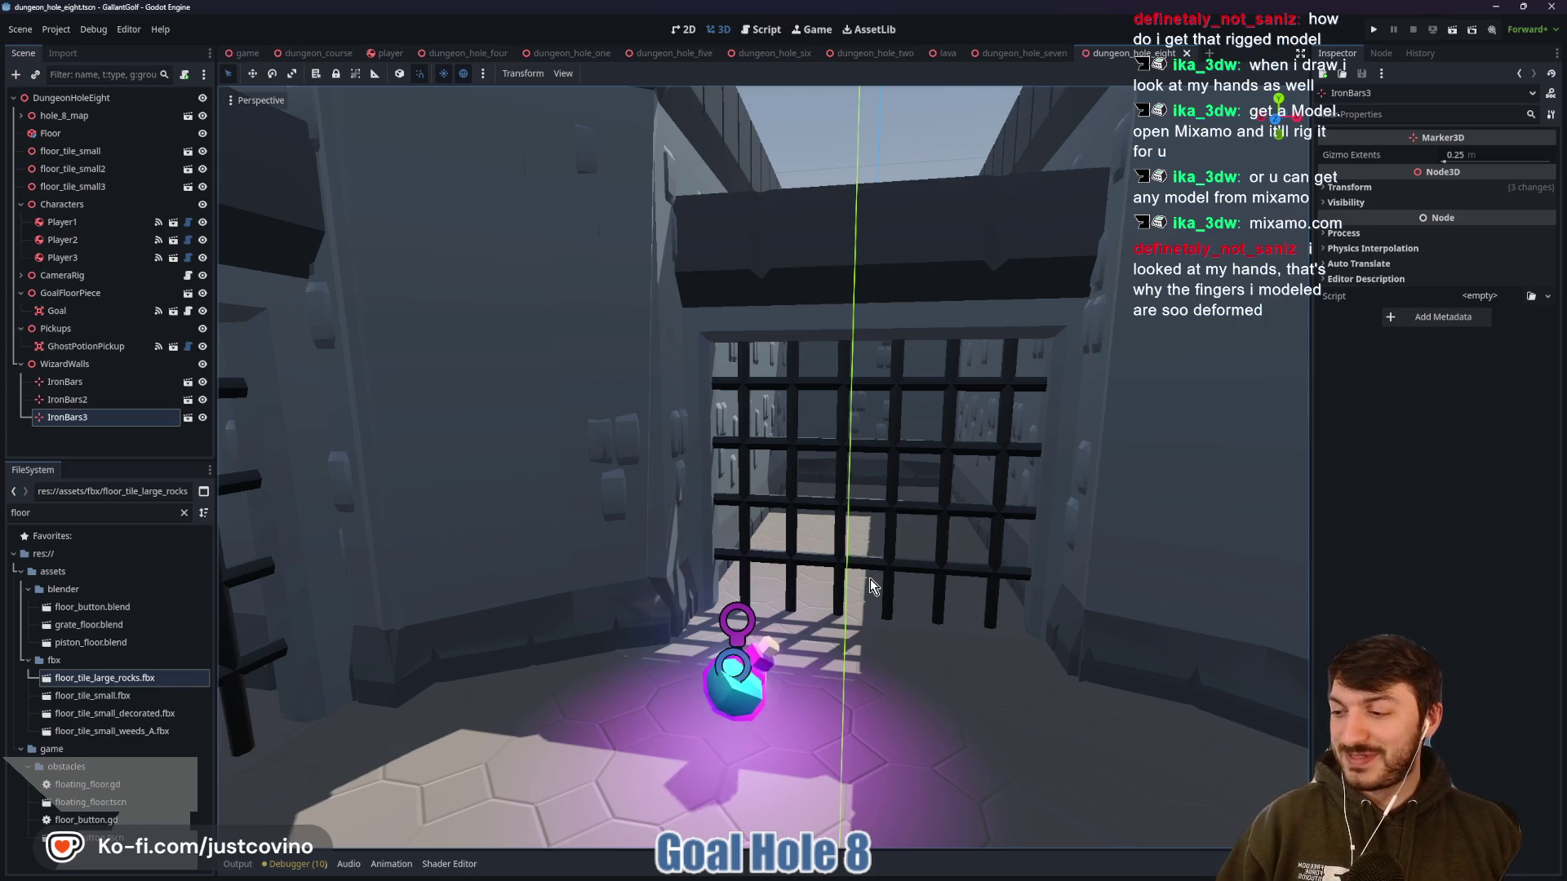
pyautogui.moveTo(945, 461); pyautogui.dragTo(771, 491)
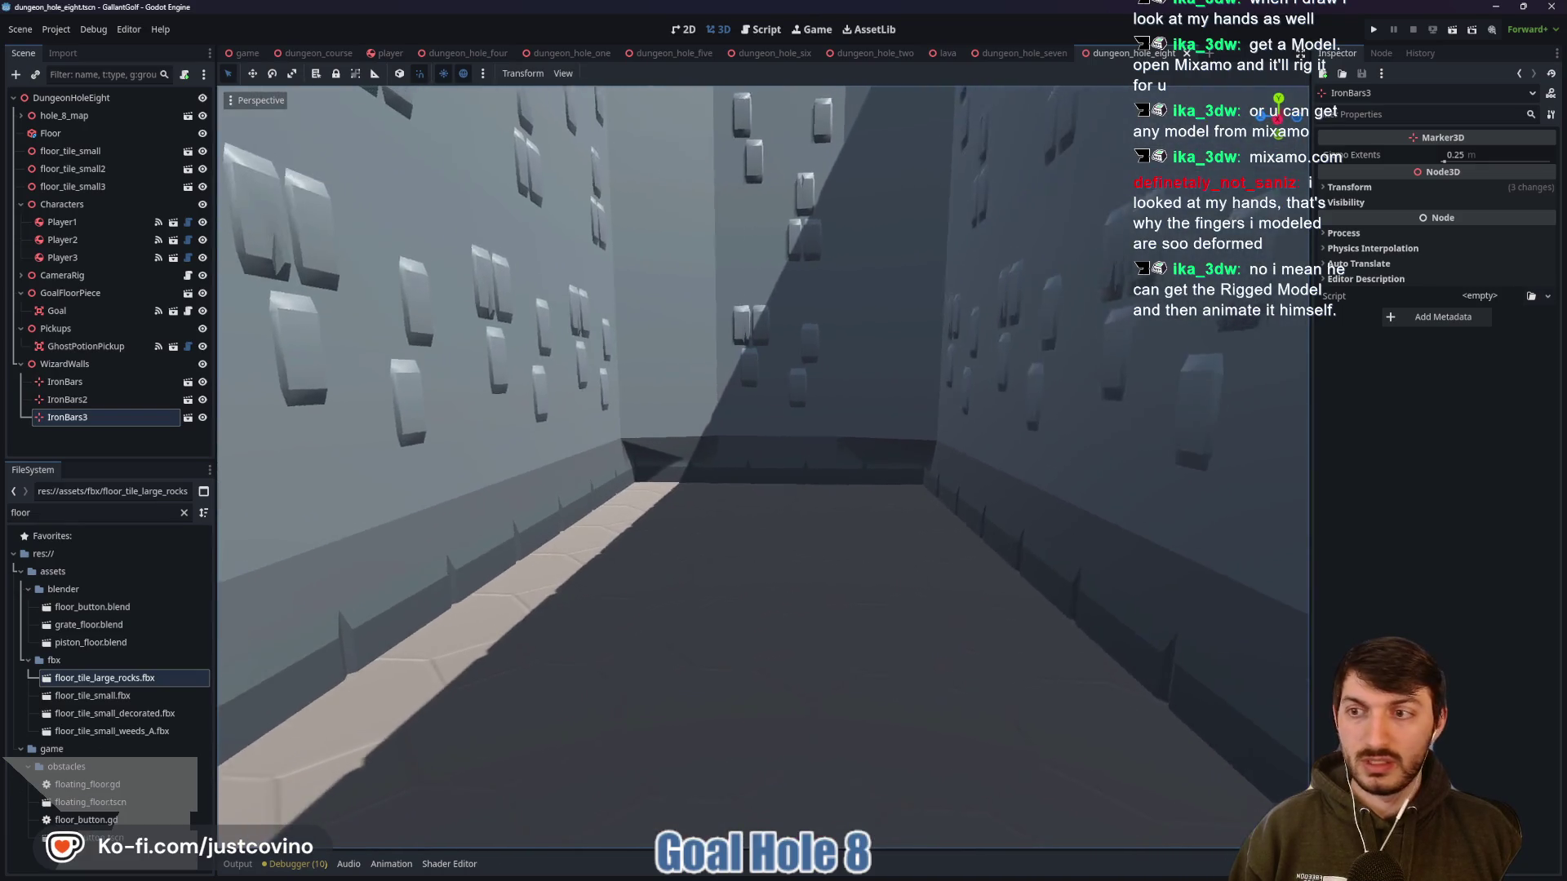
# Add a Node3D named Buttons under the root and close the browser window covering the editor
pyautogui.click(72, 98)
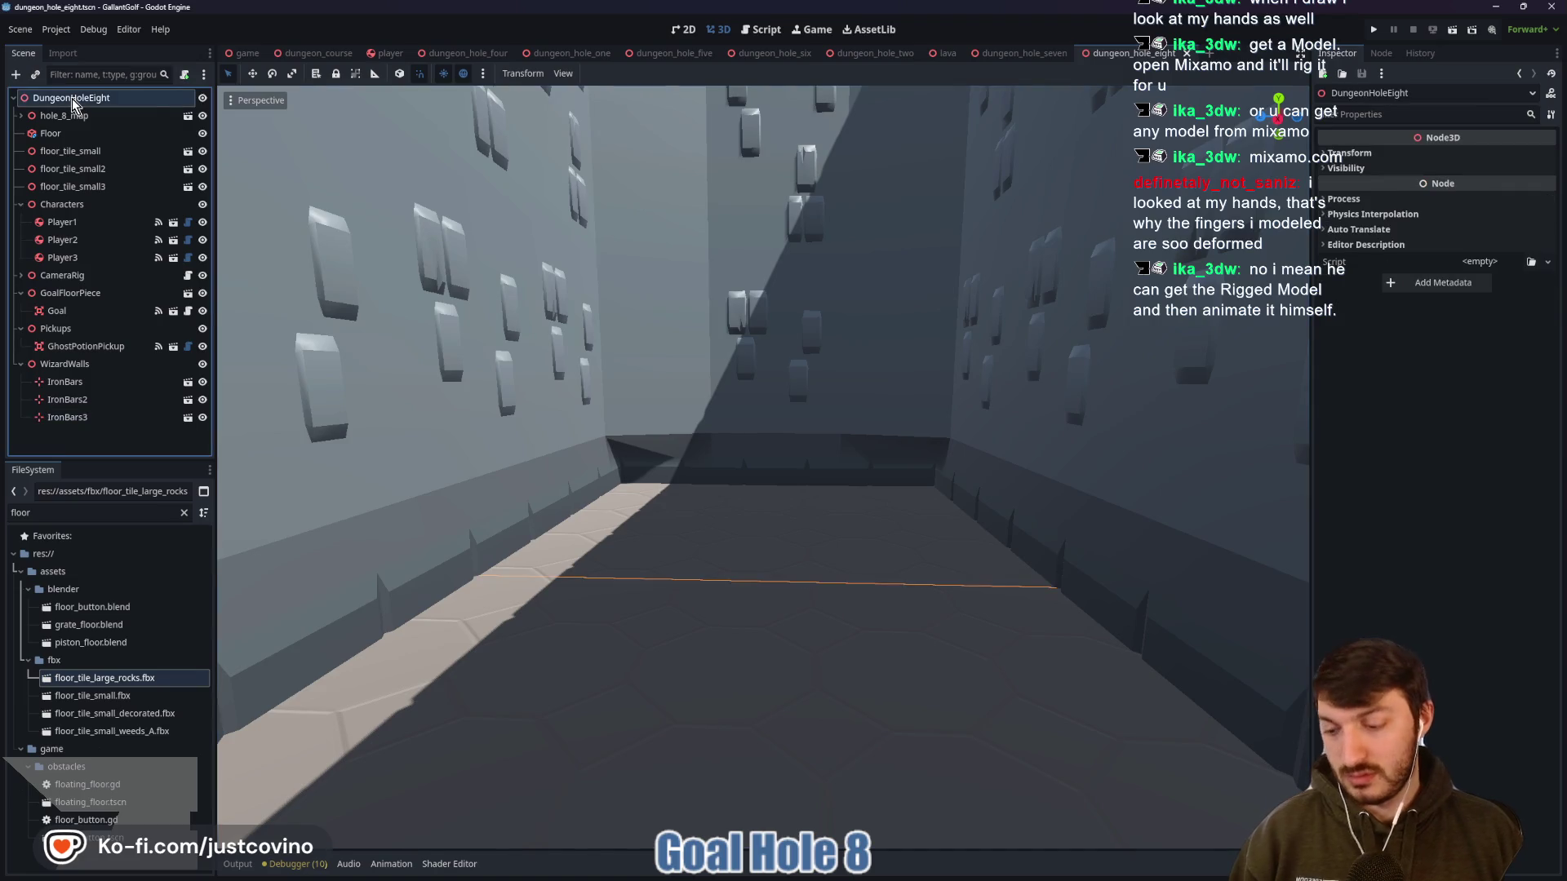
pyautogui.hotkey('ctrl', 'a')
pyautogui.write('node3d')
pyautogui.press('Return')
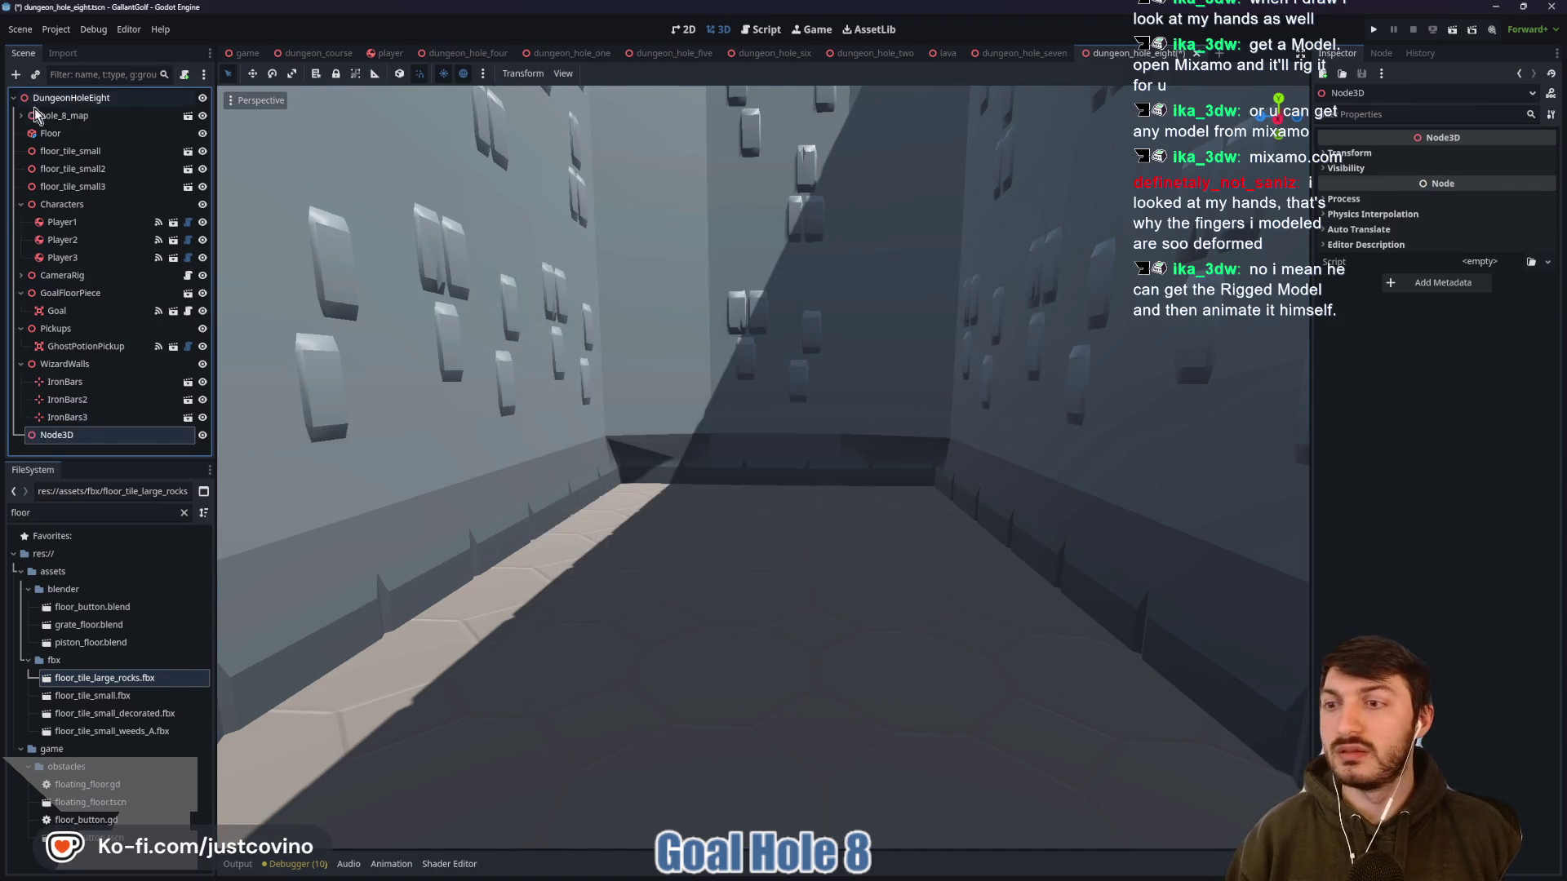
pyautogui.doubleClick(64, 435)
pyautogui.write('Buttons')
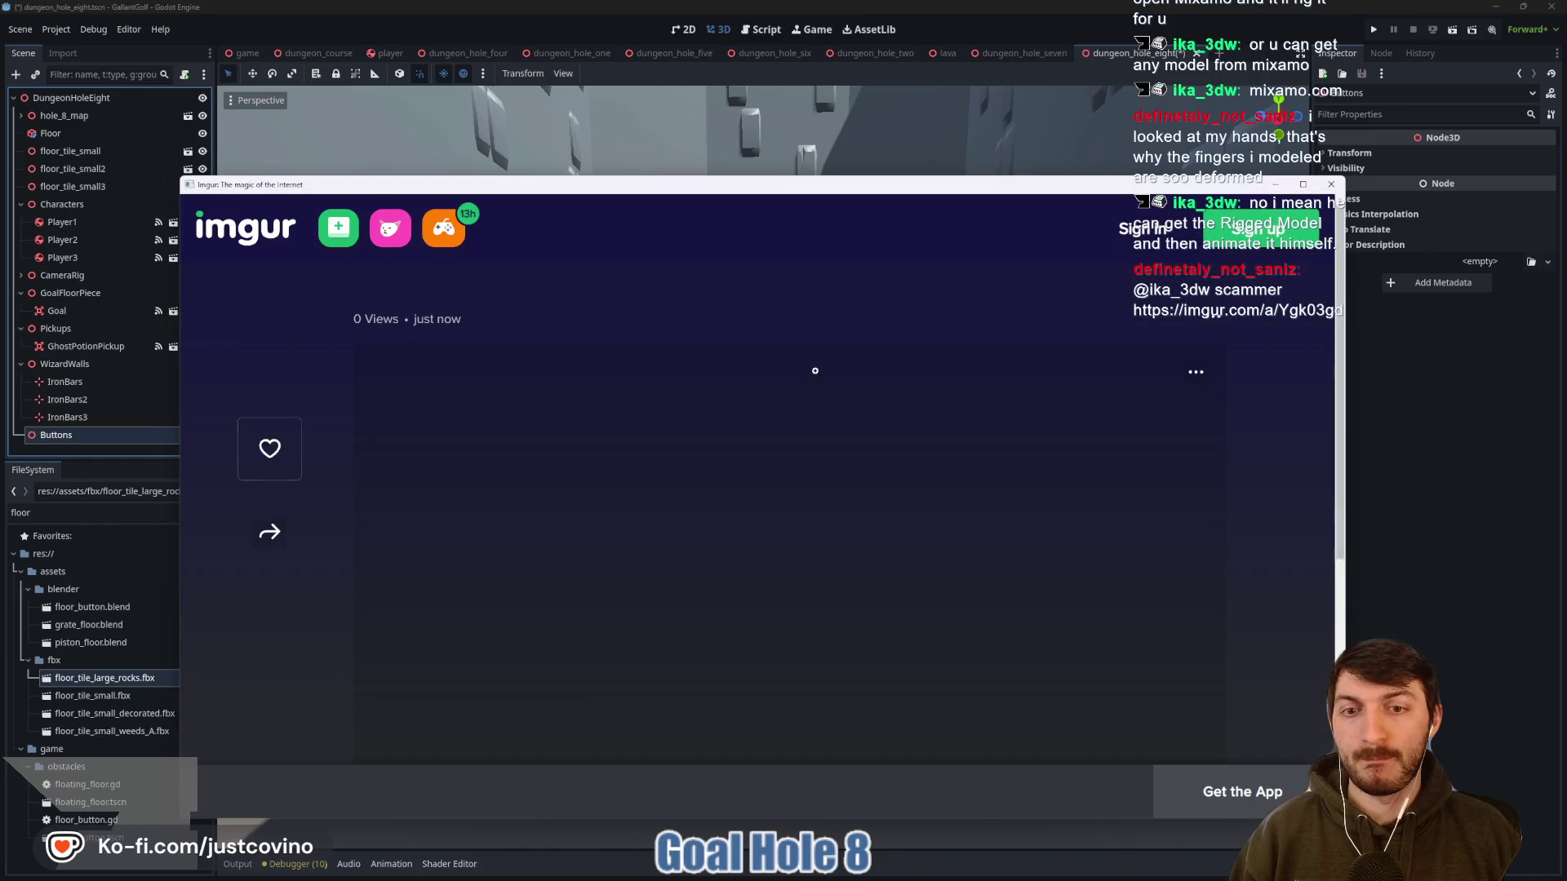
pyautogui.click(1331, 184)
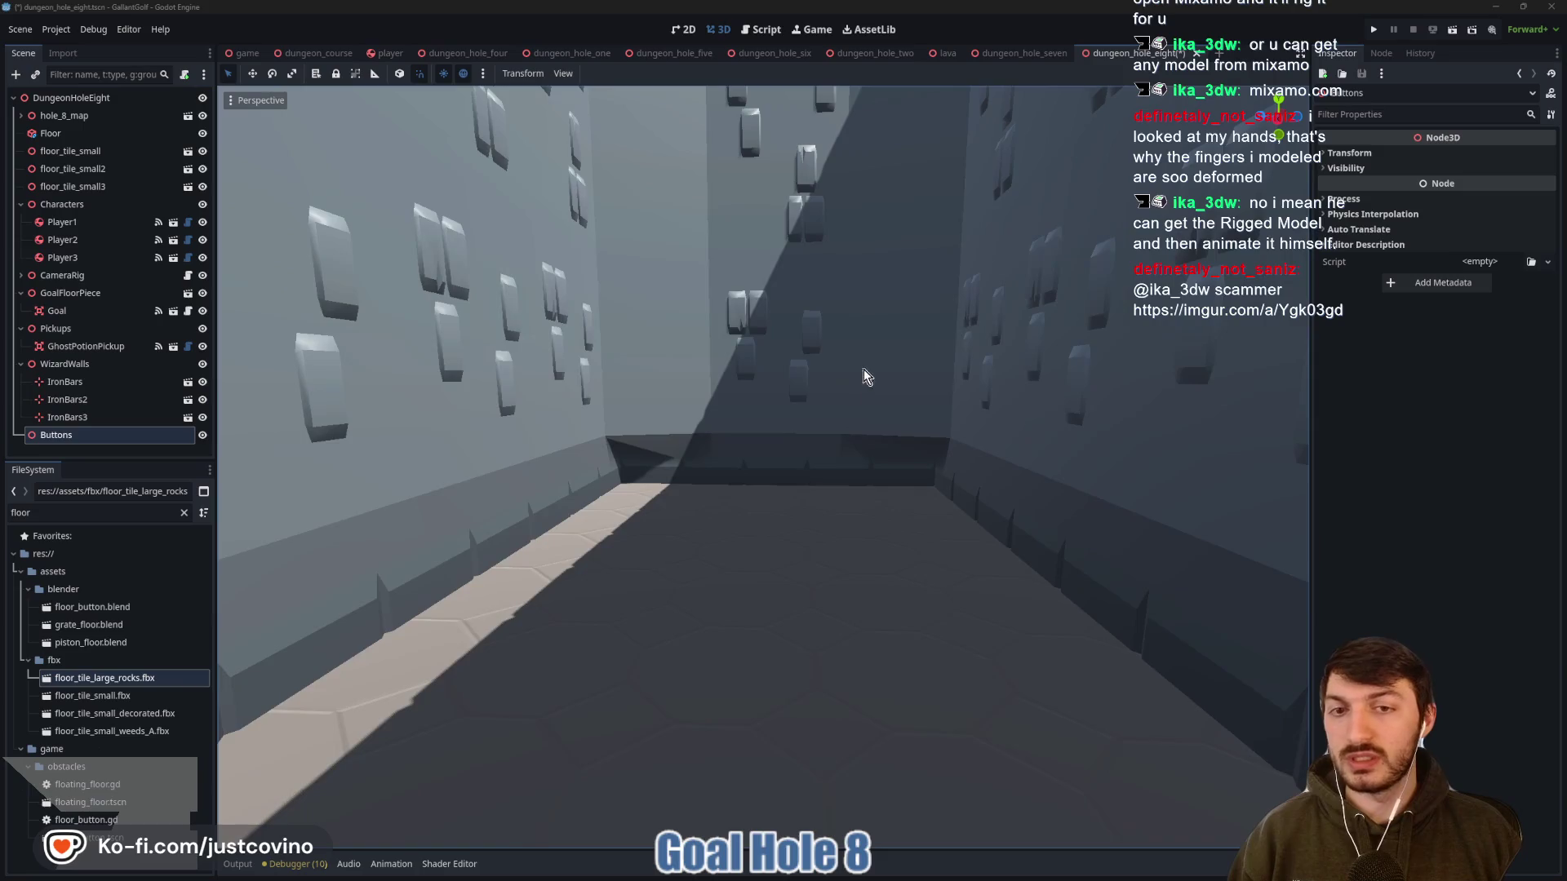
pyautogui.click(138, 441)
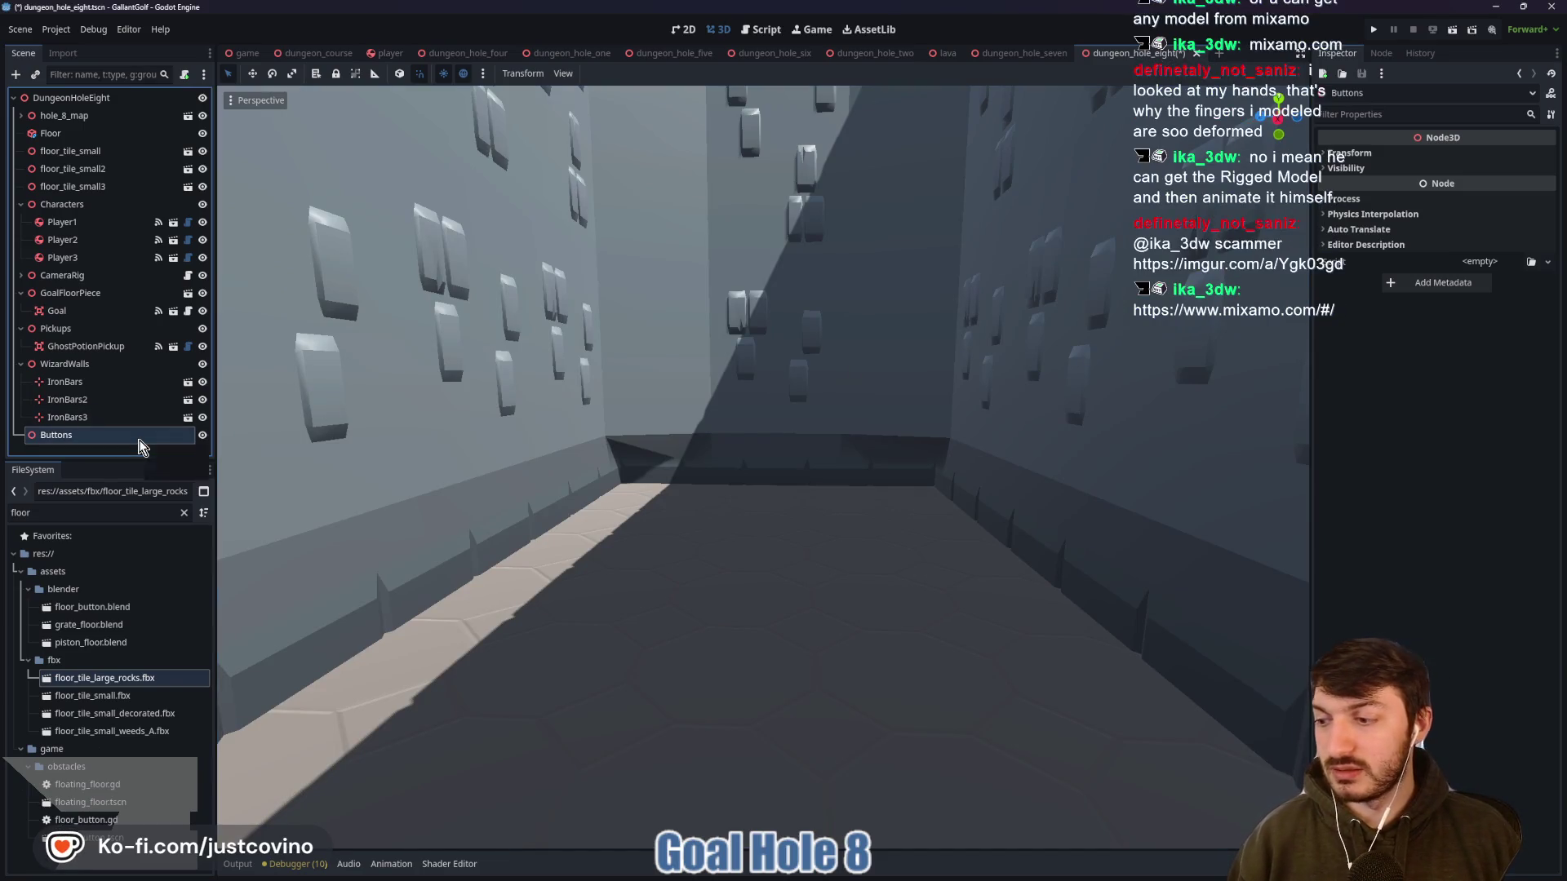
pyautogui.hotkey('ctrl', 'shift', 'a')
# Instance pushable_button.tscn under Buttons and lower it into the level
pyautogui.write('pu')
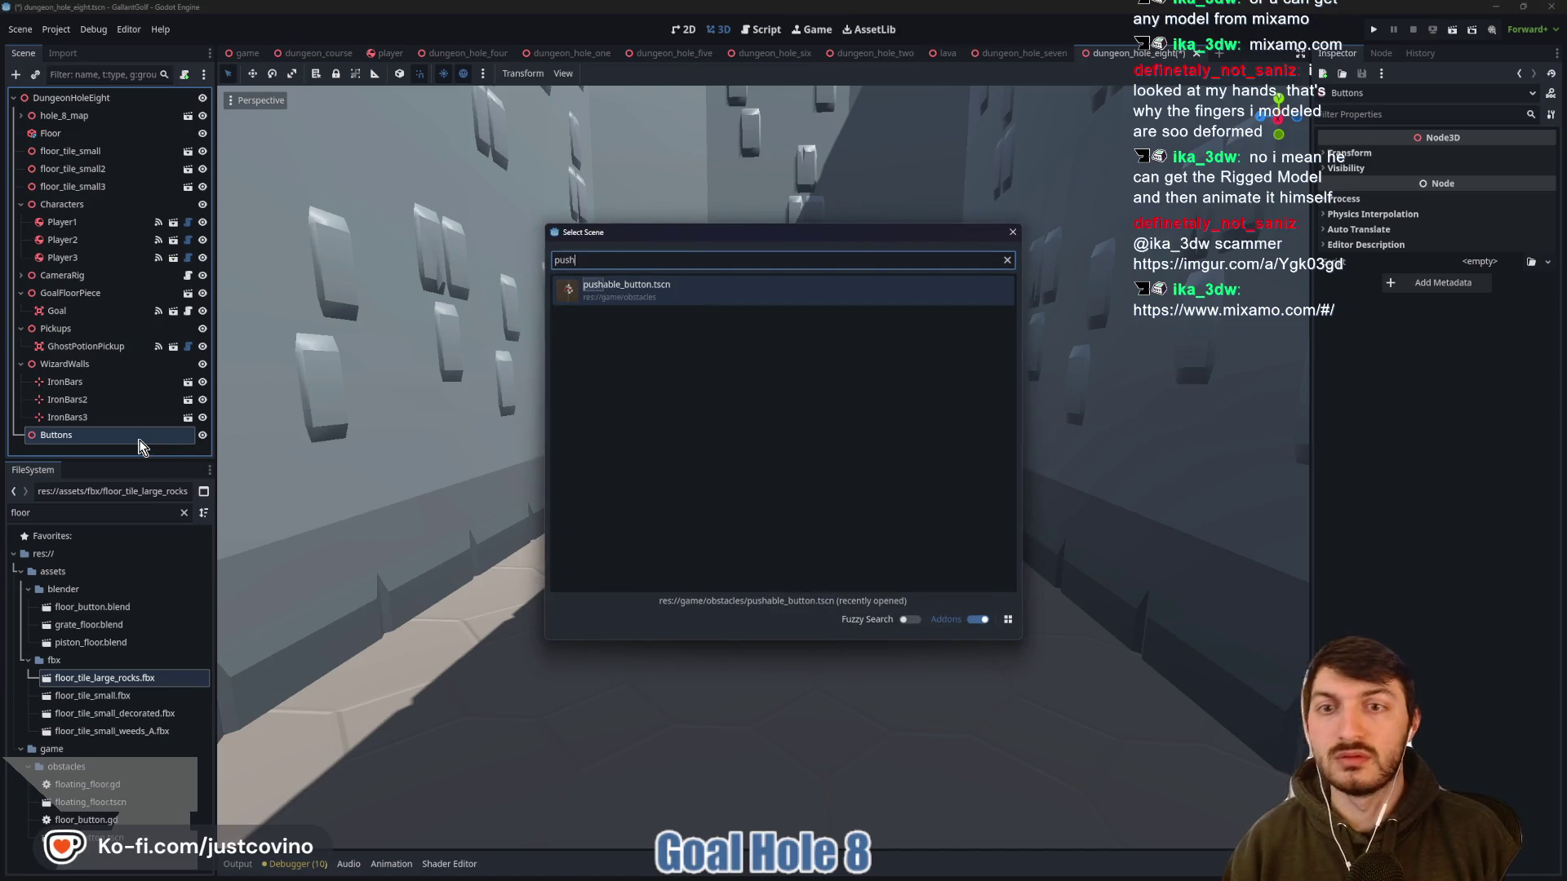
pyautogui.press('Return')
pyautogui.press('f')
pyautogui.moveTo(759, 398); pyautogui.dragTo(767, 717)
pyautogui.moveTo(759, 796); pyautogui.dragTo(755, 604)
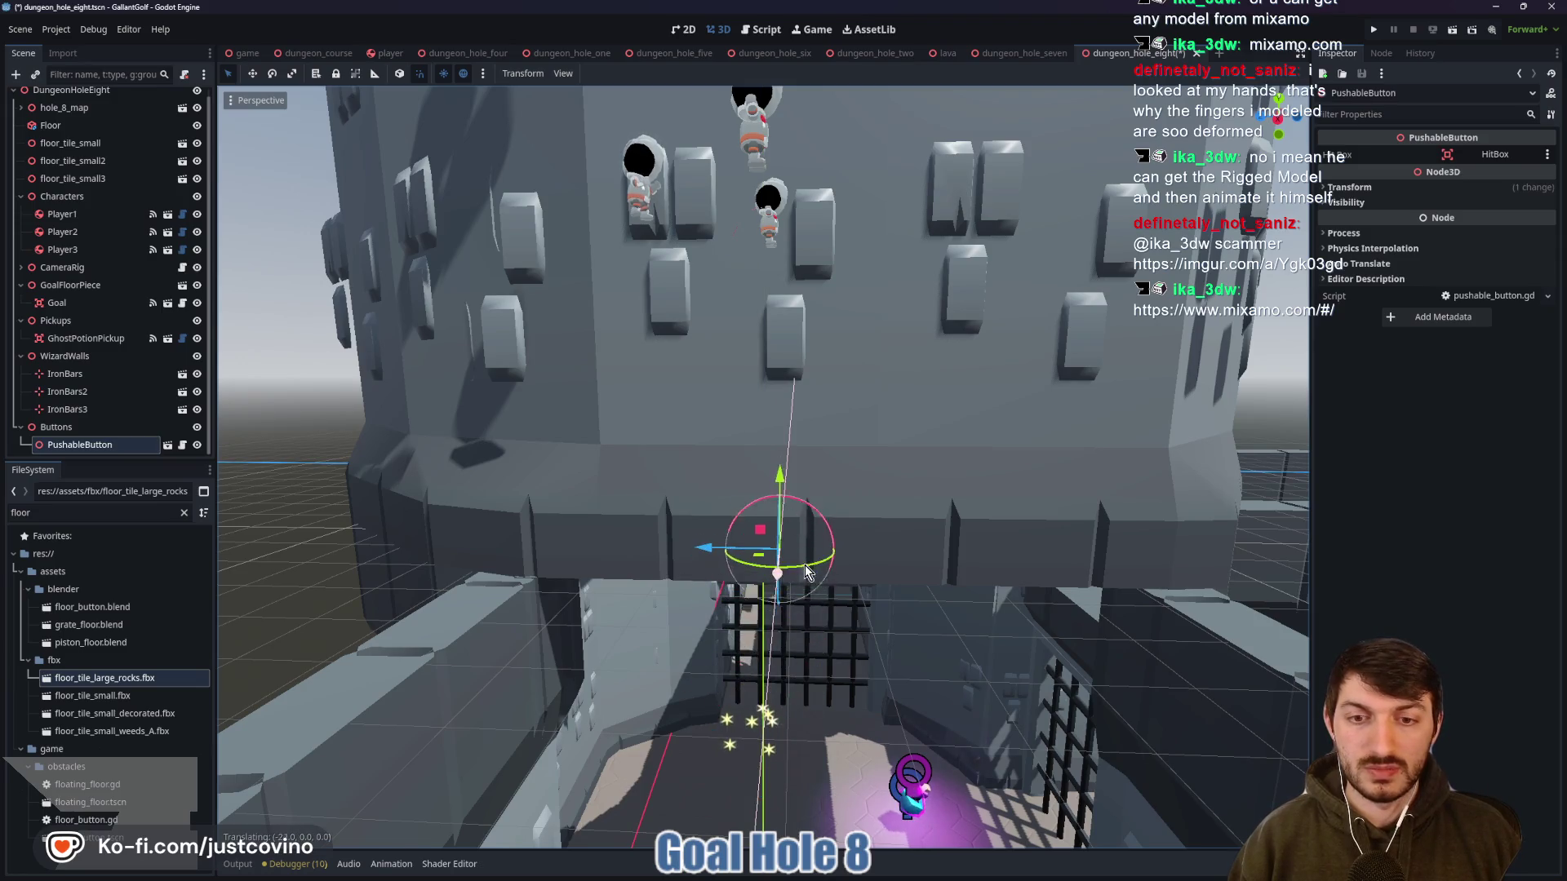
pyautogui.press('f')
pyautogui.moveTo(771, 396); pyautogui.dragTo(771, 489)
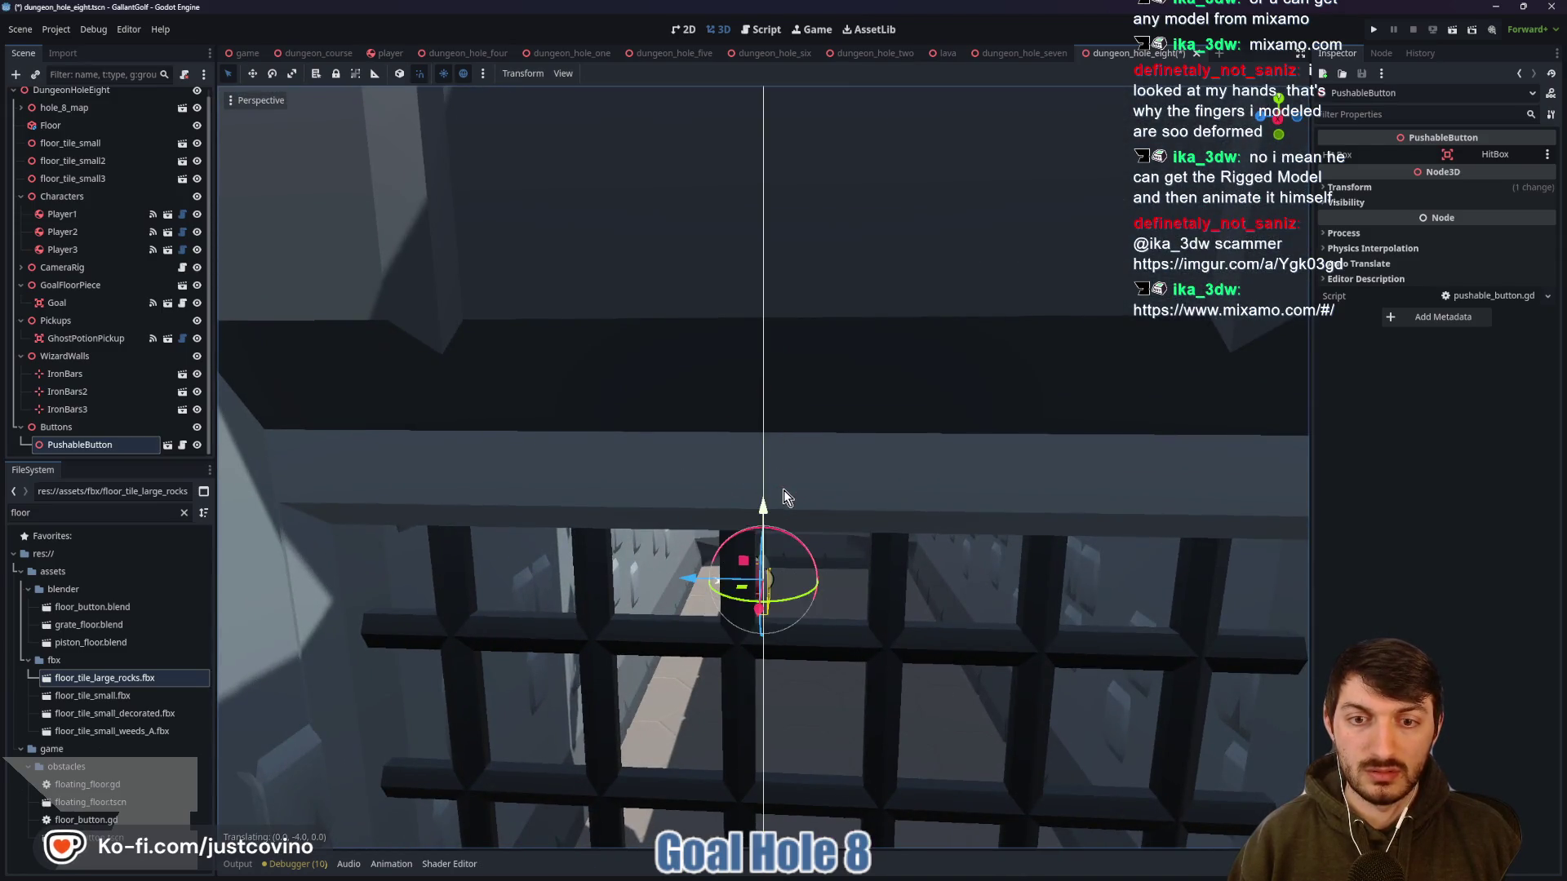
pyautogui.scroll(5, 824, 588)
pyautogui.scroll(4, 822, 579)
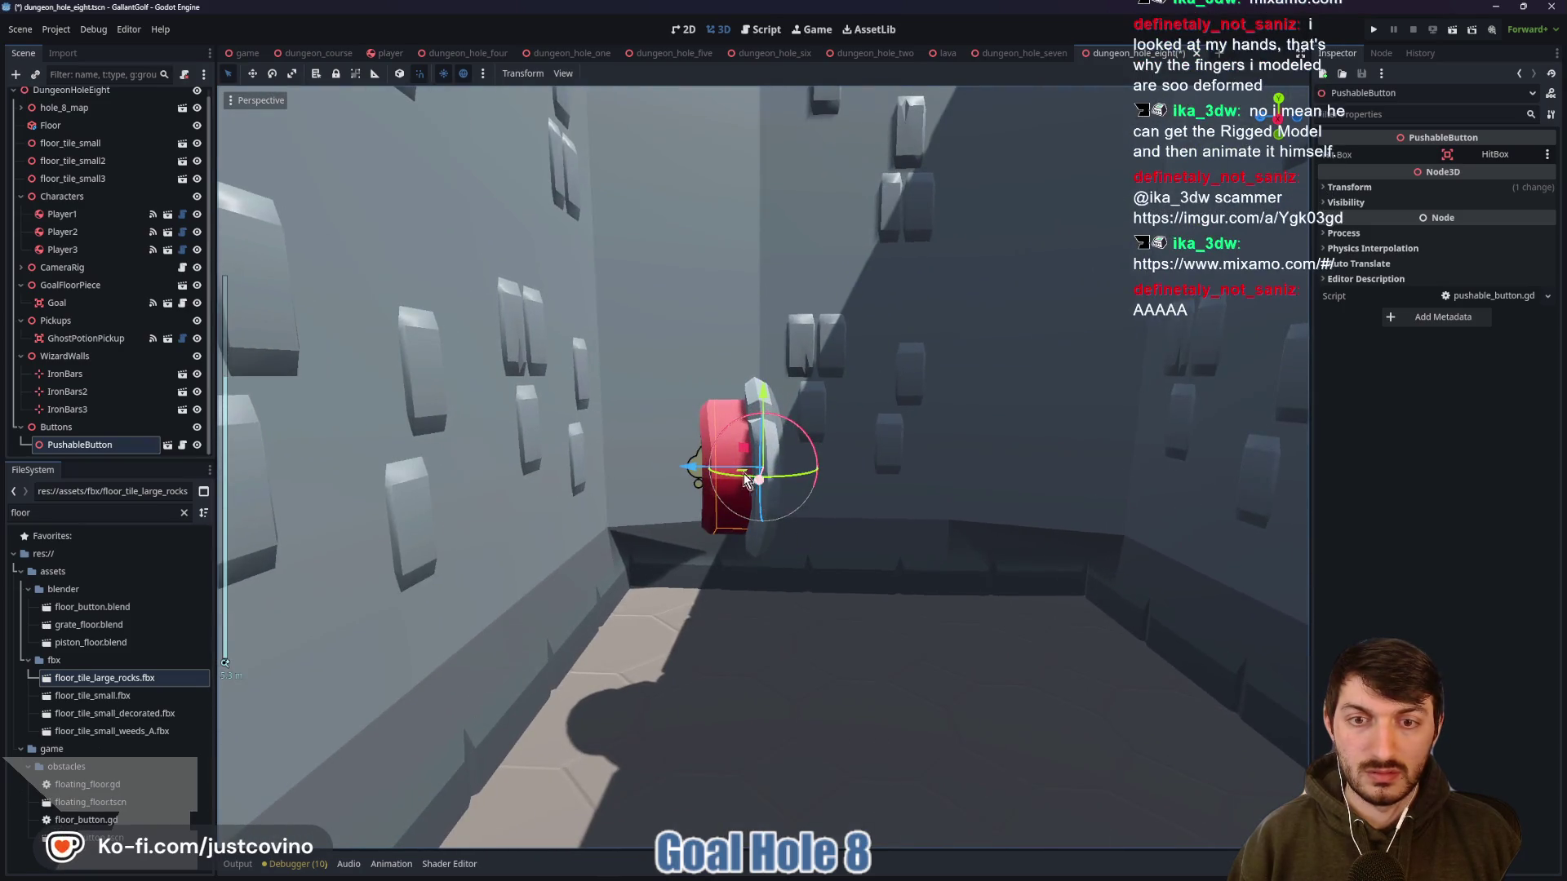
# Rotate the button 90 degrees and set it down in the corridor beyond the iron bars
pyautogui.moveTo(728, 483)
pyautogui.mouseDown()
pyautogui.moveTo(771, 506)
pyautogui.moveTo(681, 440)
pyautogui.moveTo(886, 478)
pyautogui.moveTo(997, 524)
pyautogui.mouseUp()
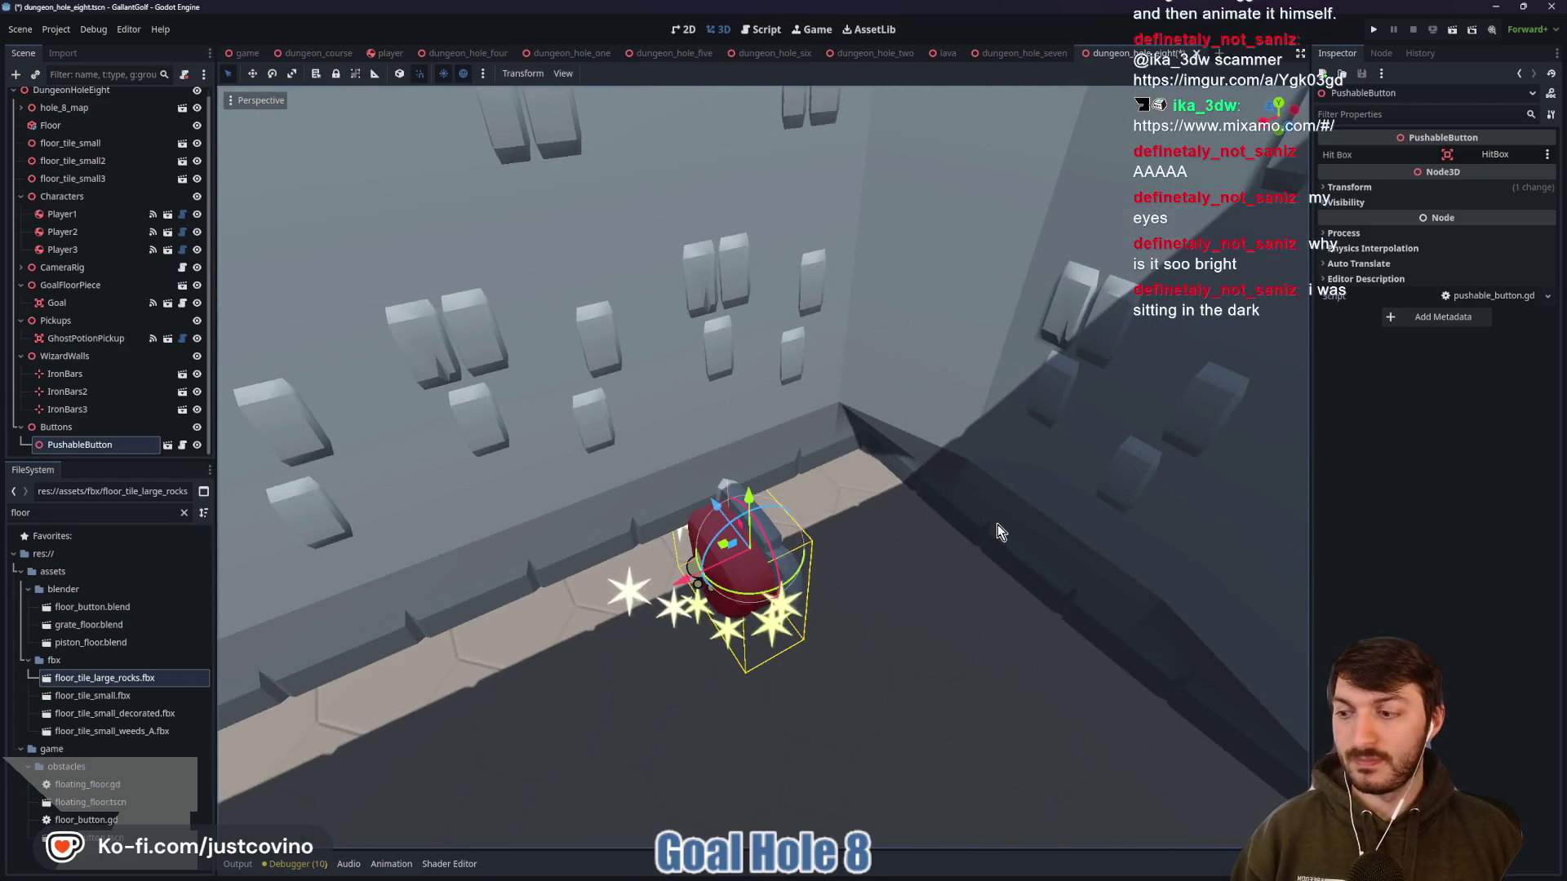
pyautogui.moveTo(749, 495); pyautogui.dragTo(780, 653)
pyautogui.moveTo(686, 716)
pyautogui.mouseDown()
pyautogui.moveTo(985, 608)
pyautogui.moveTo(956, 613)
pyautogui.mouseUp()
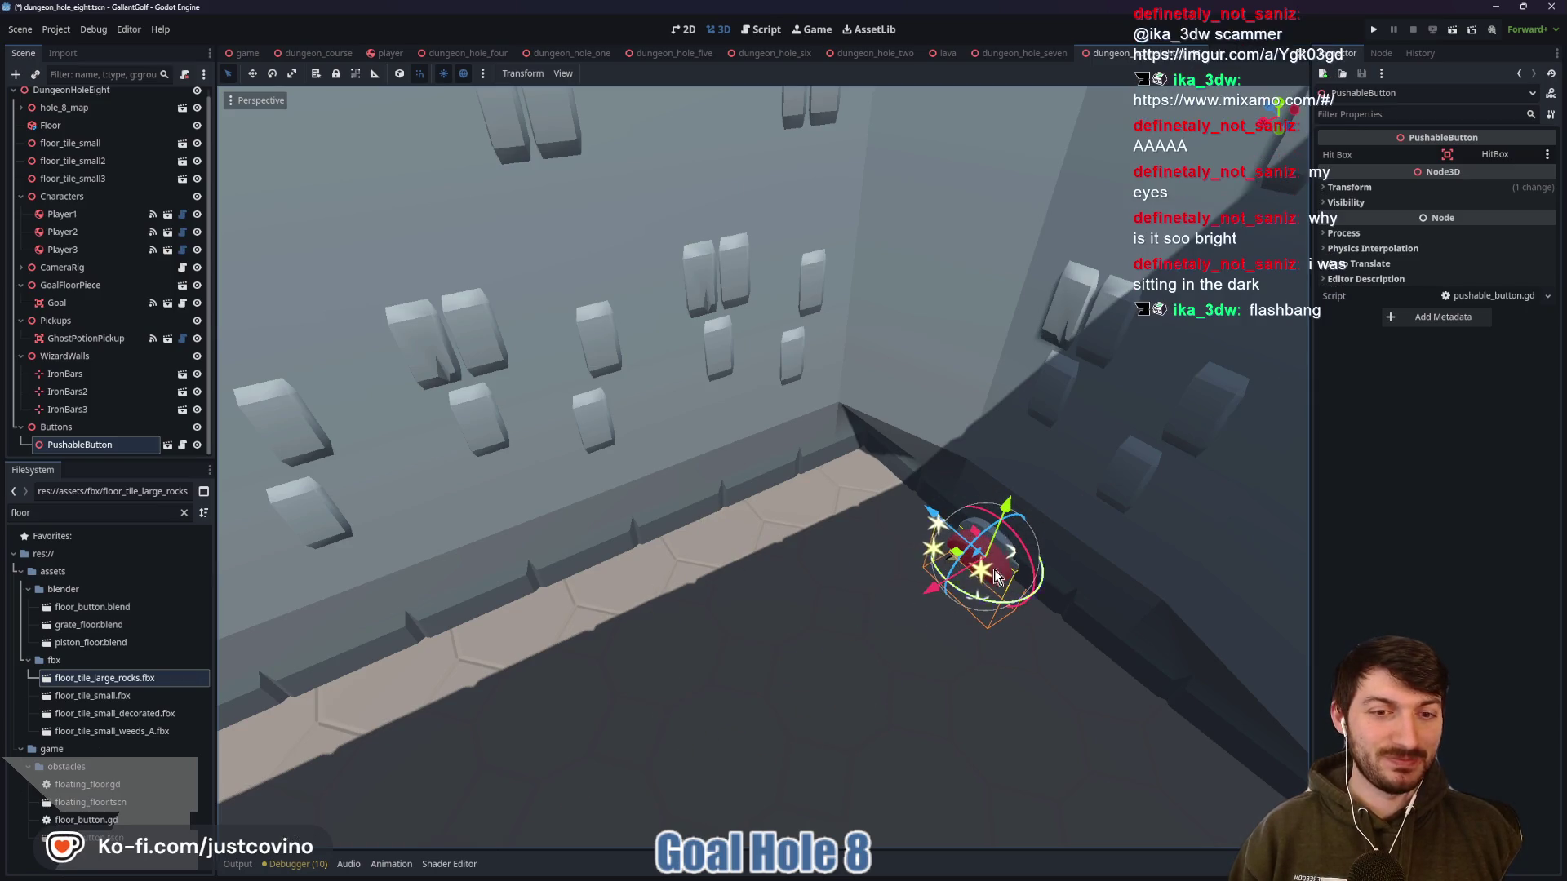
pyautogui.moveTo(1004, 506); pyautogui.dragTo(1020, 437)
pyautogui.press('f')
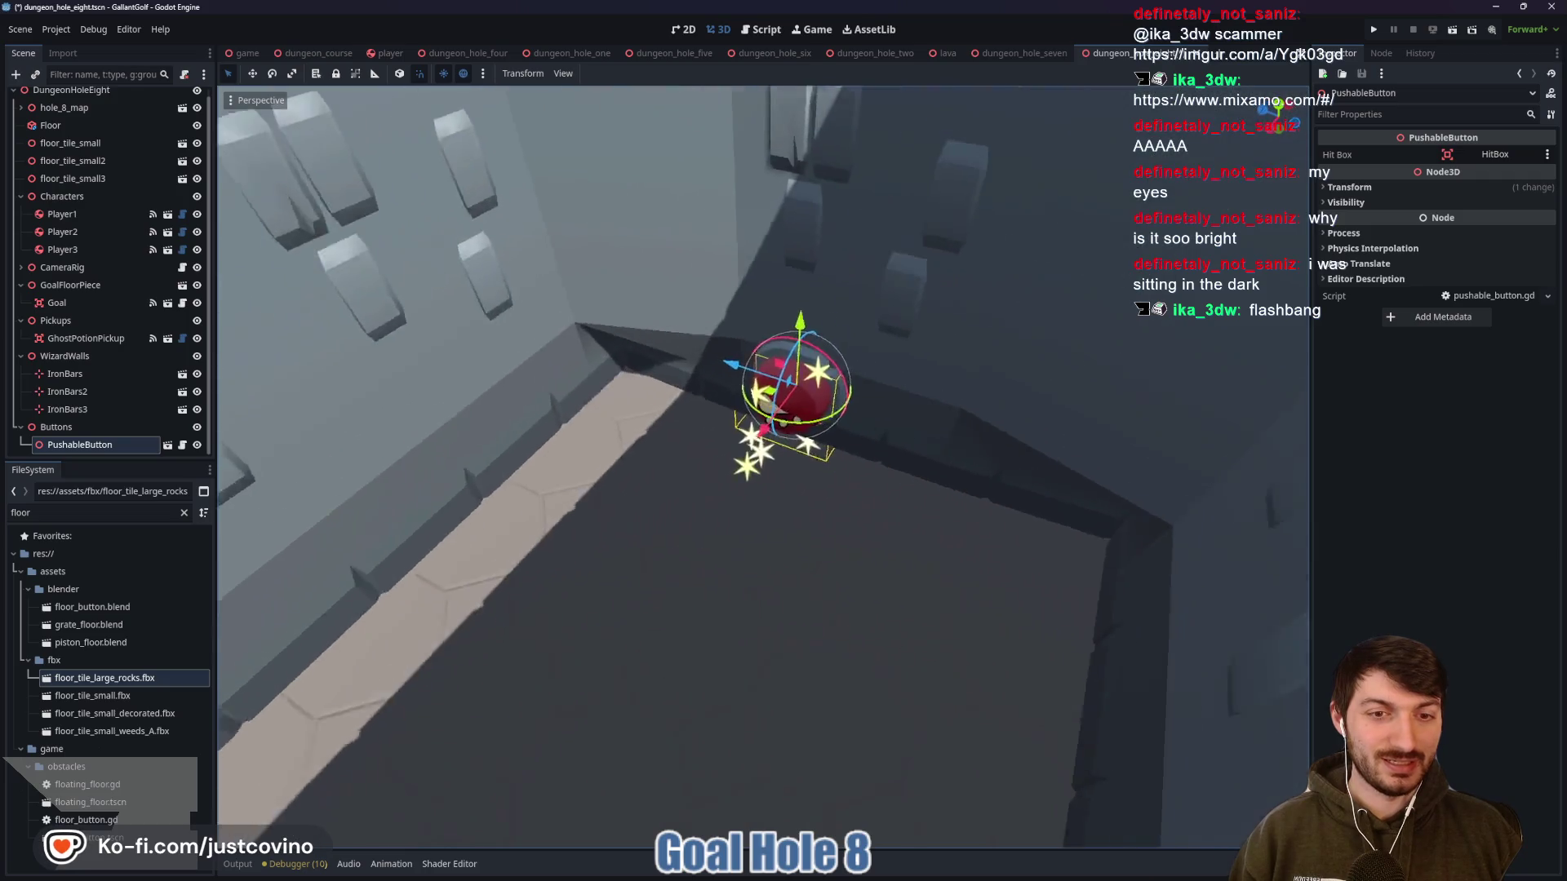
pyautogui.moveTo(747, 504); pyautogui.dragTo(751, 507)
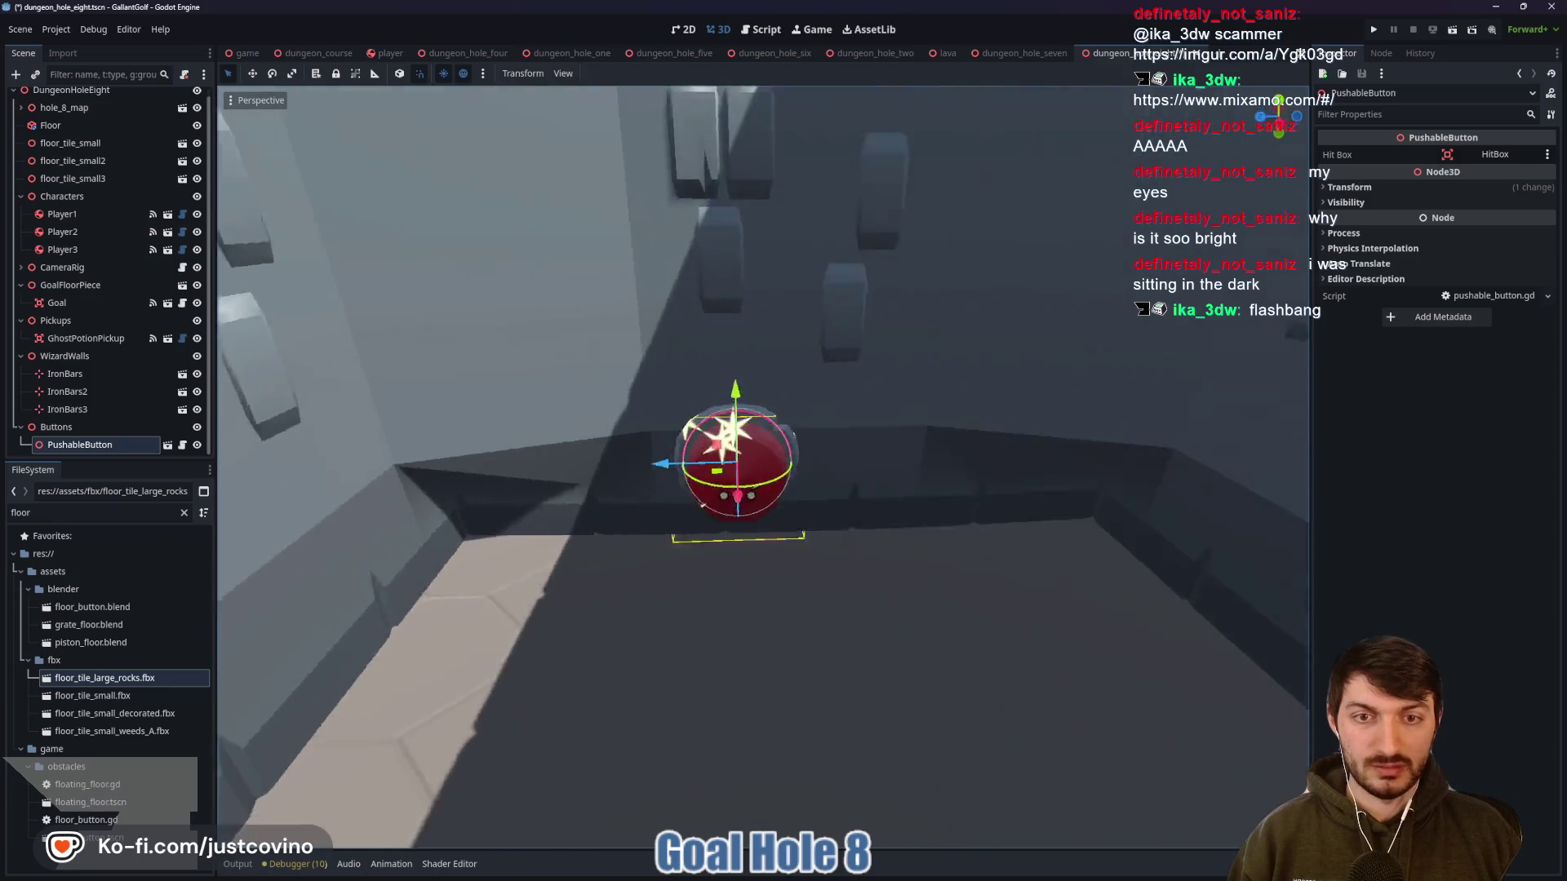
# Fly the camera through the bars to check the button's placement, then save the scene
pyautogui.press('w')
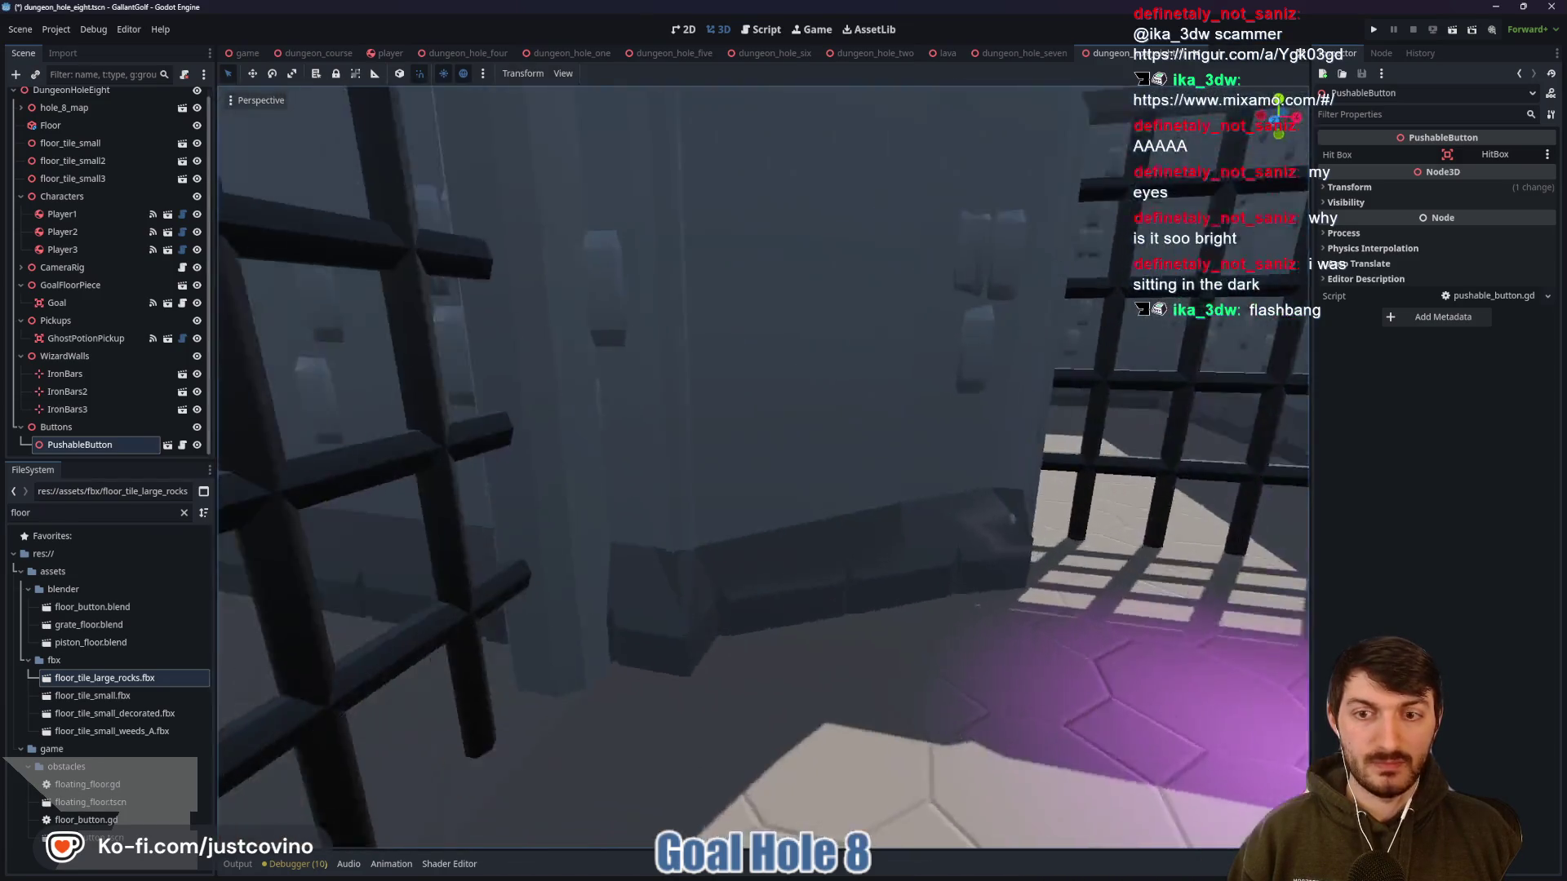
pyautogui.press('w')
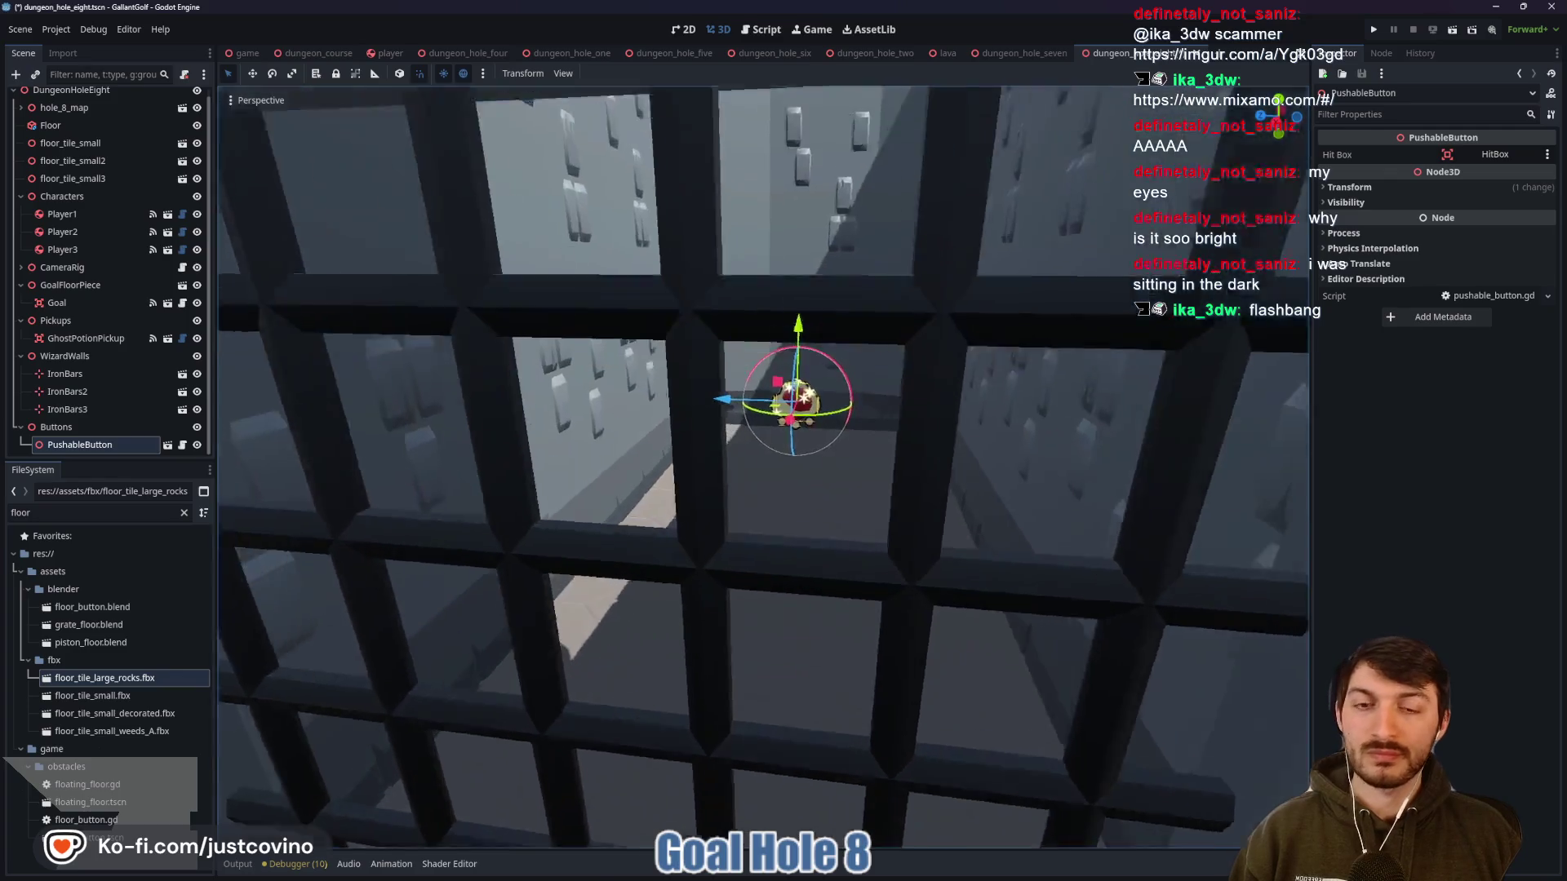
pyautogui.press('w')
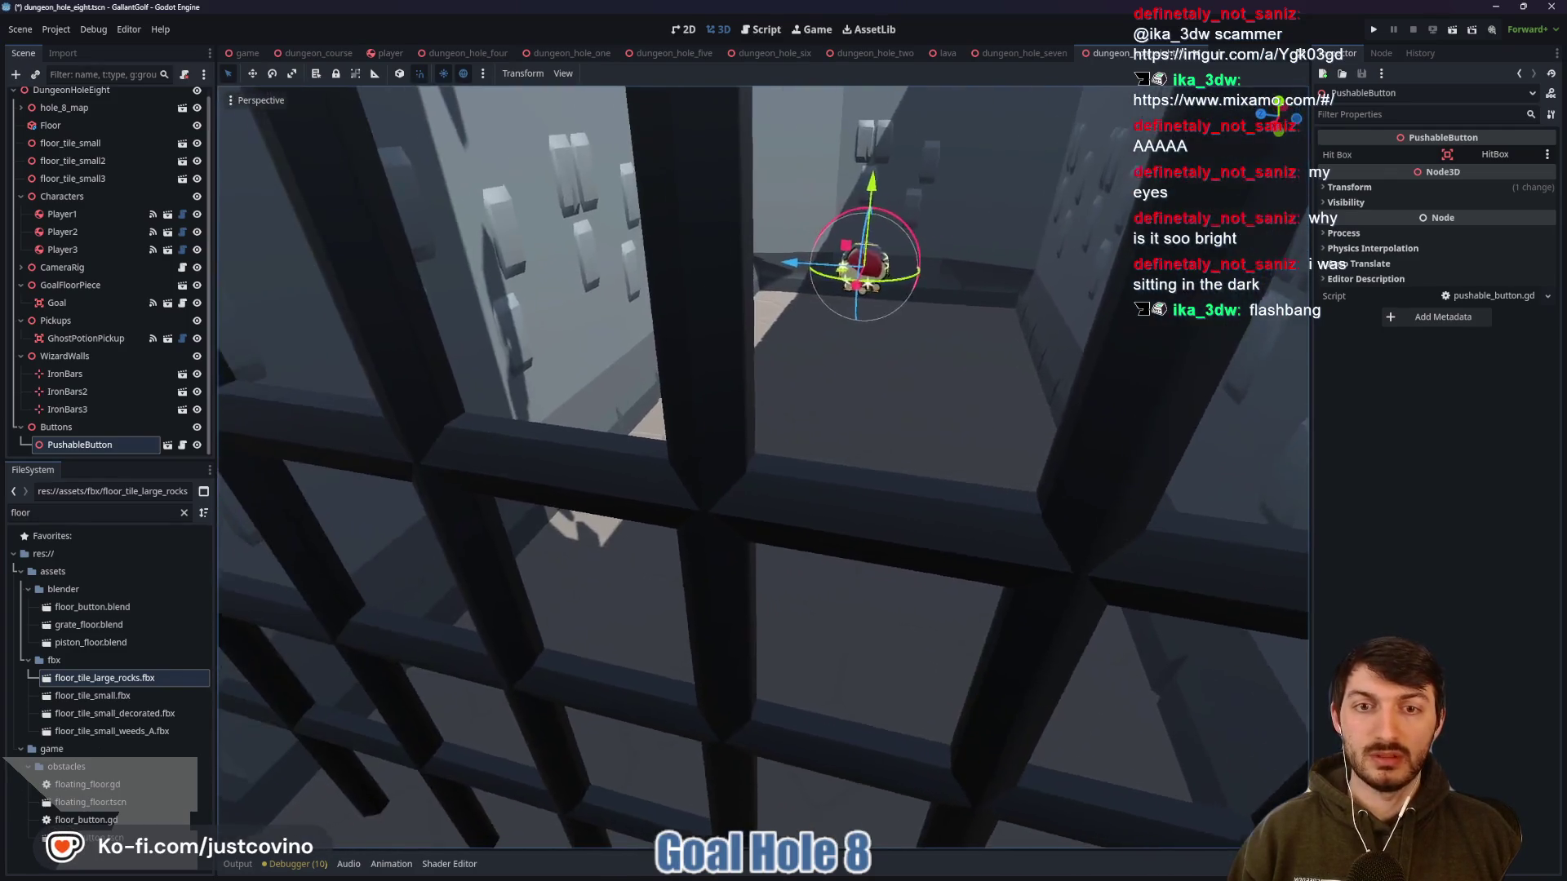
pyautogui.press('w')
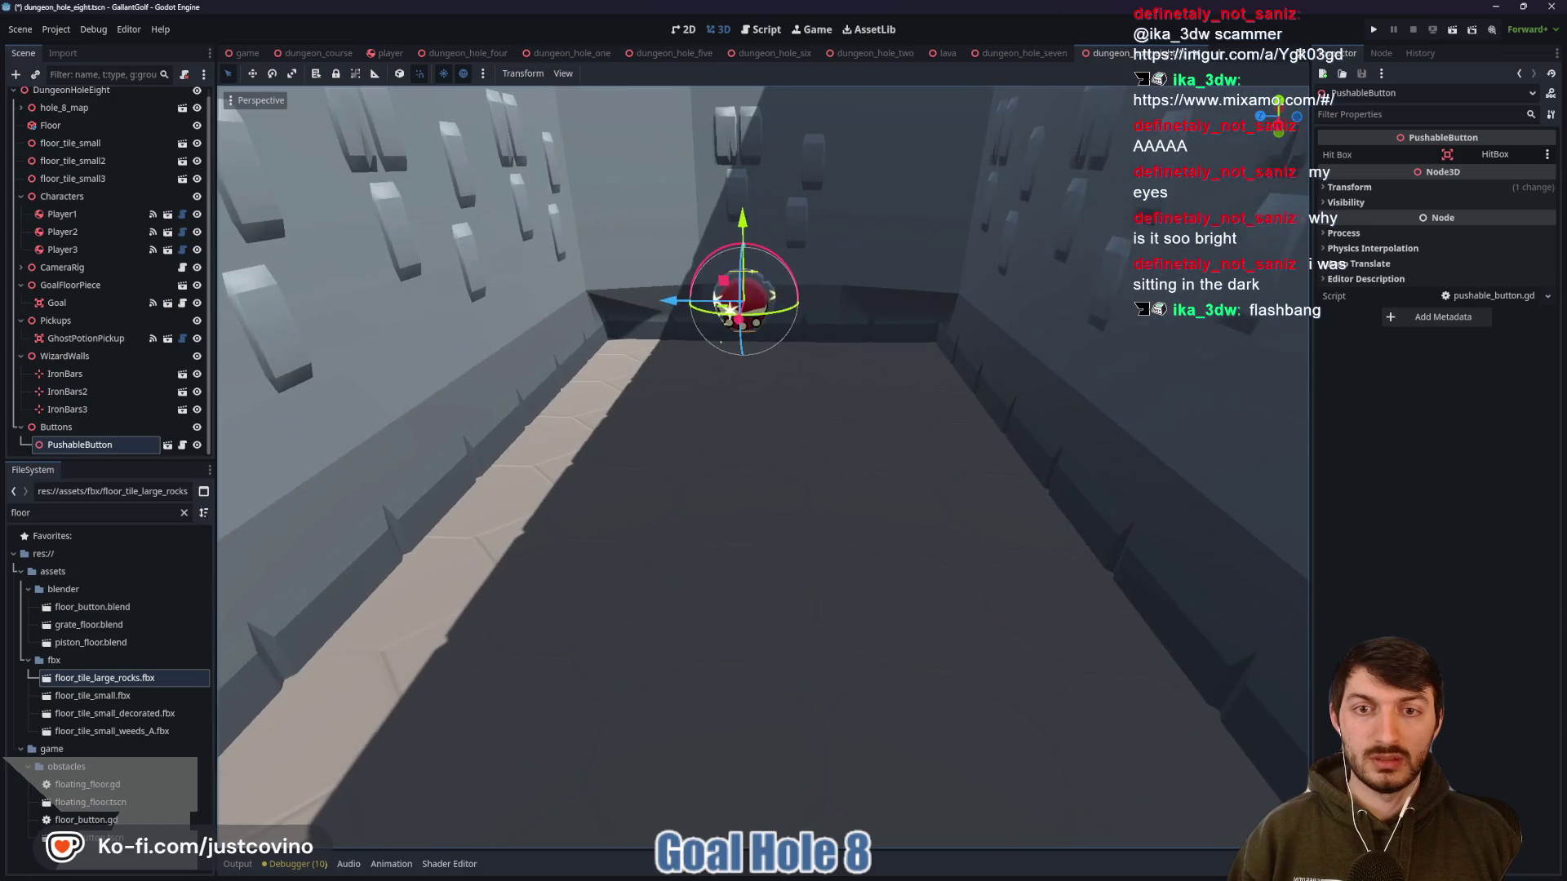
pyautogui.press('w')
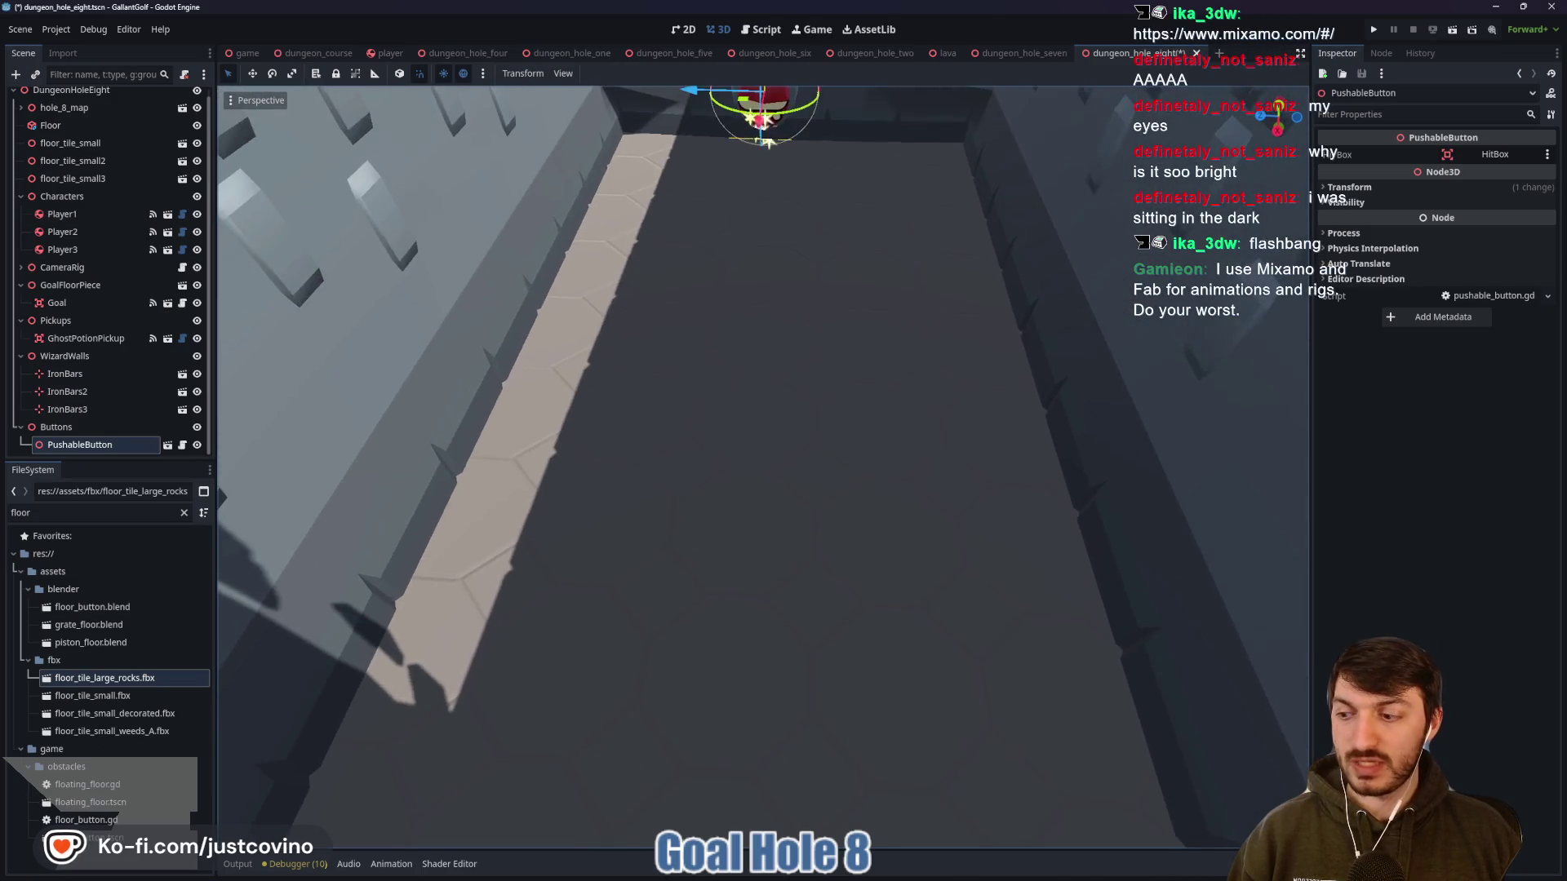
pyautogui.hotkey('ctrl', 's')
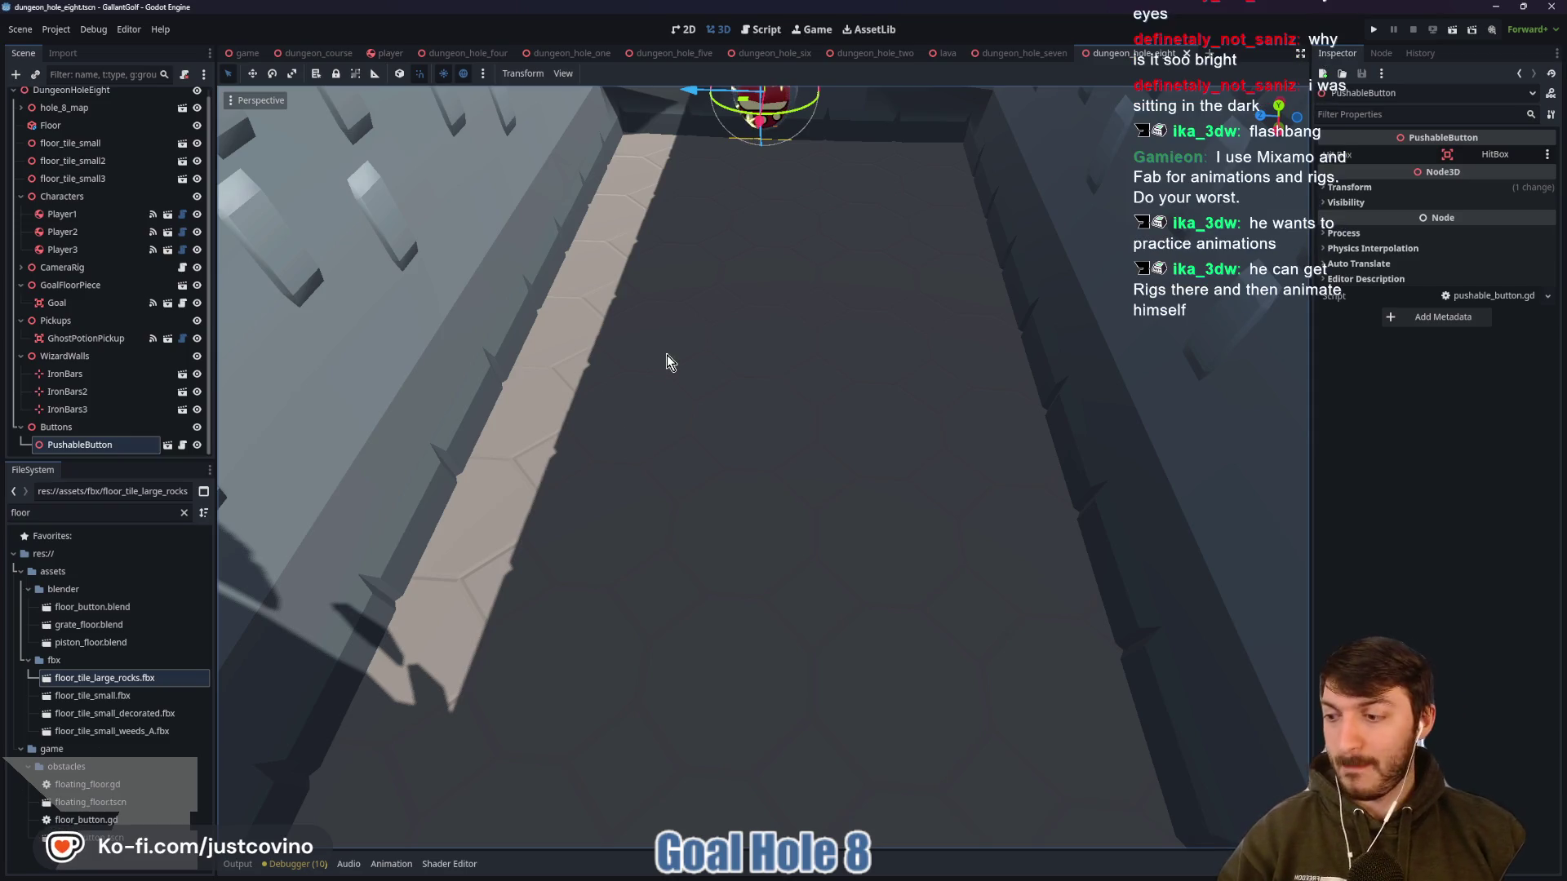
pyautogui.press('w')
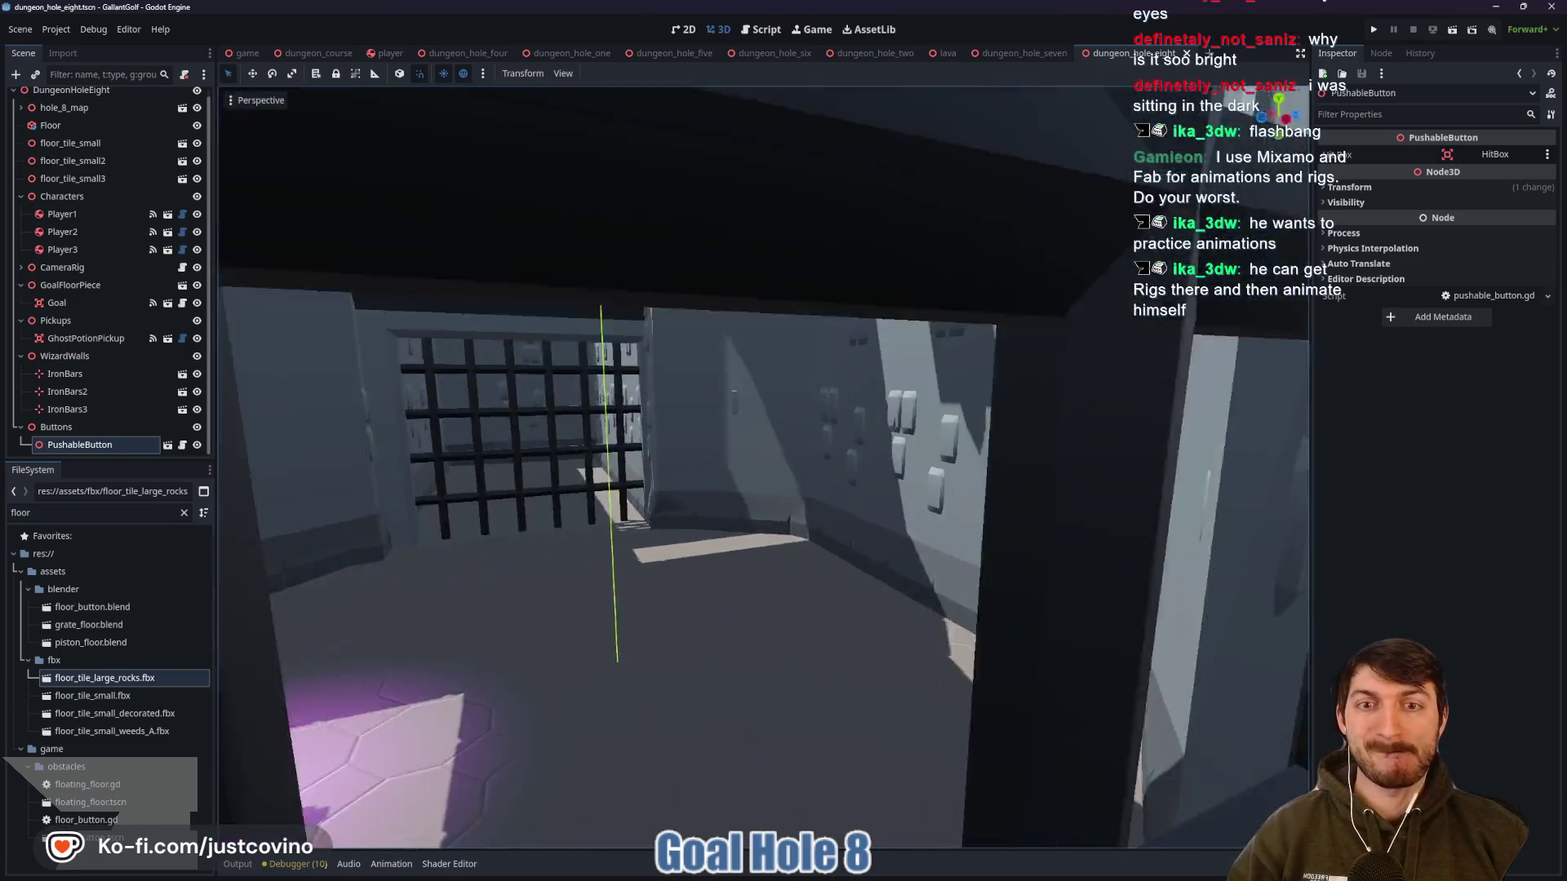
pyautogui.press('w')
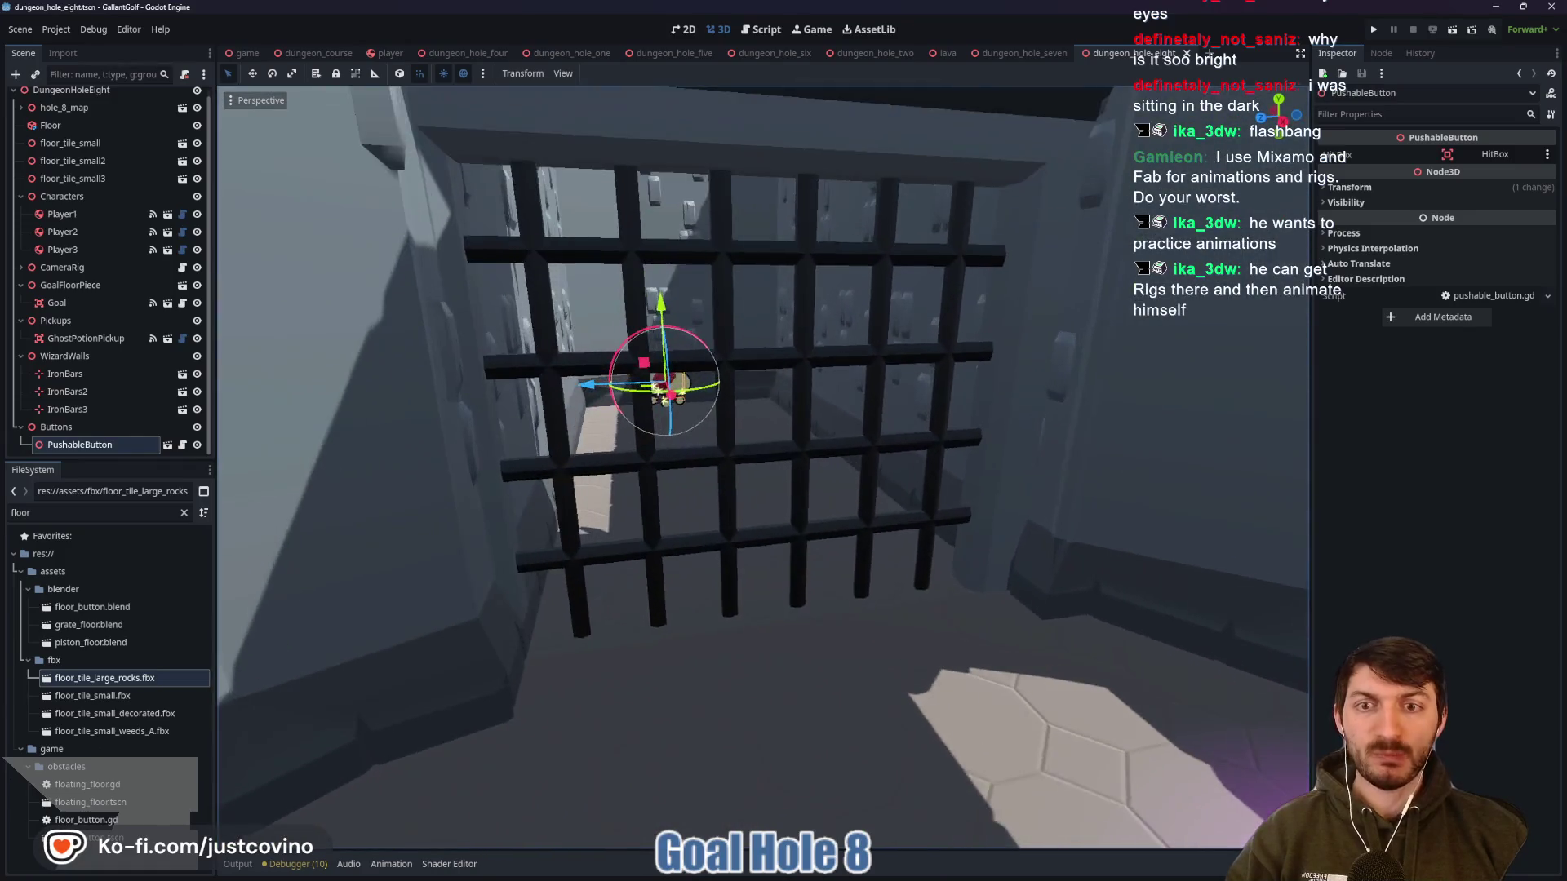
pyautogui.press('w')
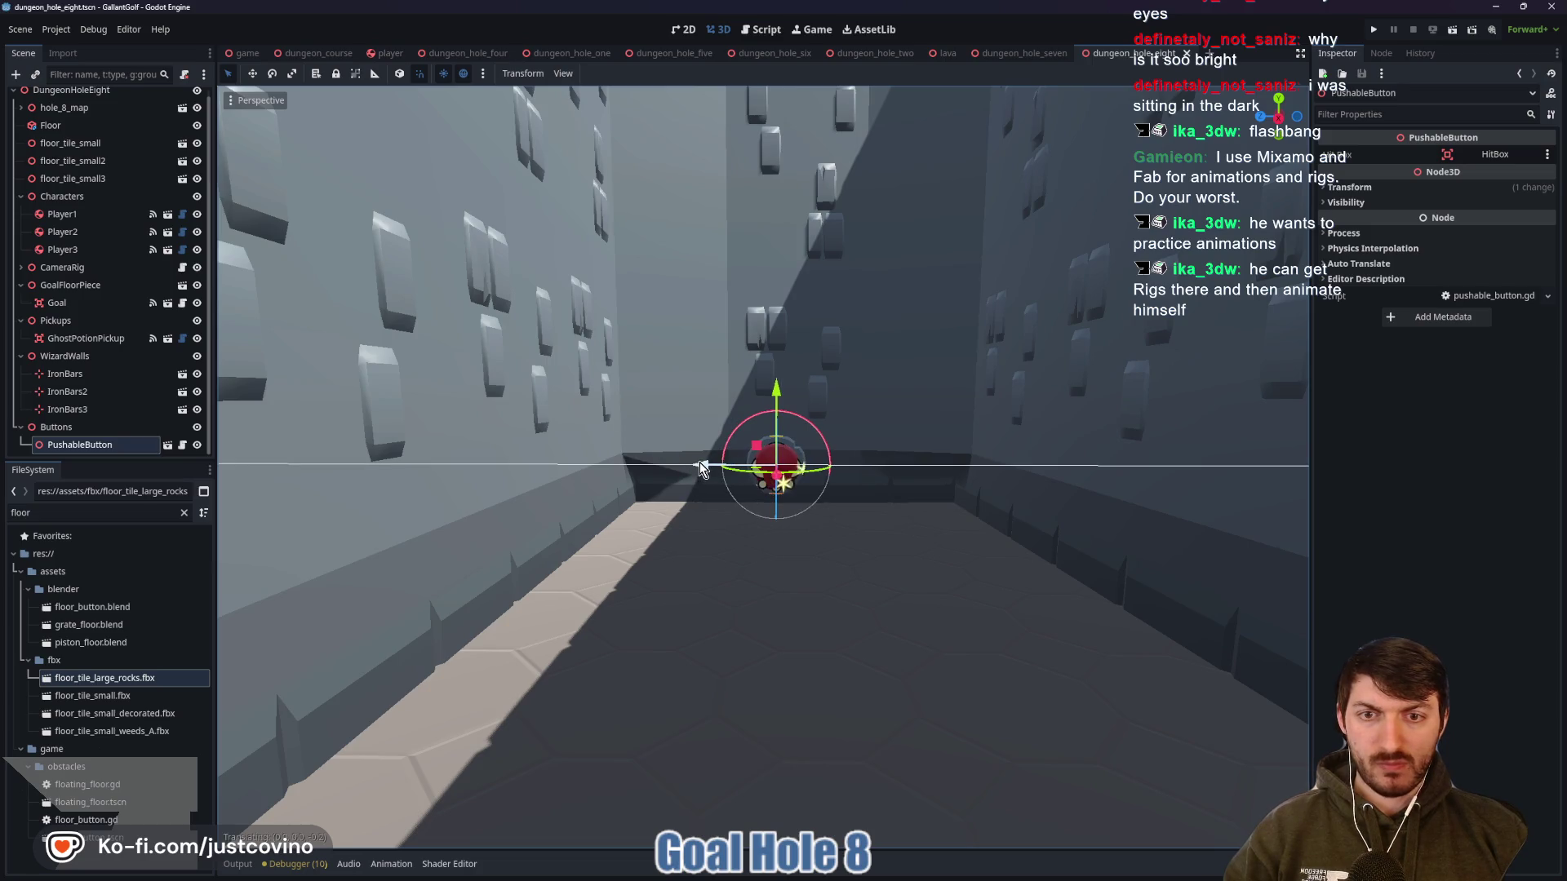
pyautogui.moveTo(699, 462); pyautogui.dragTo(629, 425)
pyautogui.press('w')
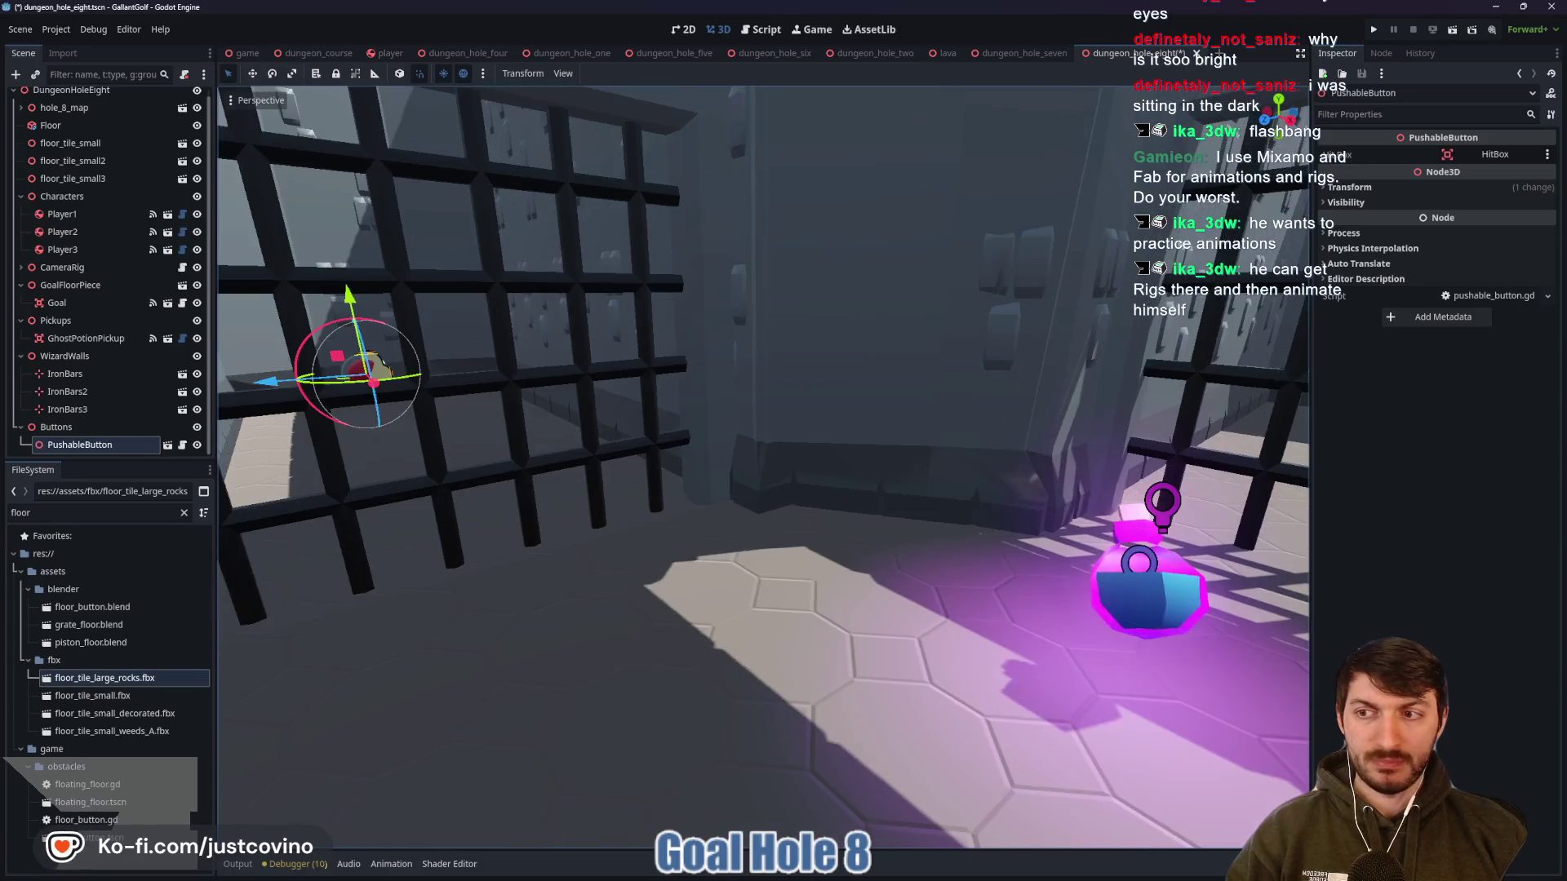
pyautogui.press('w')
pyautogui.press('w')
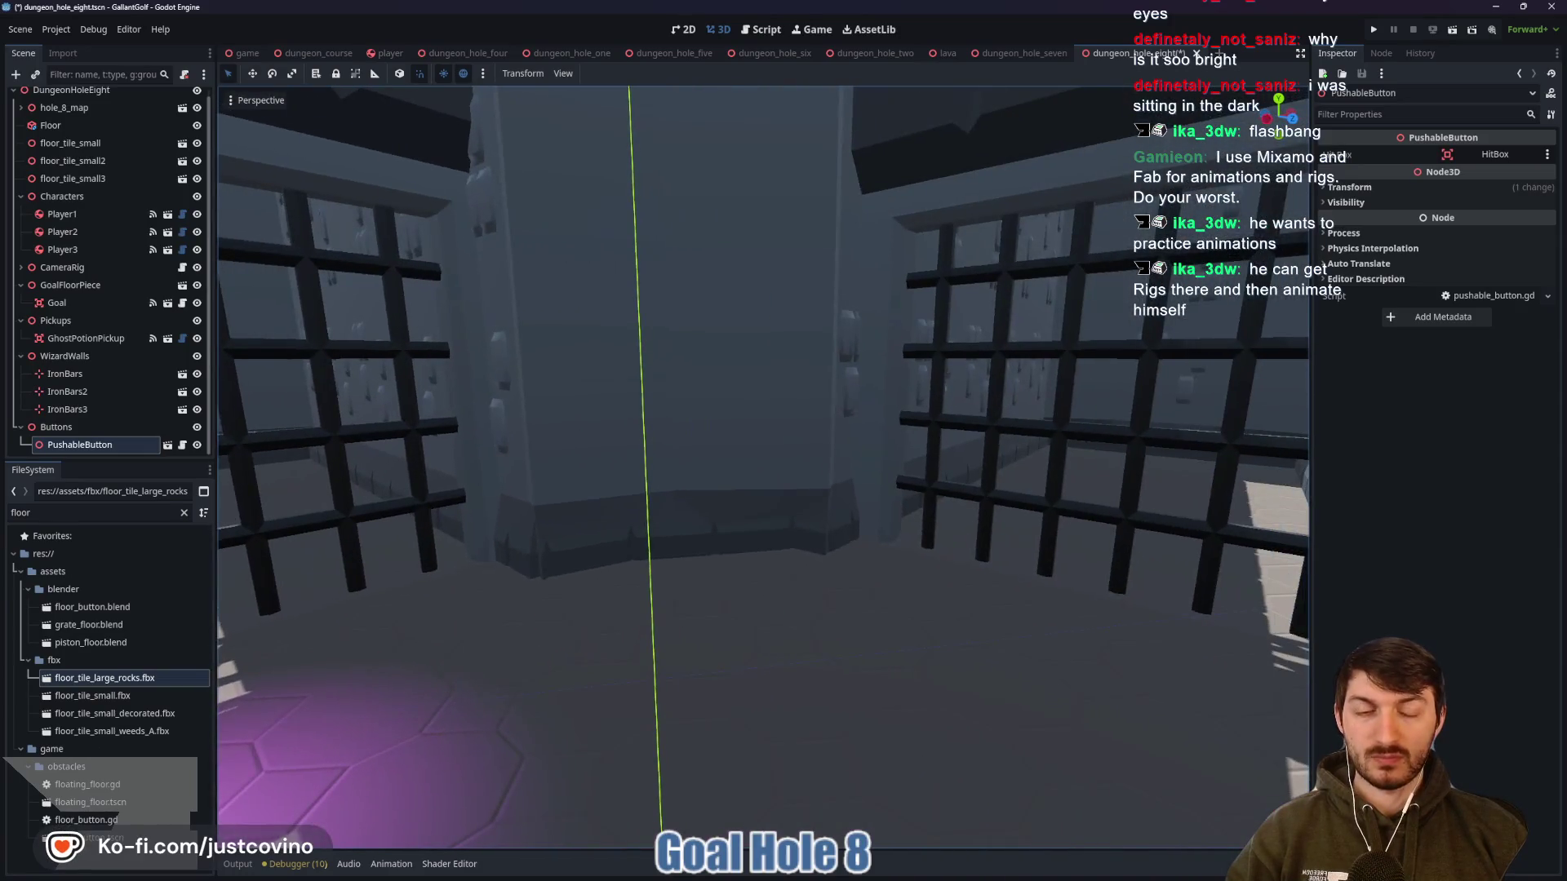
pyautogui.press('w')
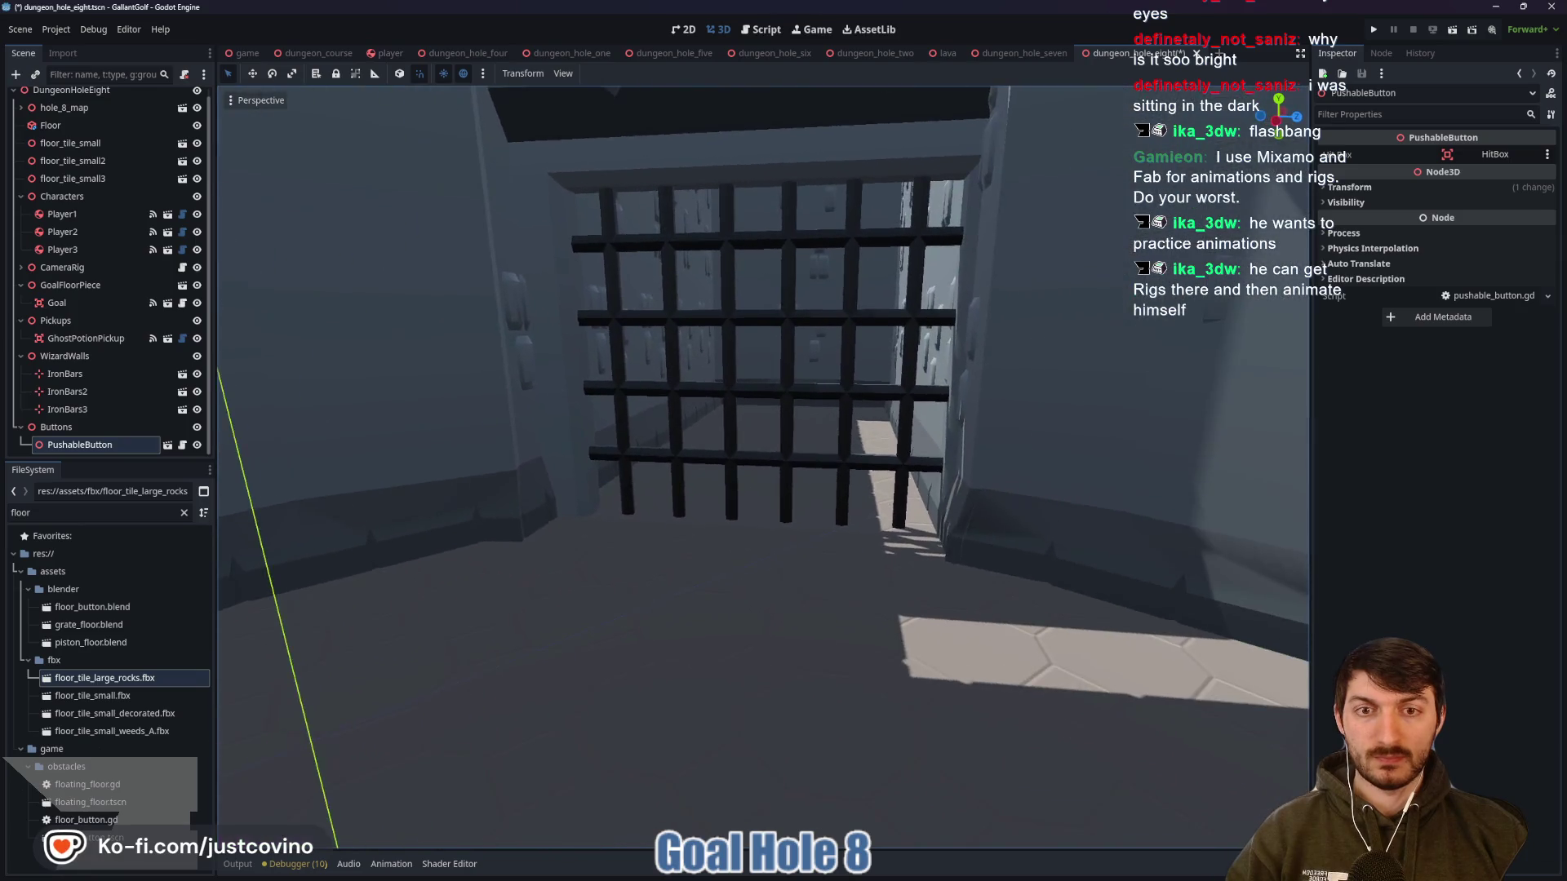
pyautogui.press('w')
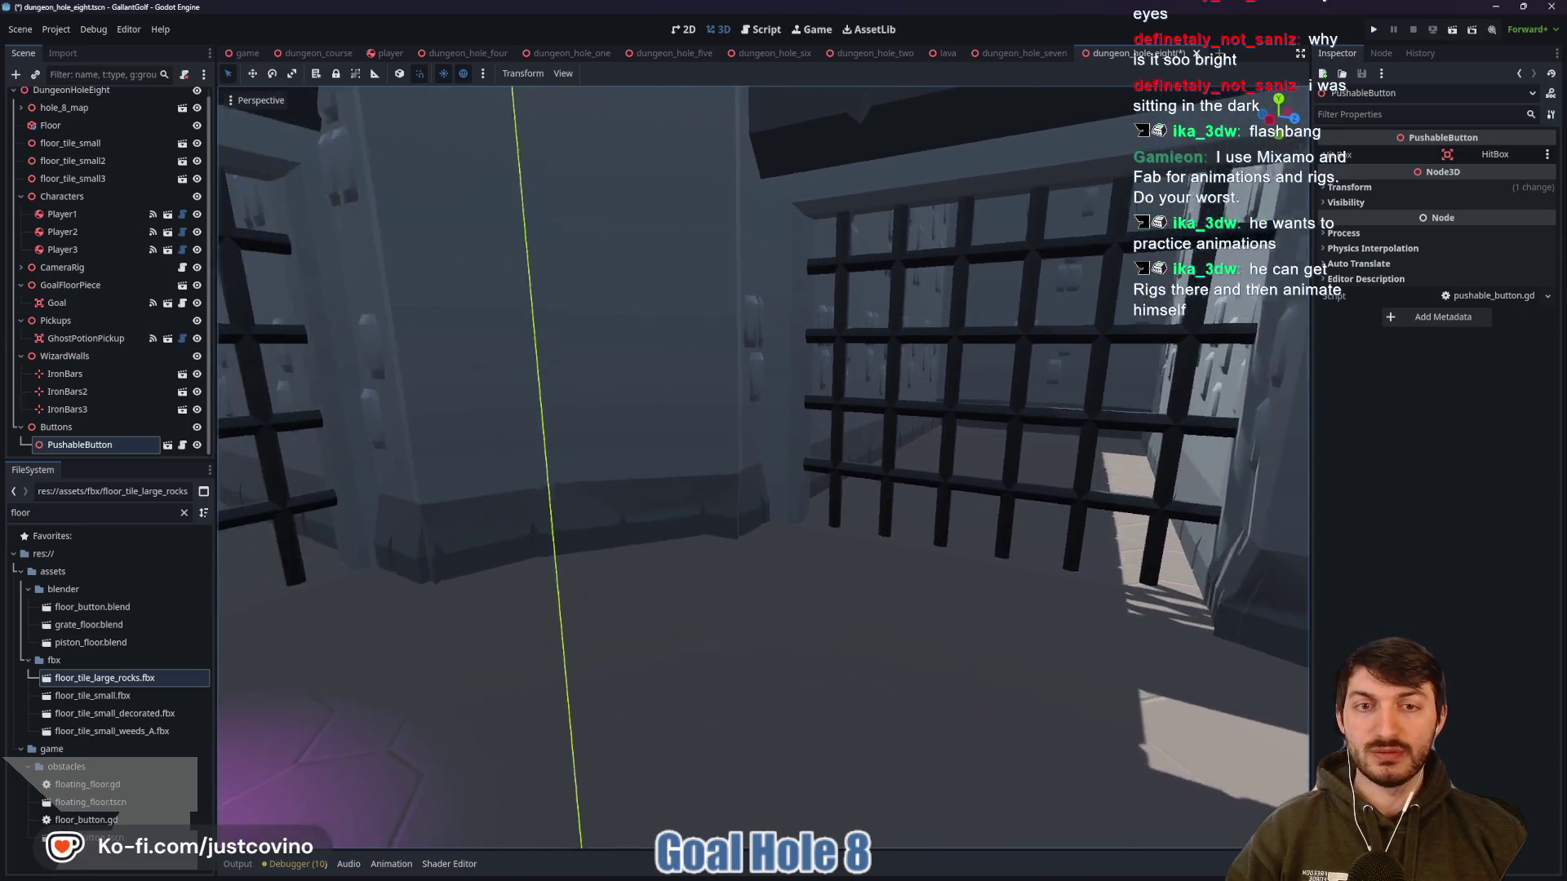
pyautogui.press('w')
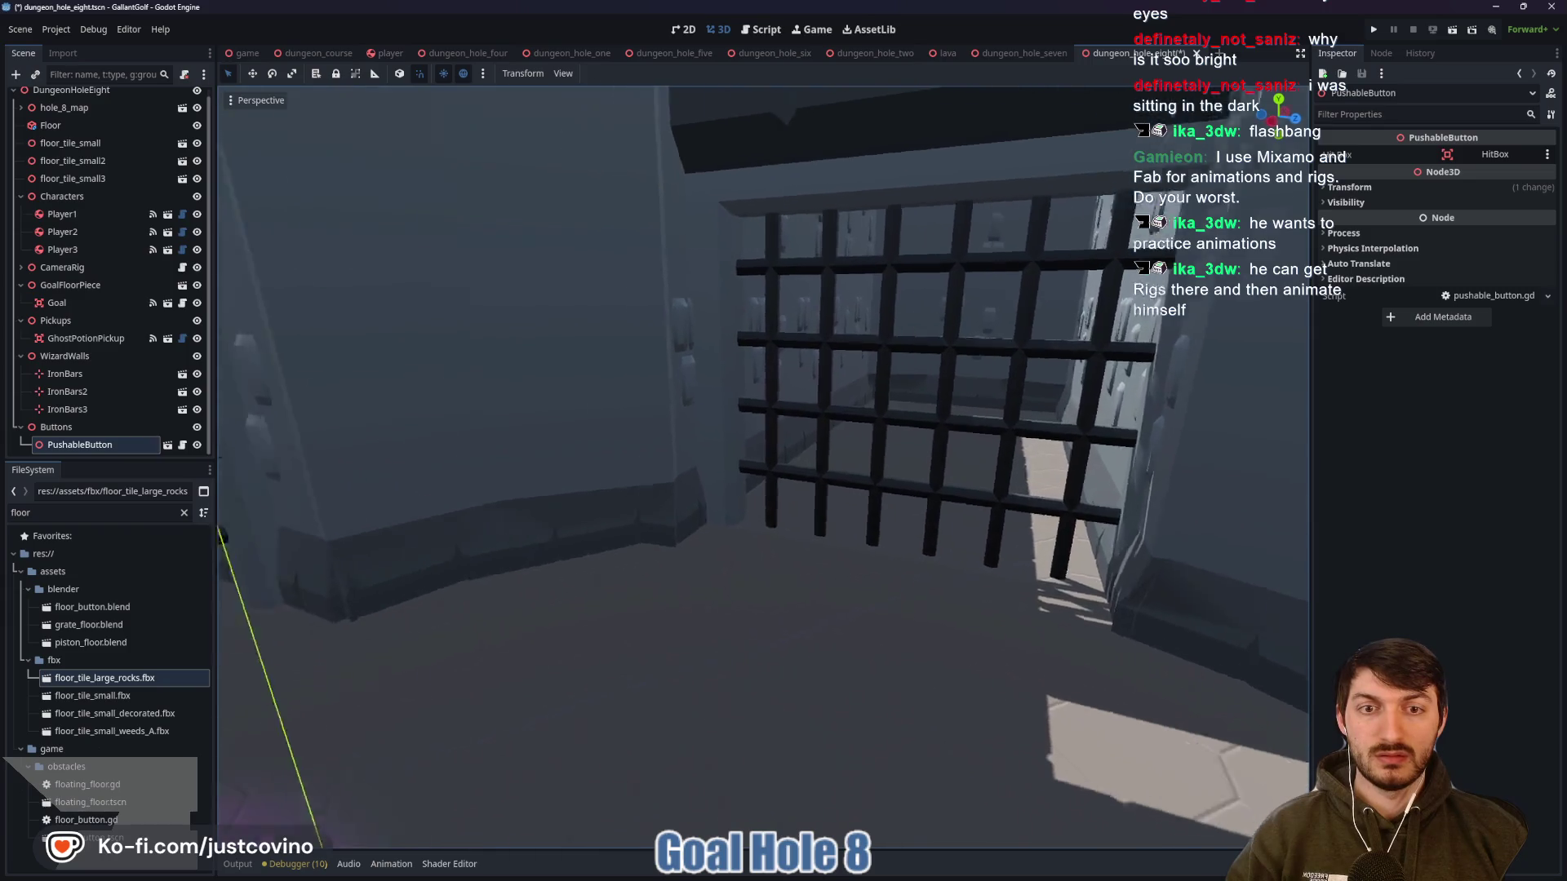
pyautogui.press('w')
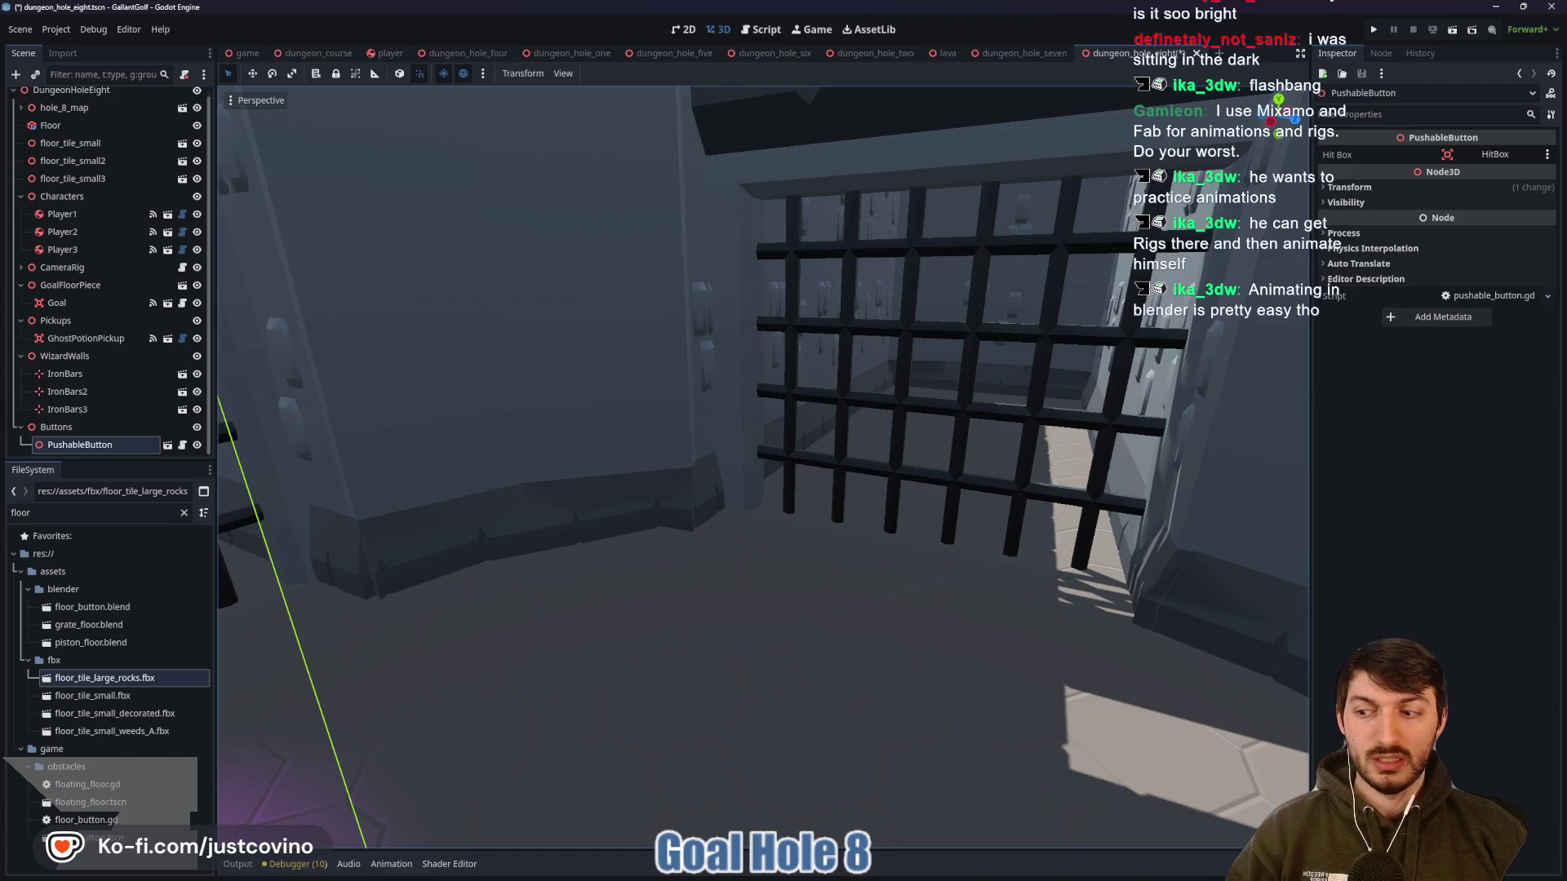
pyautogui.press('w')
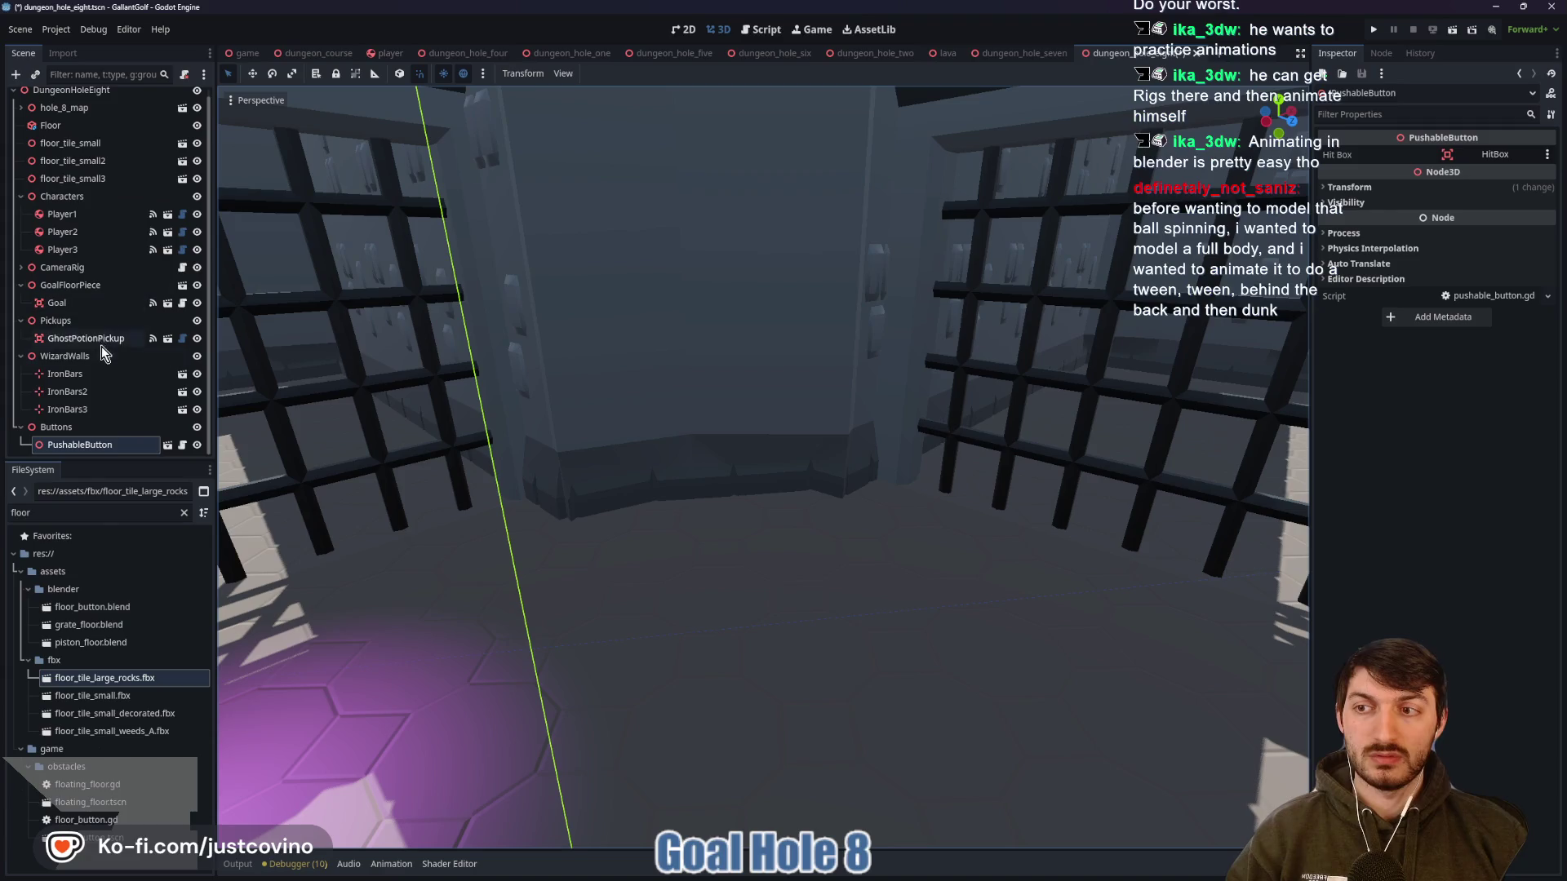
pyautogui.press('f')
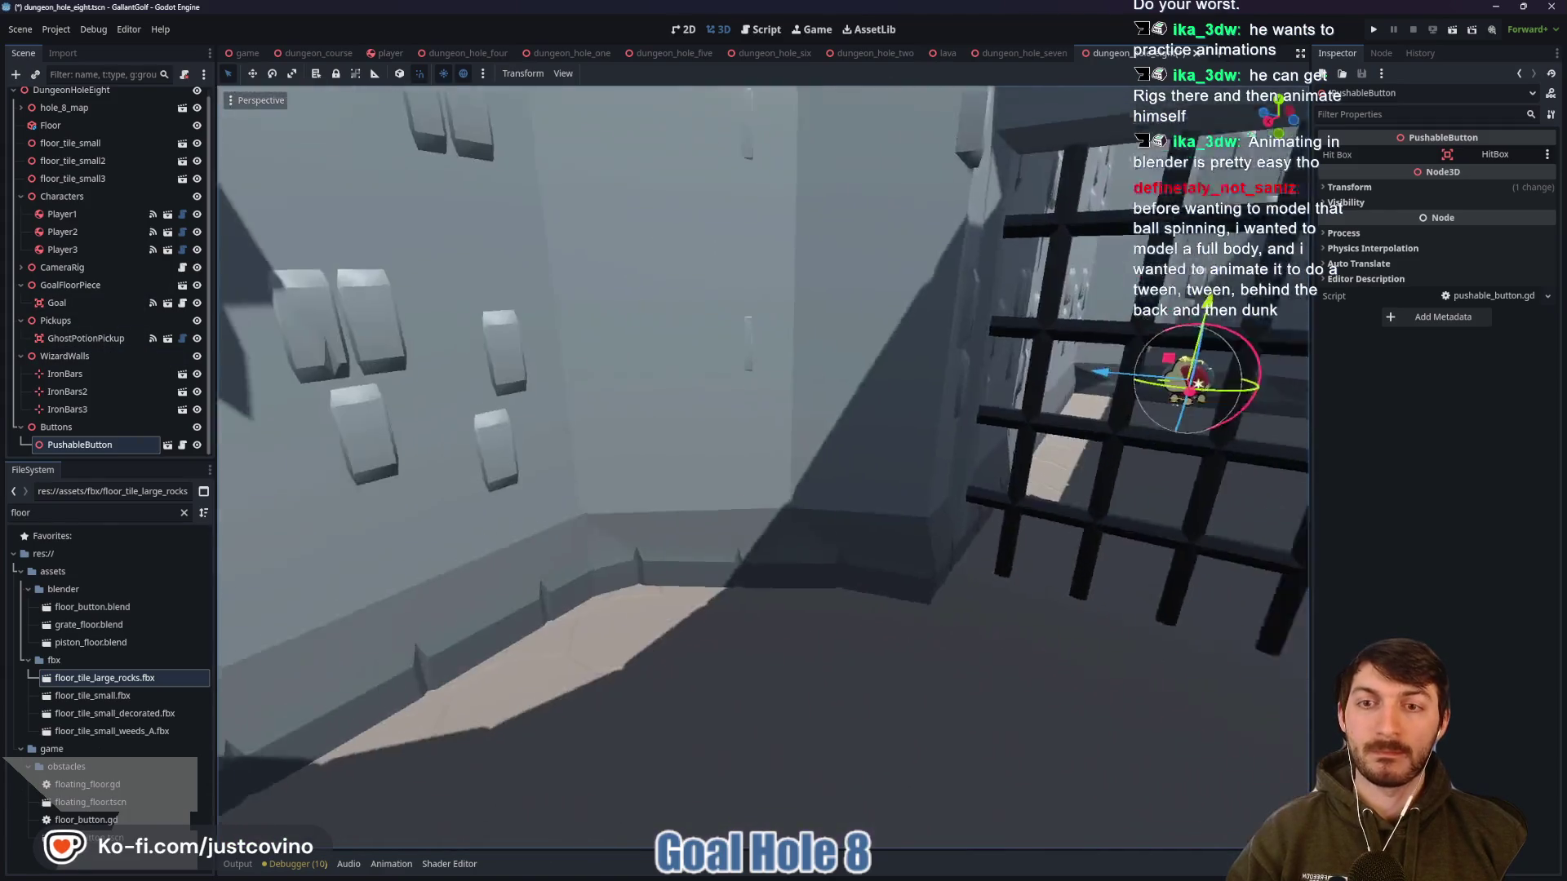
pyautogui.press('w')
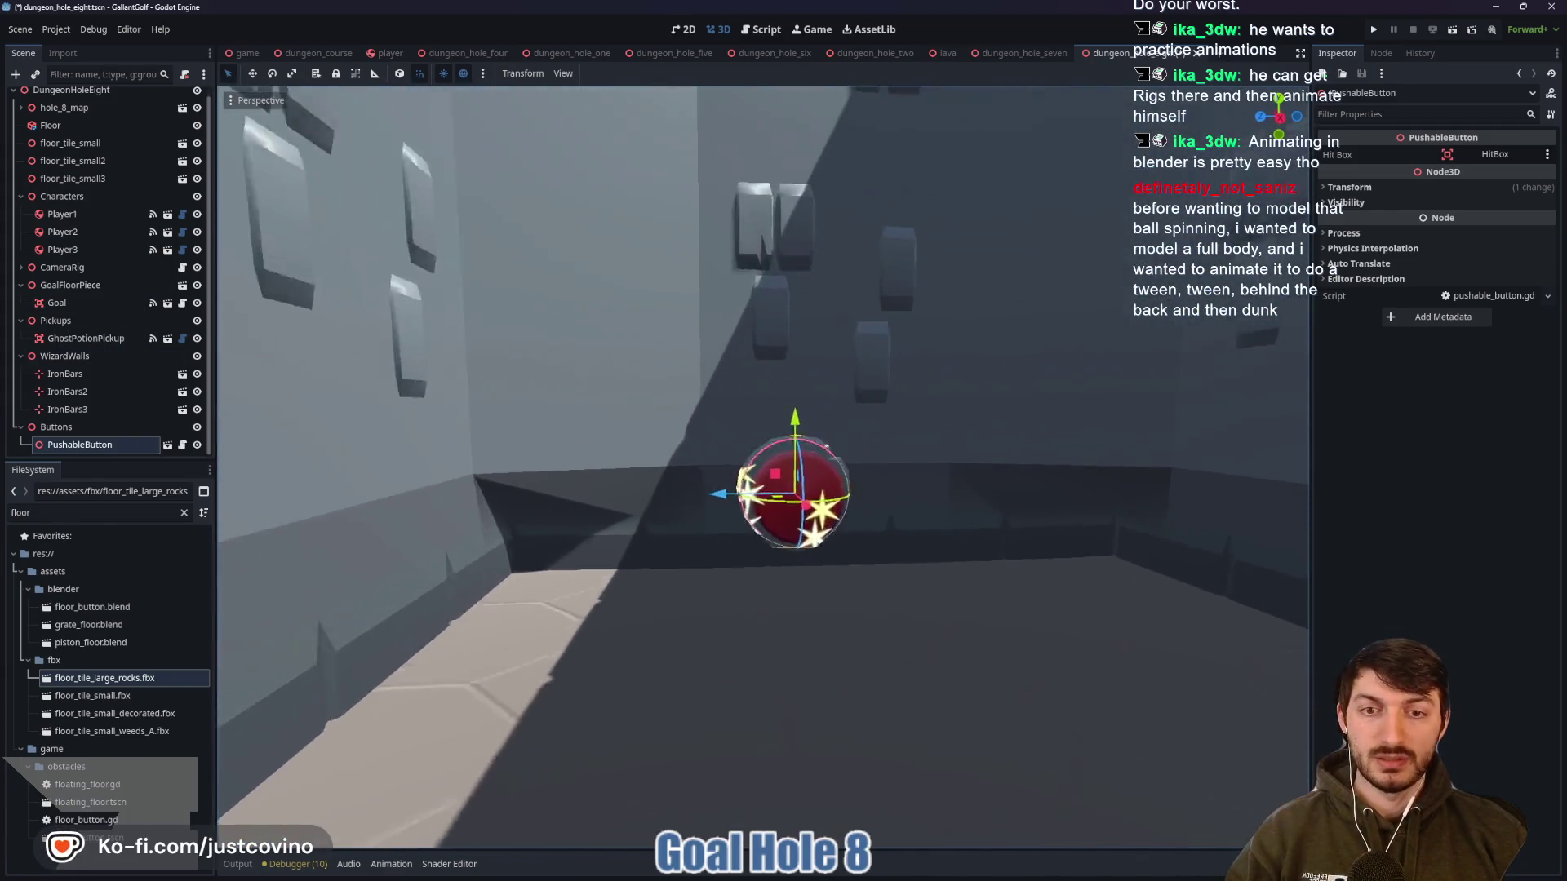
pyautogui.press('s')
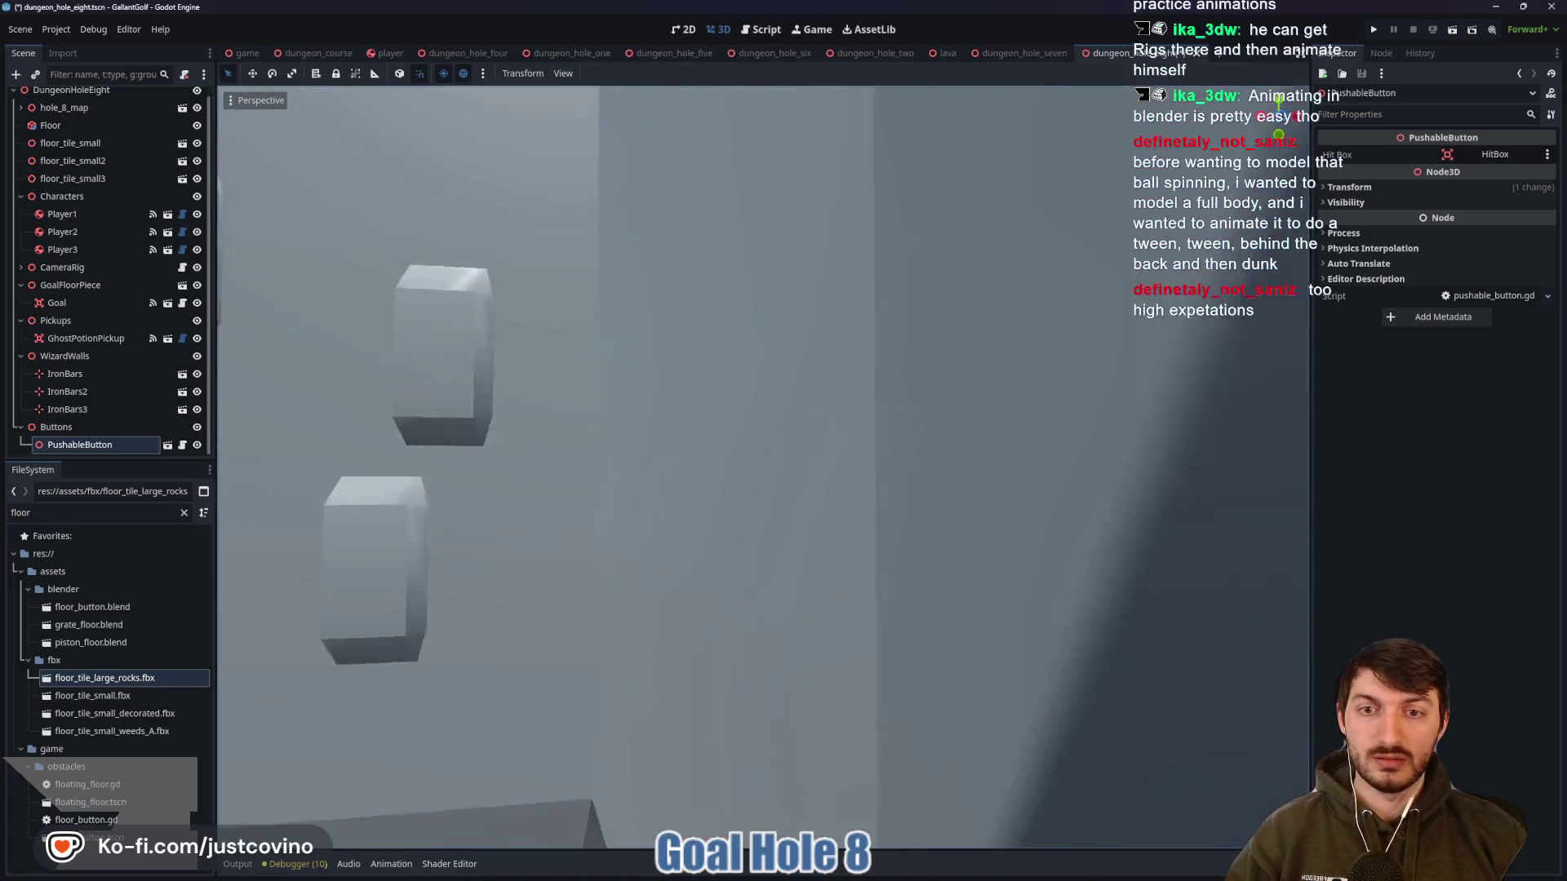
pyautogui.press('w')
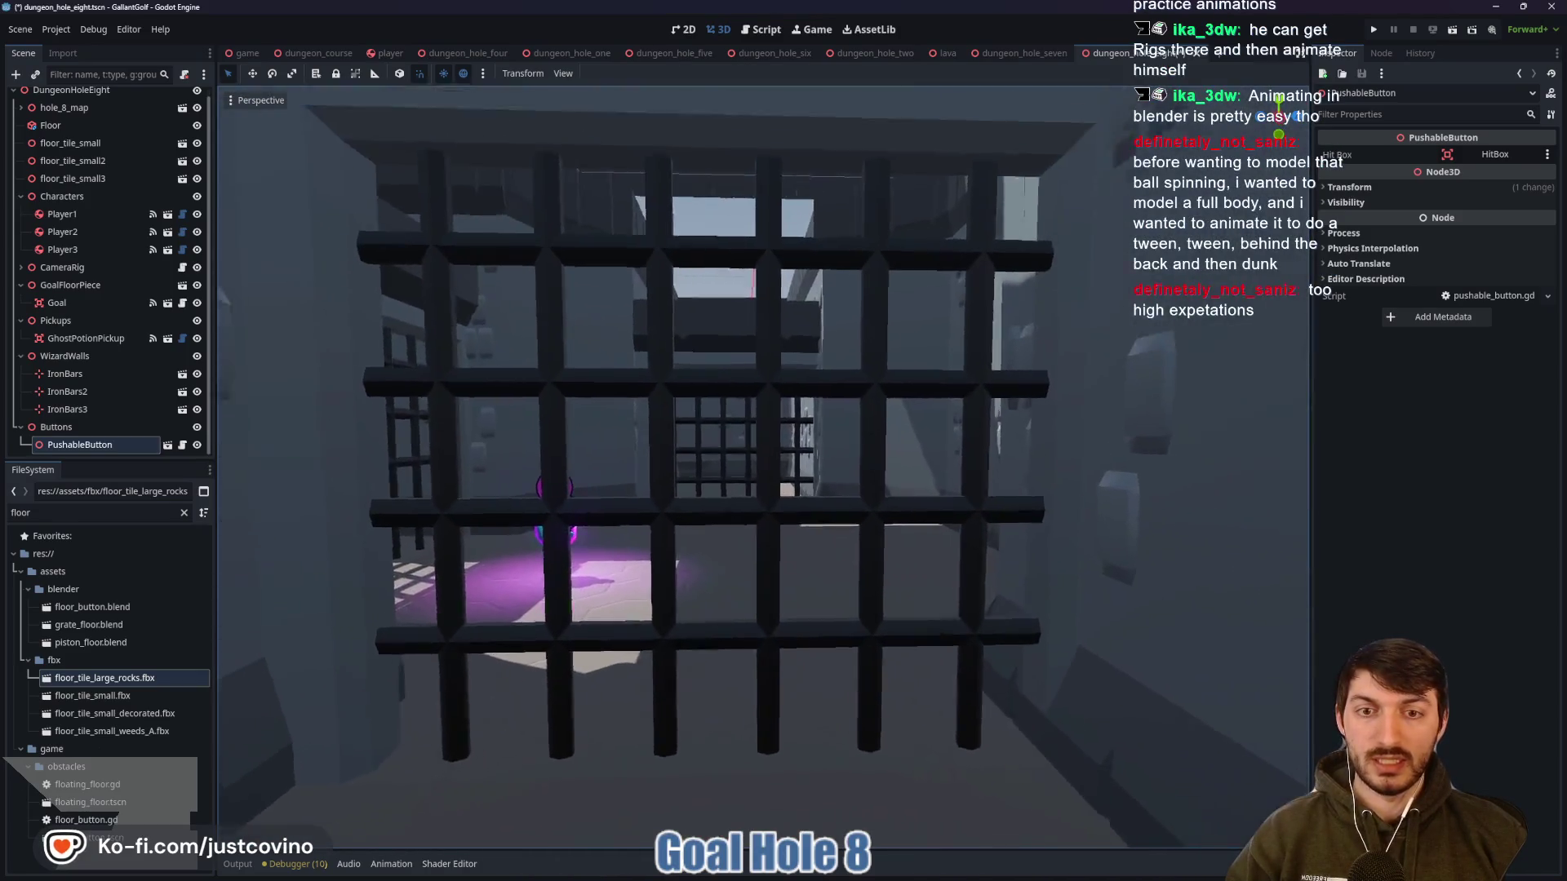
pyautogui.press('s')
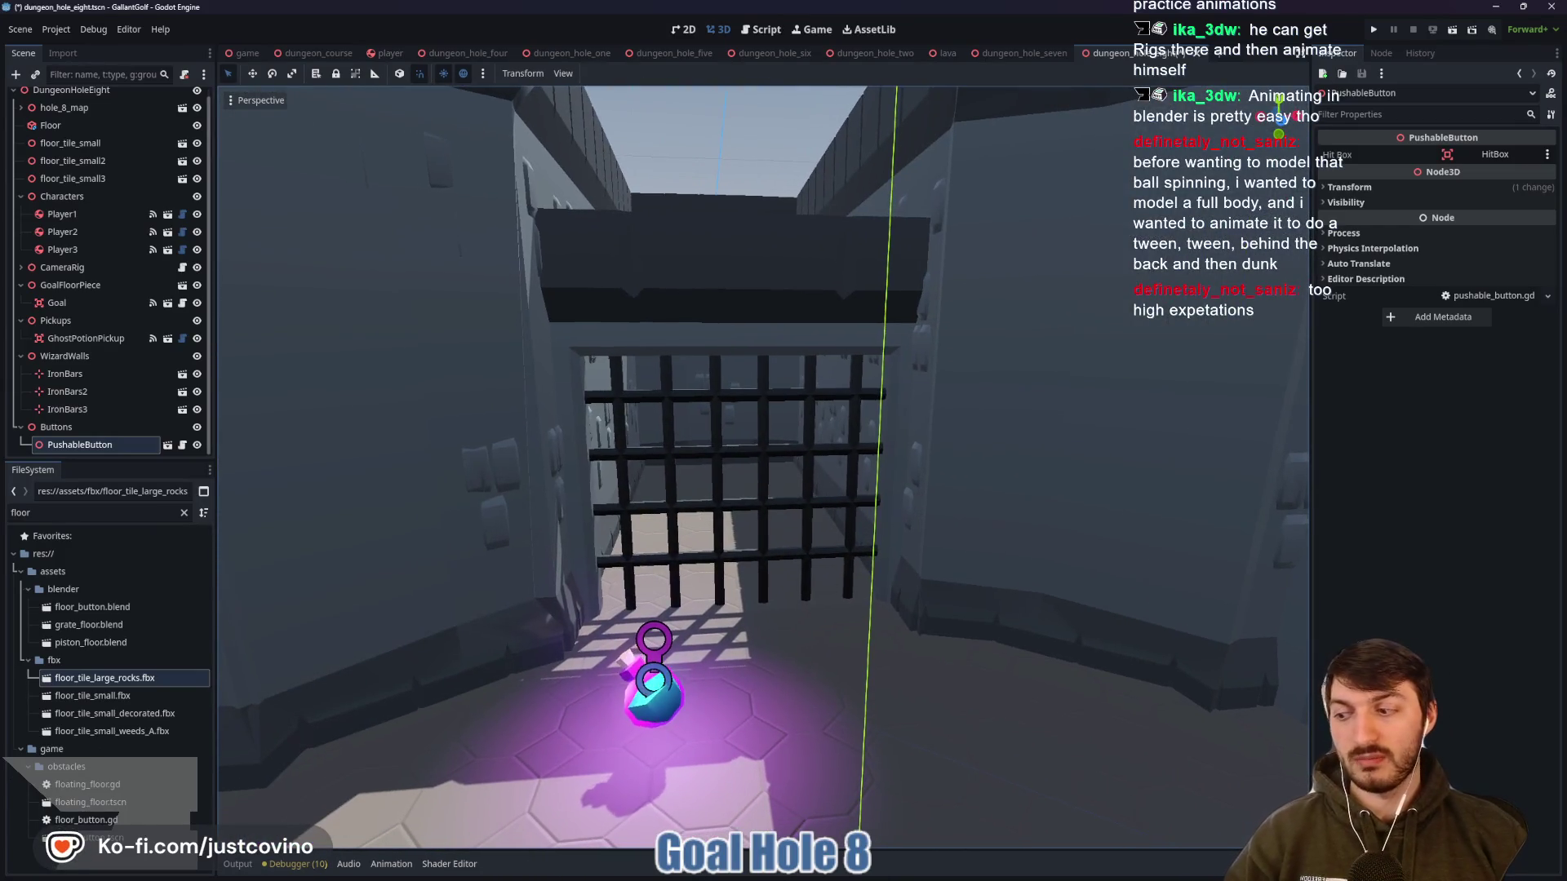
pyautogui.press('w')
pyautogui.press('s')
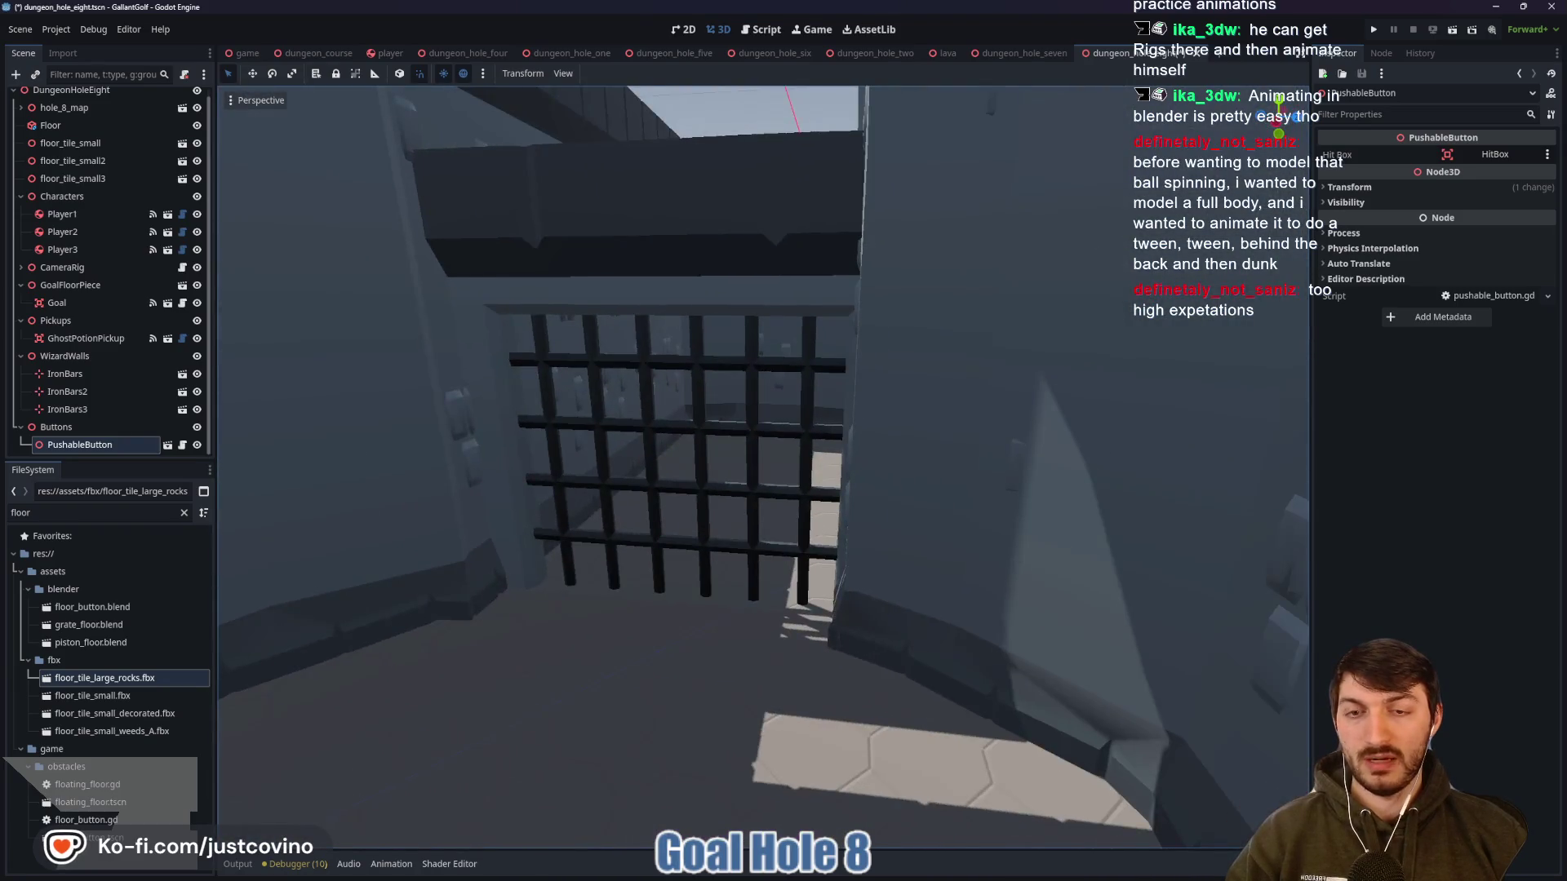
pyautogui.press('w')
pyautogui.press('s')
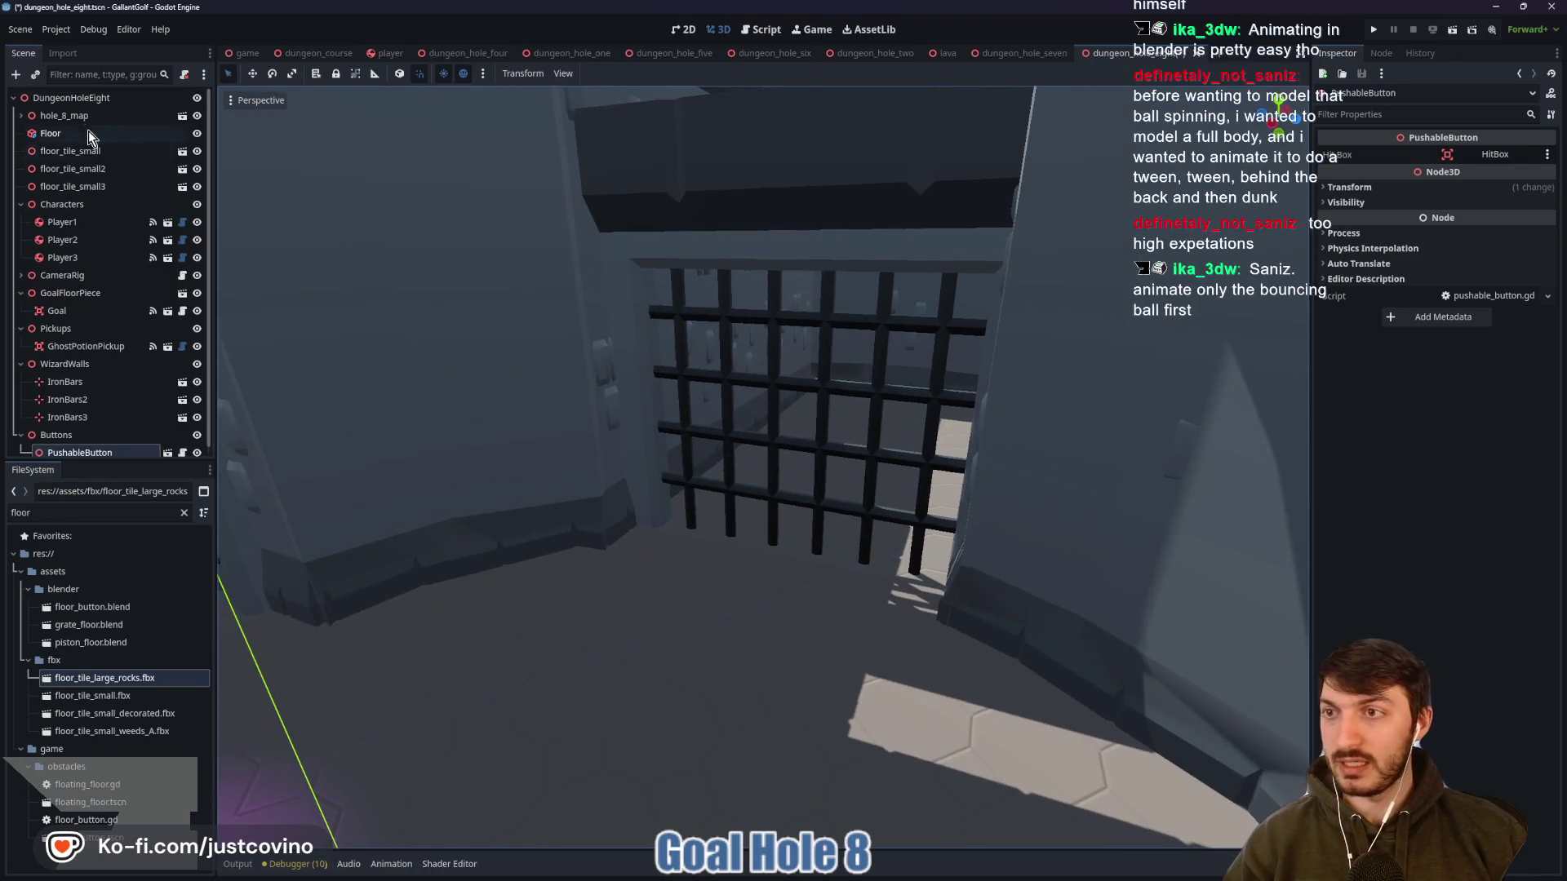
# Add a Node3D named WizardWalls1 under the DungeonHoleEight root
pyautogui.click(74, 95)
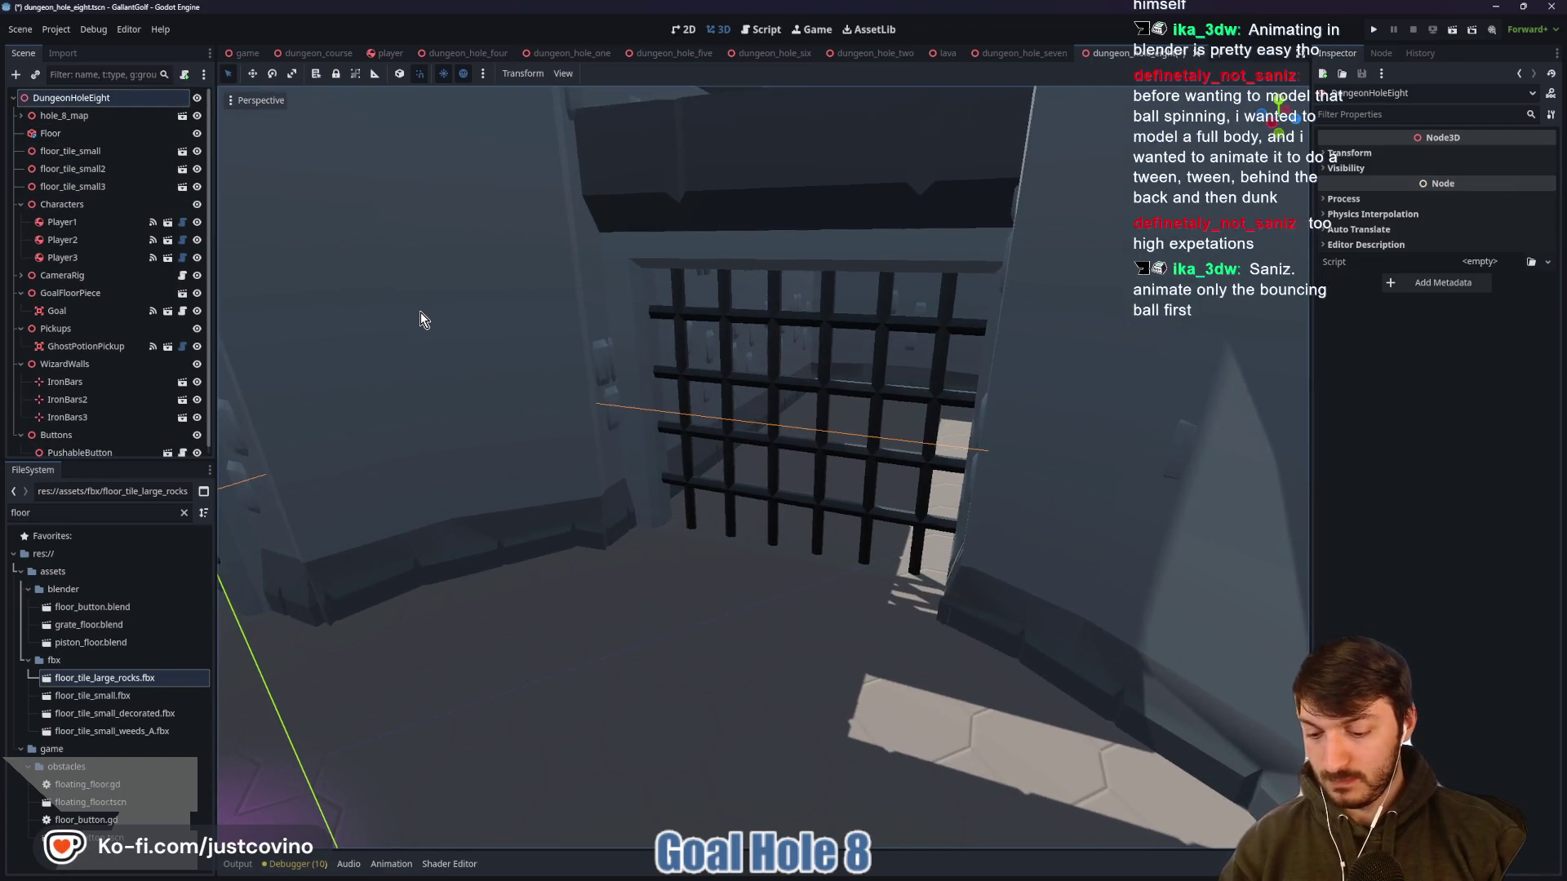
pyautogui.hotkey('ctrl', 'a')
pyautogui.write('node3d')
pyautogui.press('Return')
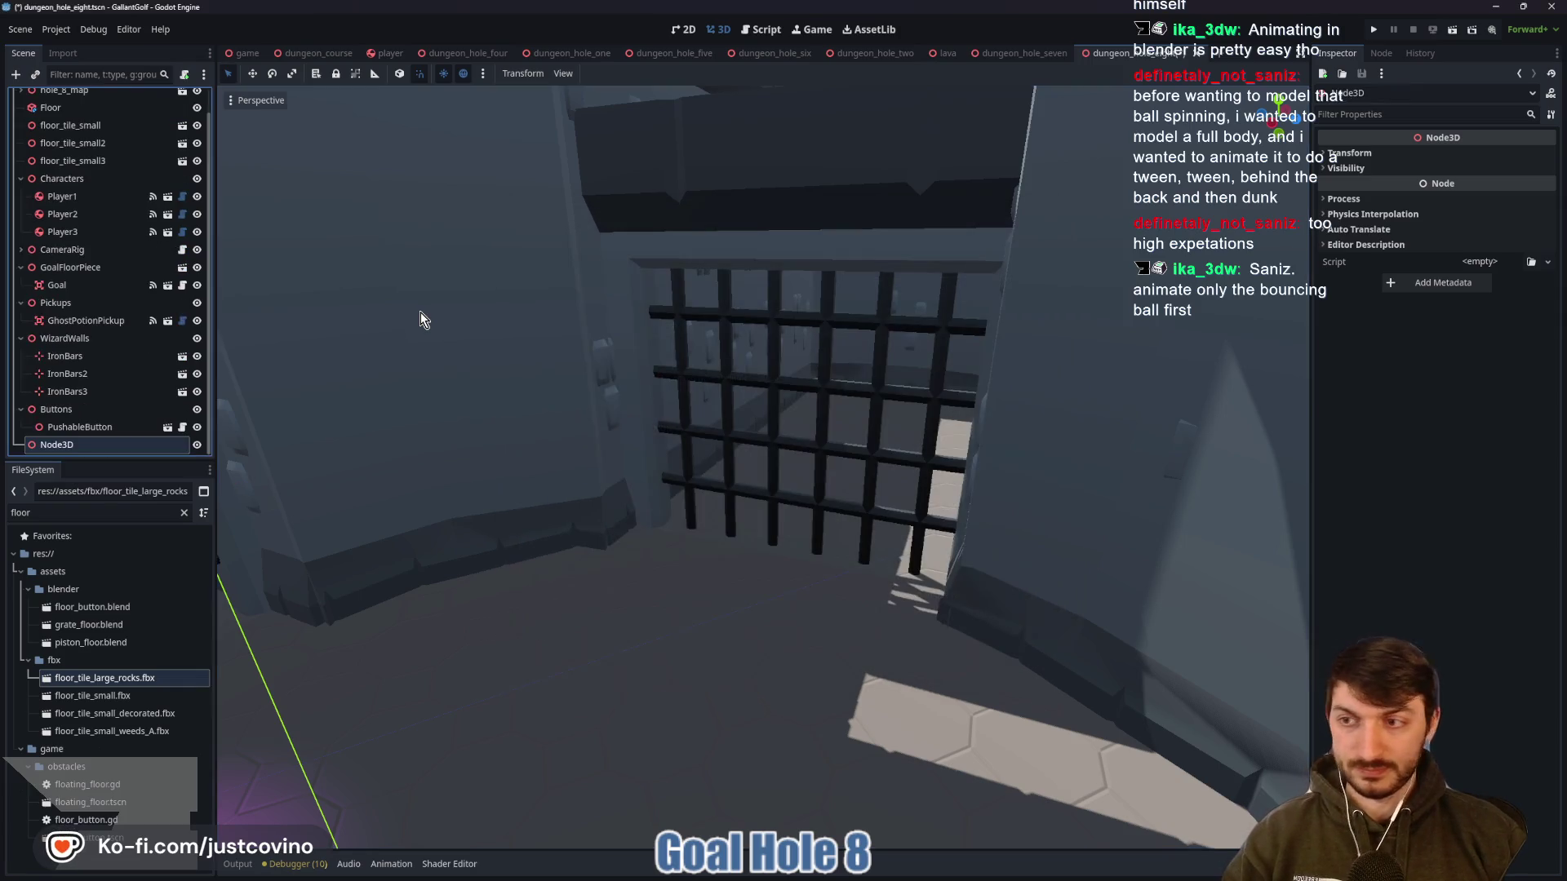
pyautogui.doubleClick(86, 447)
pyautogui.write('WizardWalls3')
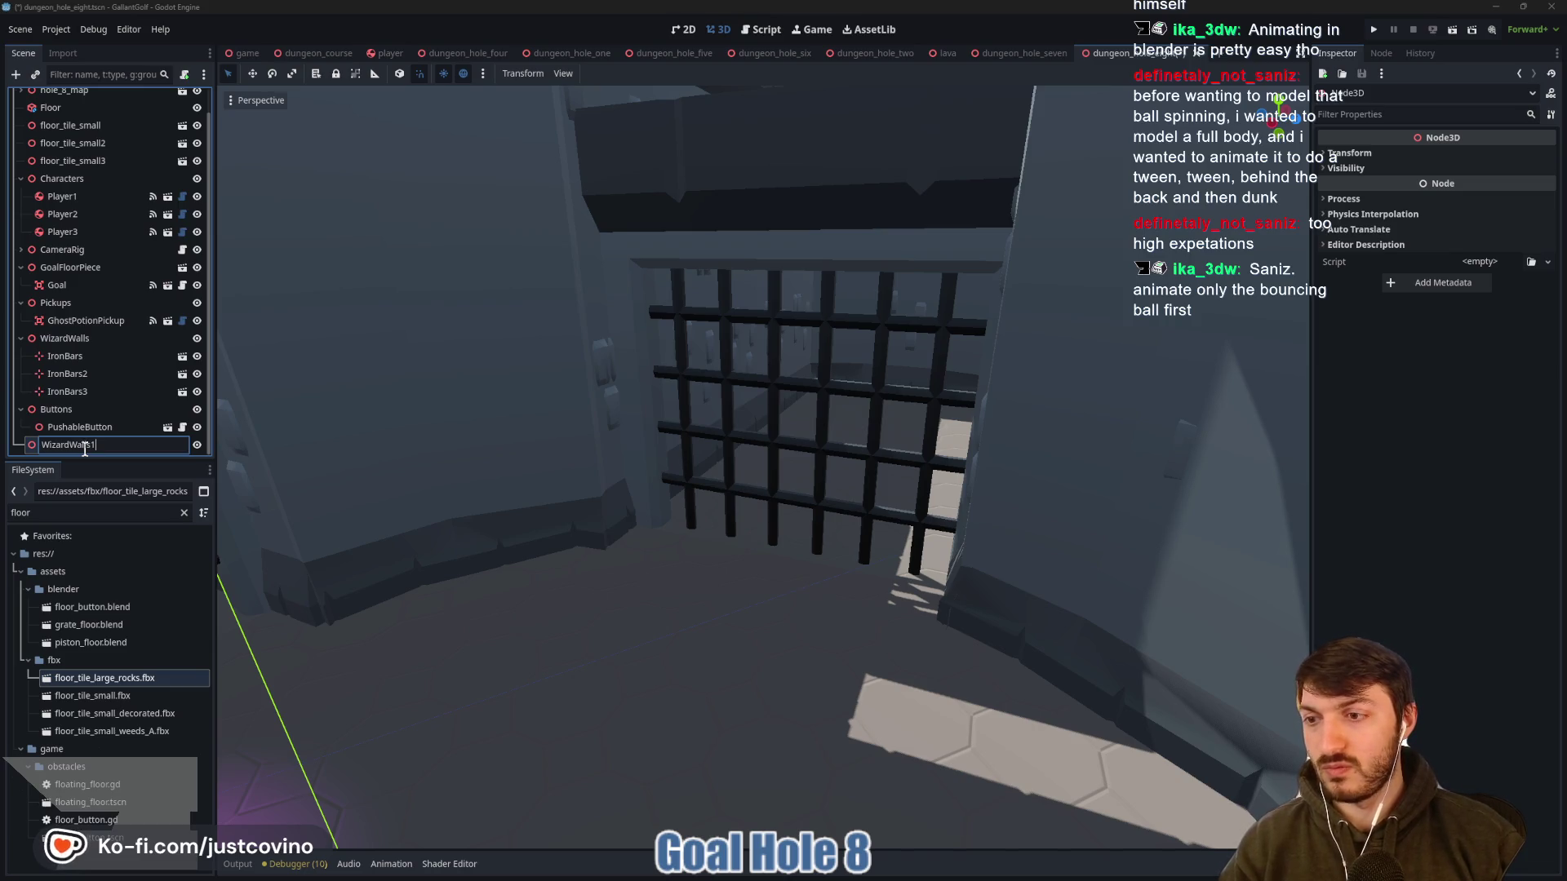
pyautogui.press('Return')
# Reparent IronBars3 under WizardWalls1 and start attaching an existing script to it
pyautogui.click(139, 391)
pyautogui.moveTo(57, 398); pyautogui.dragTo(86, 452)
pyautogui.click(81, 428)
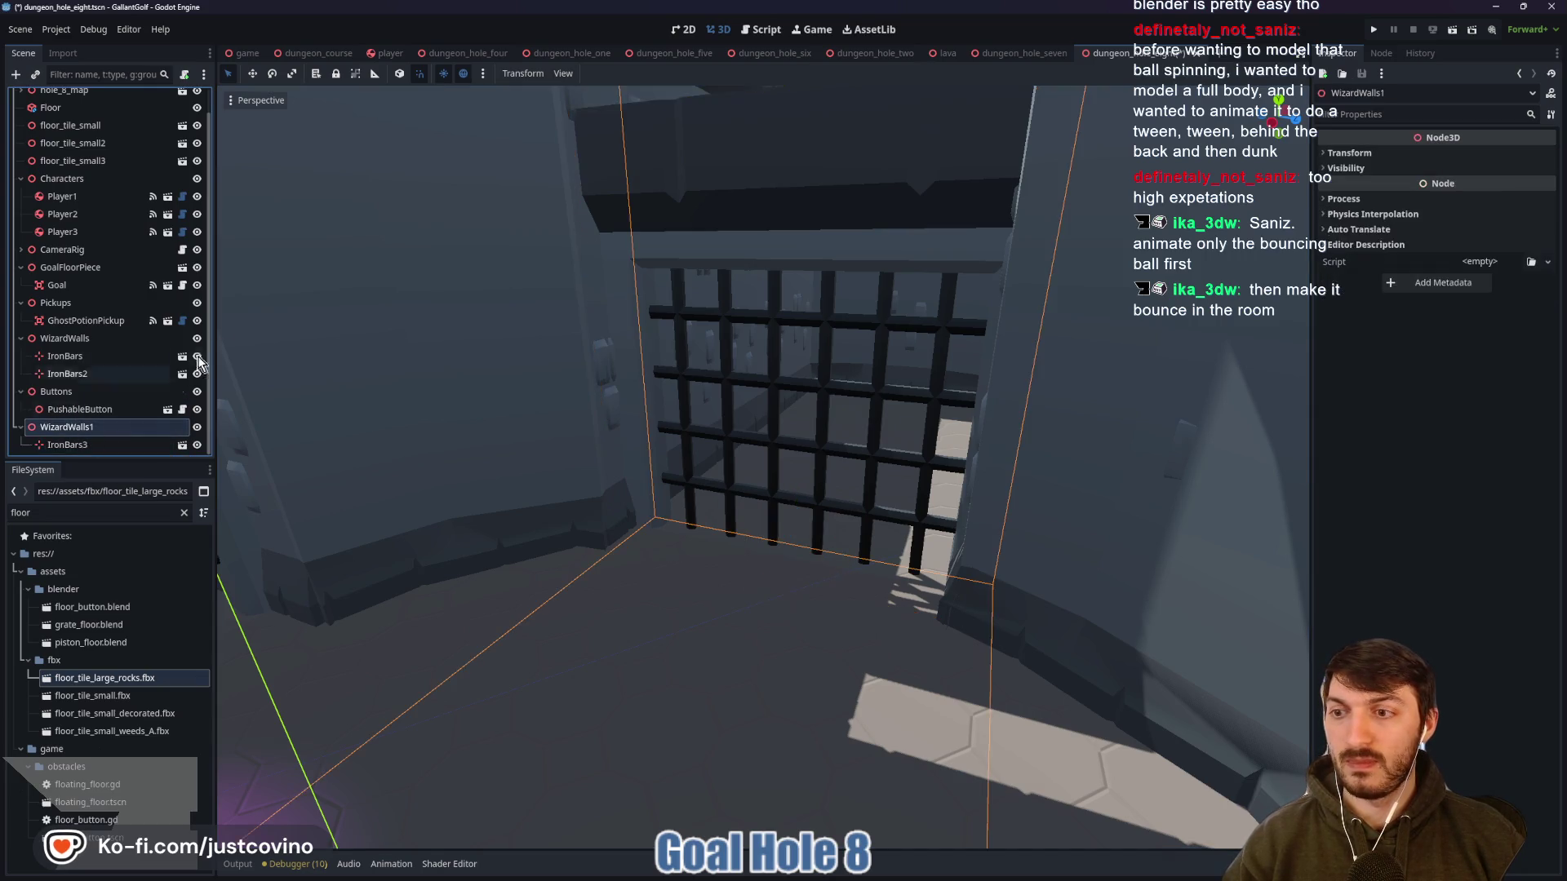
pyautogui.click(185, 75)
pyautogui.click(914, 419)
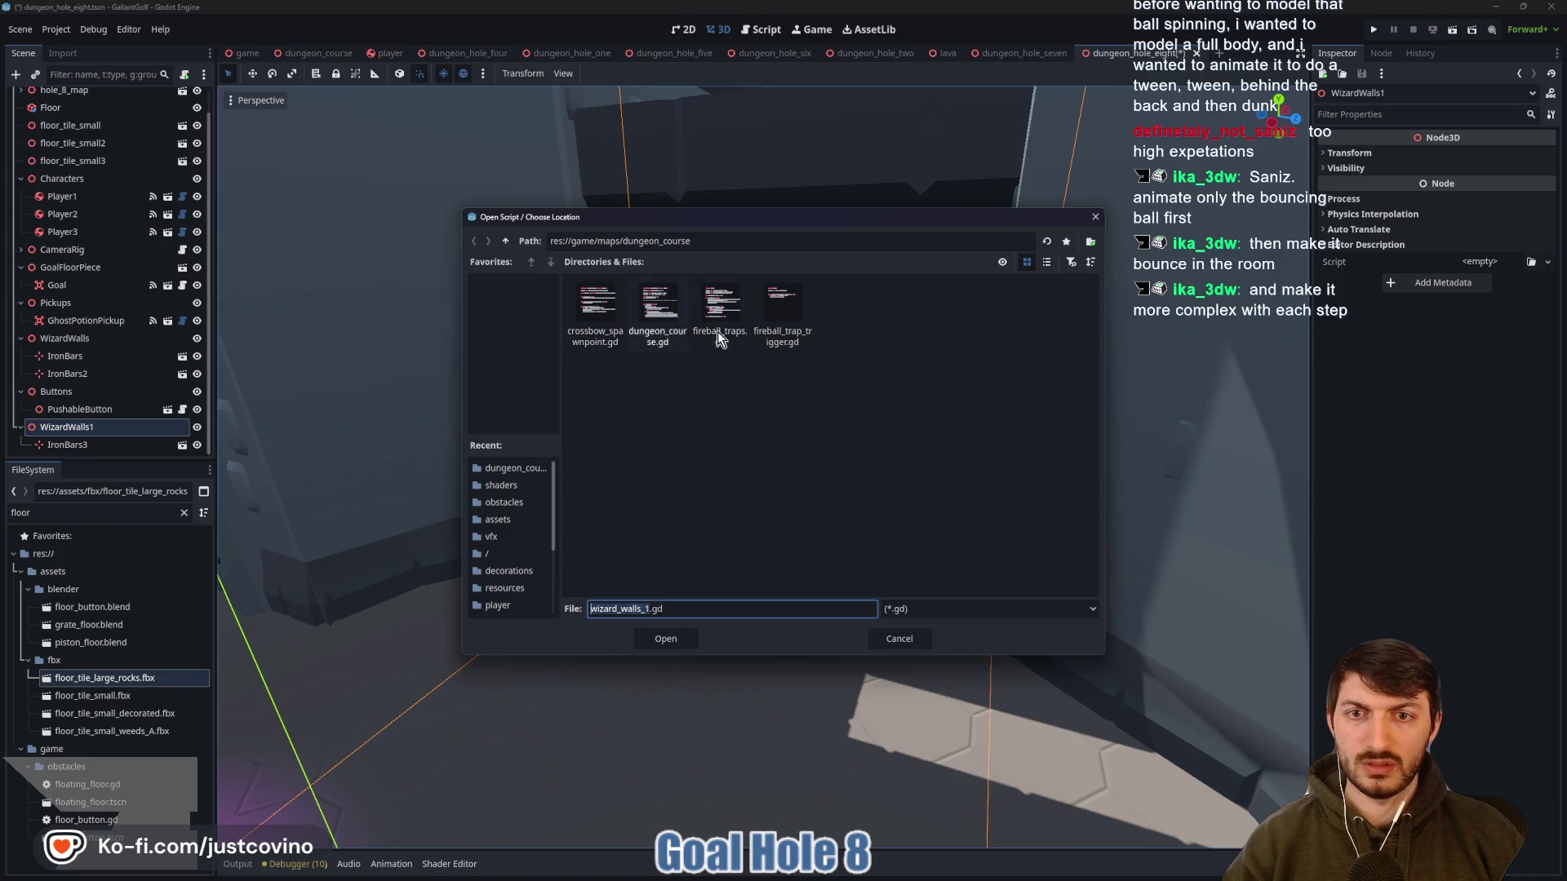
# Attach the existing res://game/obstacles/wizard_wall.gd script to WizardWalls1
pyautogui.click(504, 242)
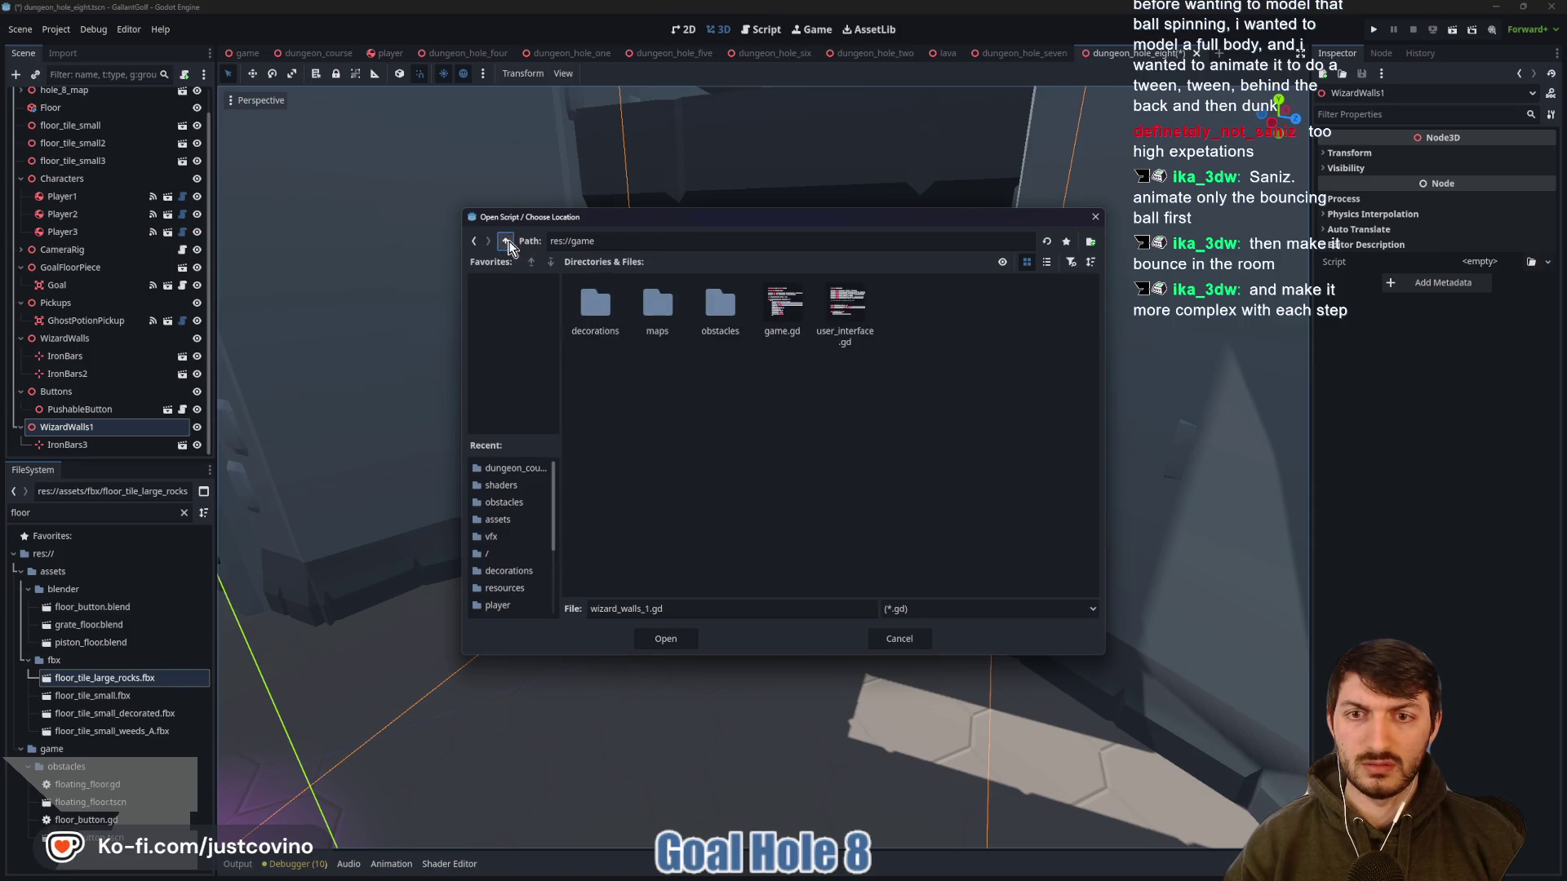
pyautogui.doubleClick(711, 315)
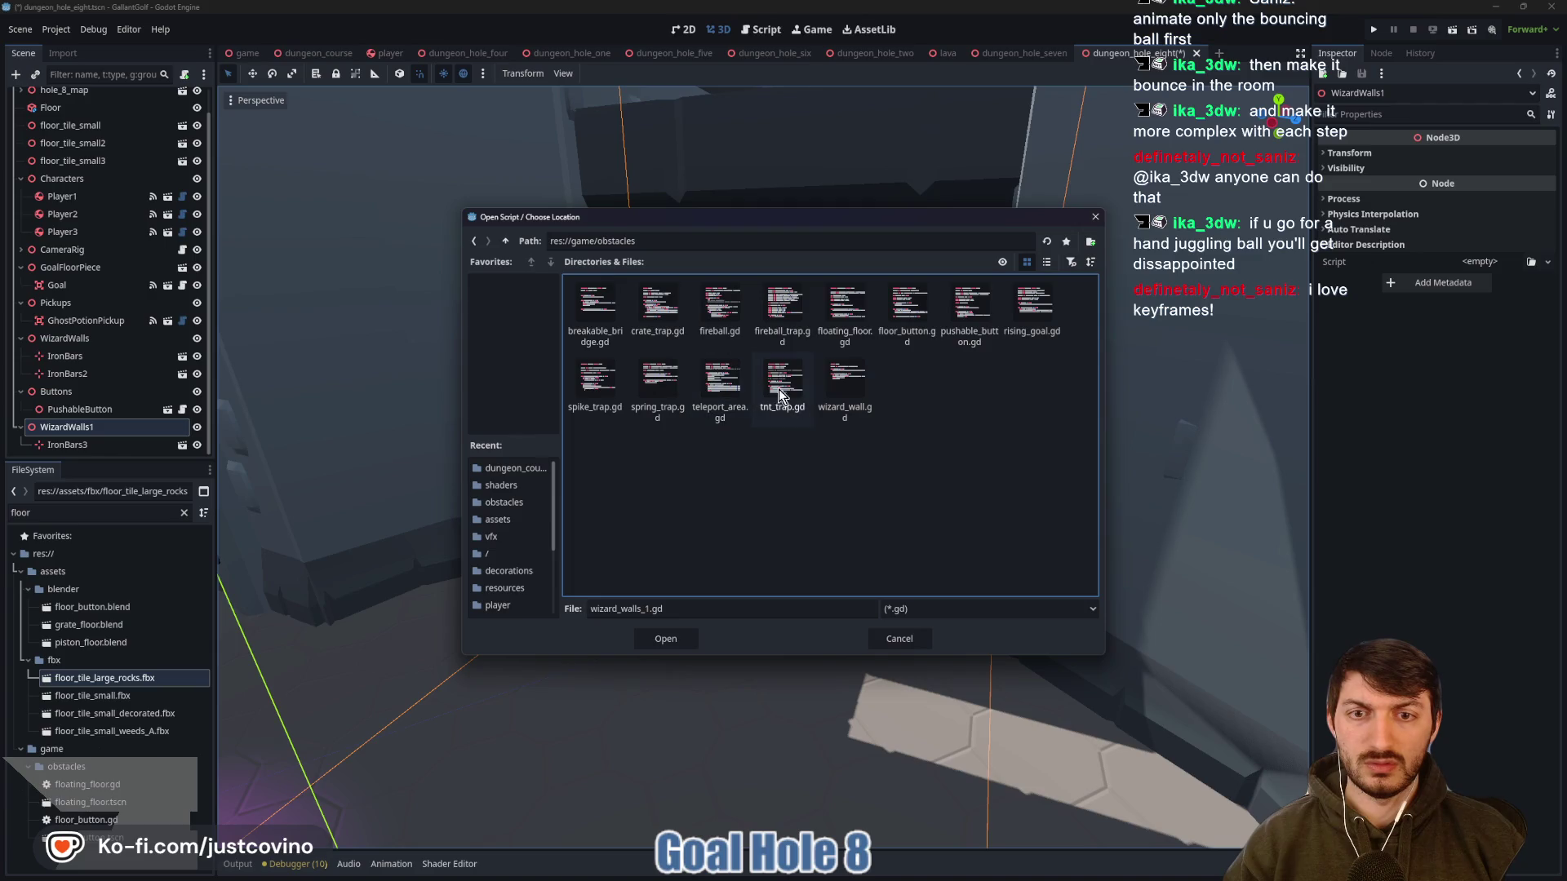
pyautogui.click(842, 385)
pyautogui.click(668, 639)
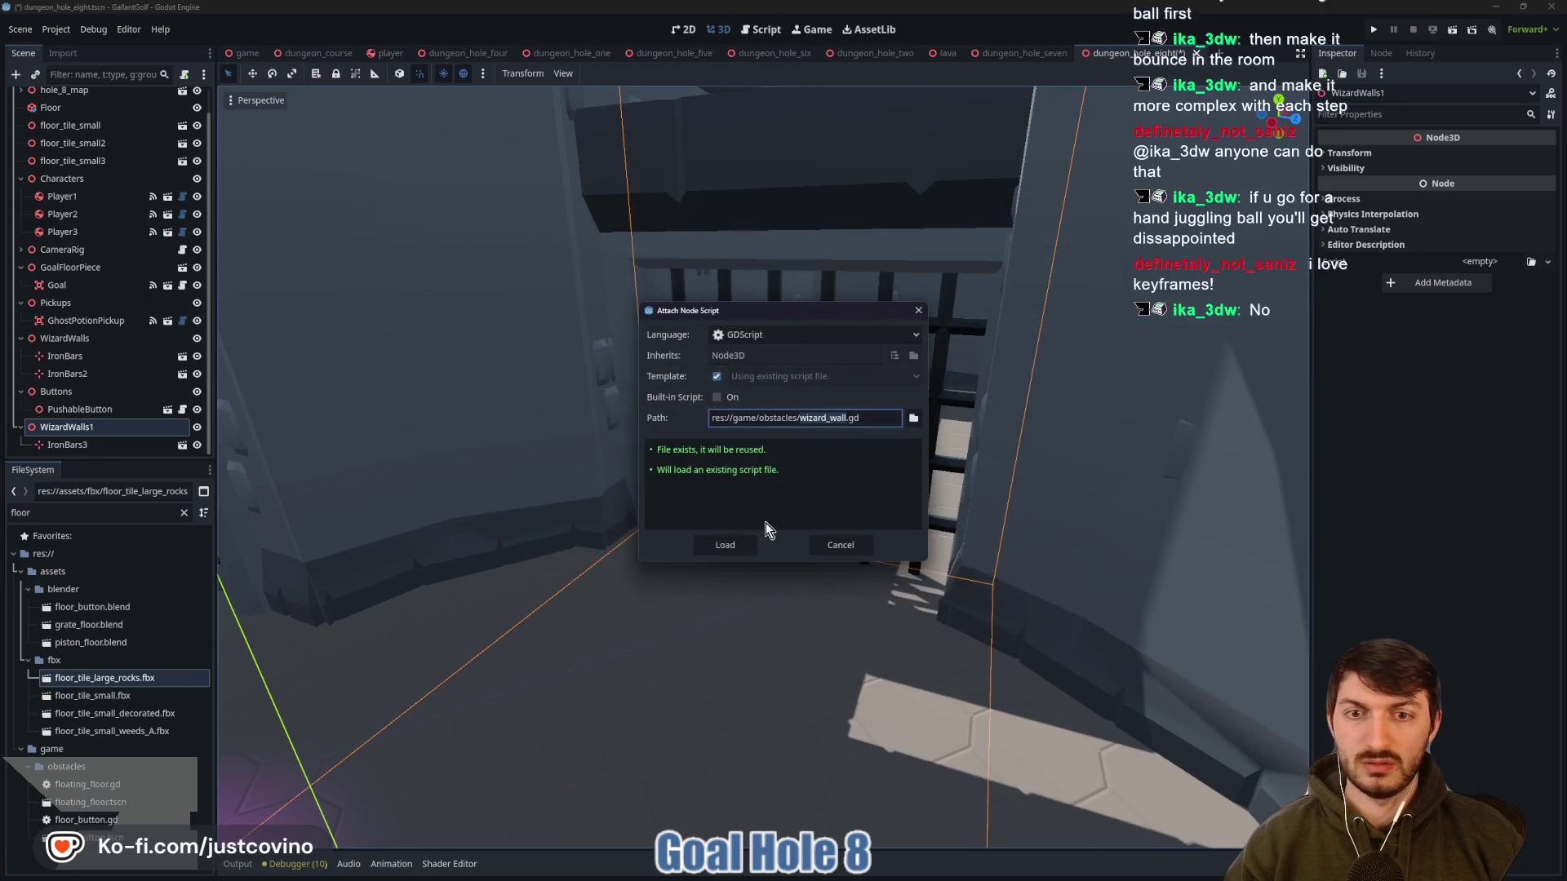
pyautogui.click(743, 549)
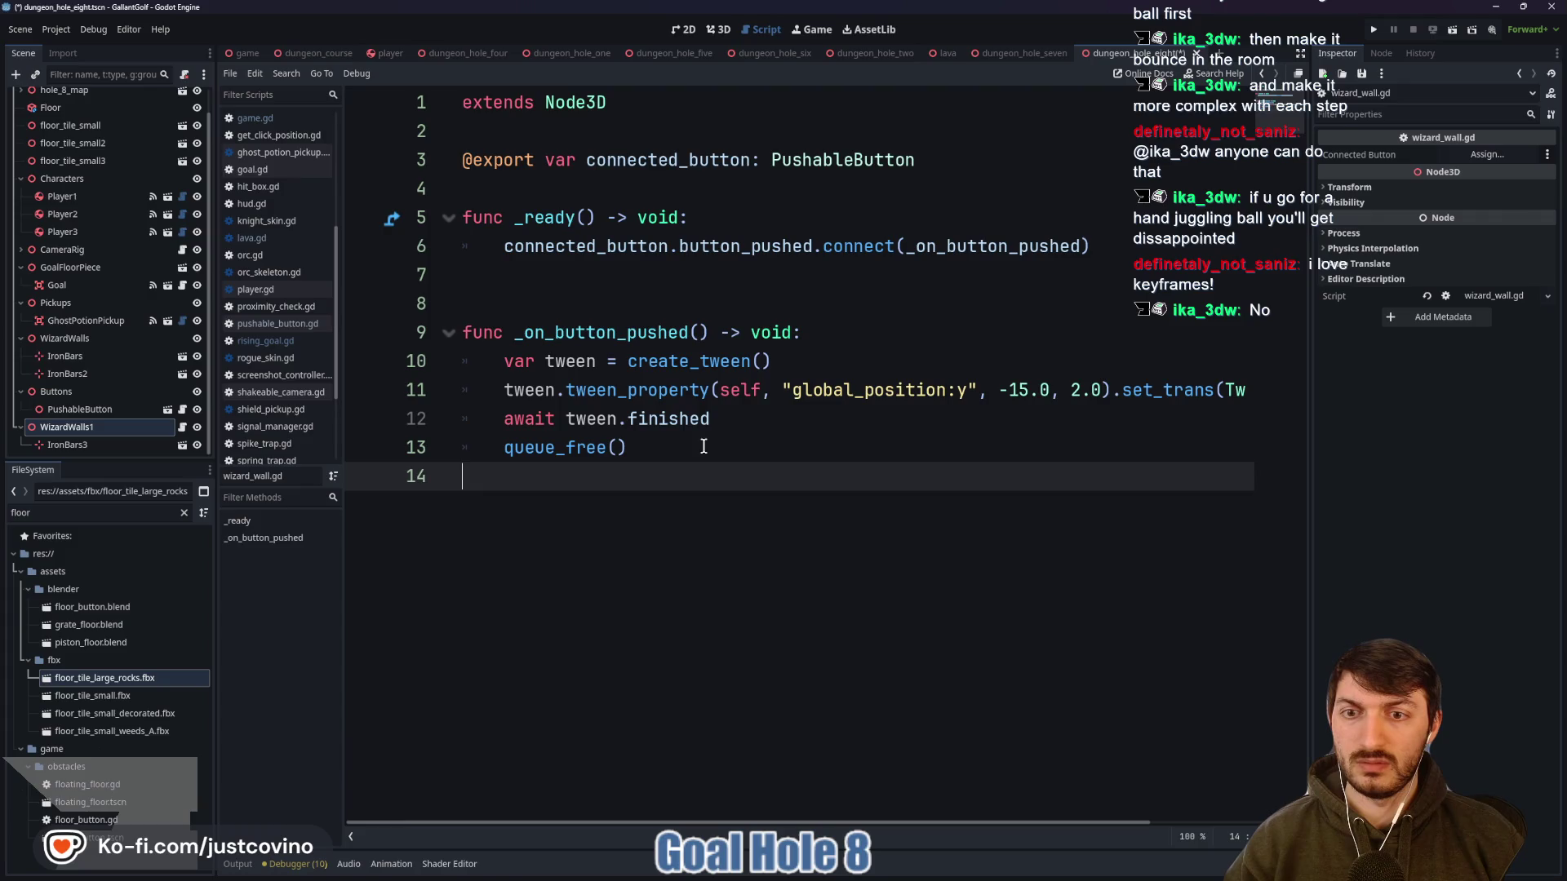
# Set WizardWalls1's Connected Button property to PushableButton
pyautogui.click(722, 30)
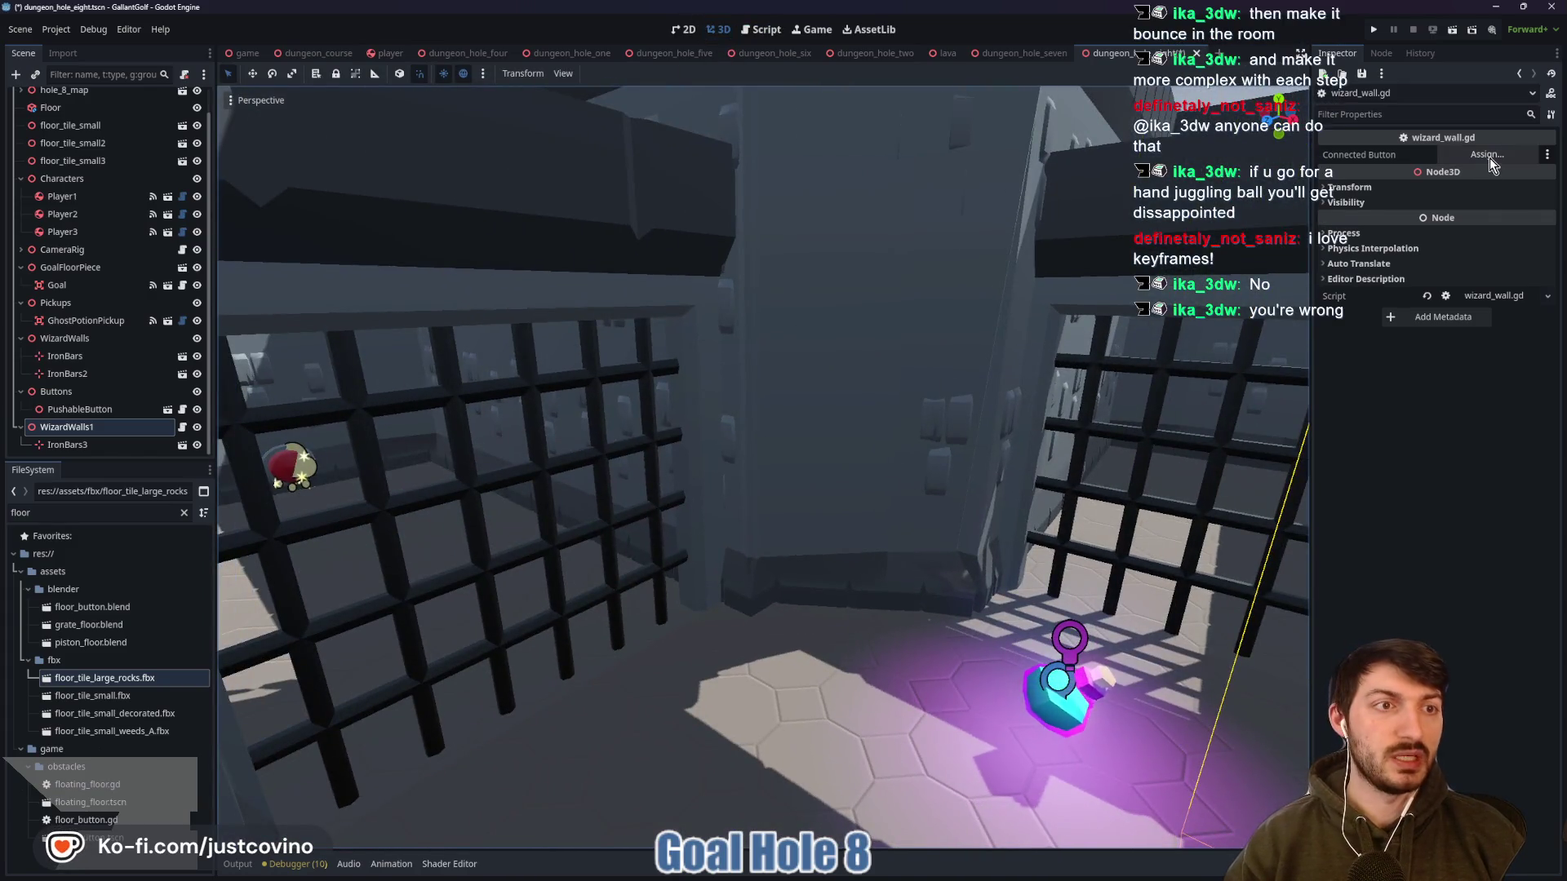
pyautogui.click(1488, 156)
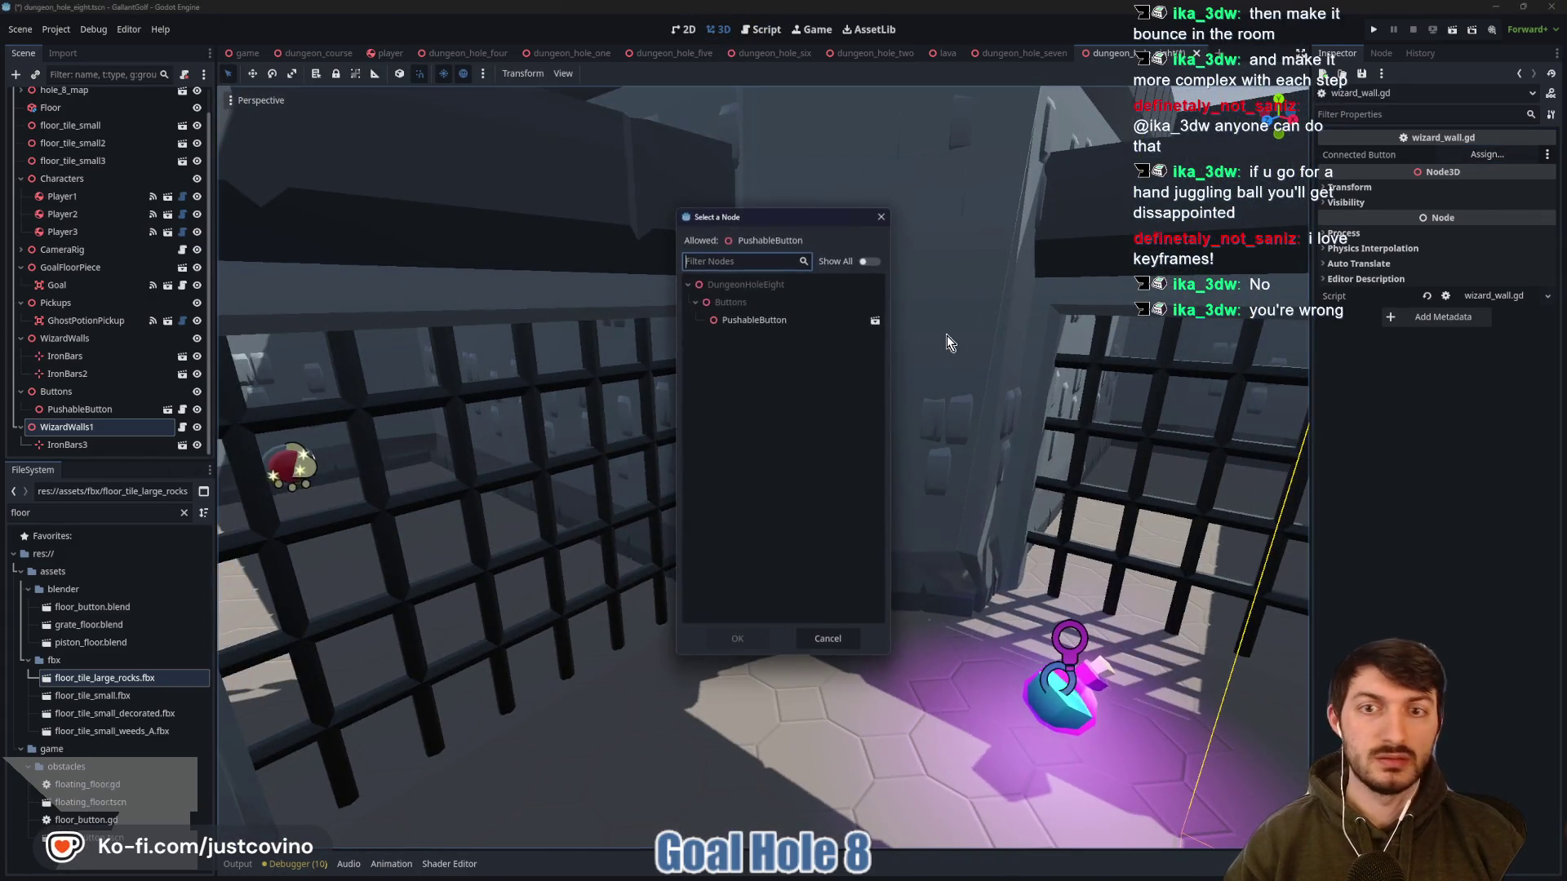
pyautogui.click(730, 322)
pyautogui.click(738, 641)
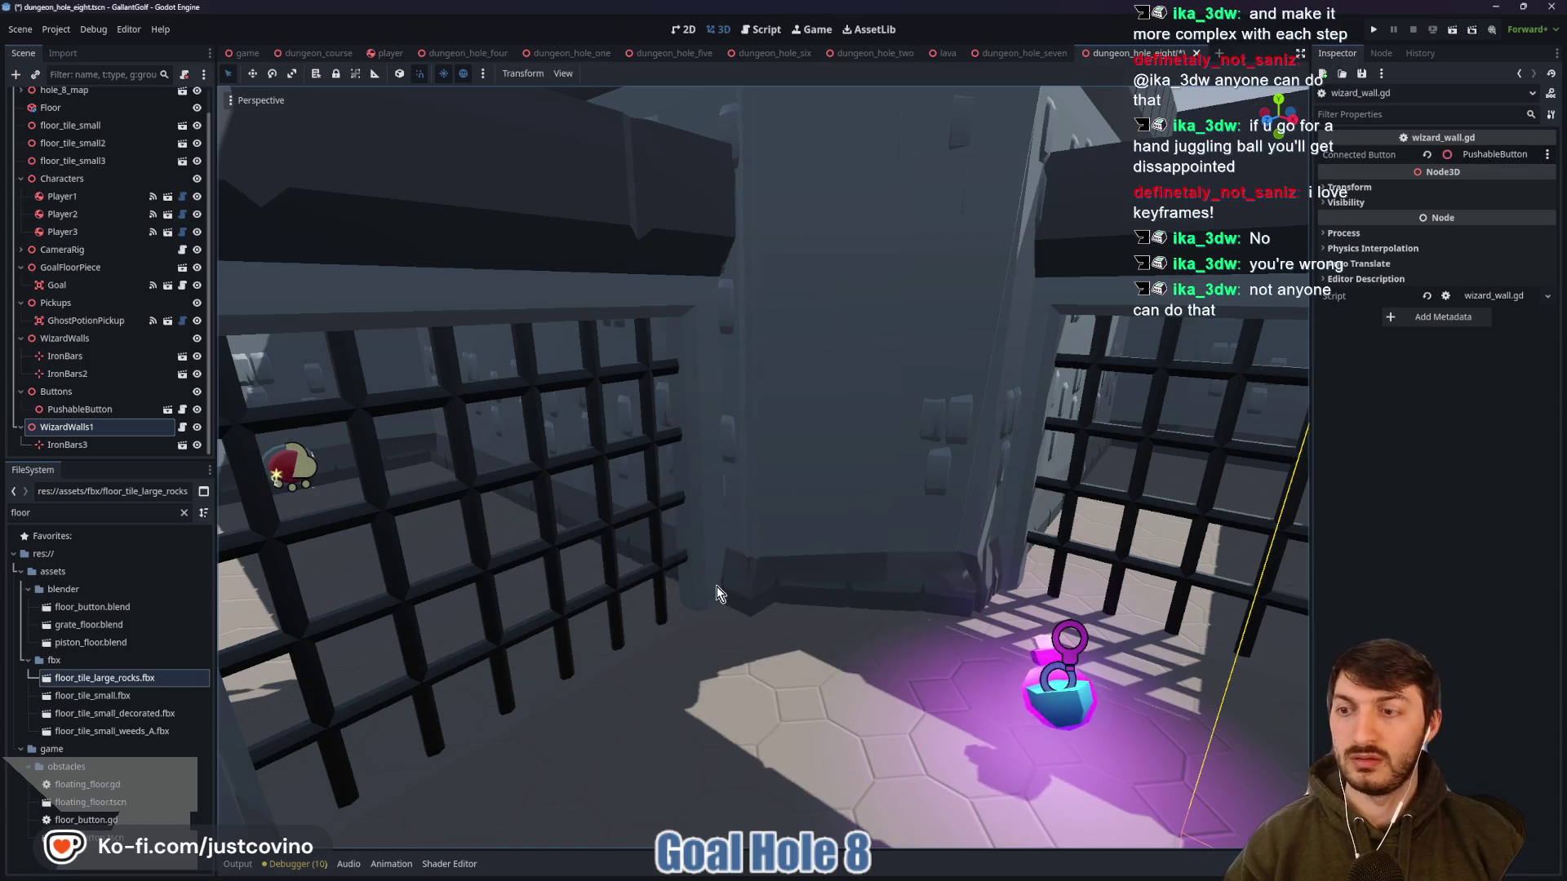